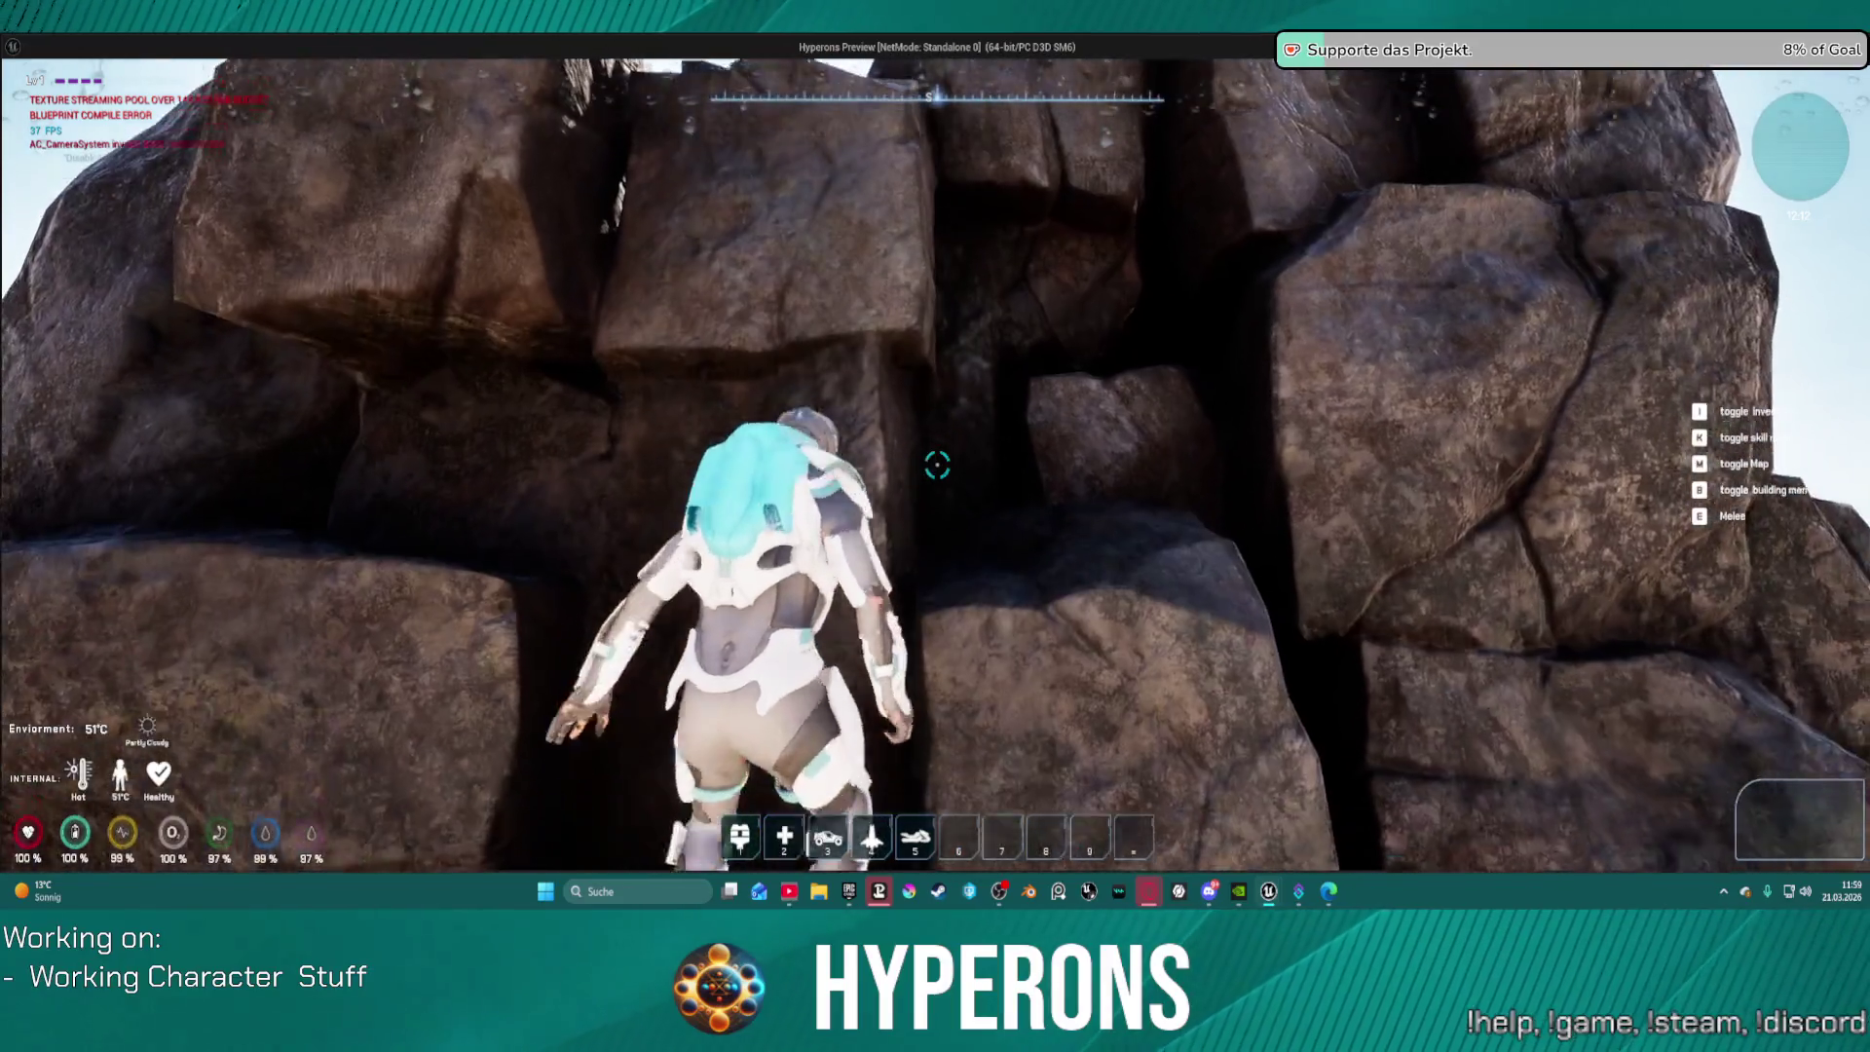
Step: In the preview, climb up several rock faces, dropping back to the base of each
key("w")
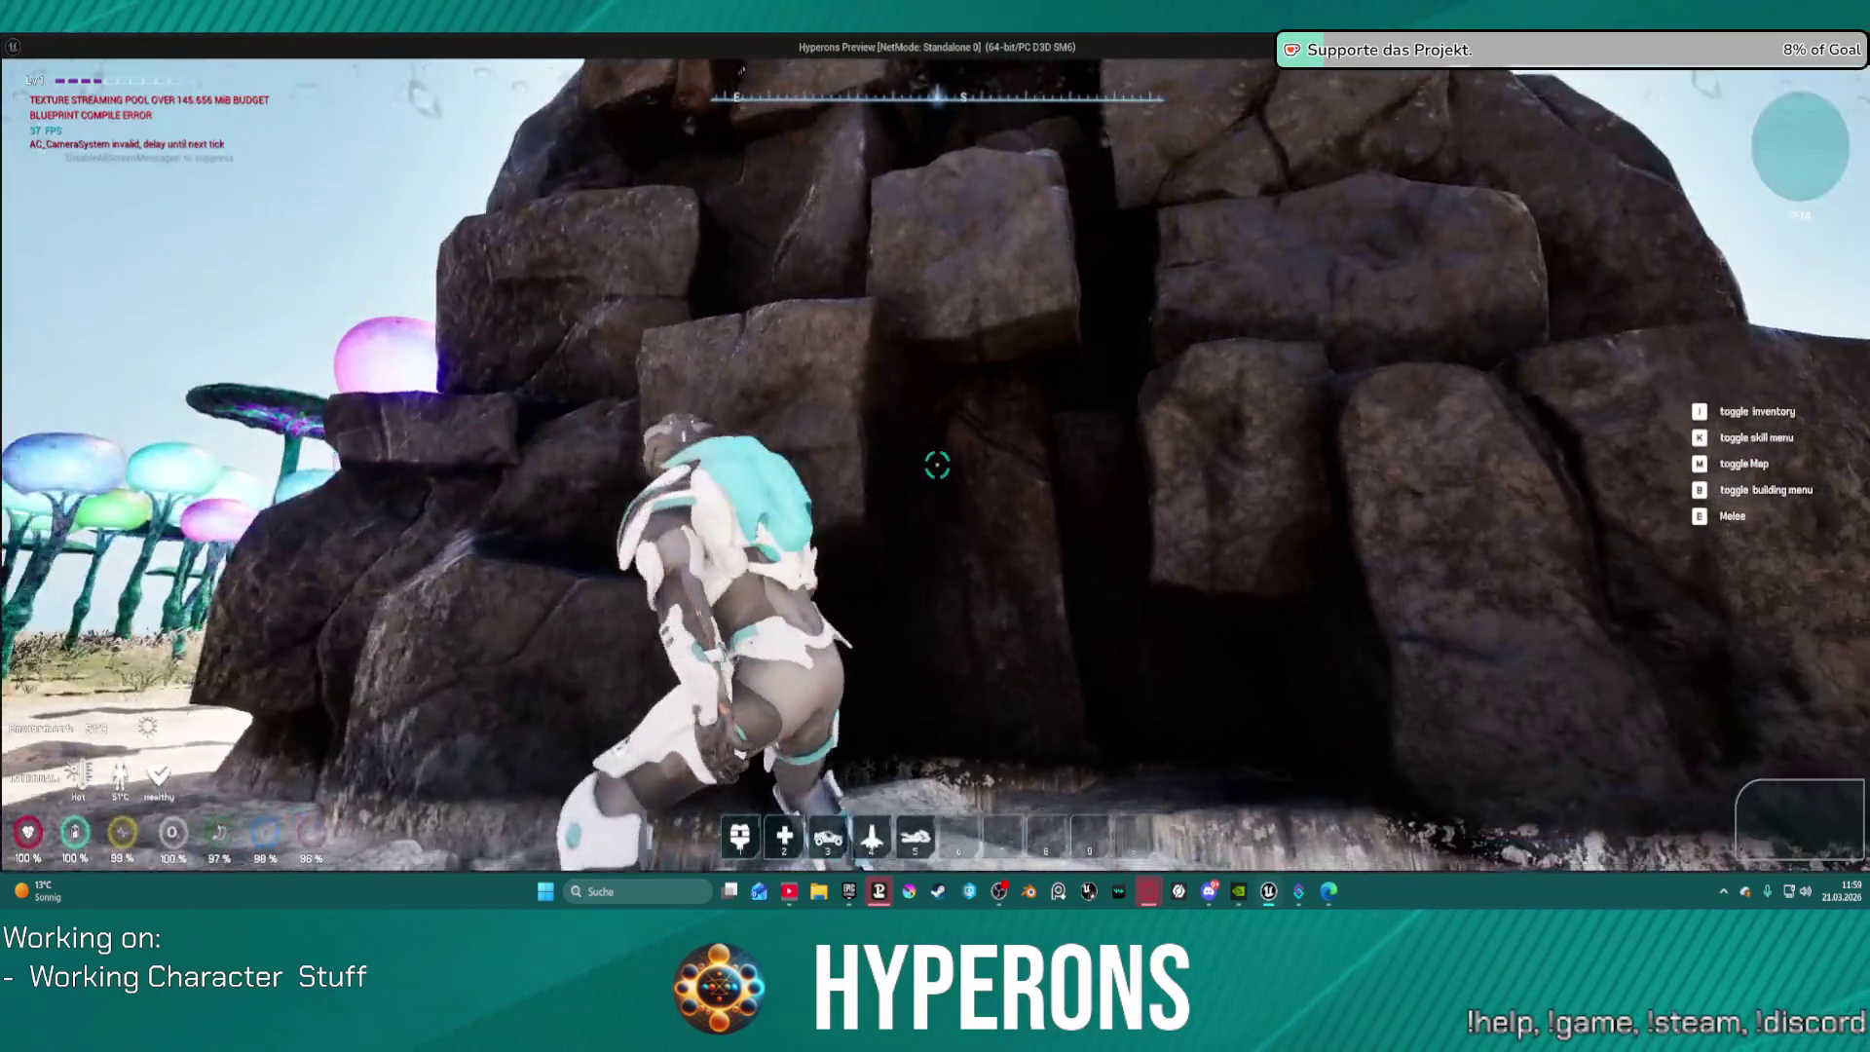
key("w")
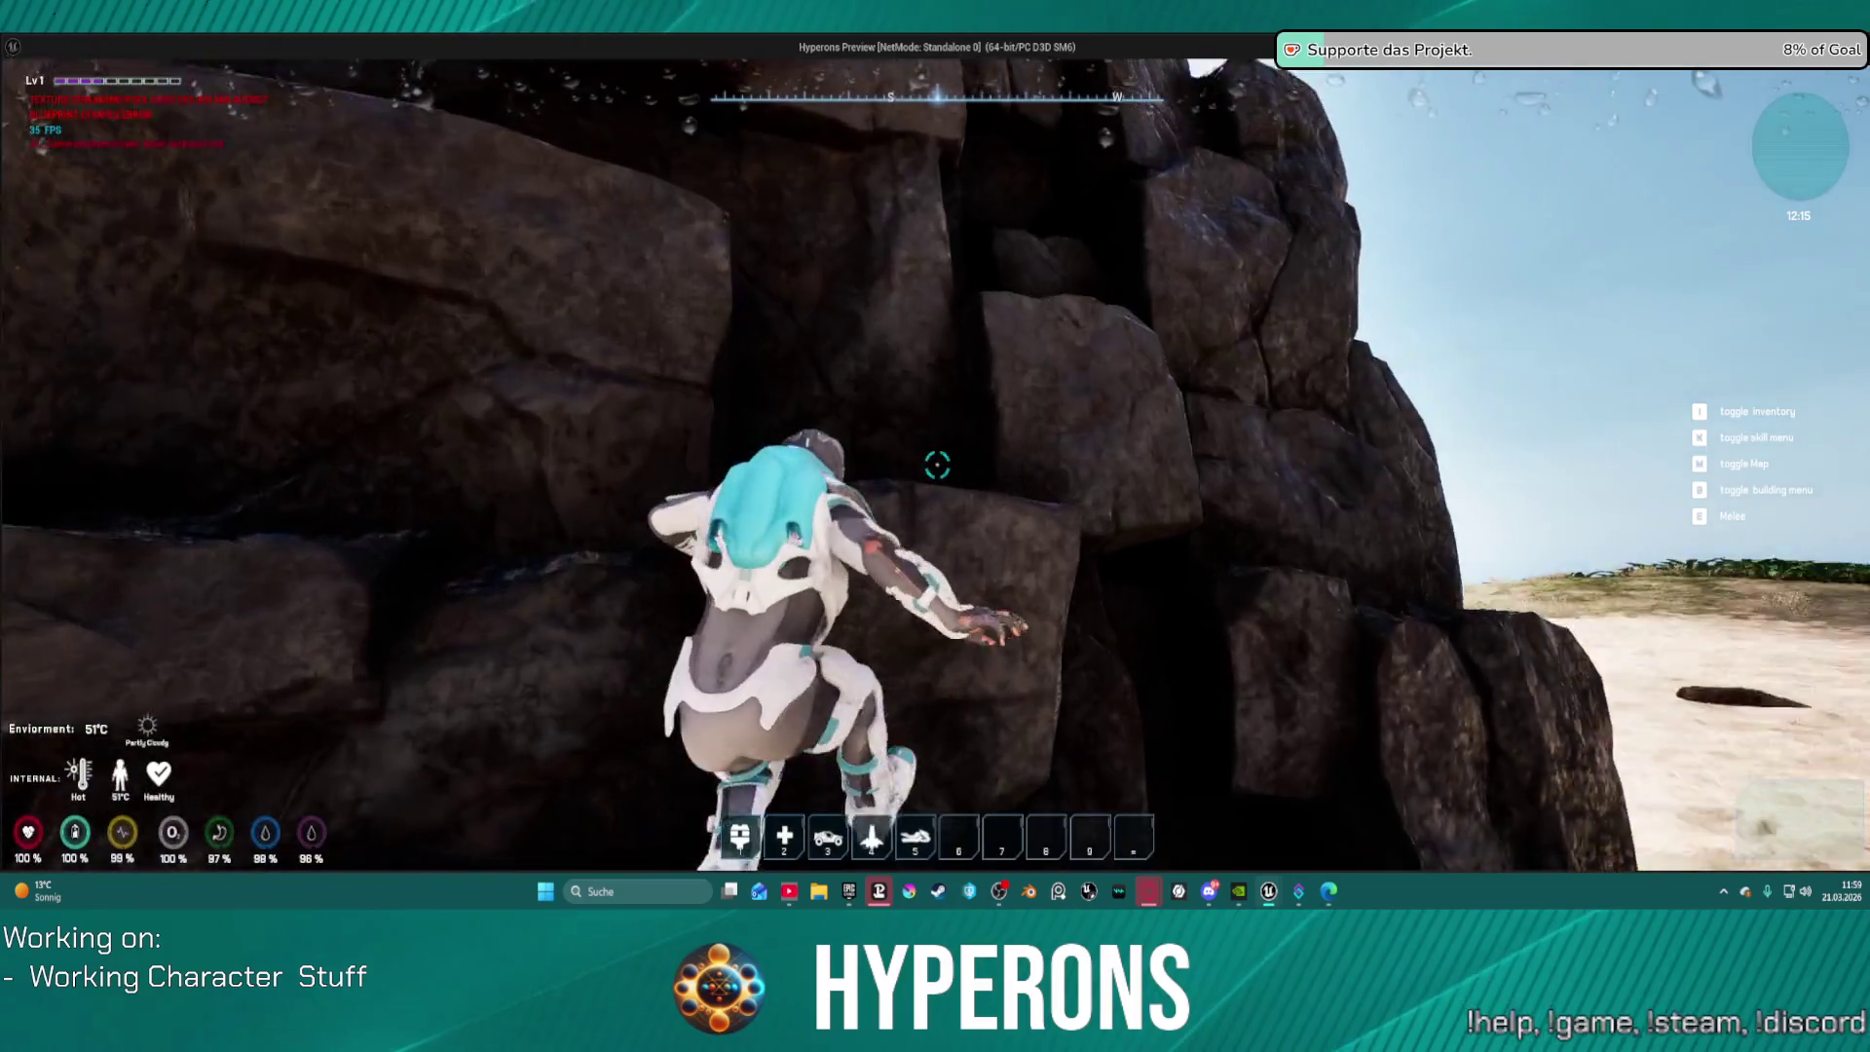
key("s")
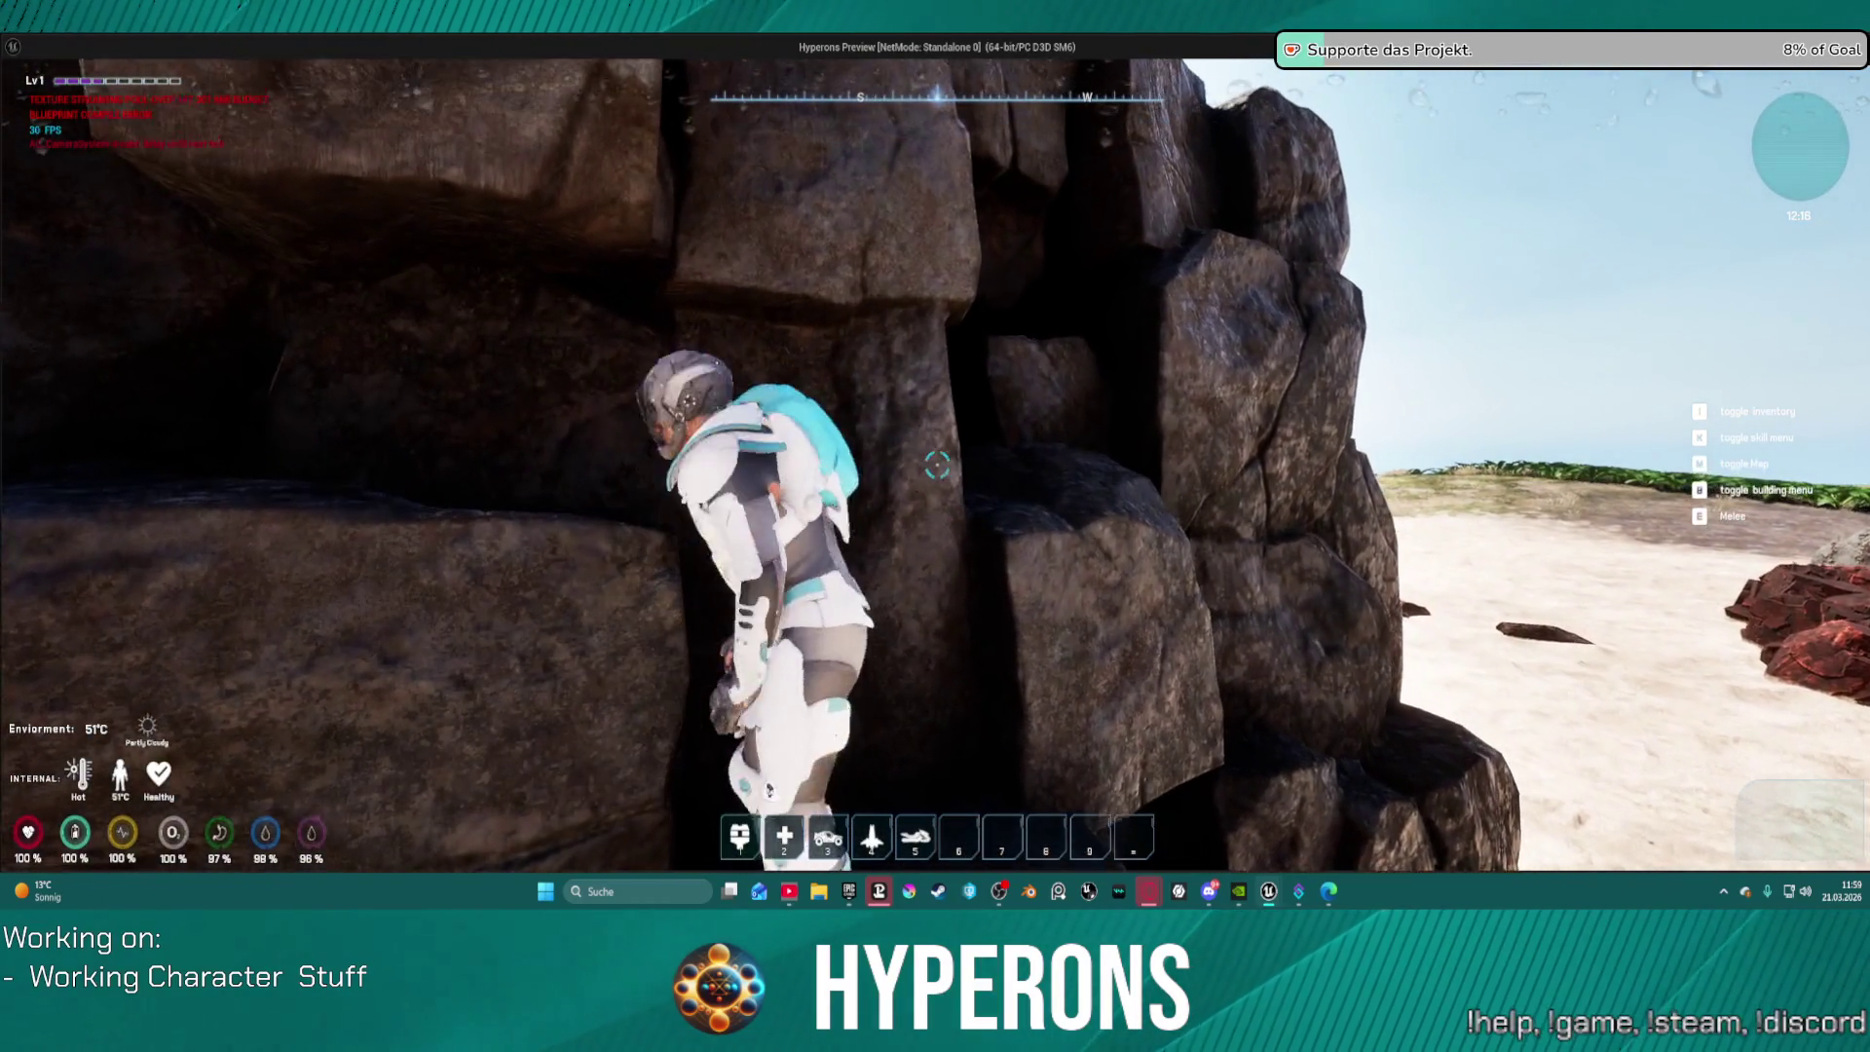
key("s")
key("w")
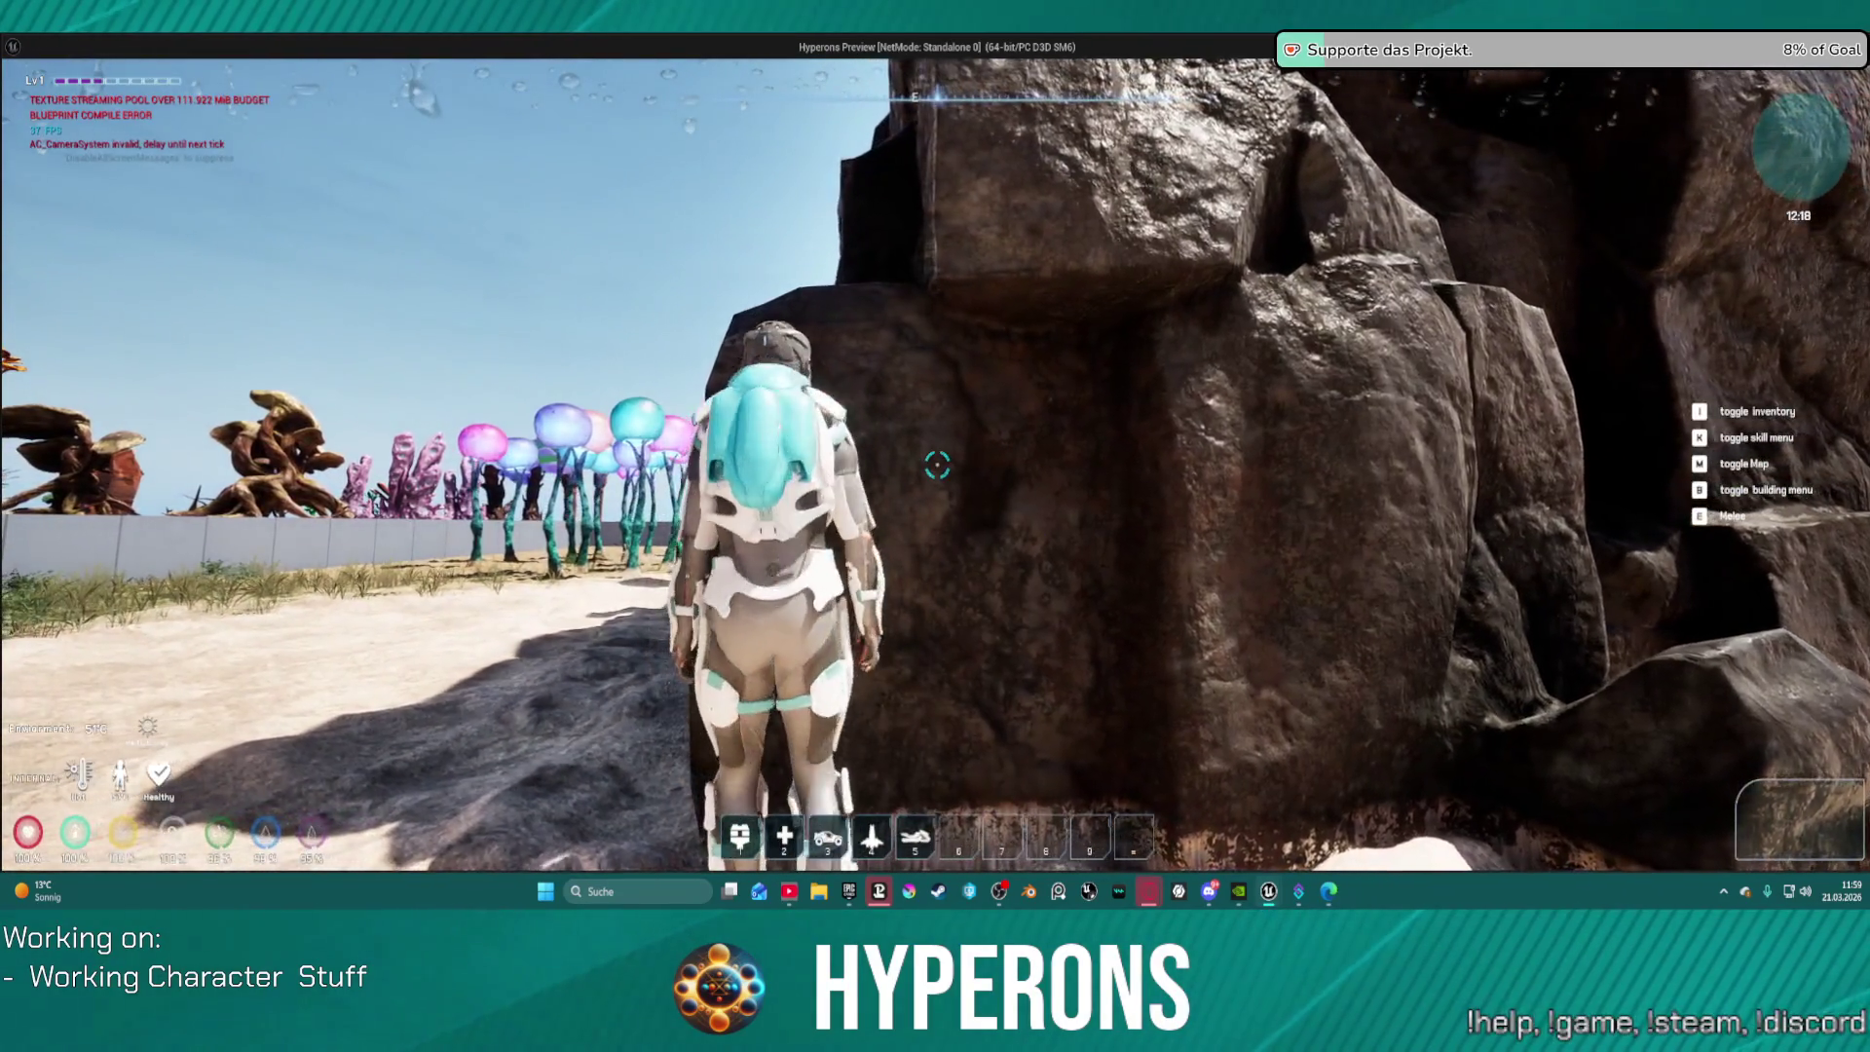
key("s")
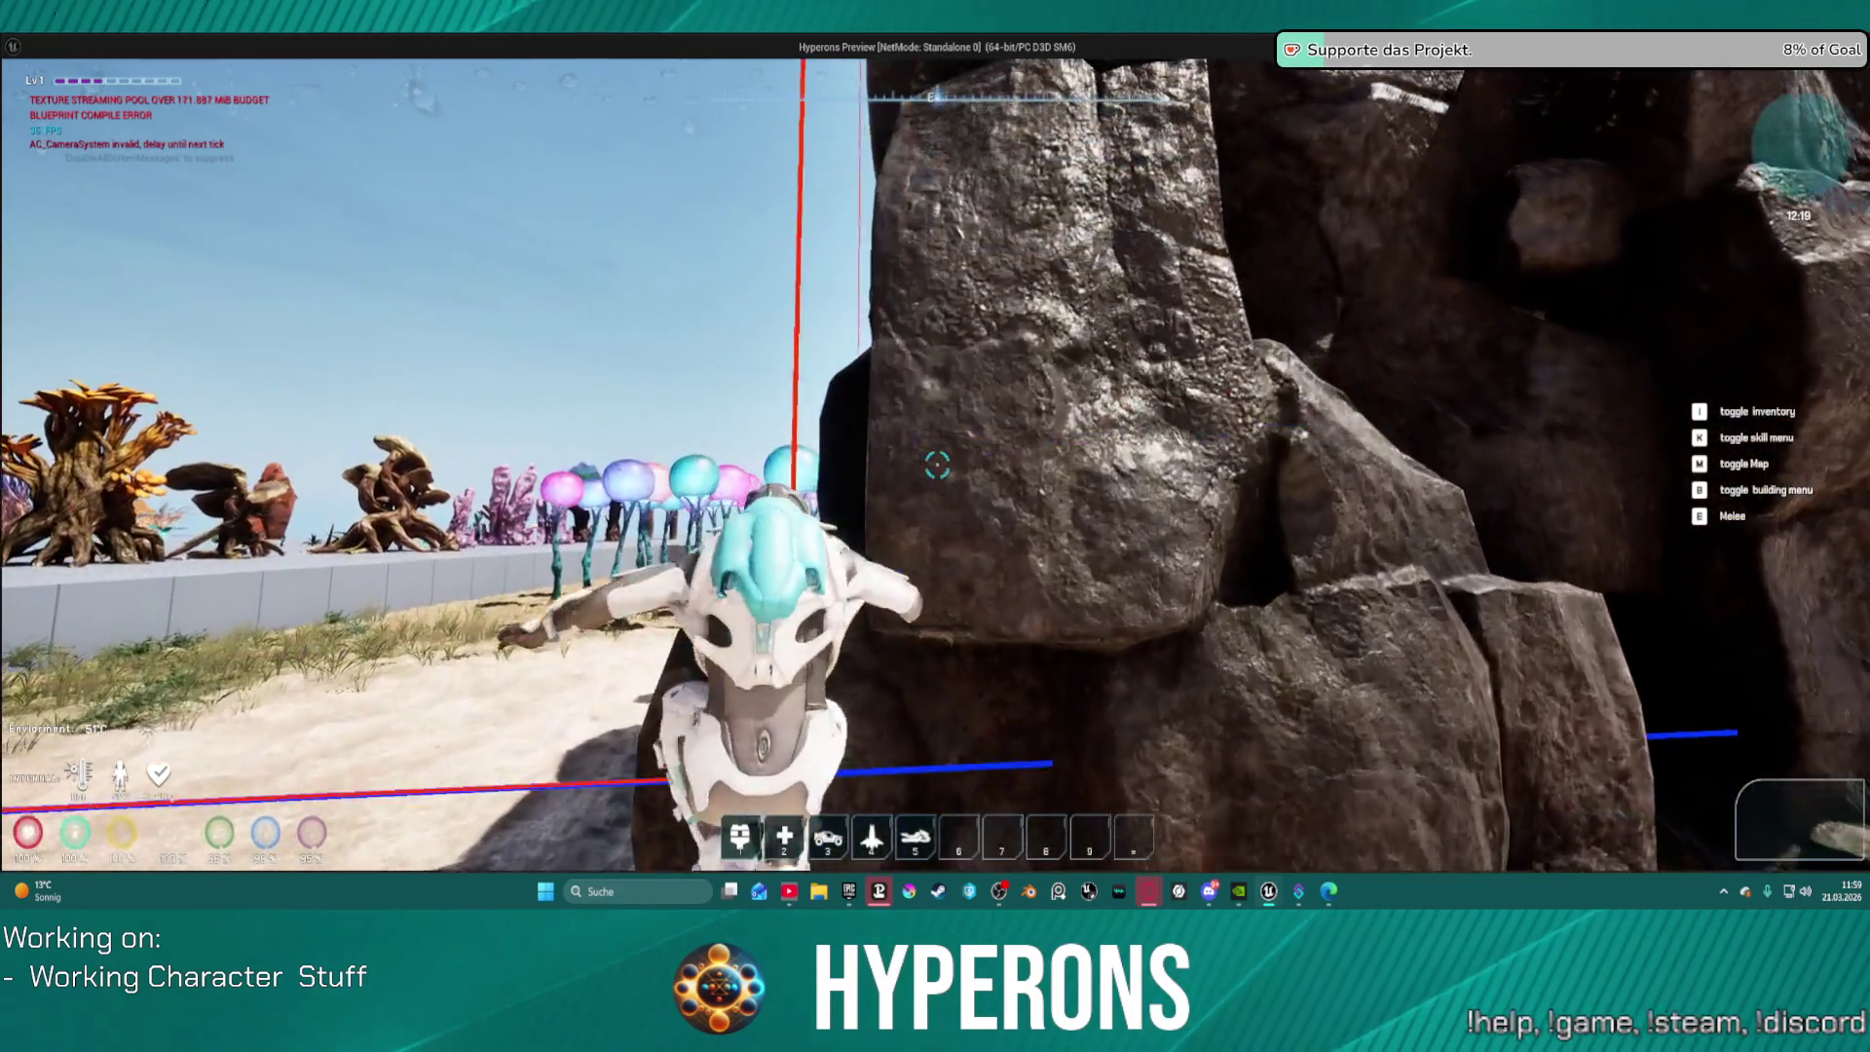
key("w")
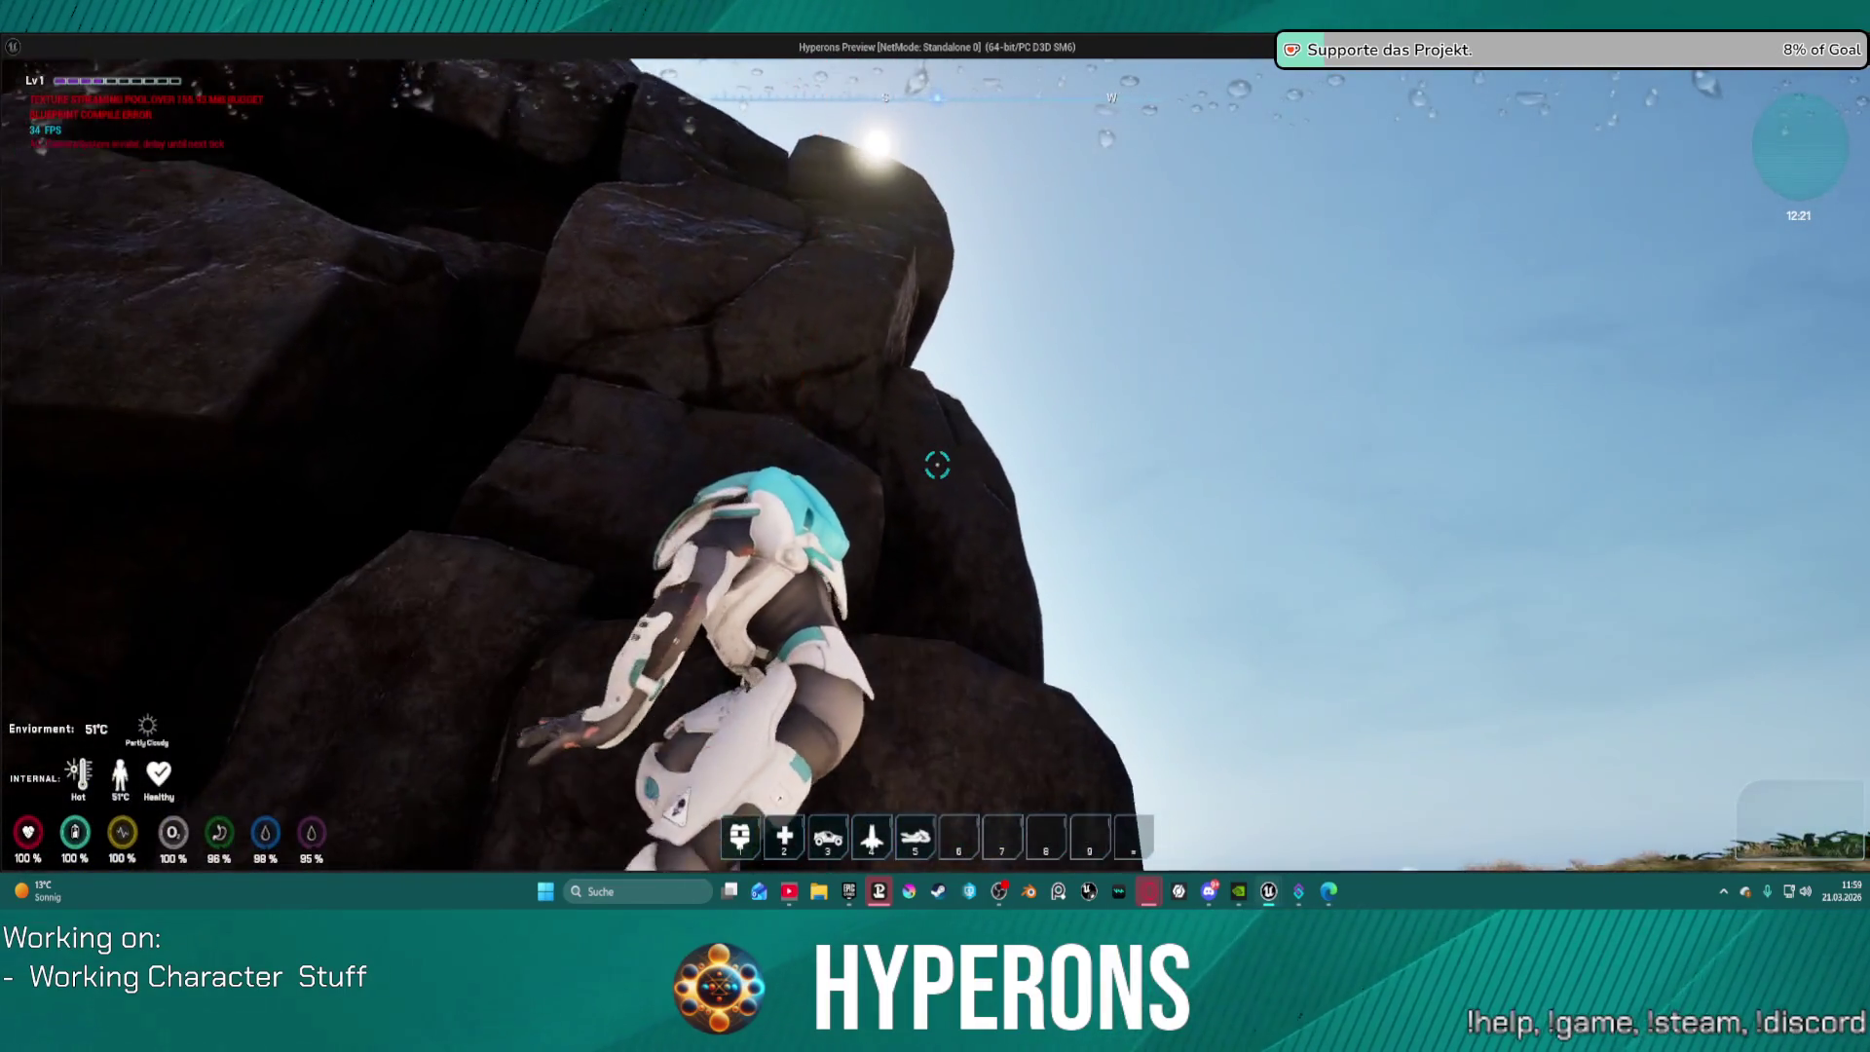
key("s")
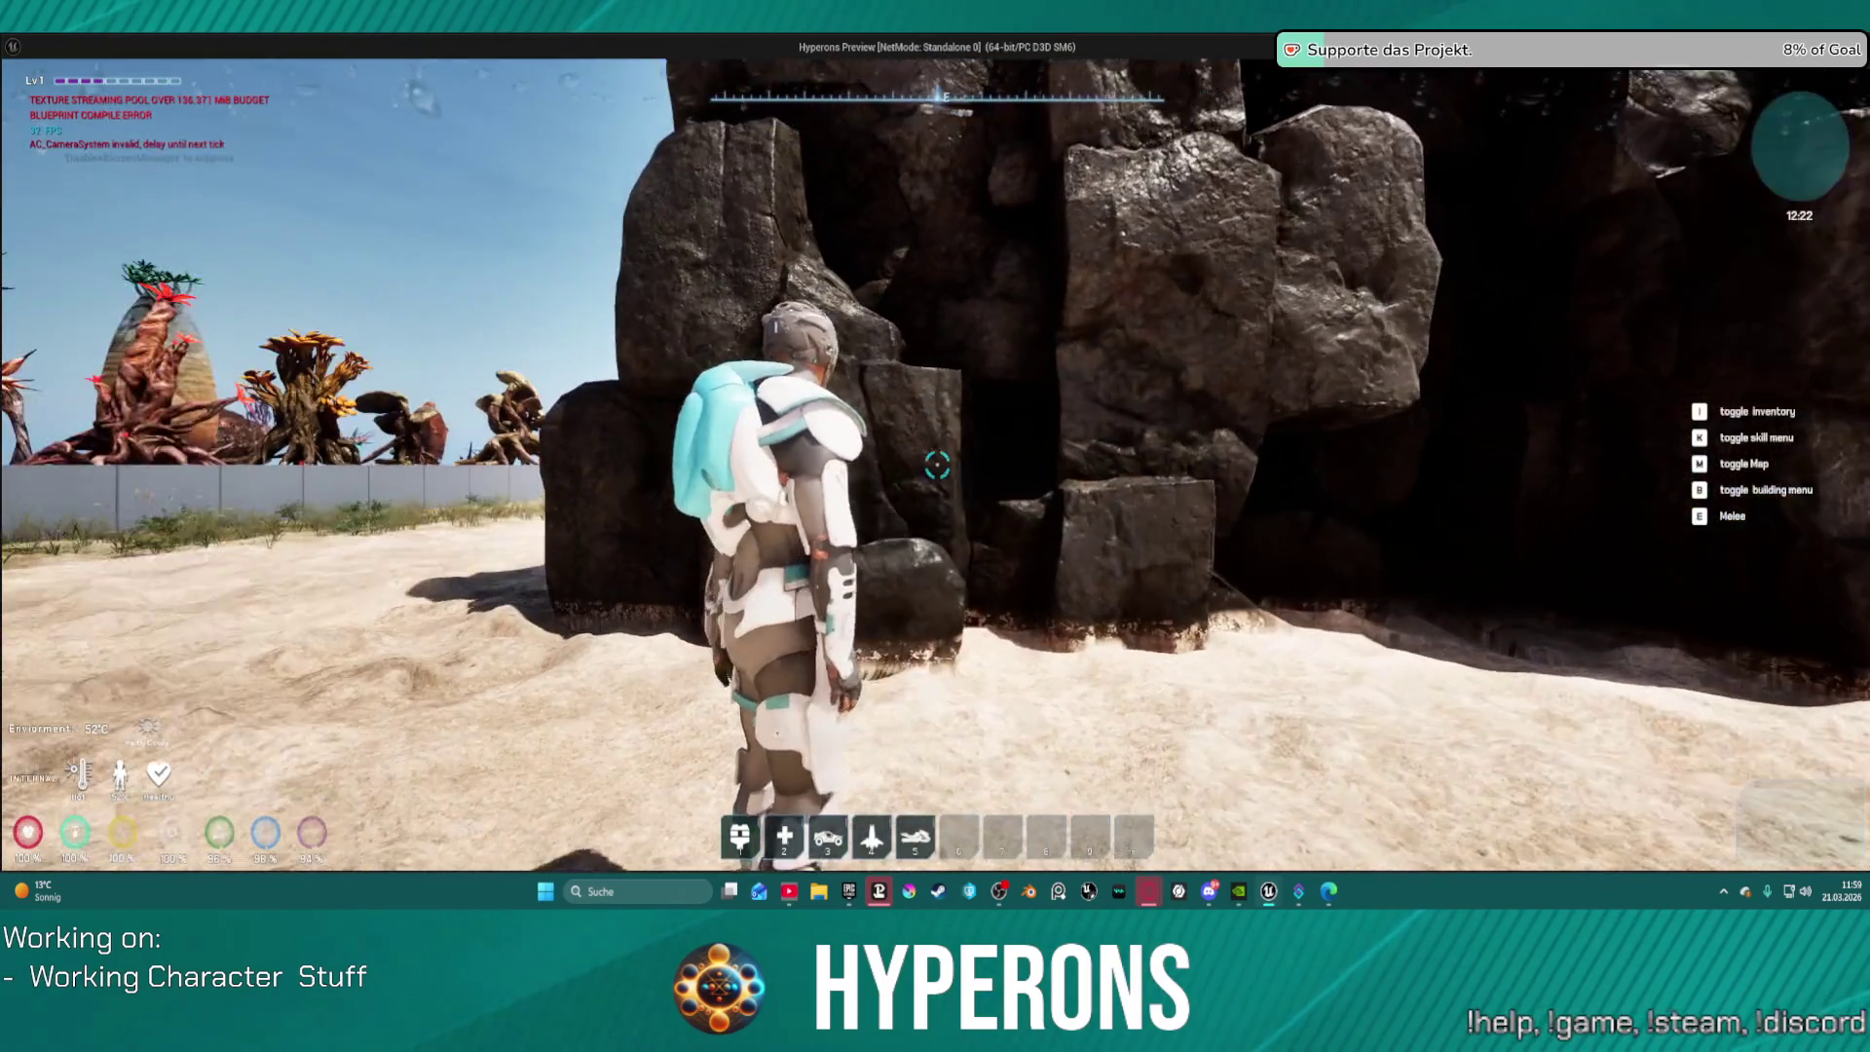
key("w")
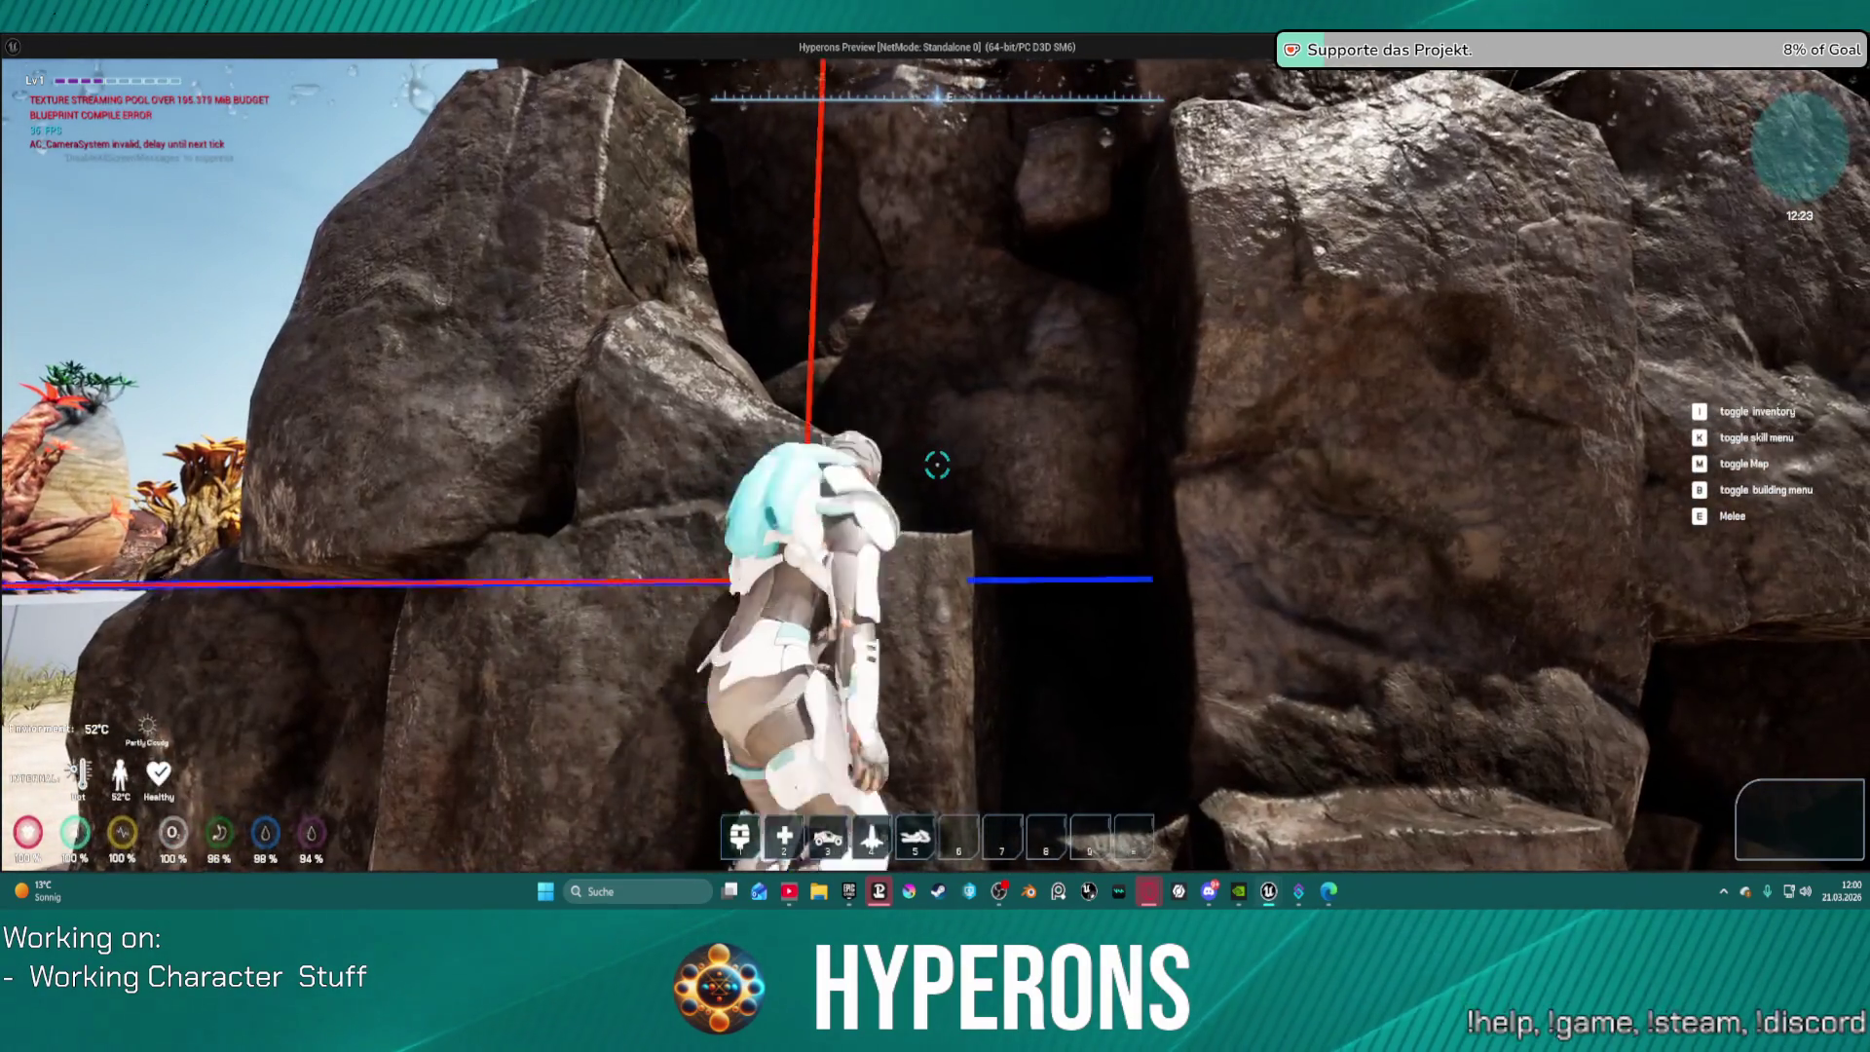
key("a")
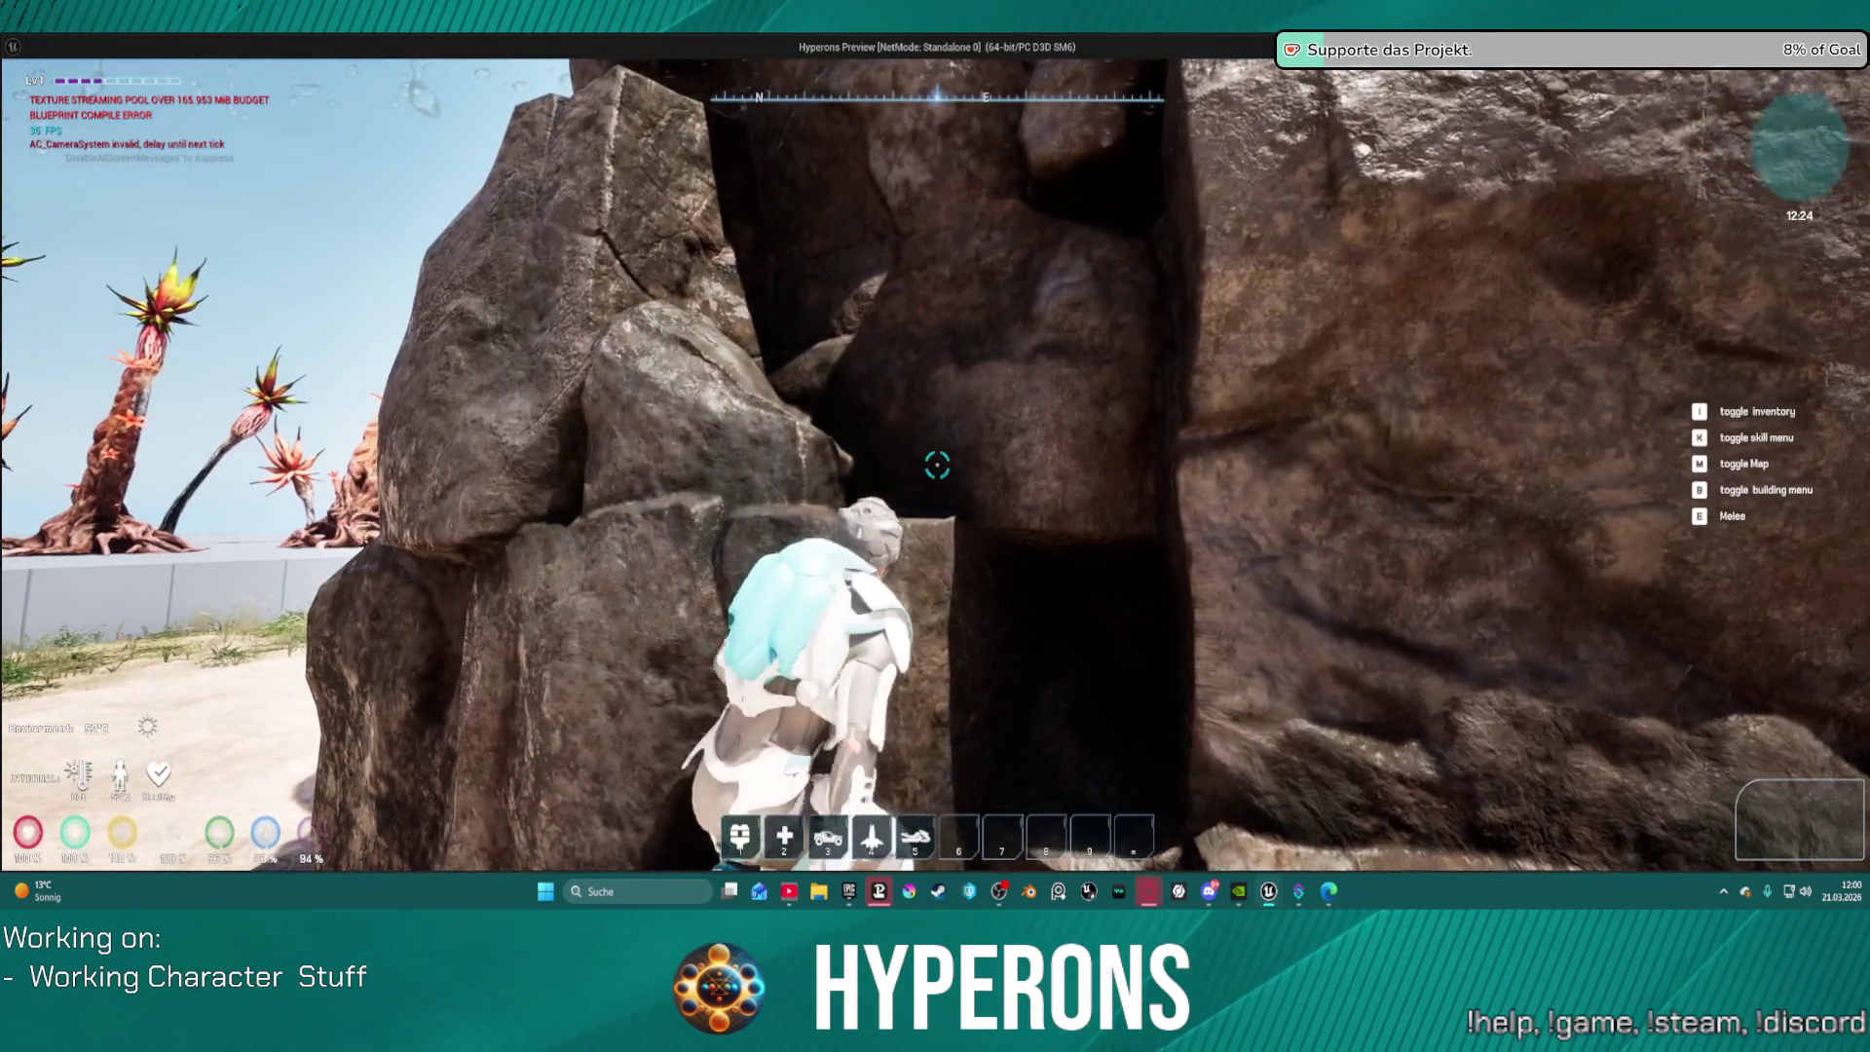
key("s")
Step: Run along the rock base, then climb sideways and upward across the rock face
key("w")
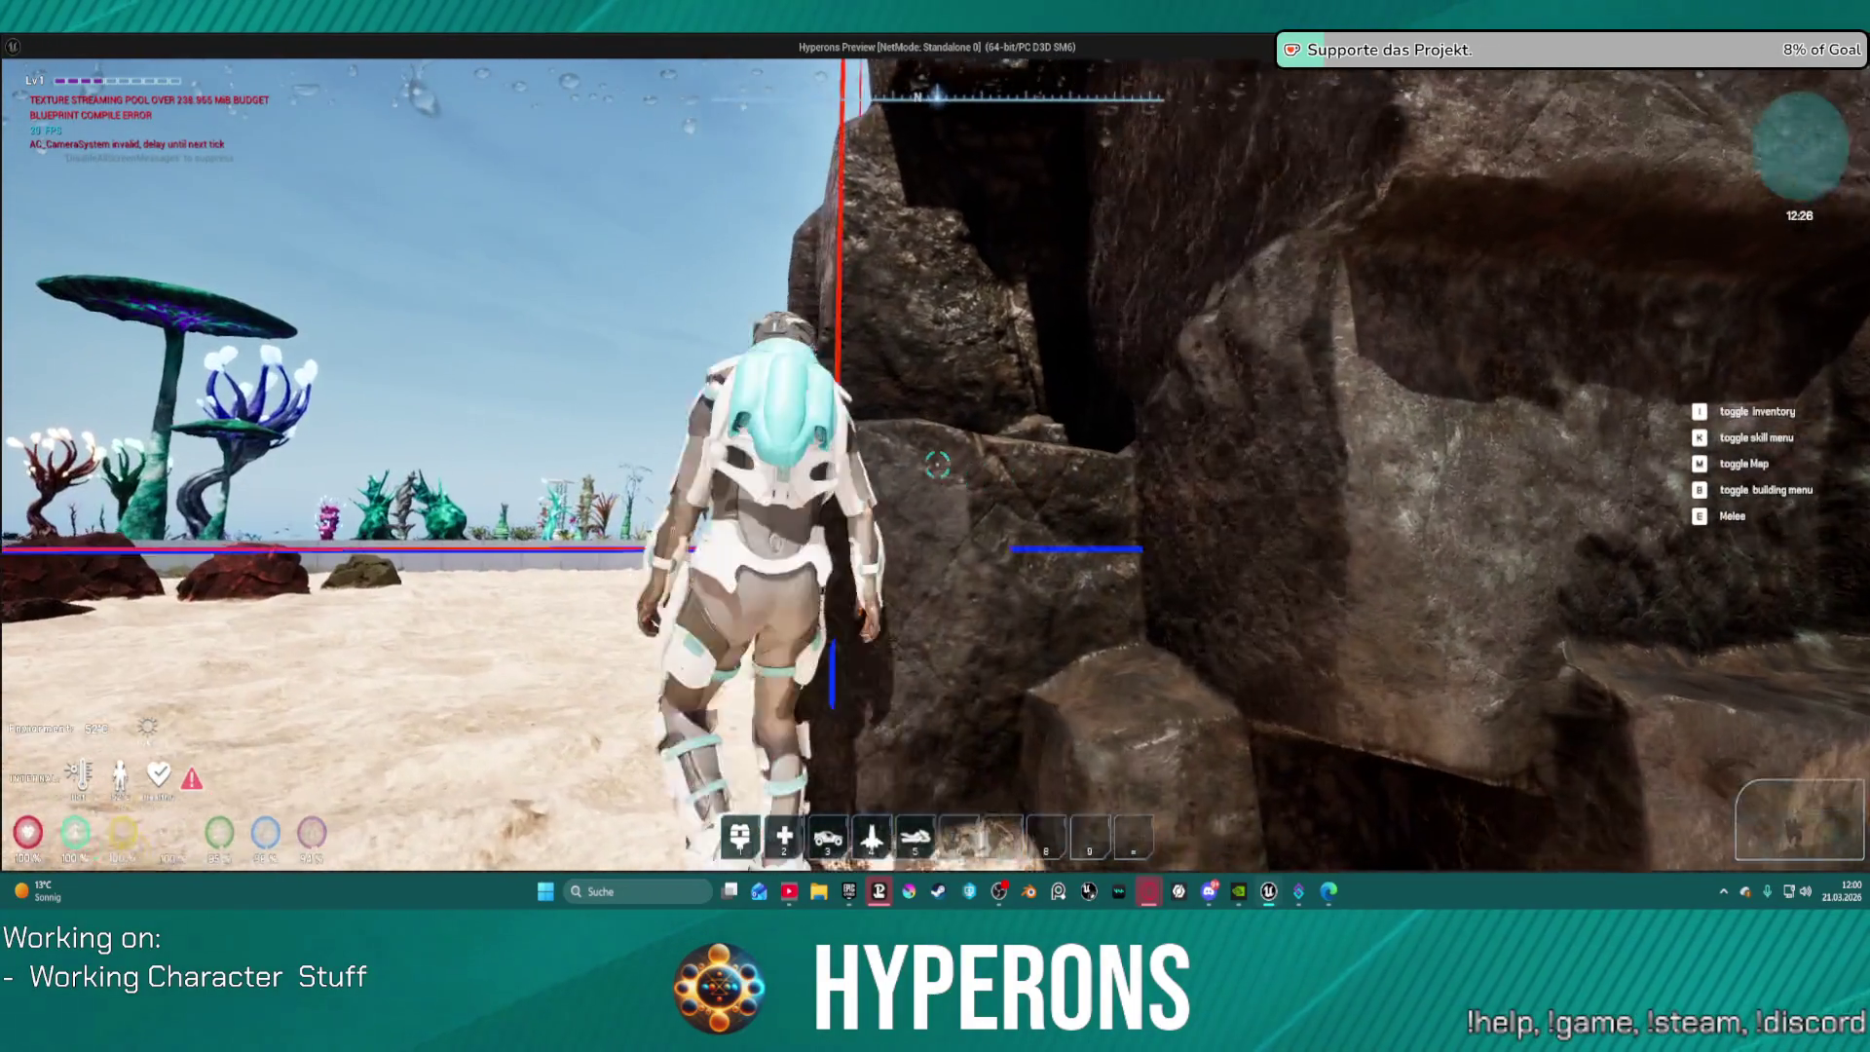
key("s")
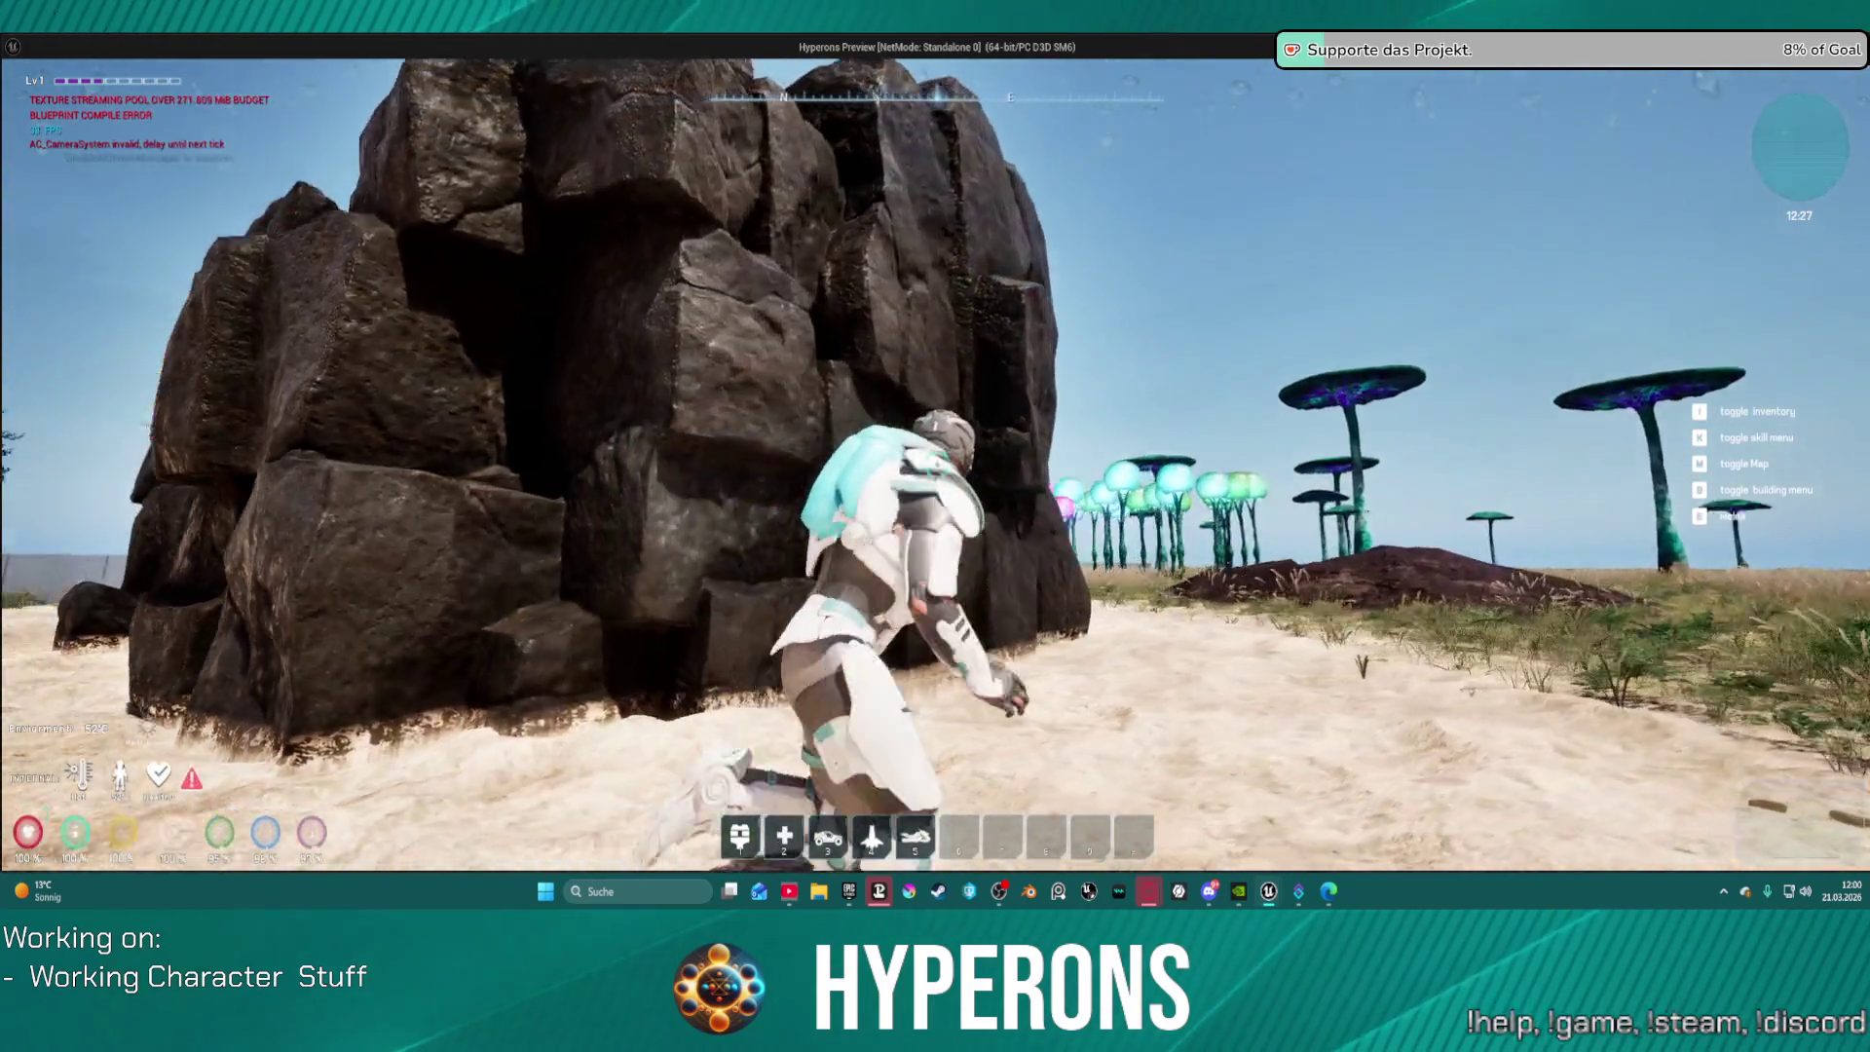
key("a")
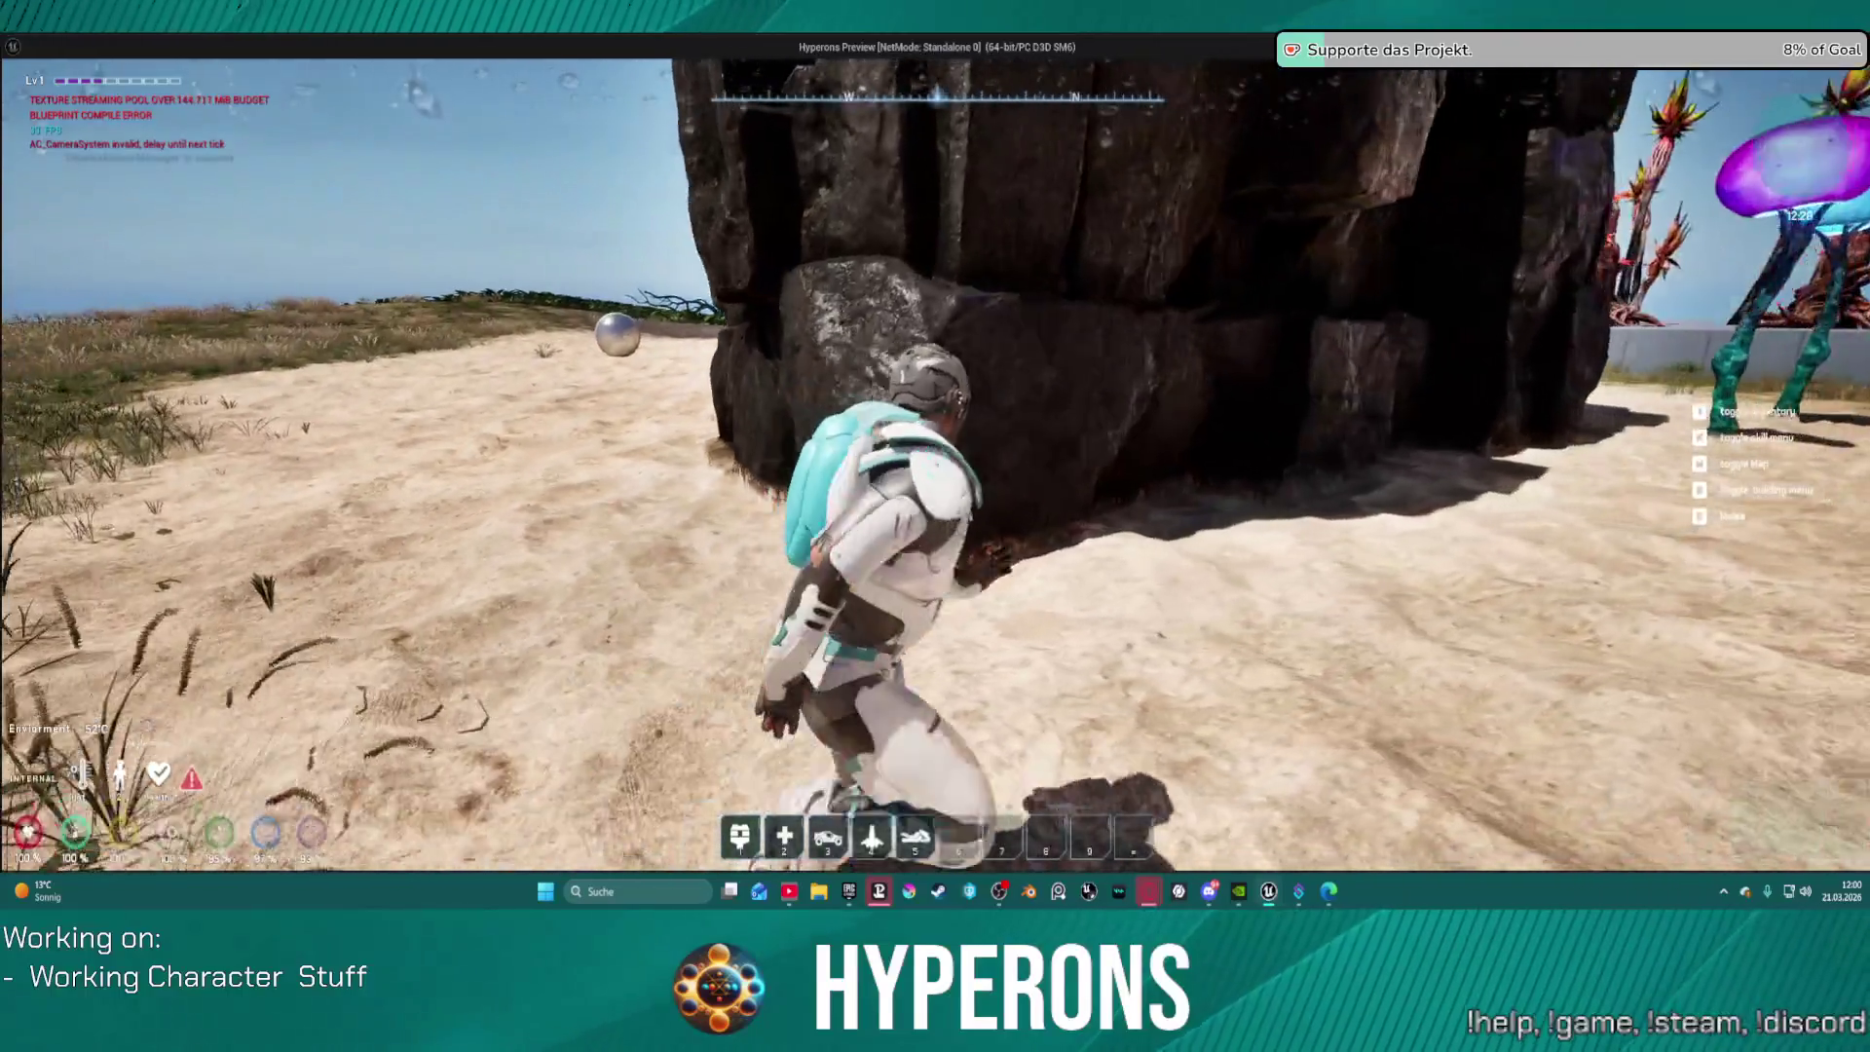
key("w")
key("w")
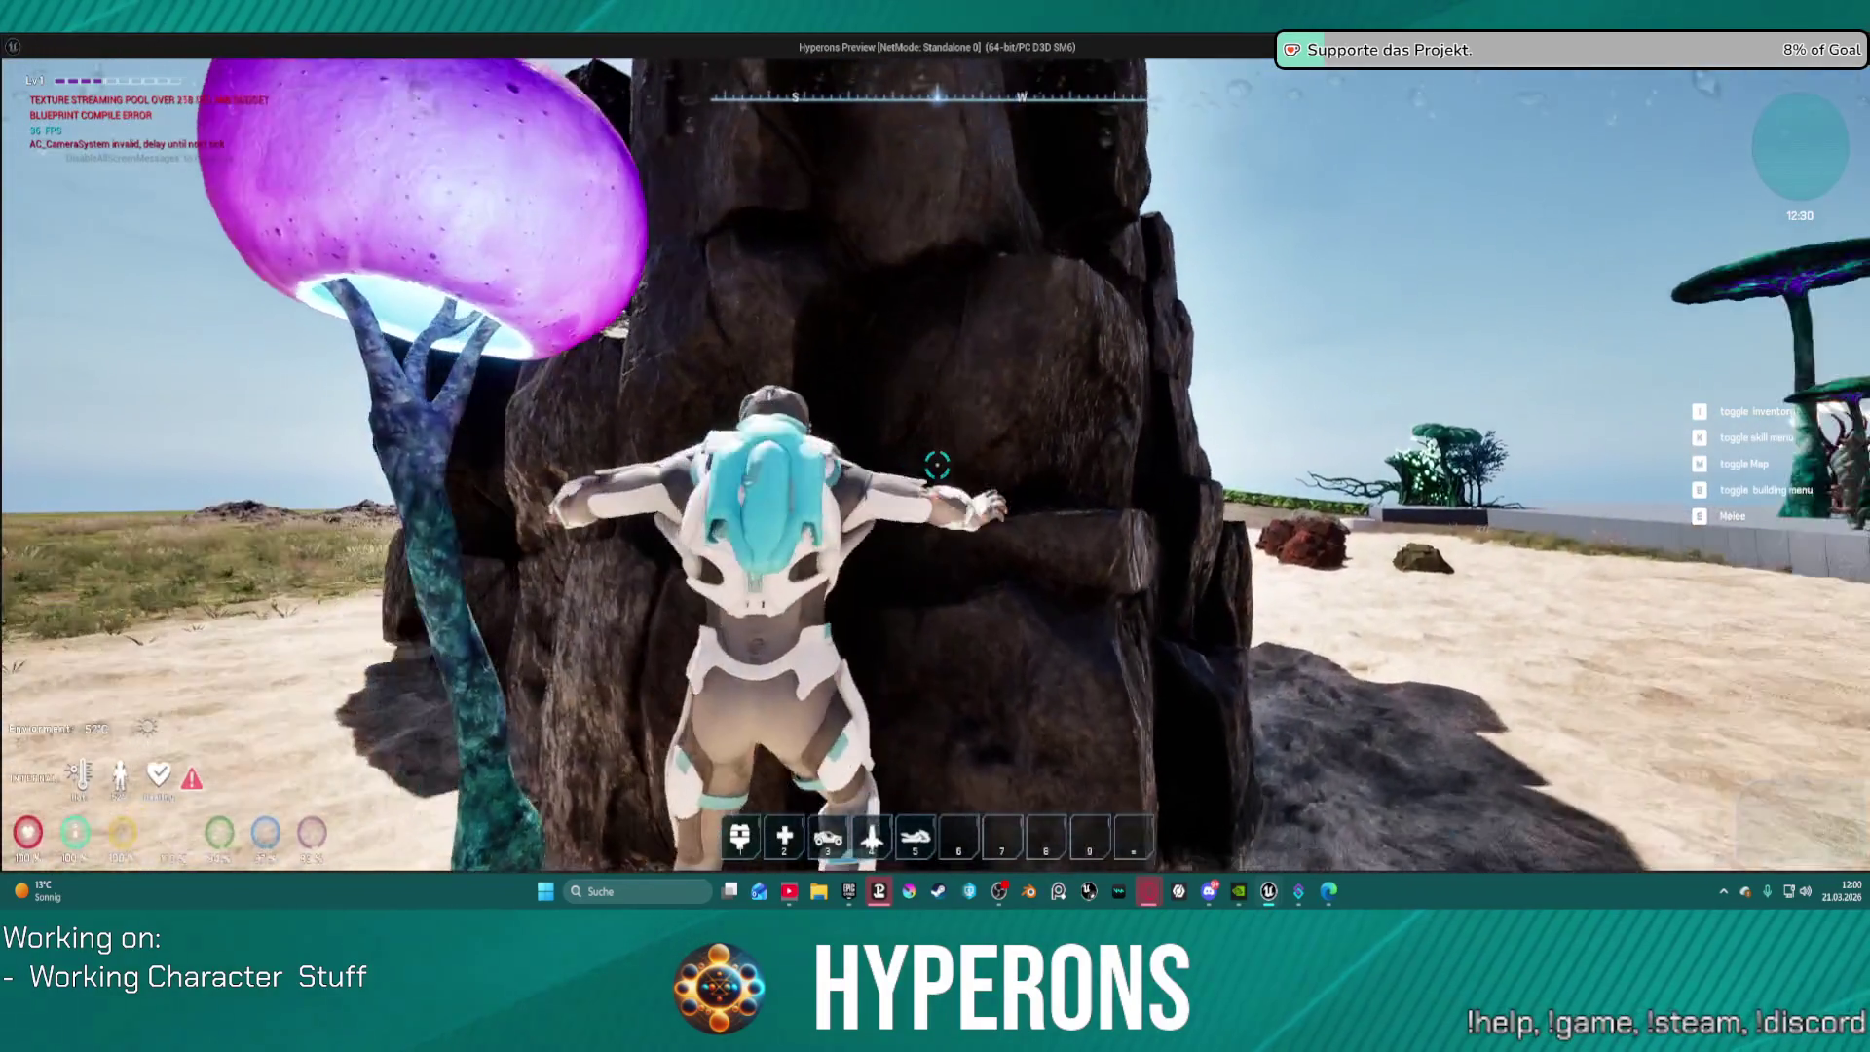
key("a")
key("d")
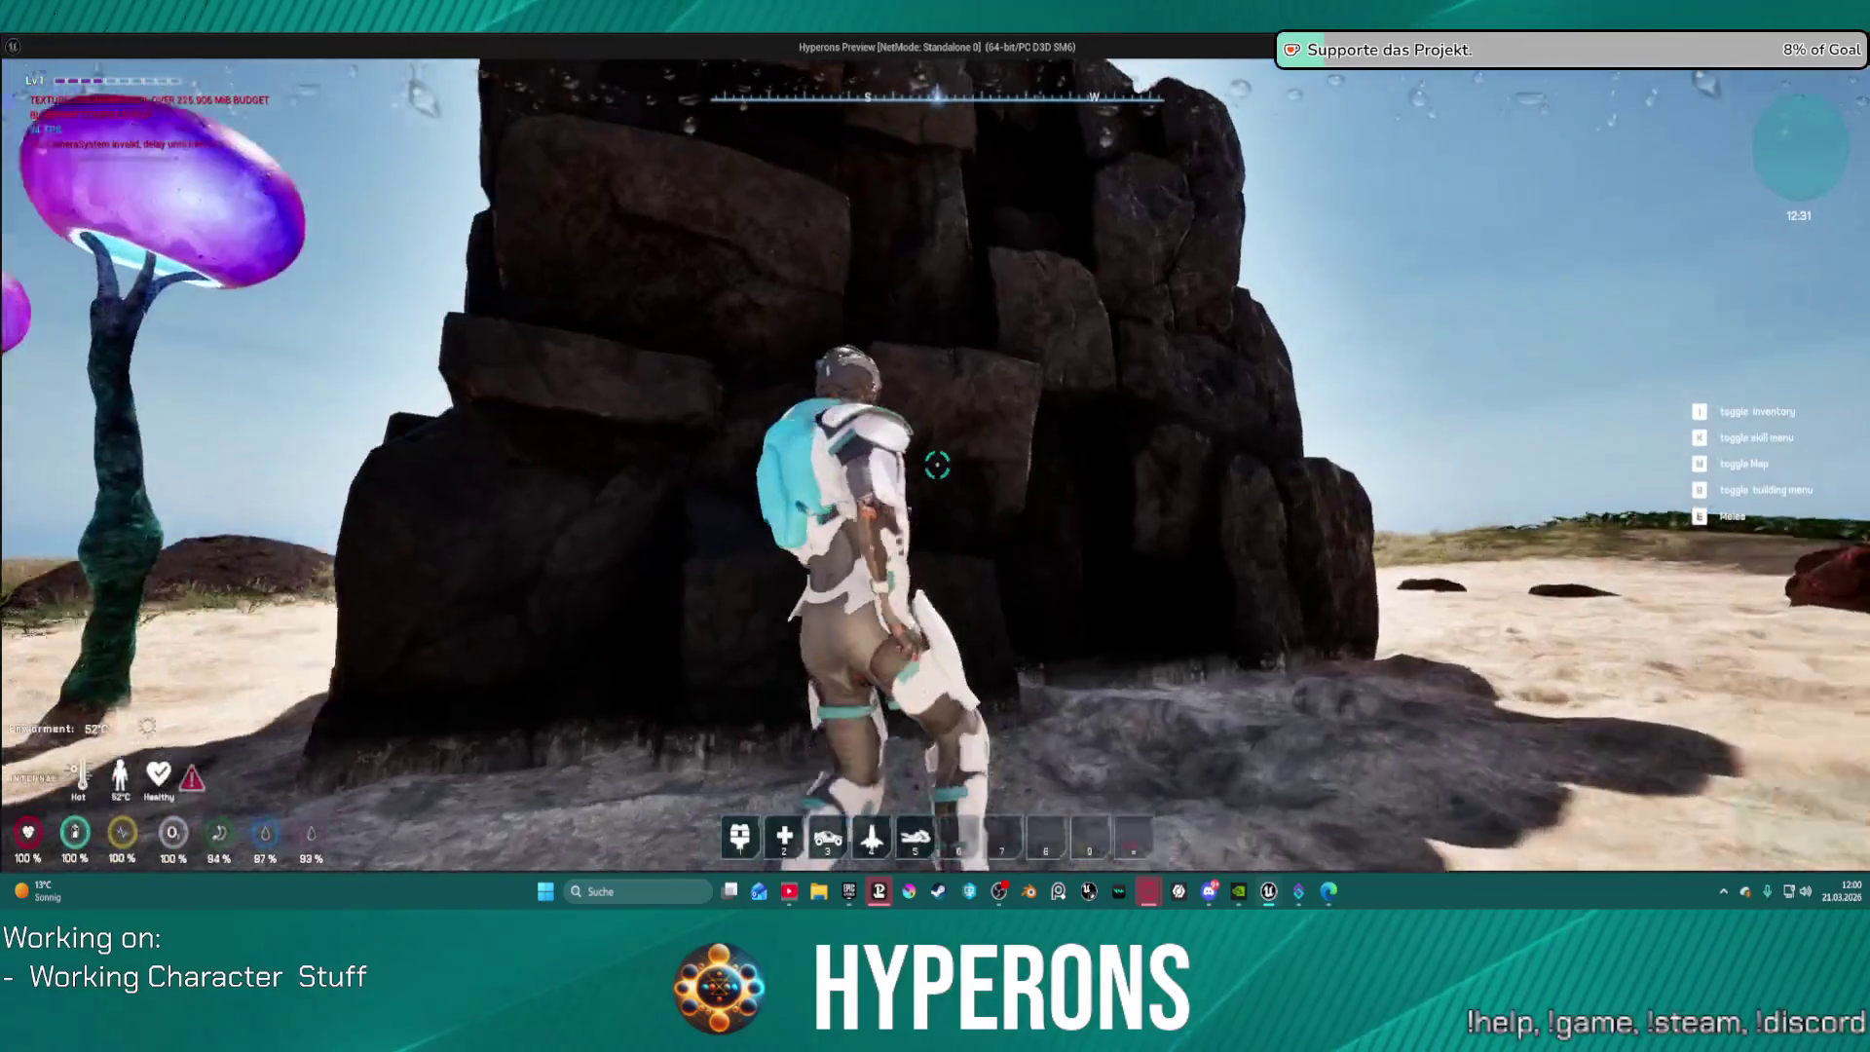
key("w")
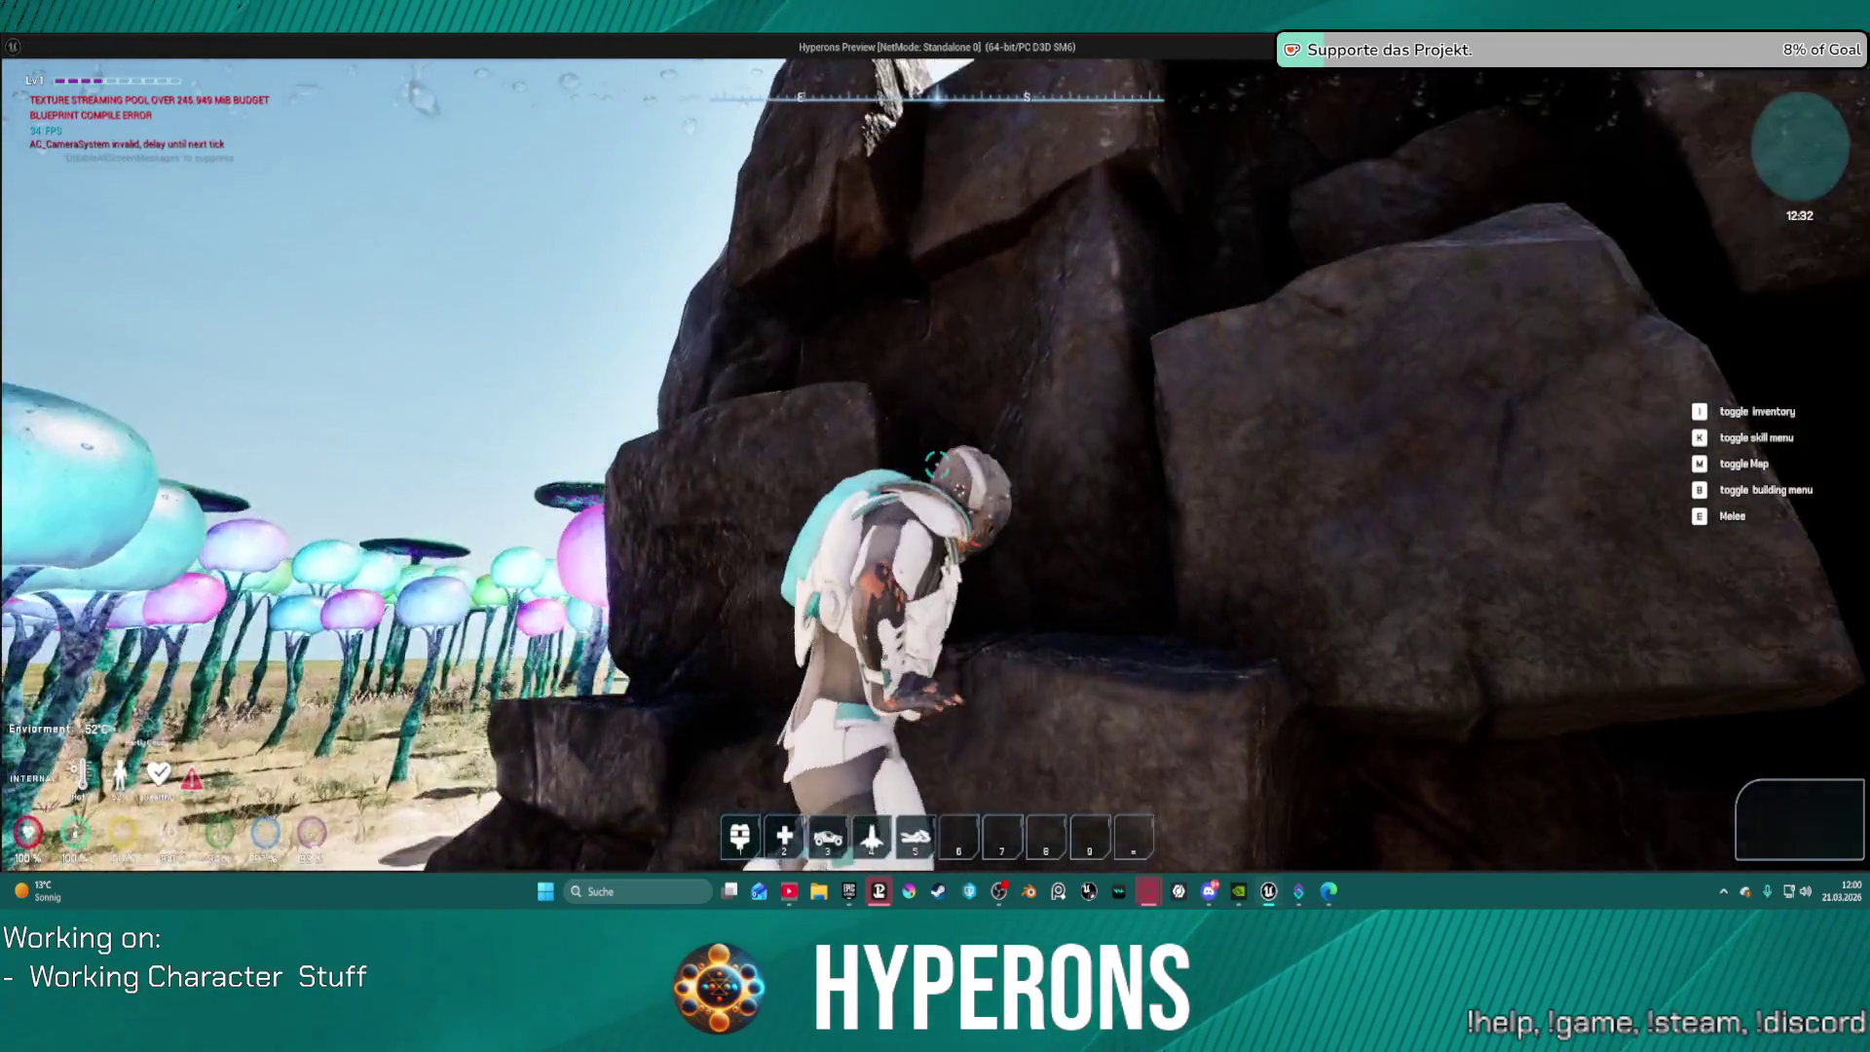
key("d")
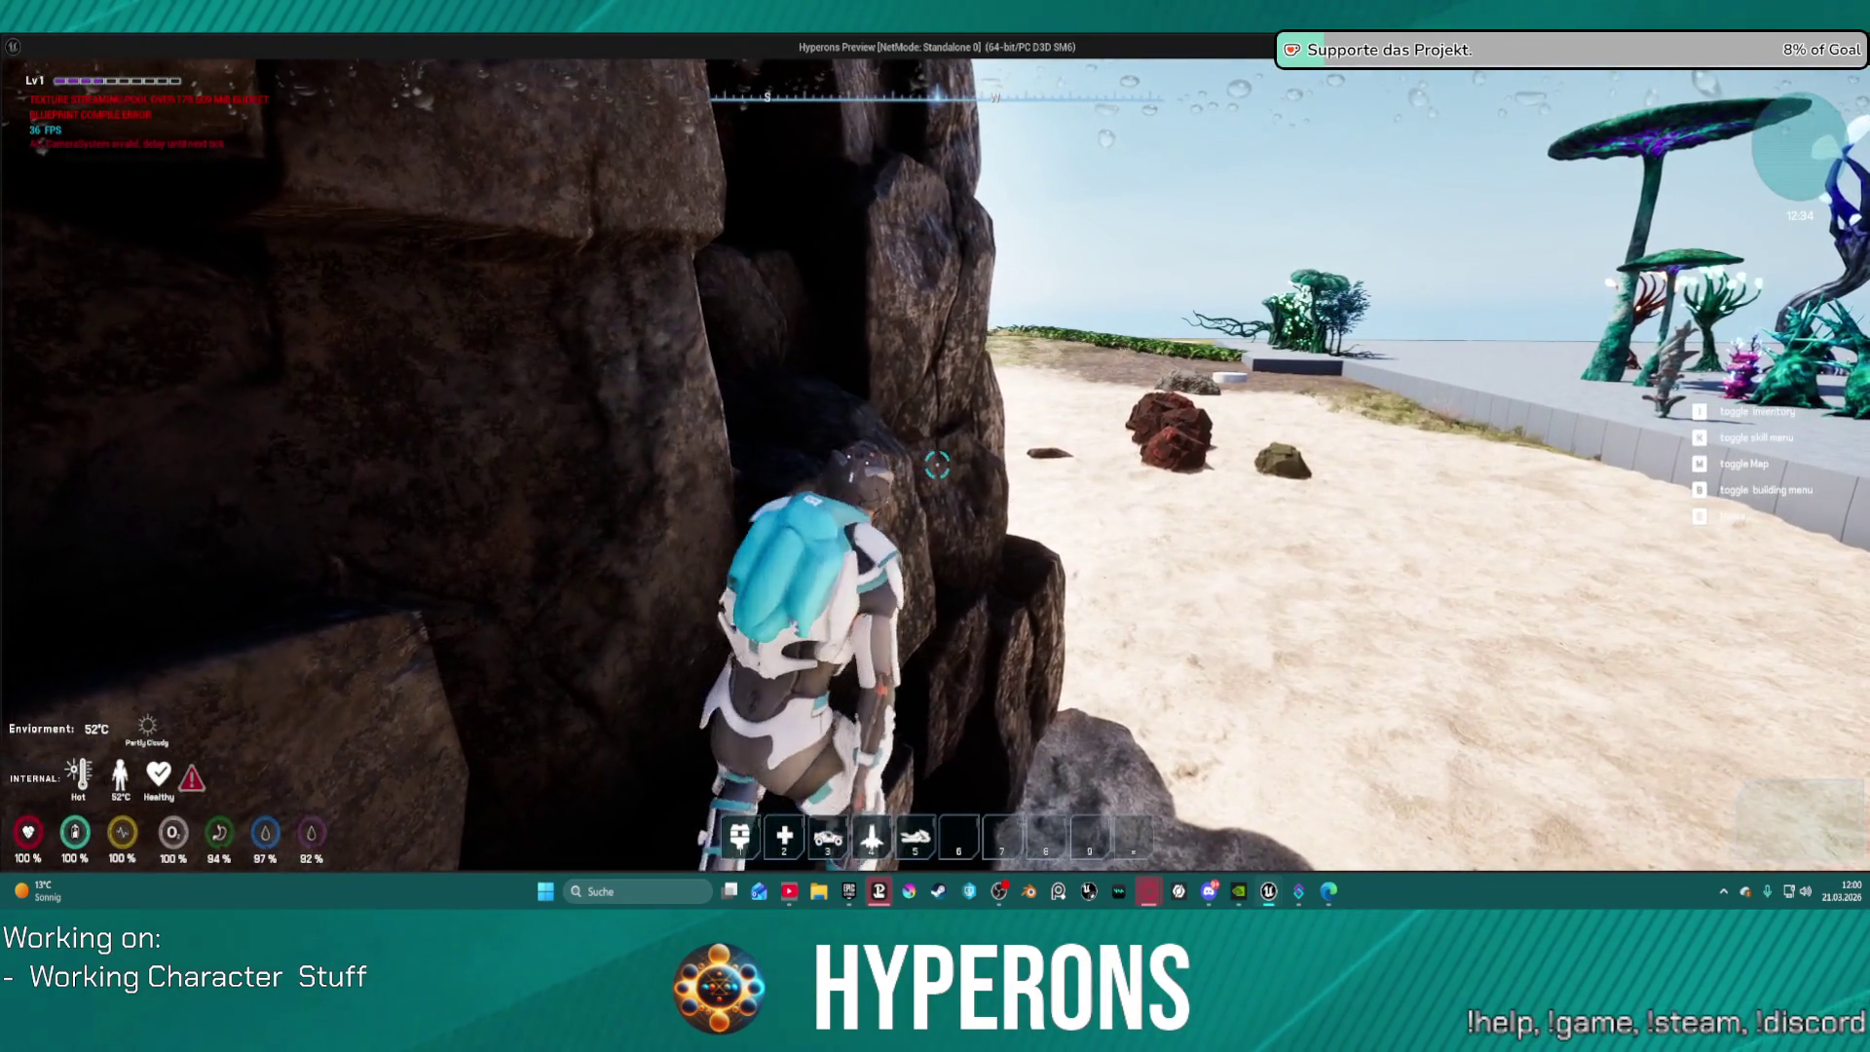
key("a")
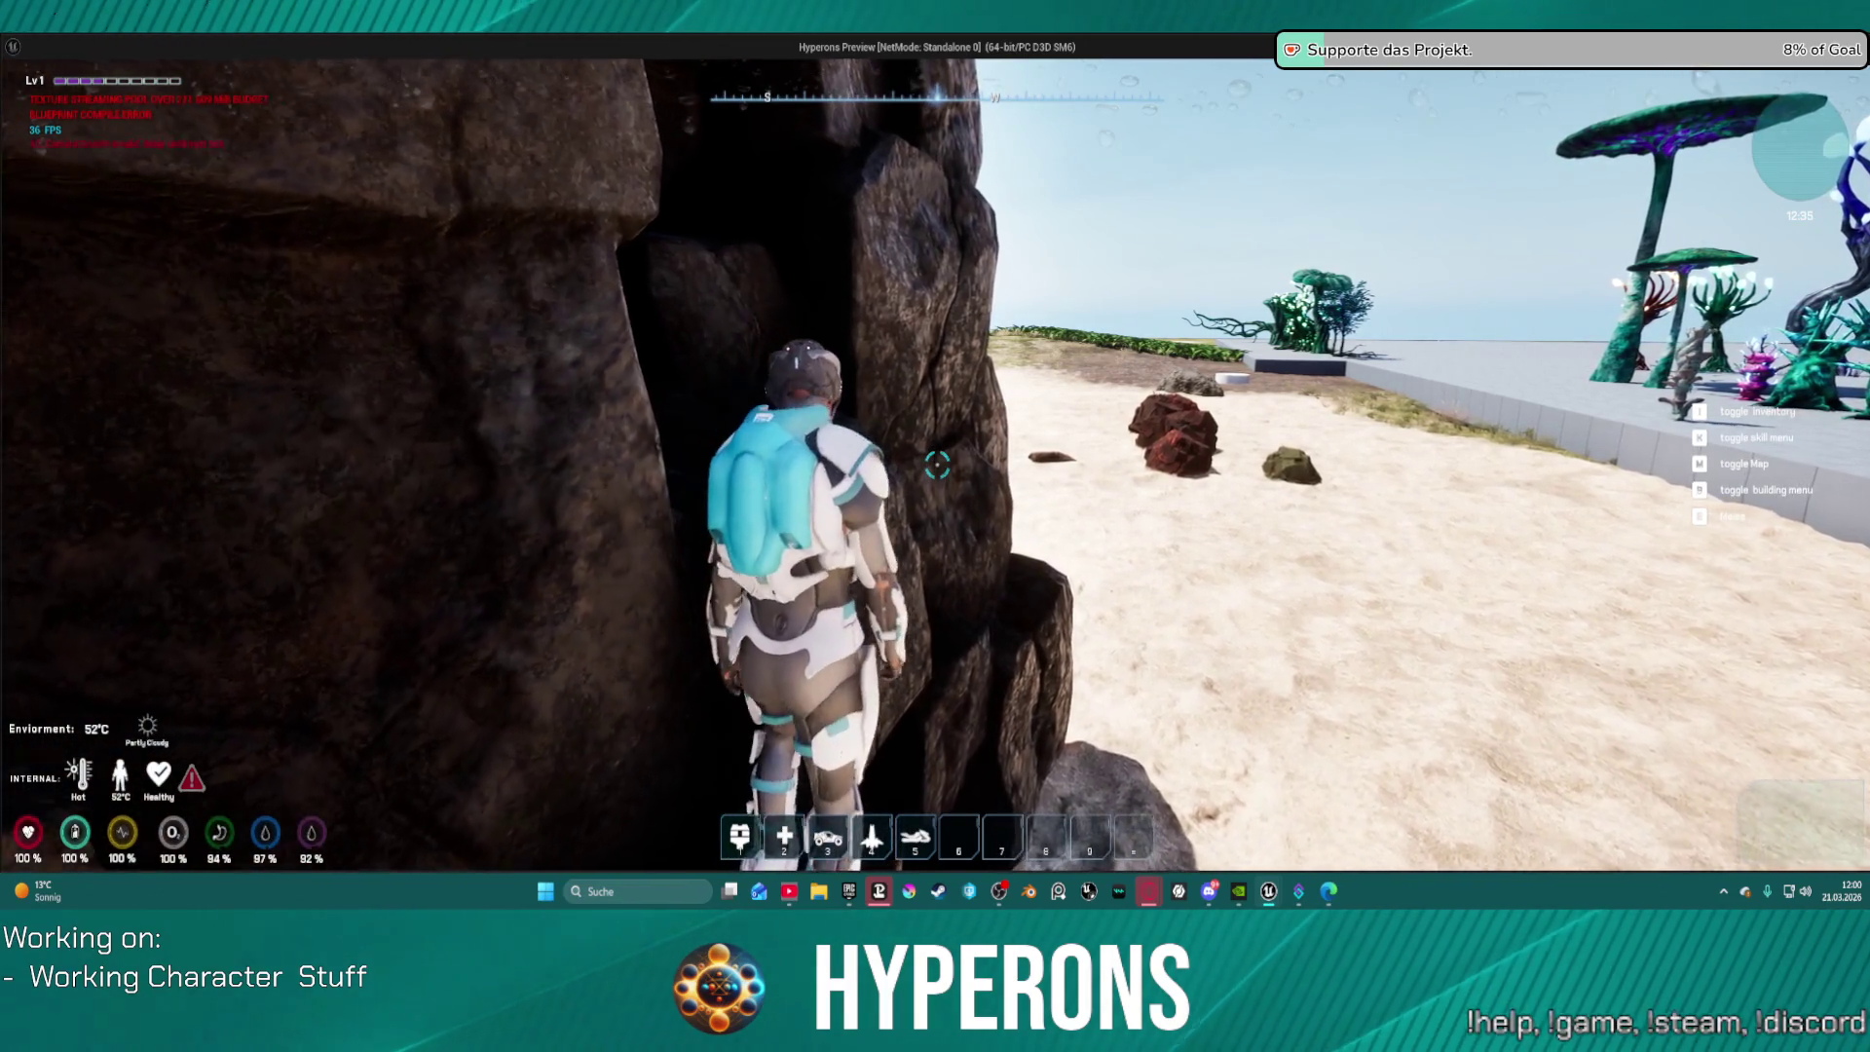
key("a")
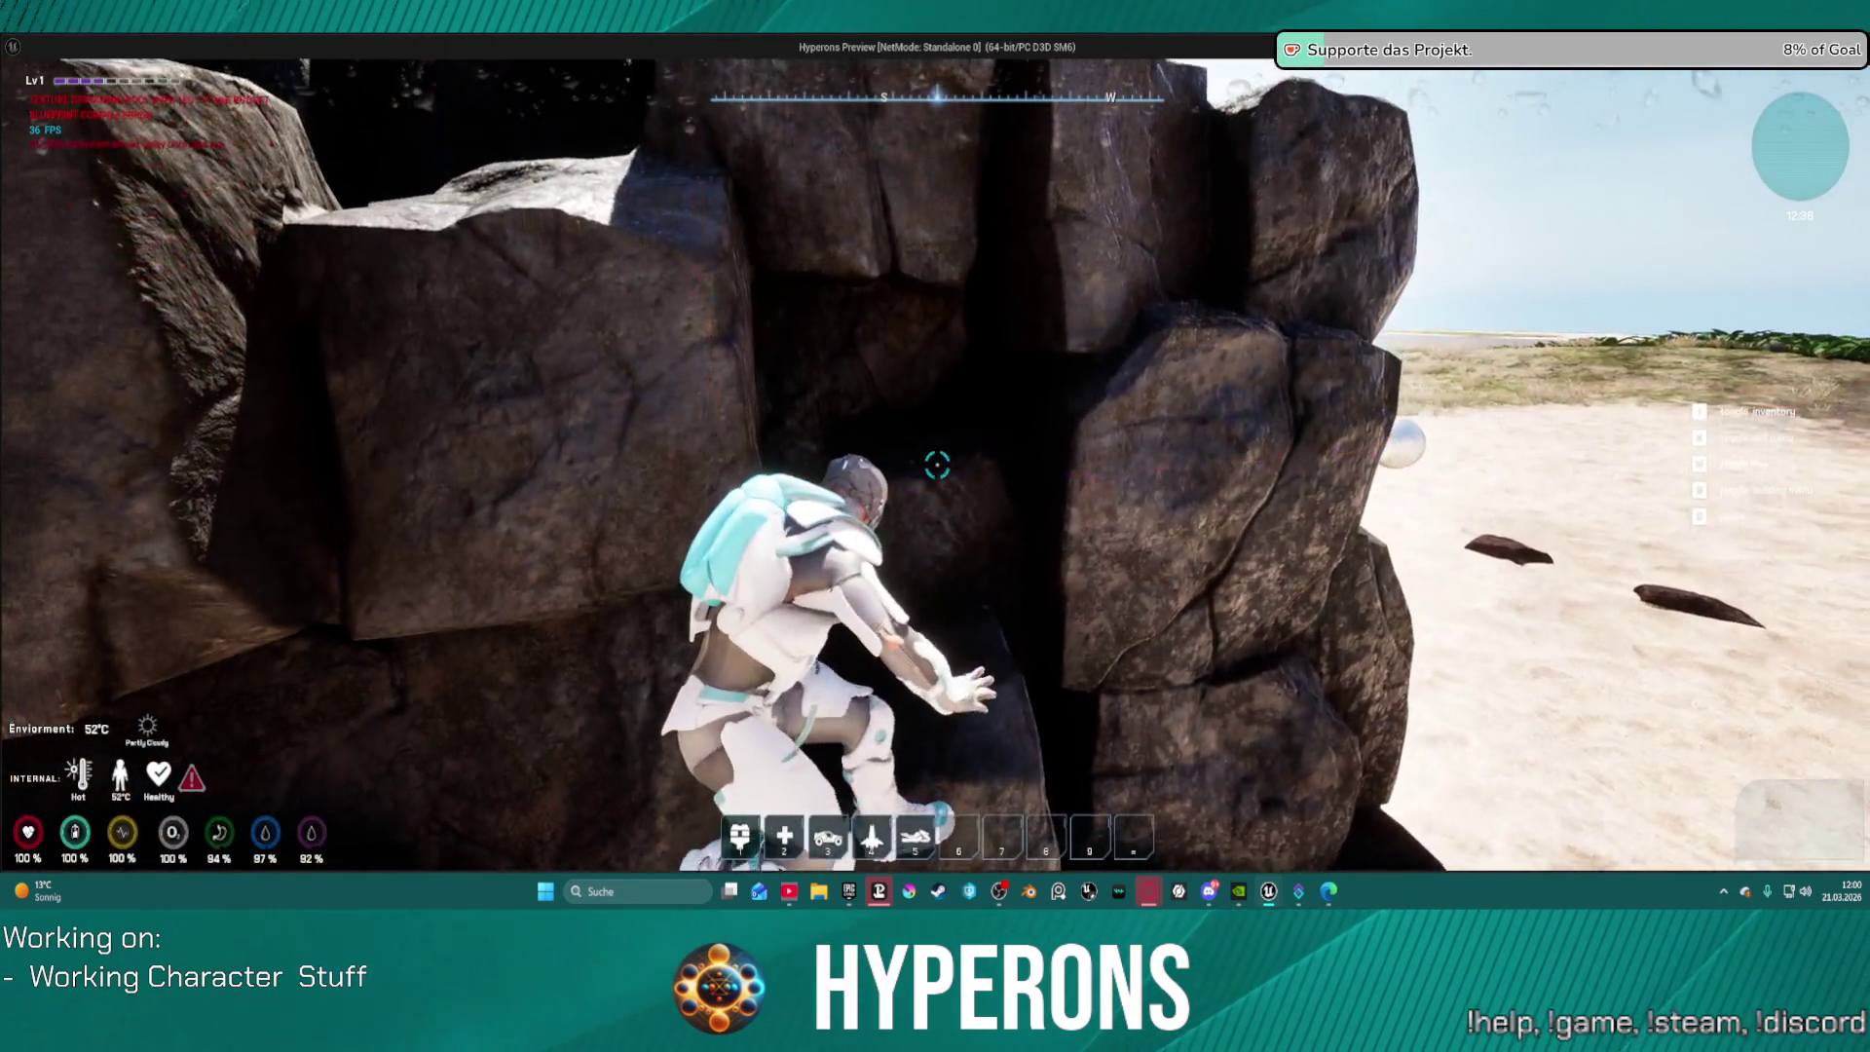
key("a")
key("w")
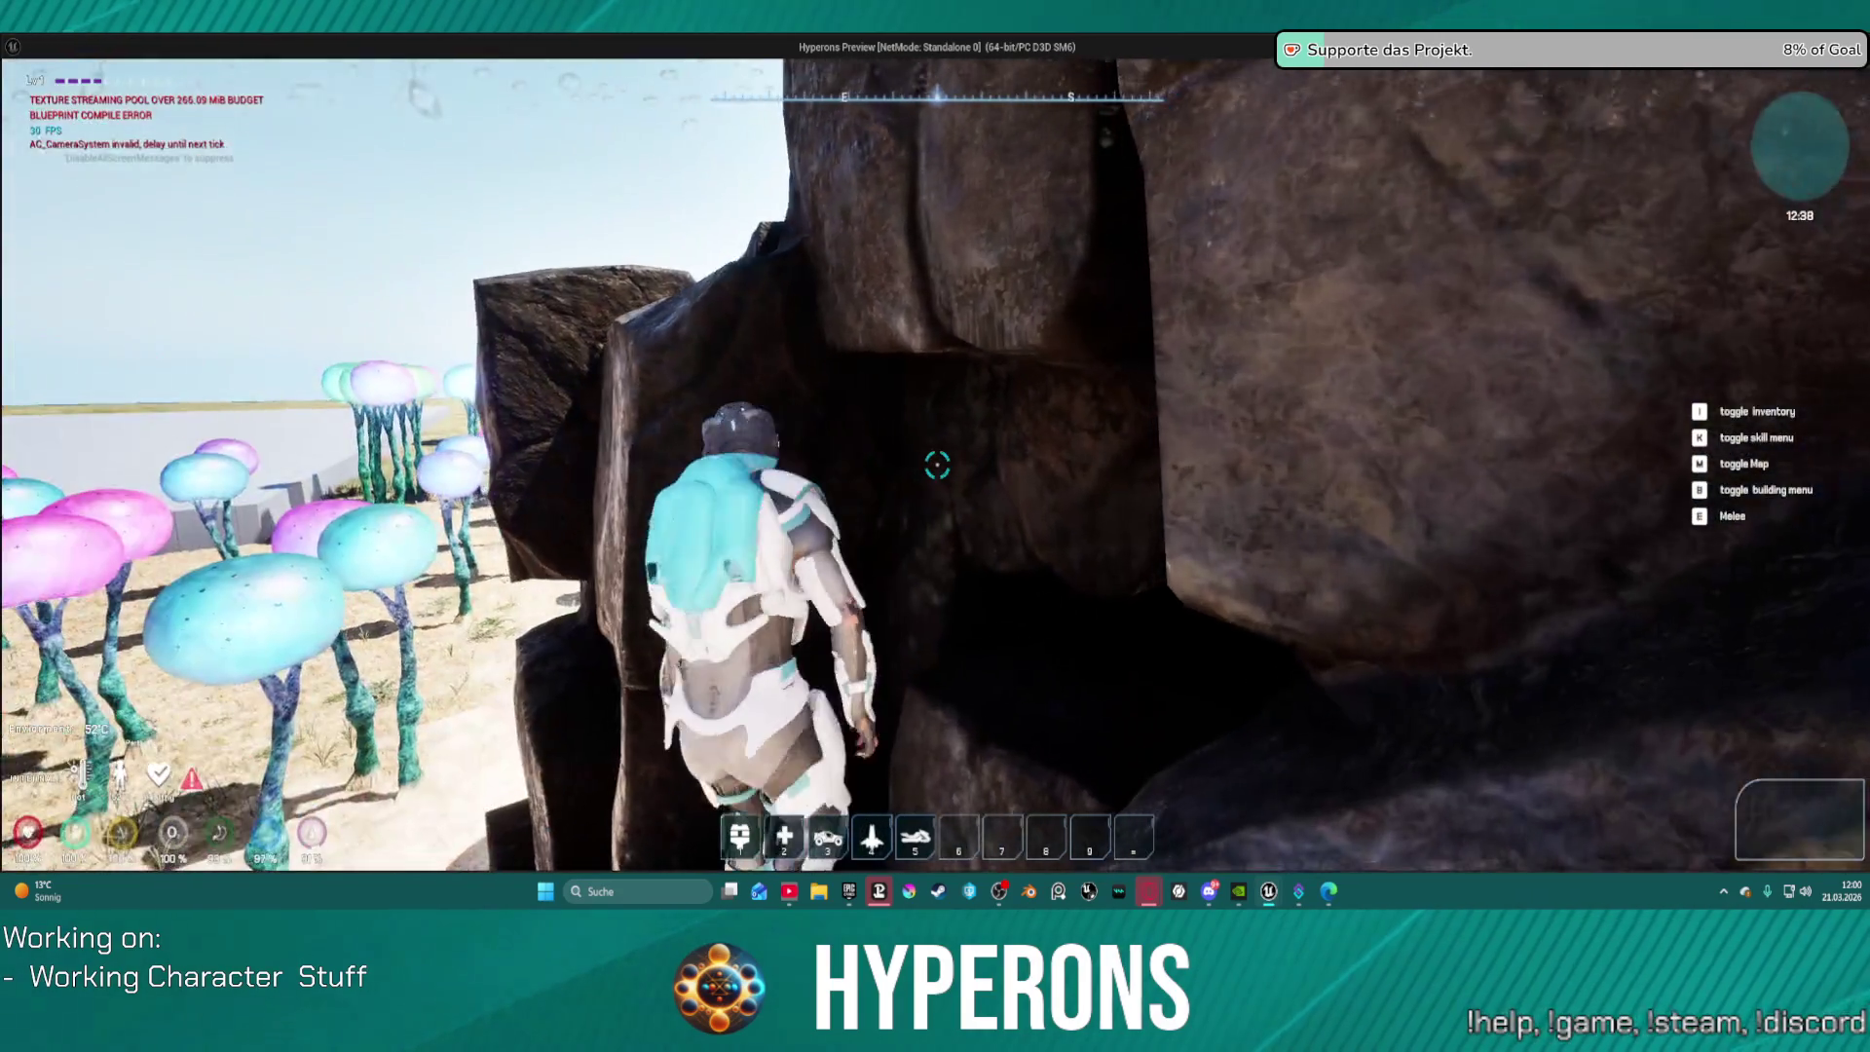
Step: Climb another rock face higher, then jump off onto the sand
key("w")
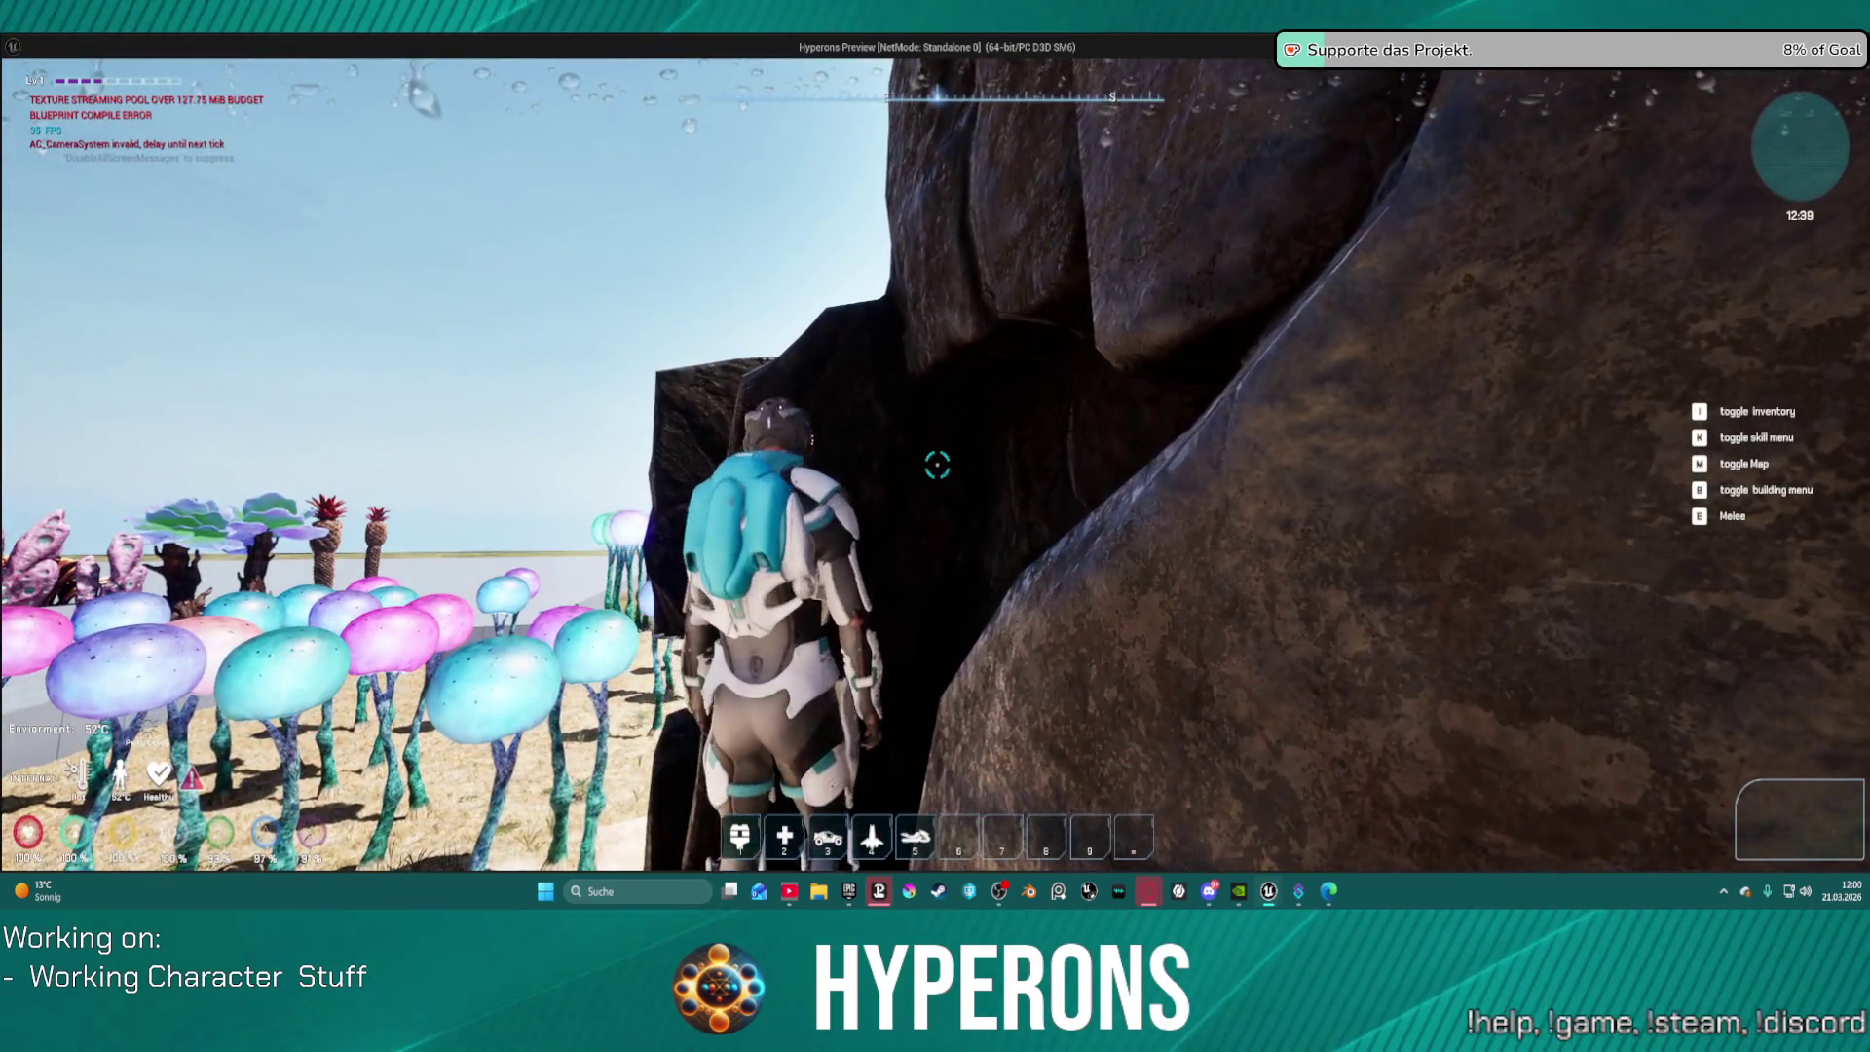
key("w")
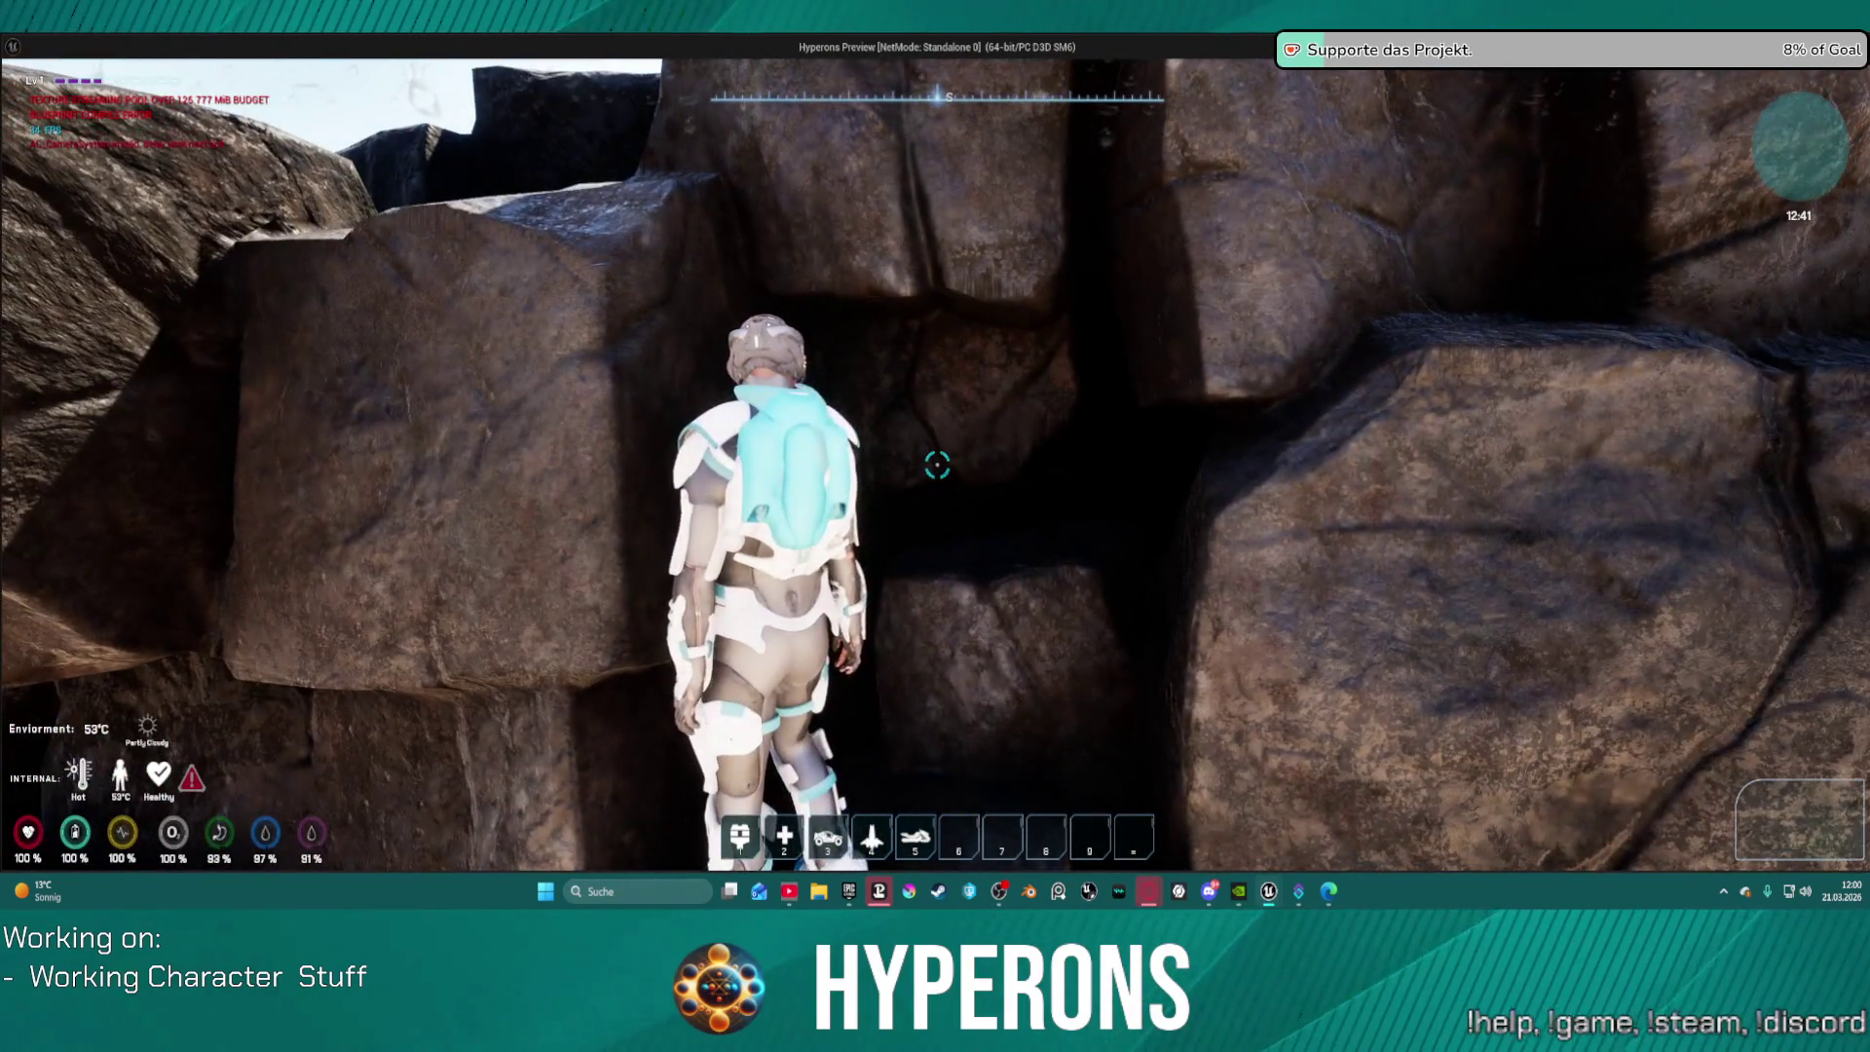
key("s")
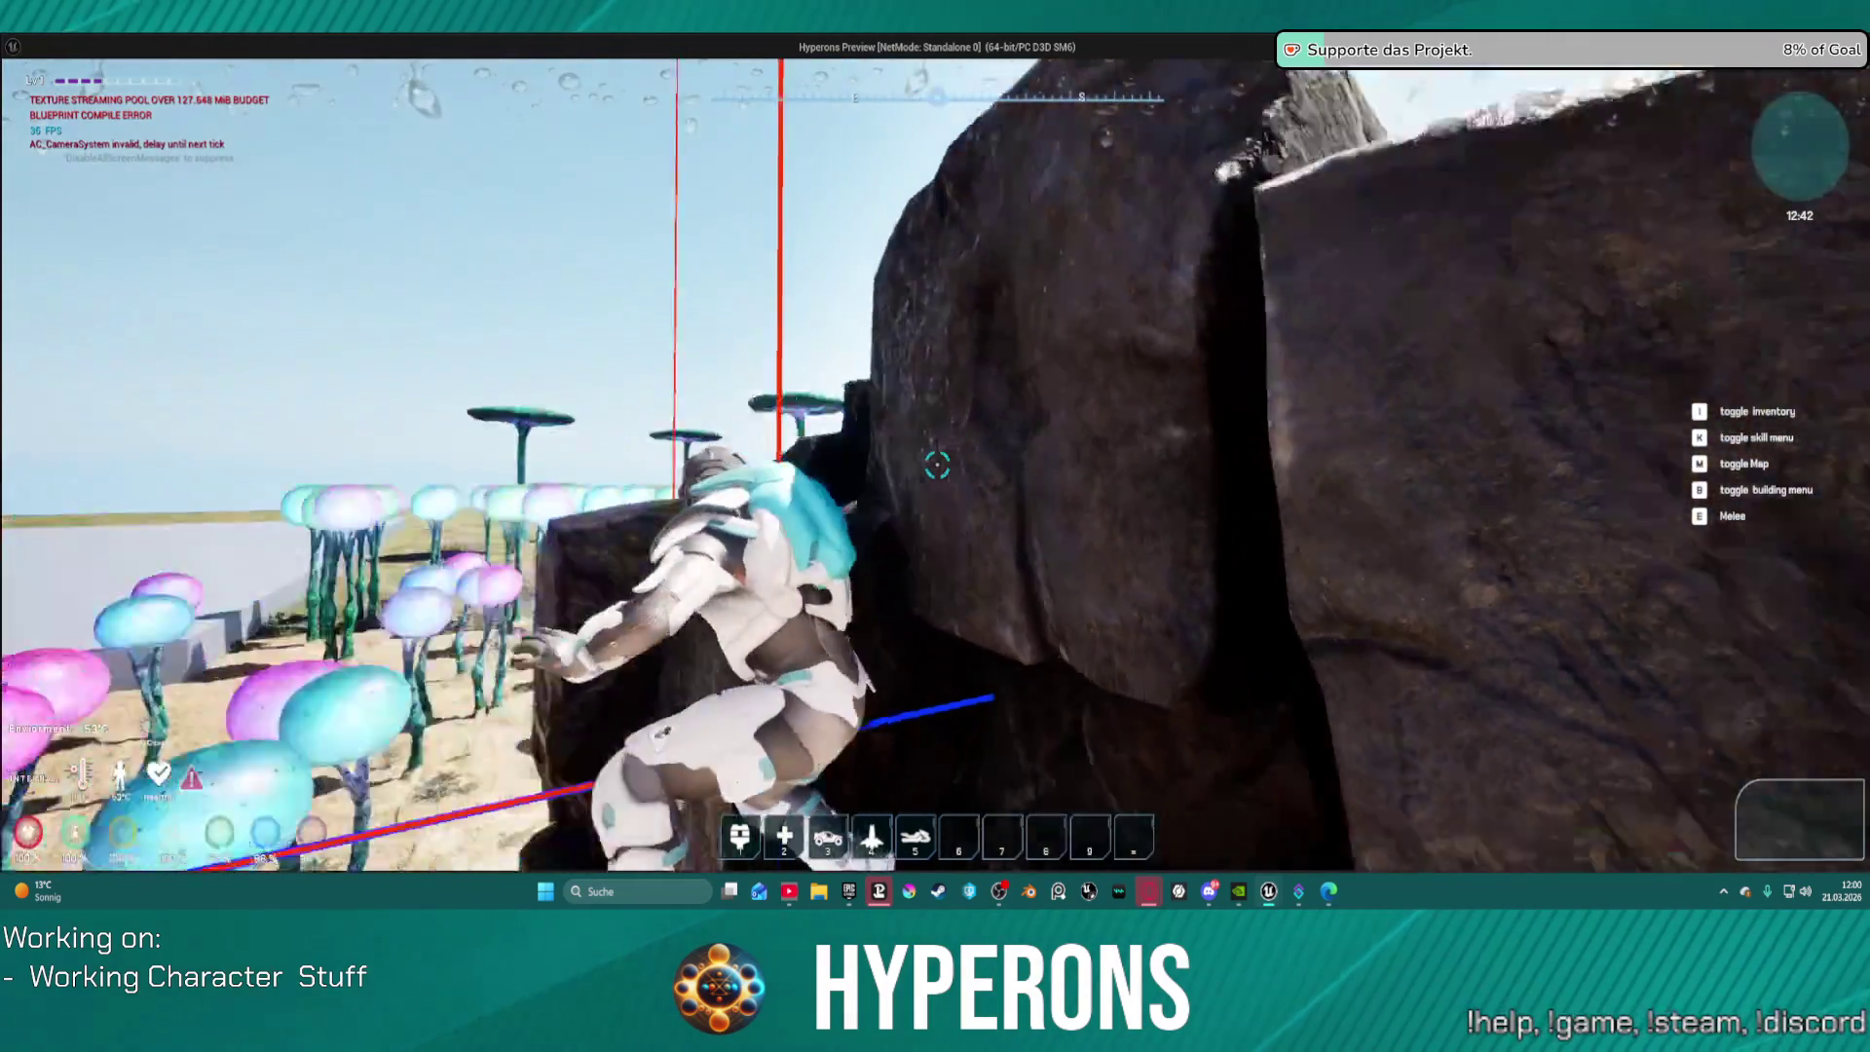
key("w")
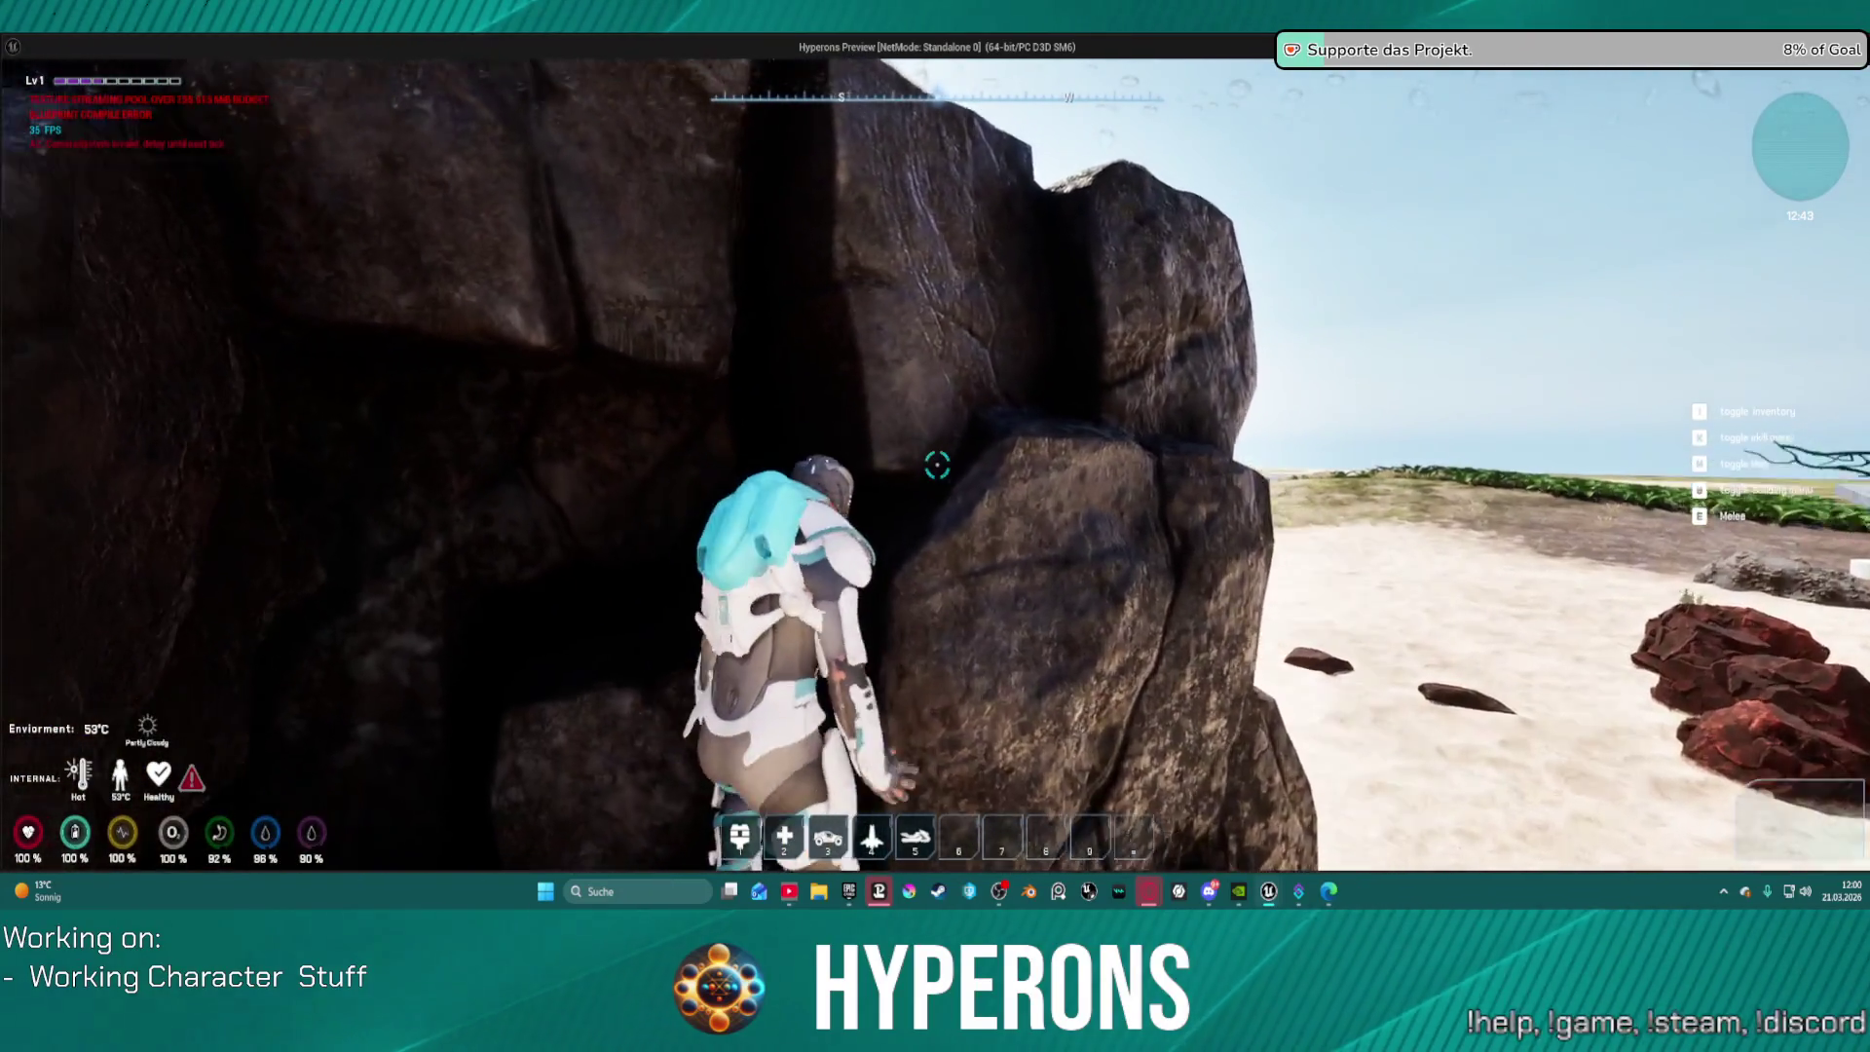
key("space")
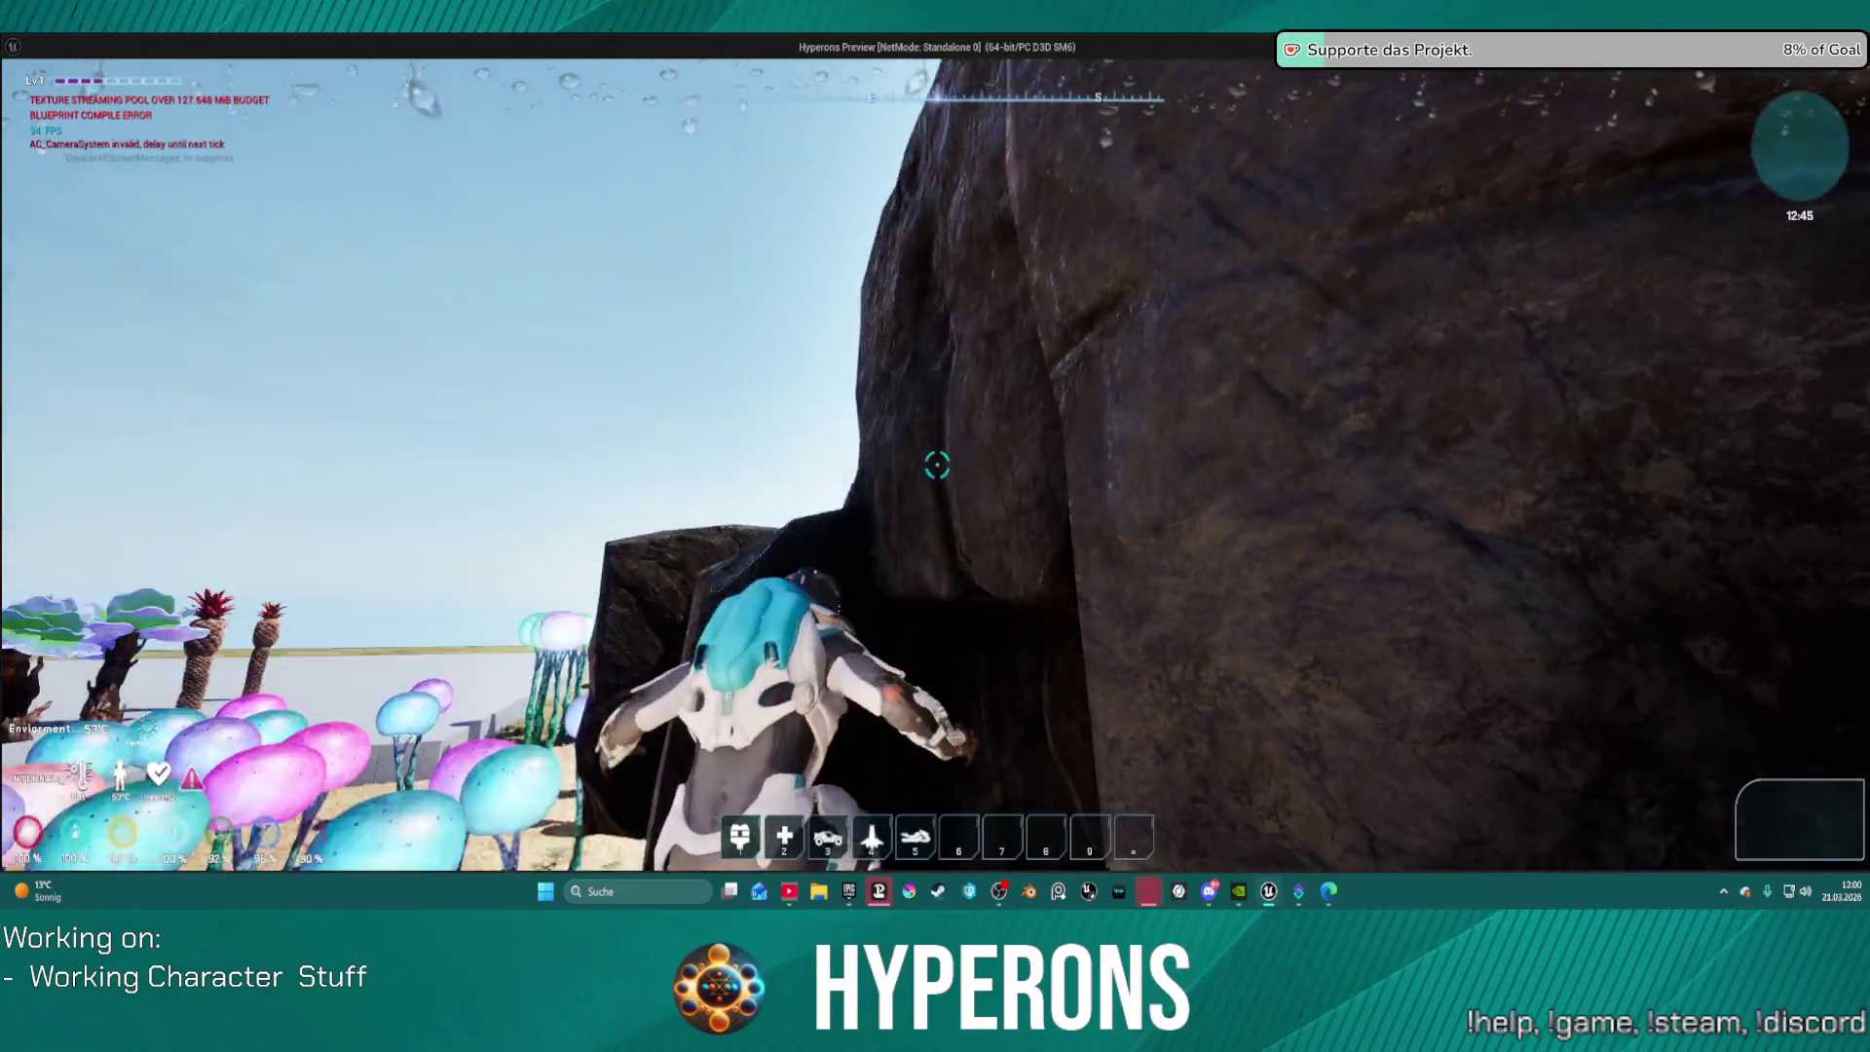
key("w")
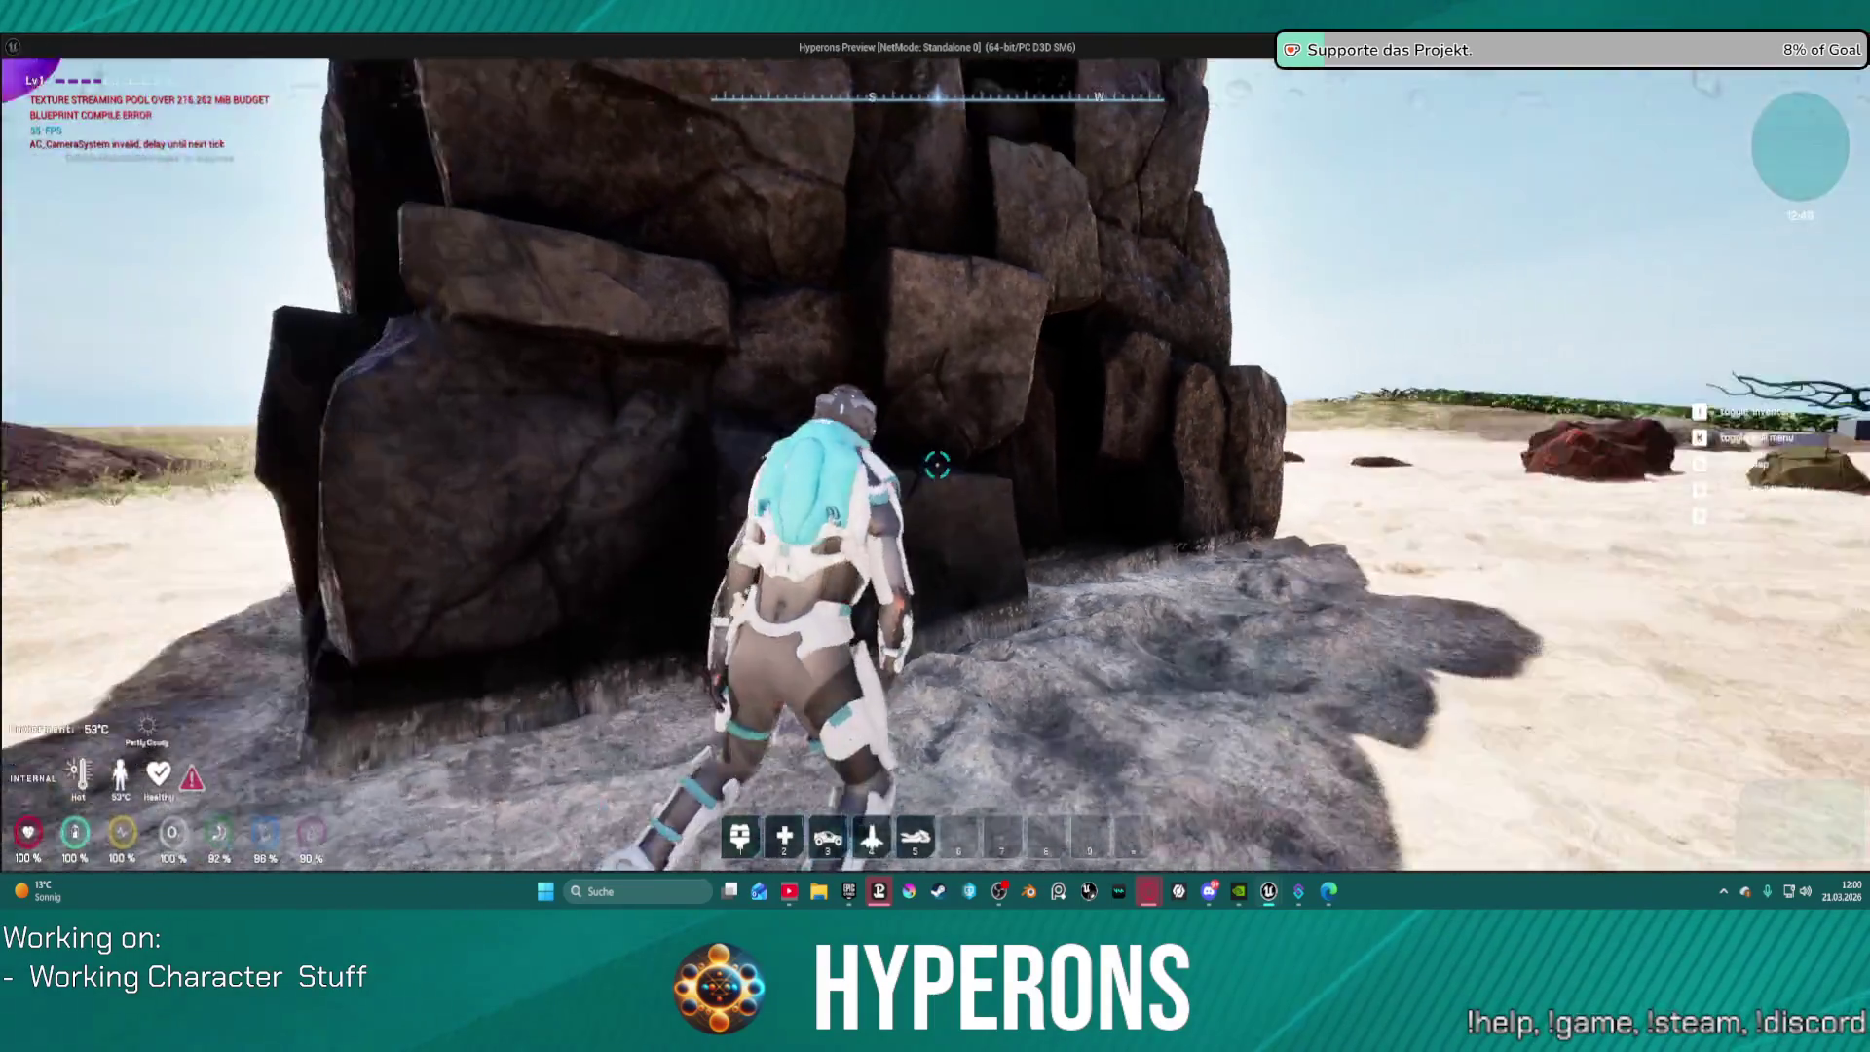
key("w")
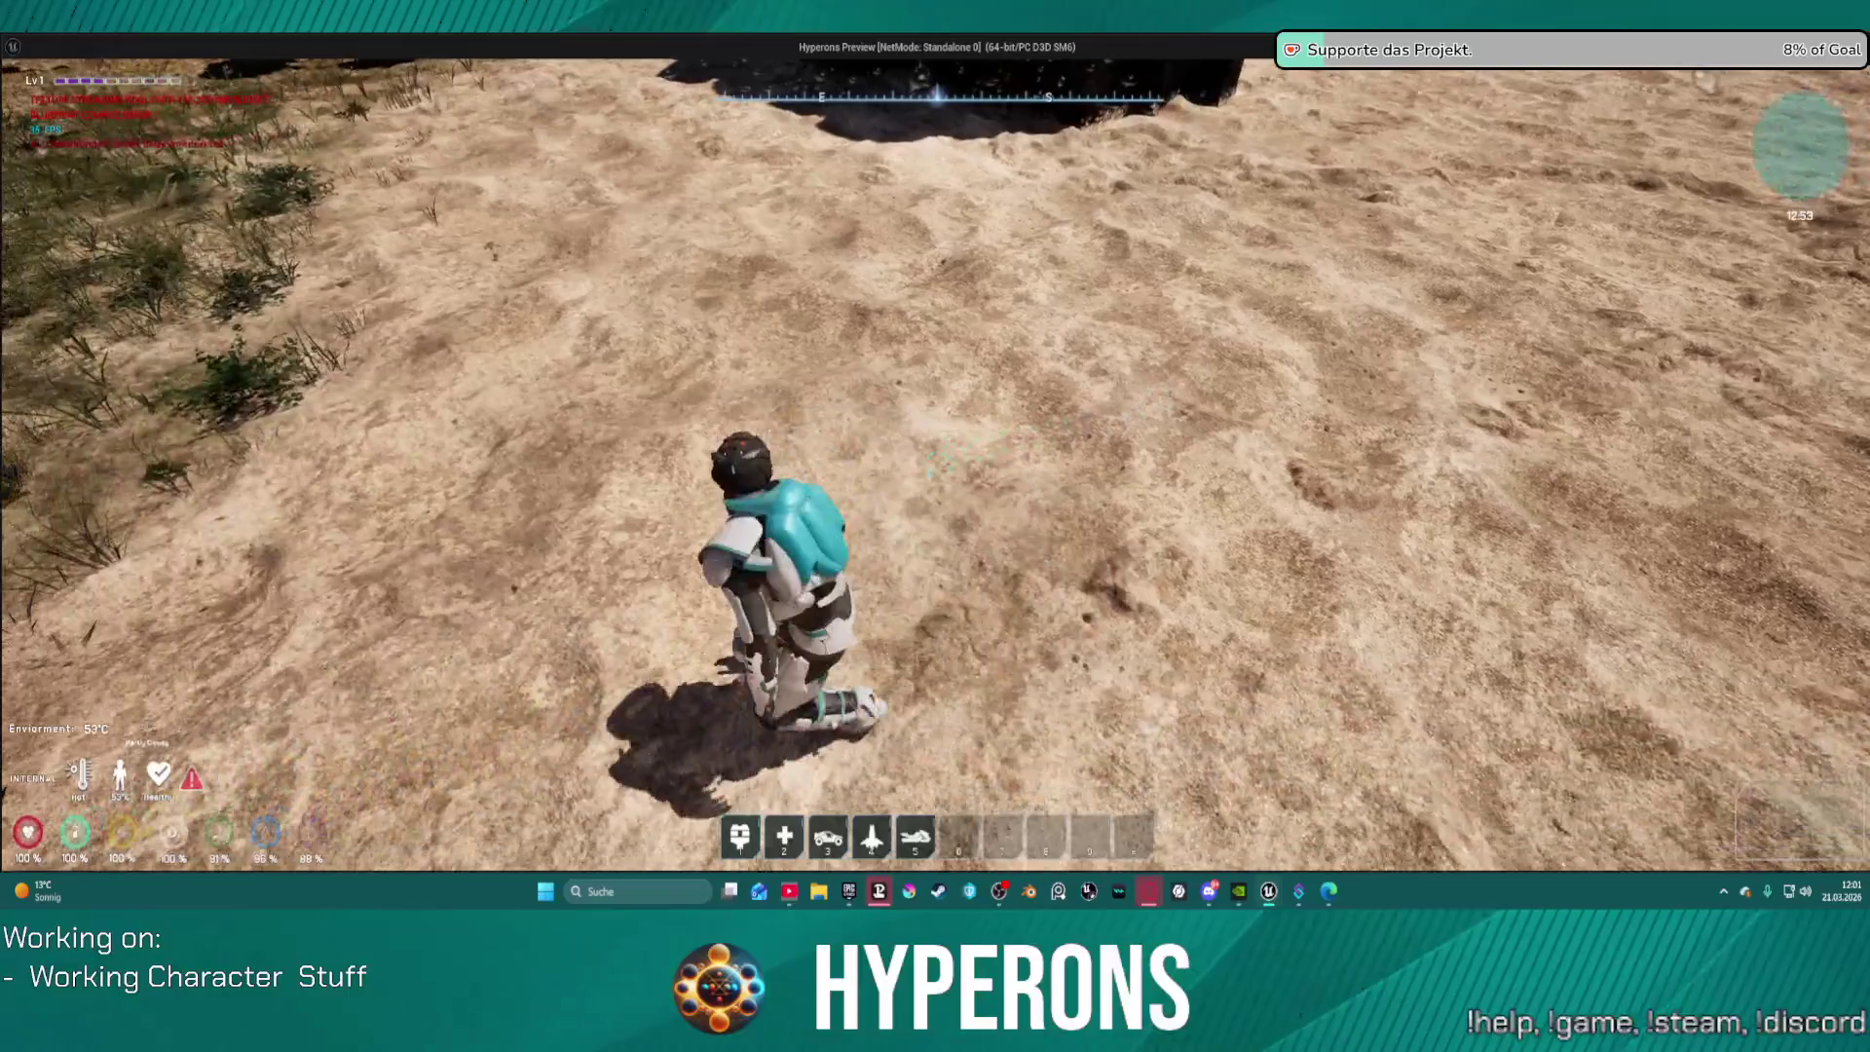
Step: Walk across the sand, crouch and stand again, then stop the play session
key("c")
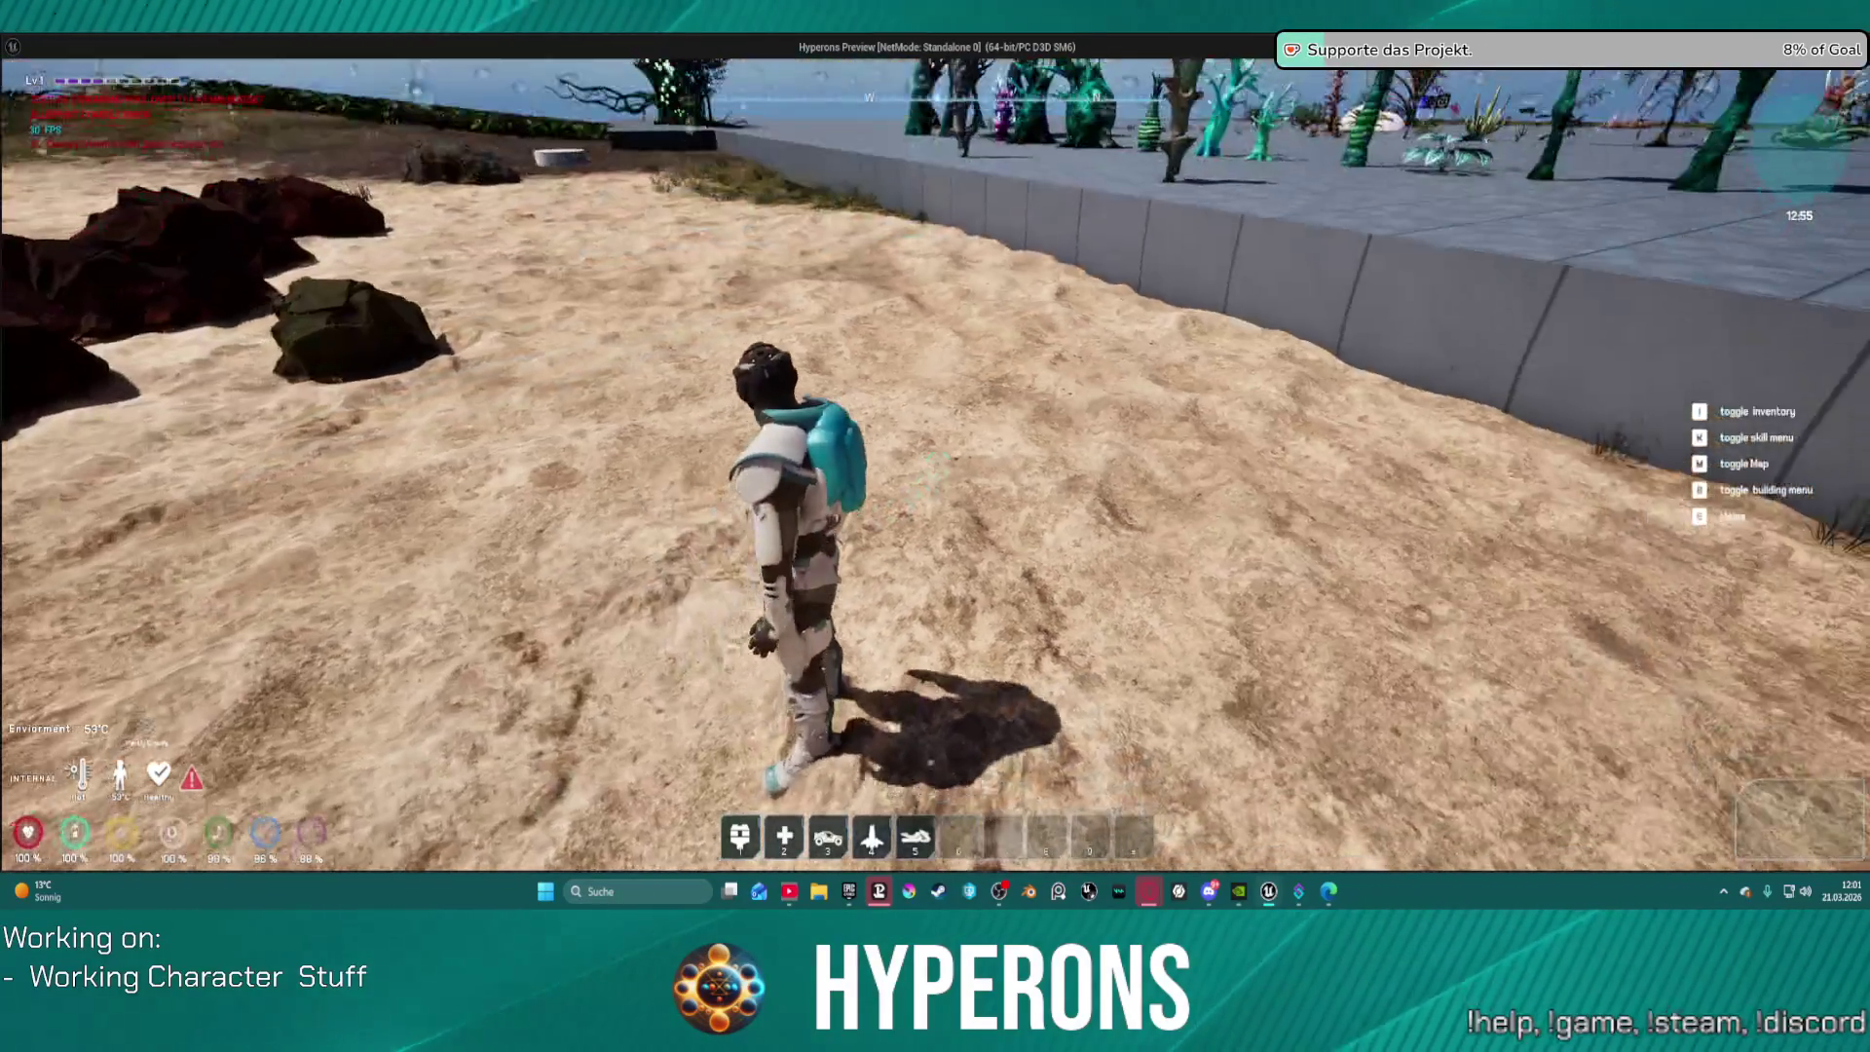
key("c")
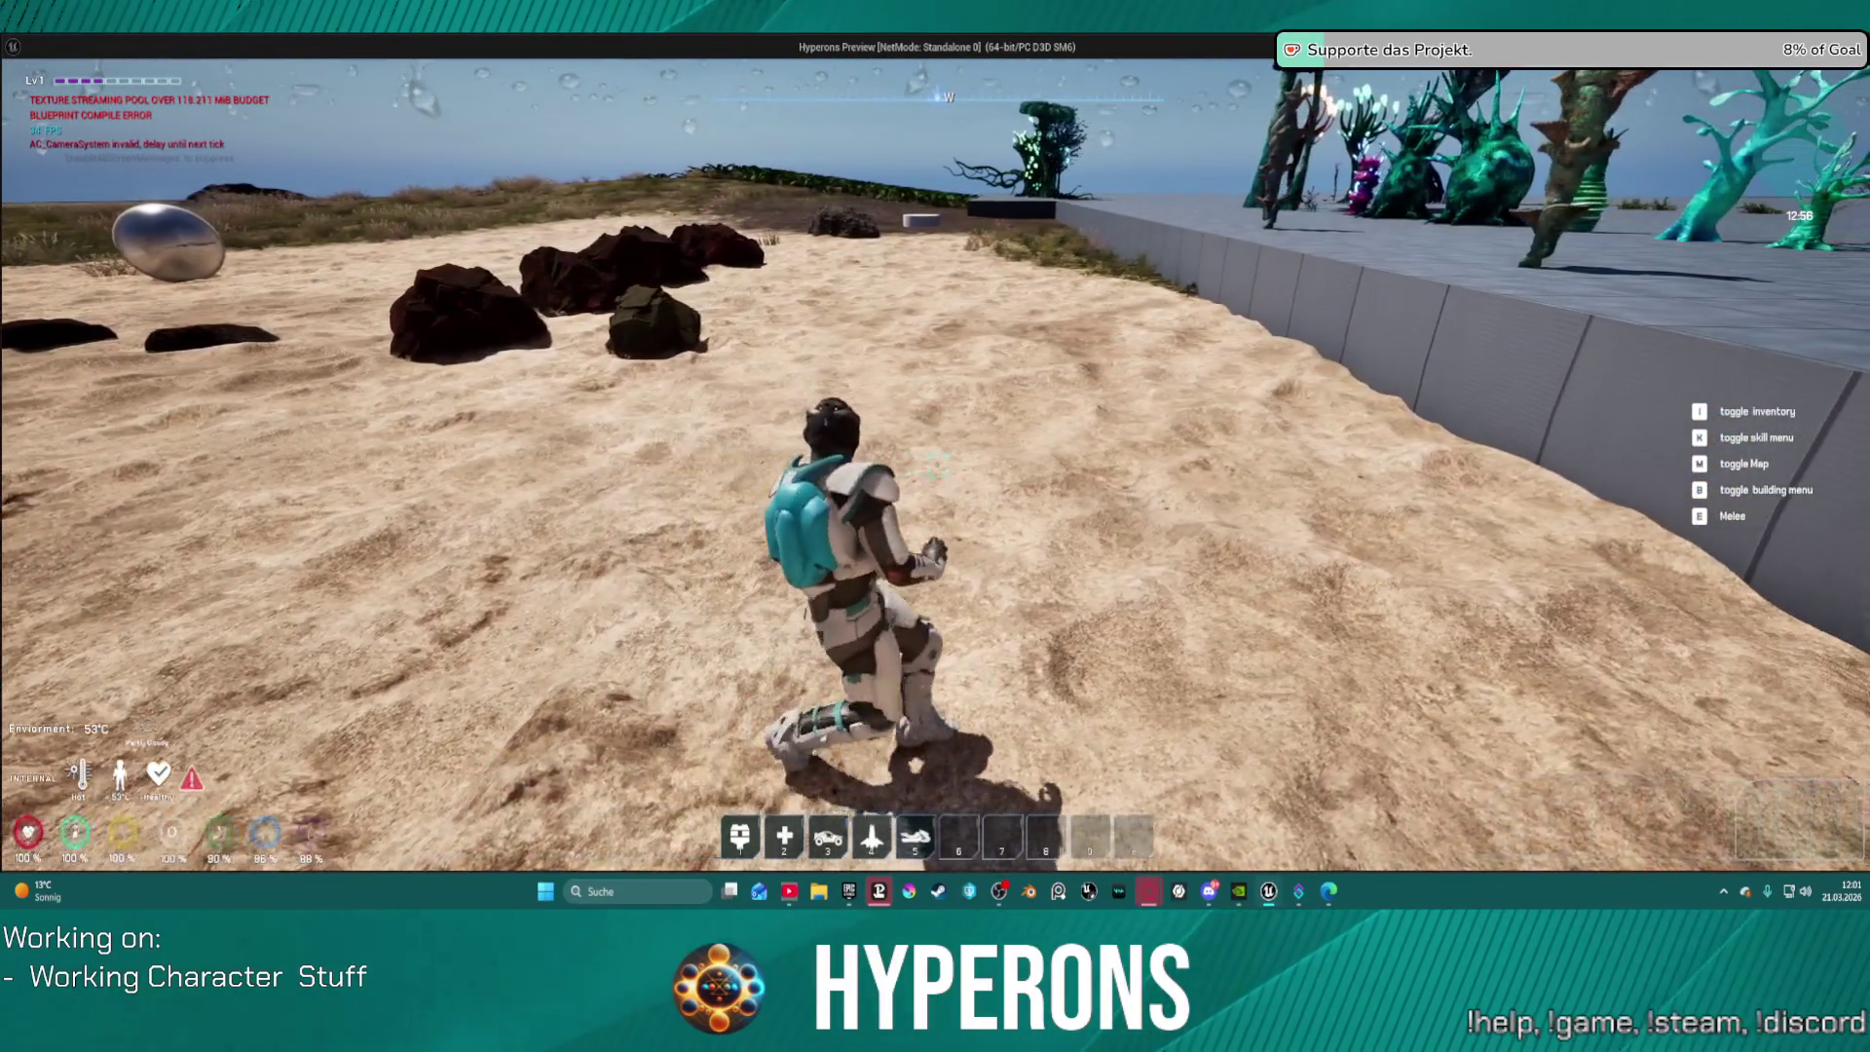
key("c")
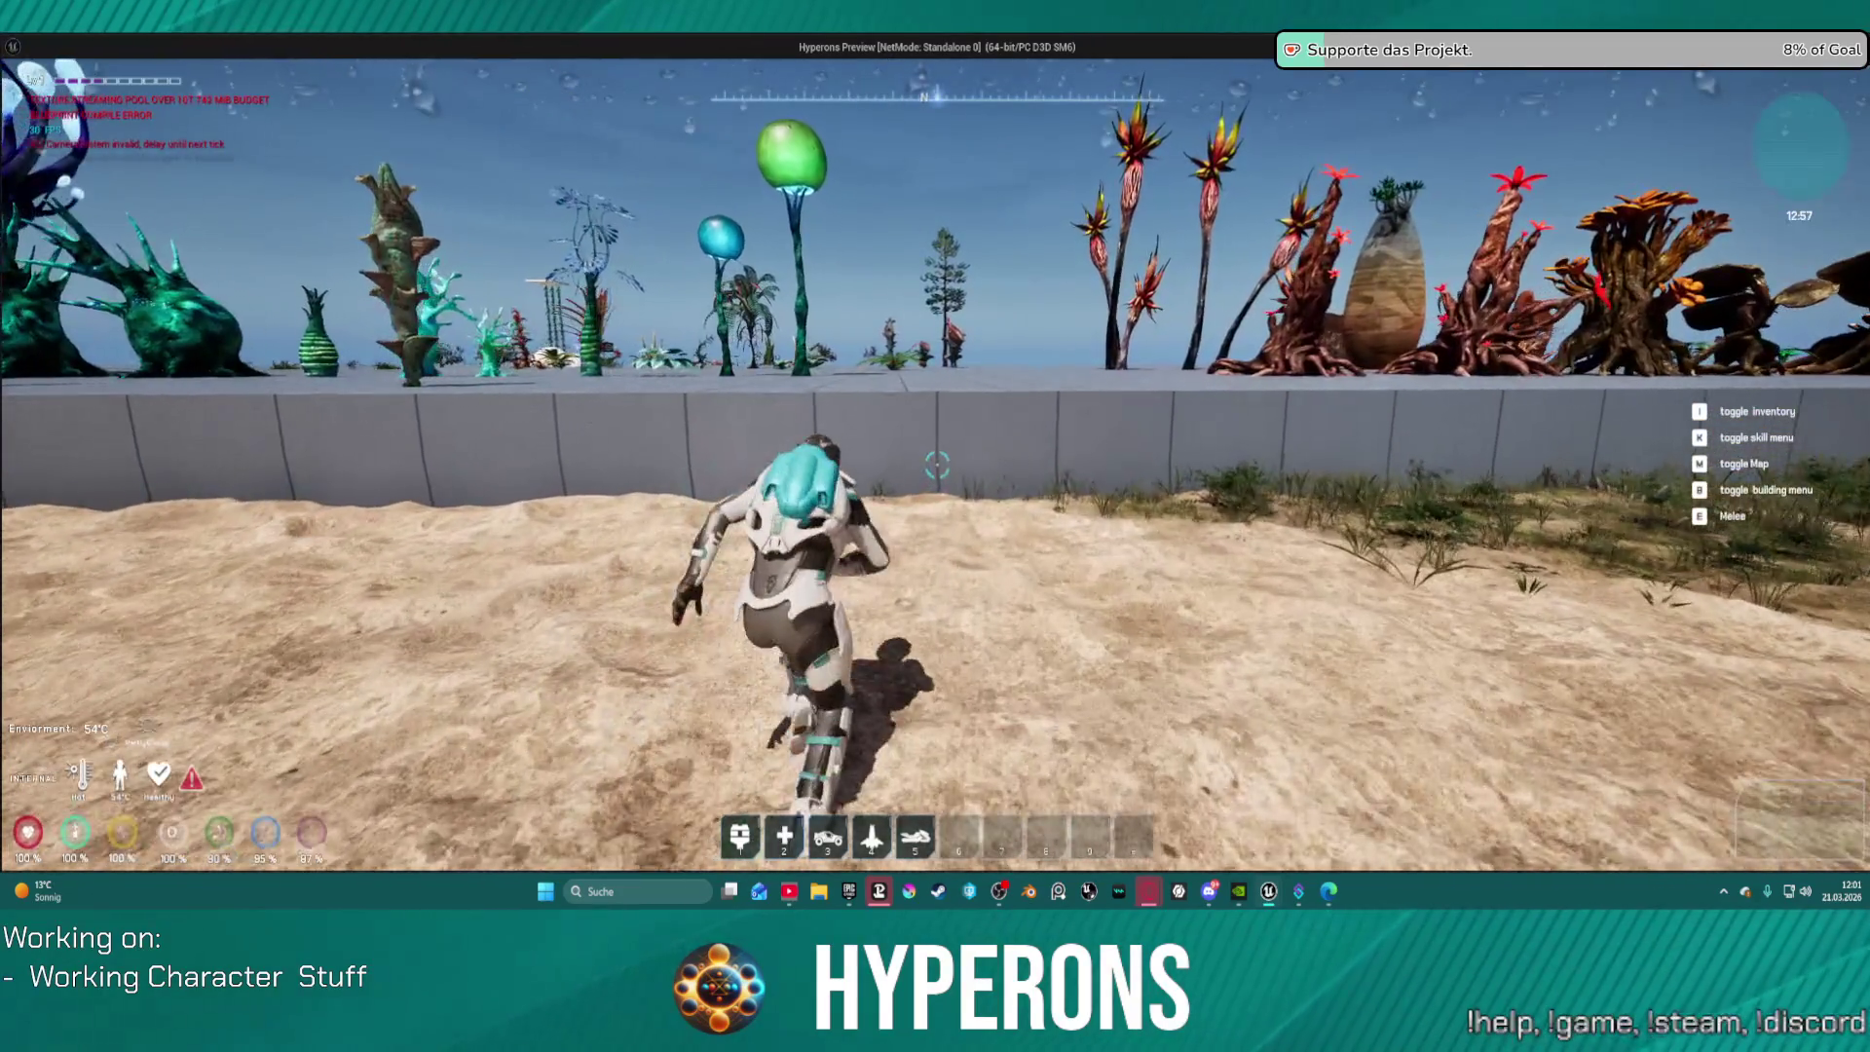
key("Escape")
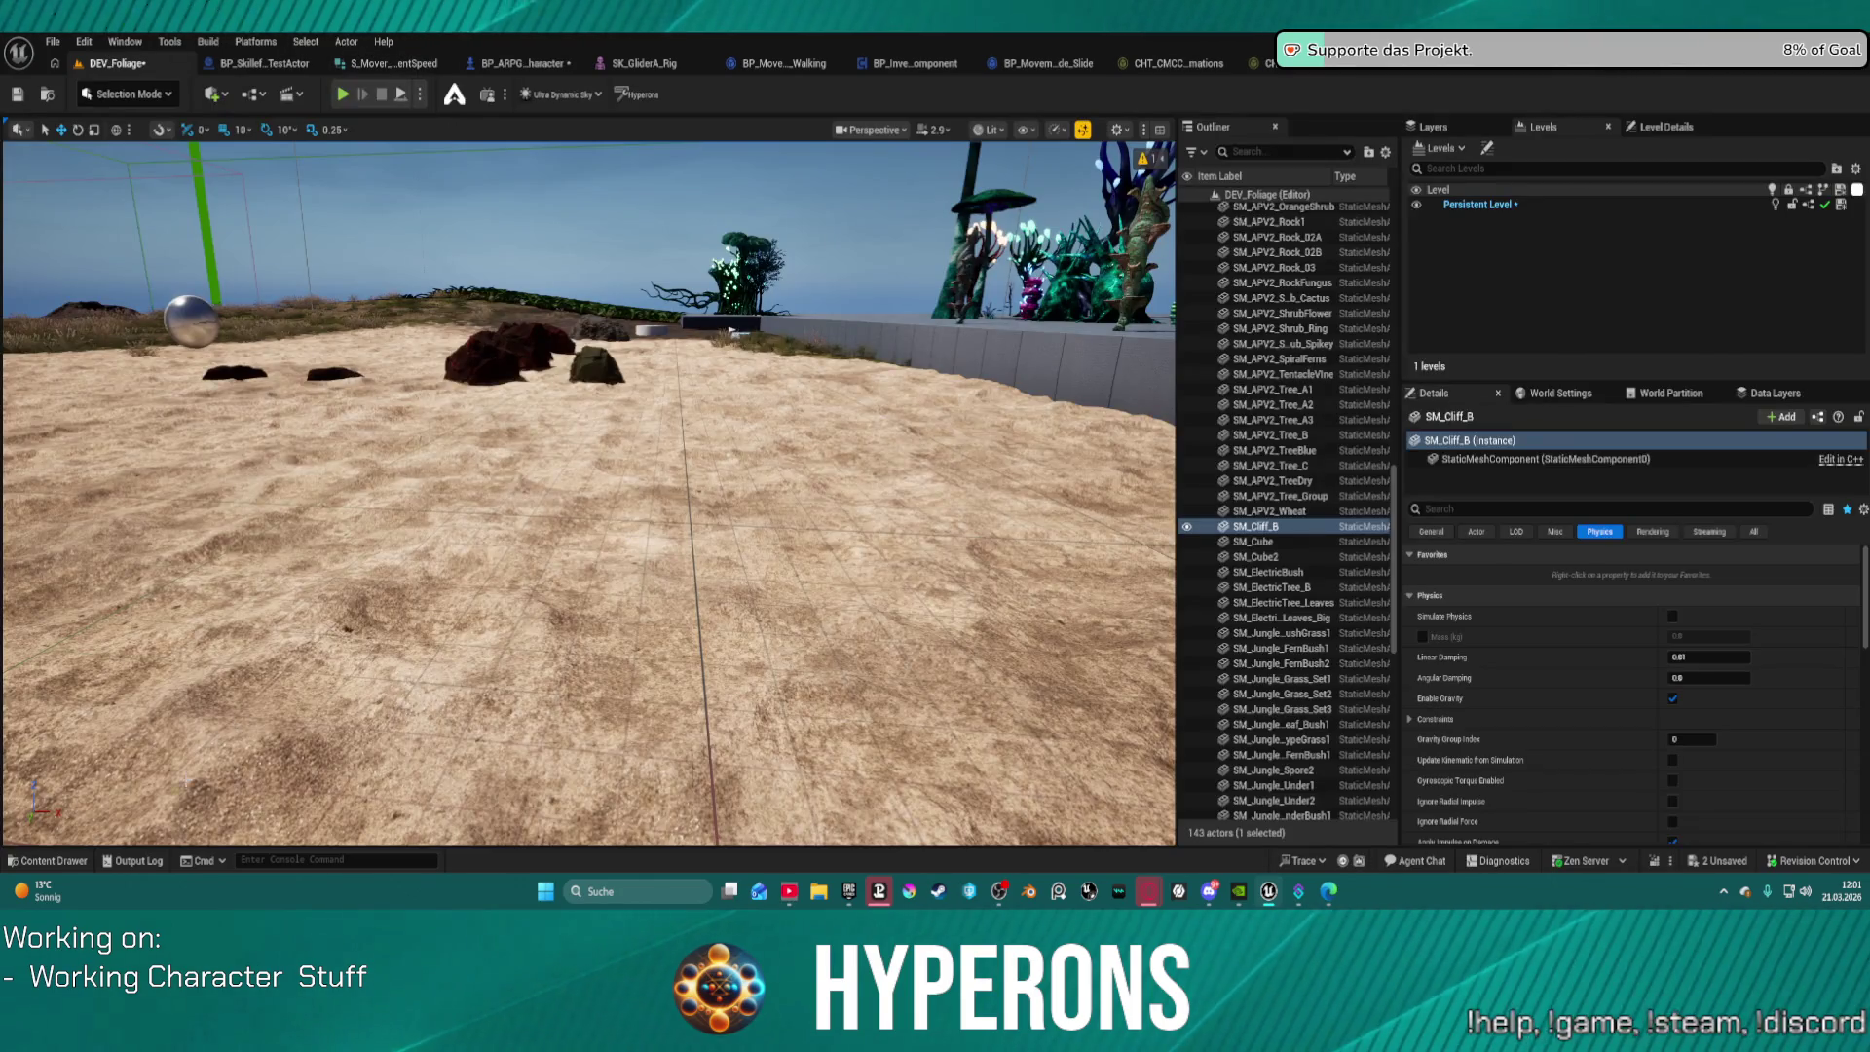
Step: Open the NewFoliageMap asset from the Foliage folder in the Content Drawer
left_click(47, 859)
scroll(110, 578, "up", 5)
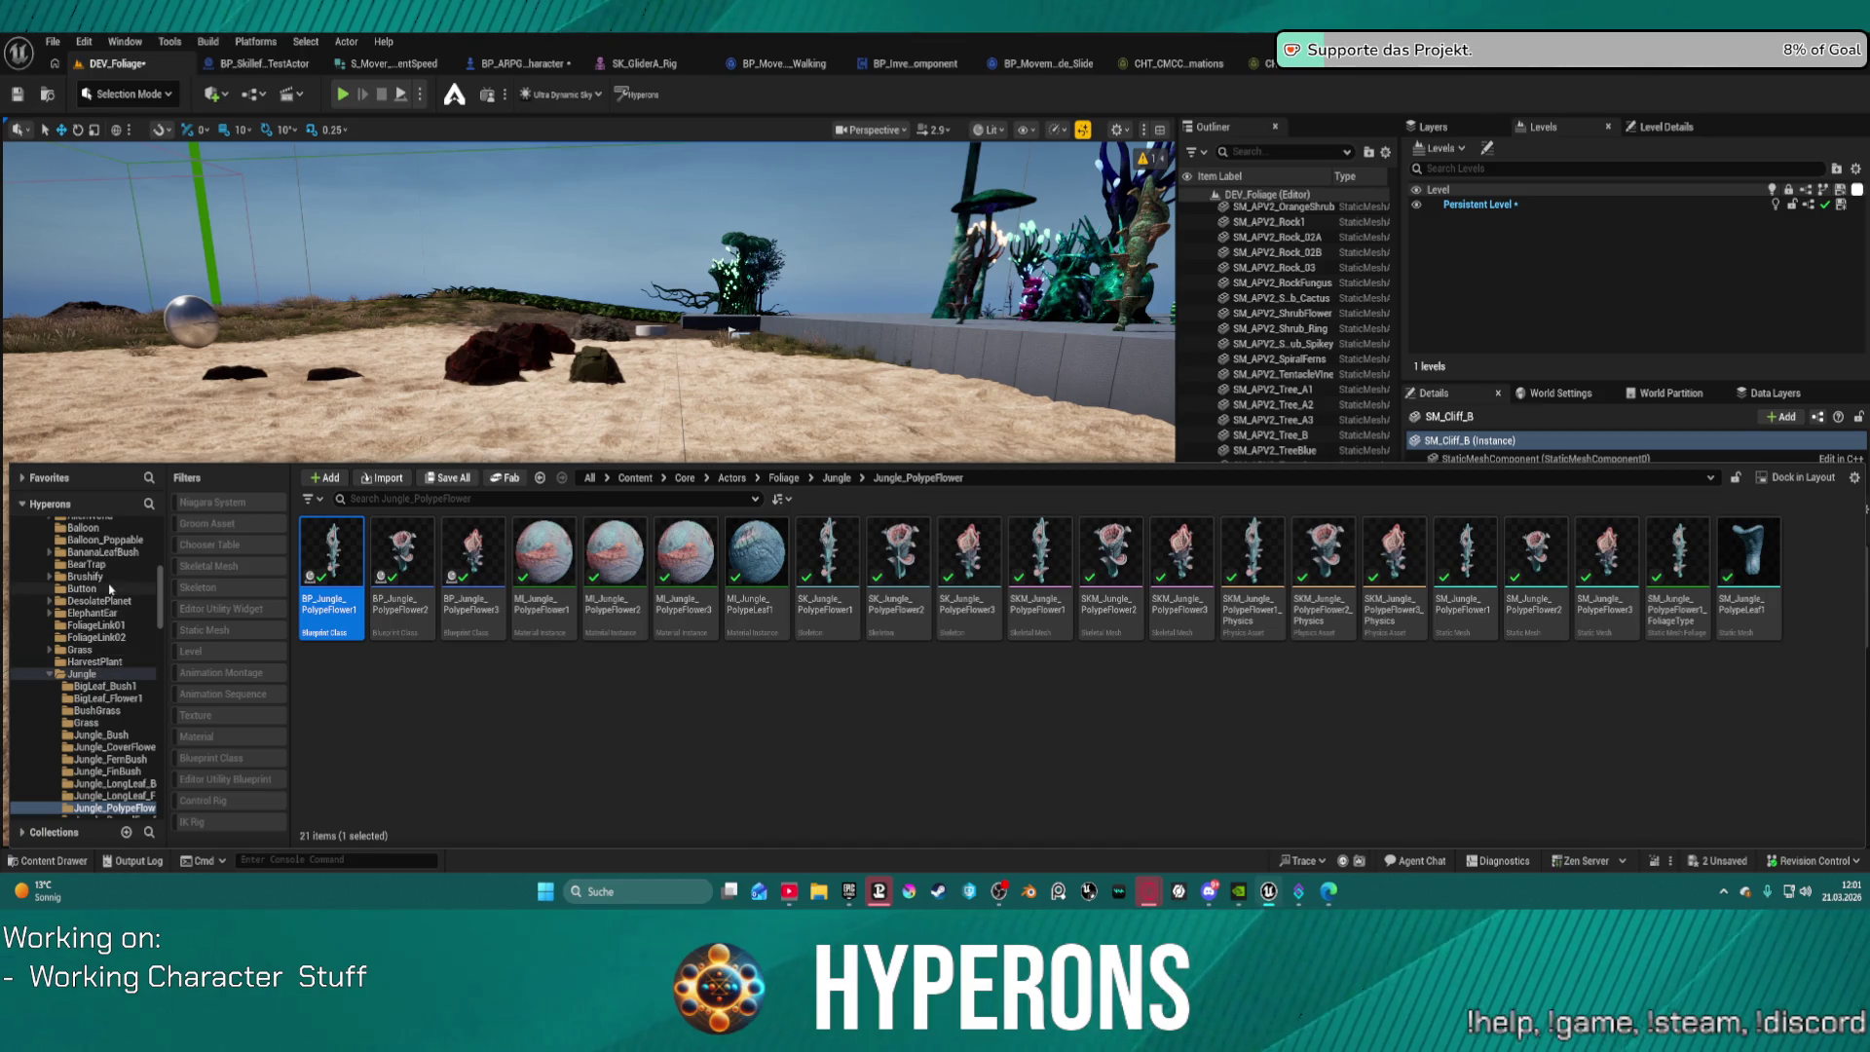
scroll(122, 674, "up", 2)
key("alt+Left")
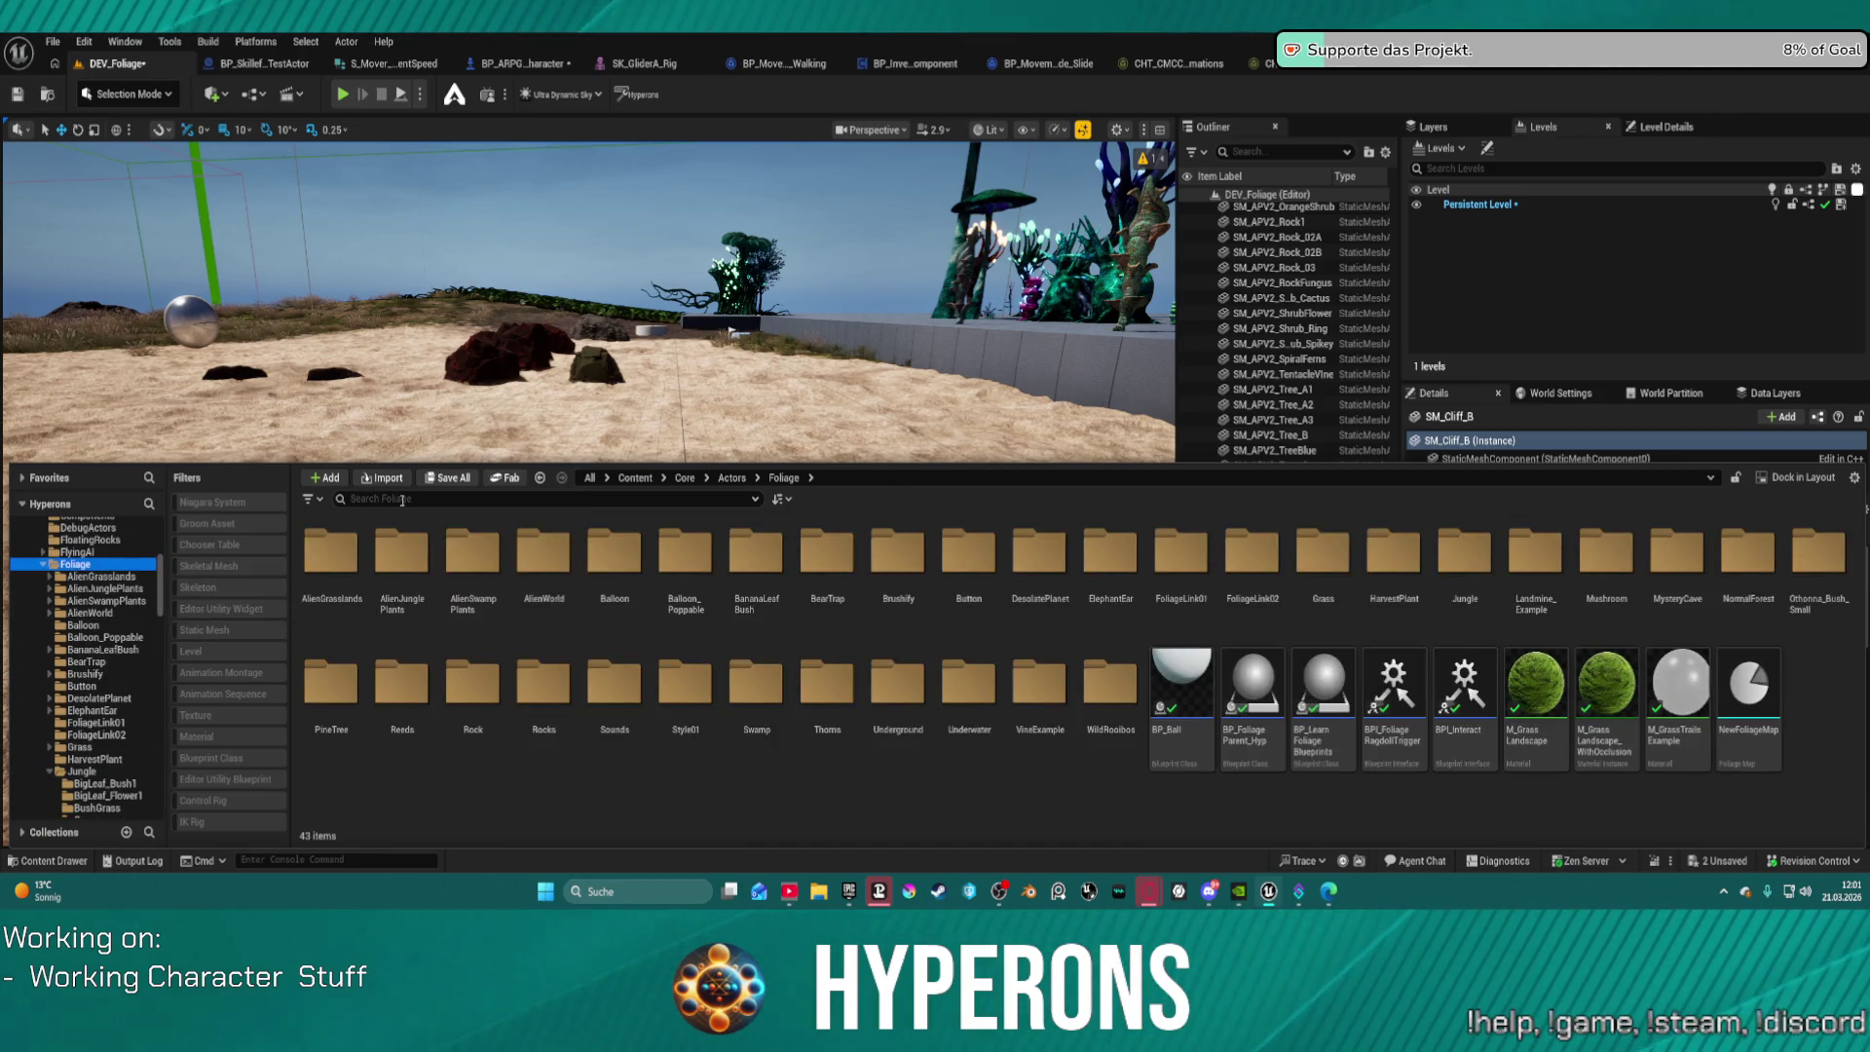
left_click(1749, 685)
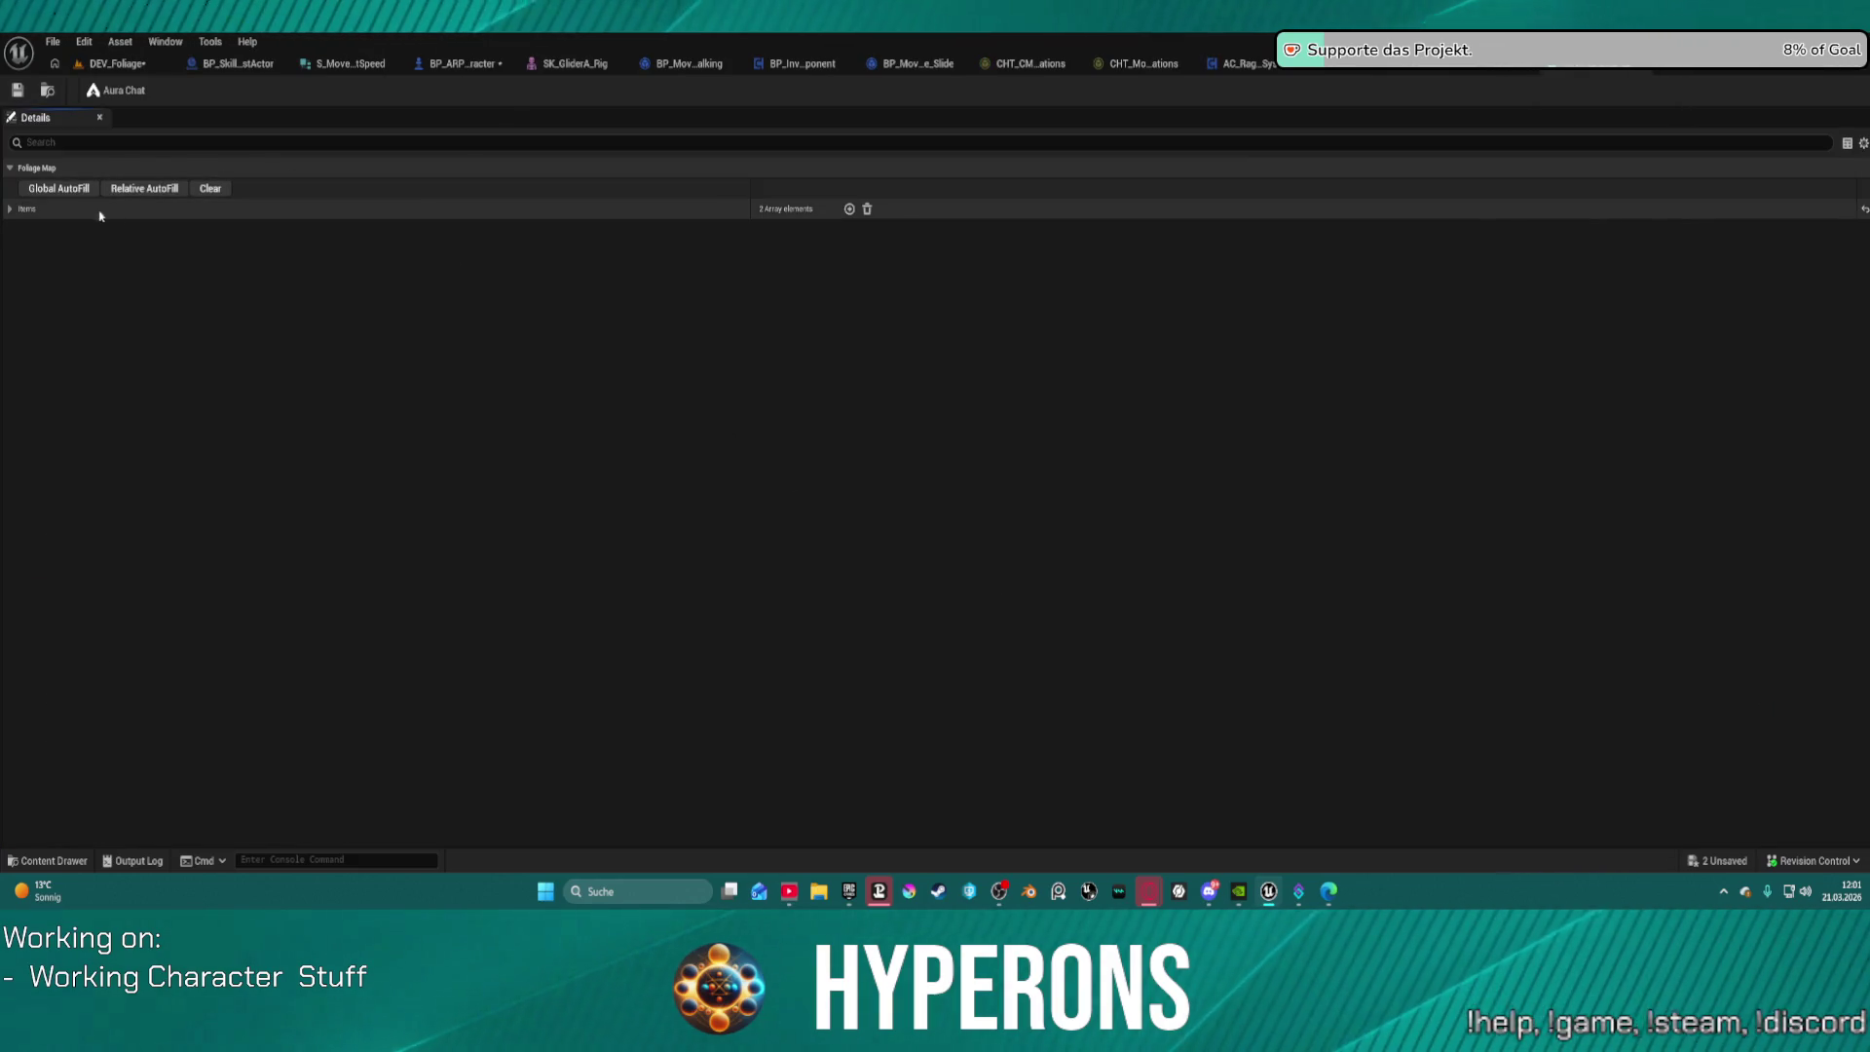
Step: Run Global AutoFill to grow the map from 2 to 38 items, dismiss the error, return to DEV_Foliage
left_click(10, 209)
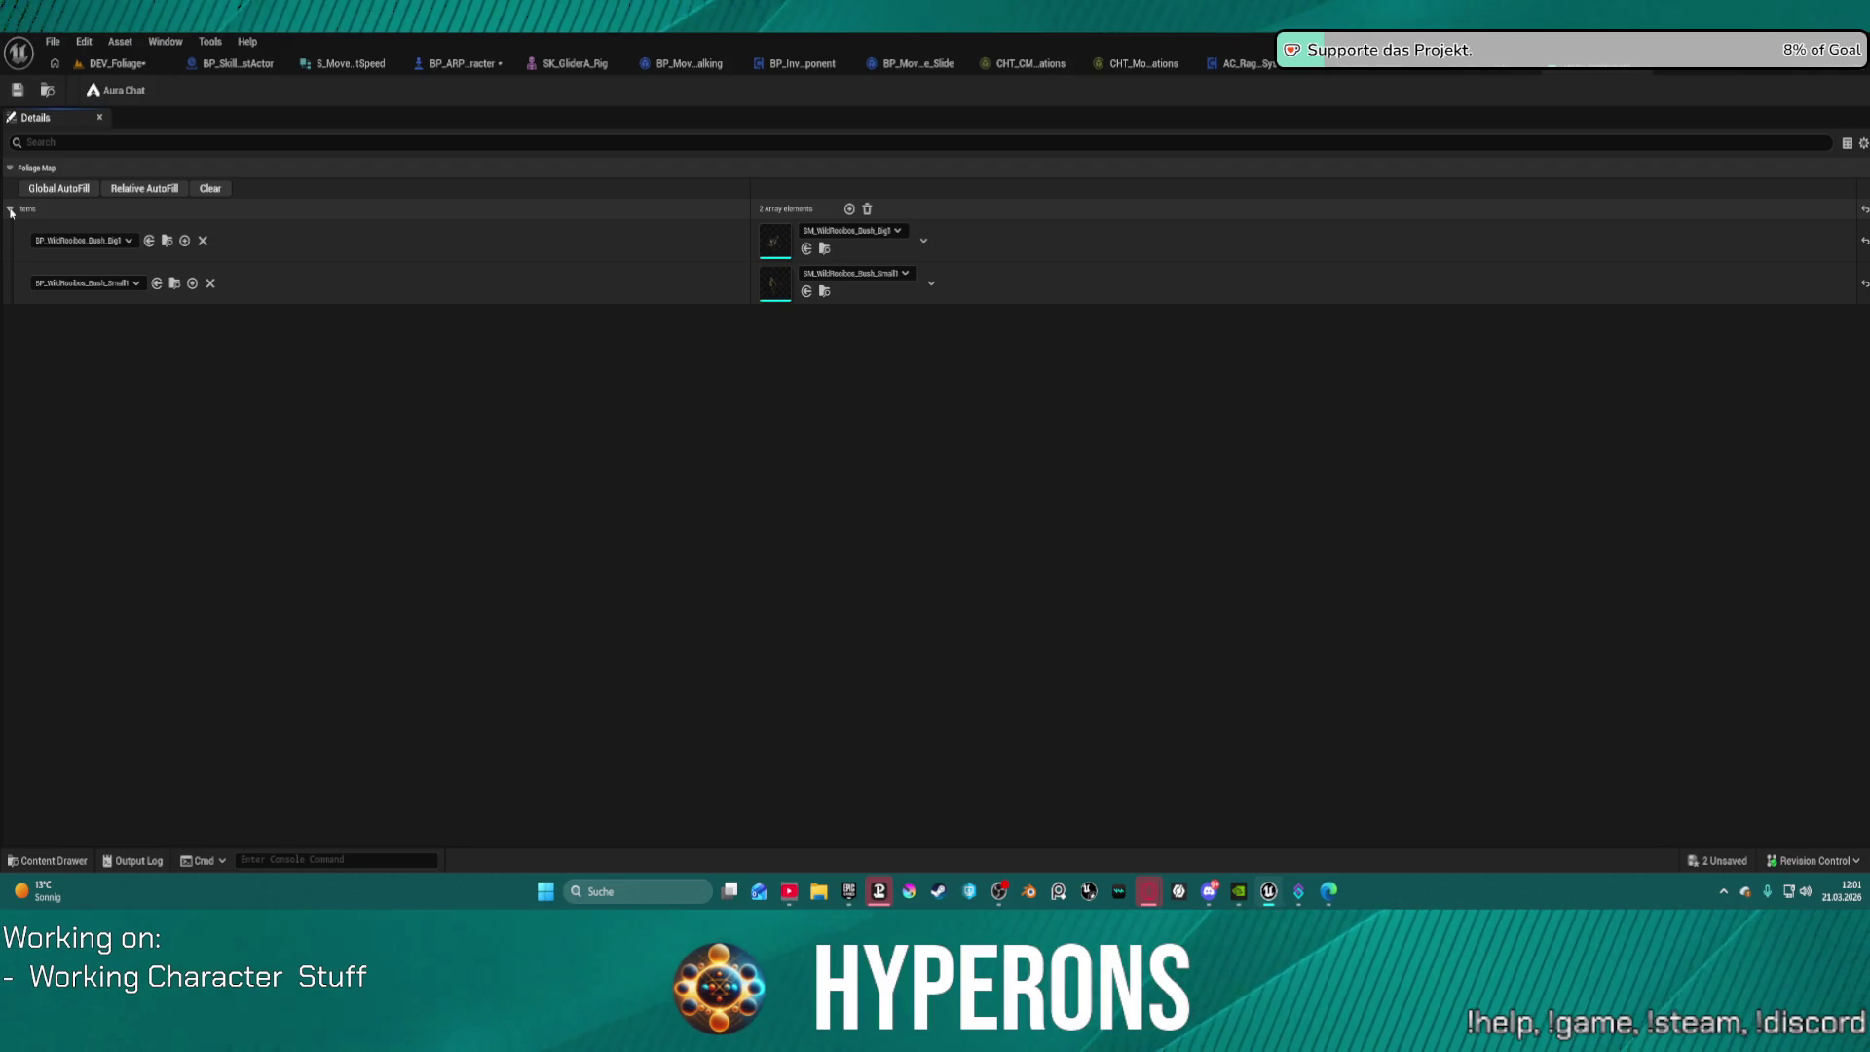
left_click(10, 209)
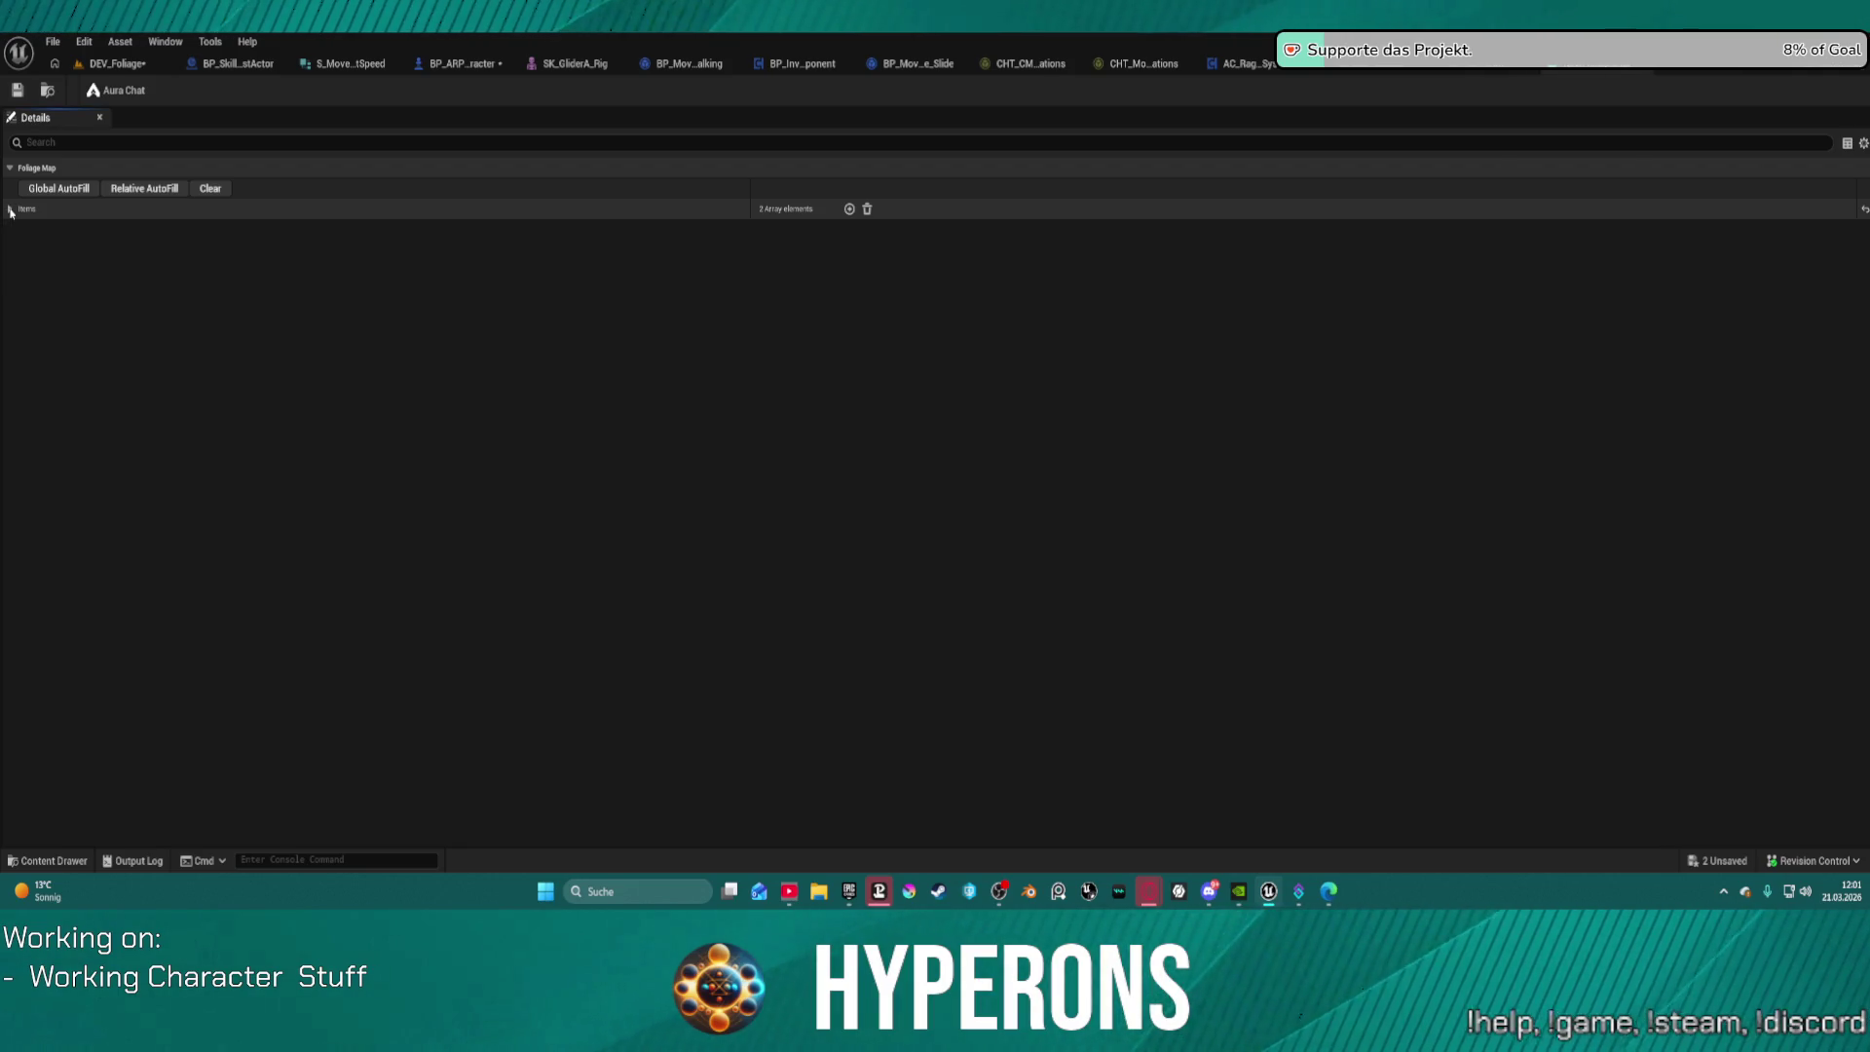
left_click(58, 191)
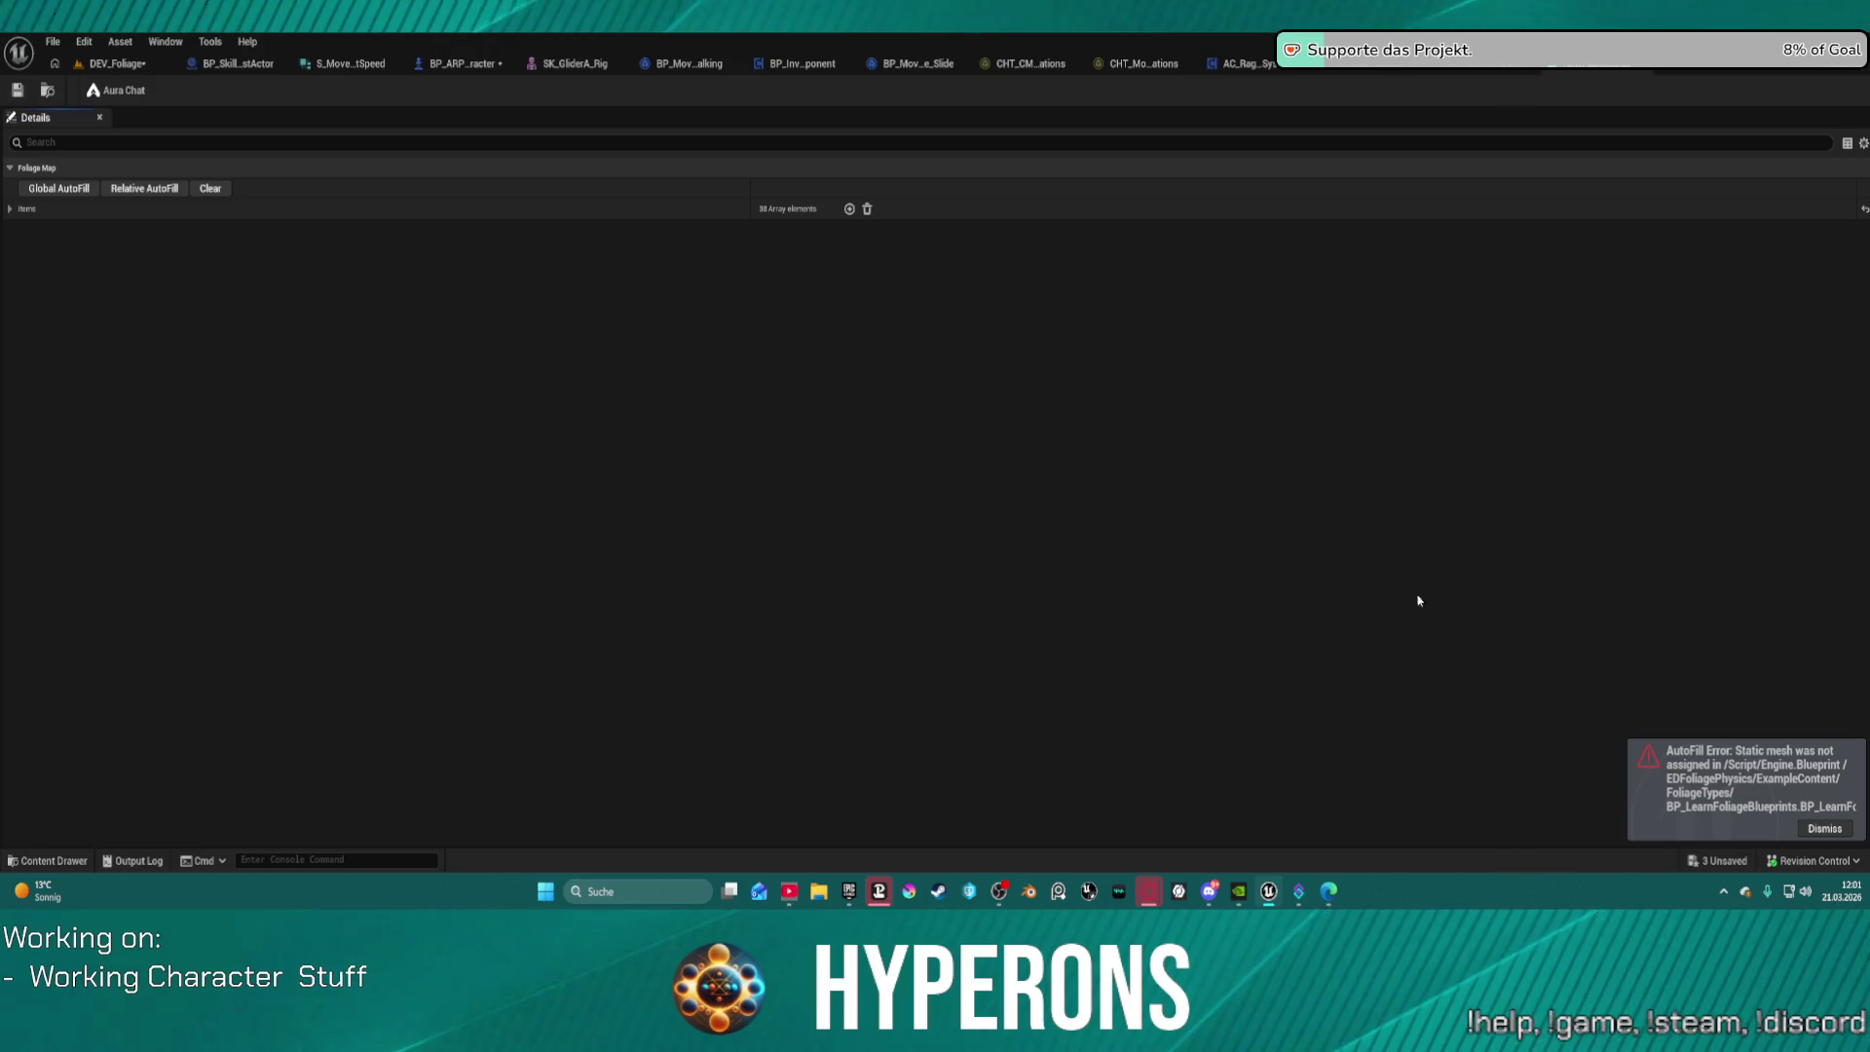
left_click(1824, 829)
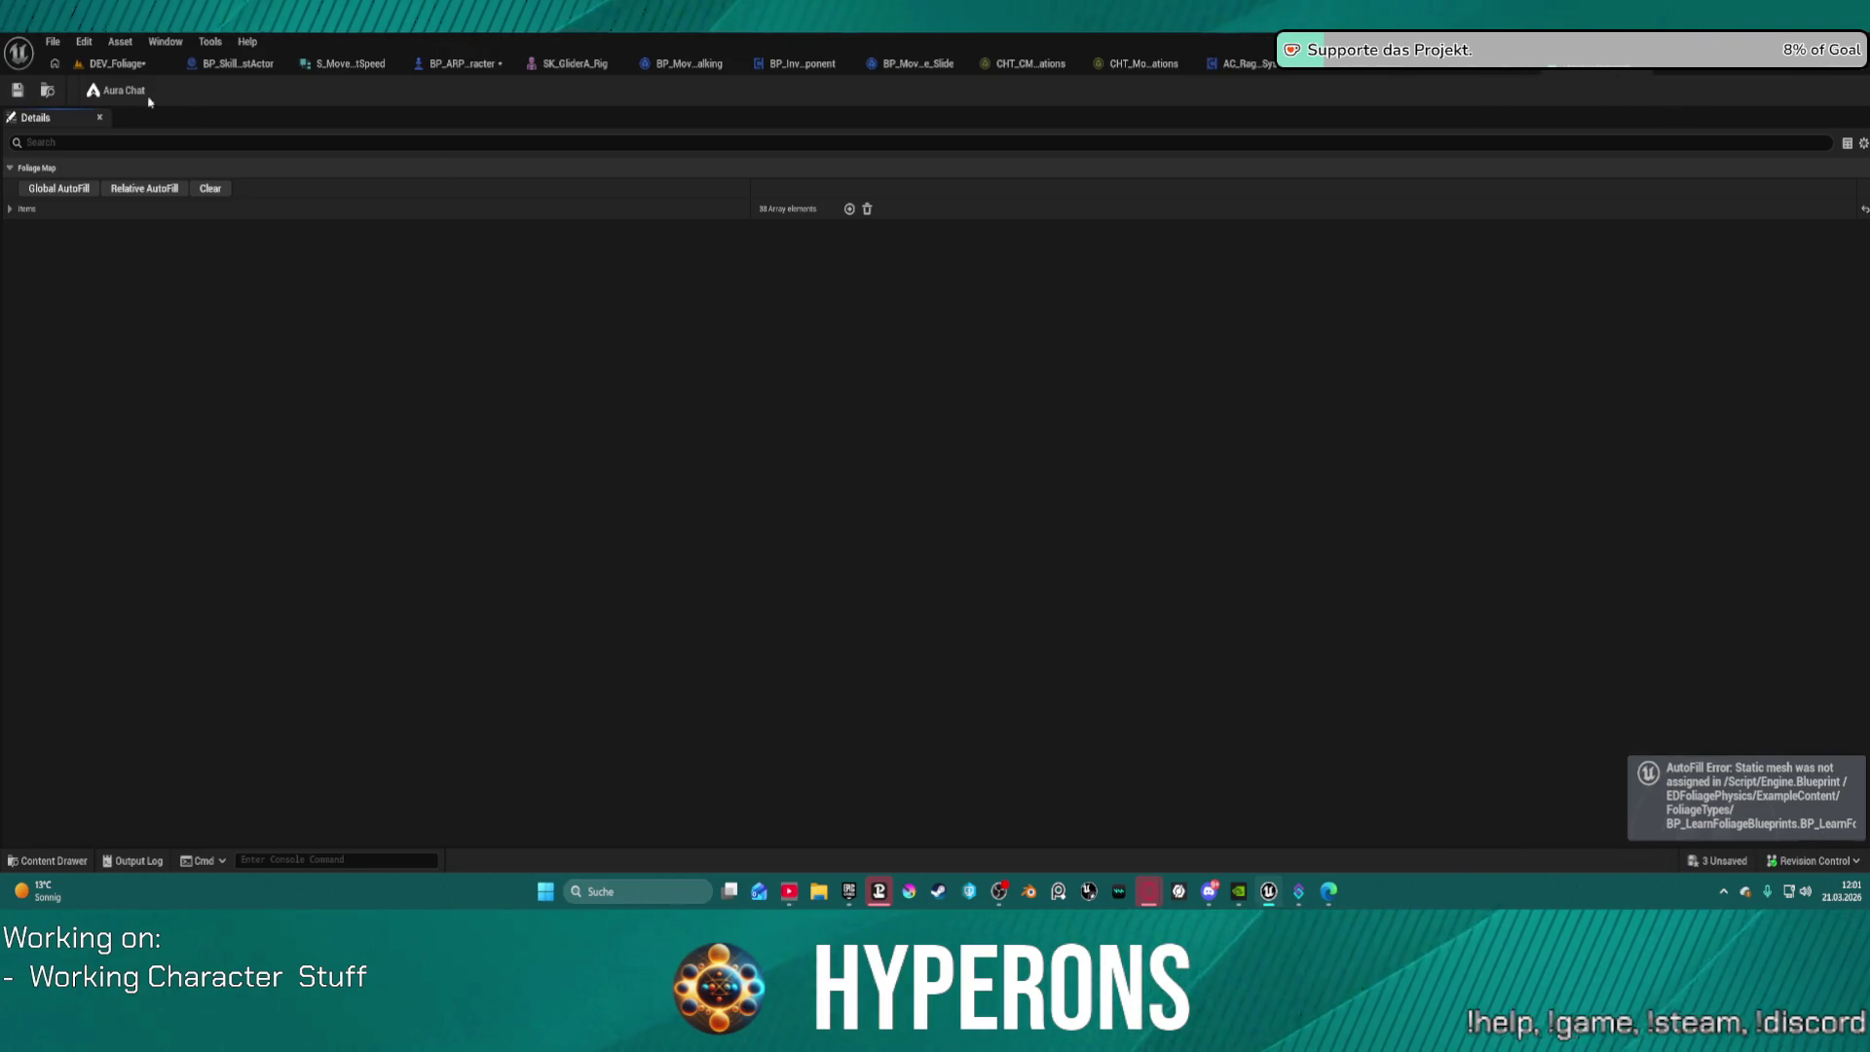
left_click(117, 63)
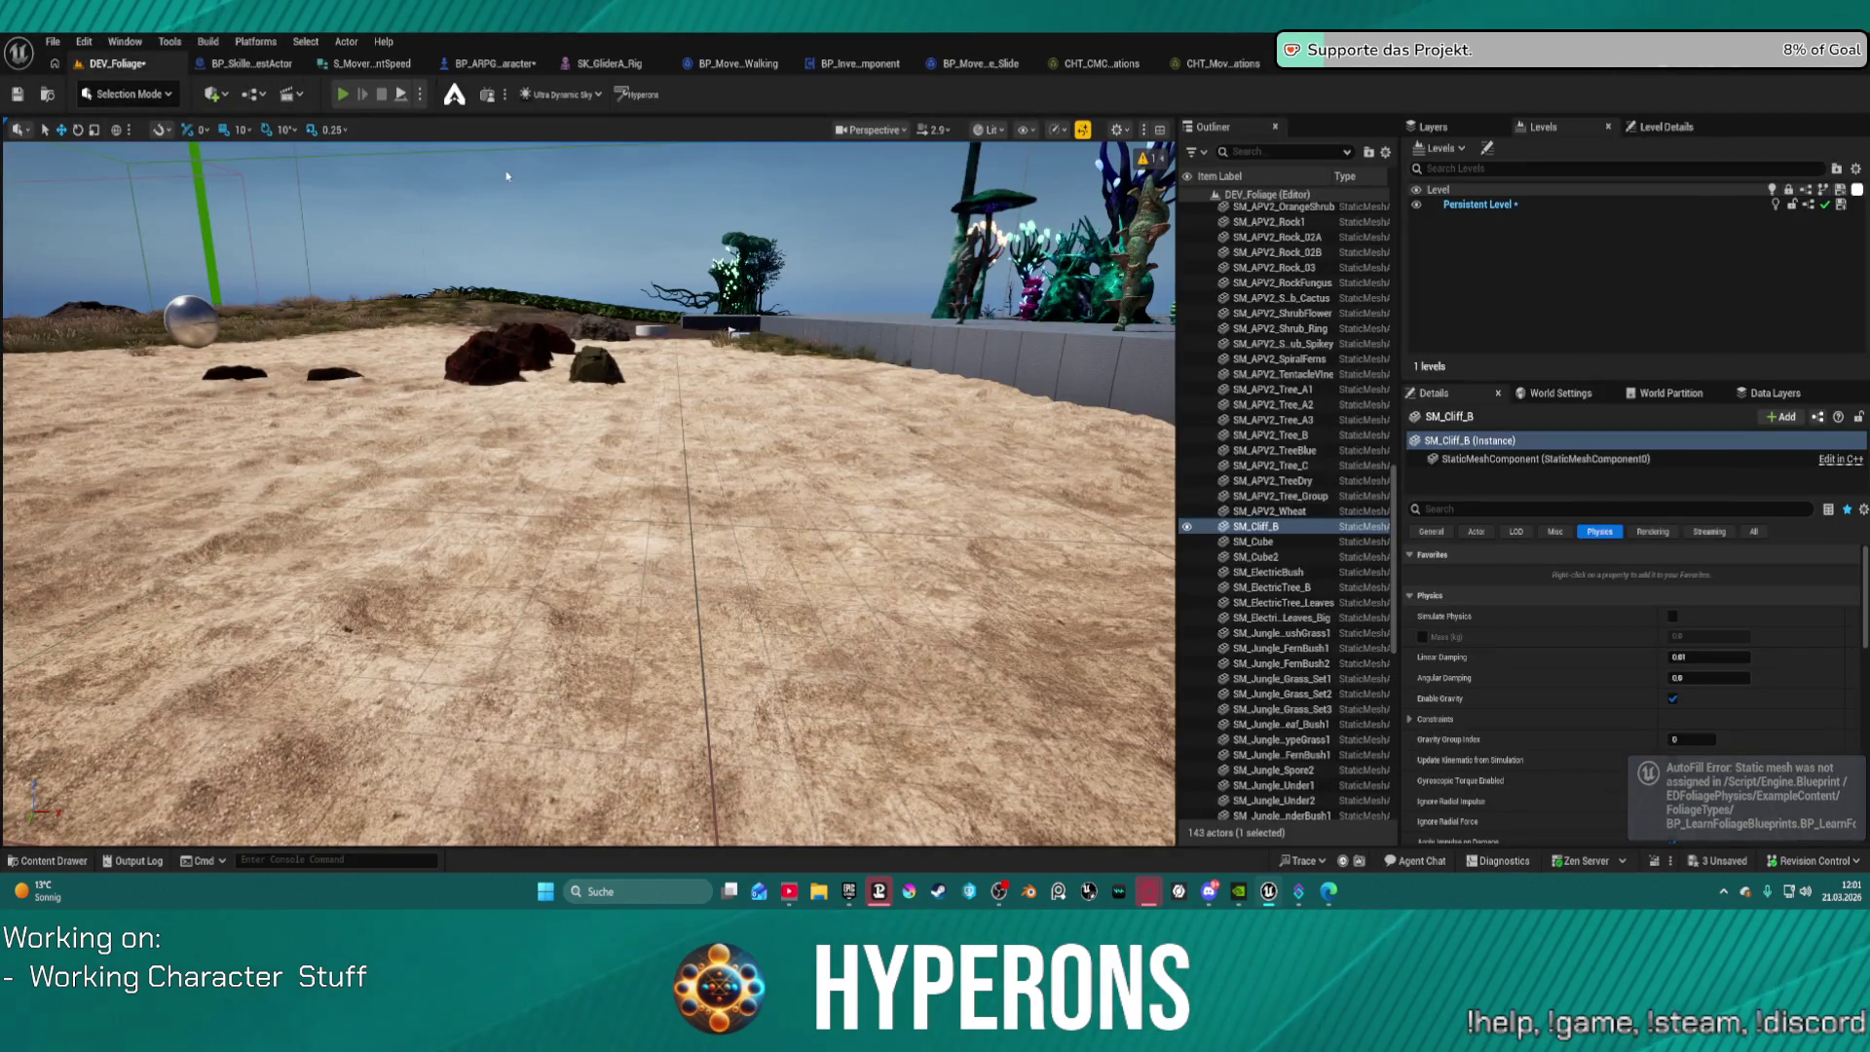
Step: Start Play-in-Editor and run past the striped plant through the tentacle trees
key("alt+p")
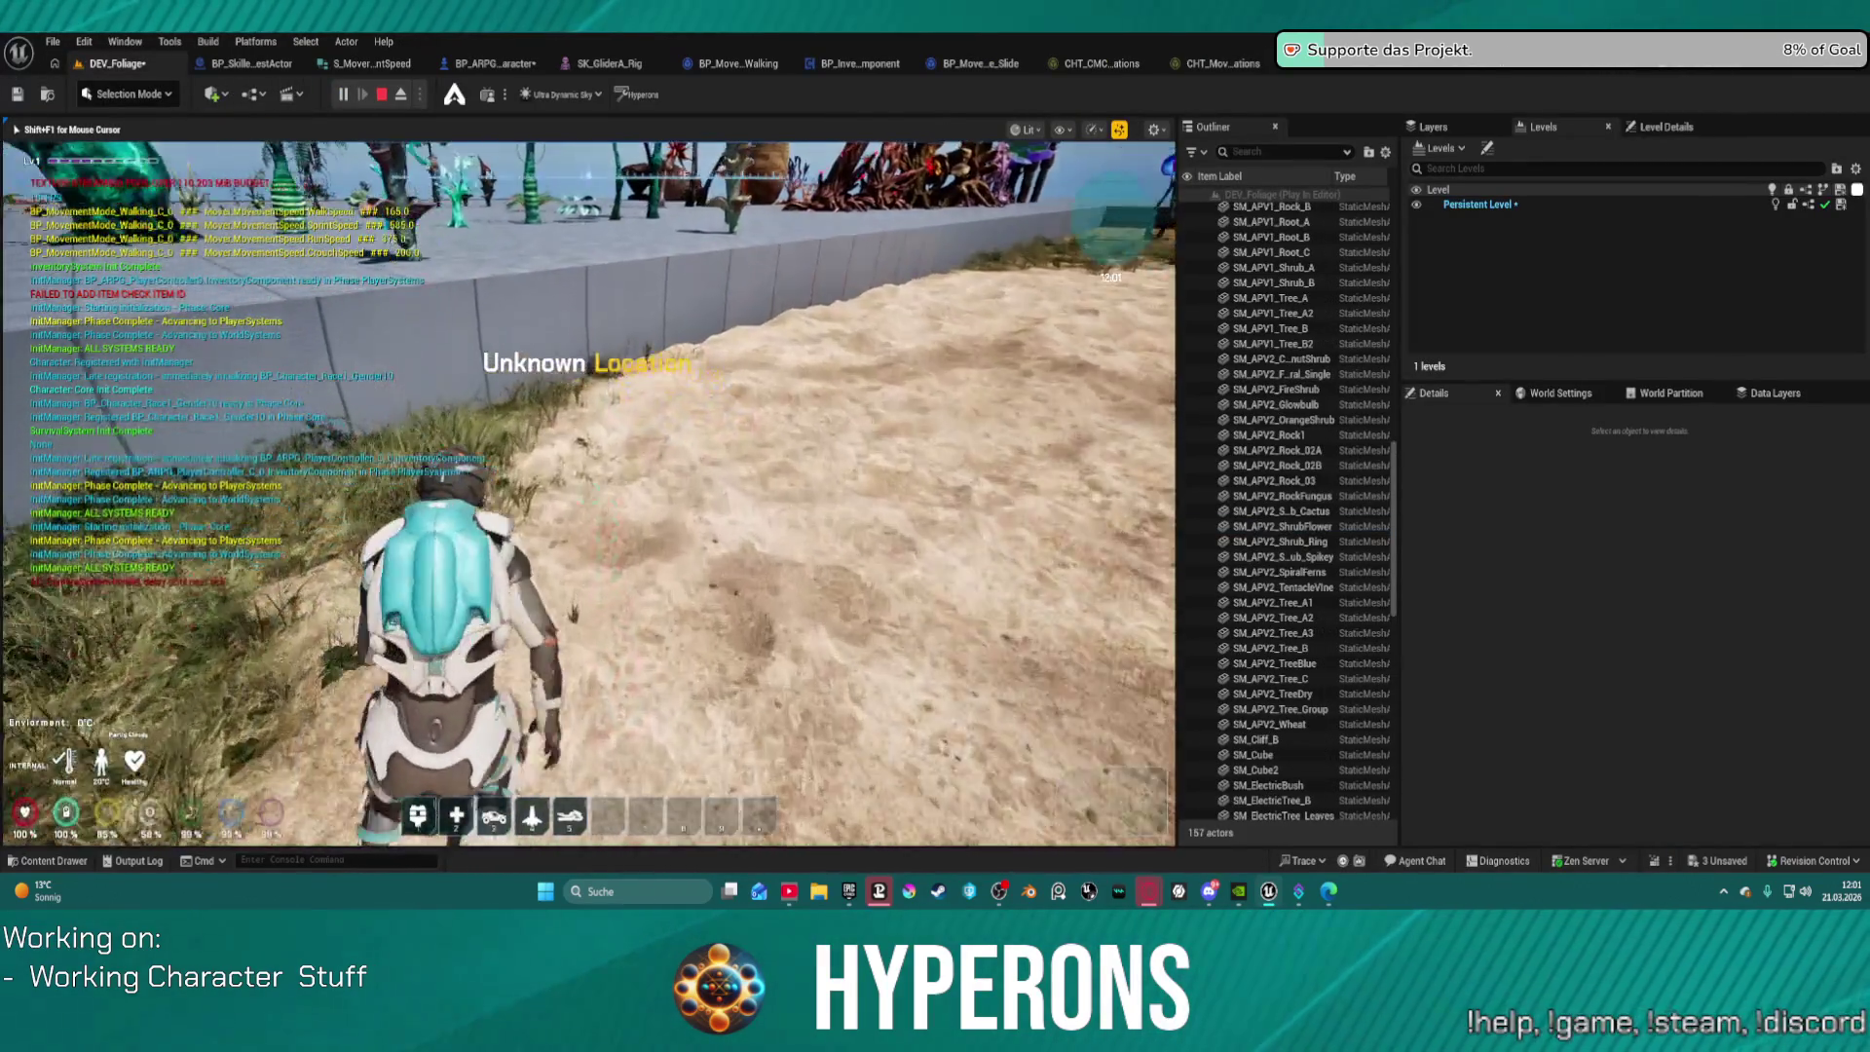
key("w")
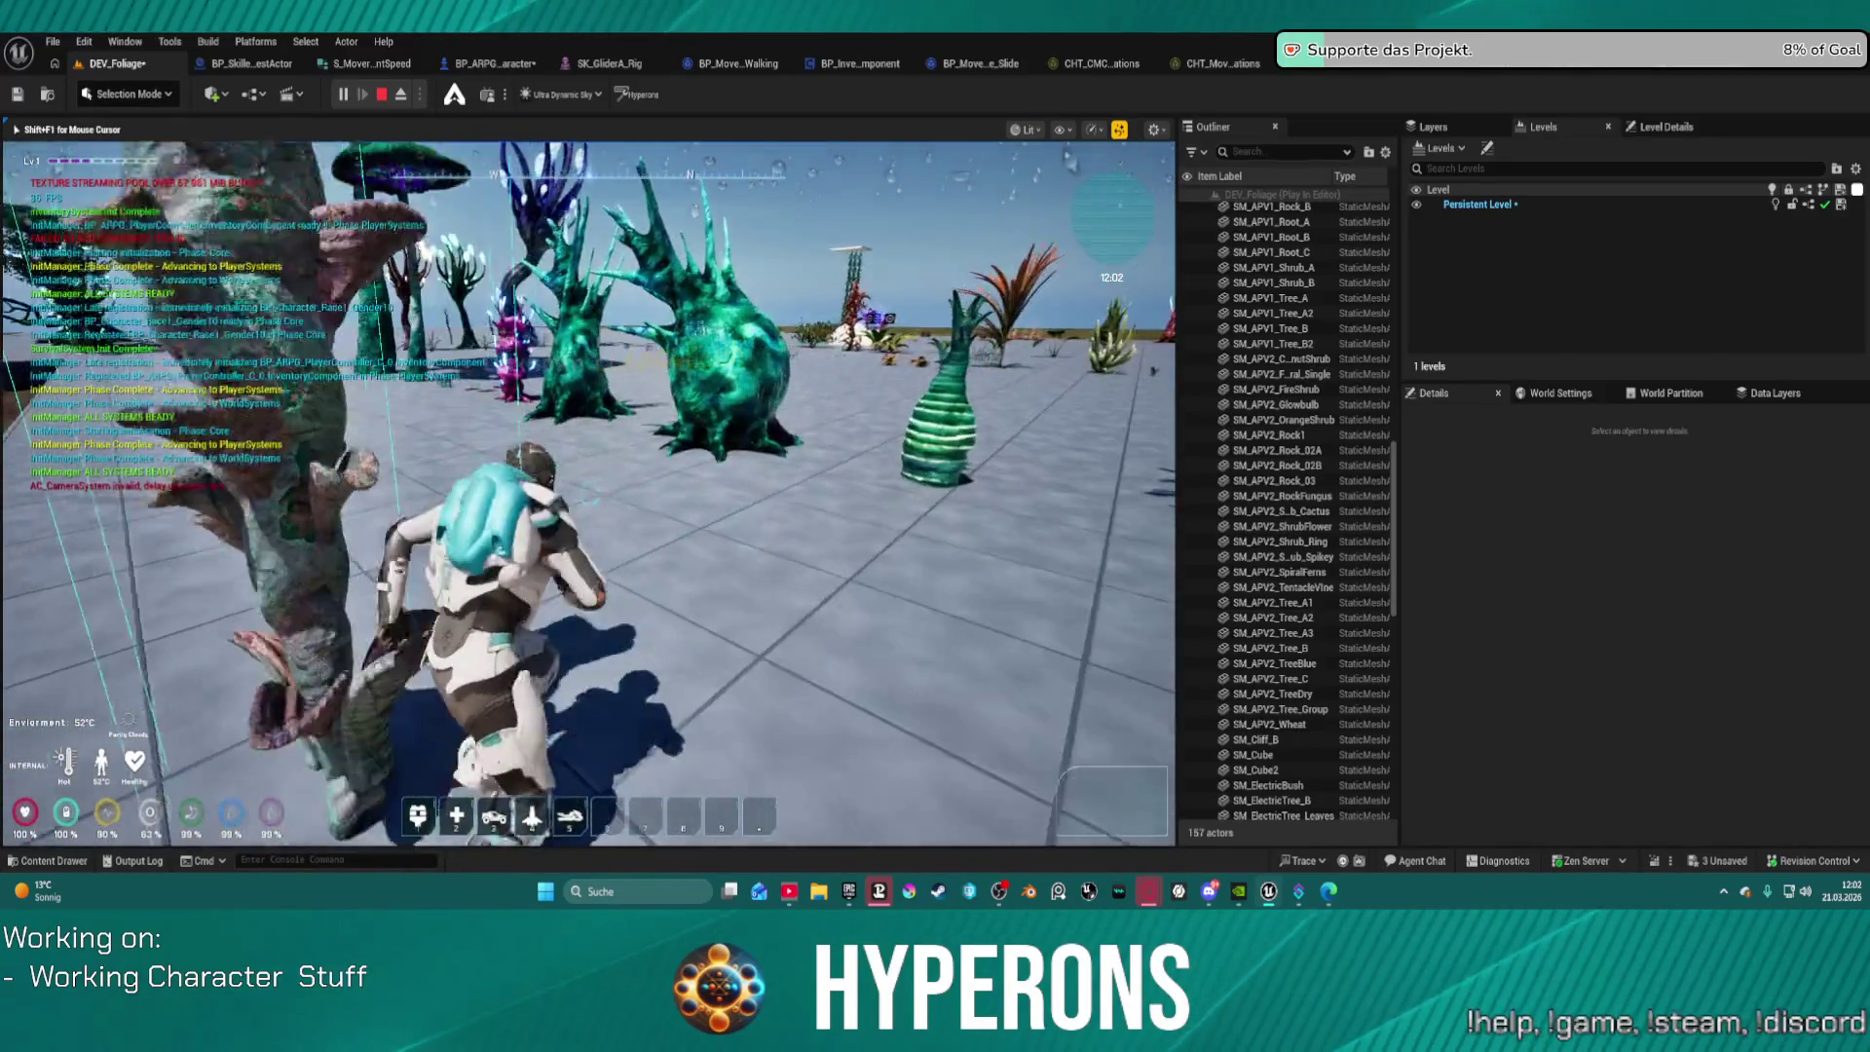
key("w")
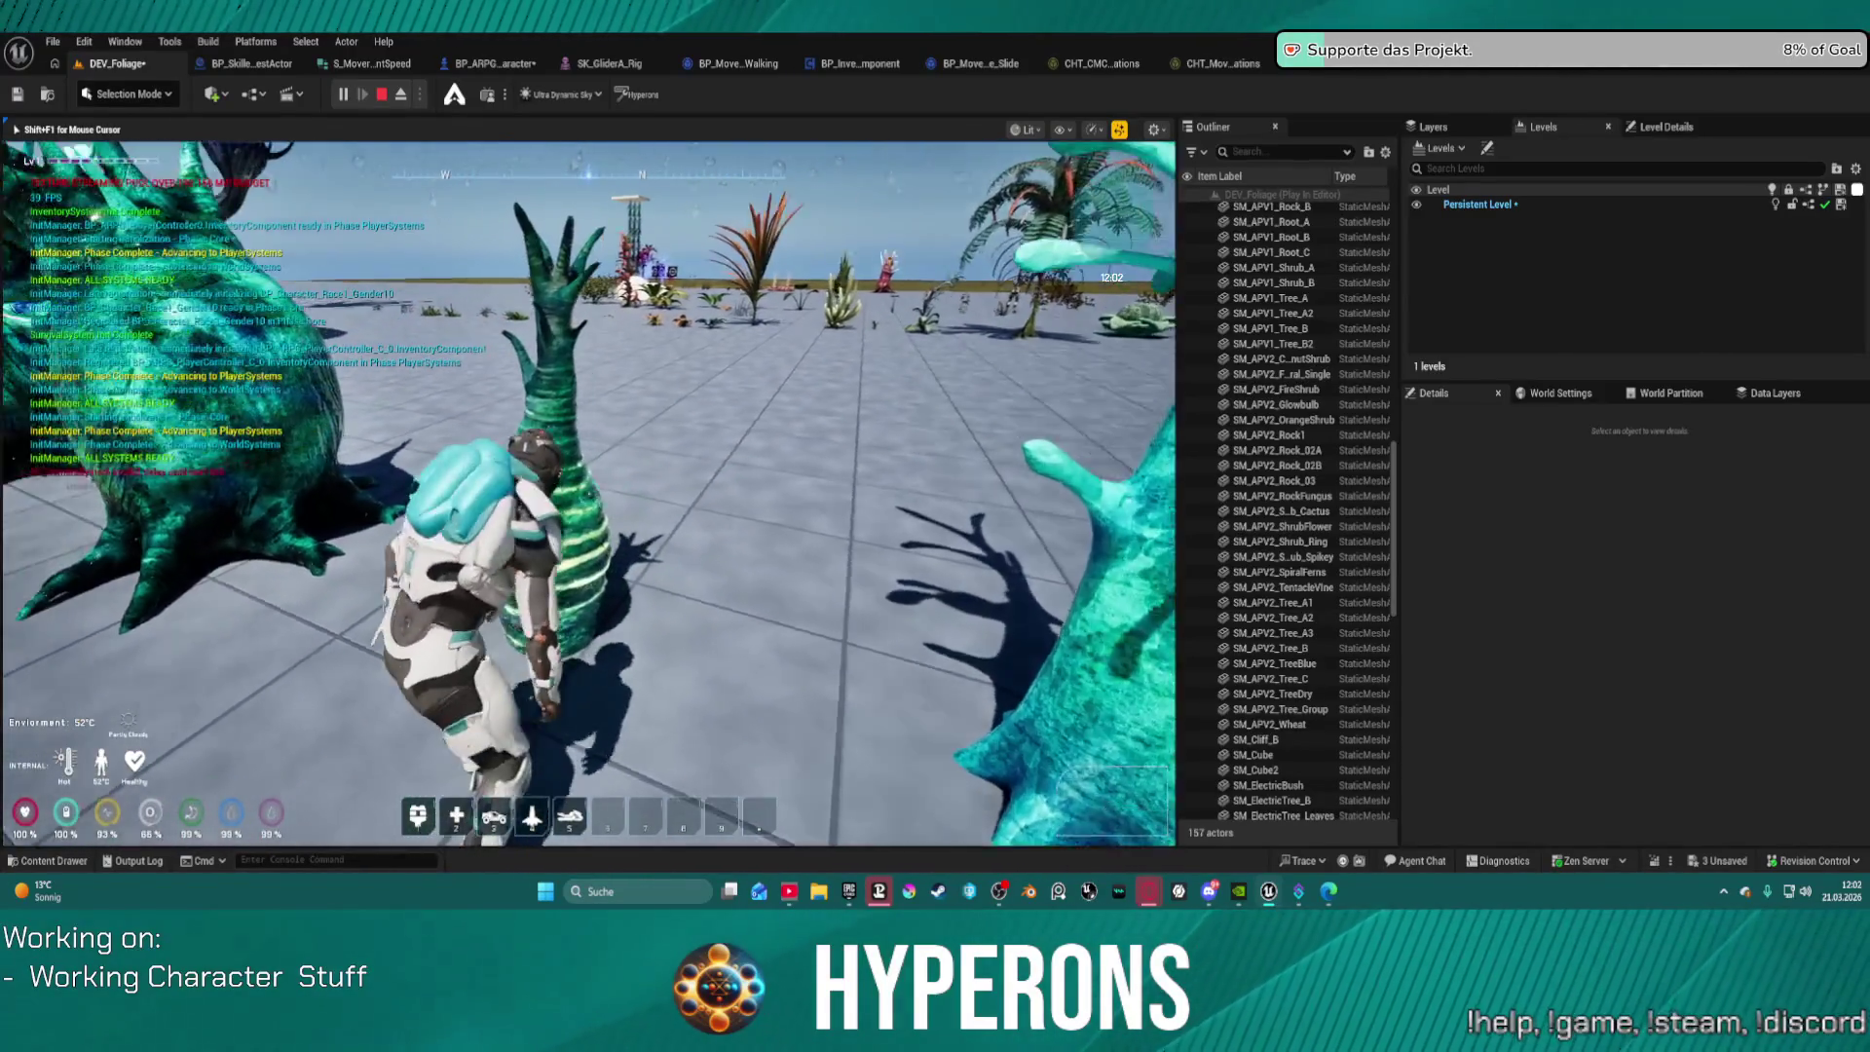
key("w")
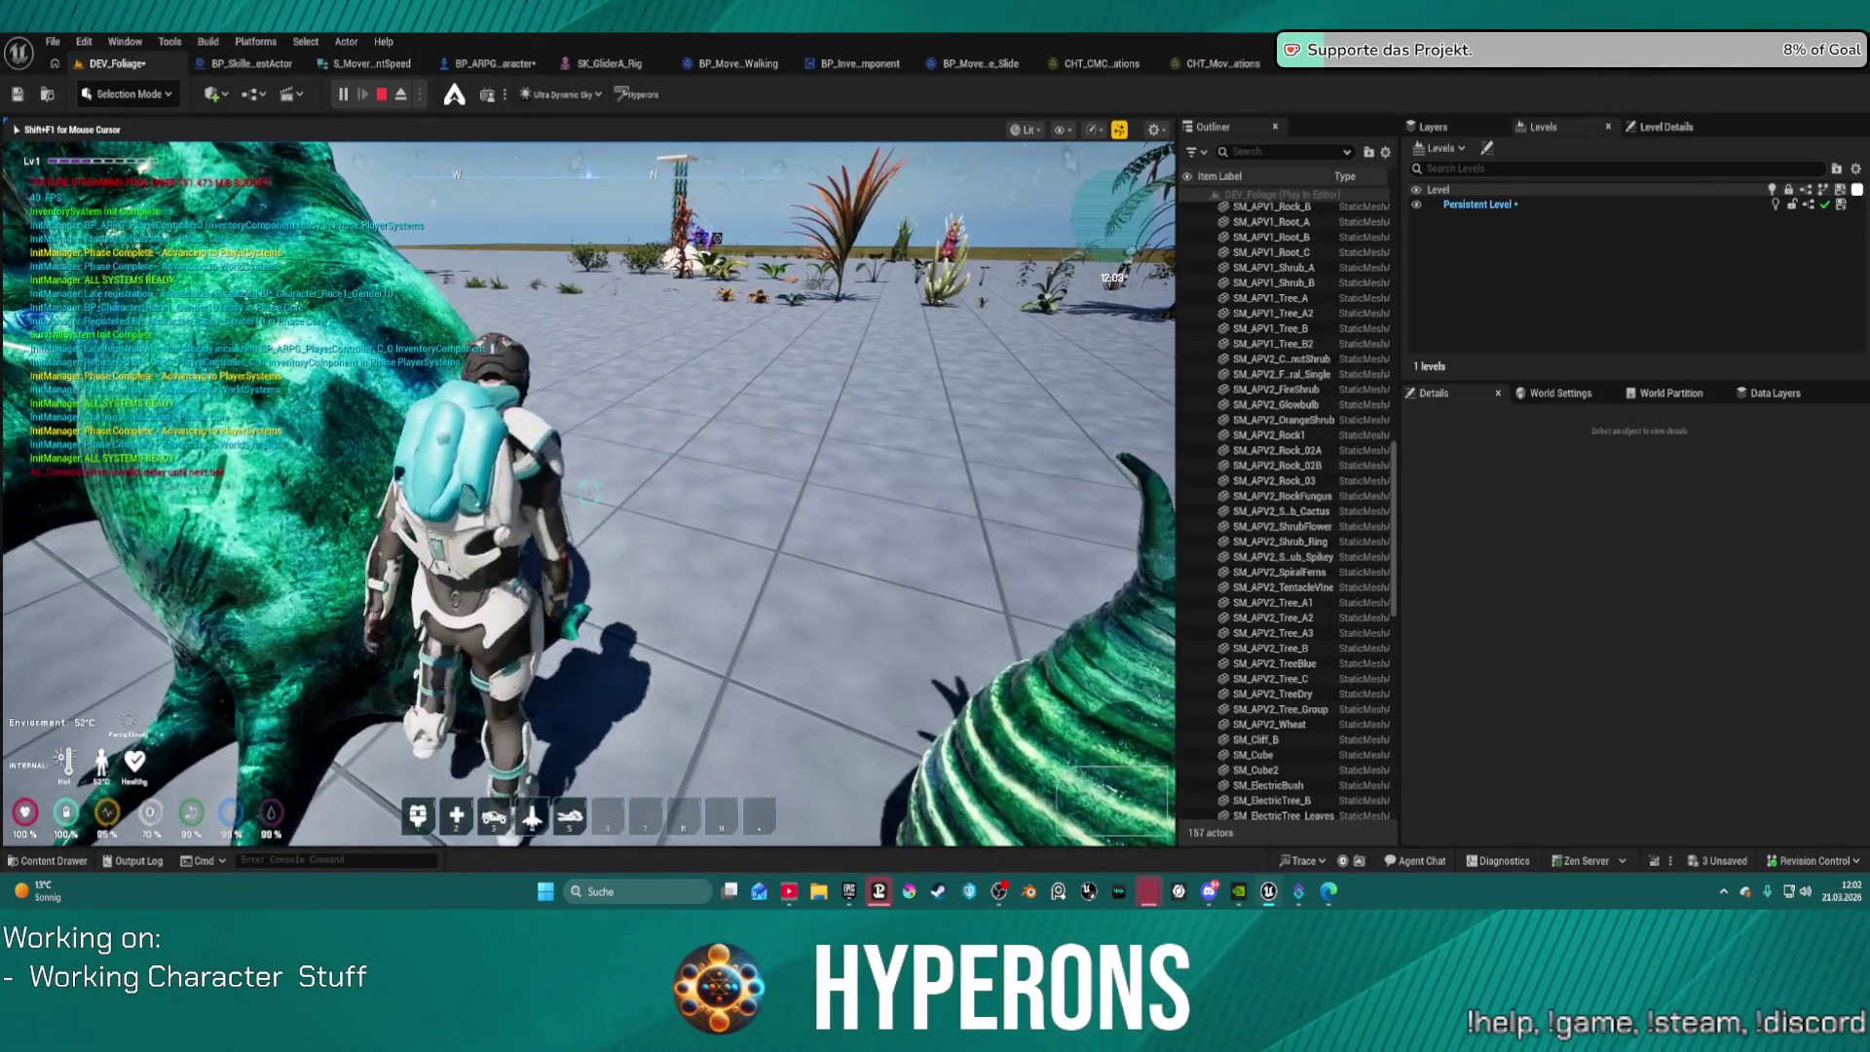
key("w")
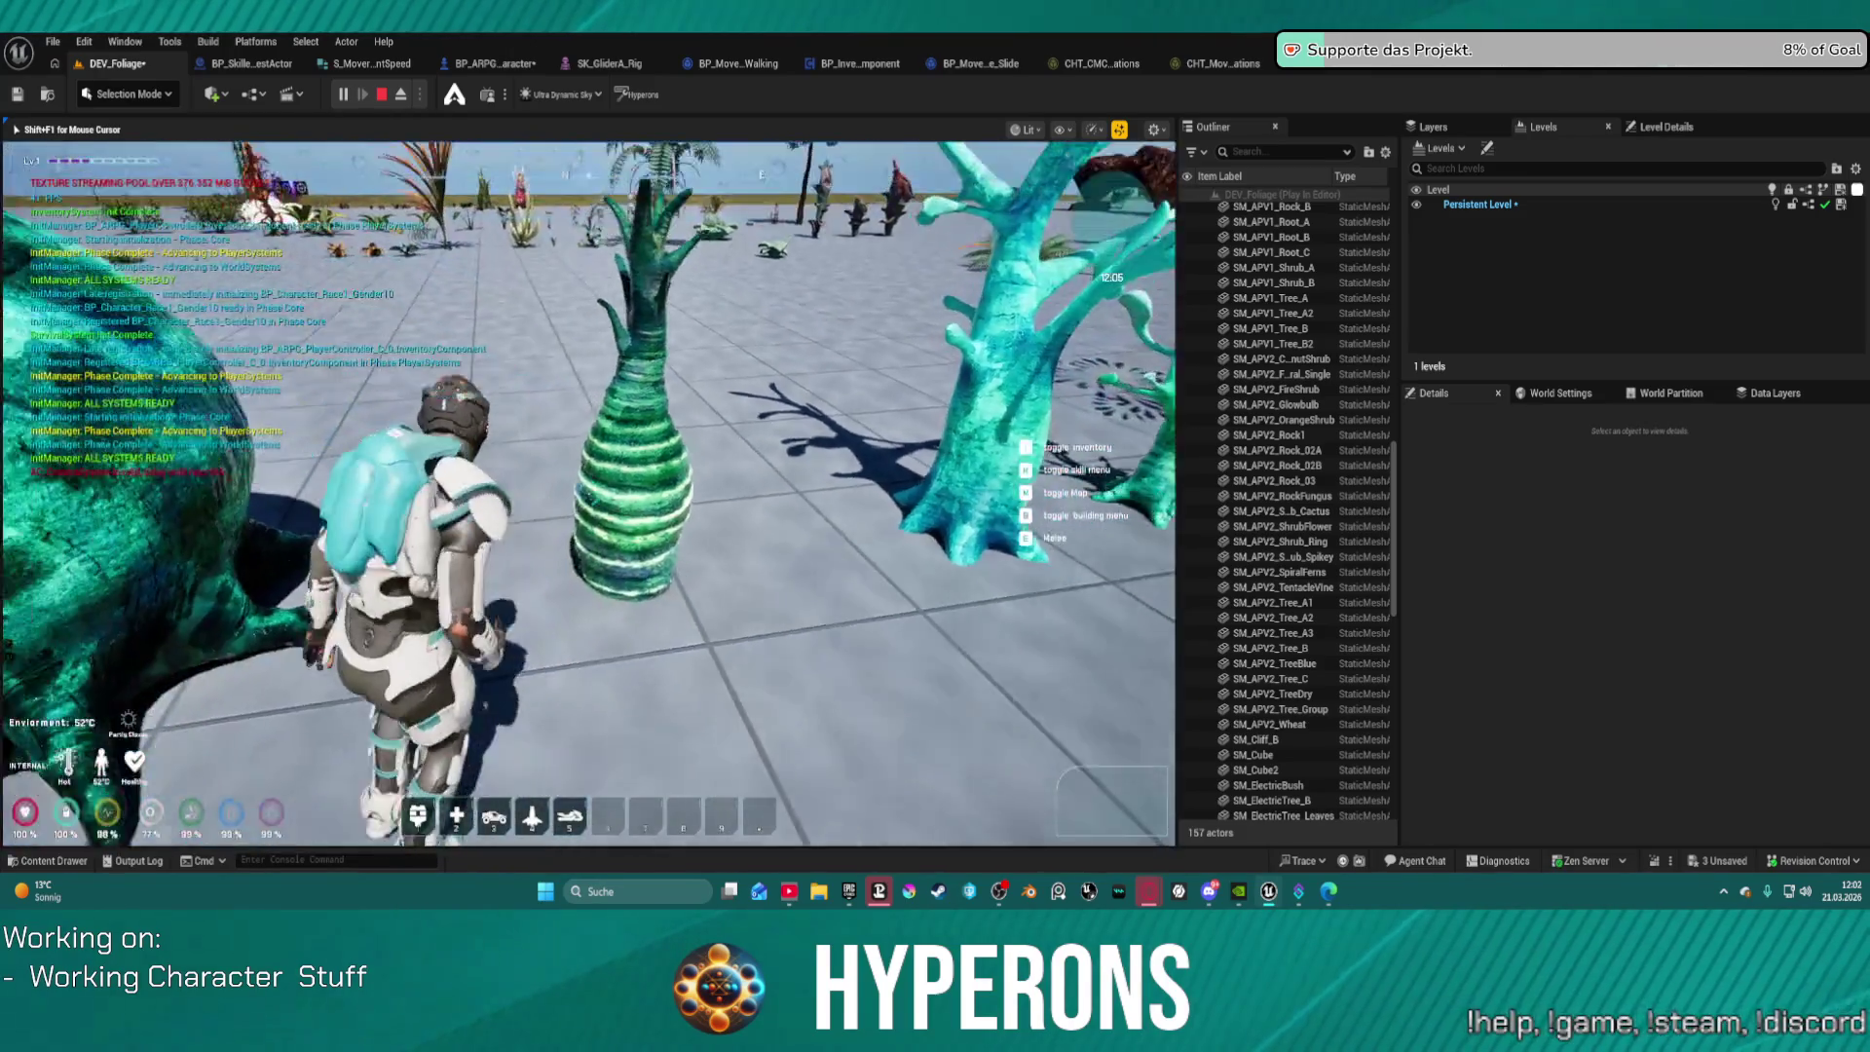
key("w")
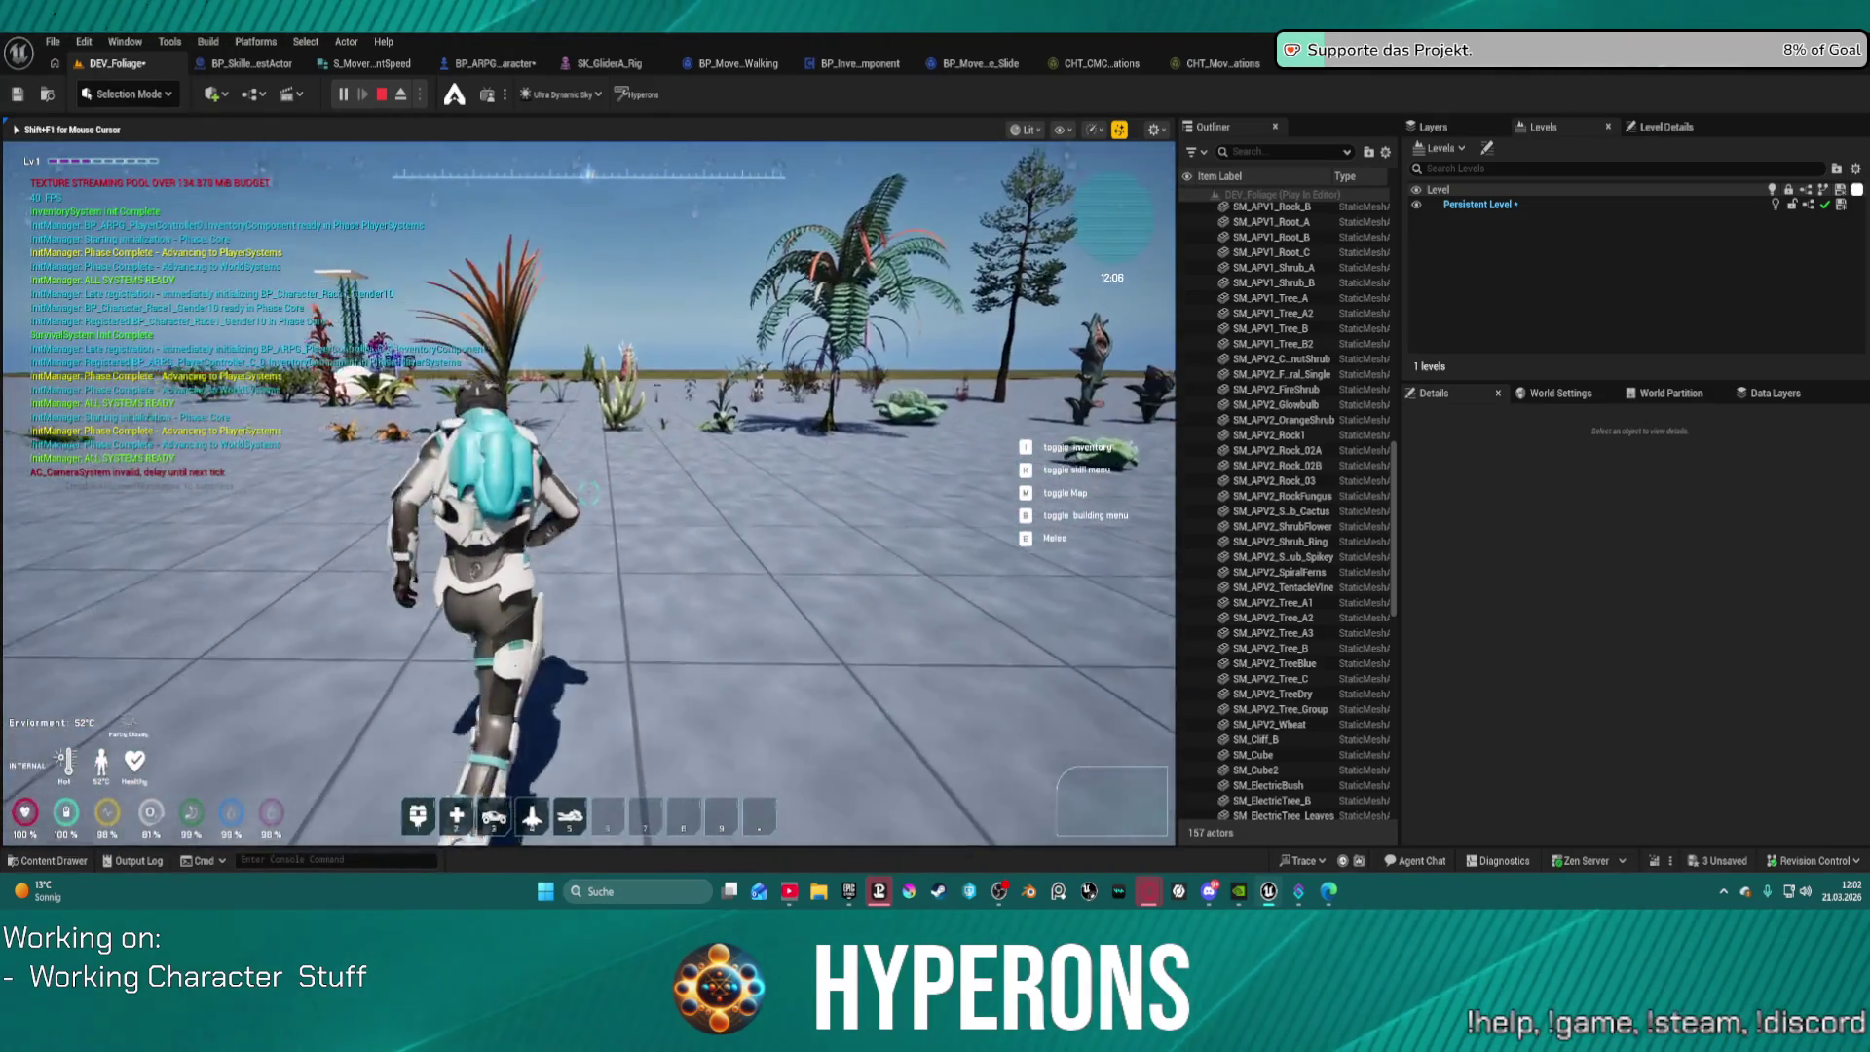
key("w")
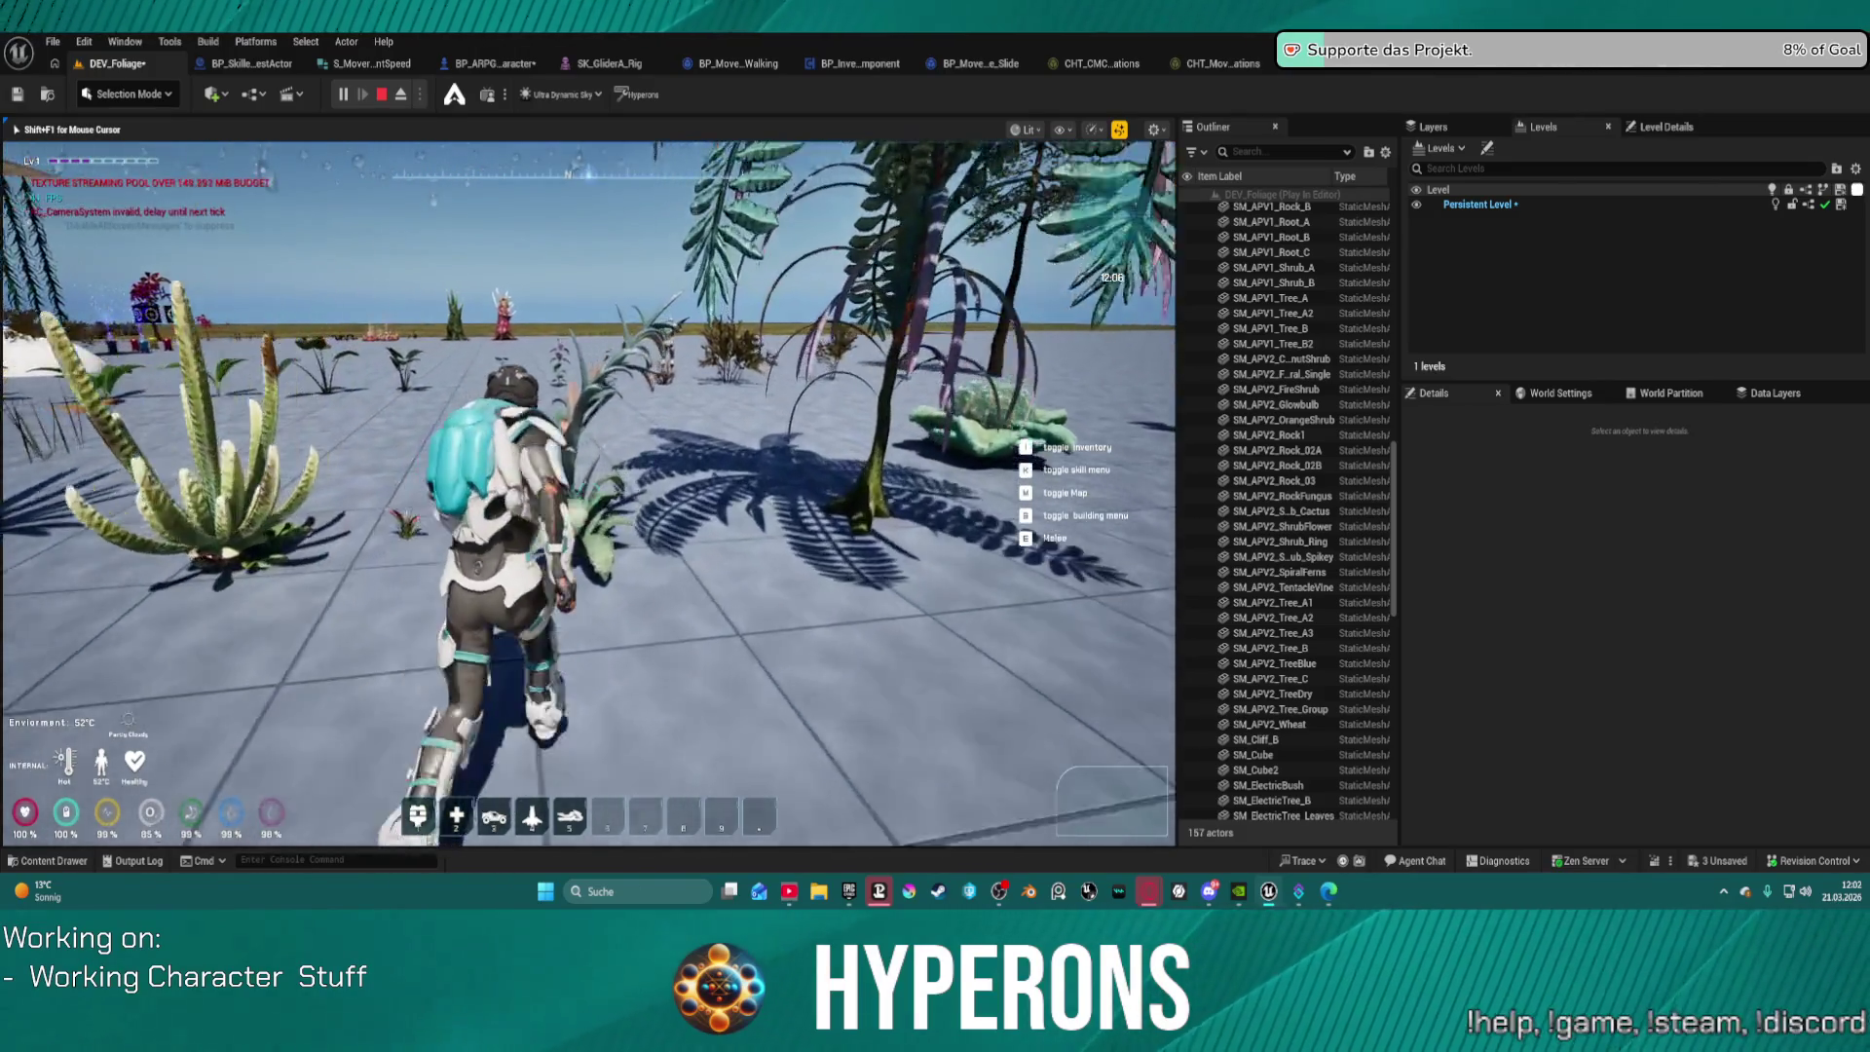
key("w")
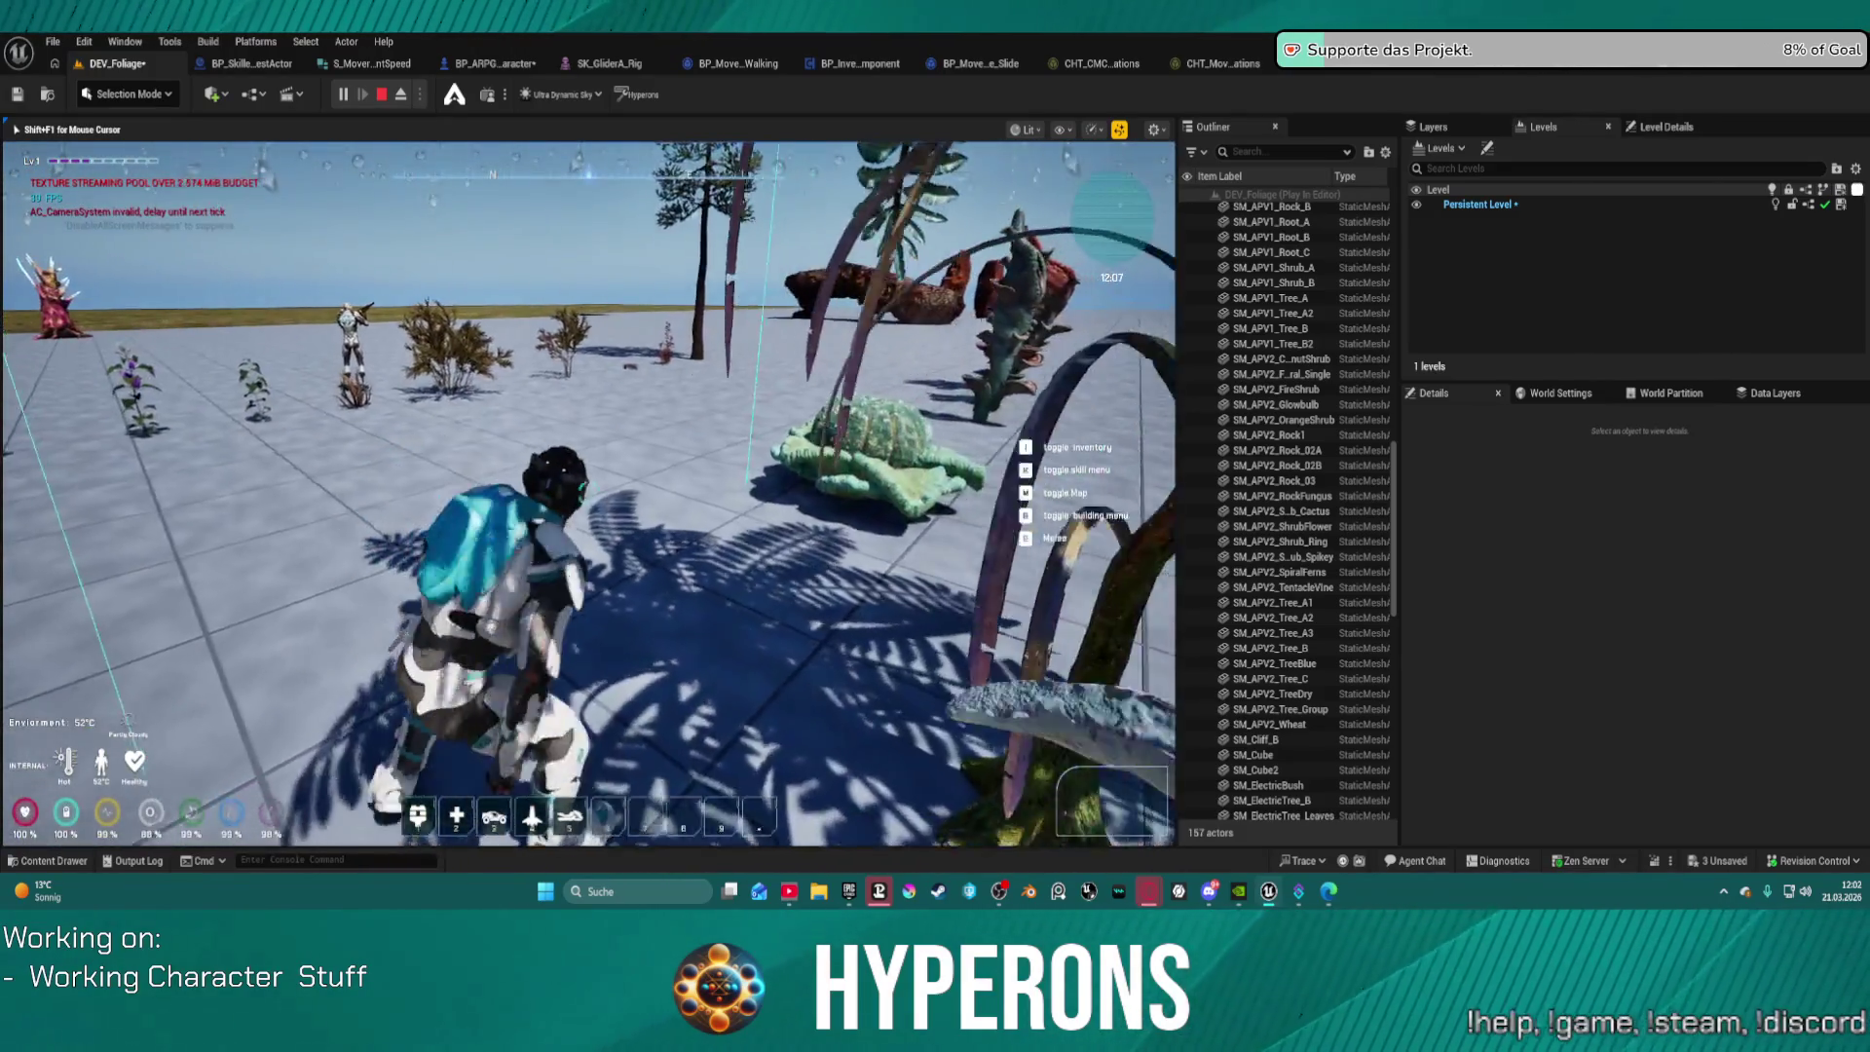
key("w")
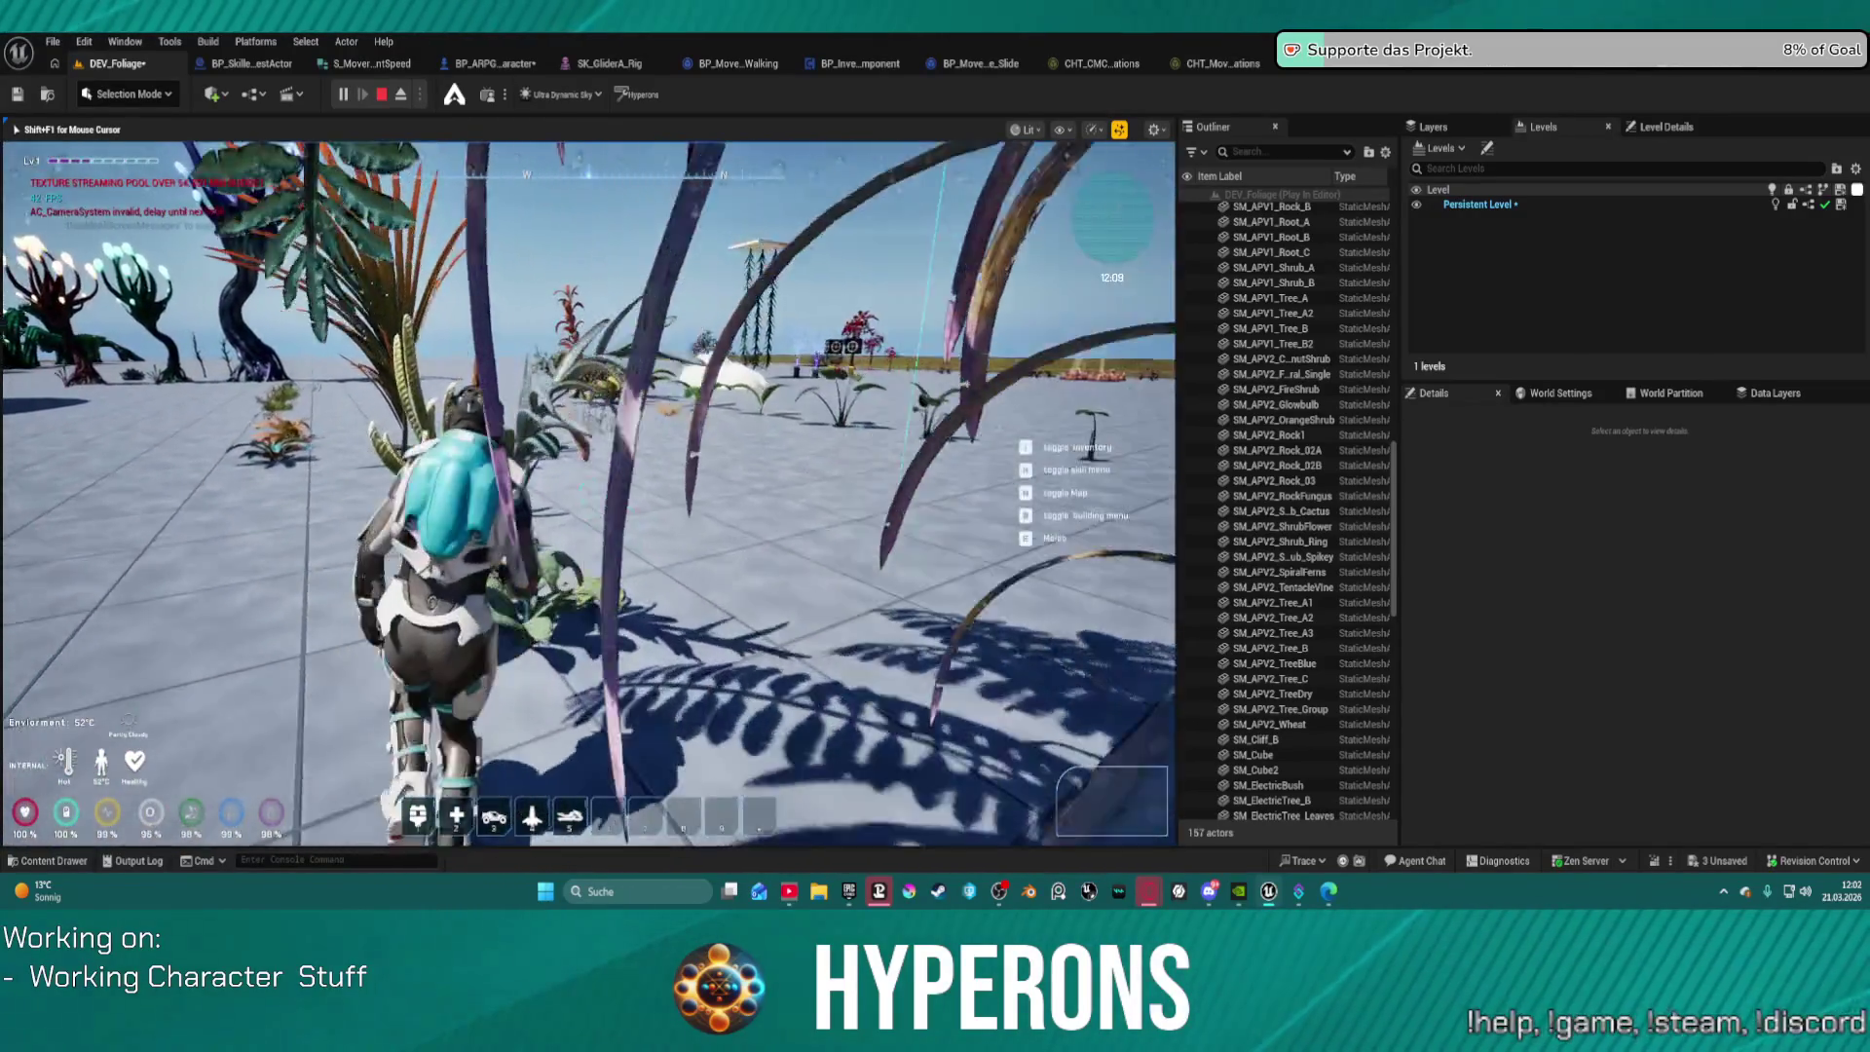
key("w")
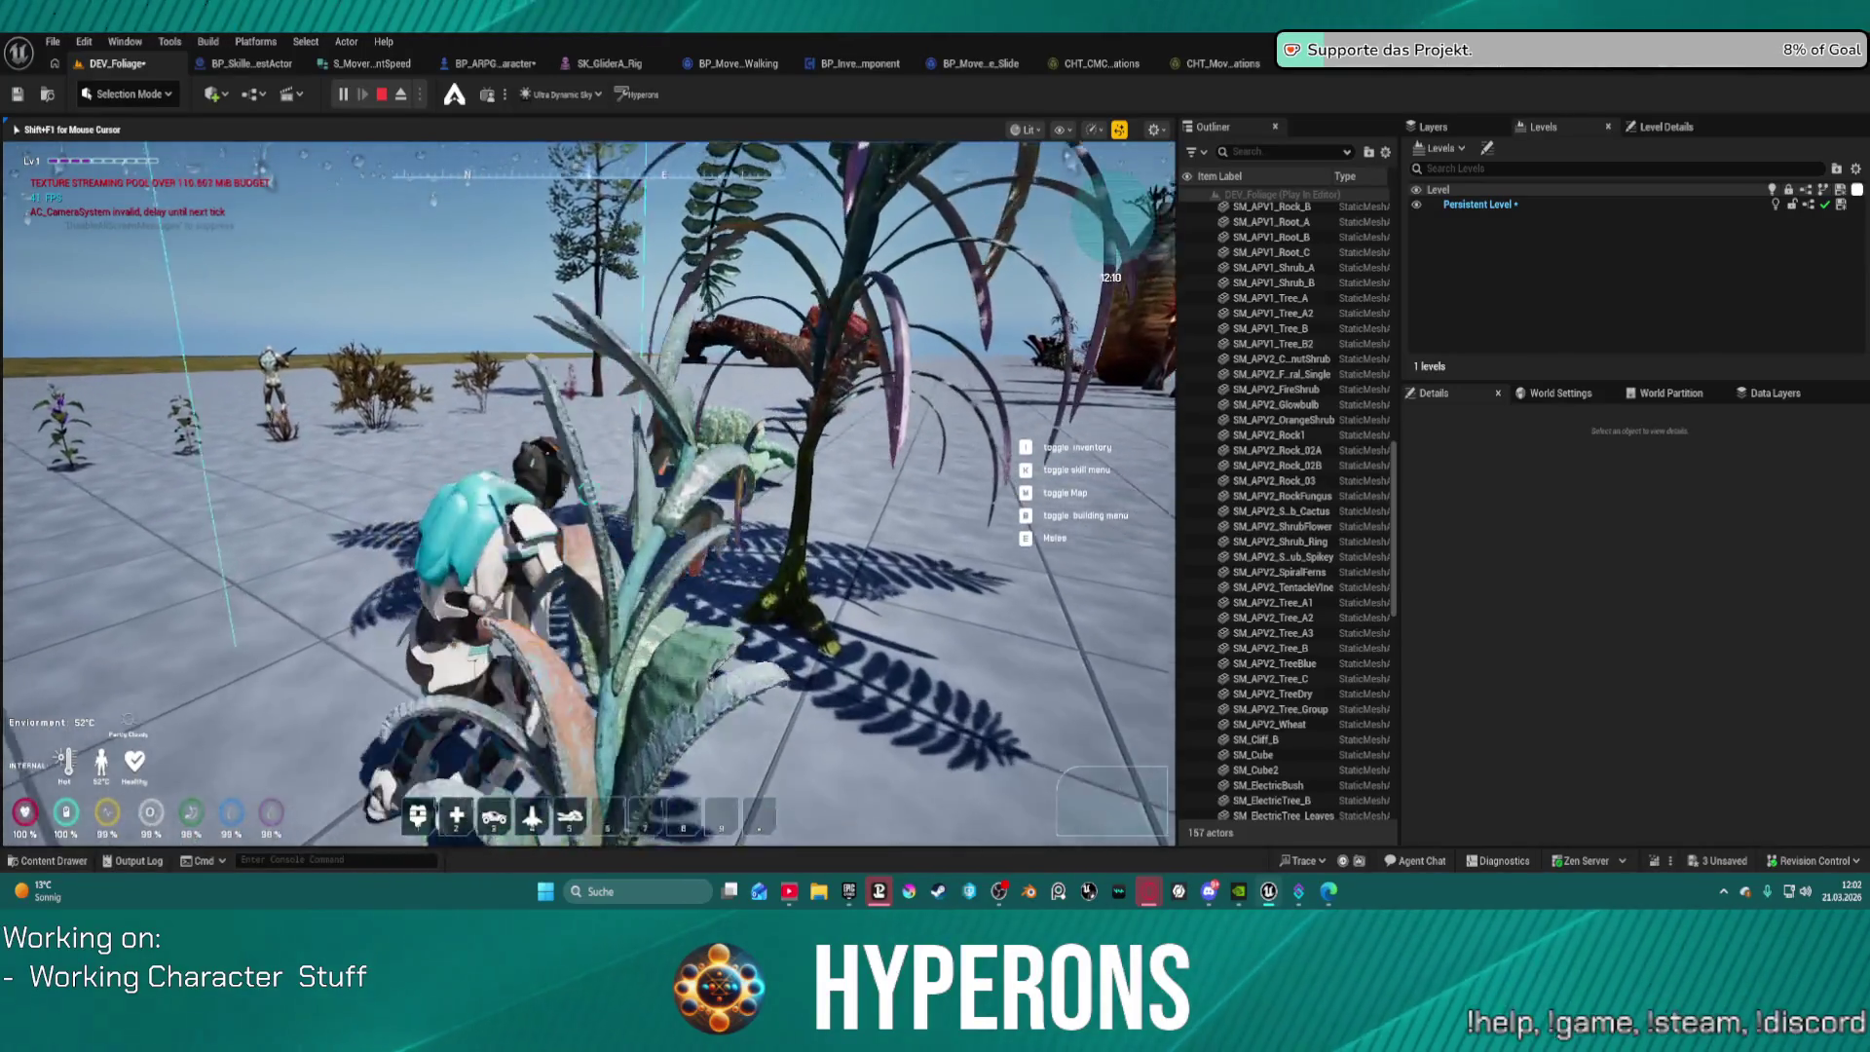
key("w")
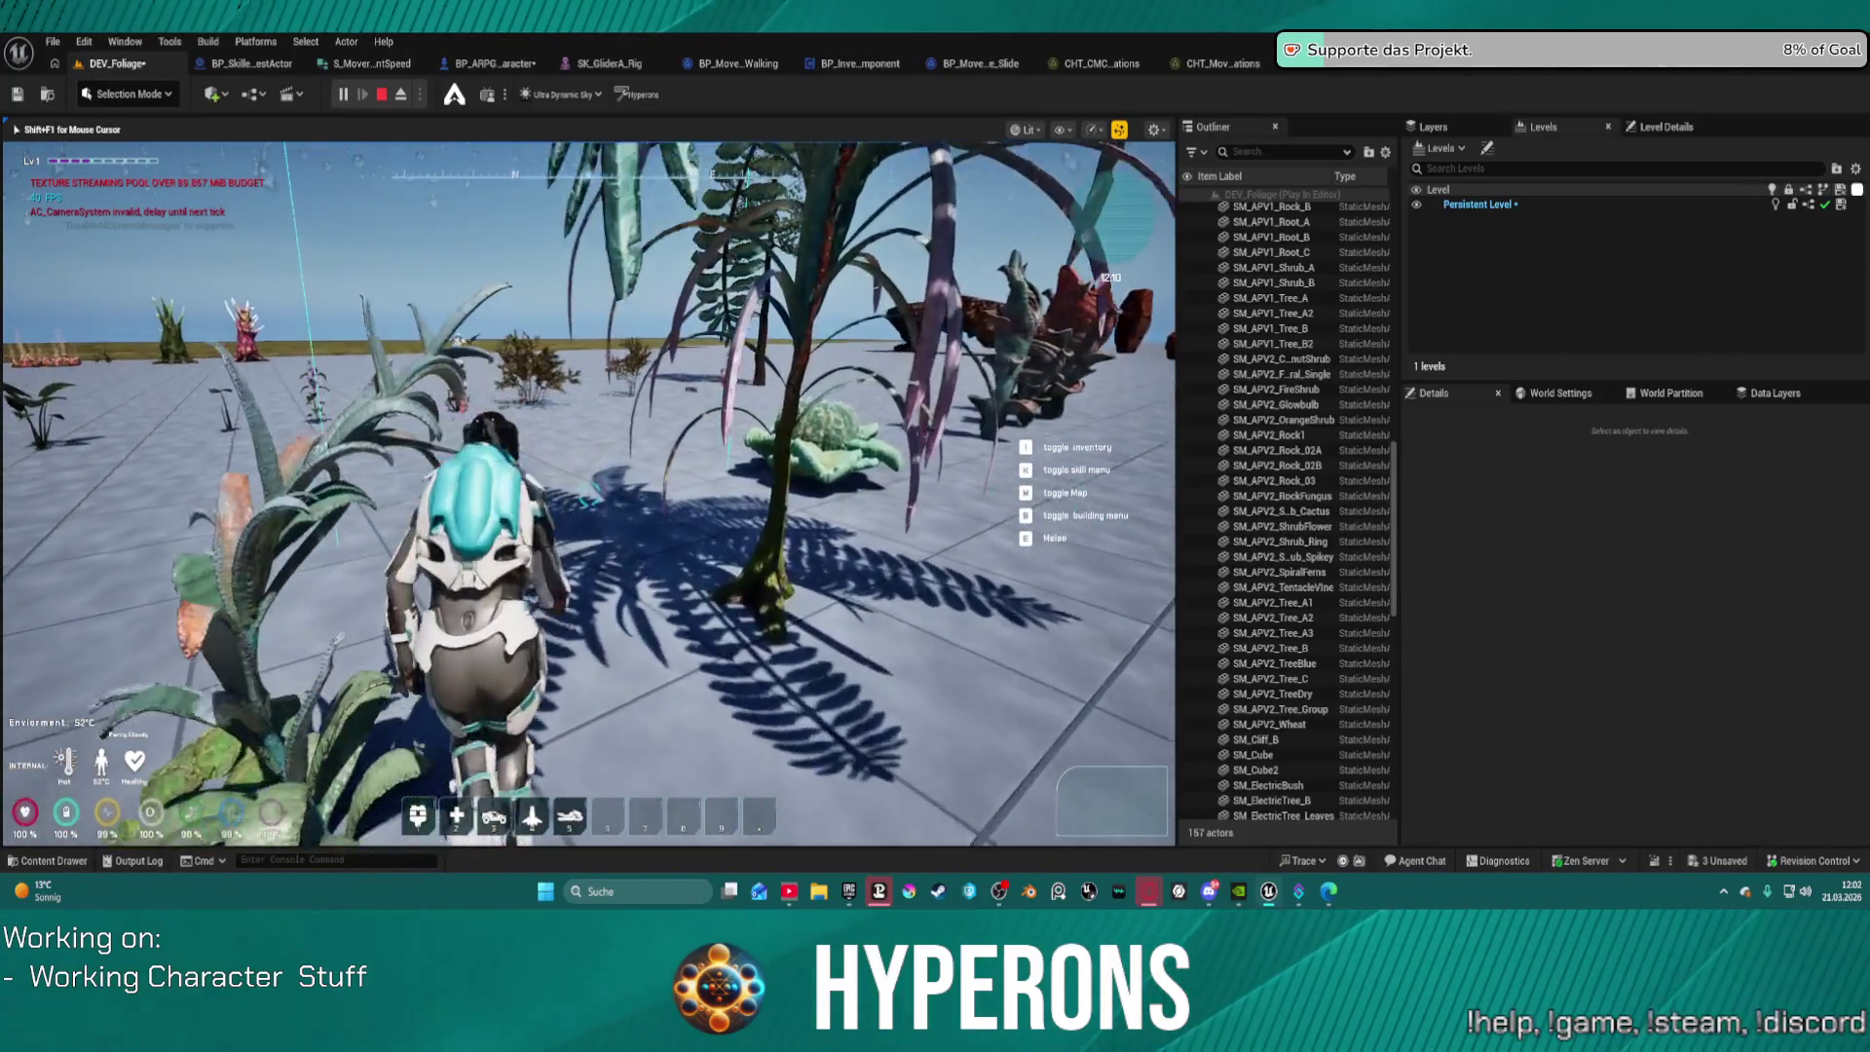
key("w")
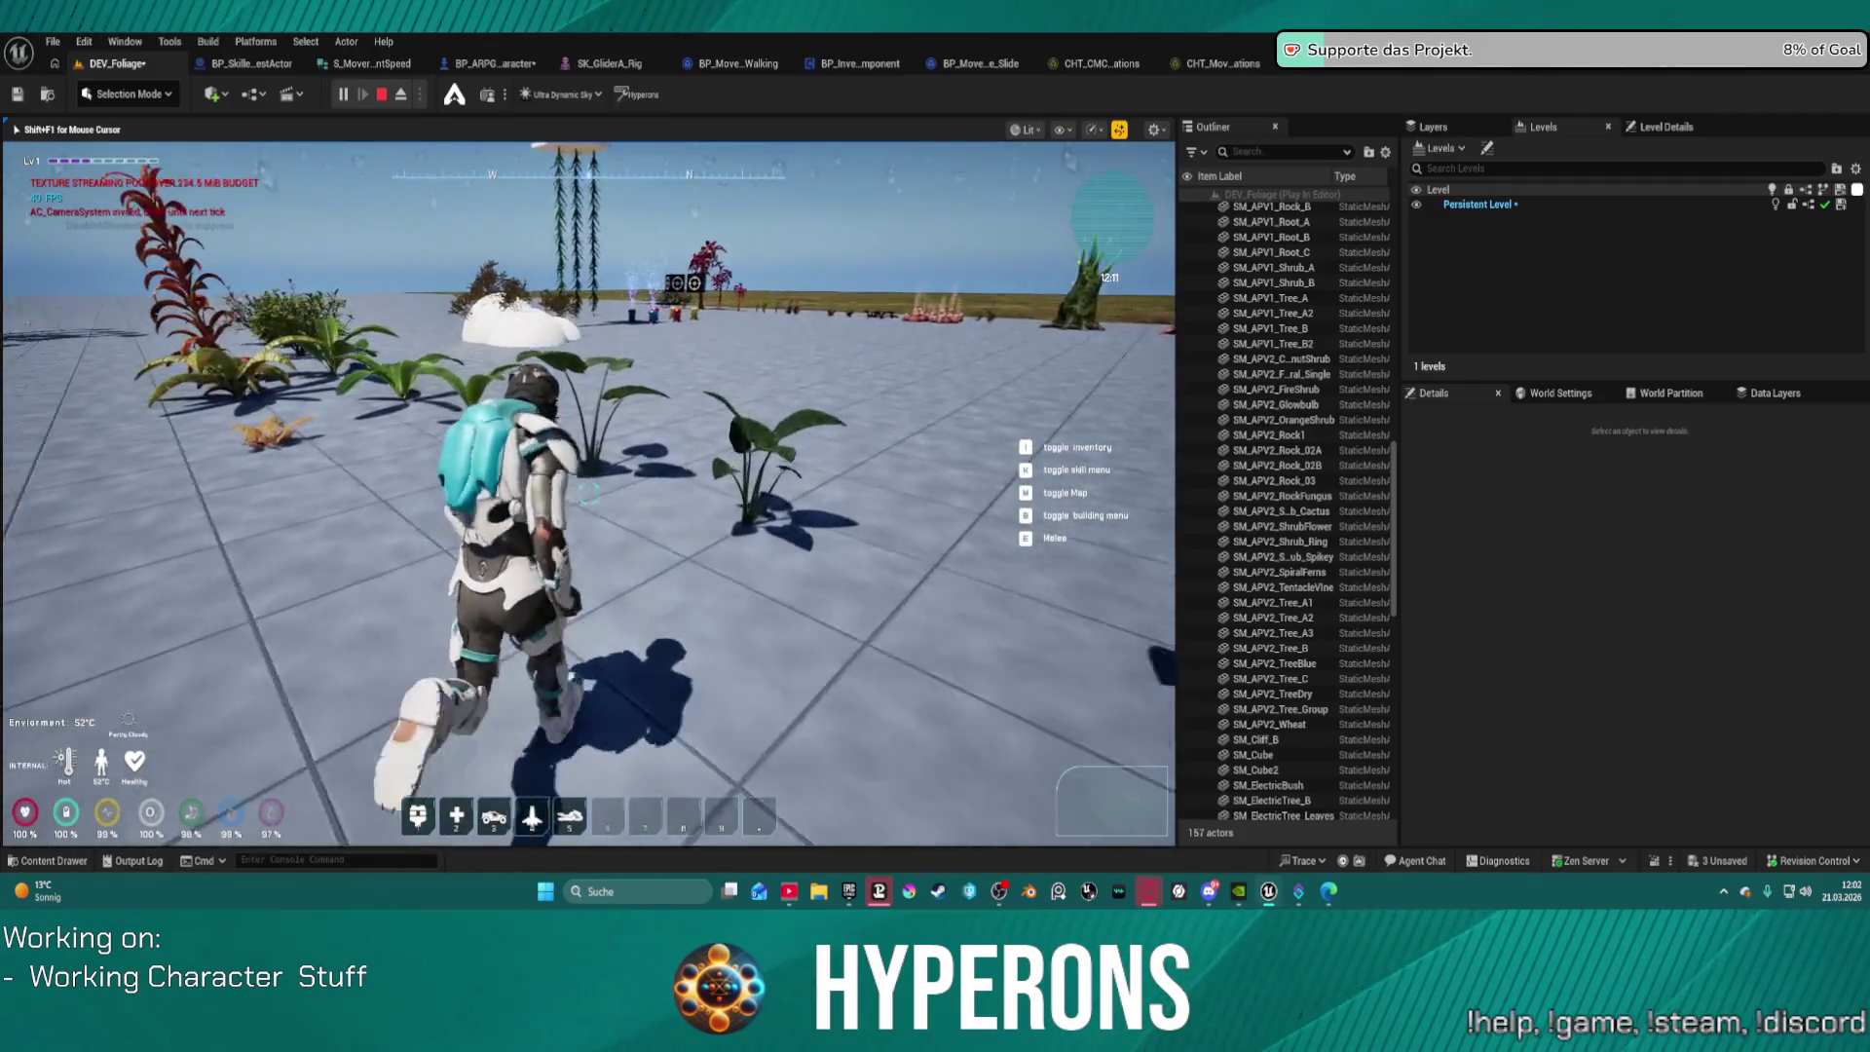
Step: Turn back and push through the leafy bushes and hanging vines, then stop the session
key("s")
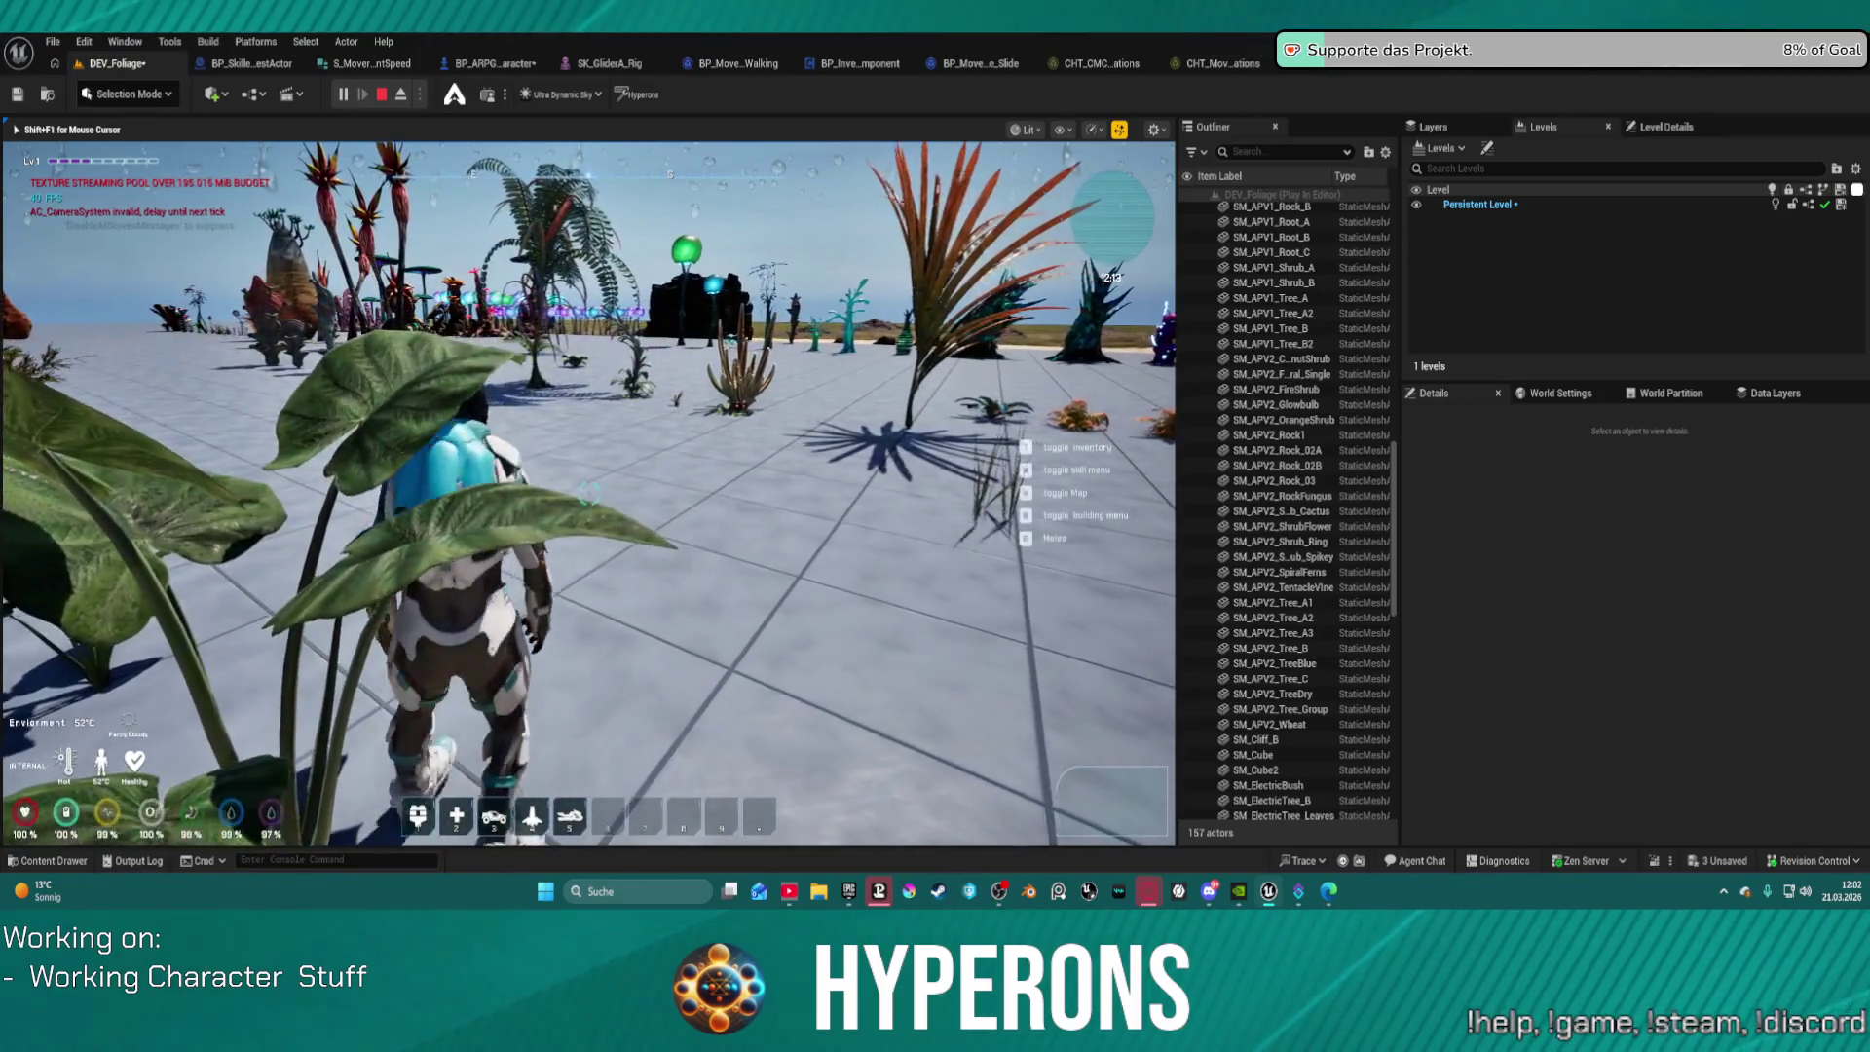
key("s")
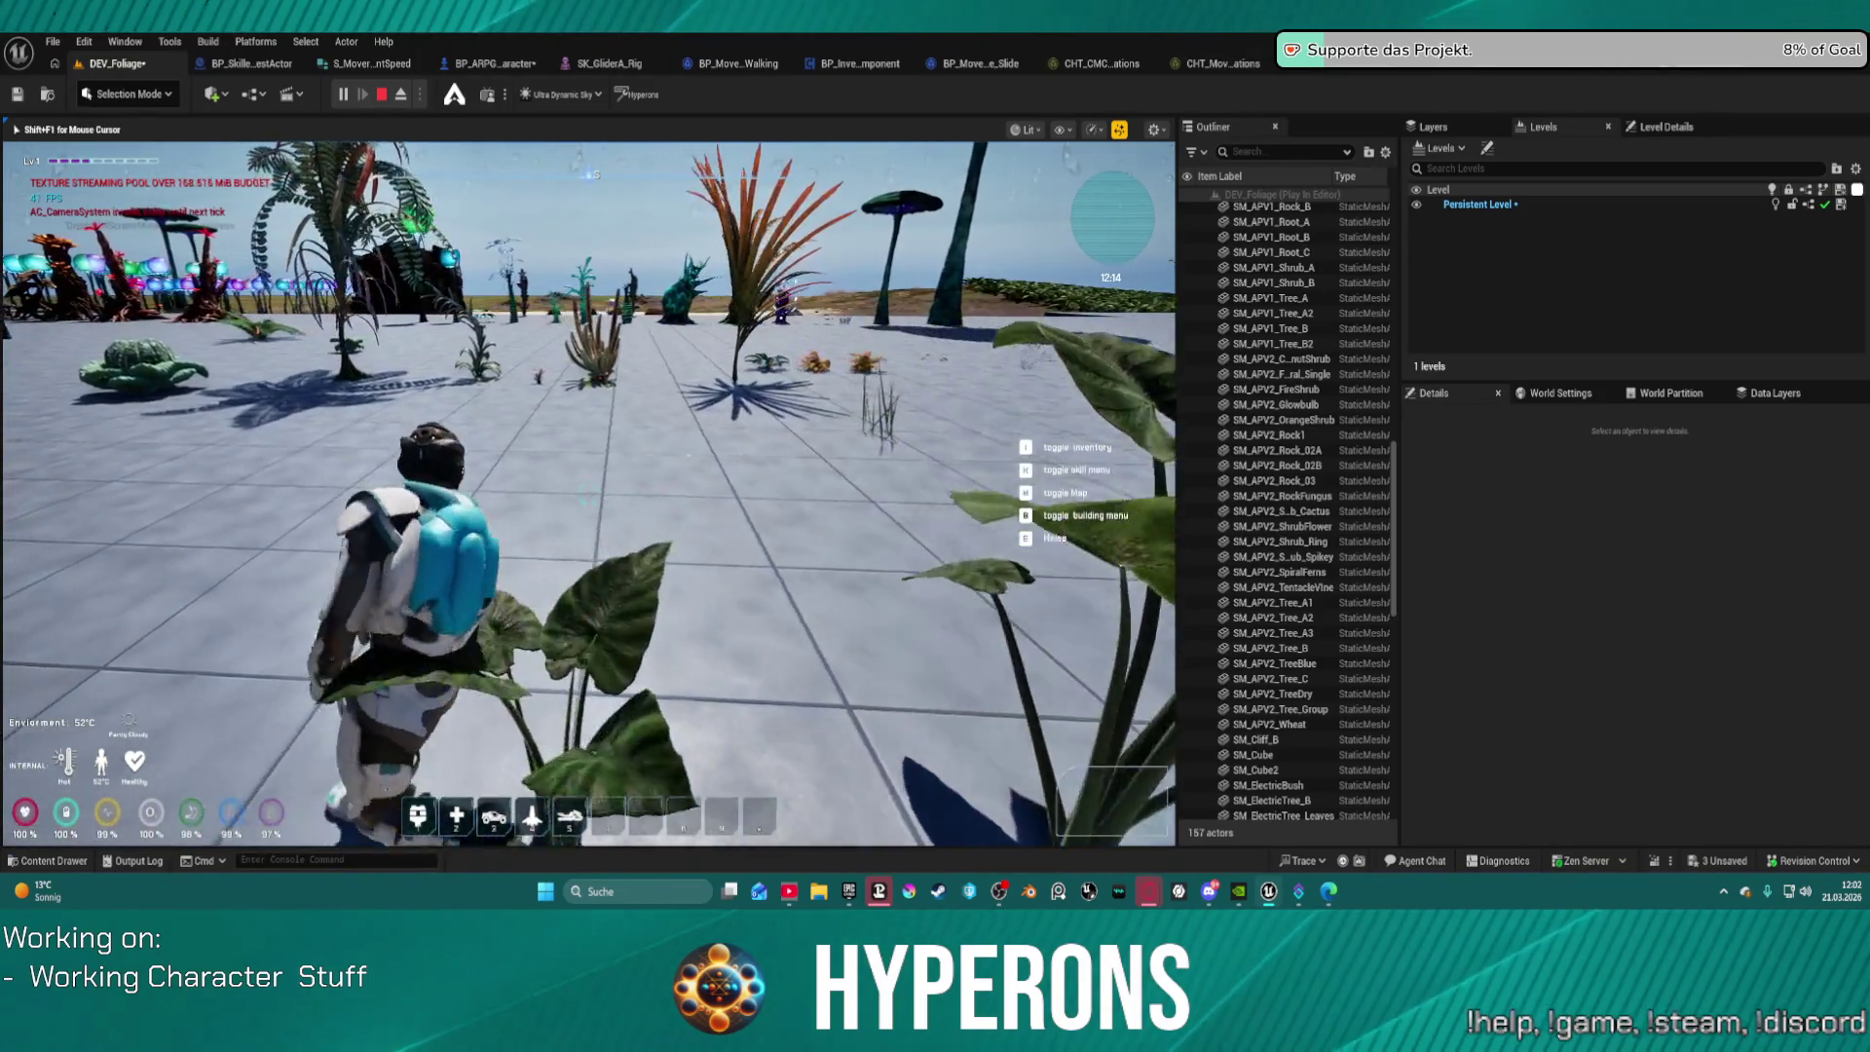
key("w")
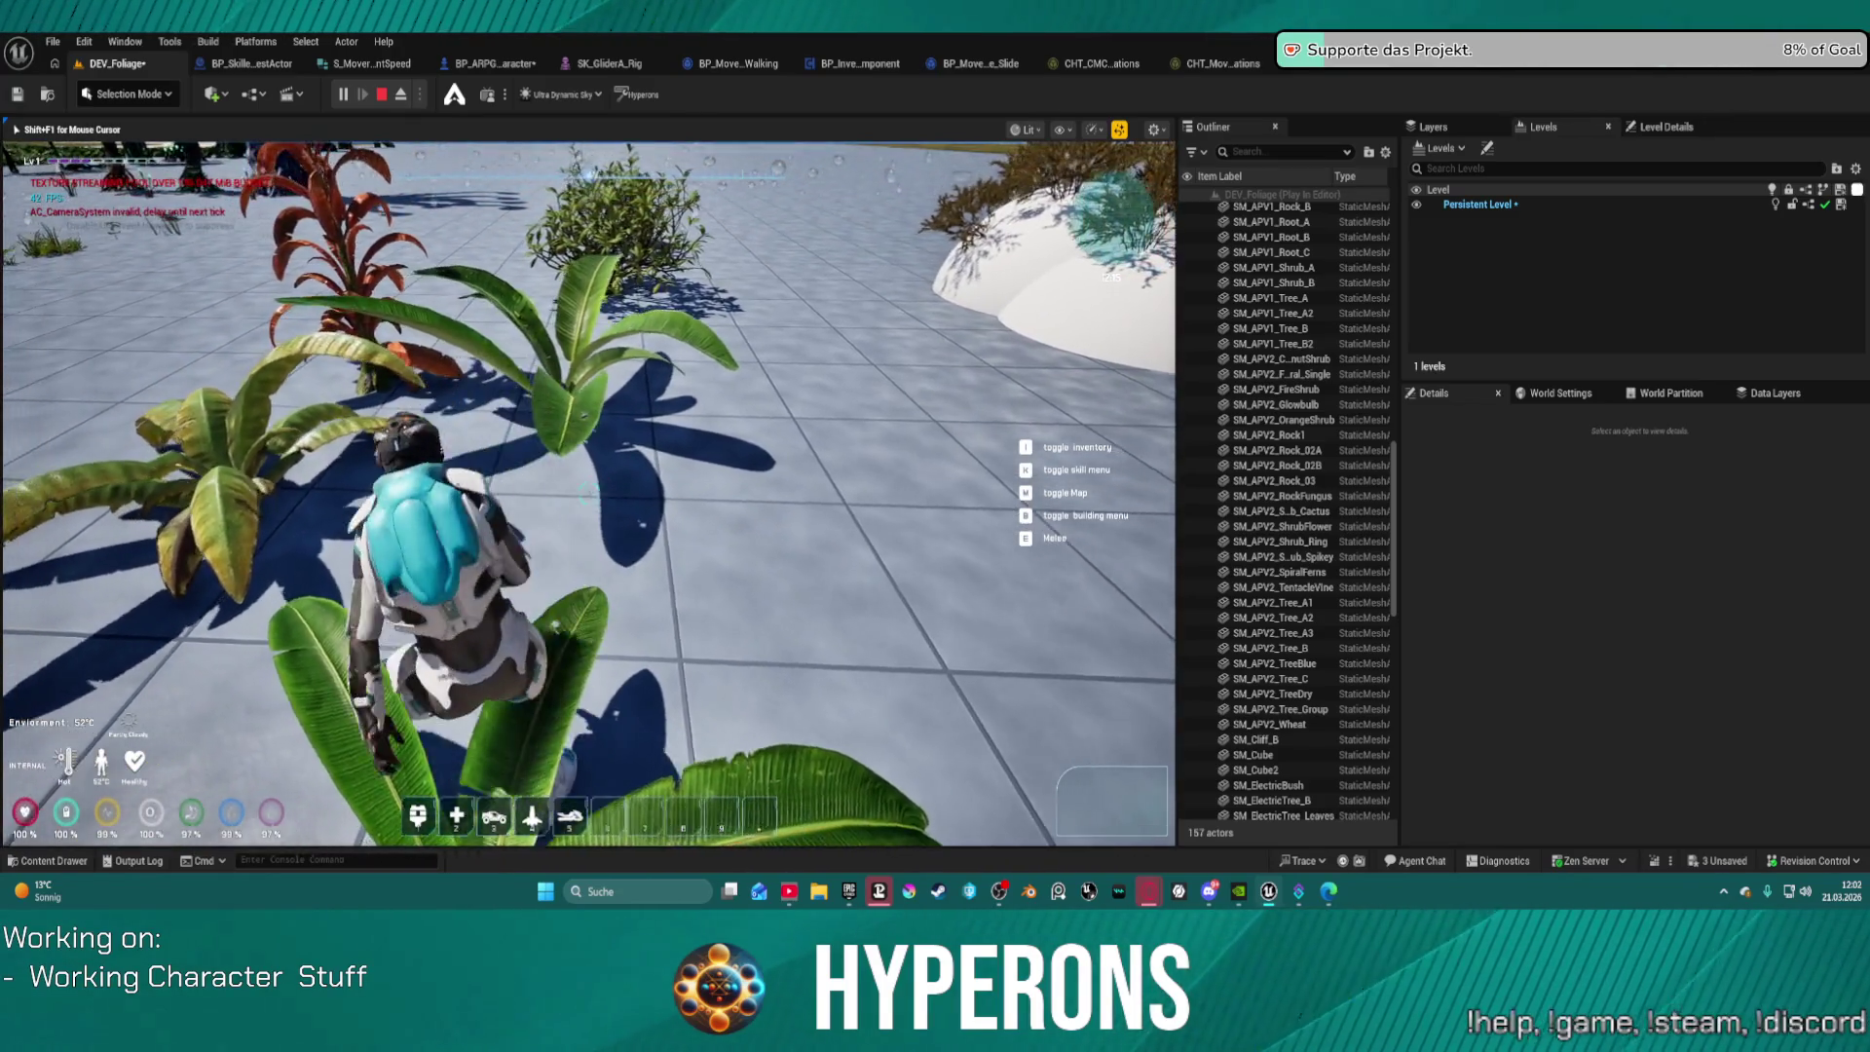
key("d")
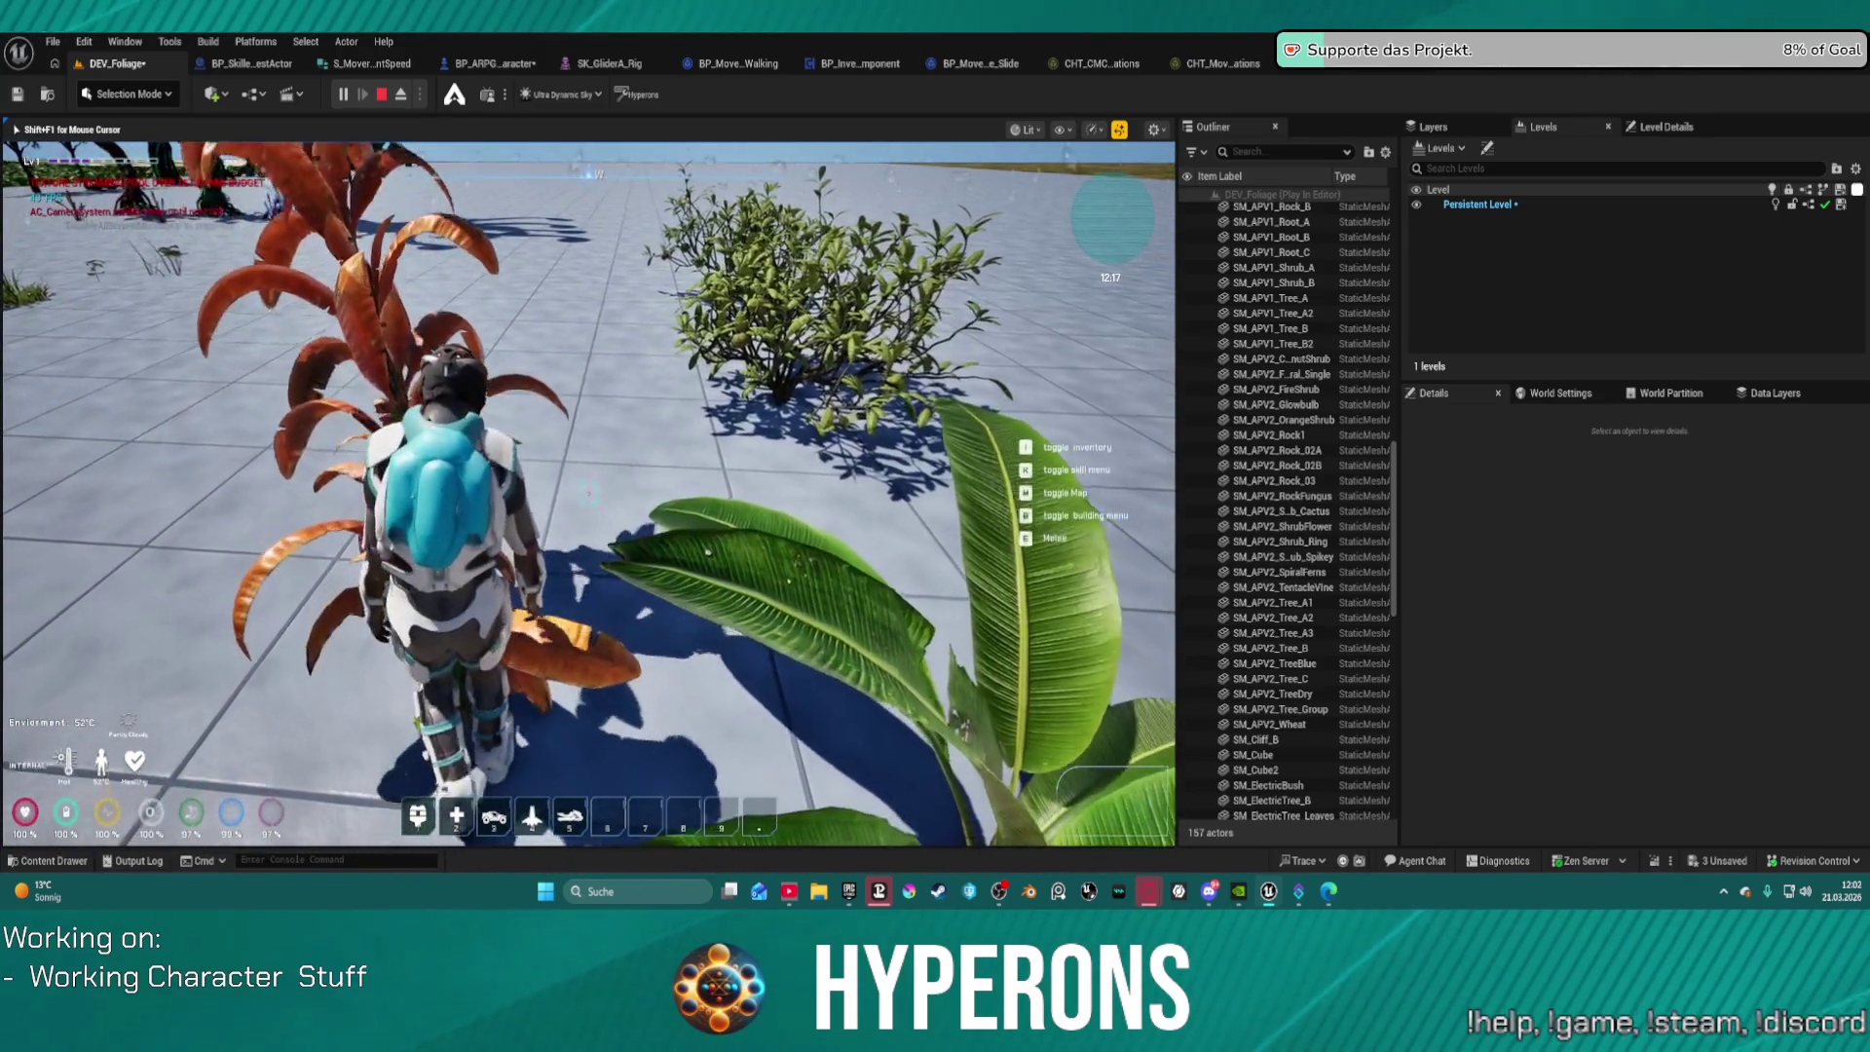
key("w")
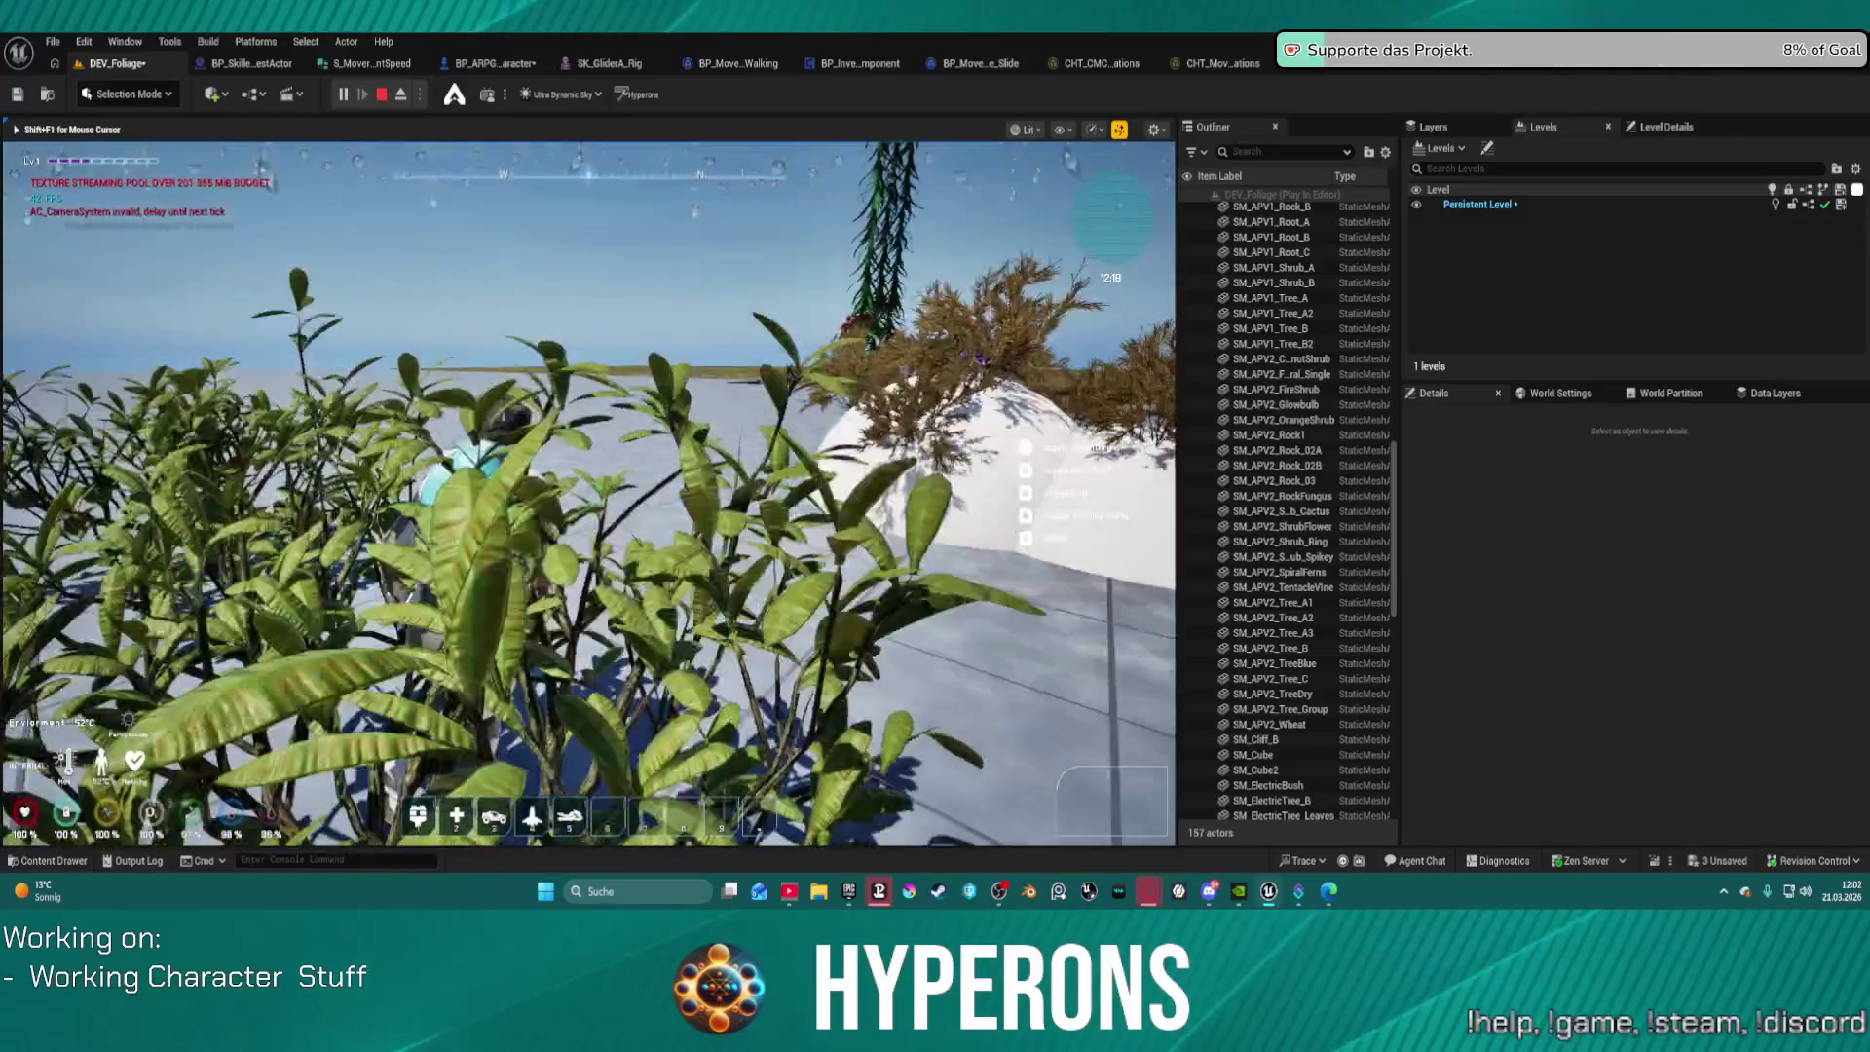
key("w")
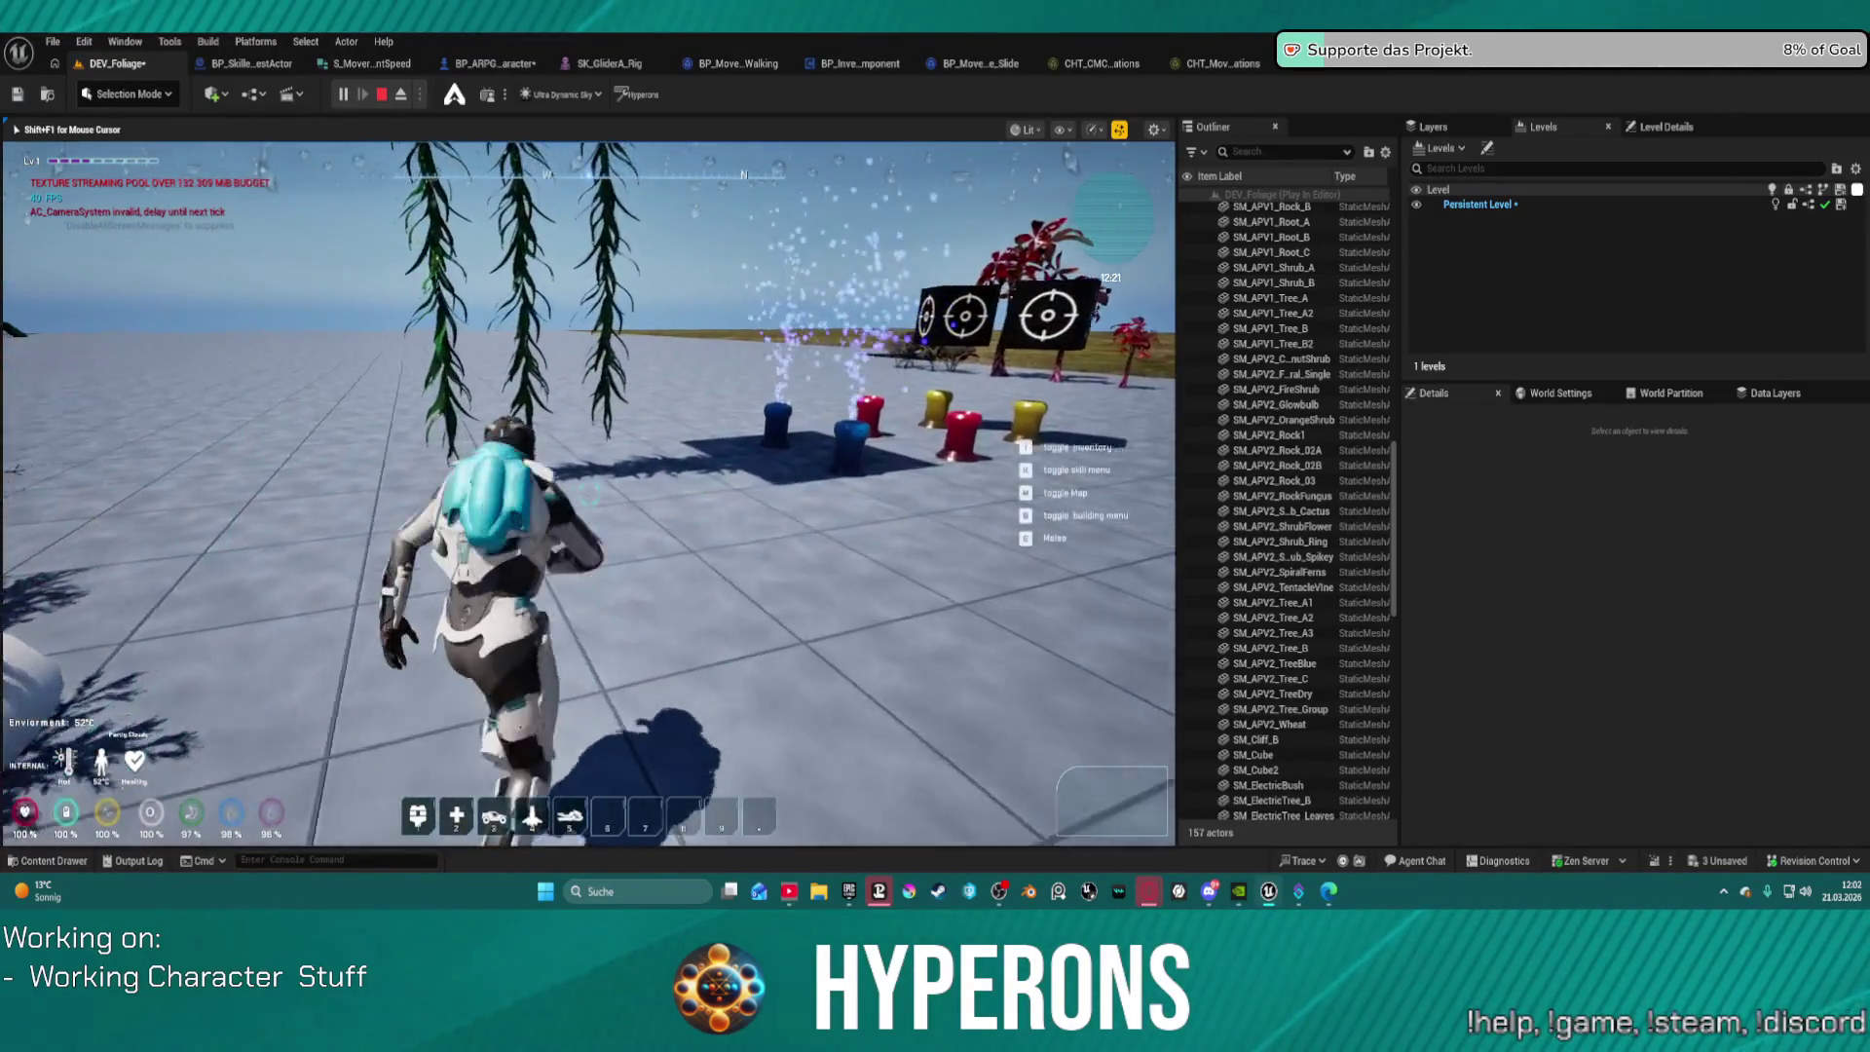
key("w")
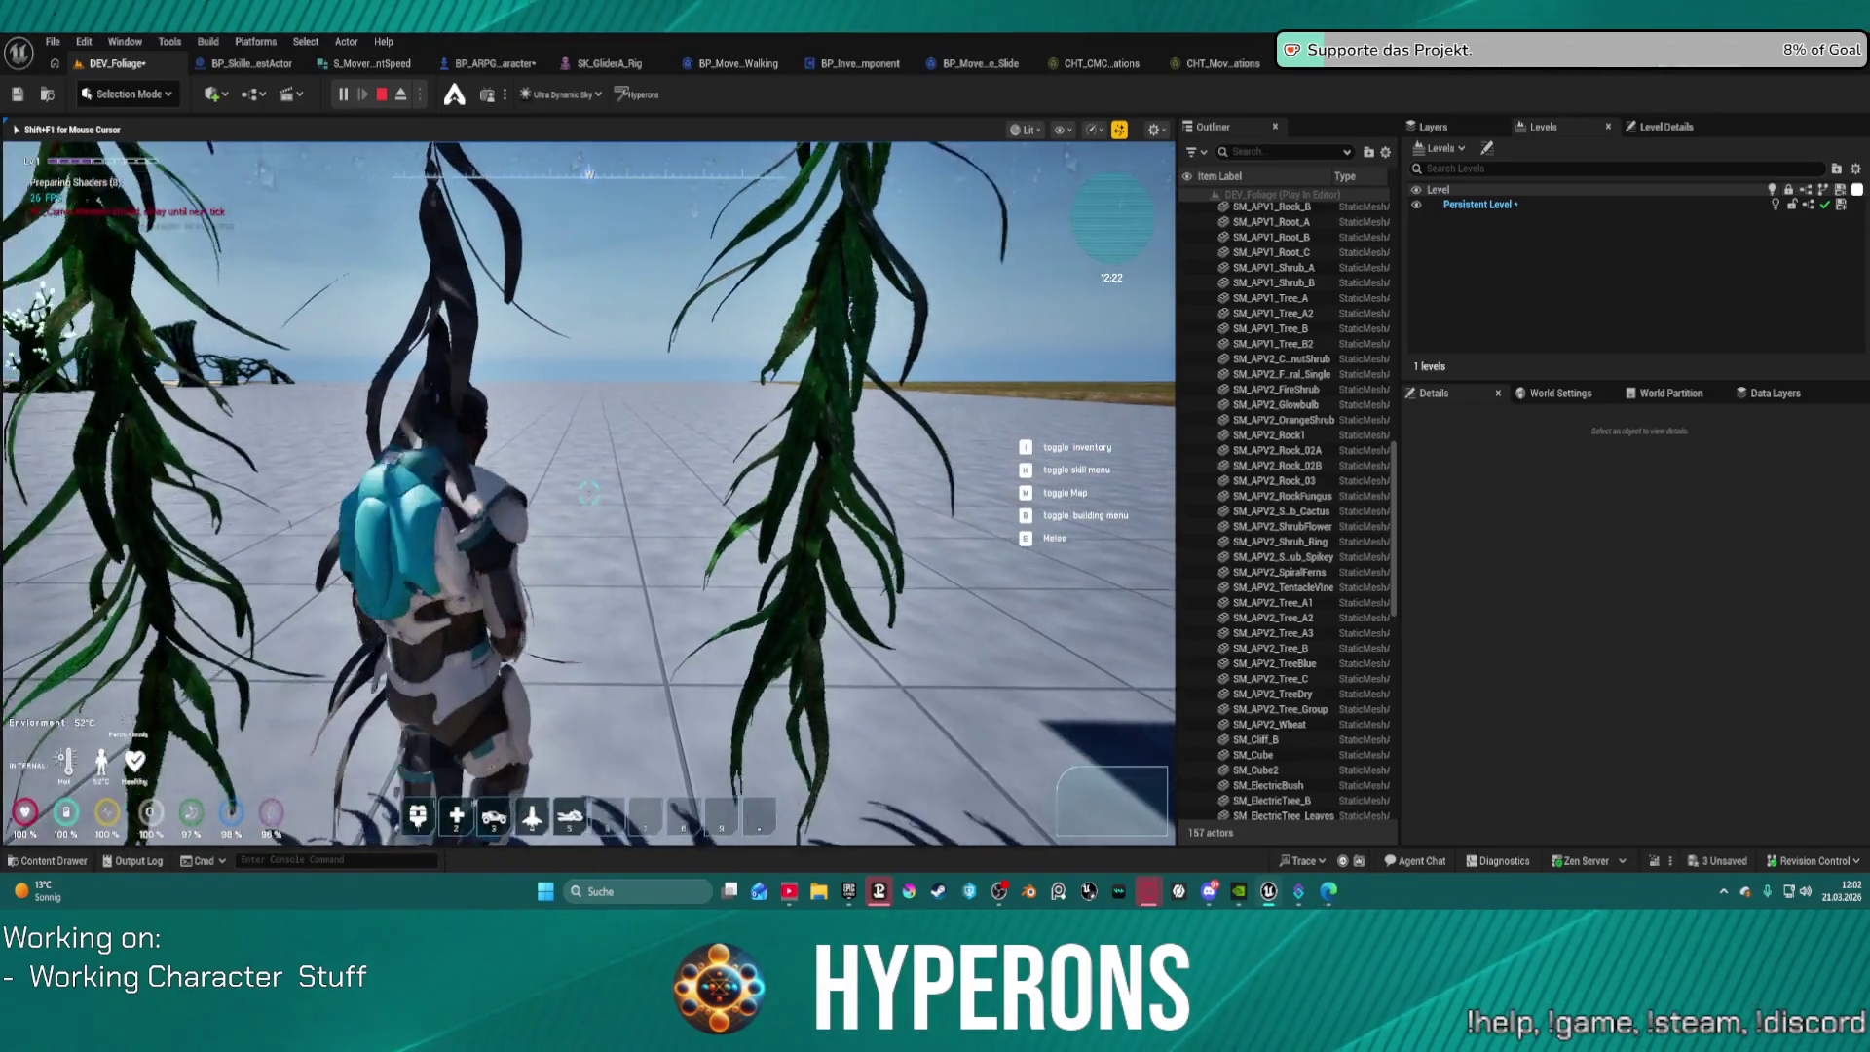
key("s")
key("w")
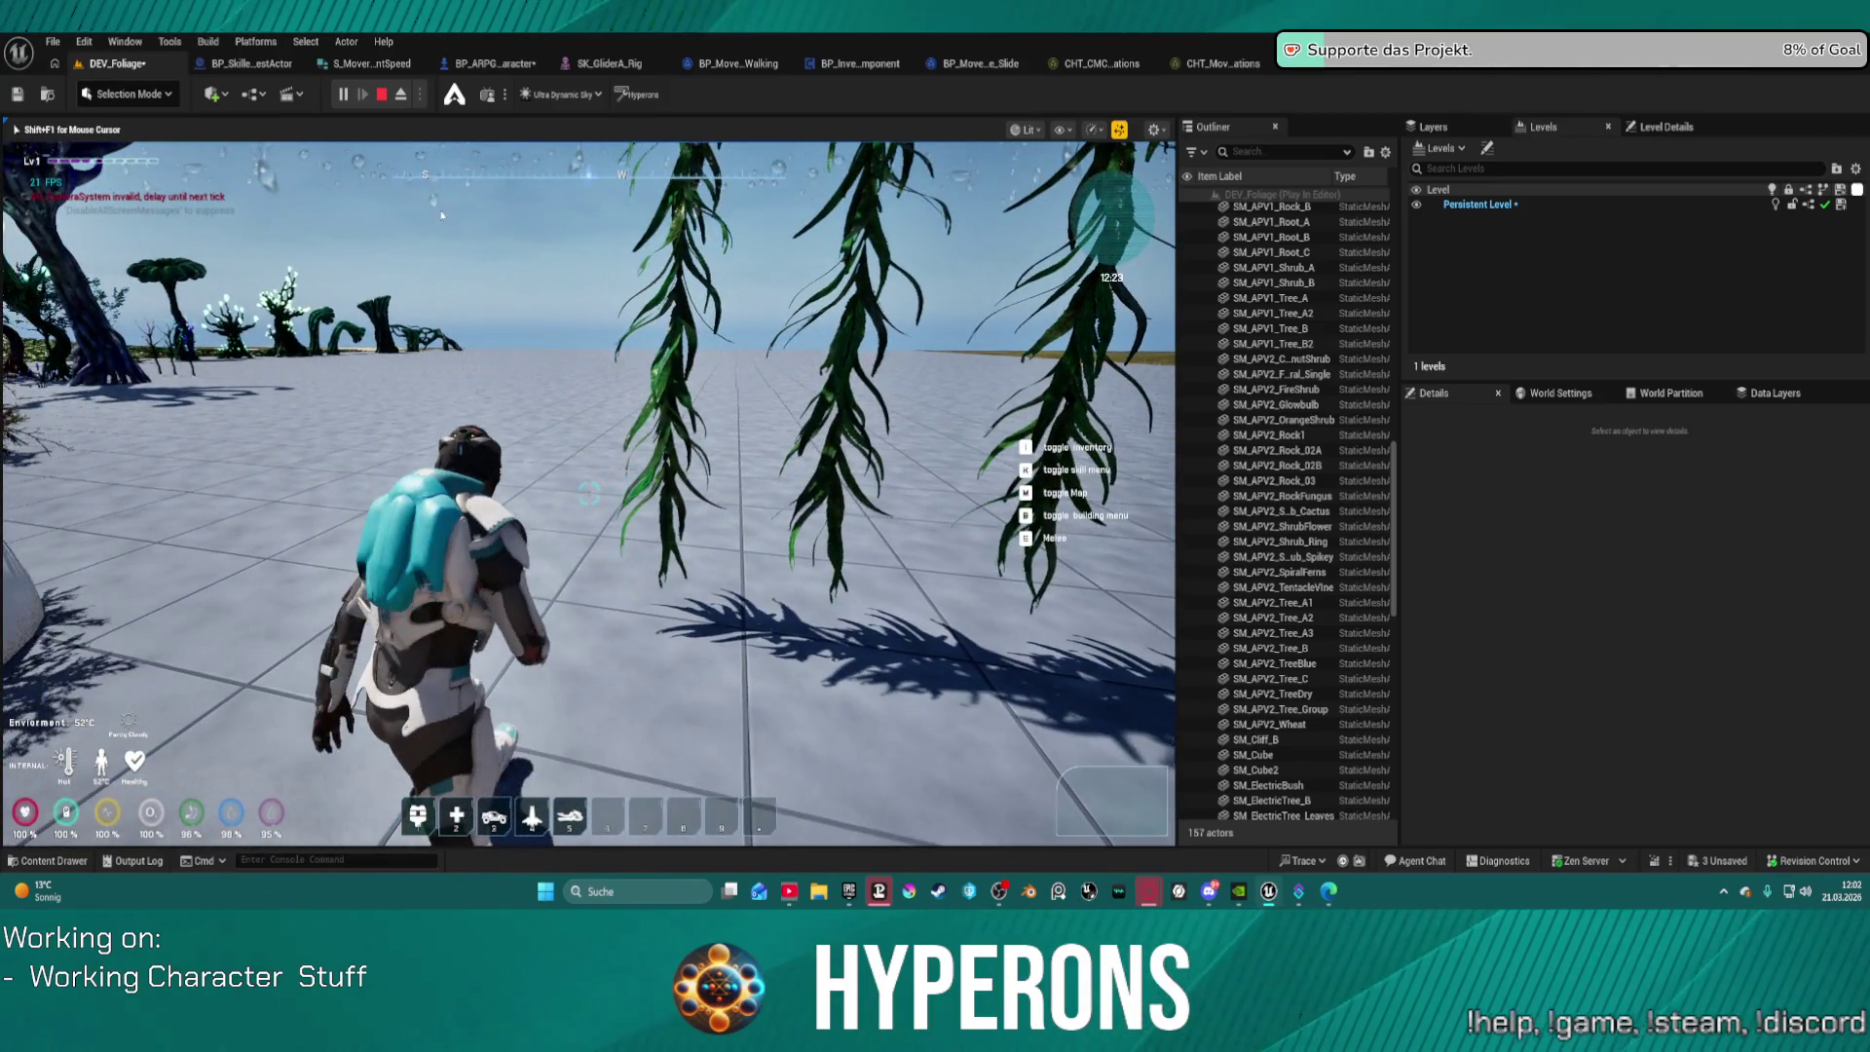
key("Escape")
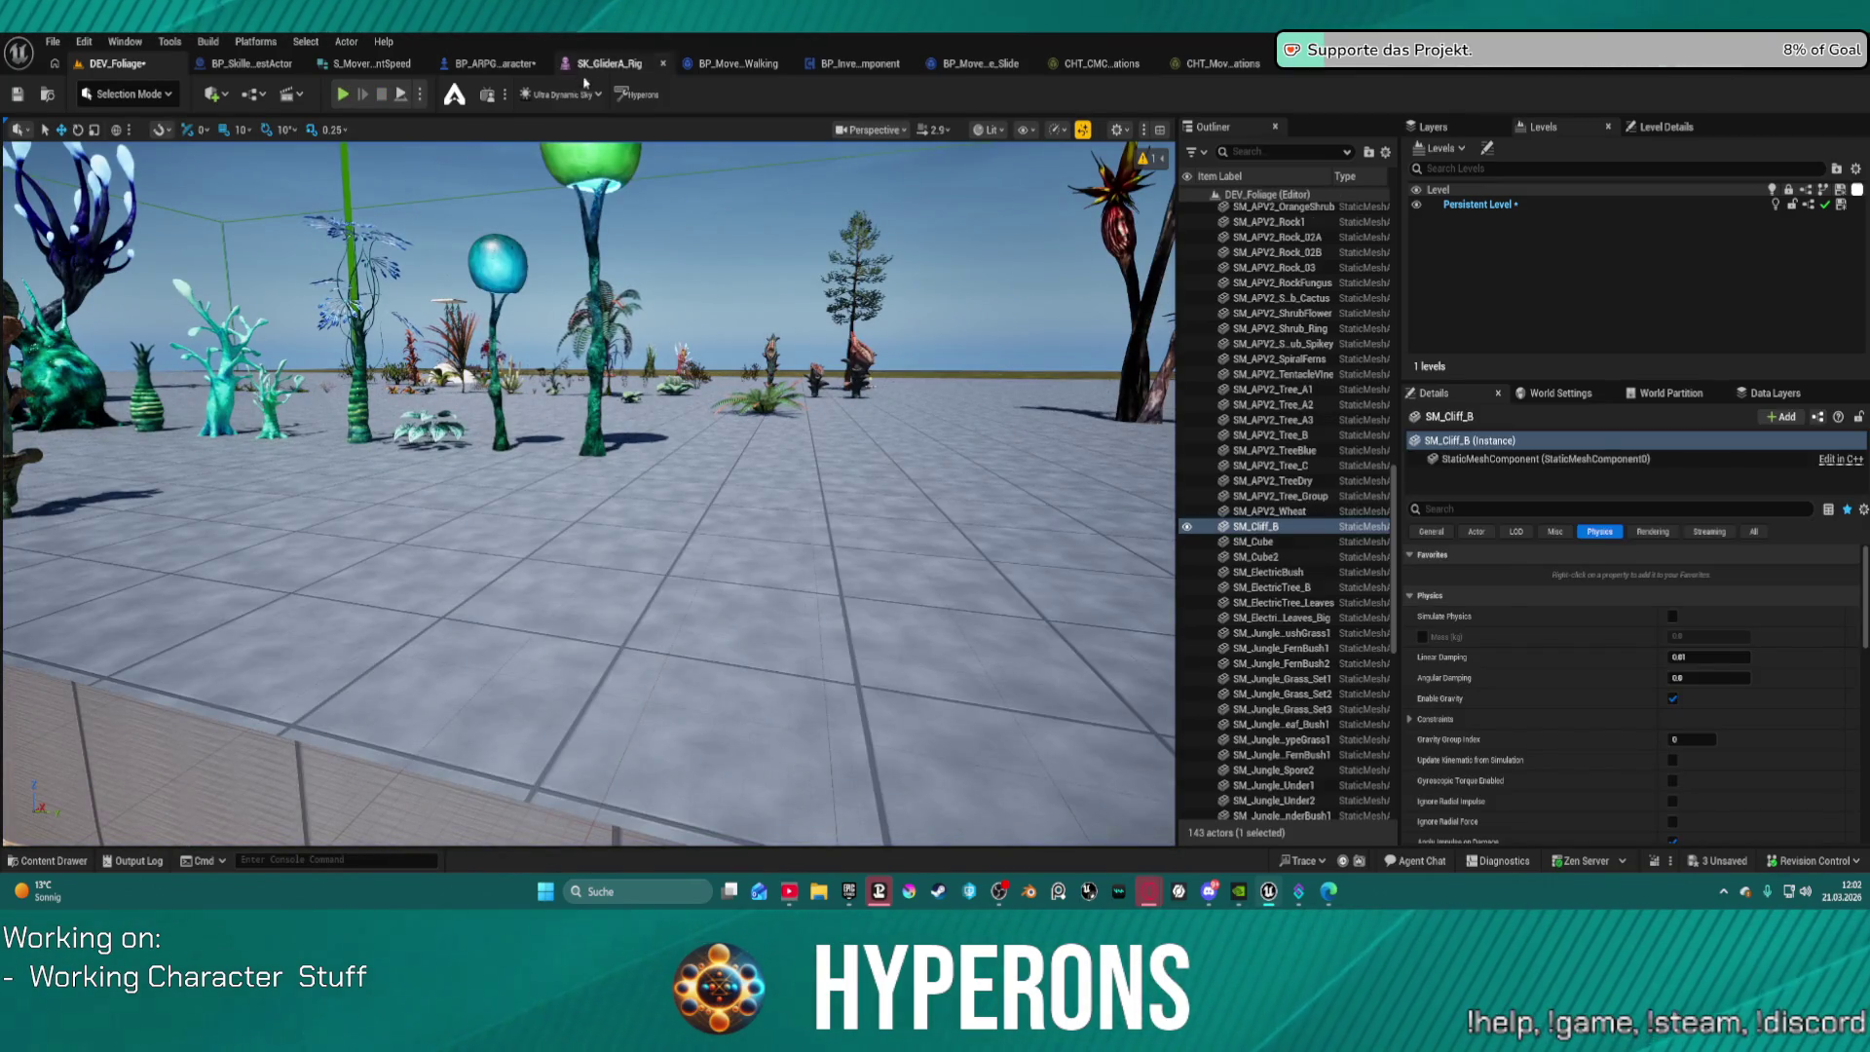
Step: In BP_ARPG_Character, open AC_FirstPersonRendering's EventGraph and unlink Event Begin Play from Is Valid
left_click(477, 63)
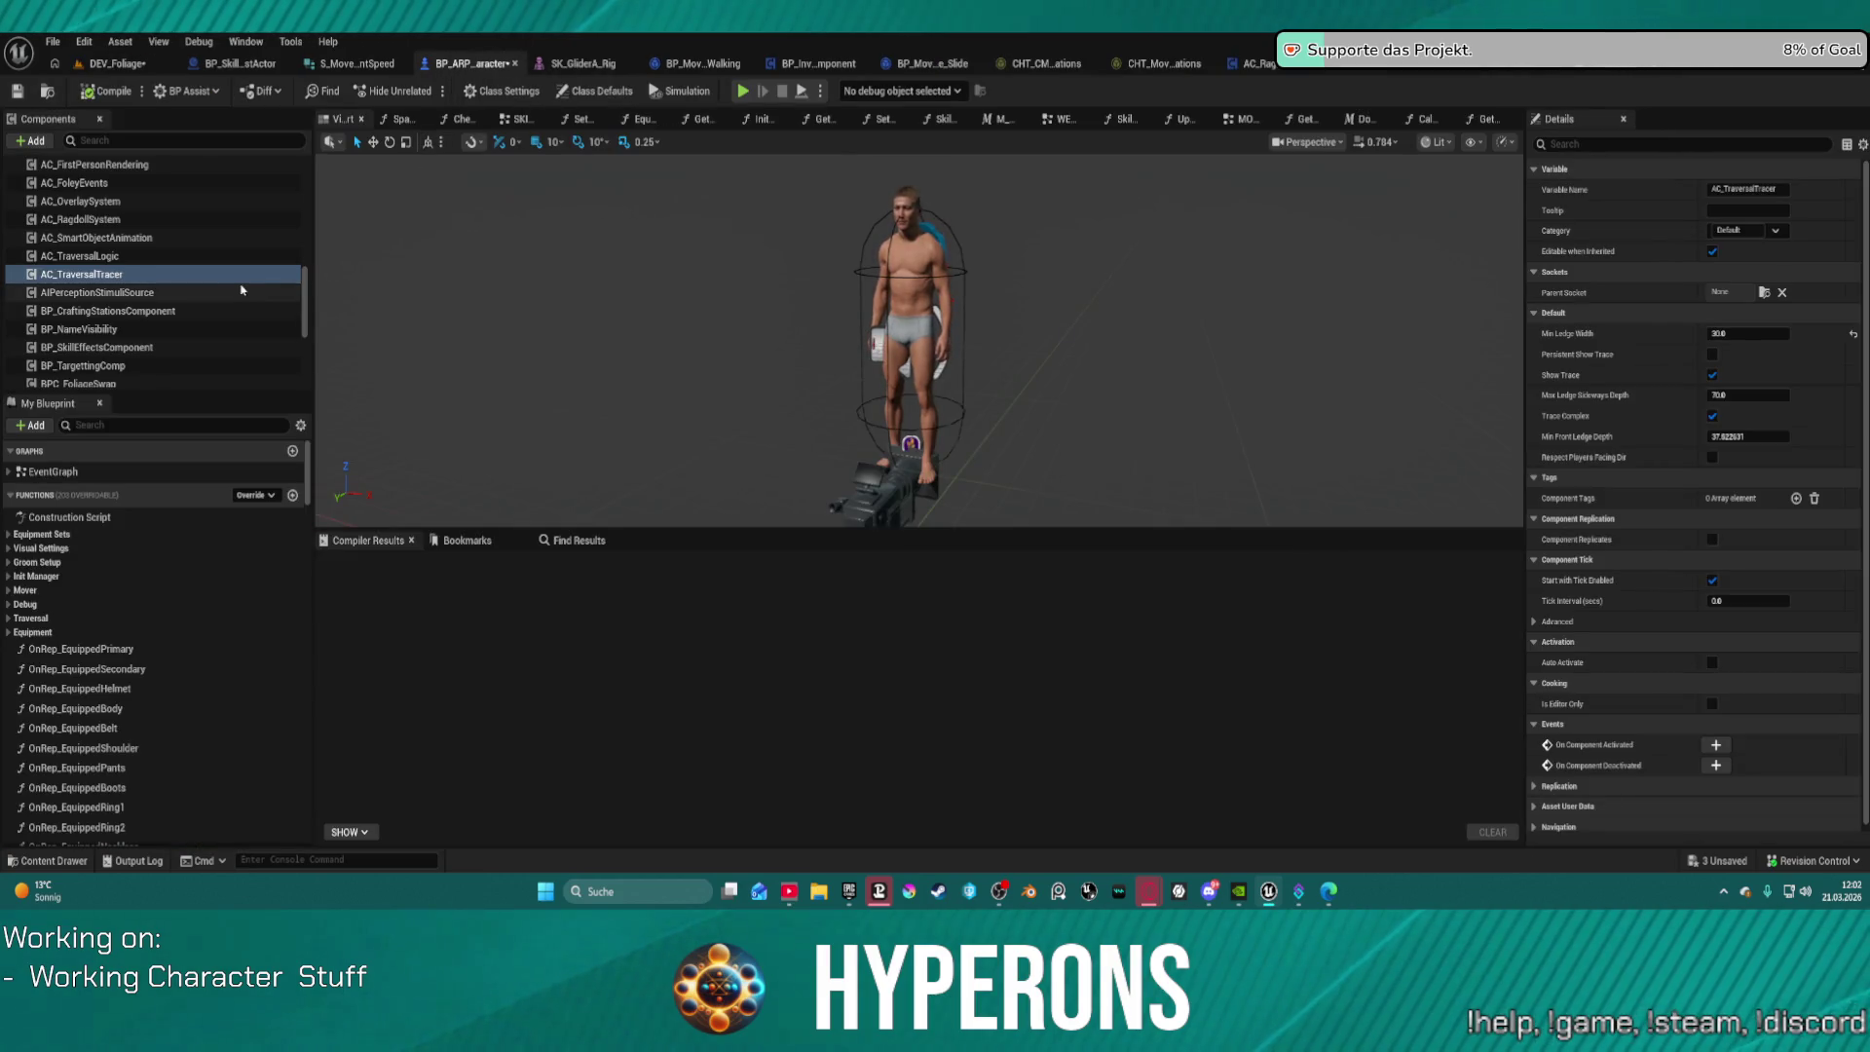
scroll(242, 289, "up", 3)
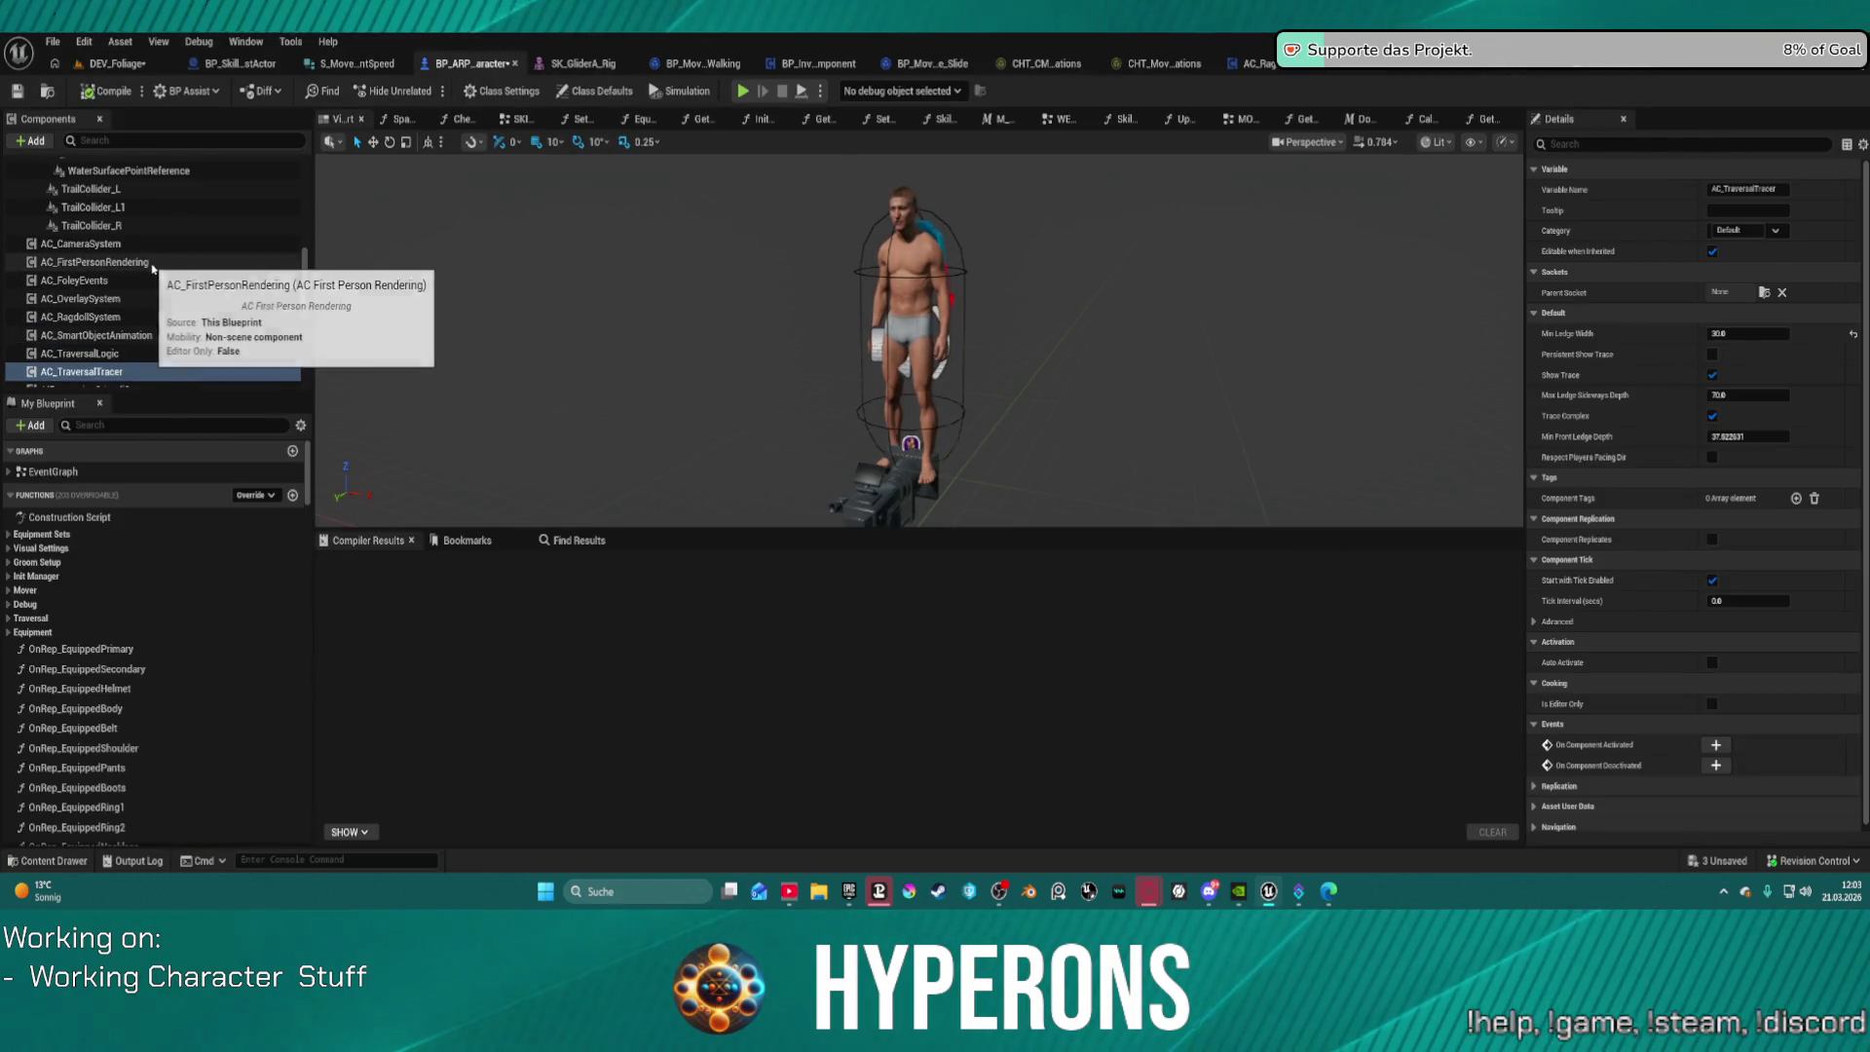
left_click(151, 264)
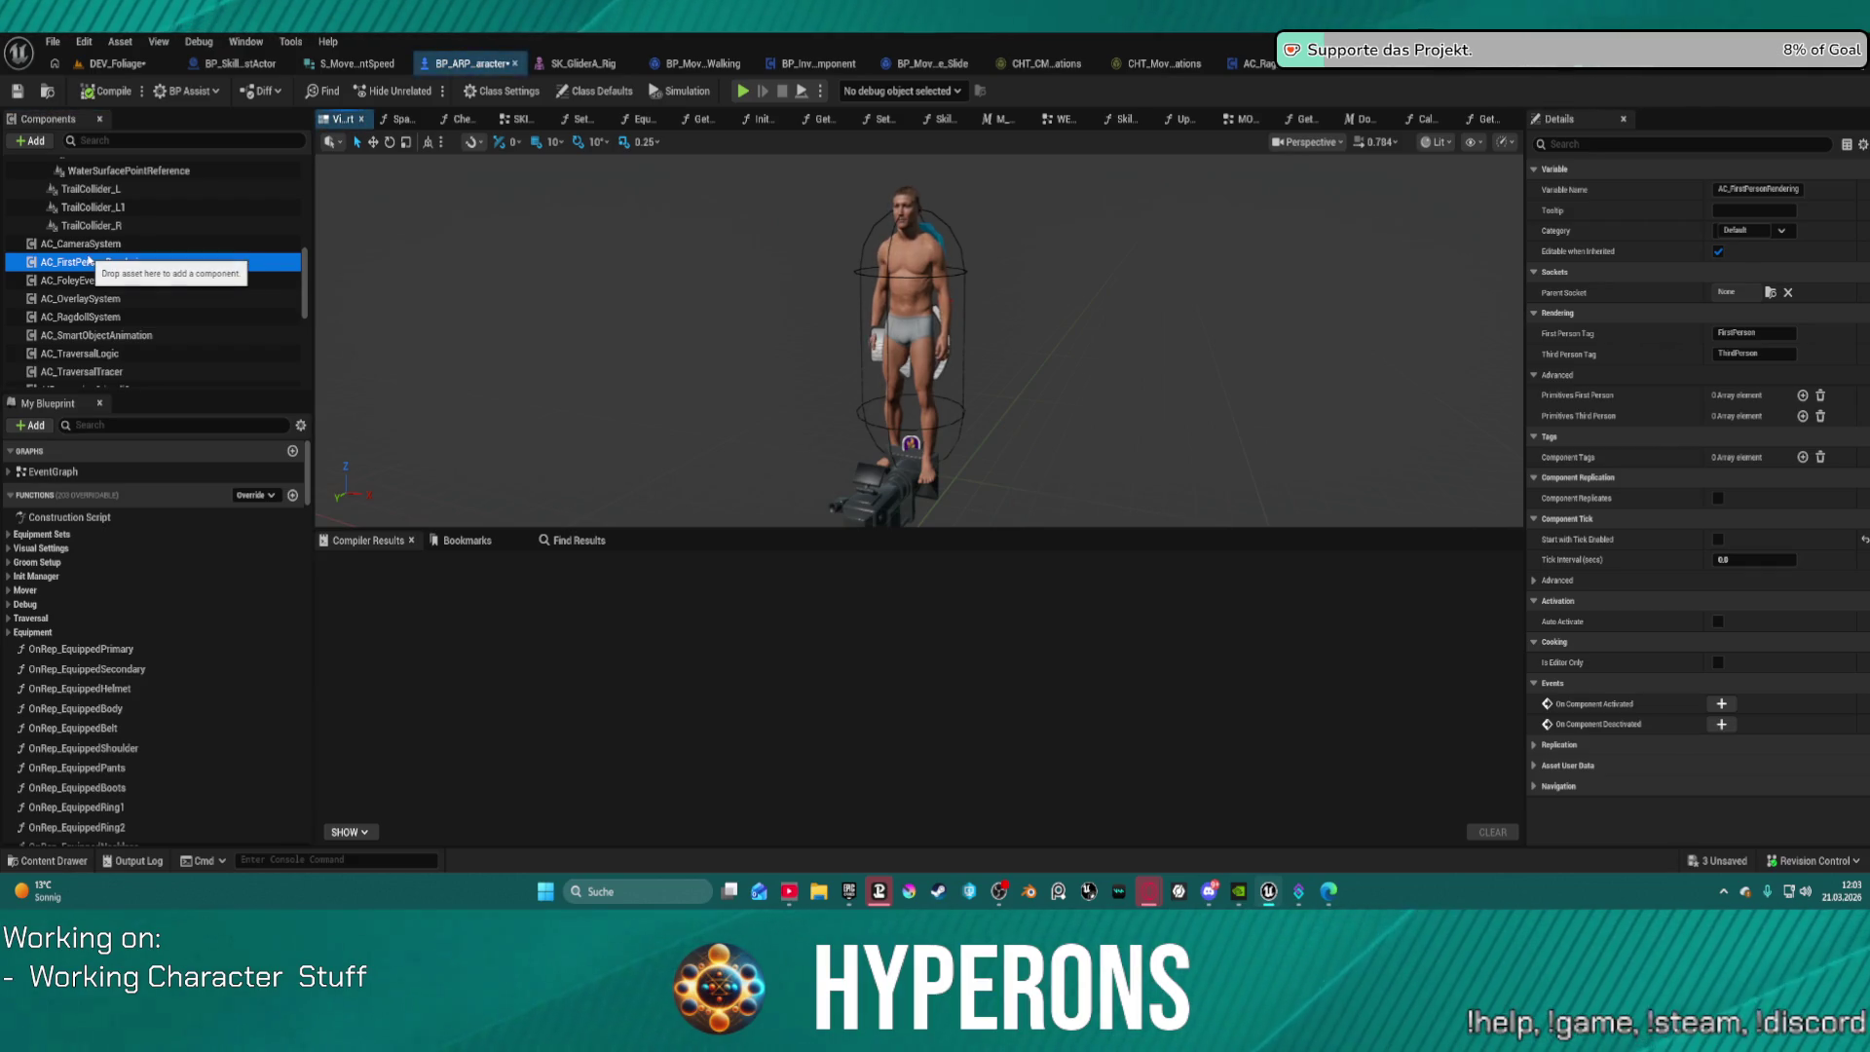
right_click(87, 261)
left_click(225, 483)
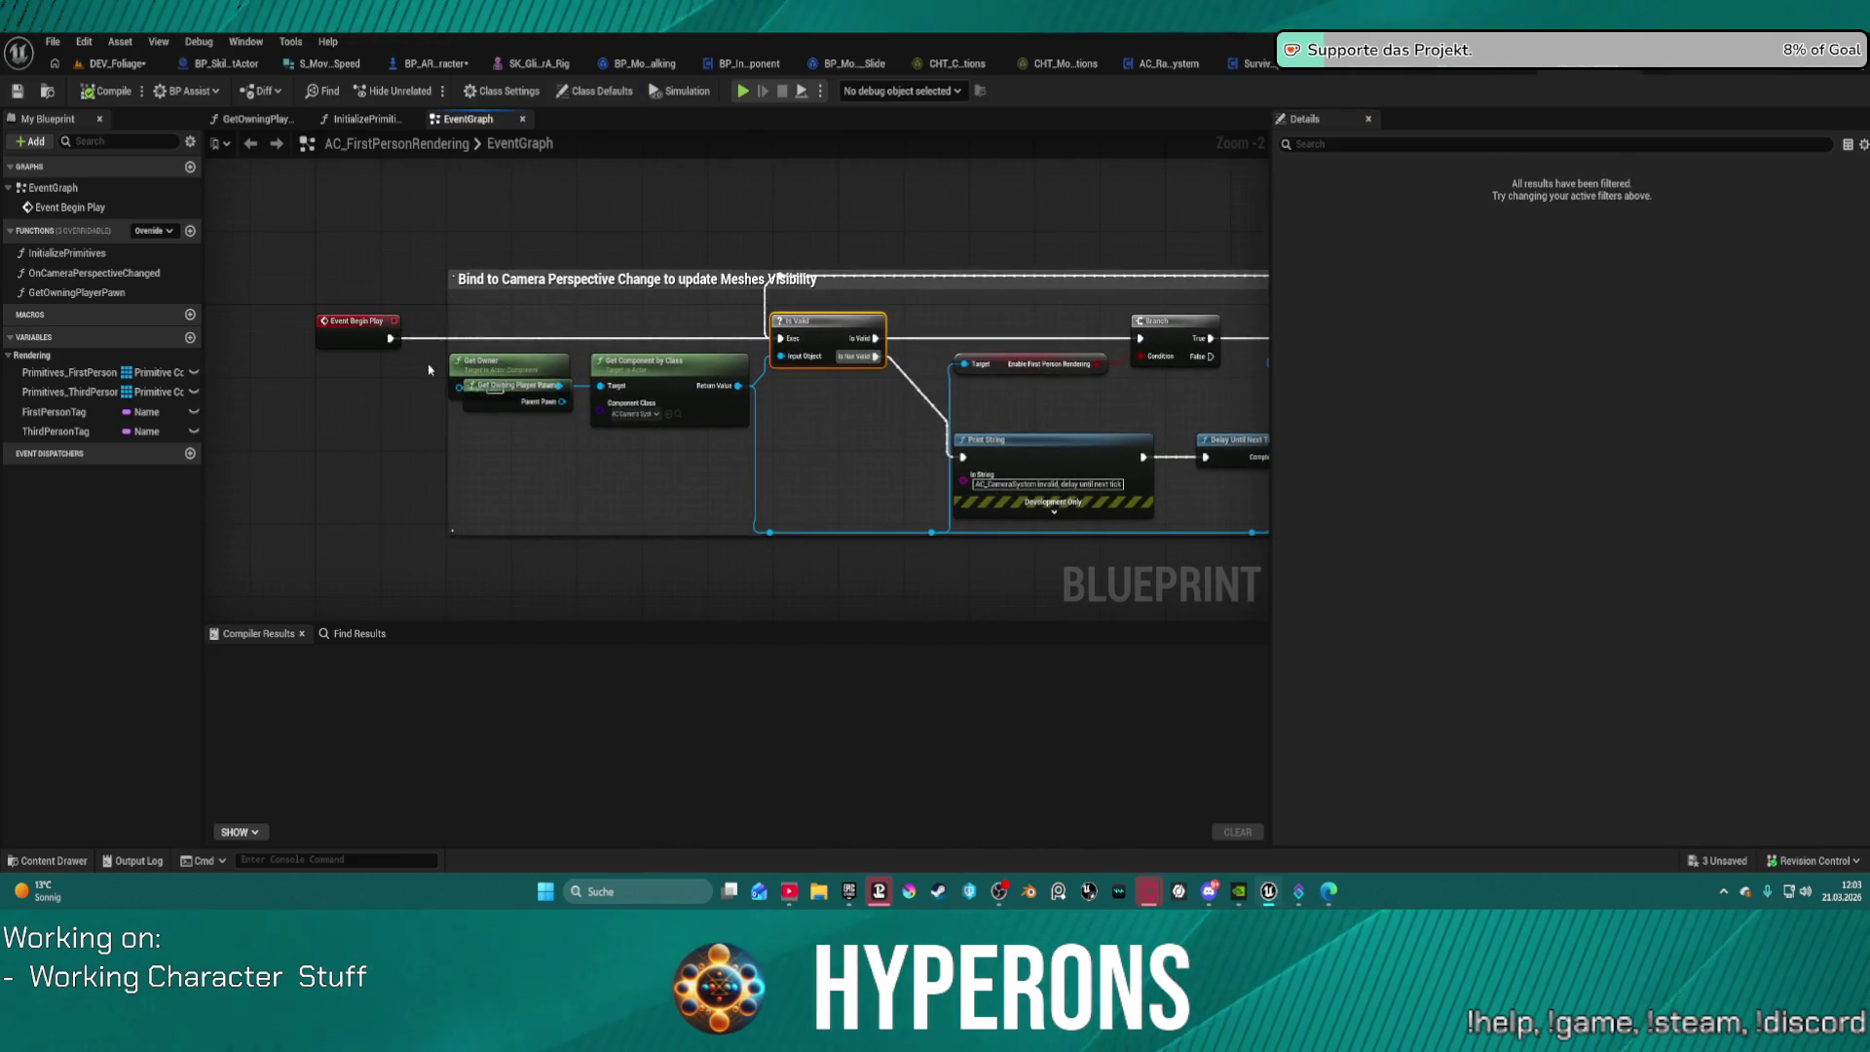
left_click_drag(416, 342, 416, 341)
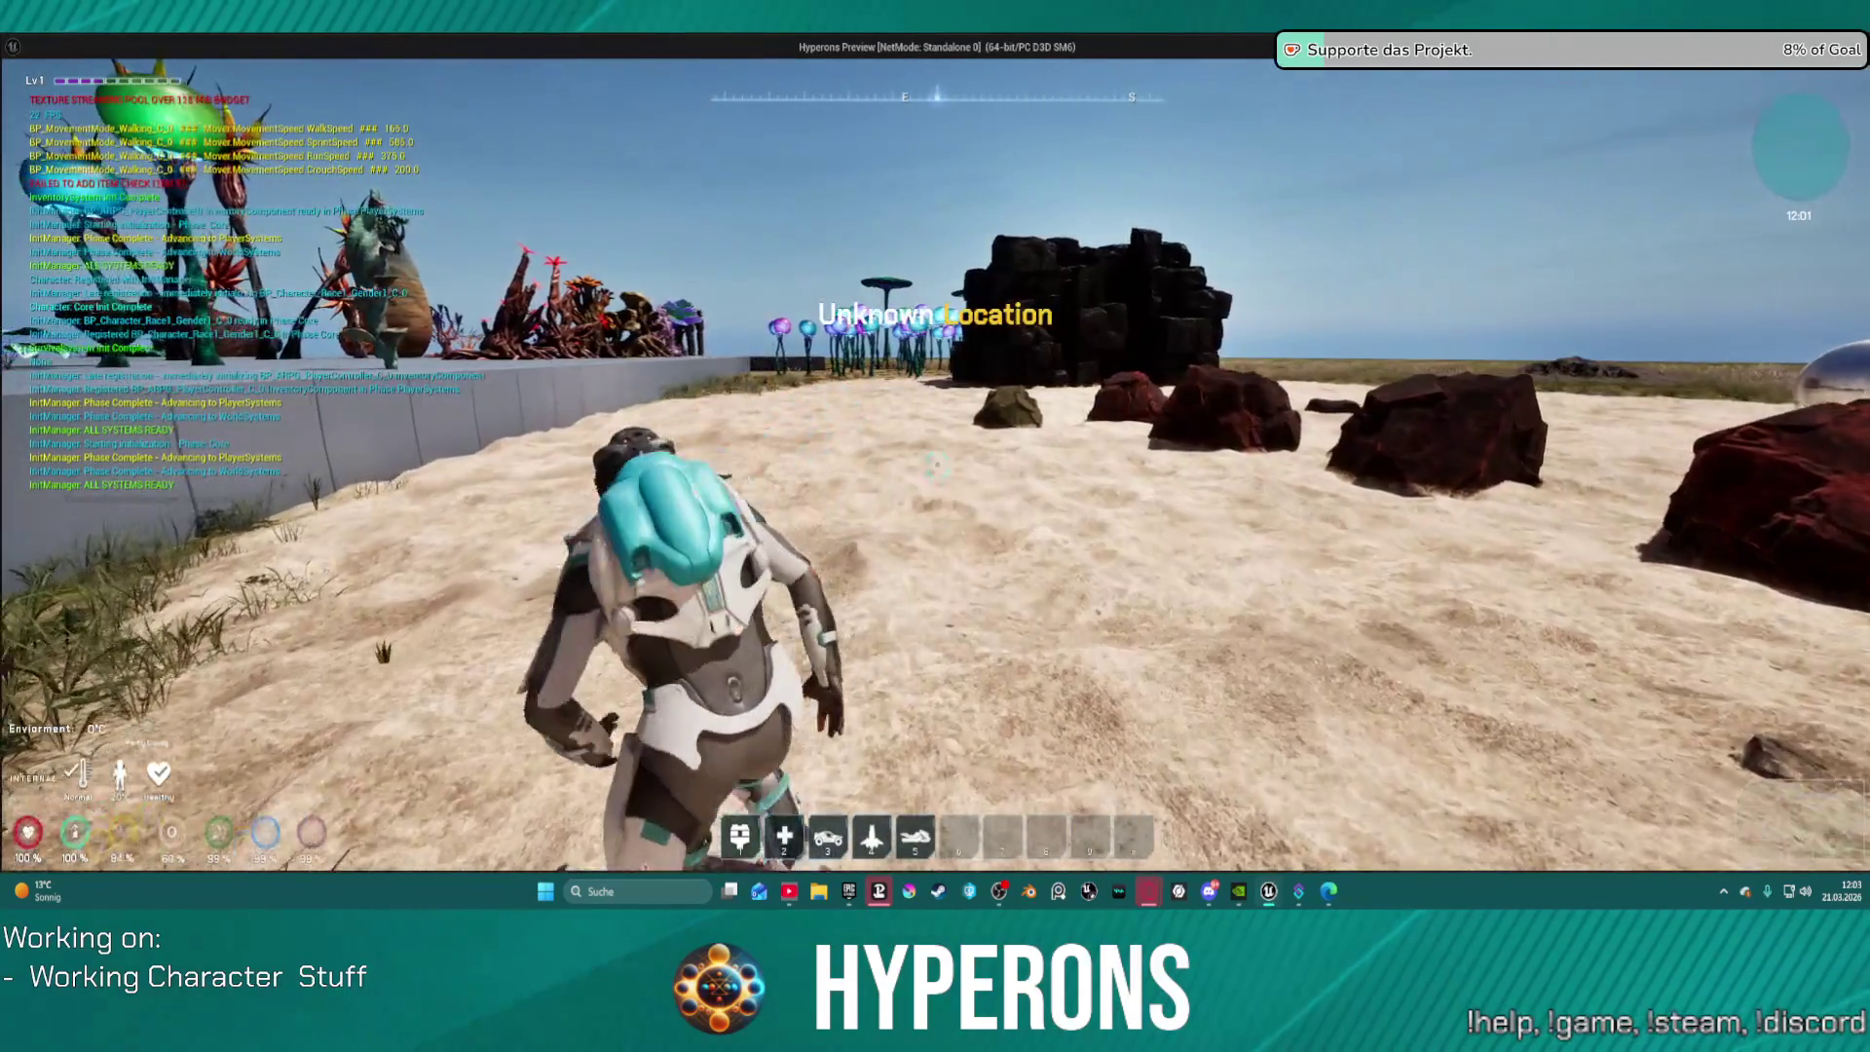
Step: Run across the sand and through the teal and leafy alien plants, then stop the preview
key("w")
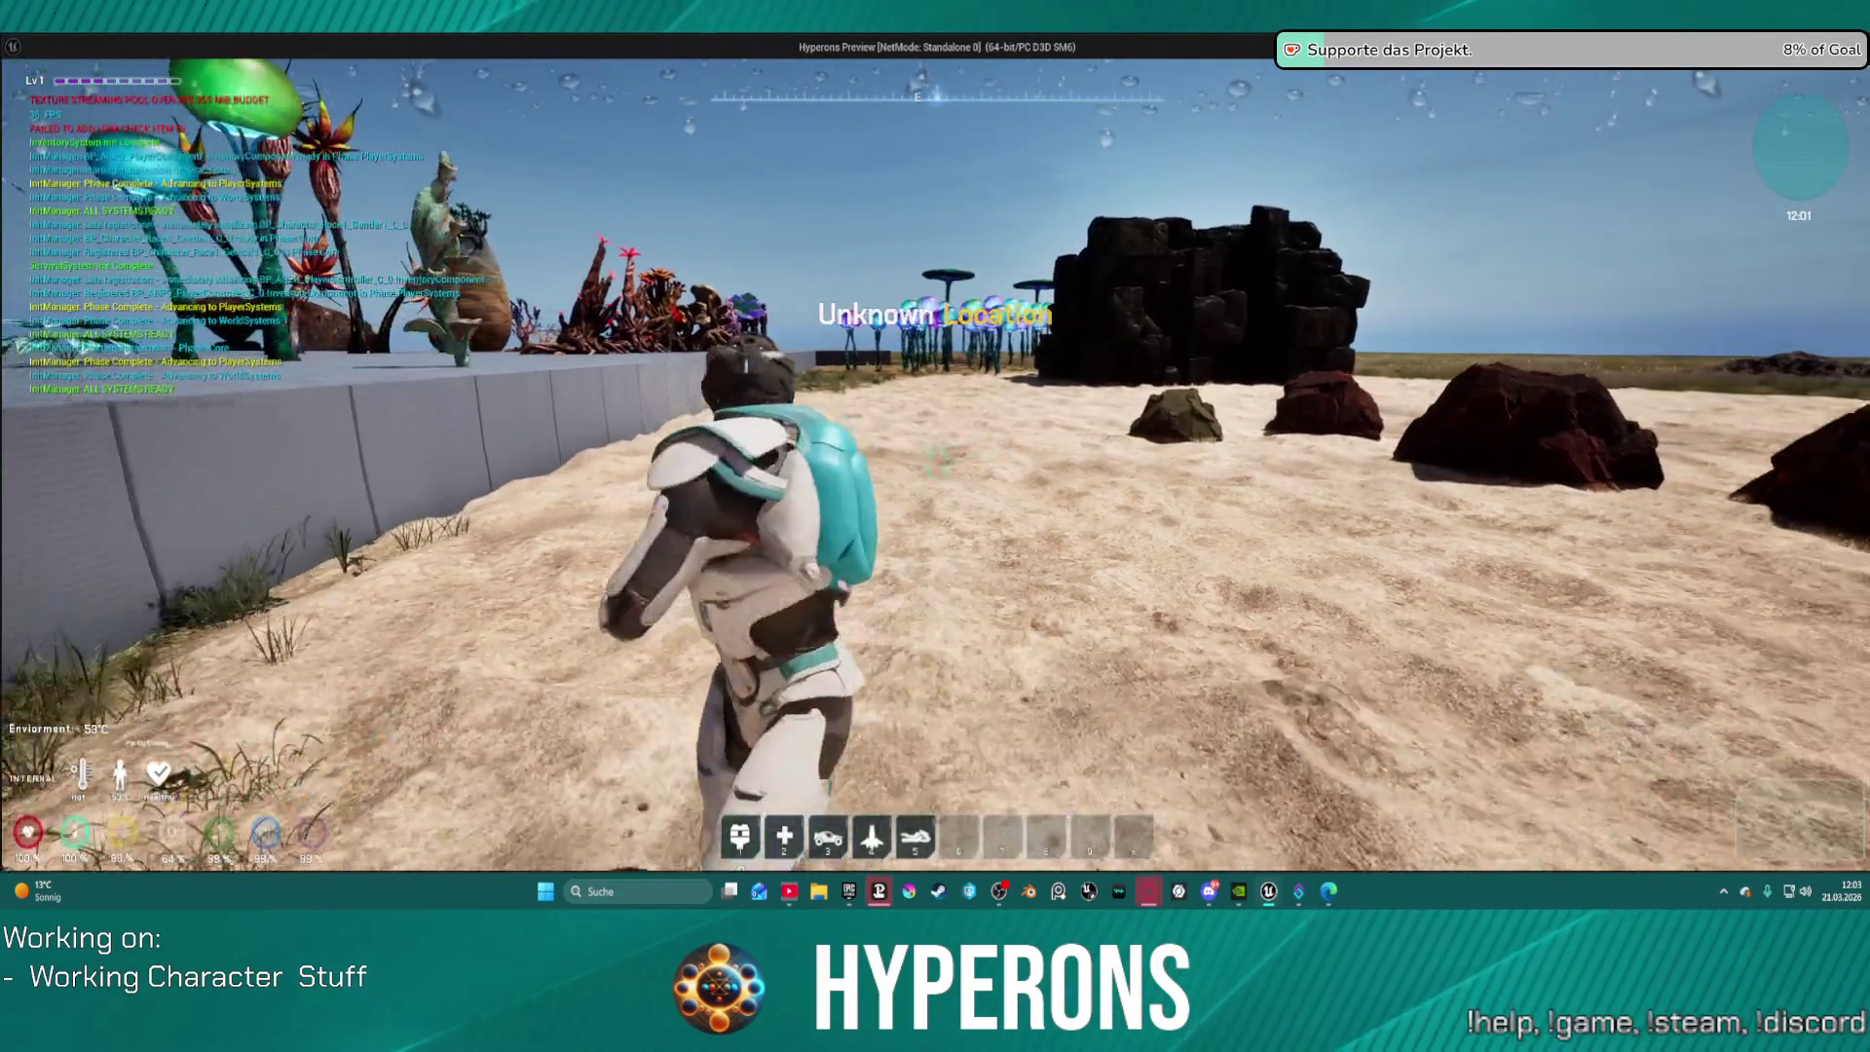
key("w")
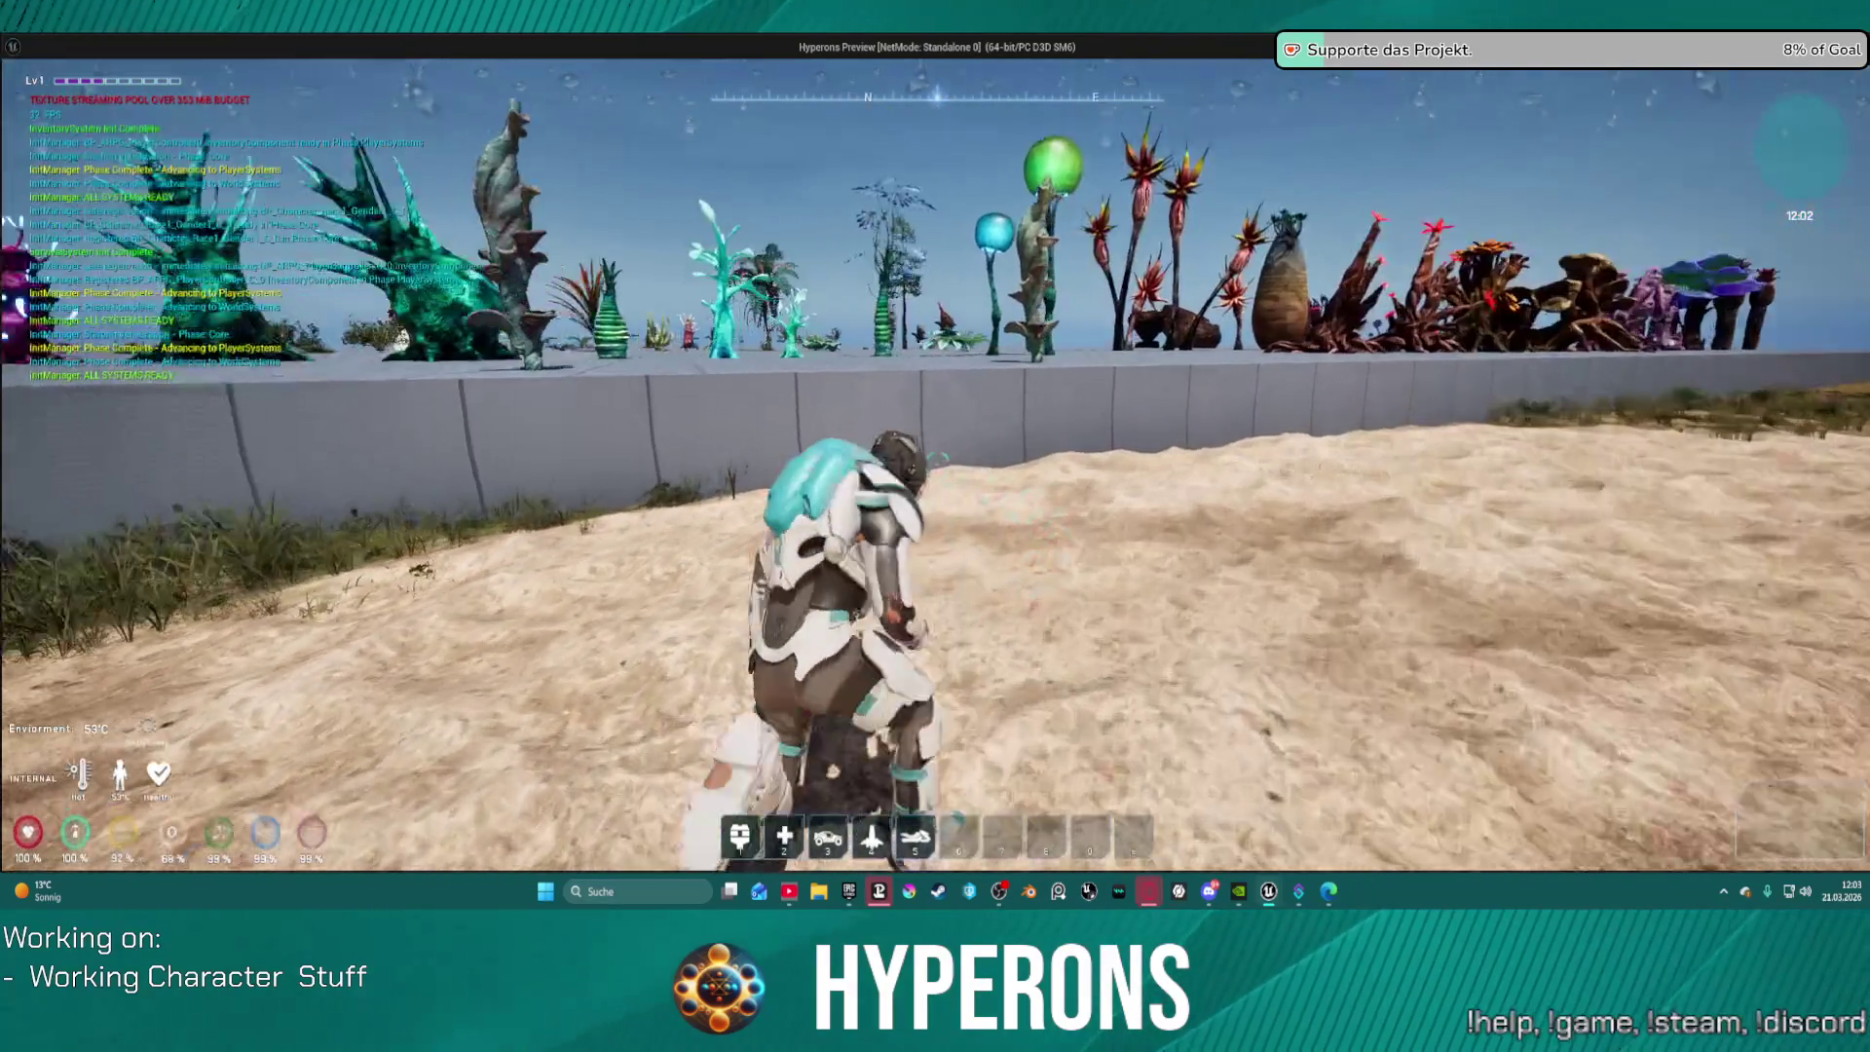
key("w")
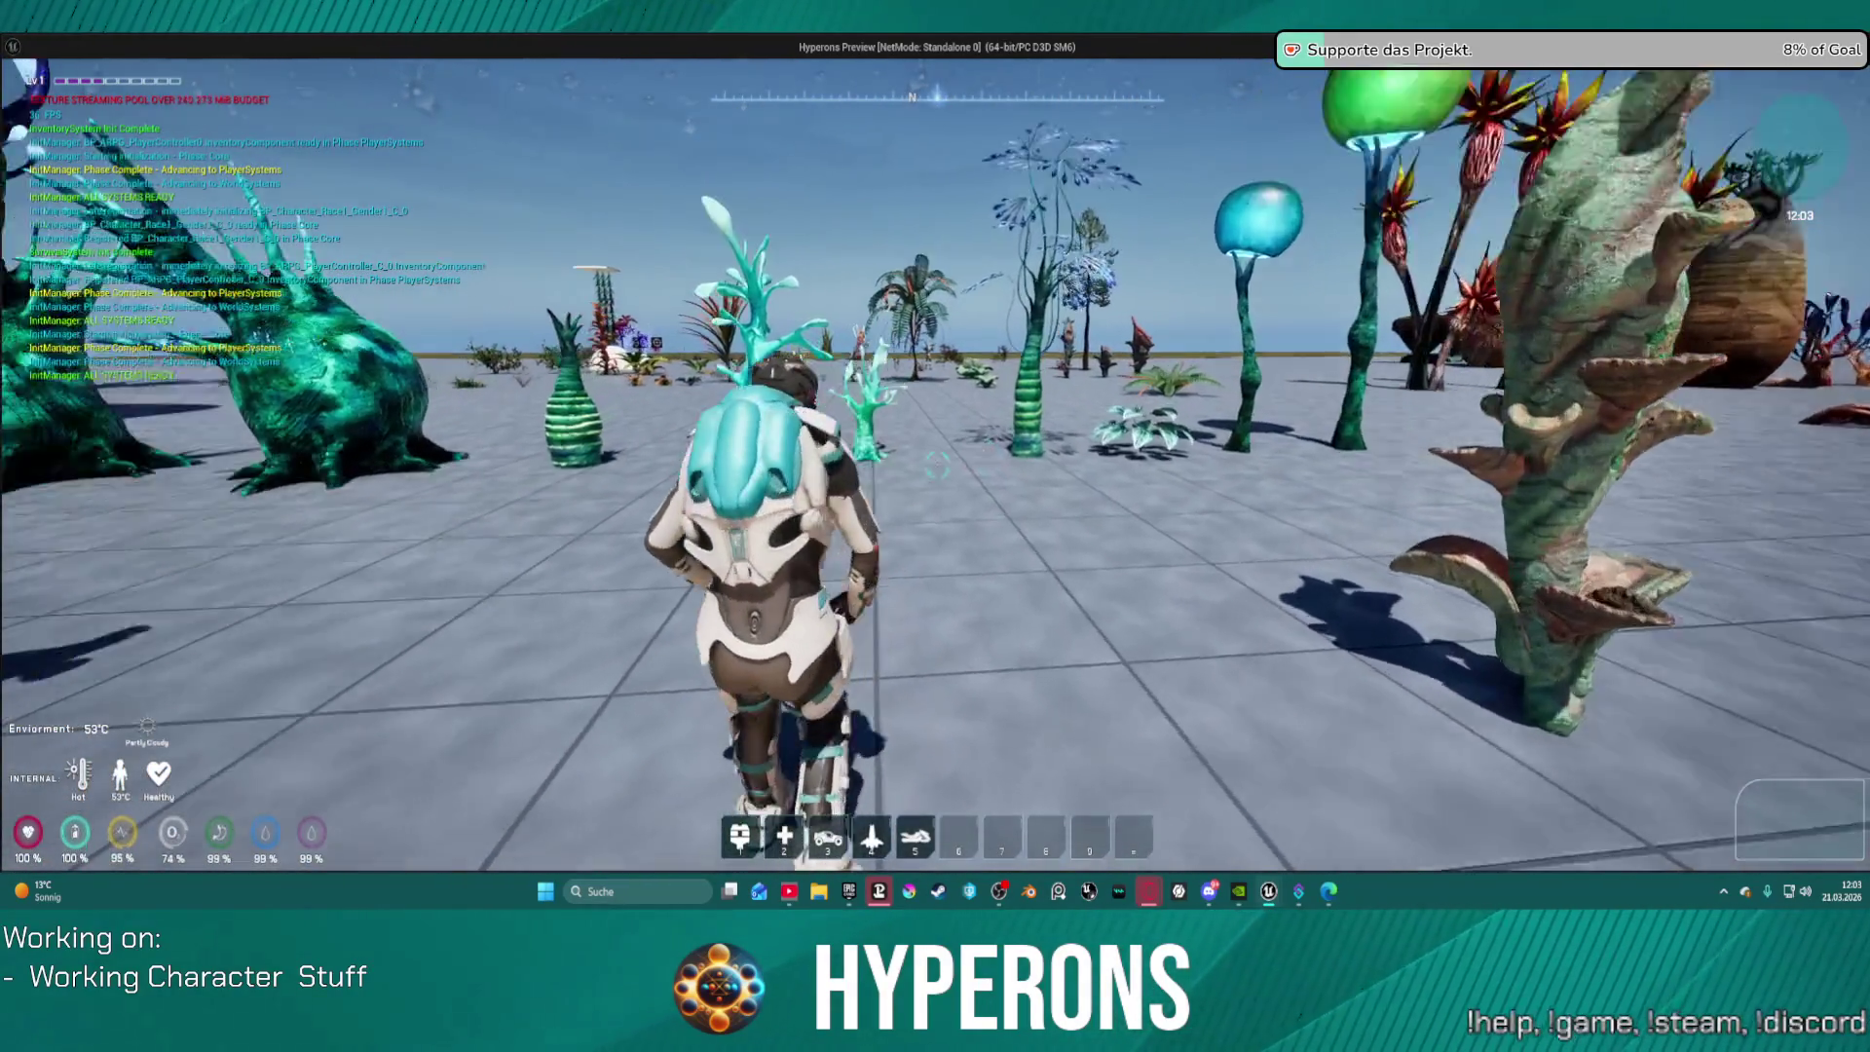
key("w")
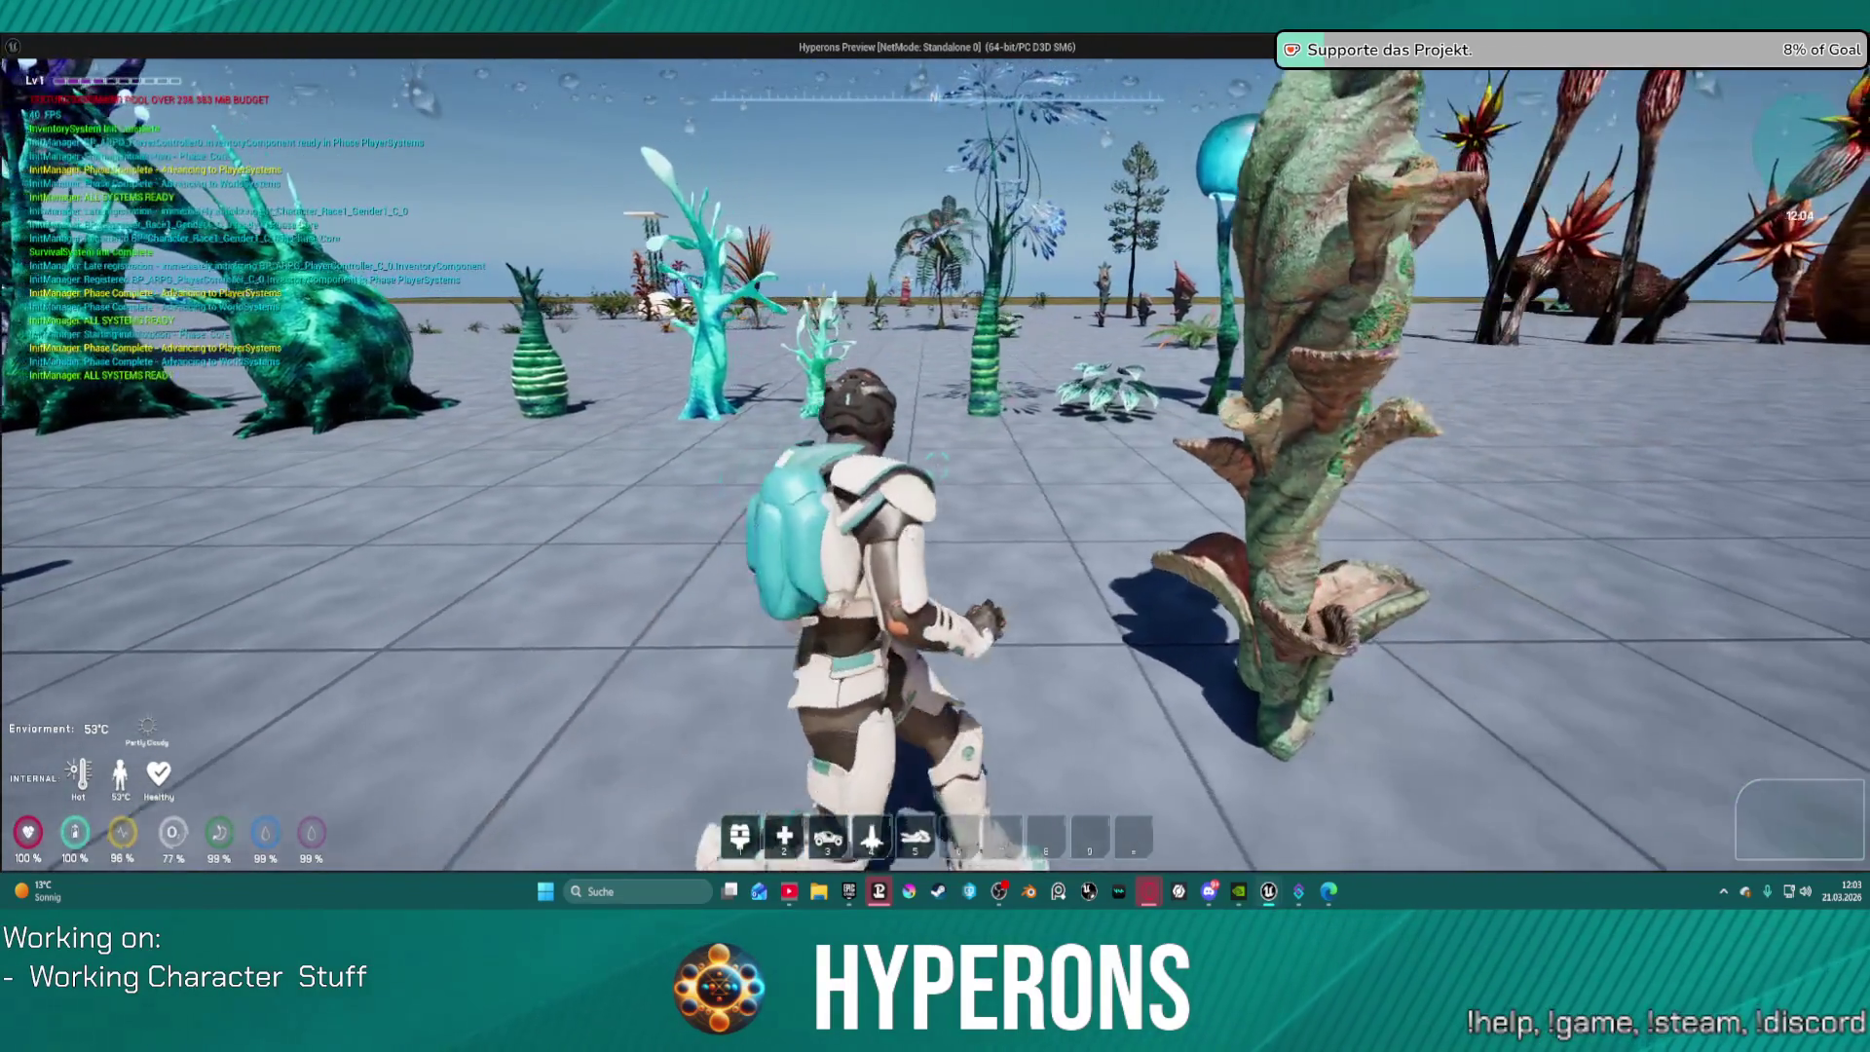
key("w")
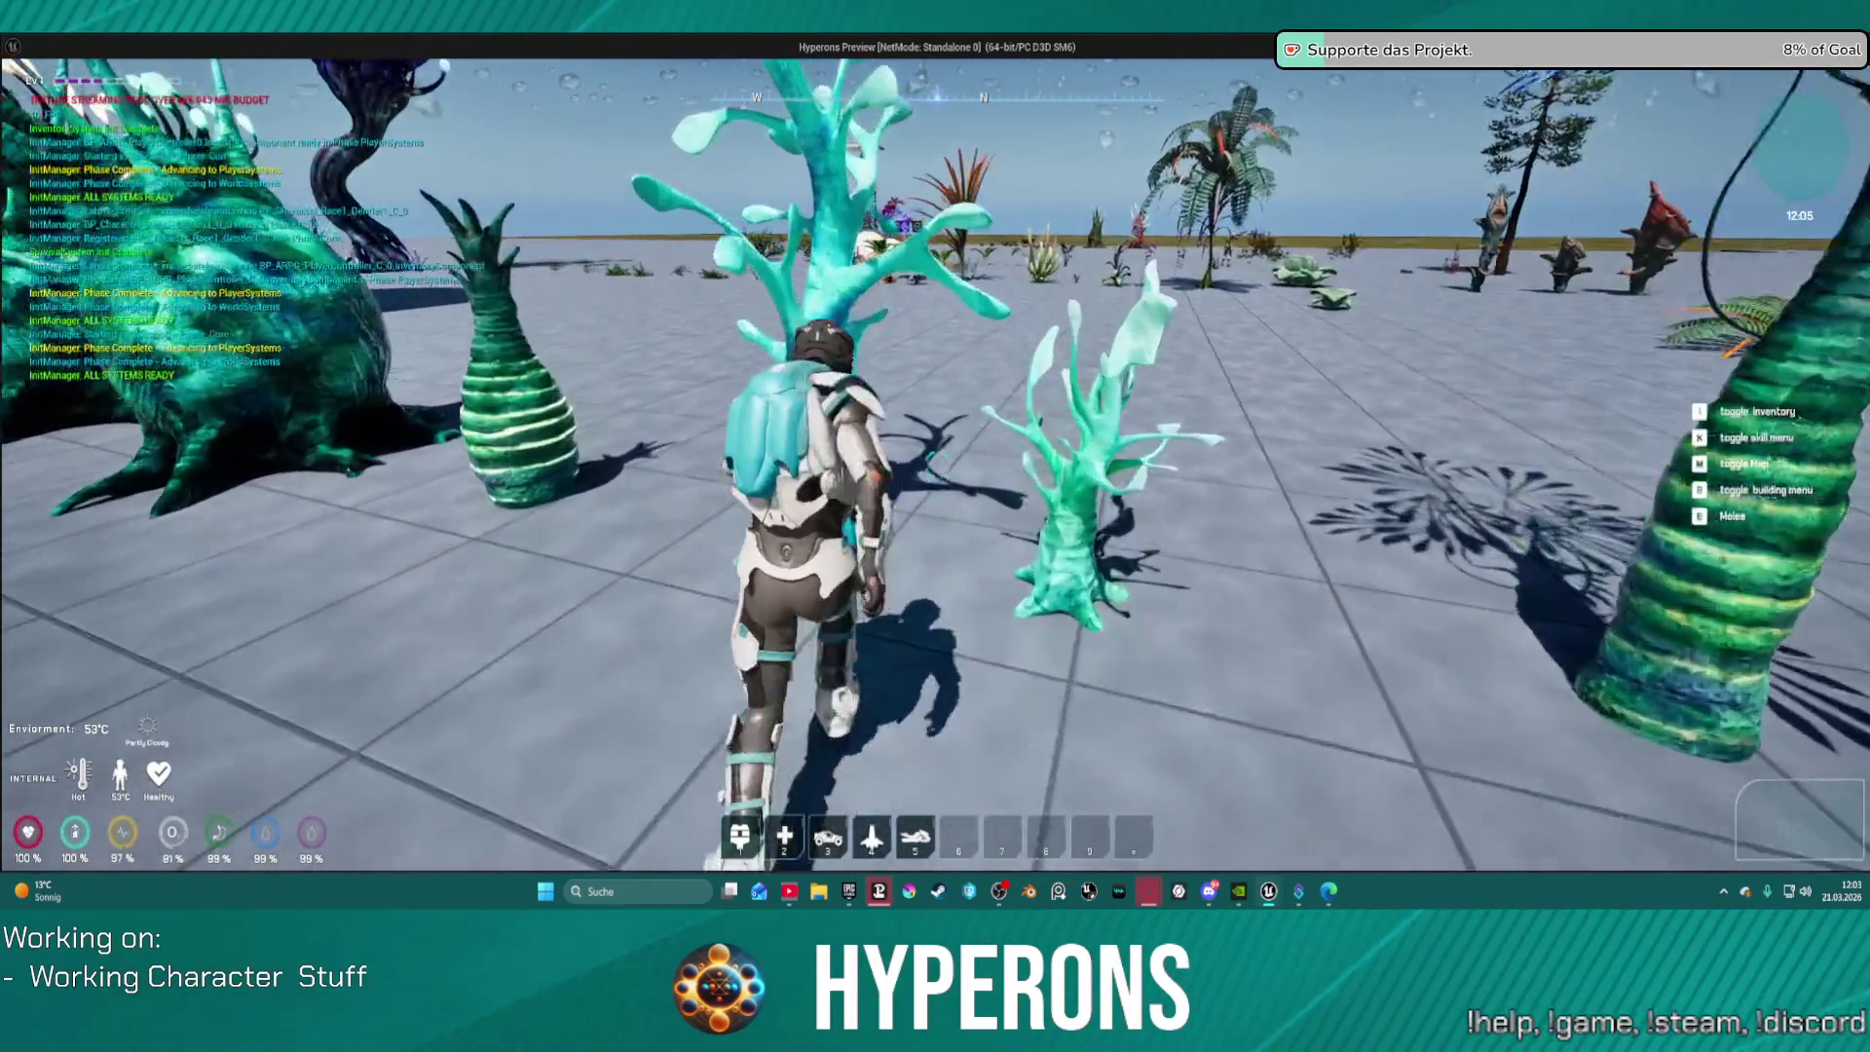
key("d")
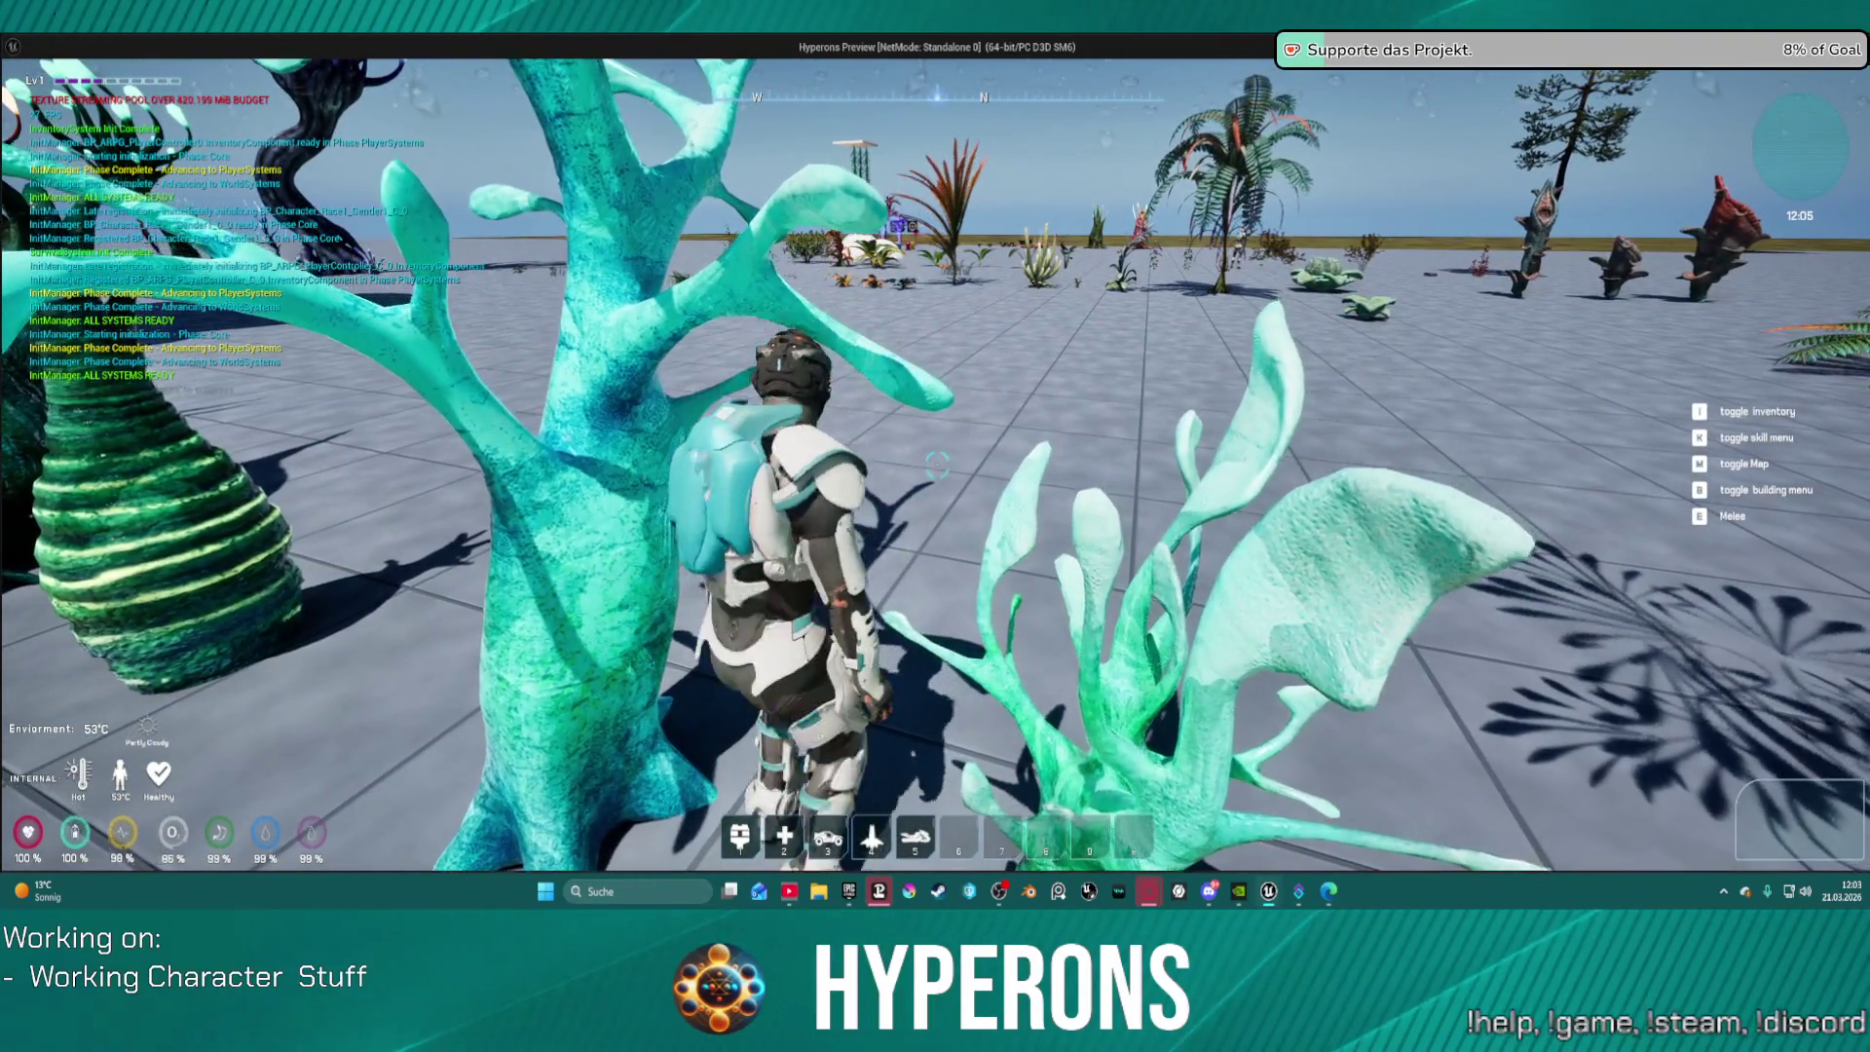
key("w")
key("w")
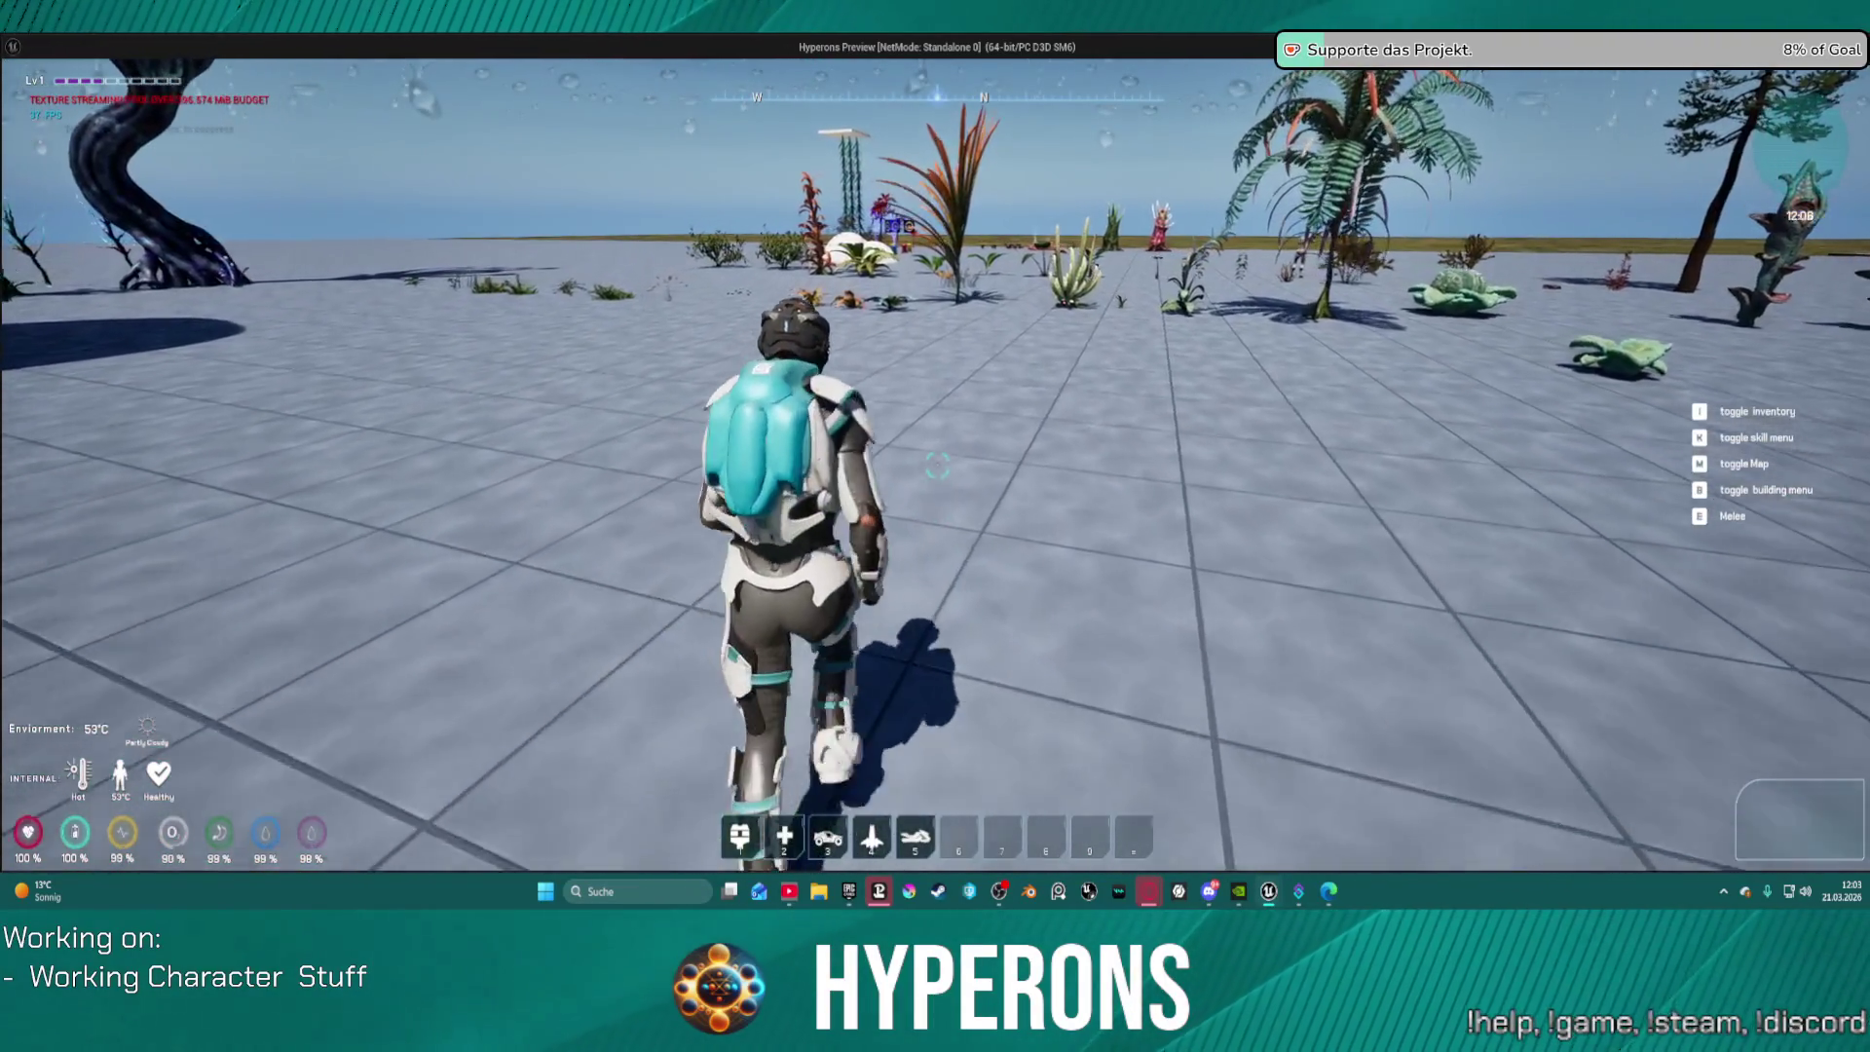
key("w")
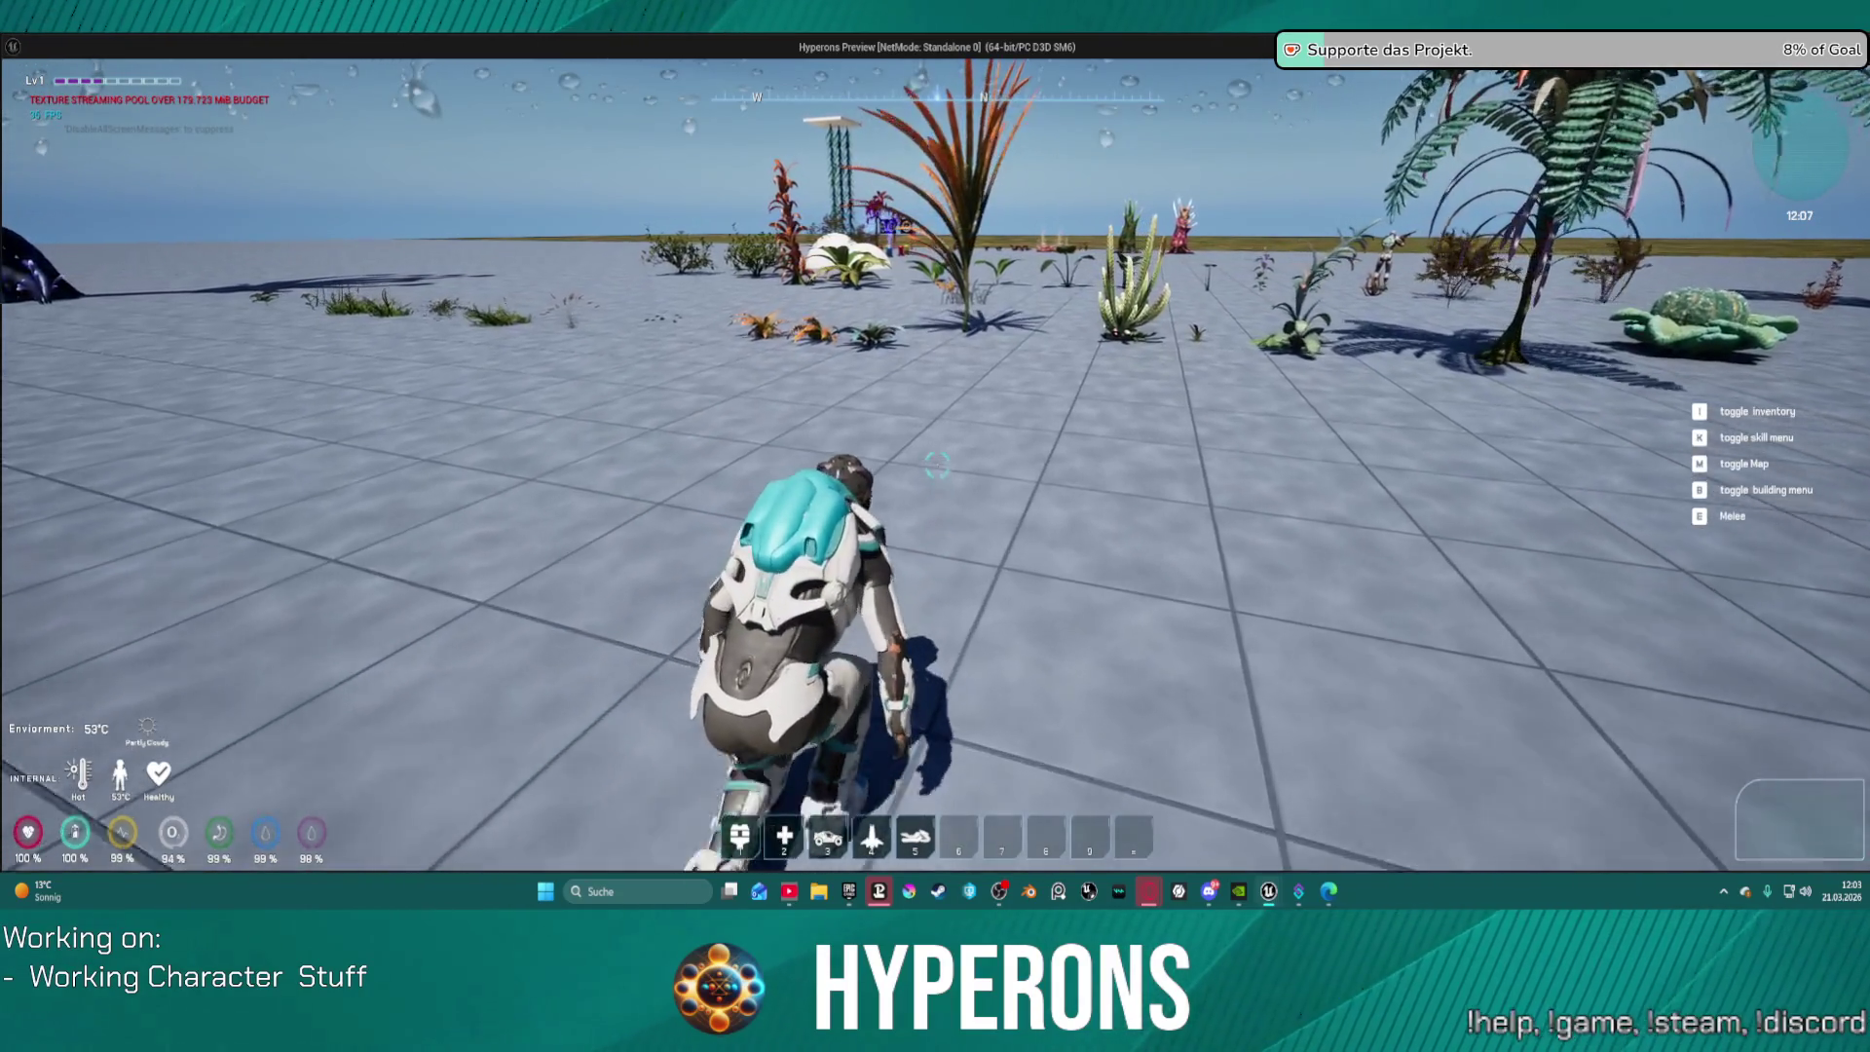
key("w")
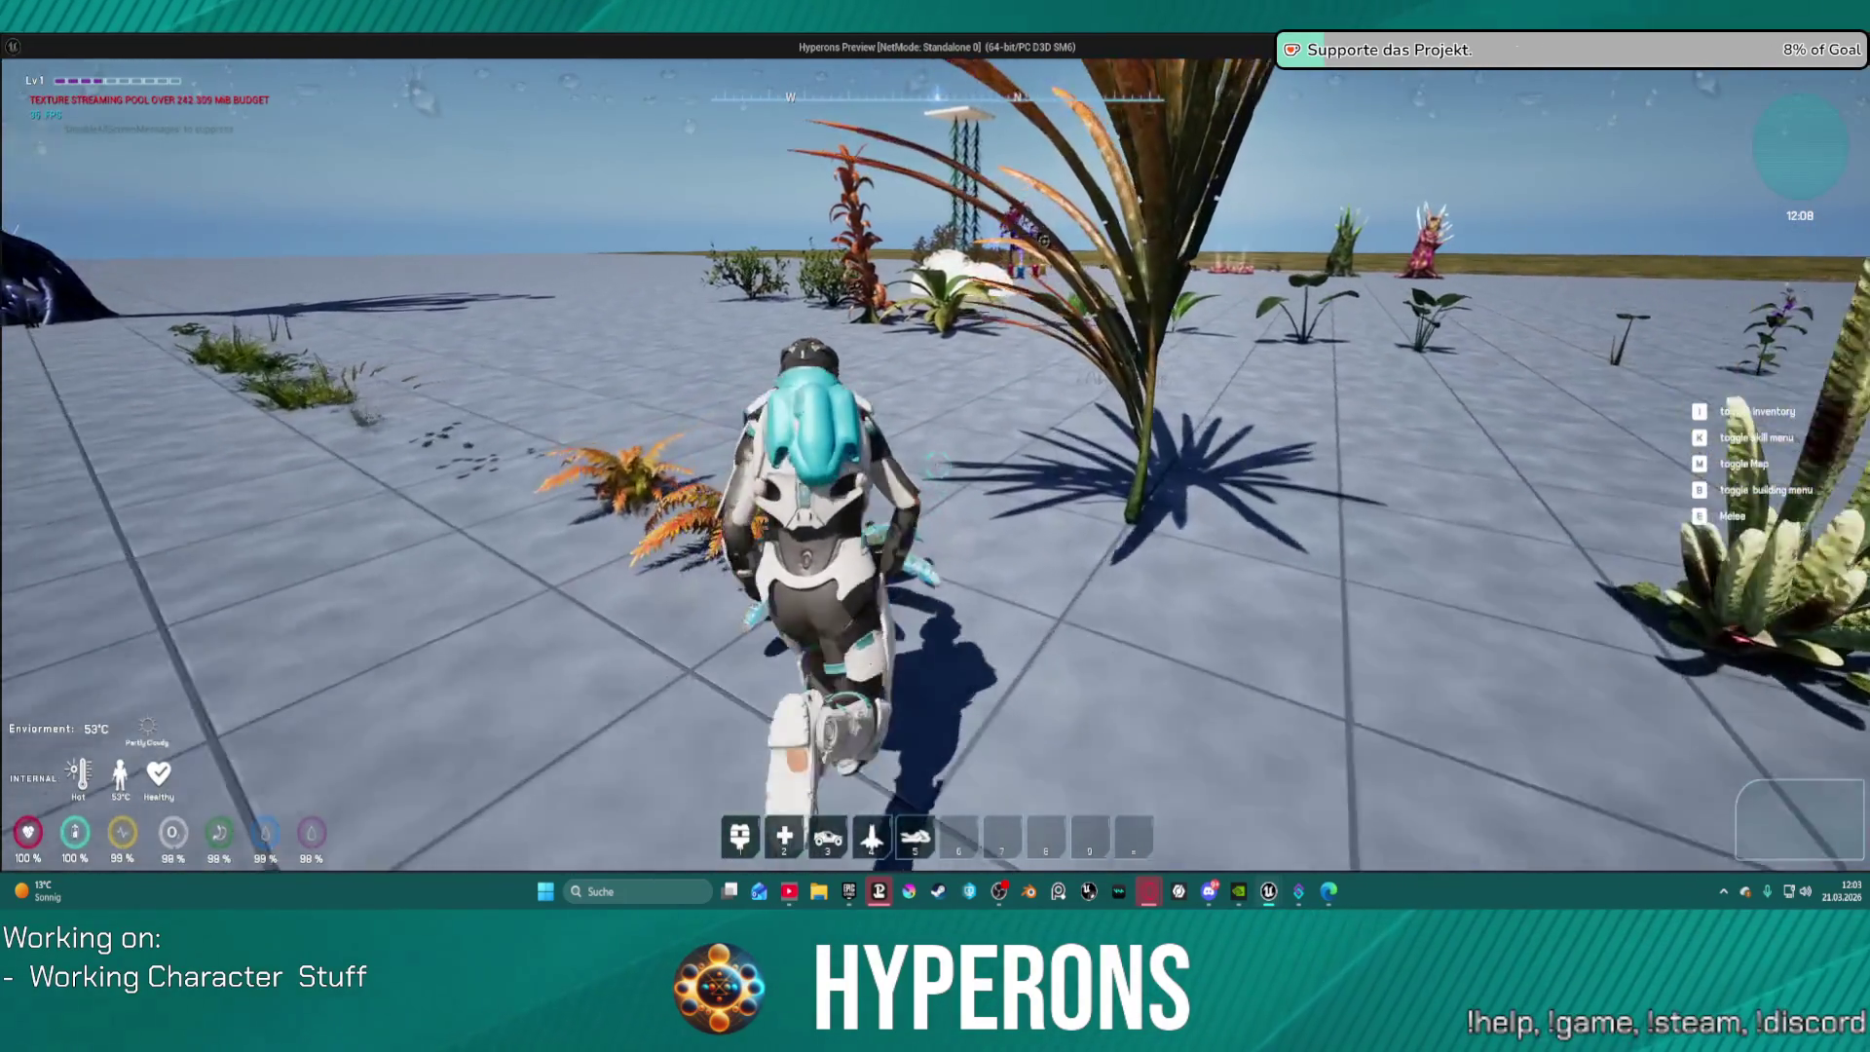
key("w")
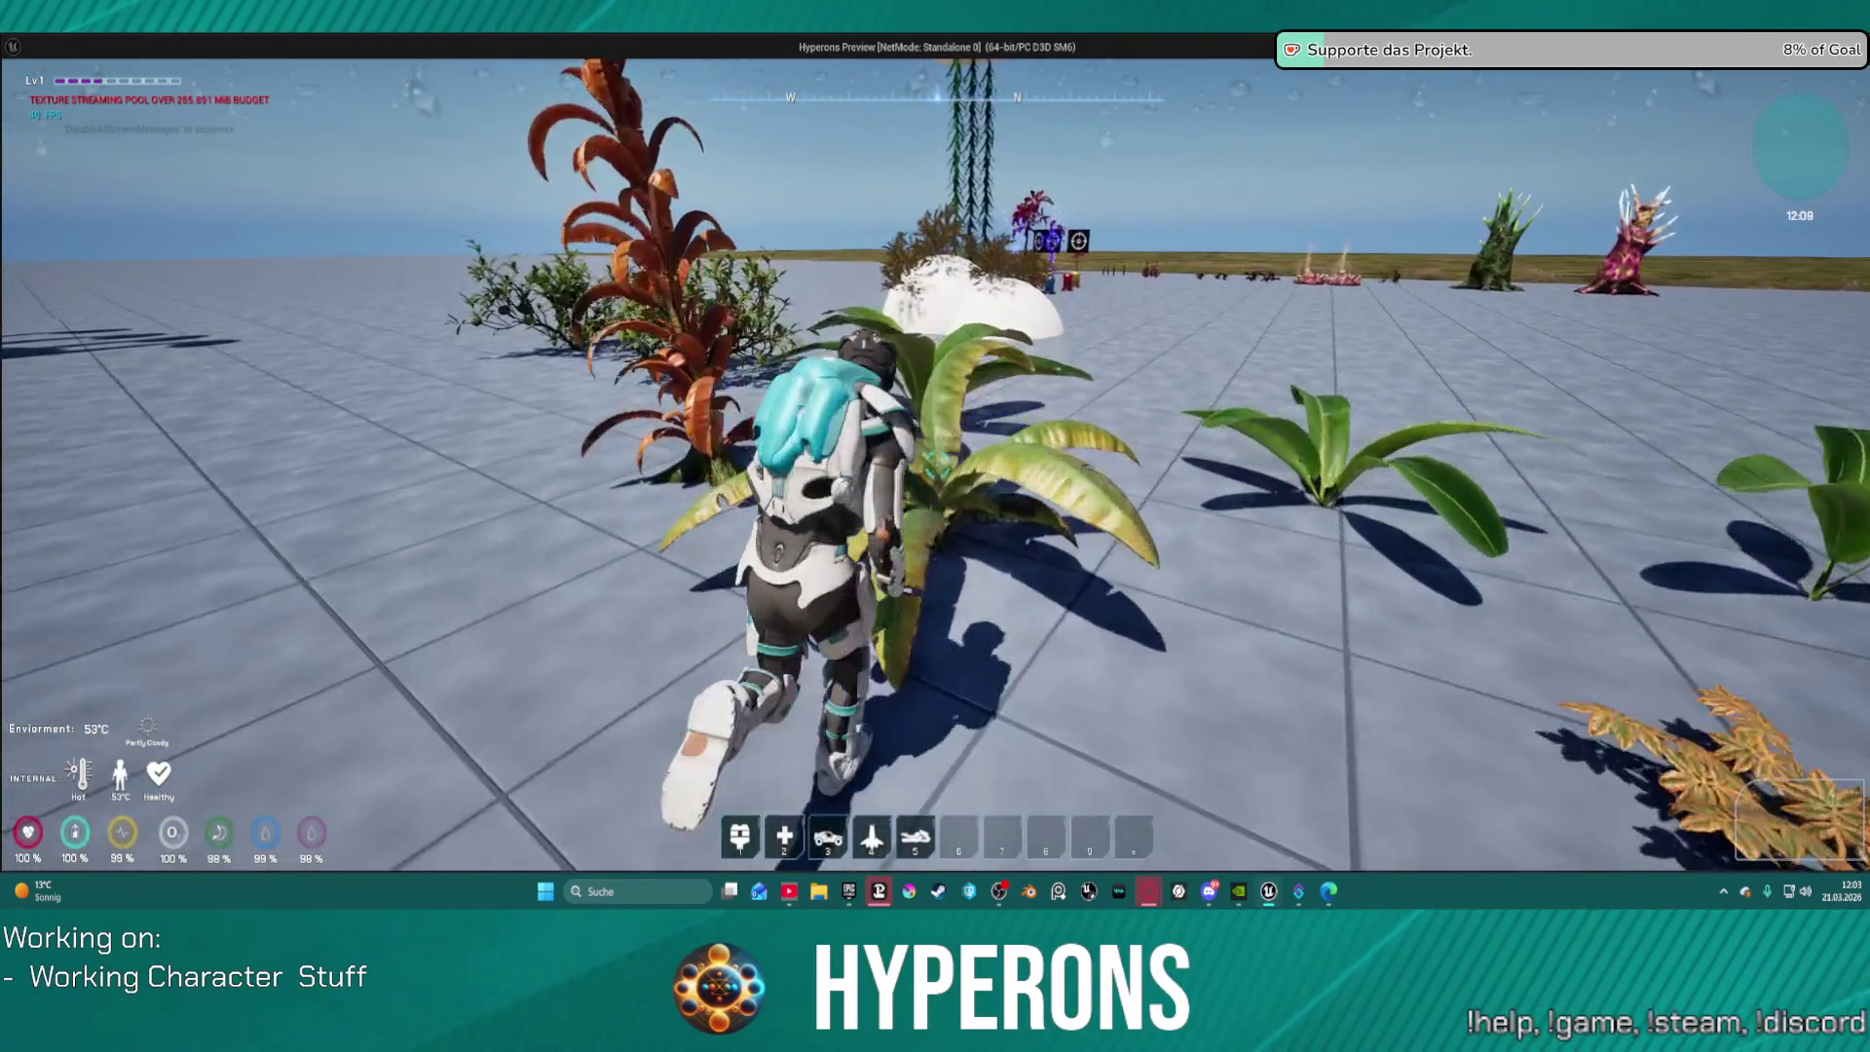
key("w")
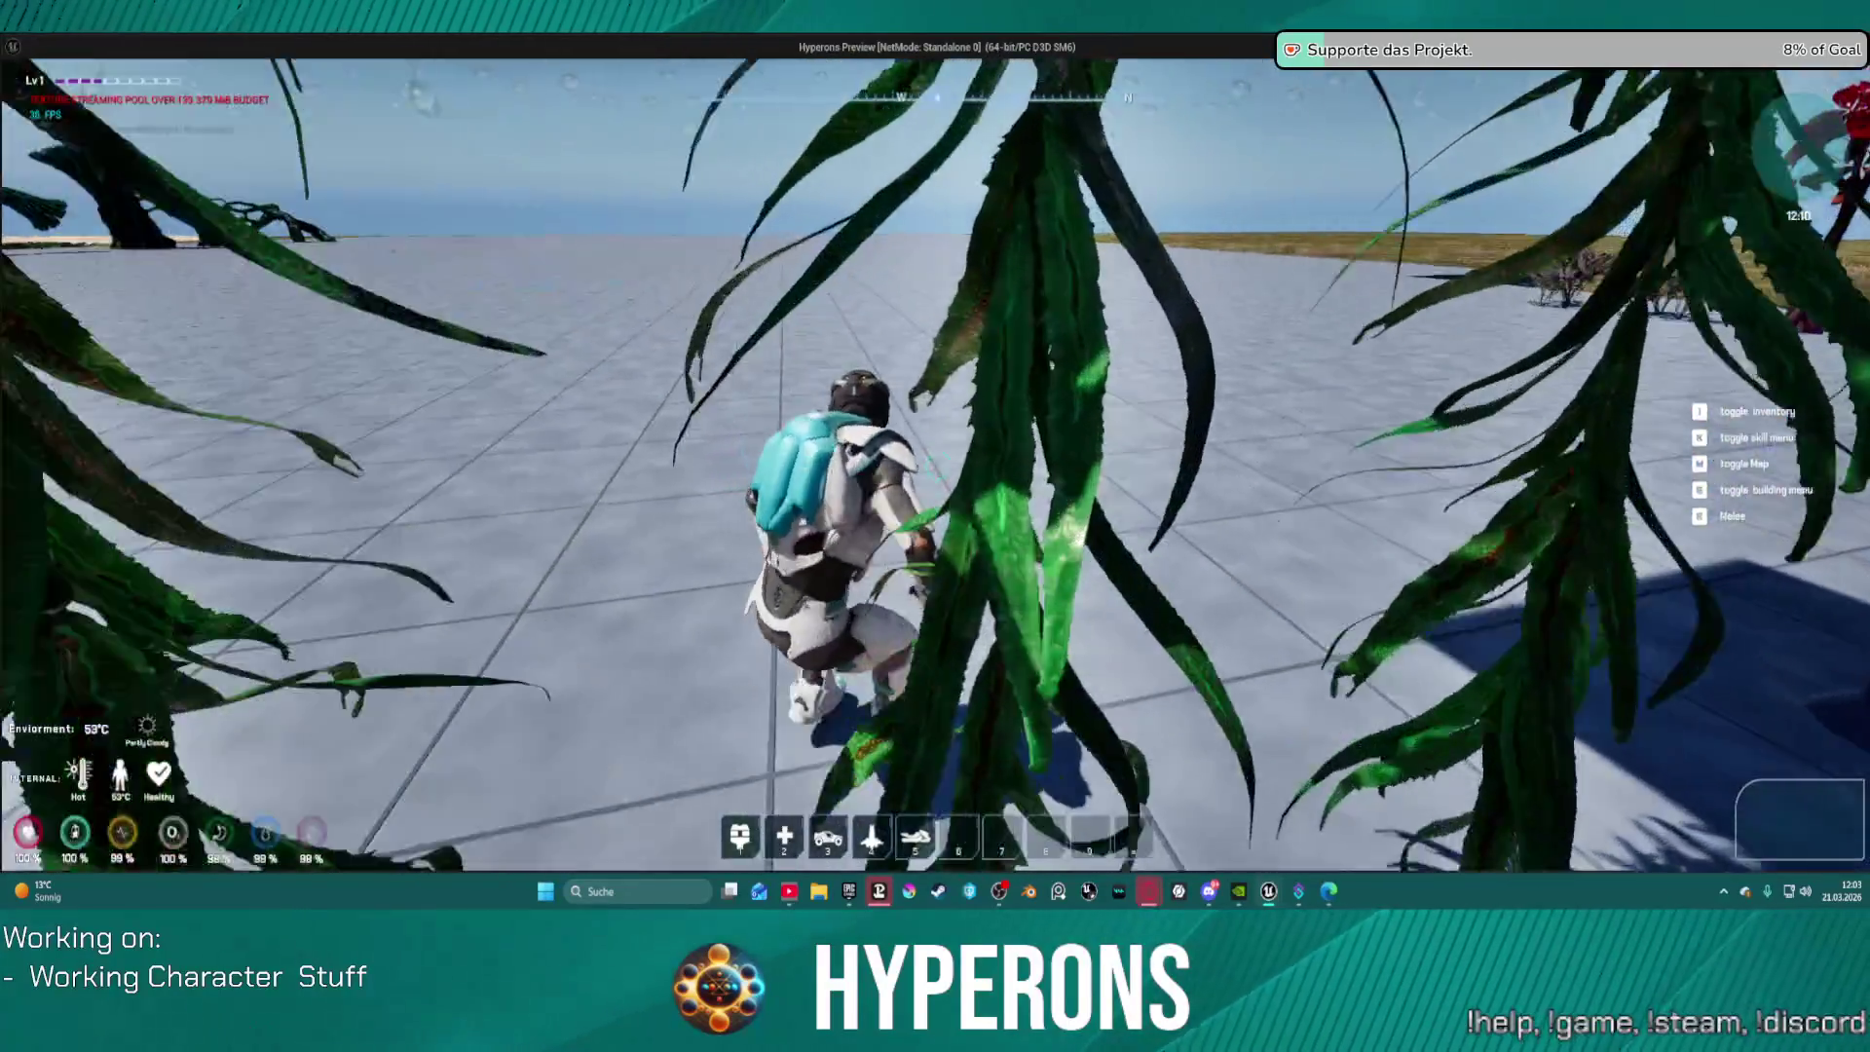
key("Escape")
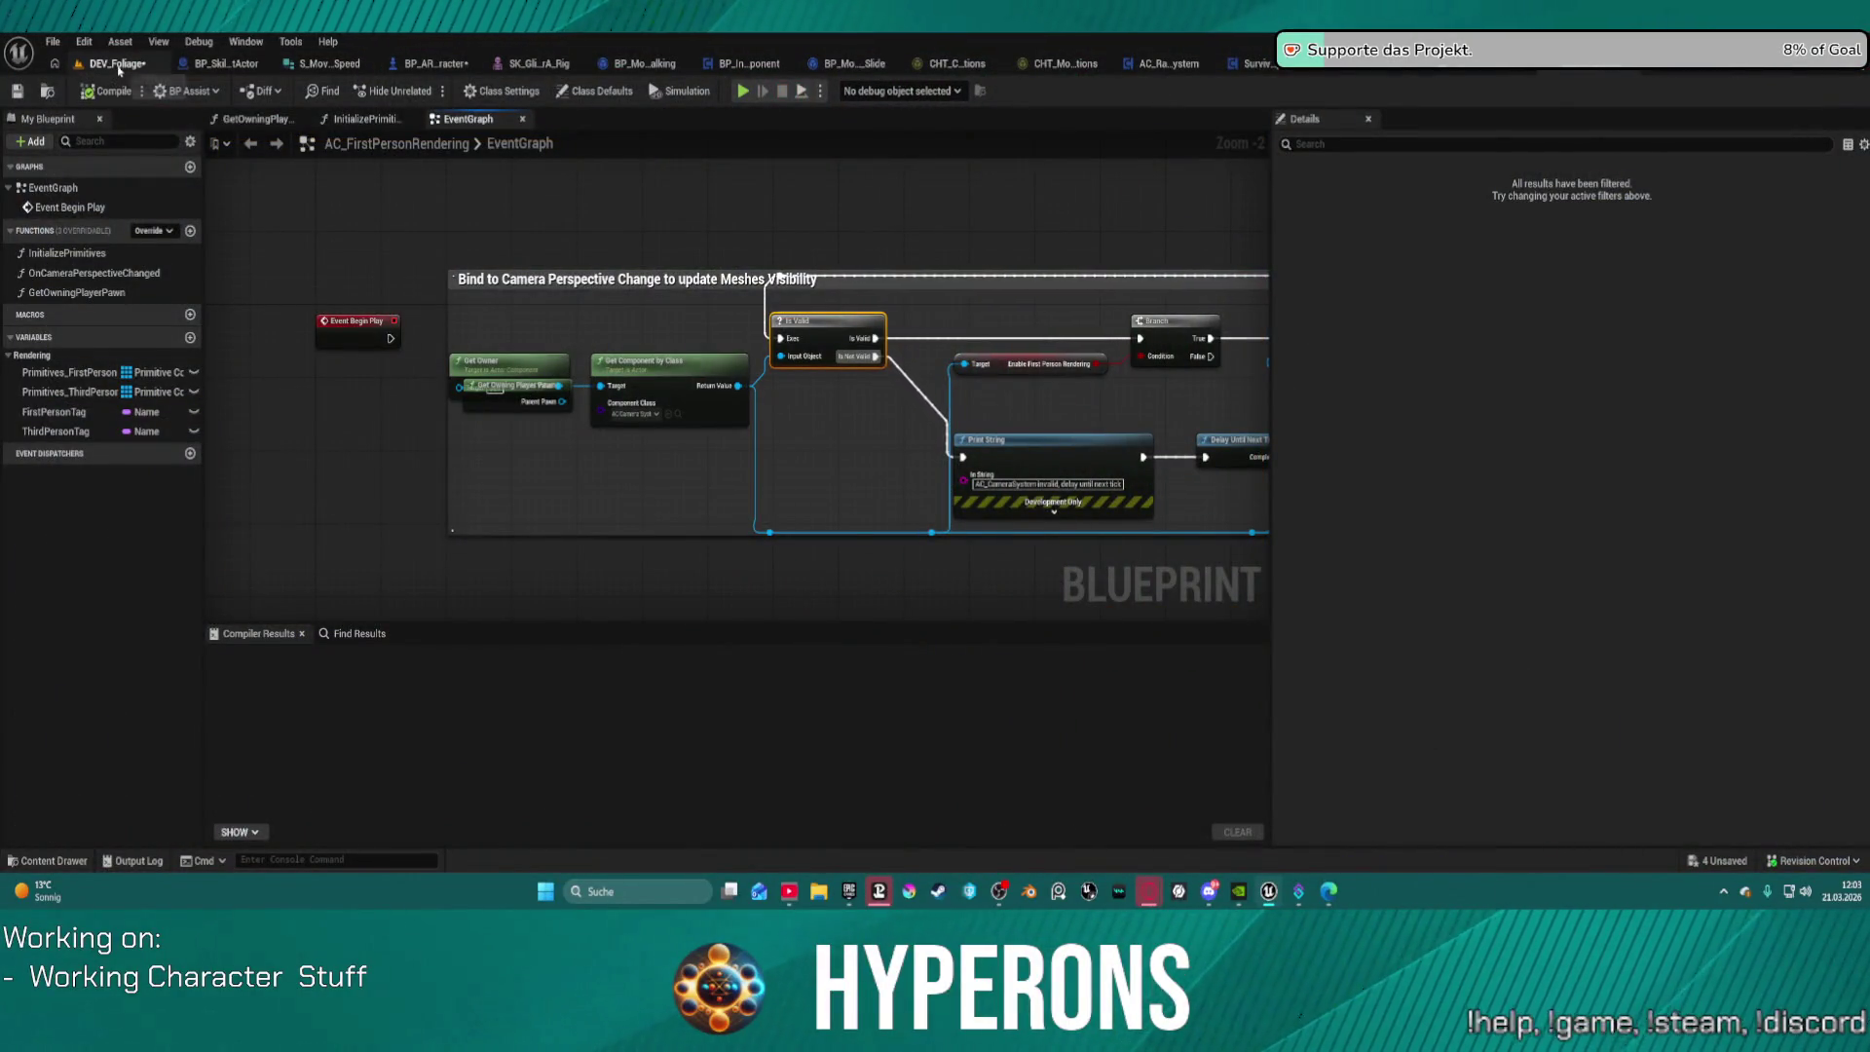
Step: Inspect the character's TrailCollider_L and foliage influencer components, ending on EDFoliageInfluencer1
left_click(429, 66)
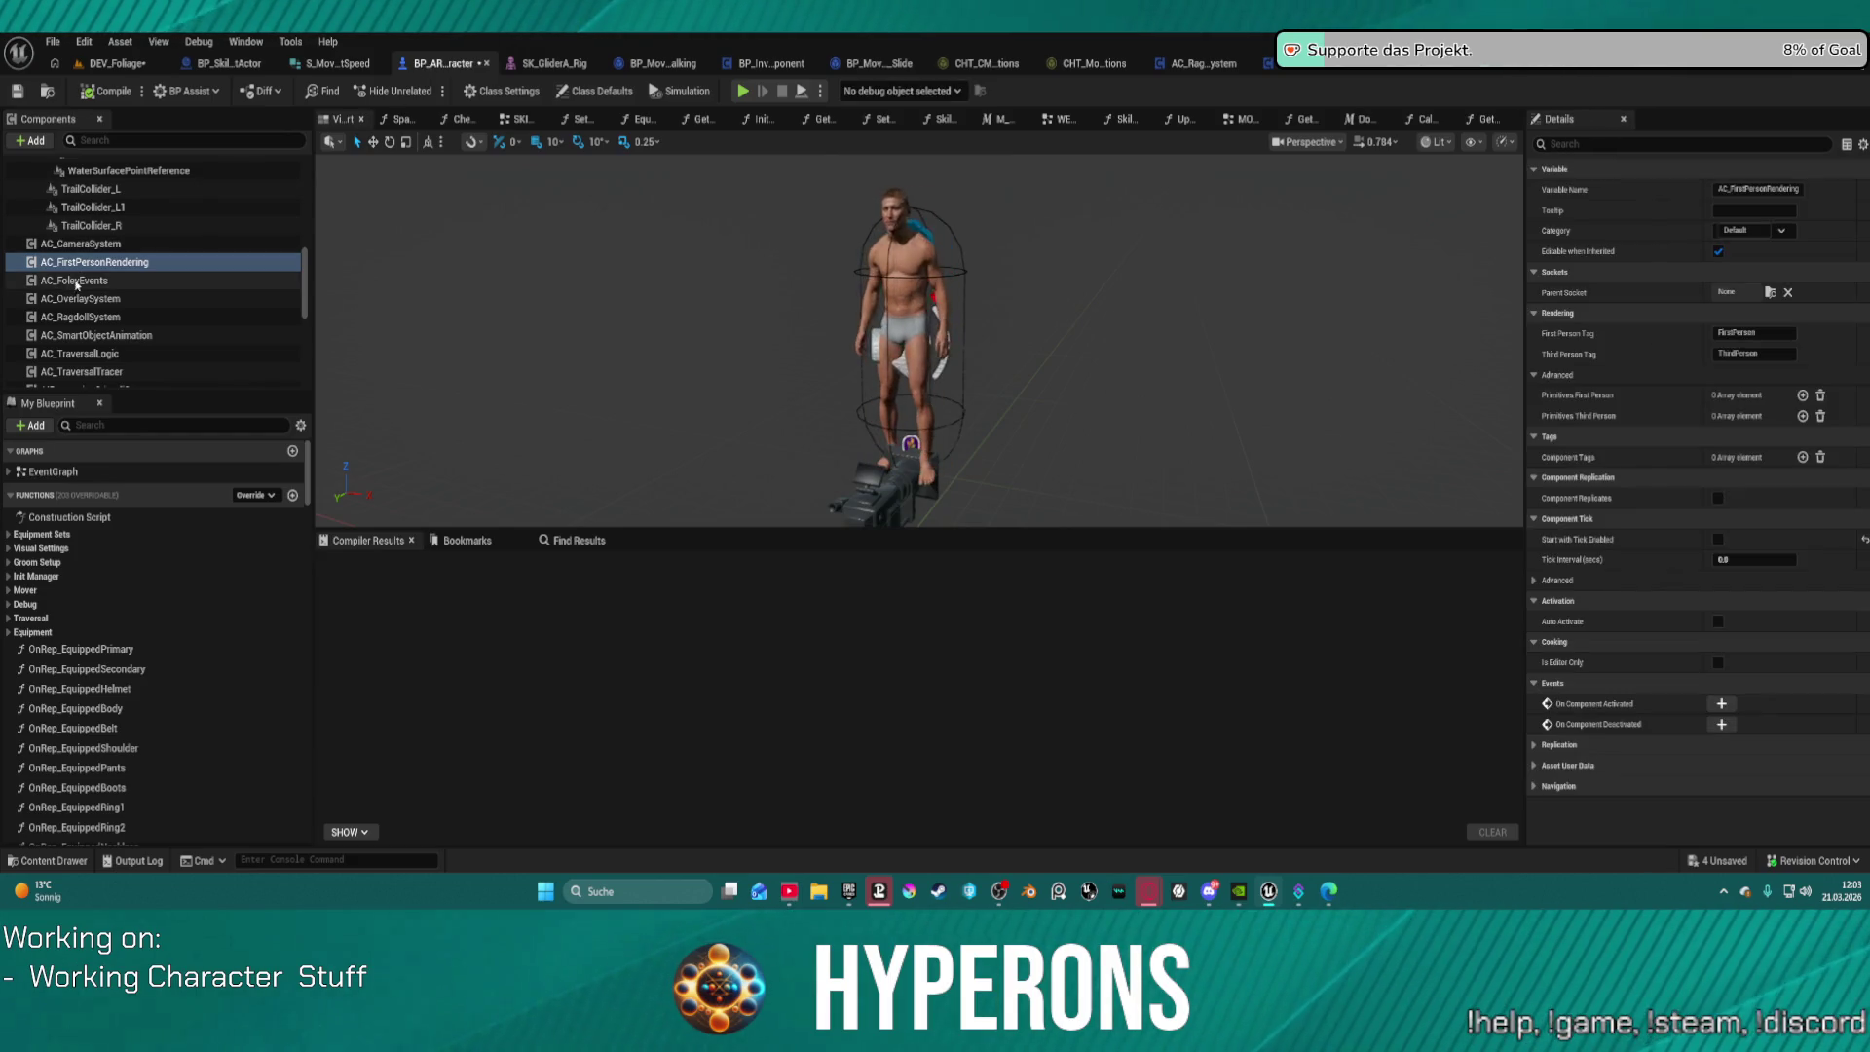
scroll(187, 270, "up", 2)
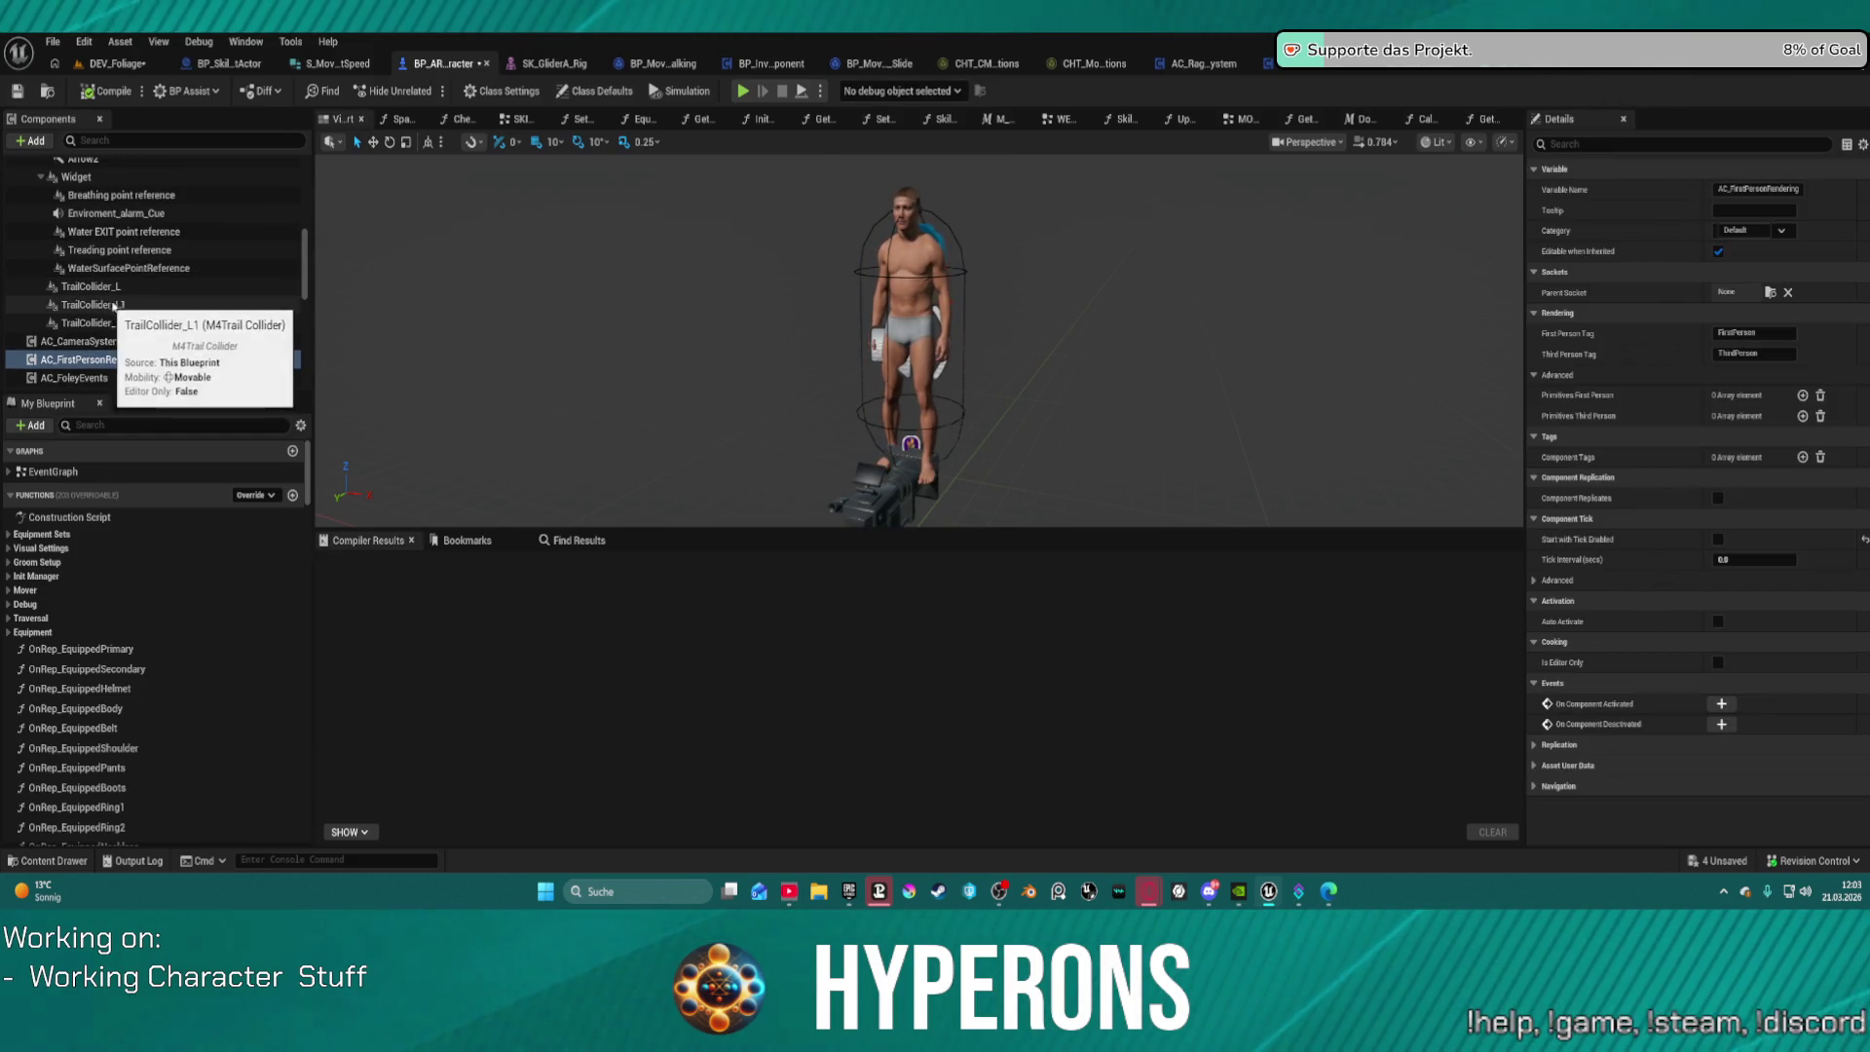
left_click(134, 288)
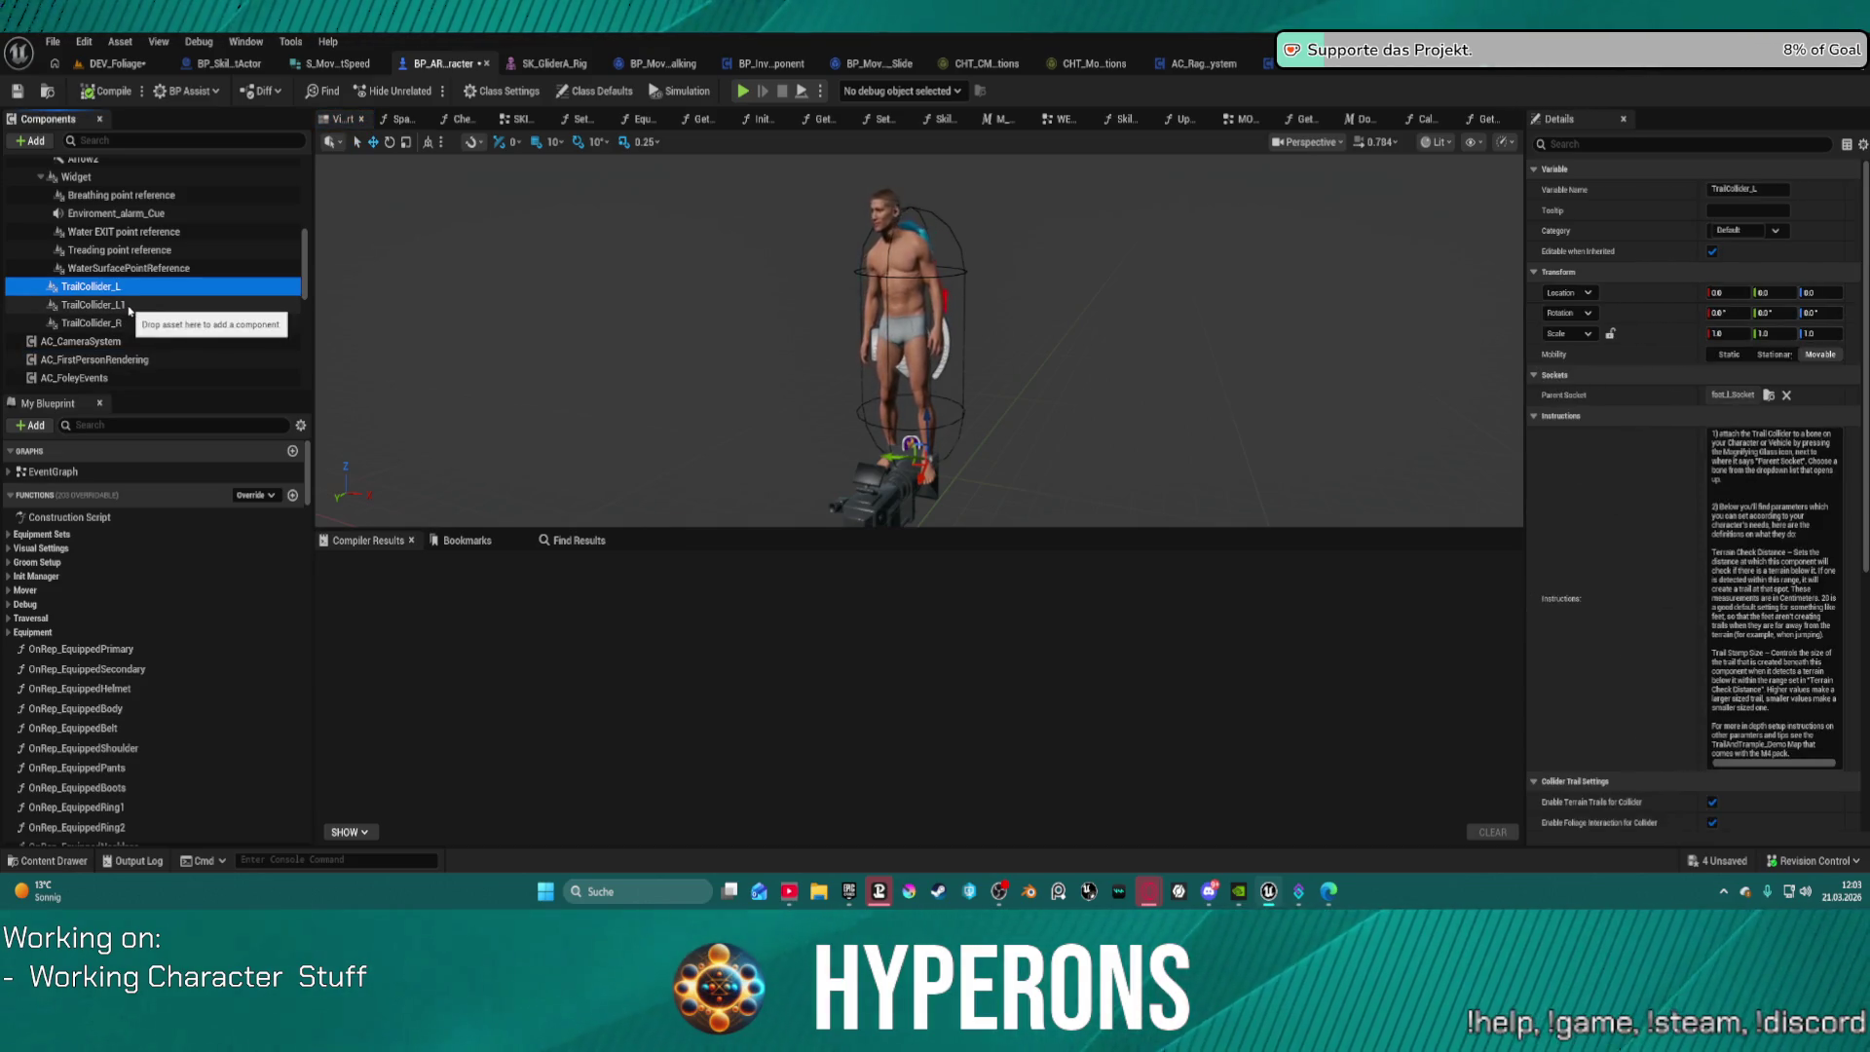
scroll(136, 273, "up", 6)
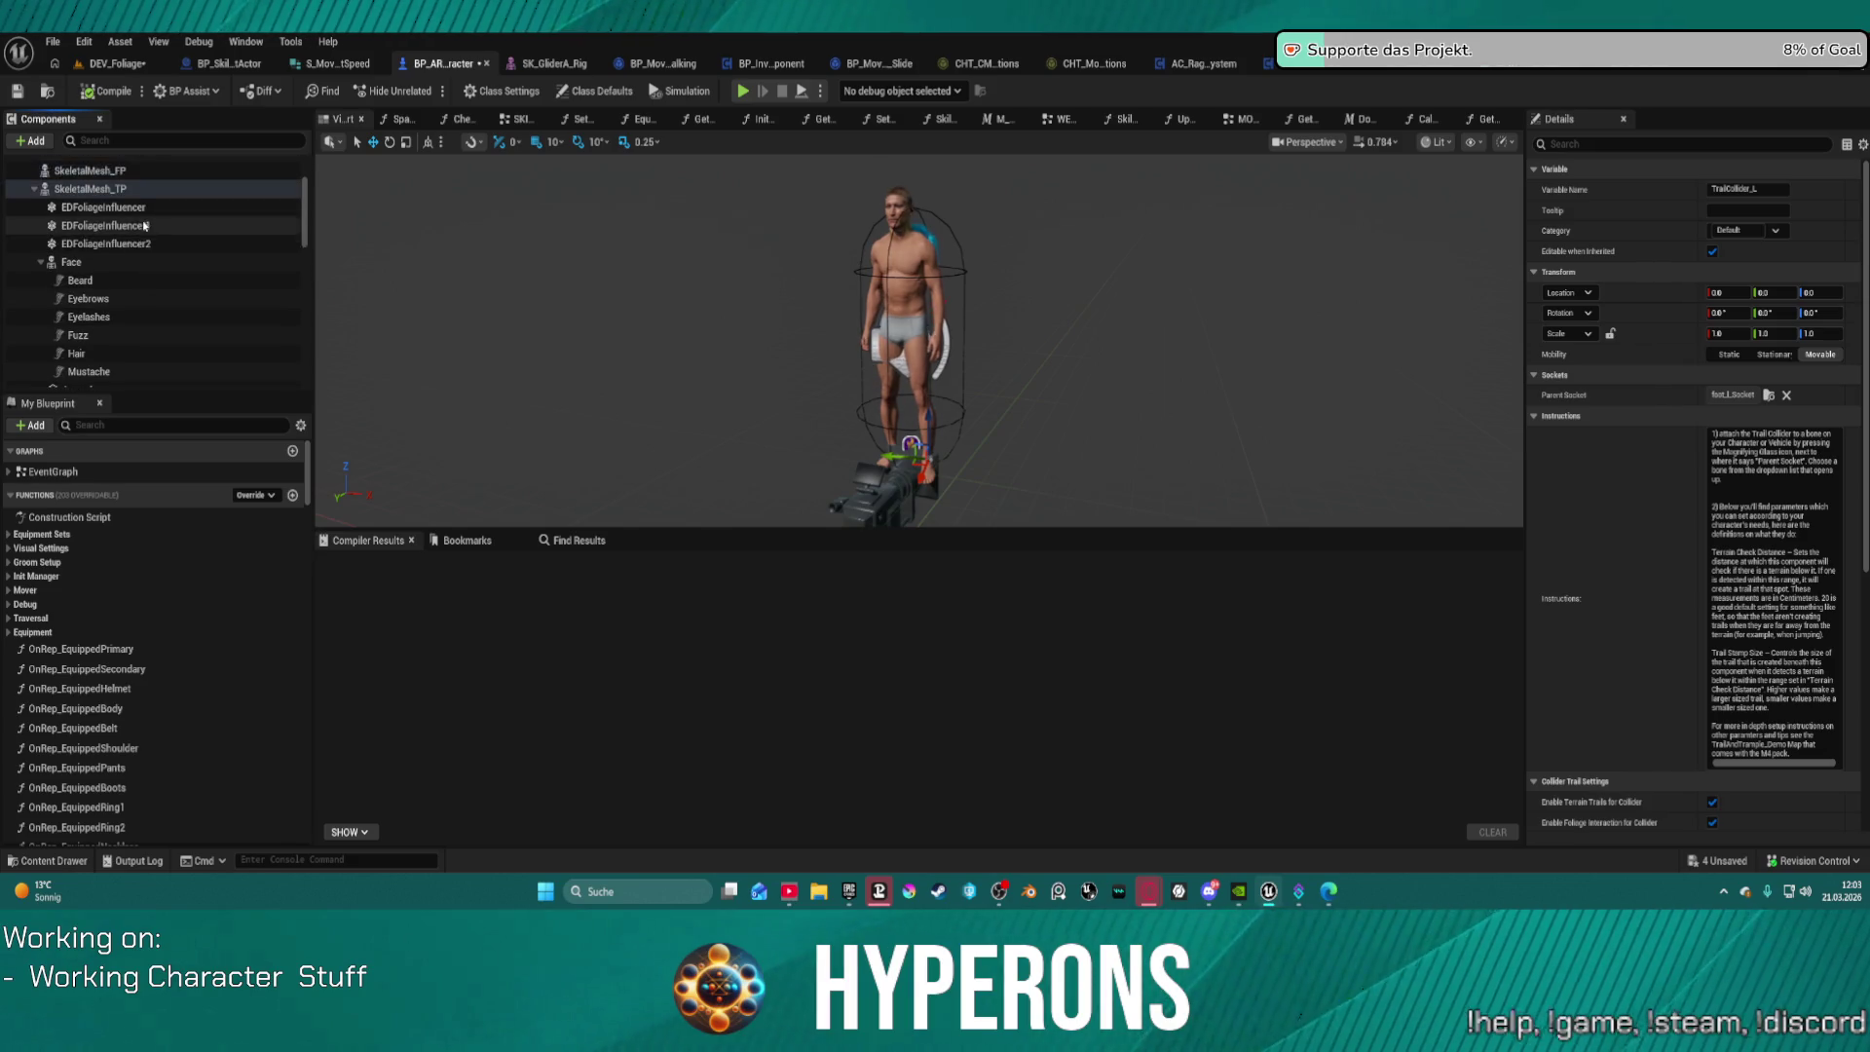
scroll(145, 225, "down", 1)
left_click(143, 219)
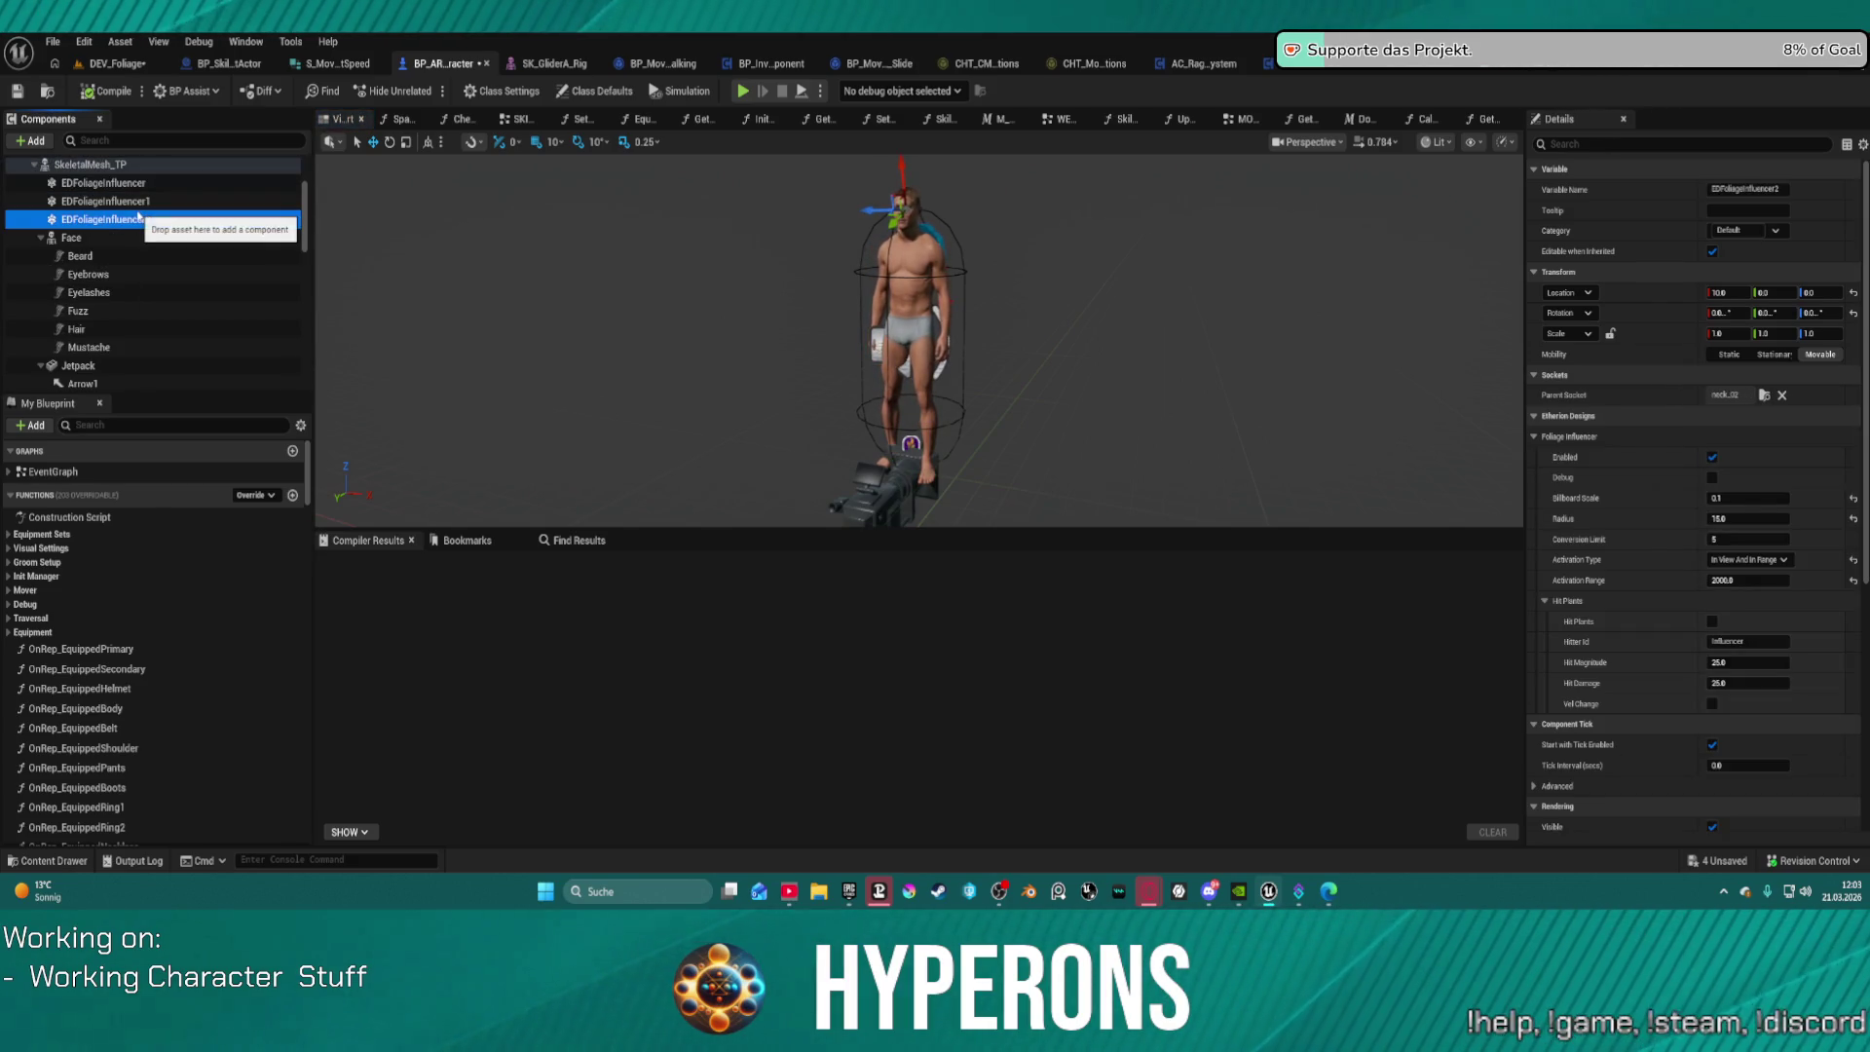
left_click(137, 200)
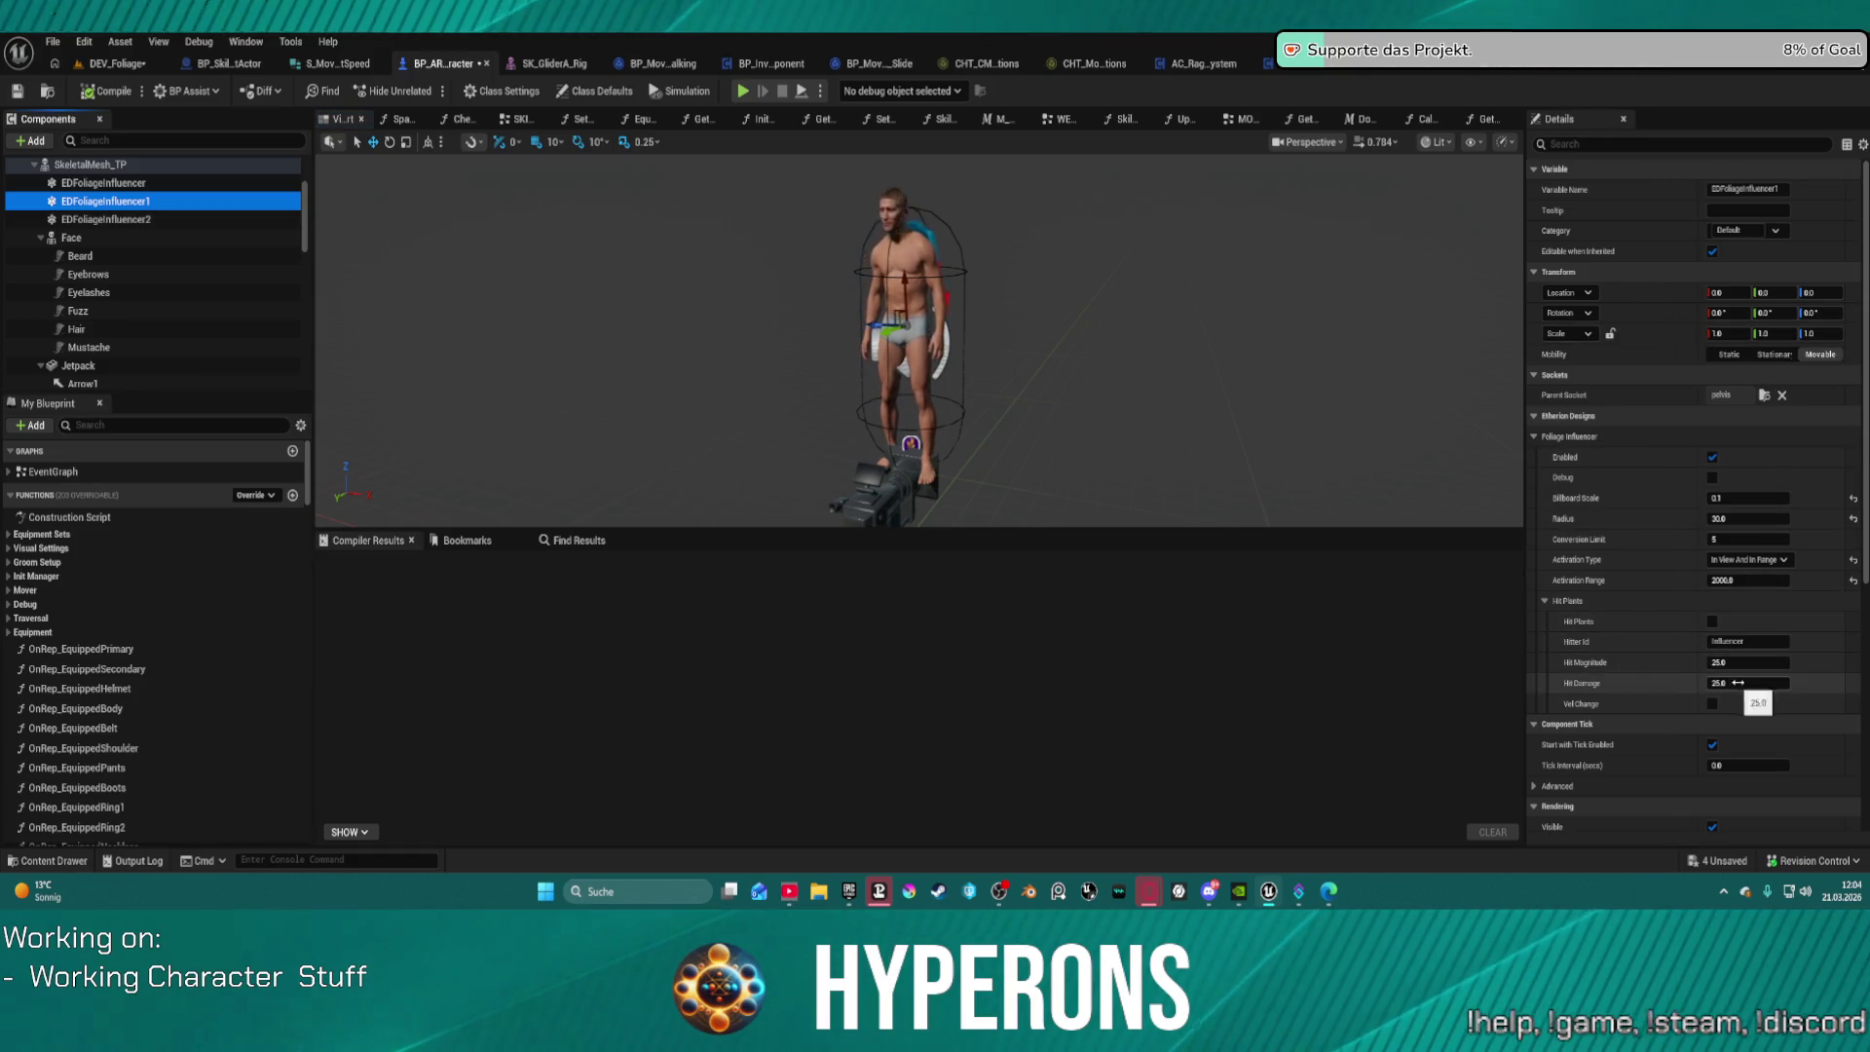
Step: Edit EDFoliageInfluencer1's Radius toward 500, toggle Debug on and off, then compile and play
left_click(1741, 519)
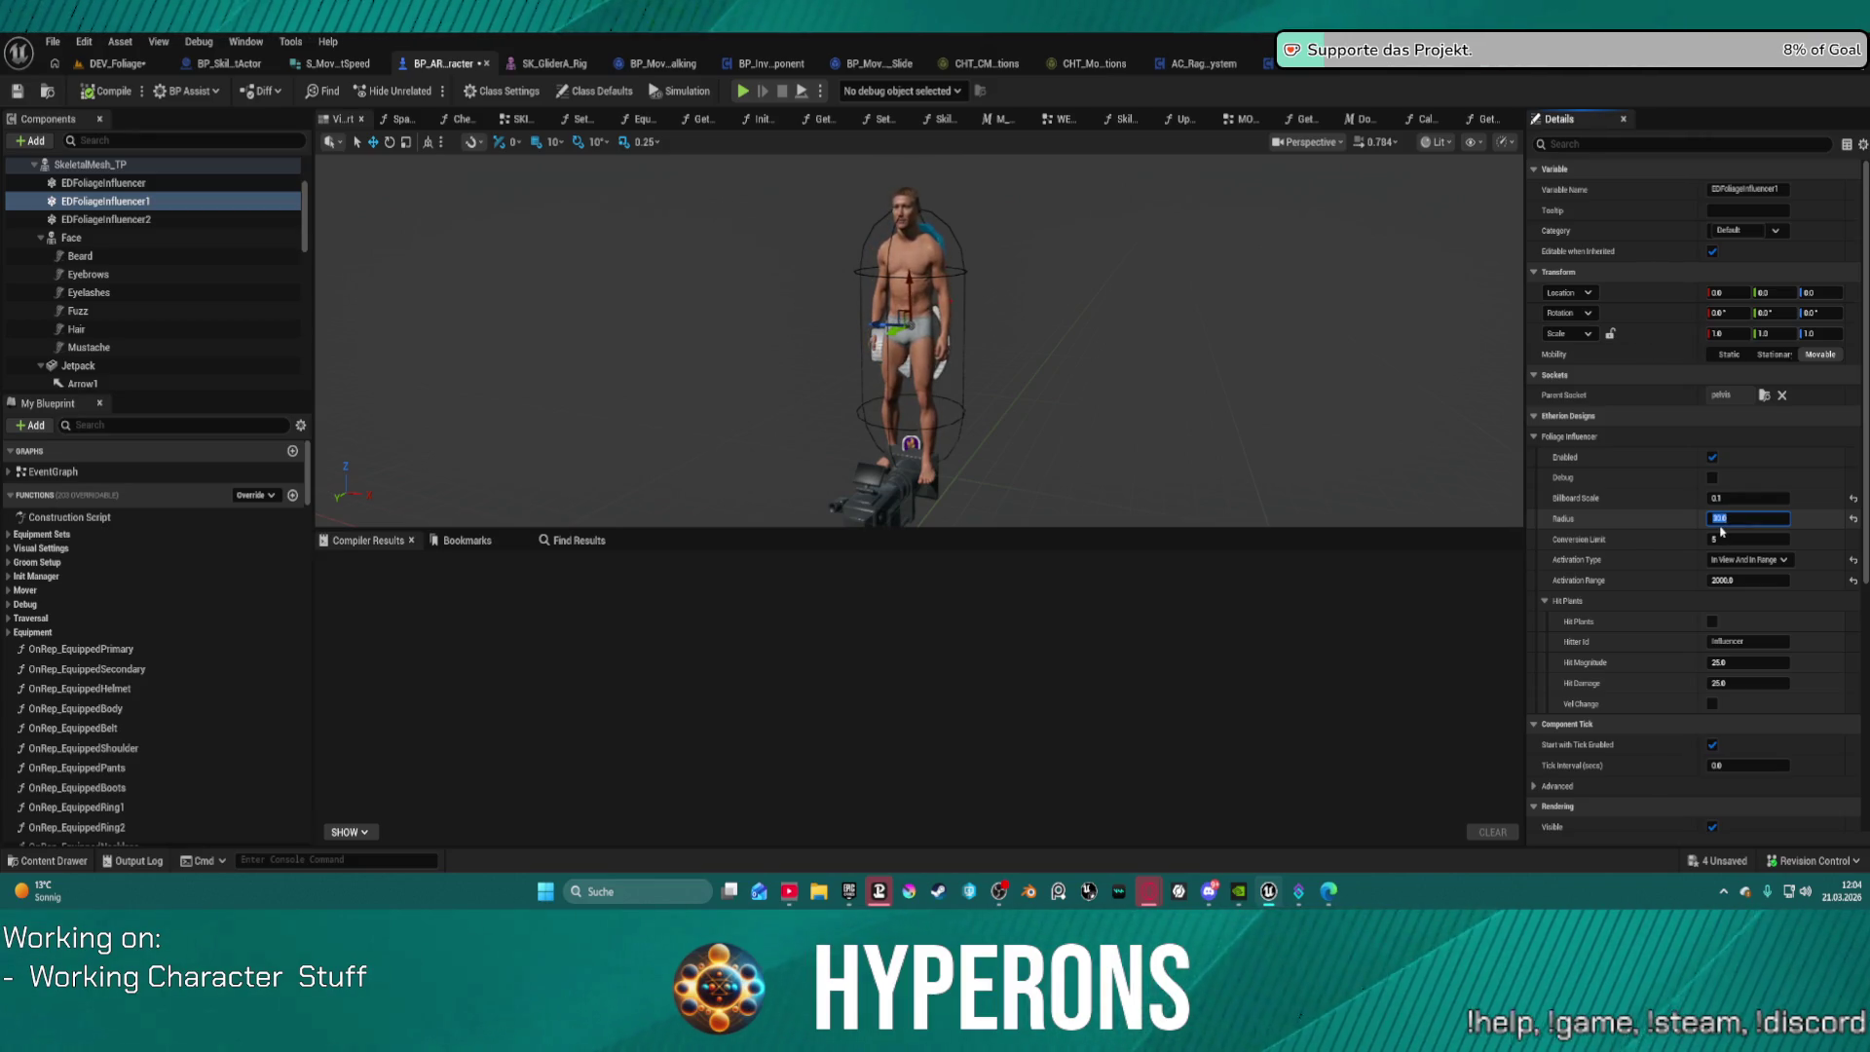
type("50")
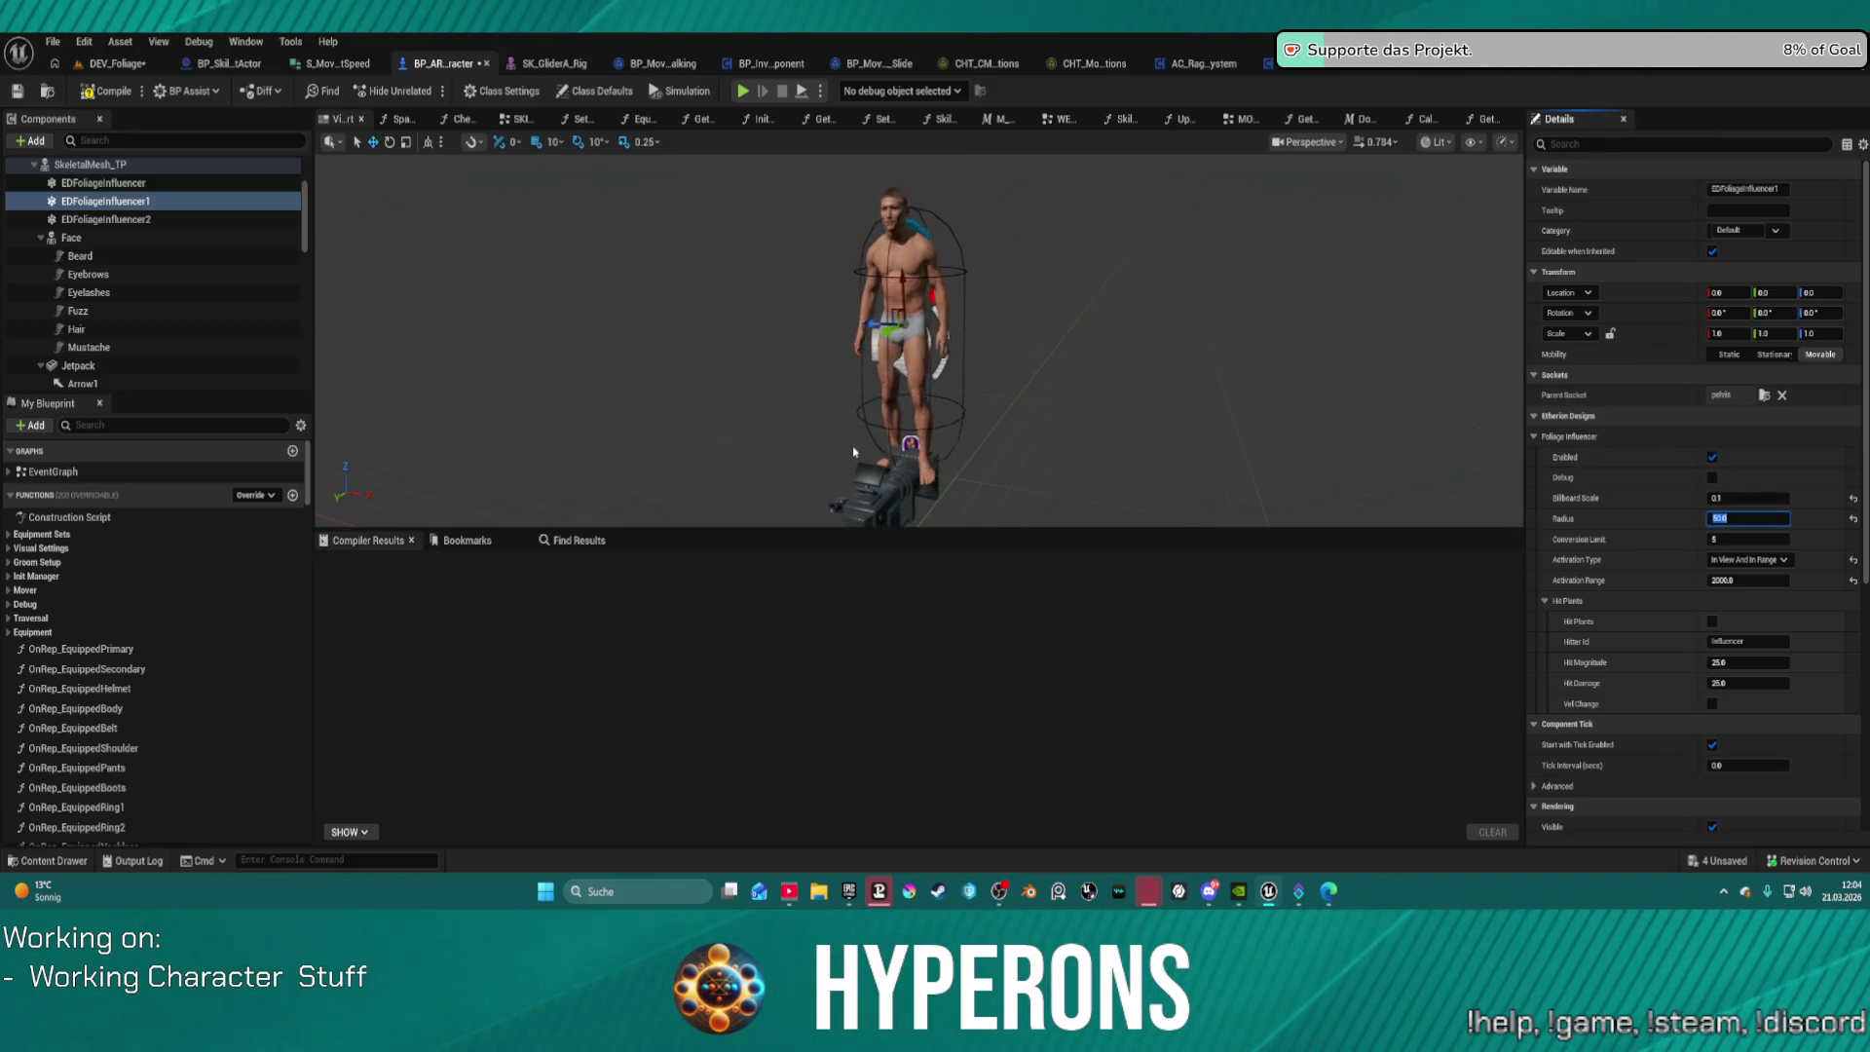
left_click(1712, 479)
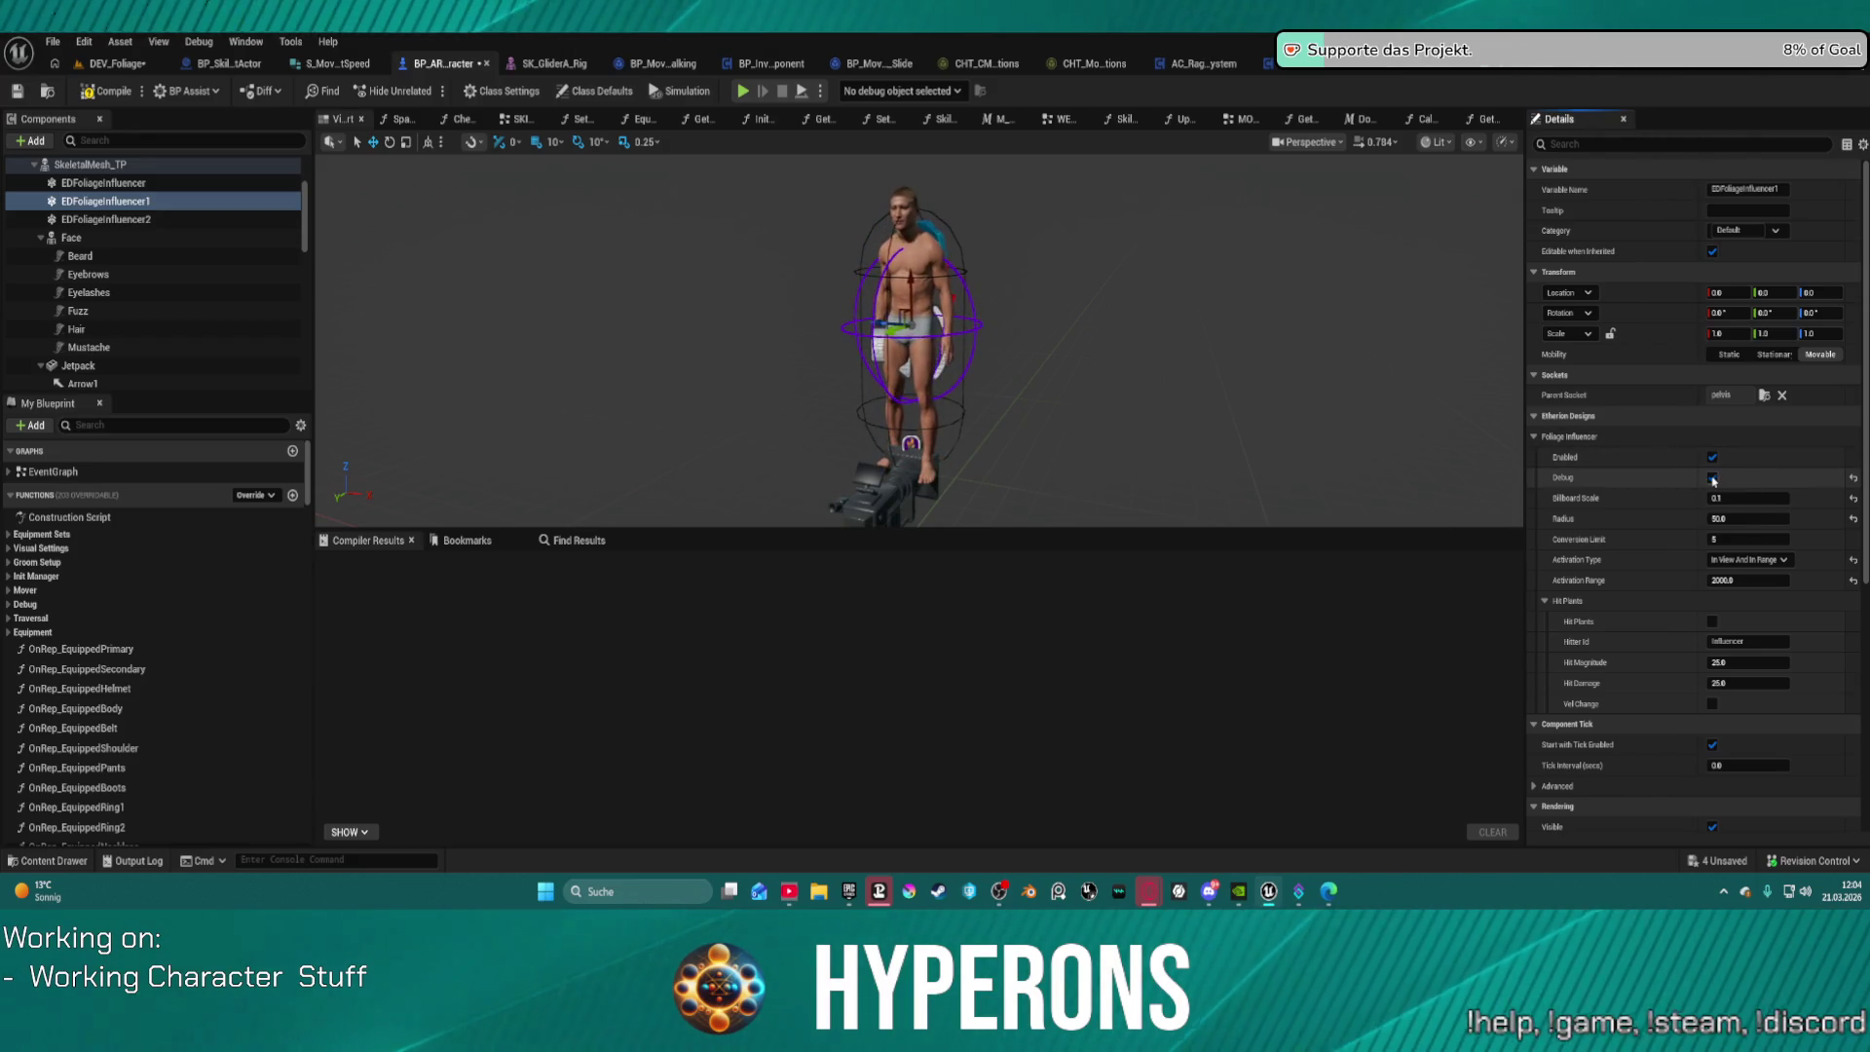
left_click(1712, 479)
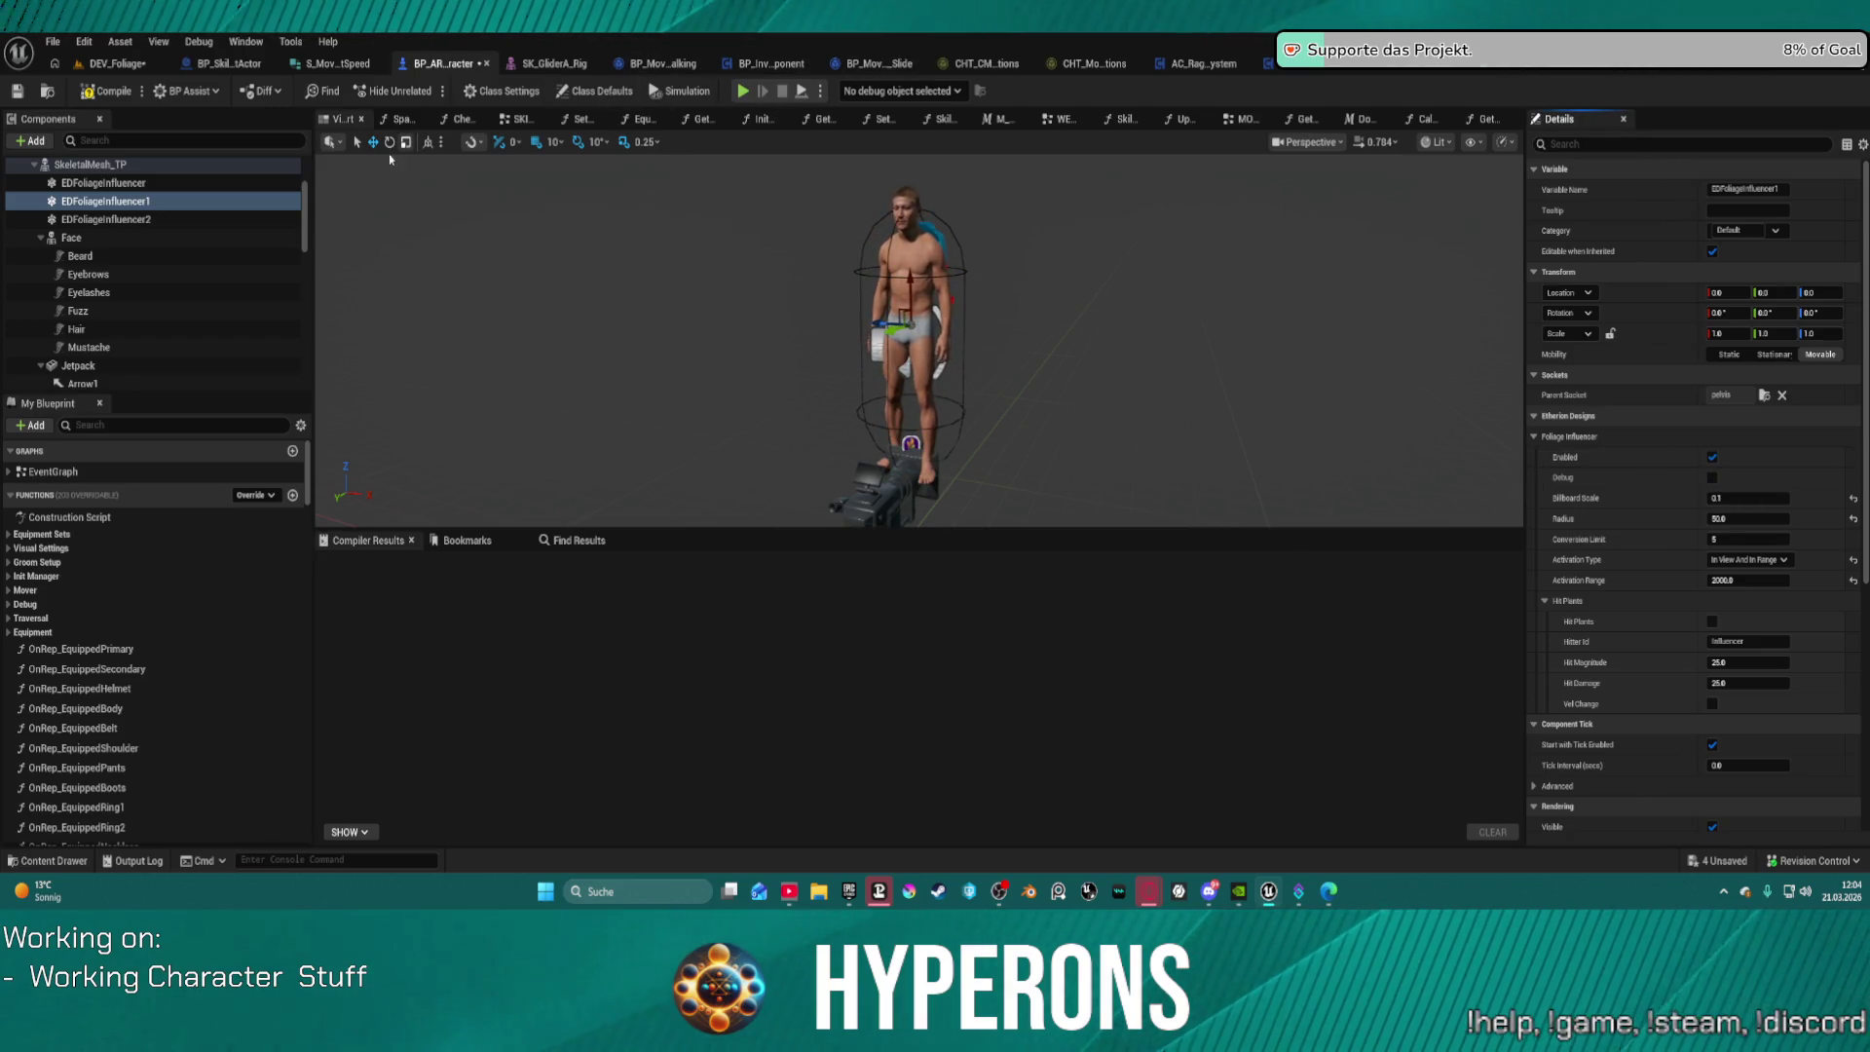
left_click(761, 85)
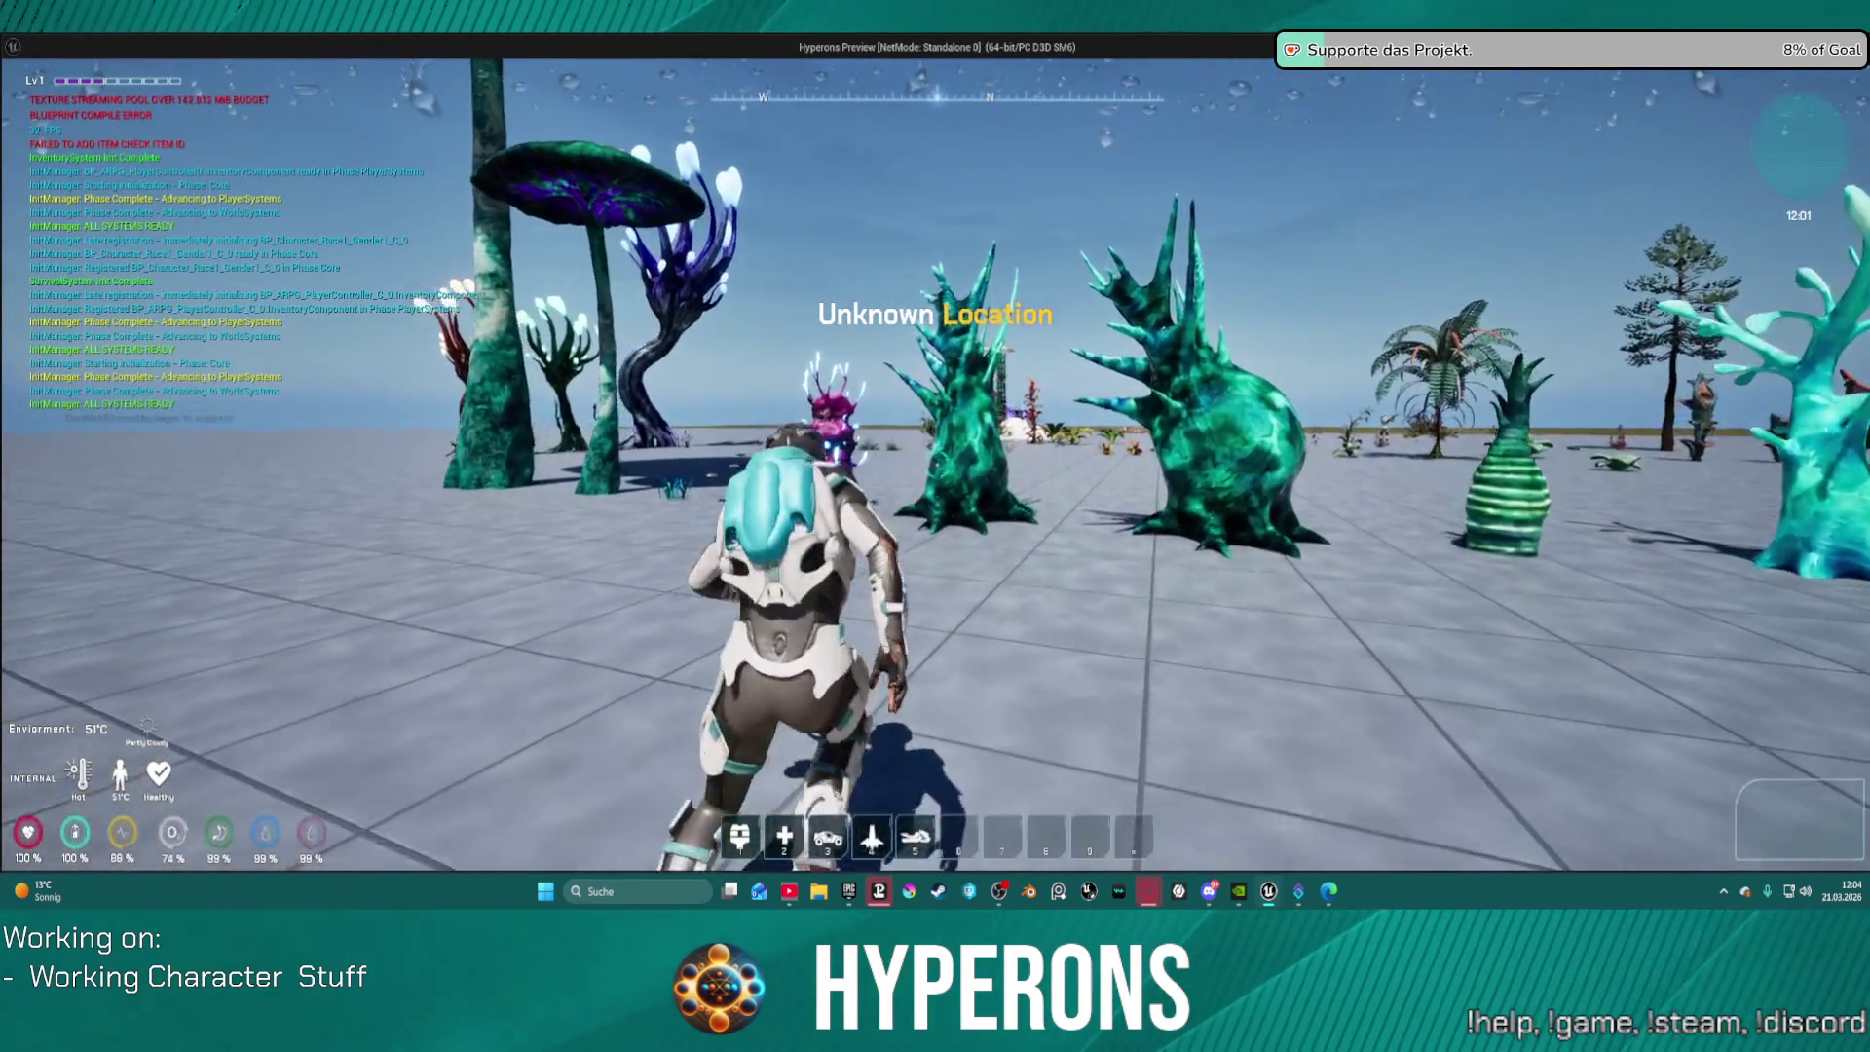
Step: Walk the character past the pink plant into the red alien tree twice, then end the test
key("w")
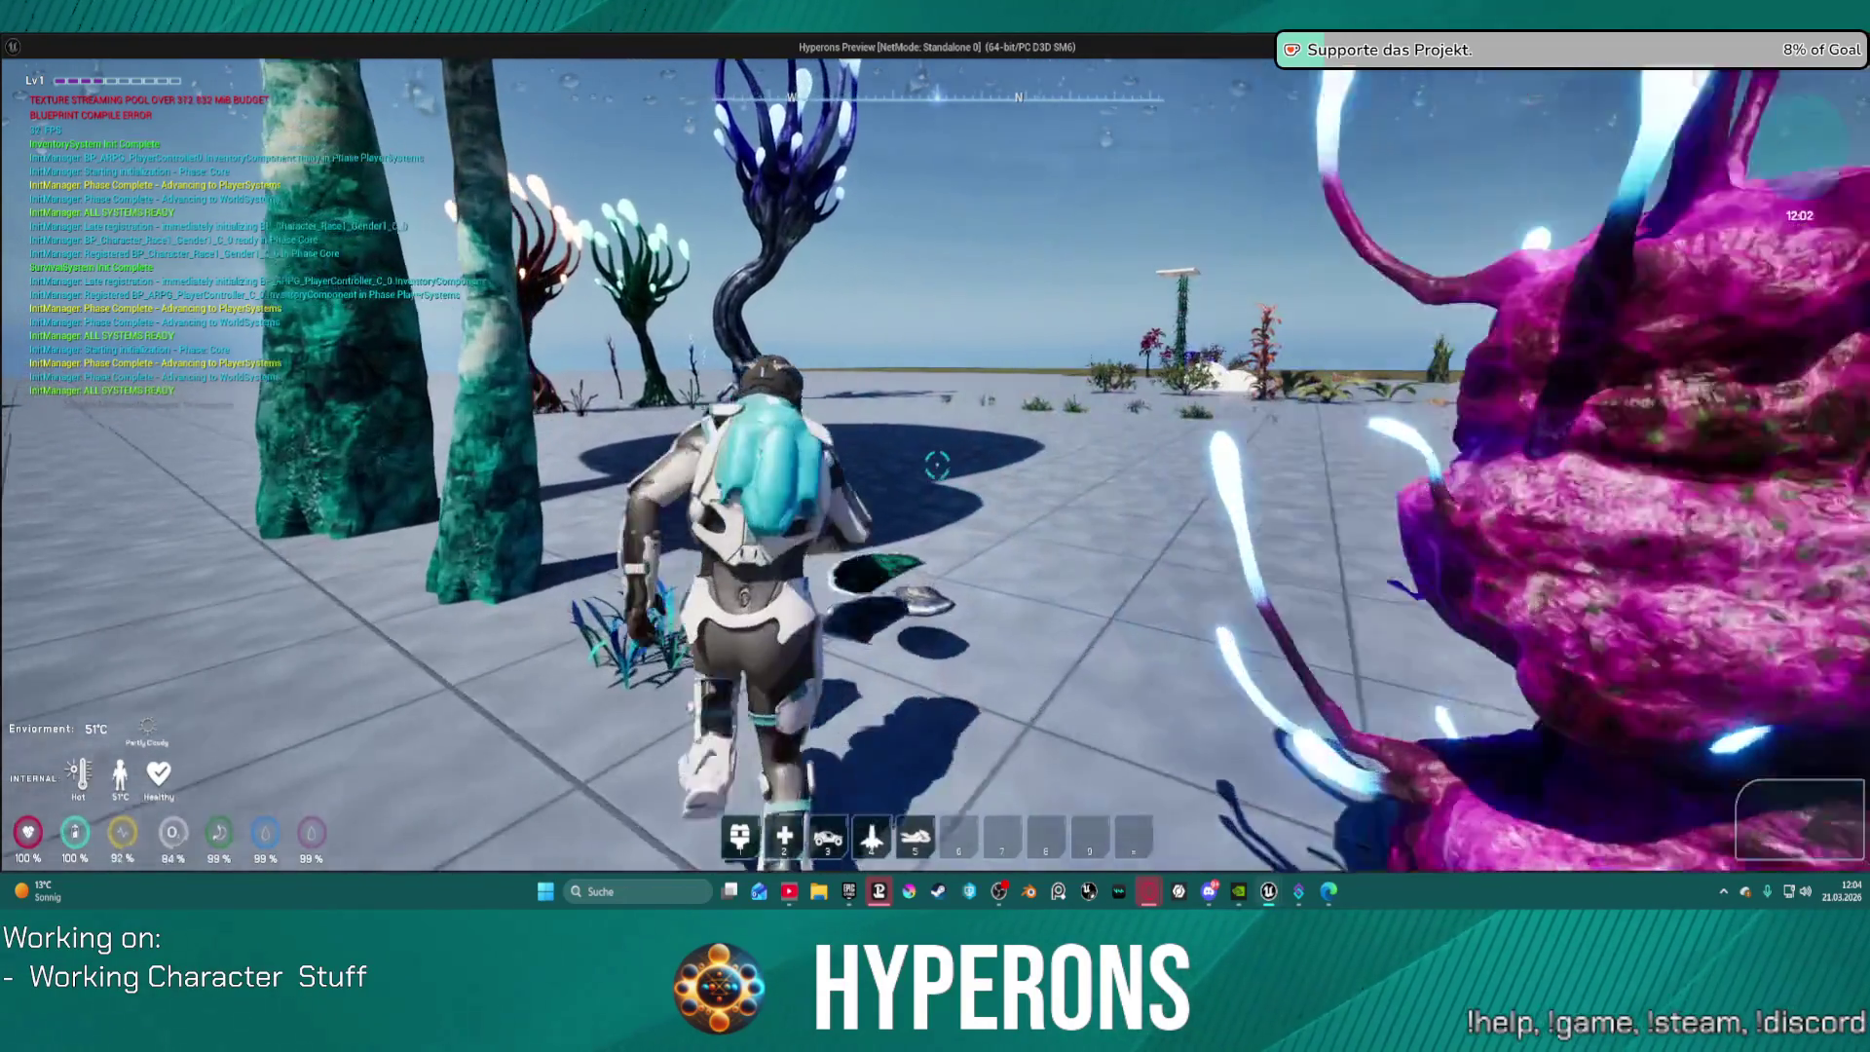
key("w")
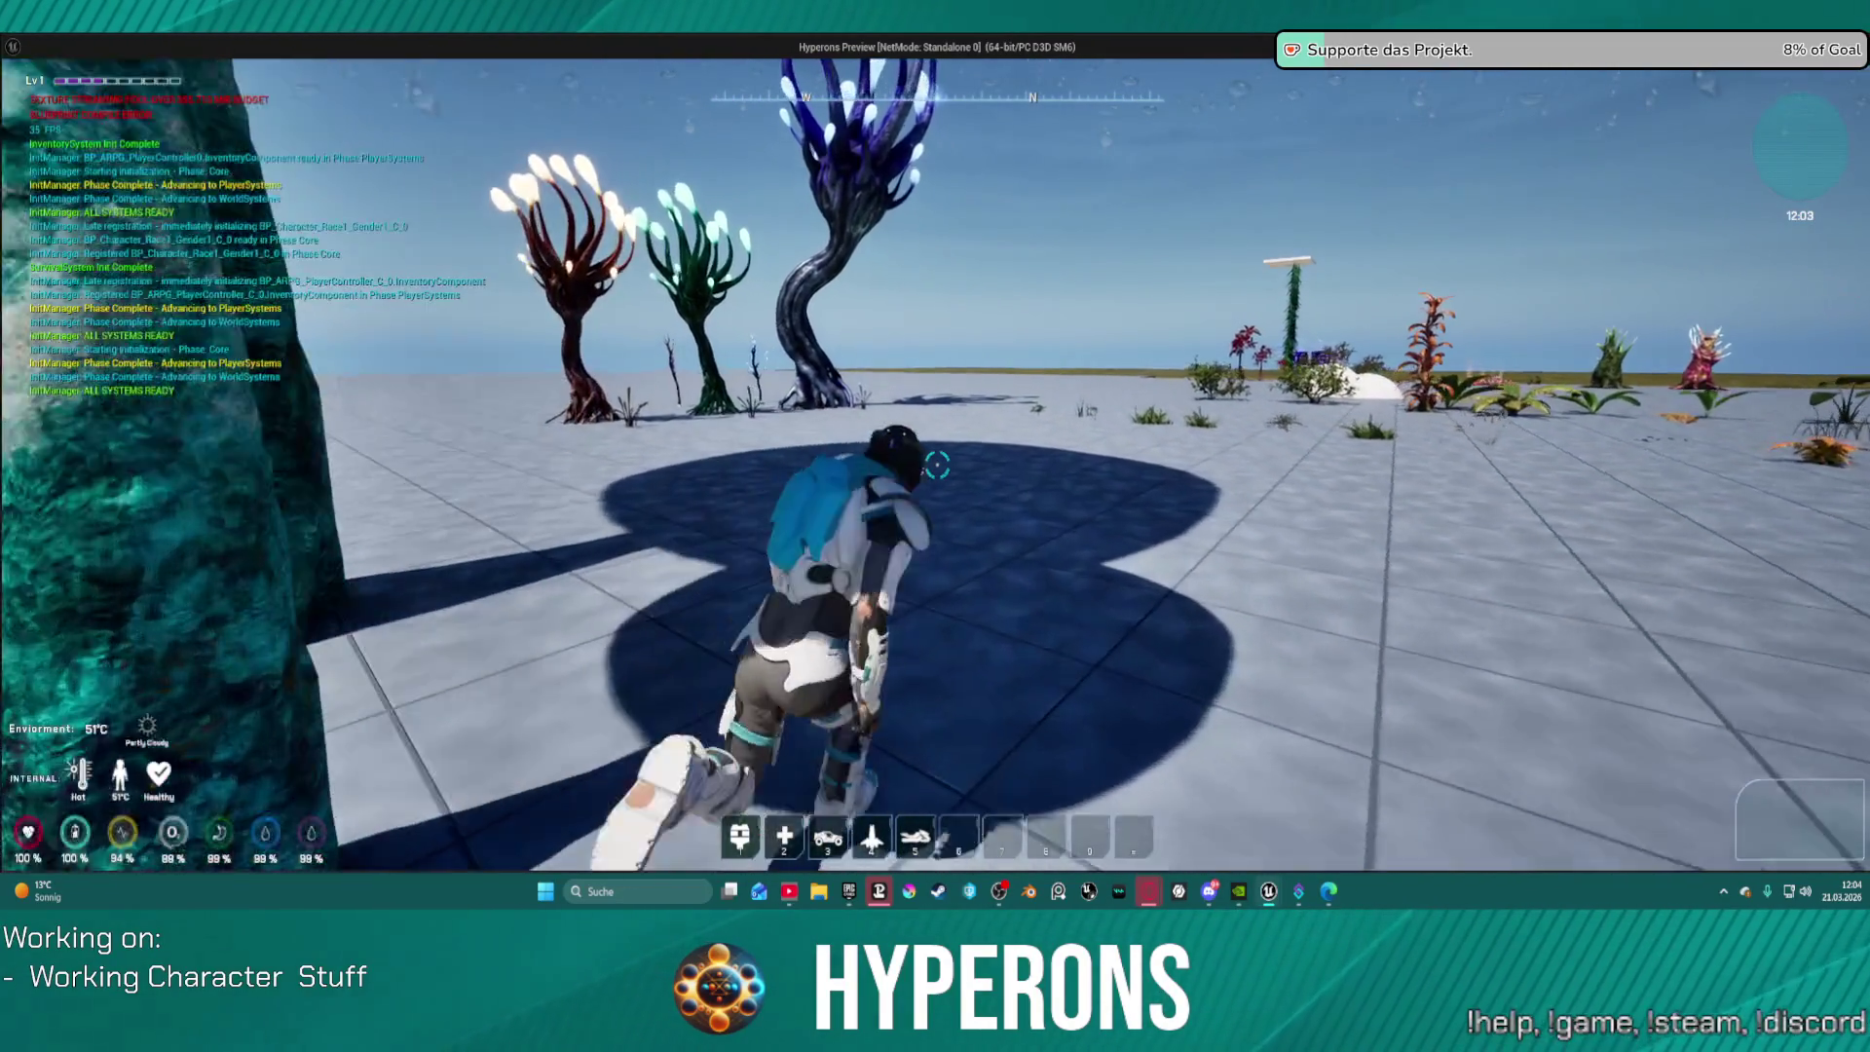
key("w")
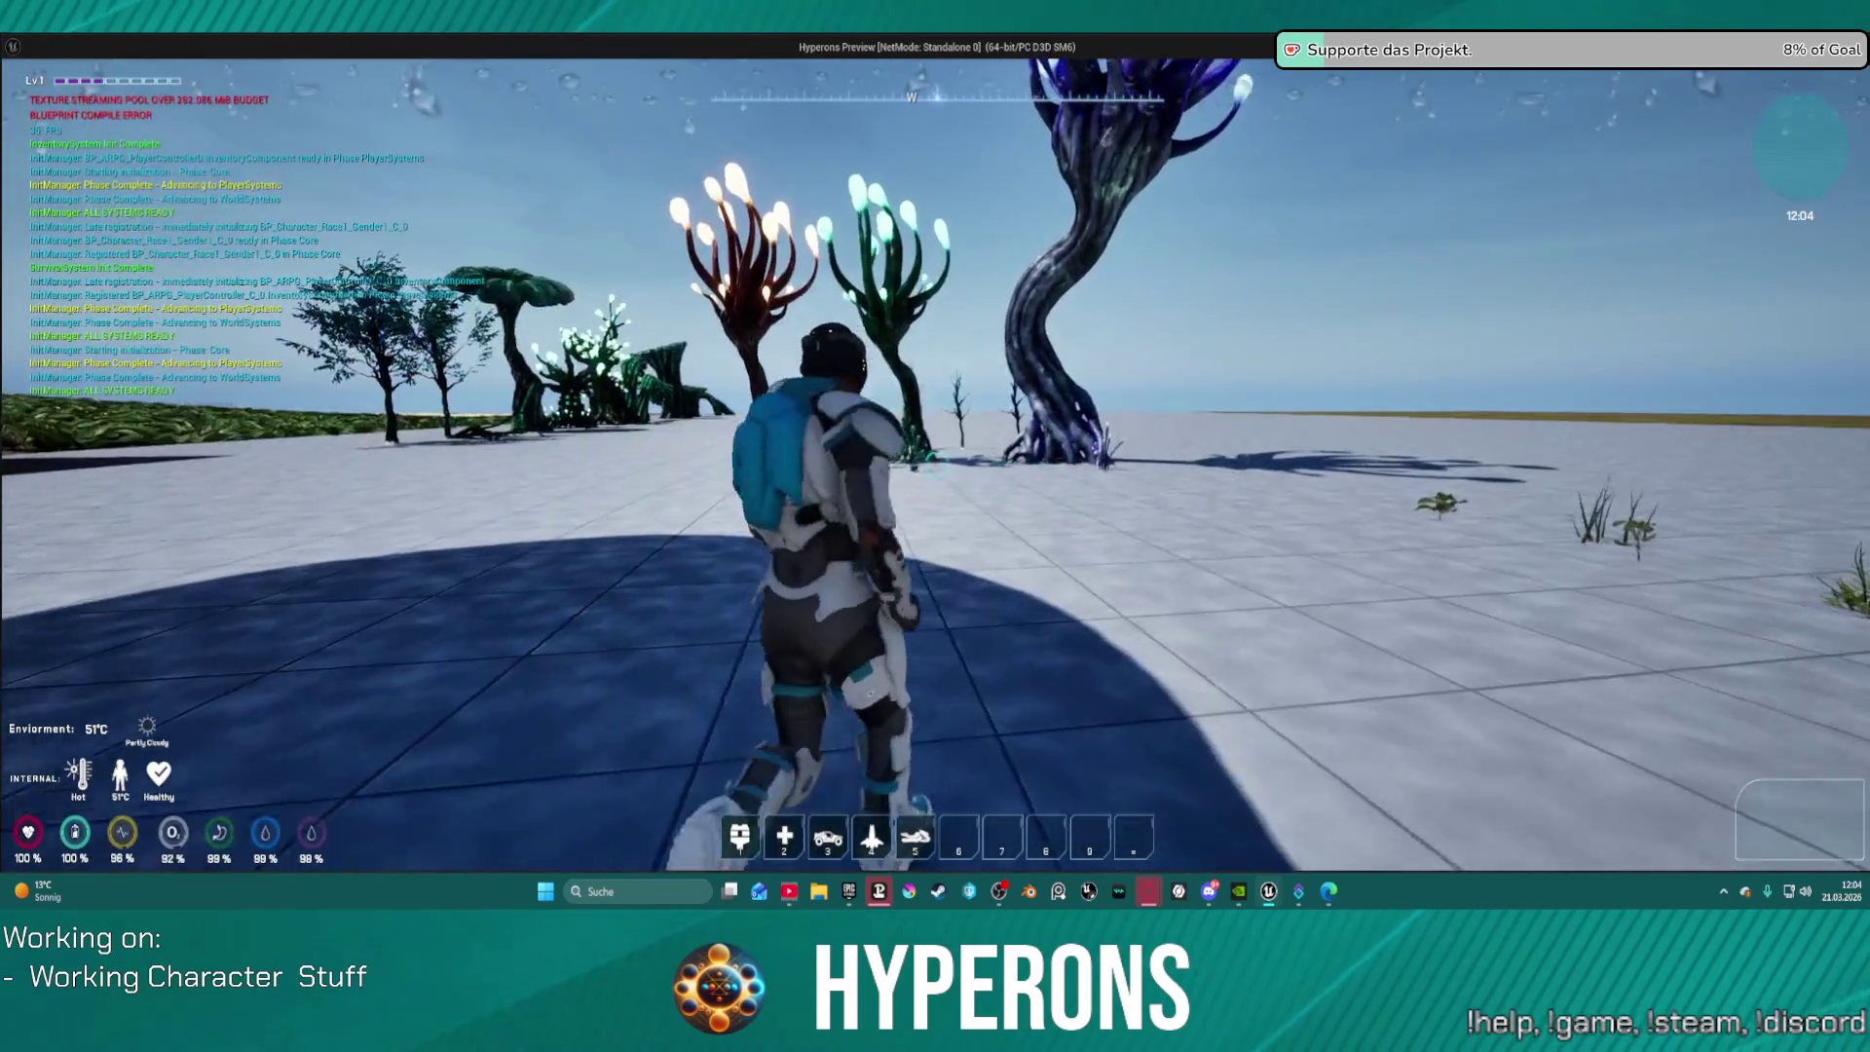
key("w")
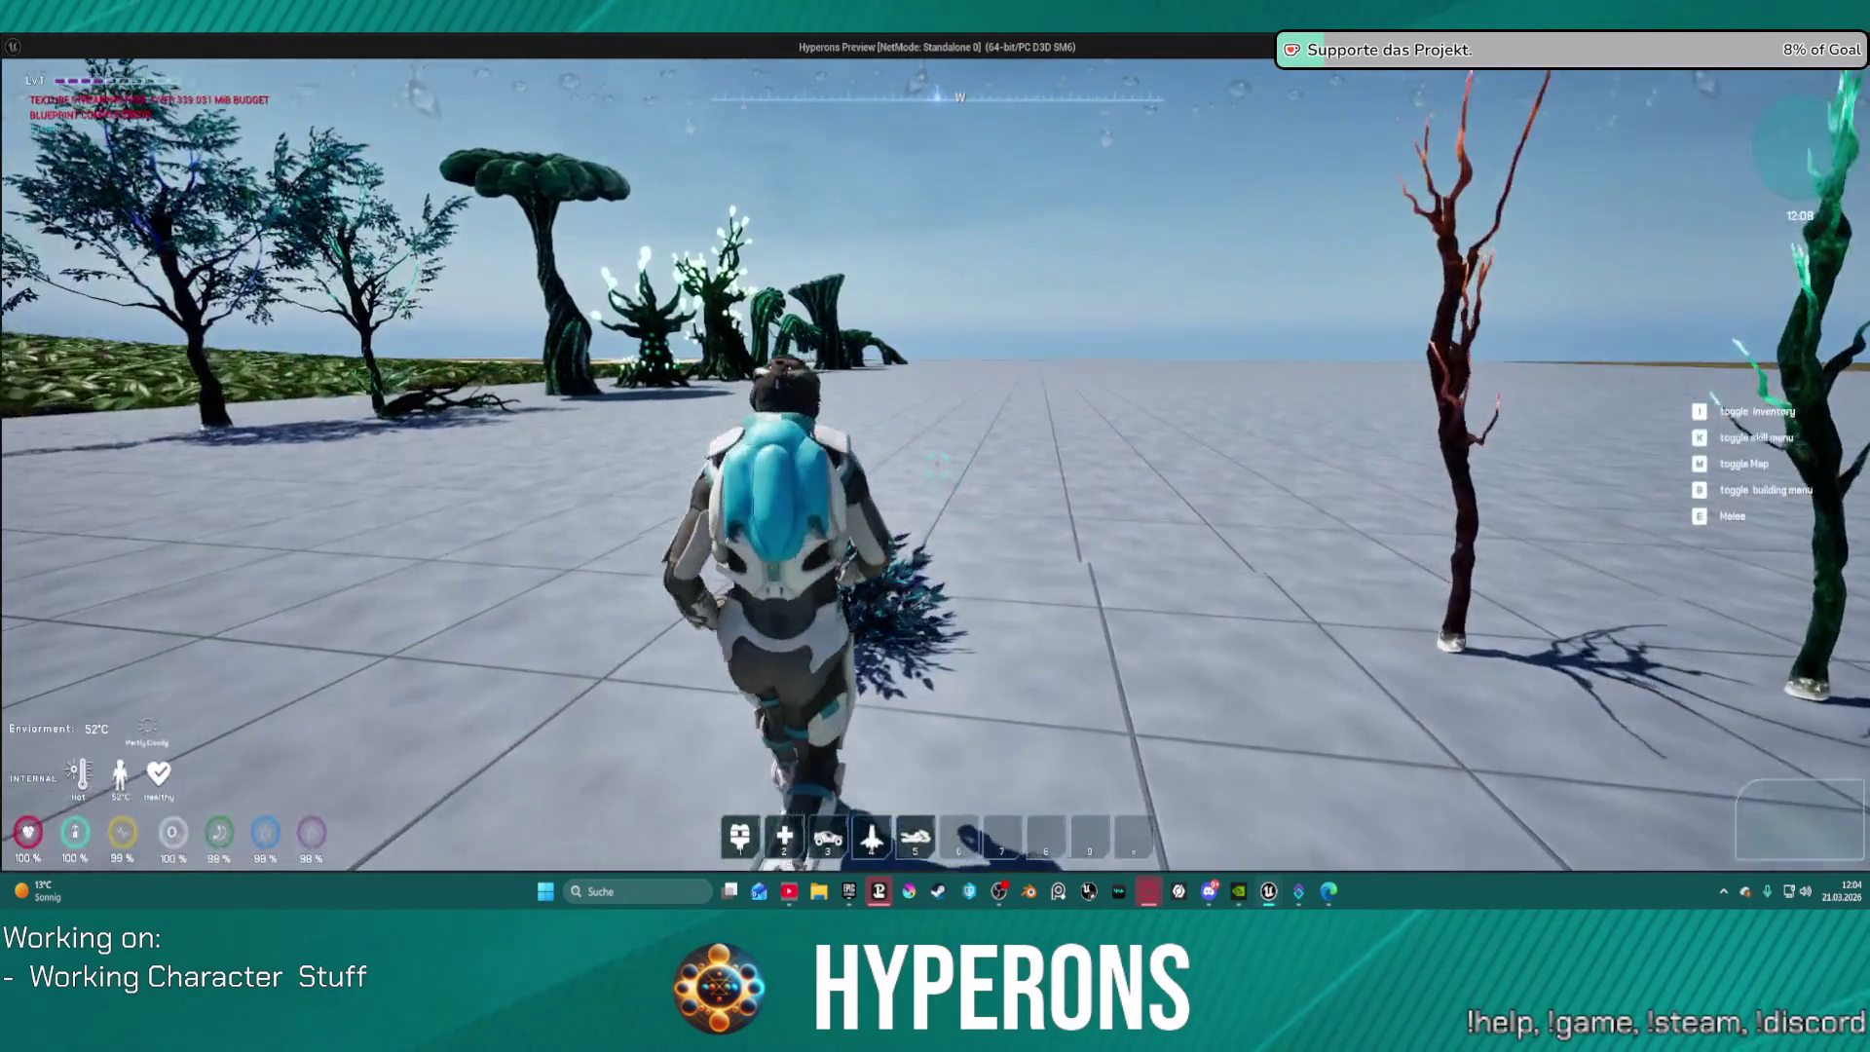
key("w")
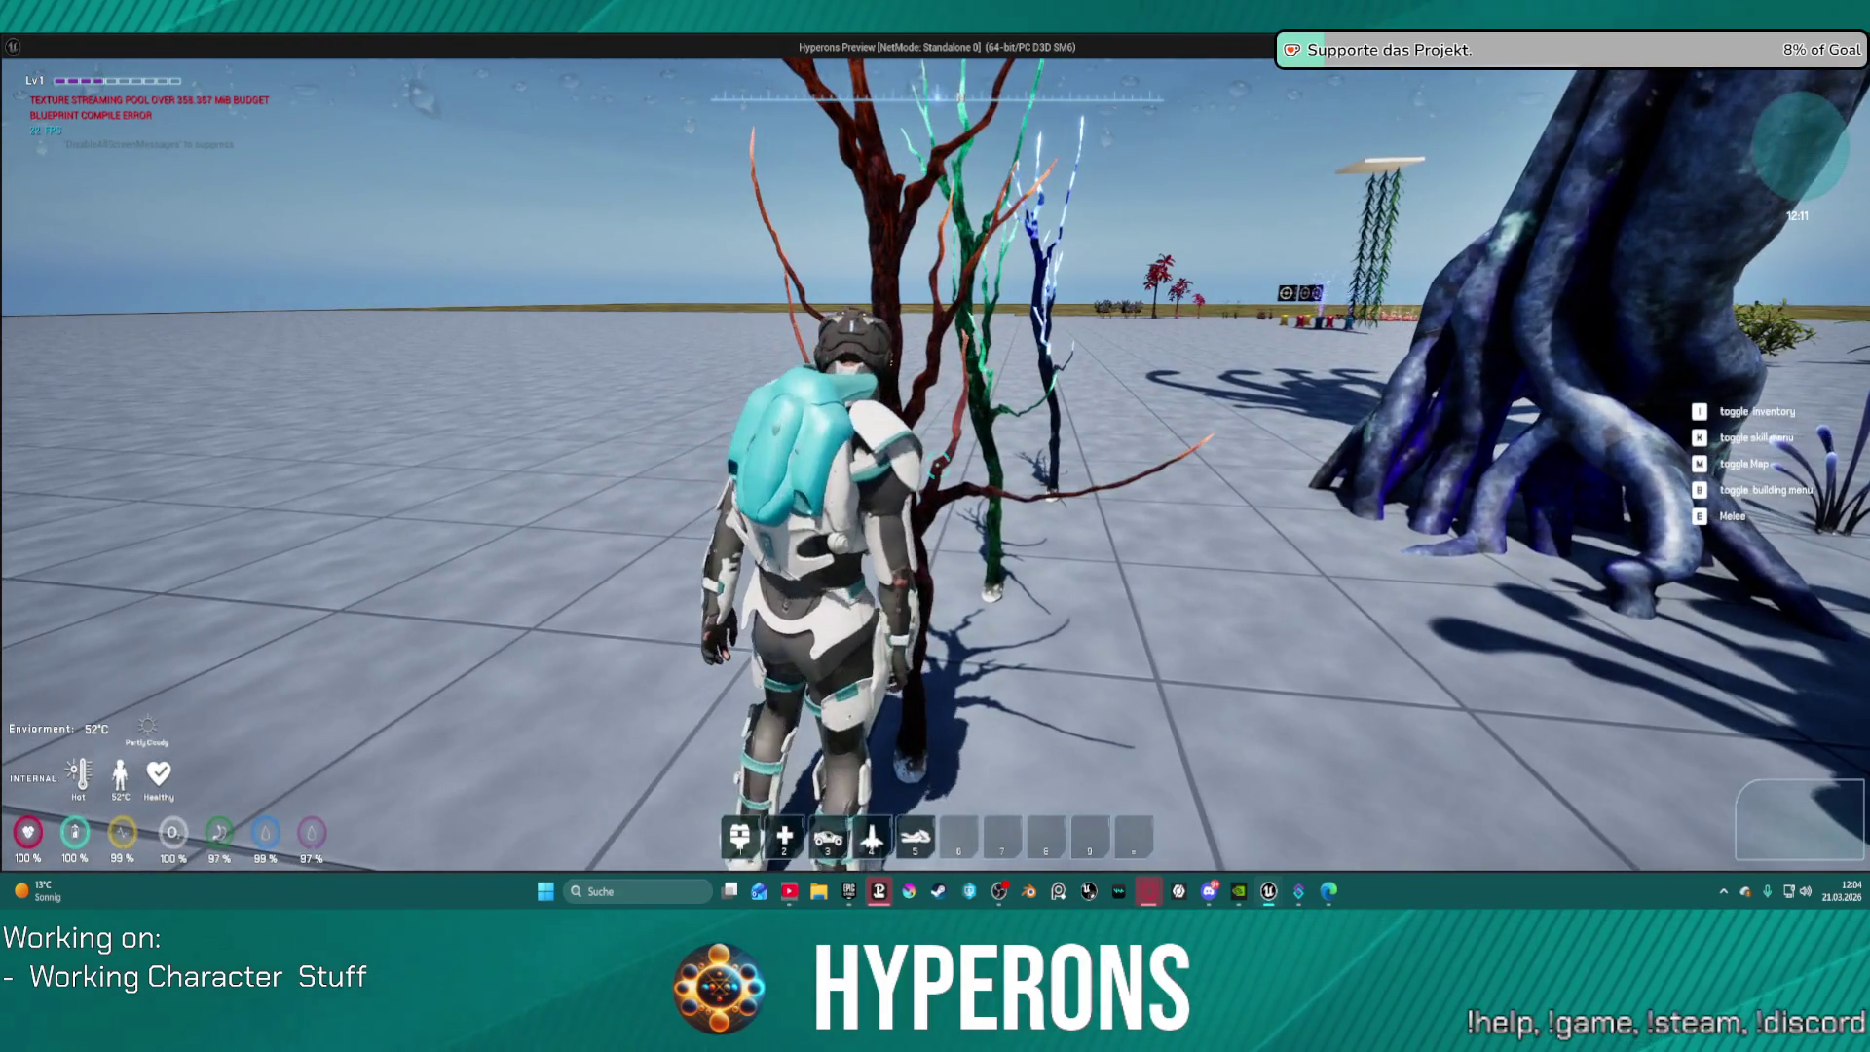
key("w")
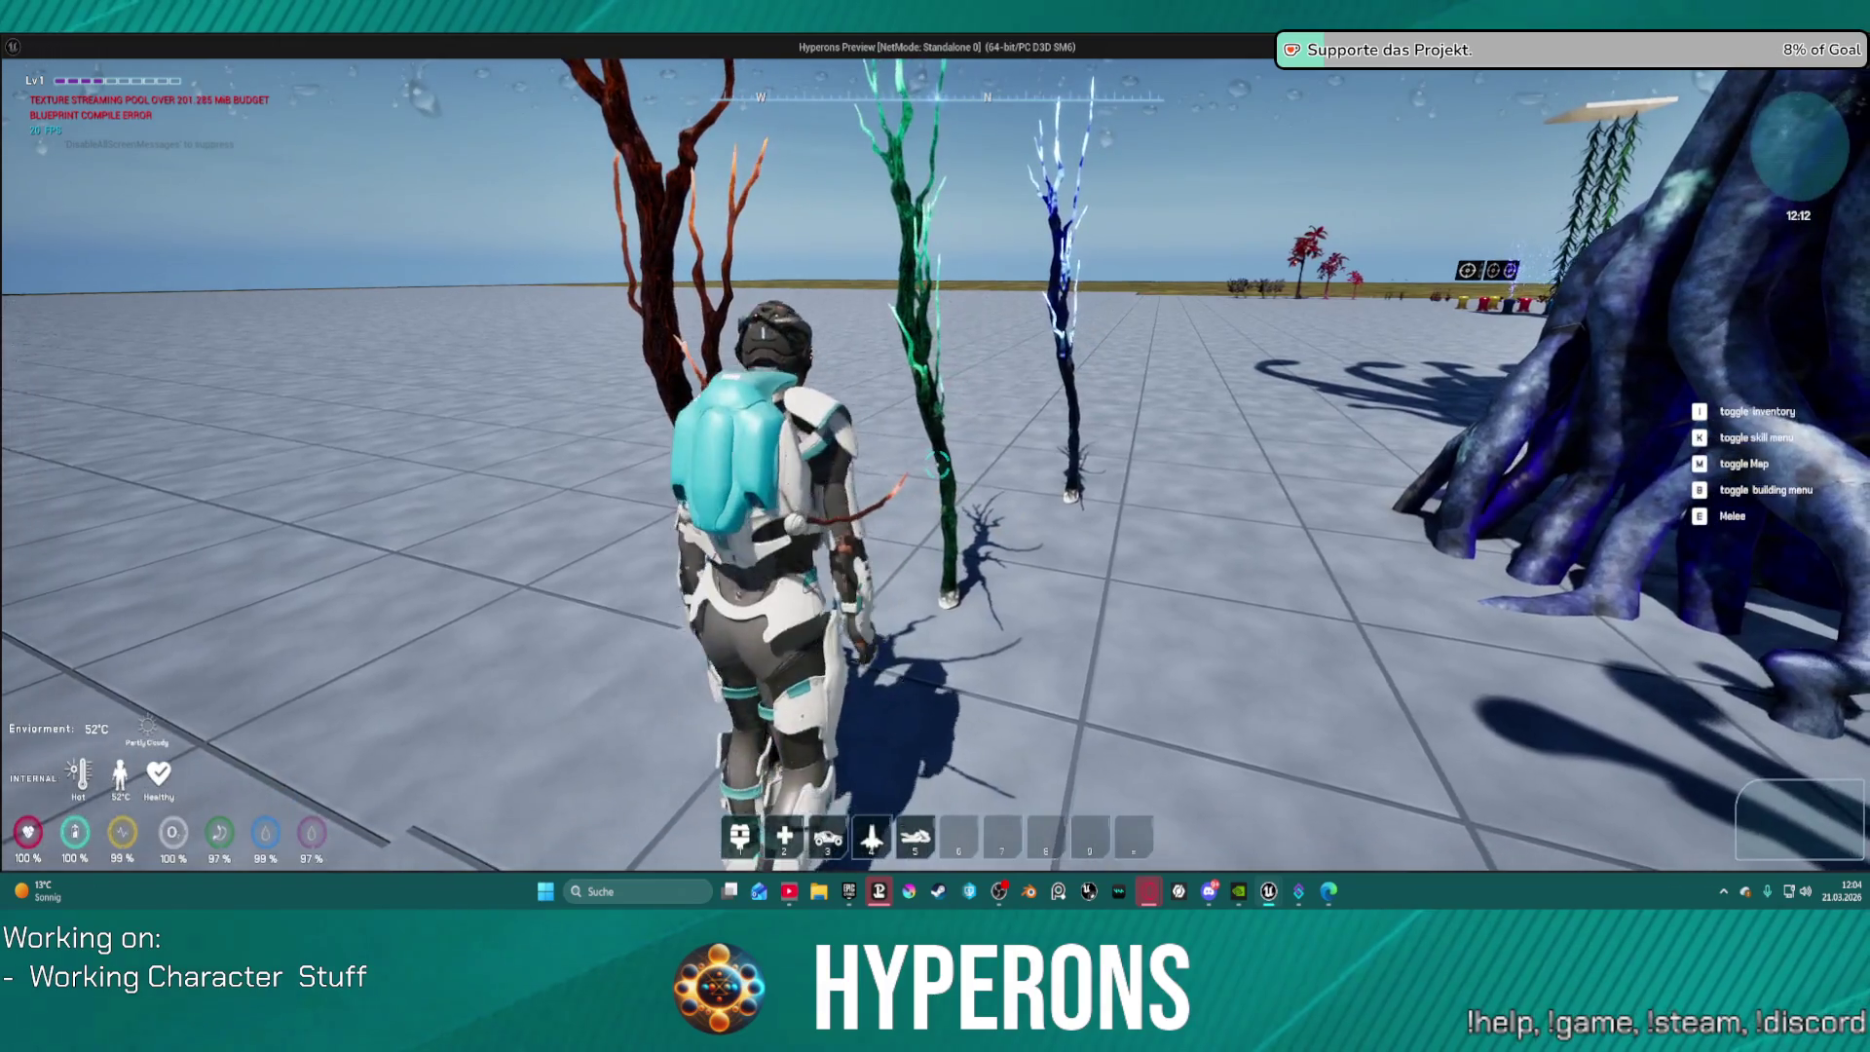
key("s")
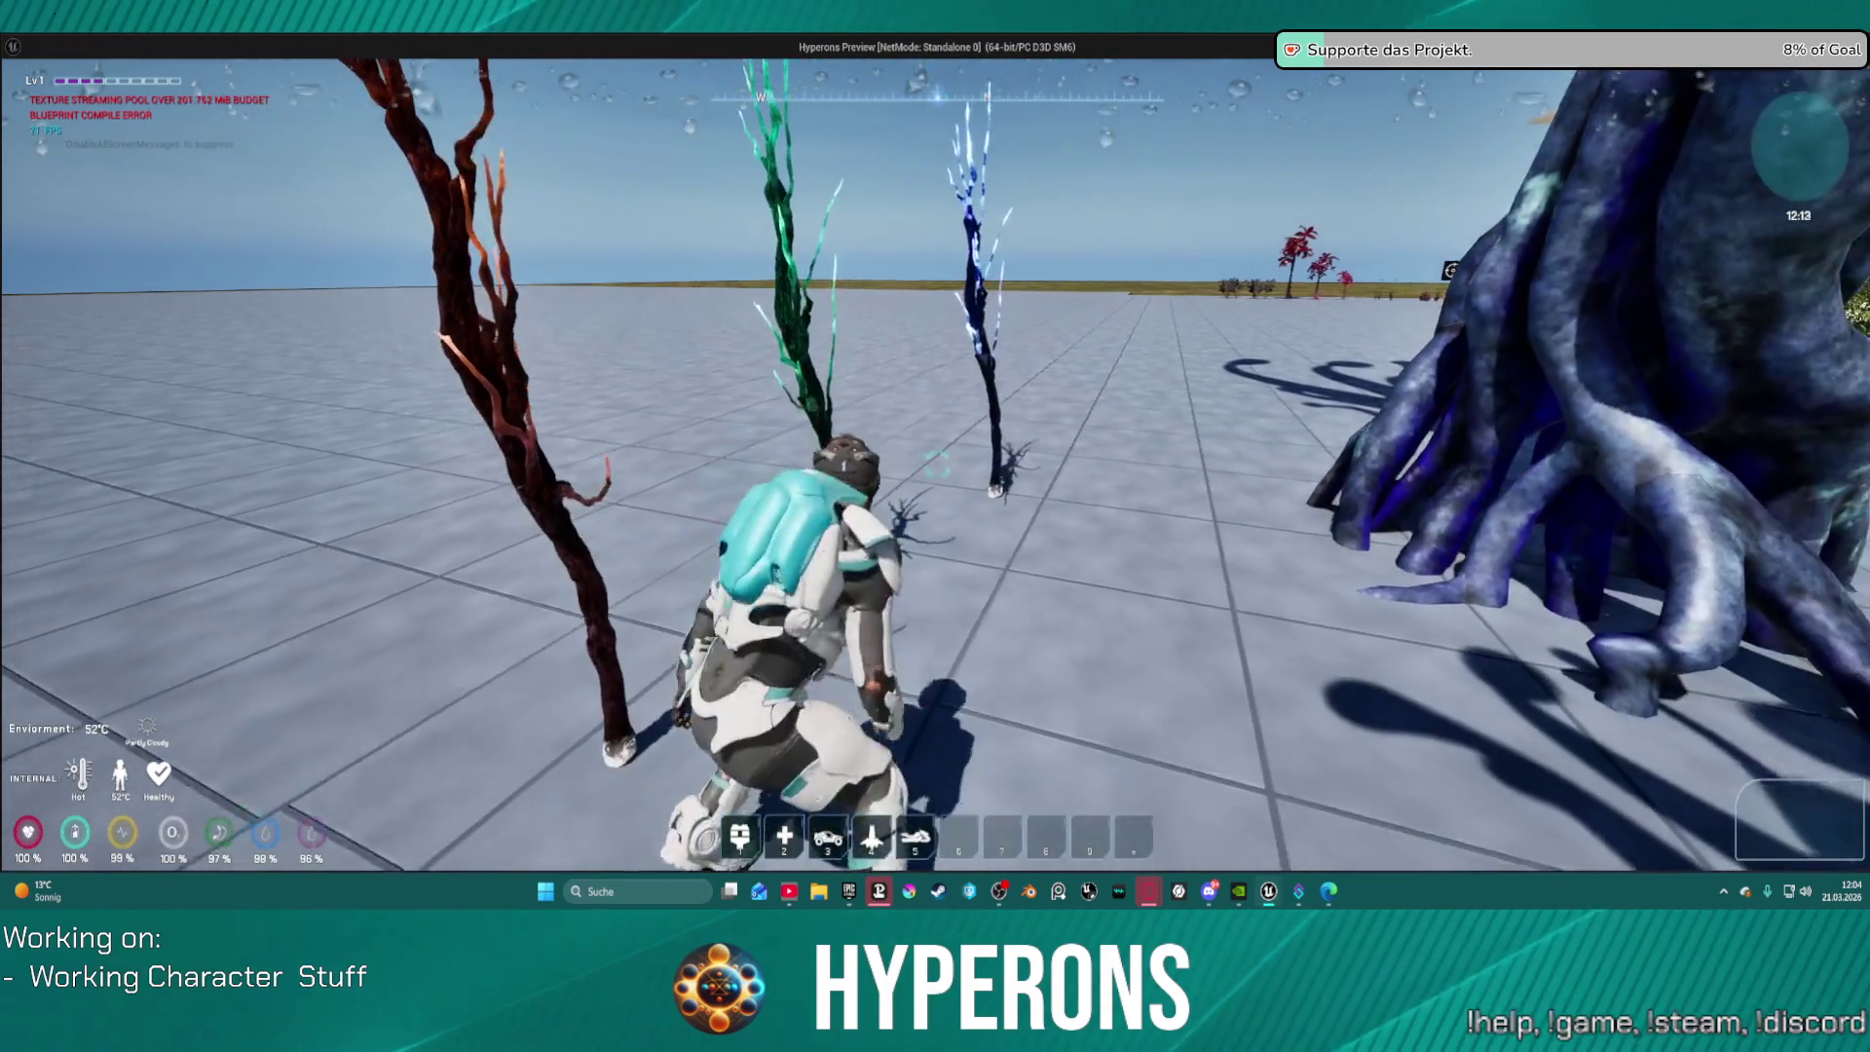
key("w")
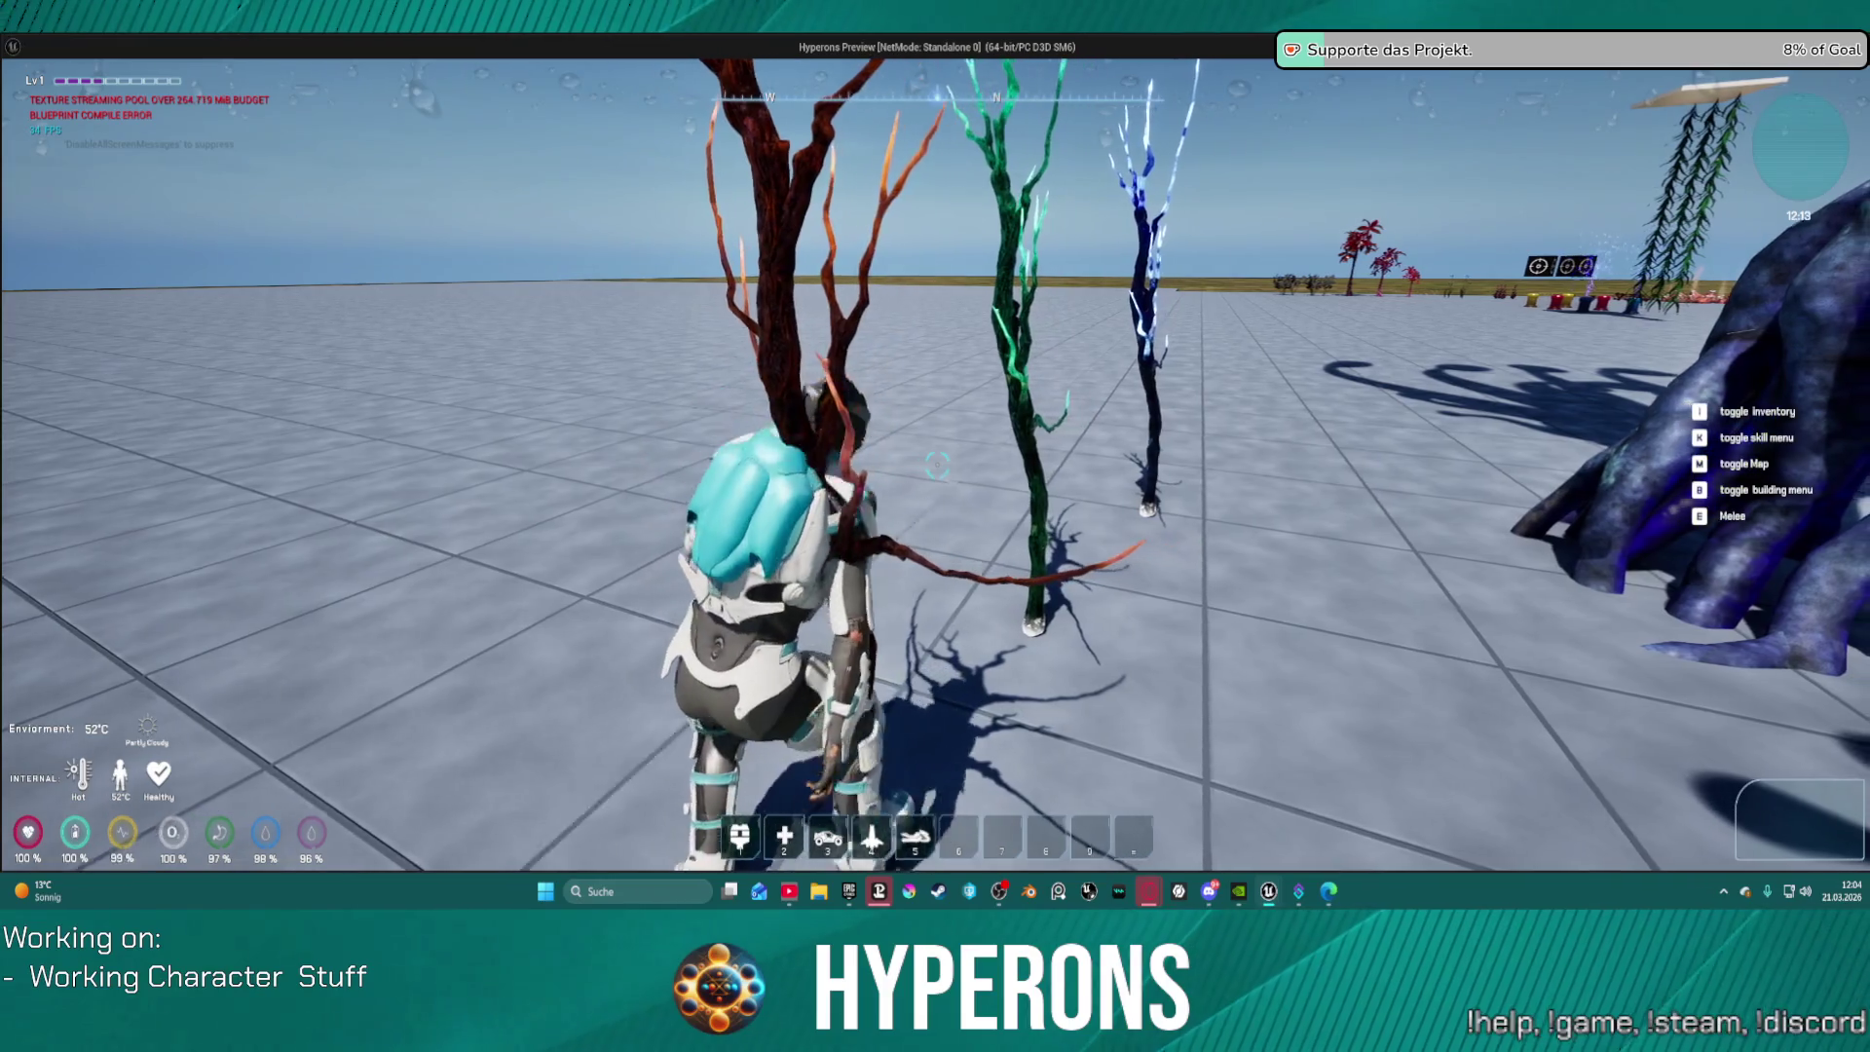
key("d")
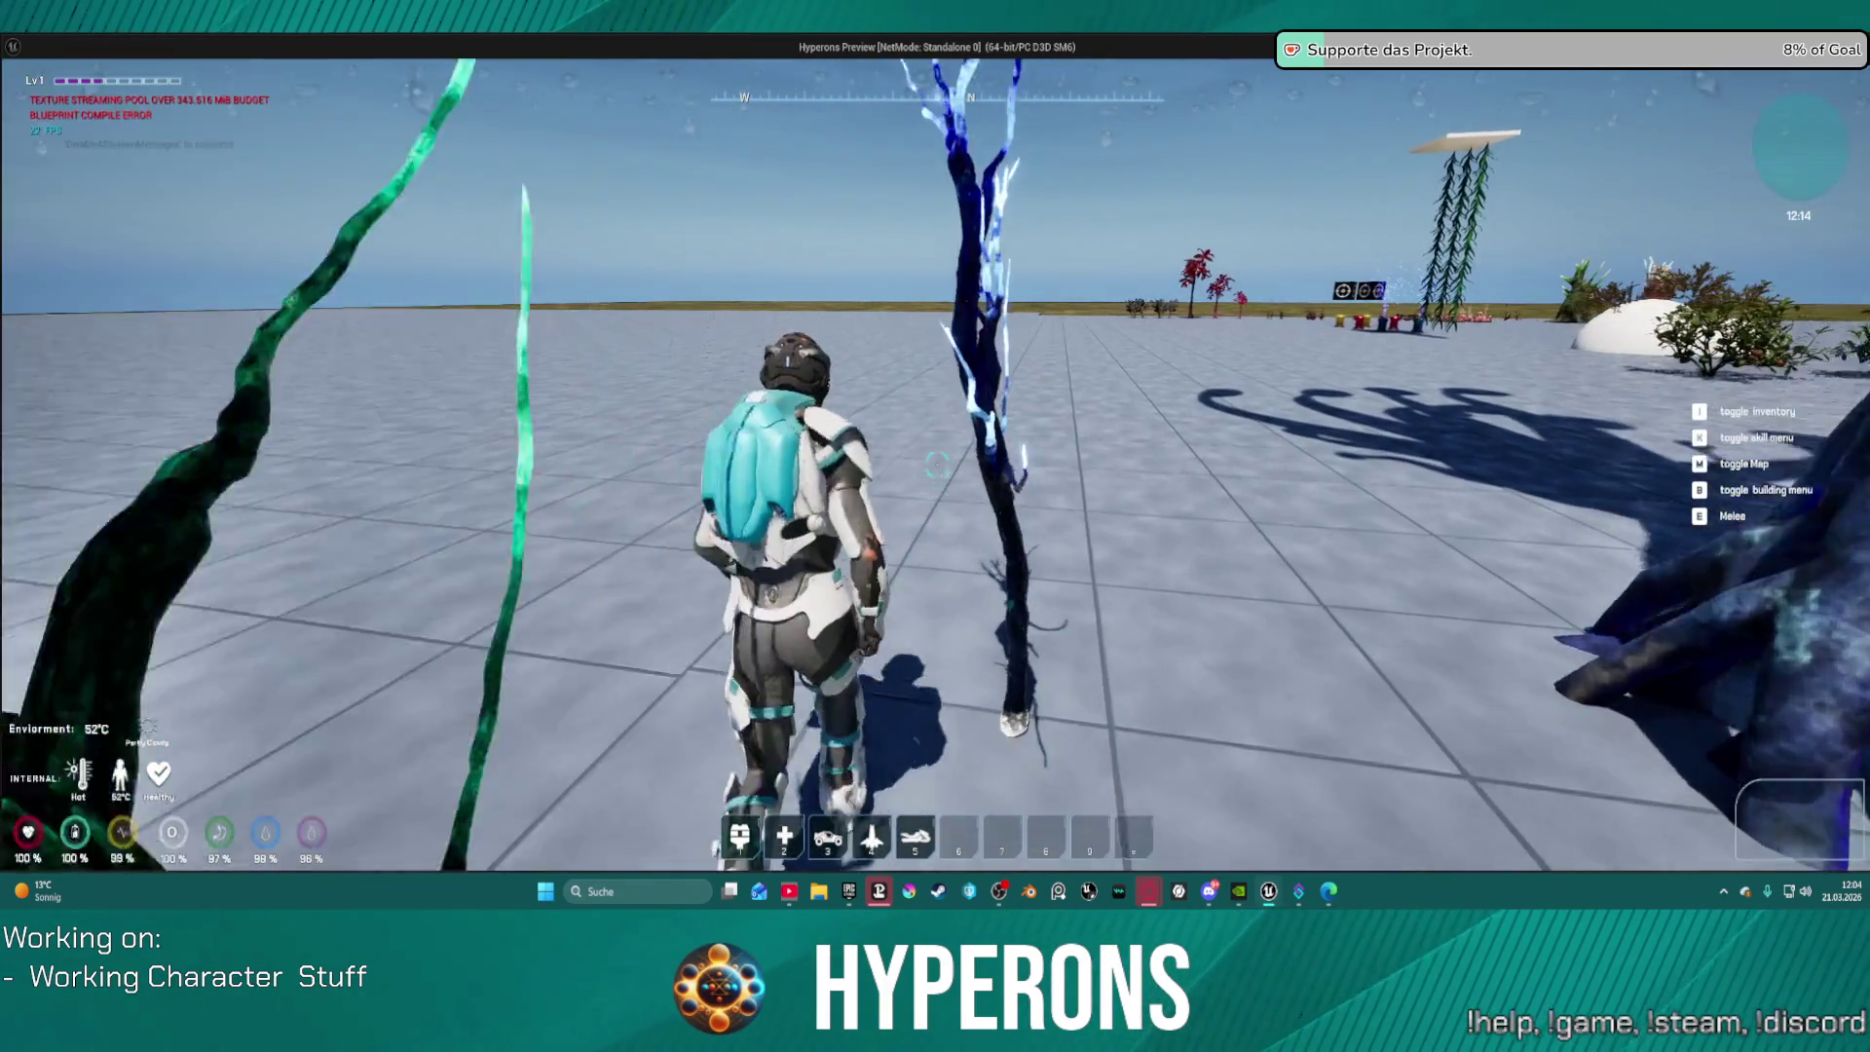
key("Escape")
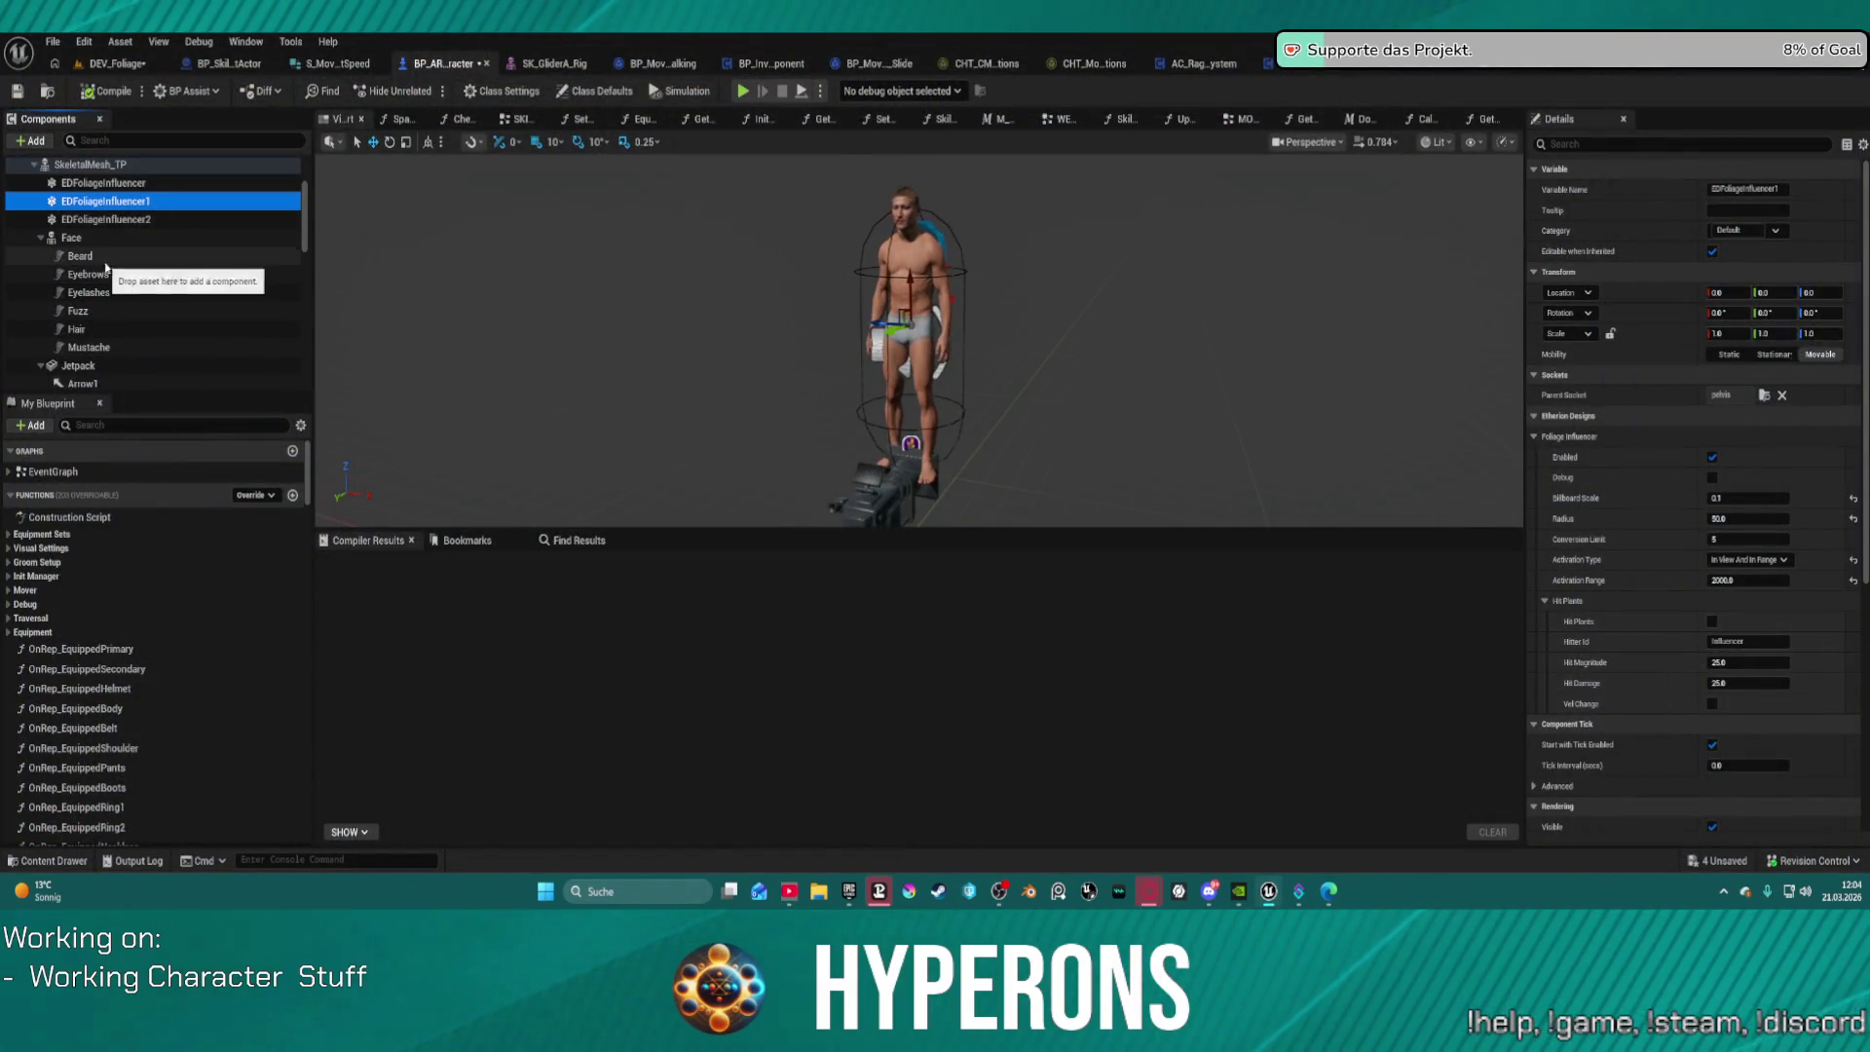
Step: Select the SkeletalMesh_TP component and bring up its Collision settings
scroll(146, 292, "down", 1)
scroll(101, 266, "up", 6)
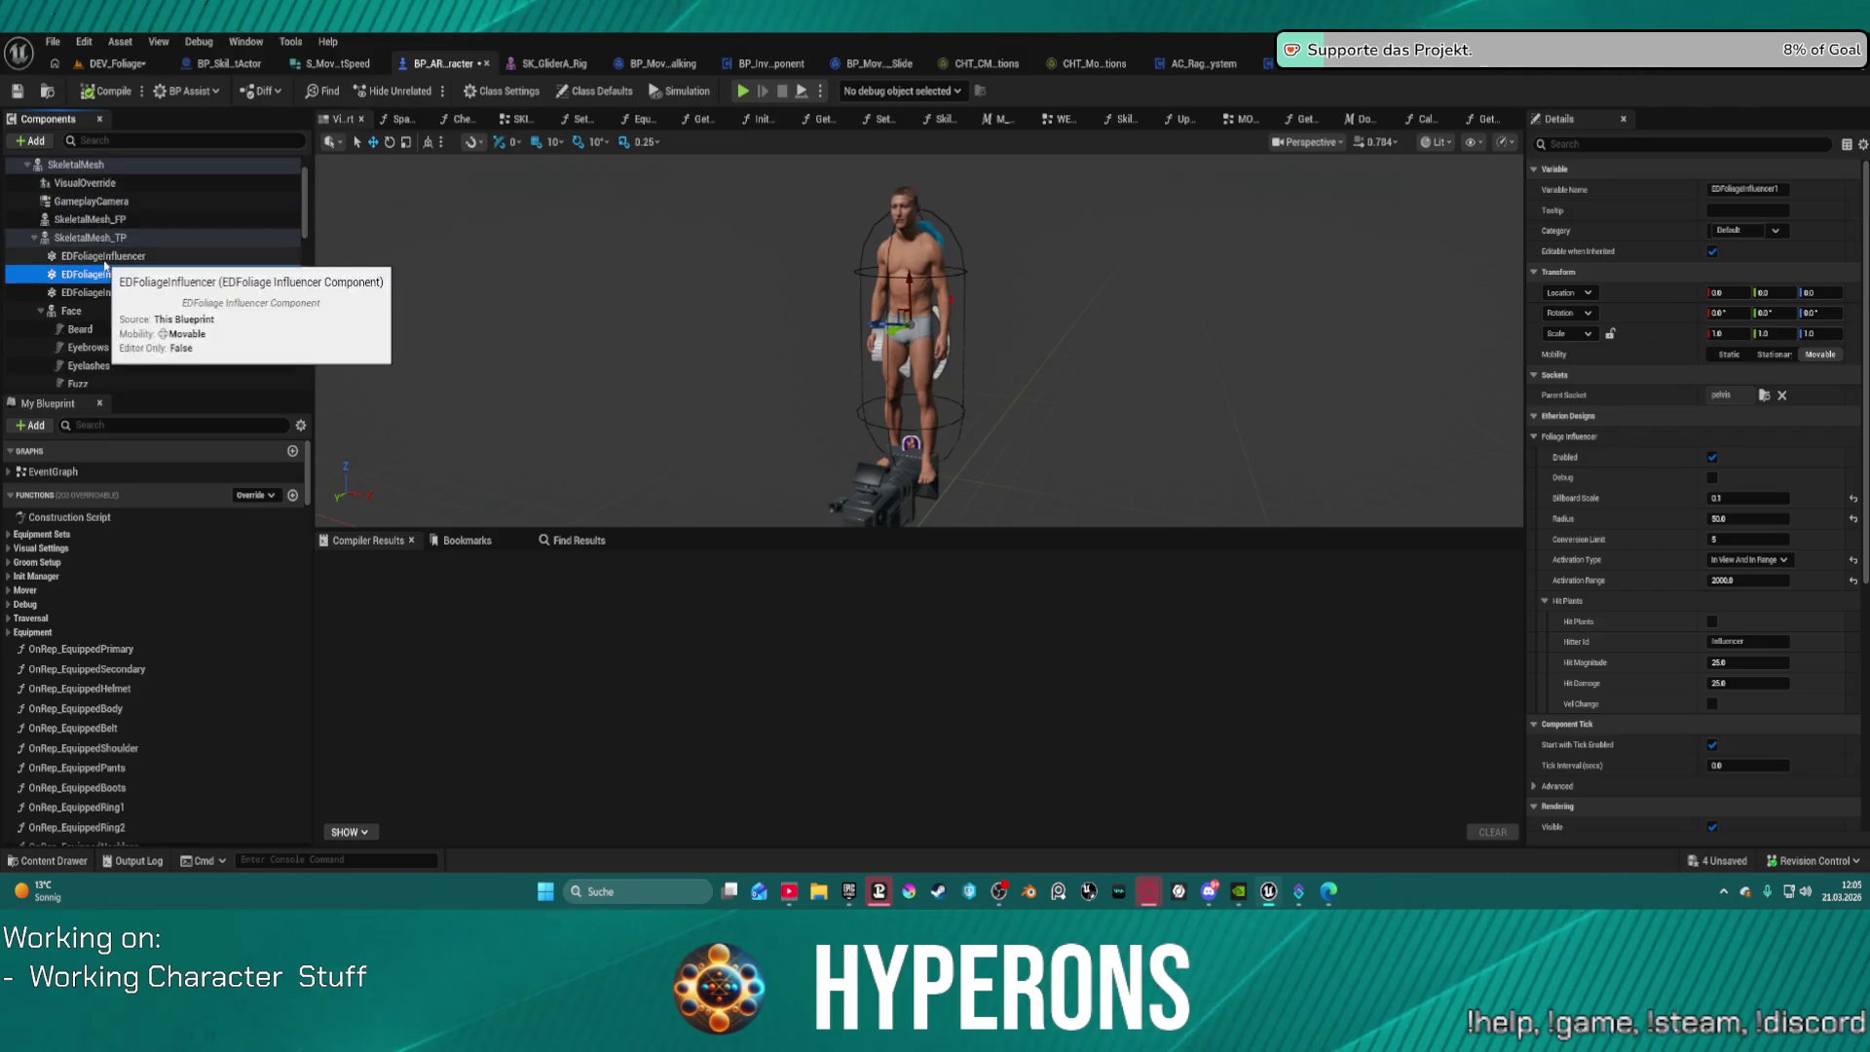
left_click(134, 275)
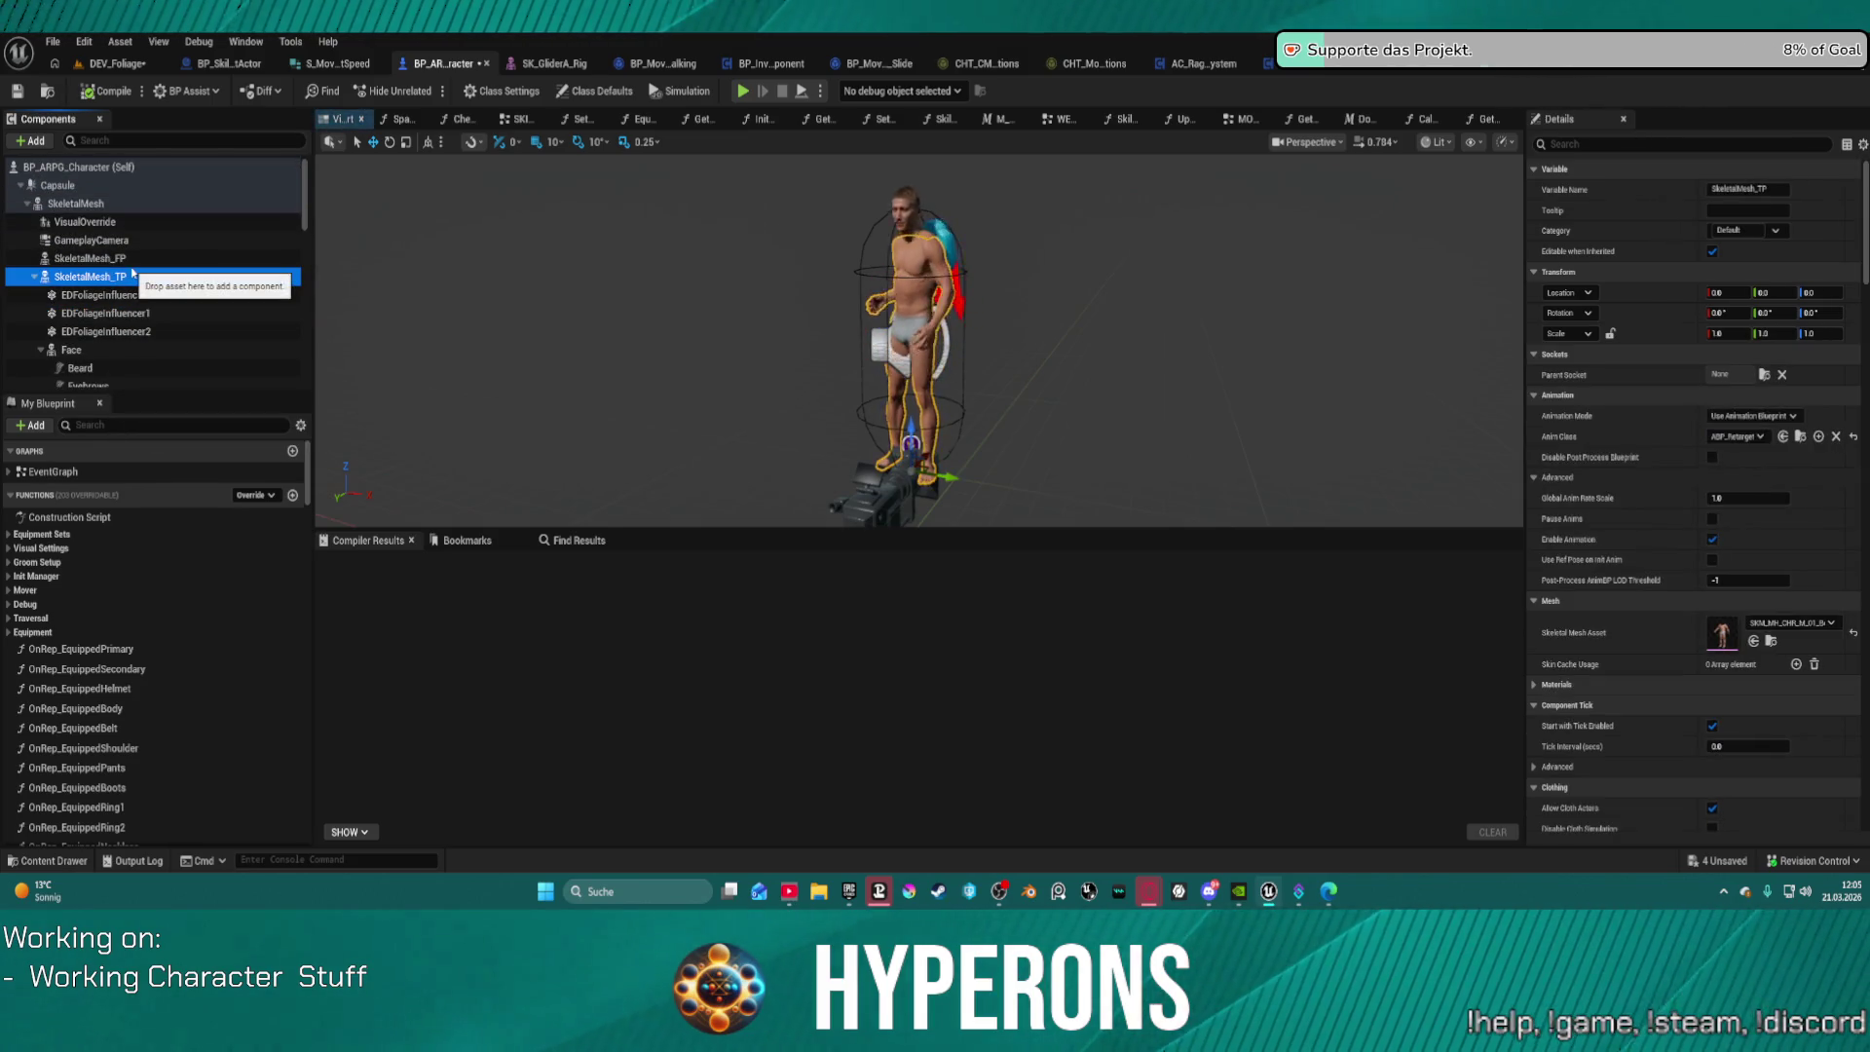
scroll(1604, 441, "down", 15)
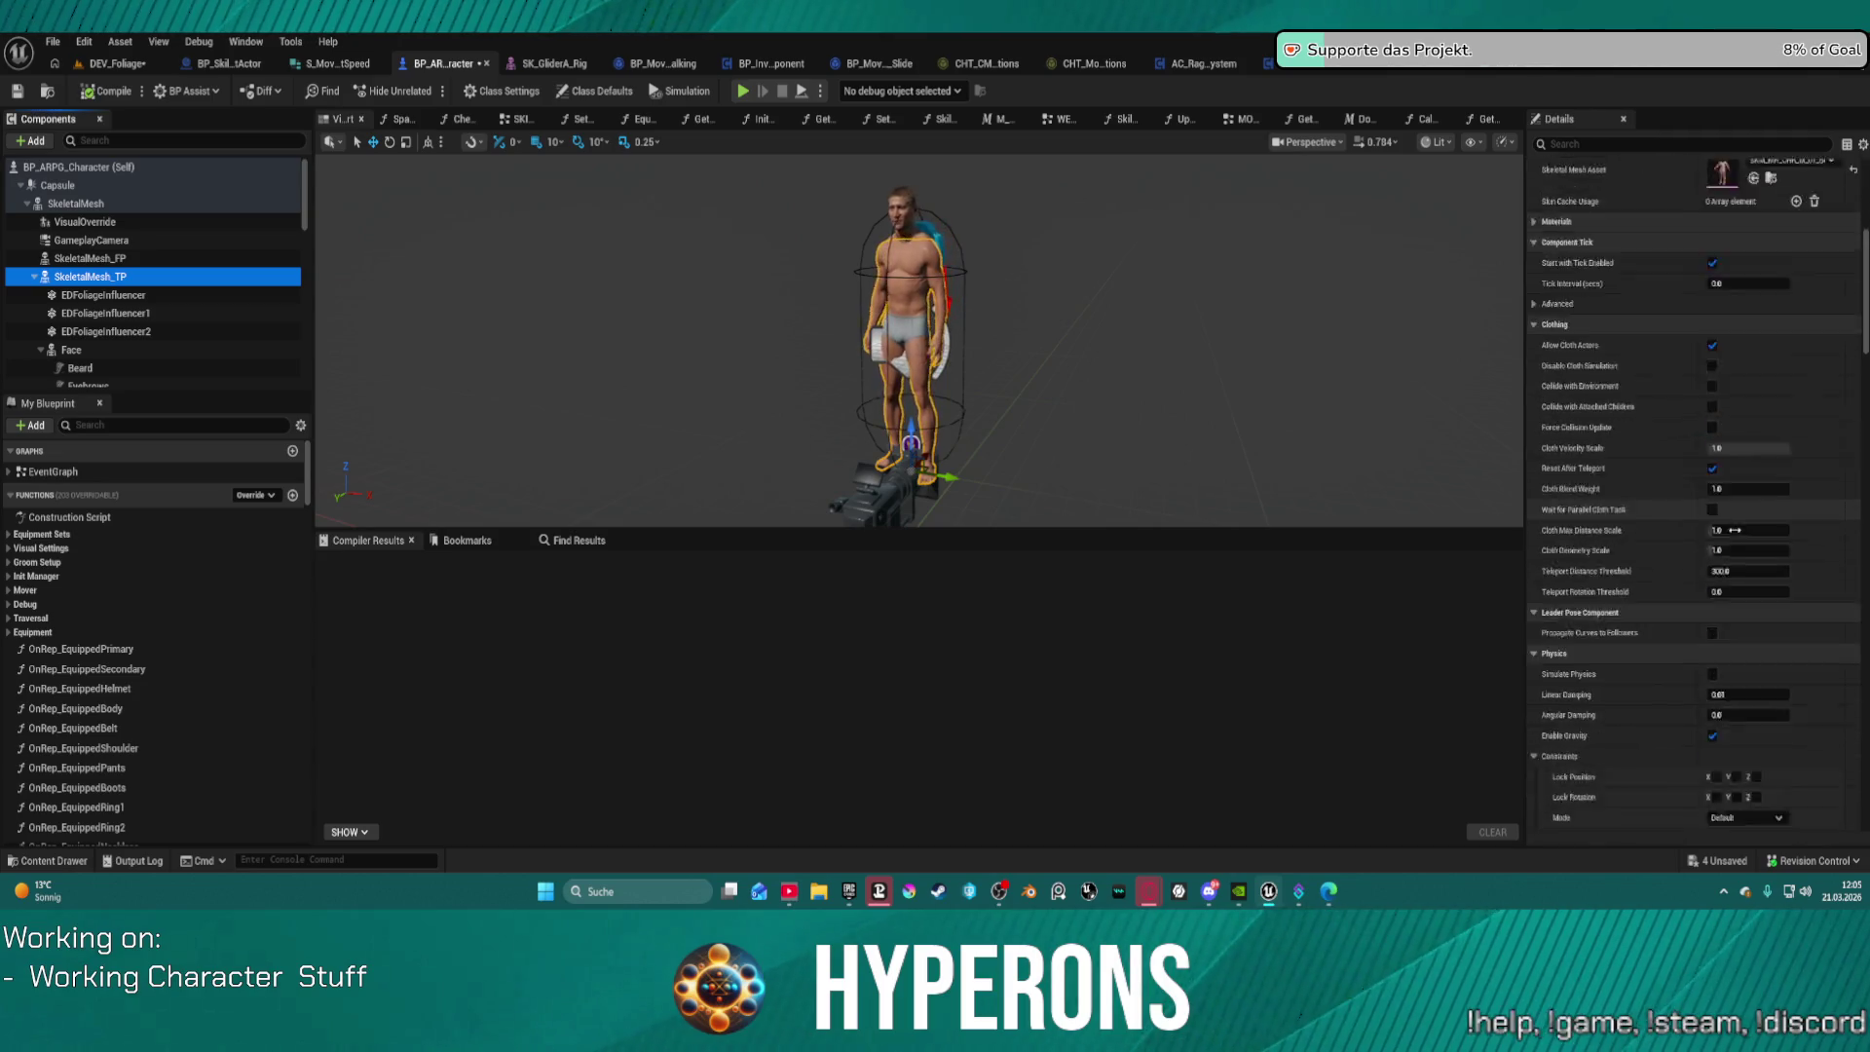
scroll(1743, 549, "down", 3)
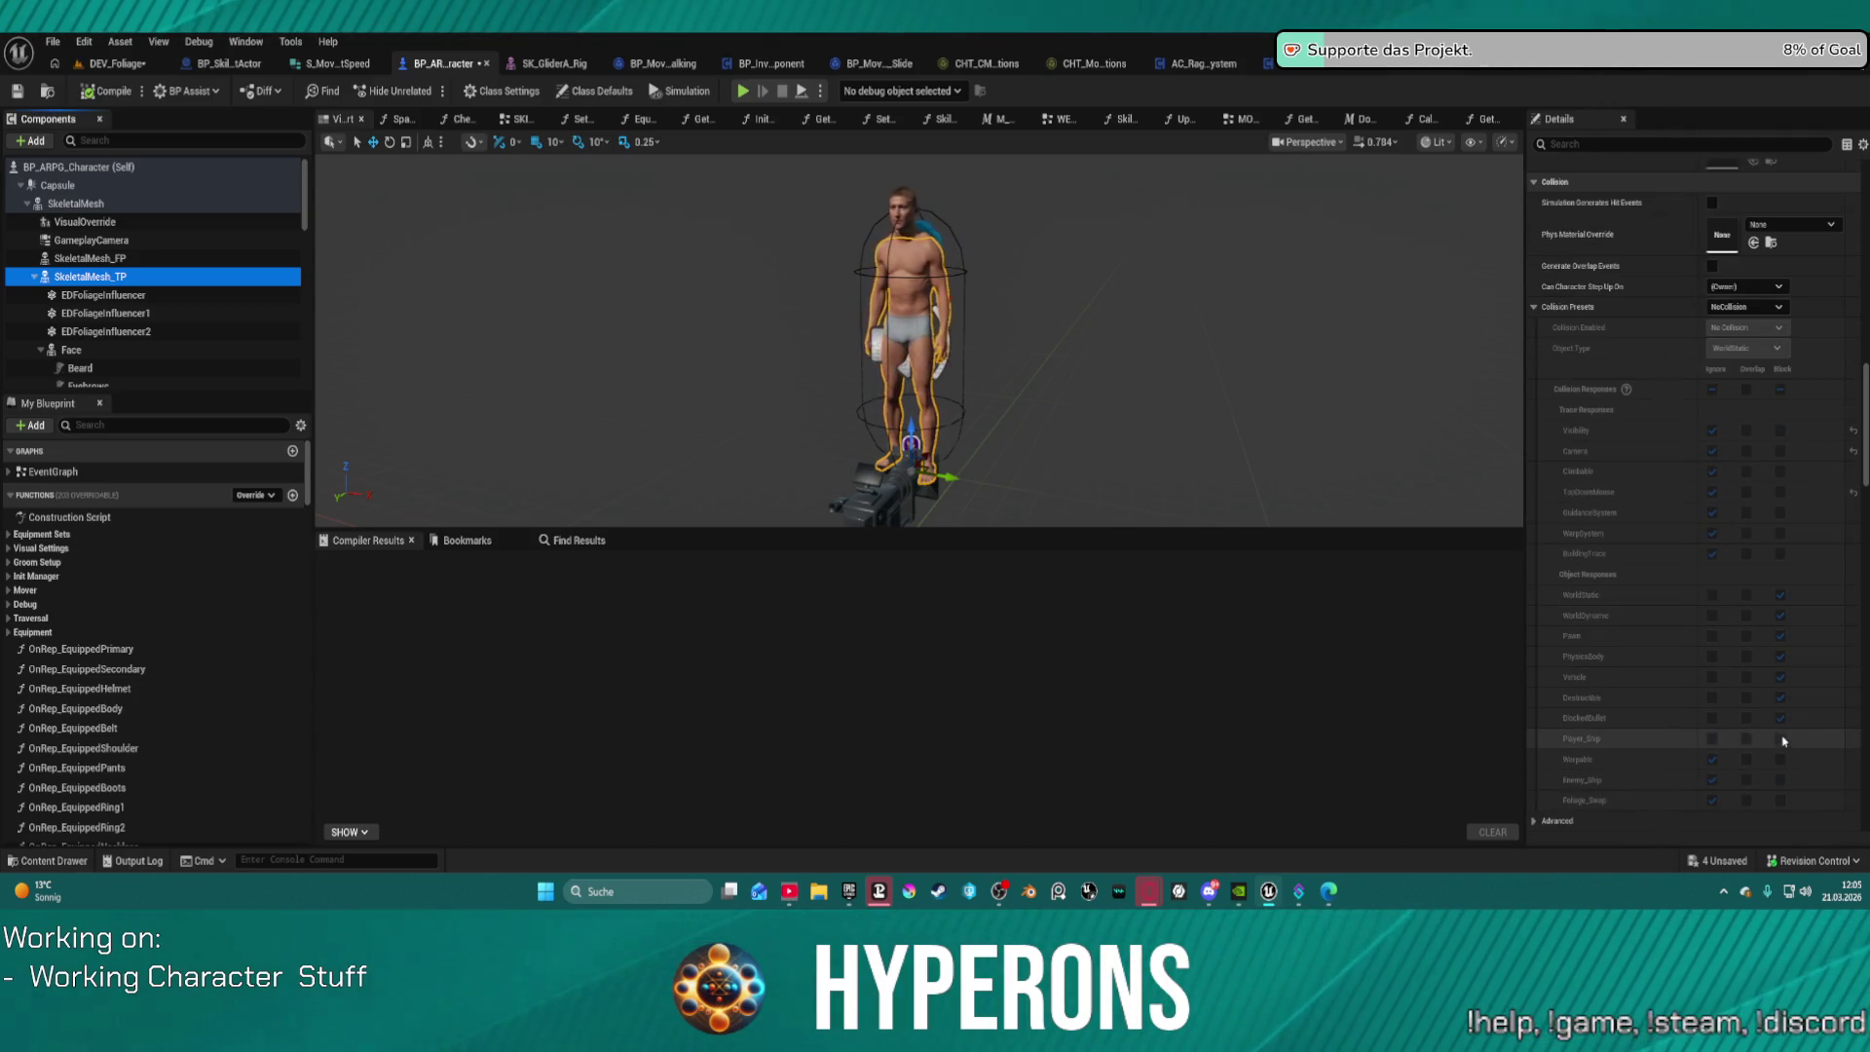
Step: Set Collision Presets to Custom with Query and Physics enabled, then compile (F7) and play
left_click(1742, 307)
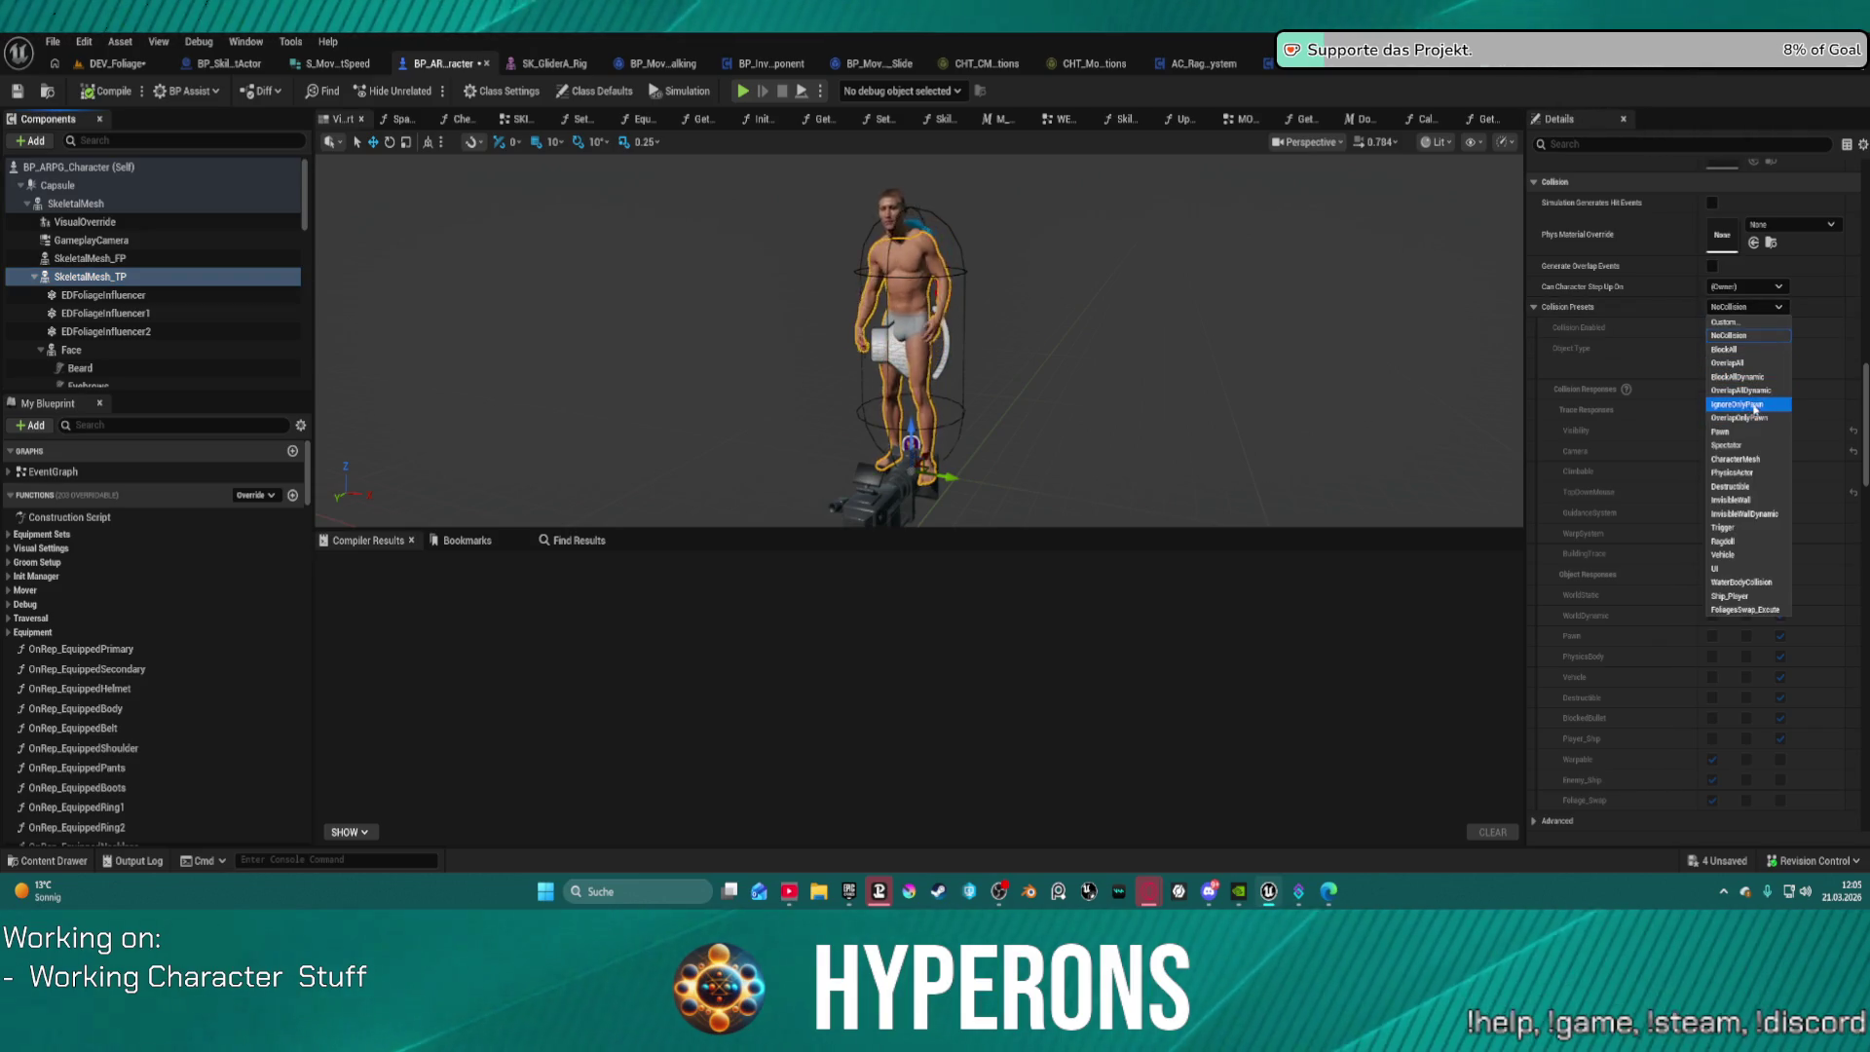
left_click(1749, 333)
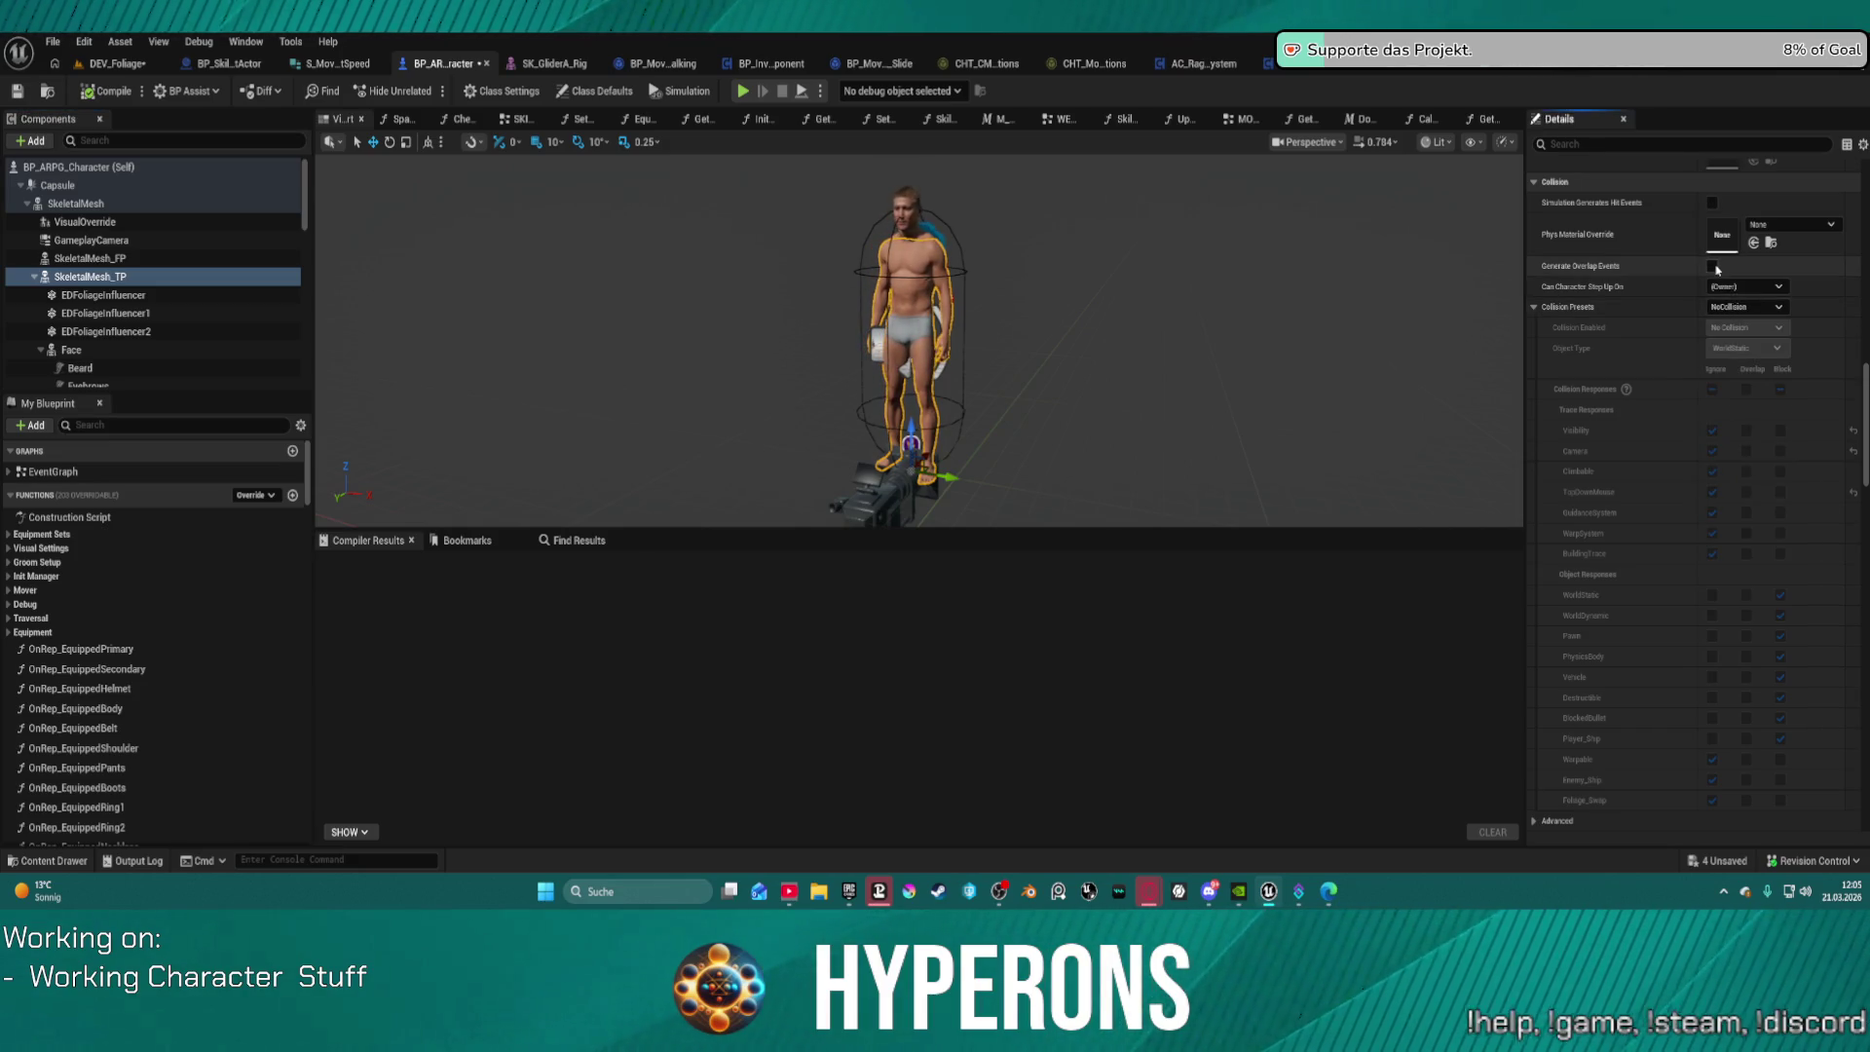
left_click(1743, 306)
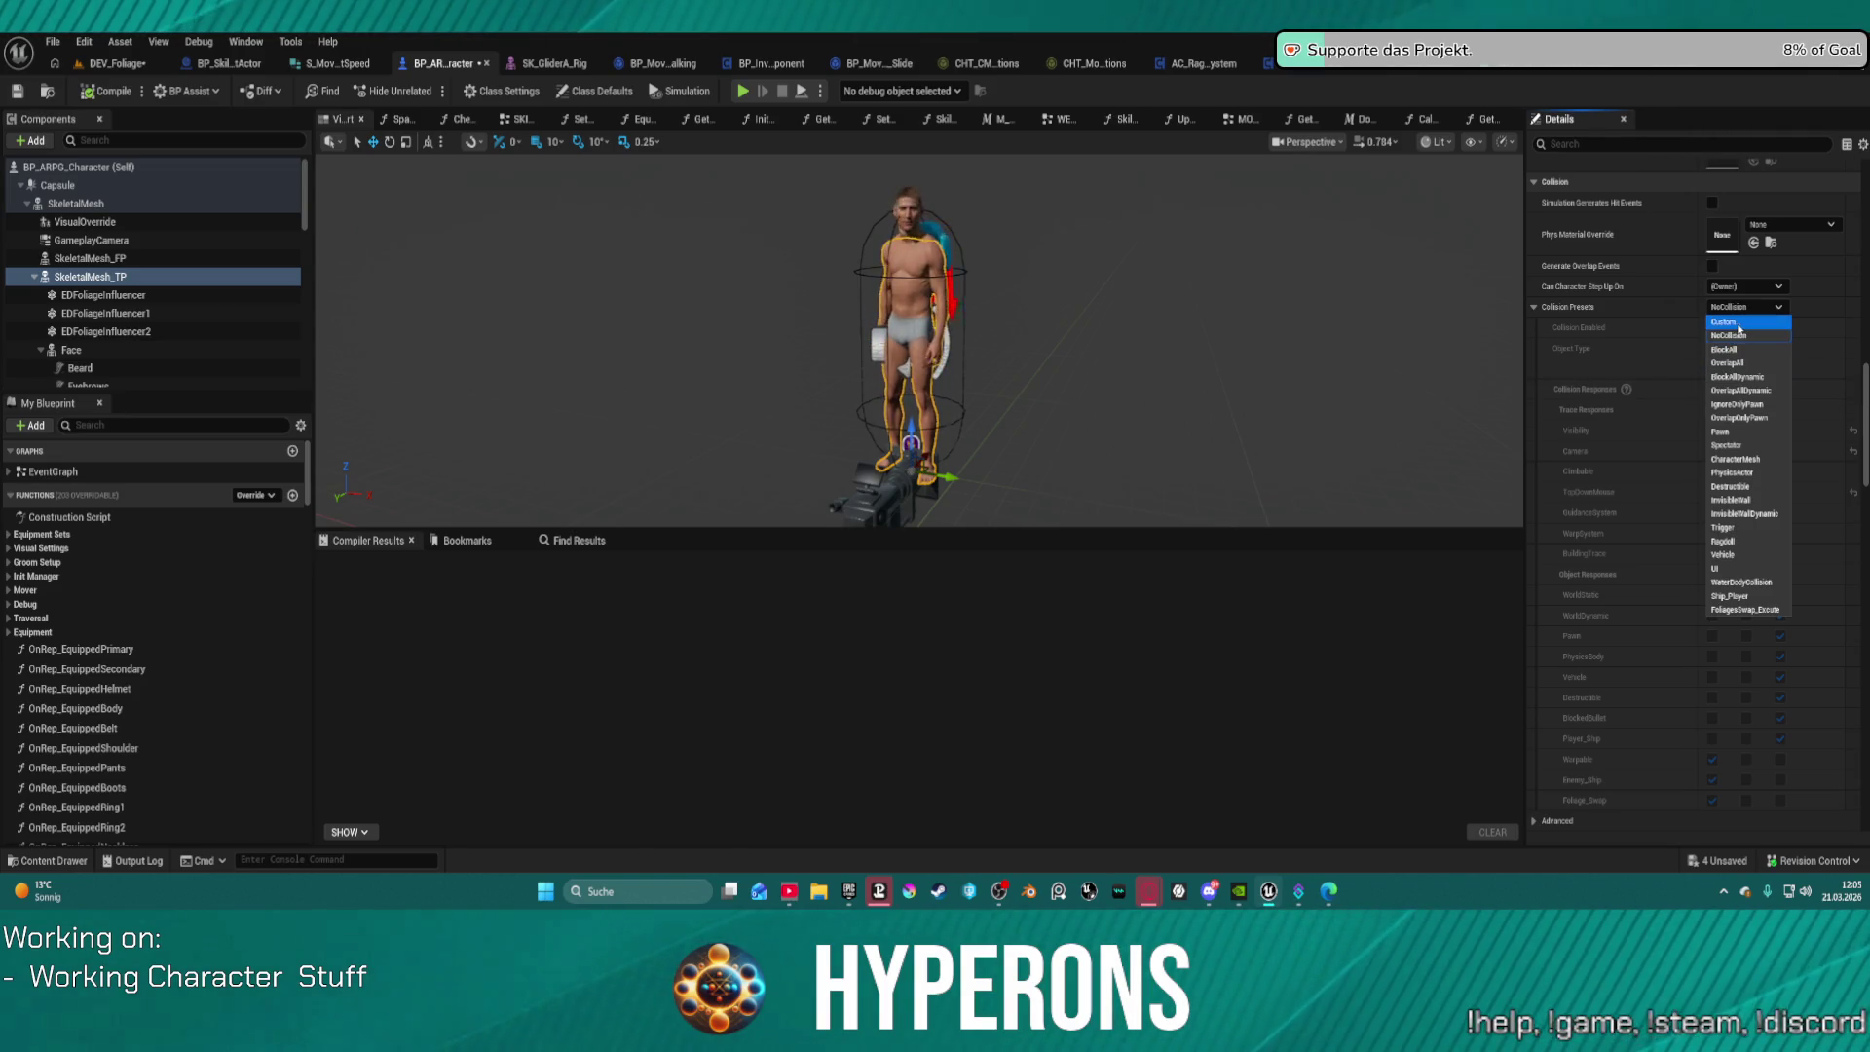
left_click(1739, 325)
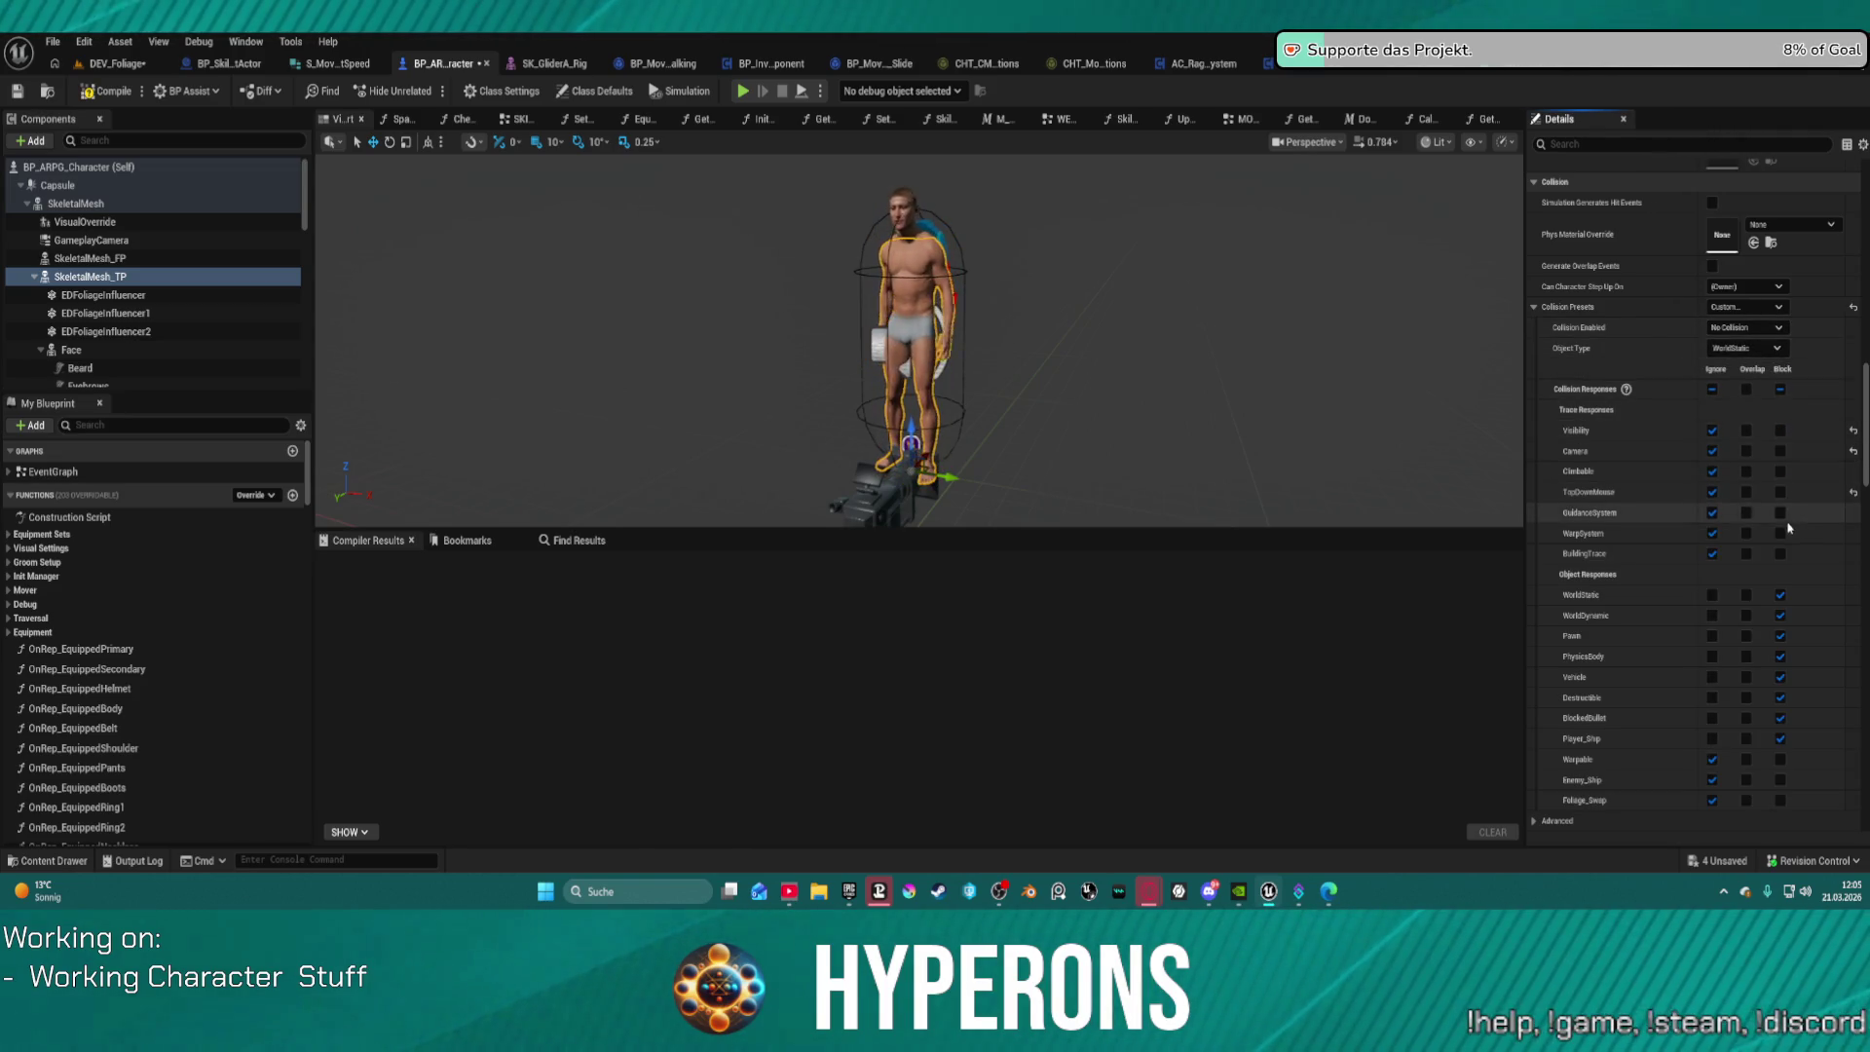
left_click(1745, 327)
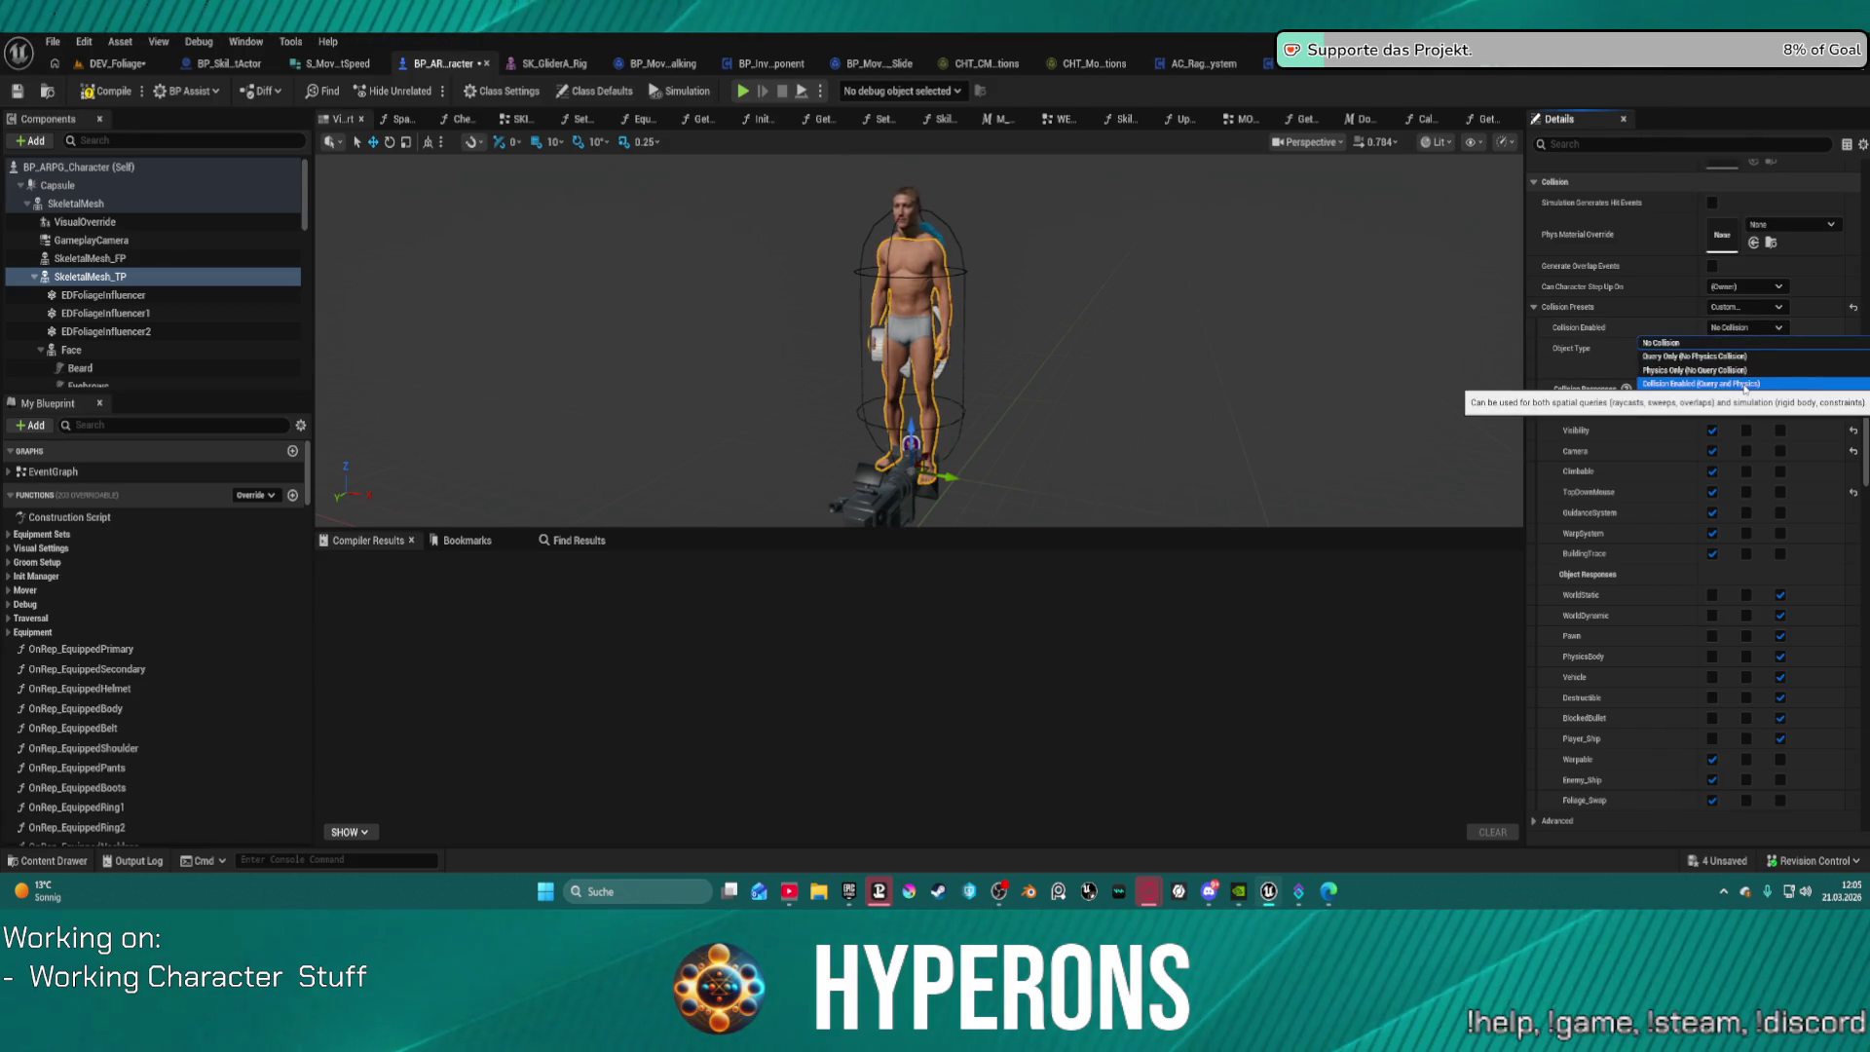
left_click(1586, 358)
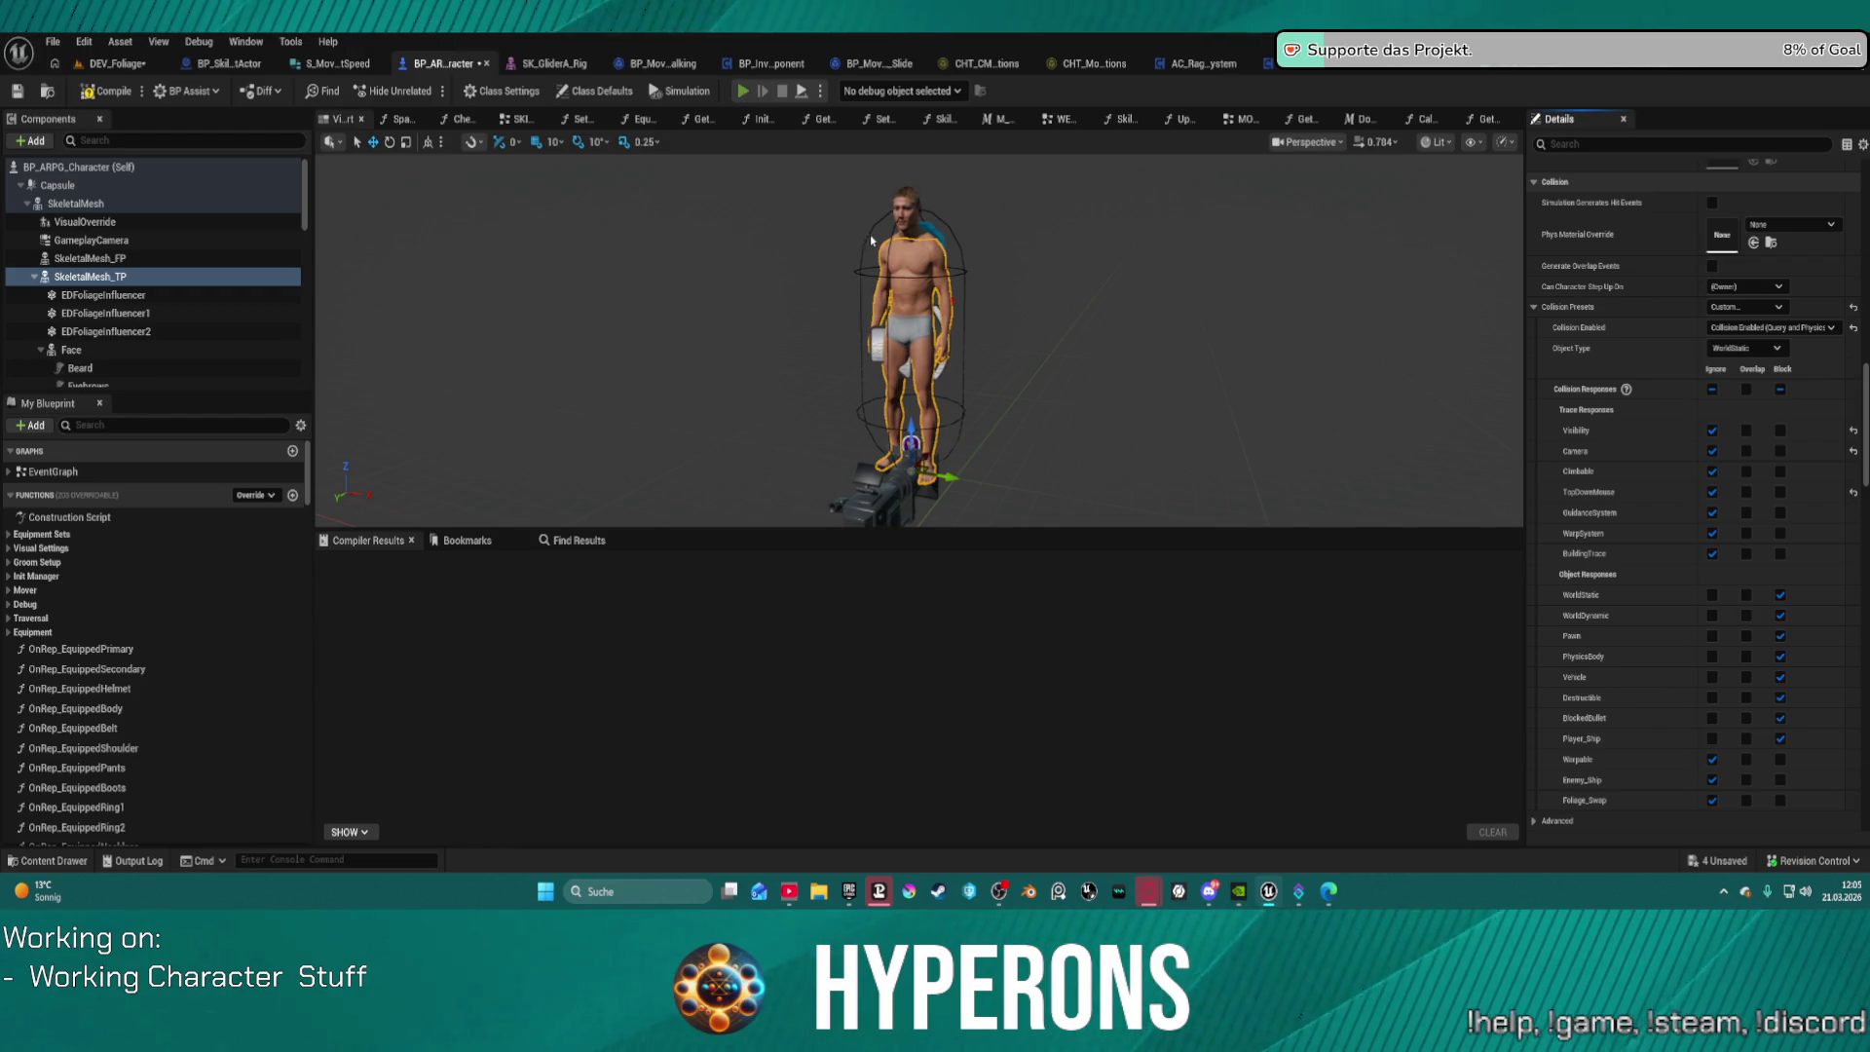
key("F7")
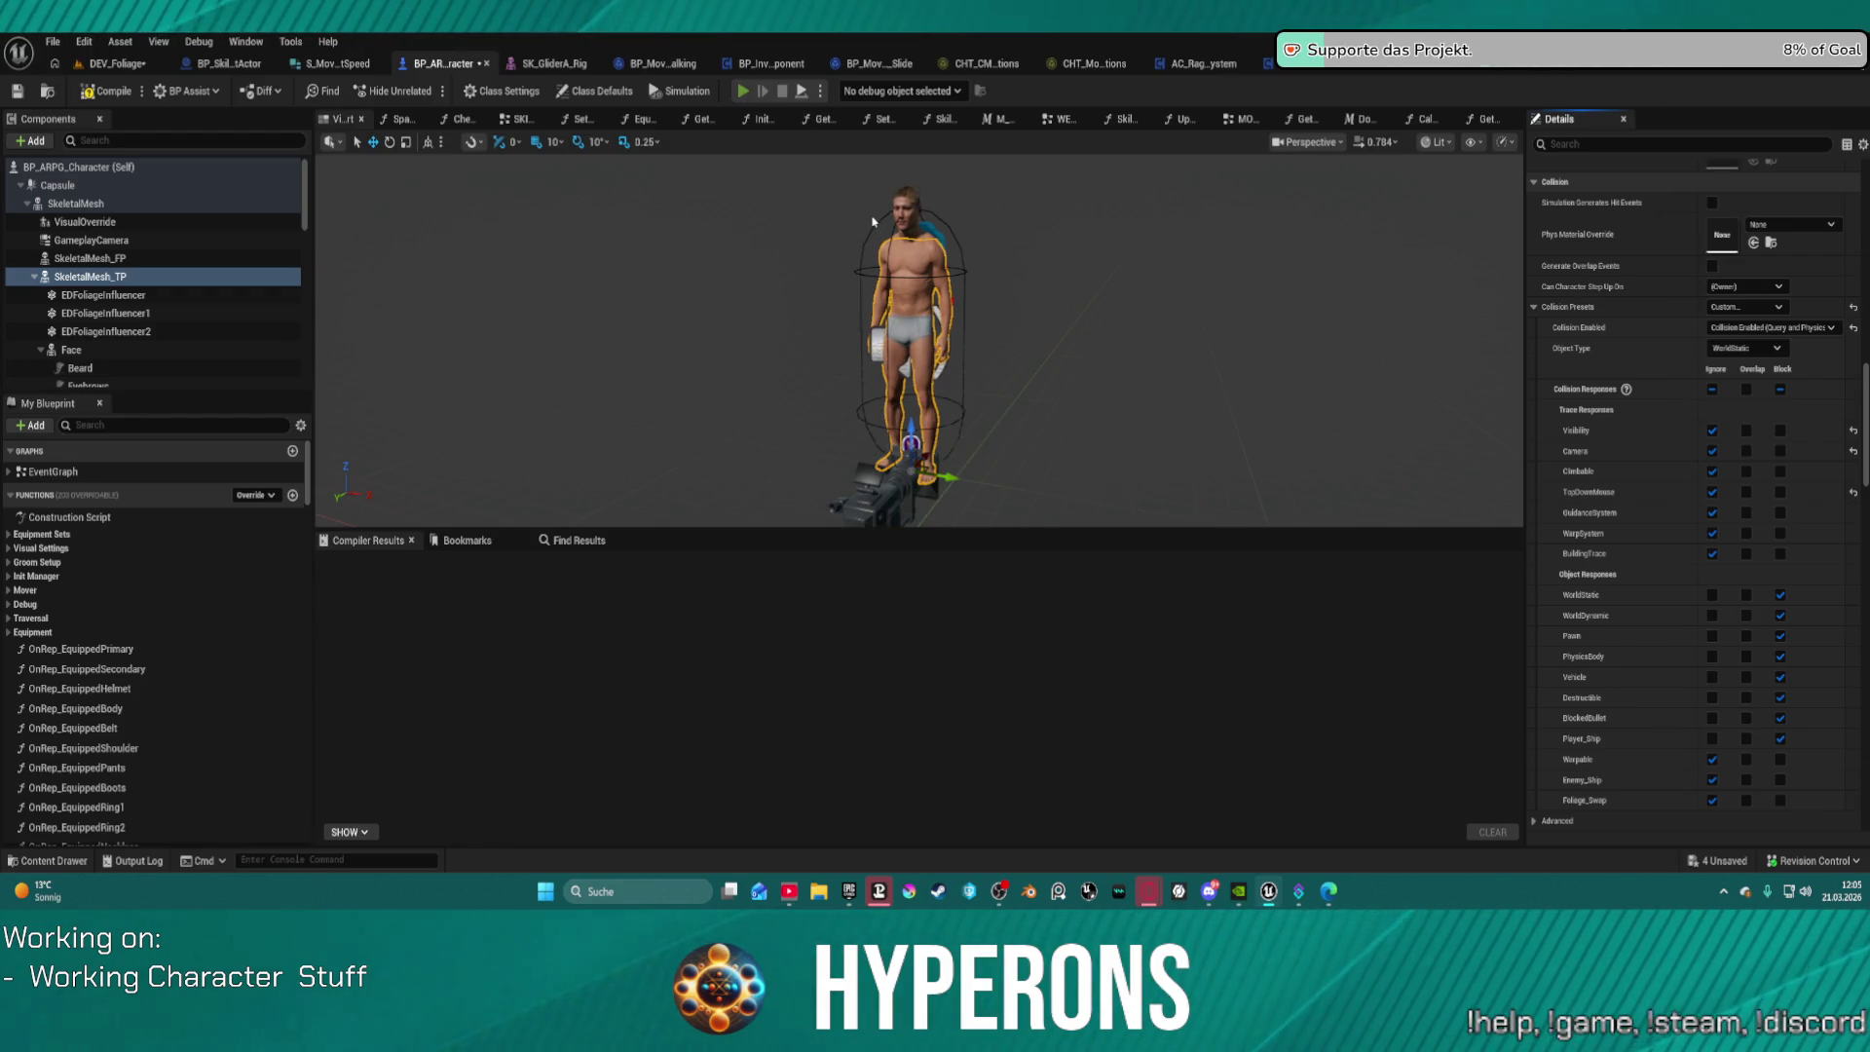
key("alt+p")
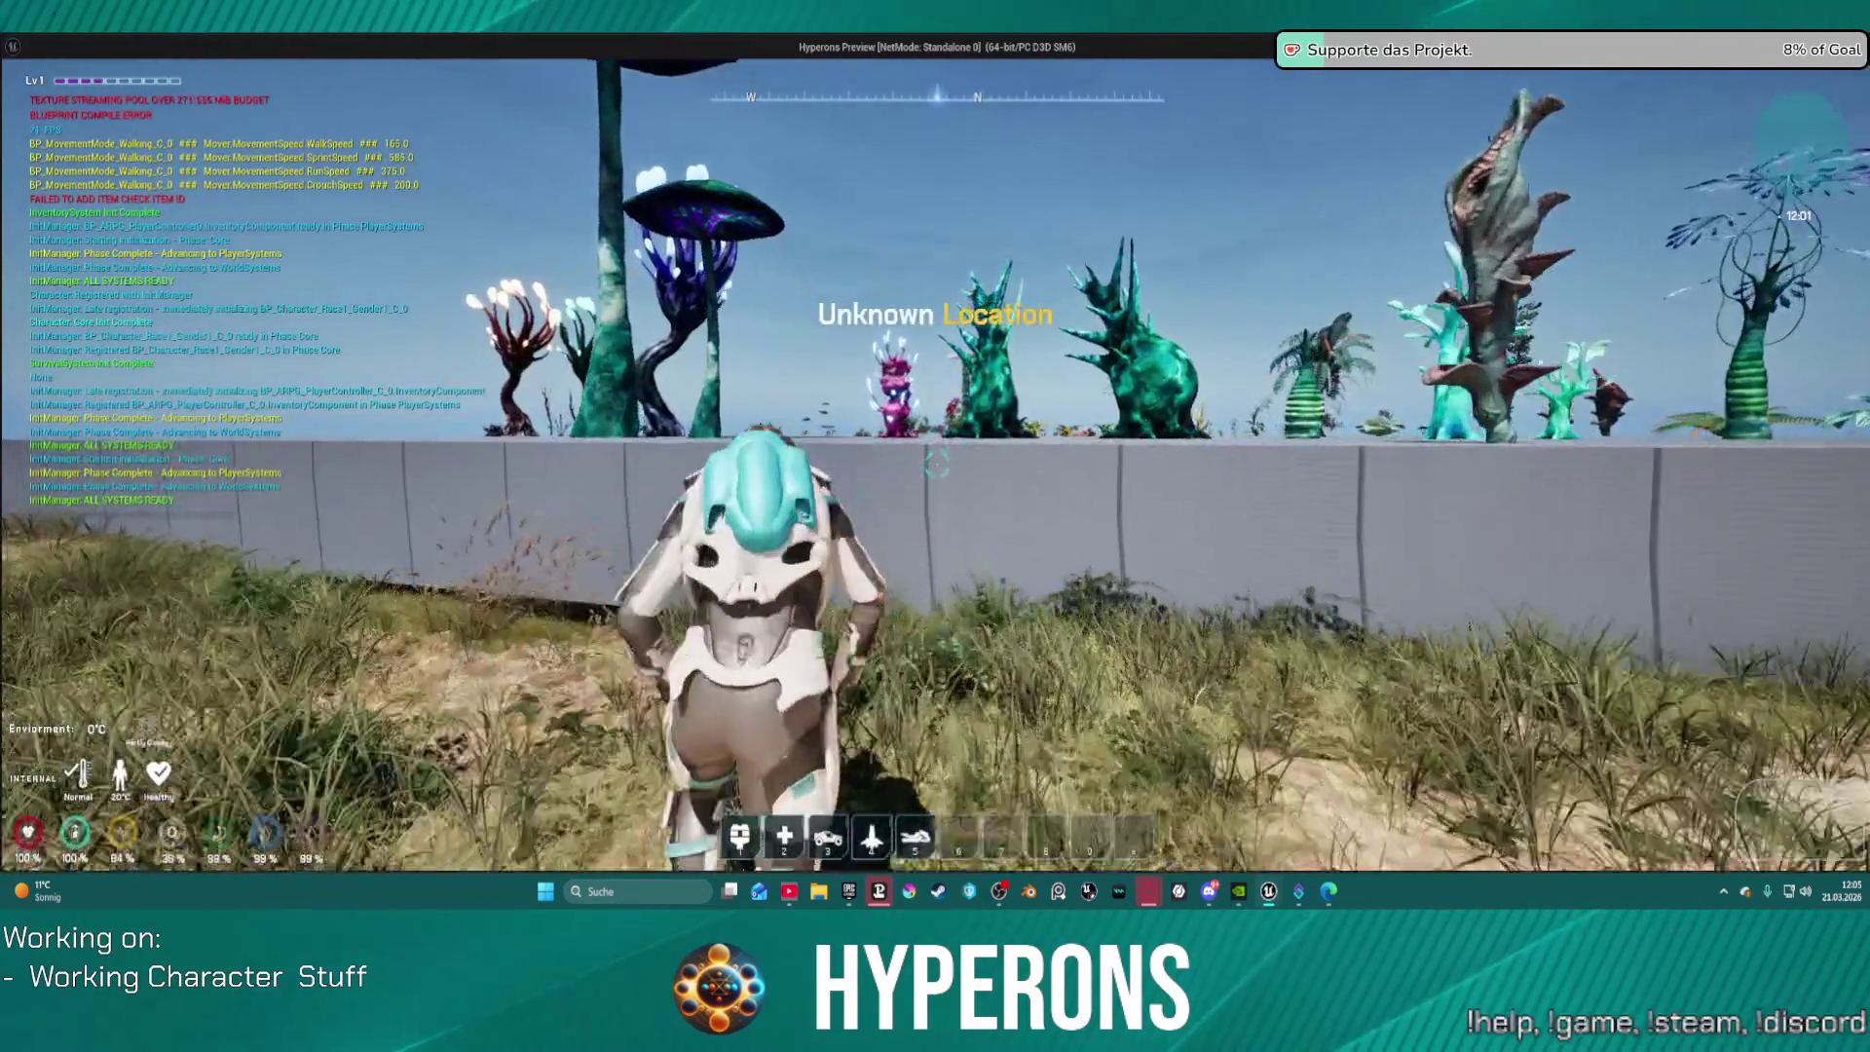
Step: Run past the red and green trees toward the targets and into the hanging plants
key("w")
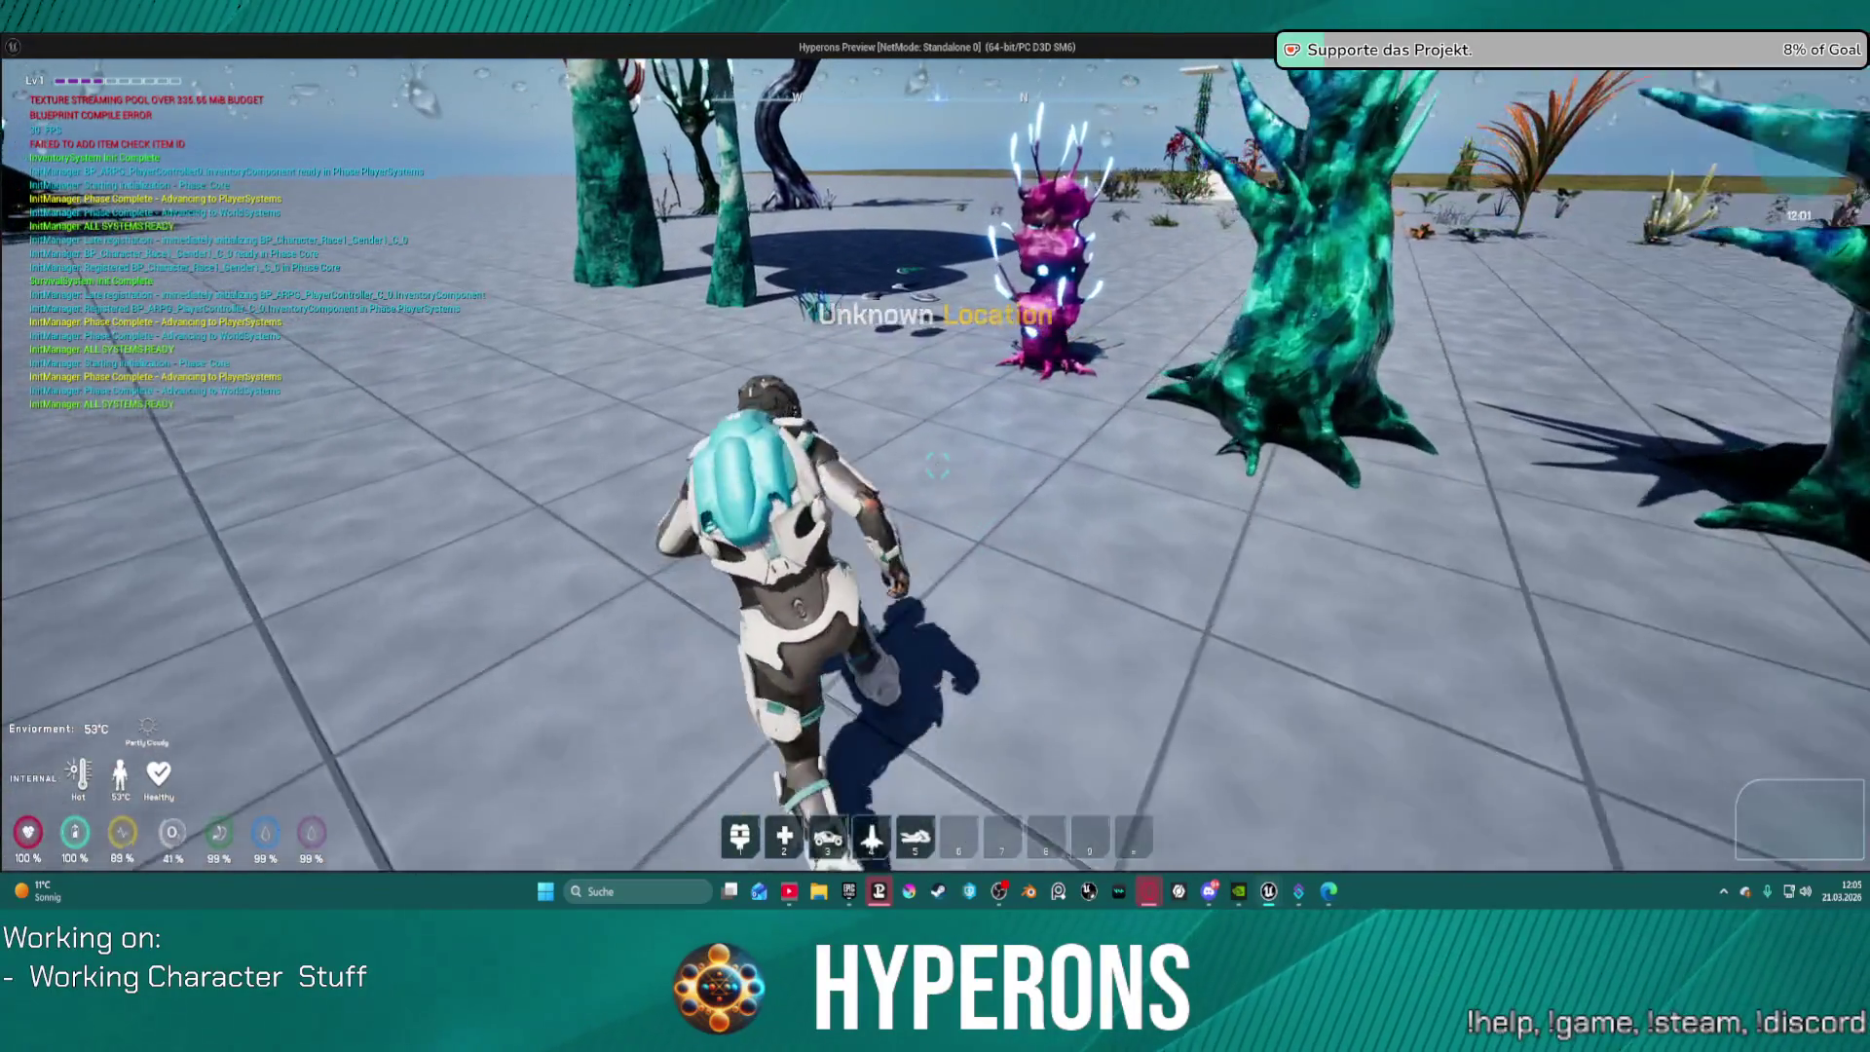
key("w")
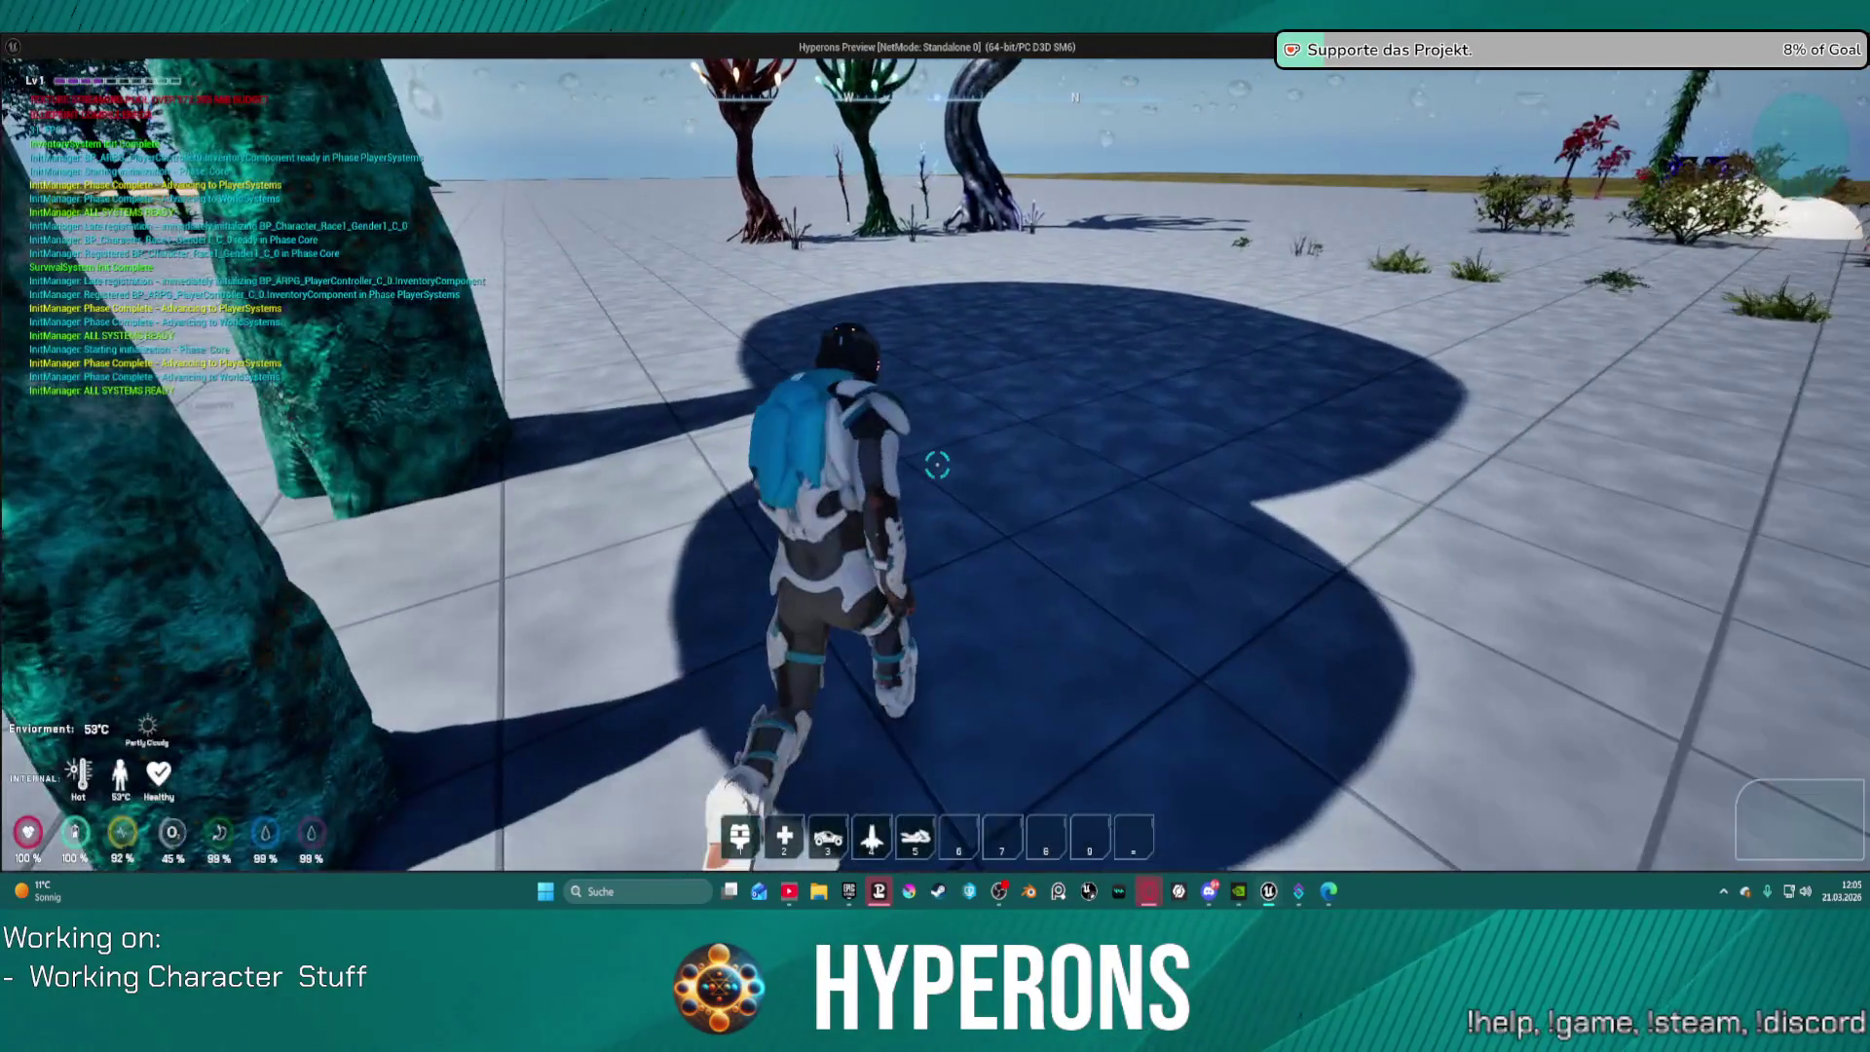
key("w")
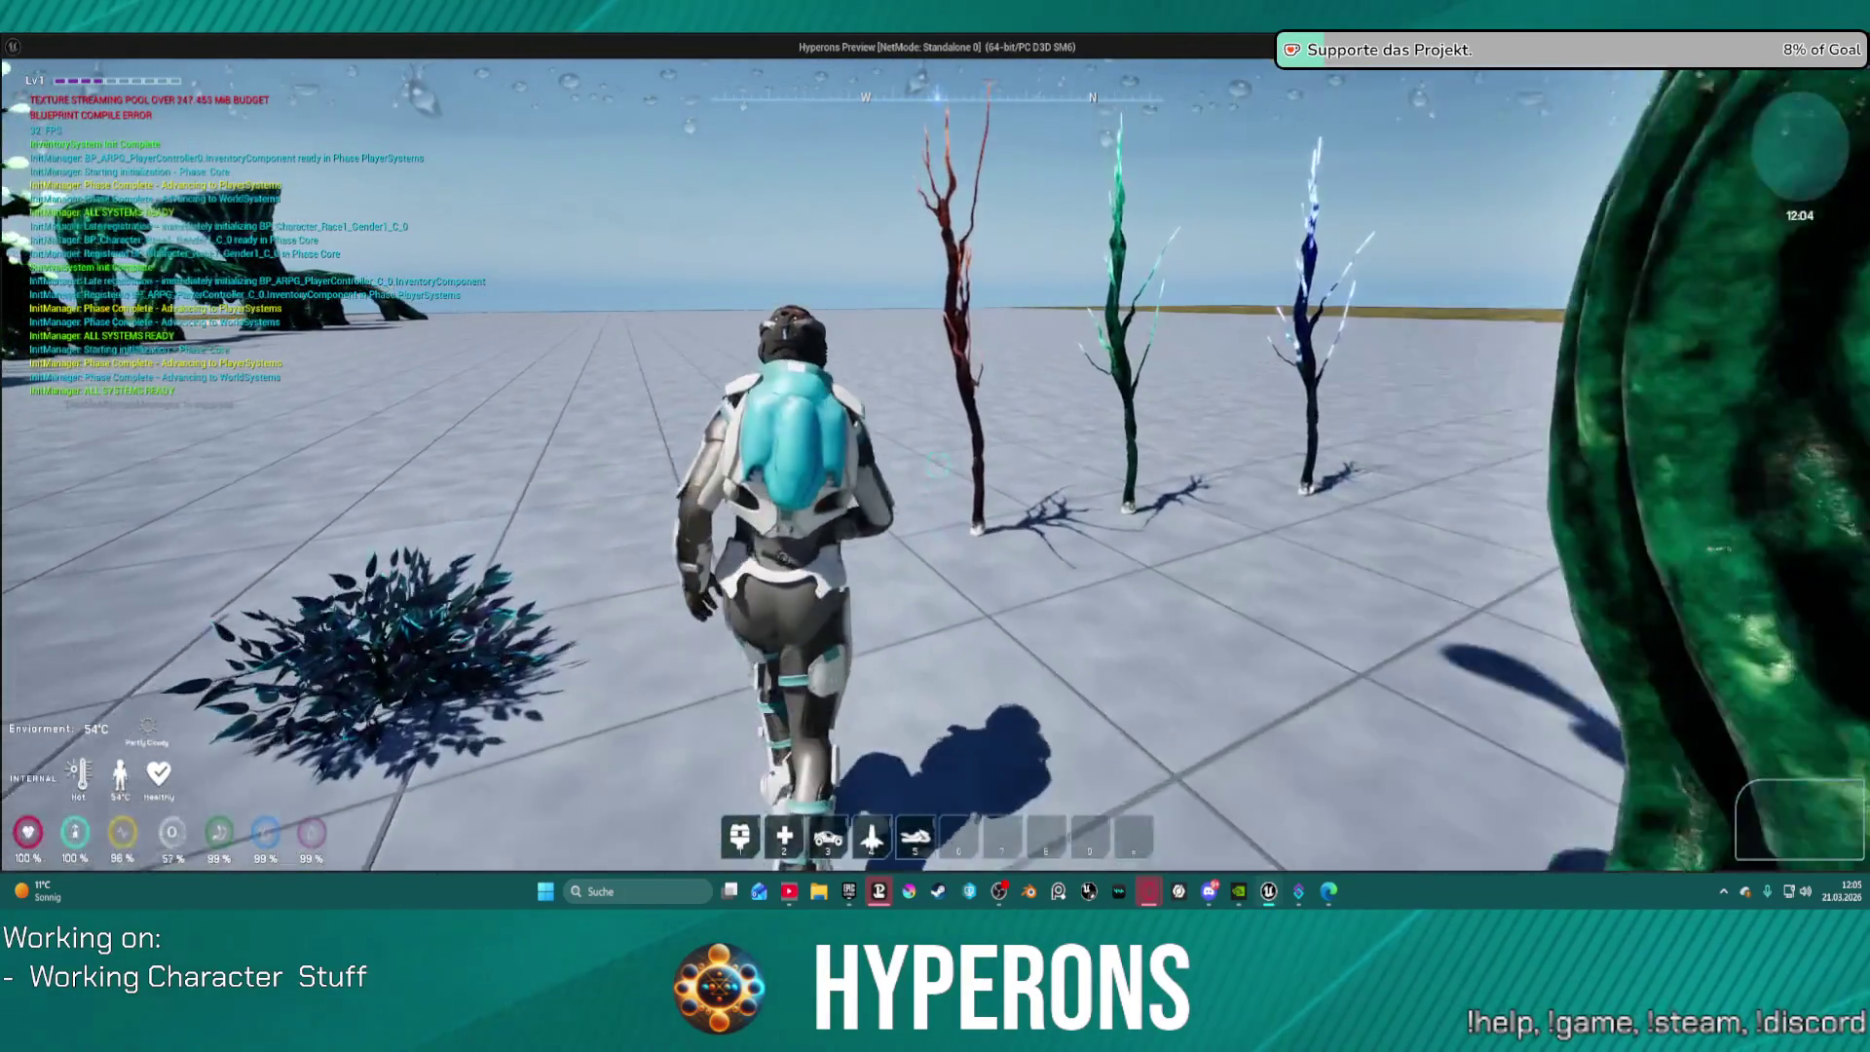
key("w")
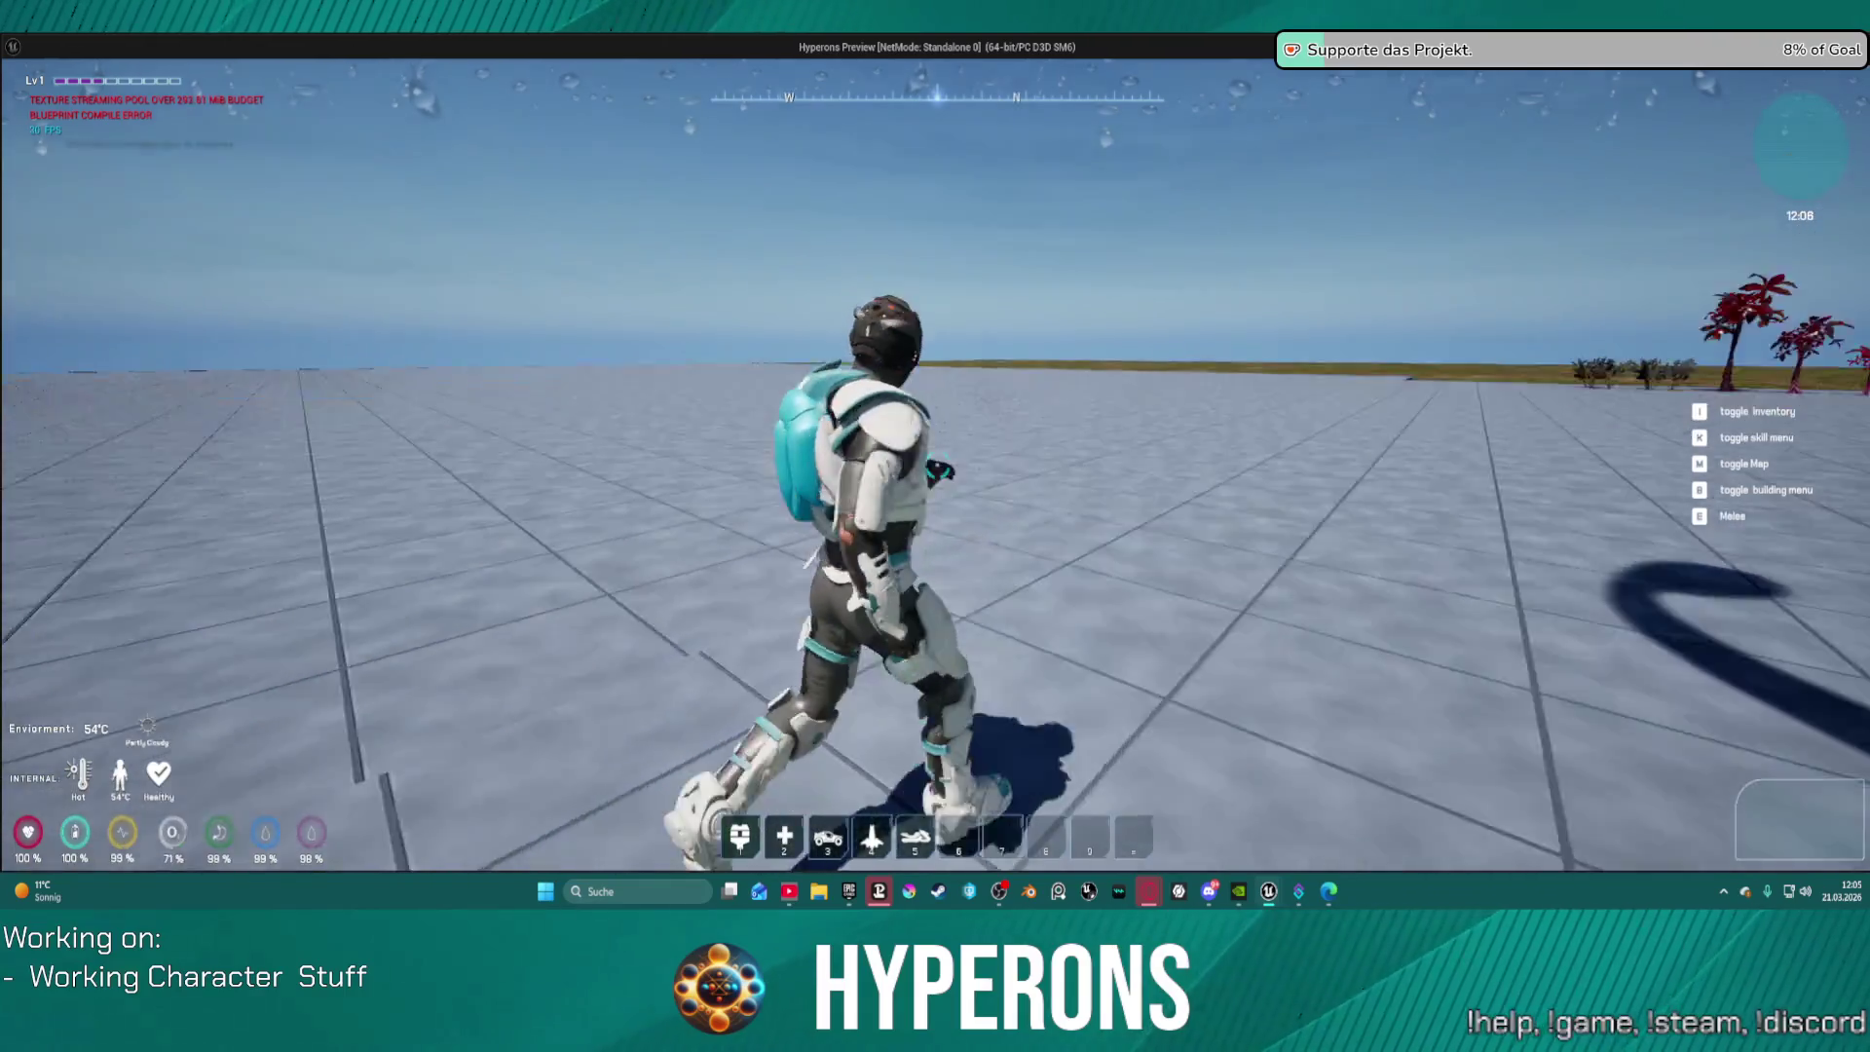
key("w")
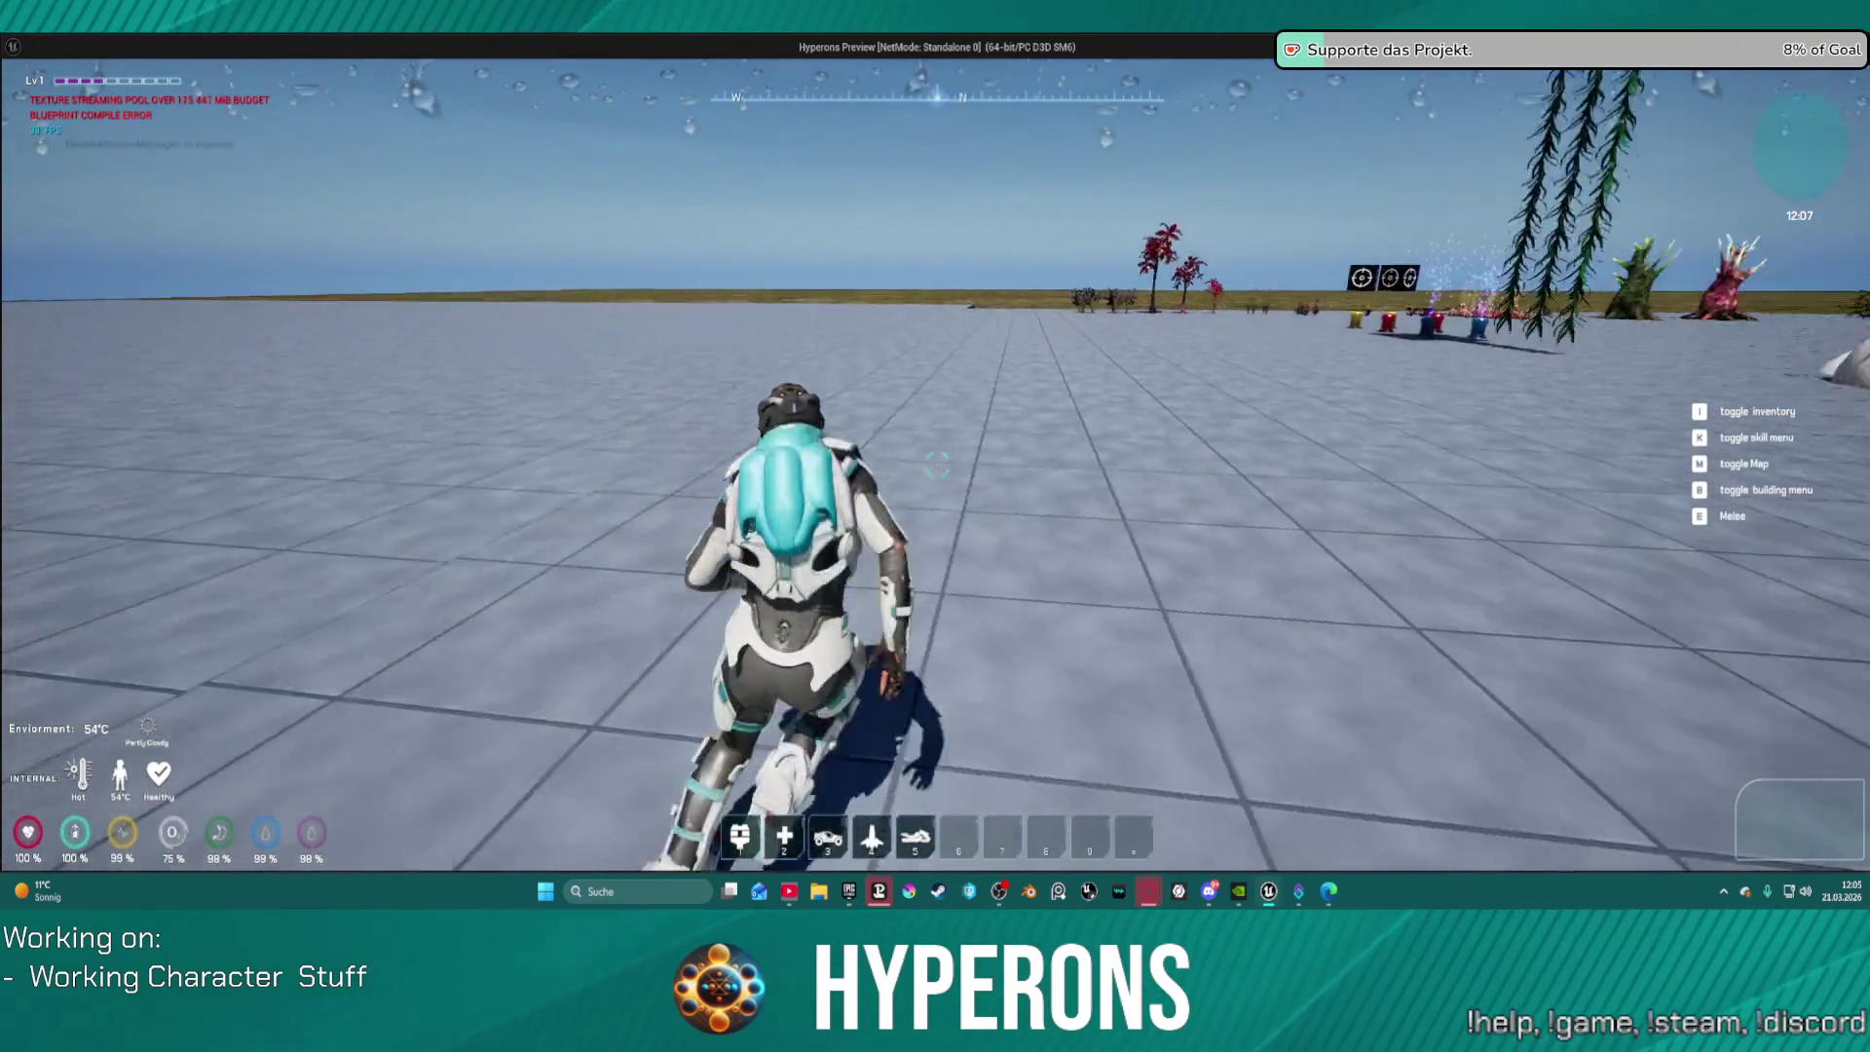
key("w")
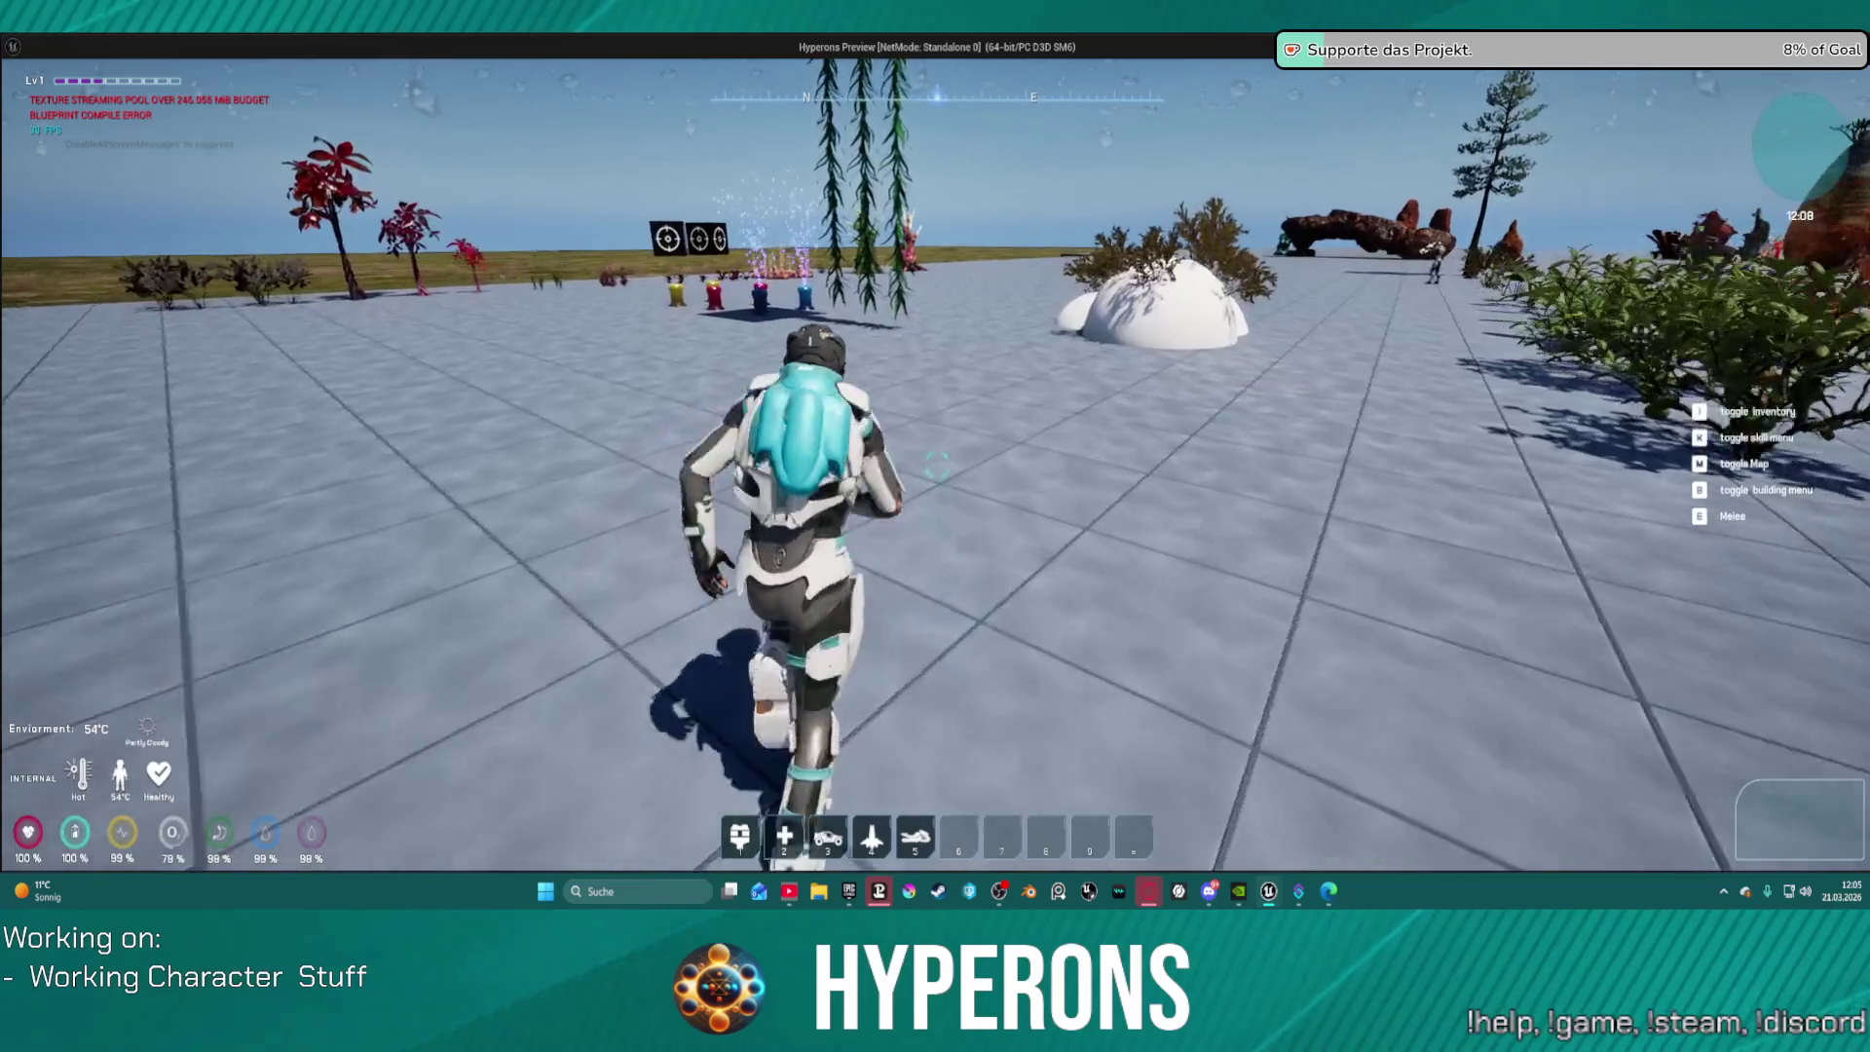
key("w")
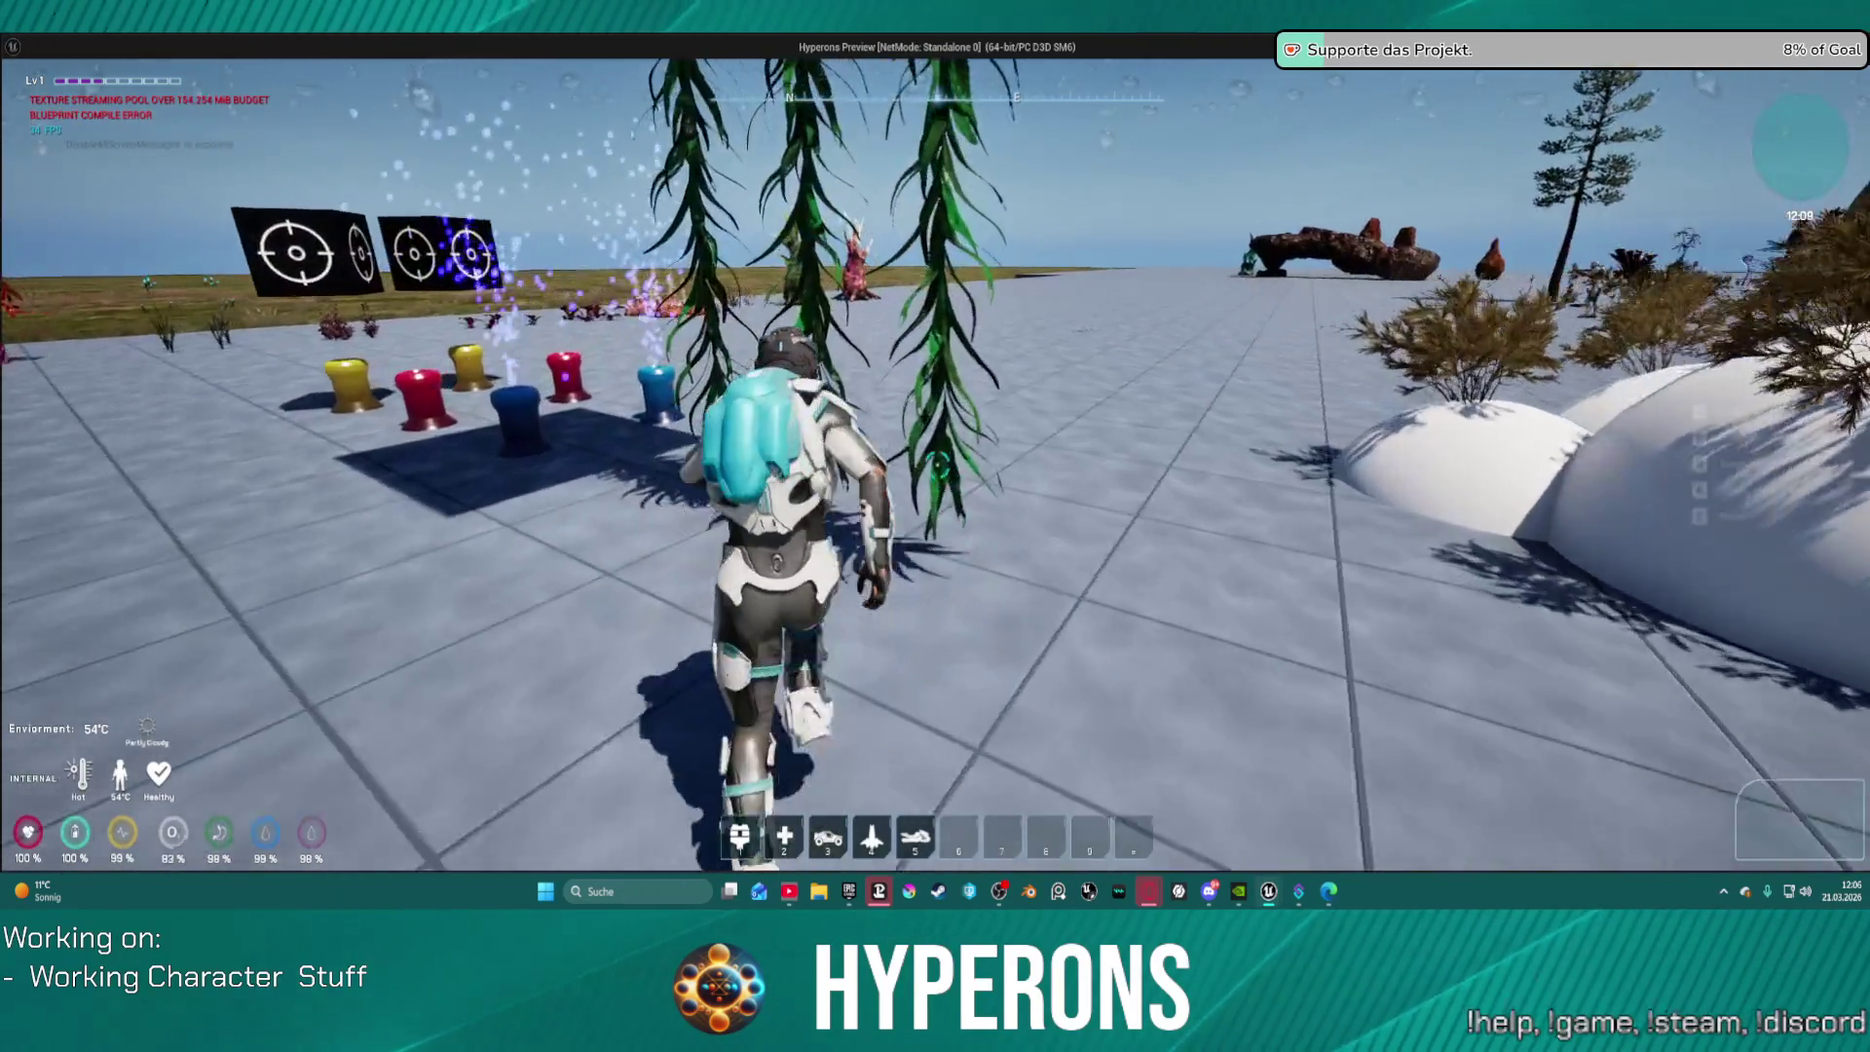
key("w")
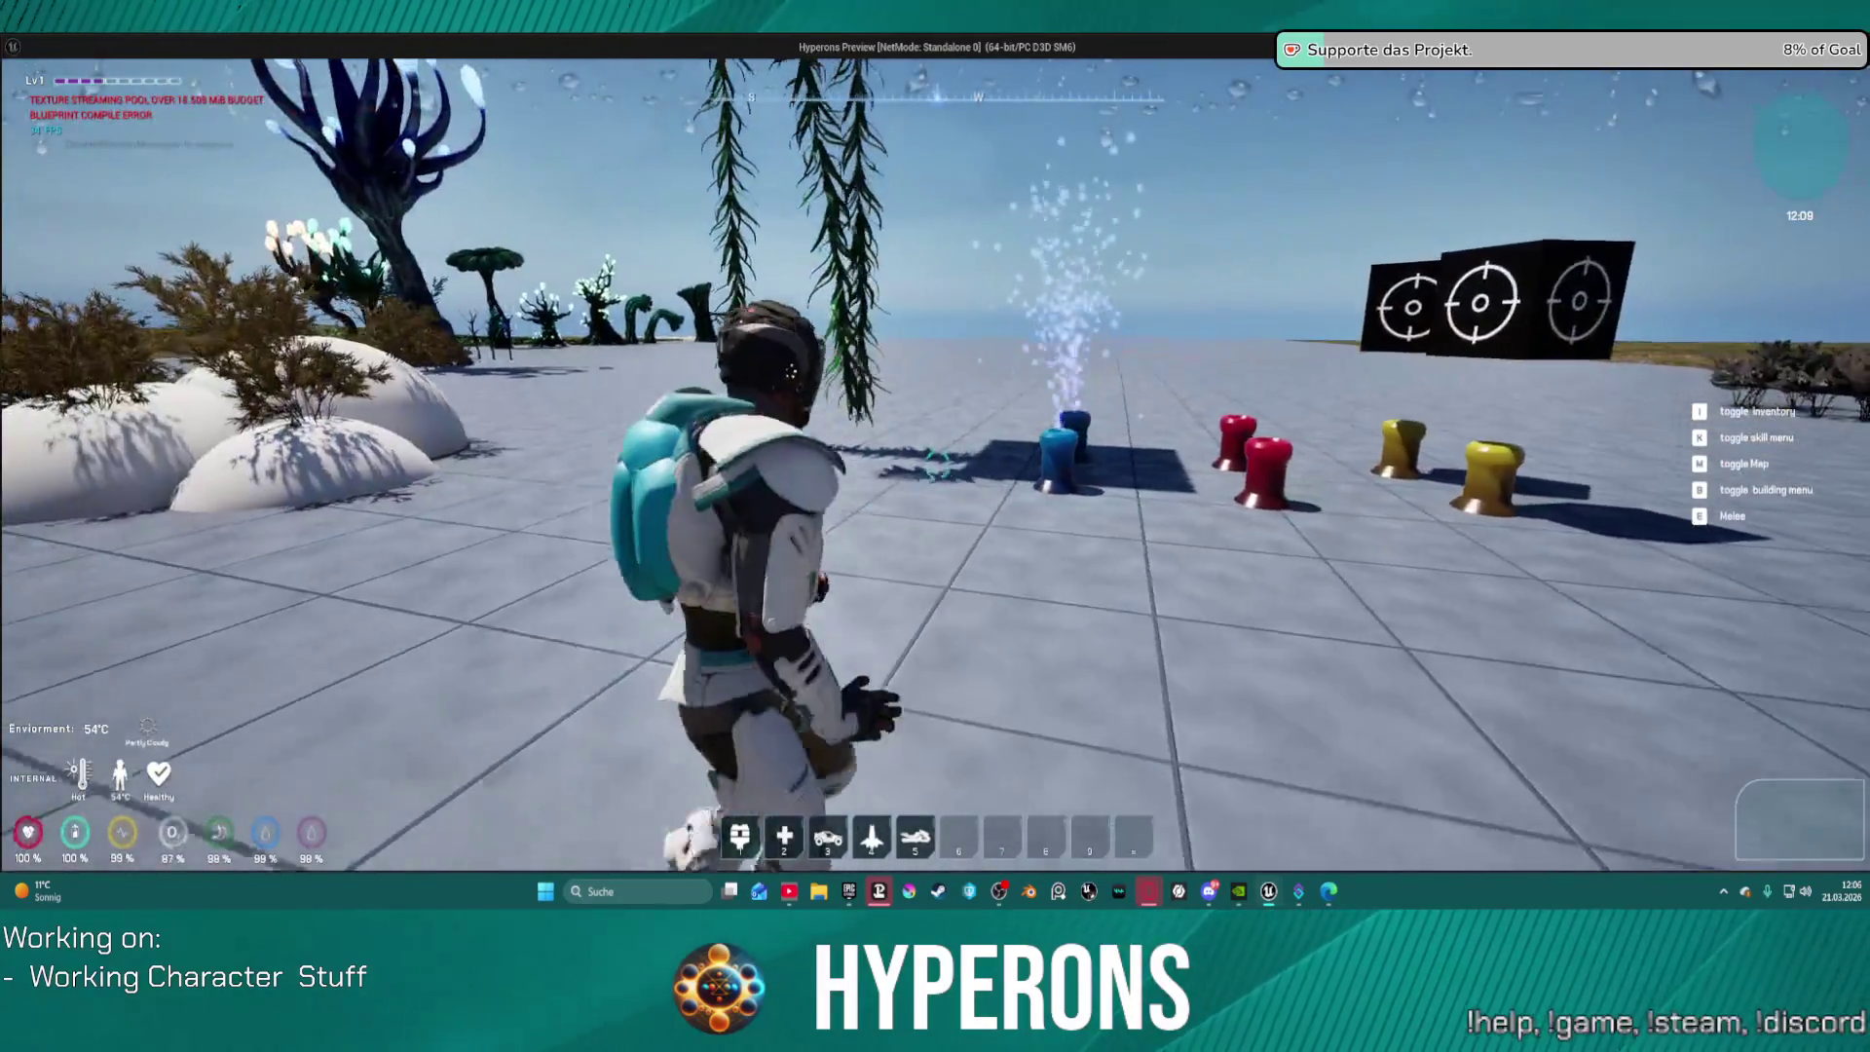
key("w")
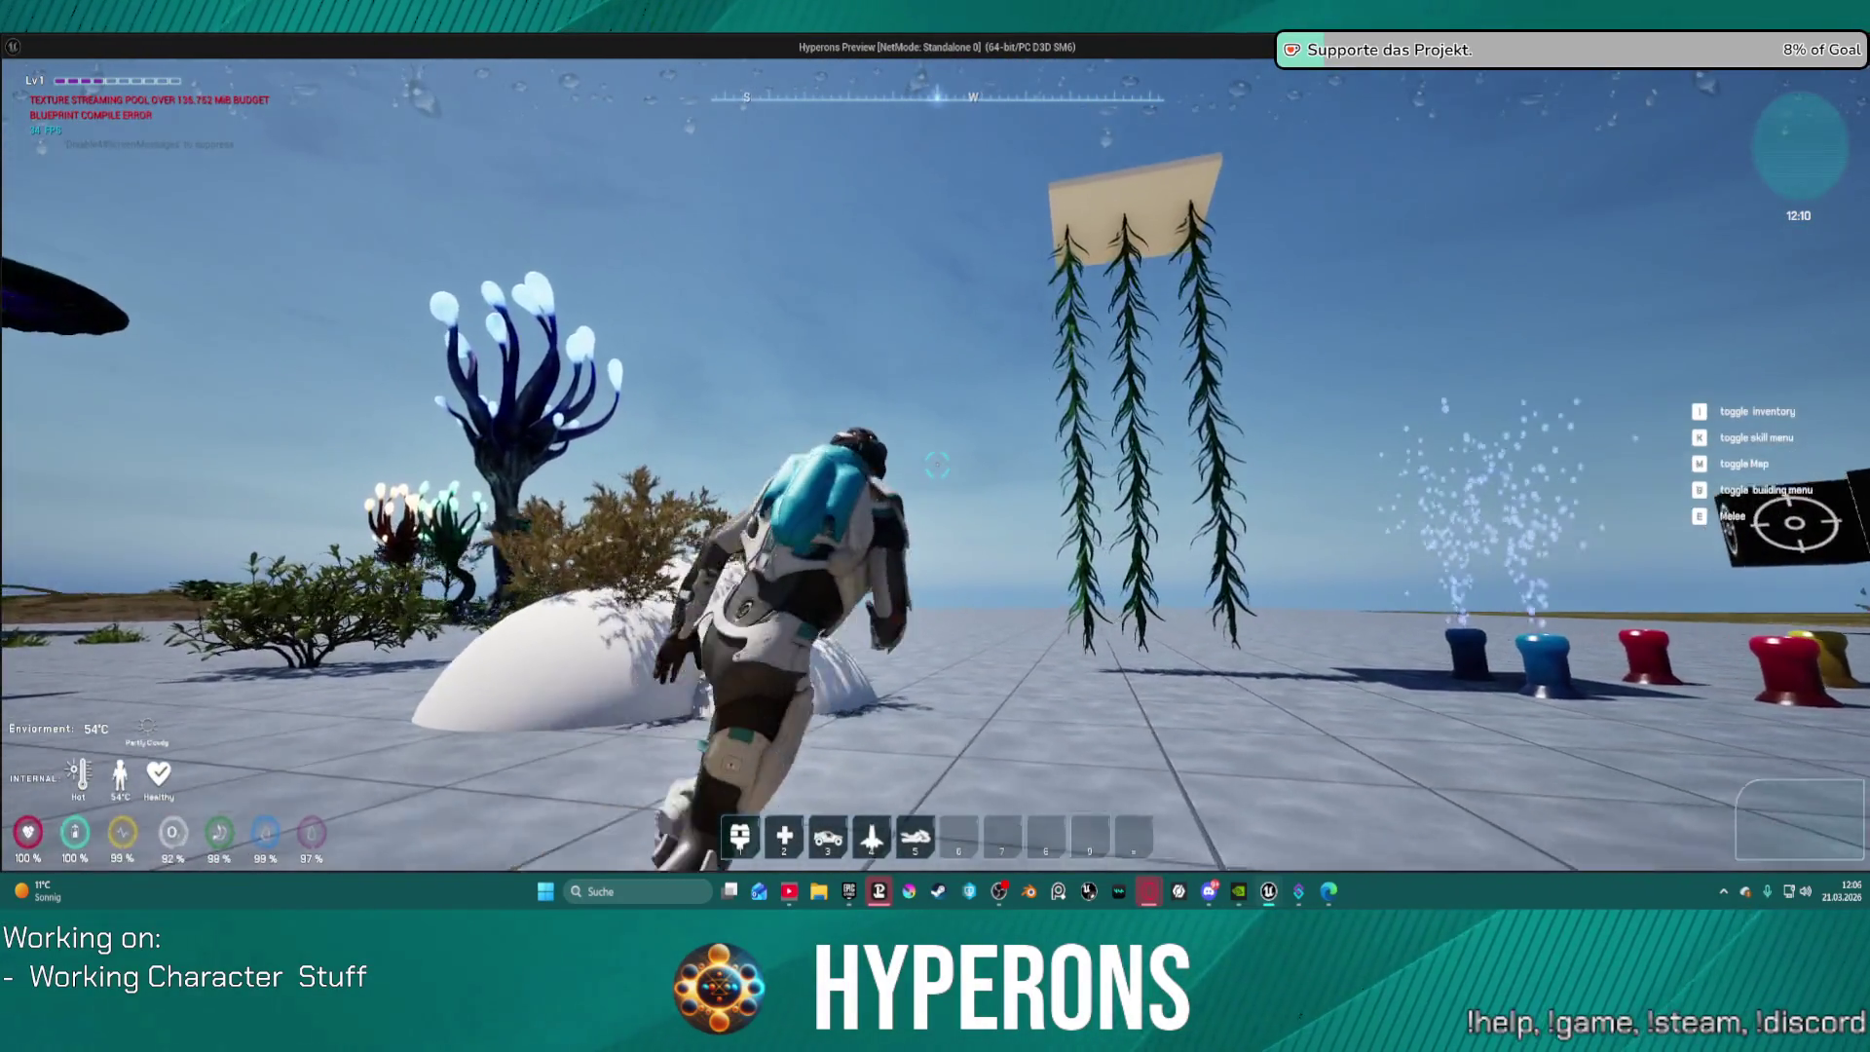
key("w")
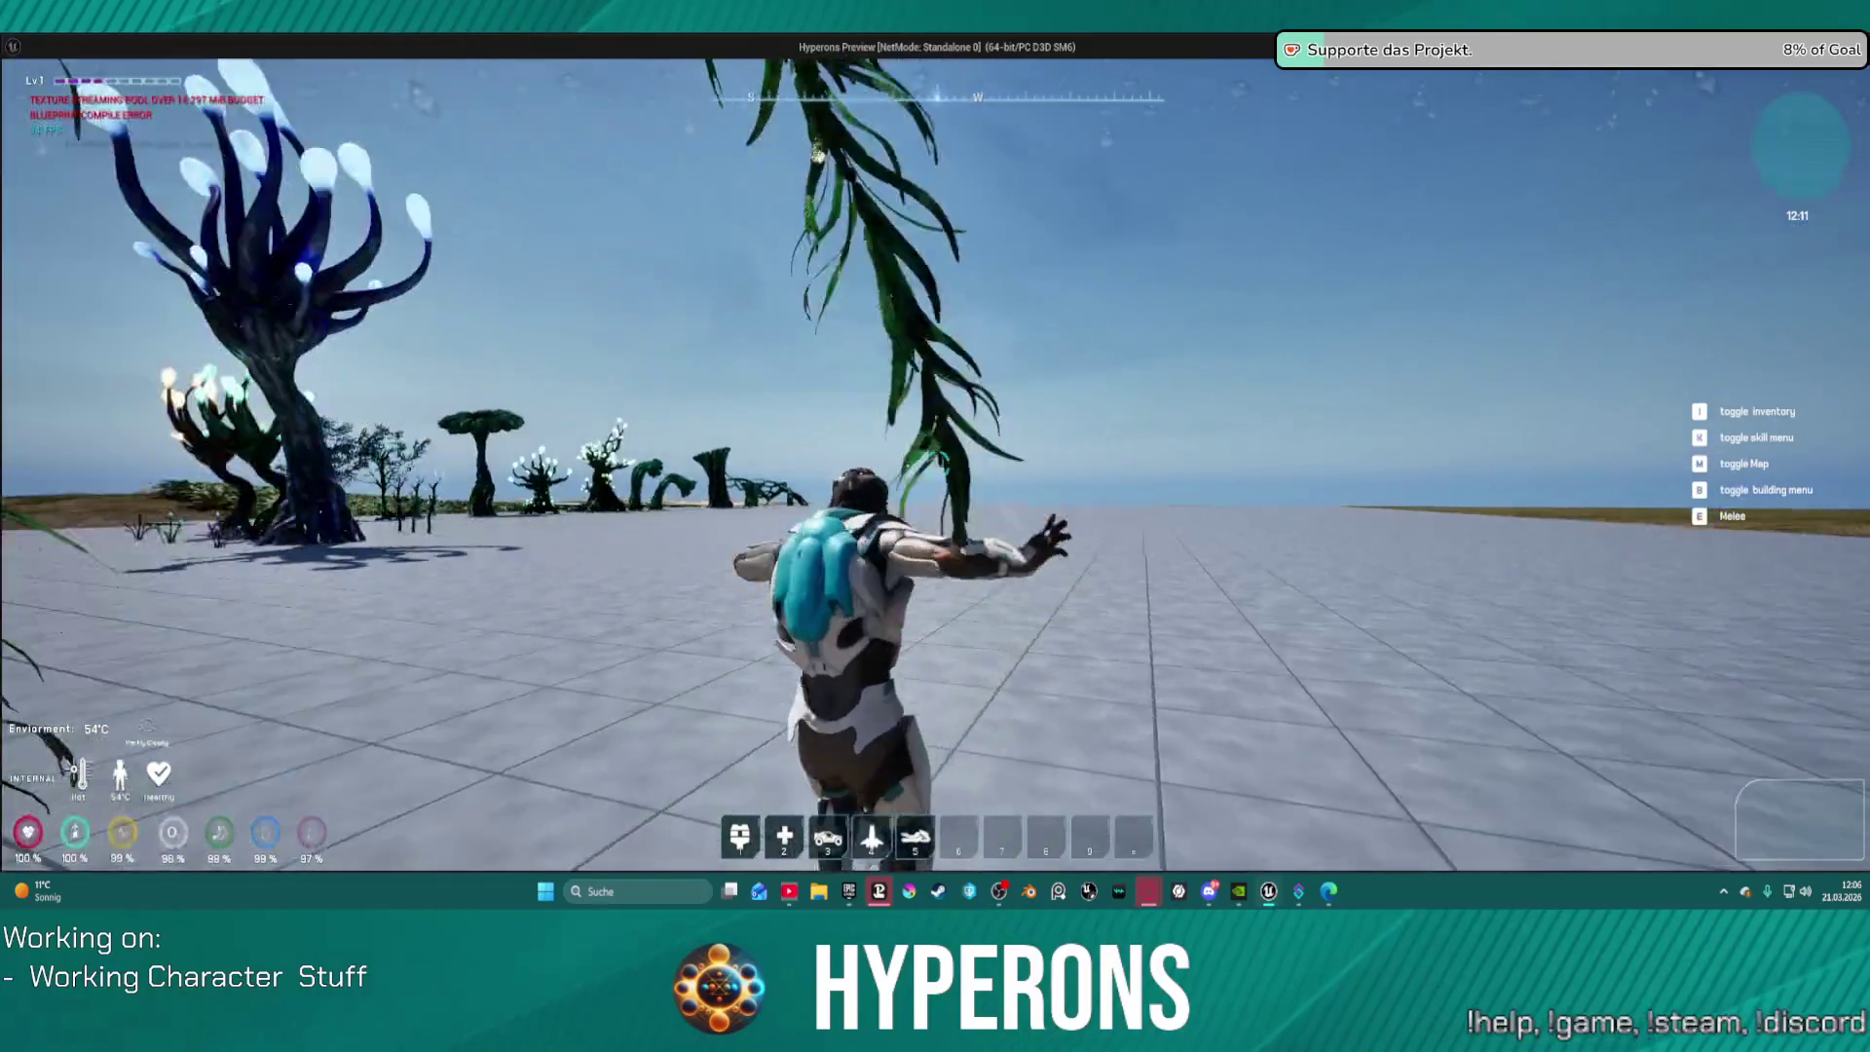
Step: Run over the white rocks and through the tall plants, then close the game
key("w")
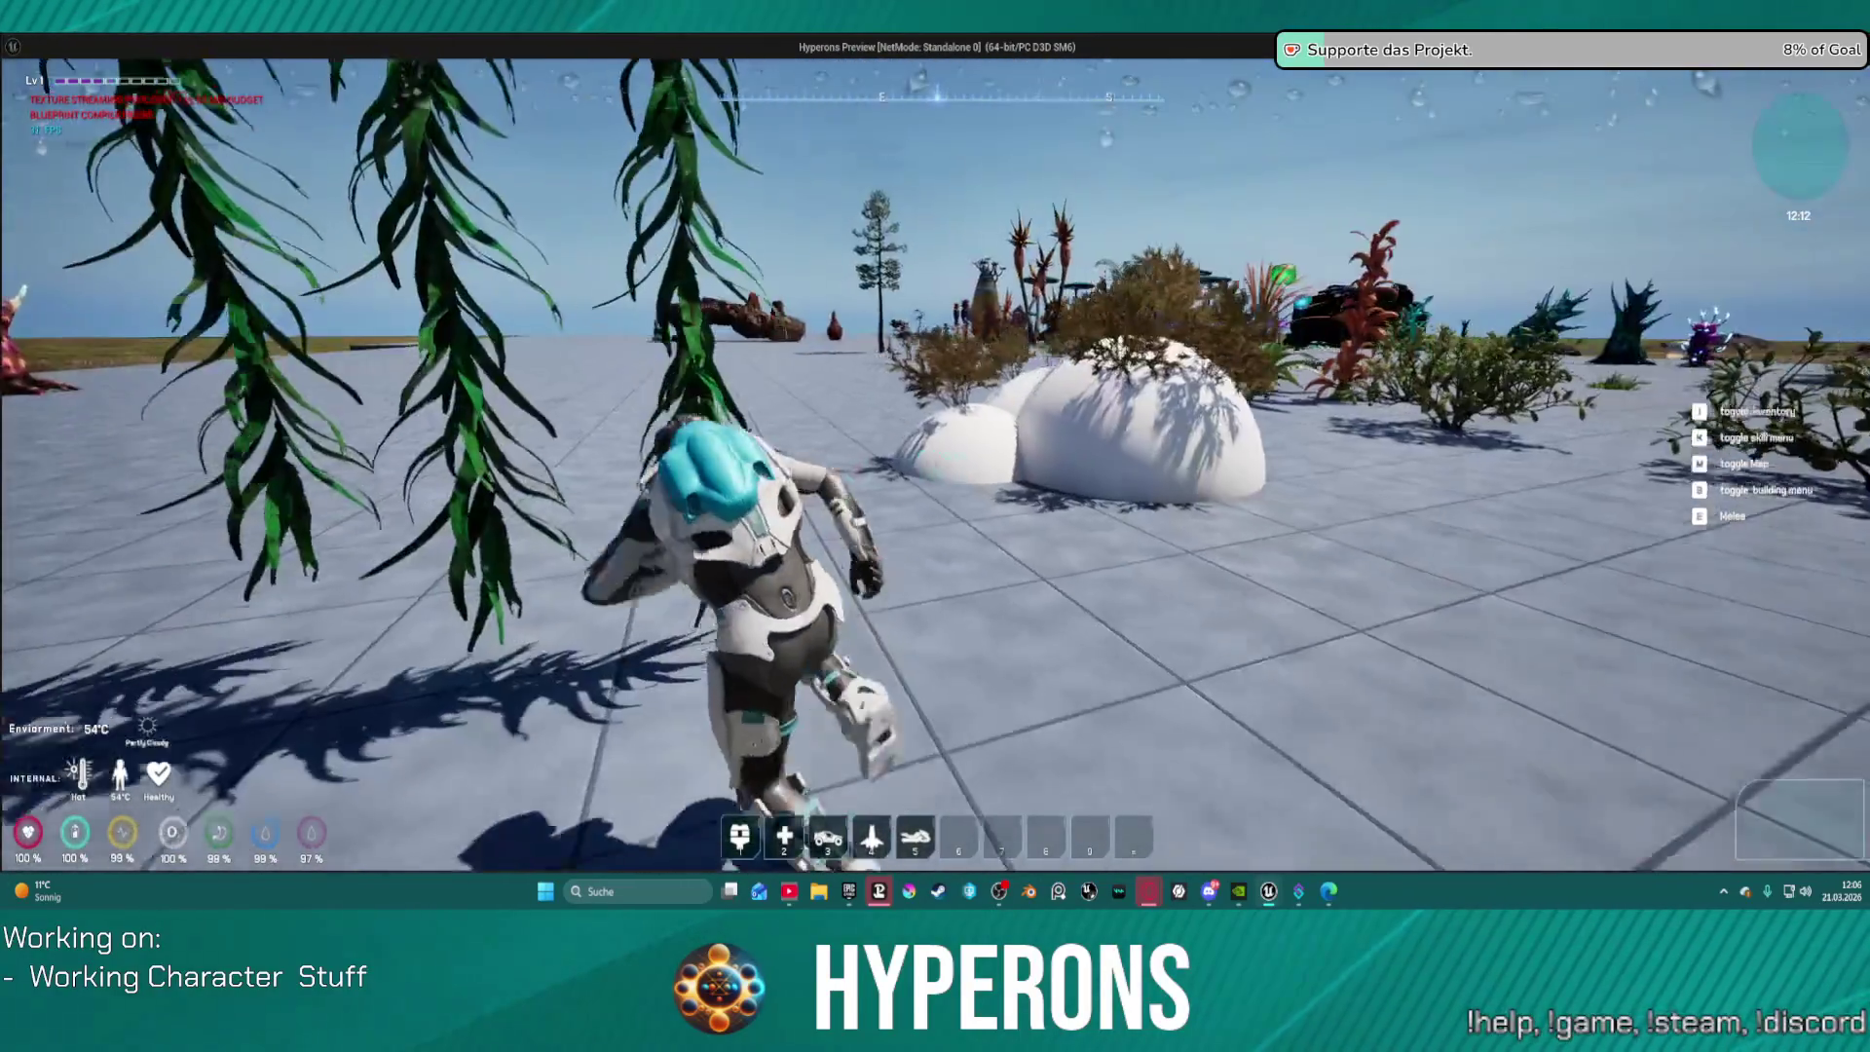
key("w")
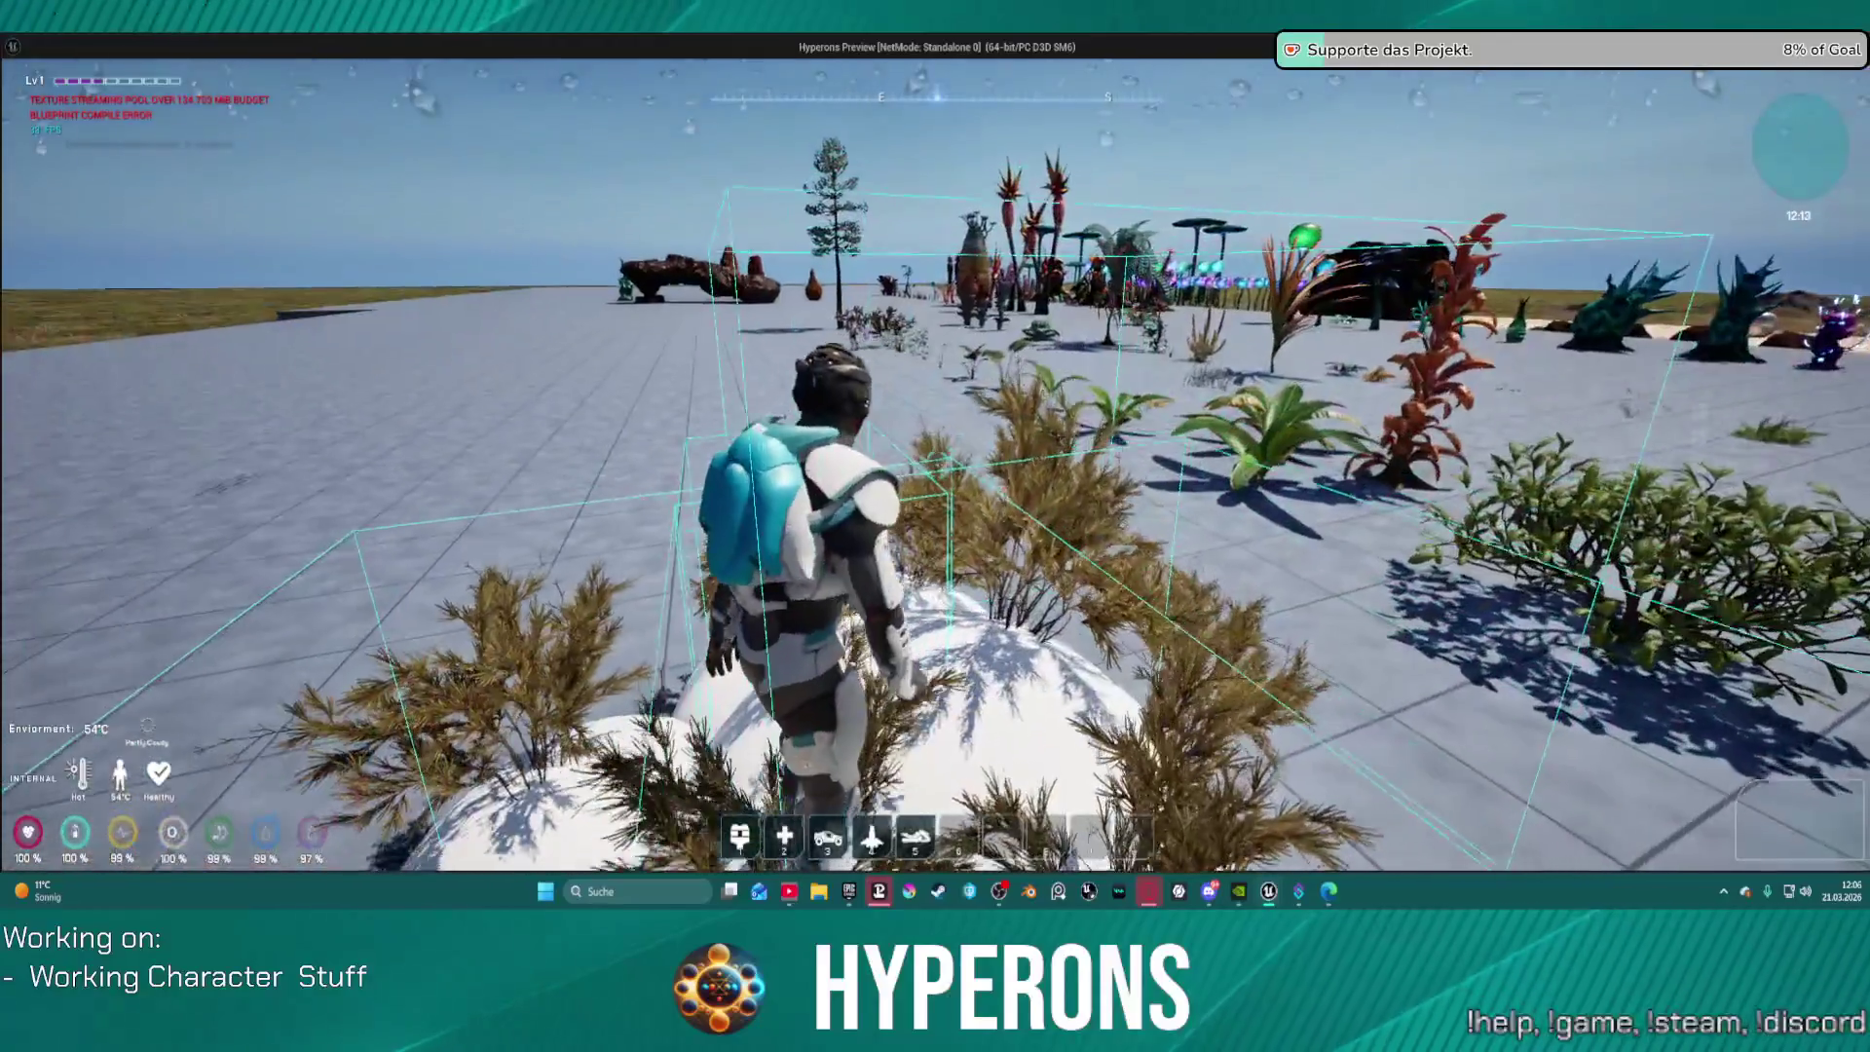
key("w")
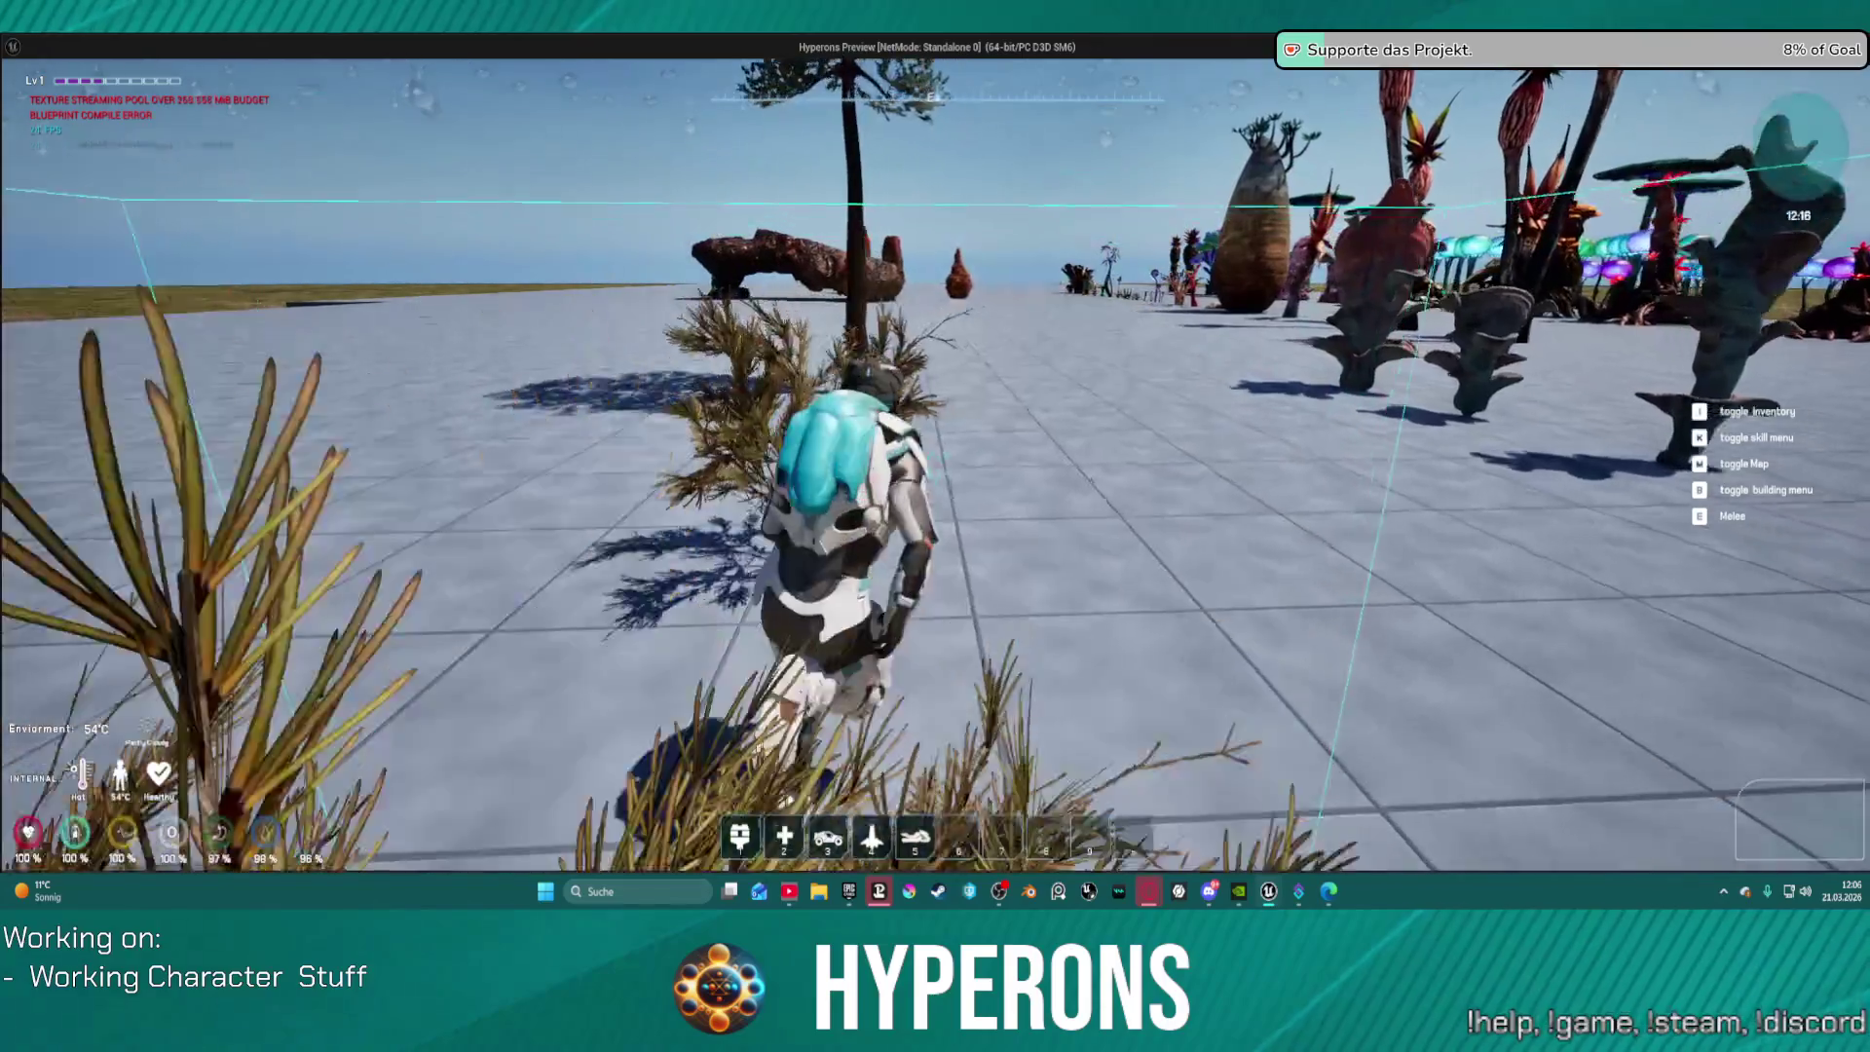
key("w")
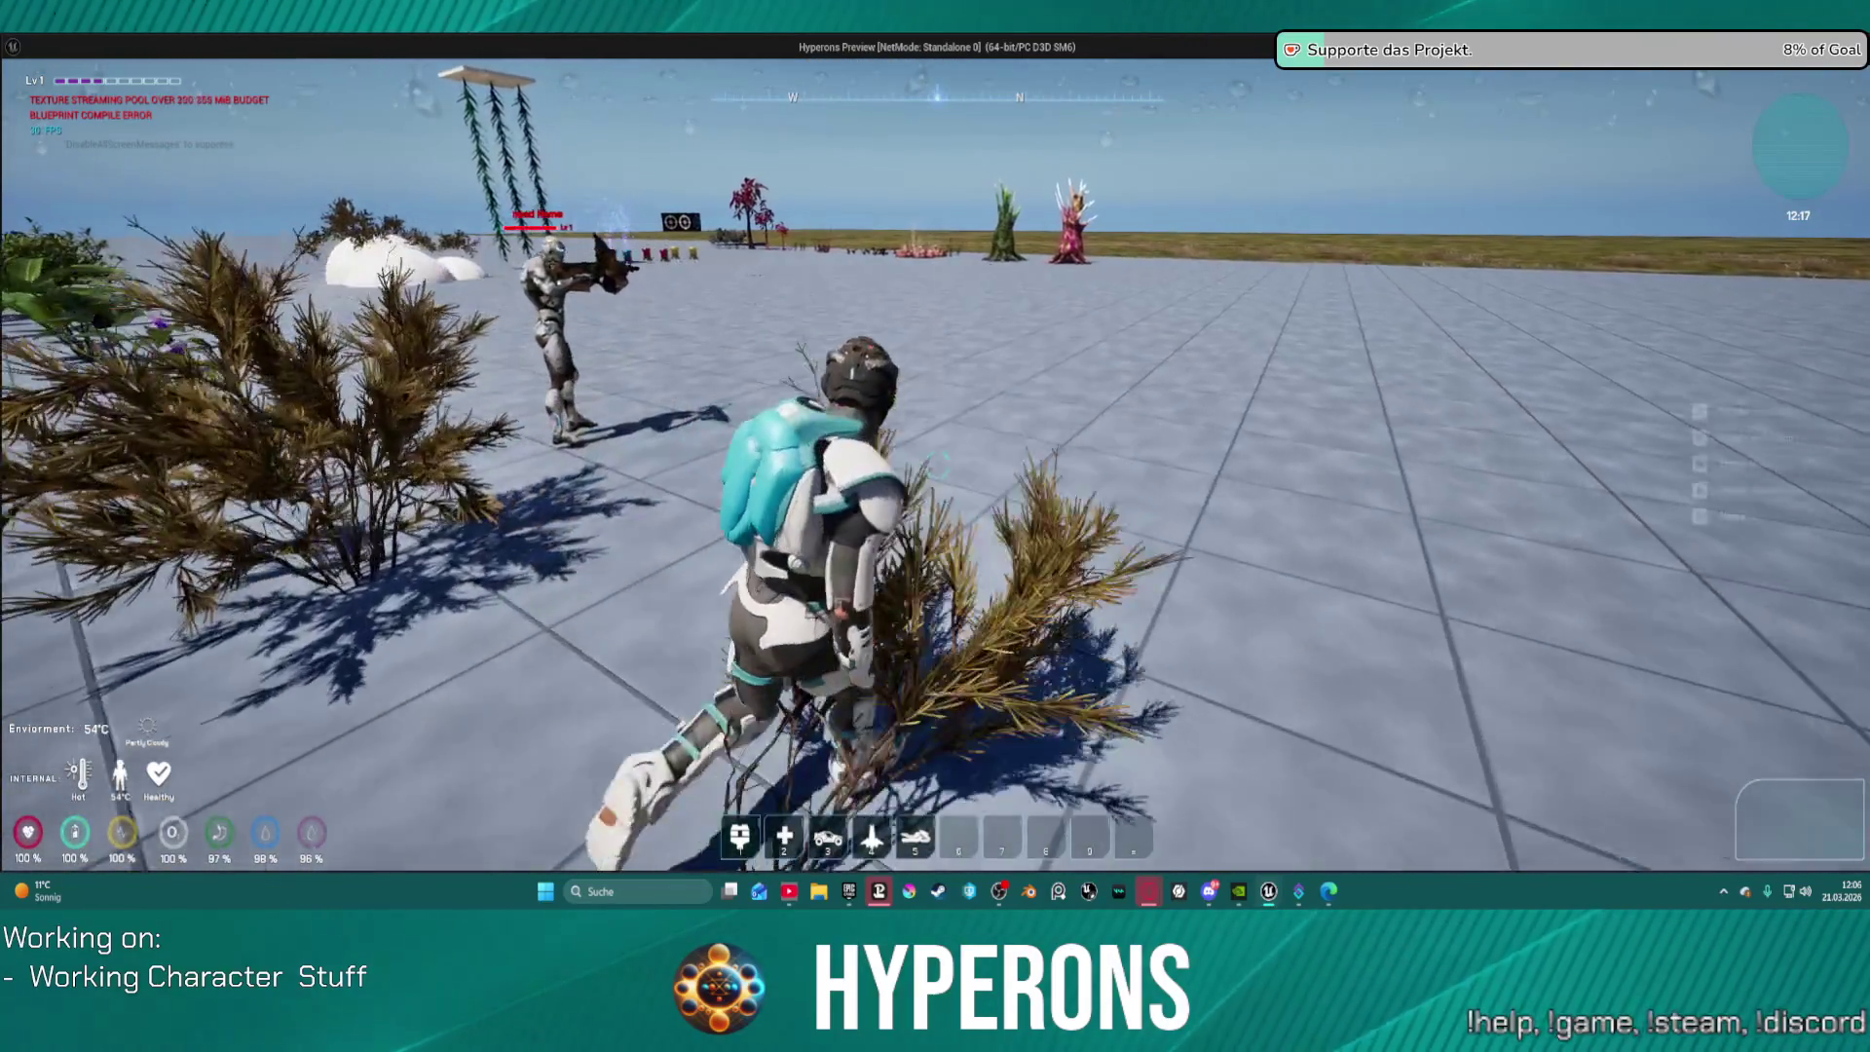
key("w")
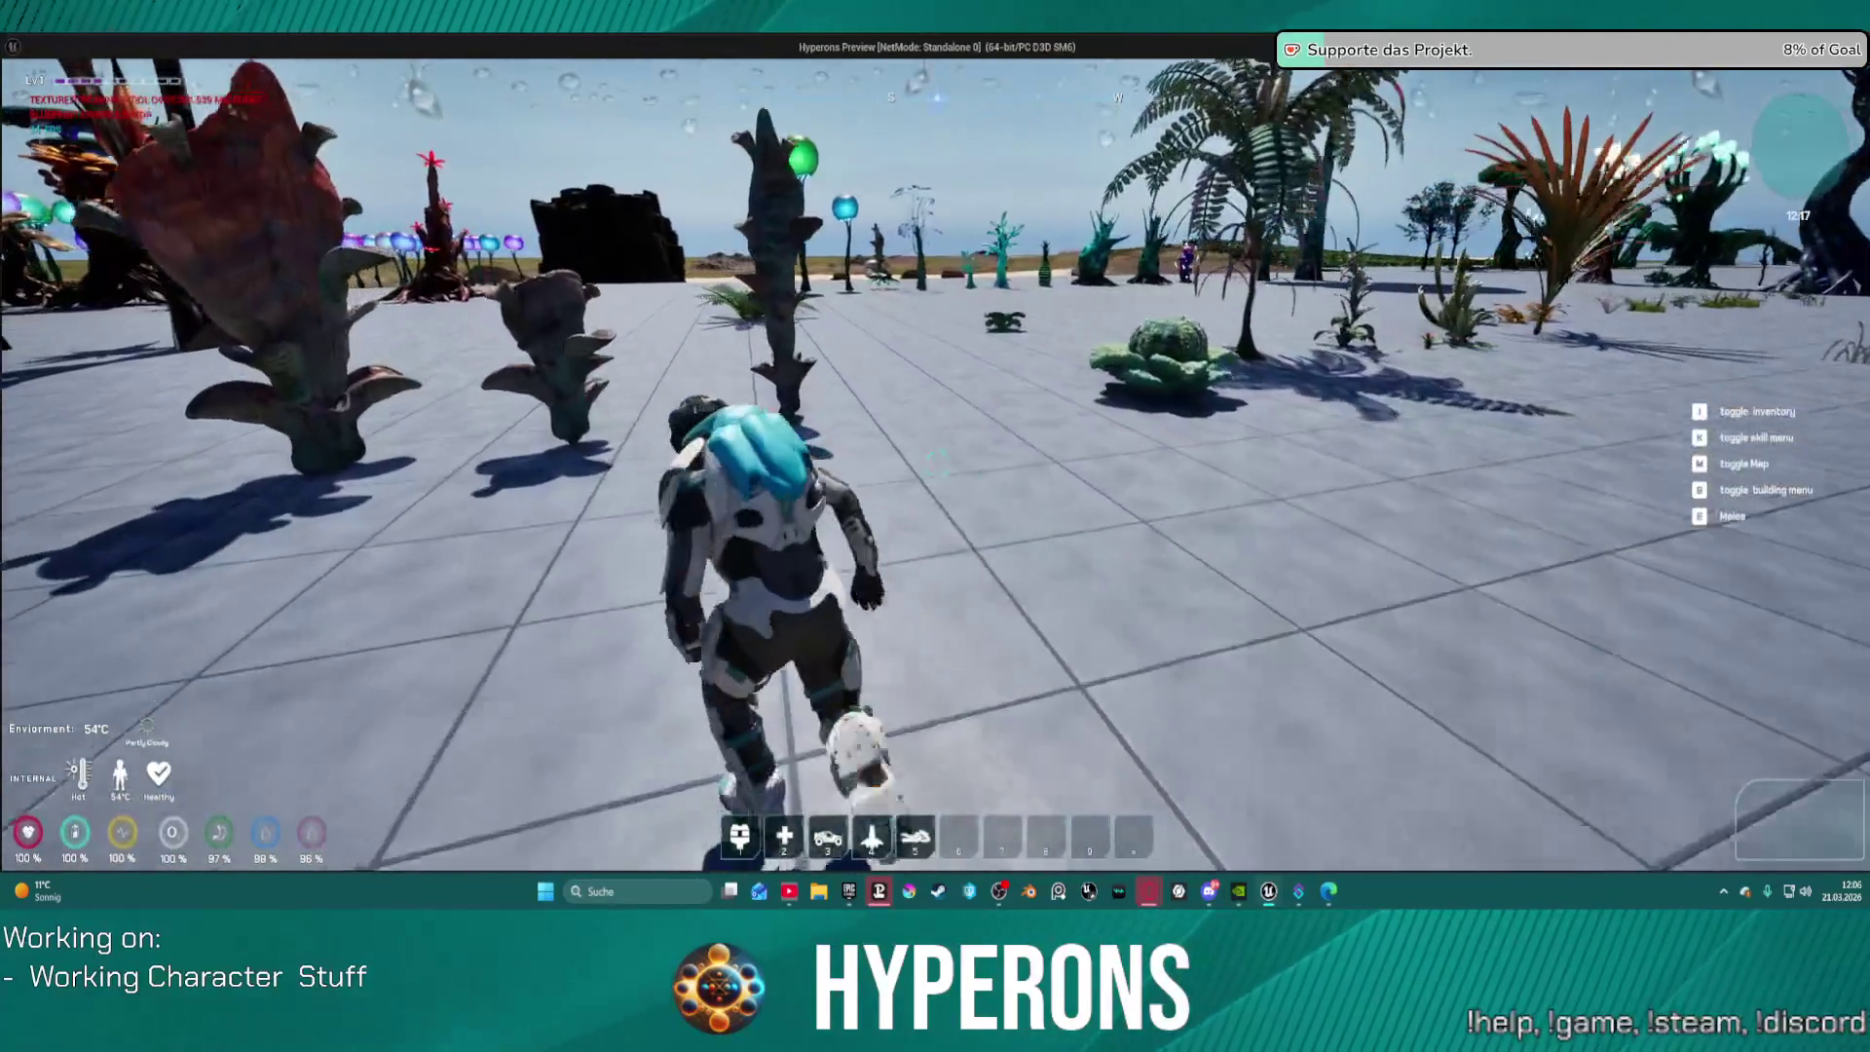
key("w")
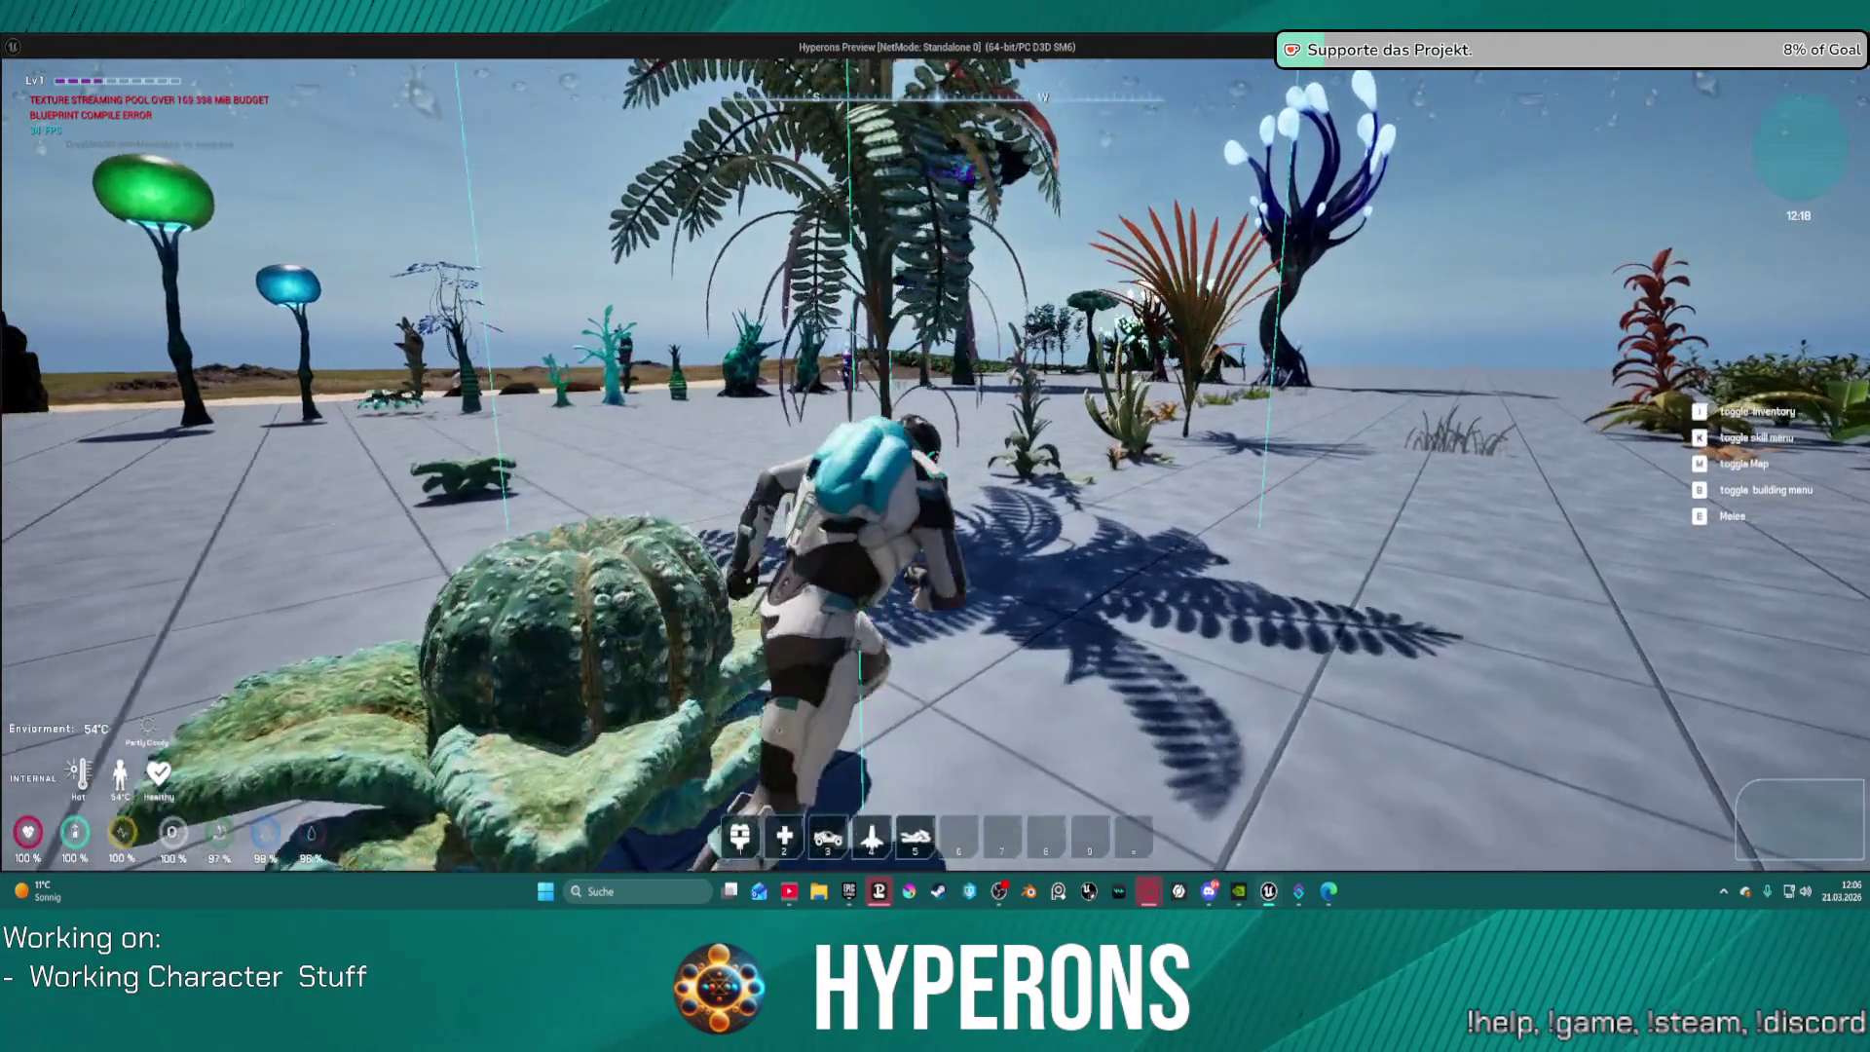
key("w")
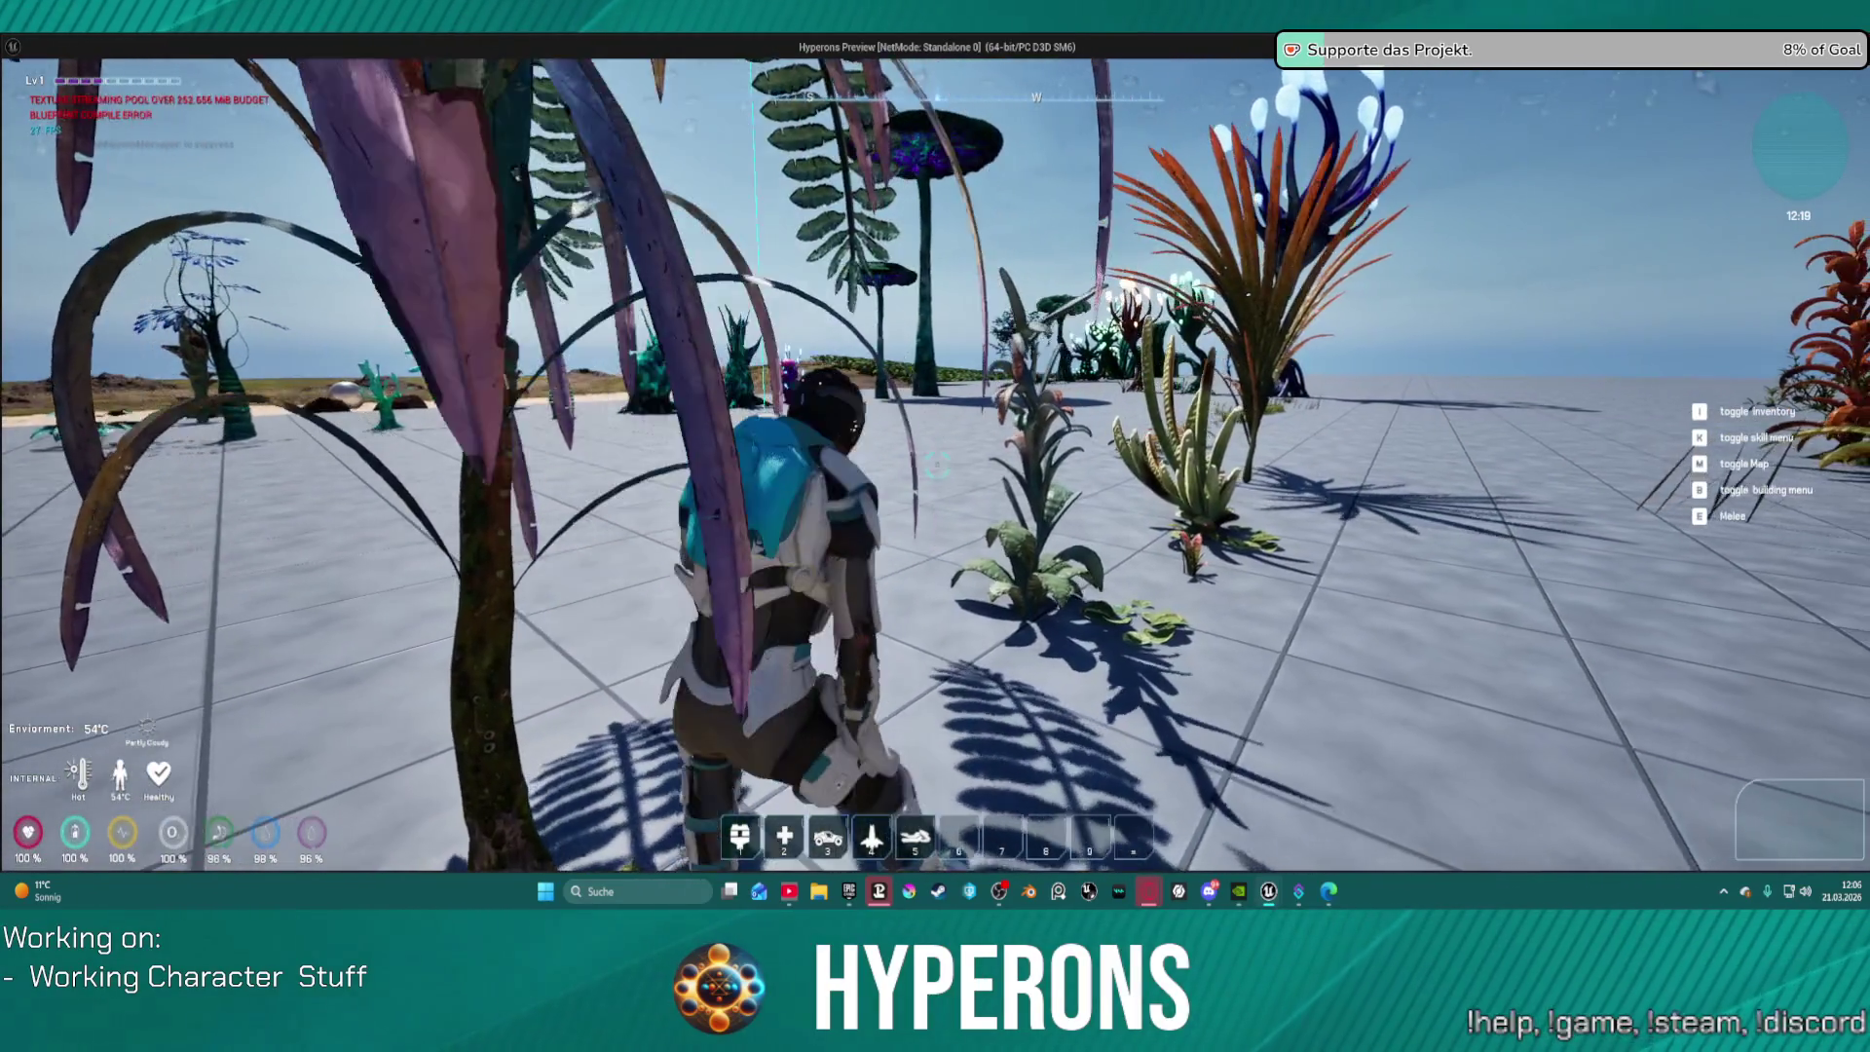
key("w")
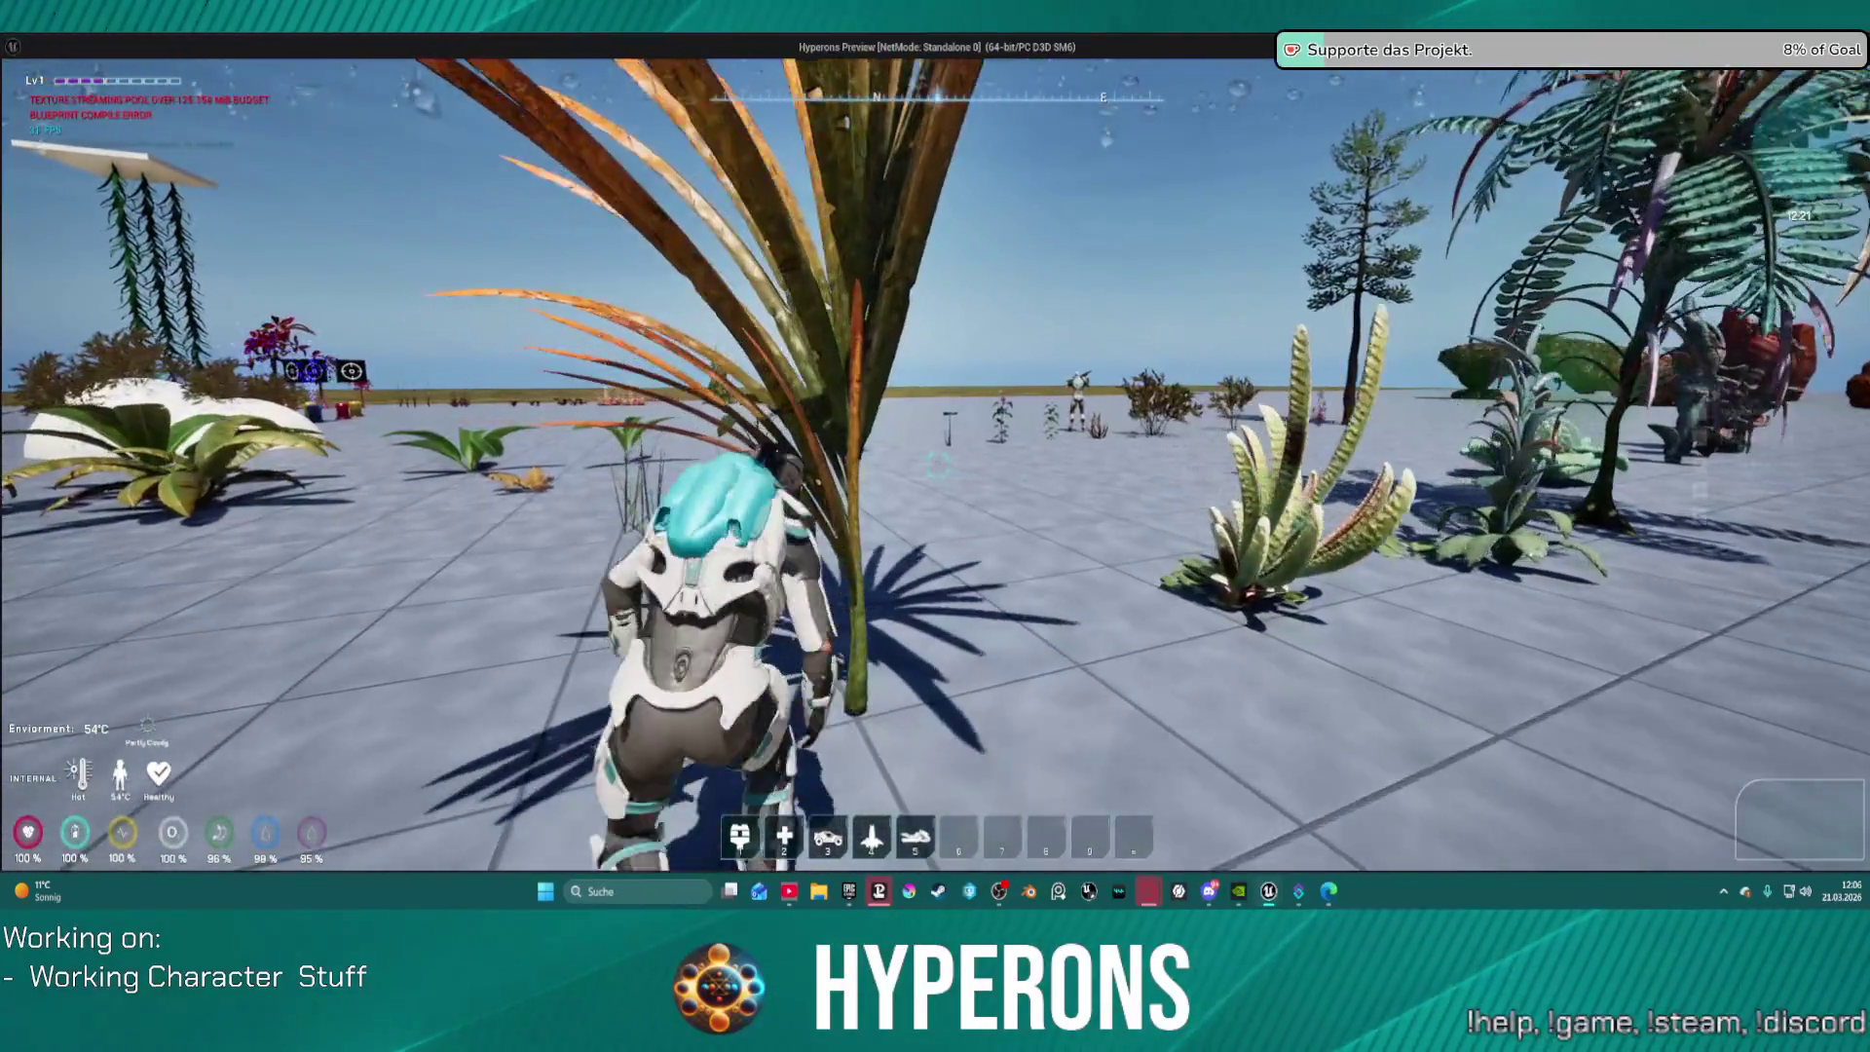
key("Escape")
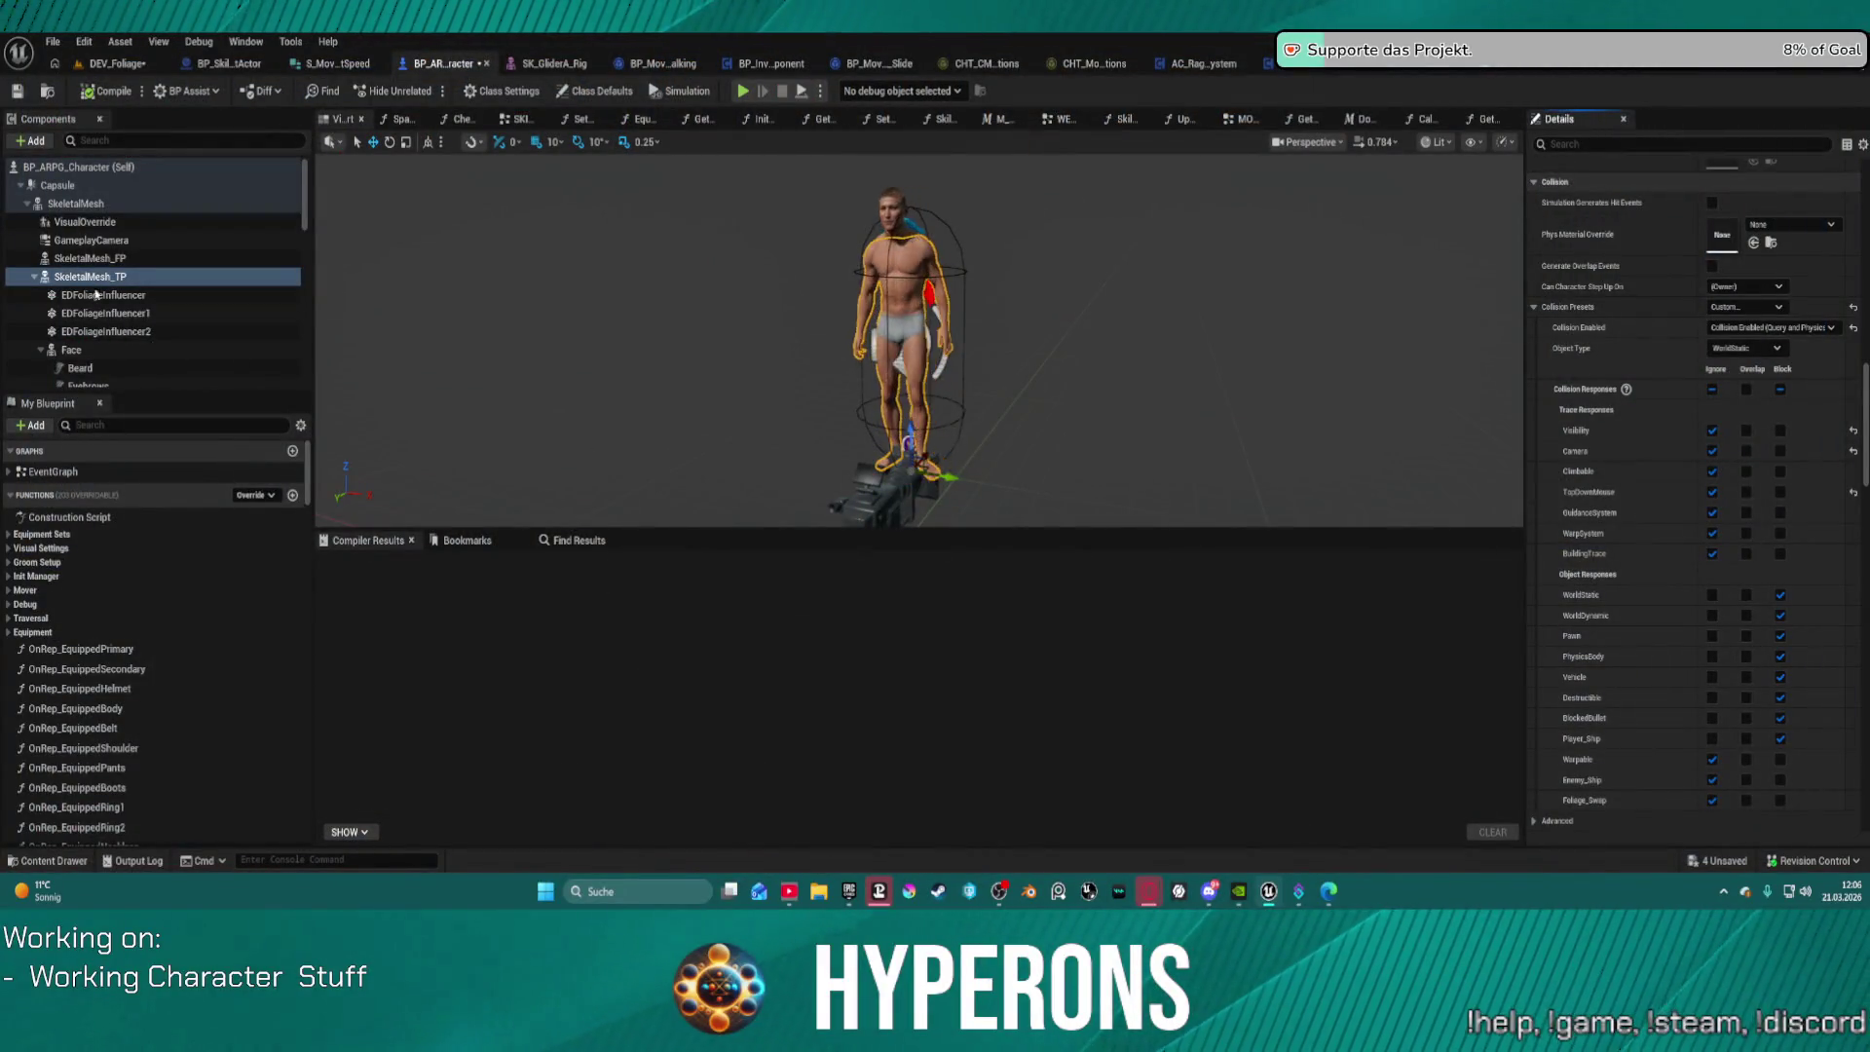
Step: Set the SkeletalMesh component's Vehicle collision response to Block
left_click(97, 221)
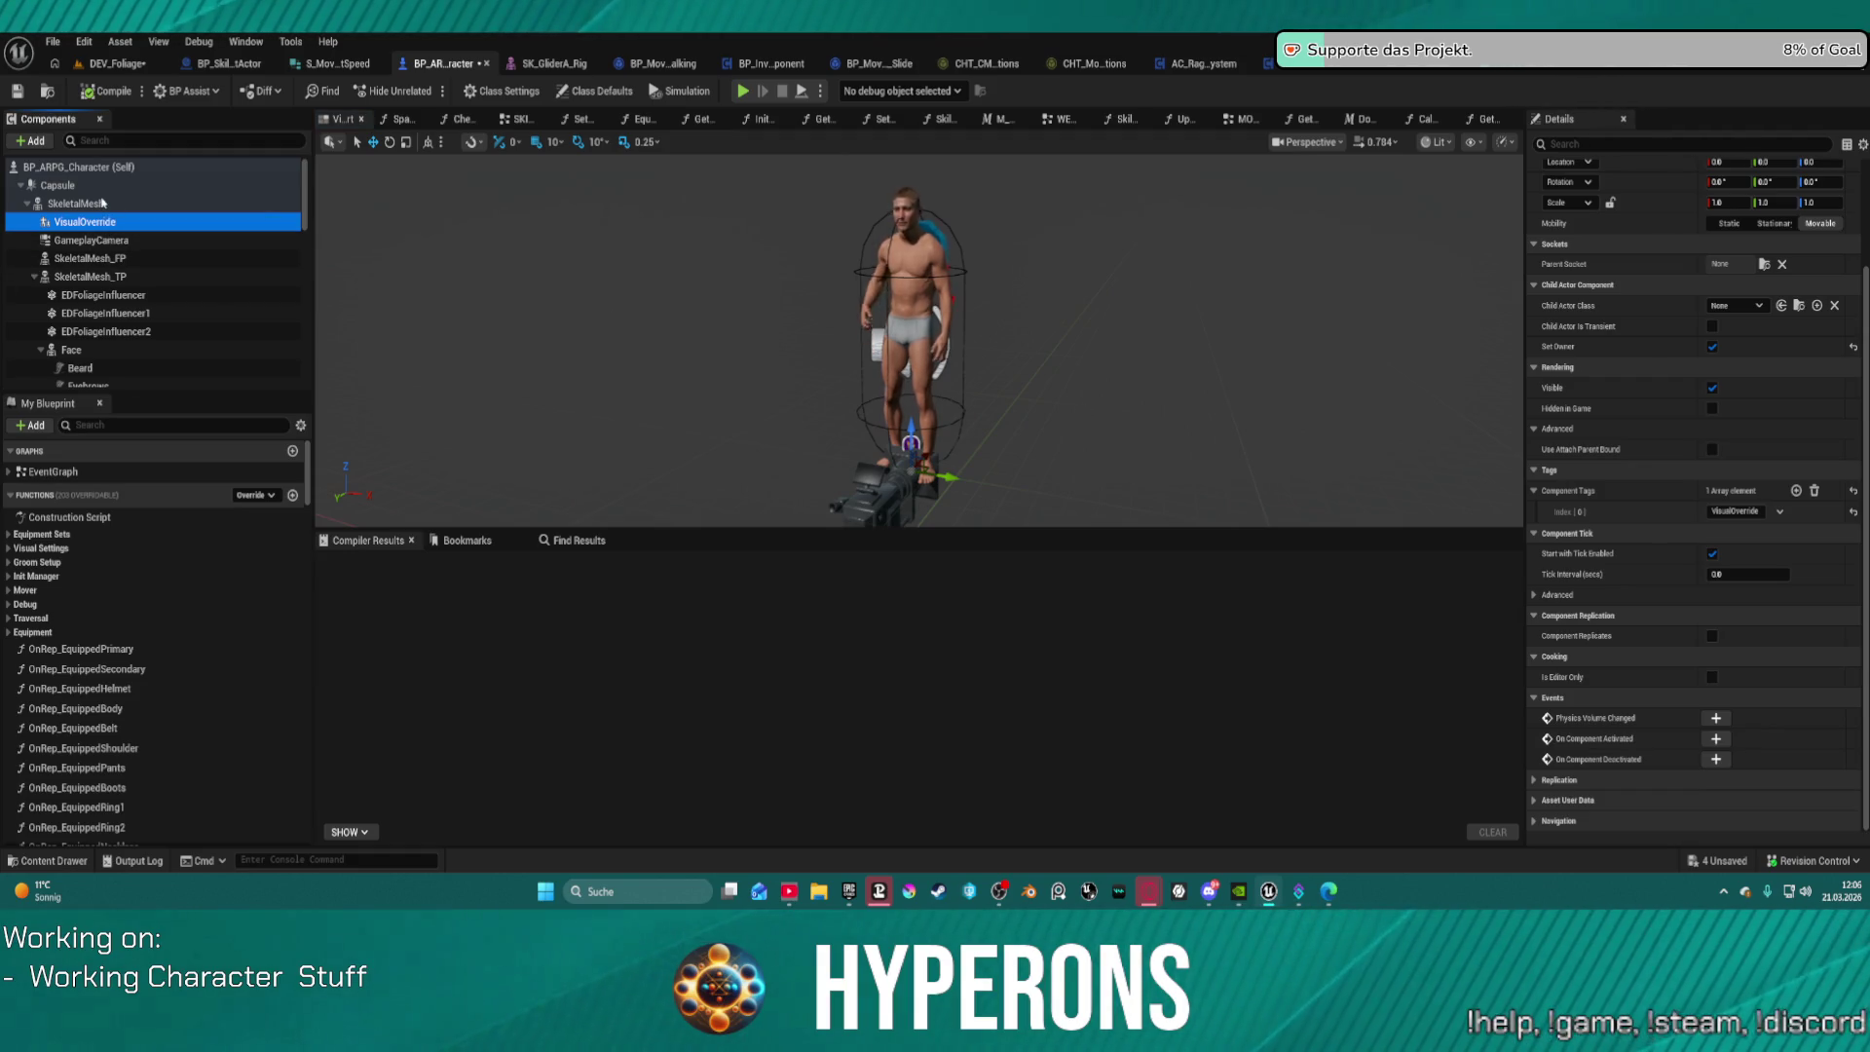
left_click(102, 203)
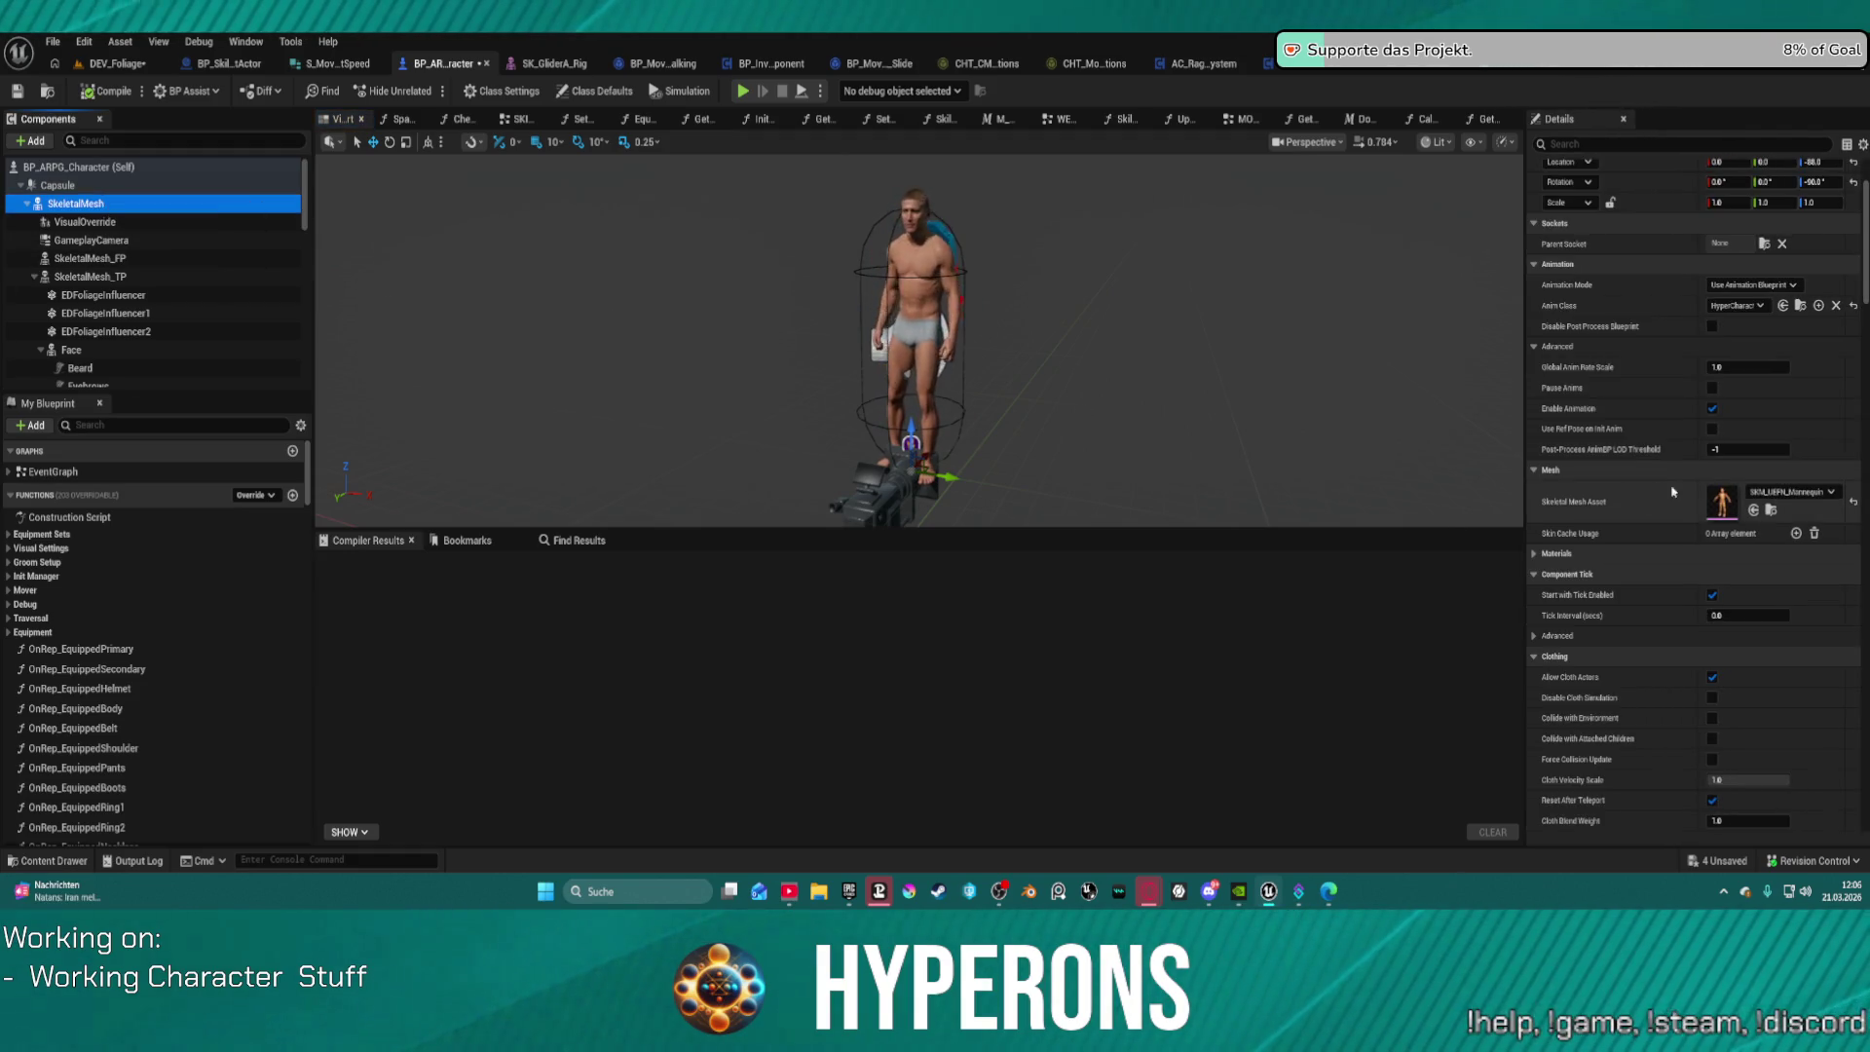
scroll(1672, 491, "down", 15)
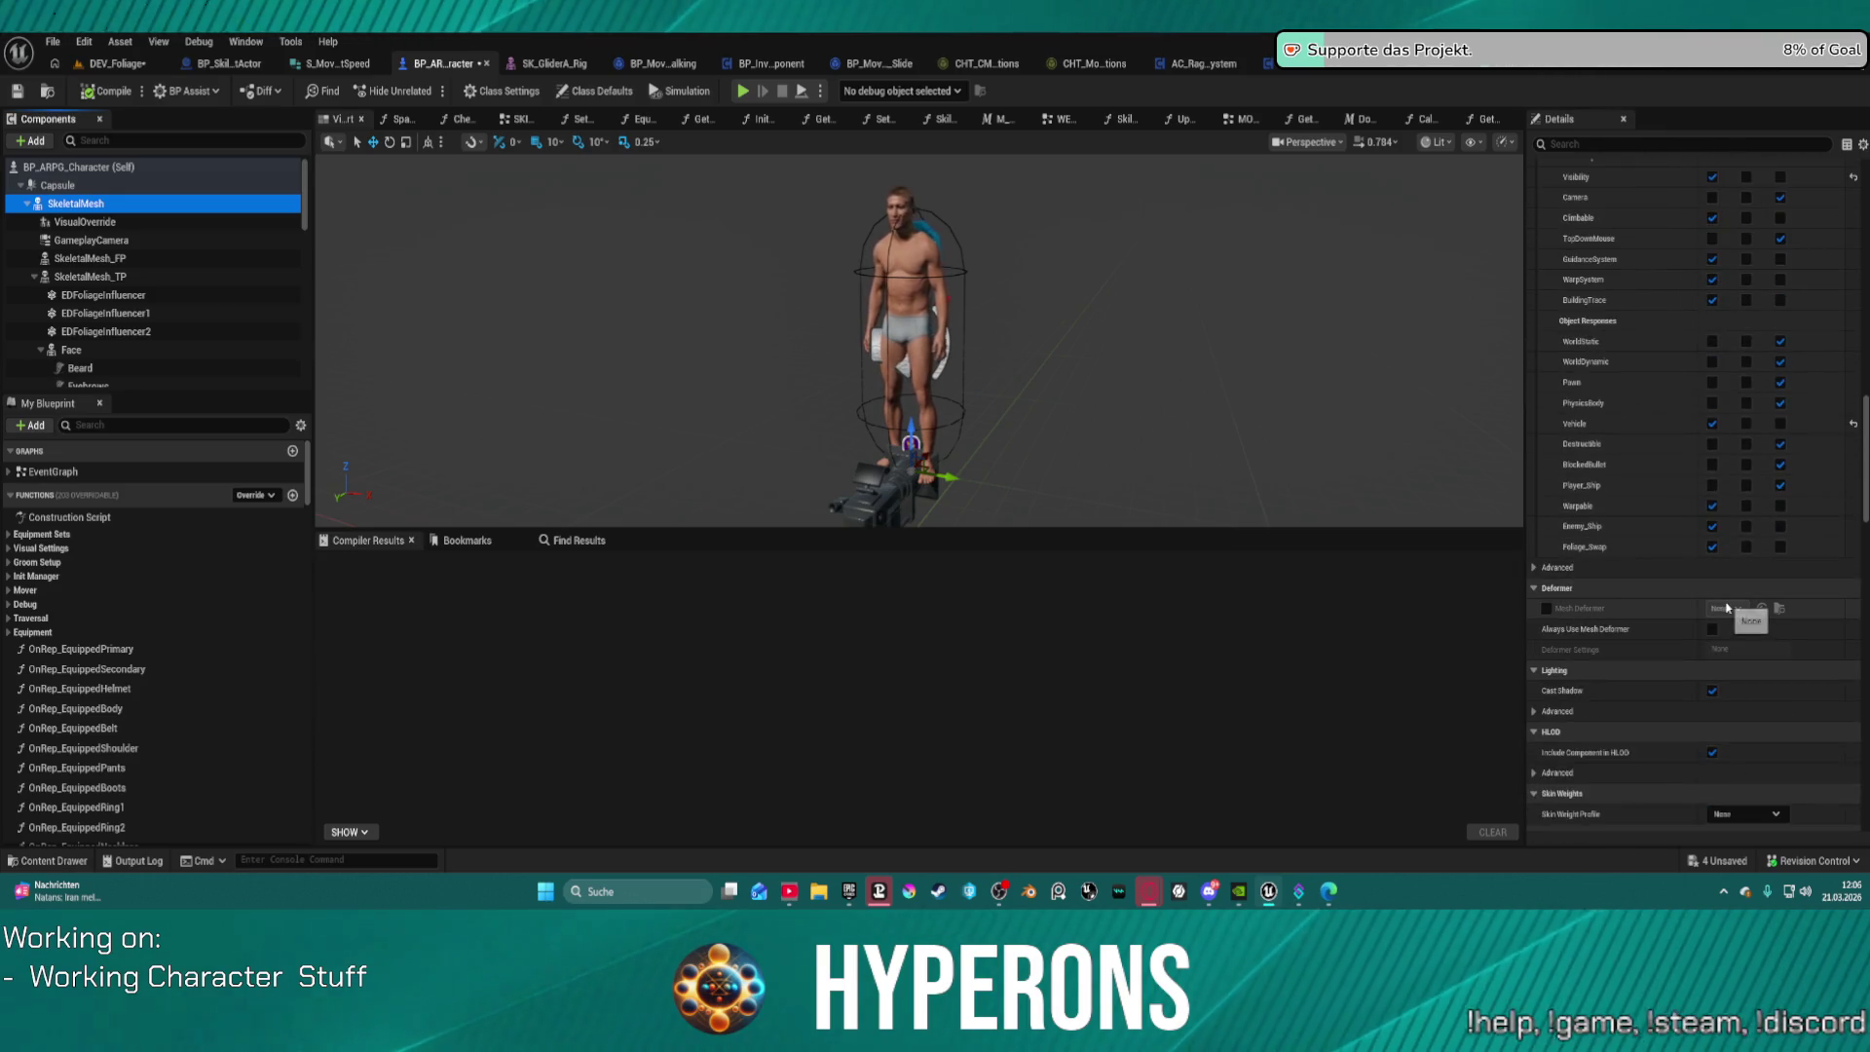
scroll(1743, 584, "up", 4)
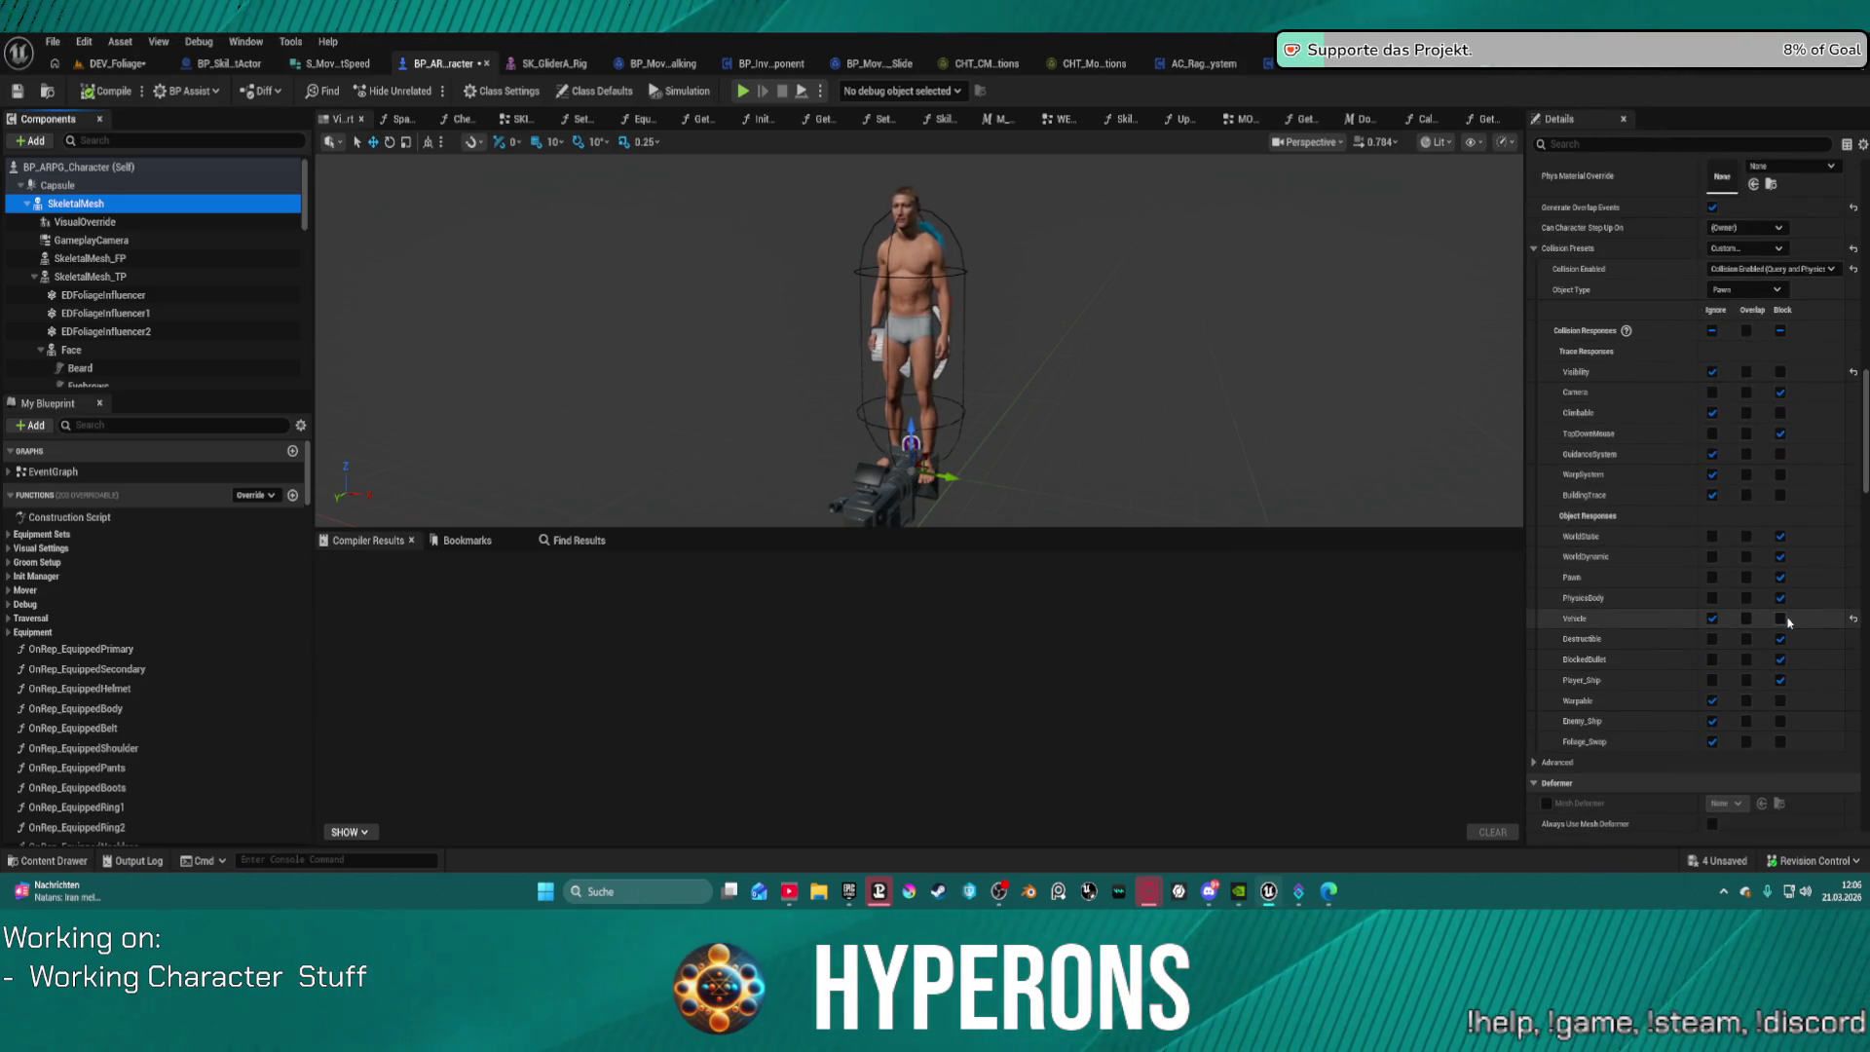
left_click(1780, 619)
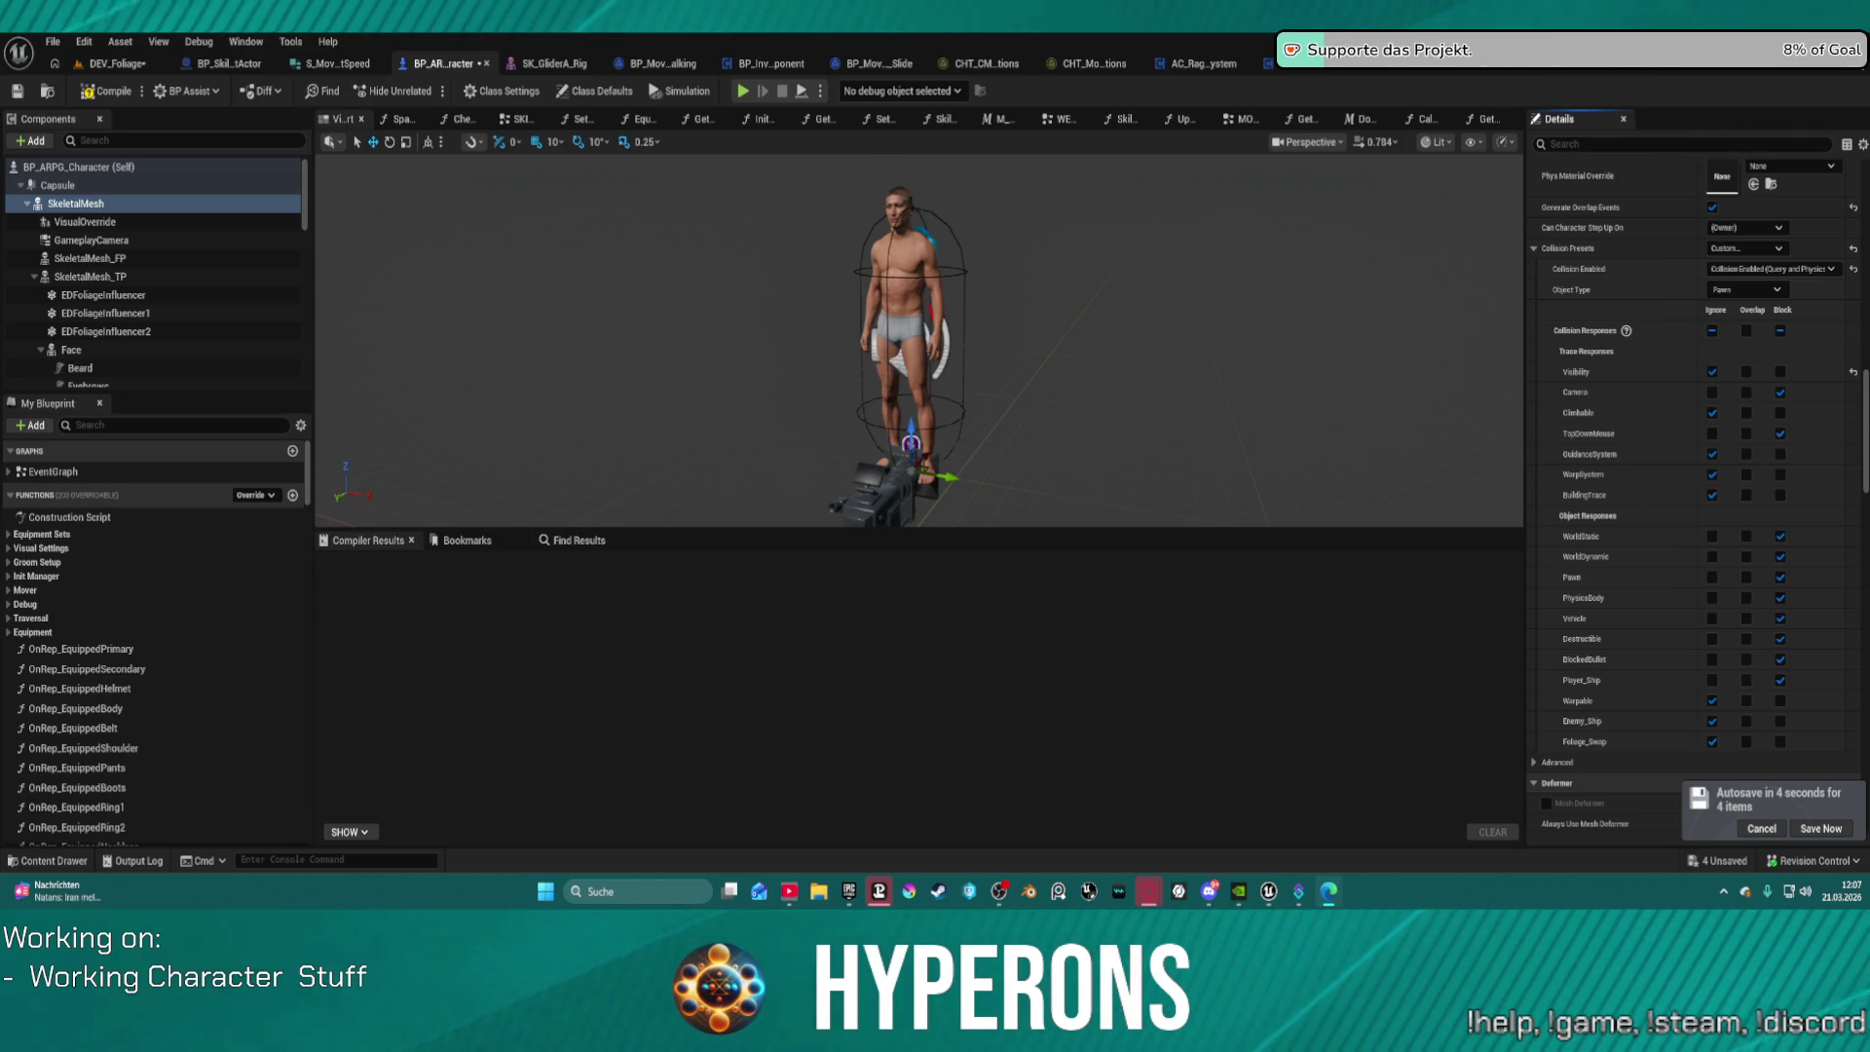
key("super+d")
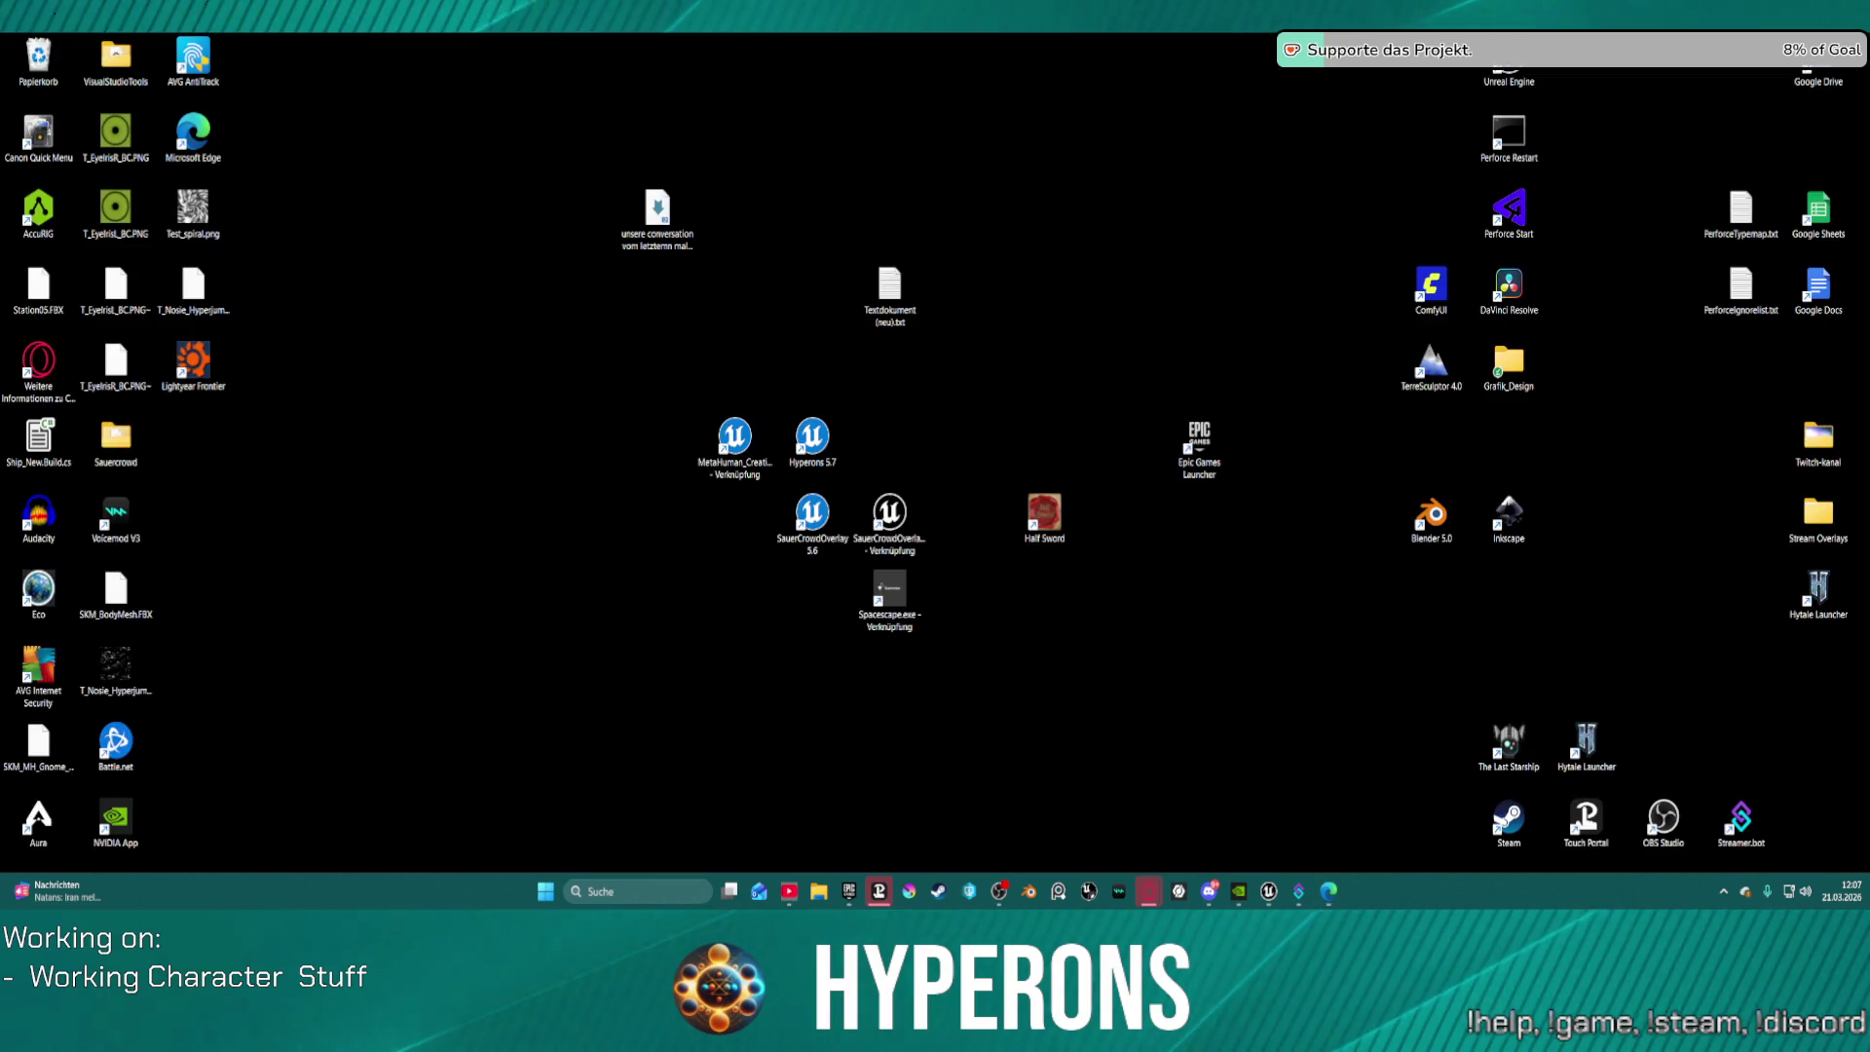
key("super+d")
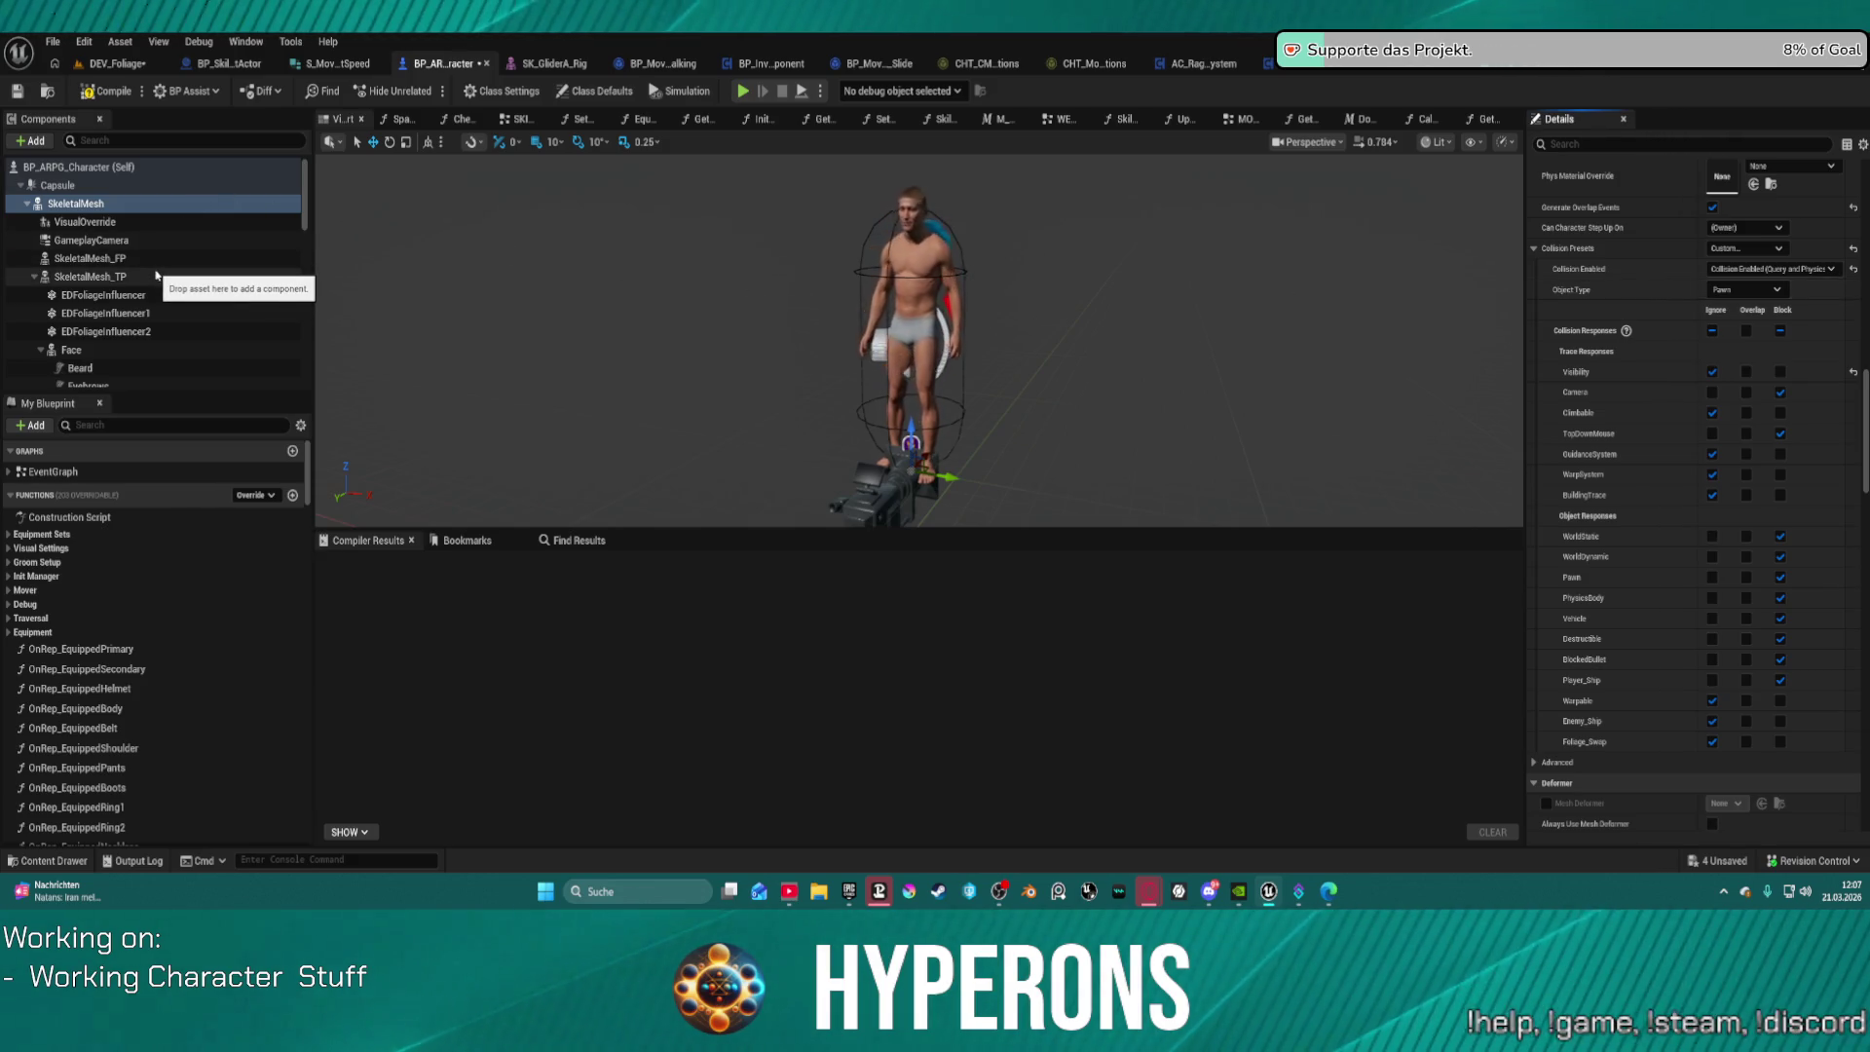
Step: Compare SkeletalMesh_TP's collision settings with SkeletalMesh's, then return to SkeletalMesh_TP
left_click(155, 275)
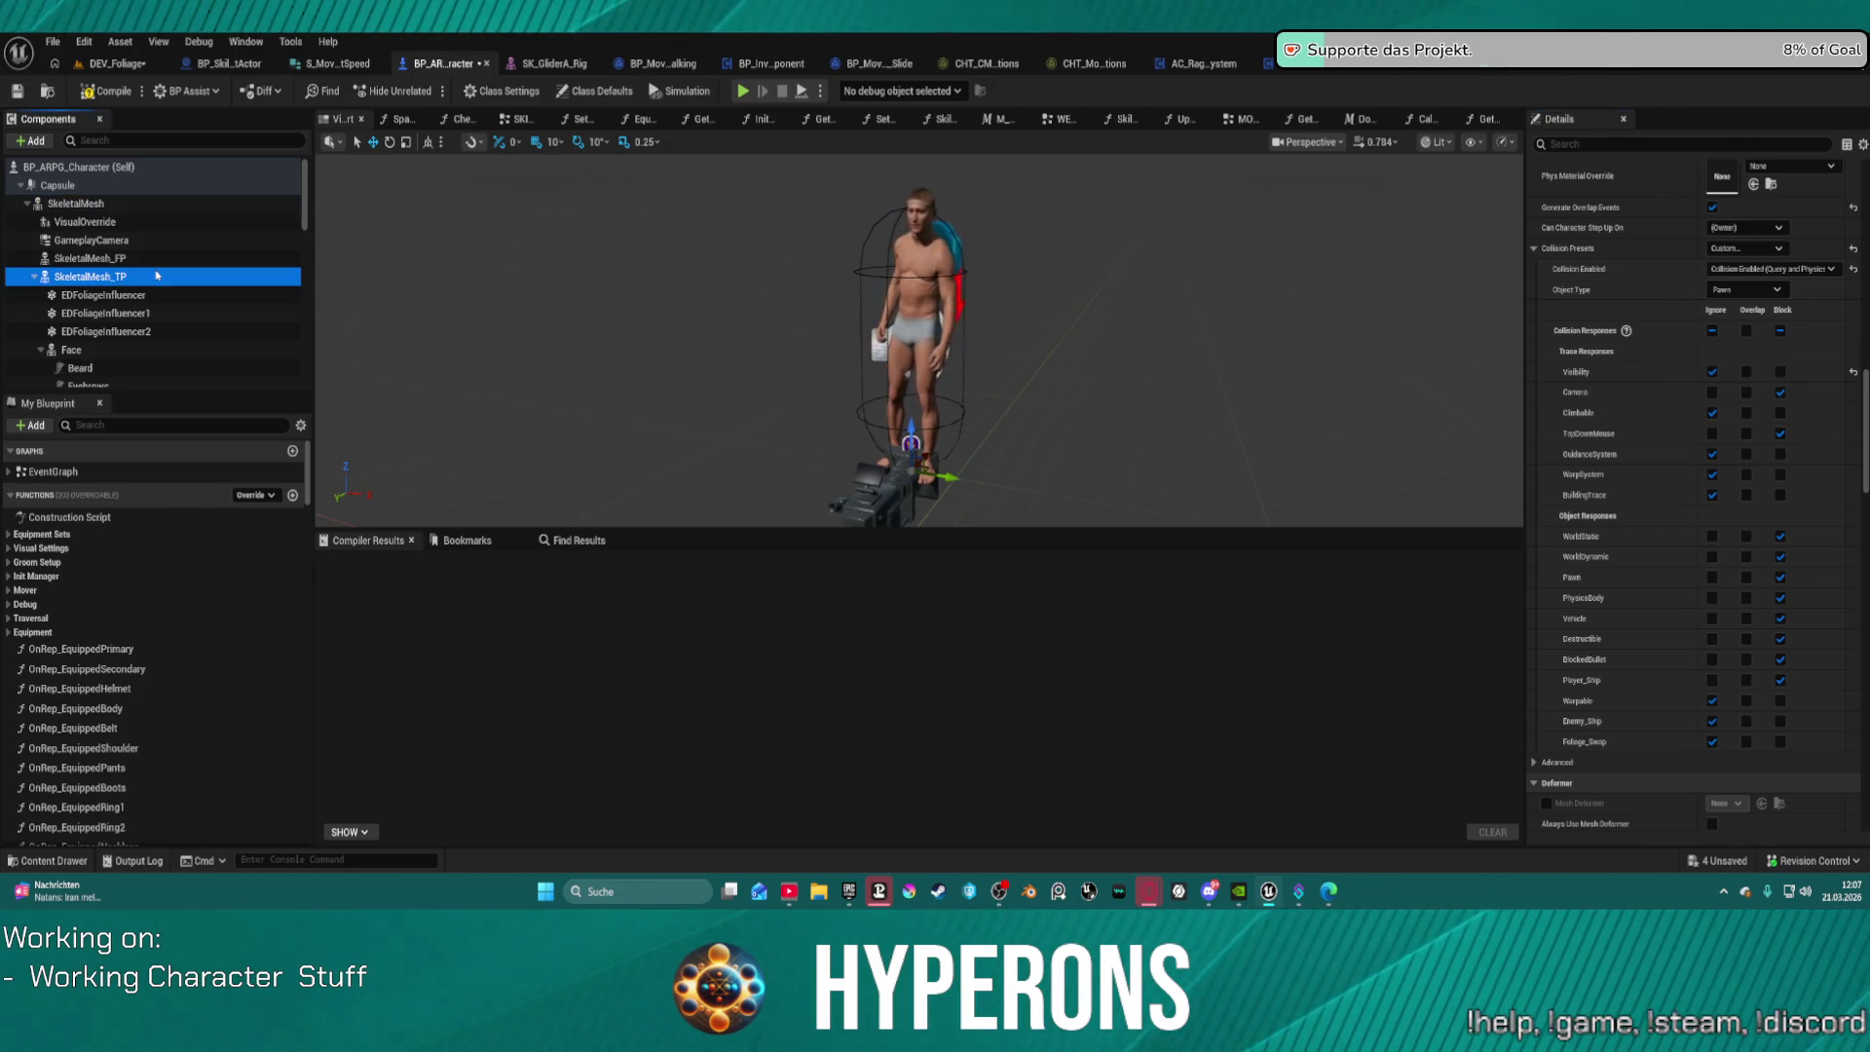
left_click(117, 206)
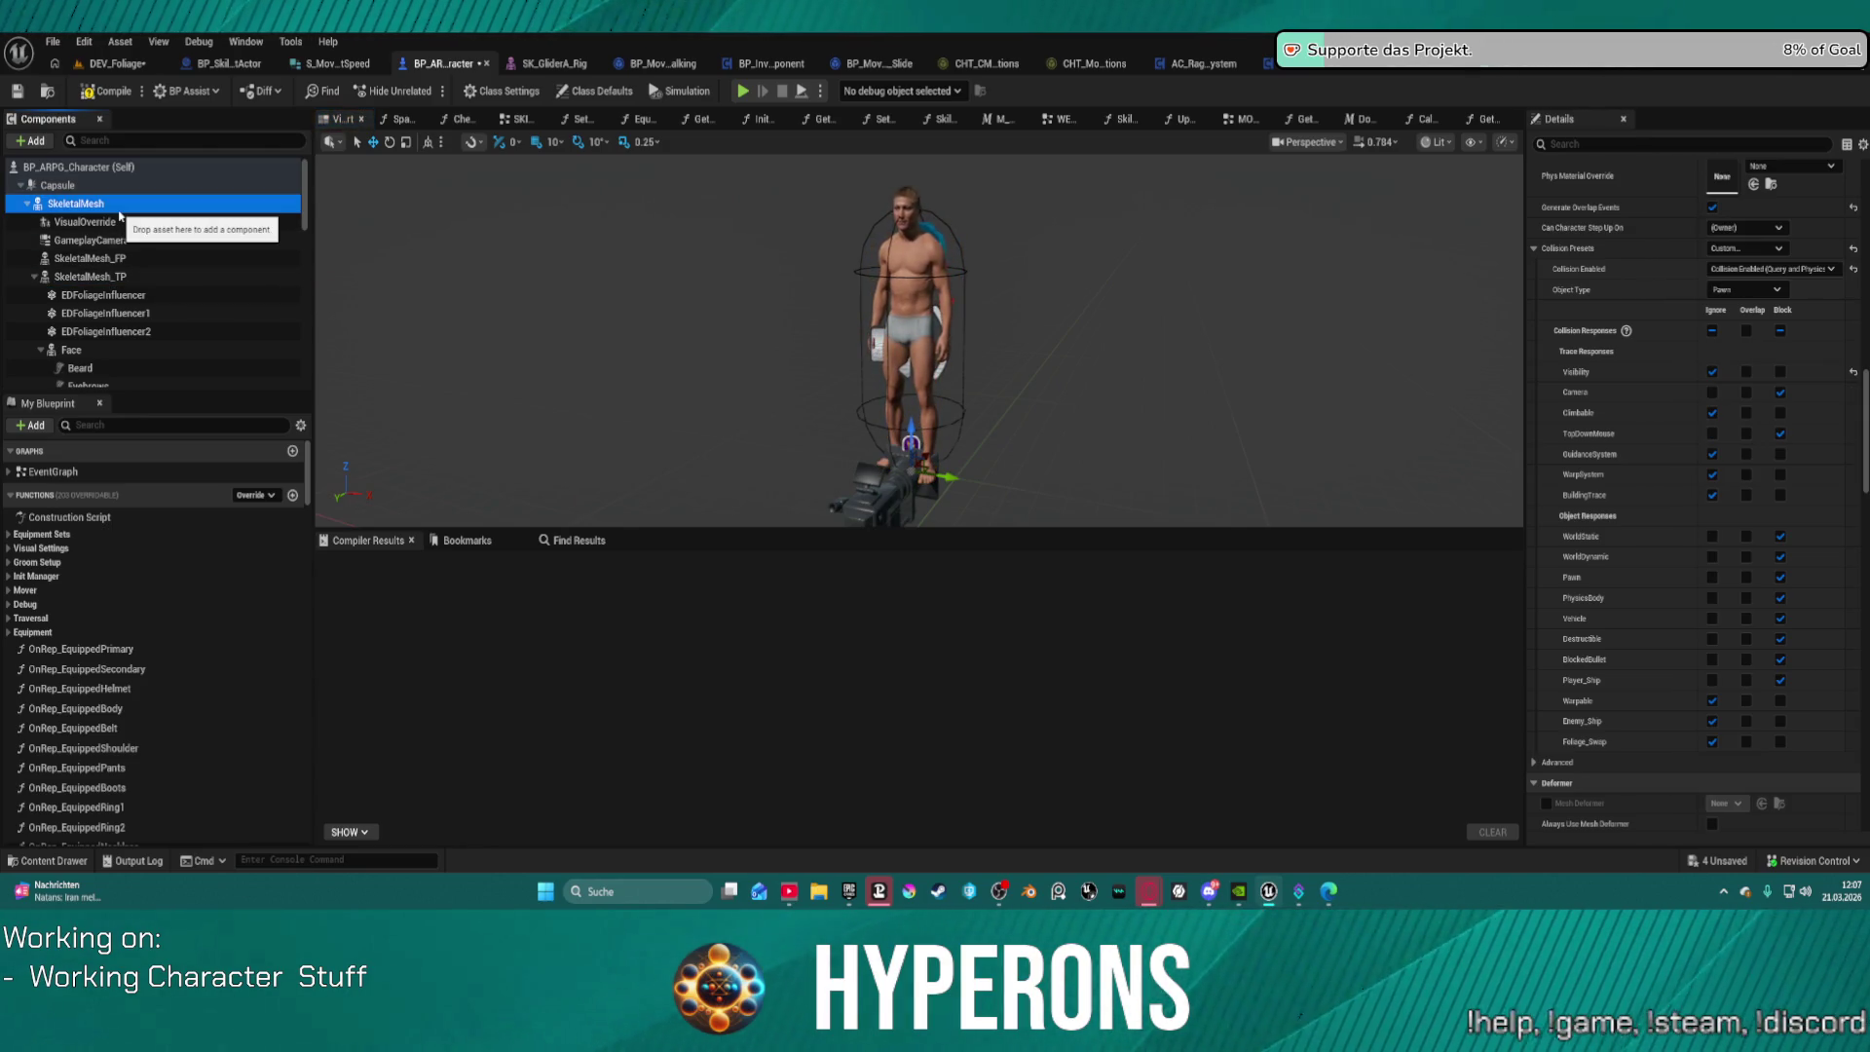
left_click(127, 276)
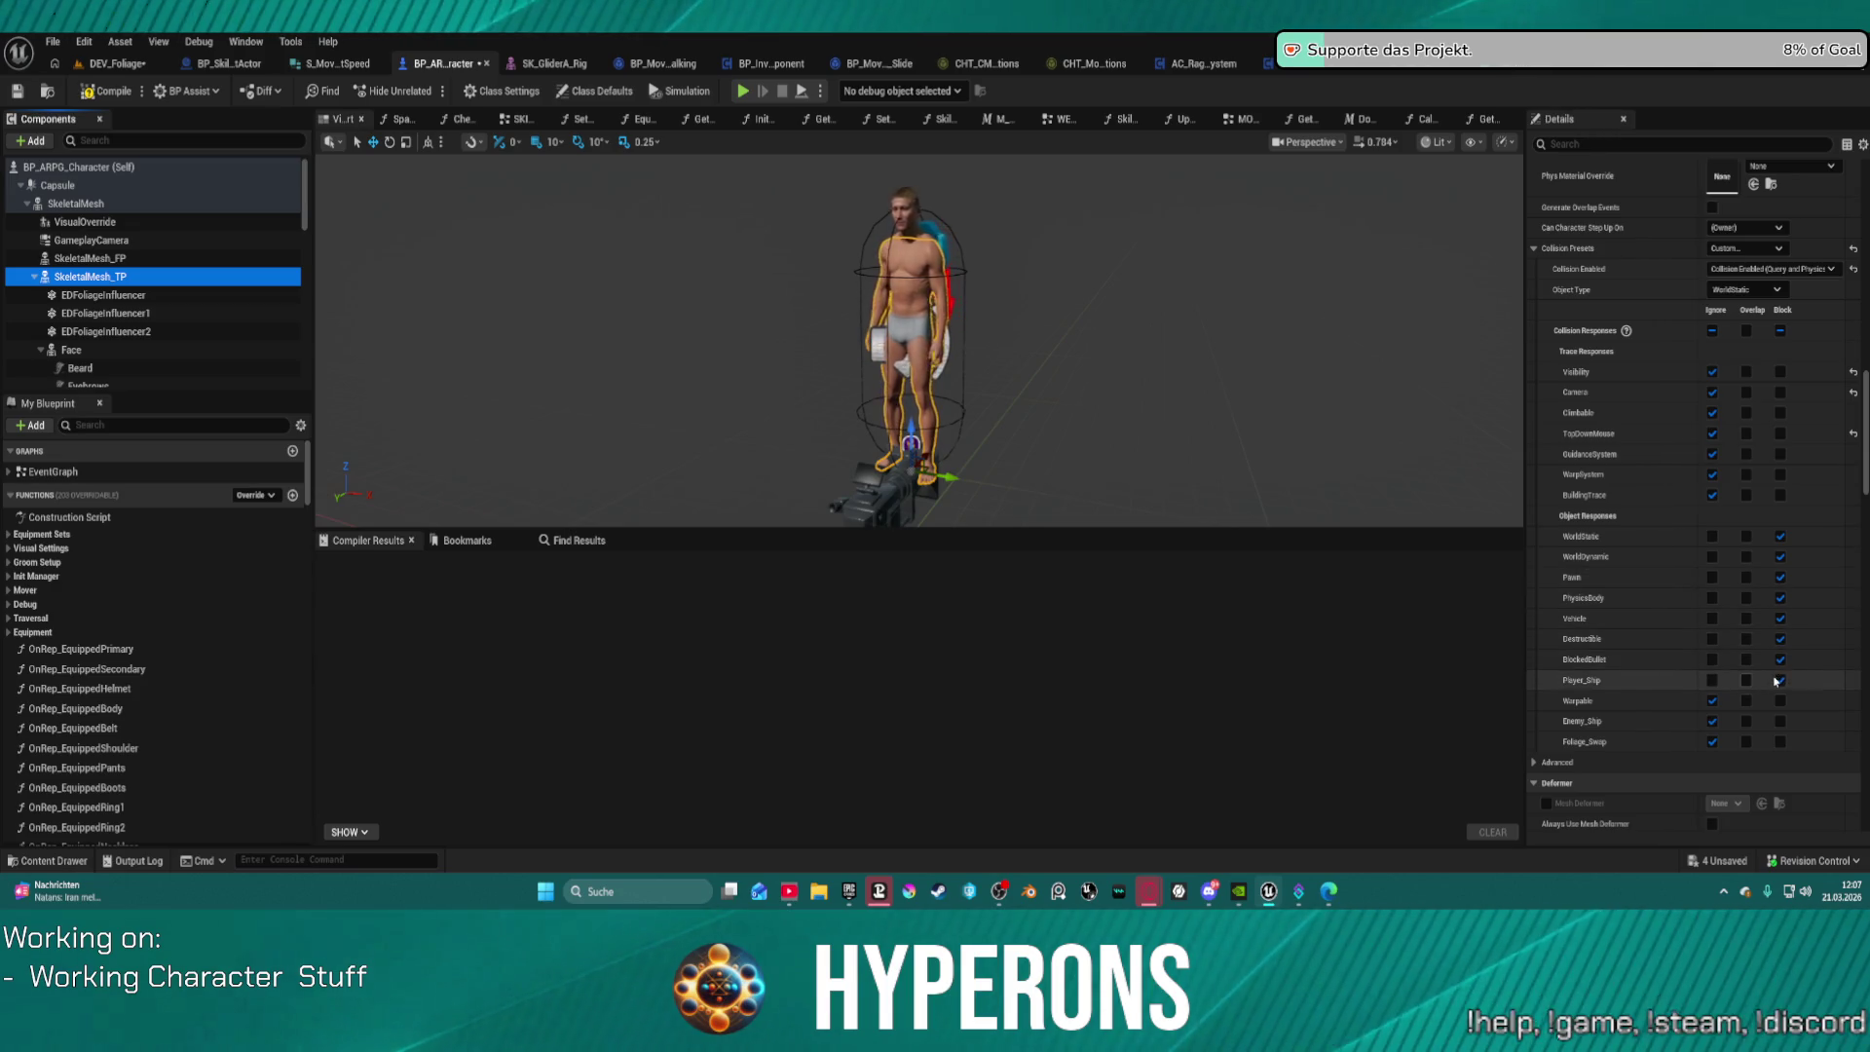
Step: Make SkeletalMesh_TP ignore WorldStatic, WorldDynamic, Pawn, Vehicle, Destructible, BlockedBullet, Player_Ship; return to DEV_Foliage
left_click(1712, 537)
left_click(1712, 556)
left_click(1712, 577)
left_click(1712, 618)
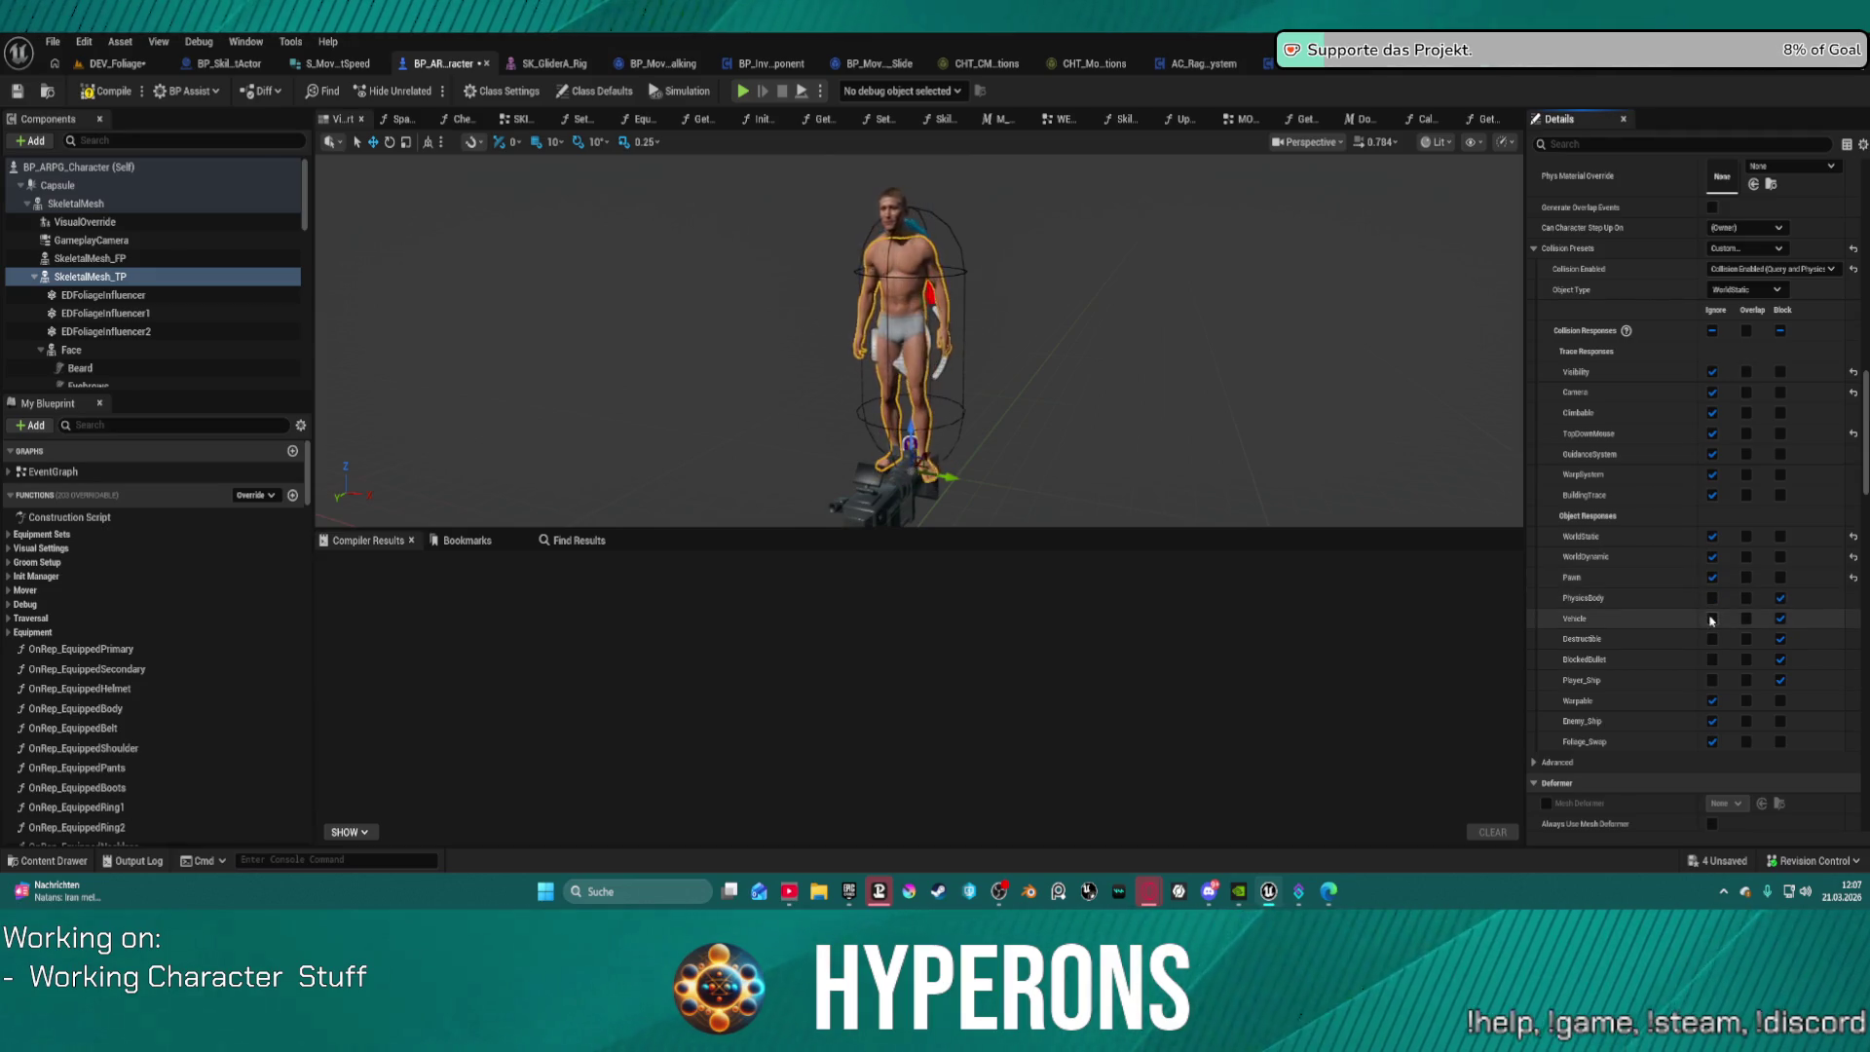
left_click(1712, 639)
left_click(1712, 660)
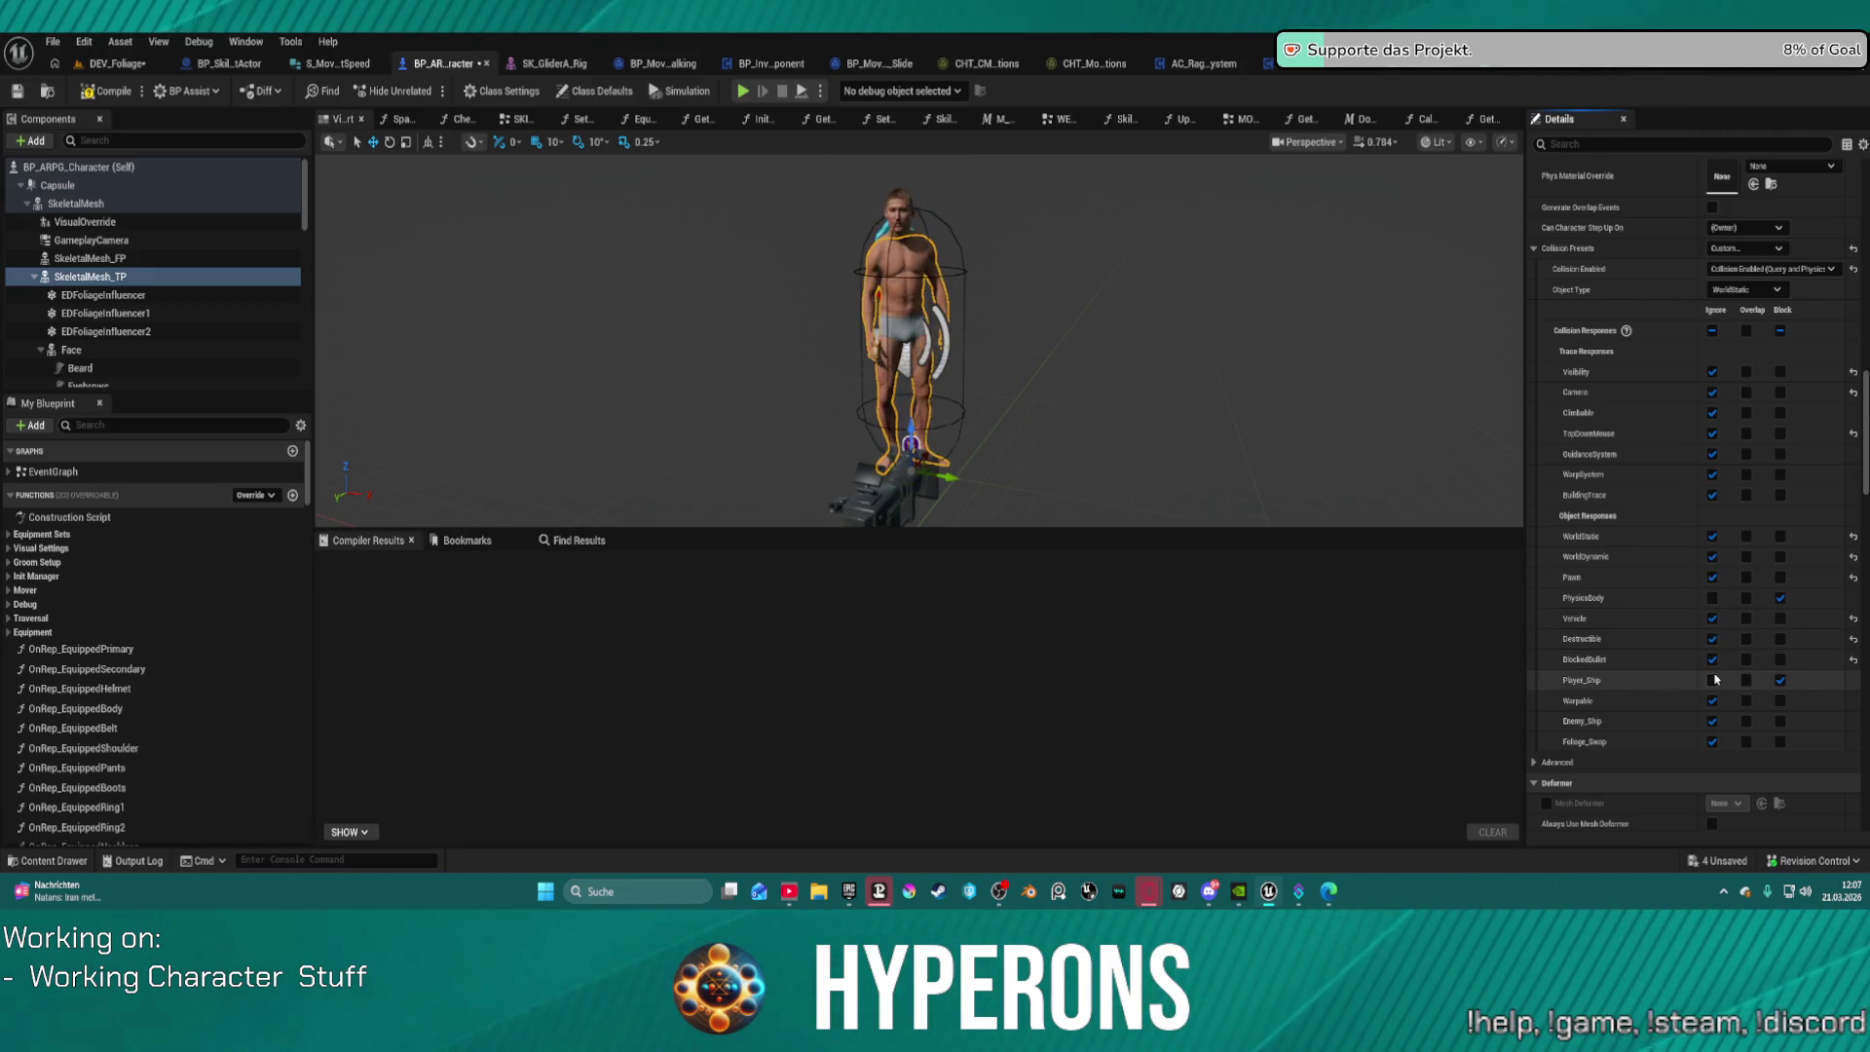
left_click(1712, 680)
left_click(117, 63)
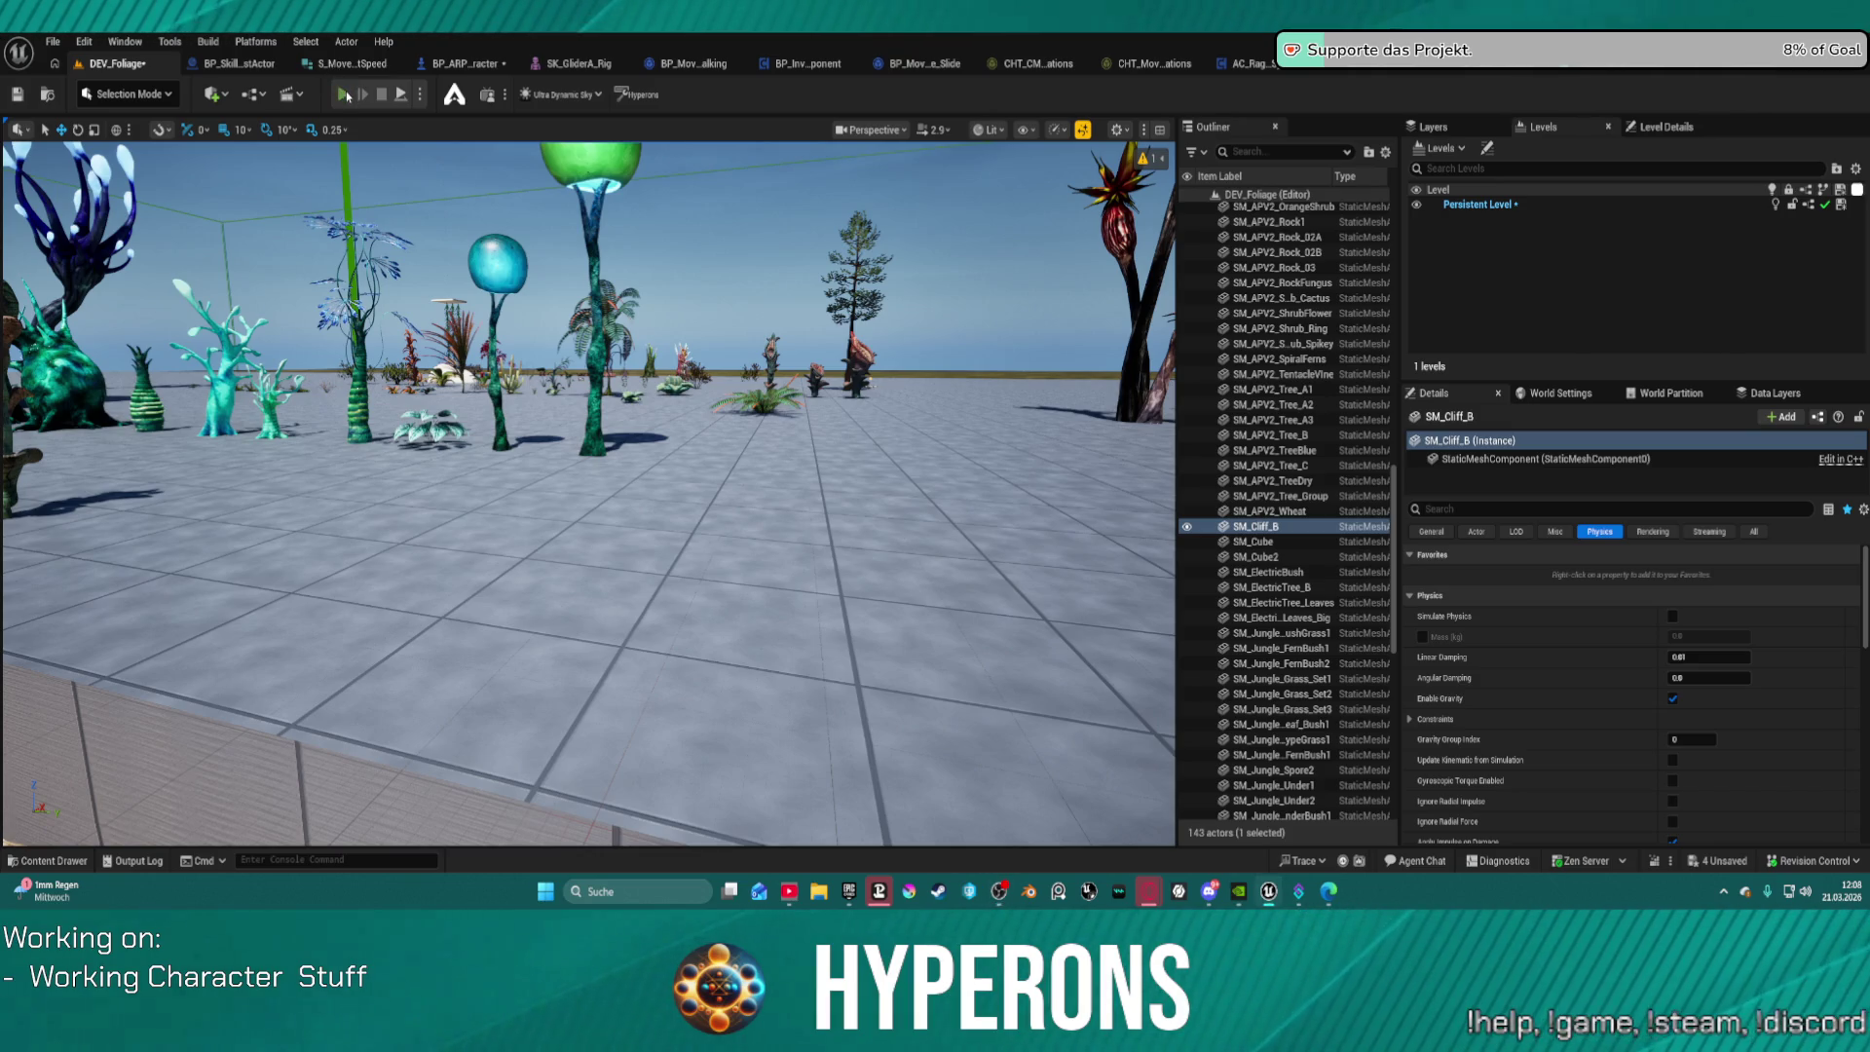
Step: Launch Play in Editor for DEV_Foliage, proceeding past the Blueprint compile errors
left_click(348, 97)
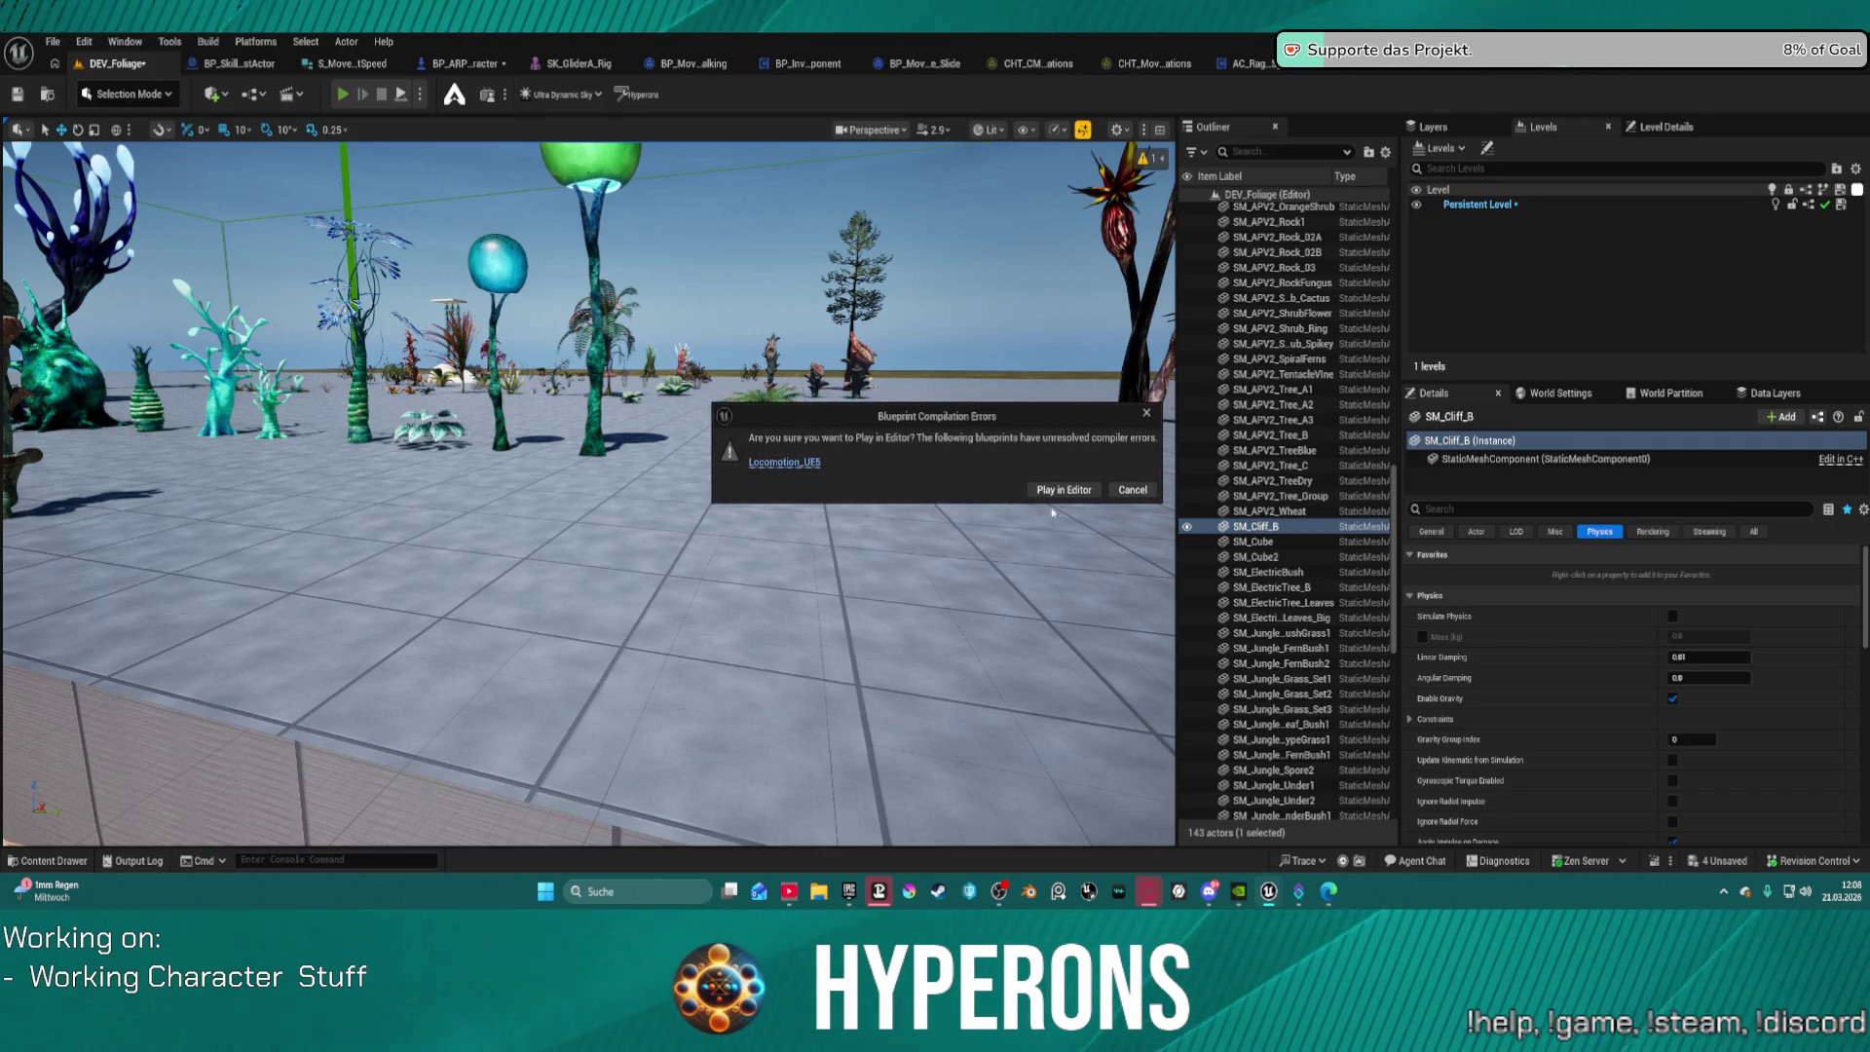
left_click(1040, 490)
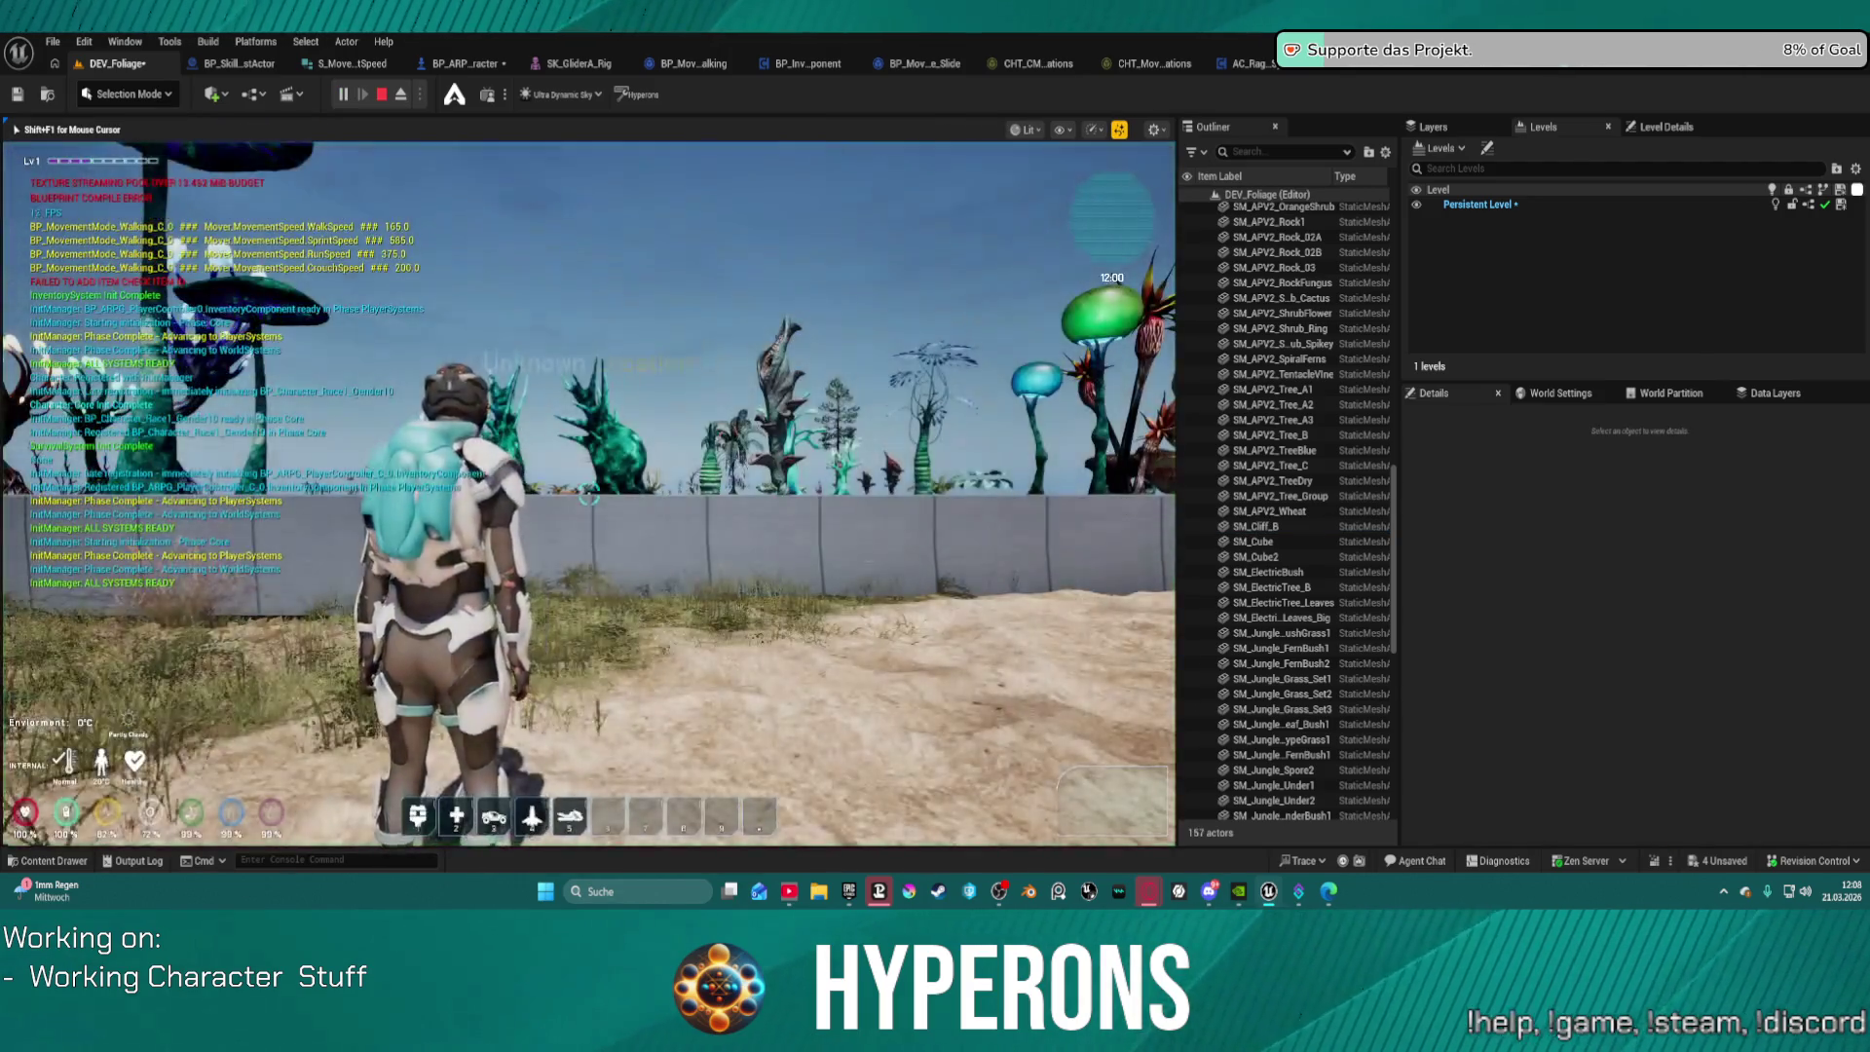
Step: Run the character across the sand and plaza into the bushes by the dome, crouch-sliding
key("w")
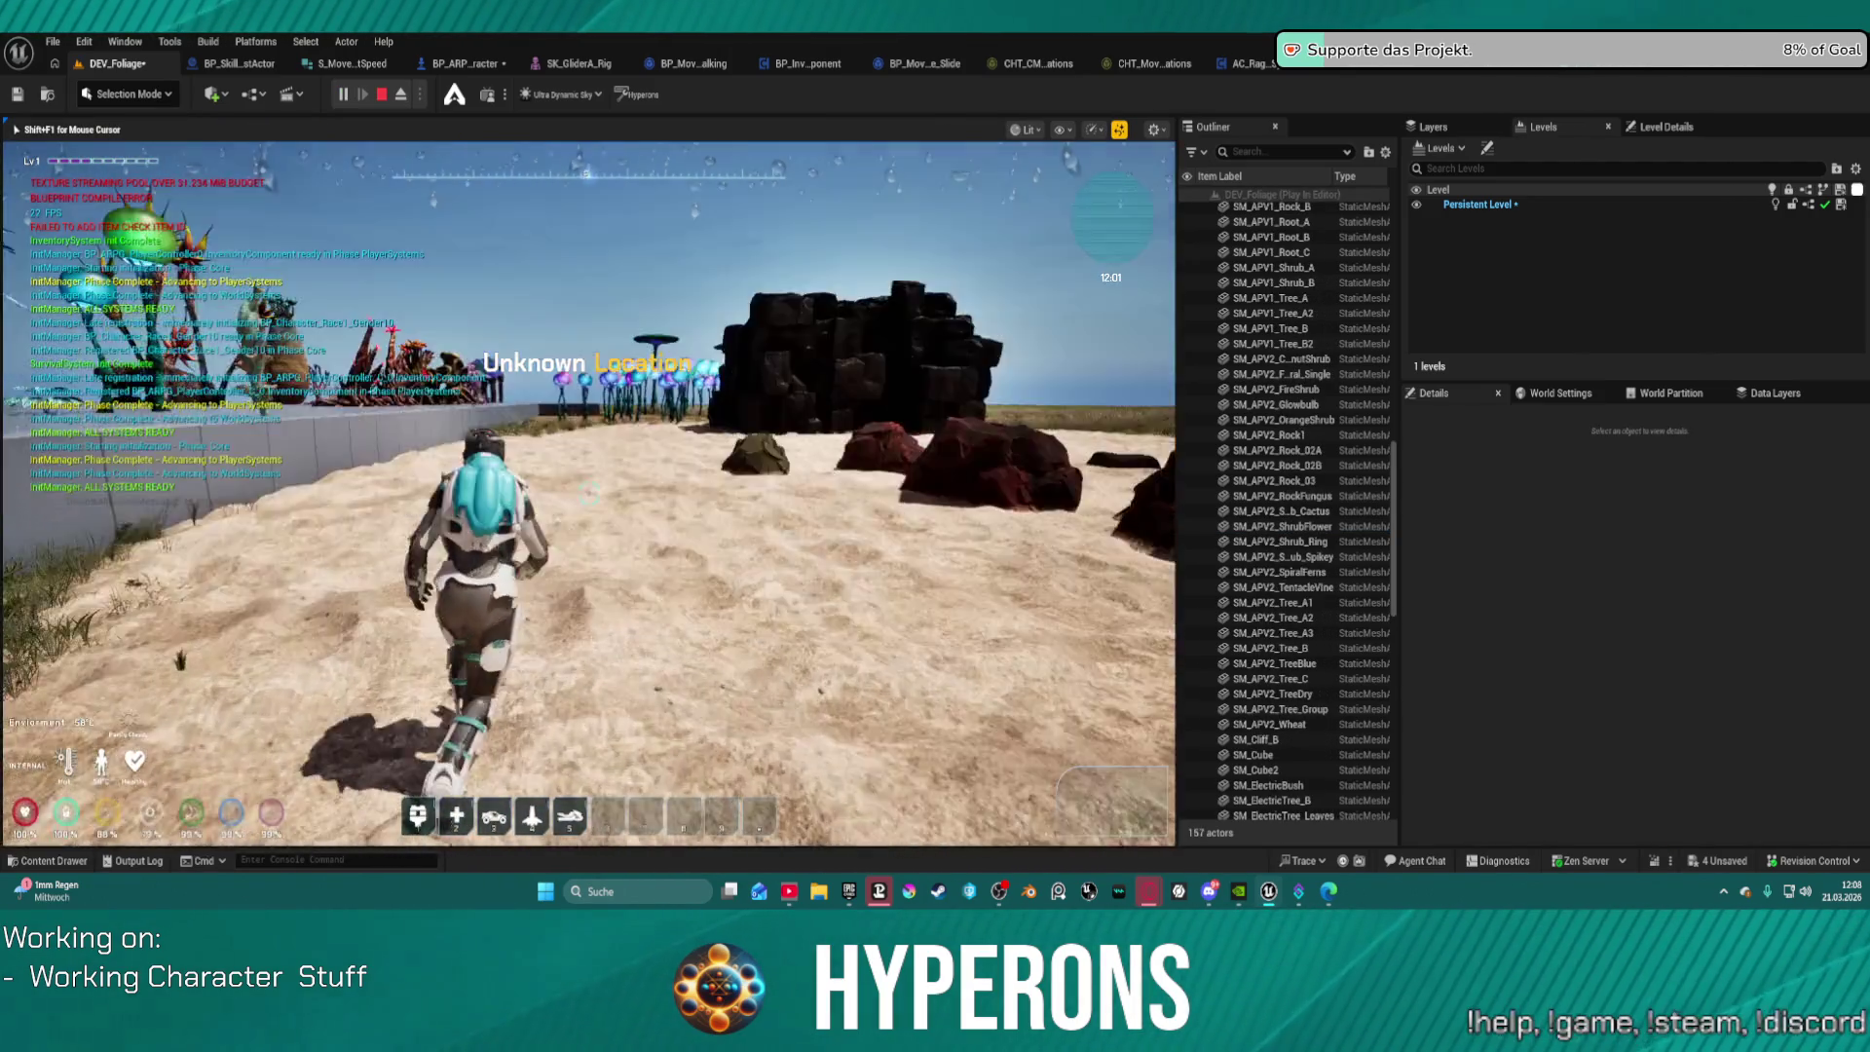
key("w")
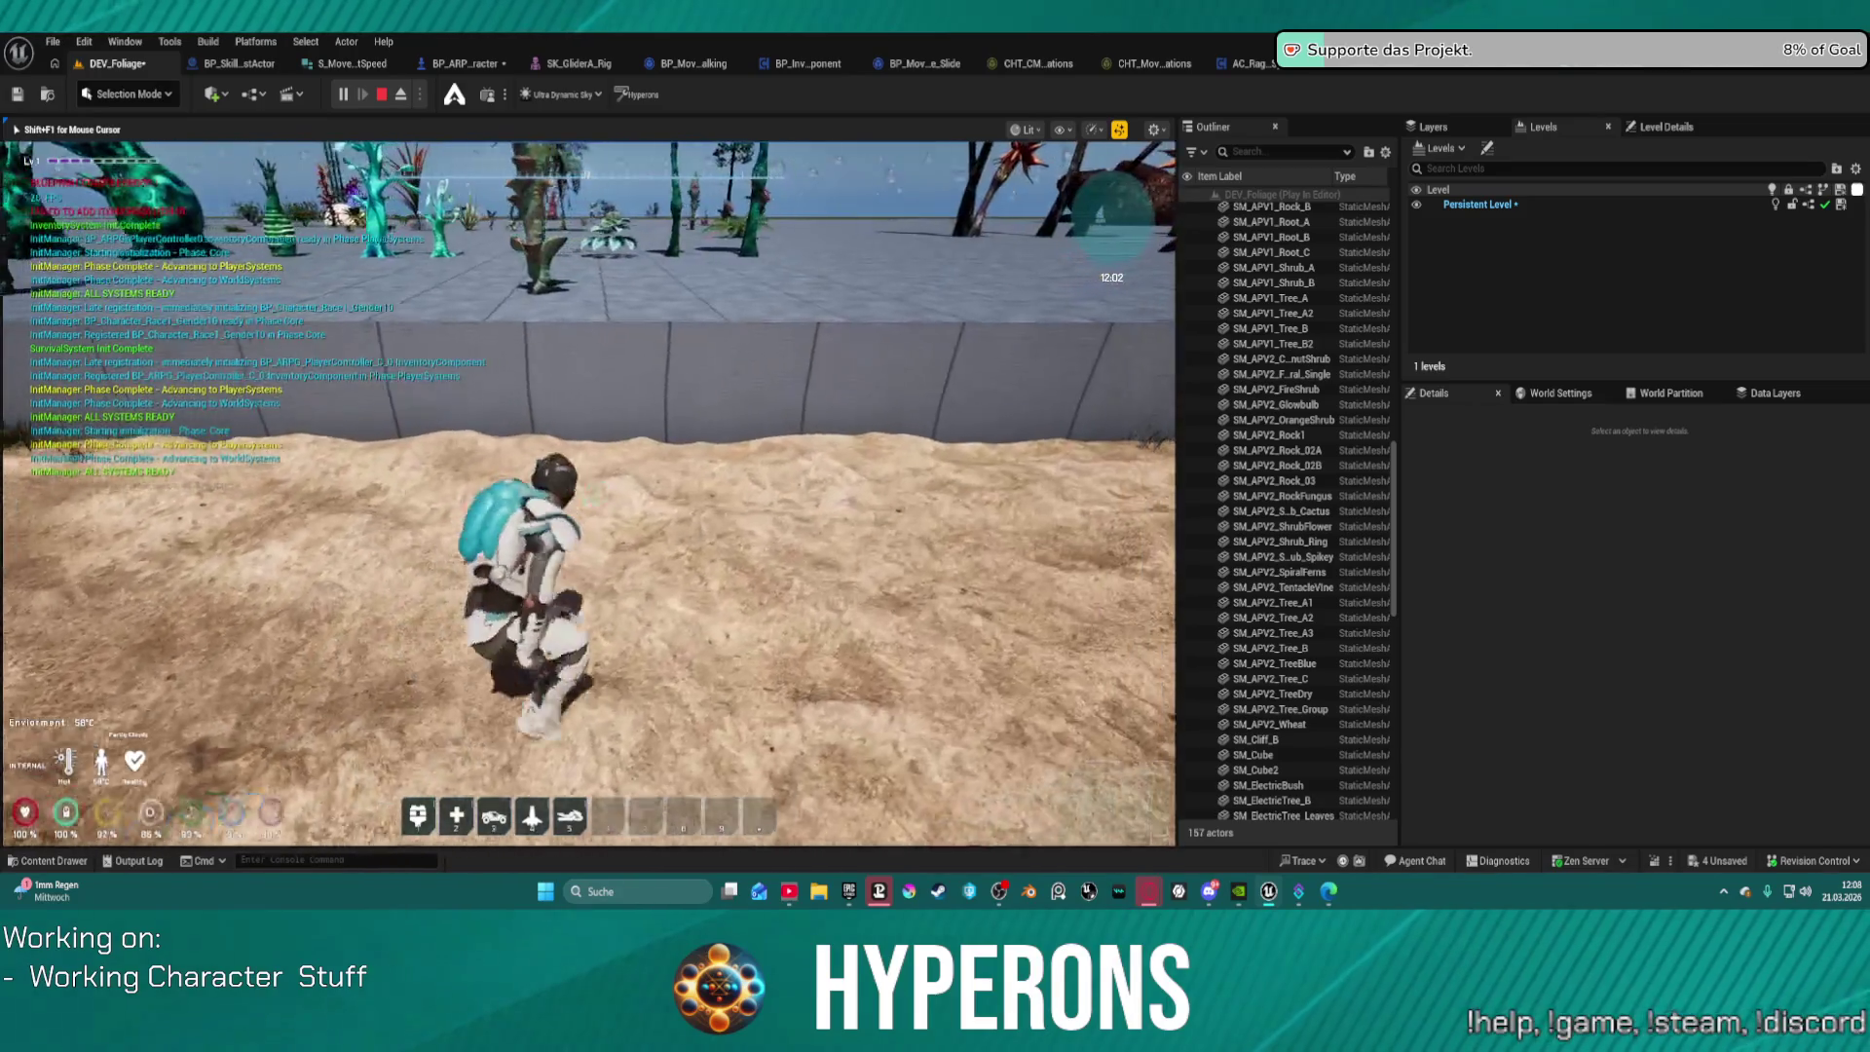
key("w")
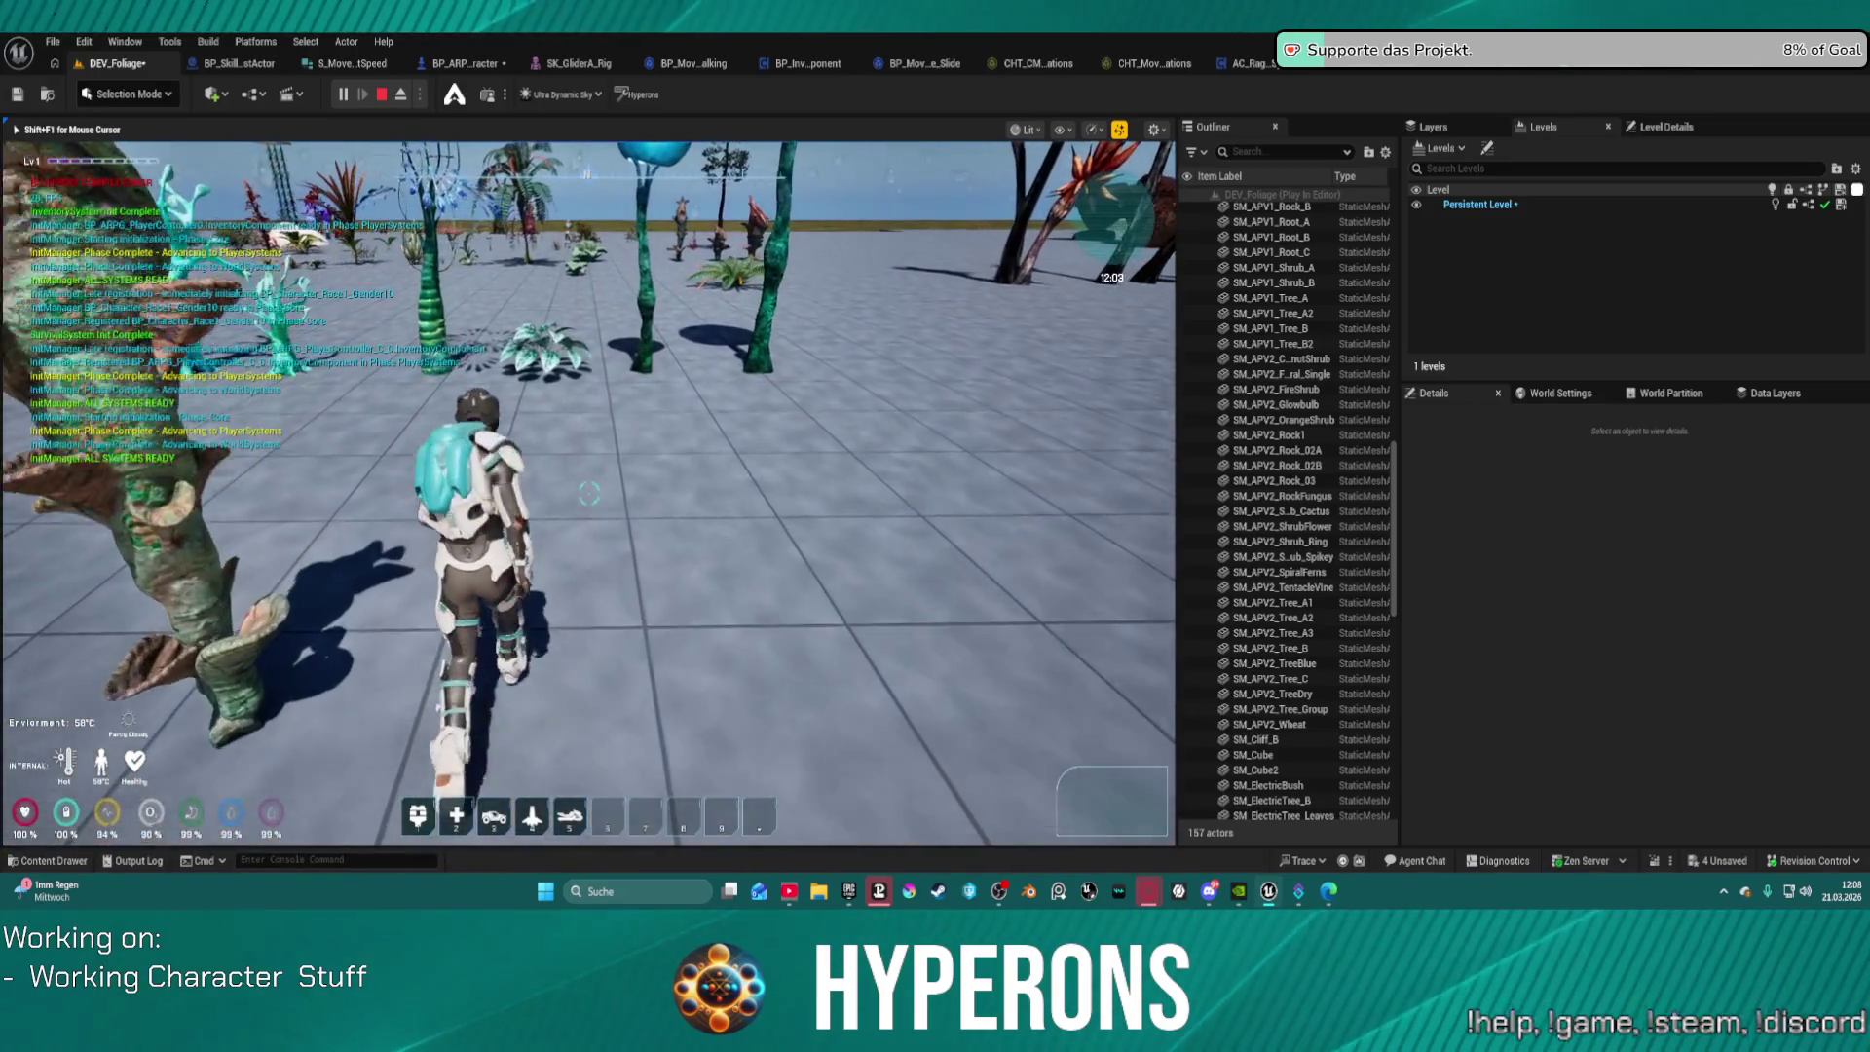
key("w")
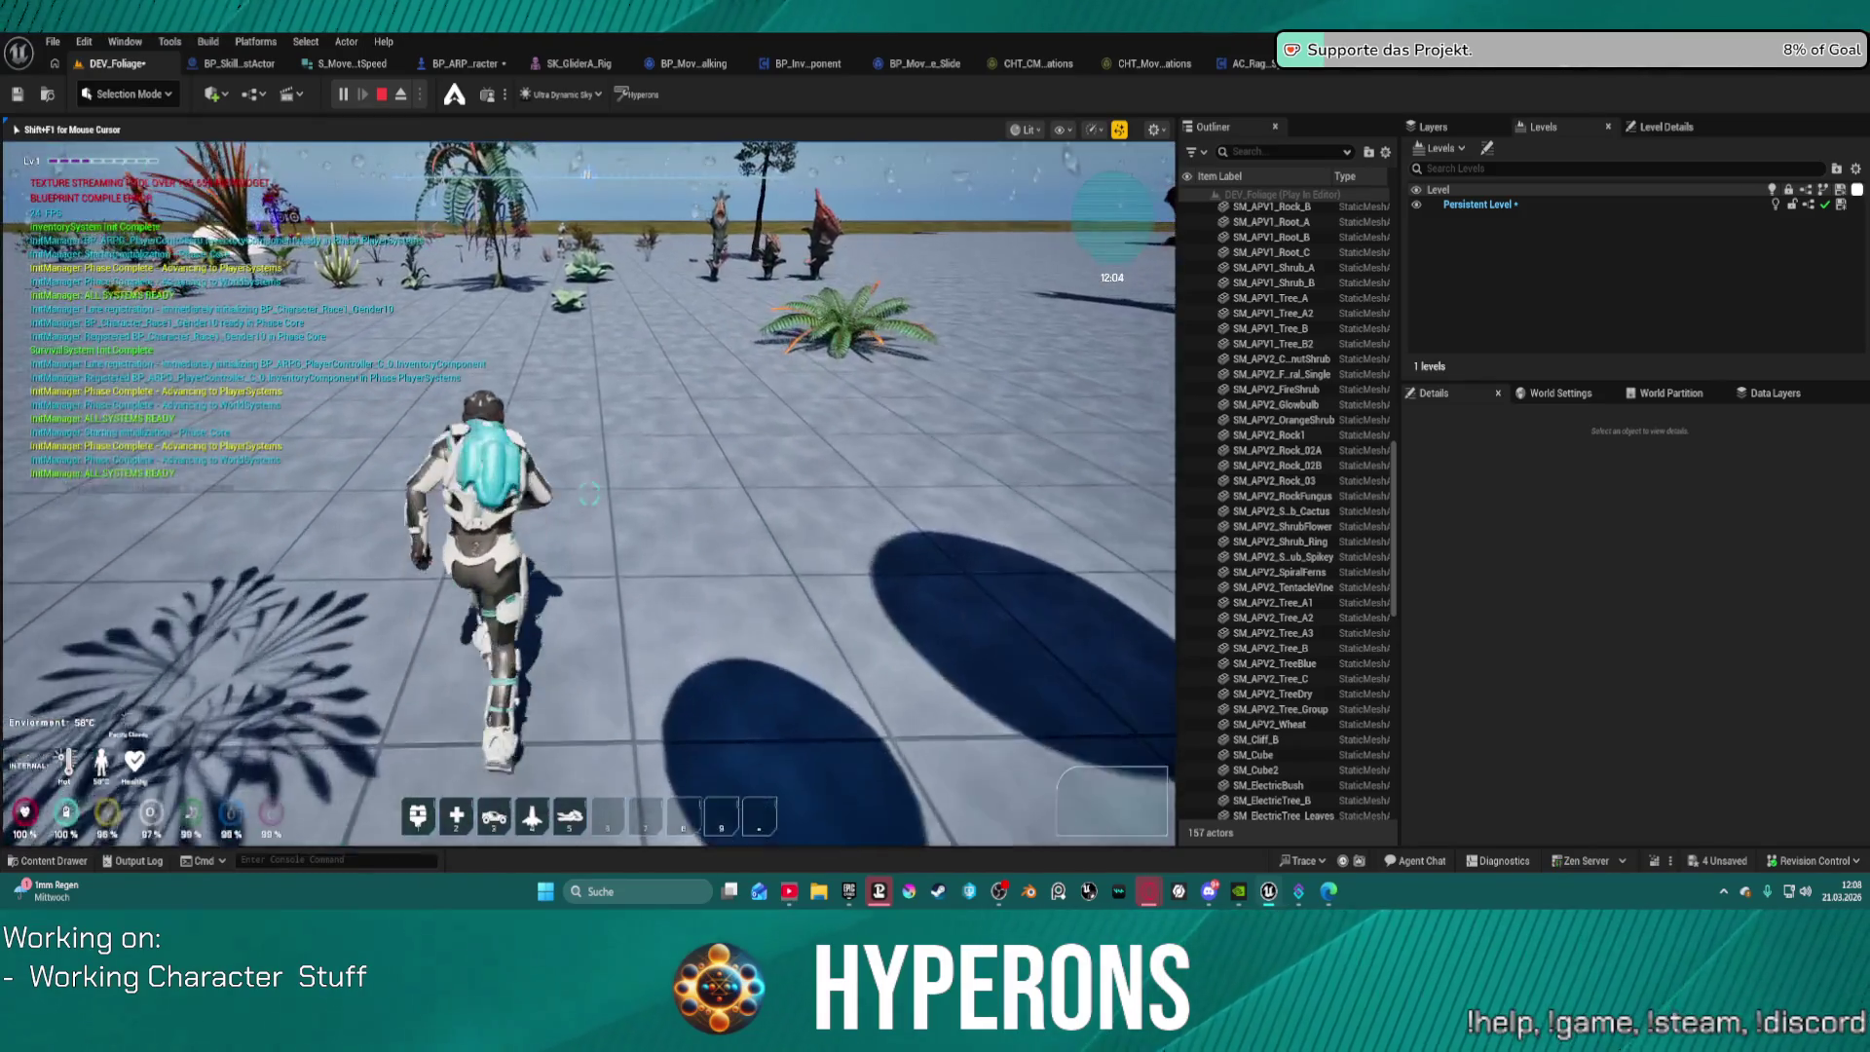
key("w")
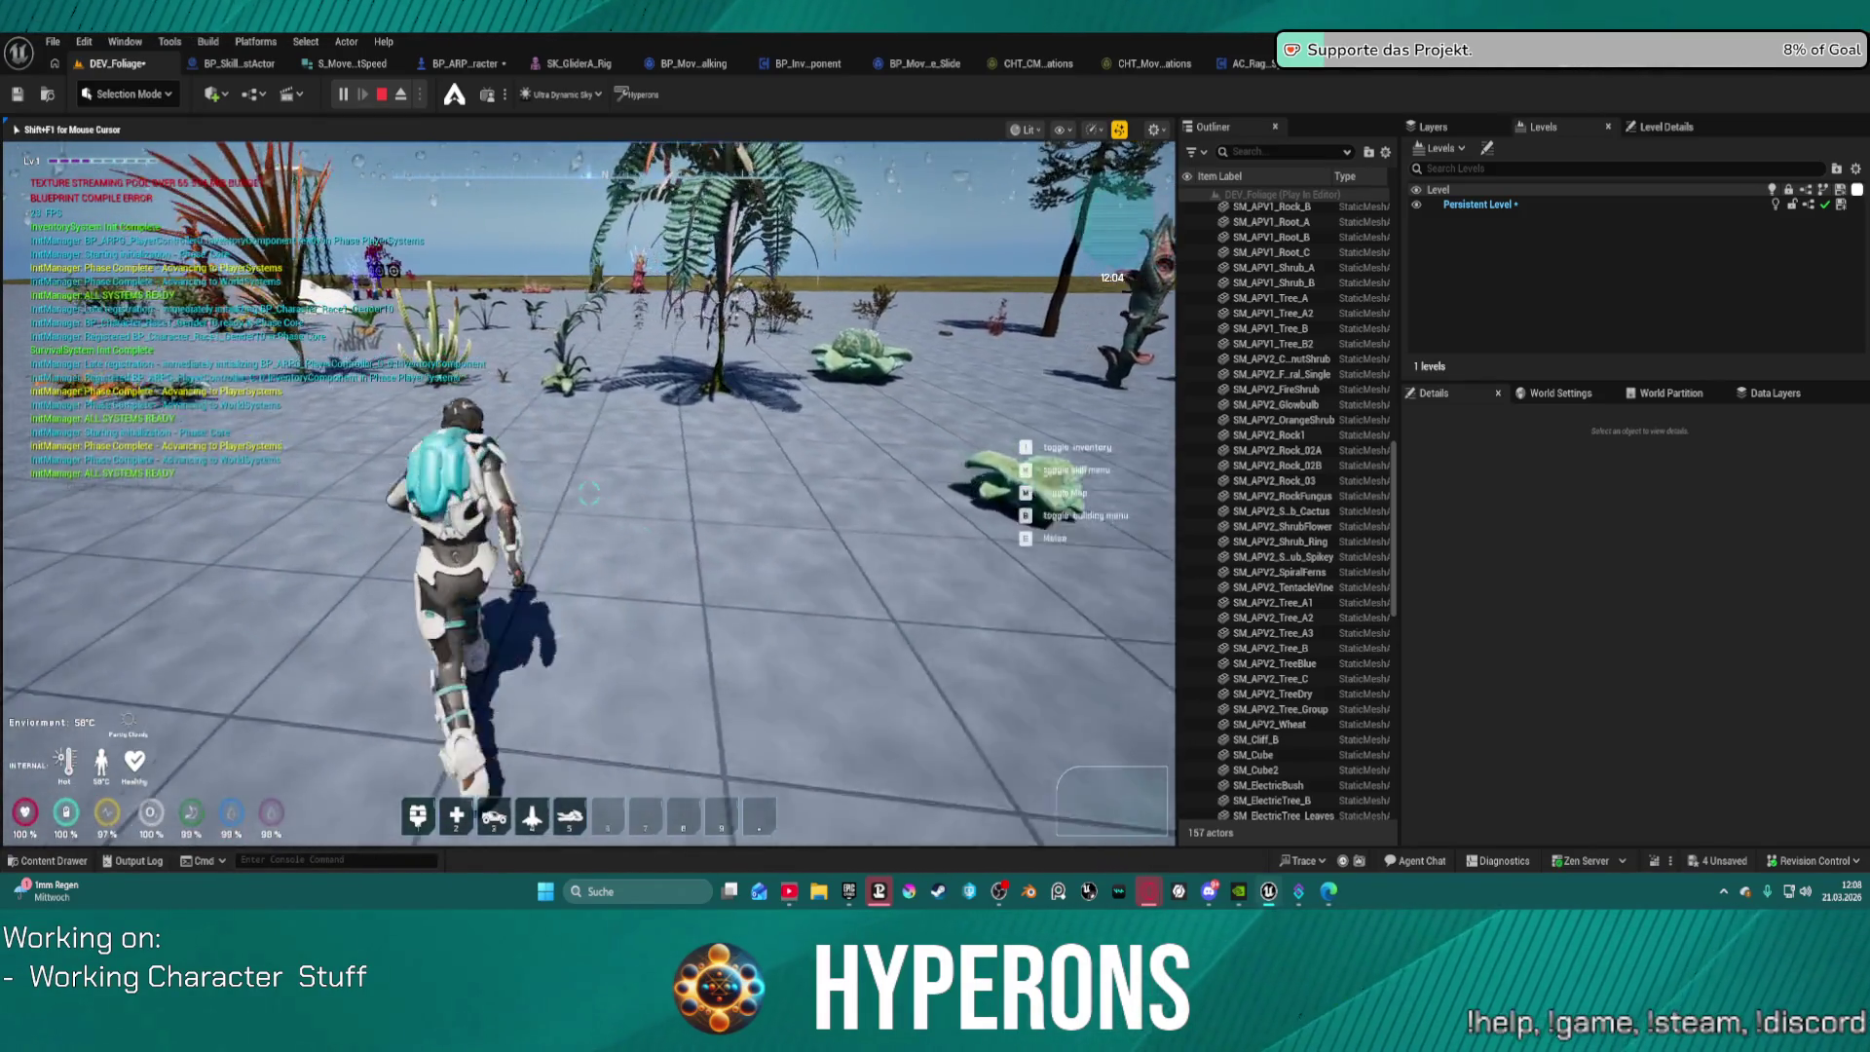
key("w")
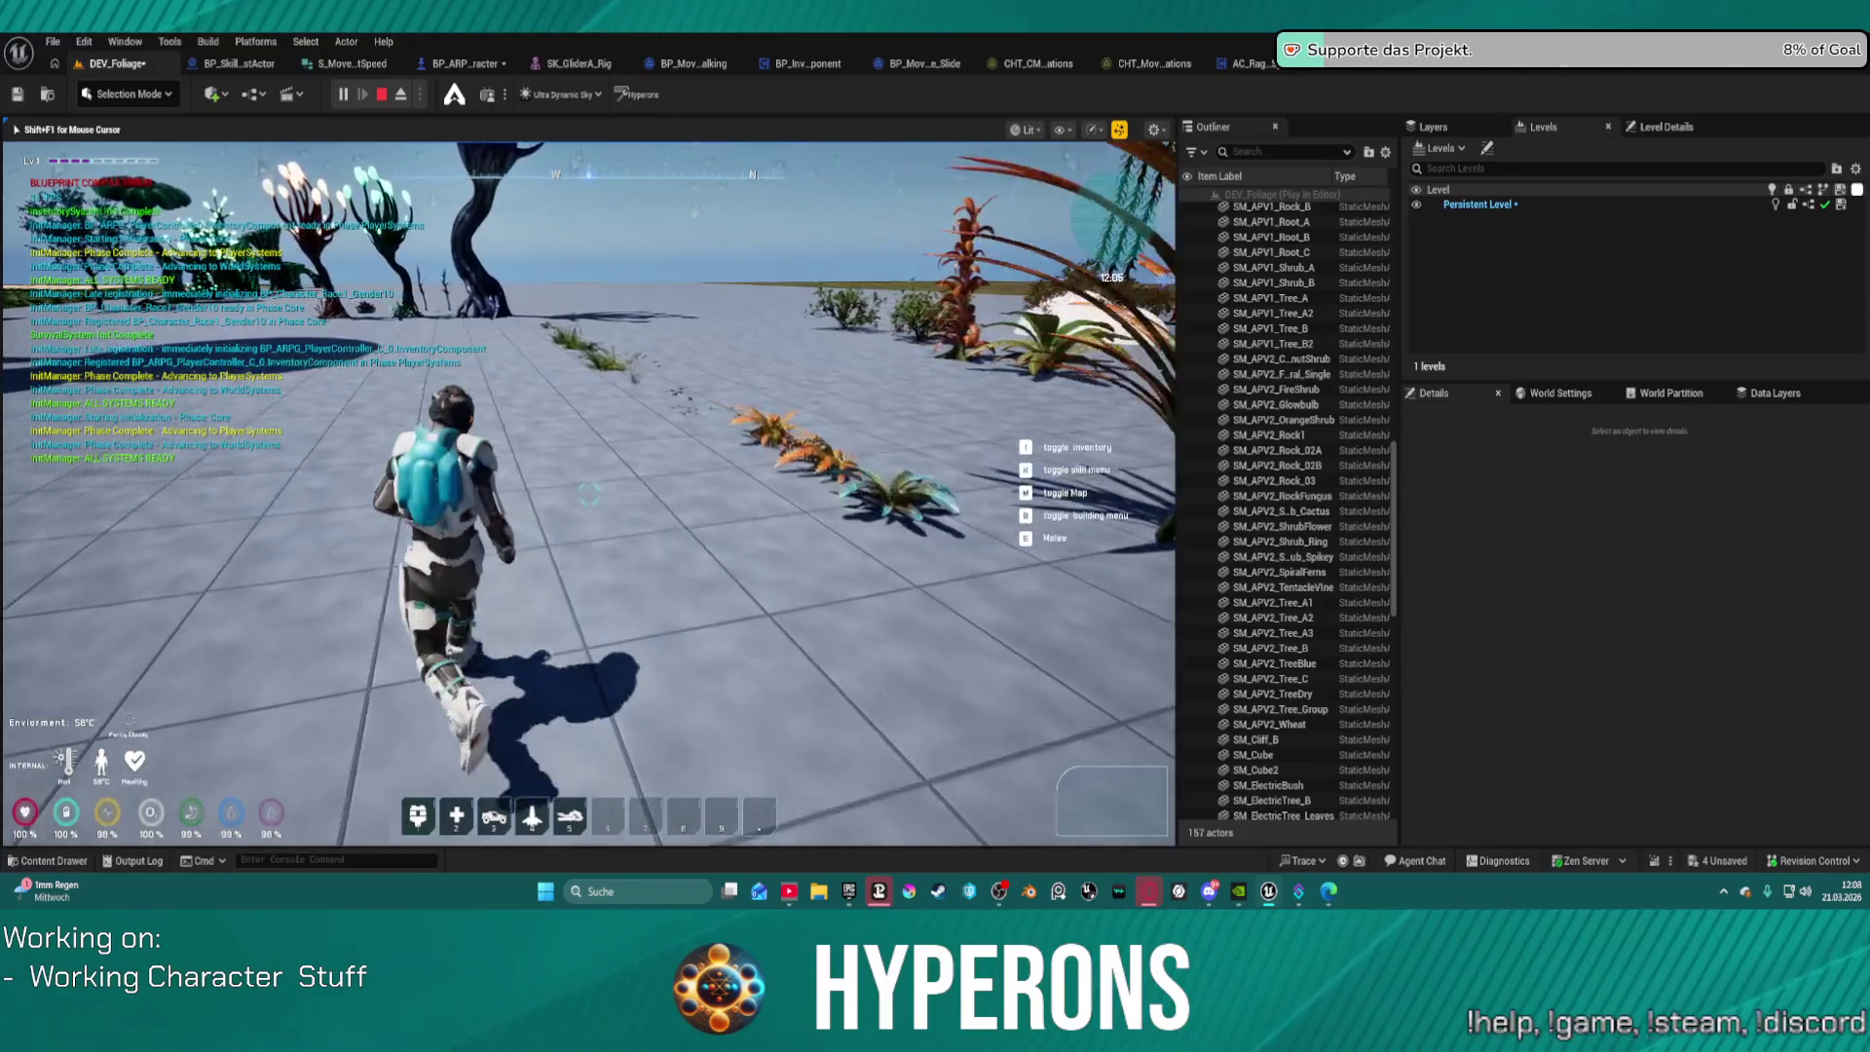
key("w")
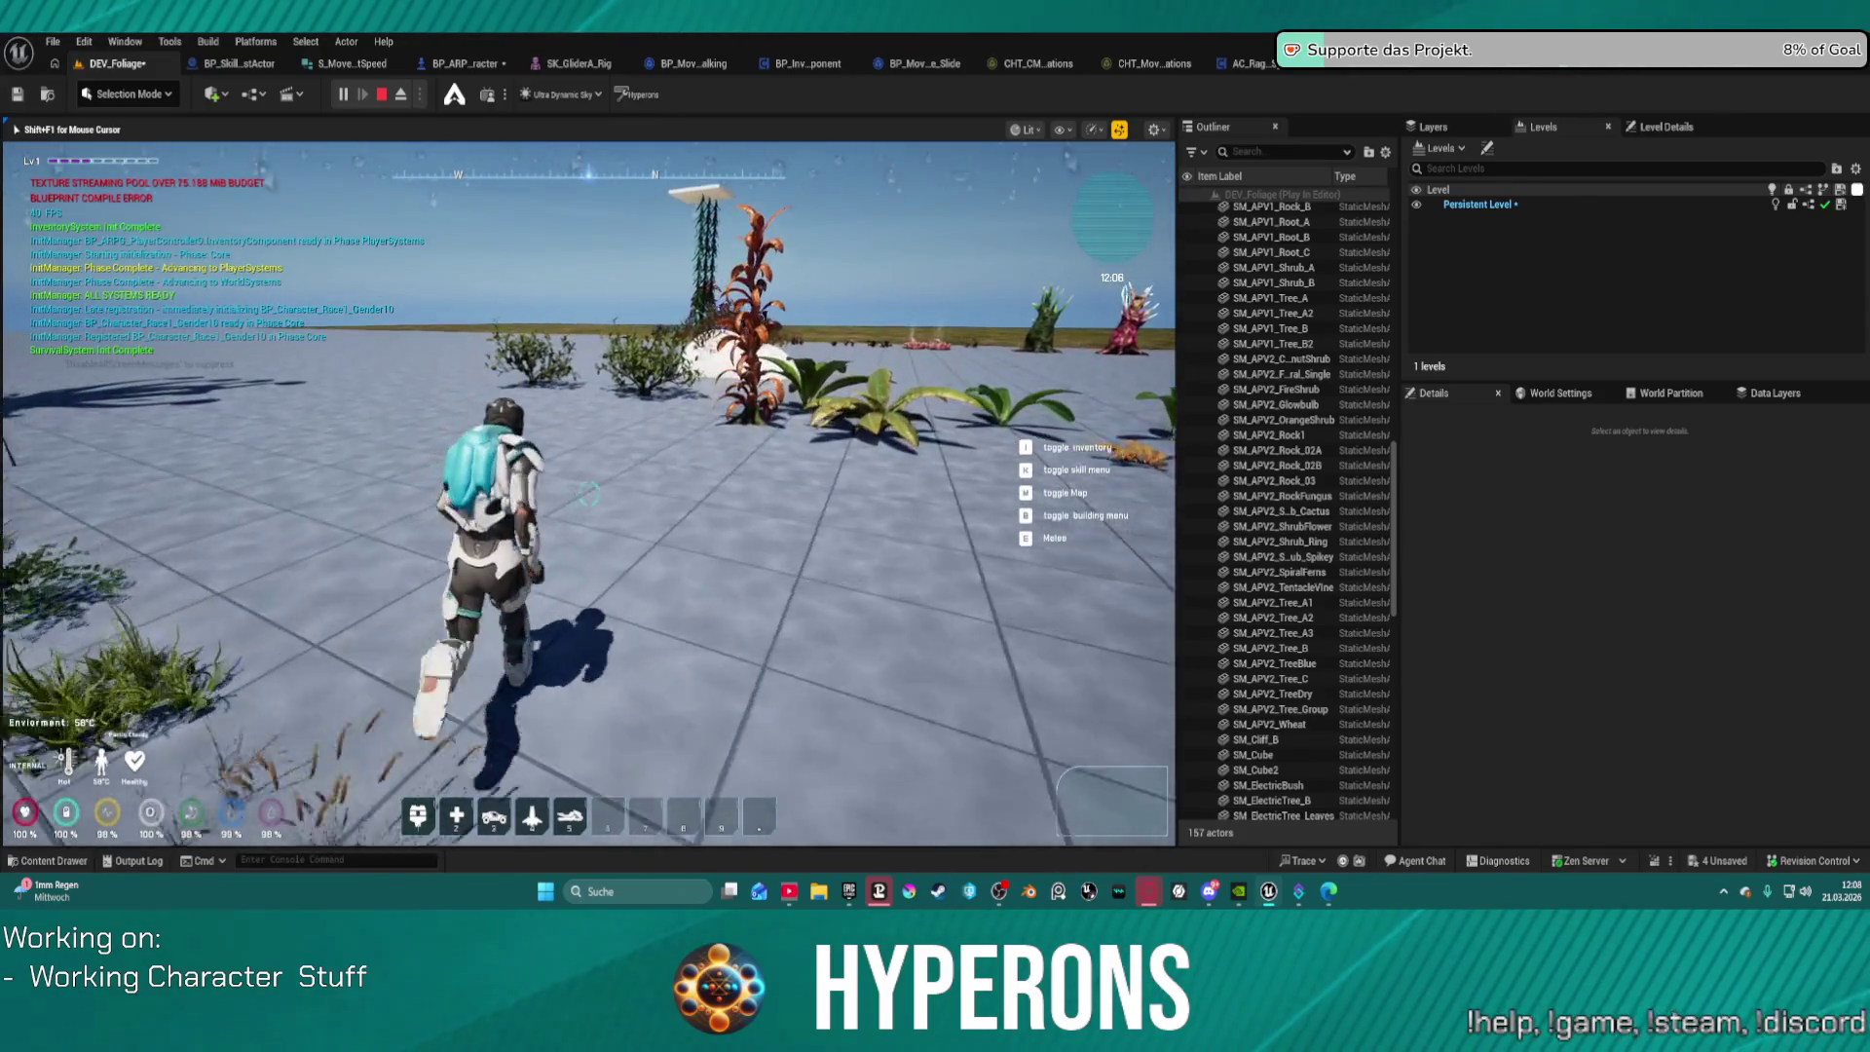
key("w")
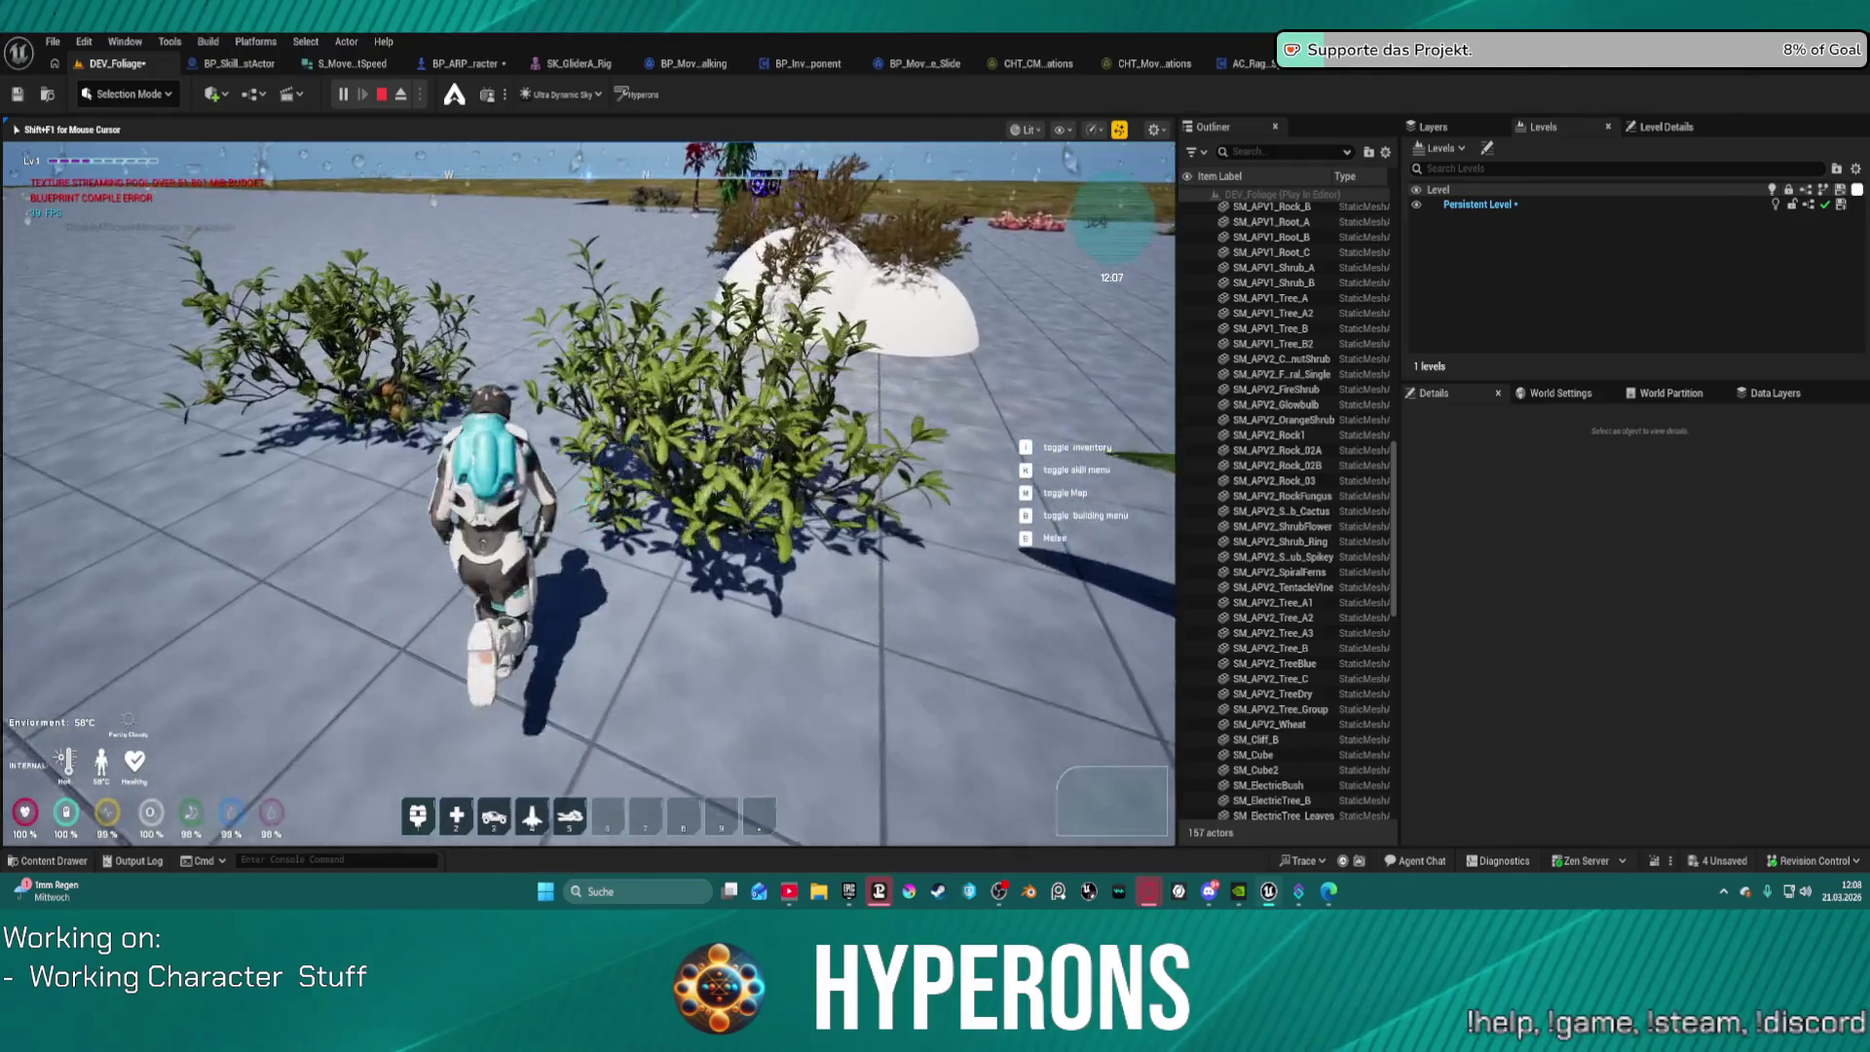
key("c")
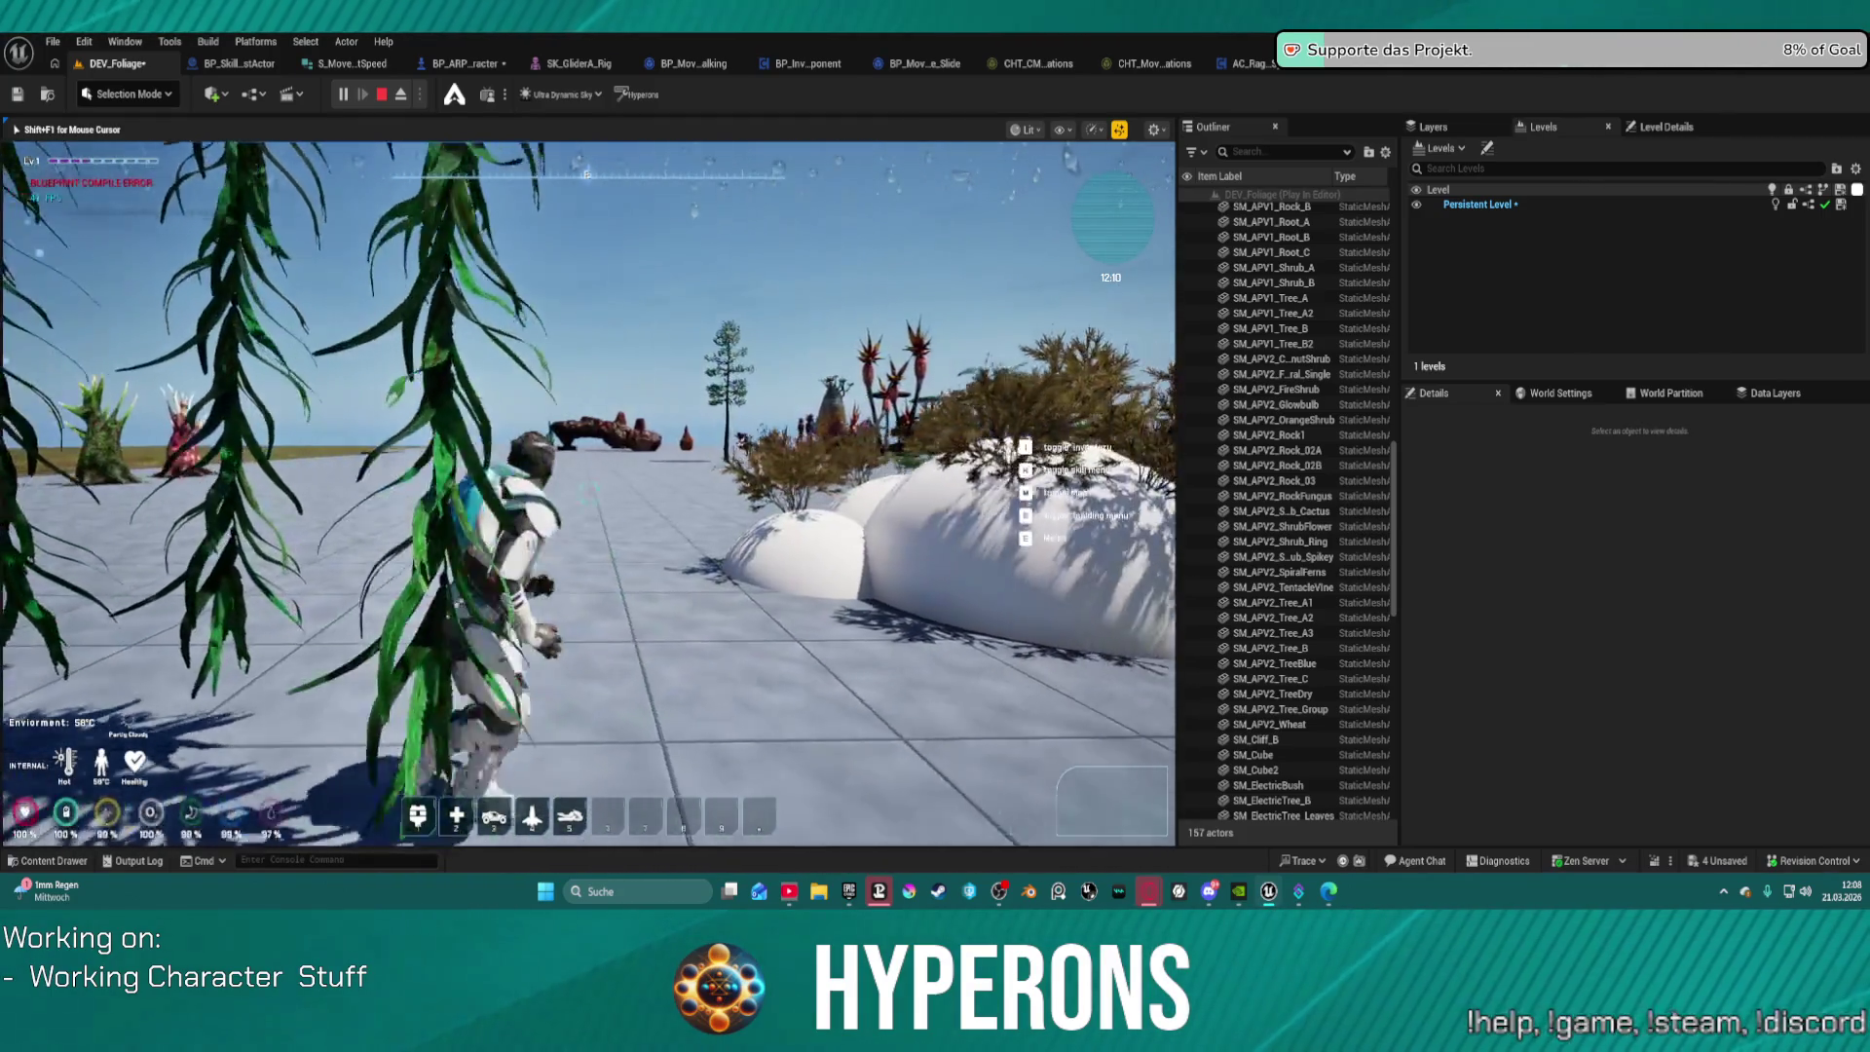
Step: Head toward the coloured posts and plants with a jump, then recapture the game view
key("w")
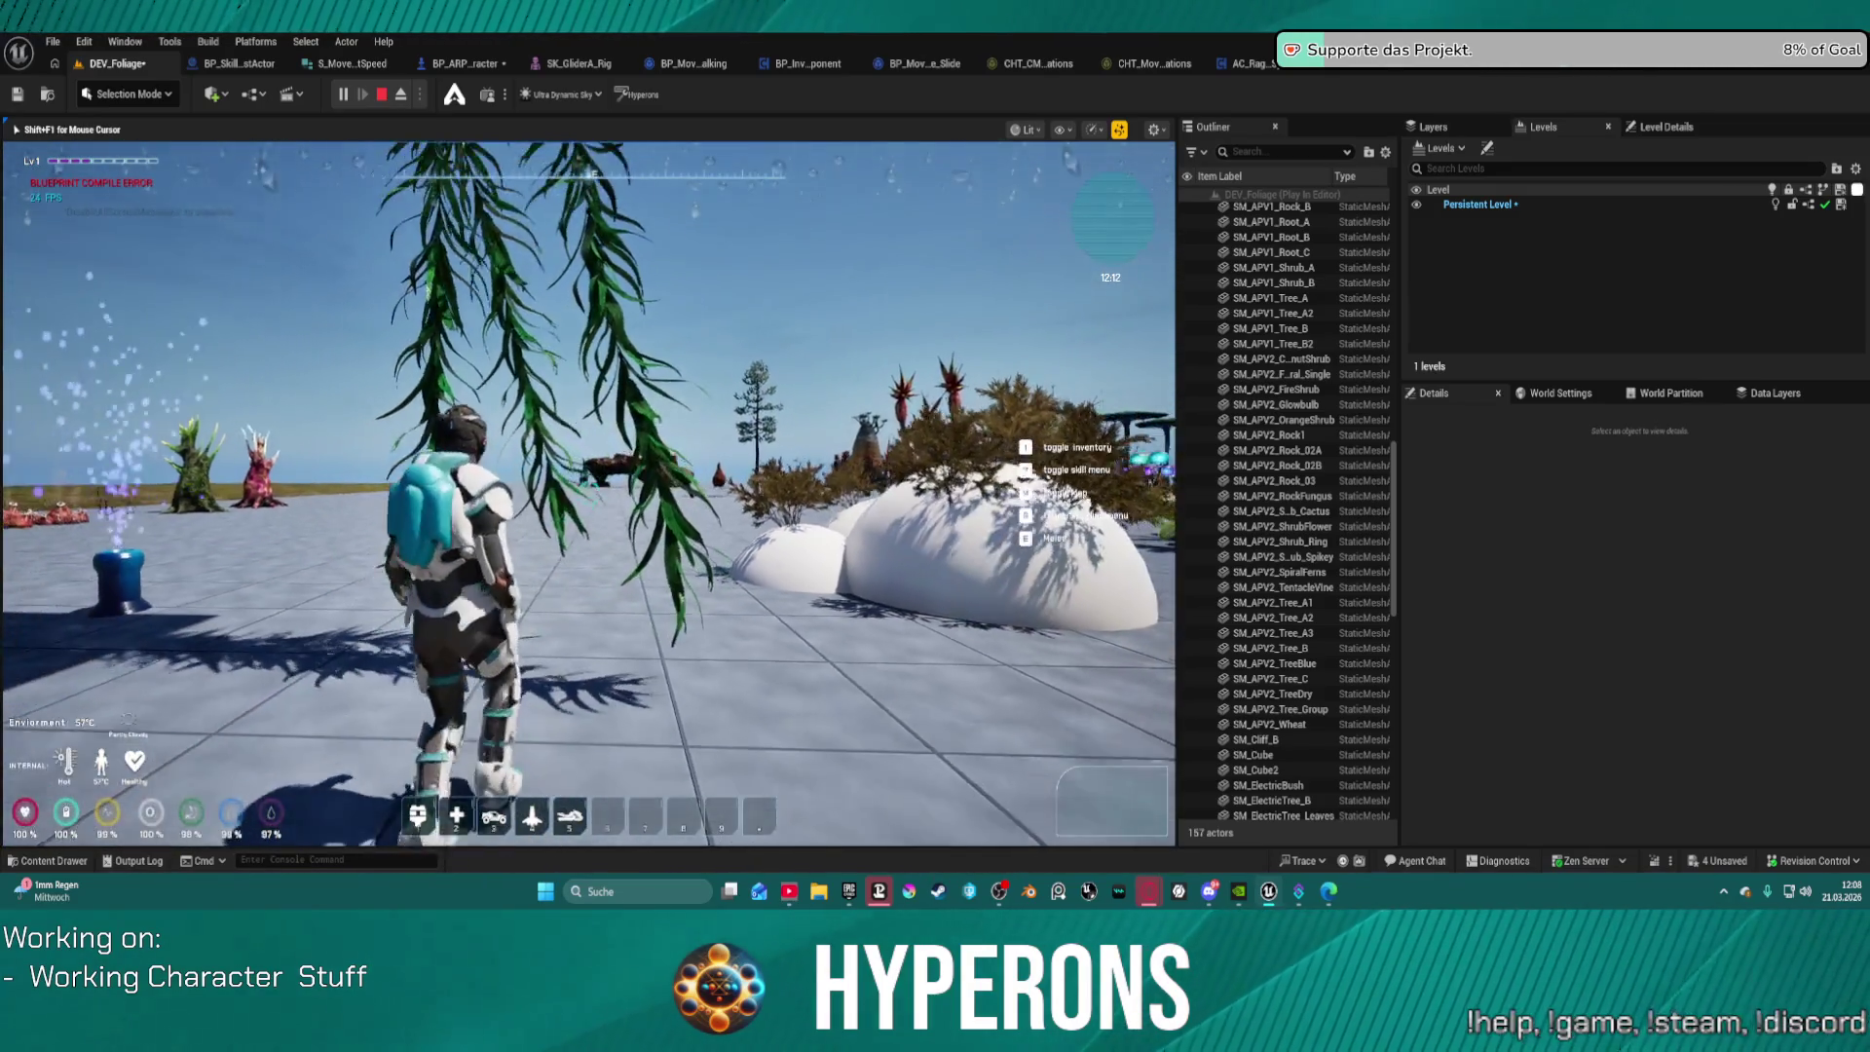
key("space")
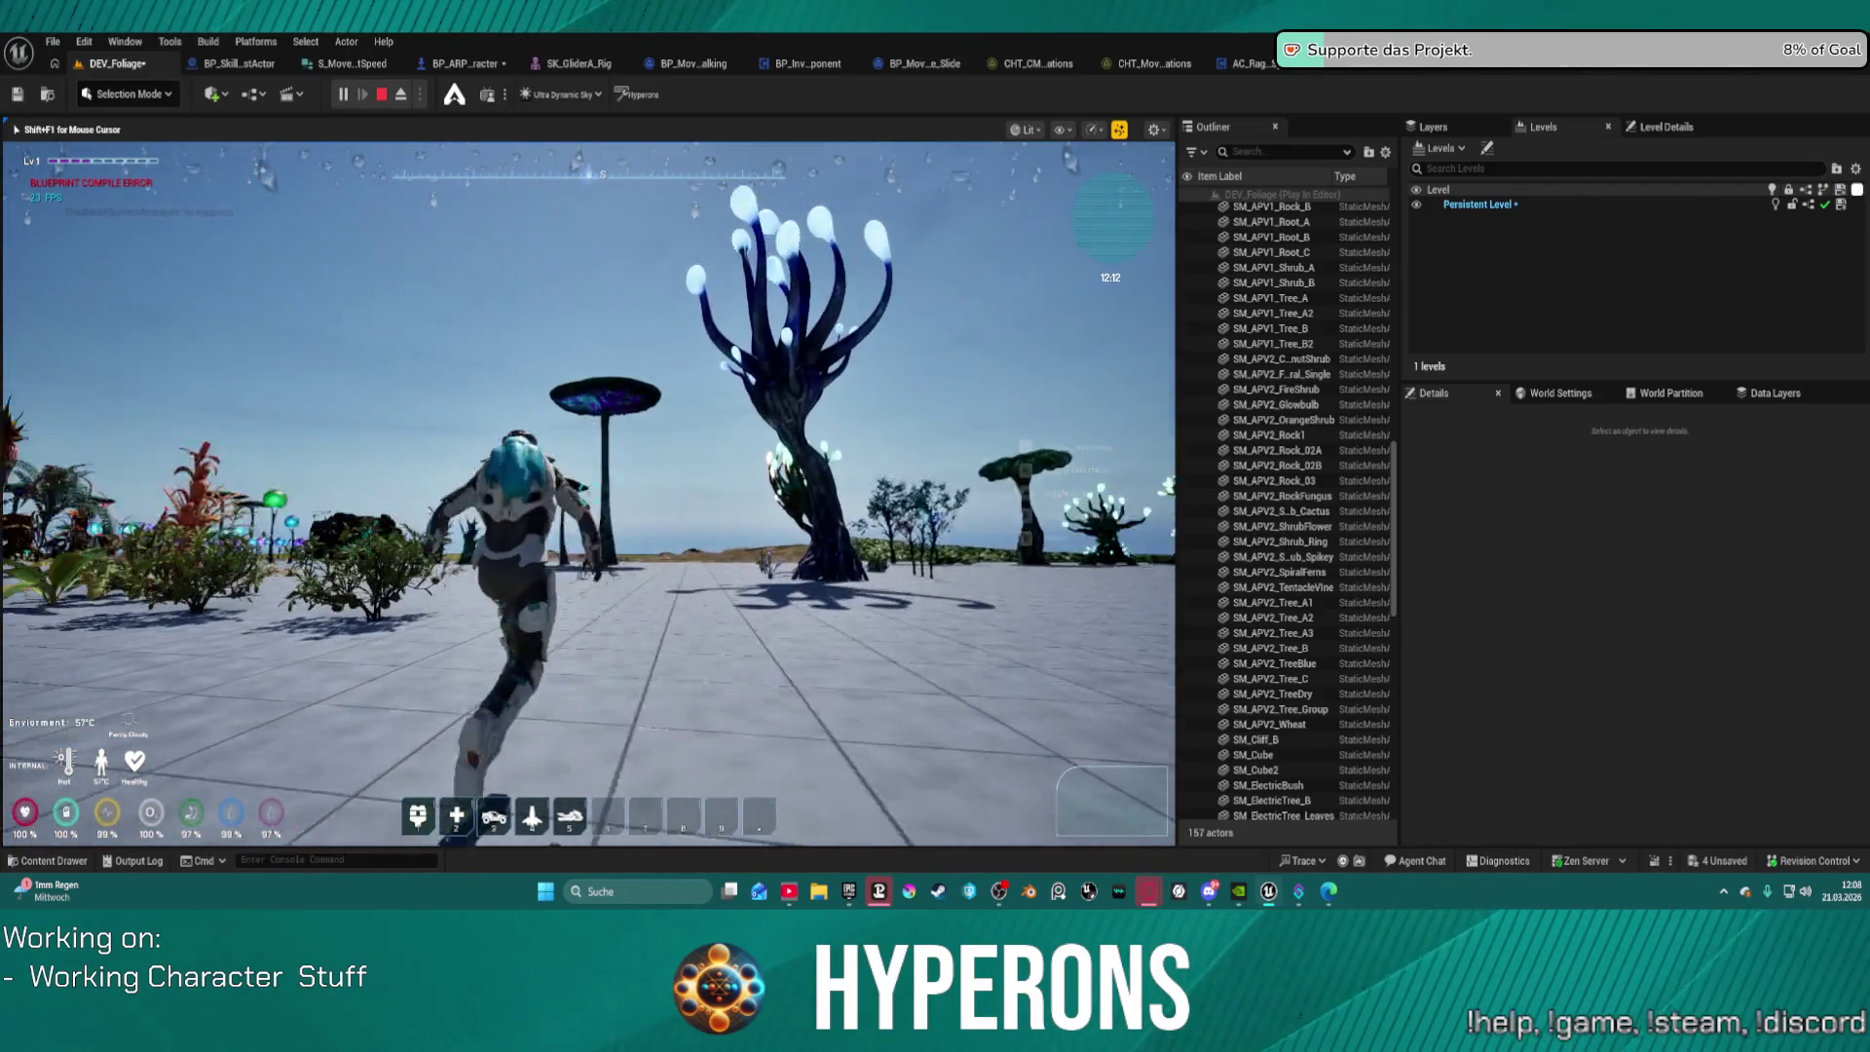
key("a")
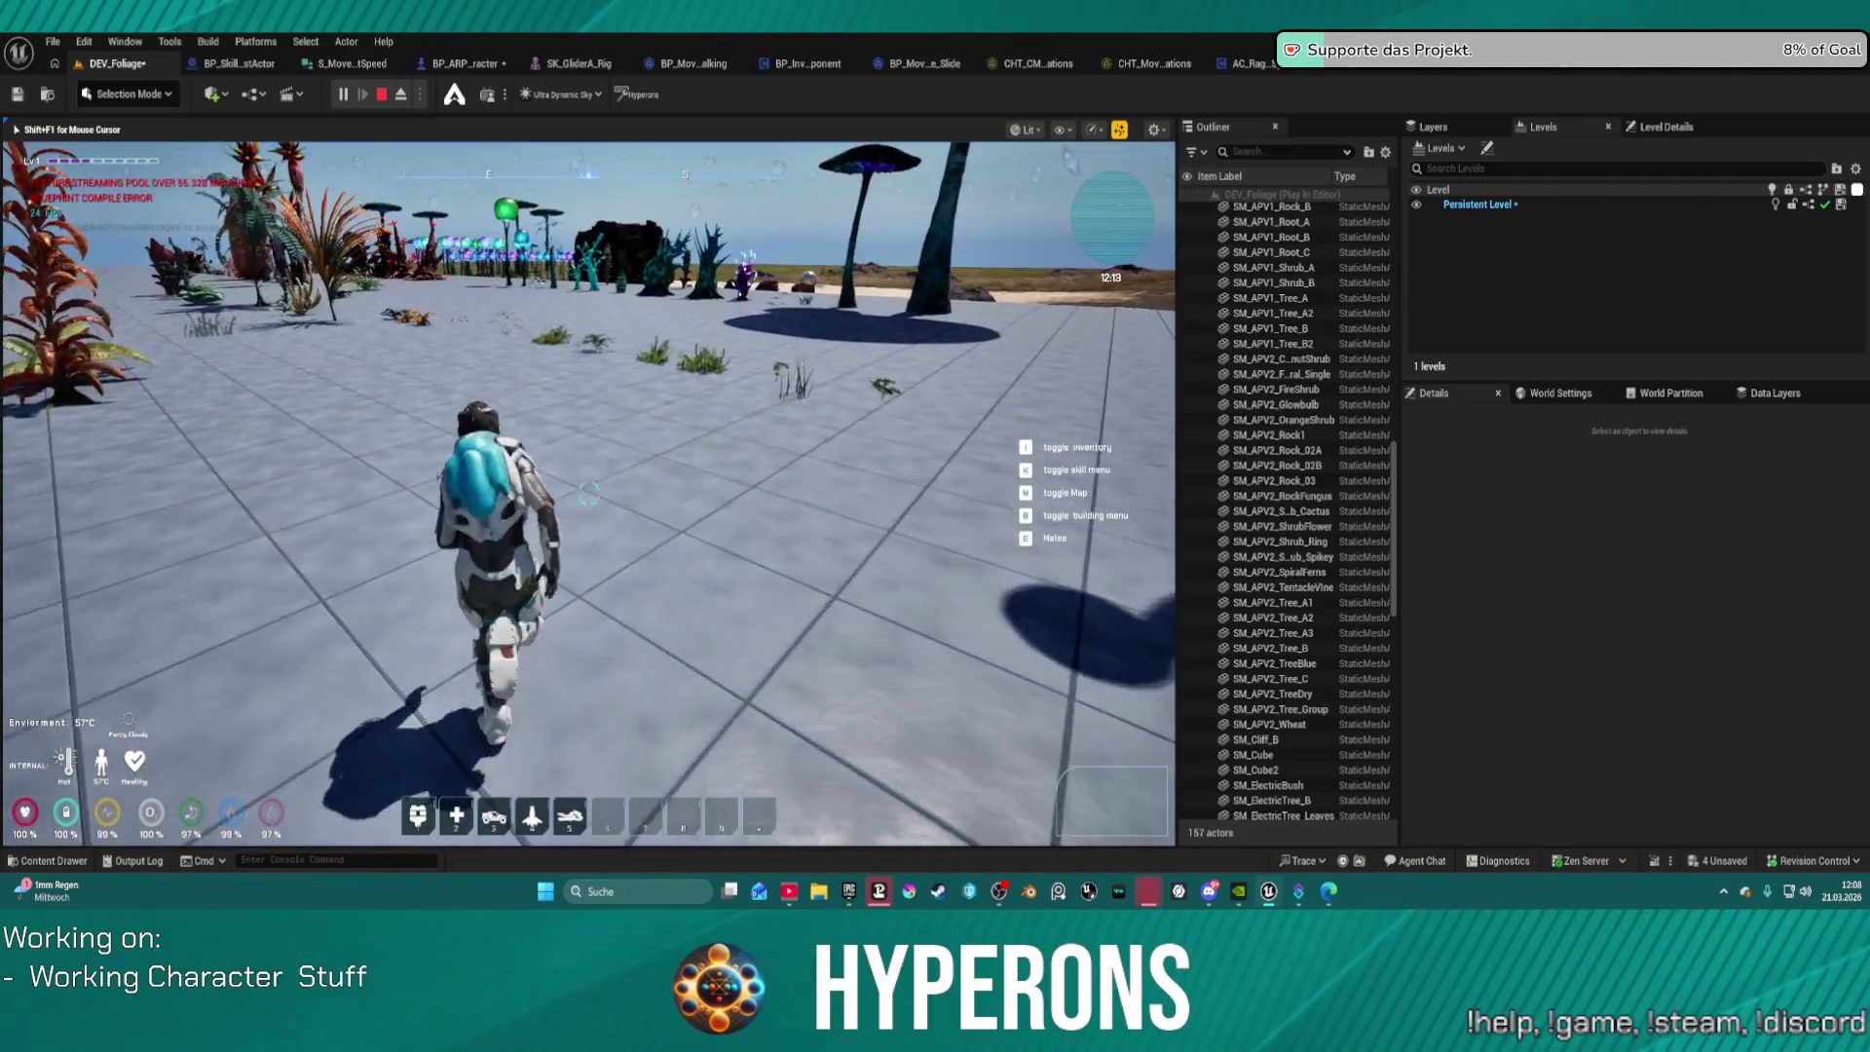
key("w")
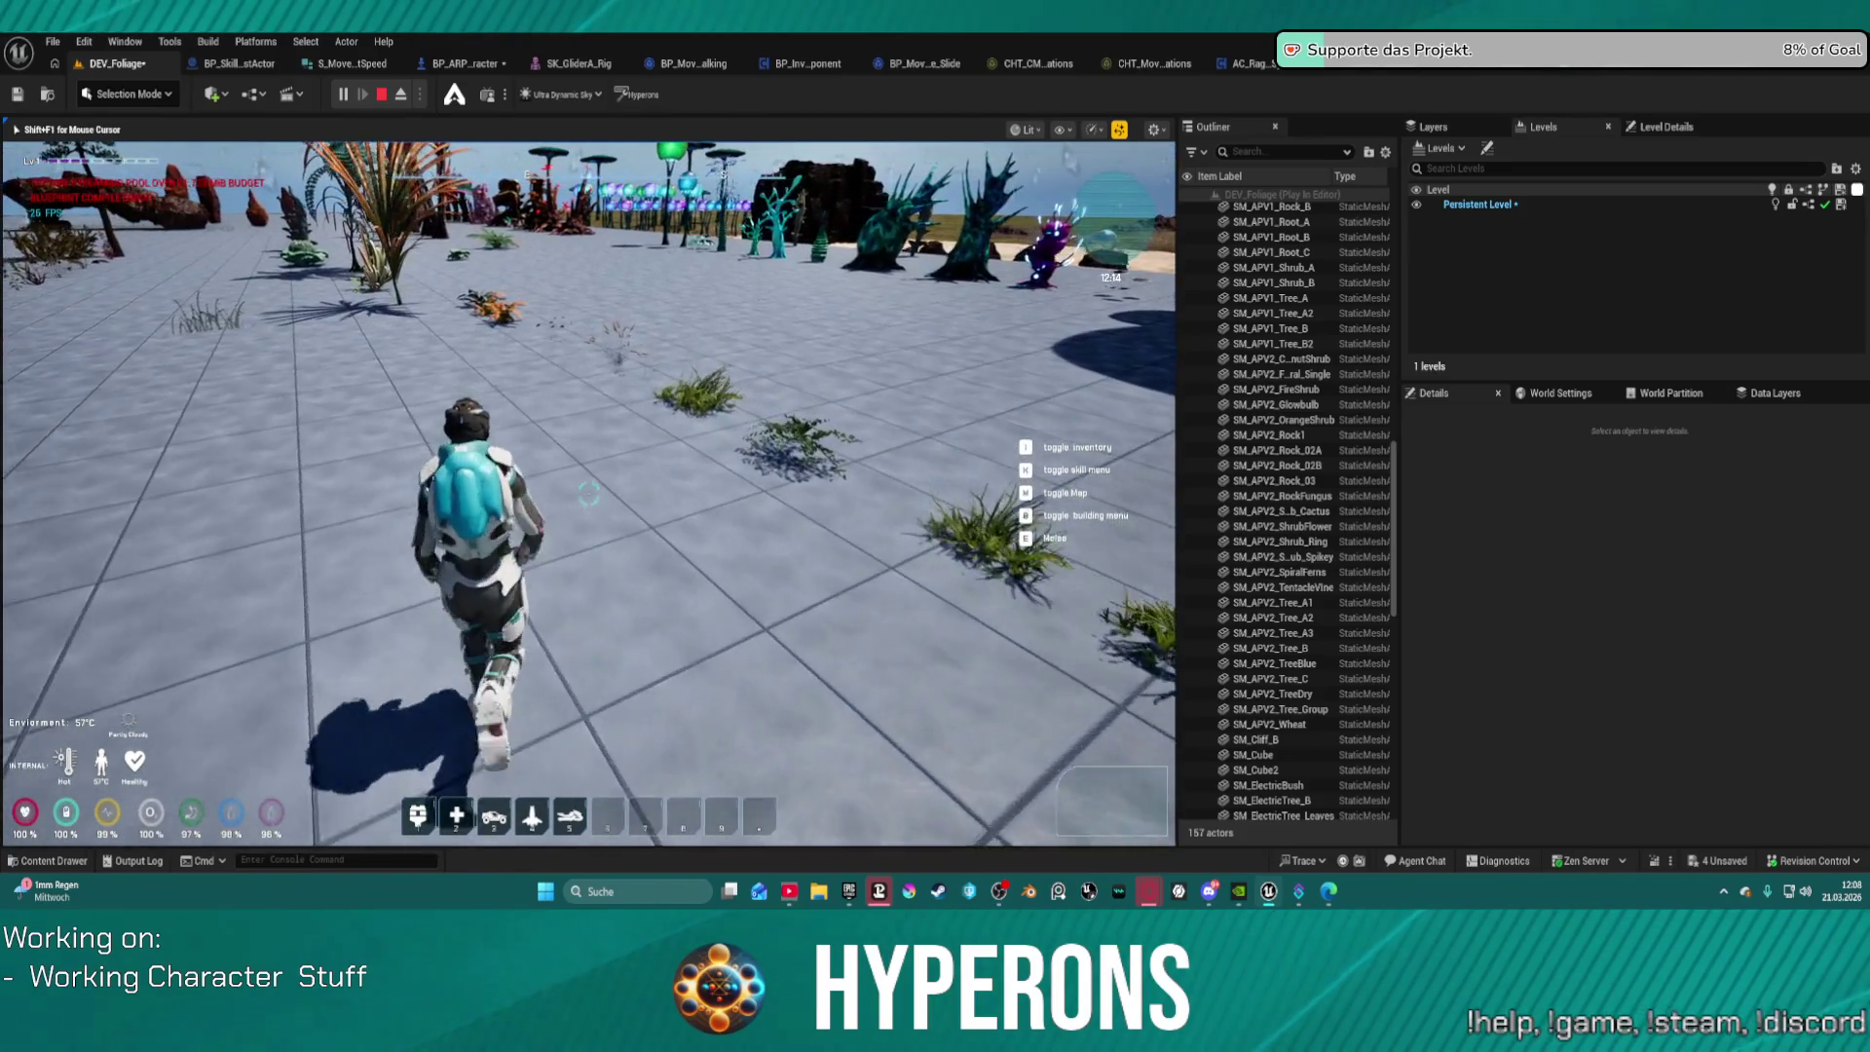
key("w")
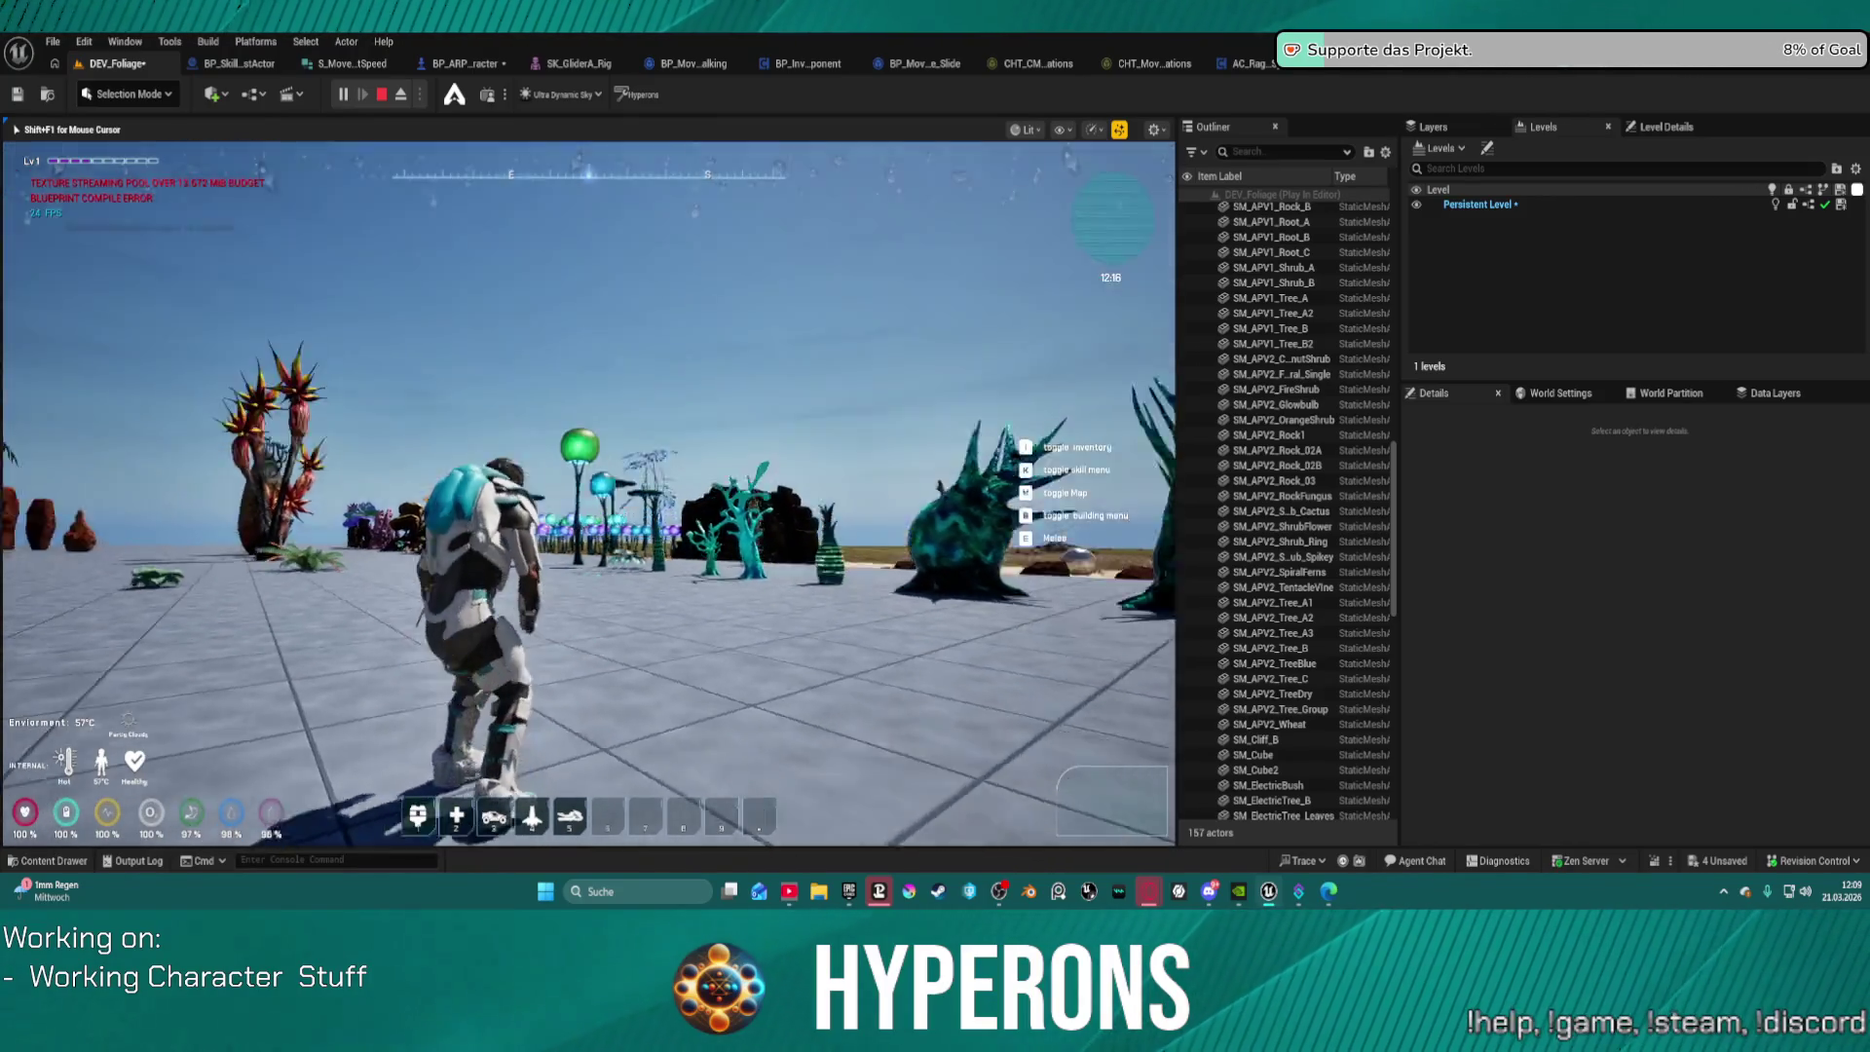
key("super")
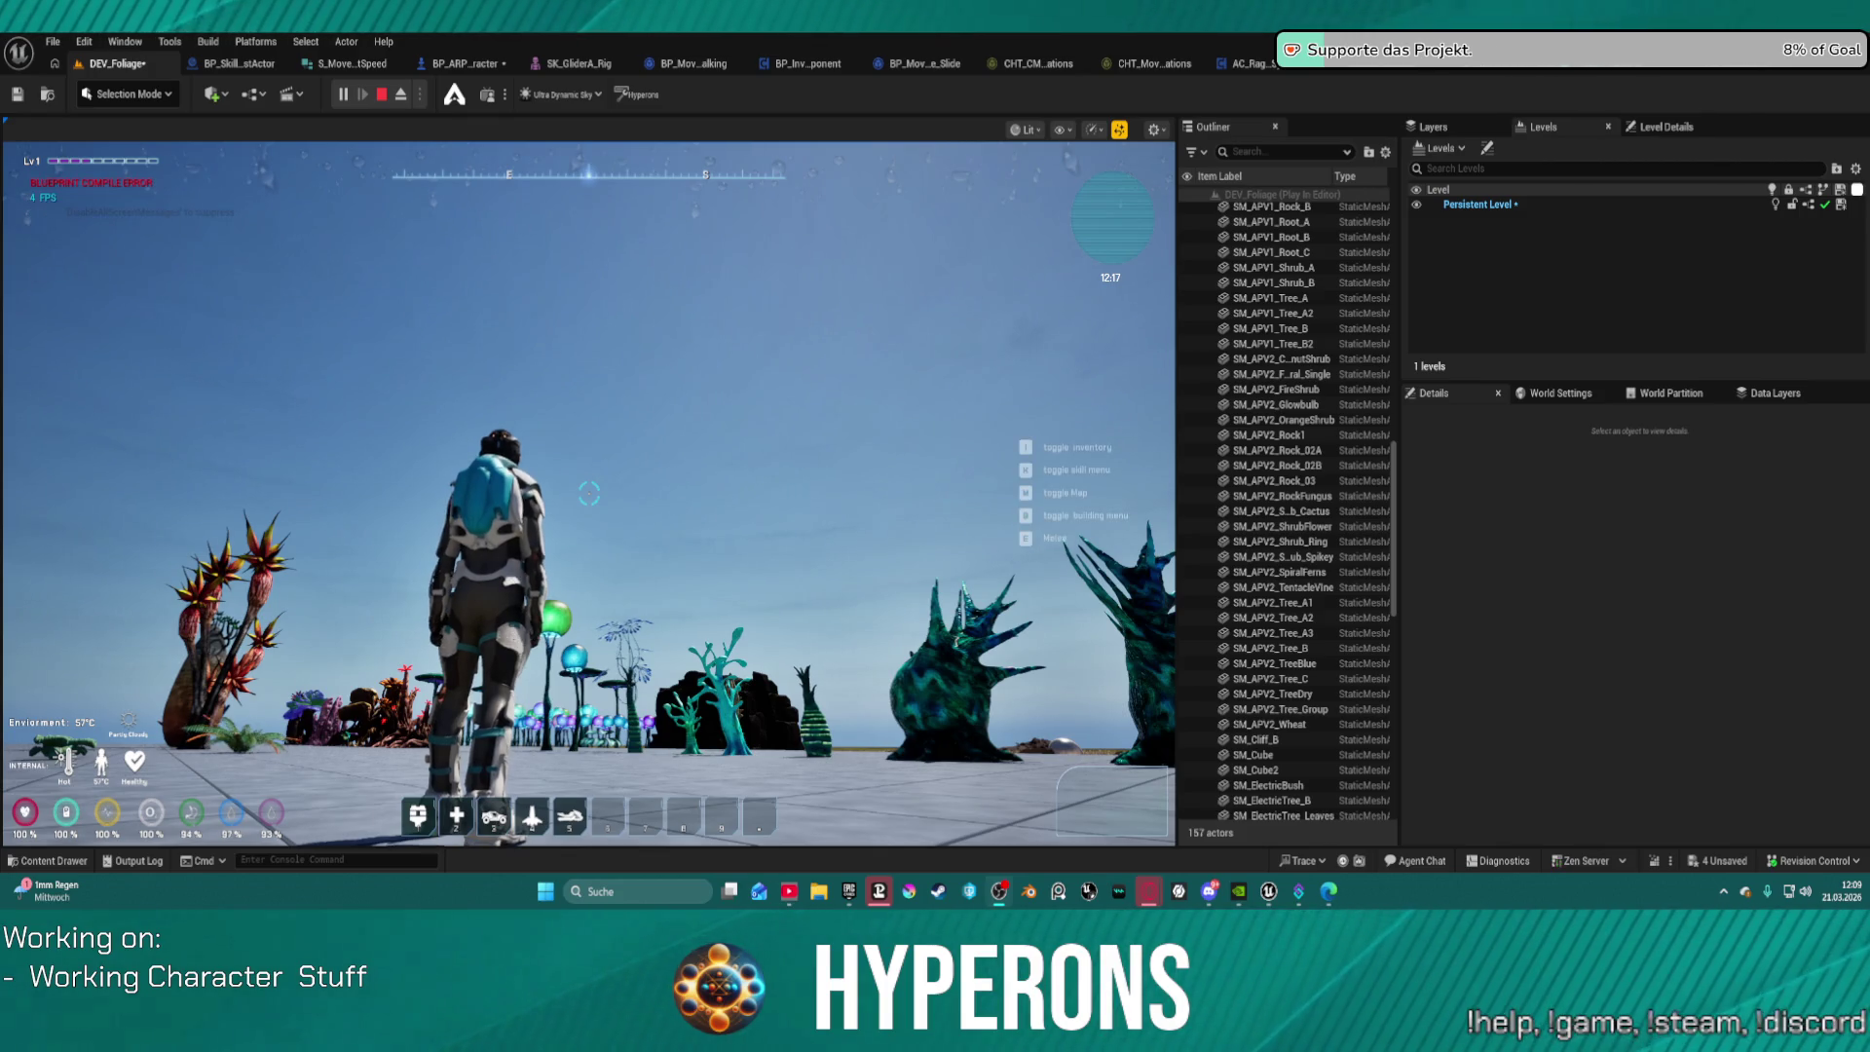
left_click(885, 404)
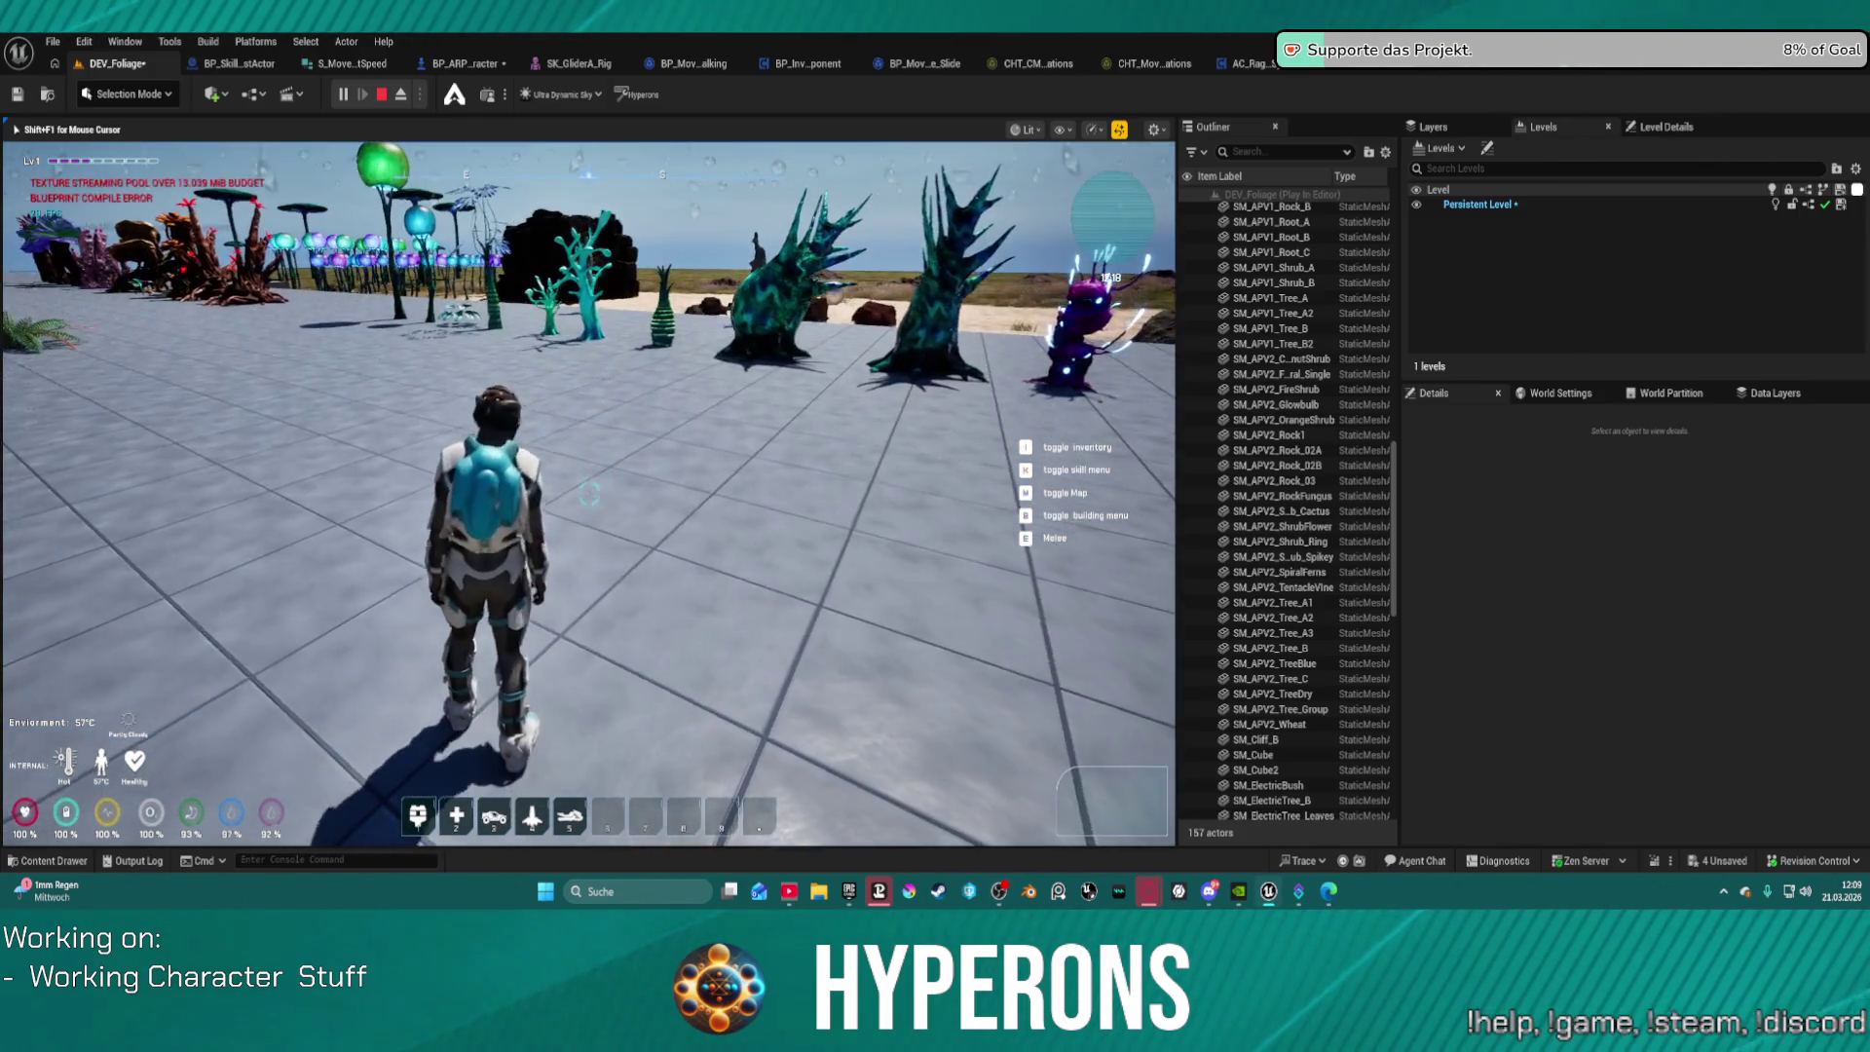
Step: Run up to the fern, steer around the tall plant, and head for the trees
key("w")
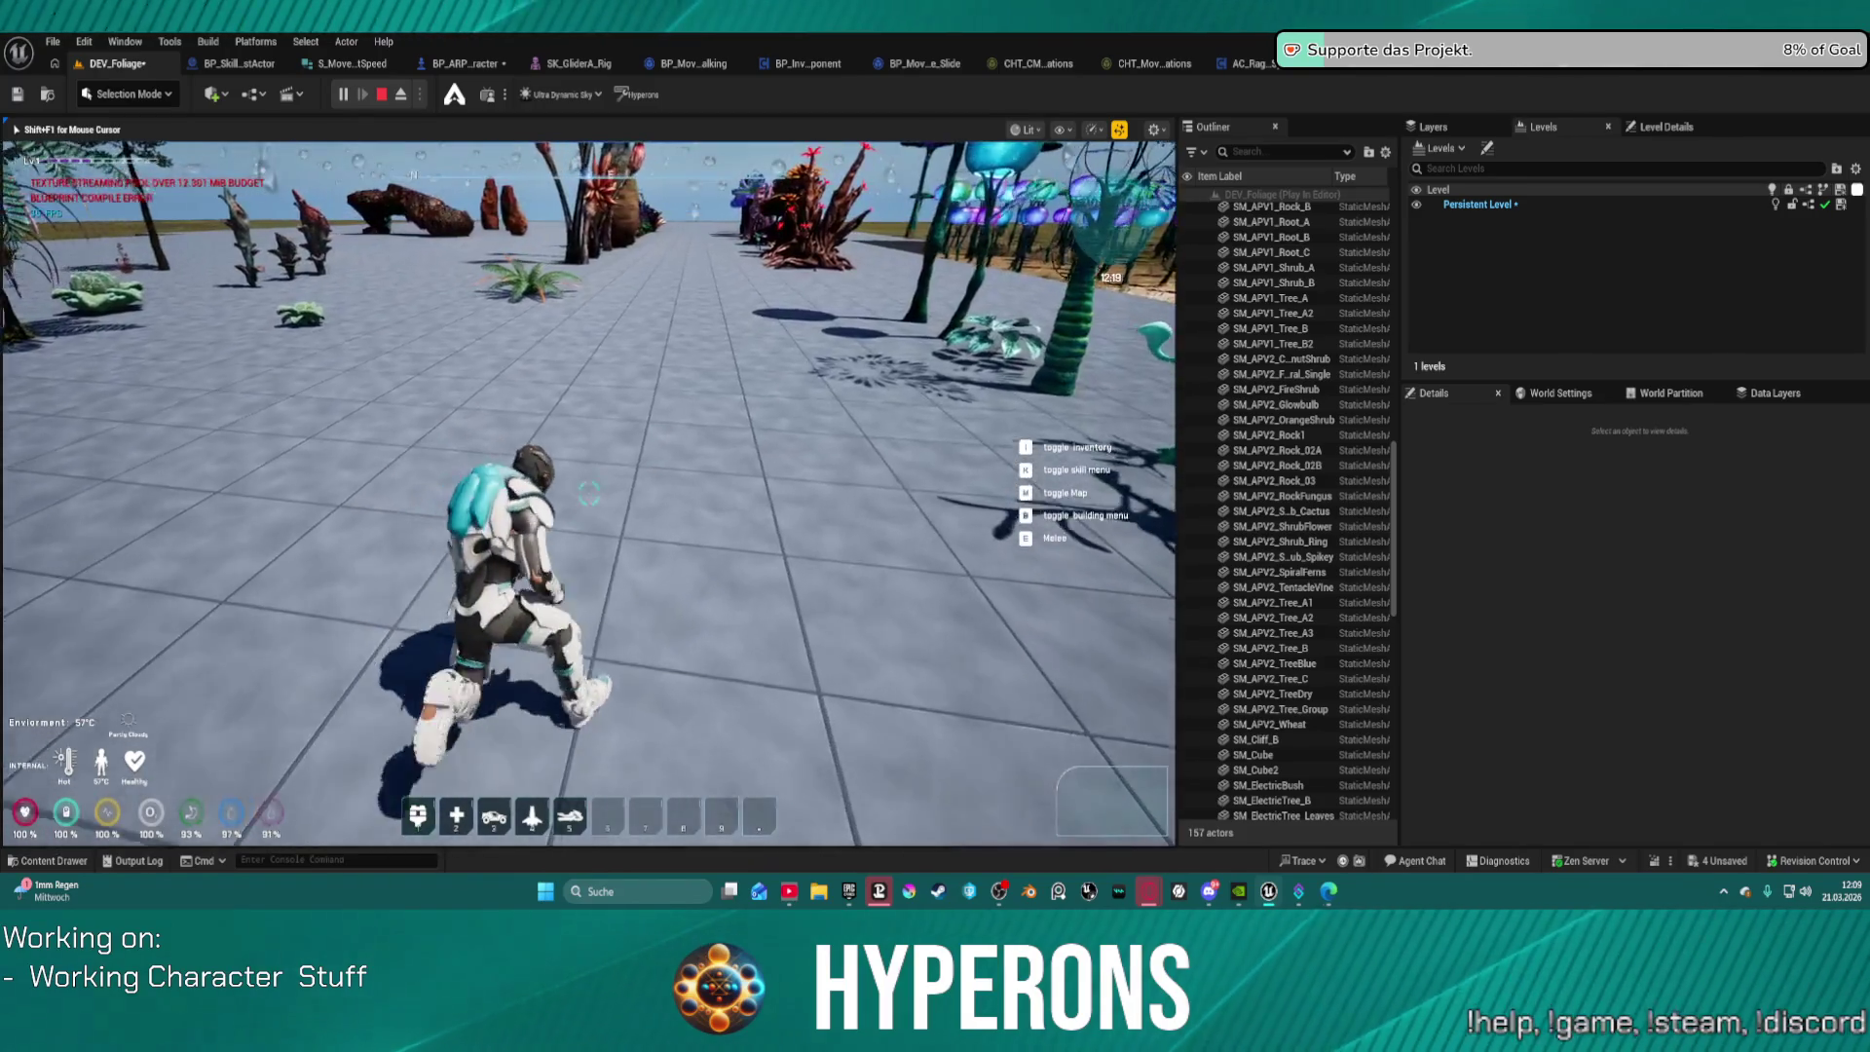
key("w")
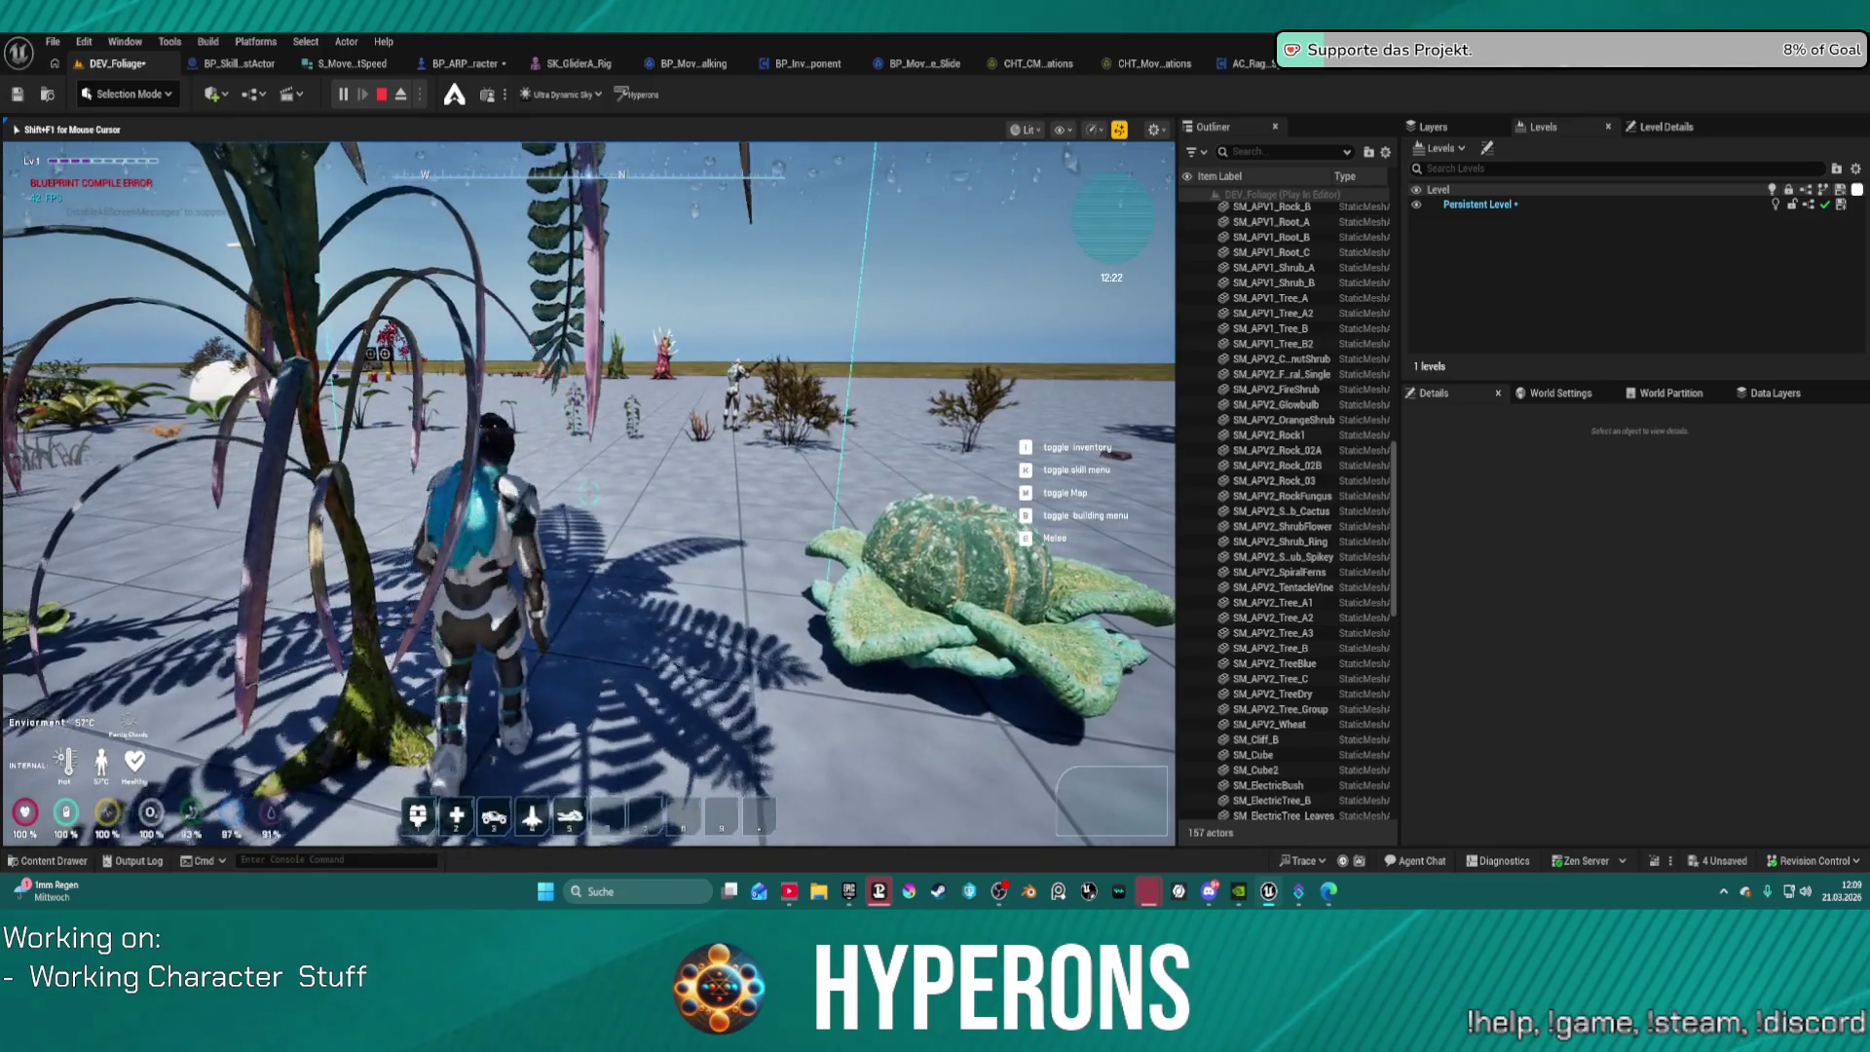
key("w")
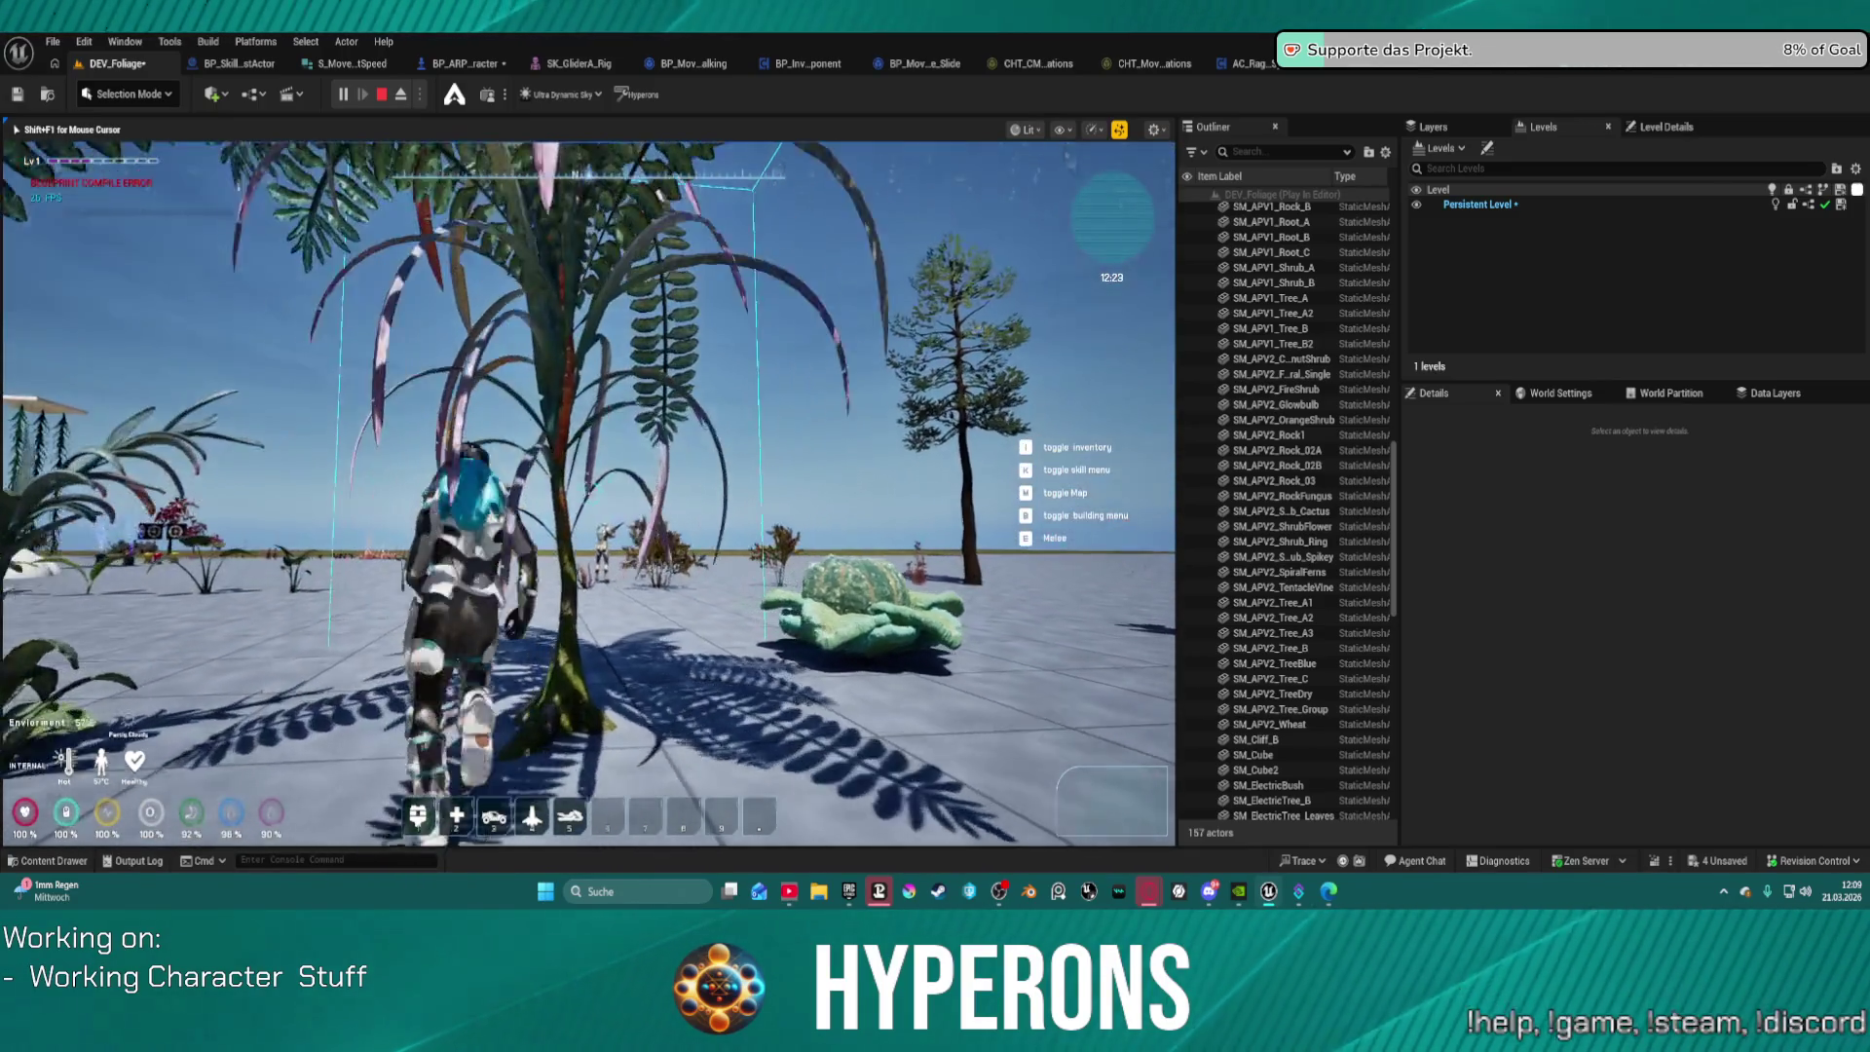
key("d")
key("s")
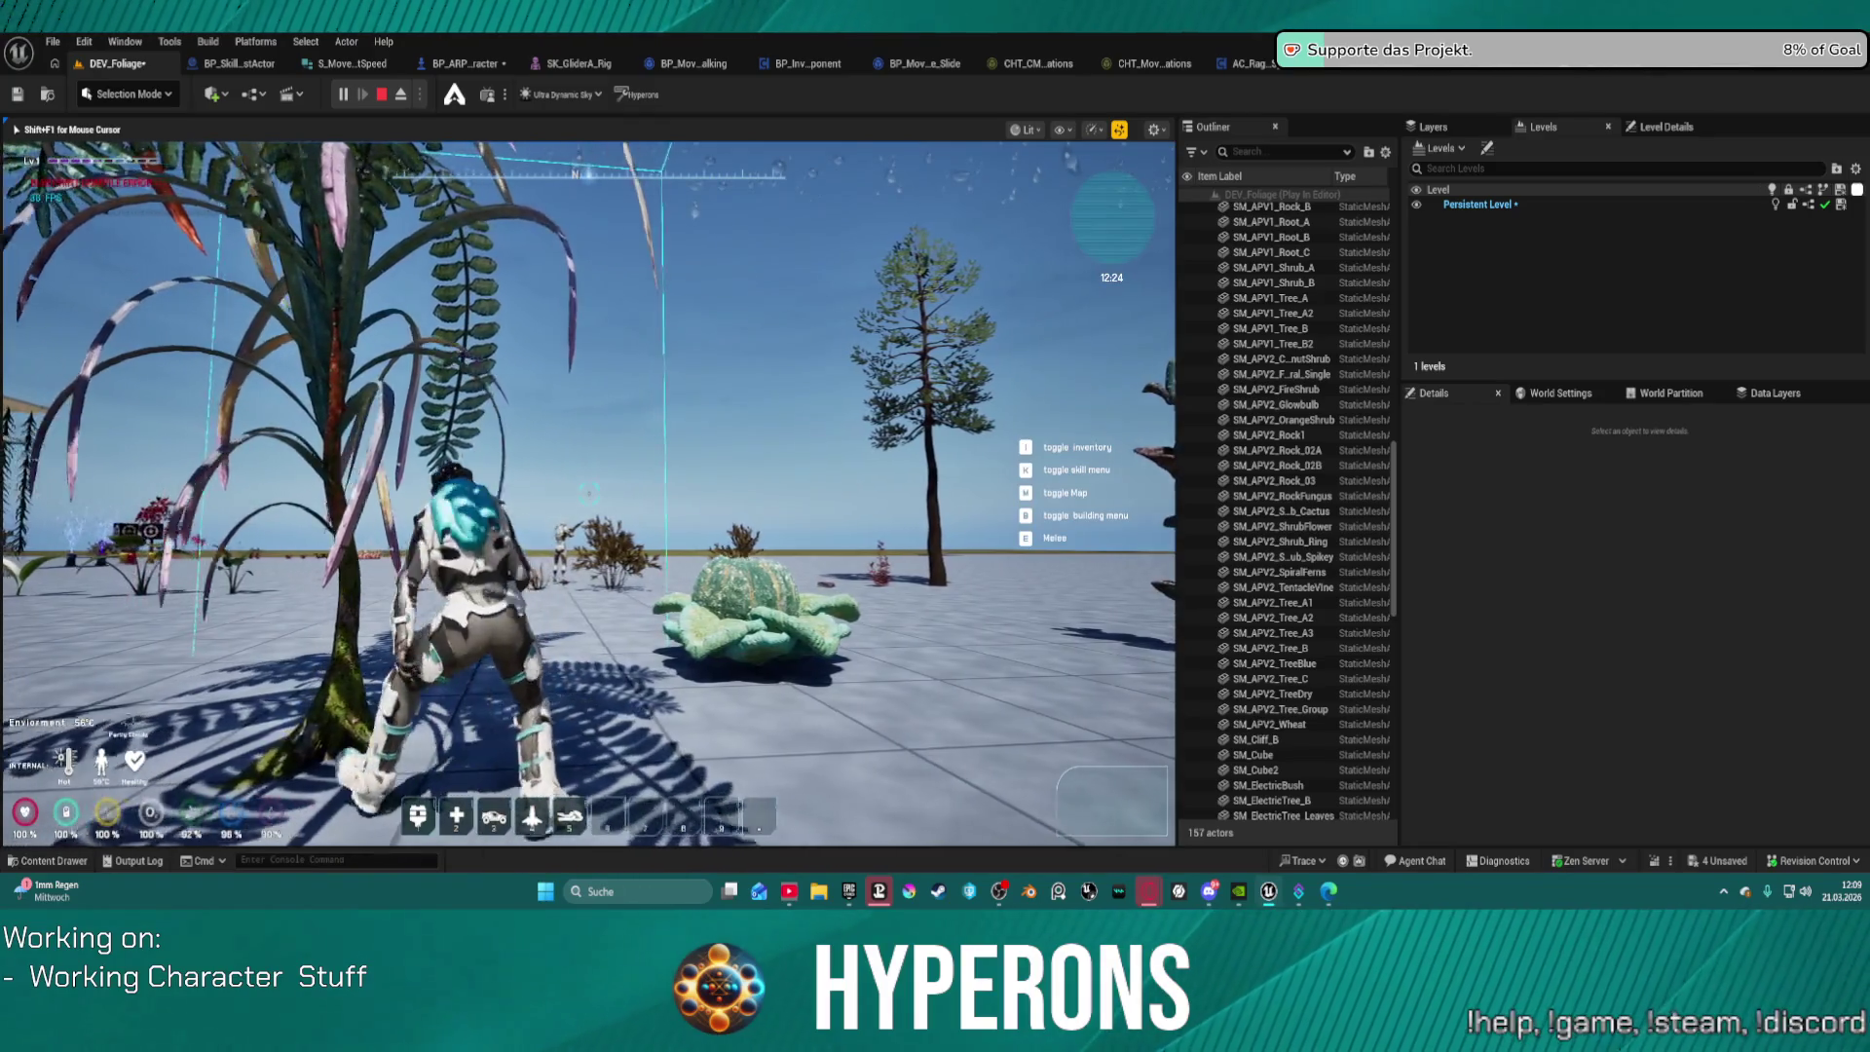
key("a")
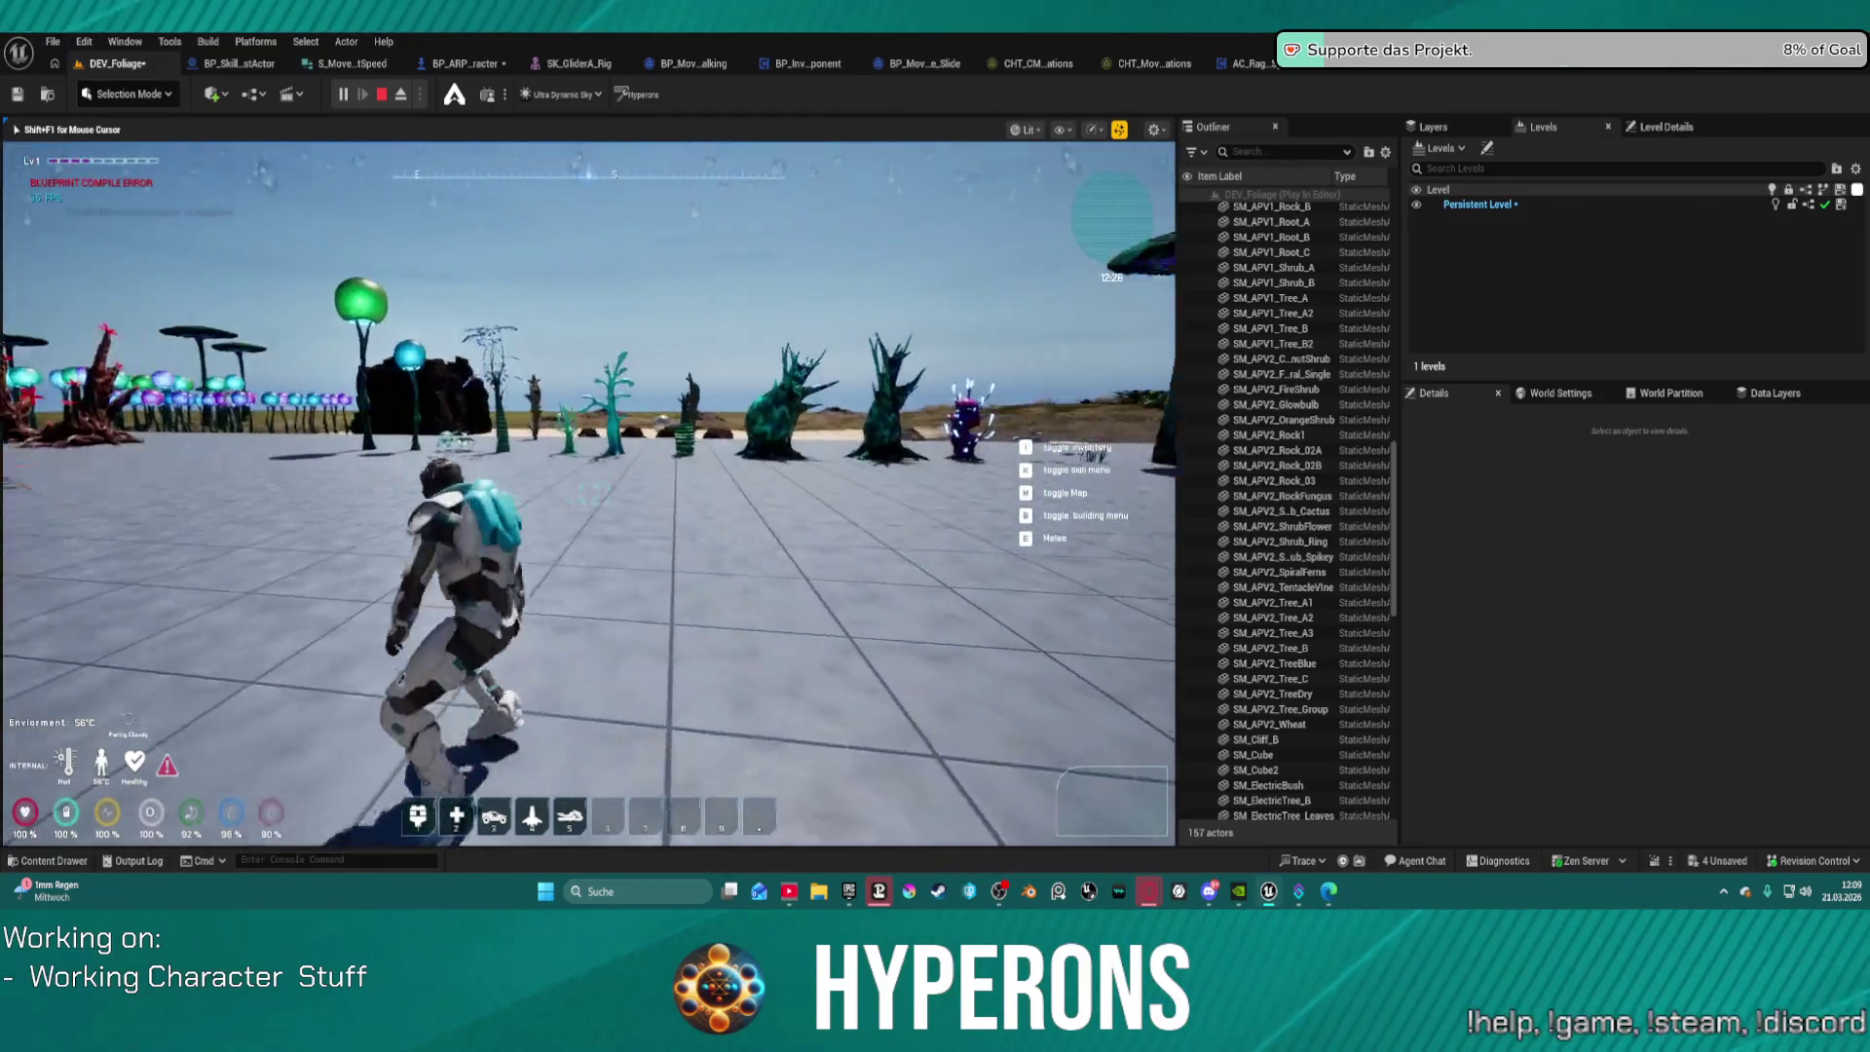
key("w")
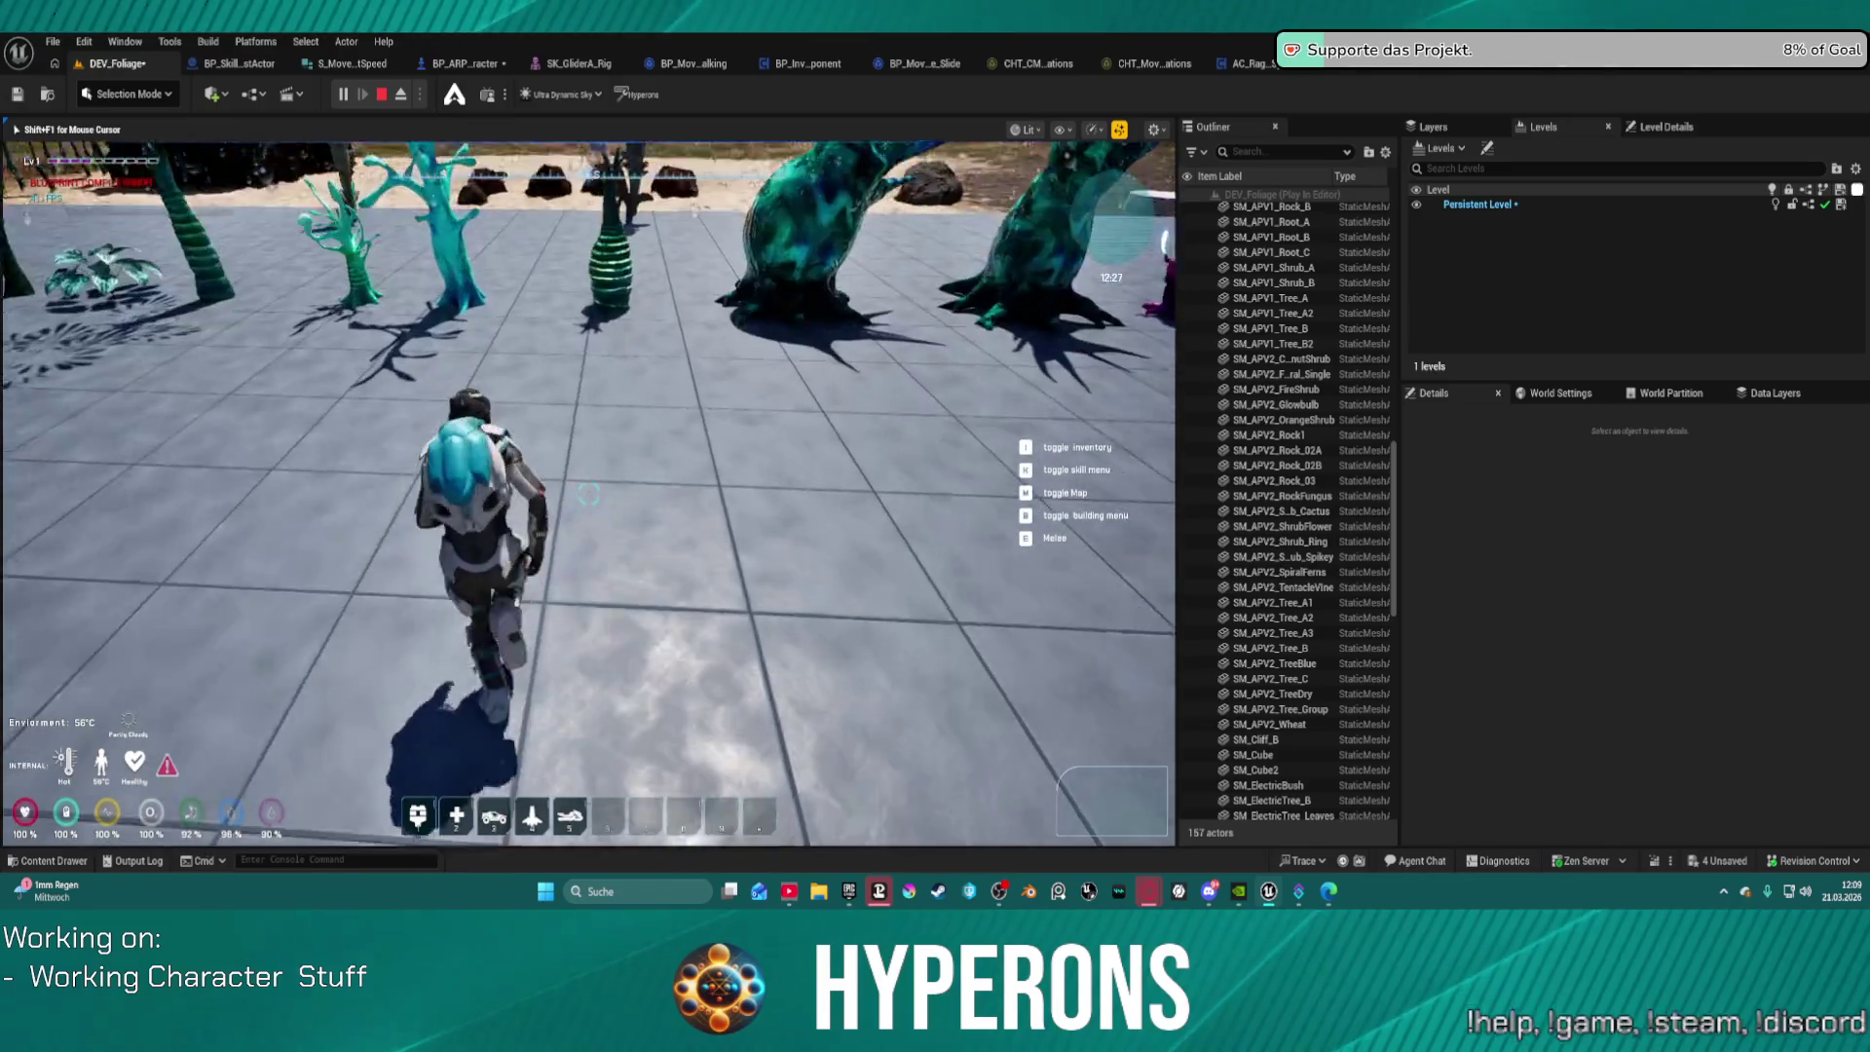
Step: Walk toward the rocks, crouch and turn left and right, then run off across the sand
key("w")
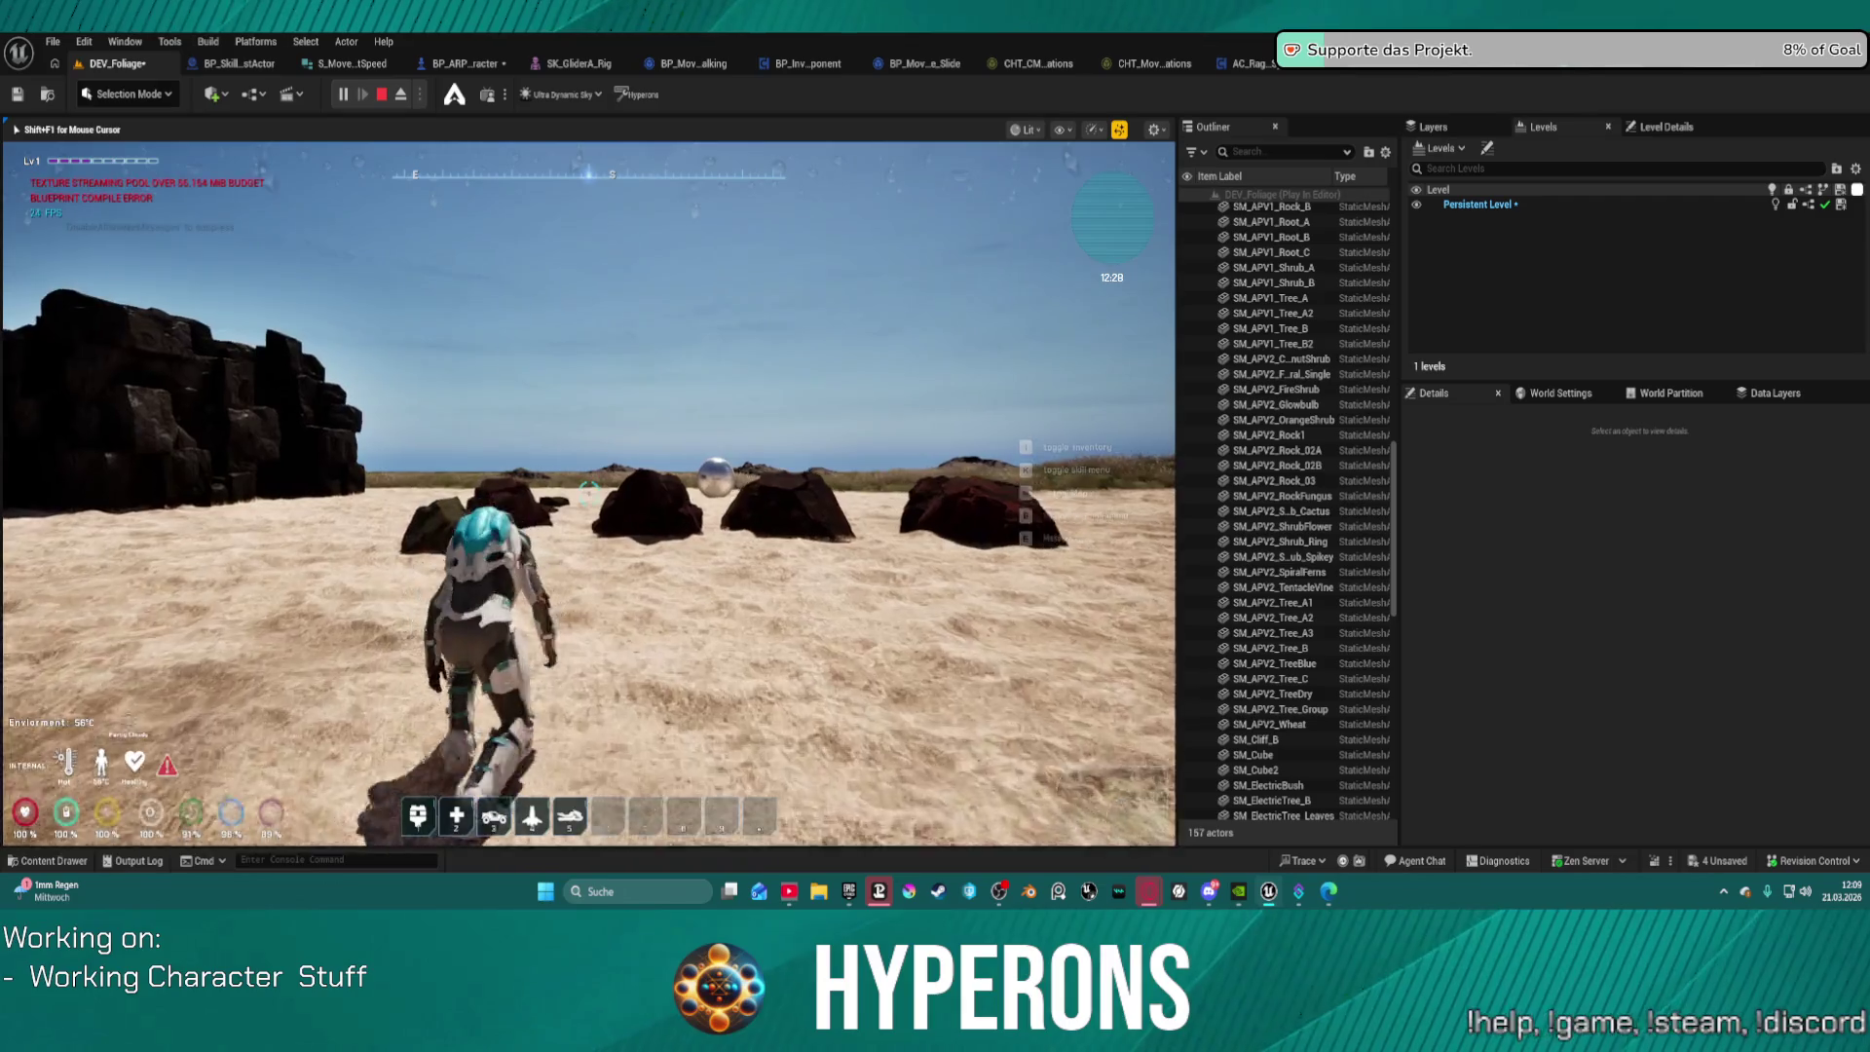
key("a")
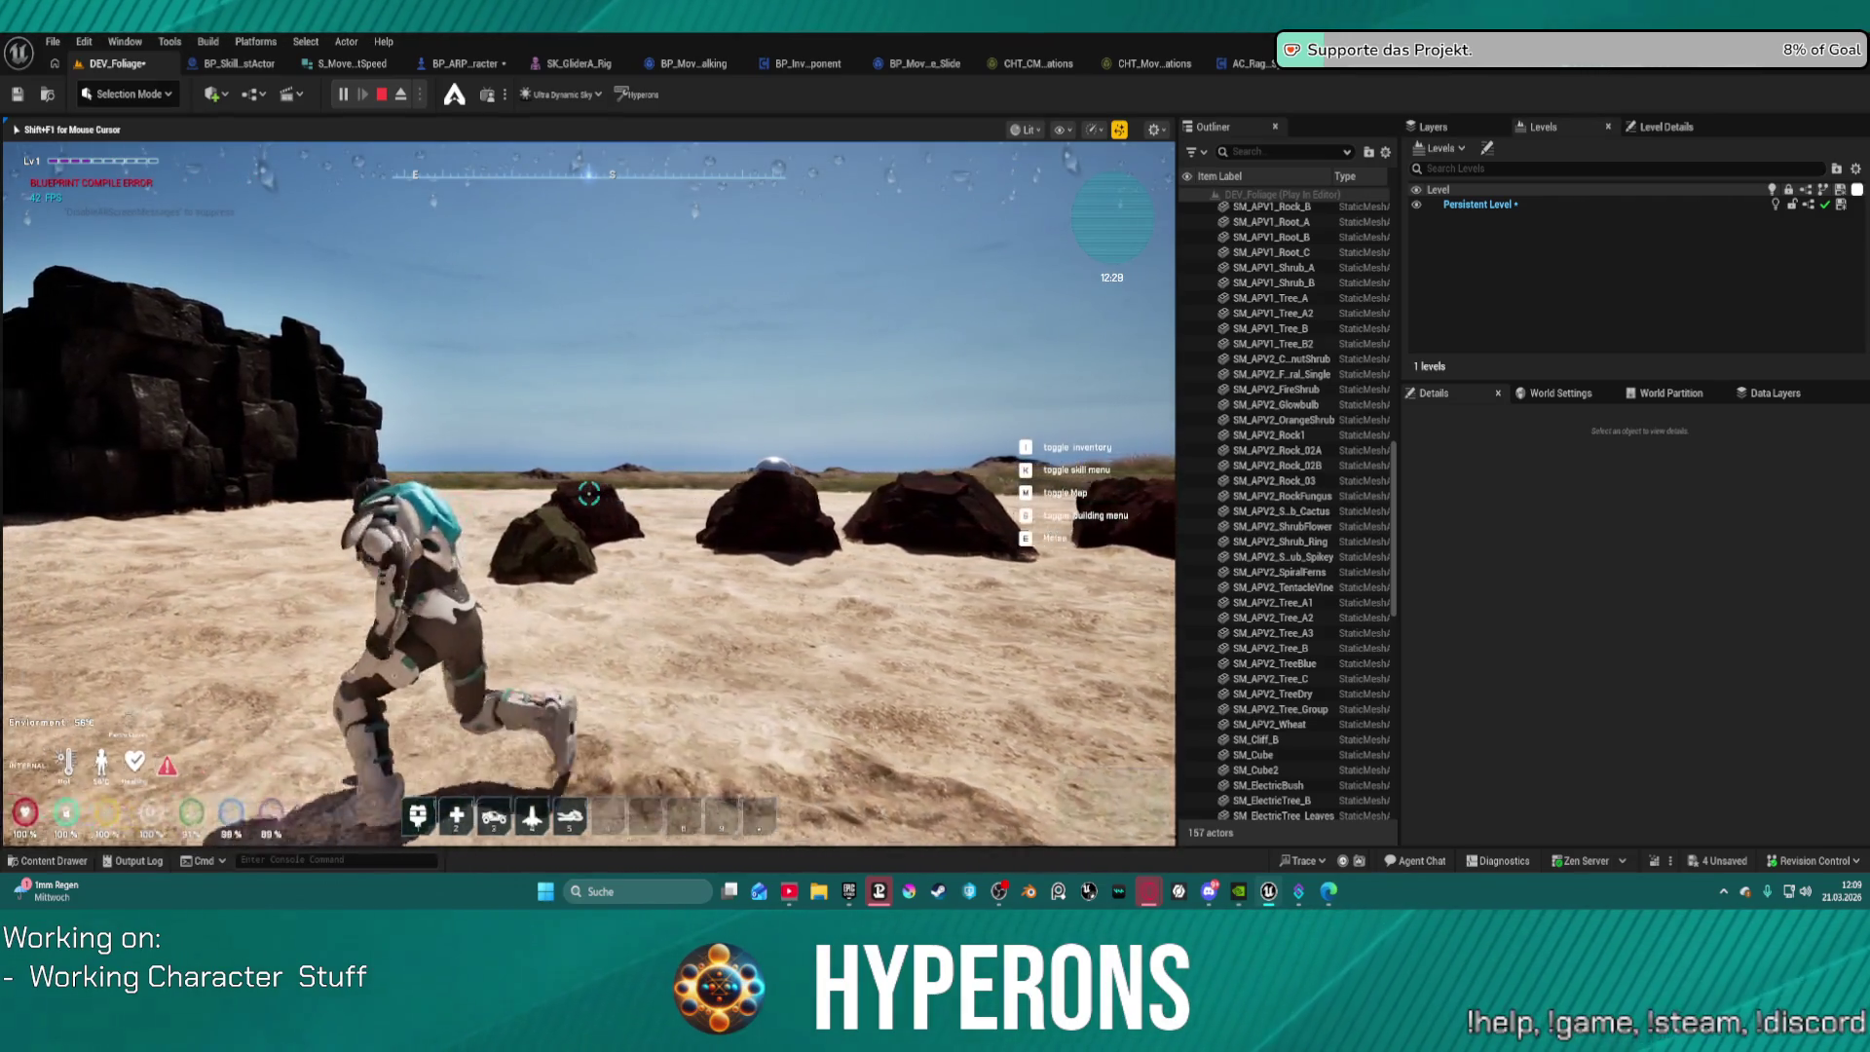
key("d")
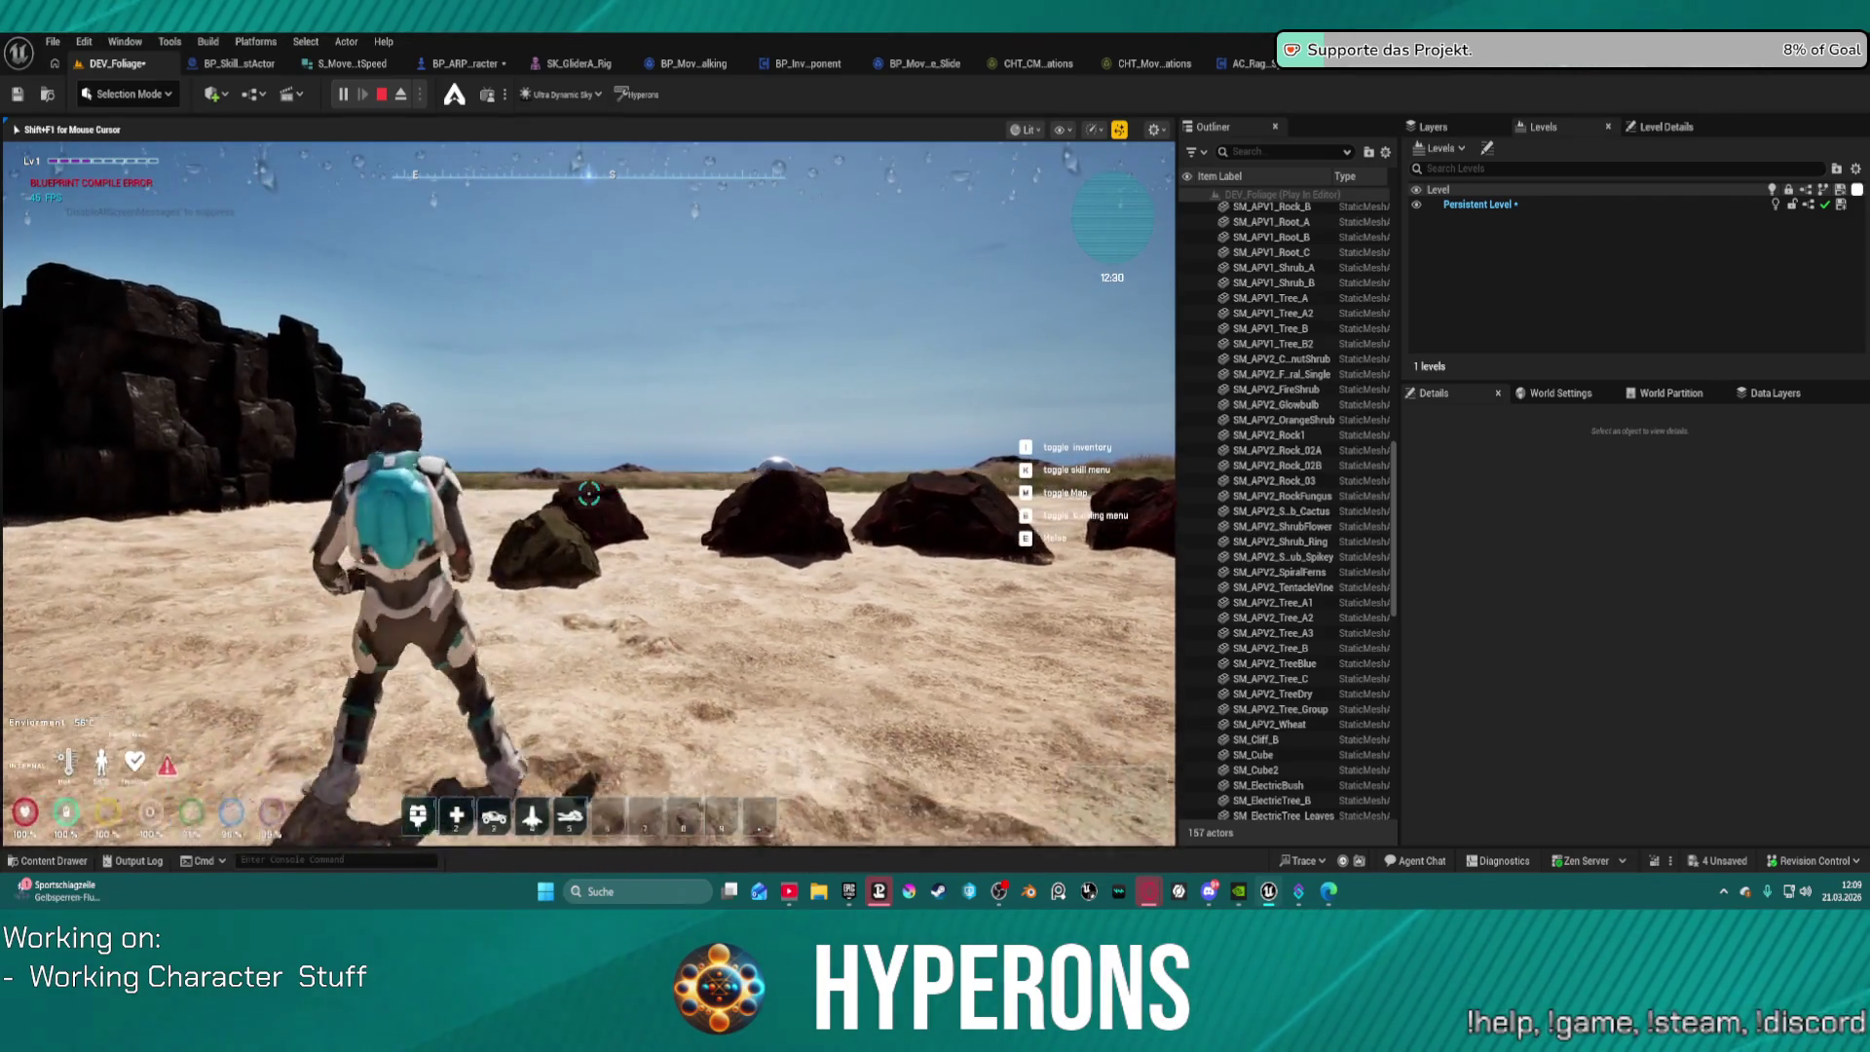
key("w")
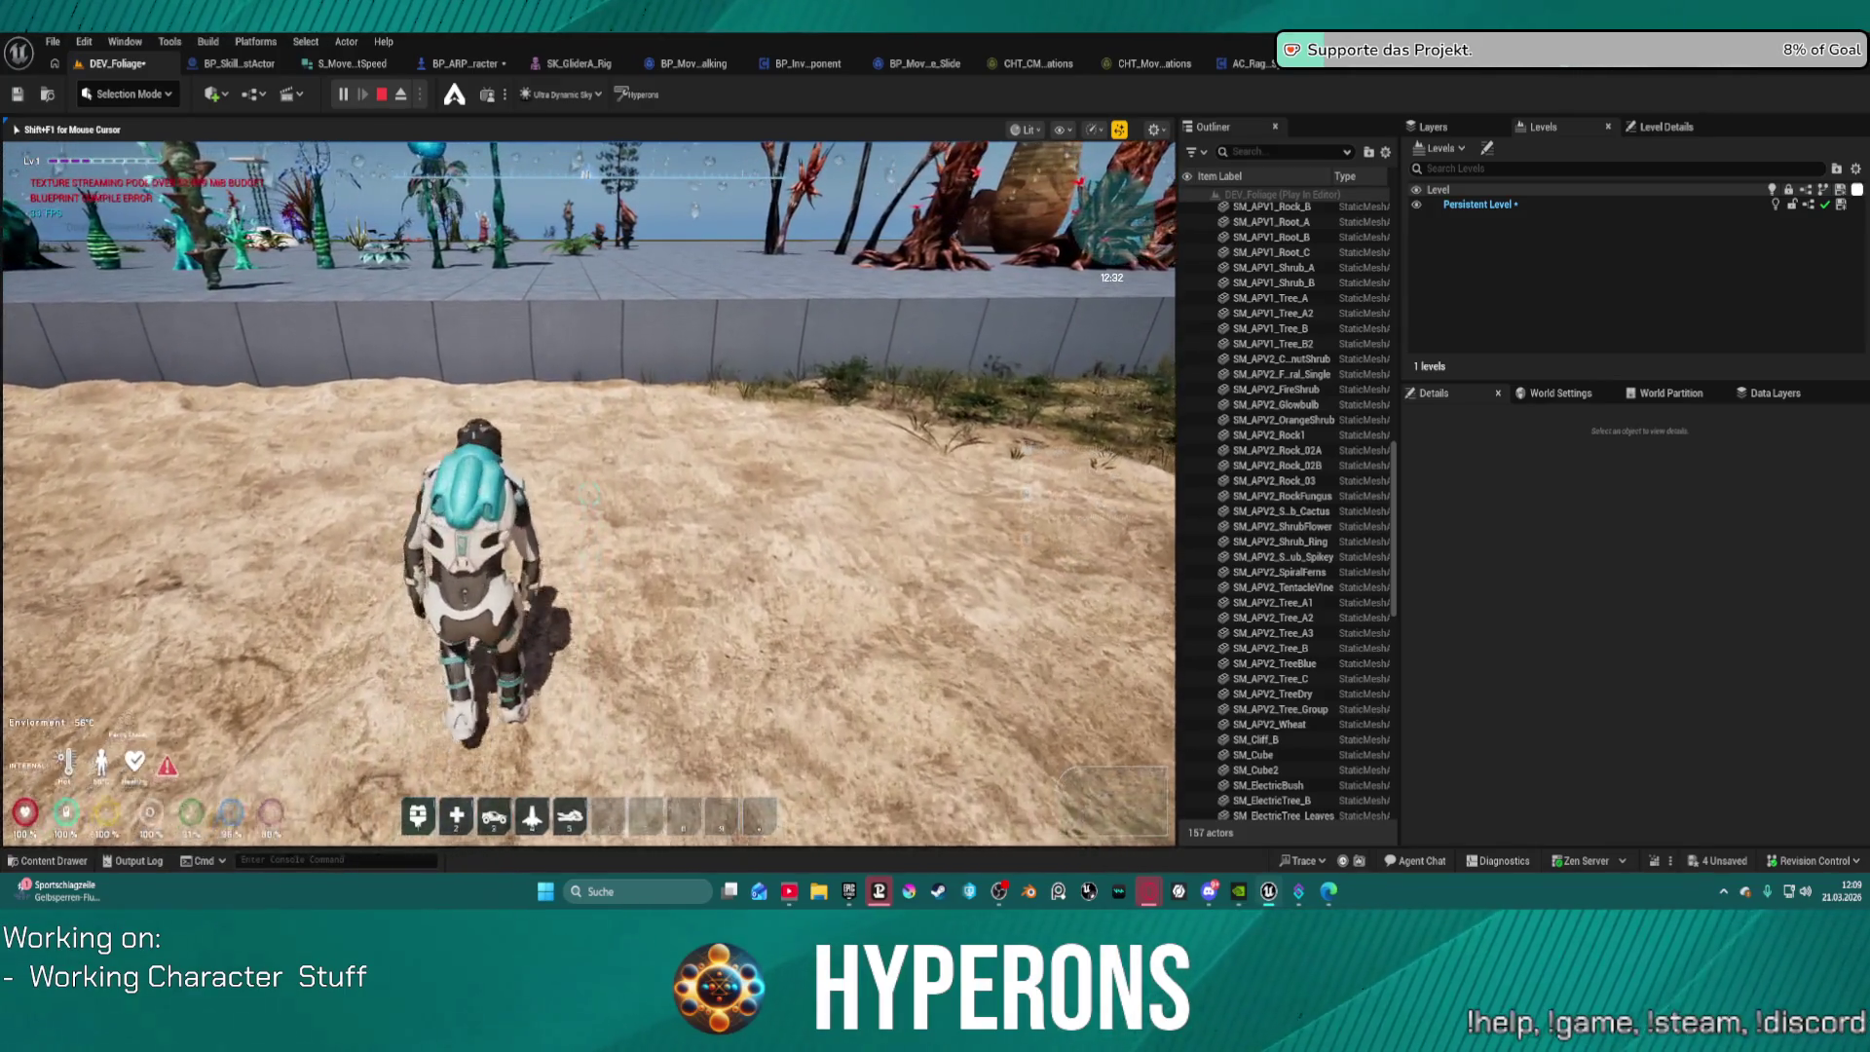
Step: Recapture the game after the system launcher and walk between tiles and sand to the large rock
key("super")
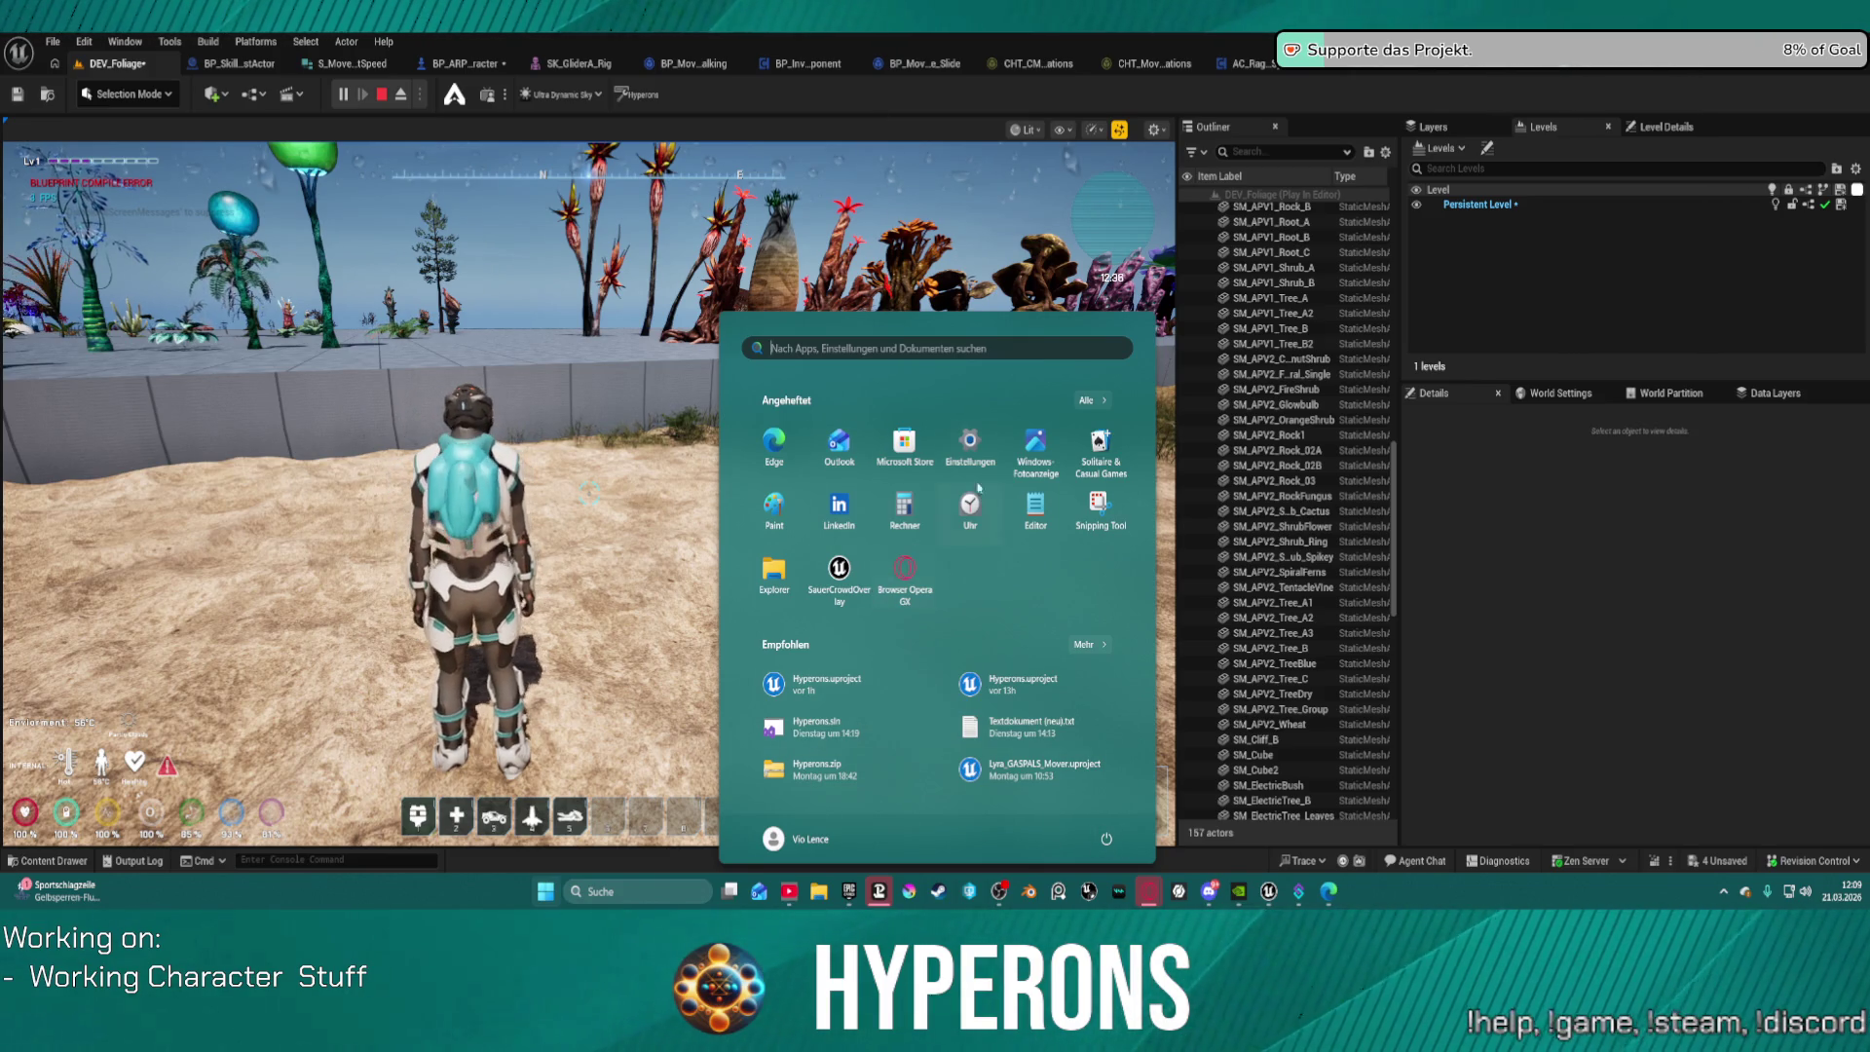
left_click(710, 330)
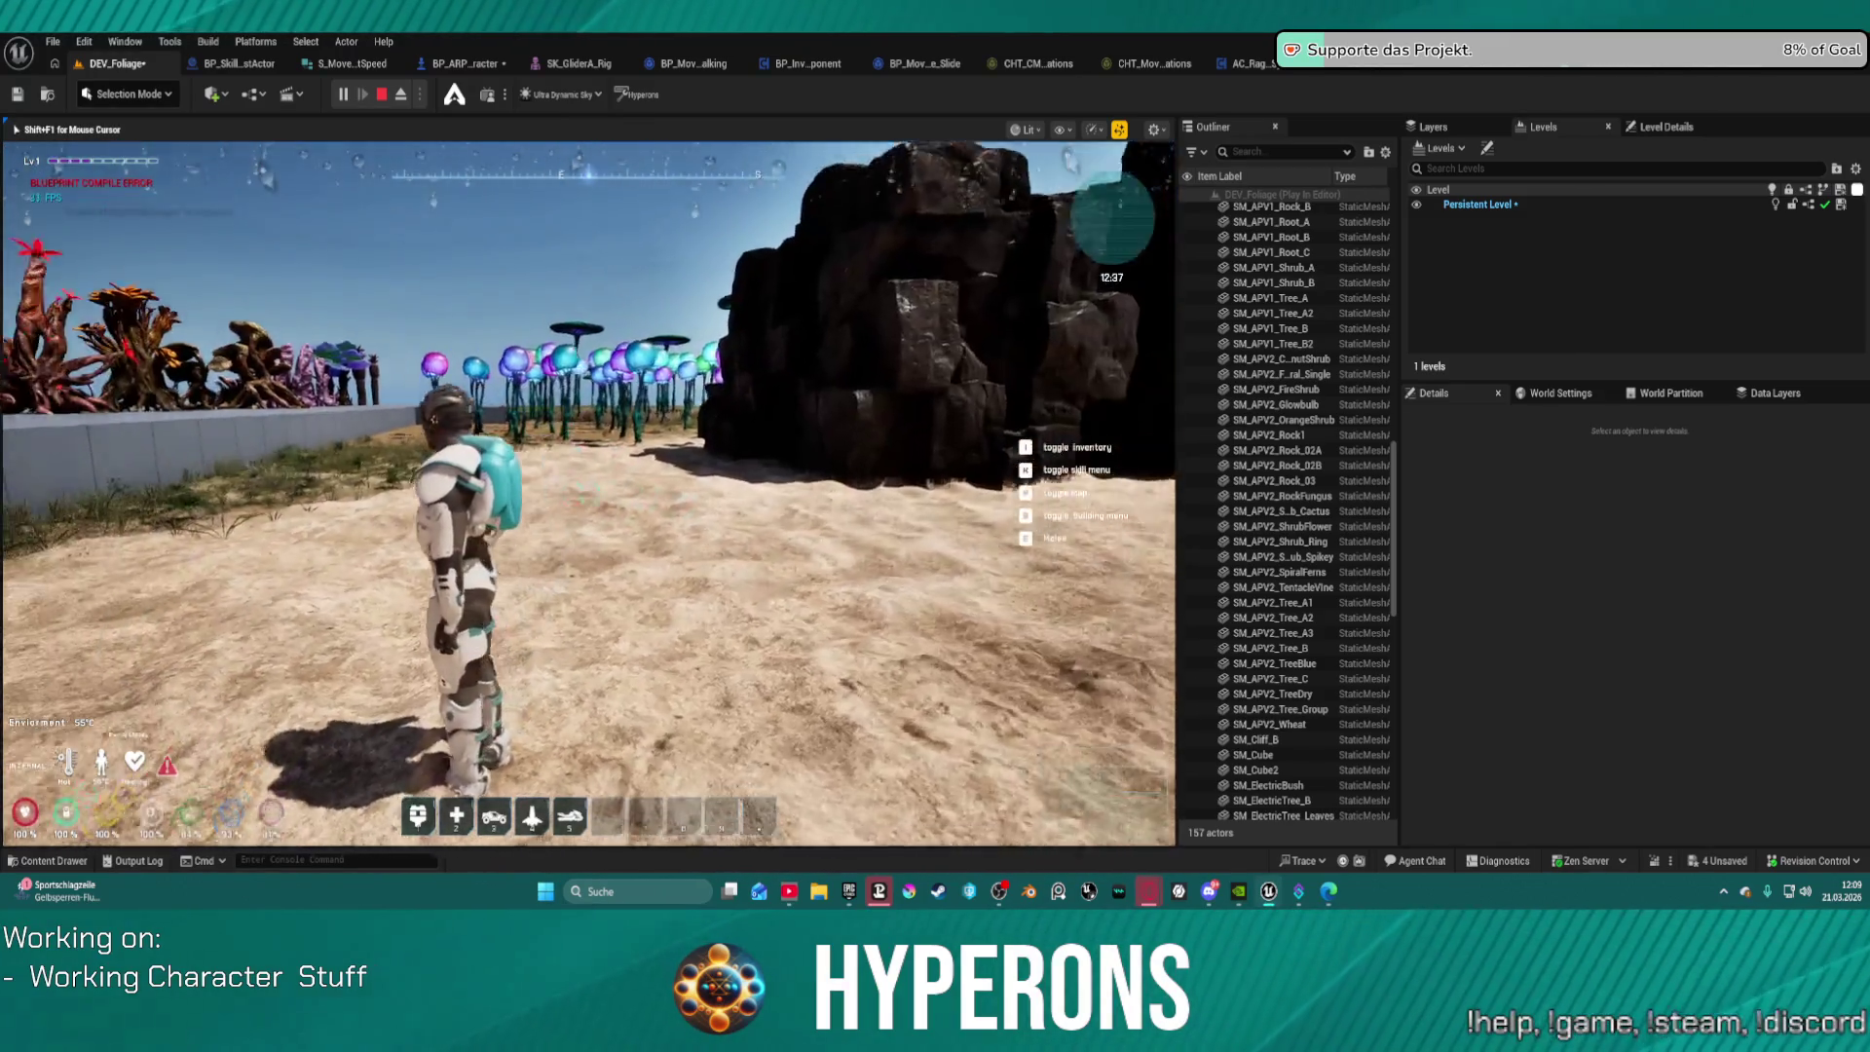
key("w")
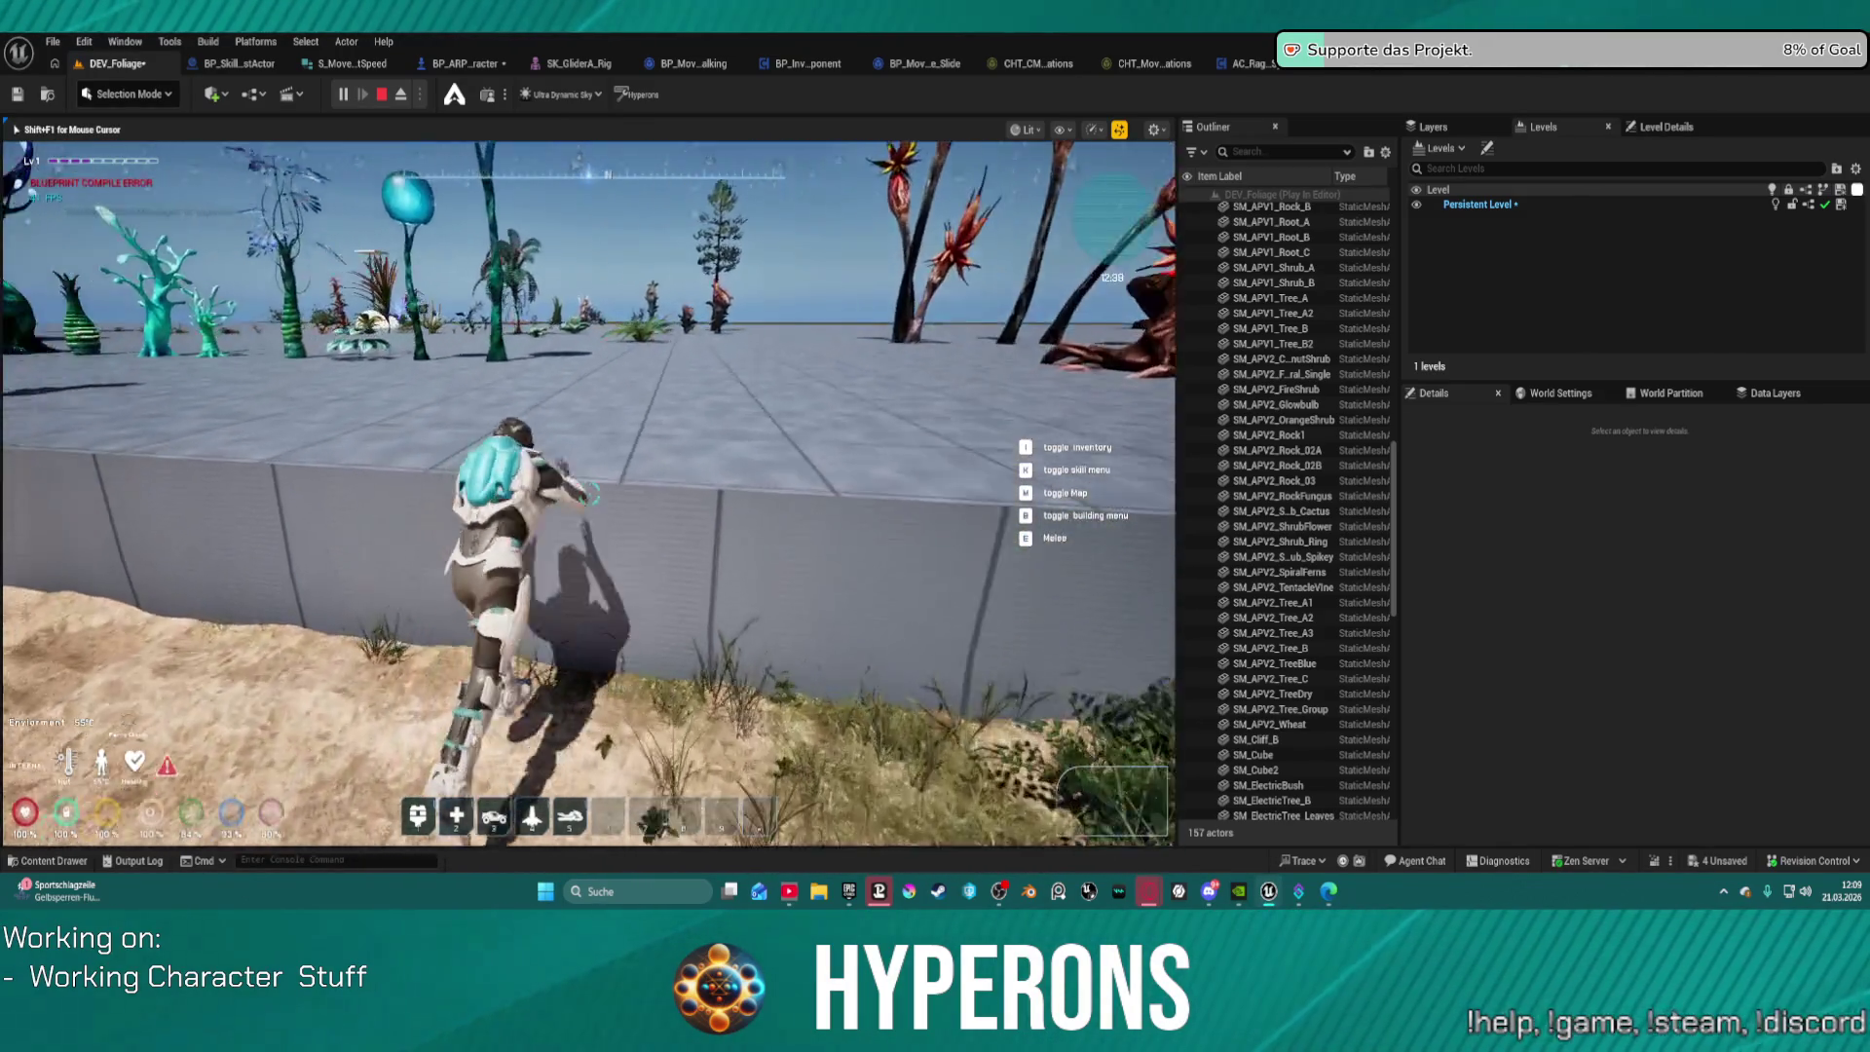
key("w")
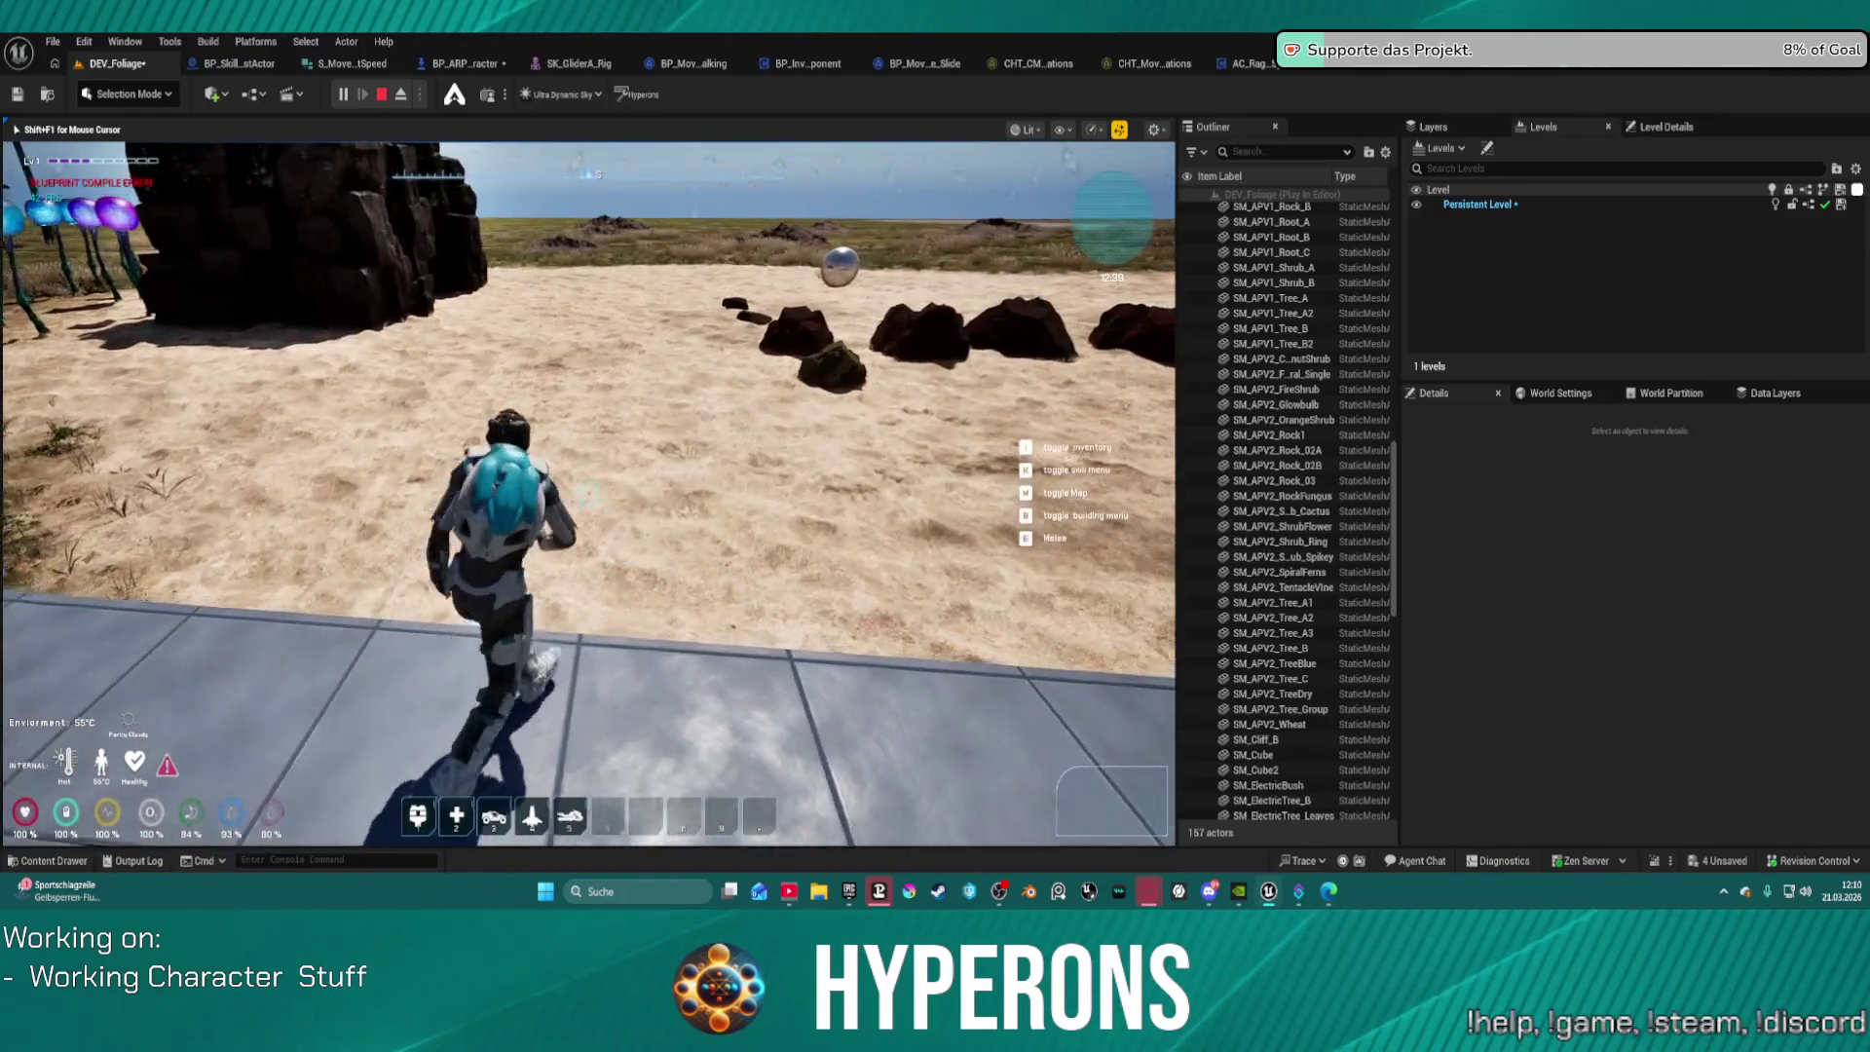
key("w")
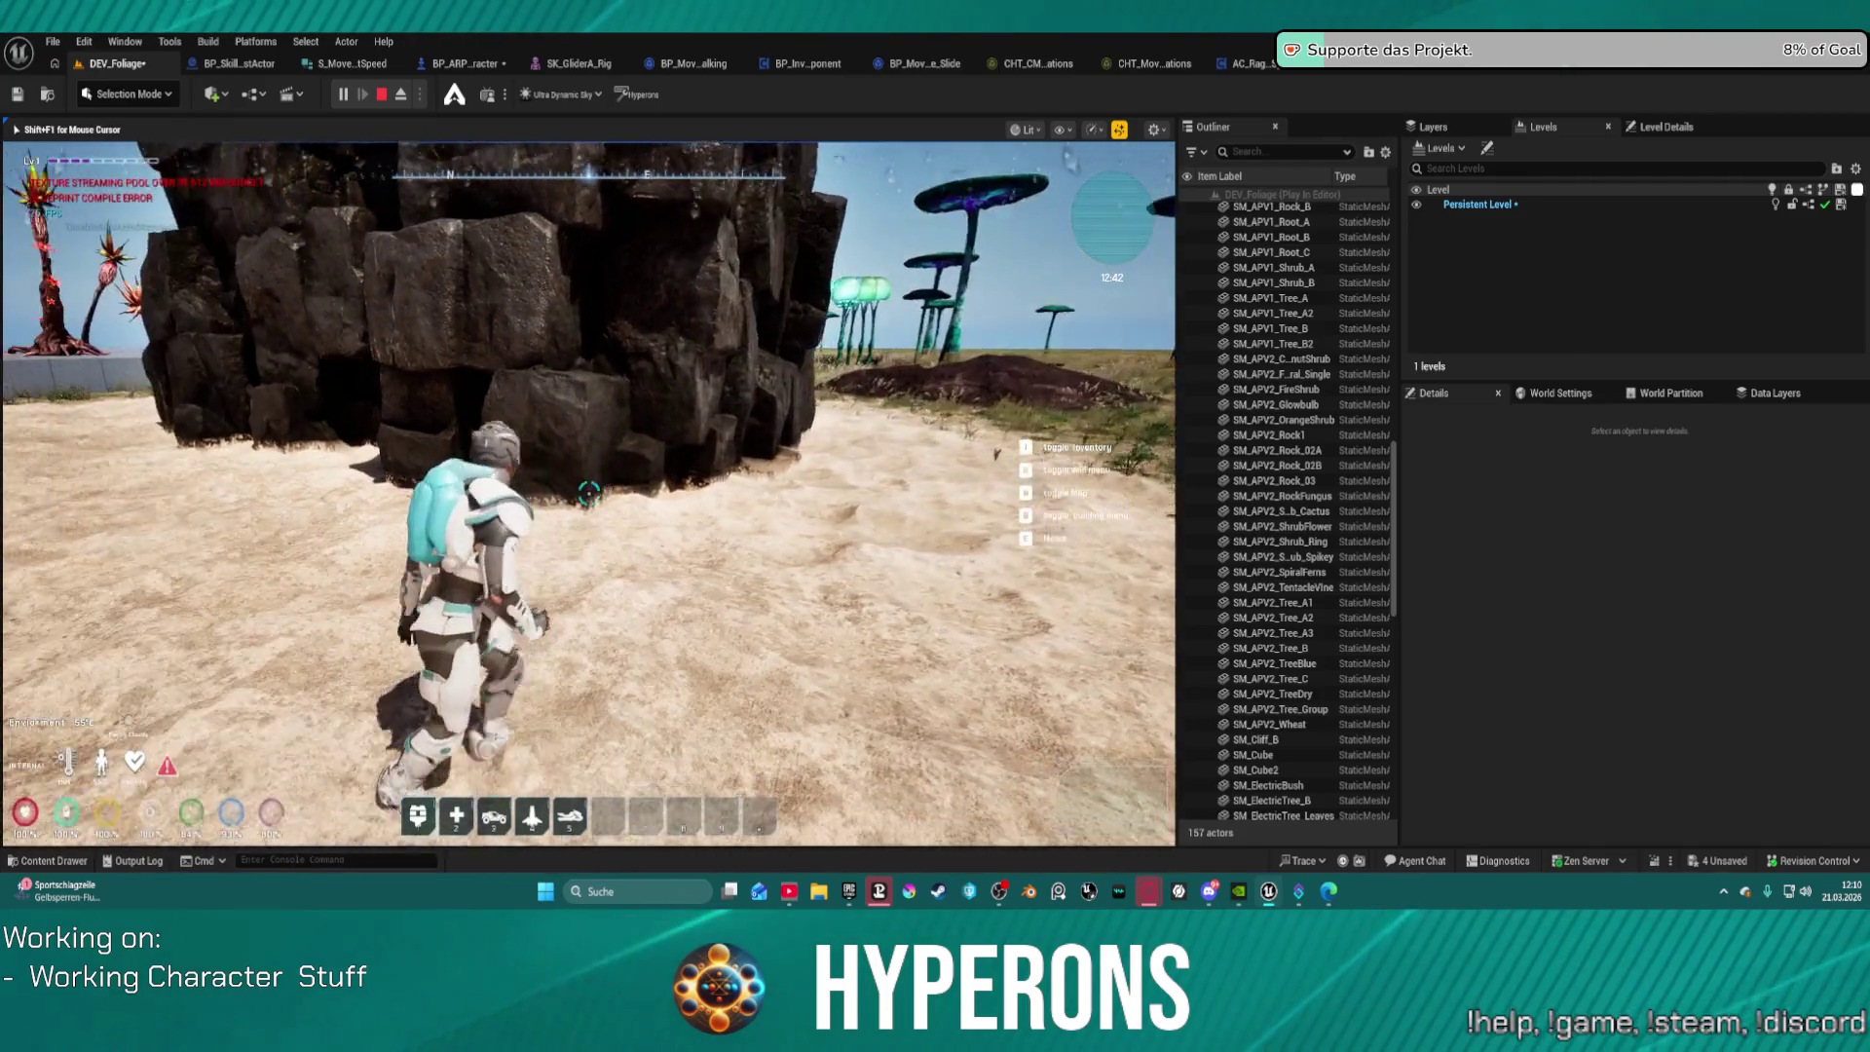
mouse_move(588, 494)
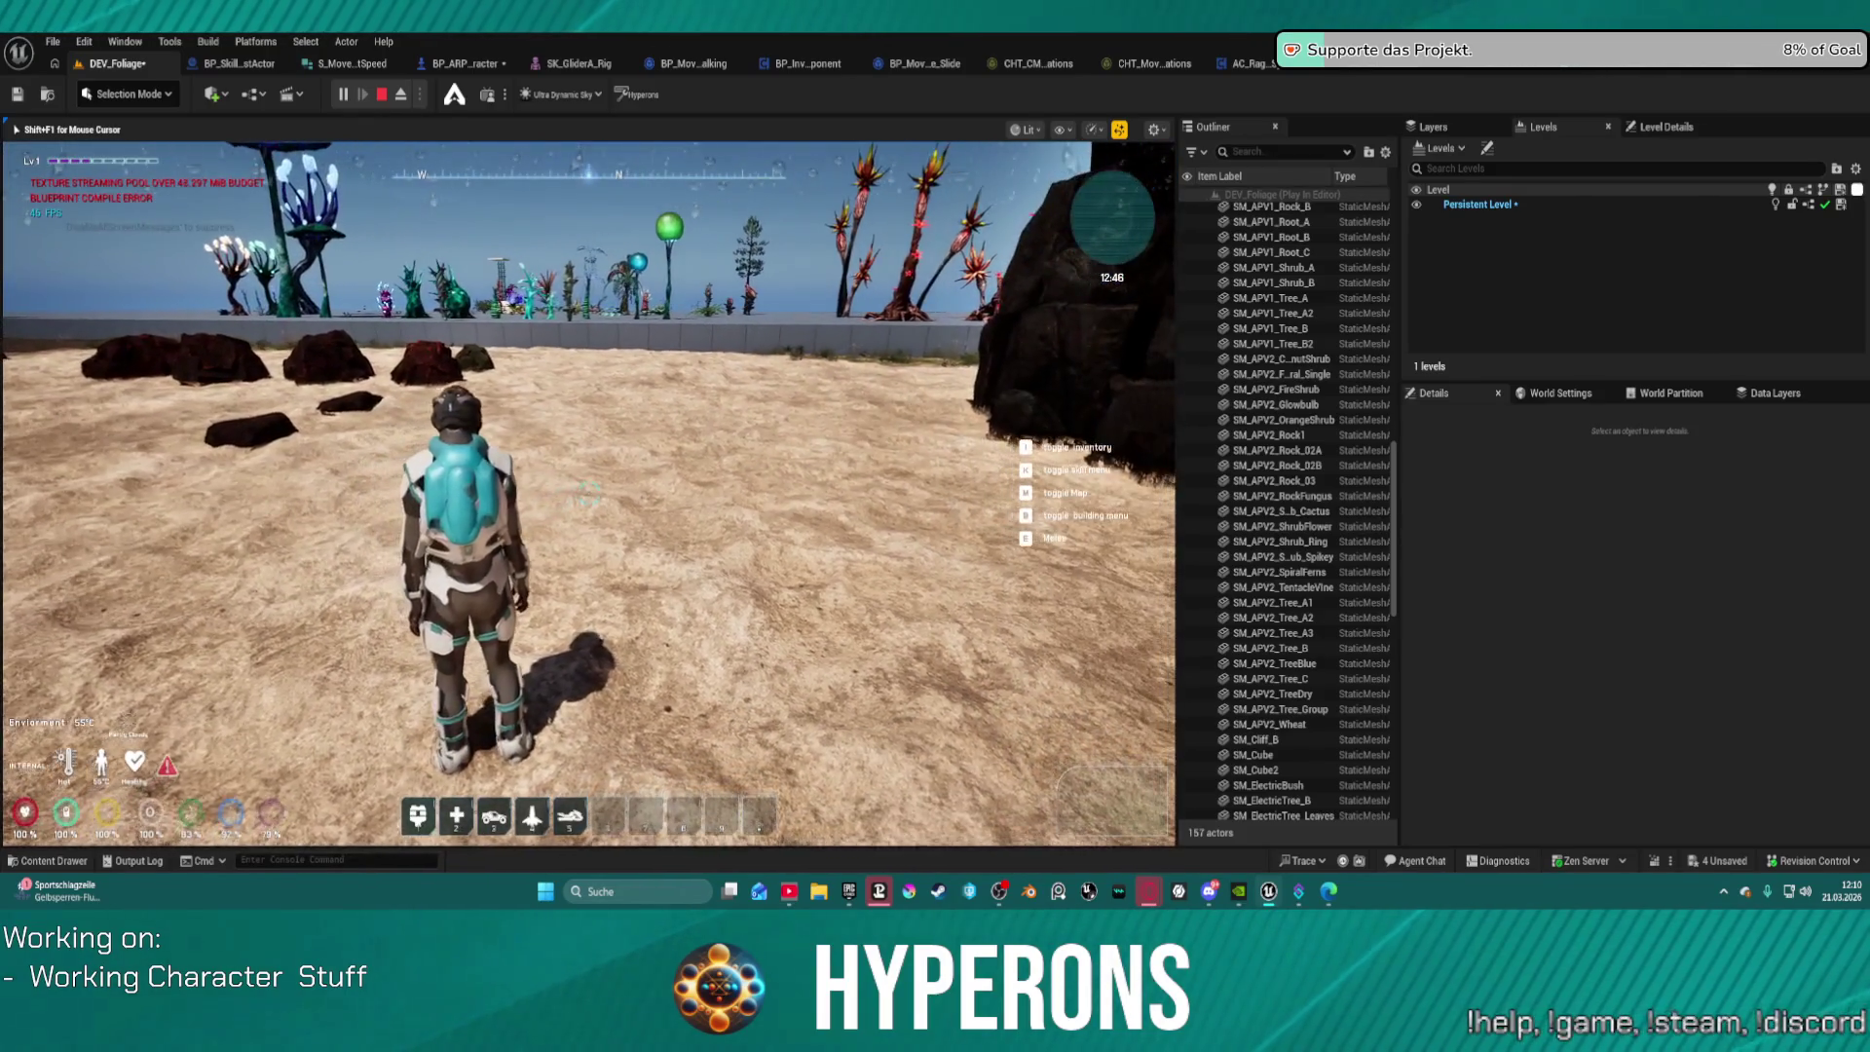
Step: Run the character at the wall, crouch-slide beside it, then vault over onto the tiles
key("w")
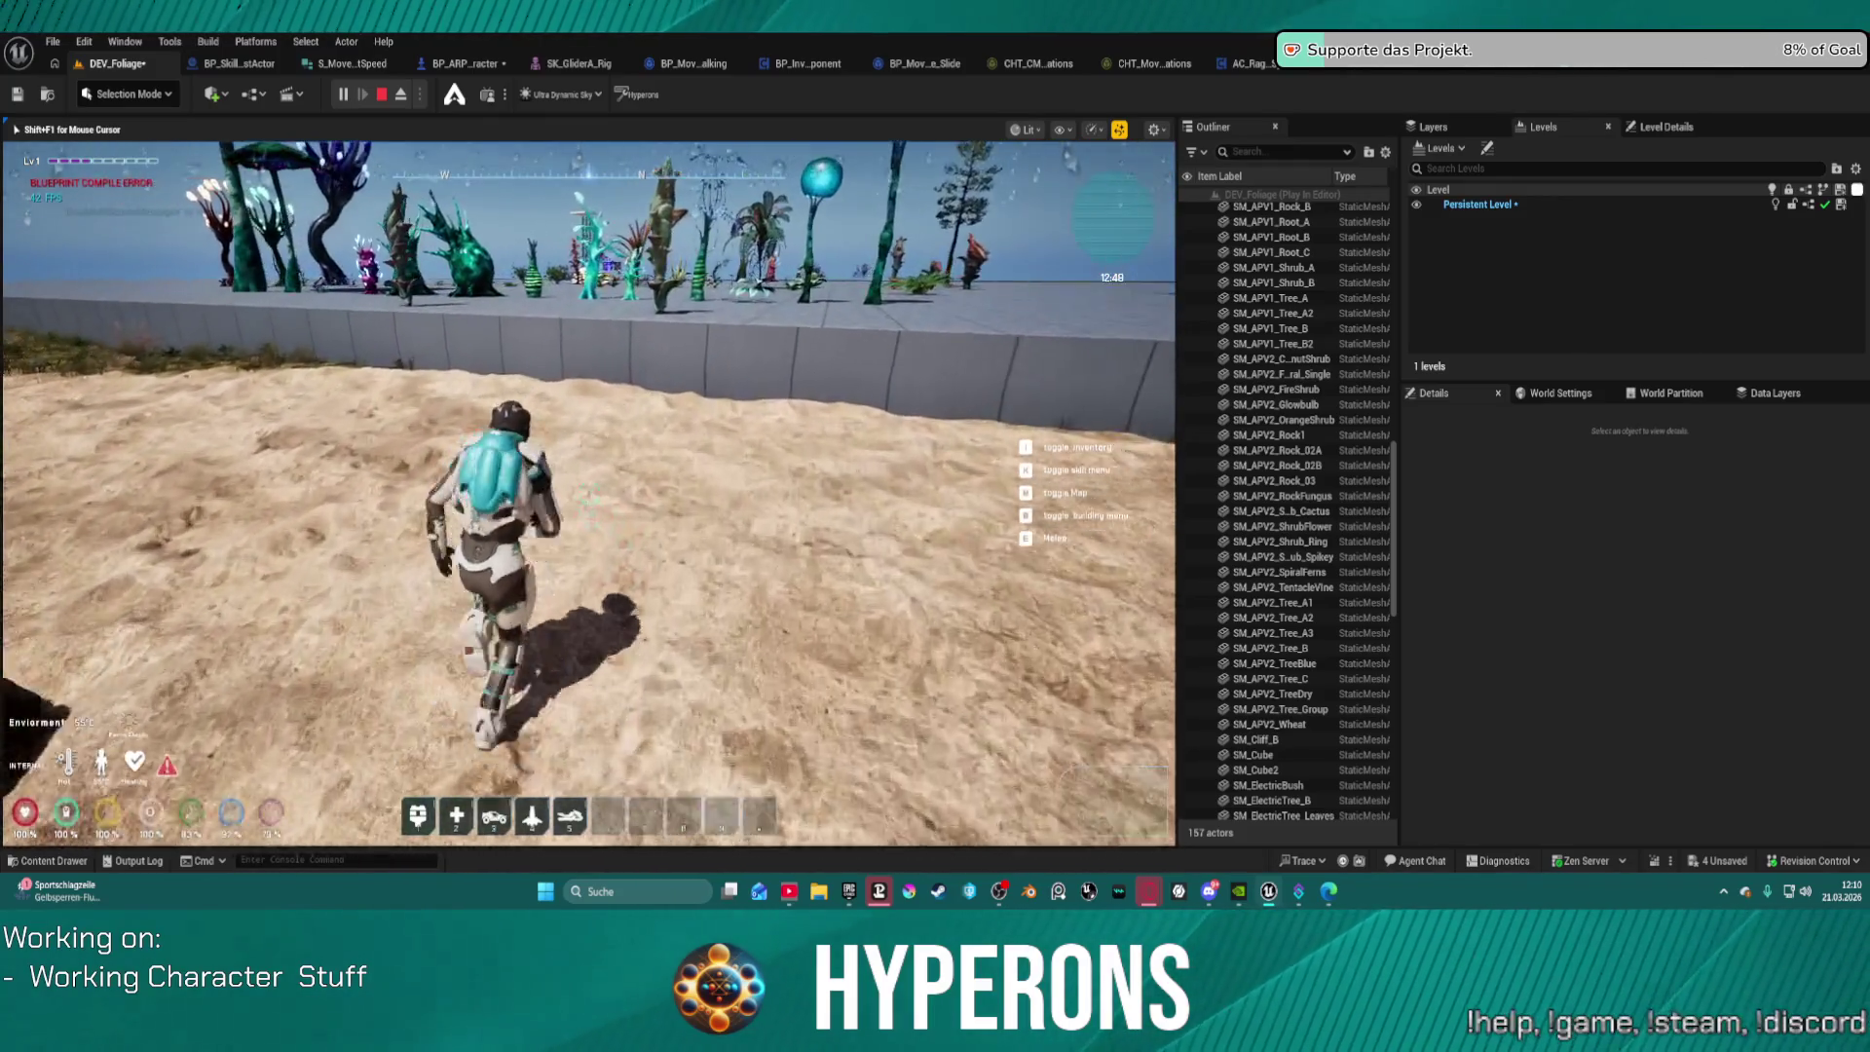
key("c")
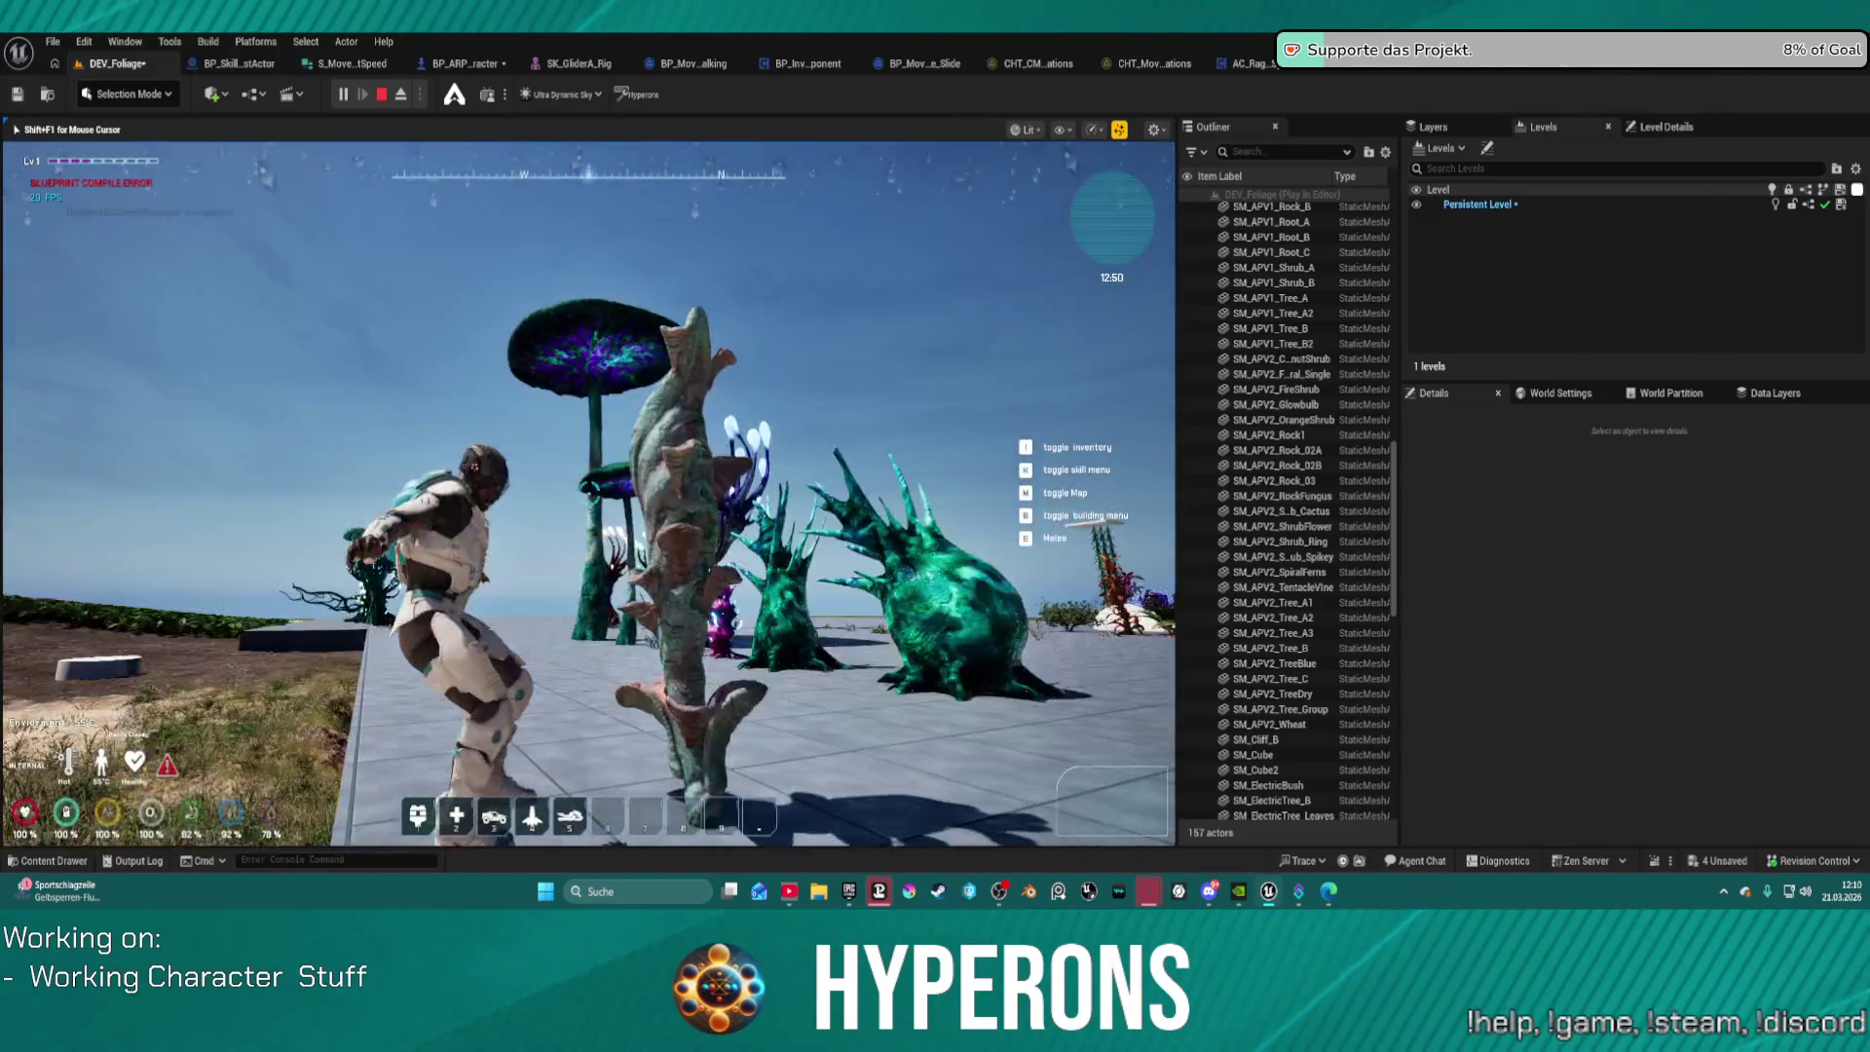
key("w")
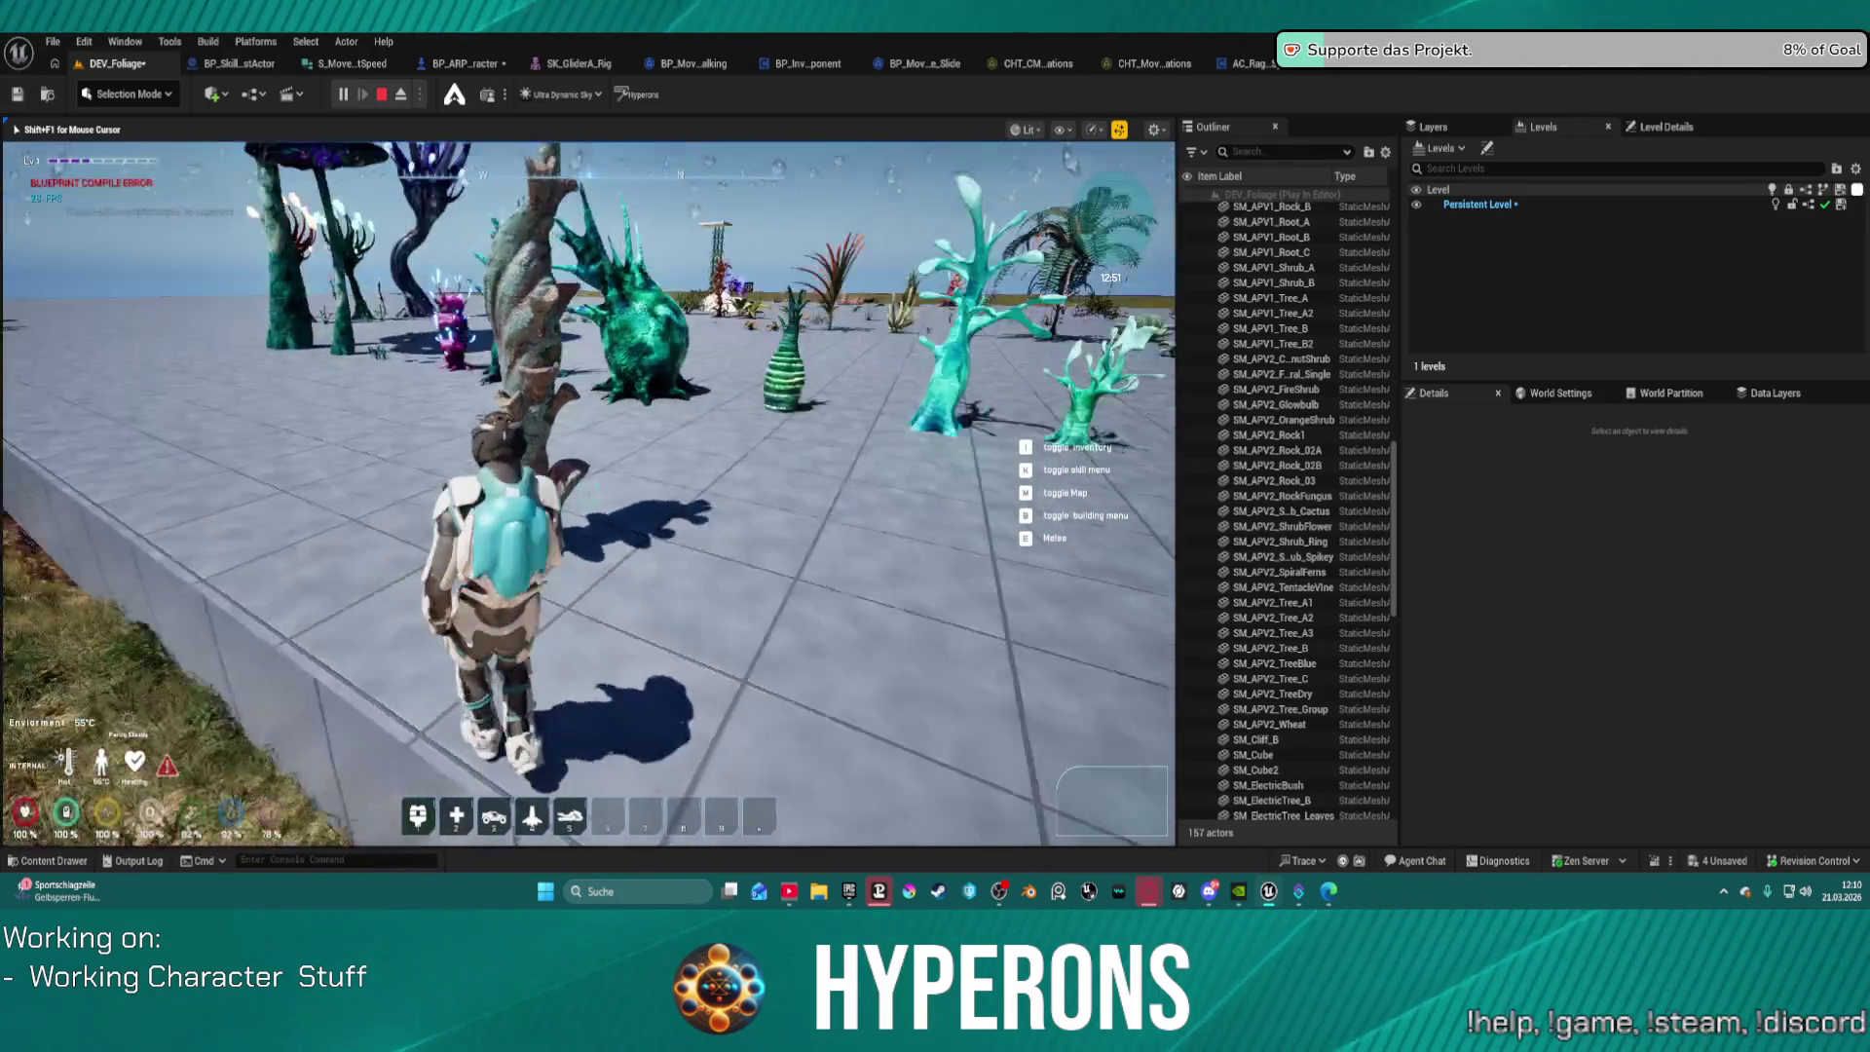
key("w")
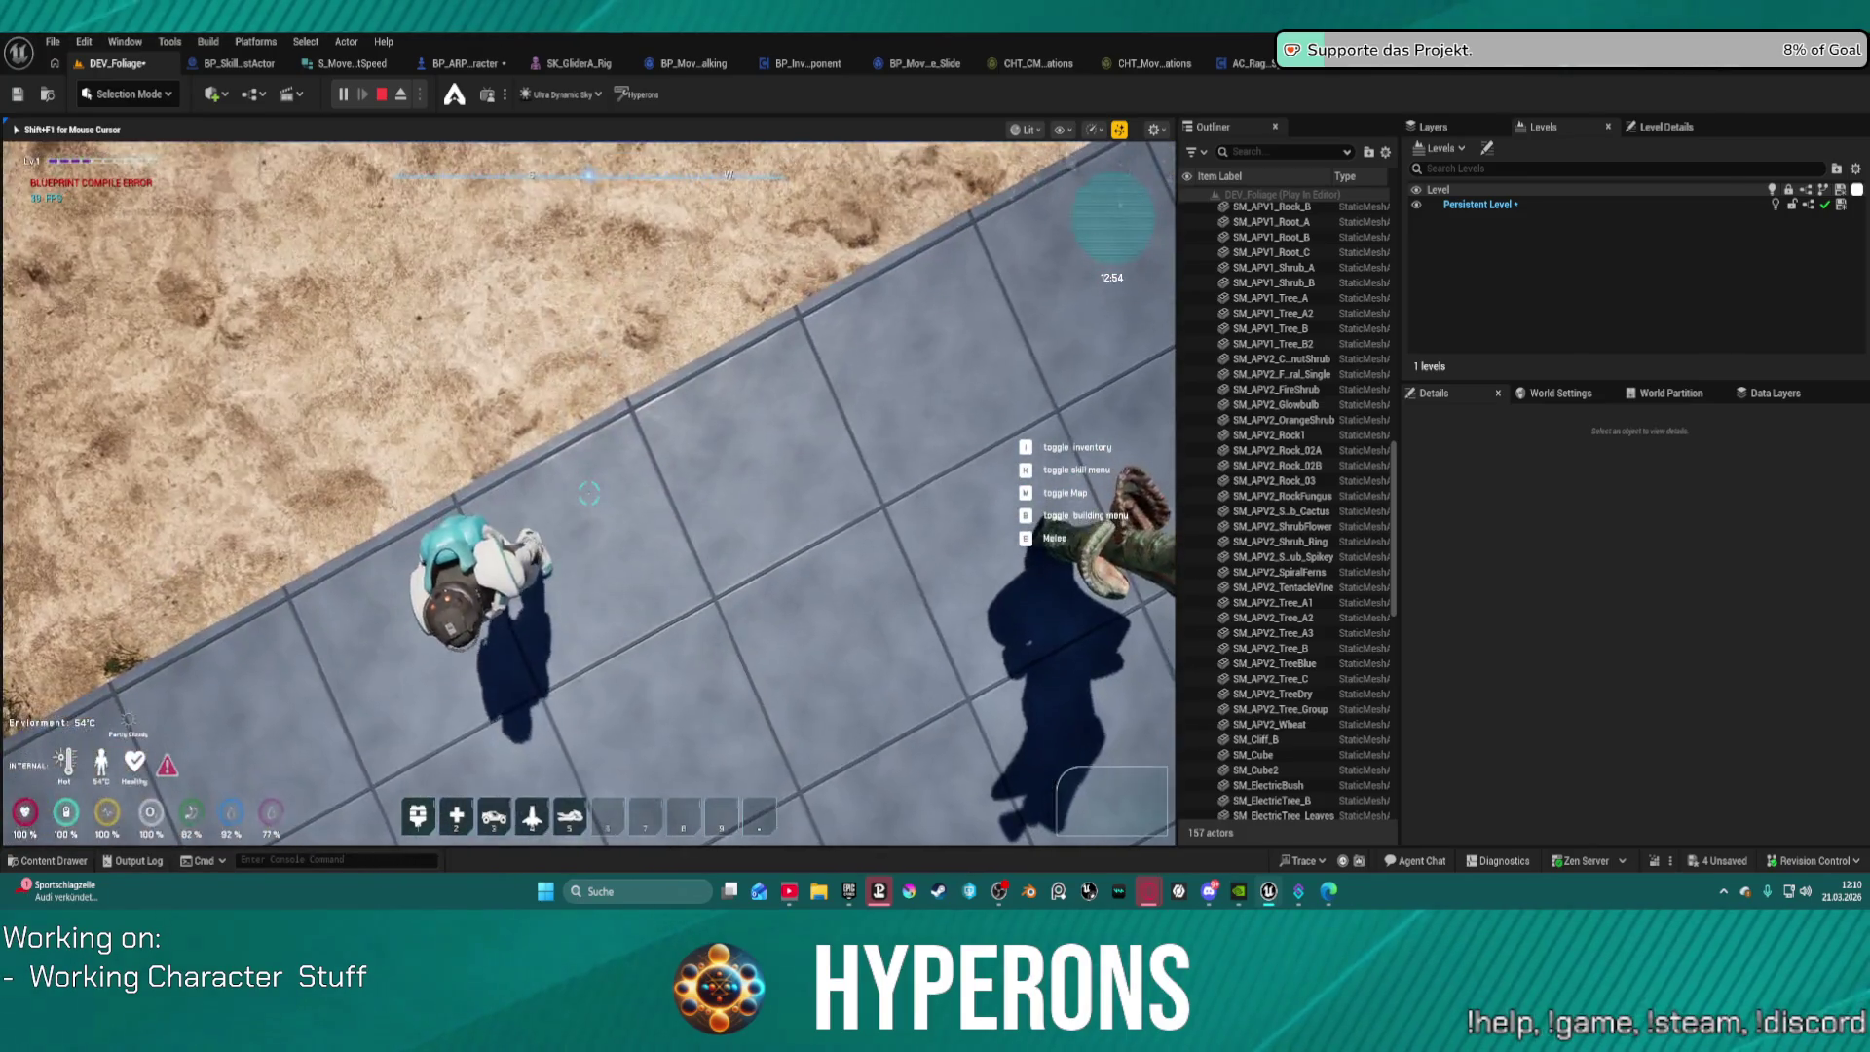
key("w")
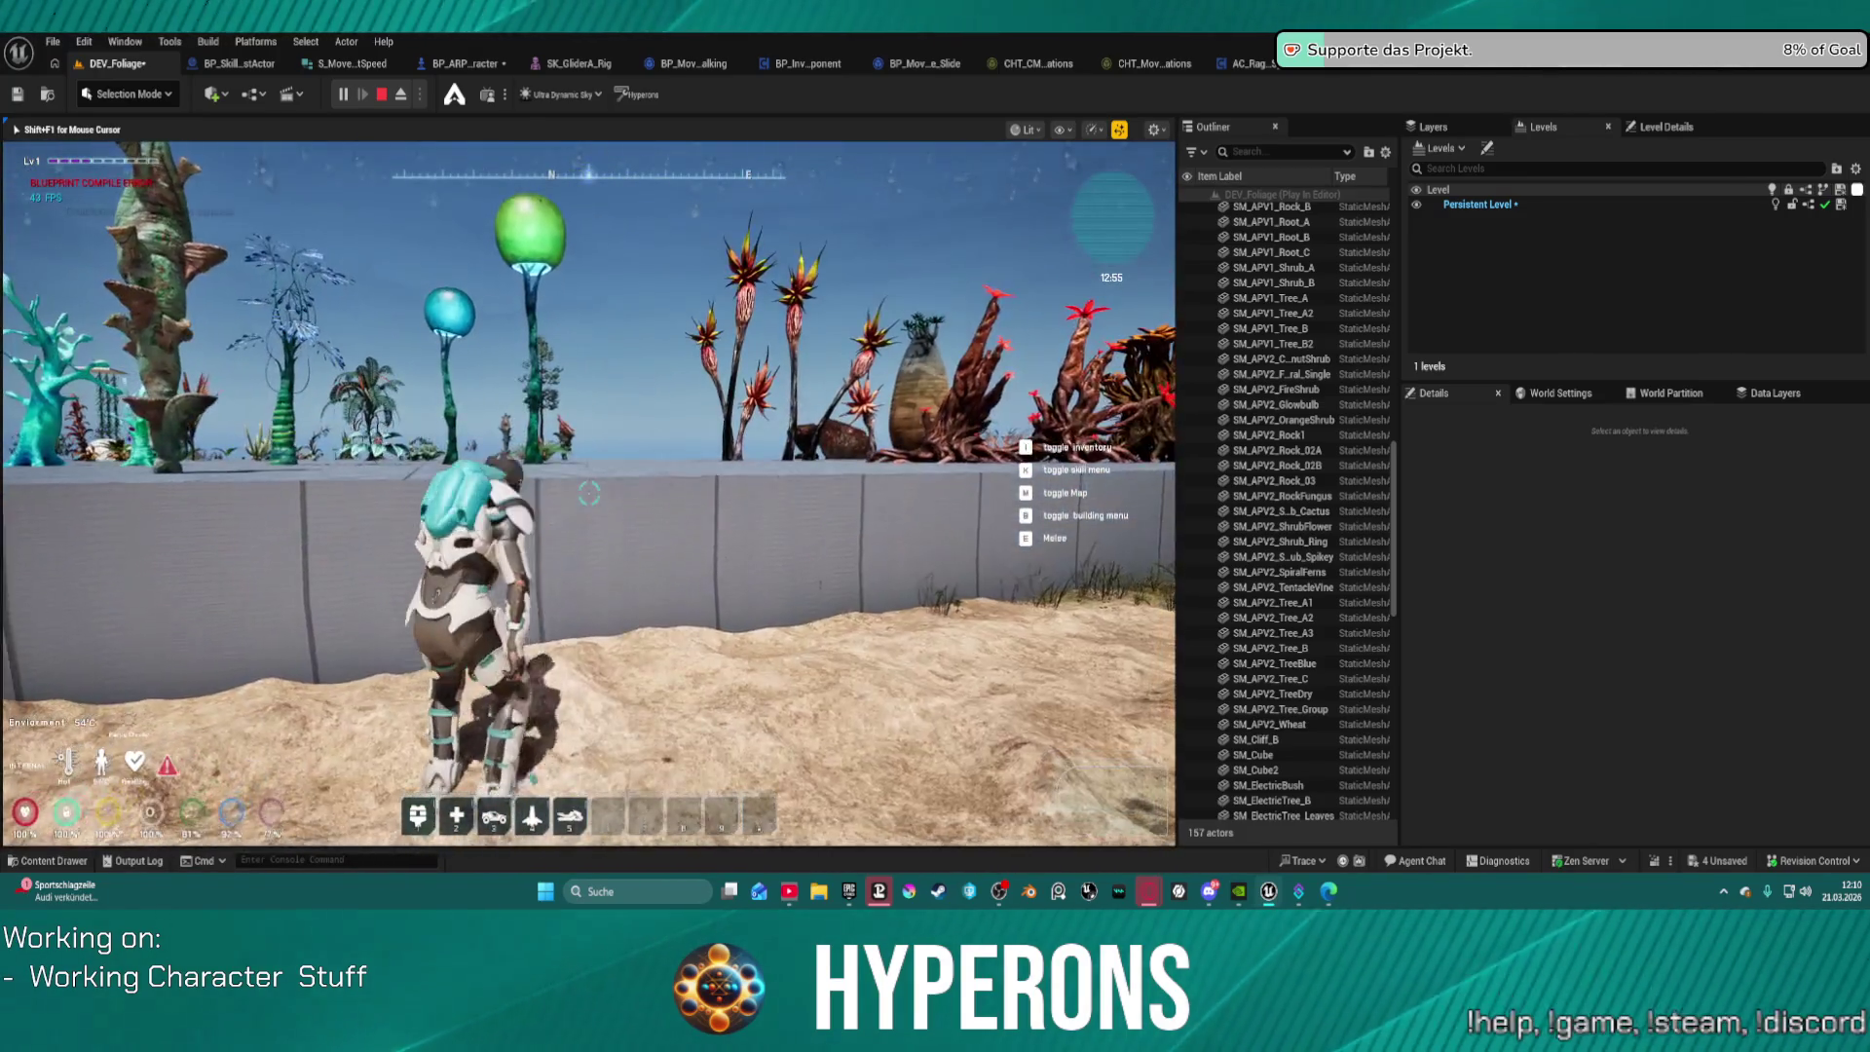
key("space")
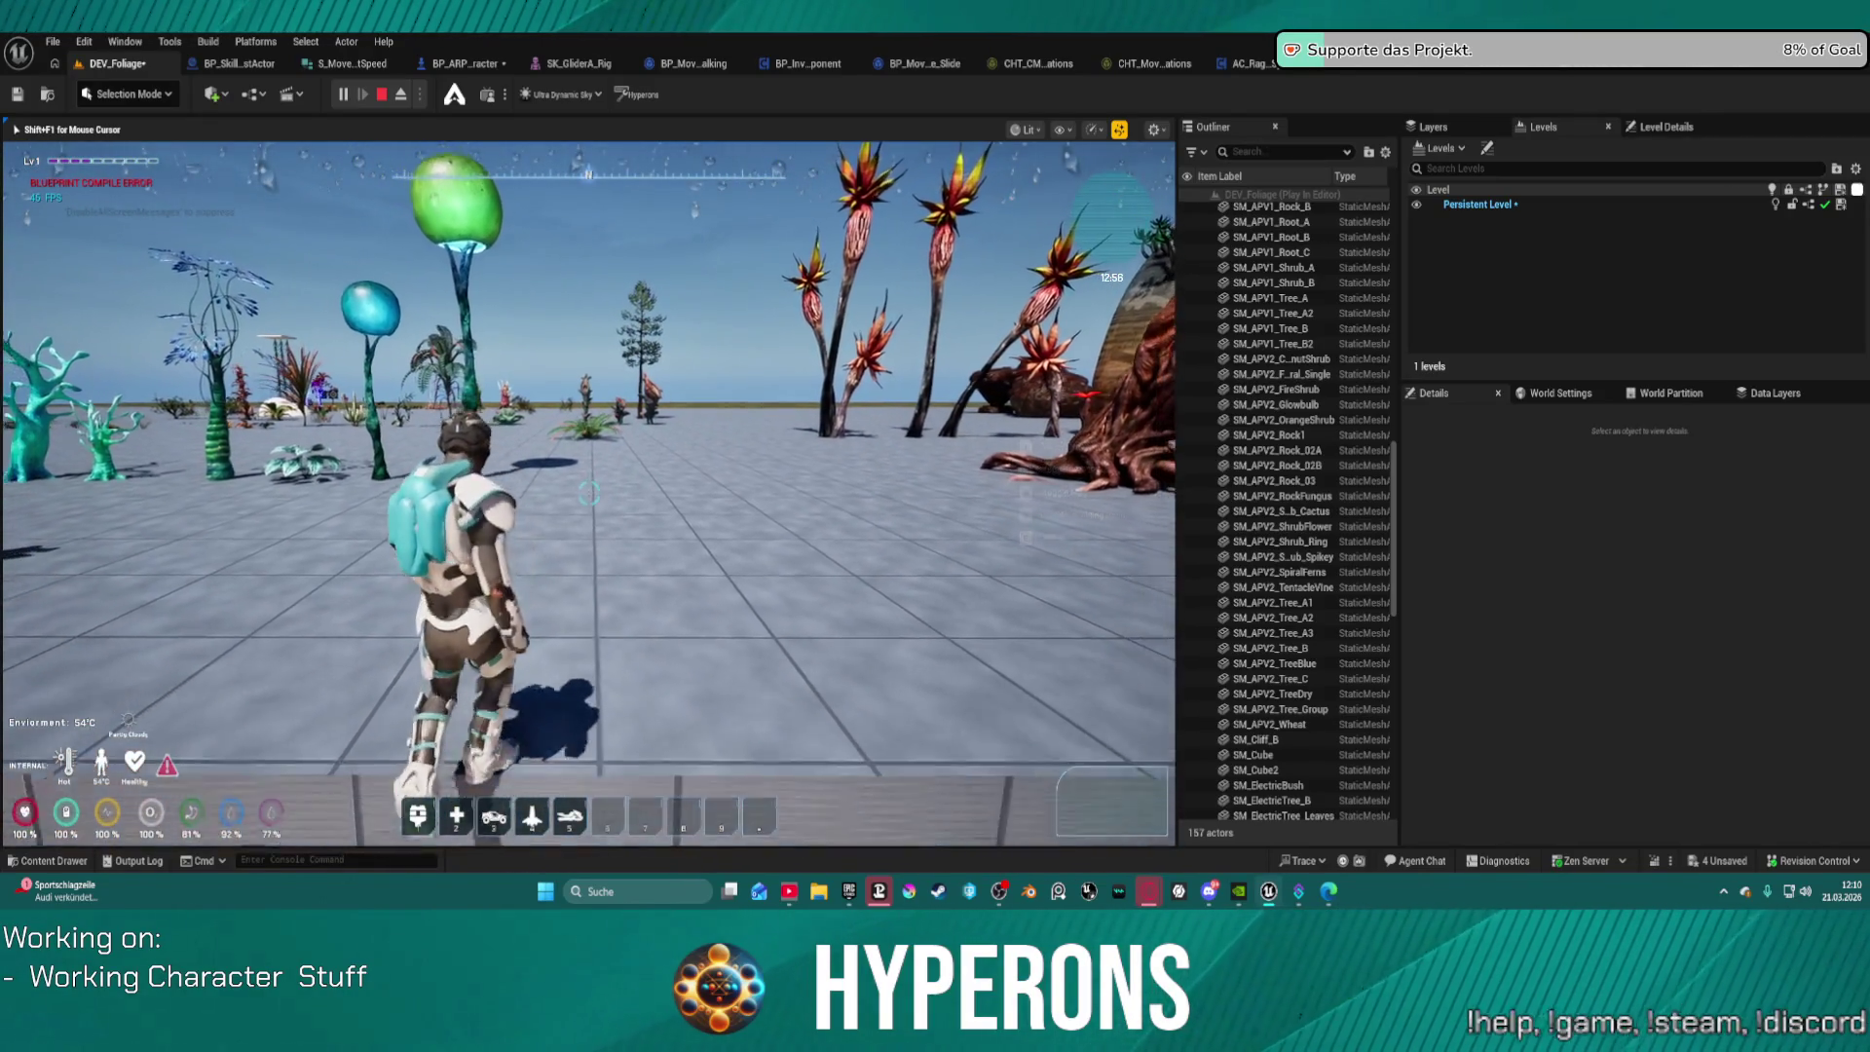
Step: Climb back and forth over the wall between sand and tiles several times
key("w")
key("w")
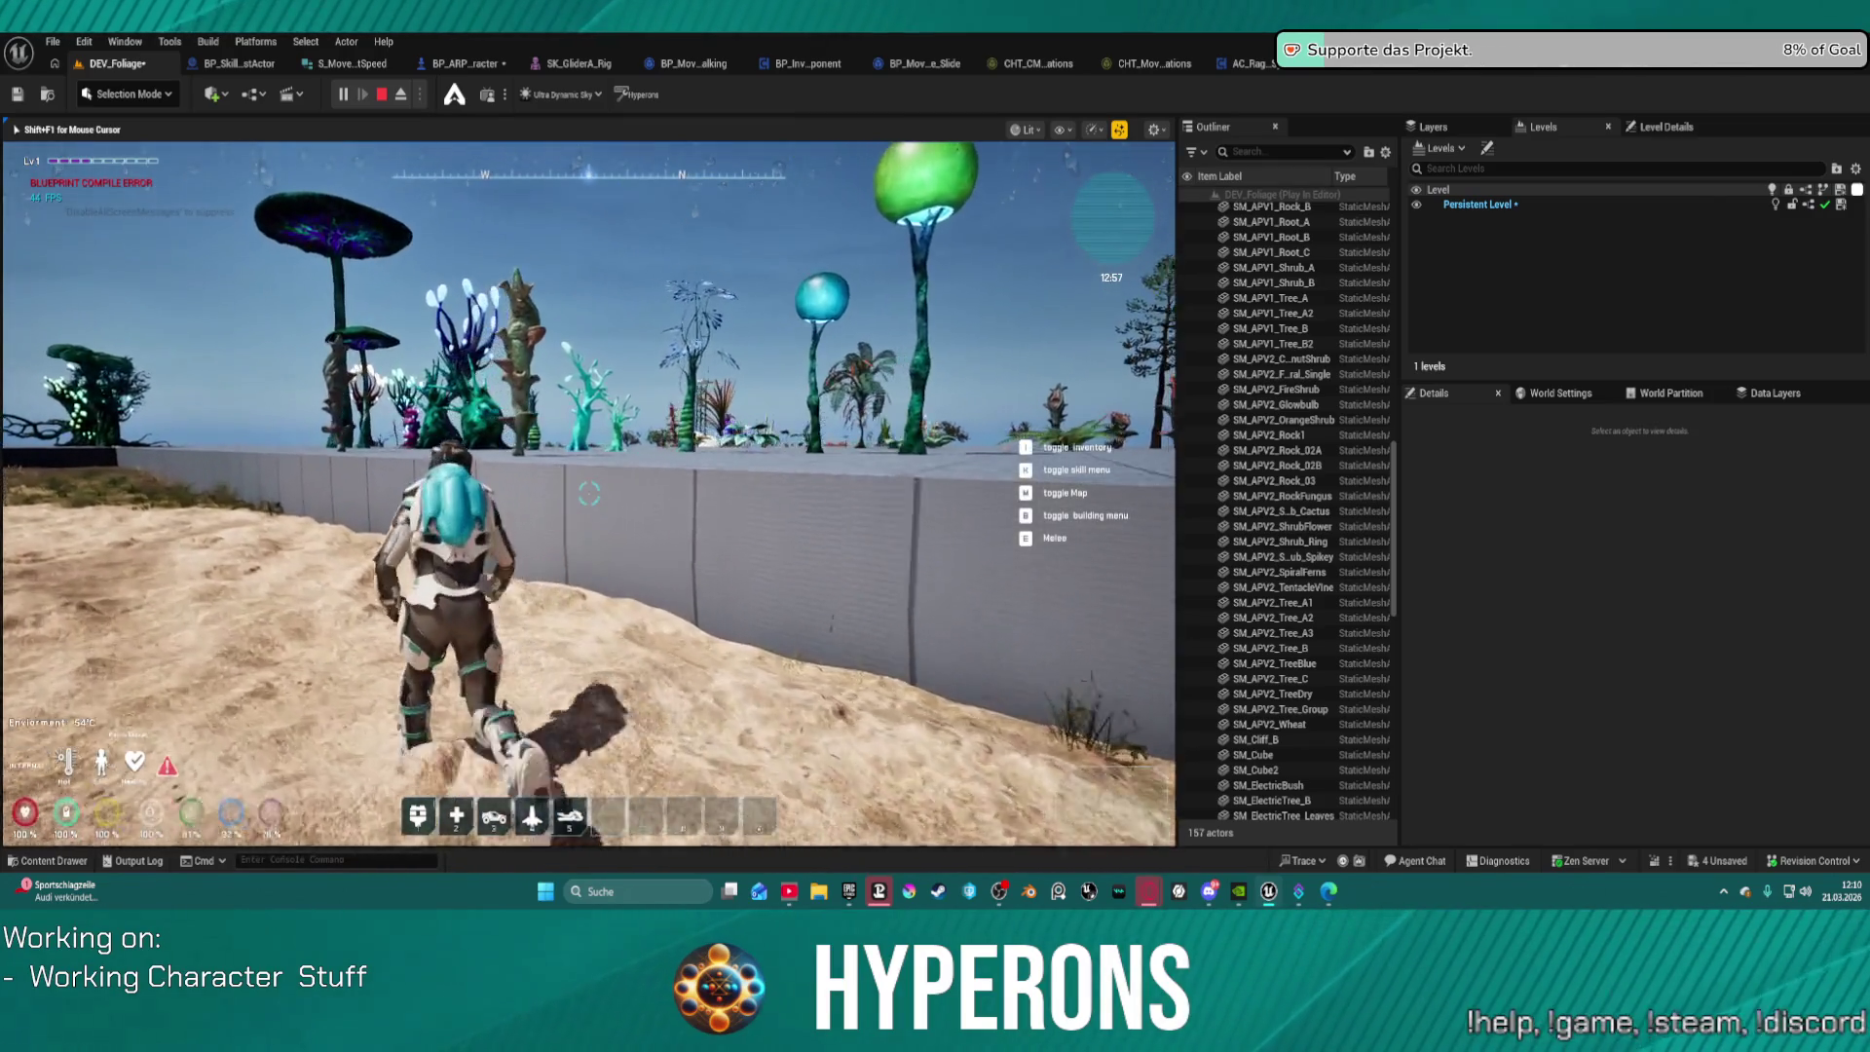
key("w")
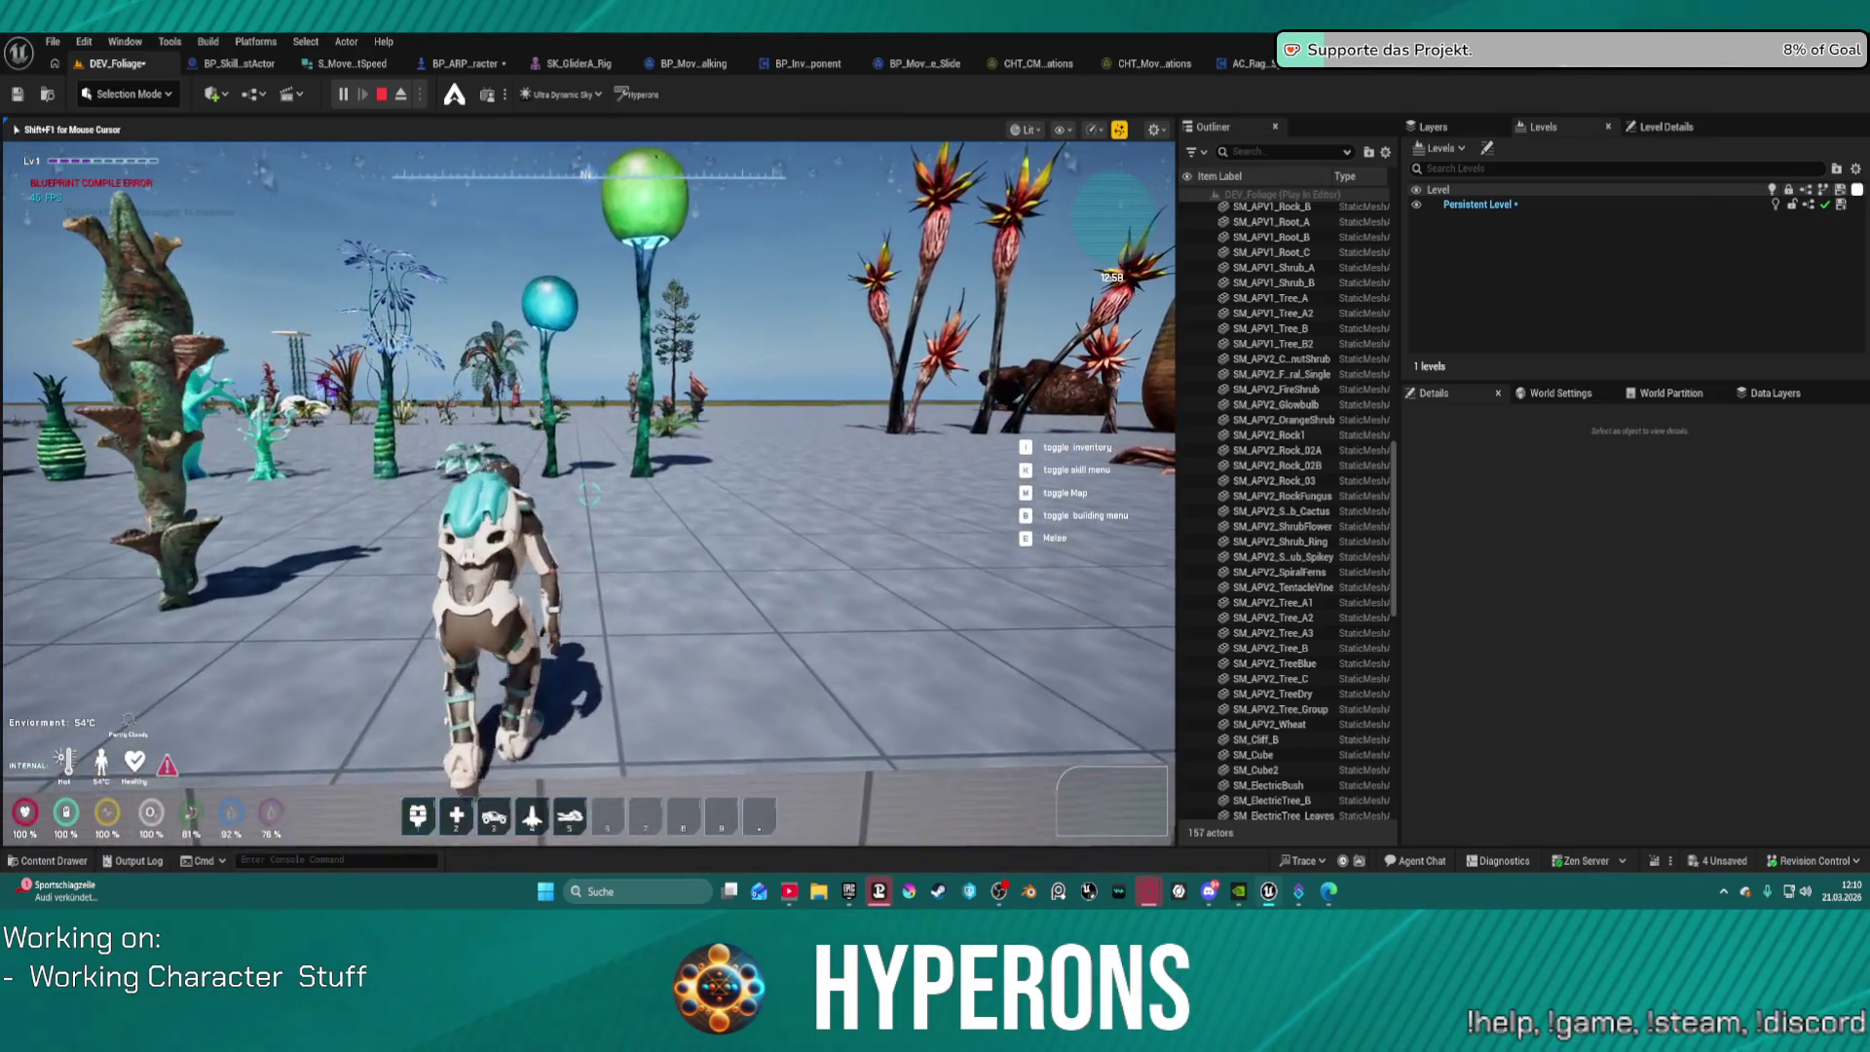
key("w")
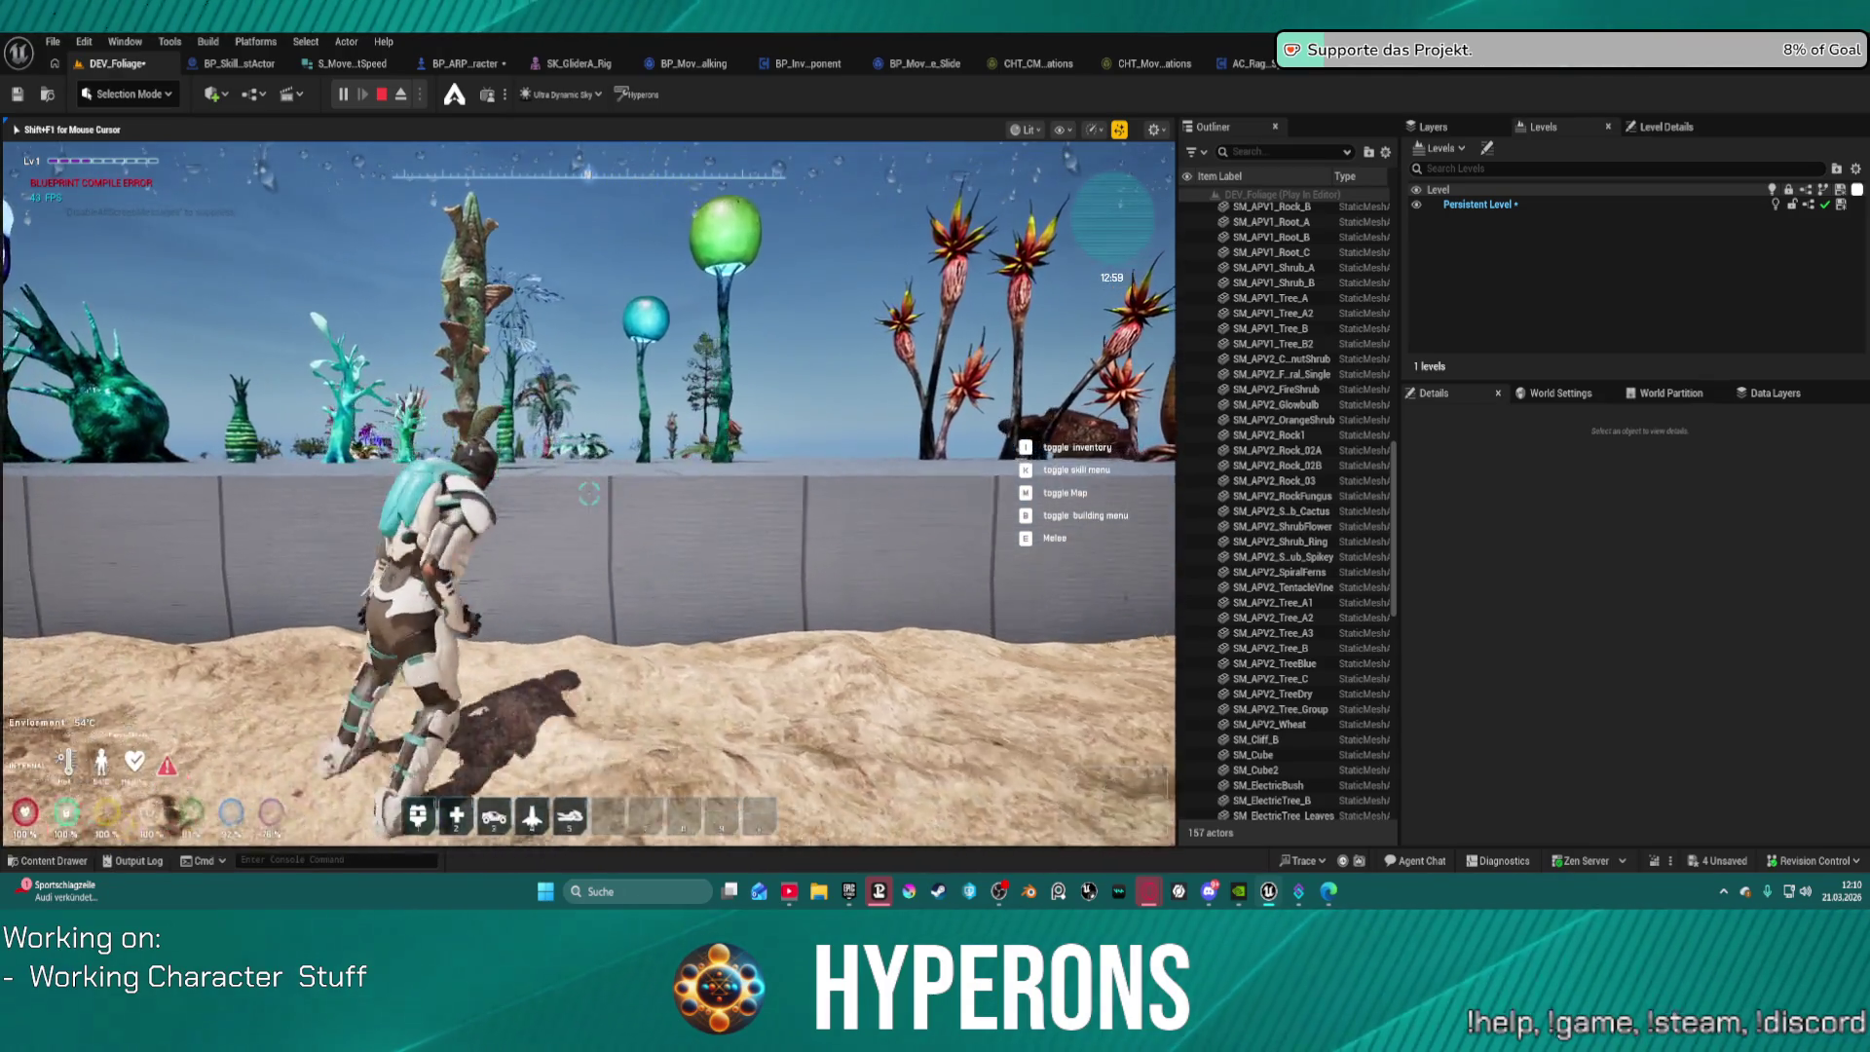
key("w")
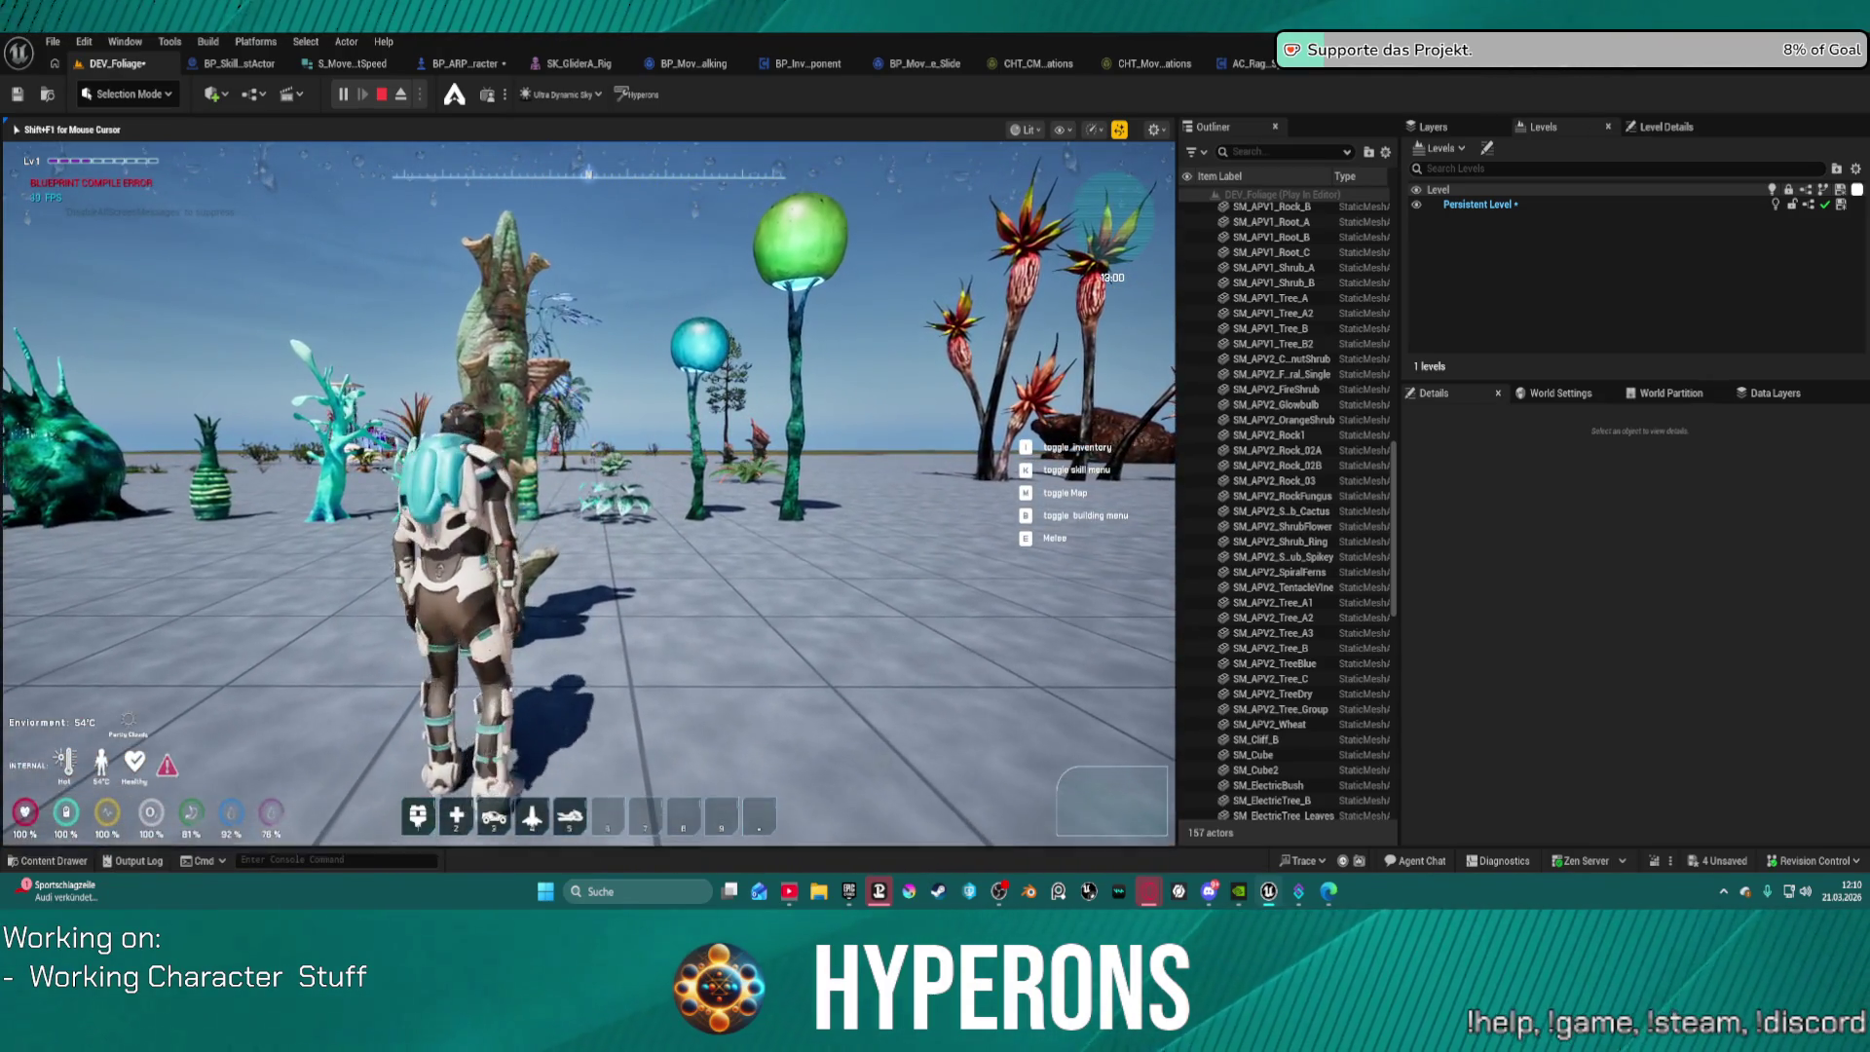
key("w")
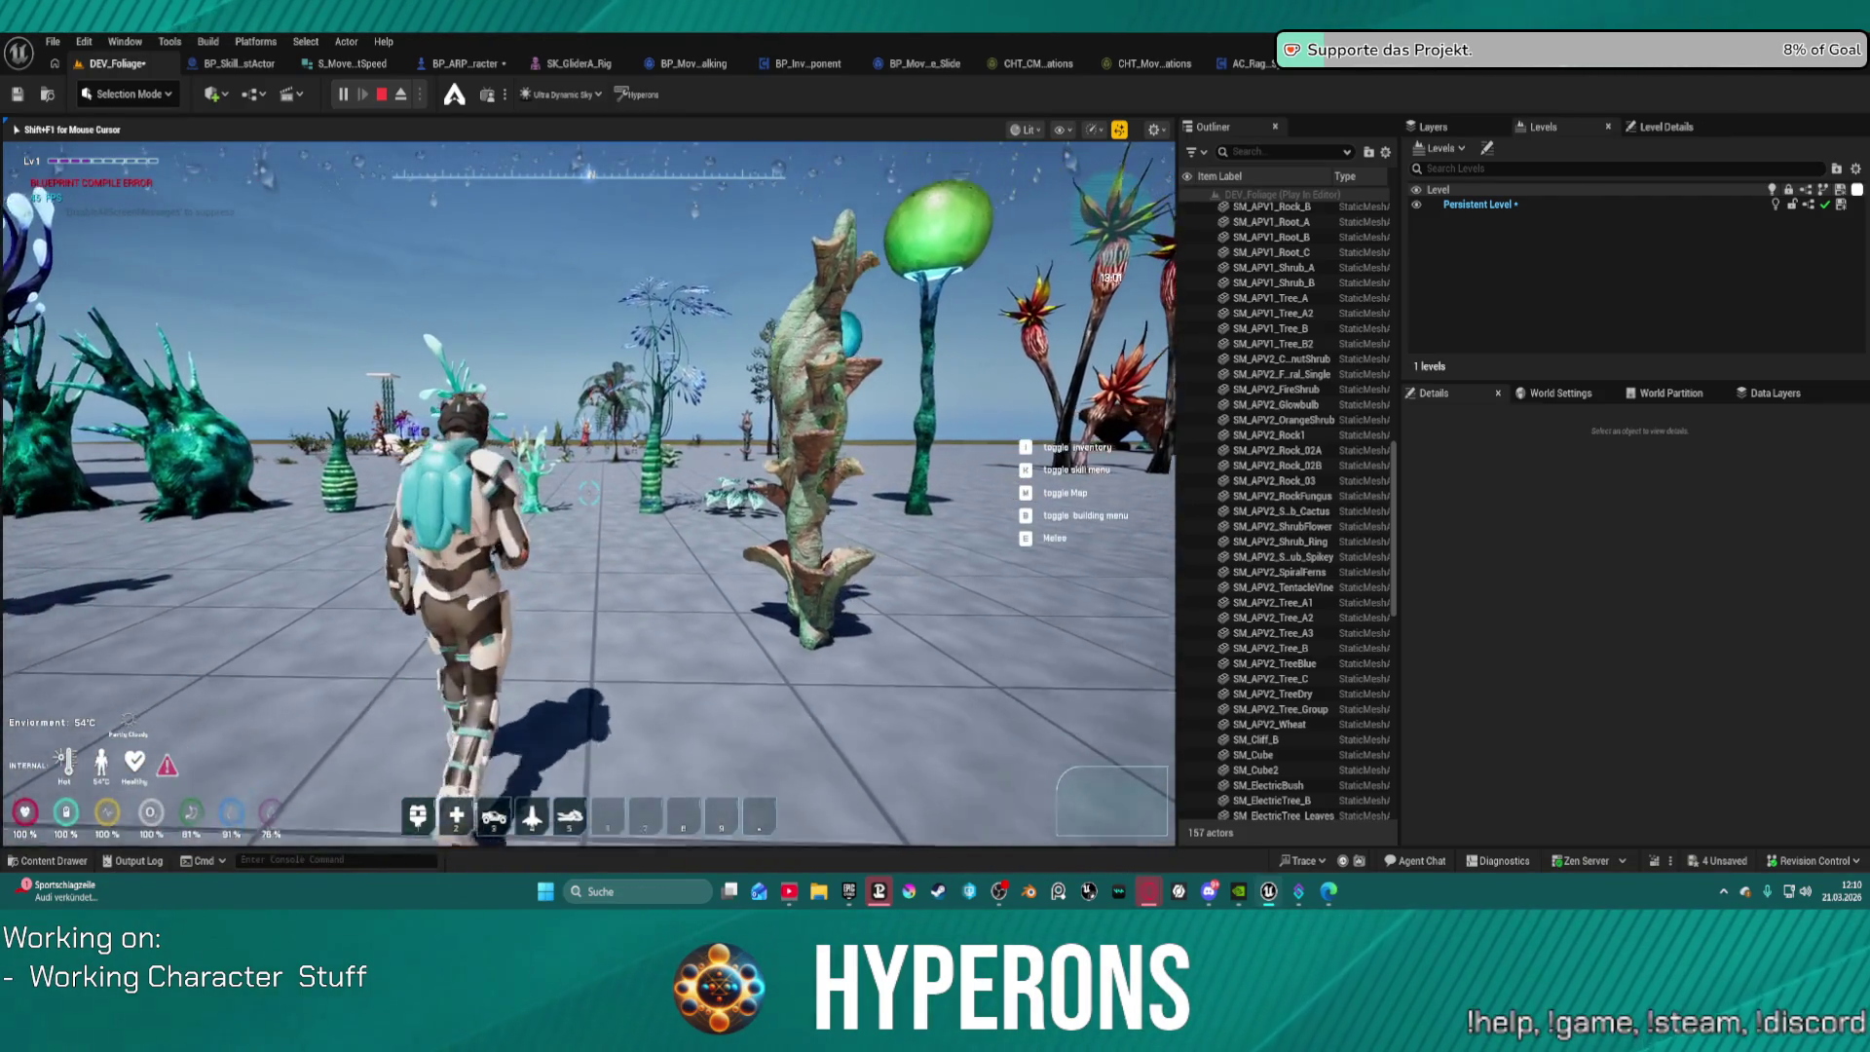
key("w")
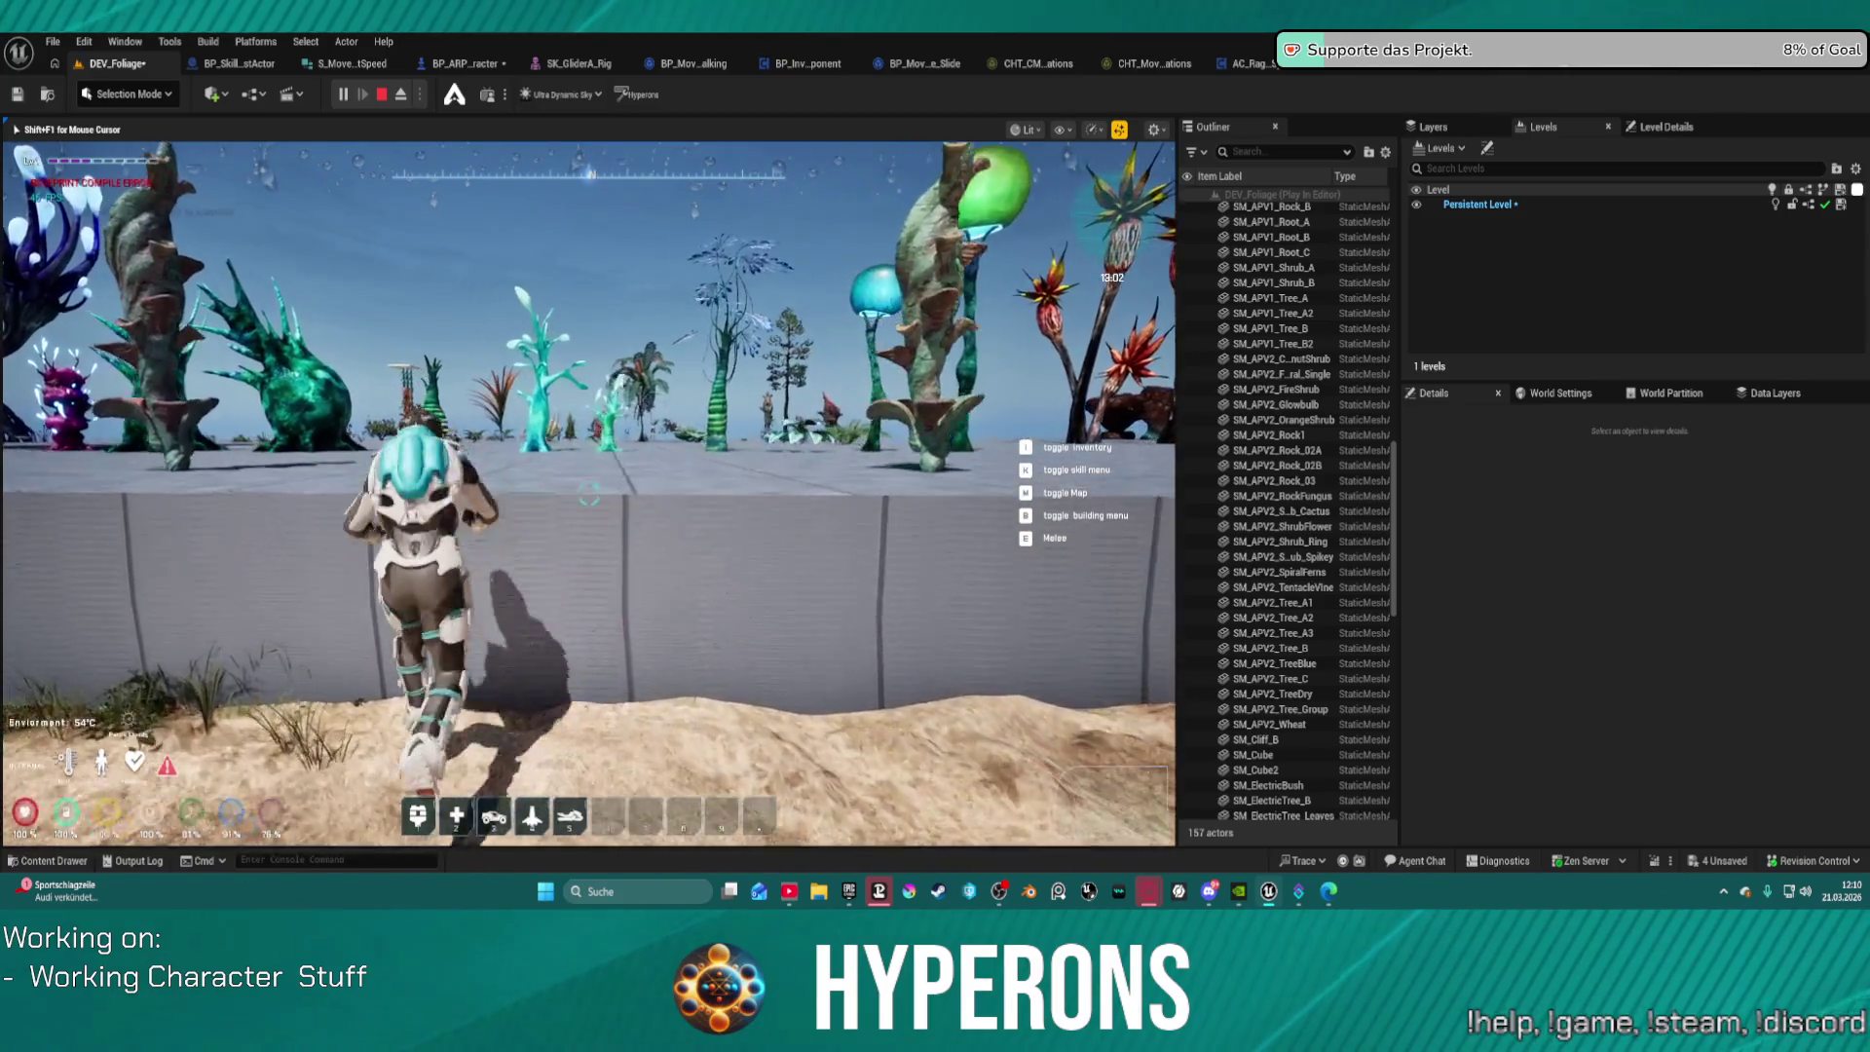
key("w")
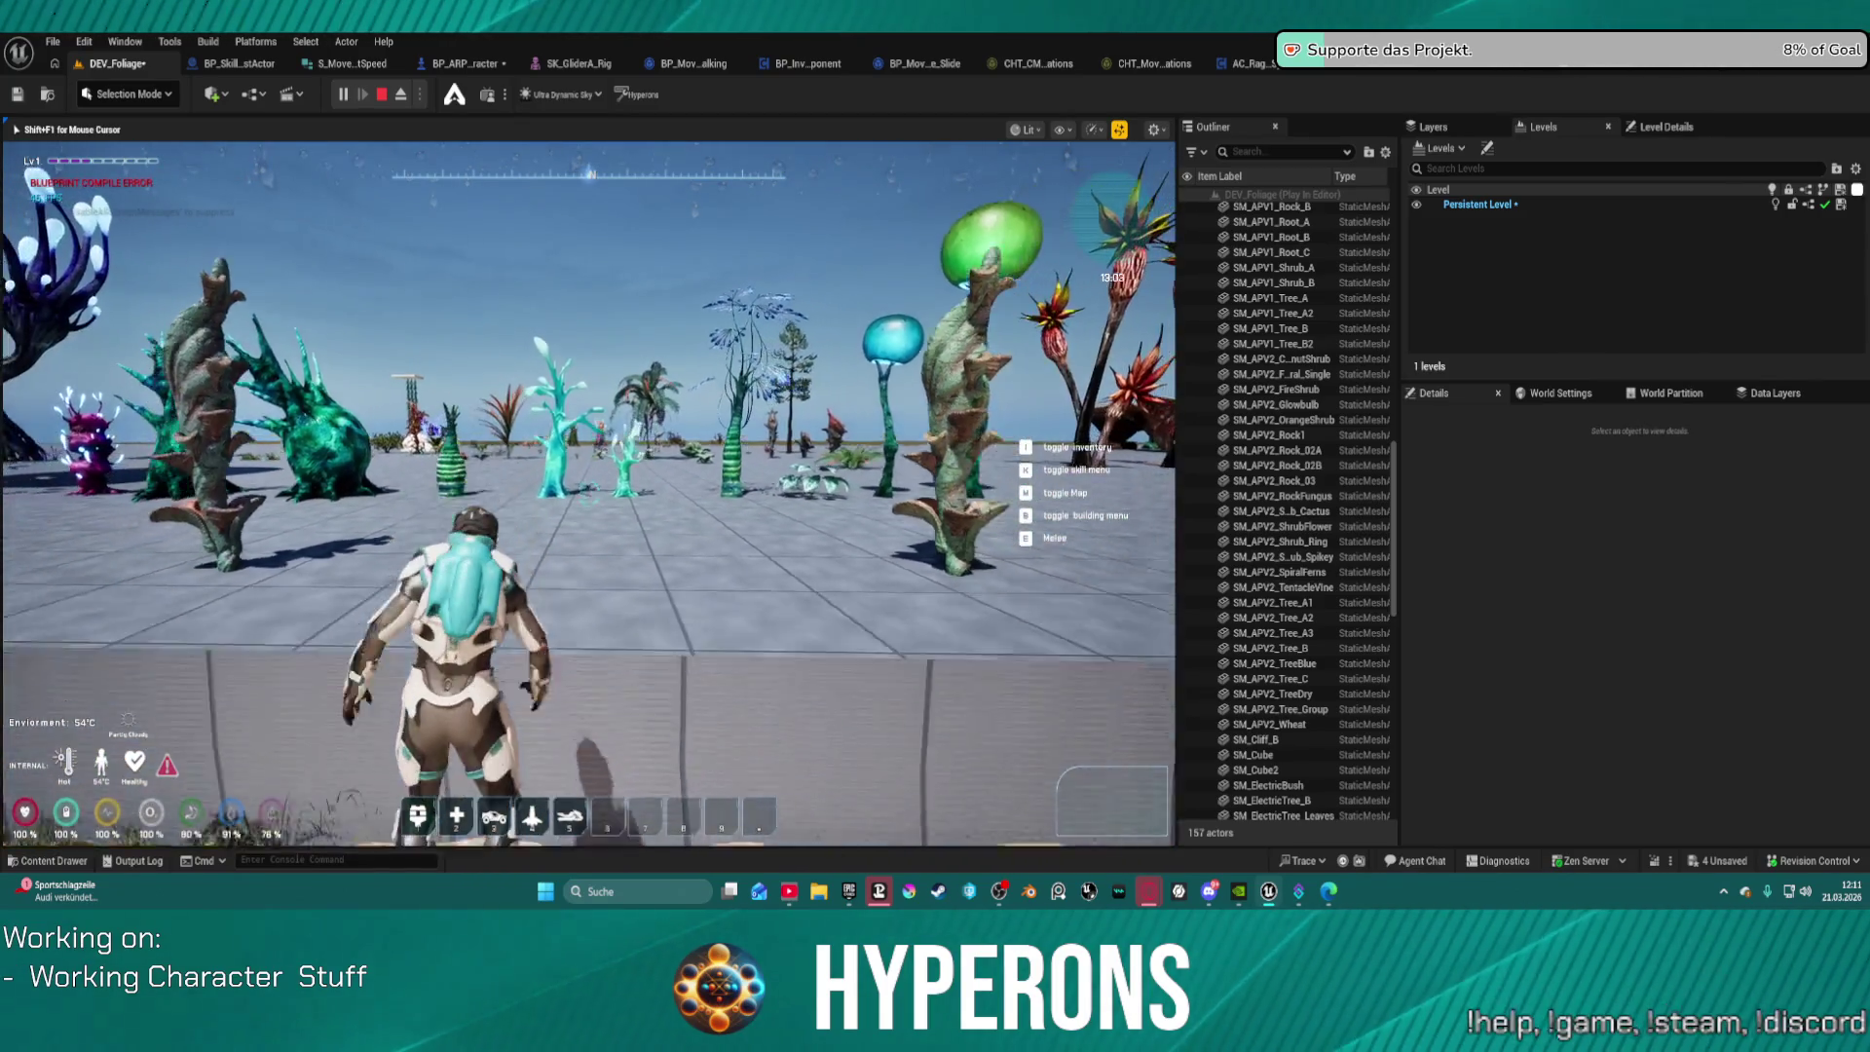
Step: Climb the wall onto the tiles again, run along it, and cross the tiled floor
key("w")
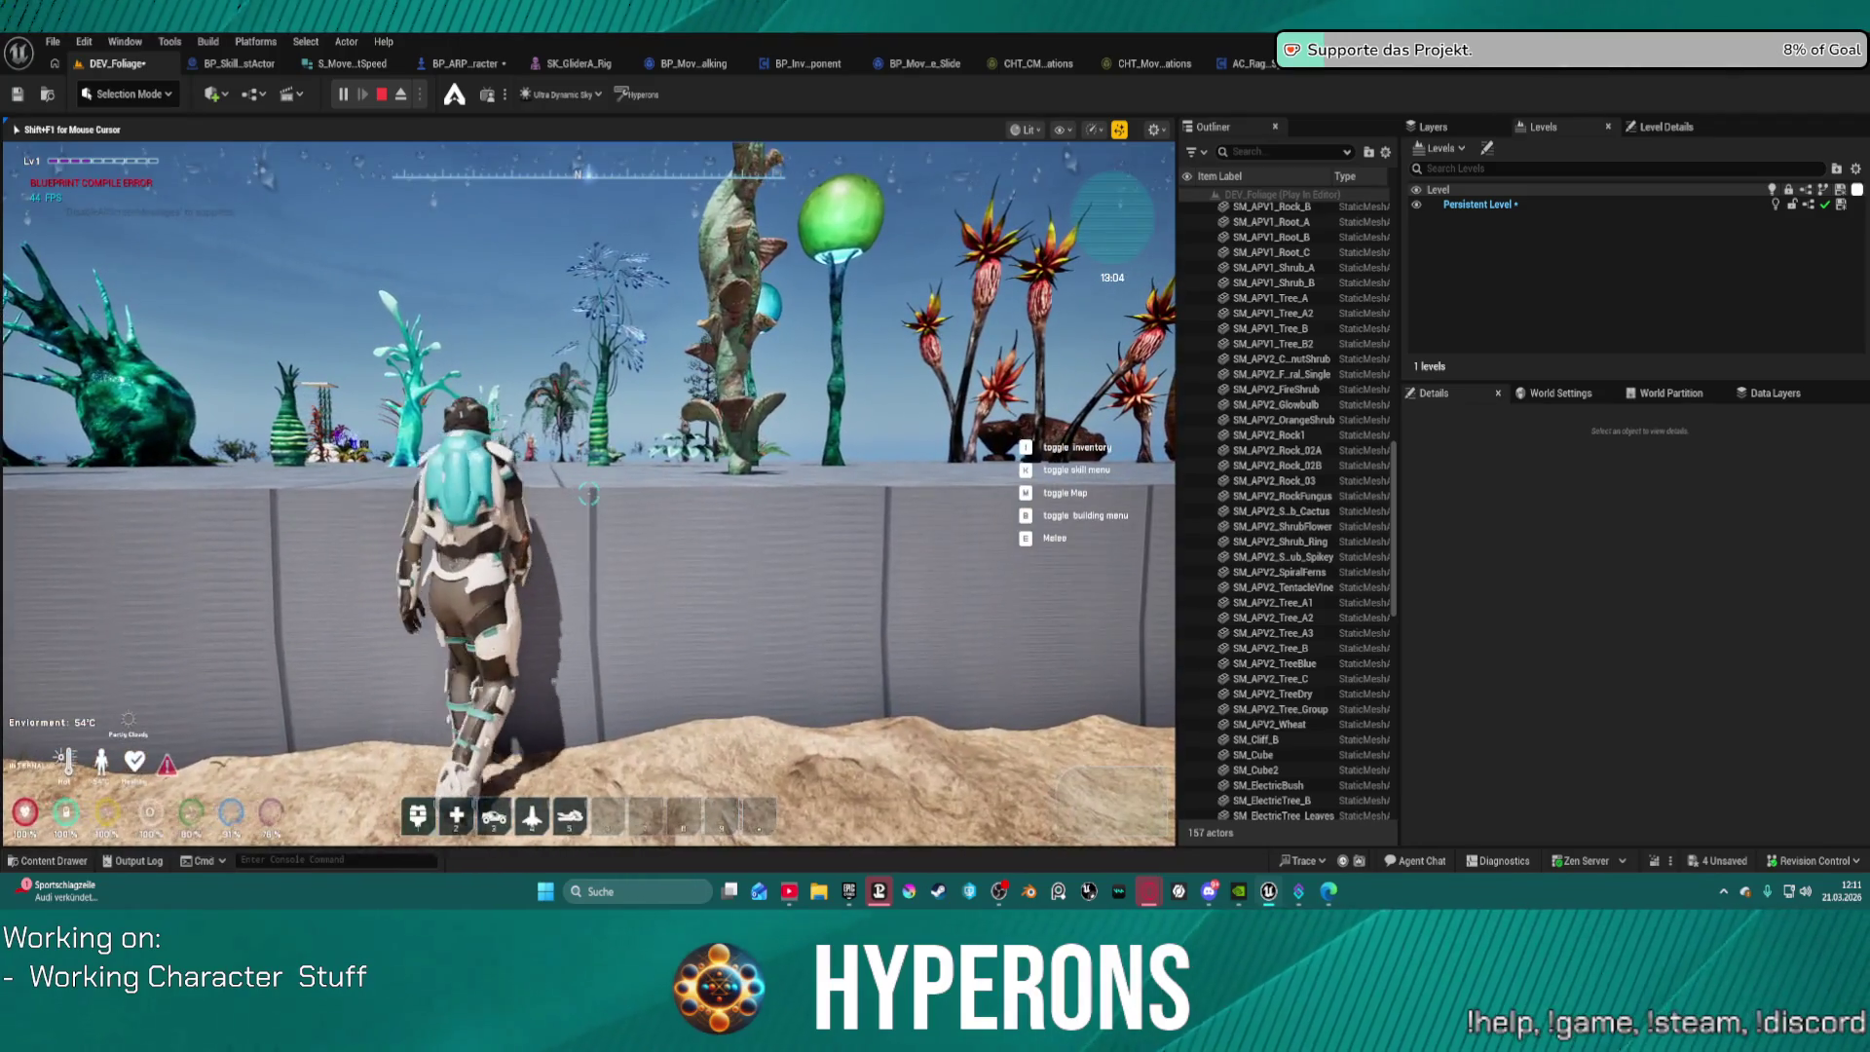
key("w")
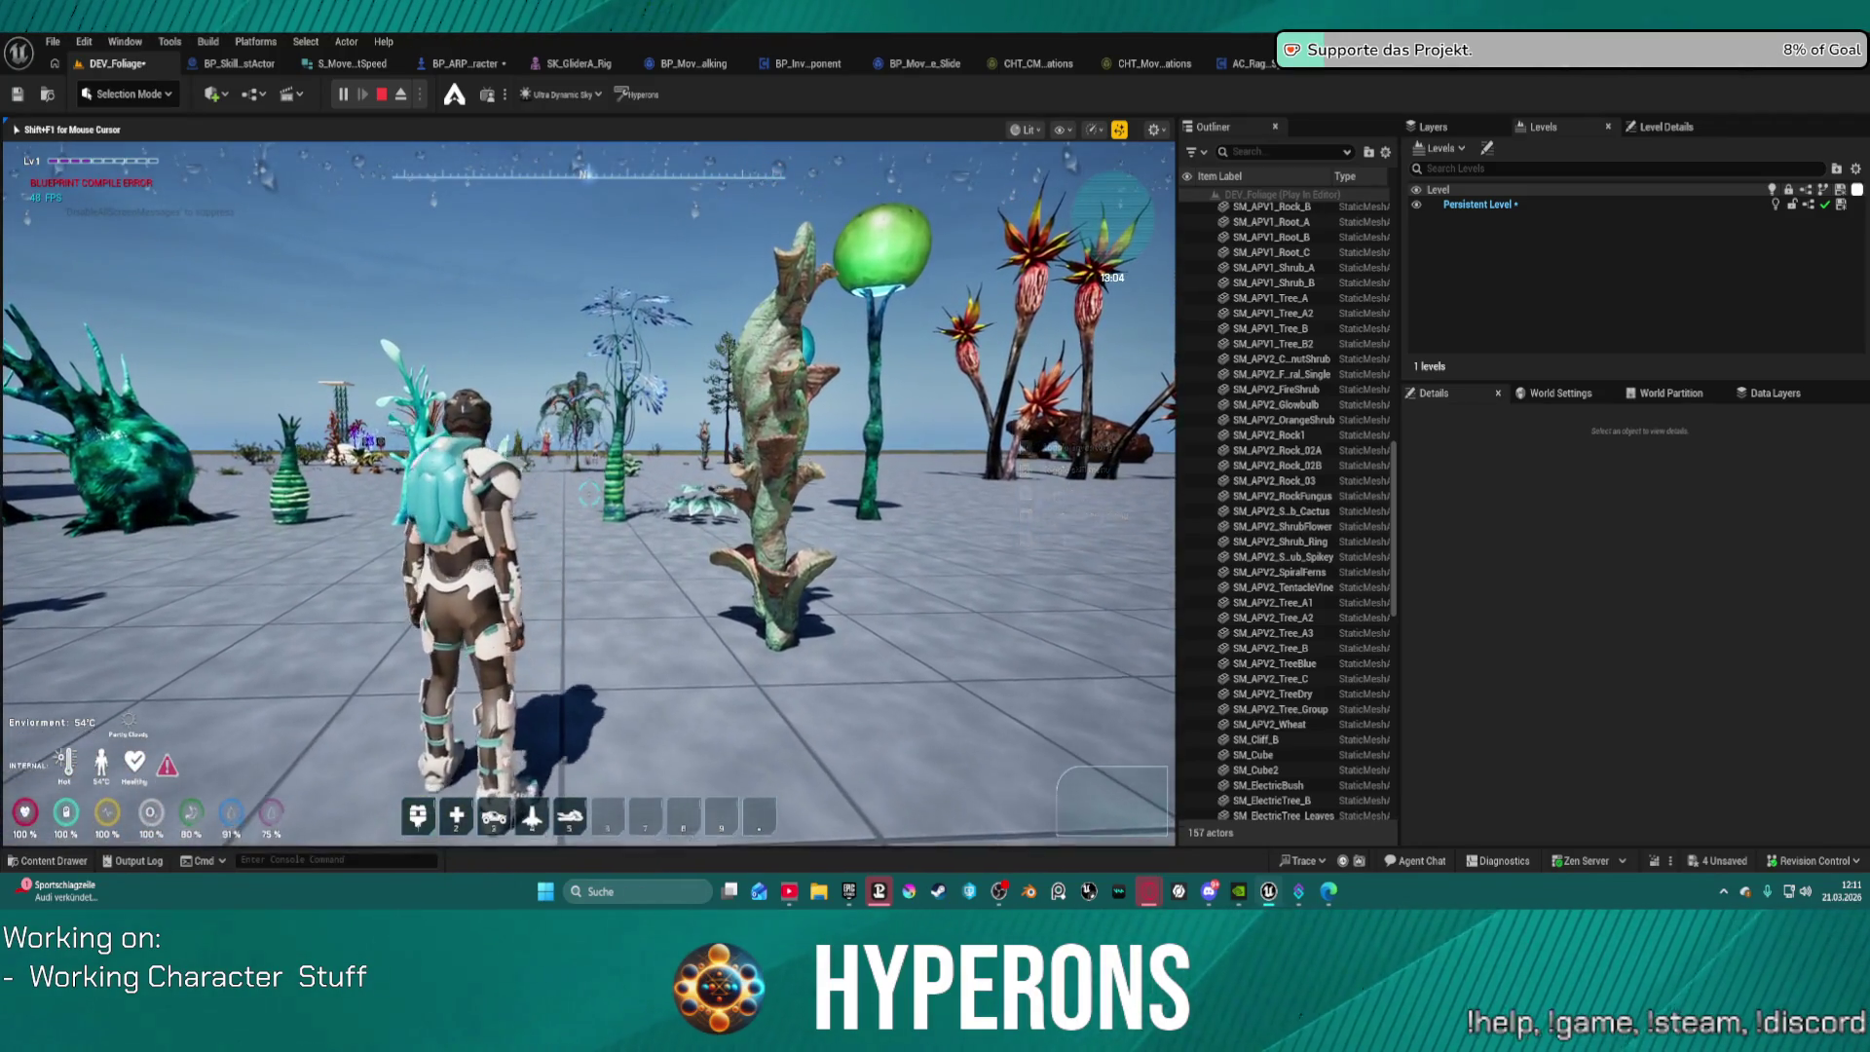
key("w")
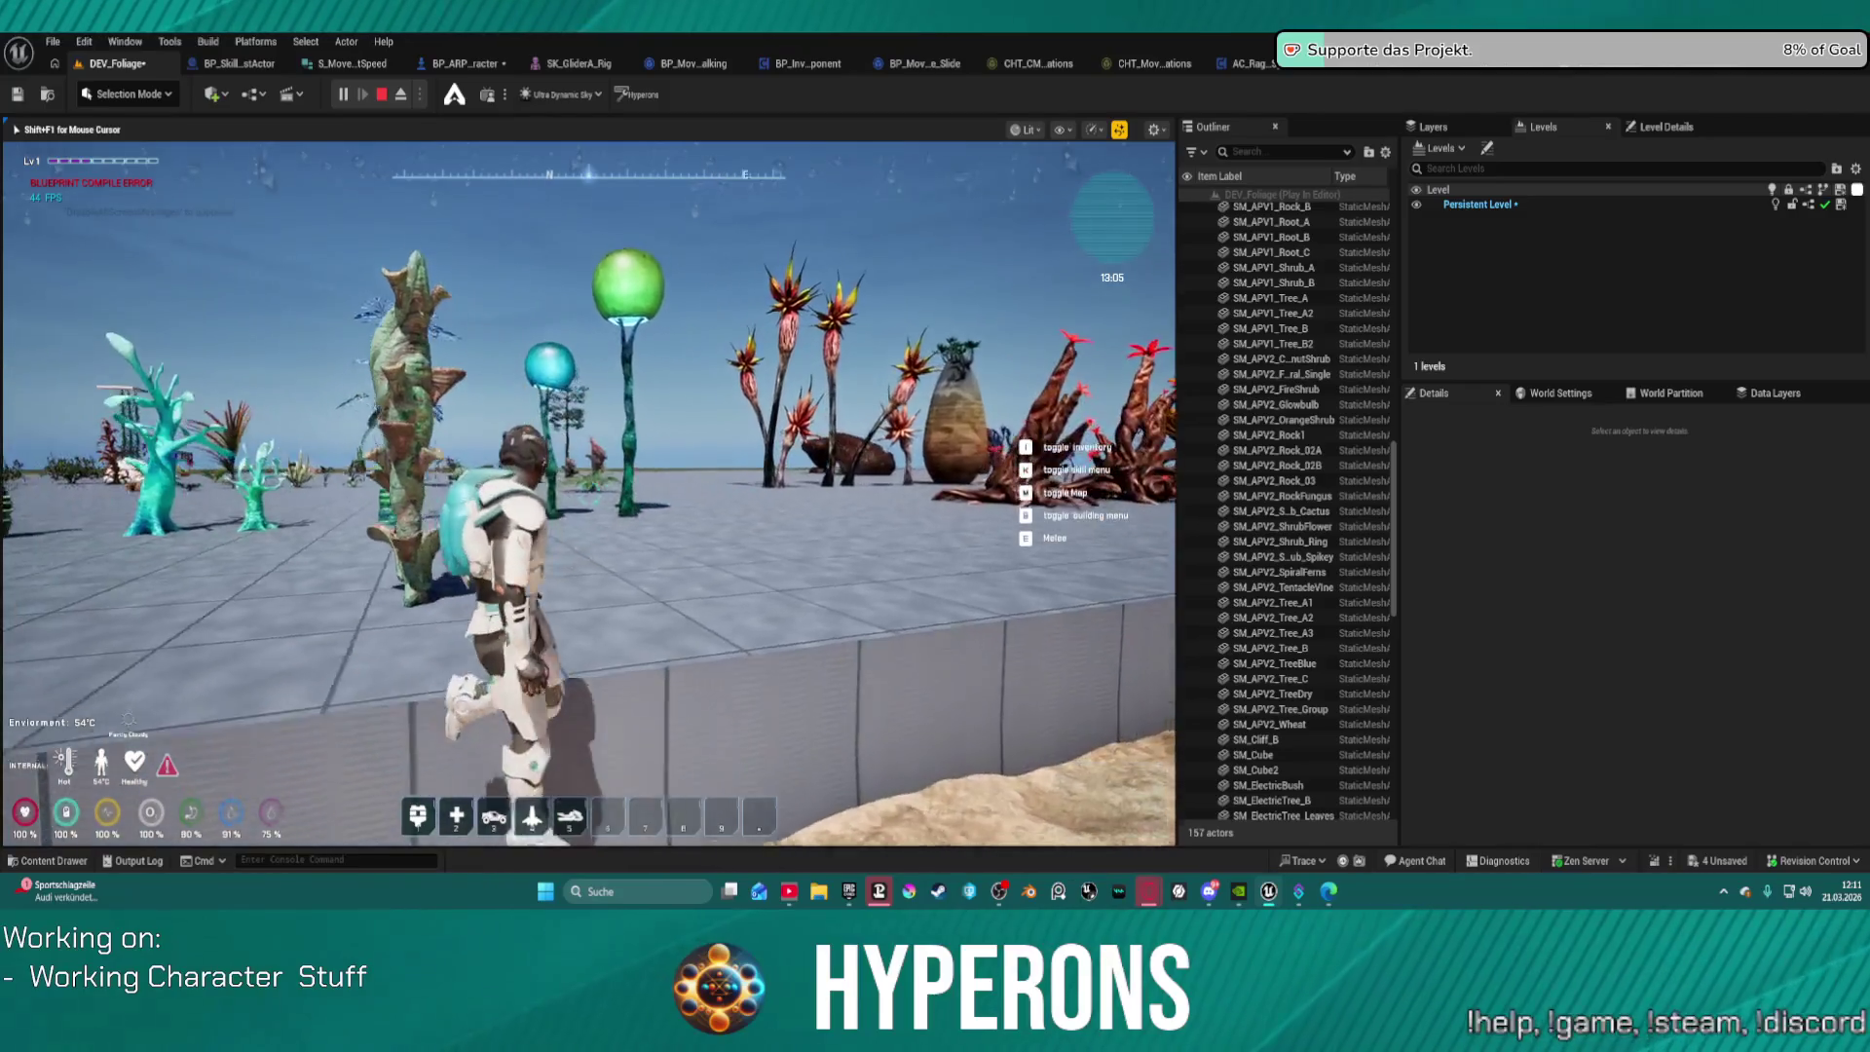
key("w")
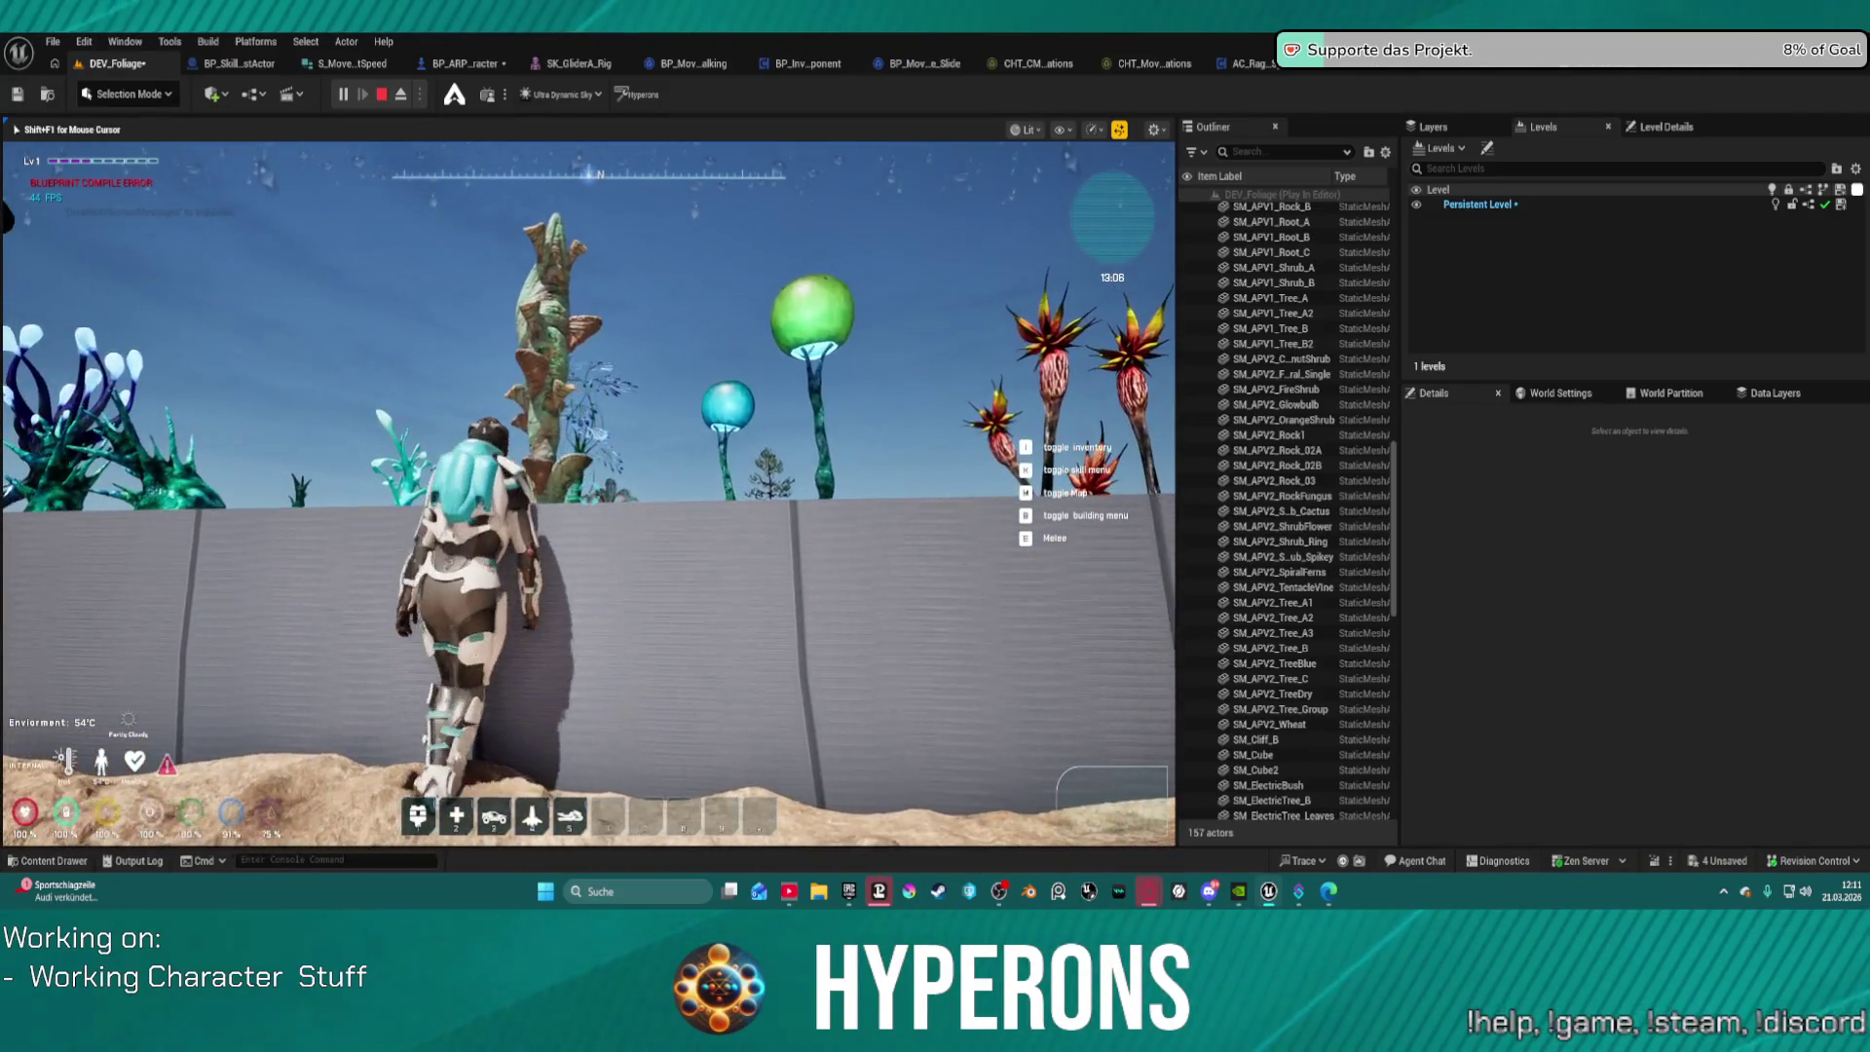
key("w")
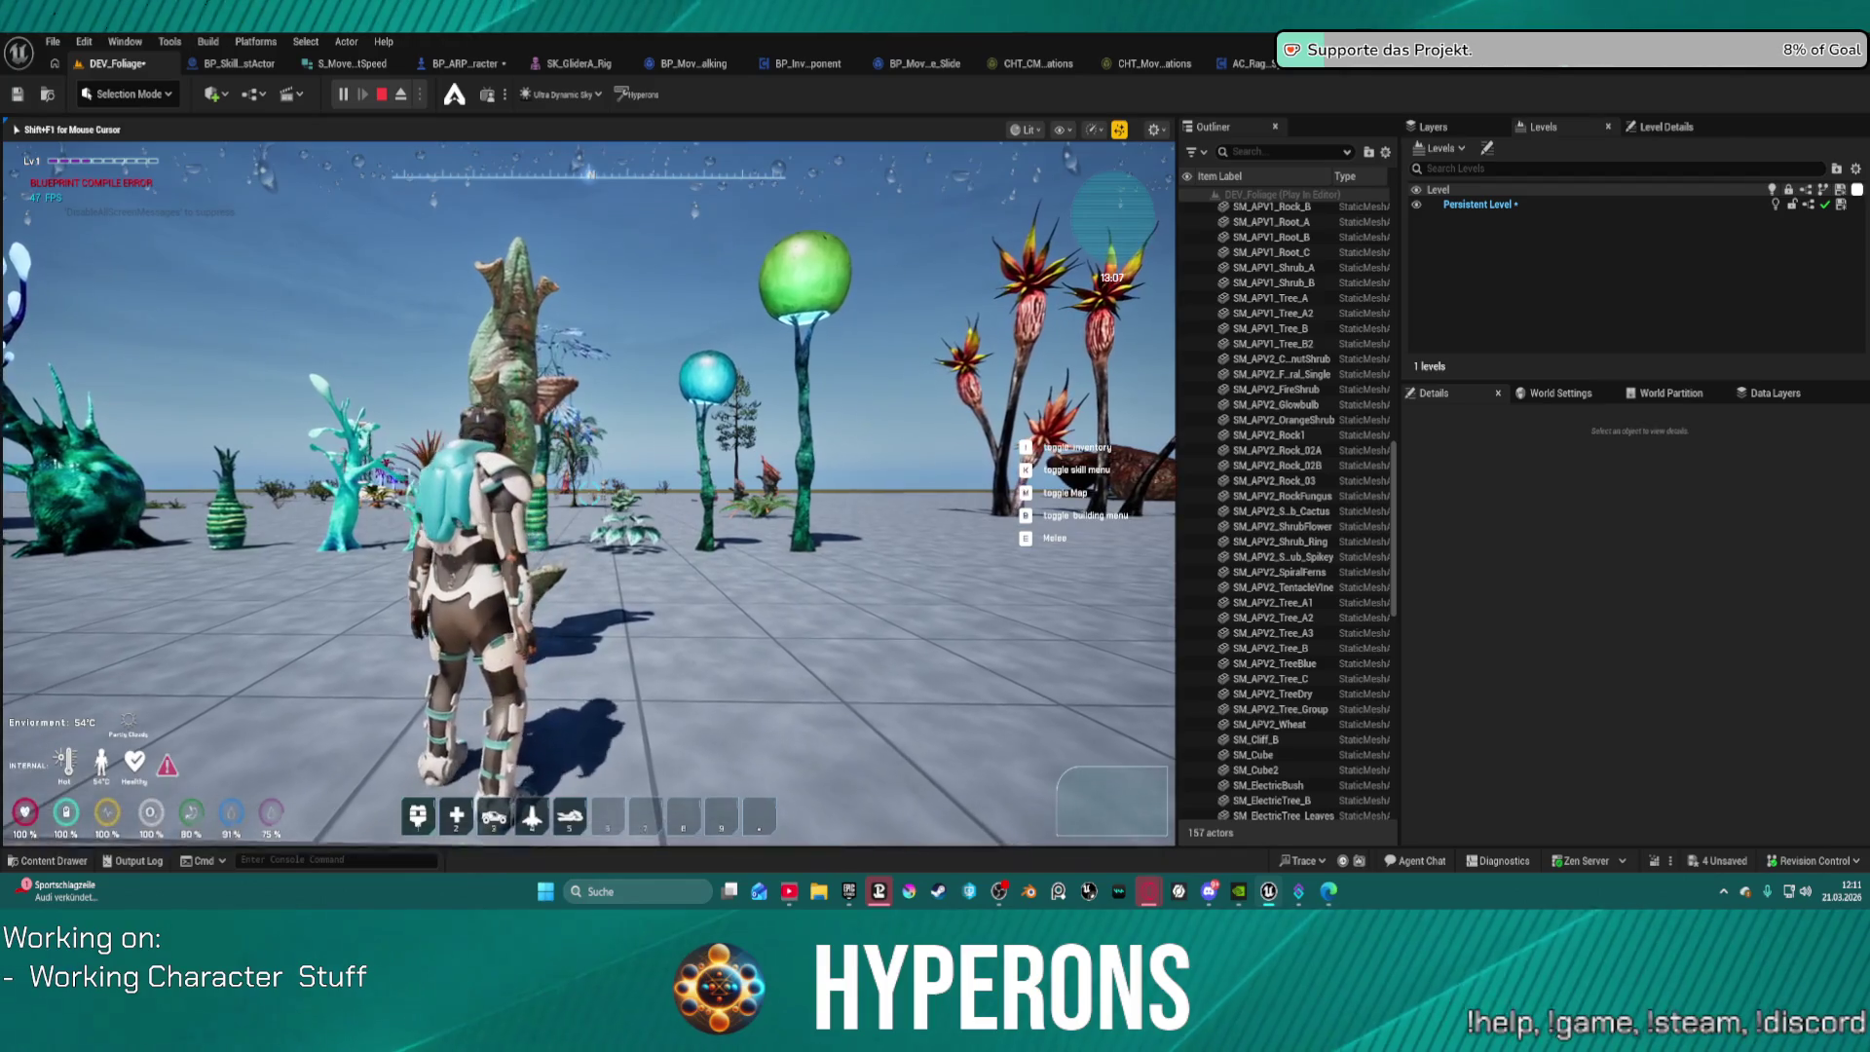
key("w")
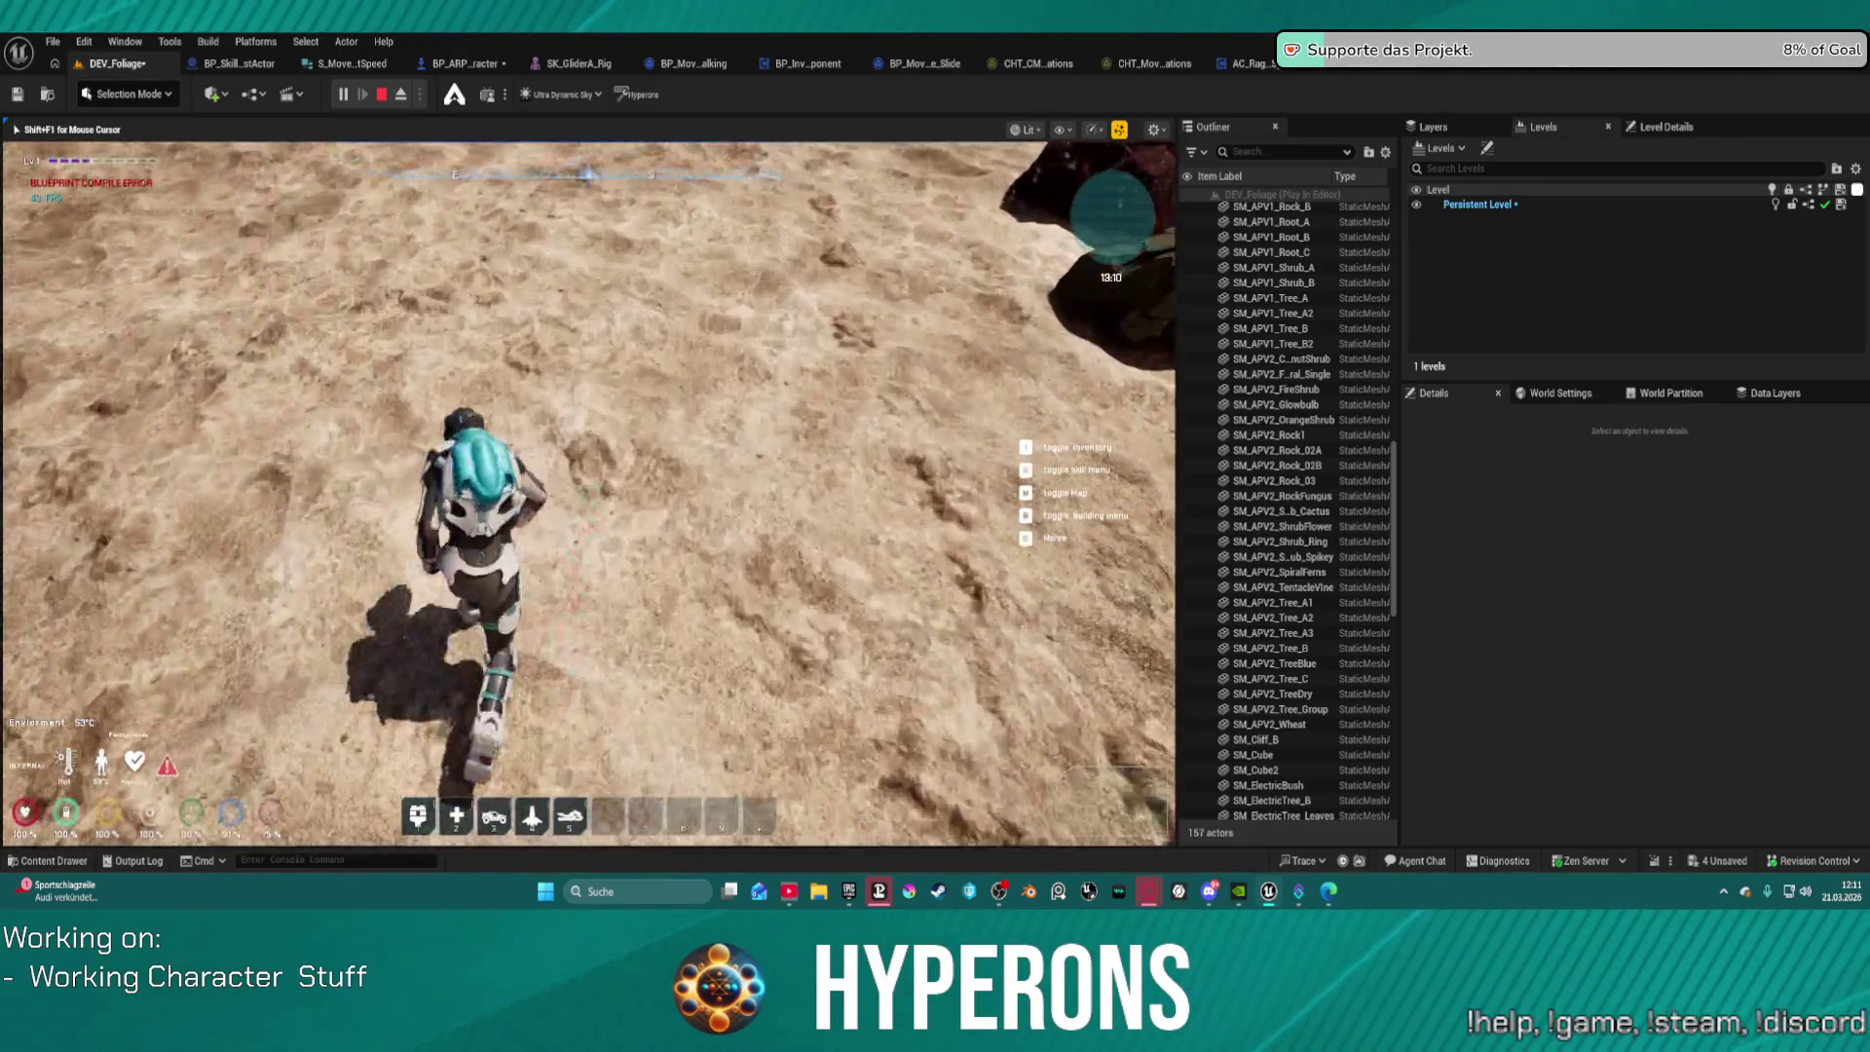
Step: Run through tall grass and over dirt mounds, leap off the edge, then exit PIE with Esc
key("w")
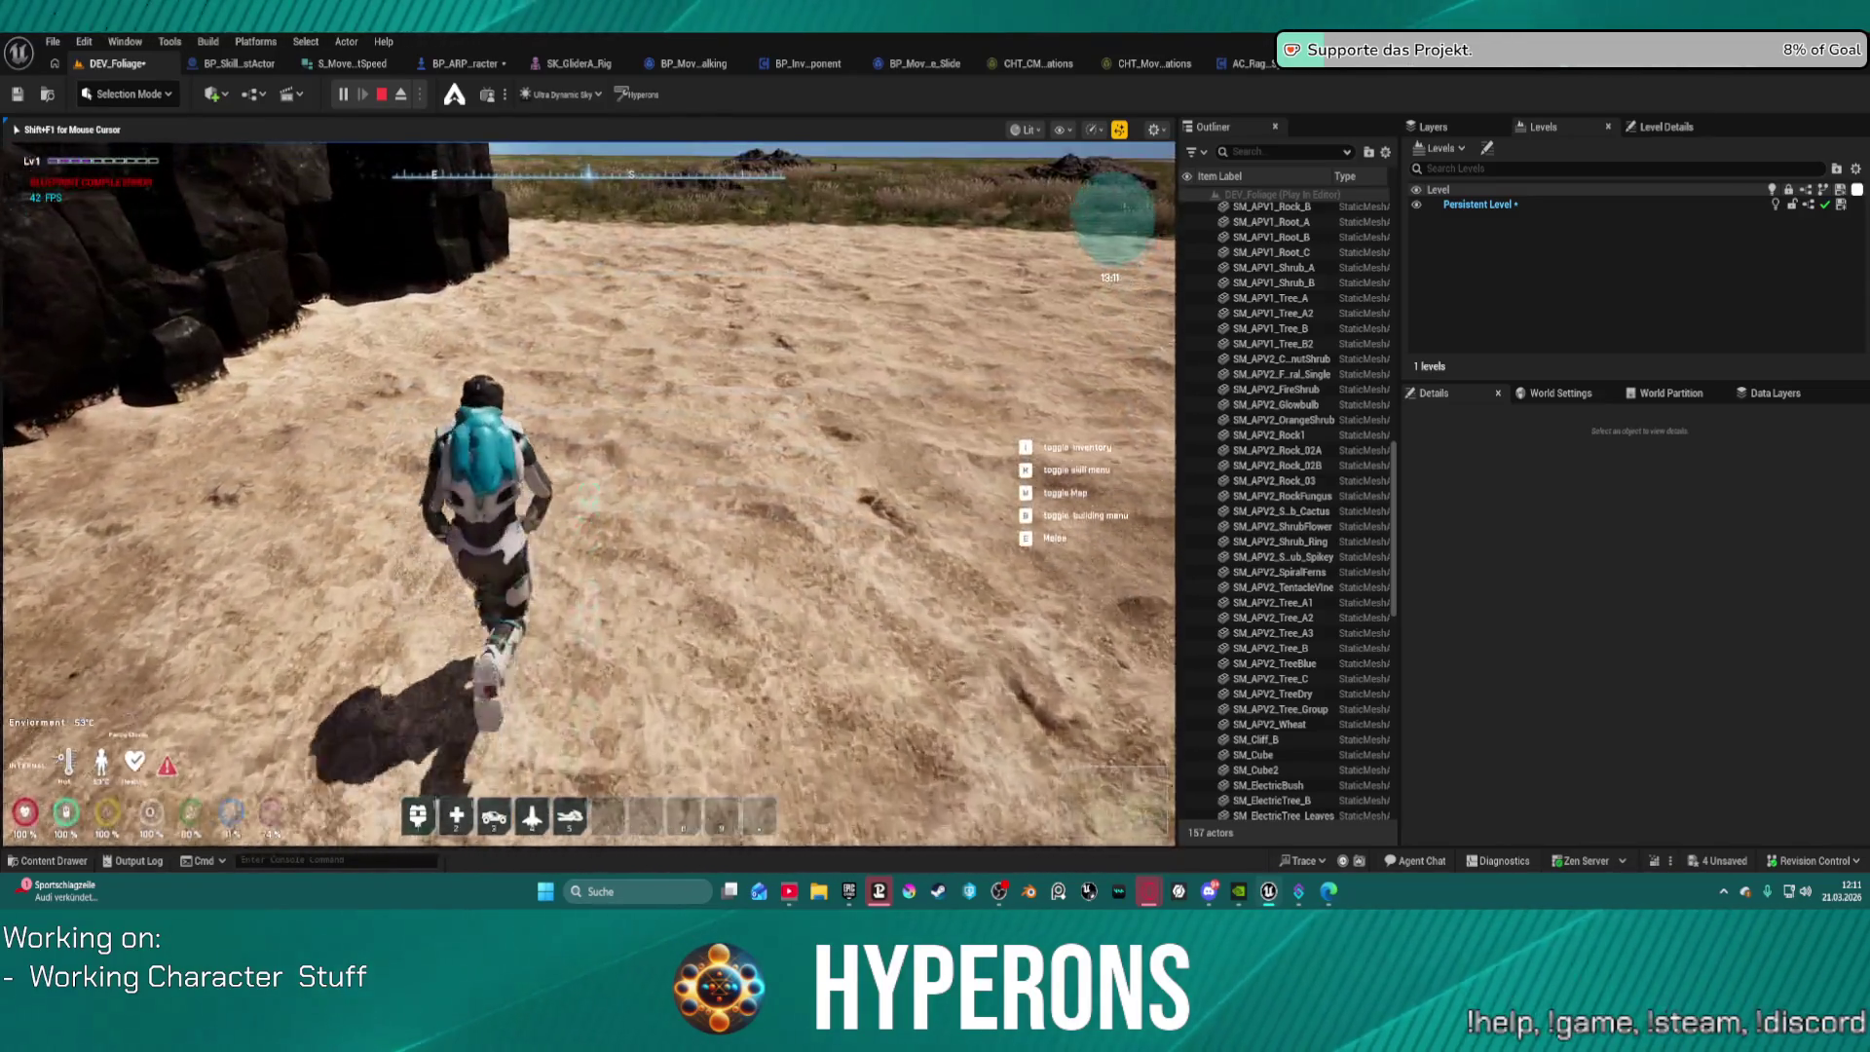
key("w")
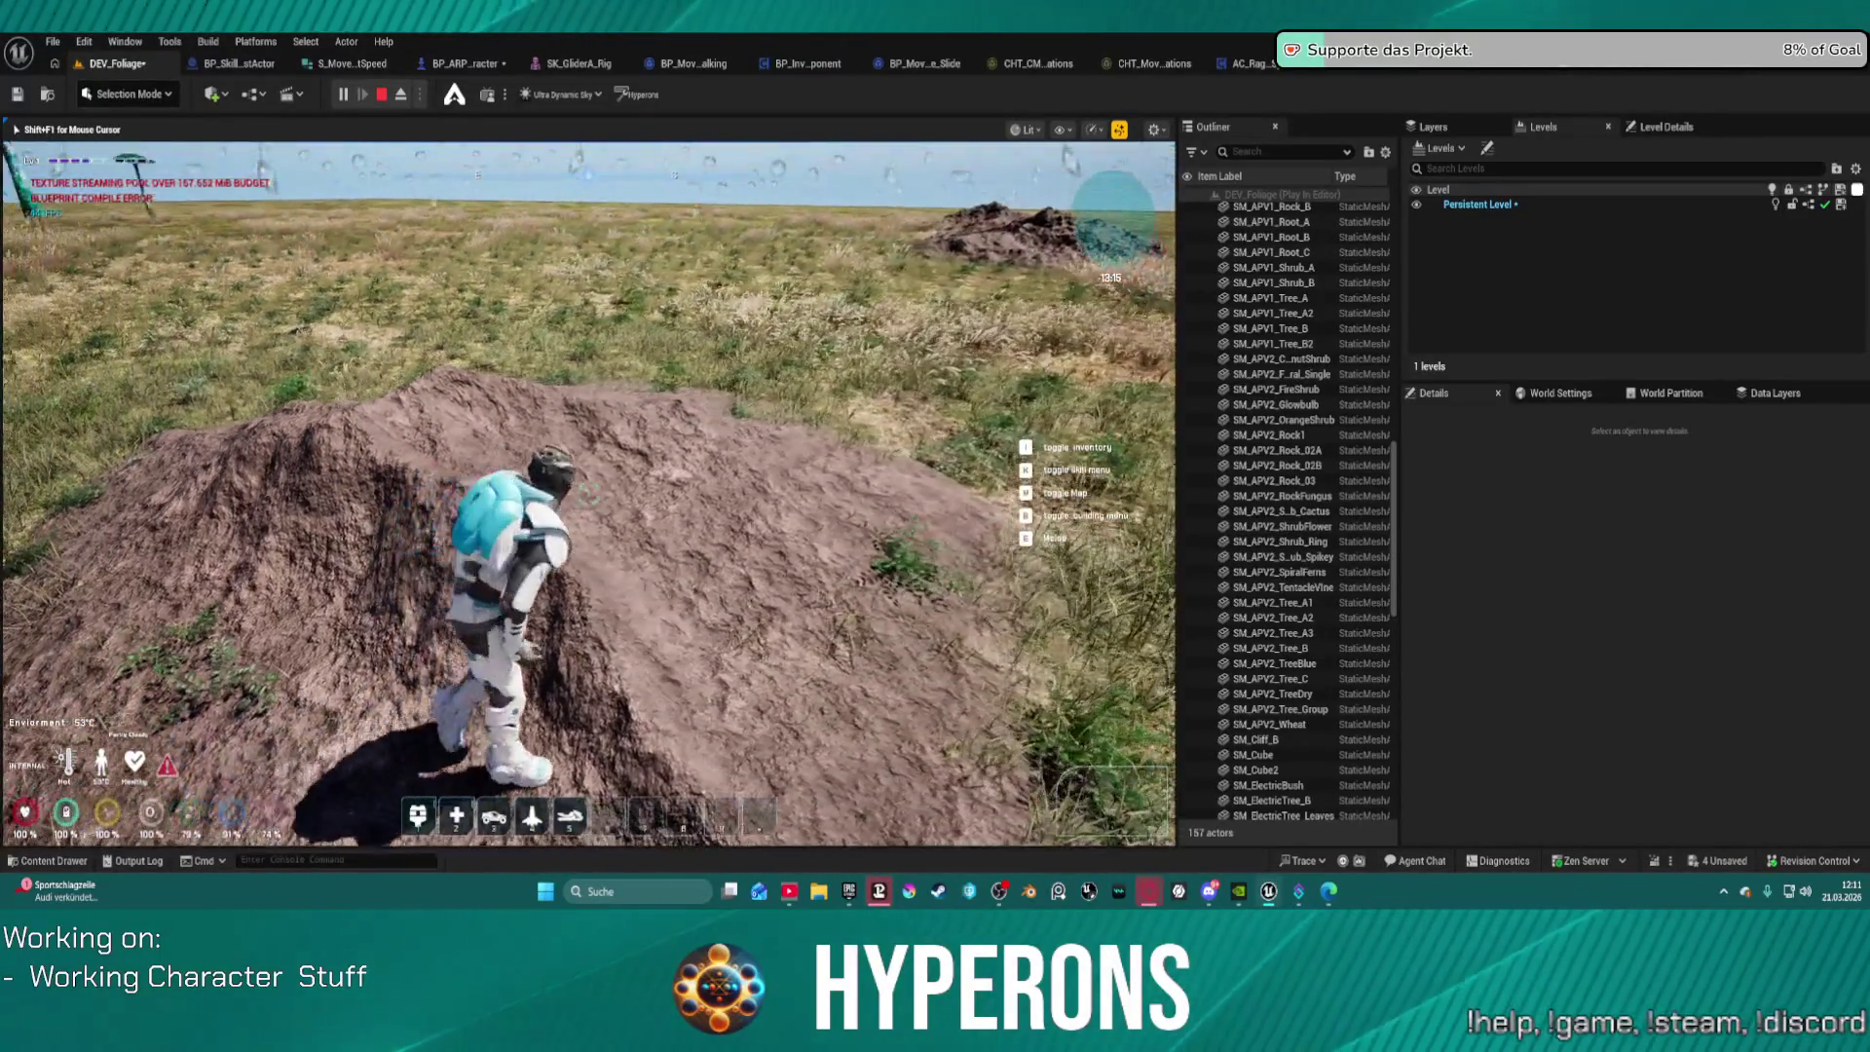
key("w")
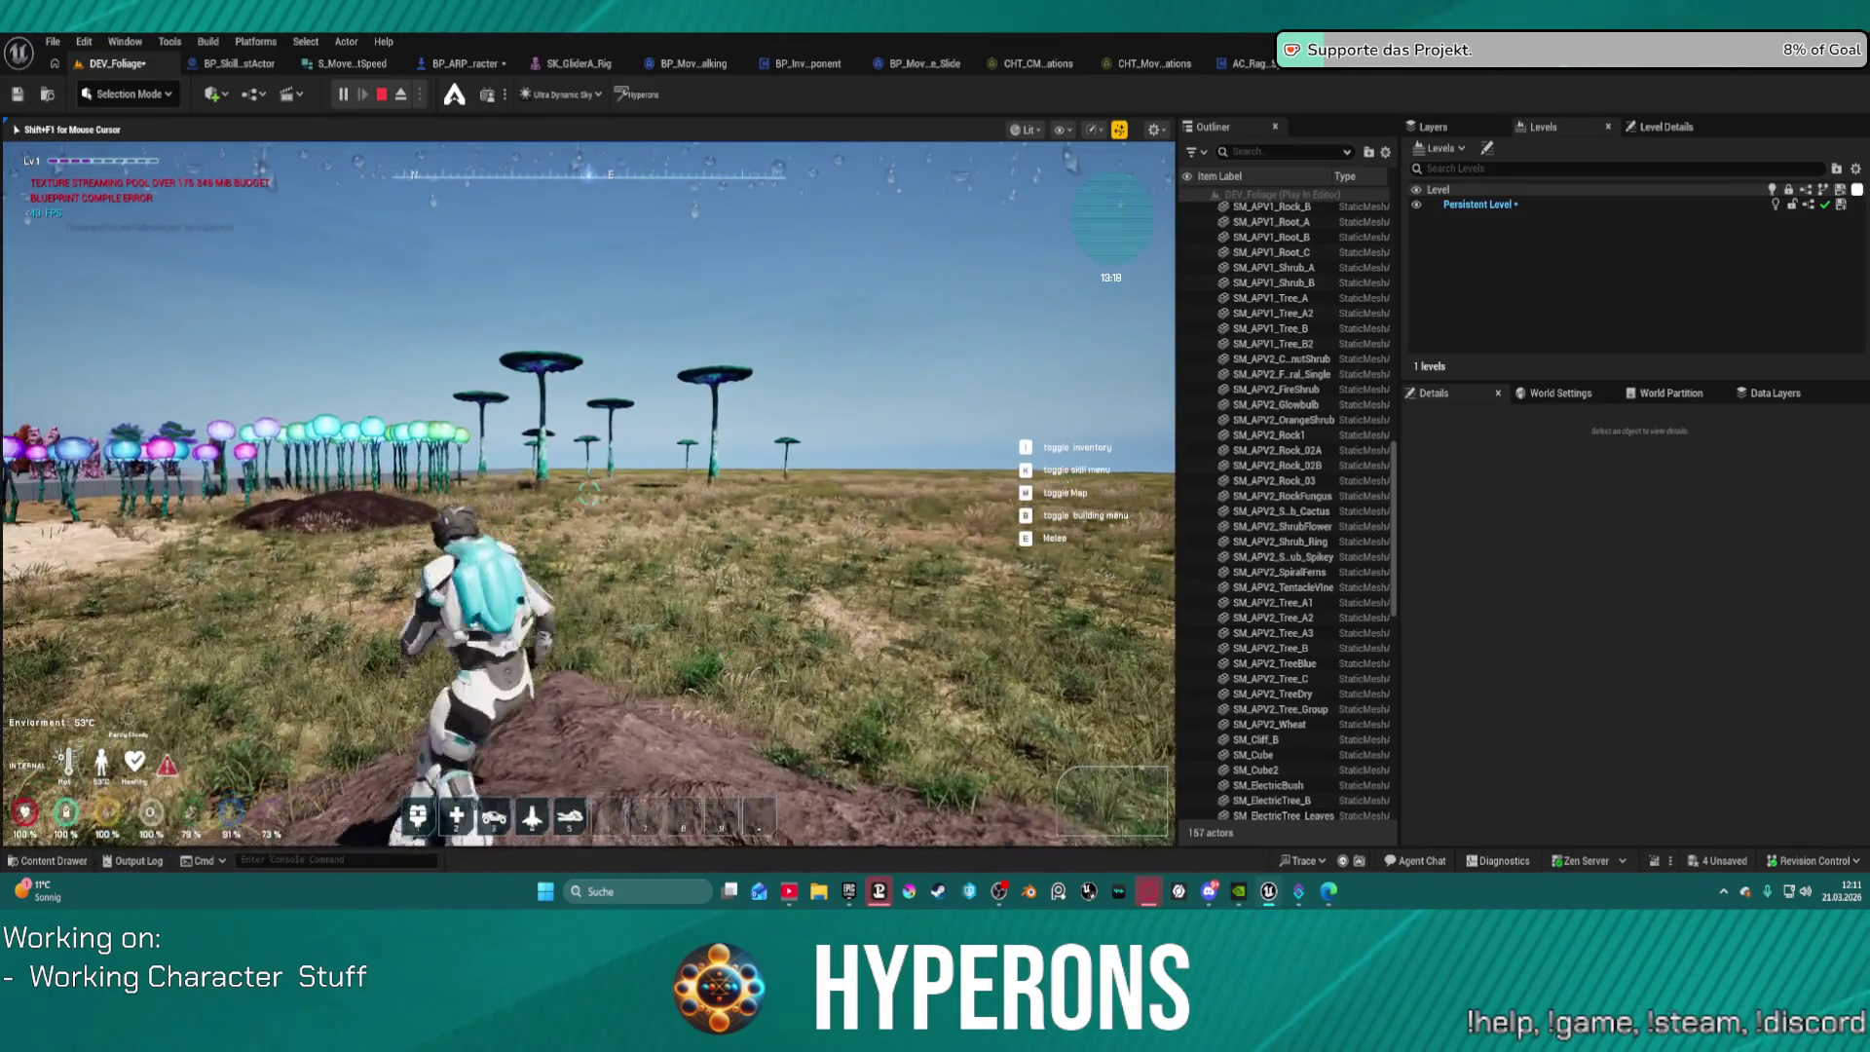
key("w")
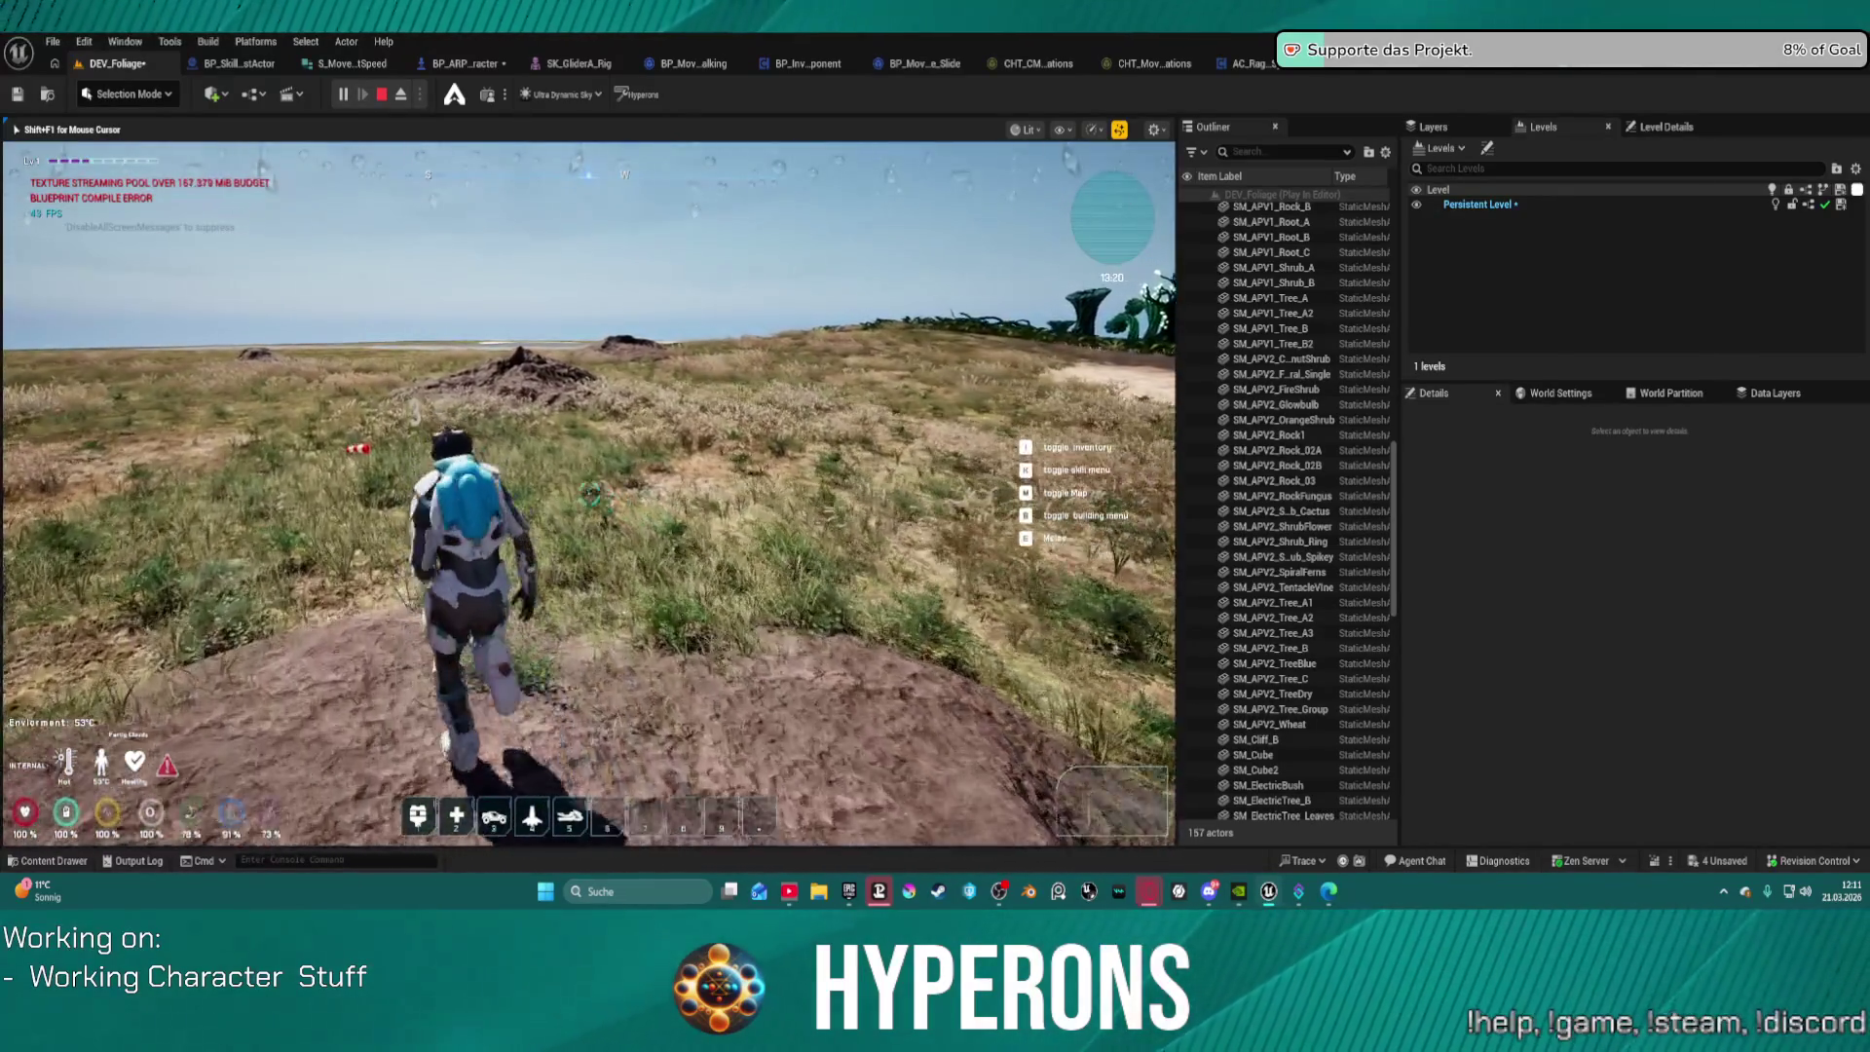
key("3")
key("w")
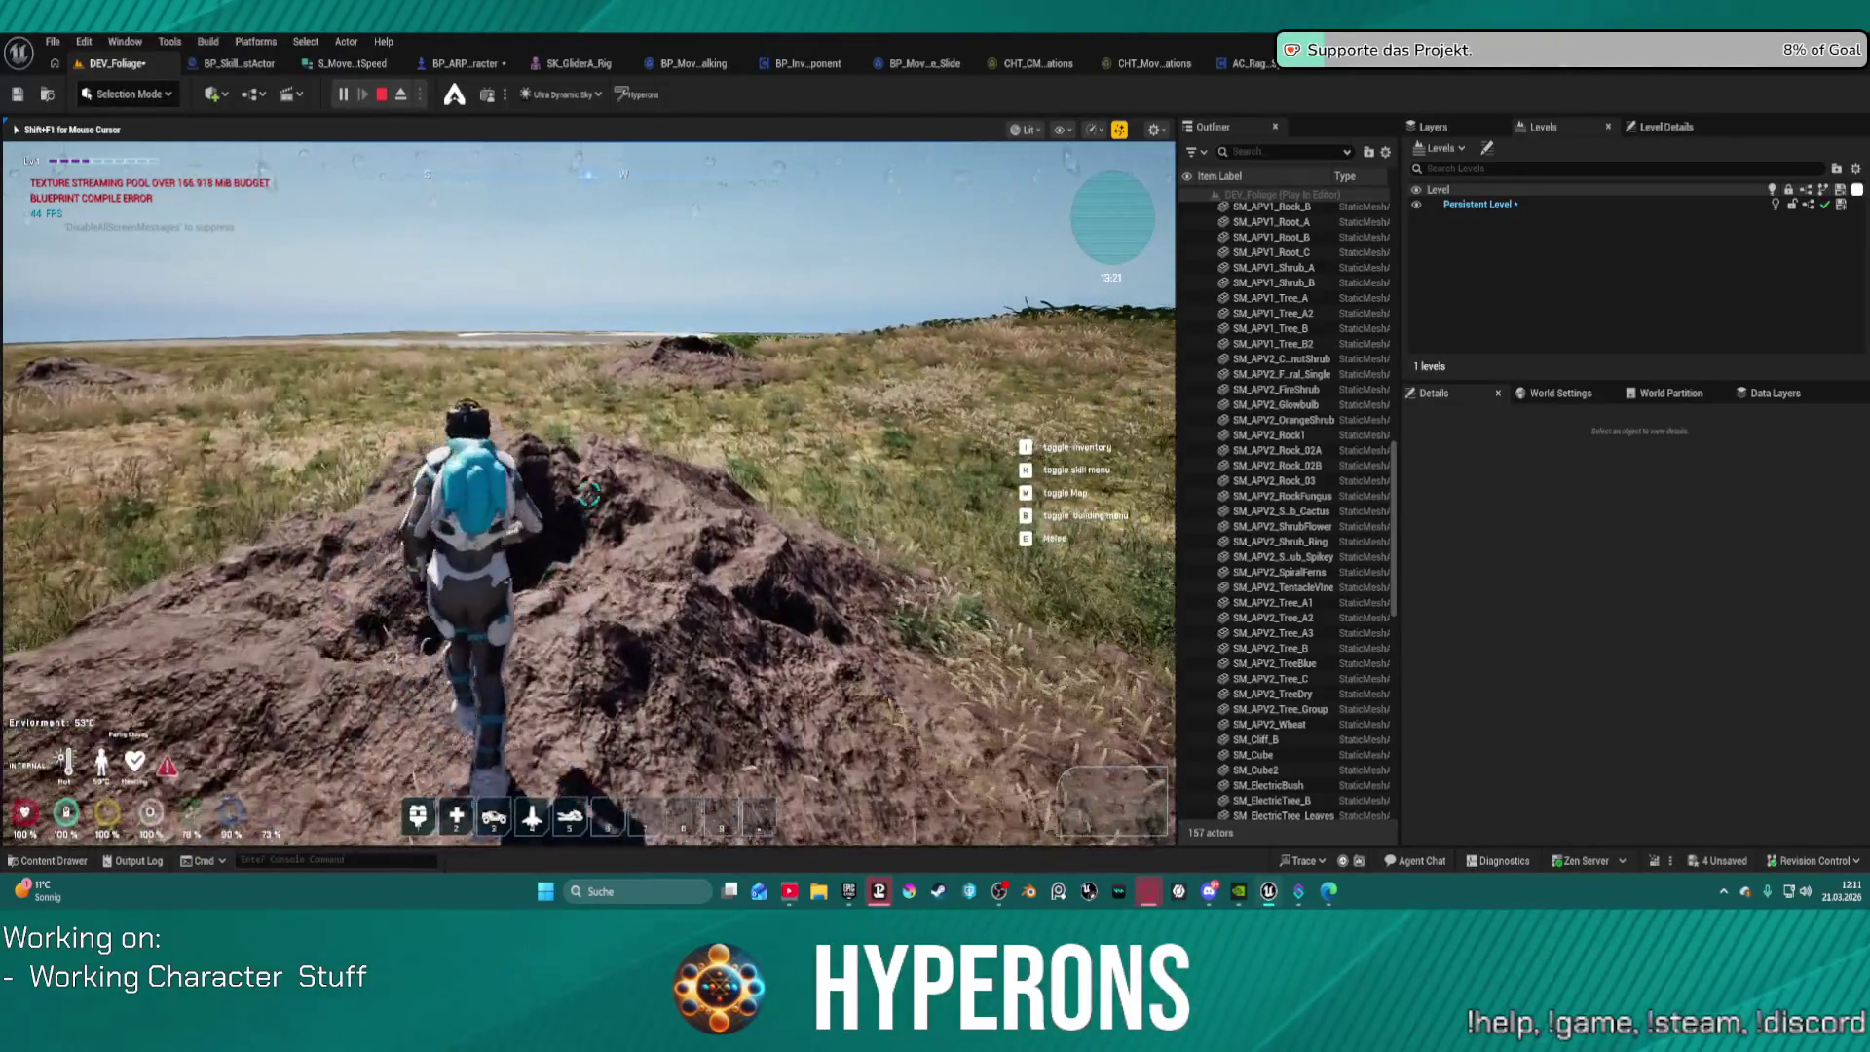
key("space")
key("w")
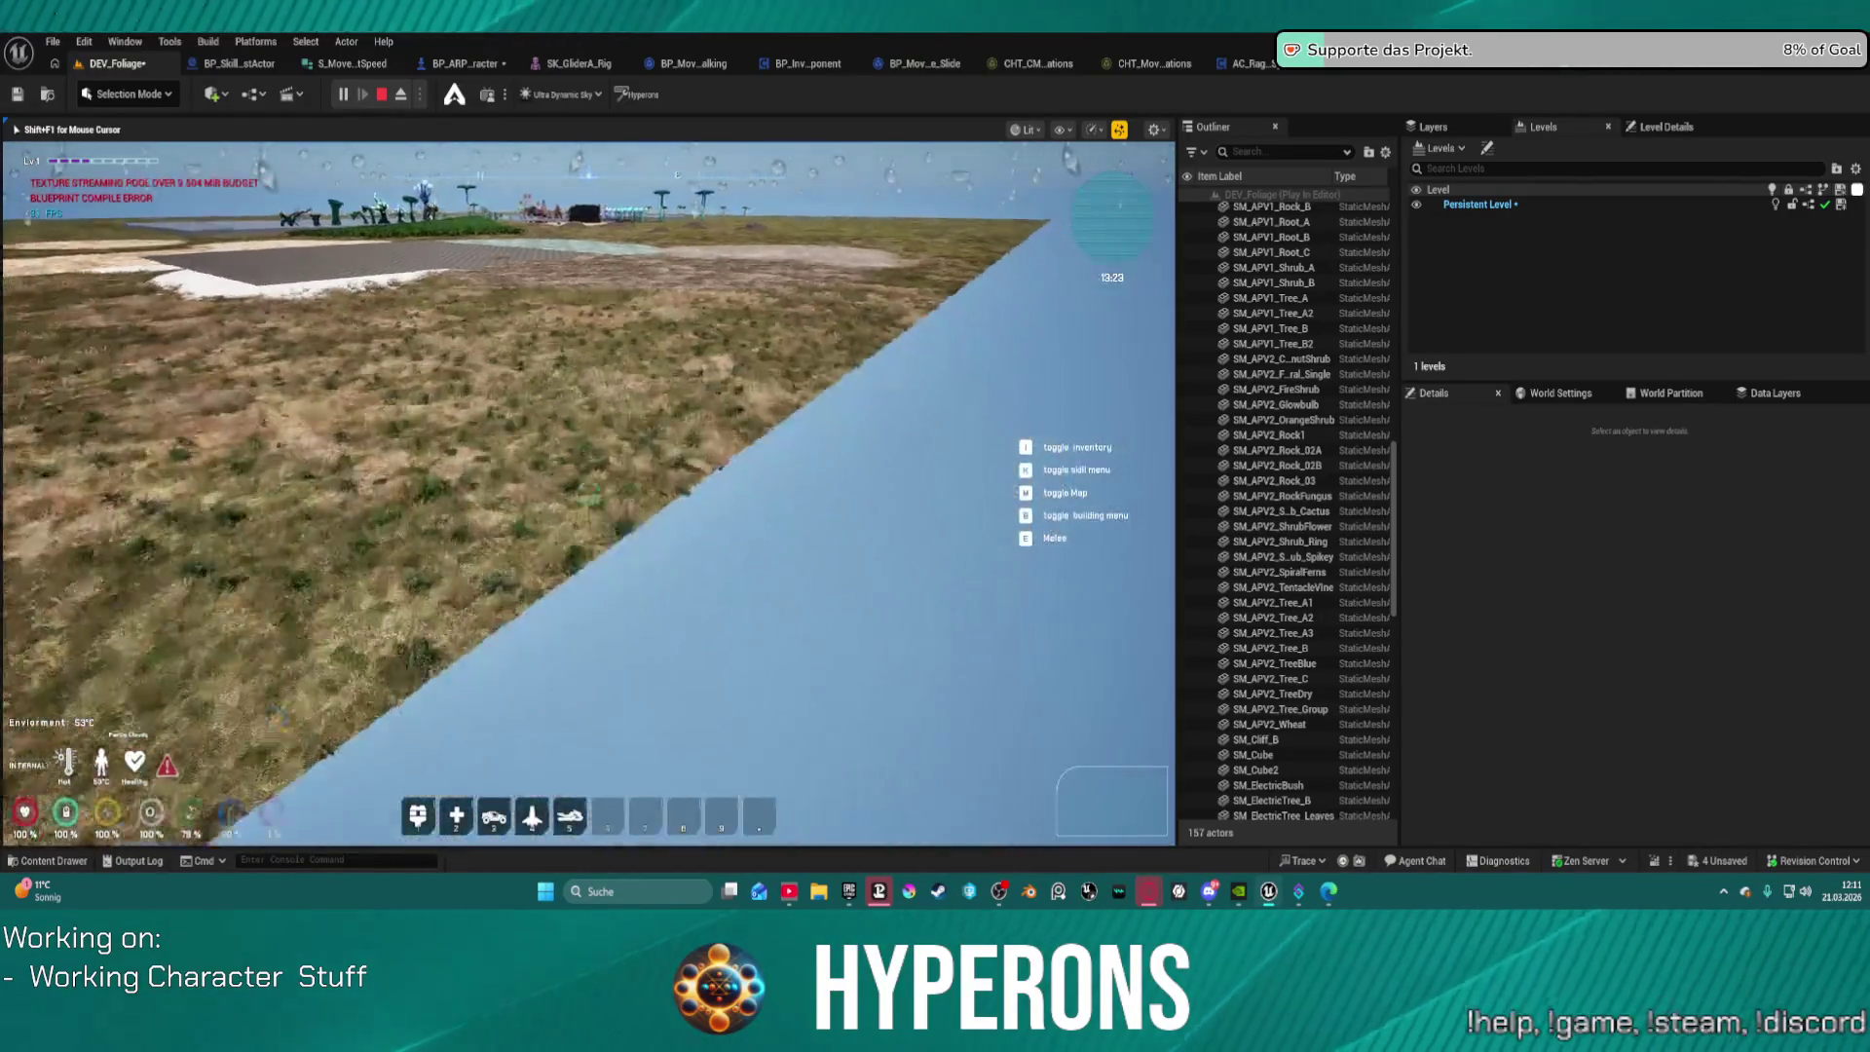
key("Escape")
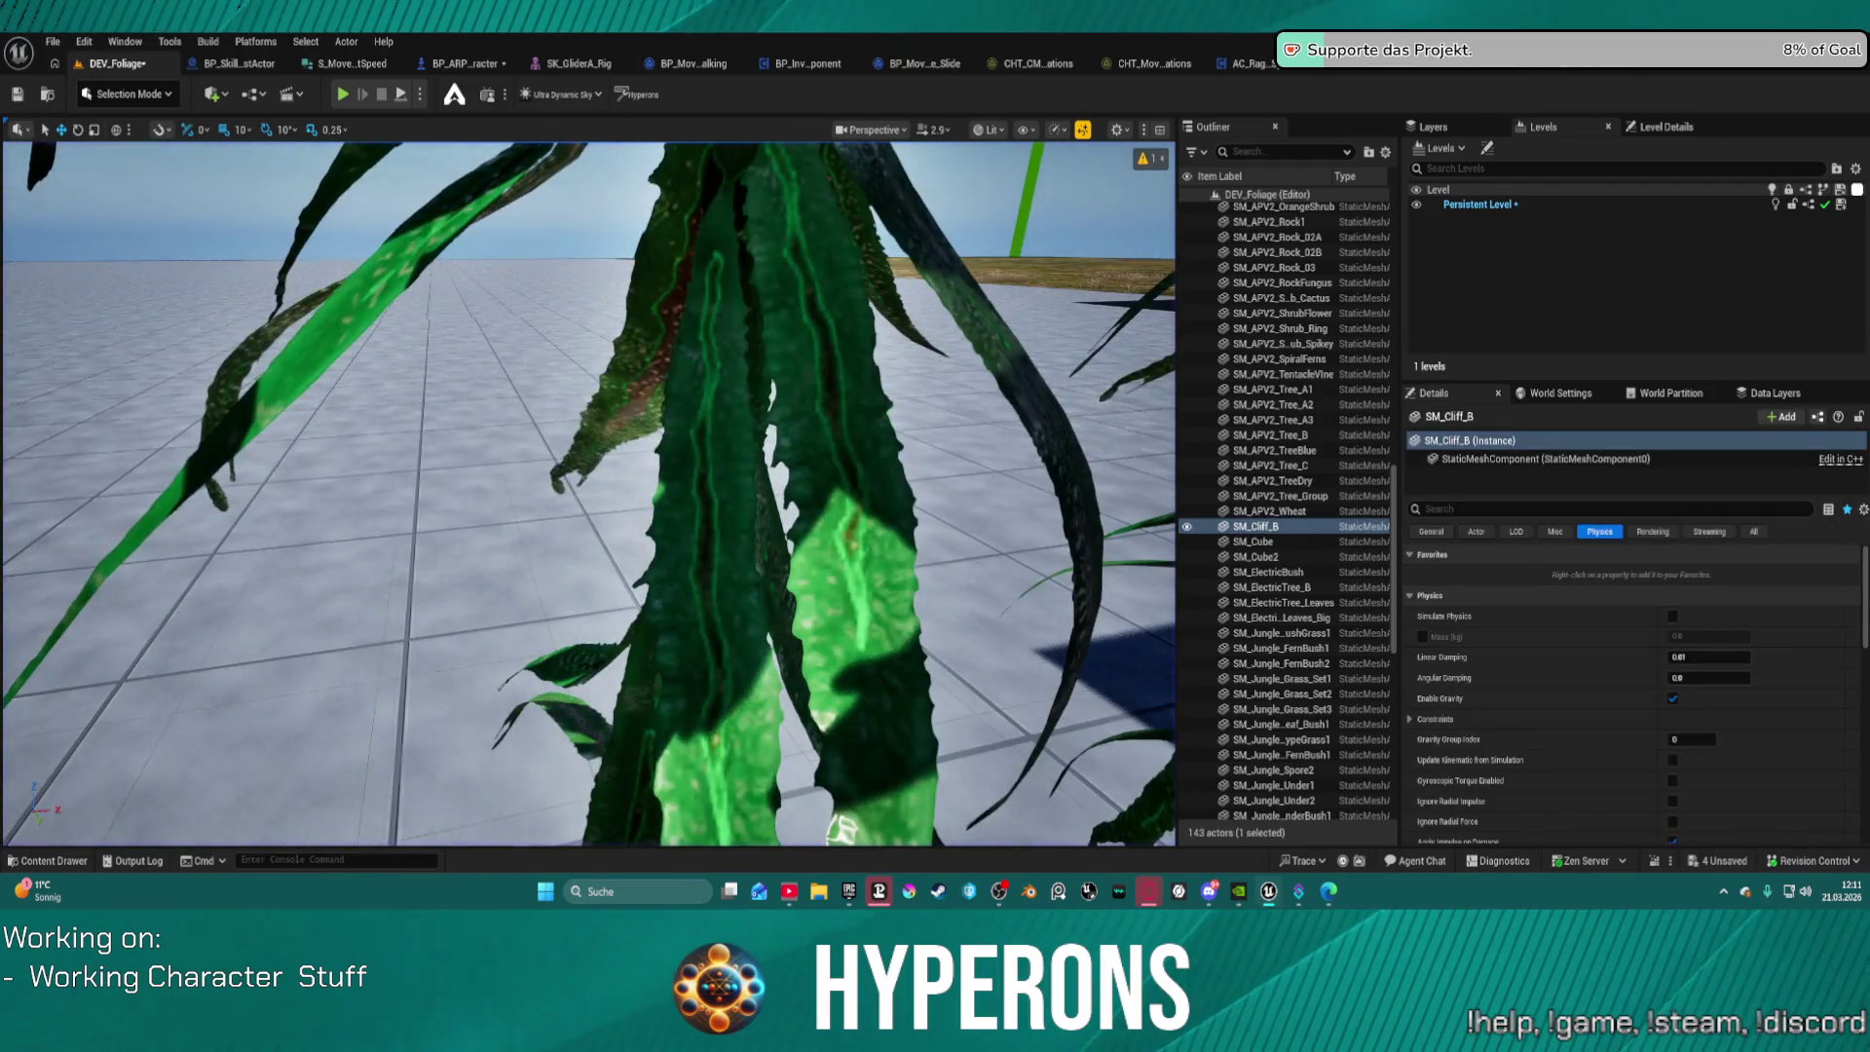
Step: Start a new Play session and walk the character between the red rocks toward the sphere
left_click(345, 95)
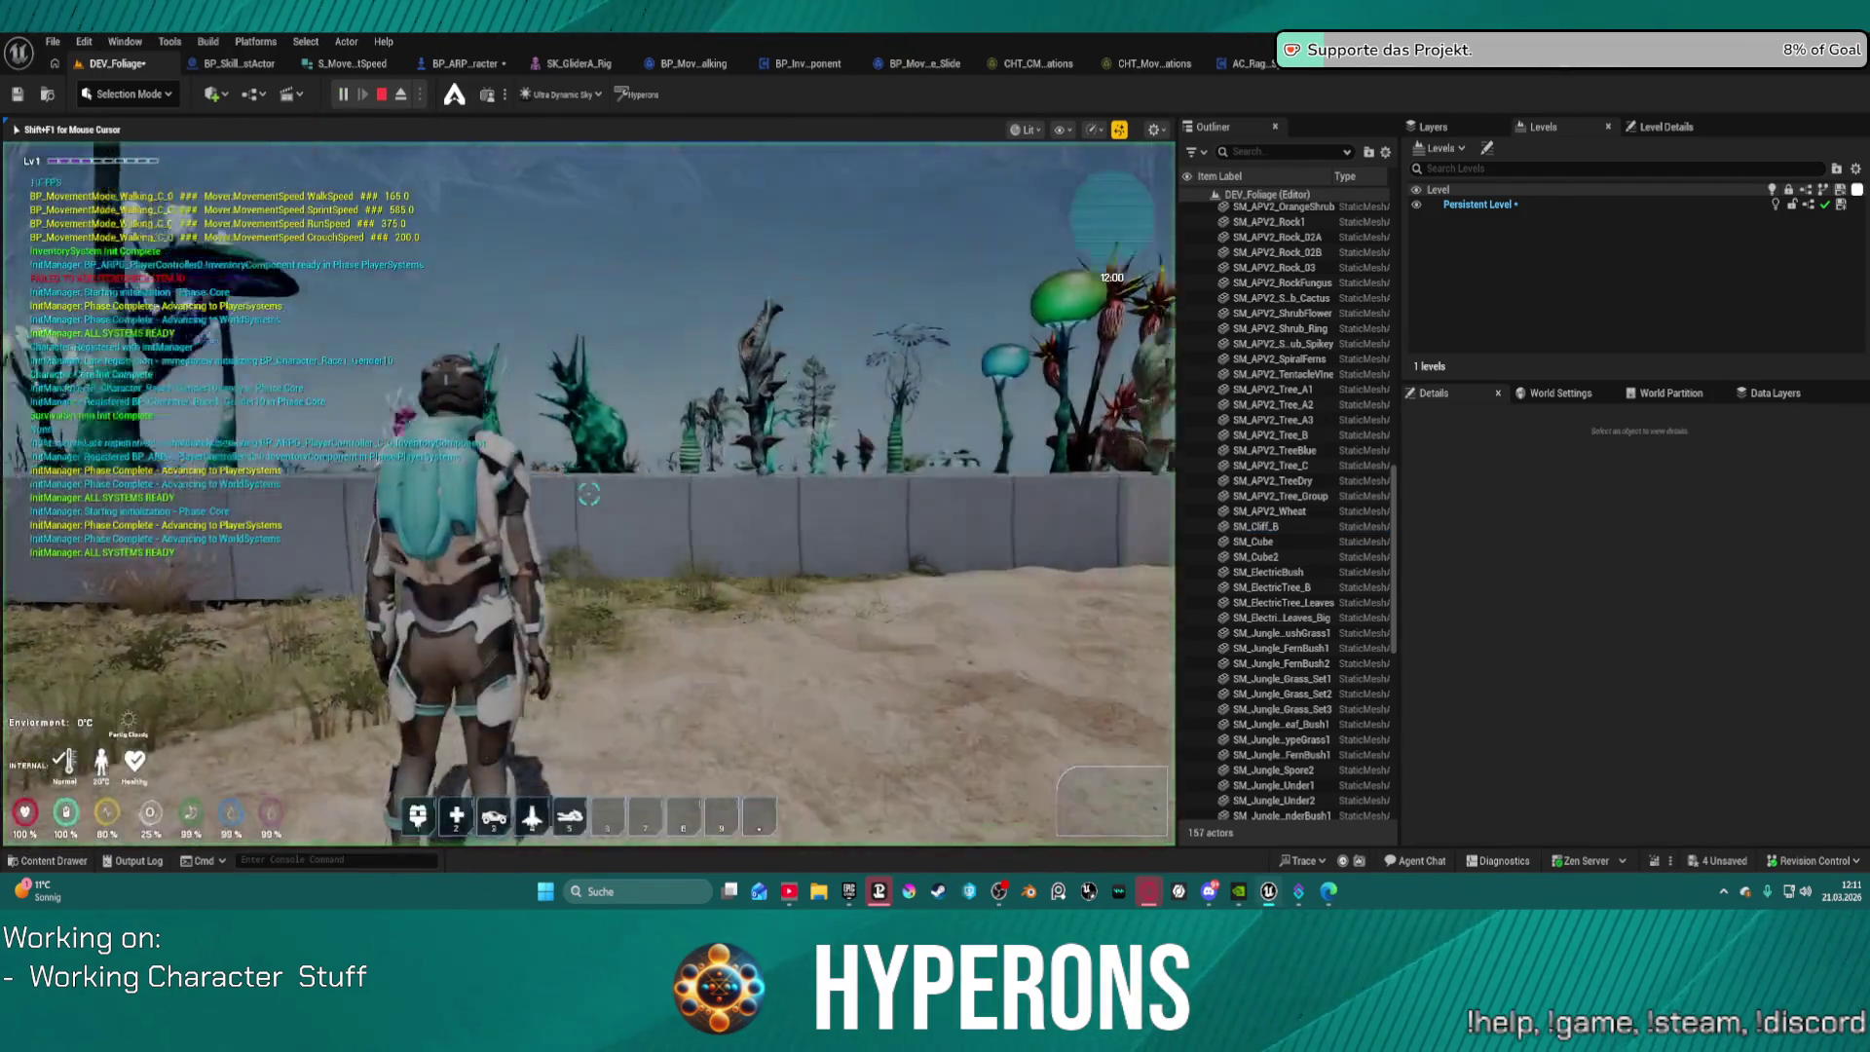
key("w")
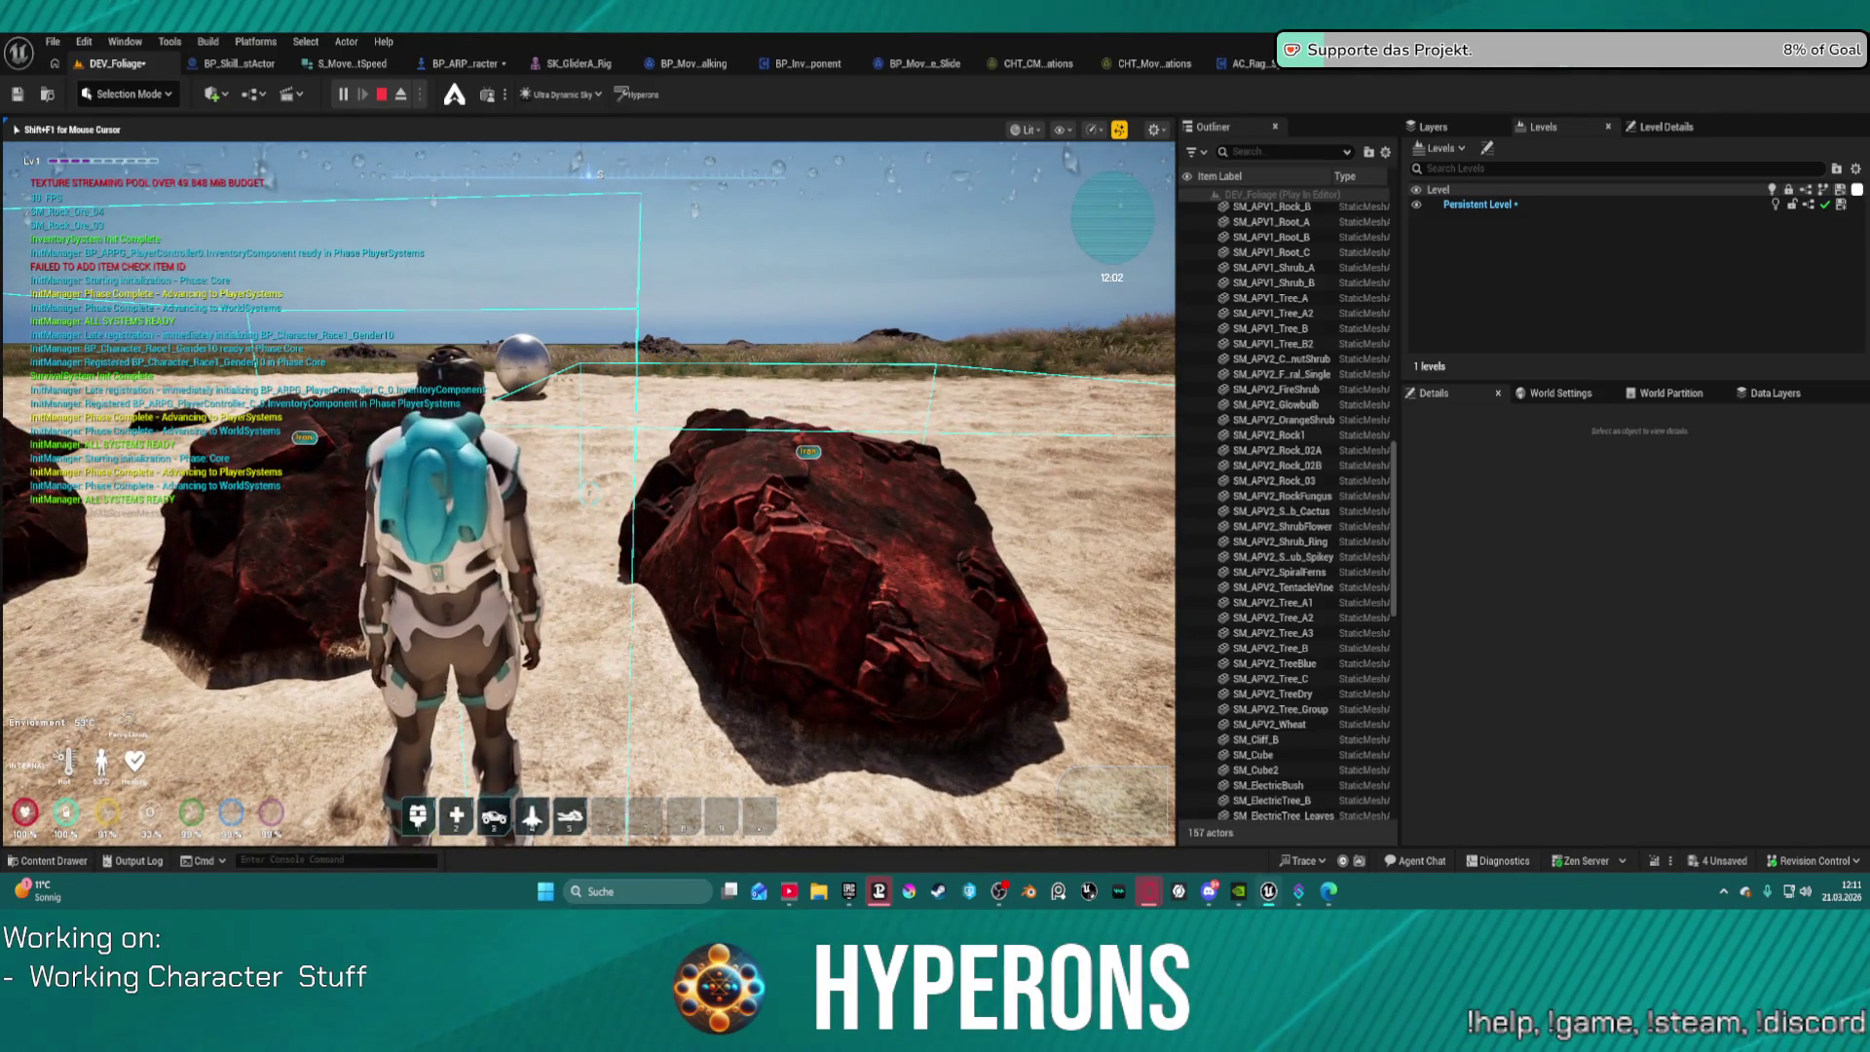
key("w")
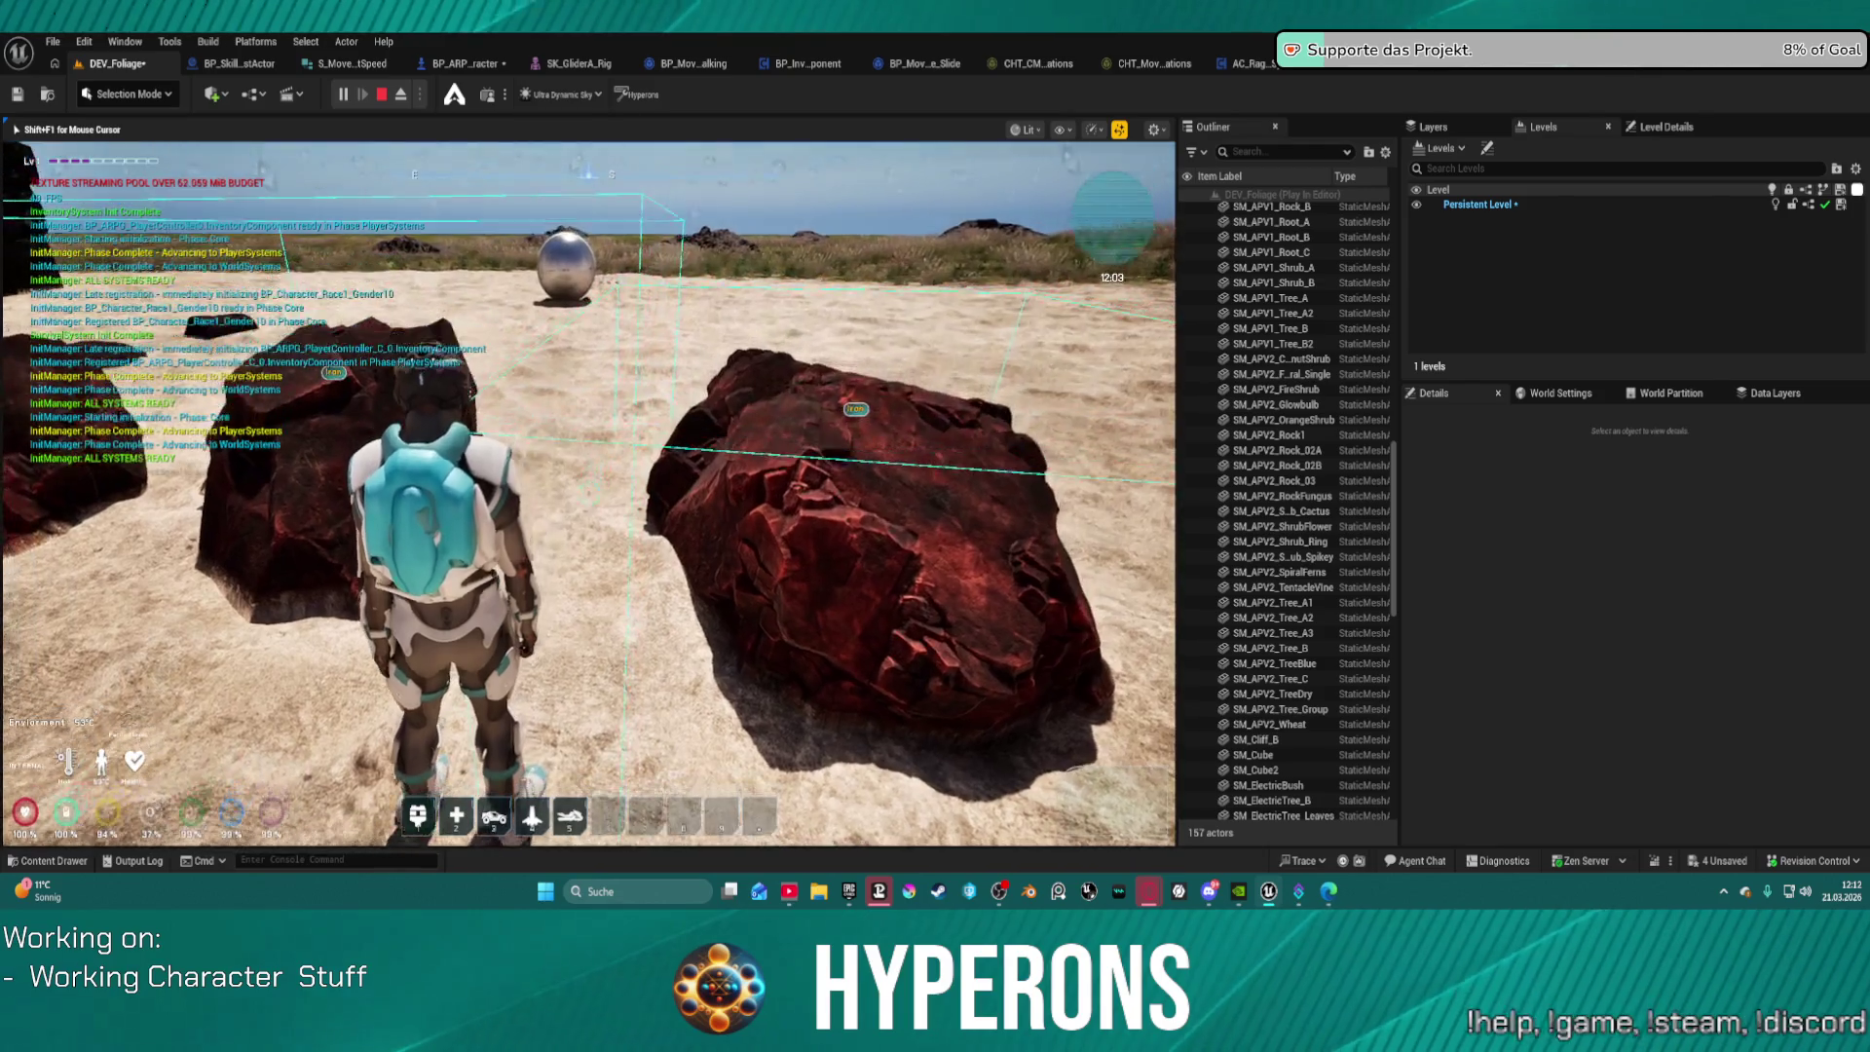
key("w")
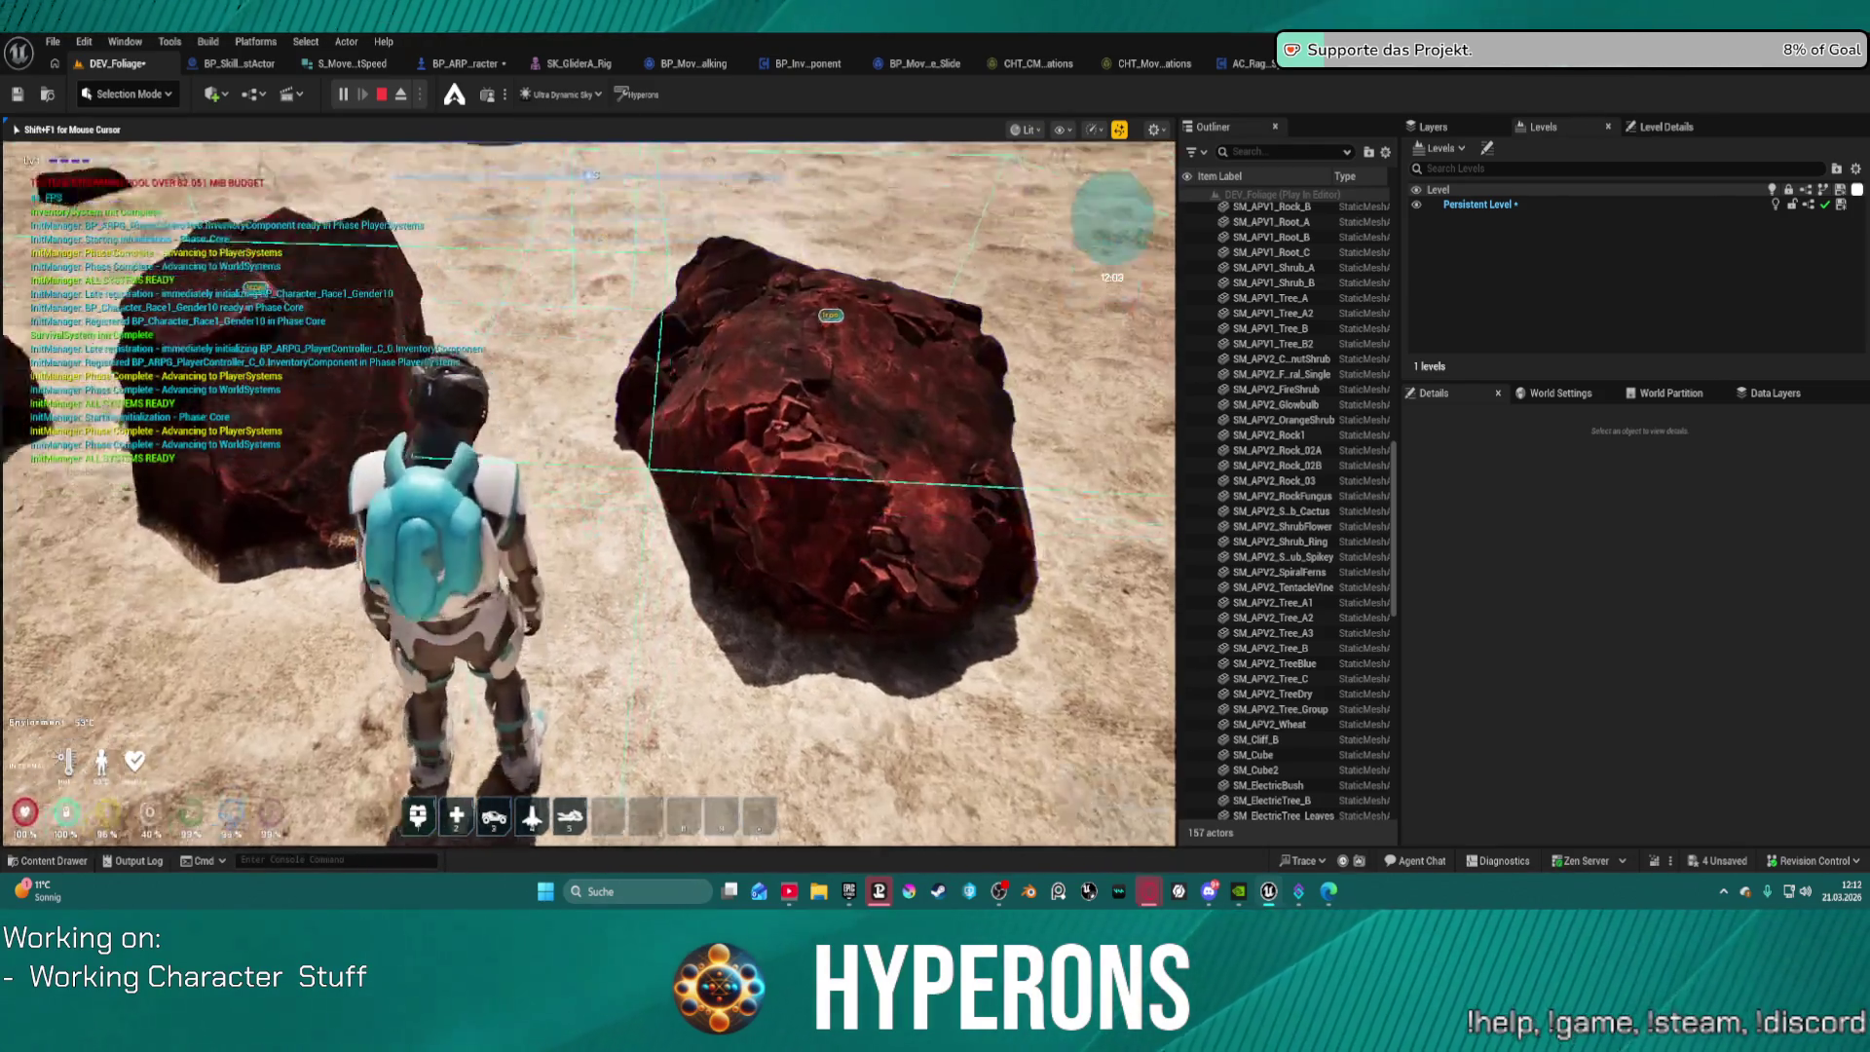
key("w")
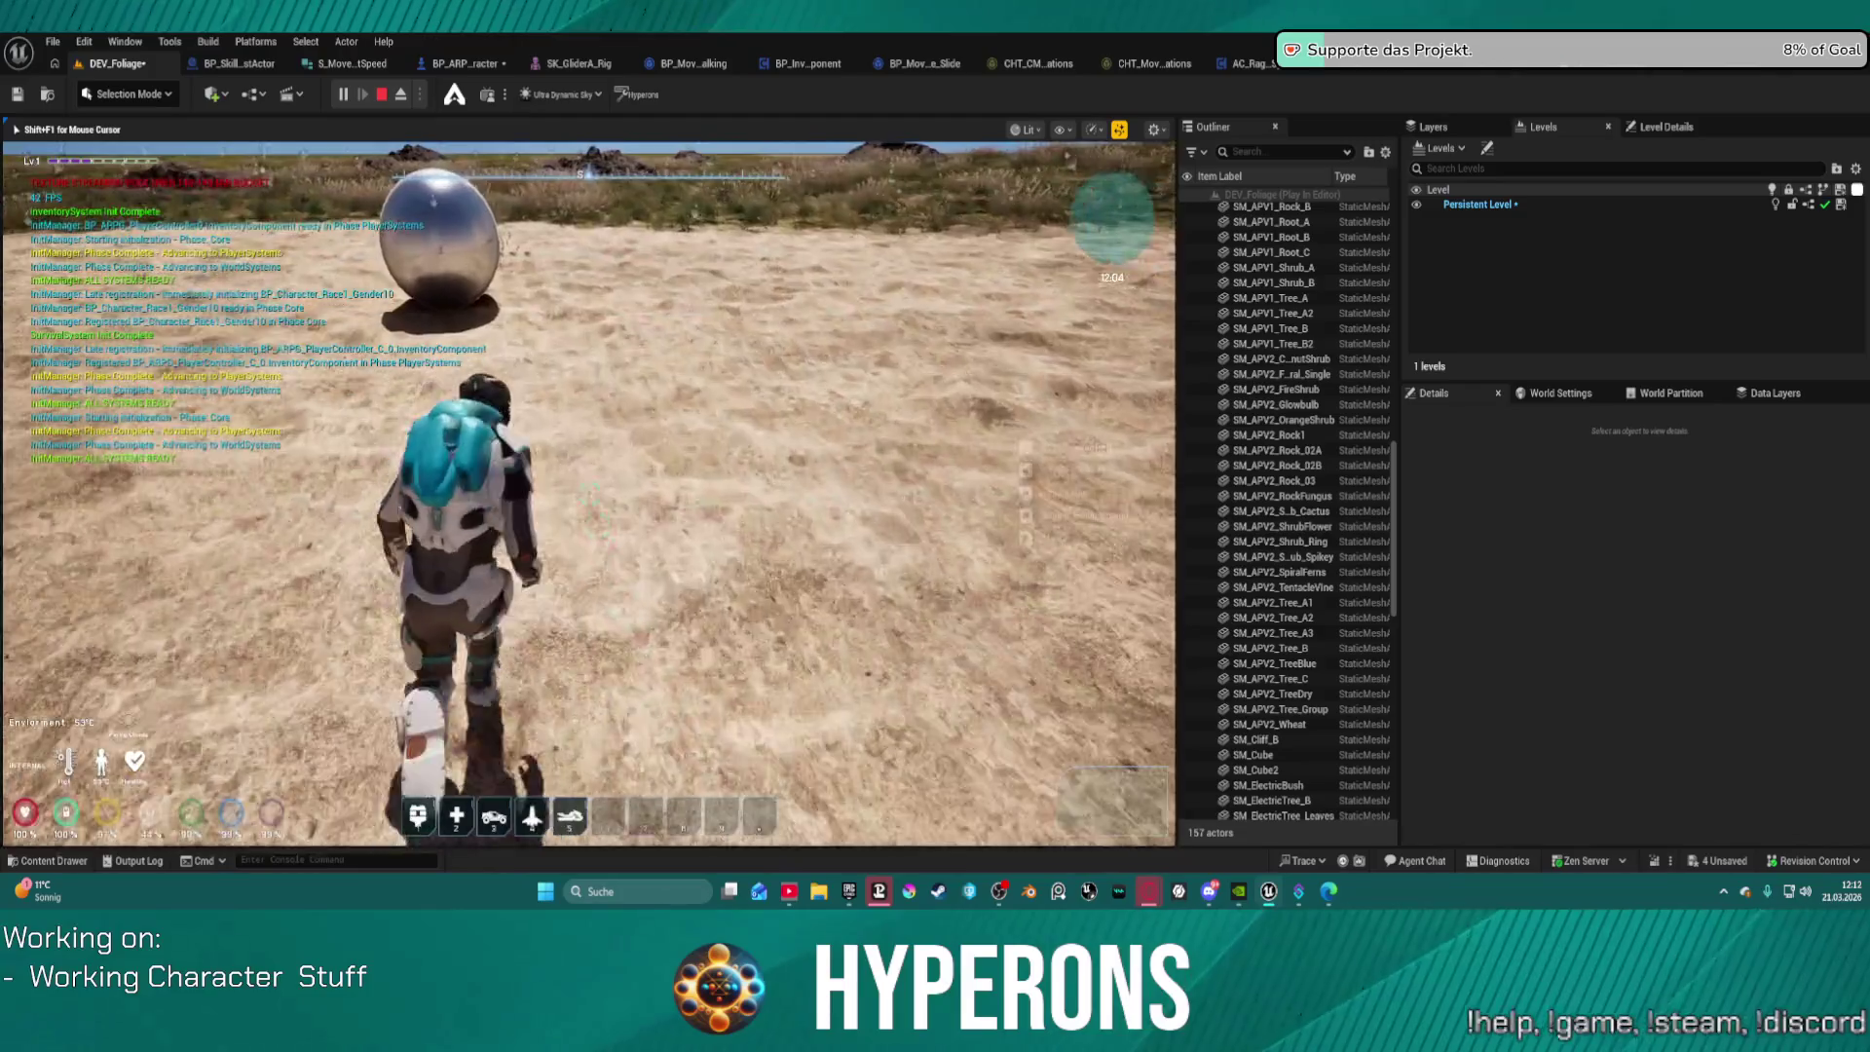
Step: Walk across the sand toward the mushroom trees and on through the grass
key("w")
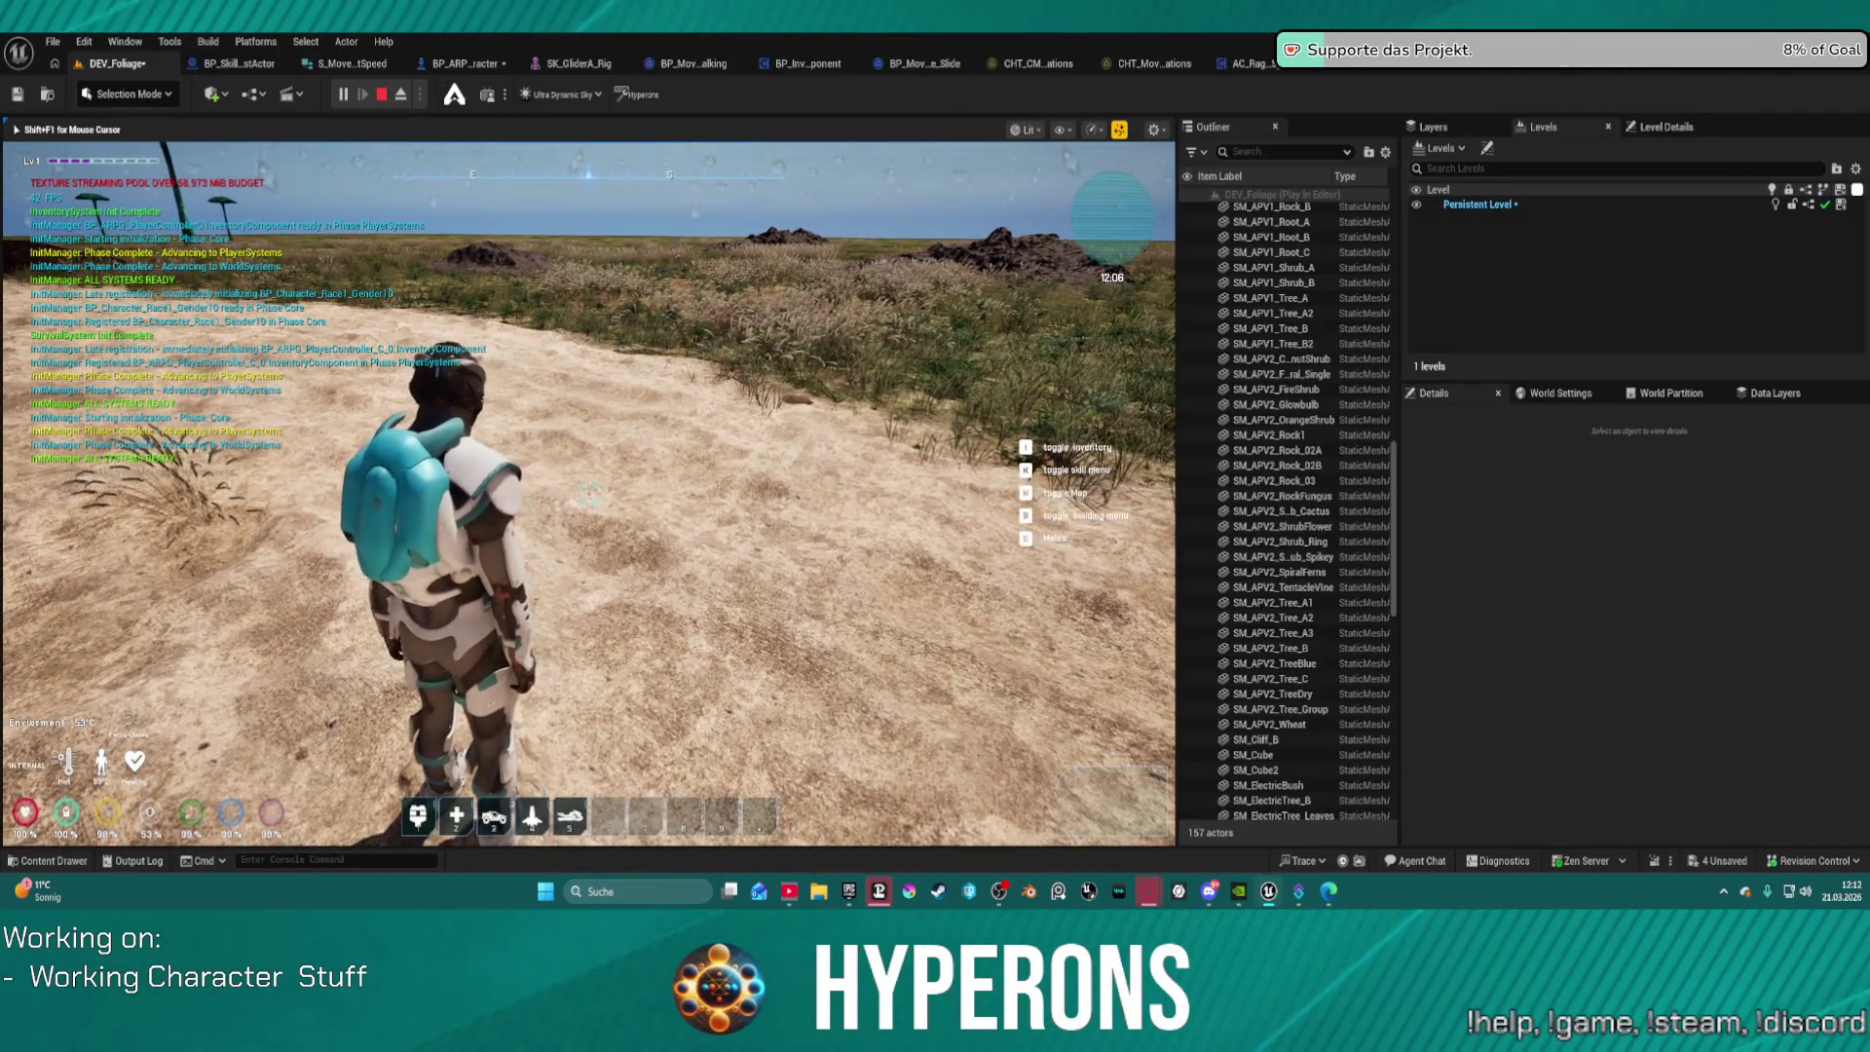
key("w")
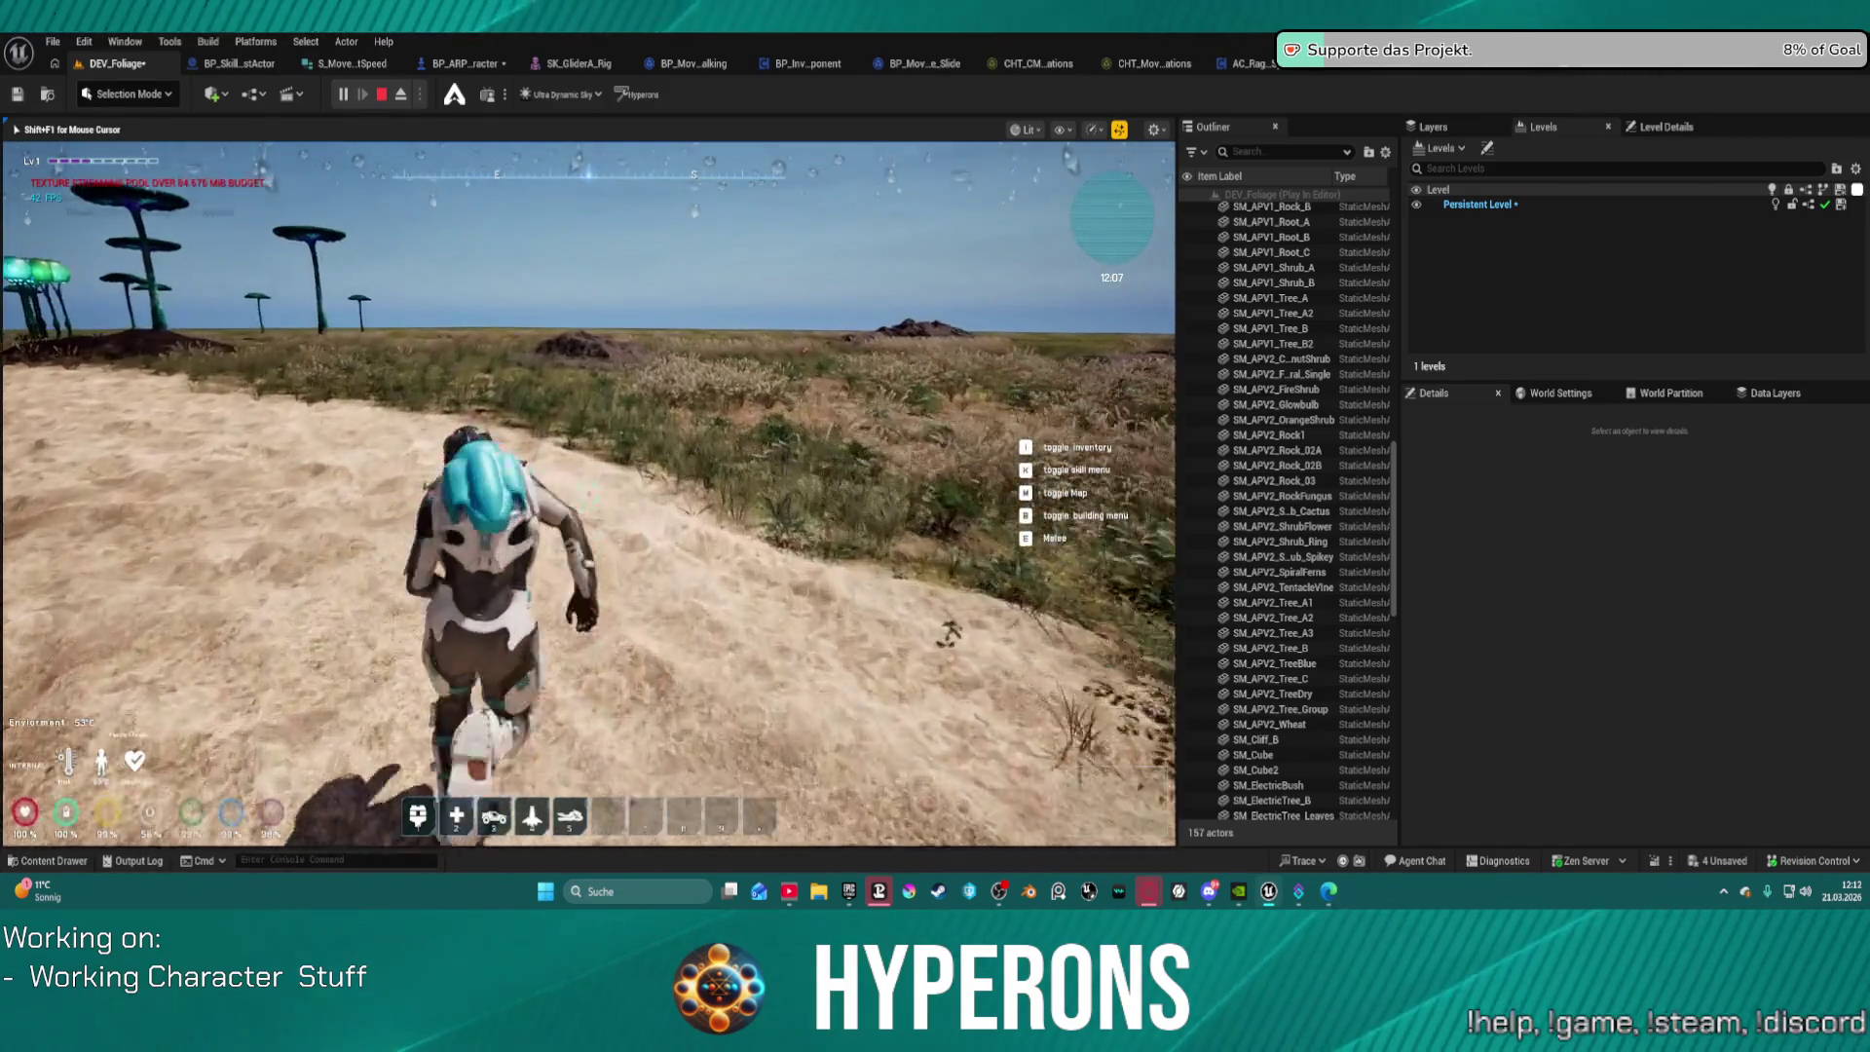
key("w")
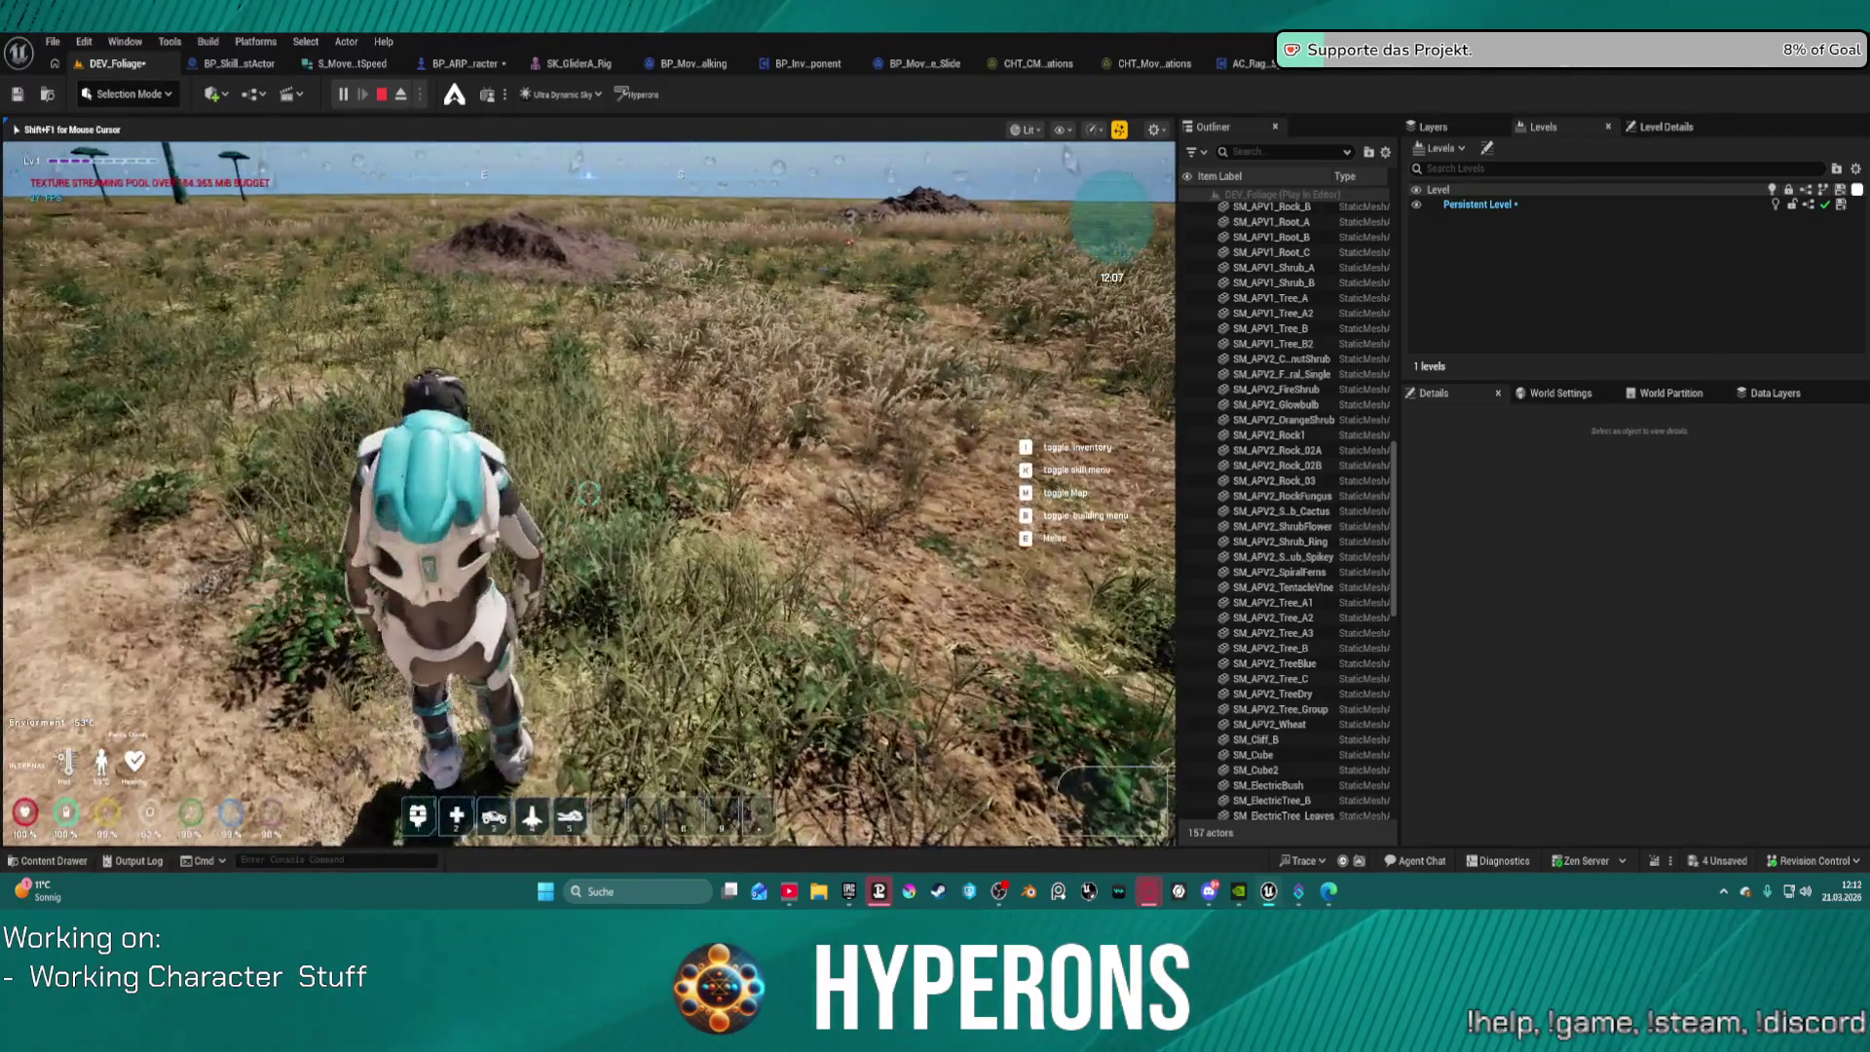
key("w")
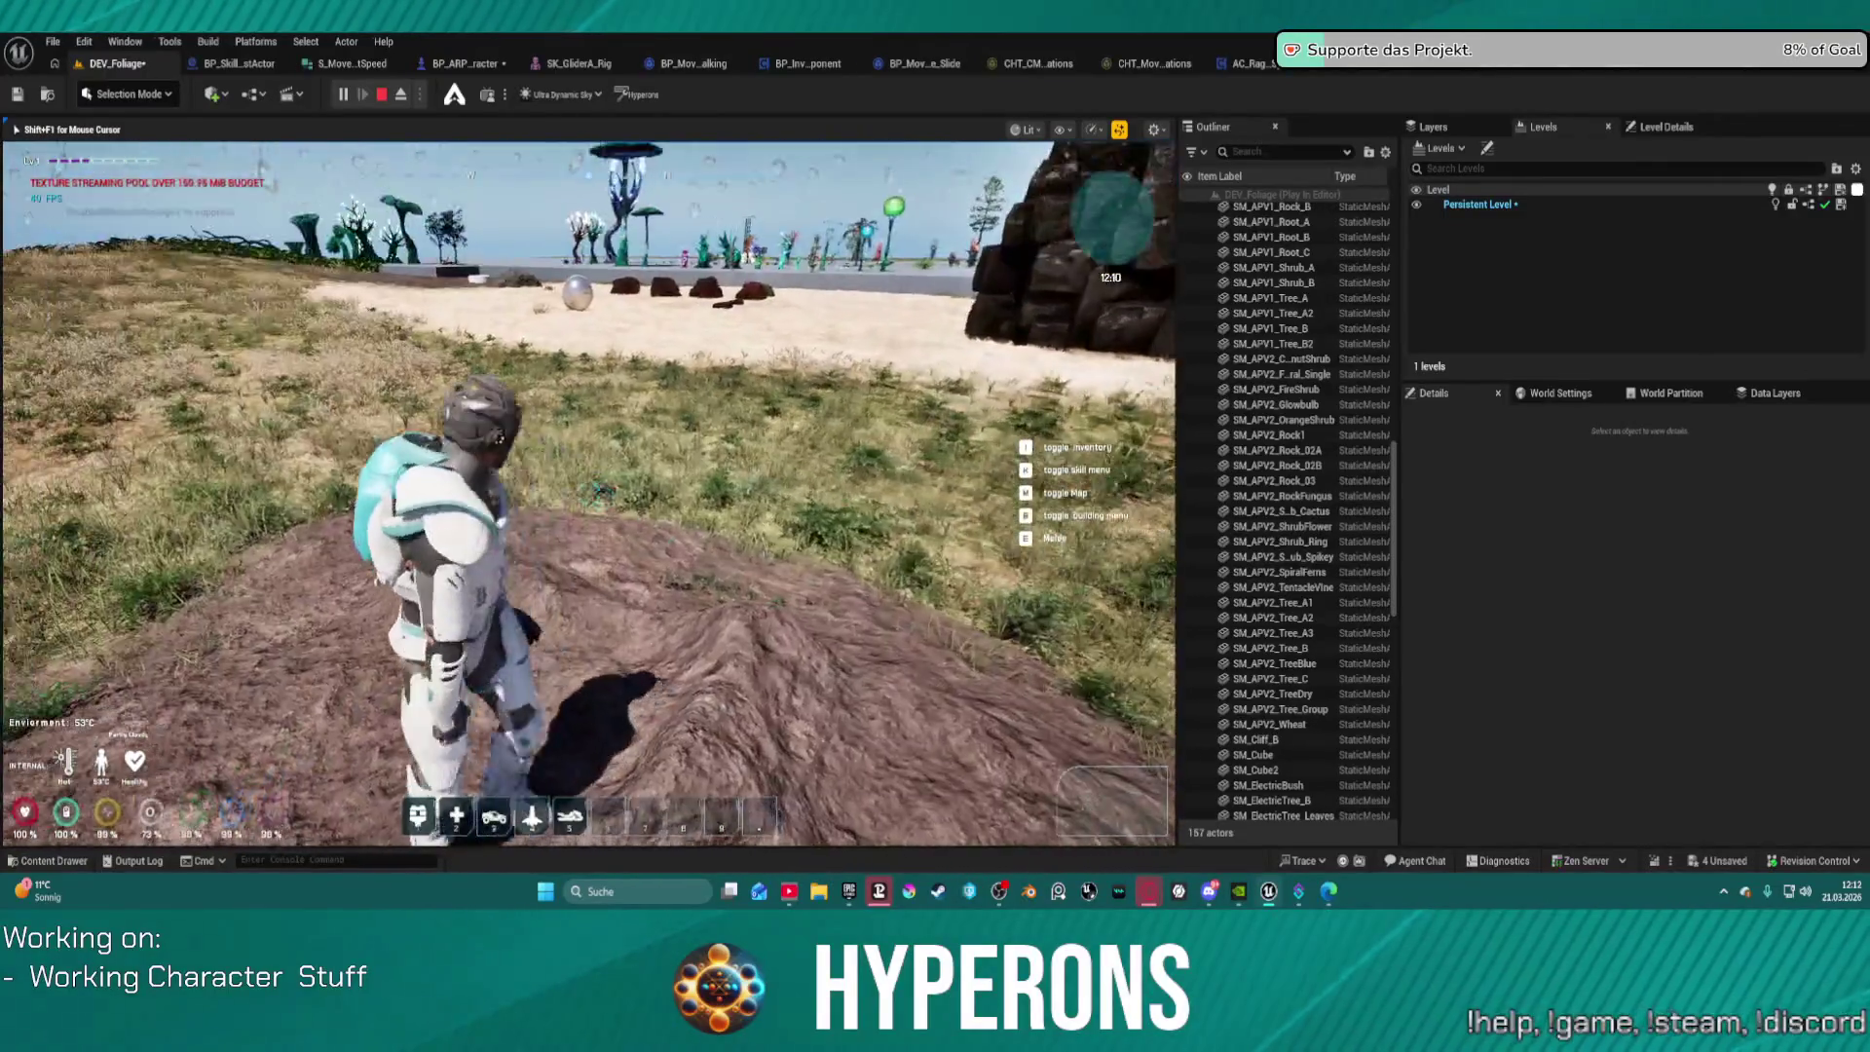
Step: Walk over the dirt mound onto the grass, then turn back and climb along the mound
key("w")
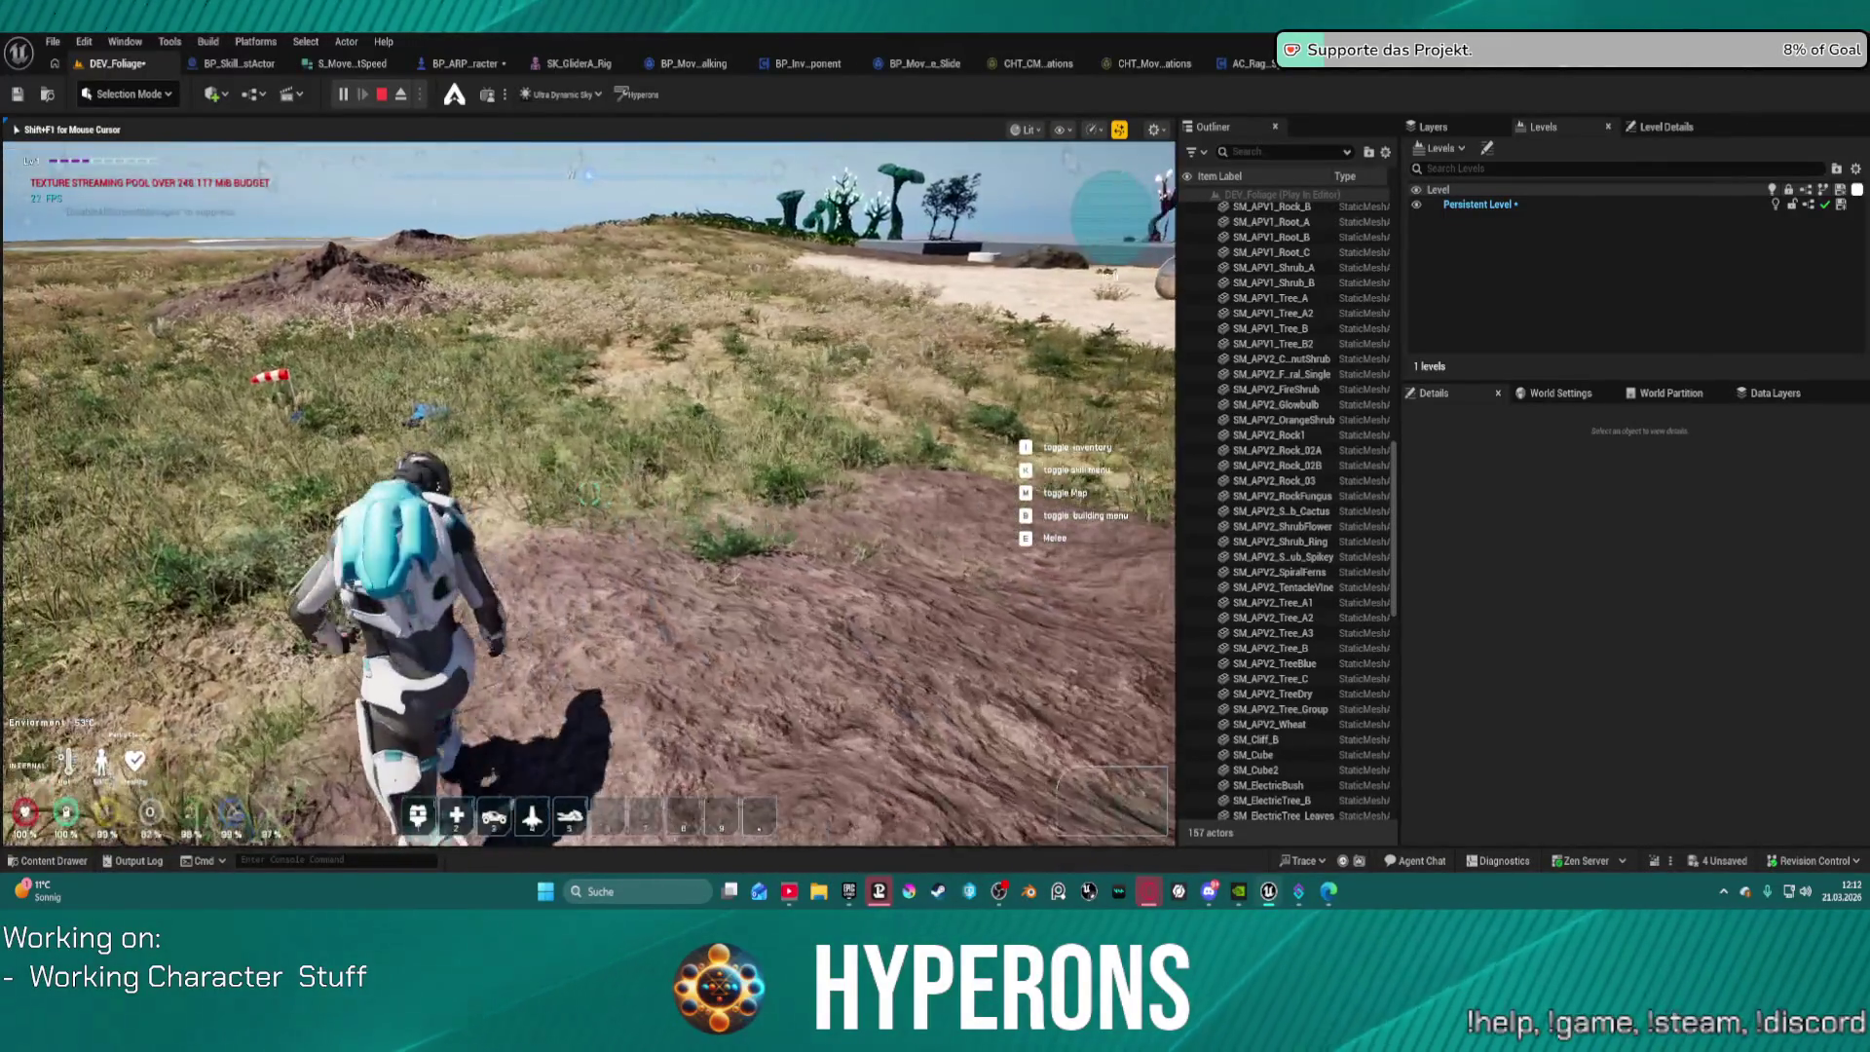
key("w")
key("s")
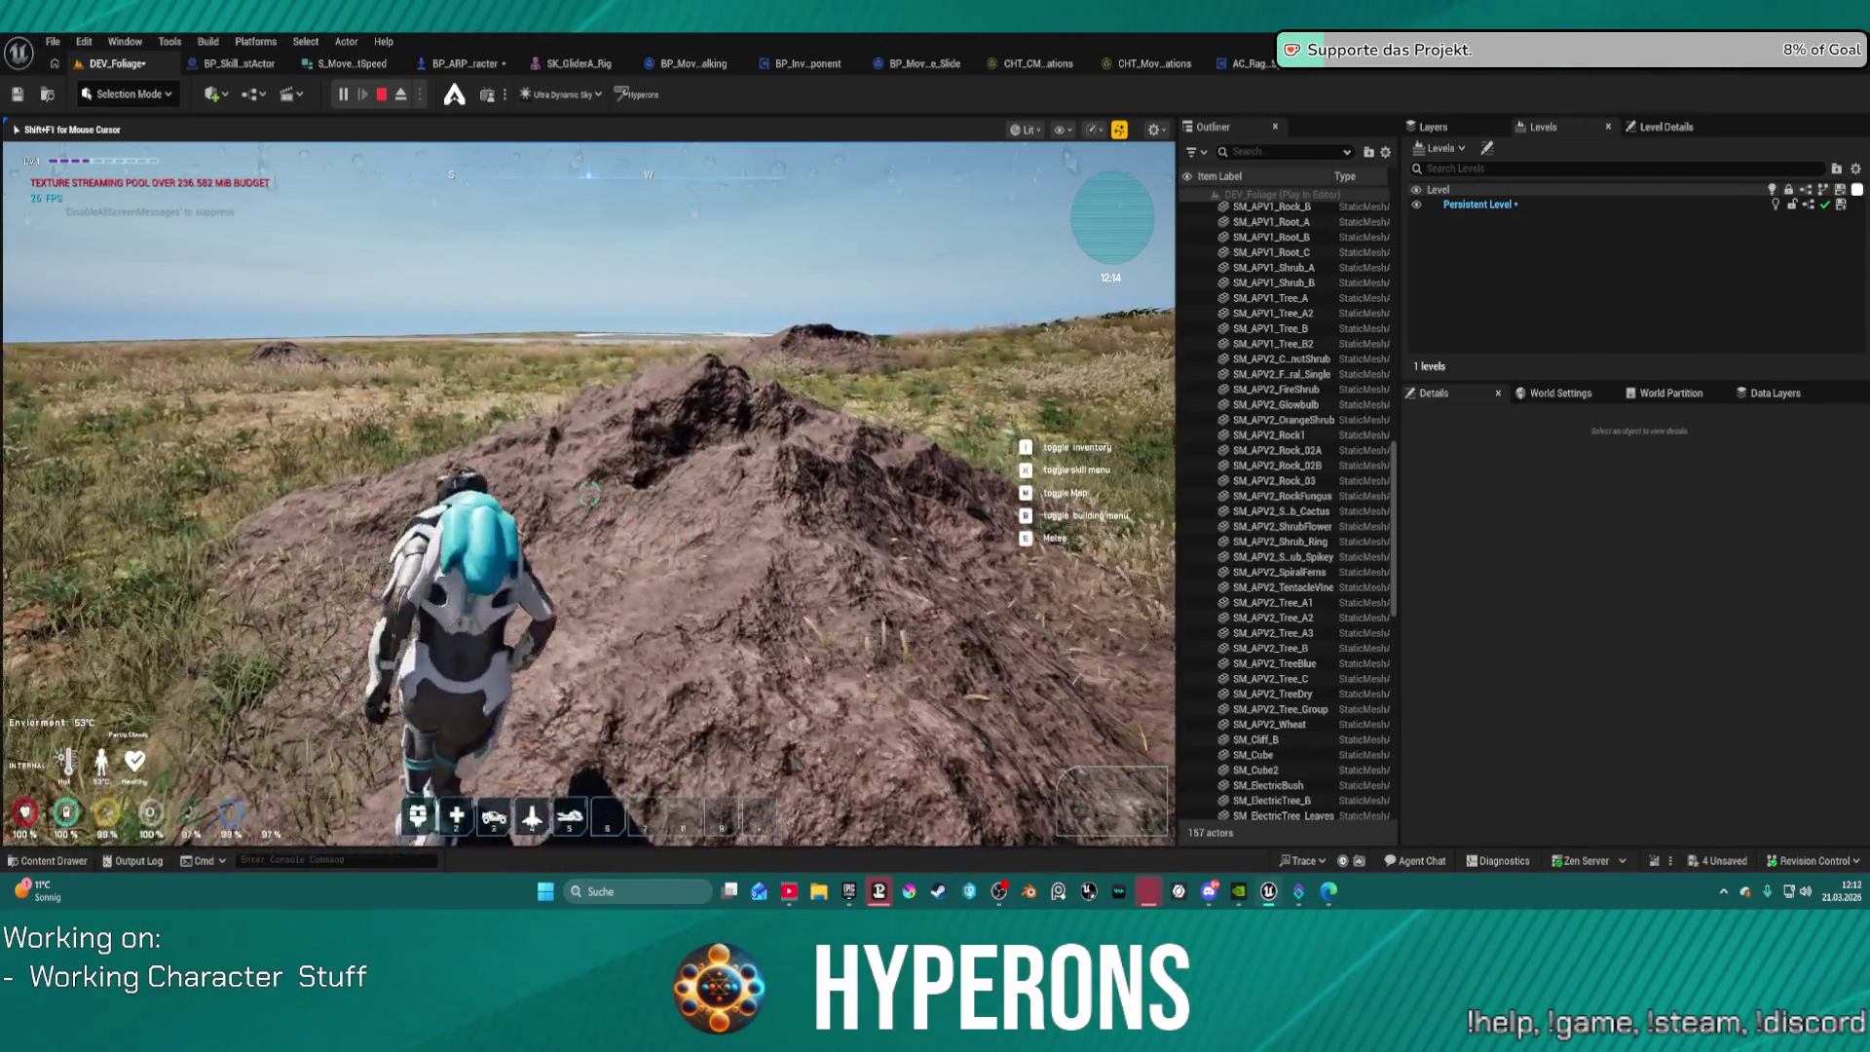
key("w")
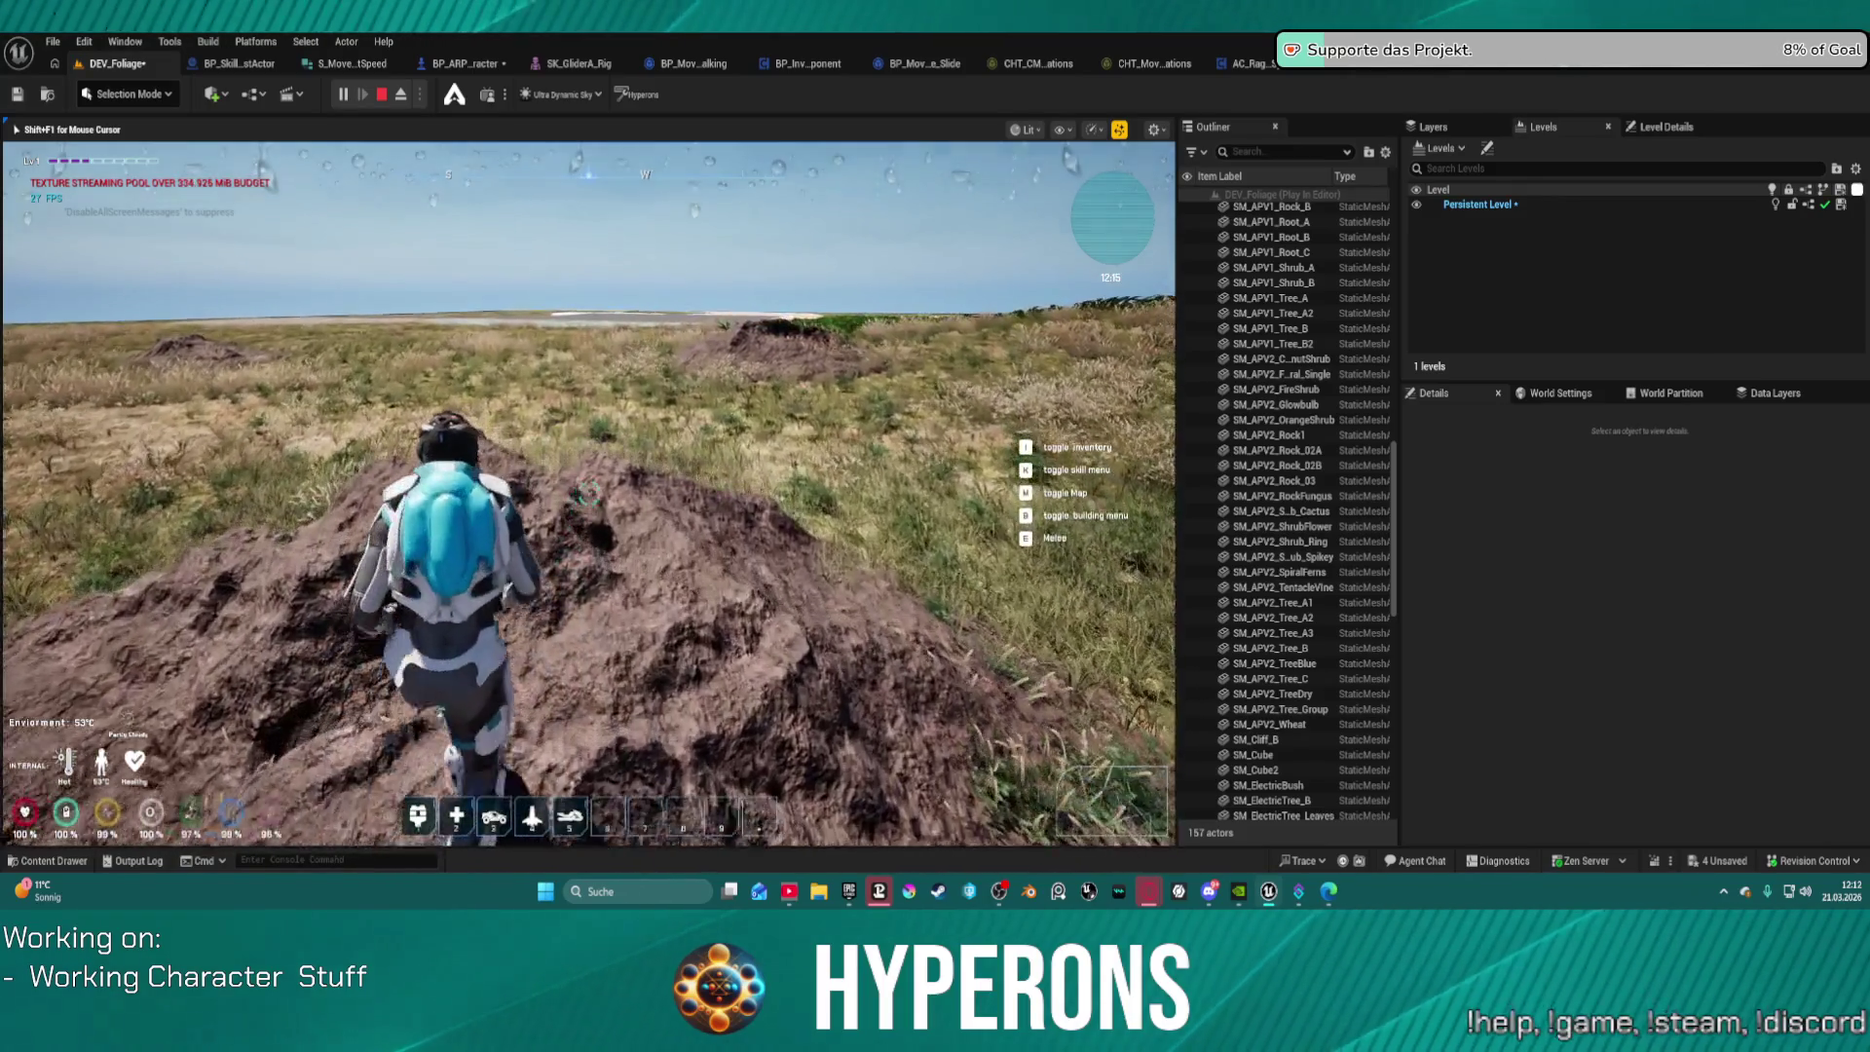
key("w")
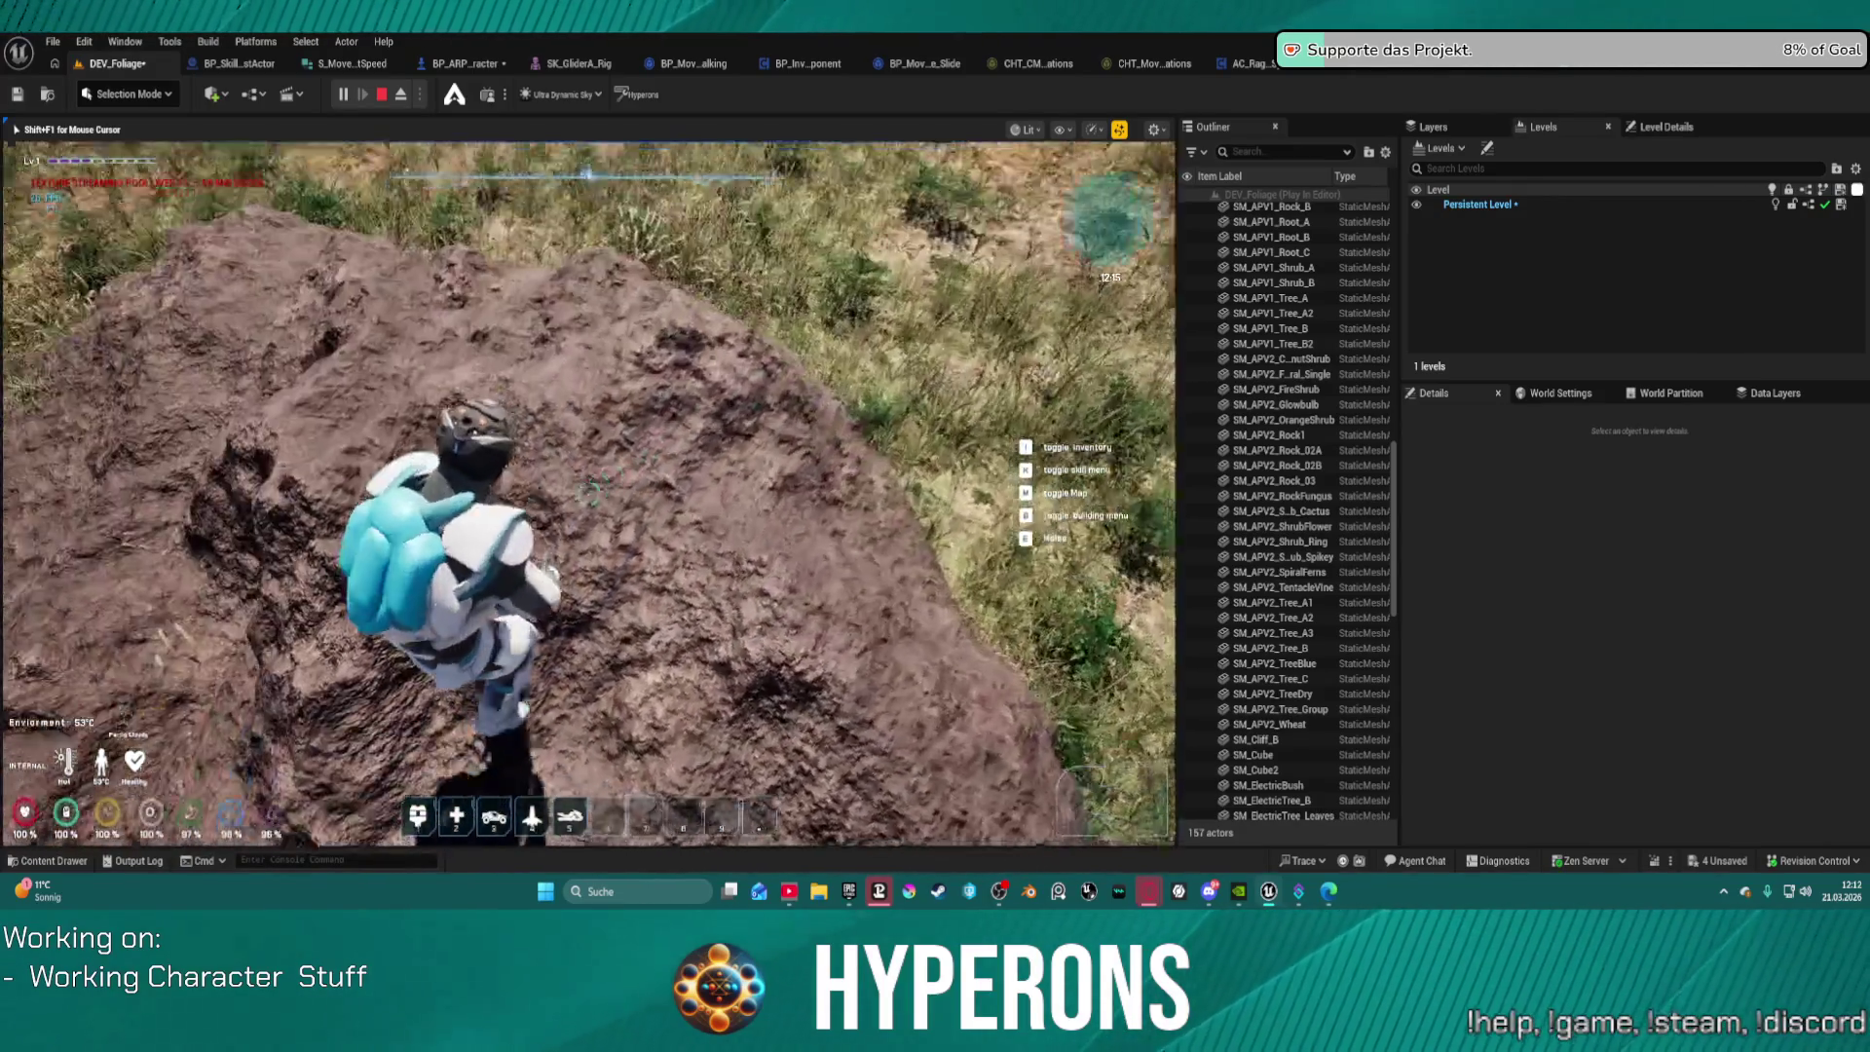
key("w")
Step: Cross the mounds toward the grassland, turn left, and slide across the grass to the foliage
key("w")
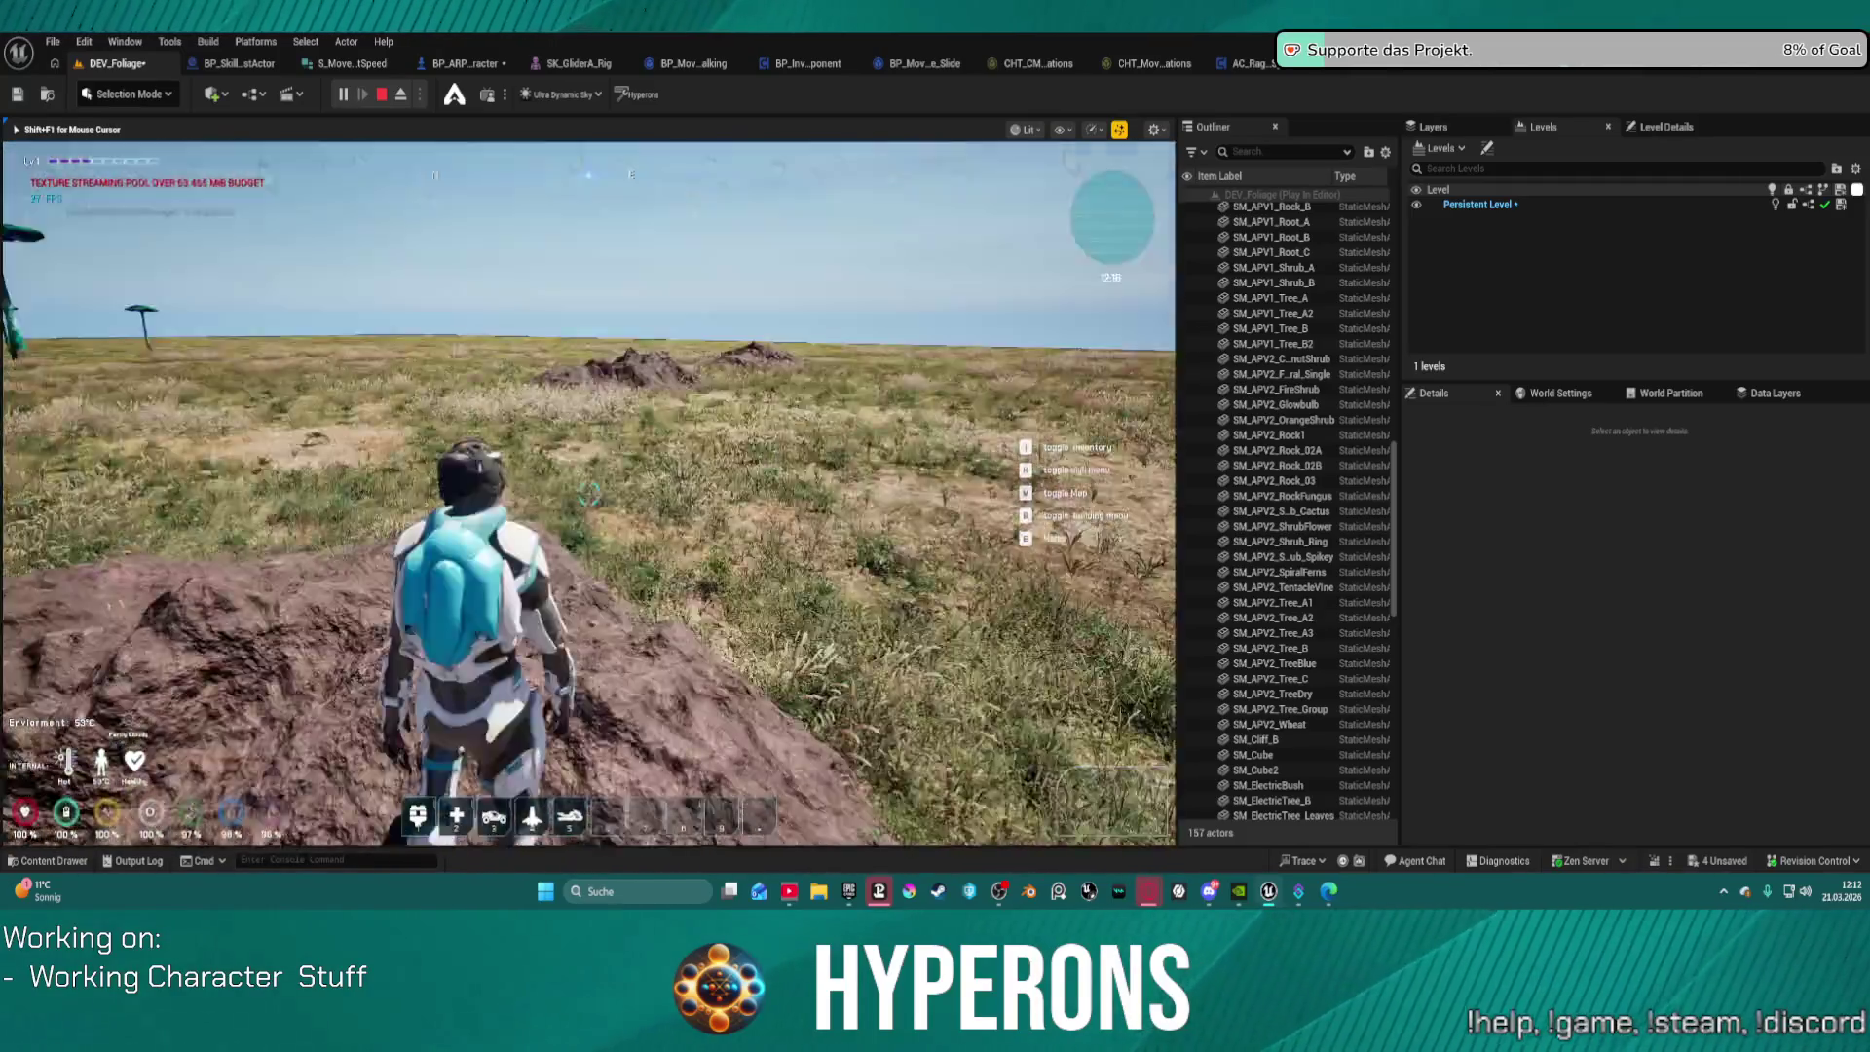
key("w")
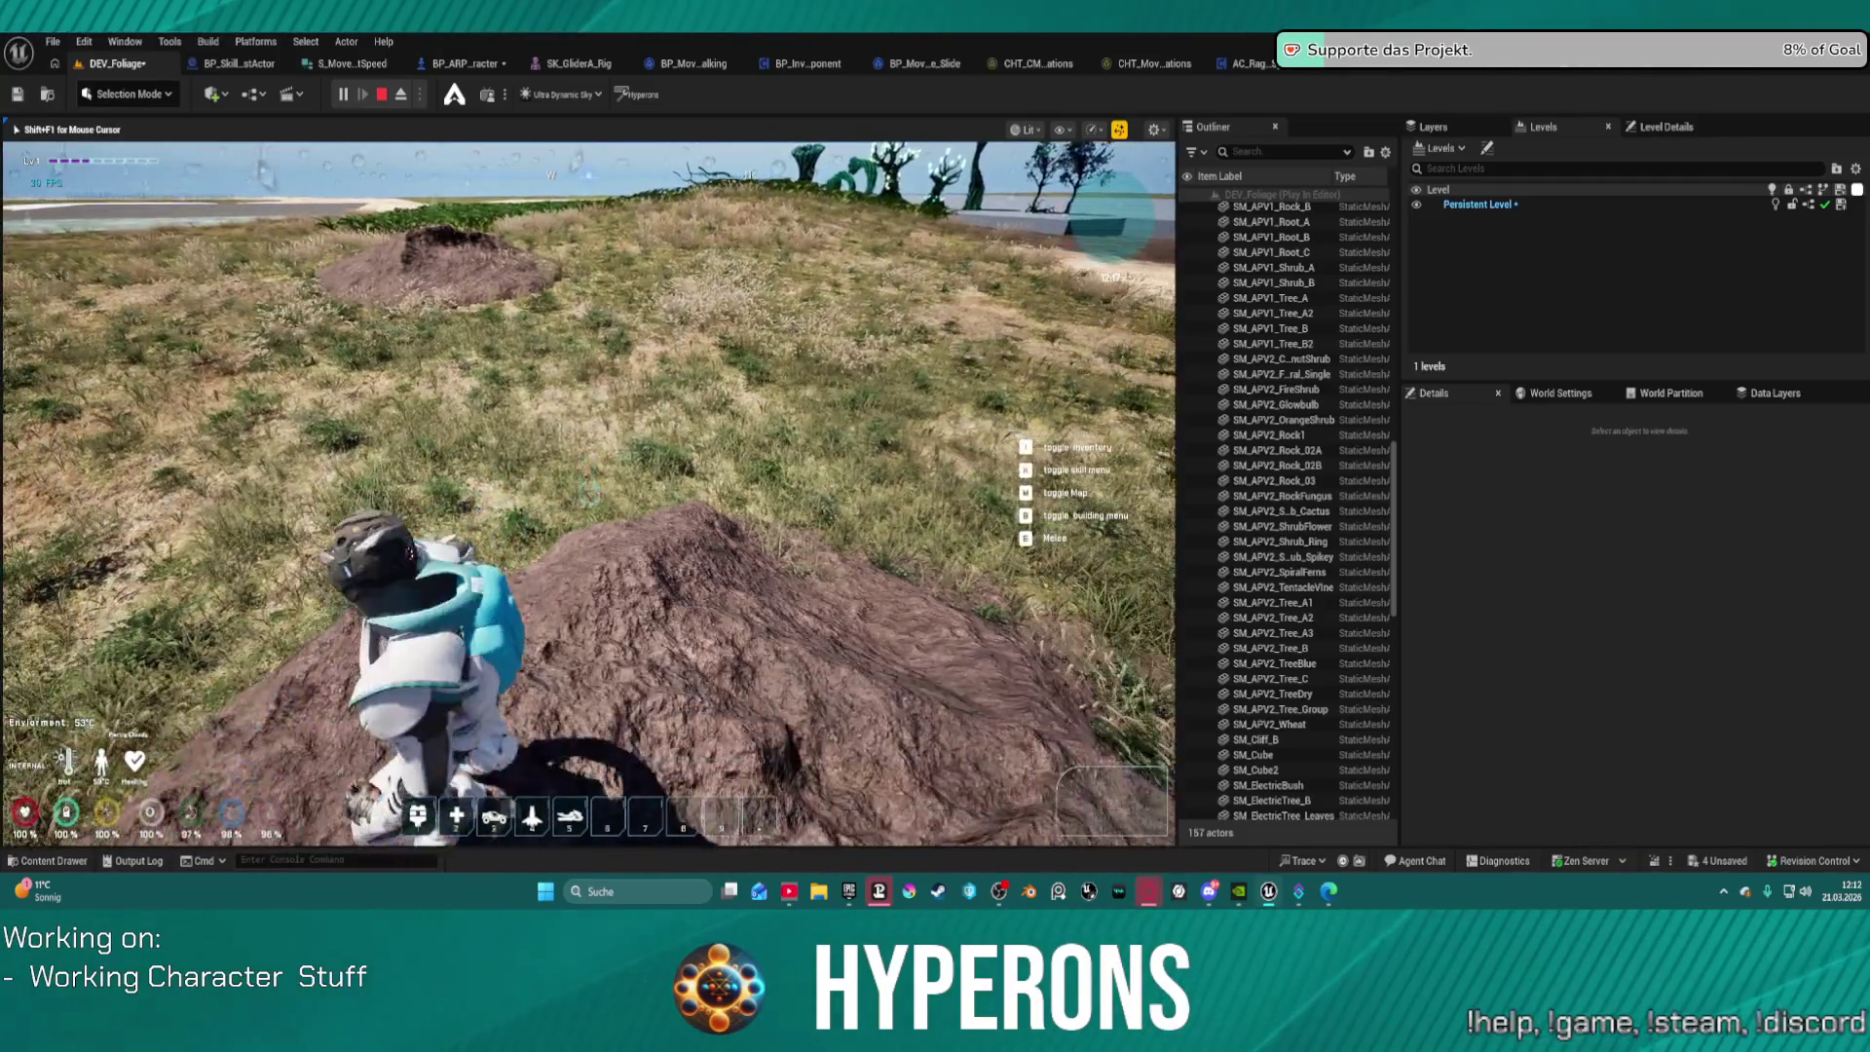
key("w")
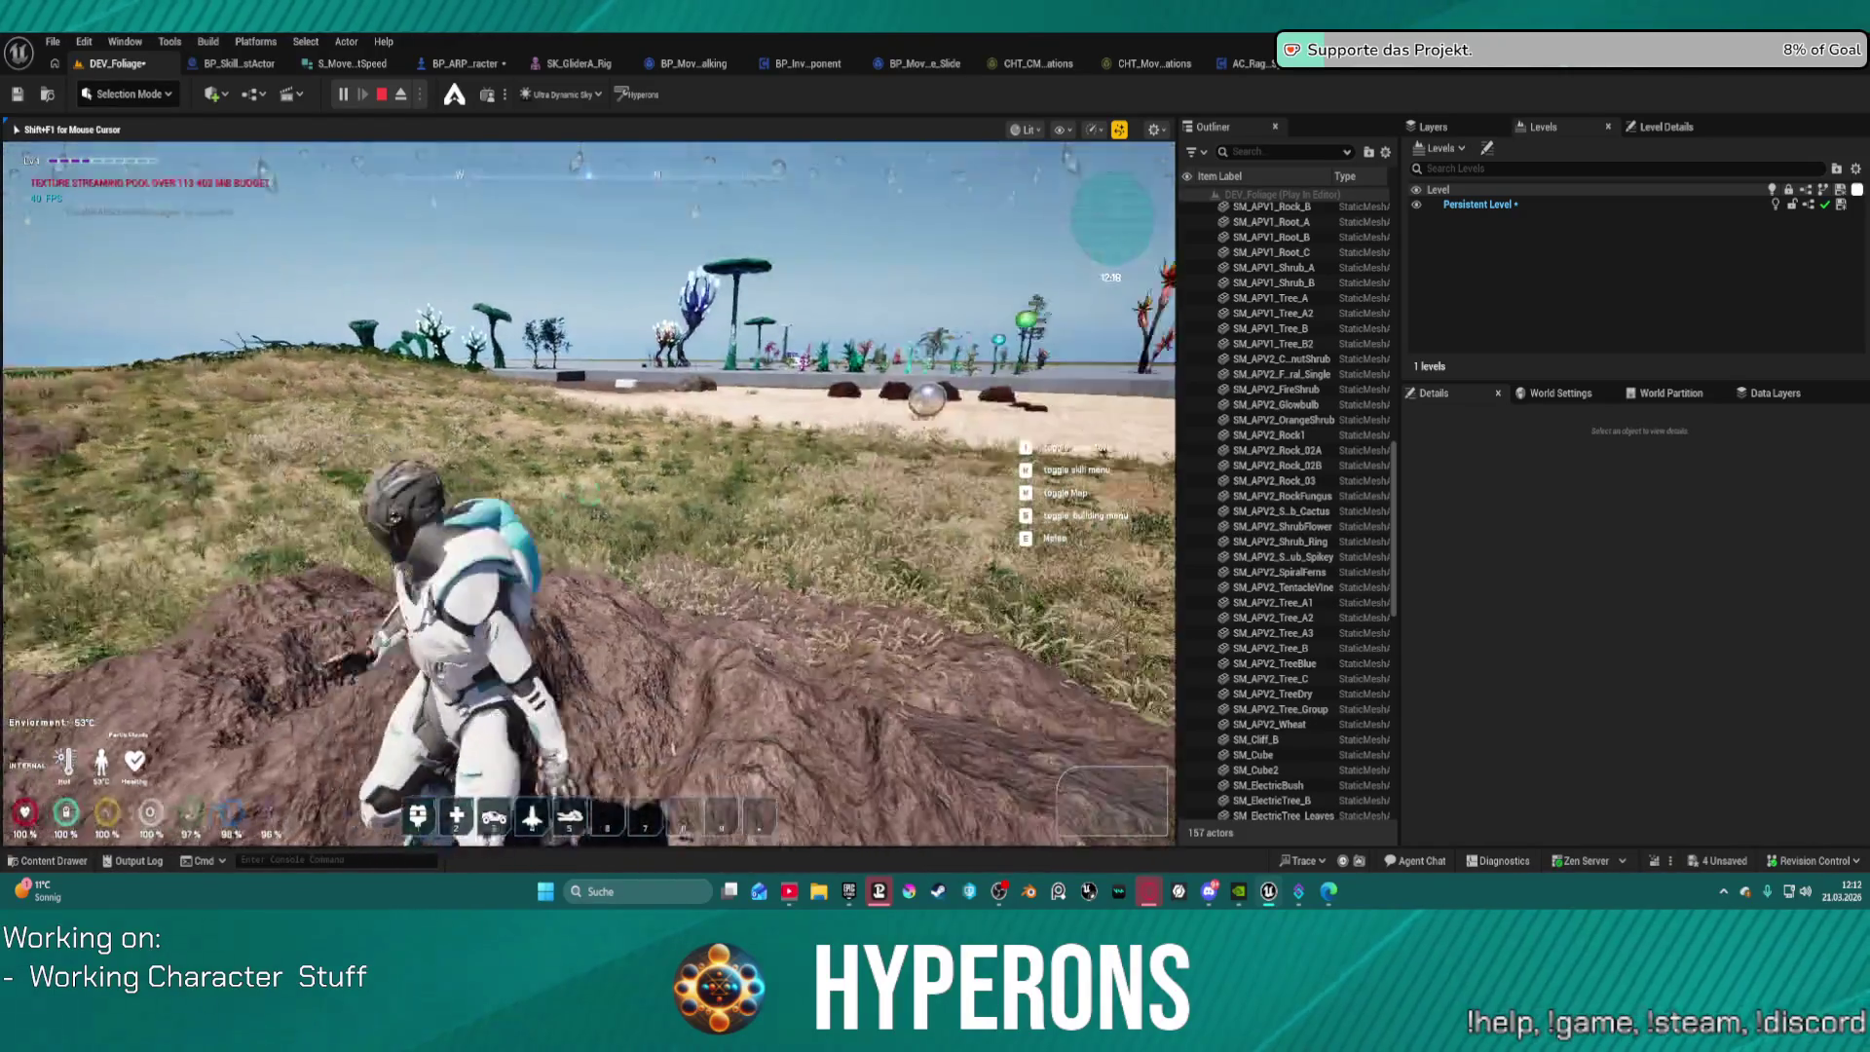
key("w")
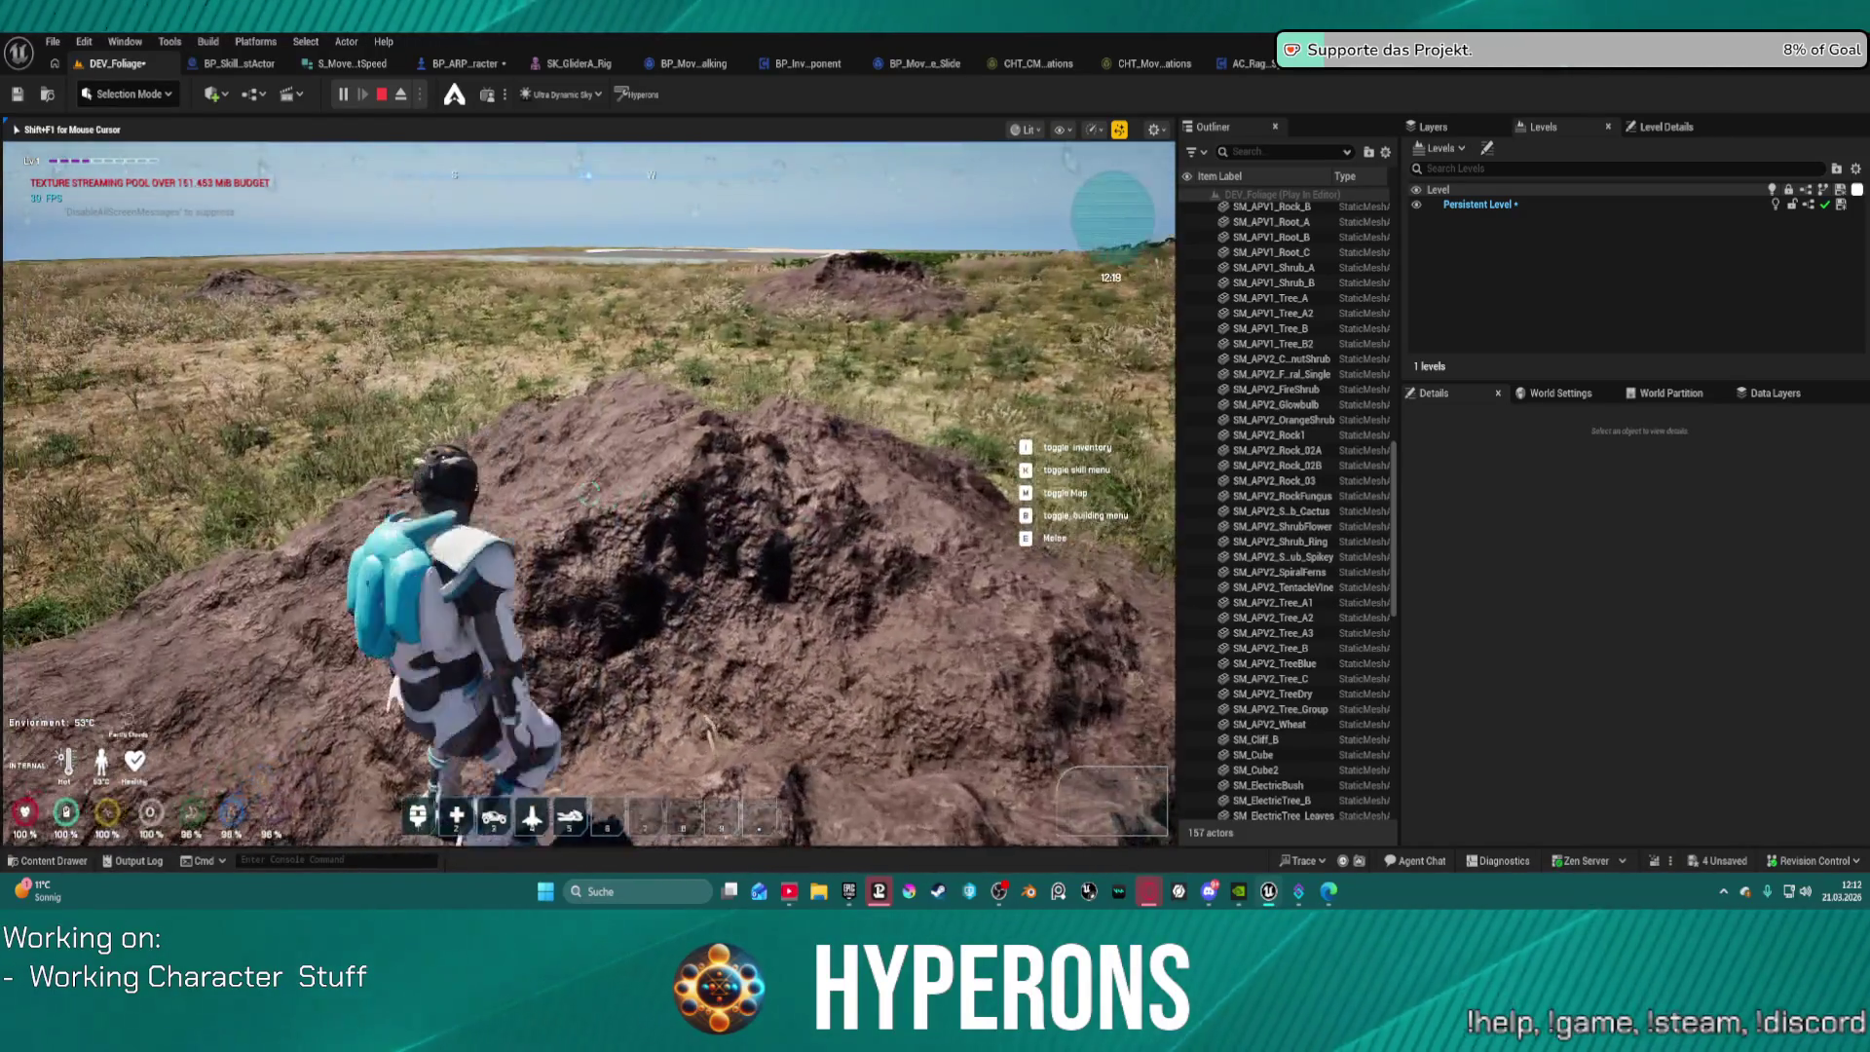
key("w")
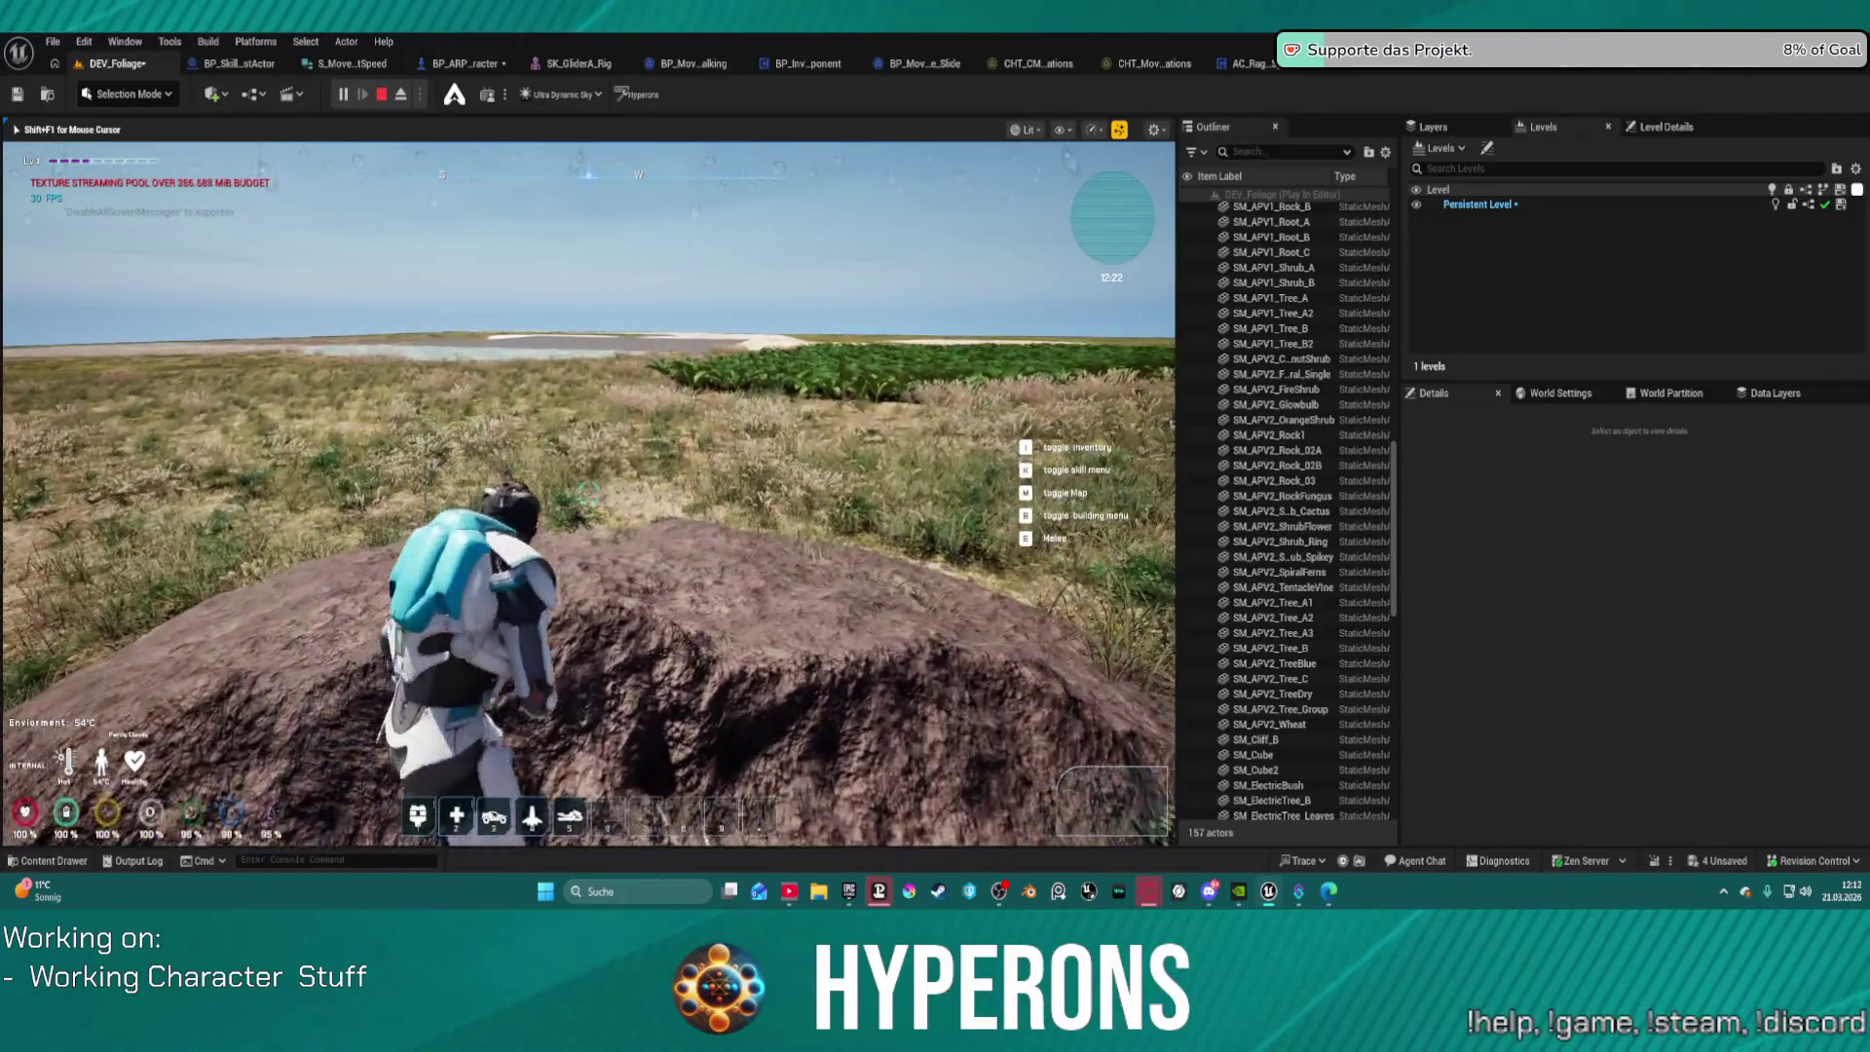
key("a")
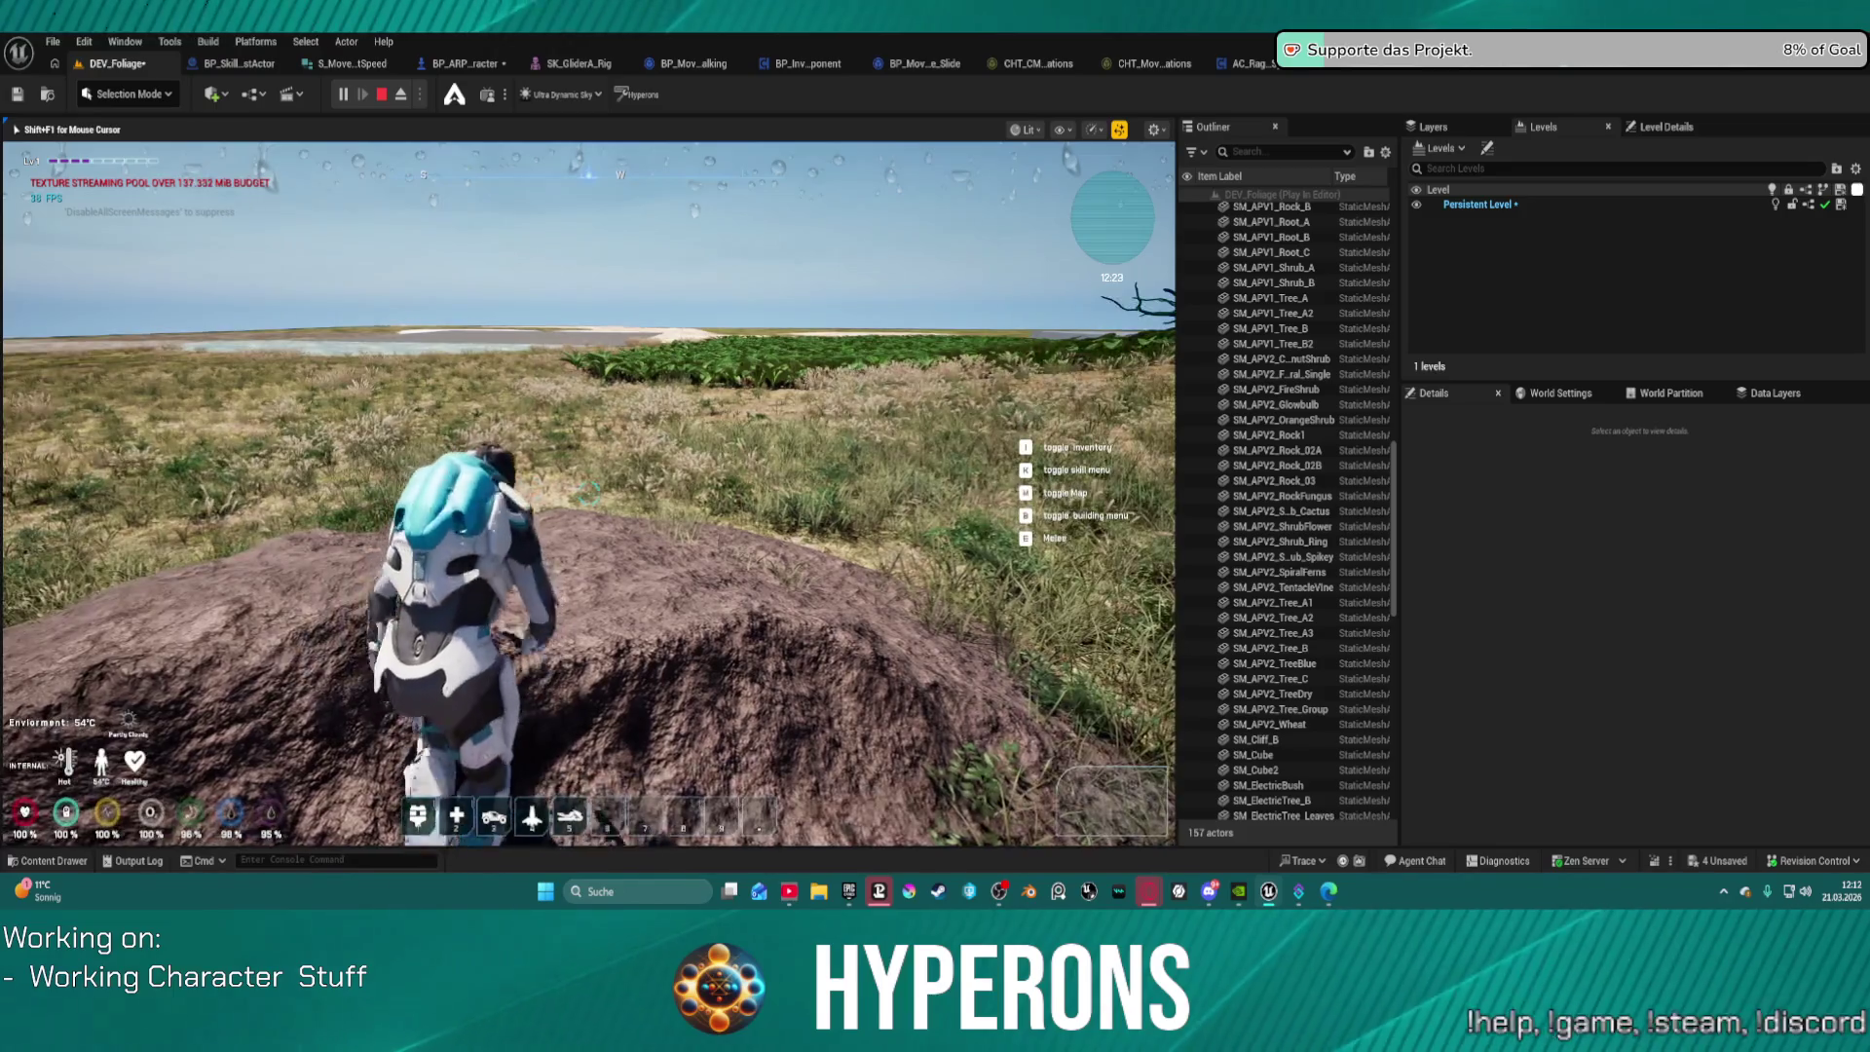
key("w")
key("w")
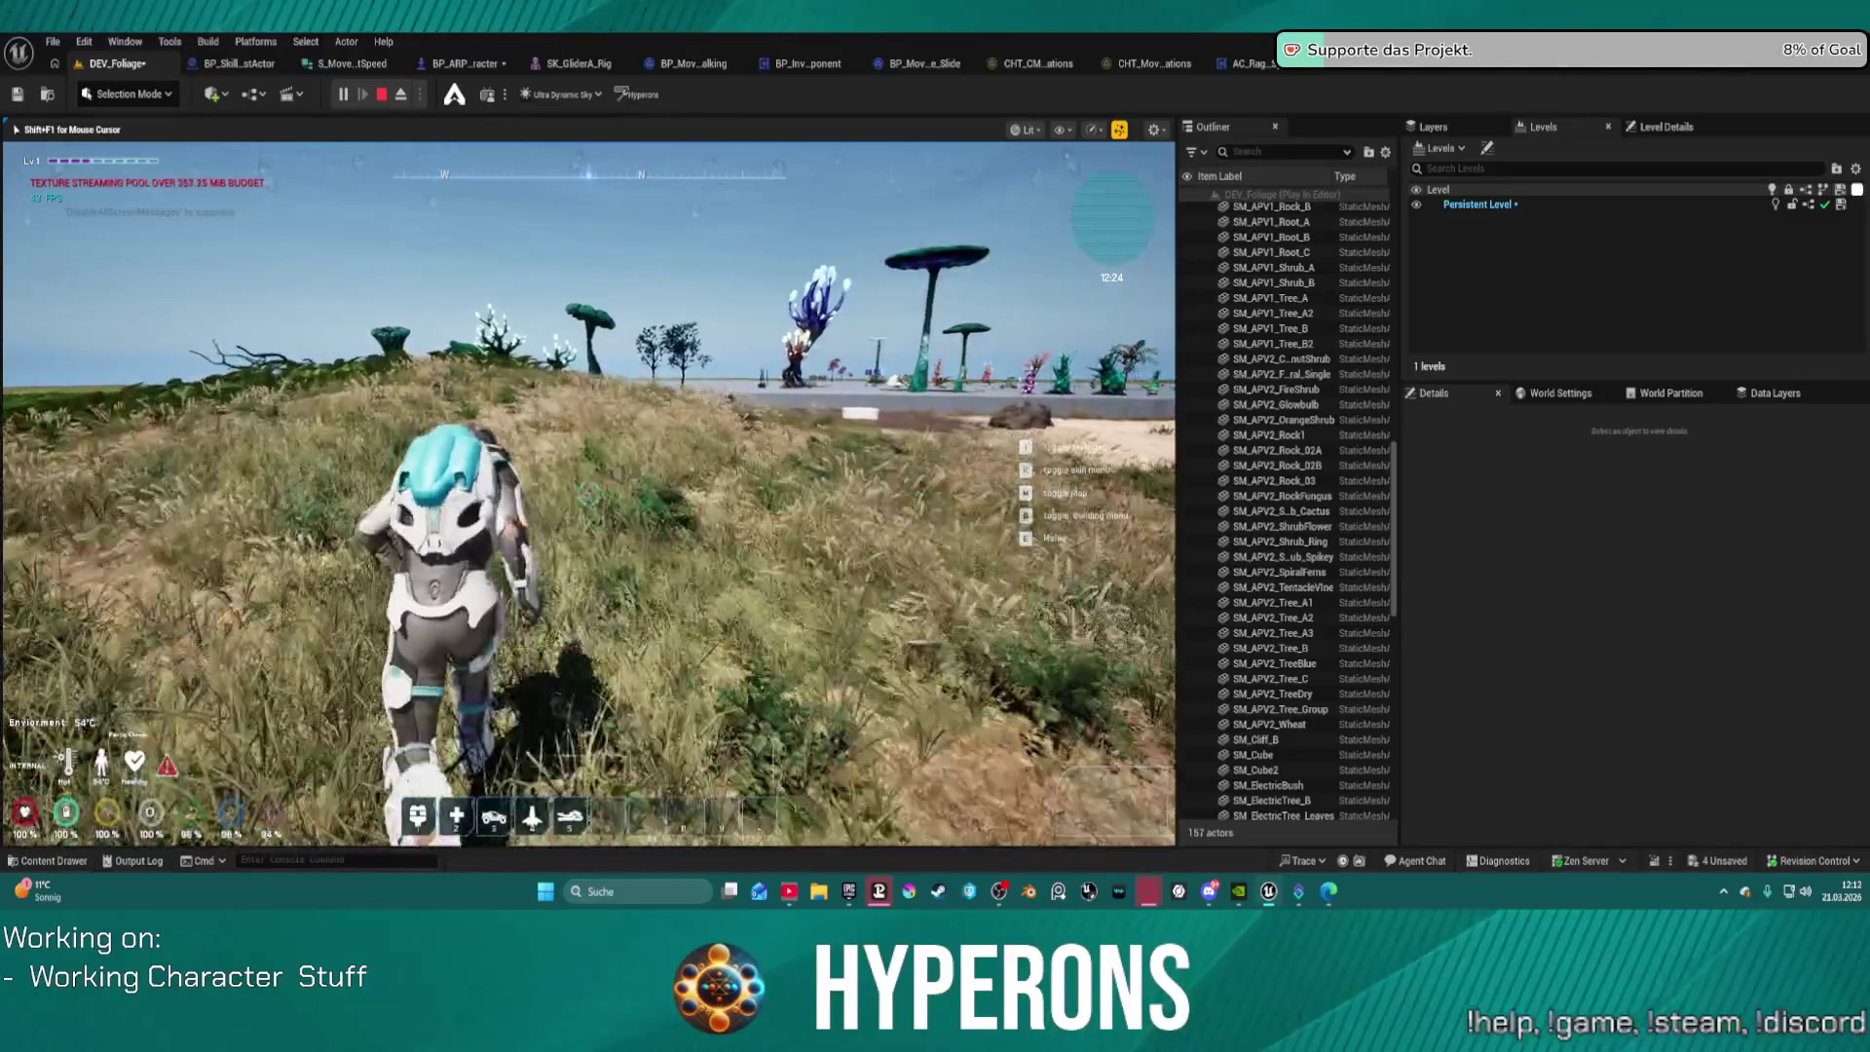
key("c")
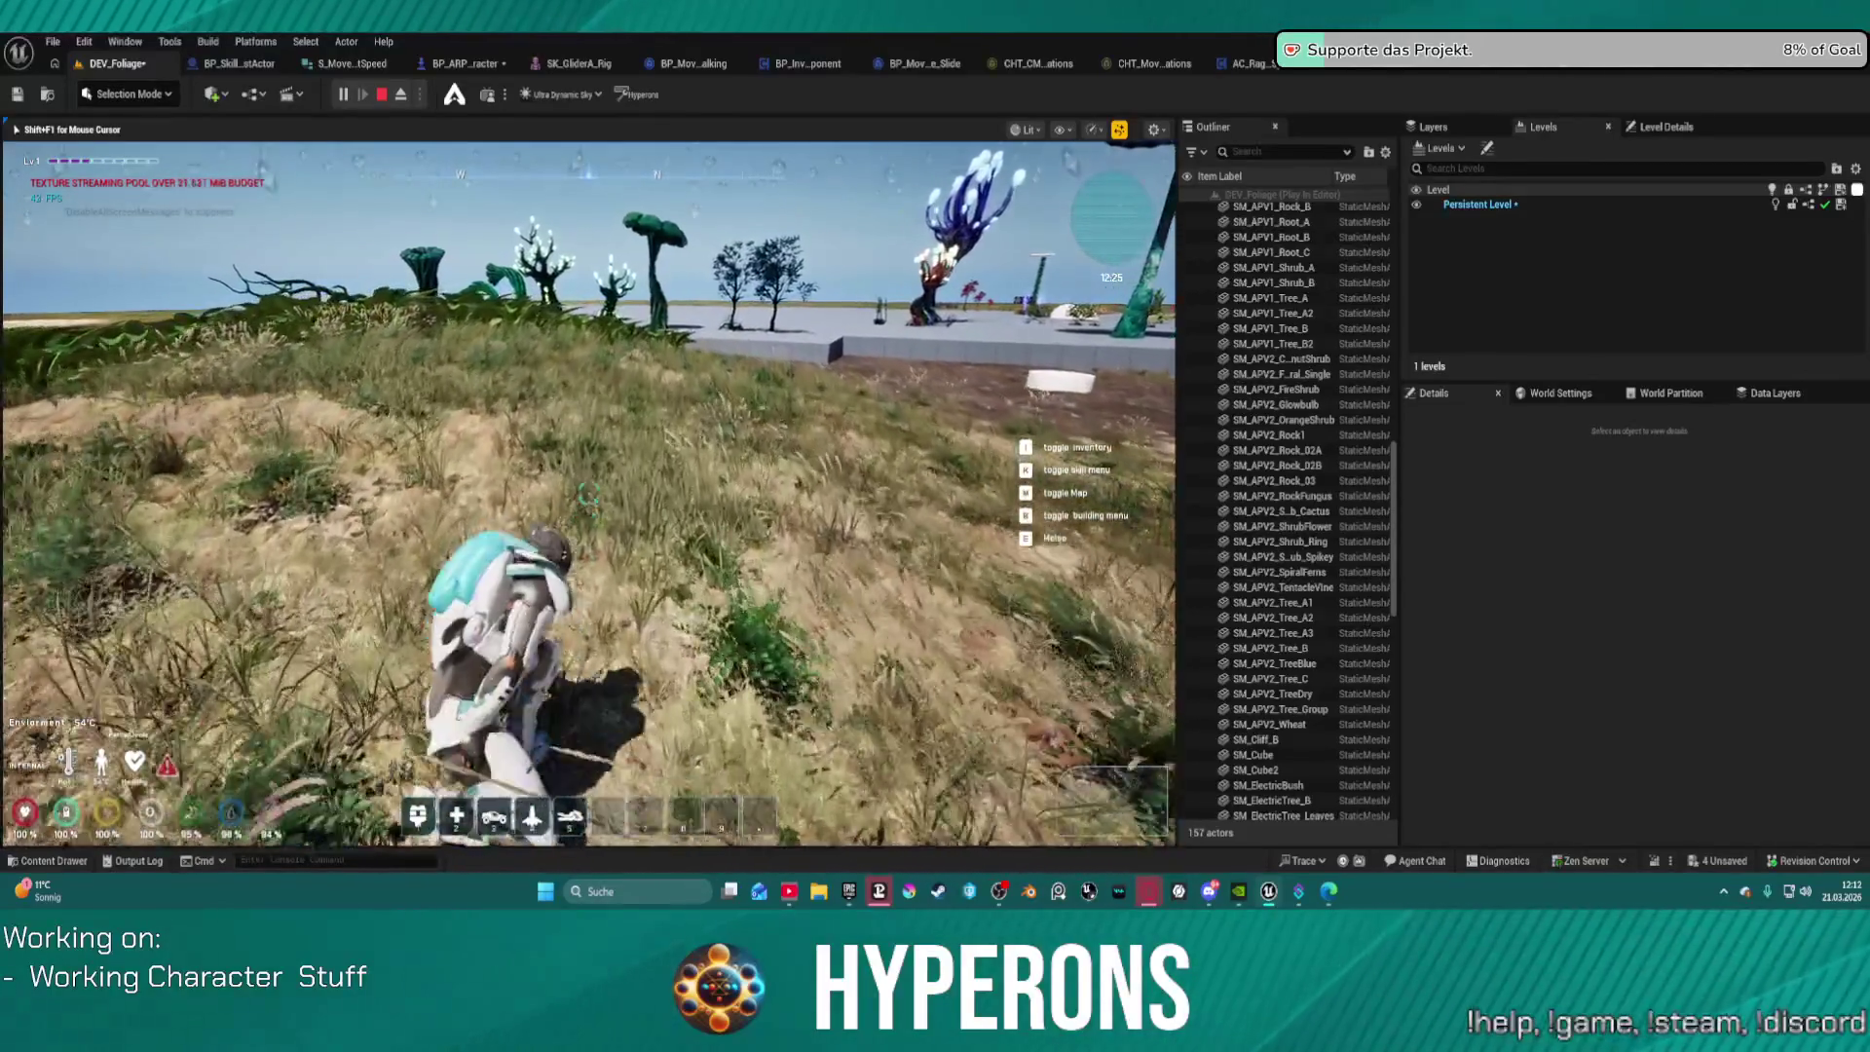
Step: Run the character through the dense leafy foliage out to the grassy clearing, then exit with Esc
key("w")
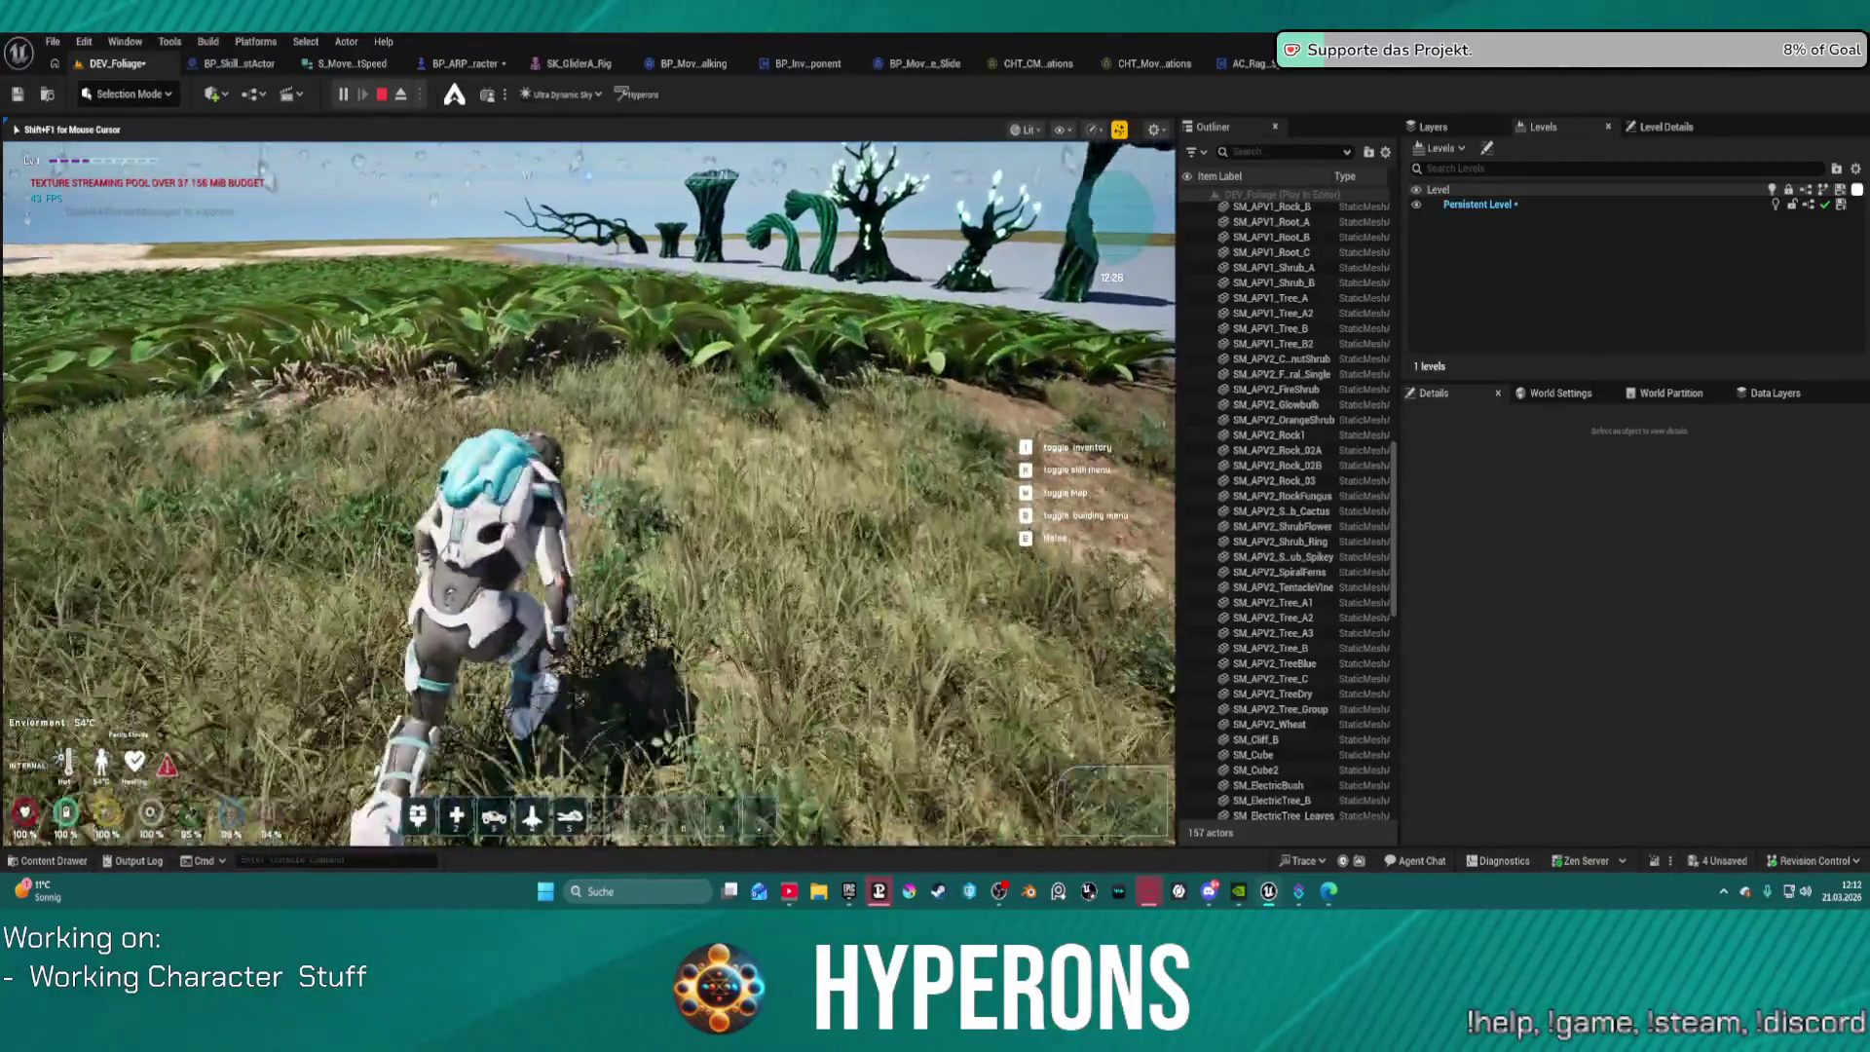
key("w")
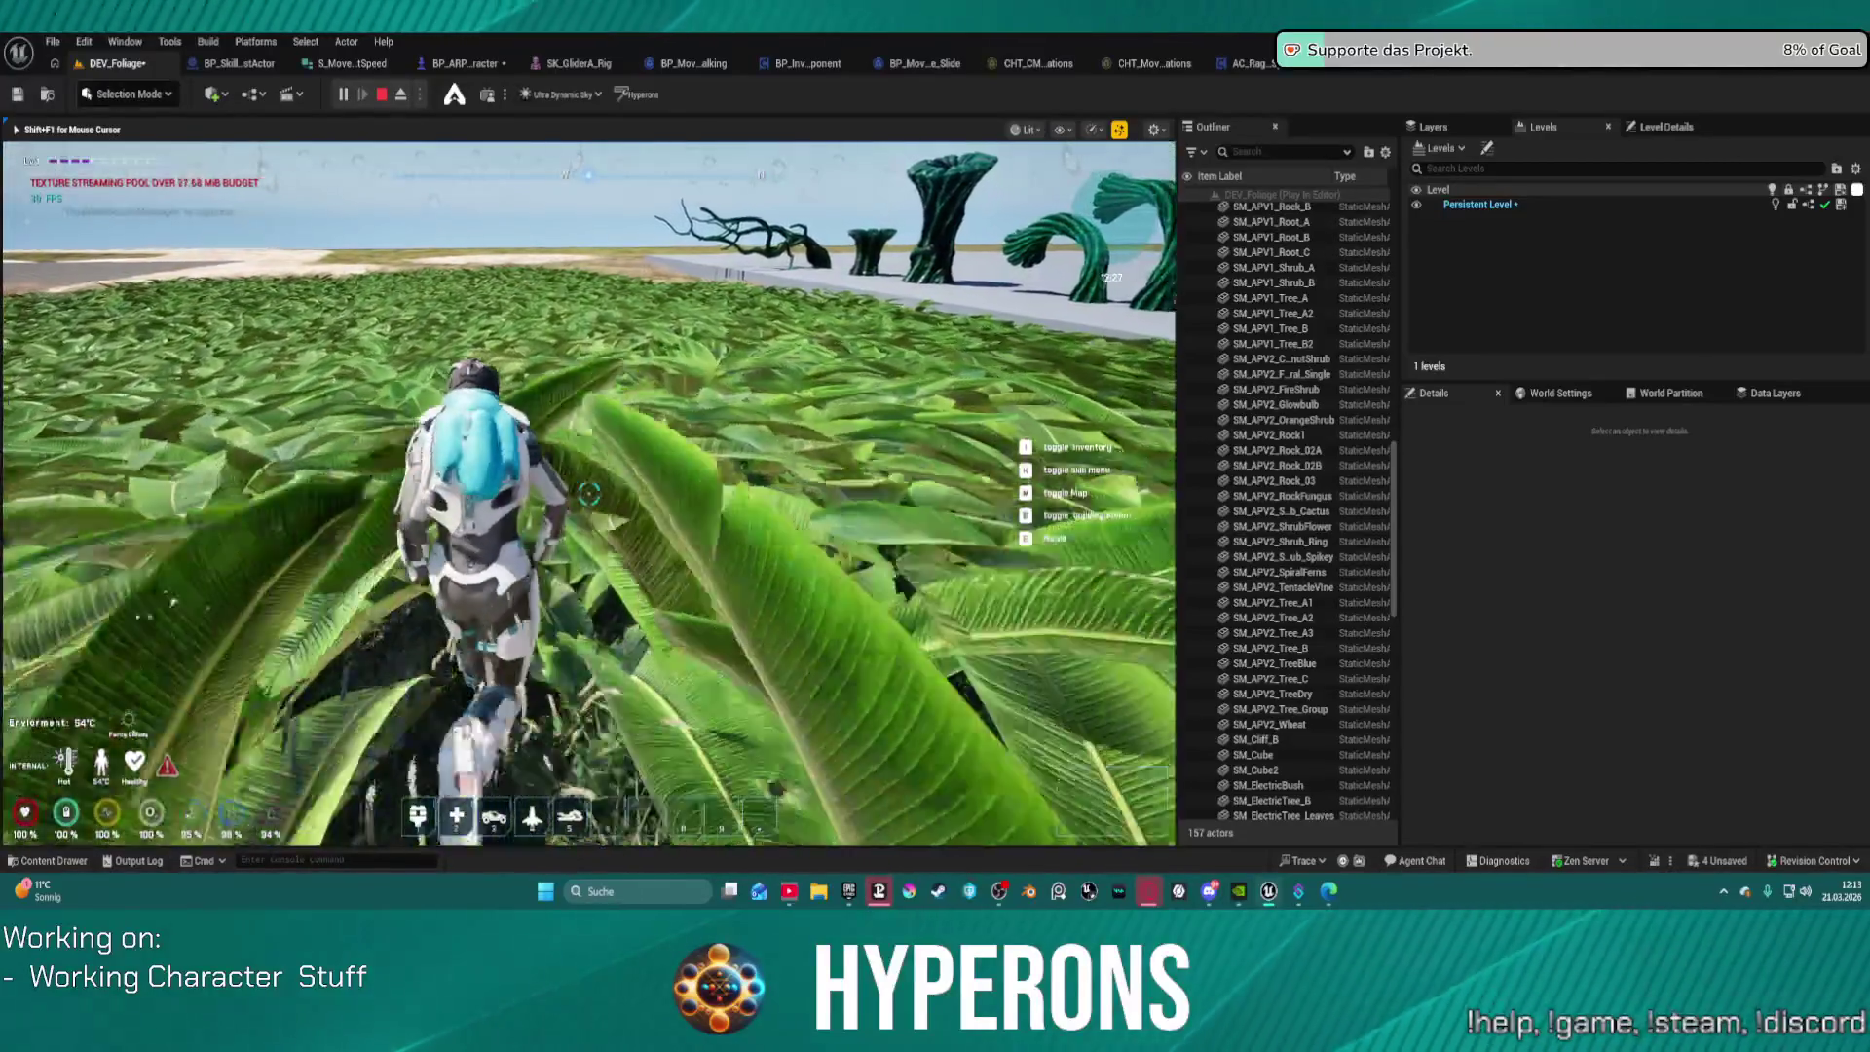
key("w")
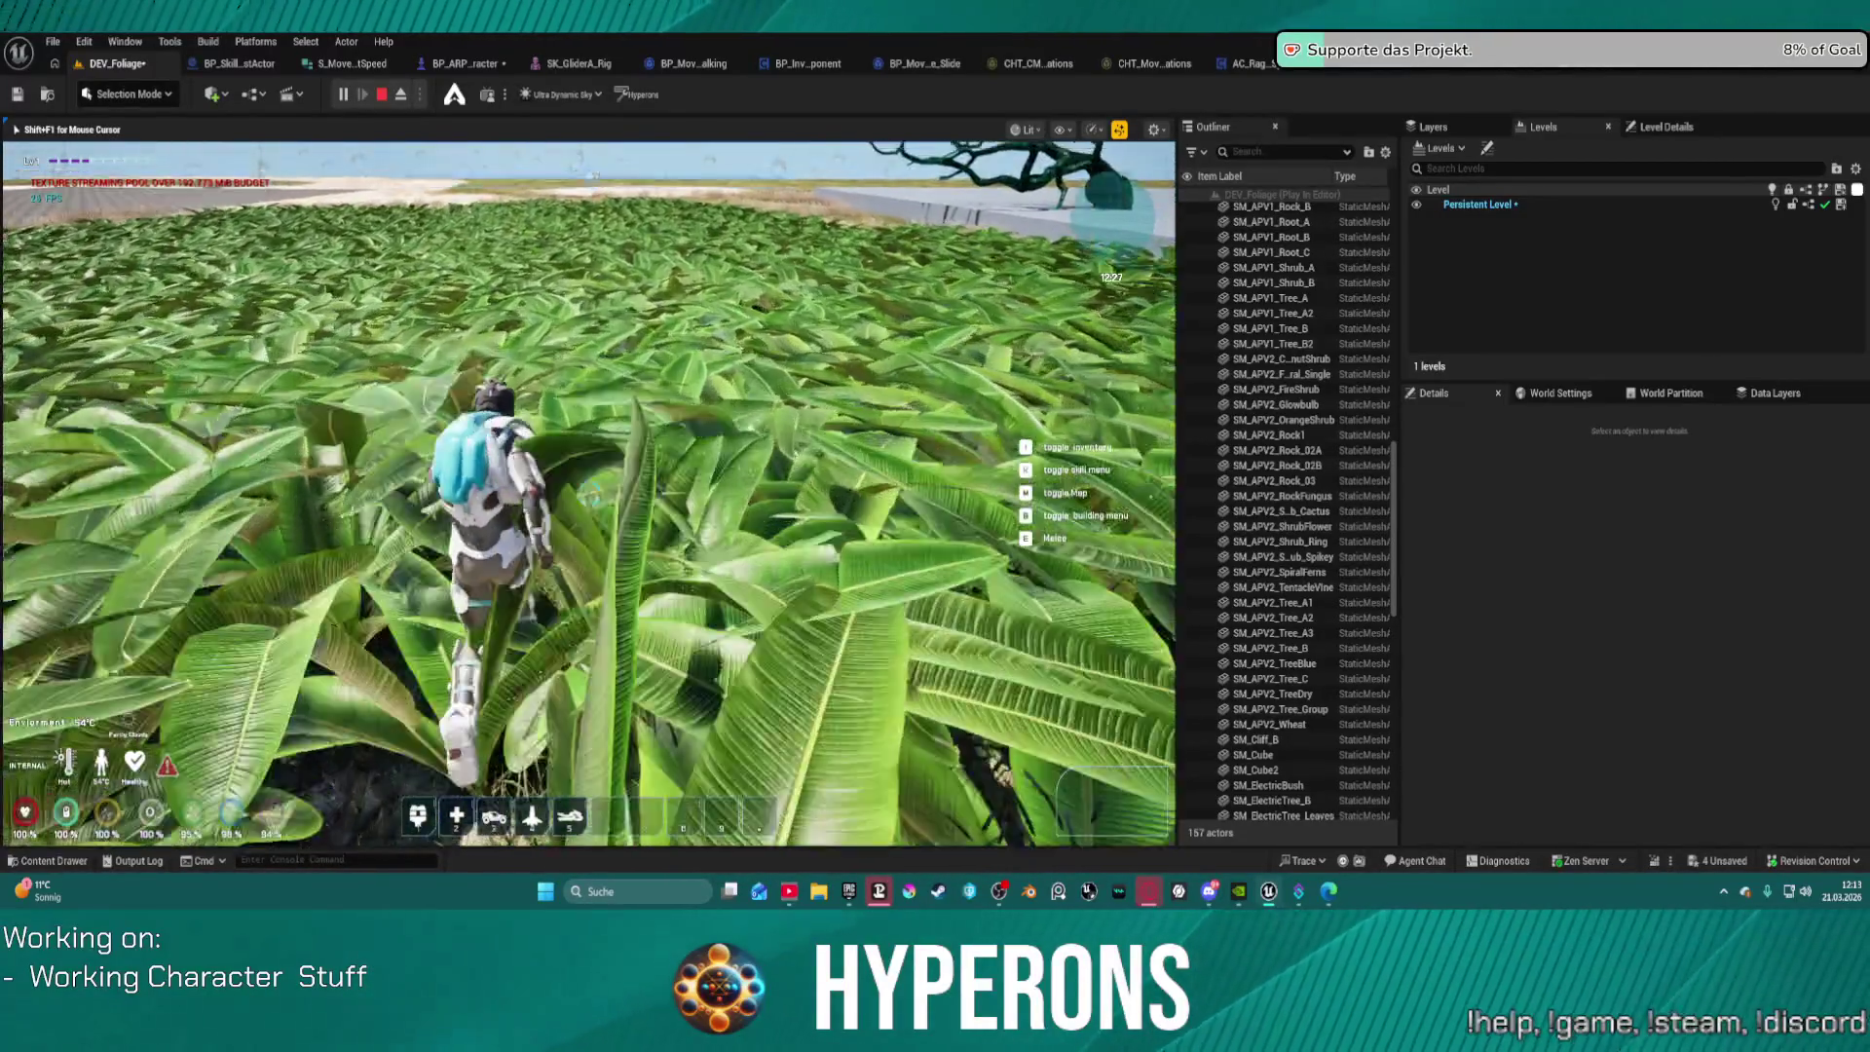
key("w")
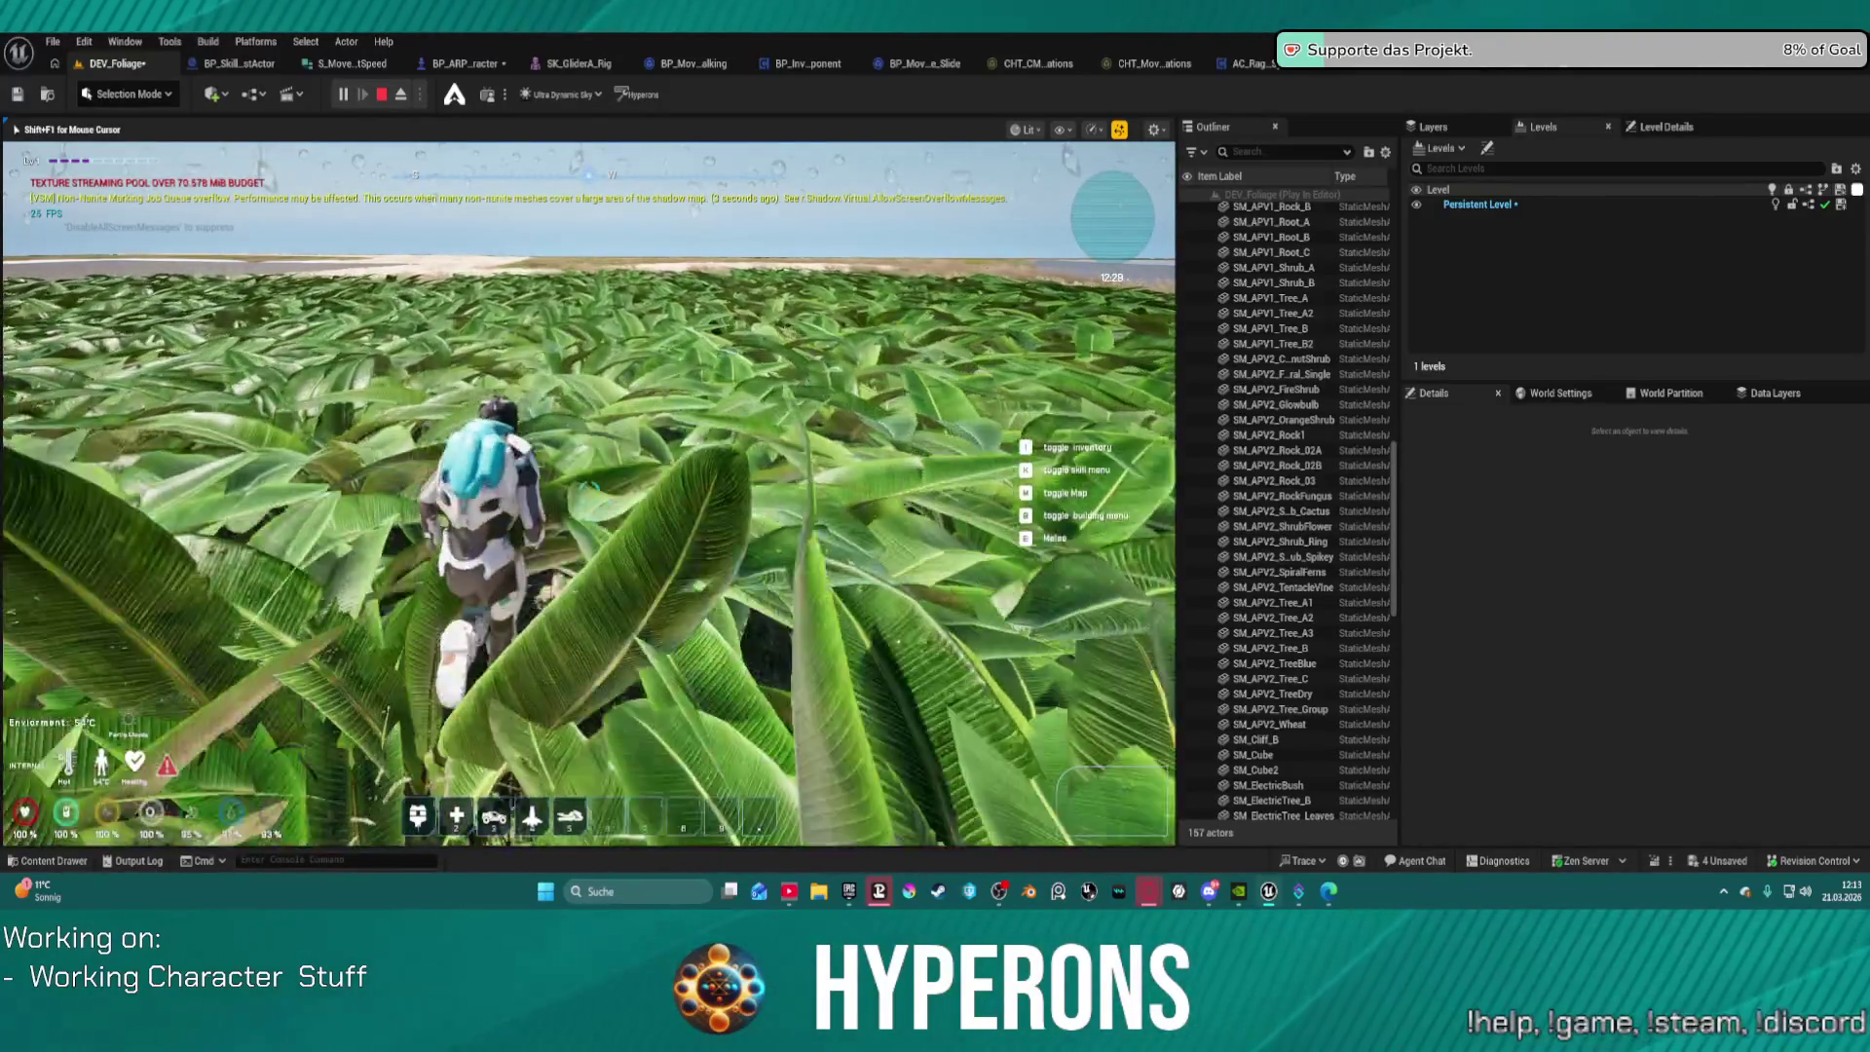
key("w")
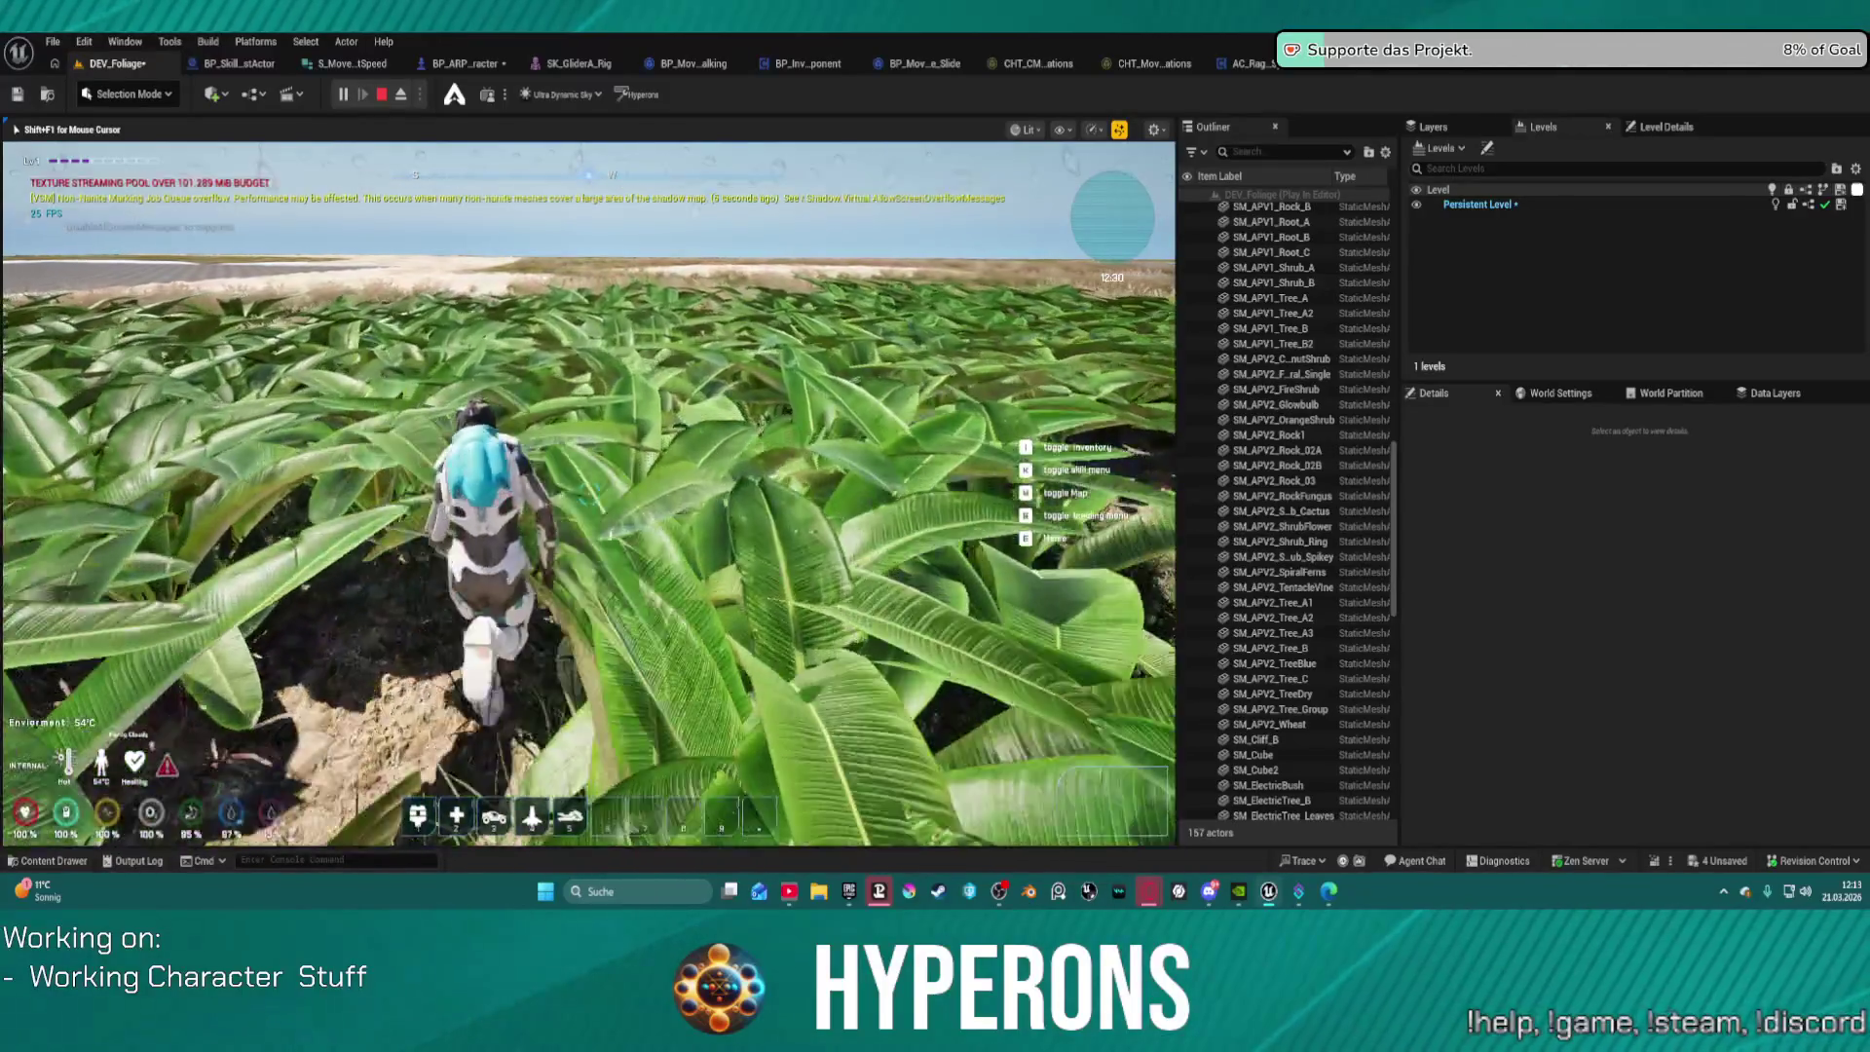
key("w")
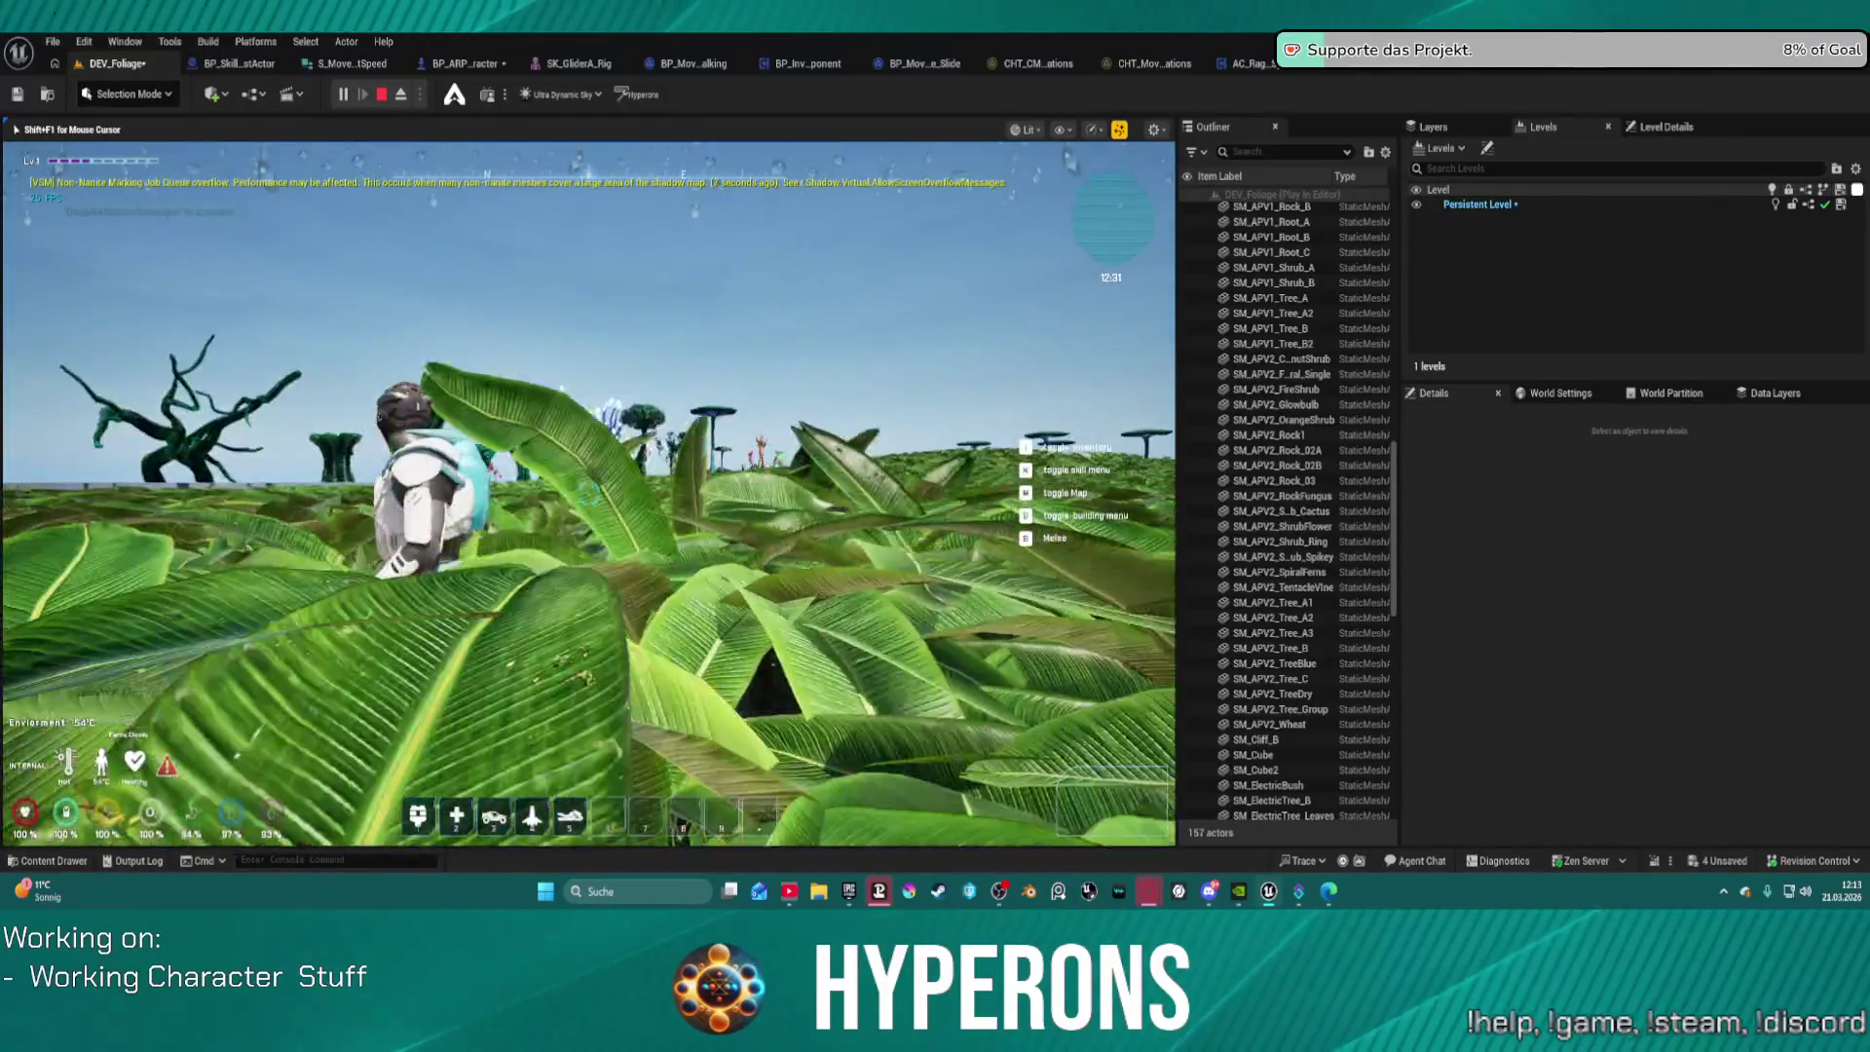
key("w")
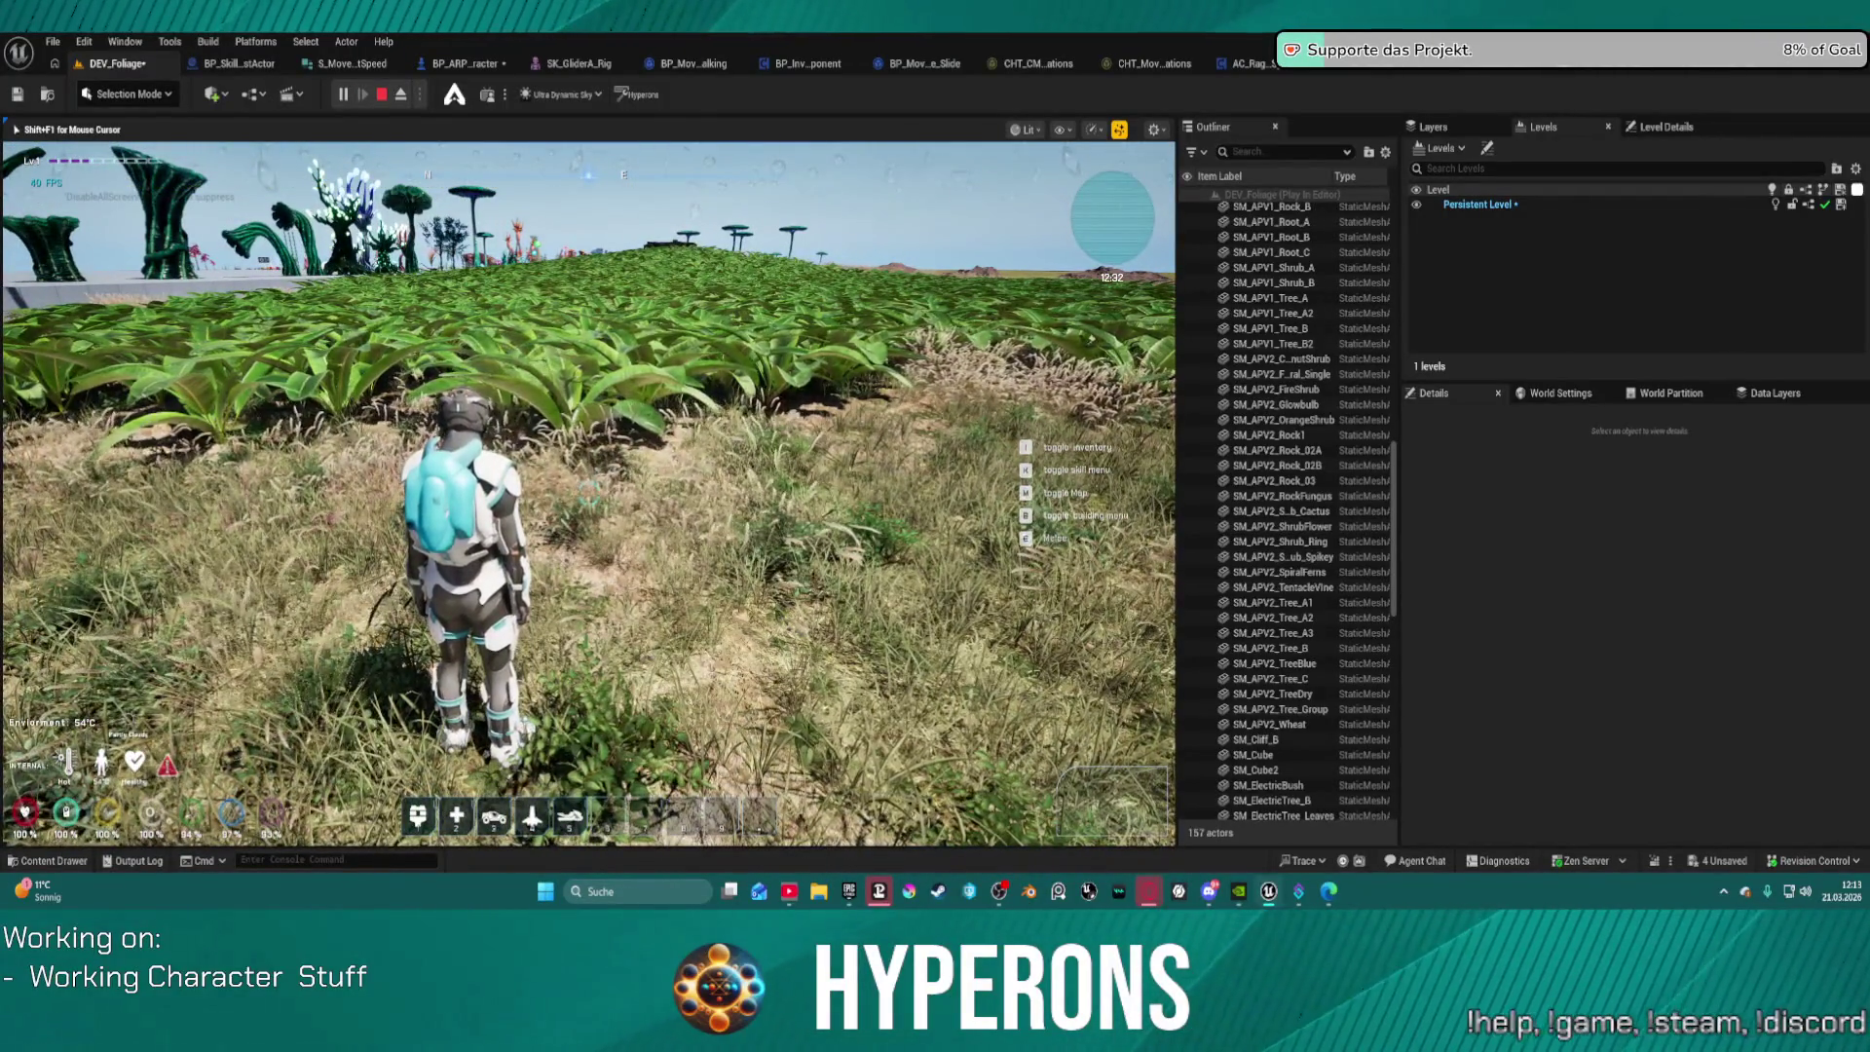
key("Escape")
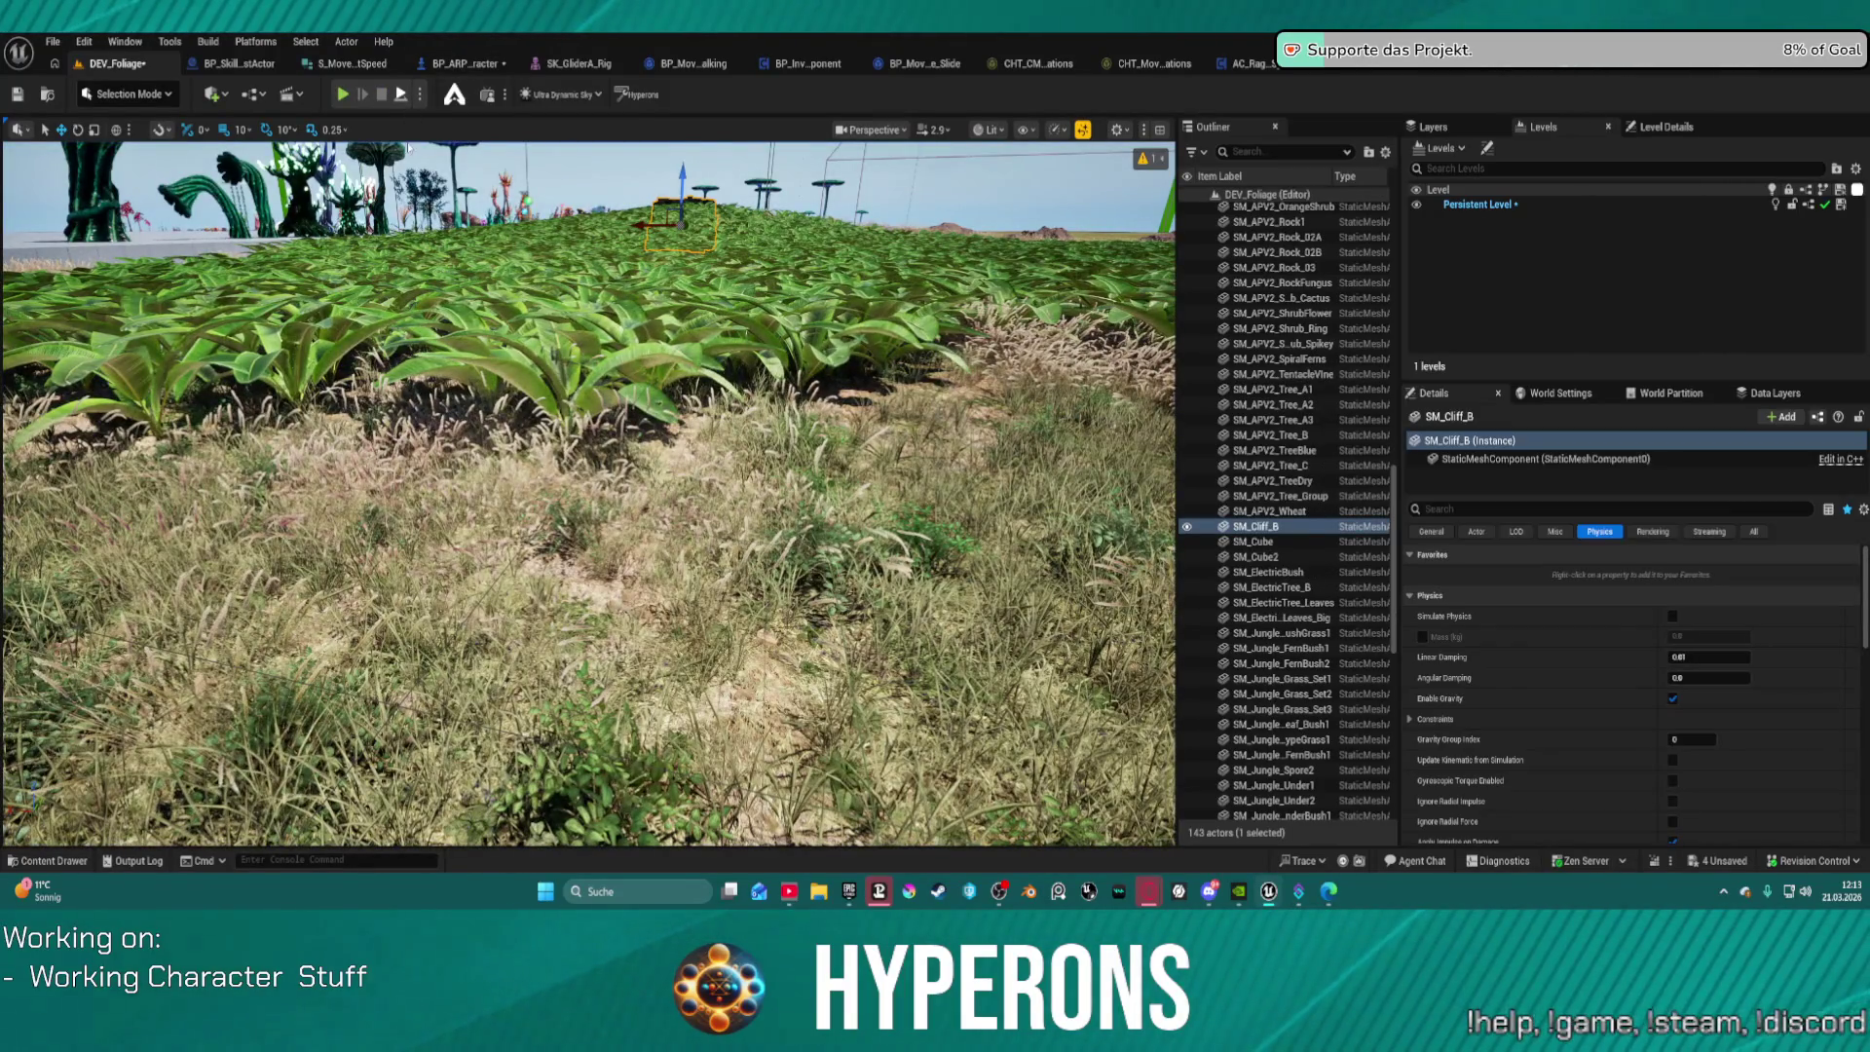
Step: Launch Standalone Game and save all four pending packages, including DEV_Foliage and BP_ARPG_Character
left_click(420, 94)
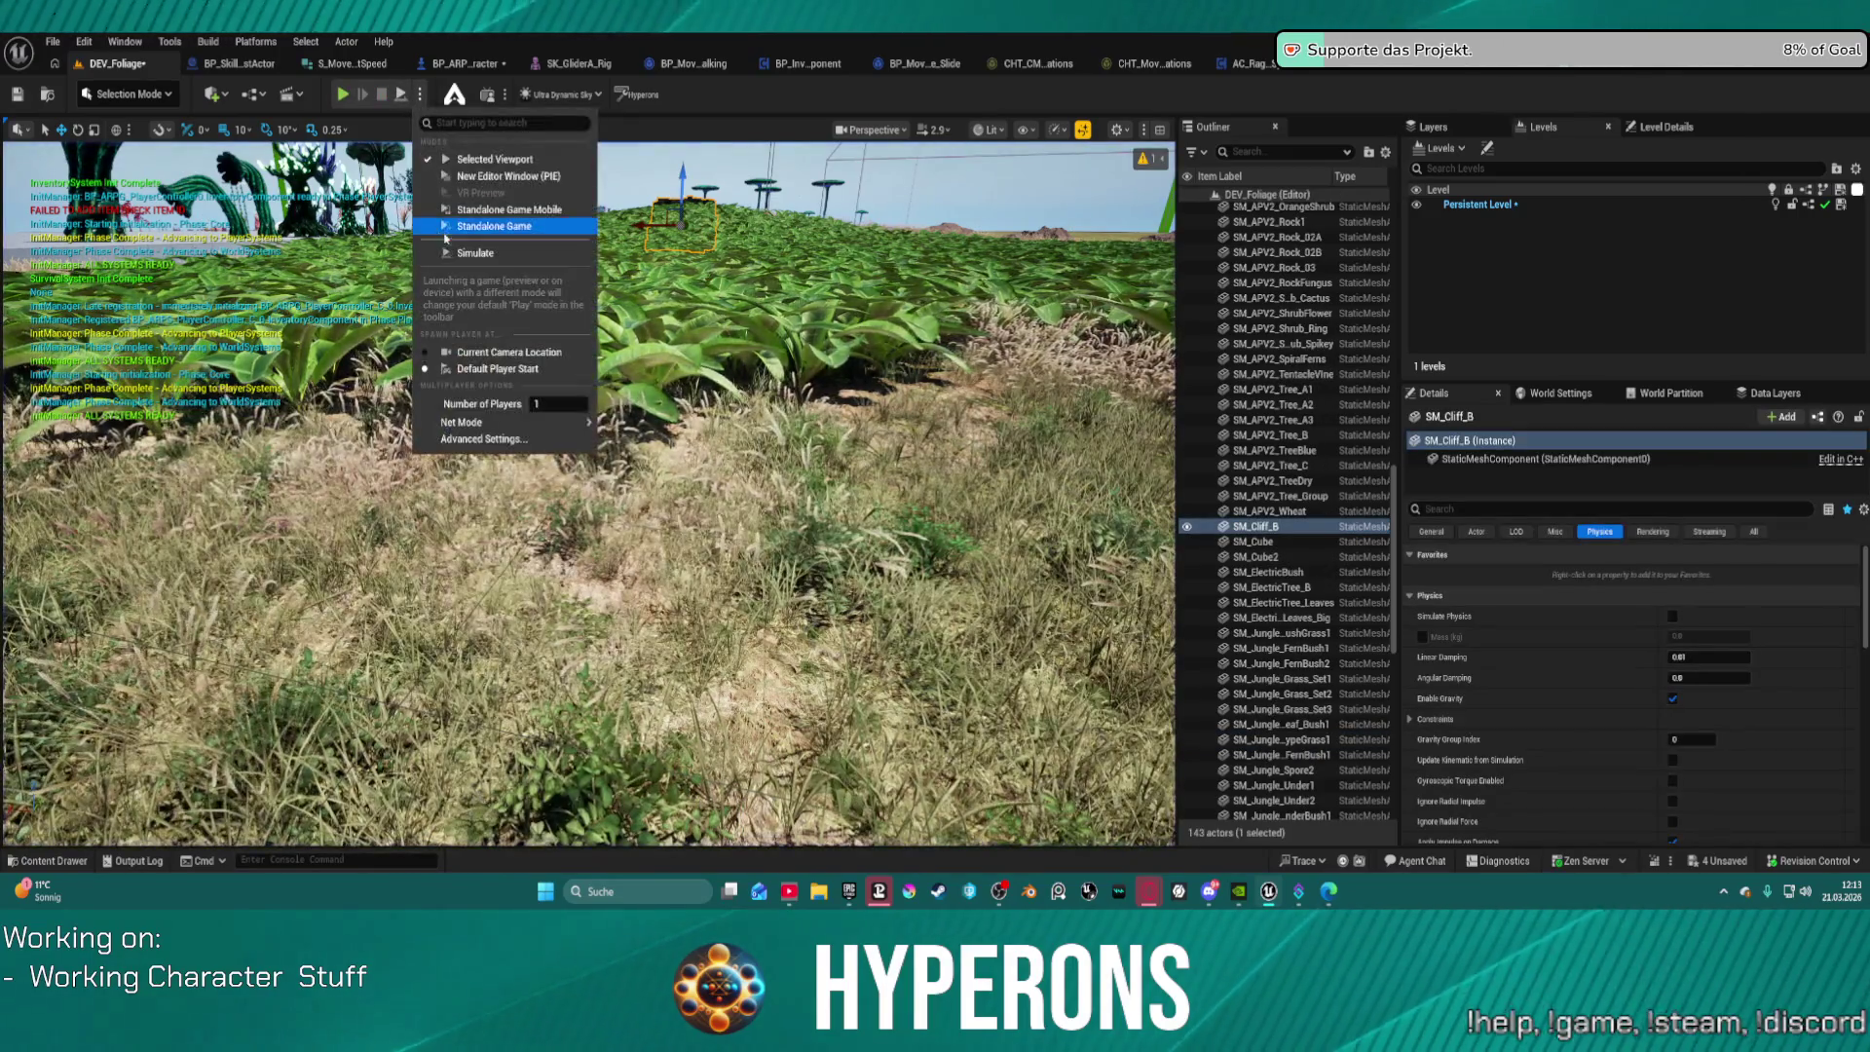
left_click(467, 226)
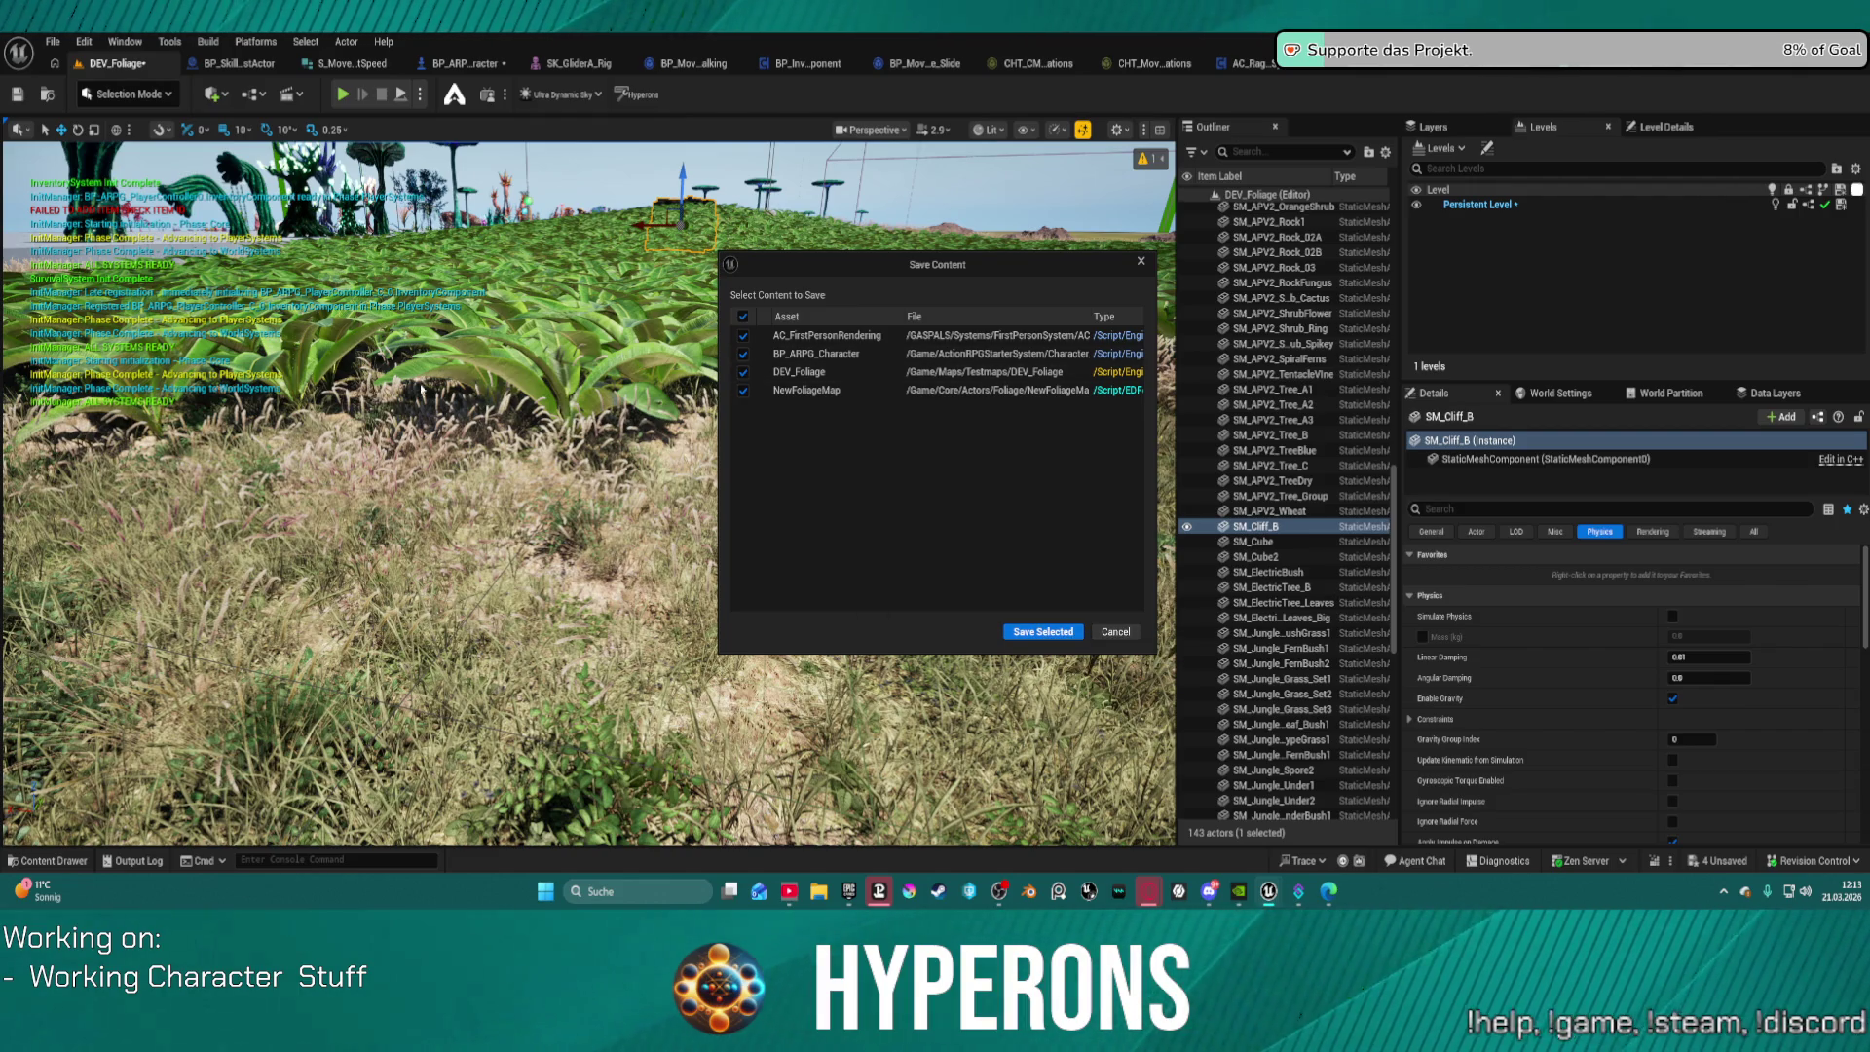
left_click(1042, 631)
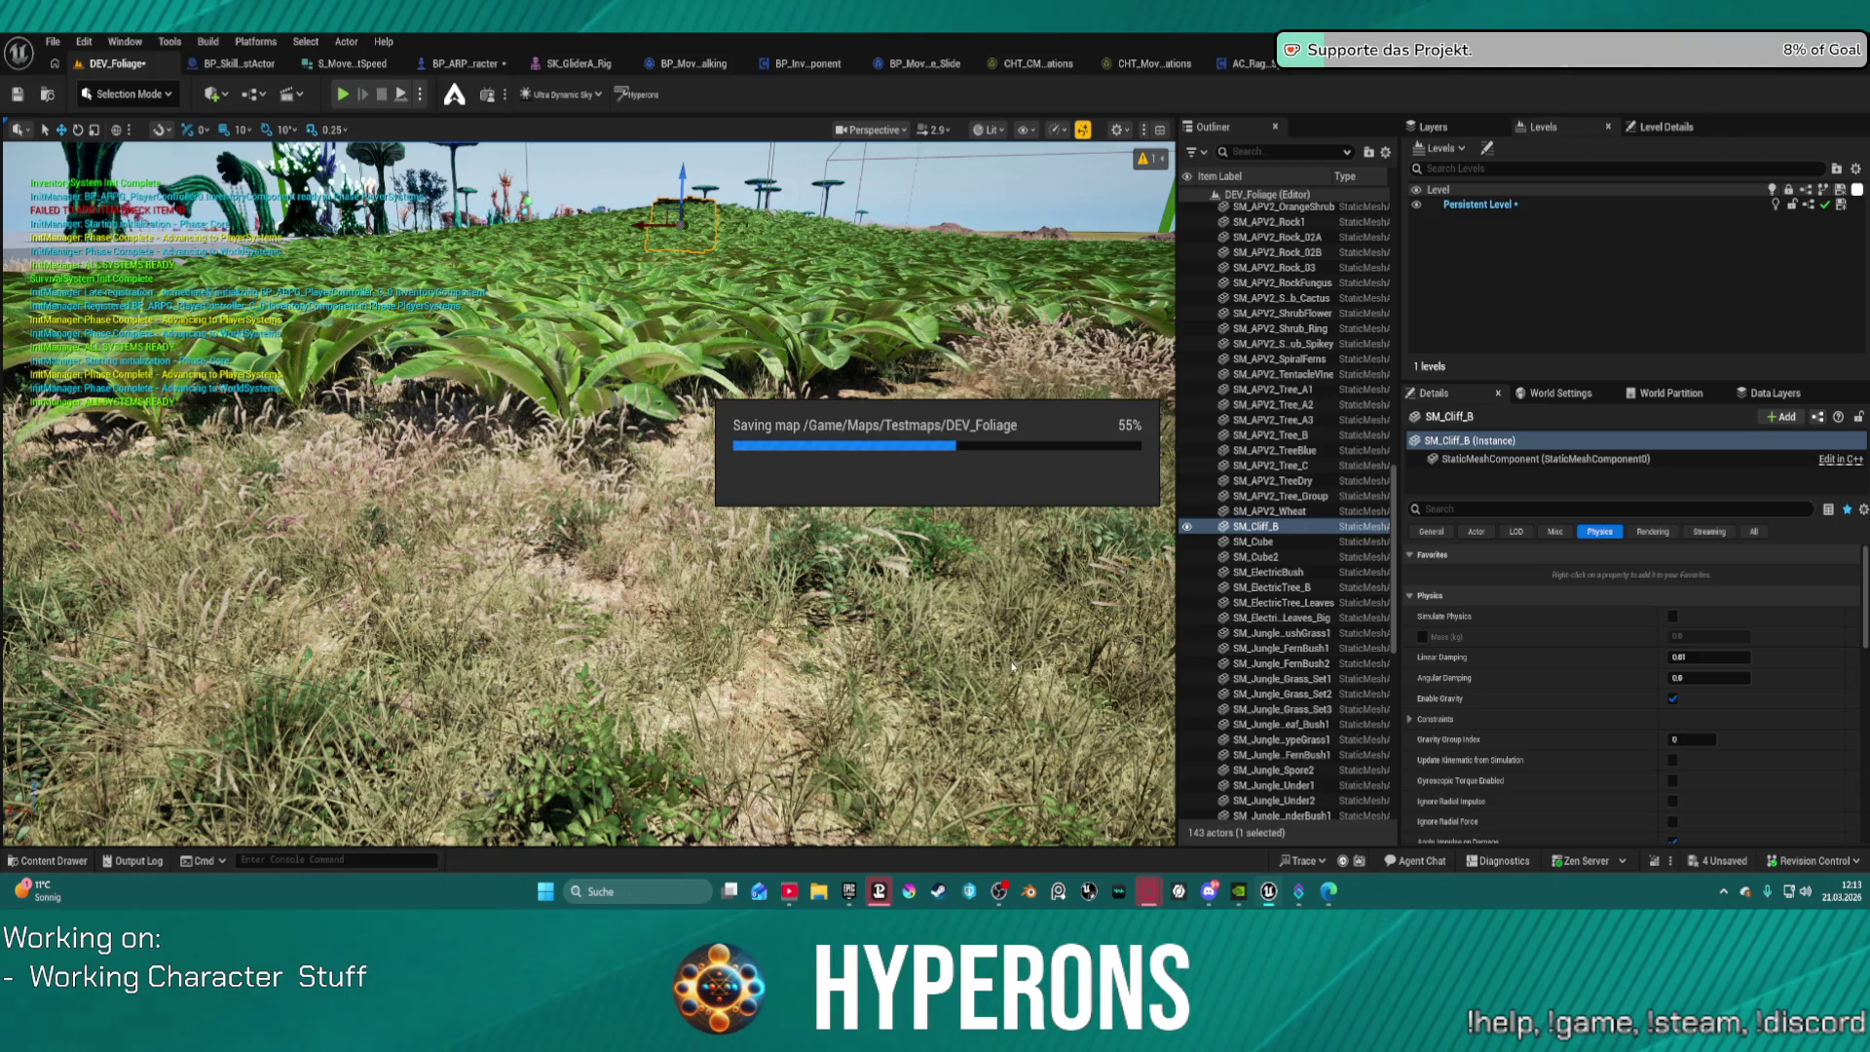
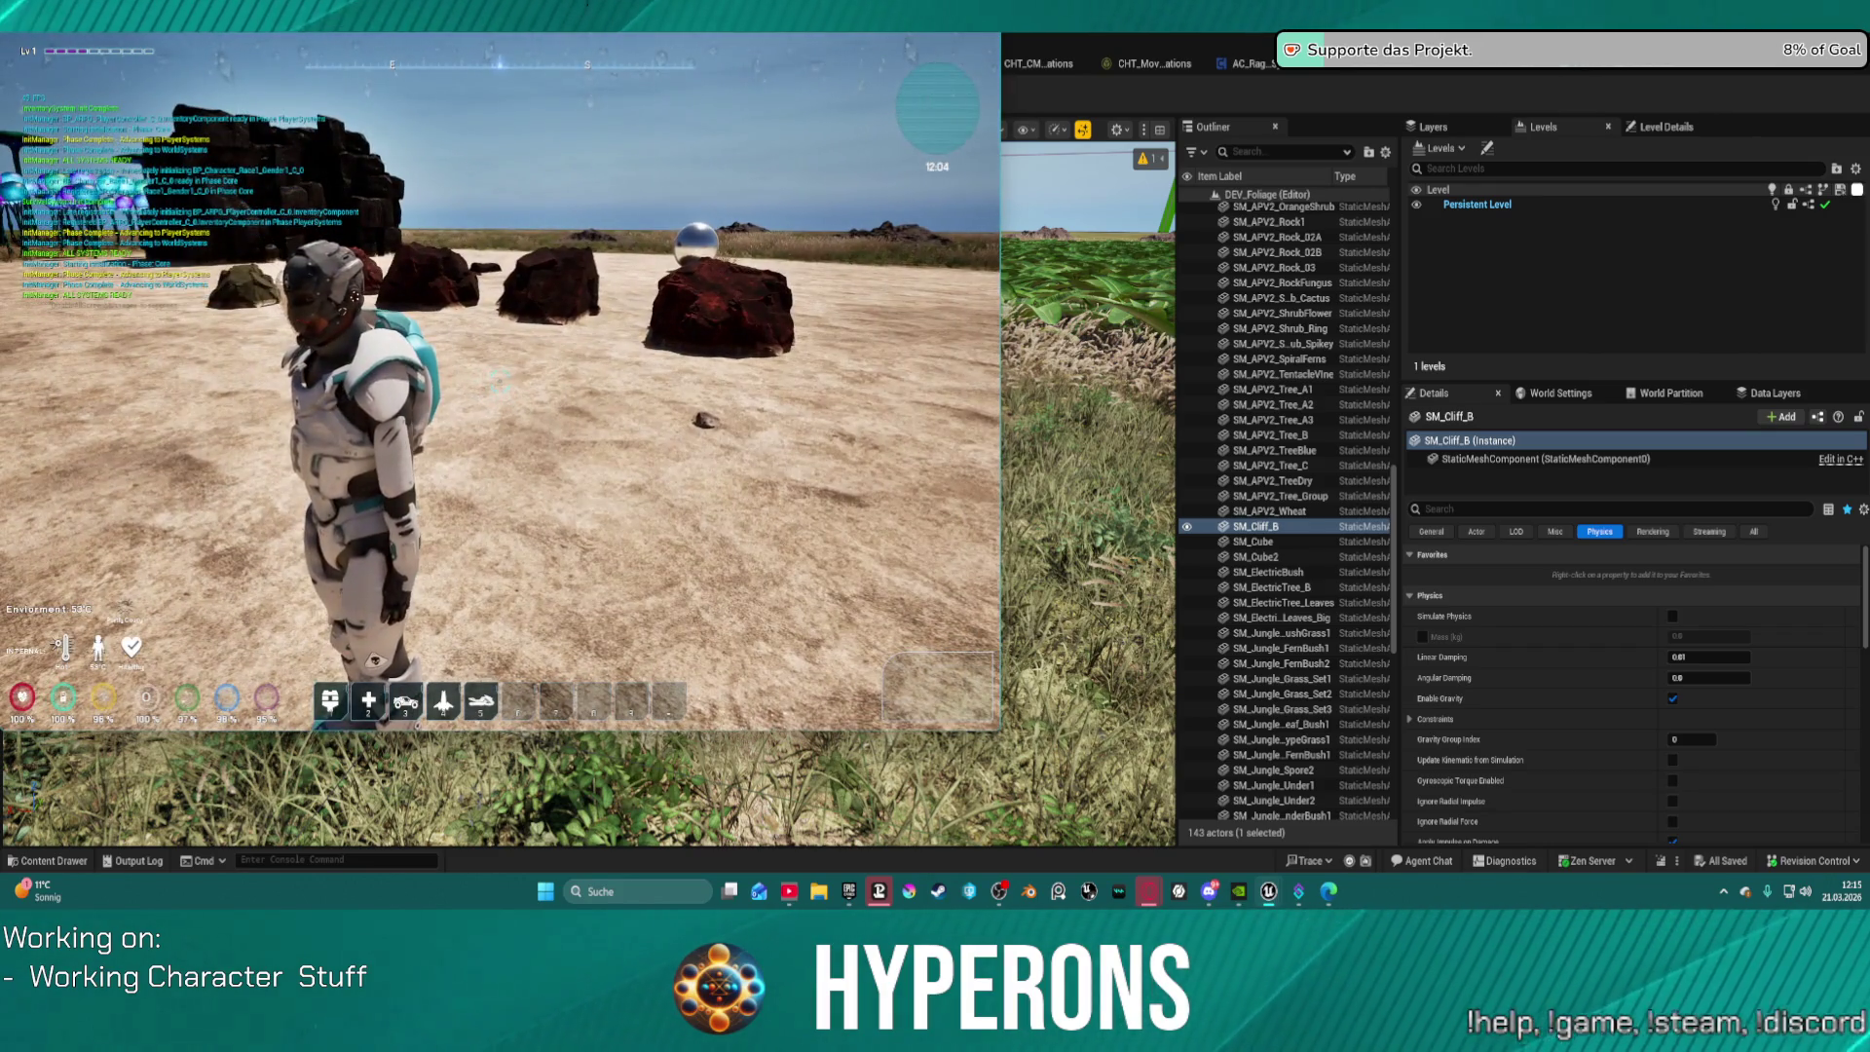
Step: Stop the running game and return to the DEV_Foliage level's editor viewport
key("super")
left_click(526, 737)
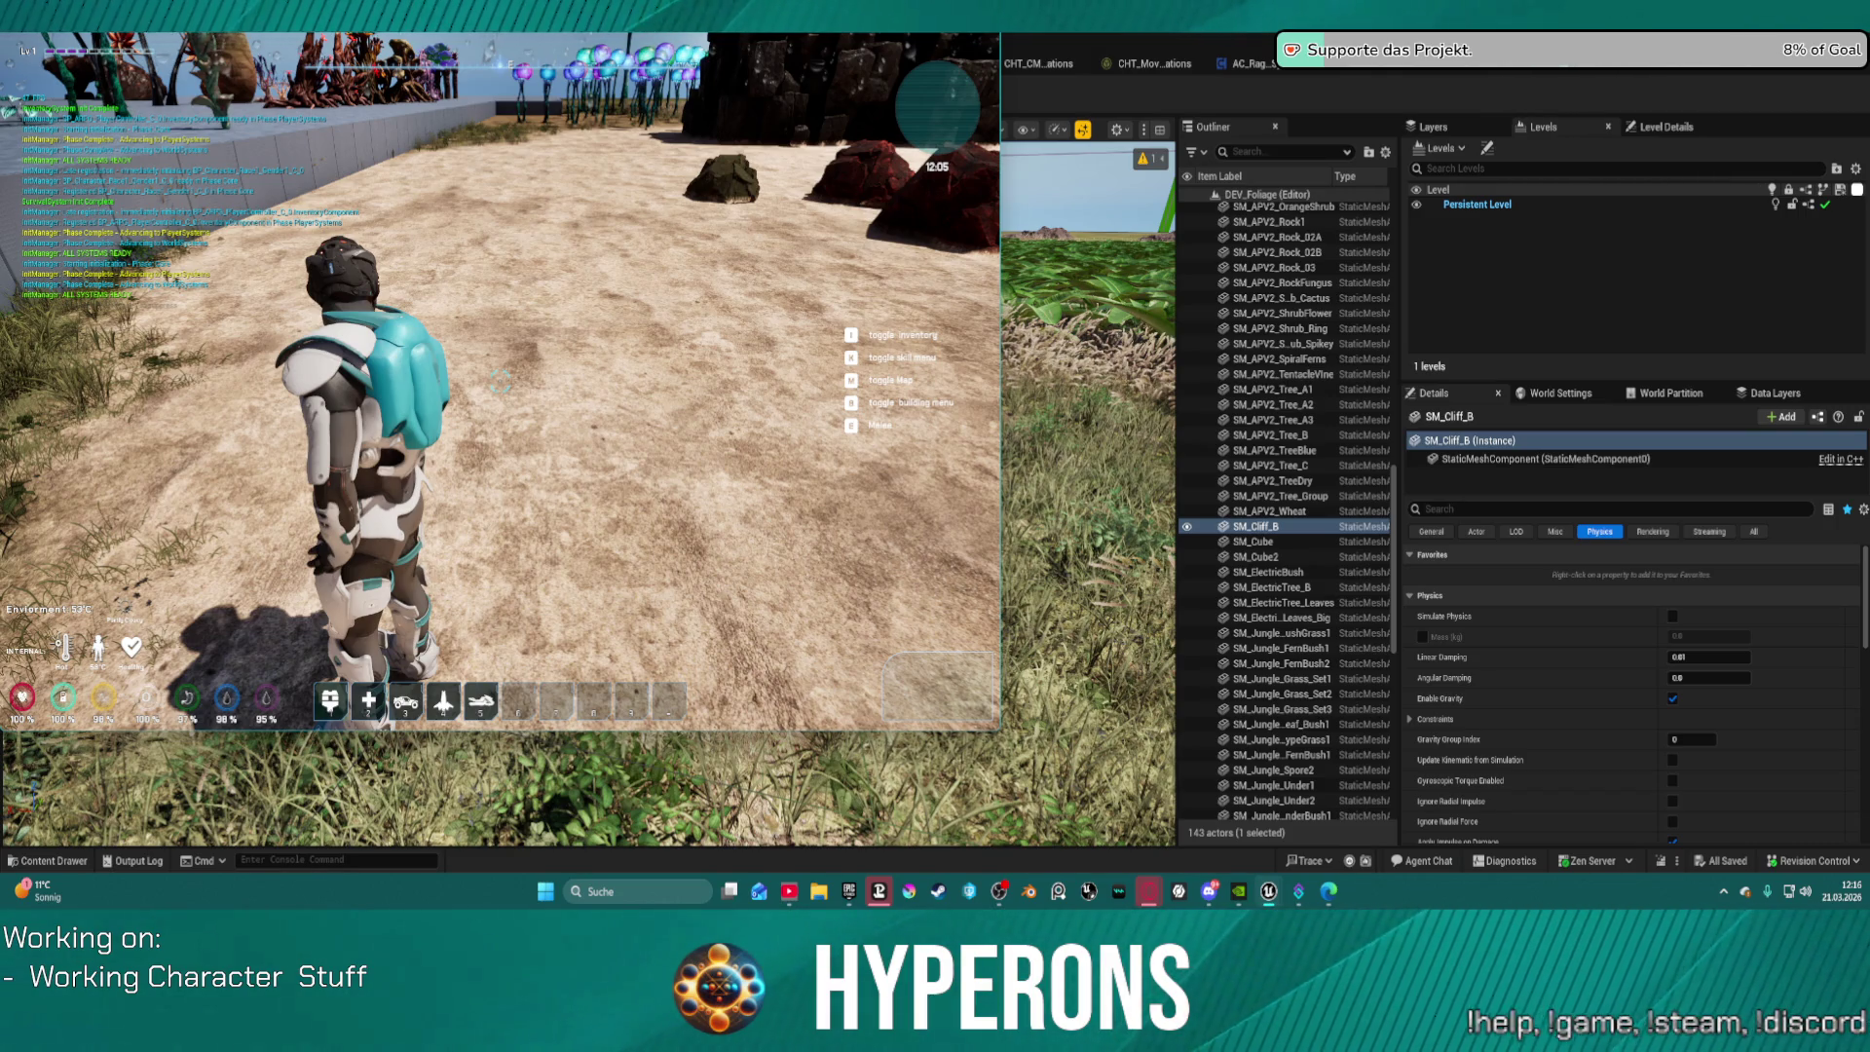
key("Escape")
key("alt+p")
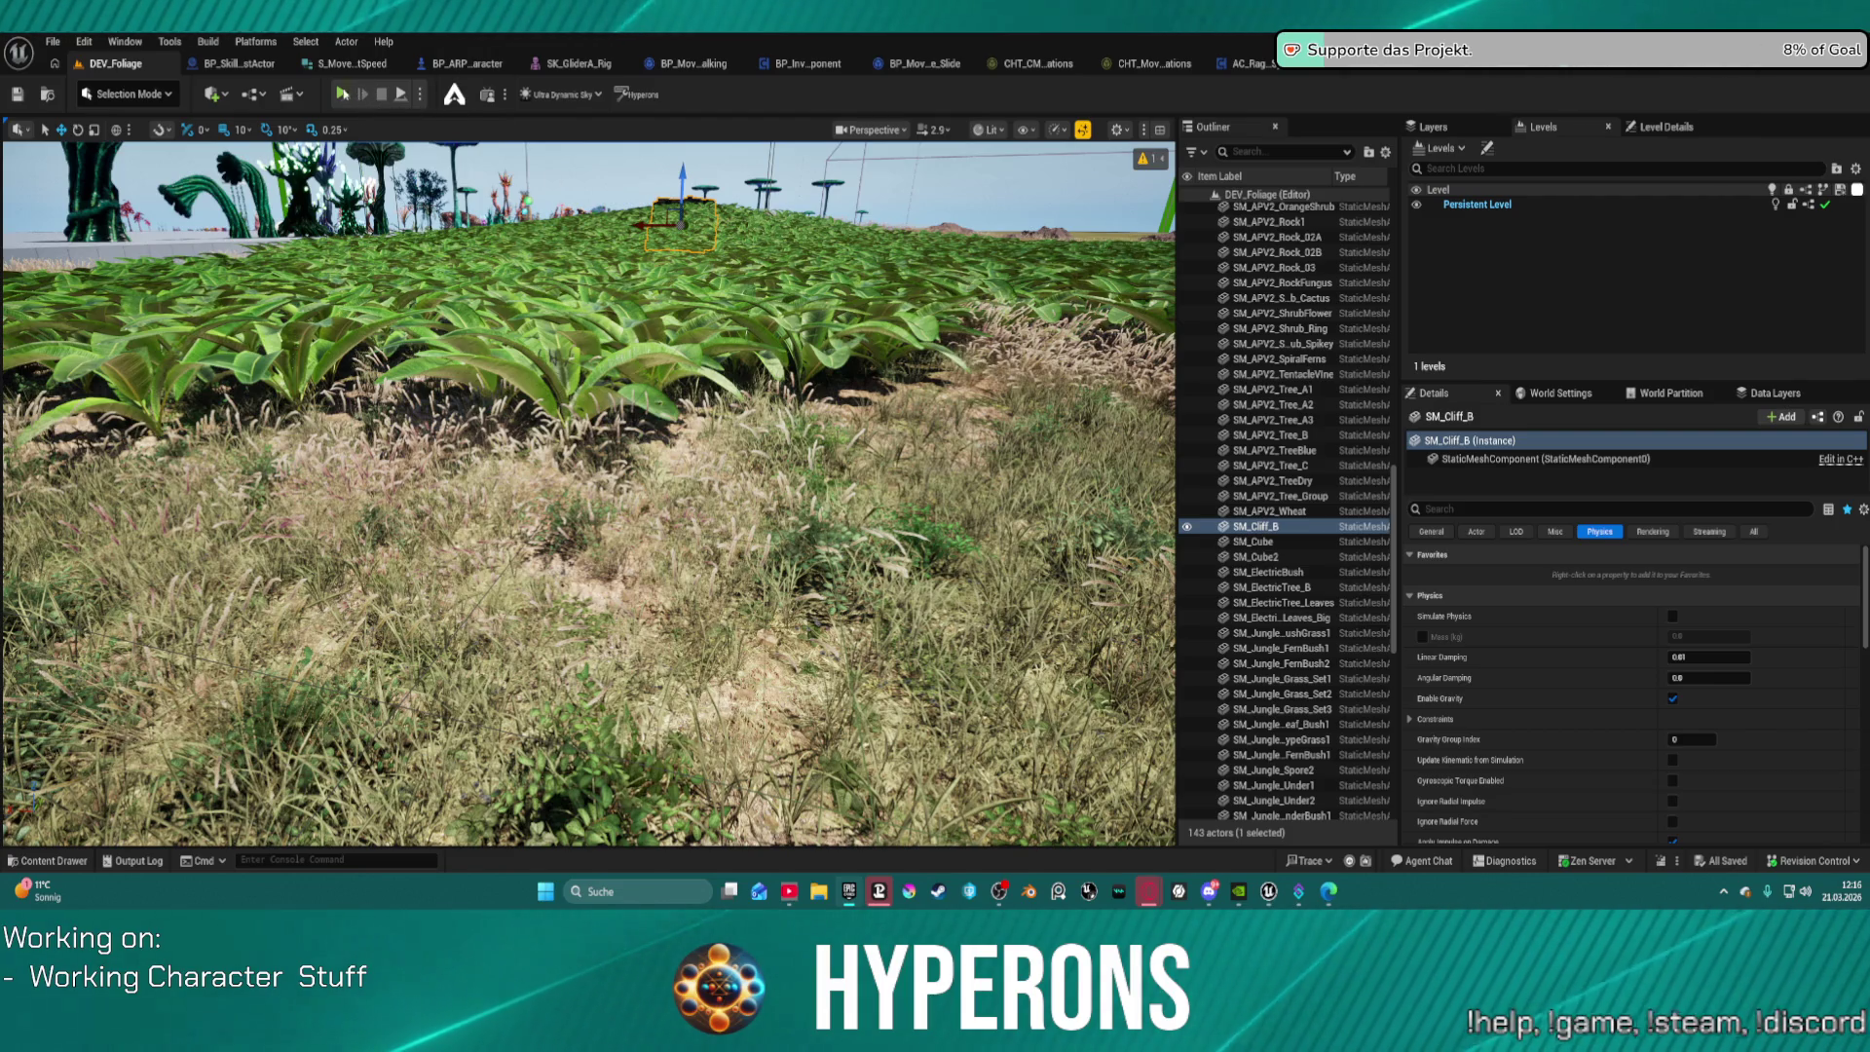
Step: Relaunch Play-In-Editor so the character spawns in the foliage level again
left_click(342, 94)
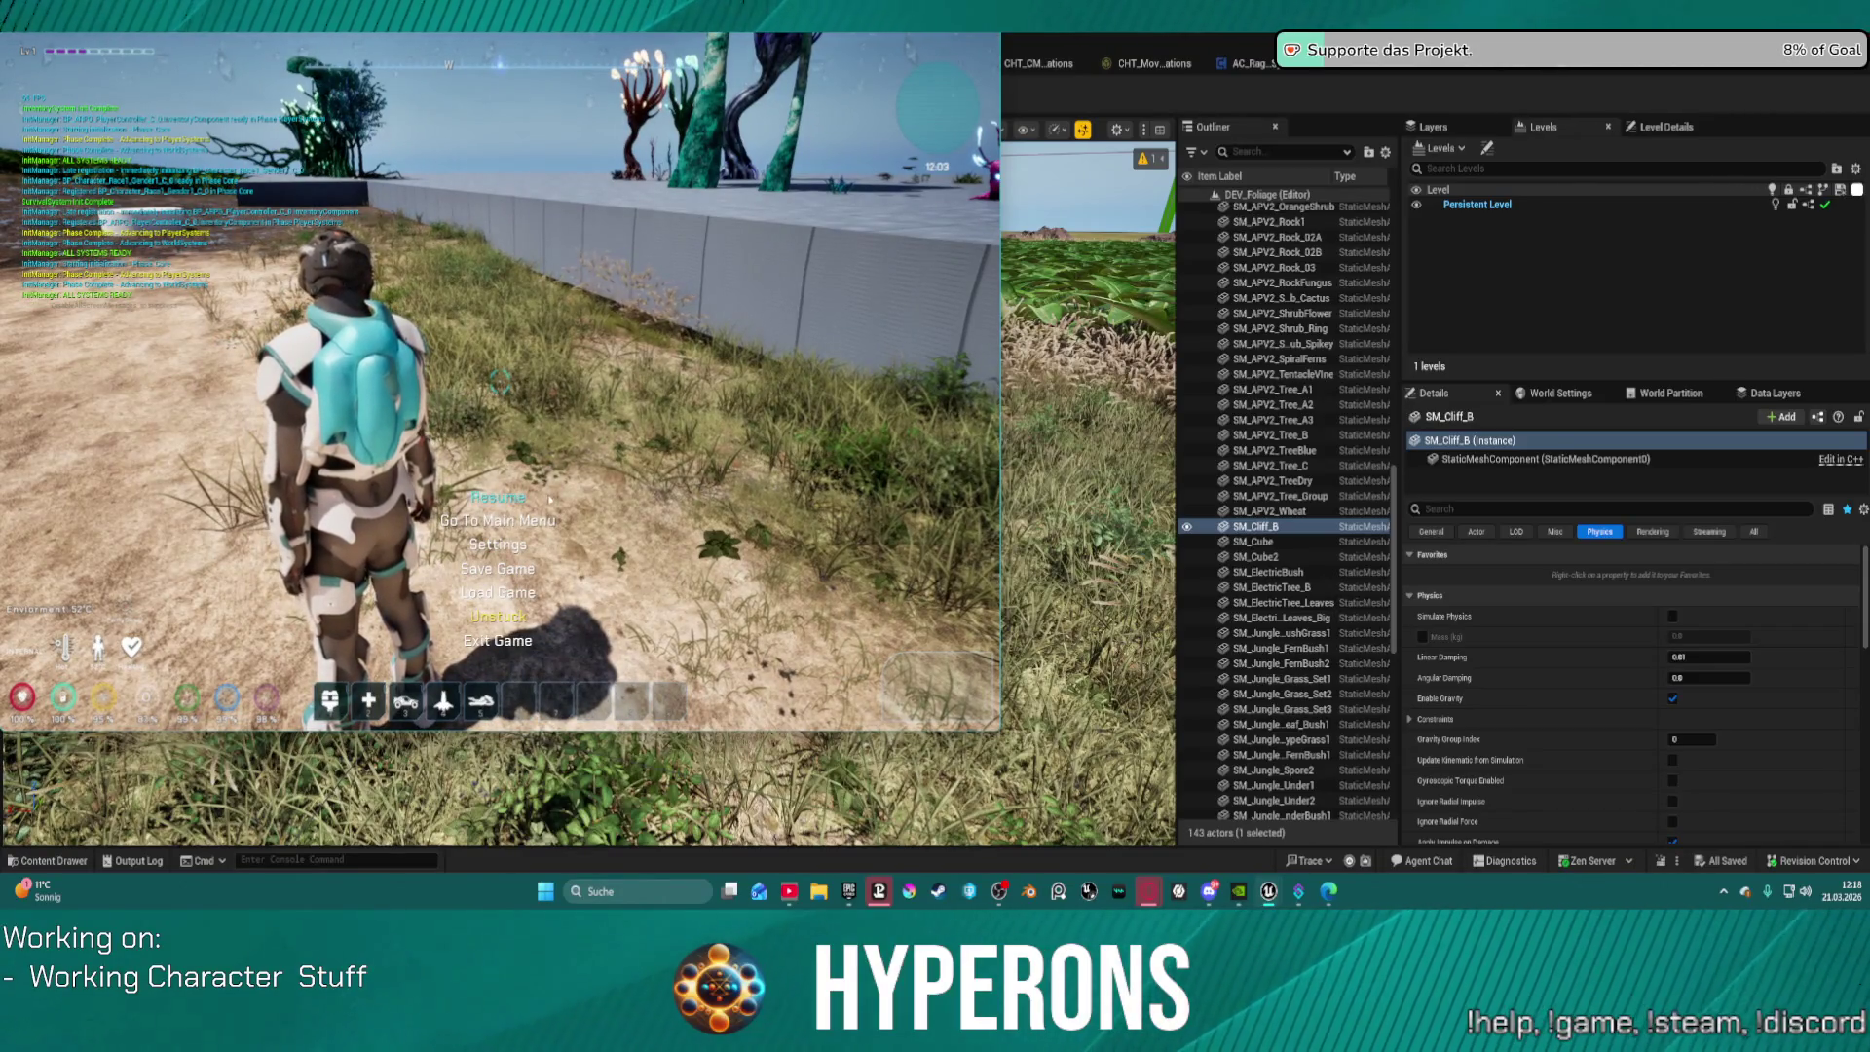
Step: From the pause menu's Settings, set the game's Resolution to 1440p
key("Escape")
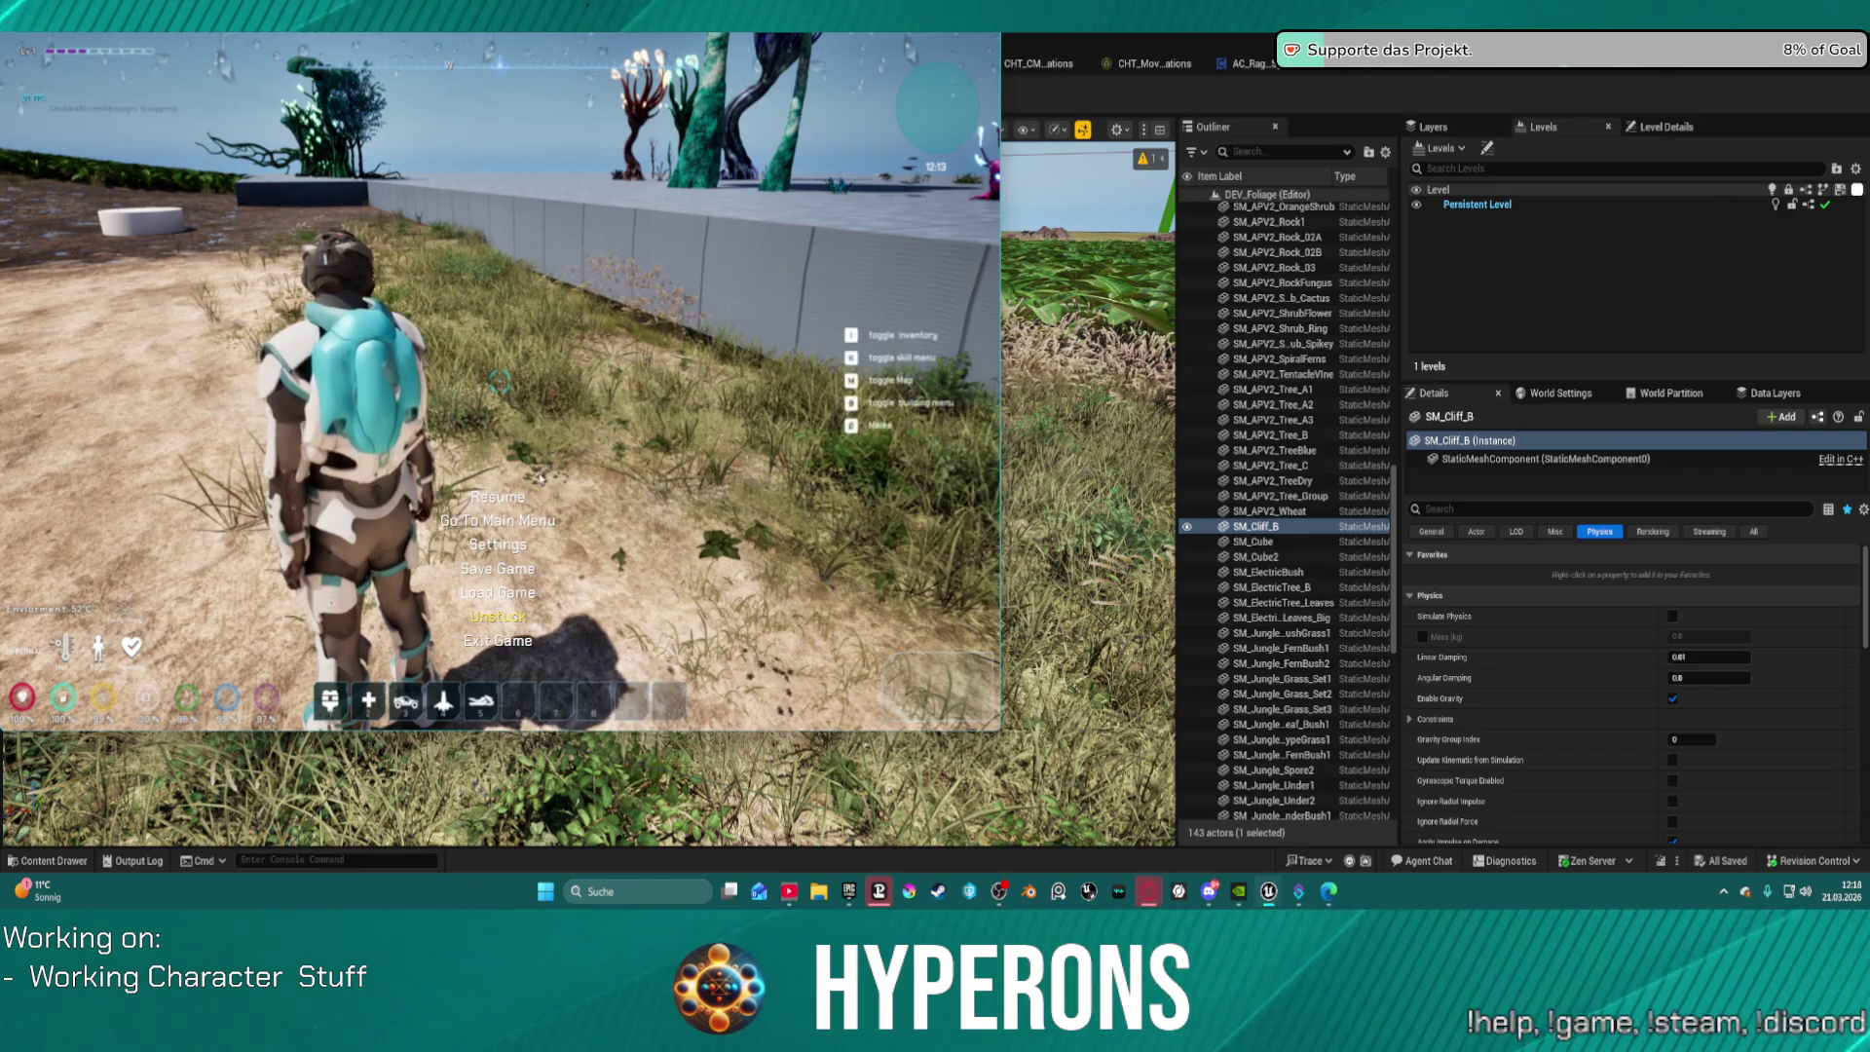
left_click(487, 544)
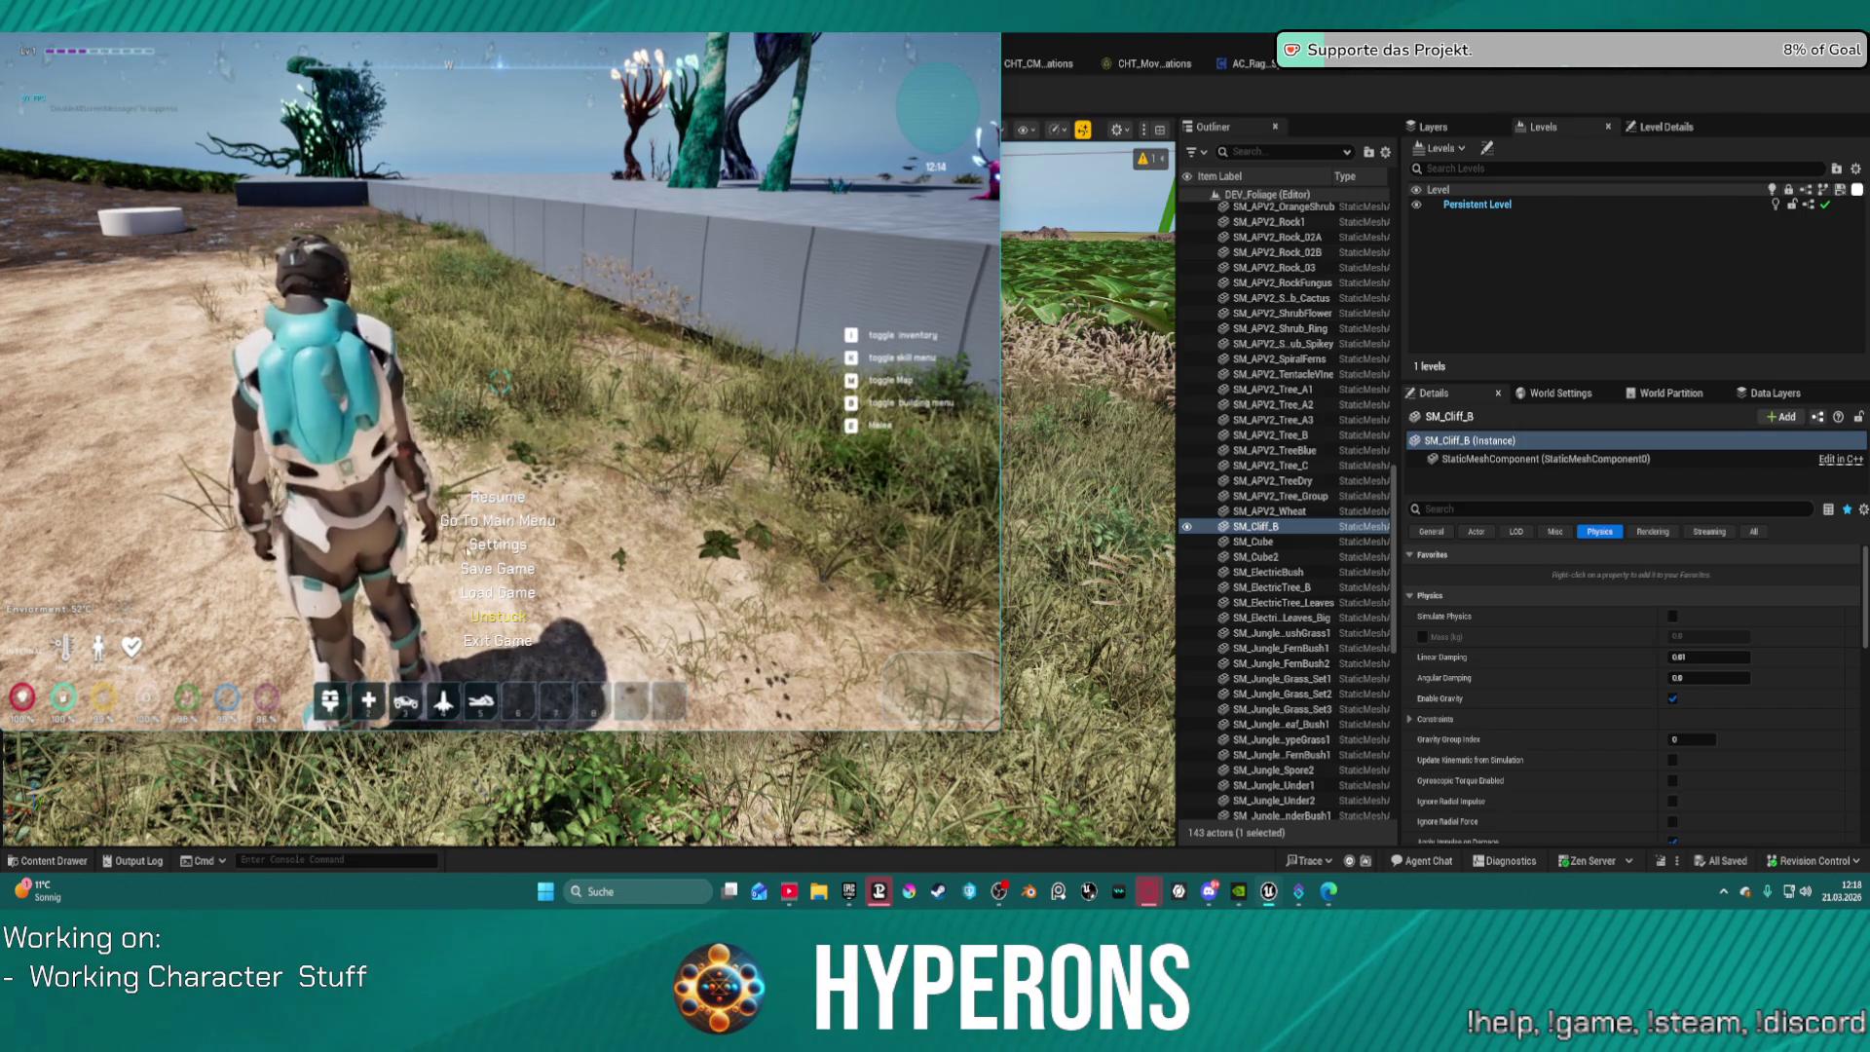
left_click(589, 268)
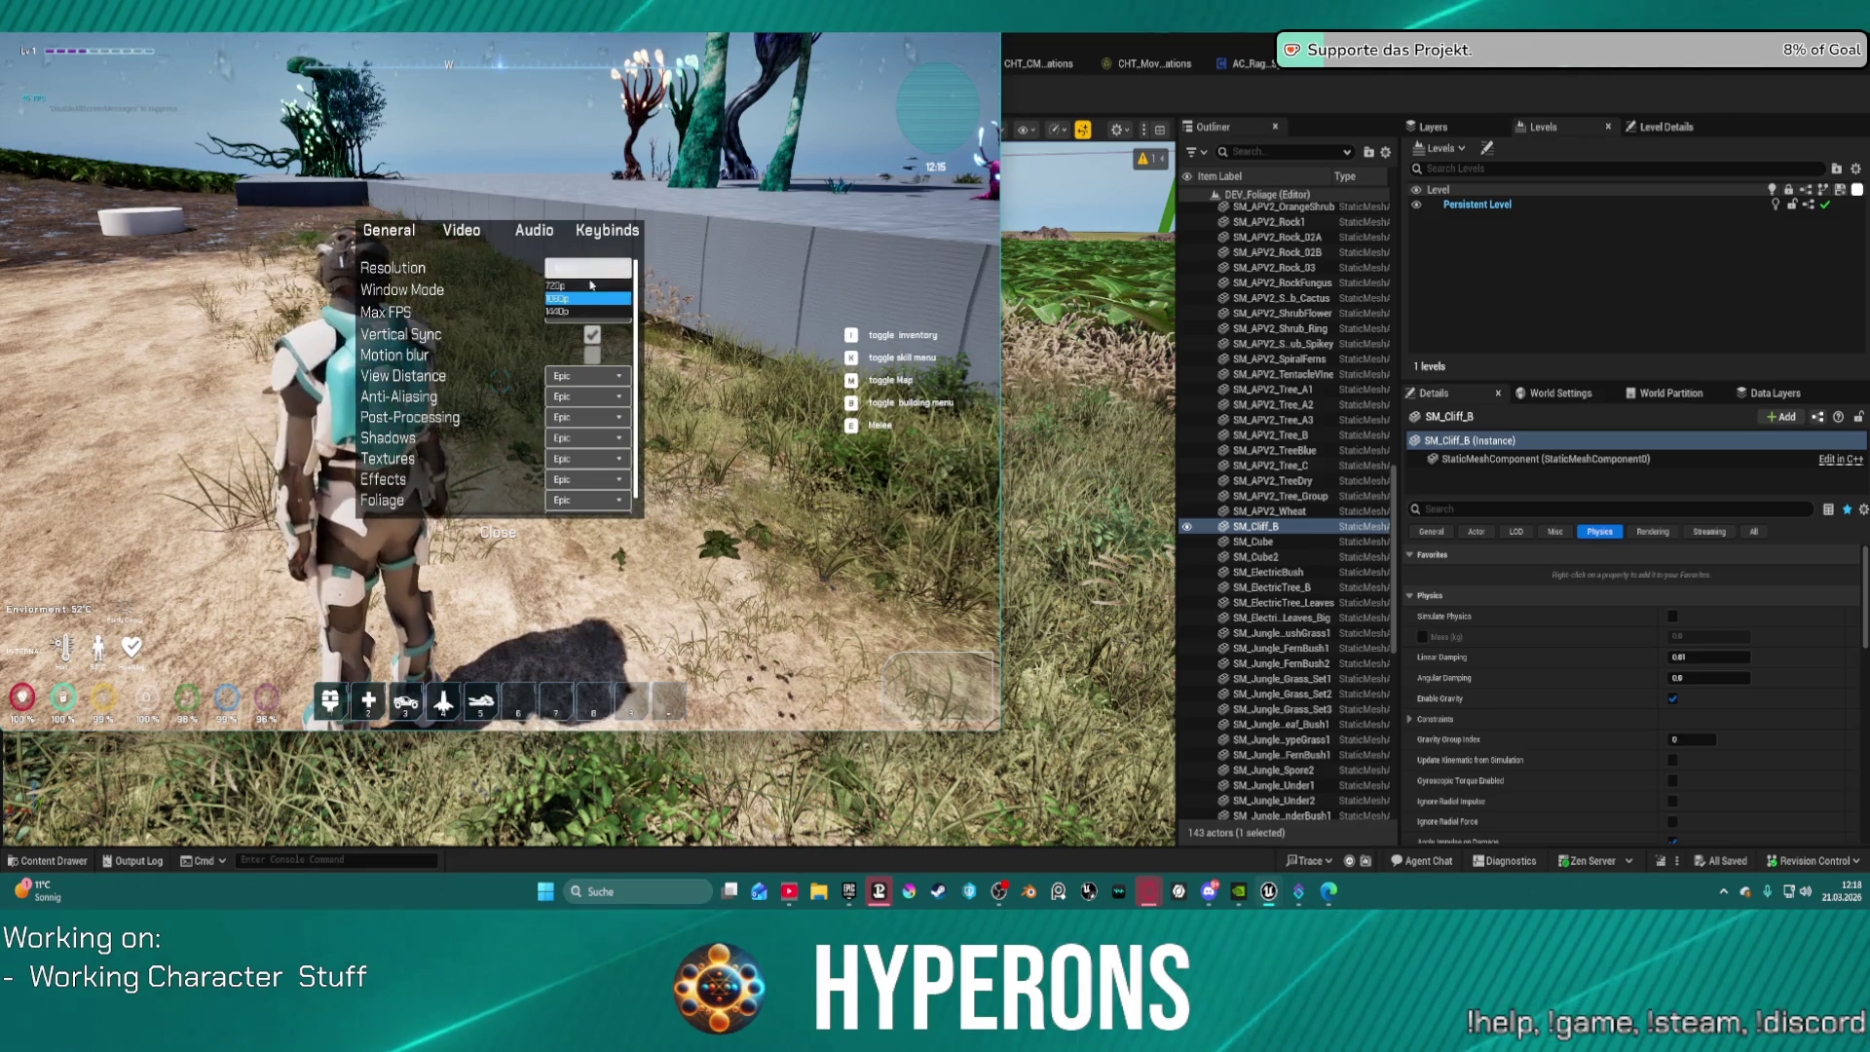
left_click(609, 312)
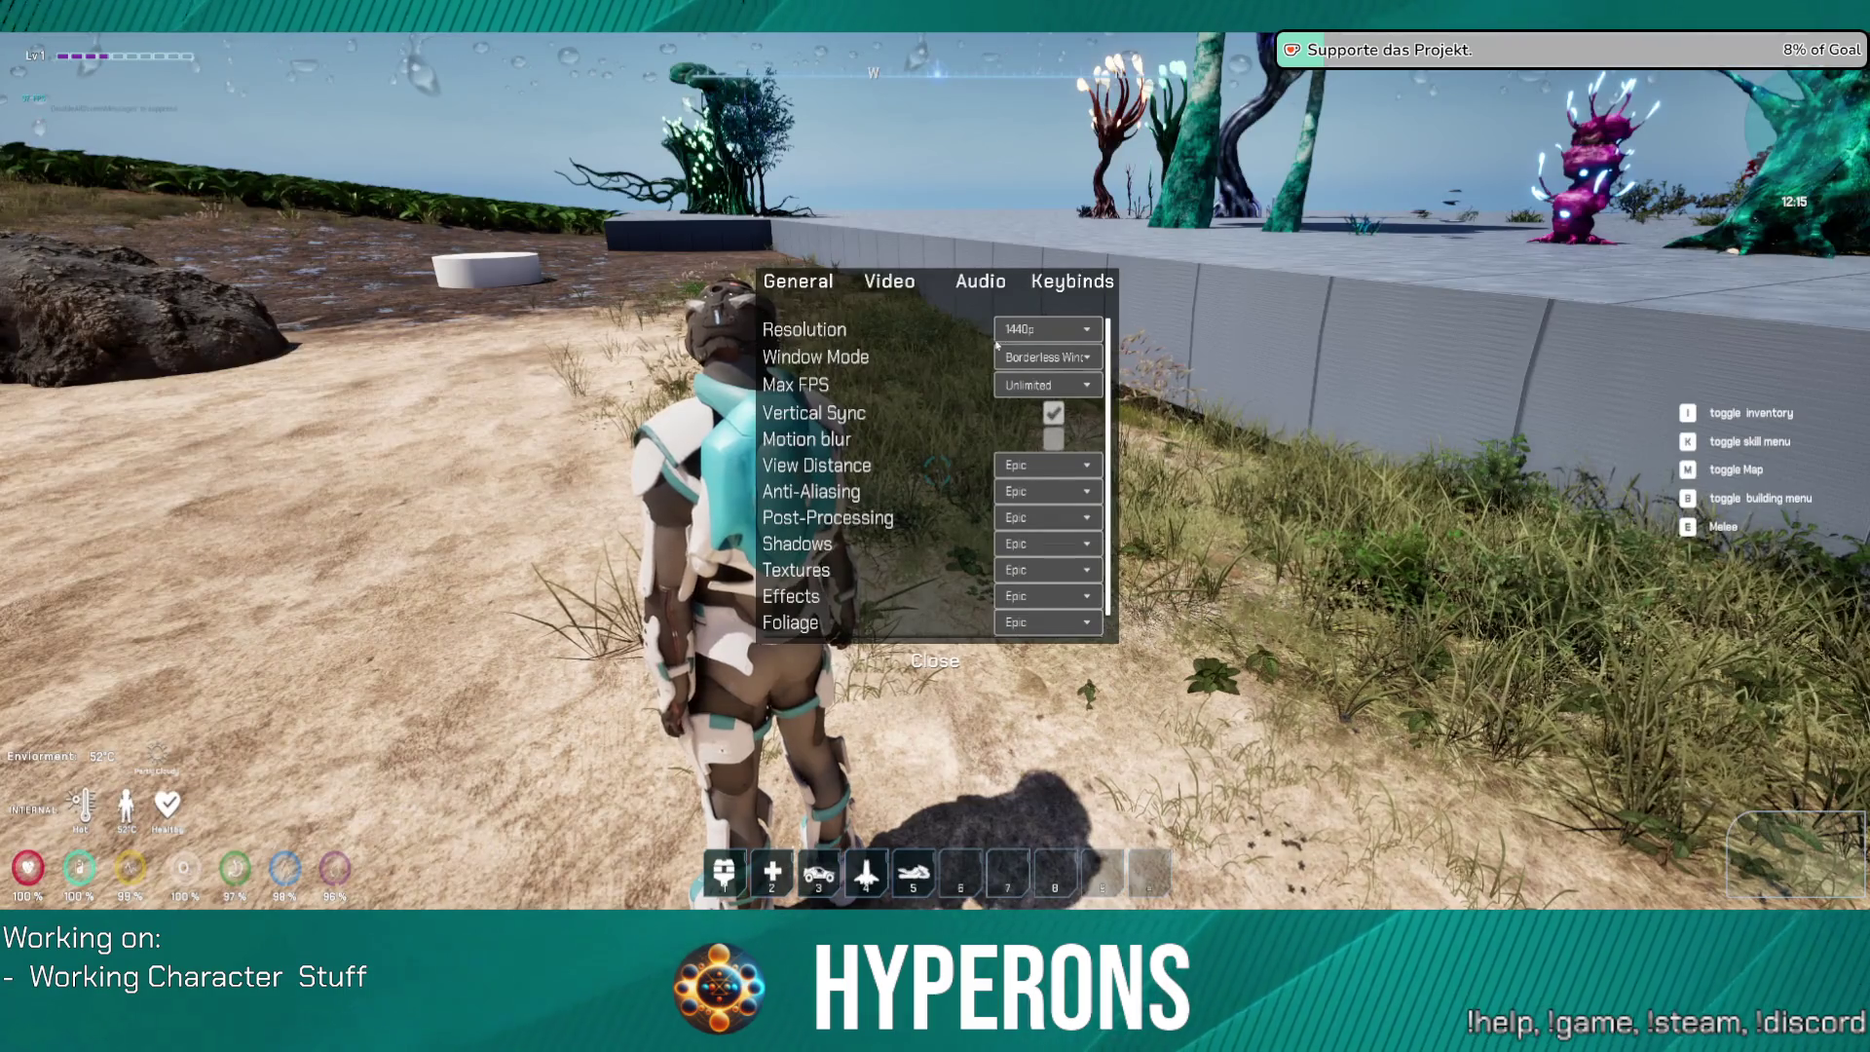
Step: Close Settings and run the character over the wall, across the tiled platform toward the plants
key("Escape")
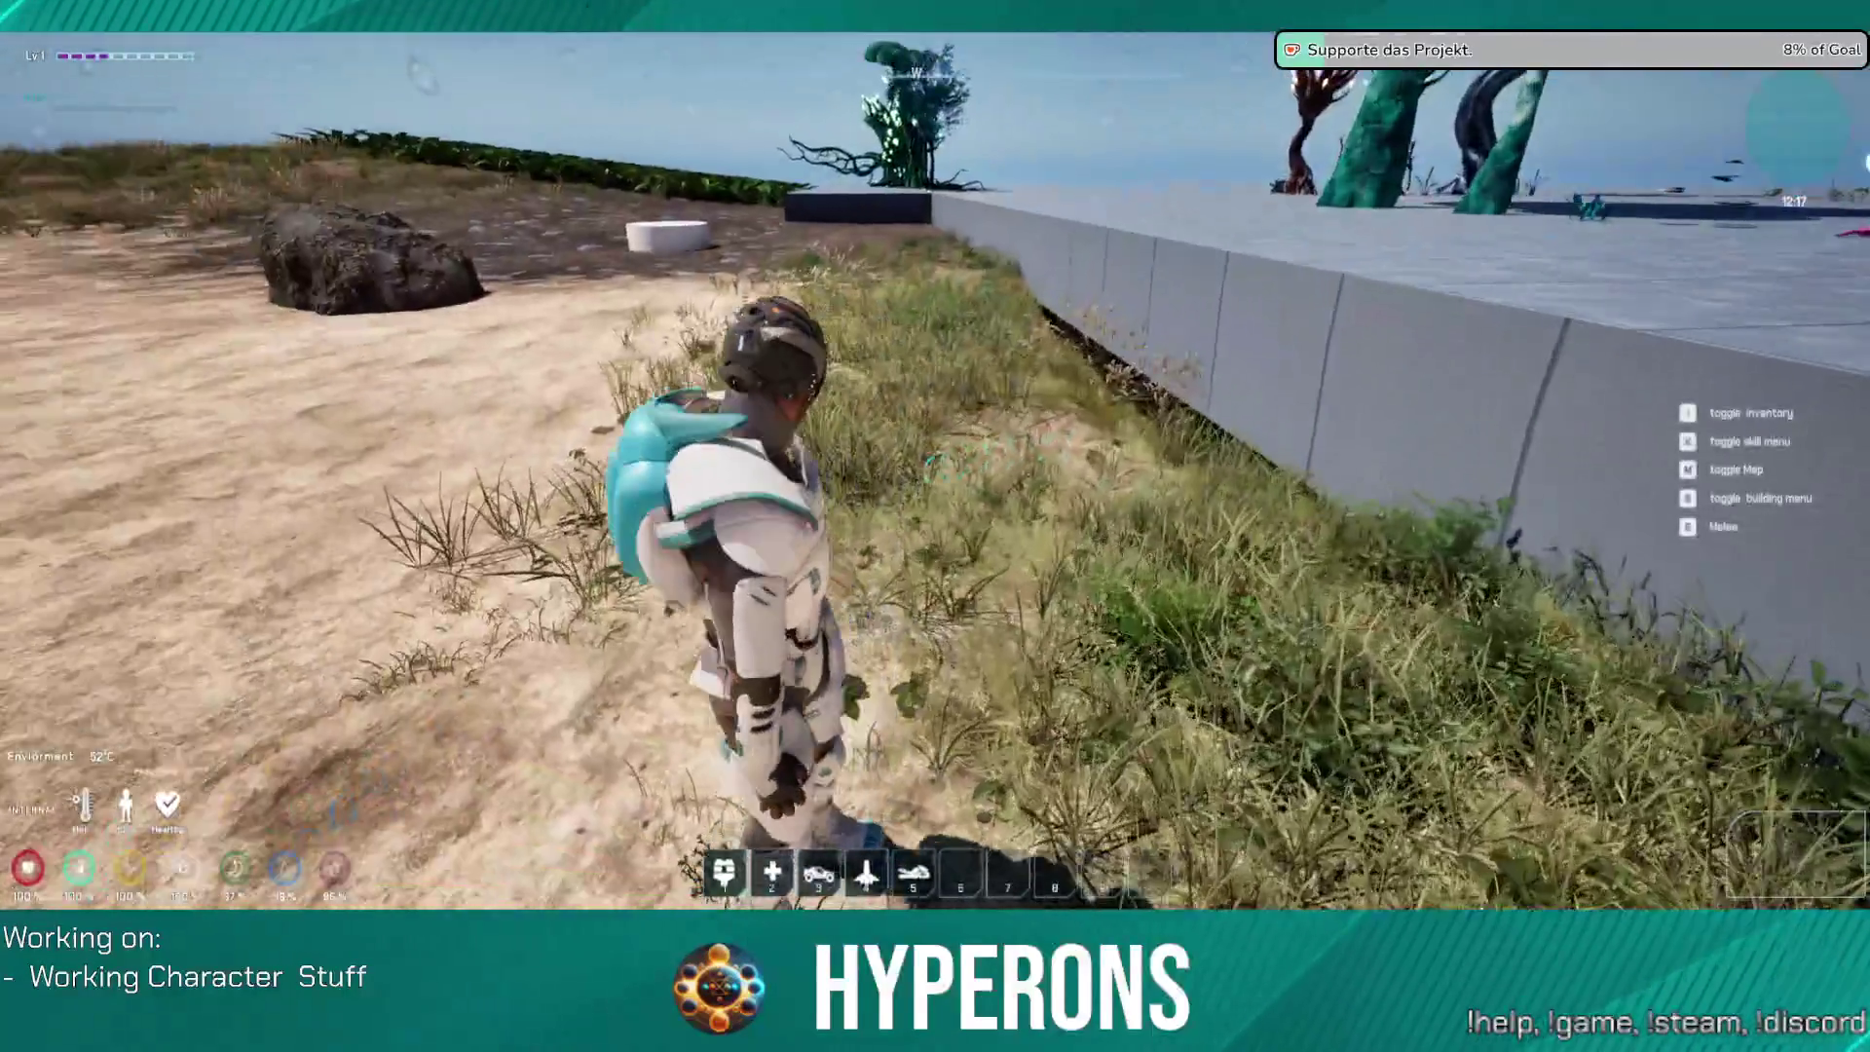
key("w")
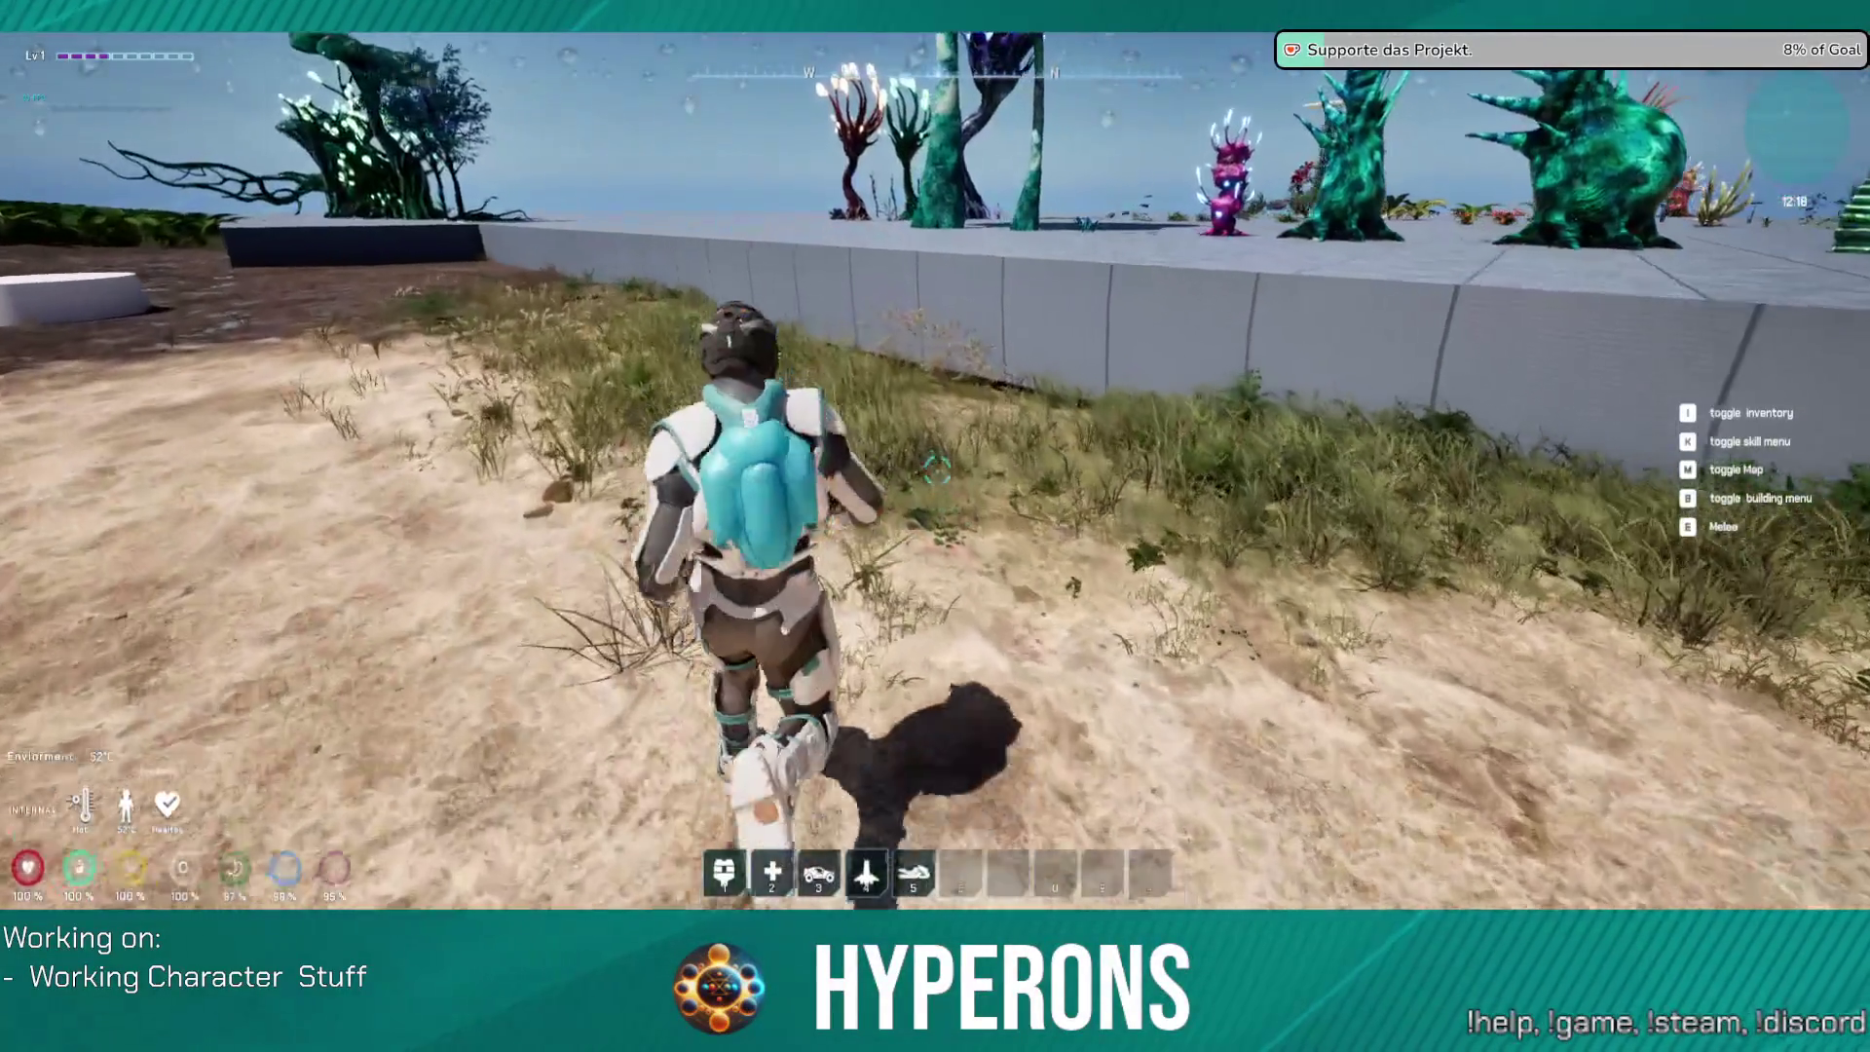
key("w")
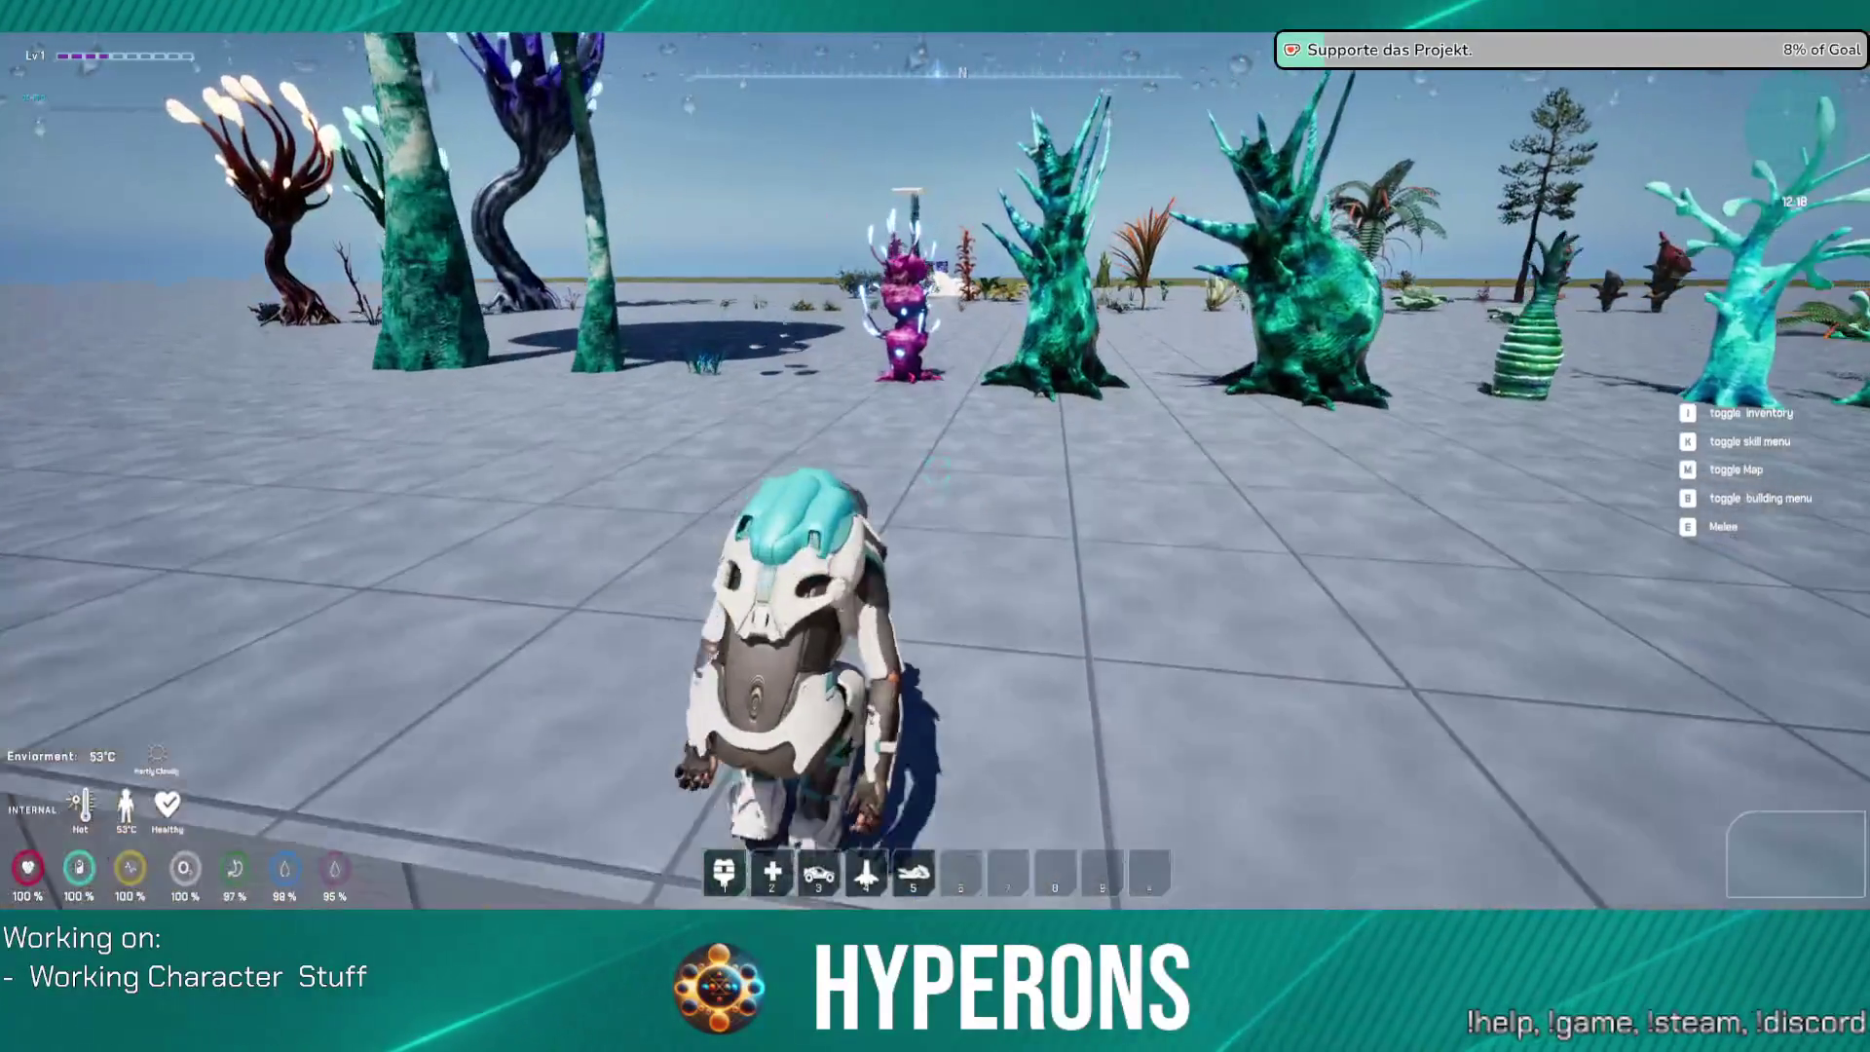
key("w")
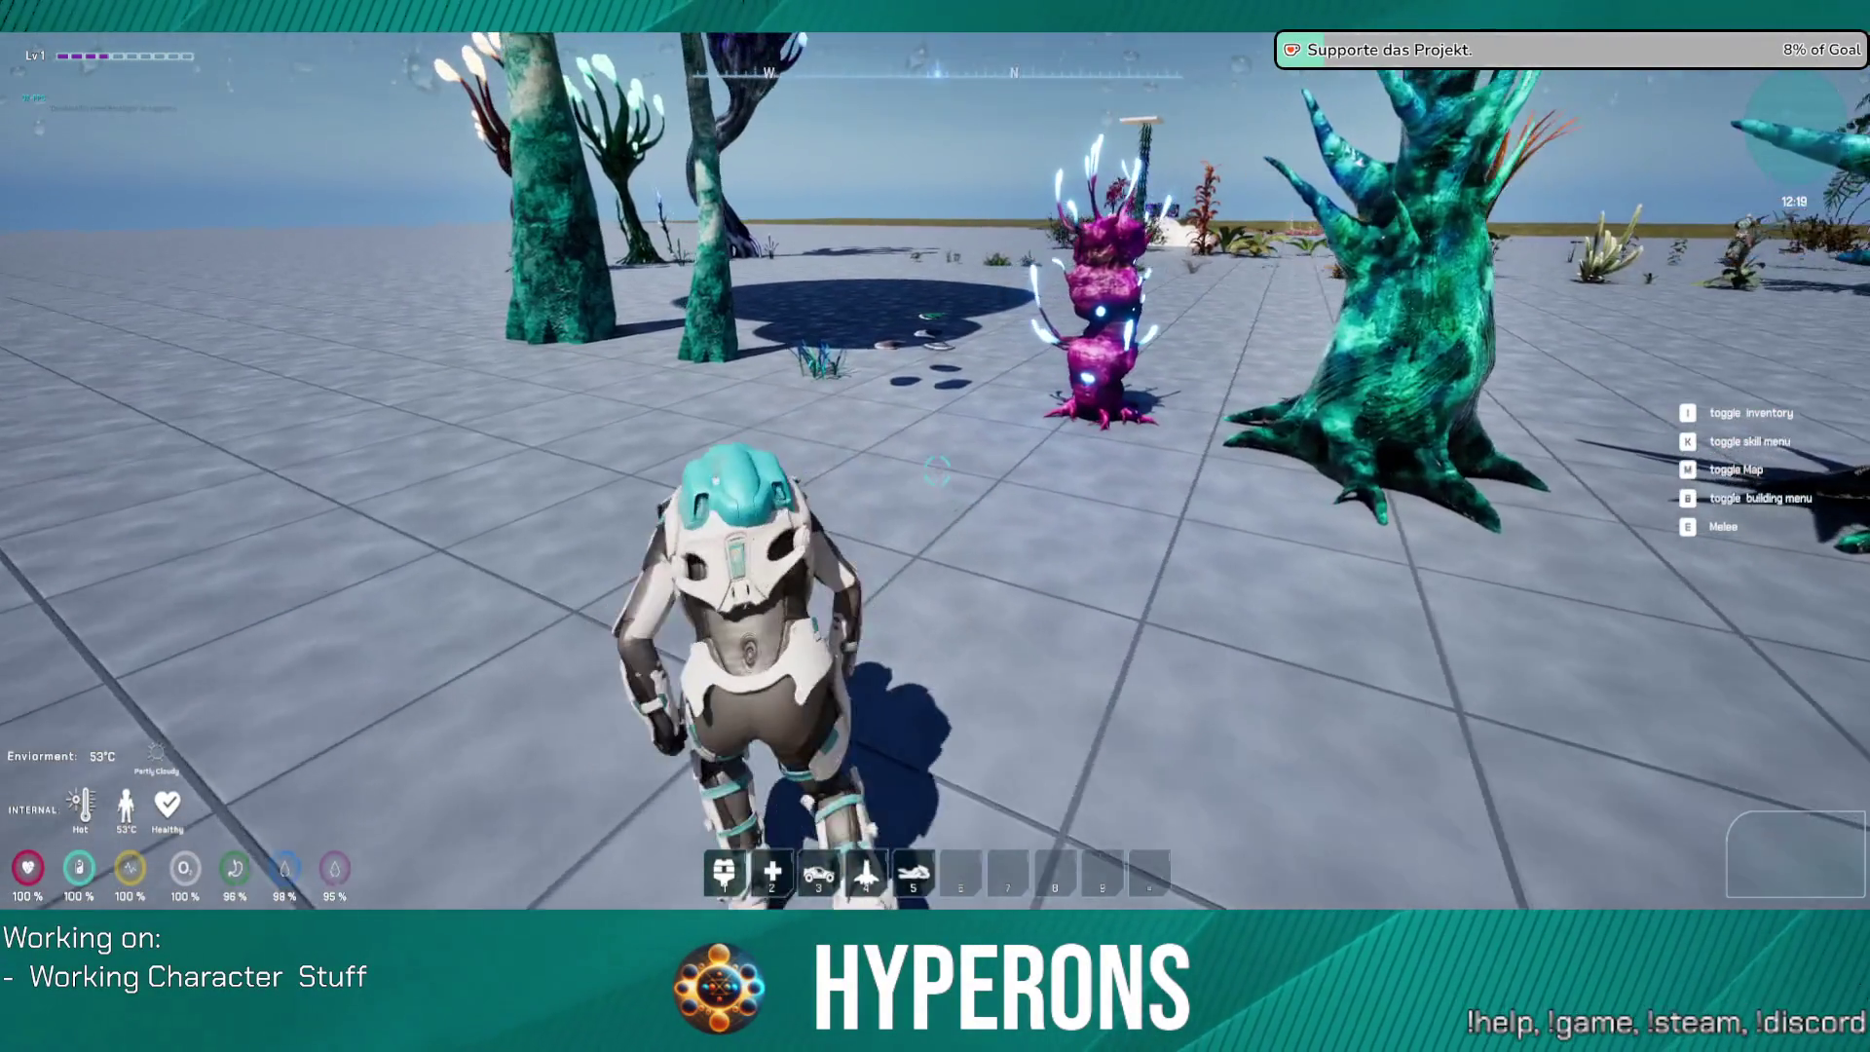
key("w")
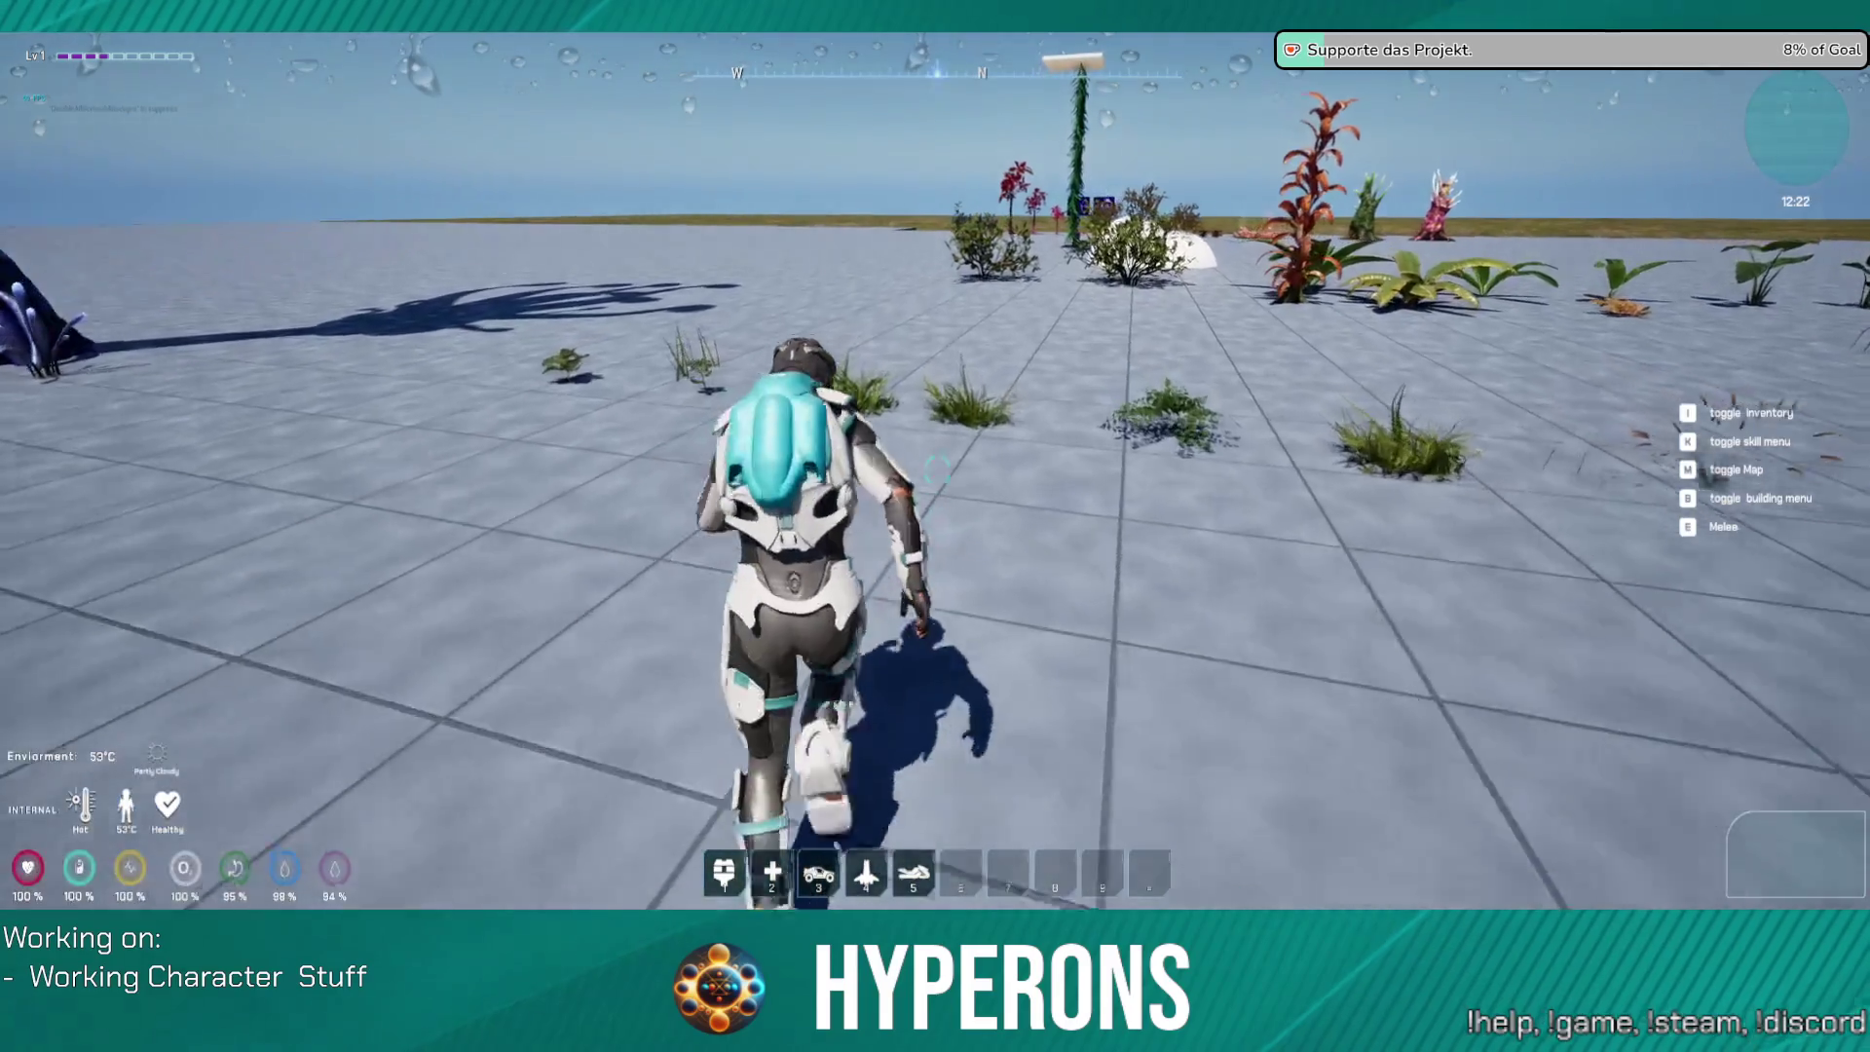
key("w")
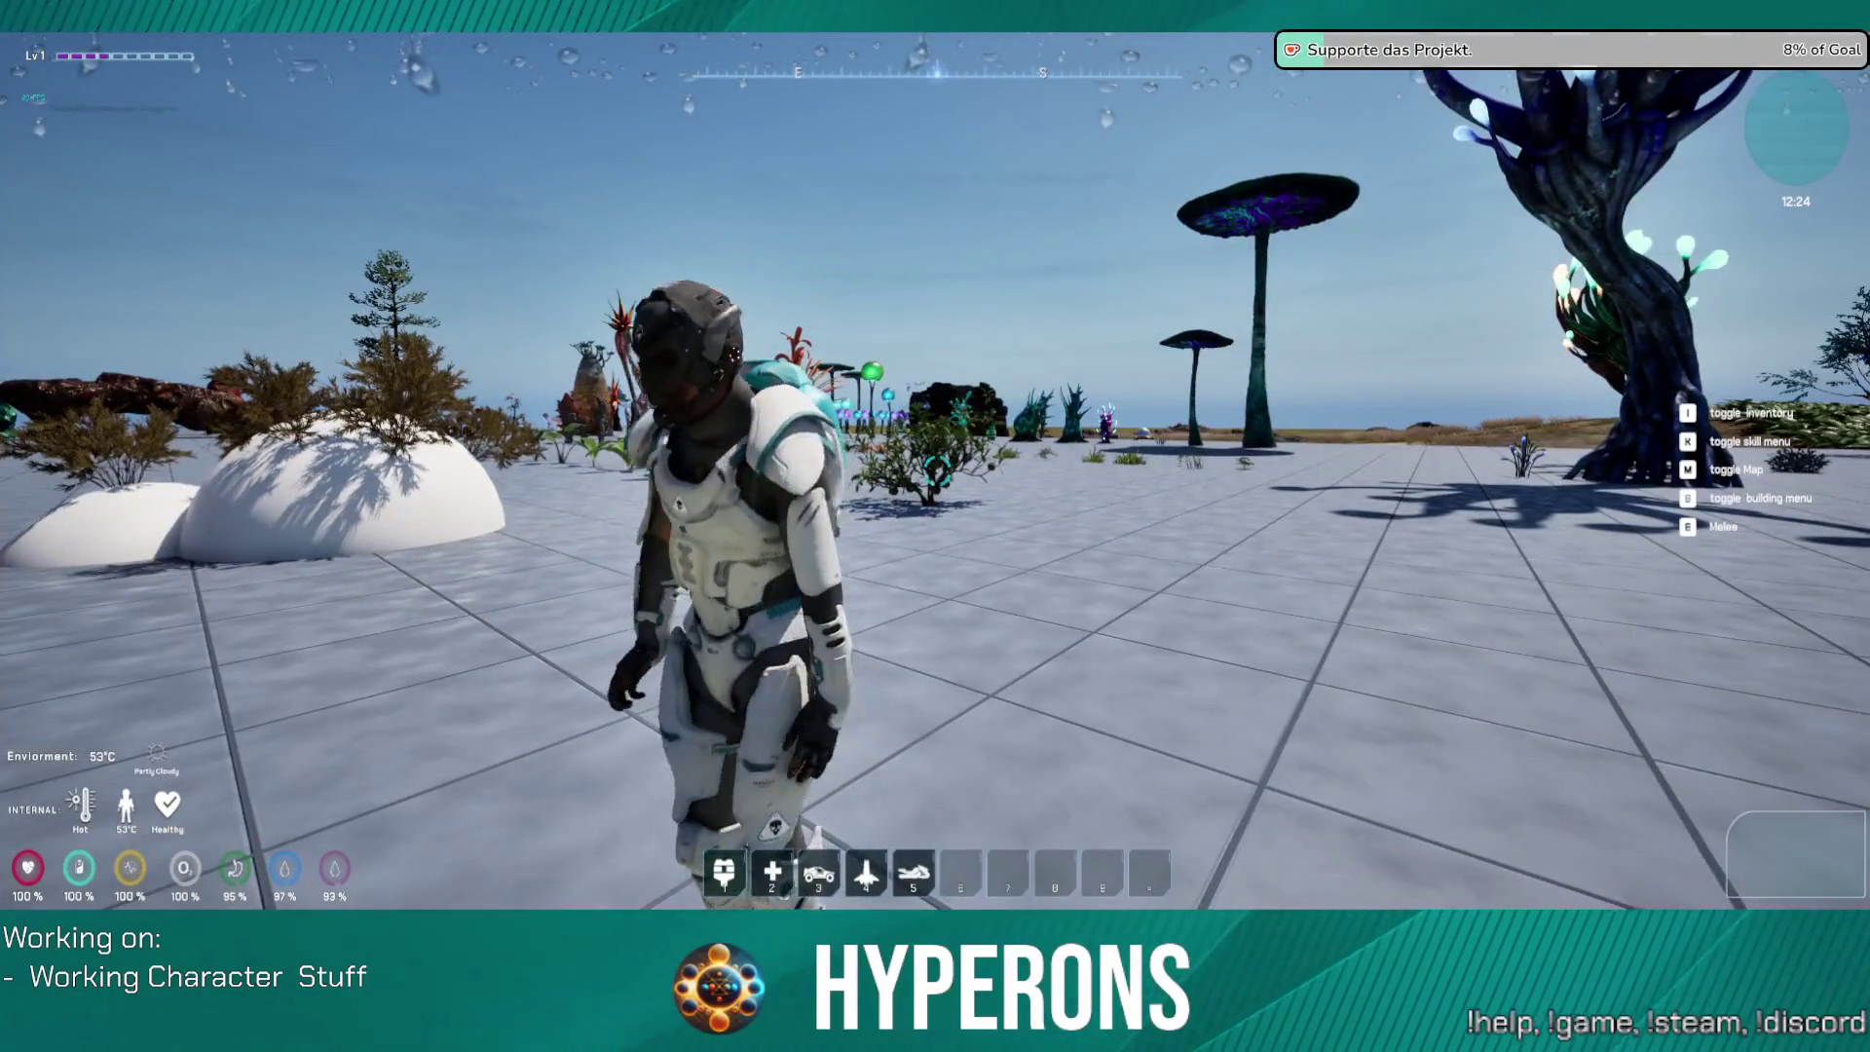
key("w")
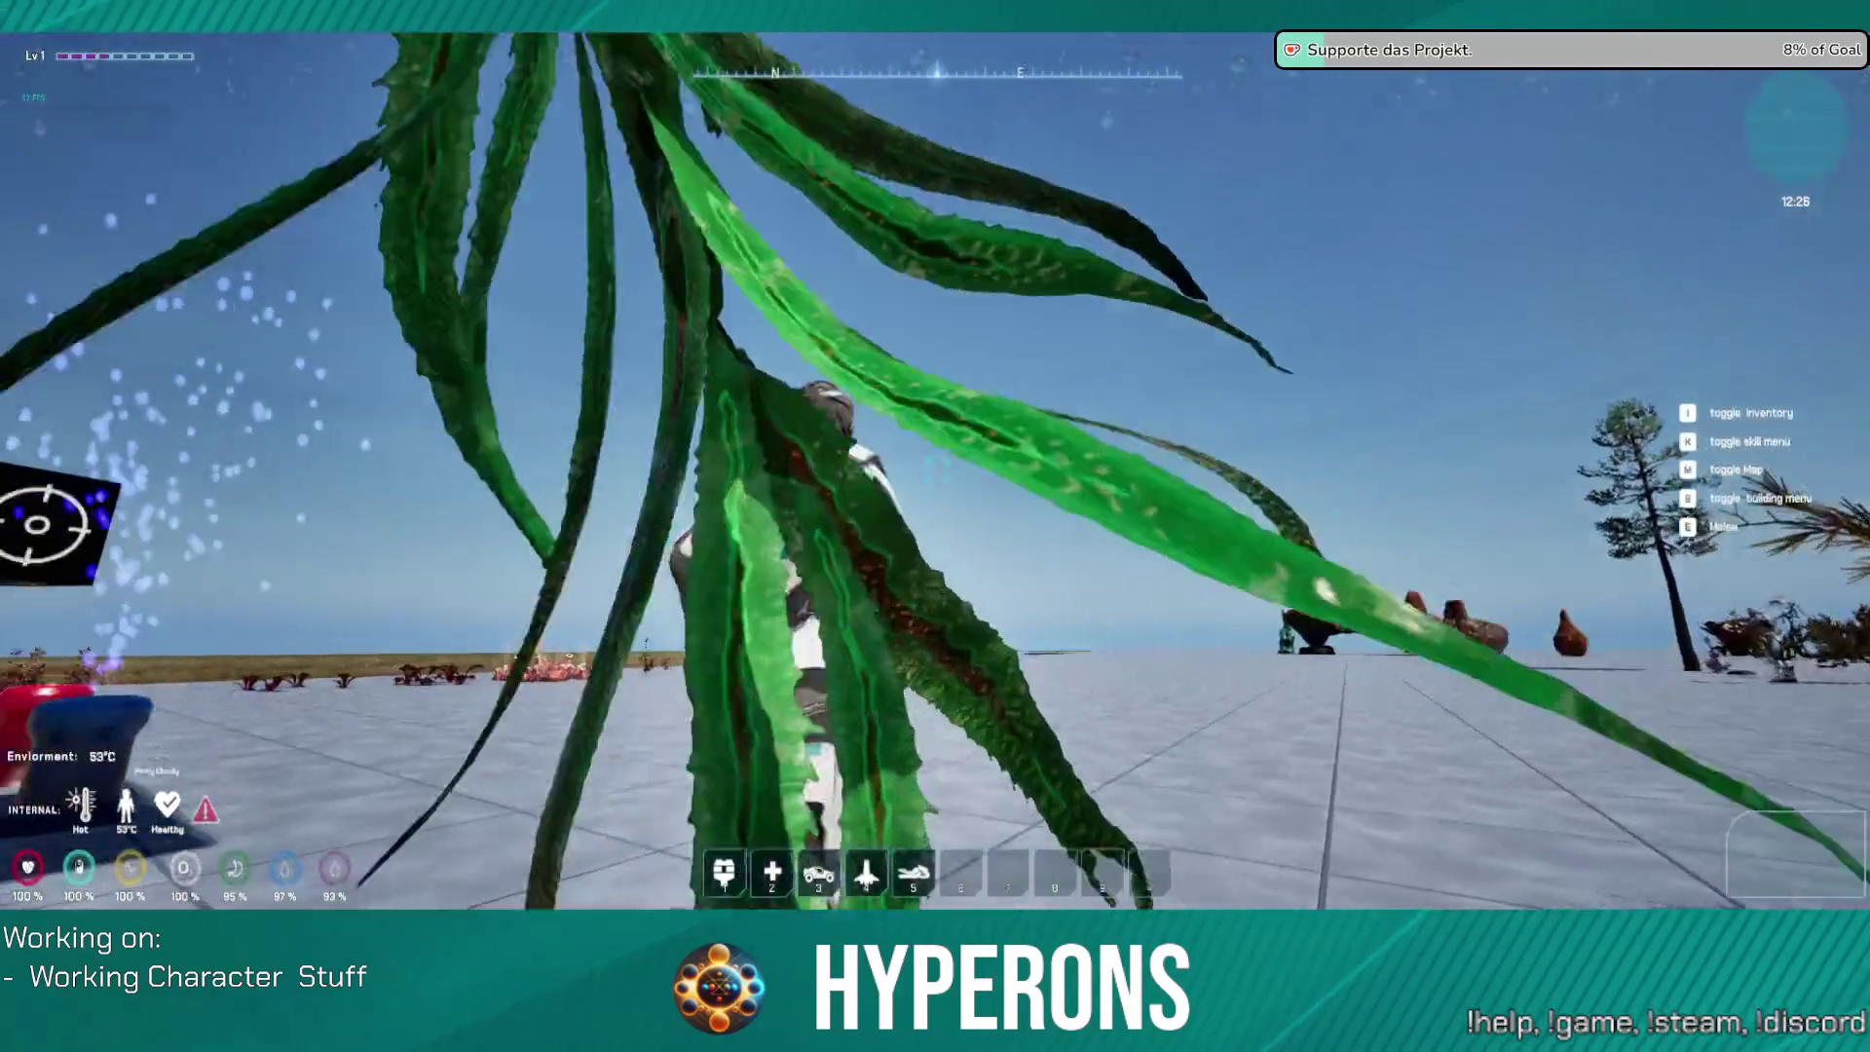
key("w")
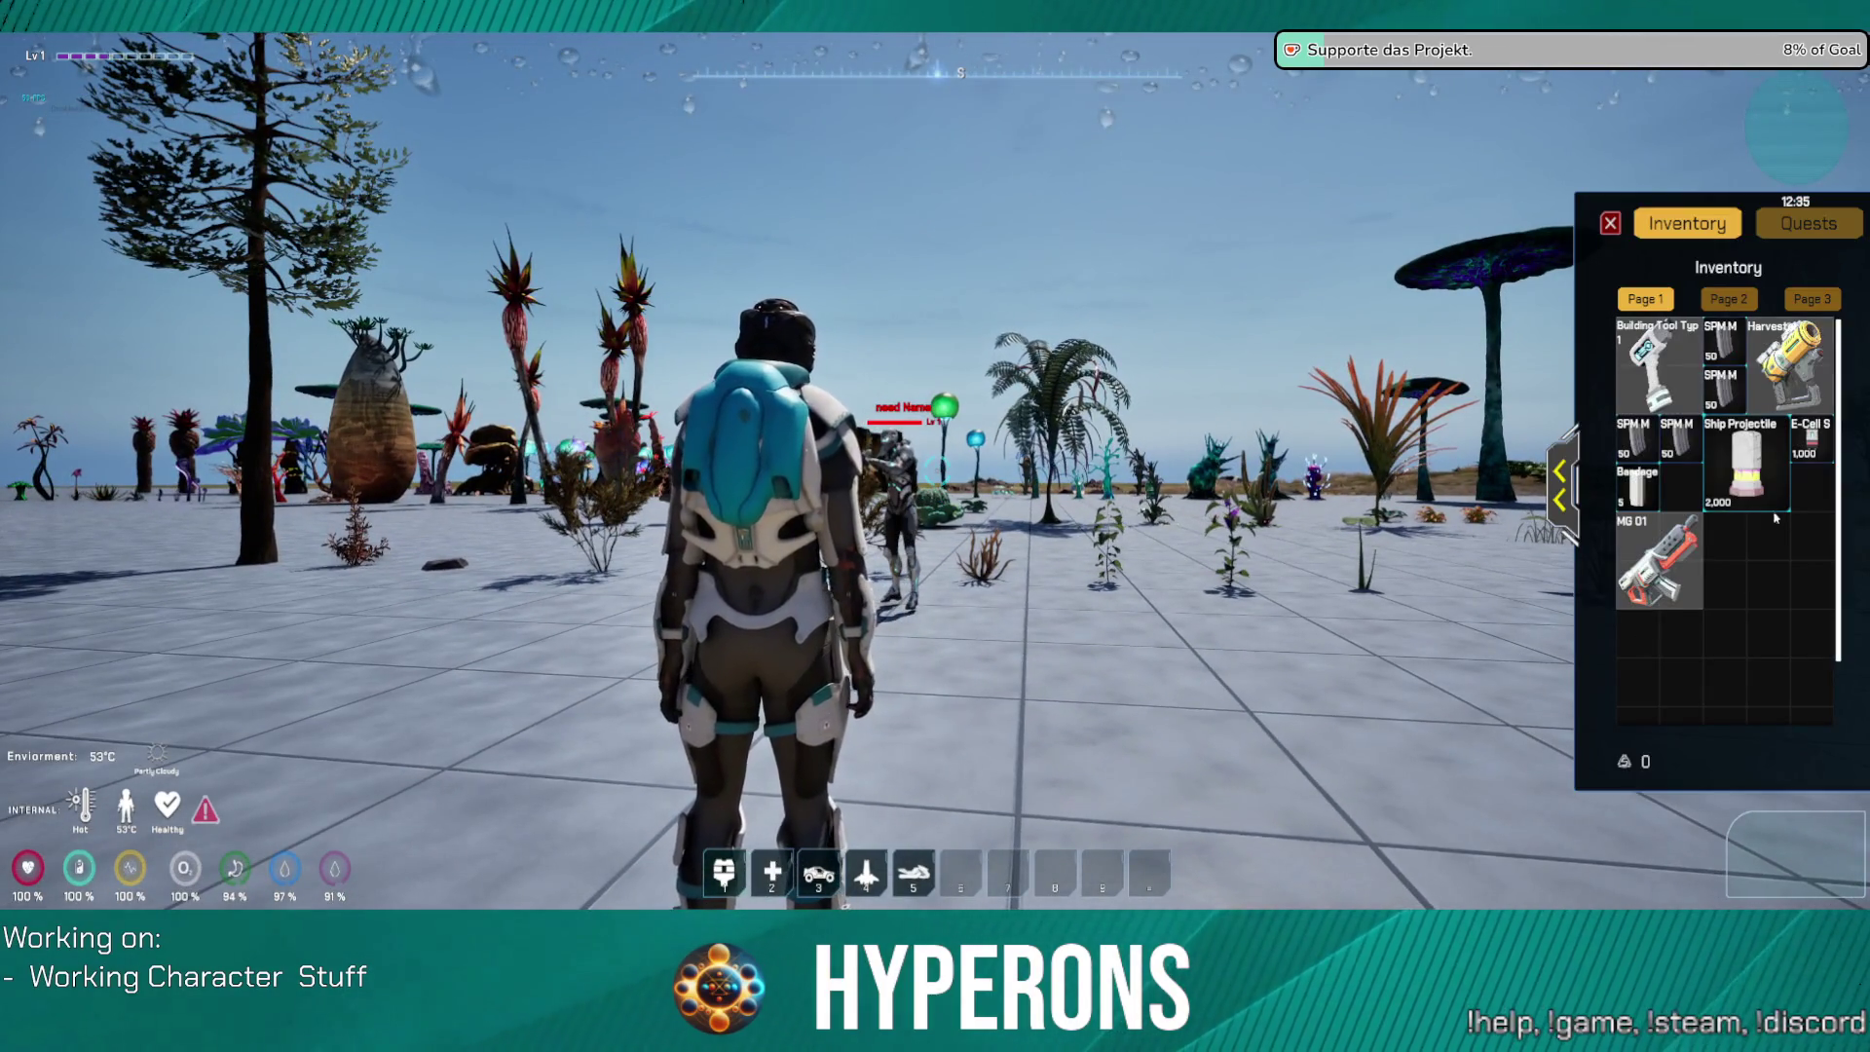
Step: Close the Inventory panel to resume play
mouse_move(1672, 572)
key("i")
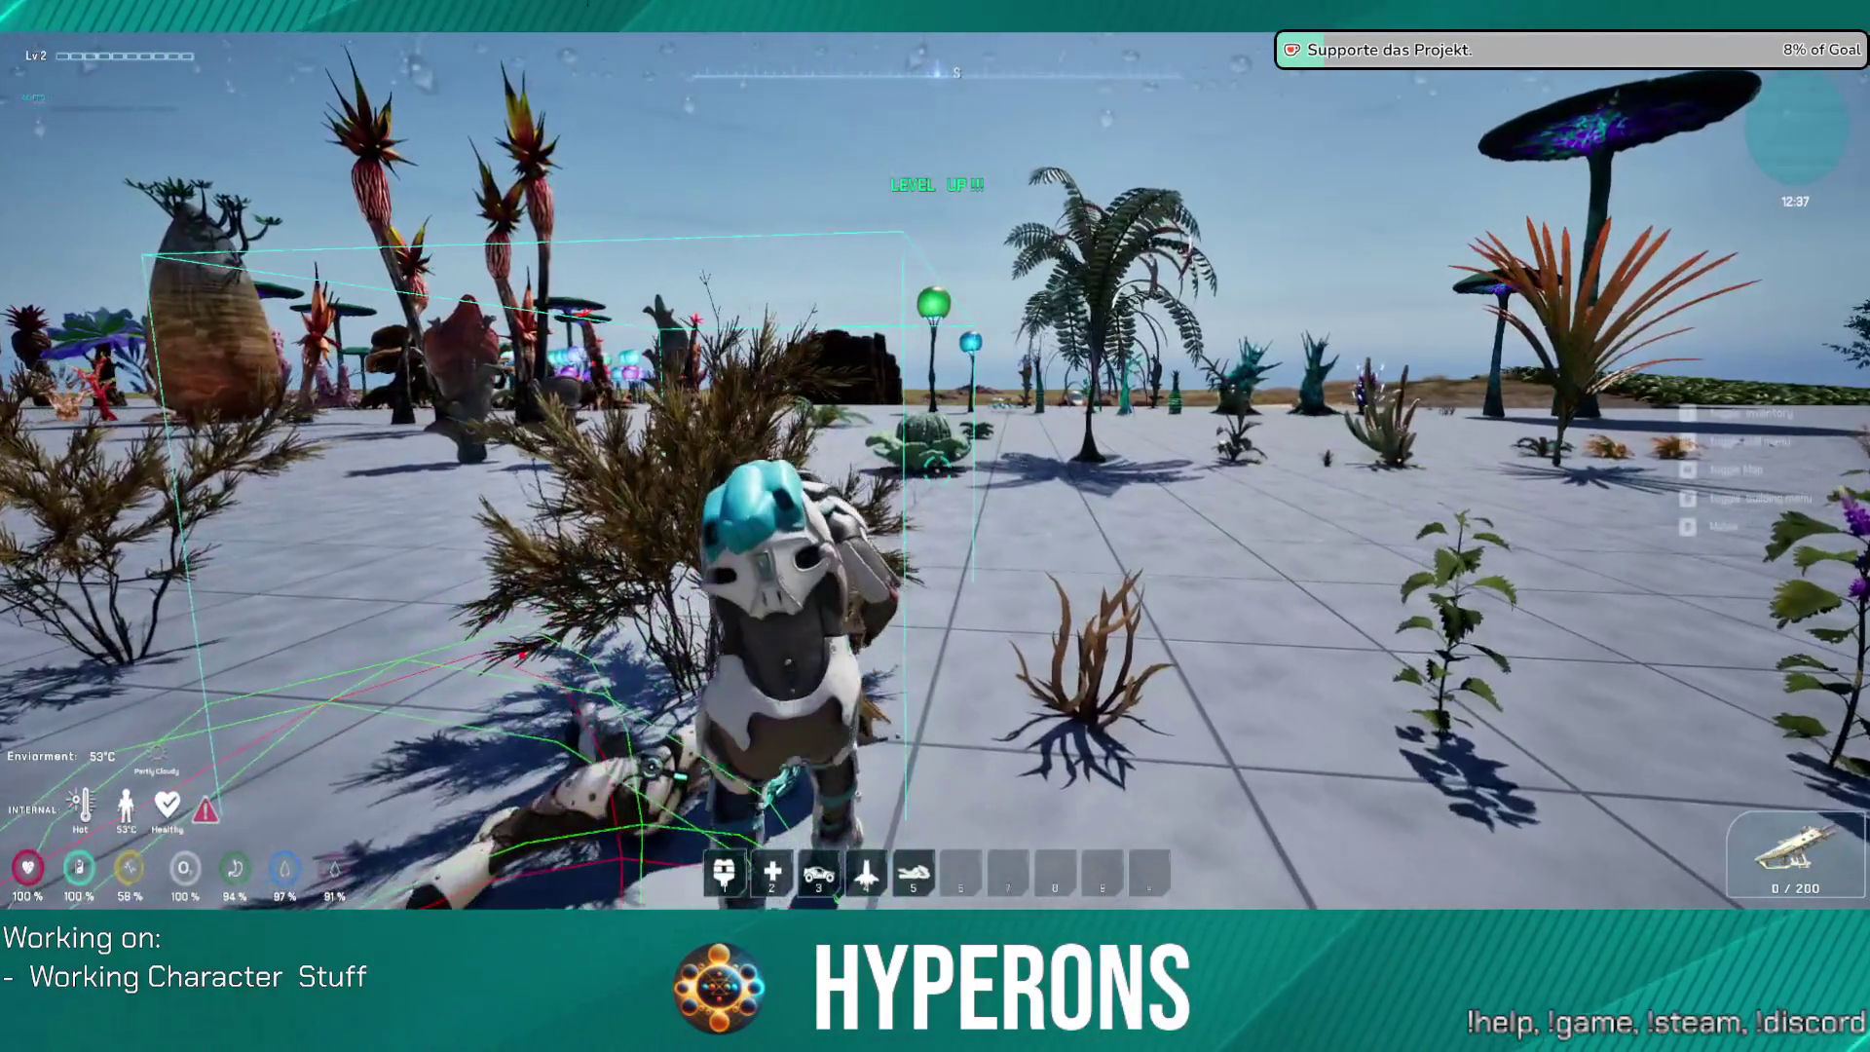
Step: Walk the character past the fallen Bandage body to the large alien pod plants
key("w")
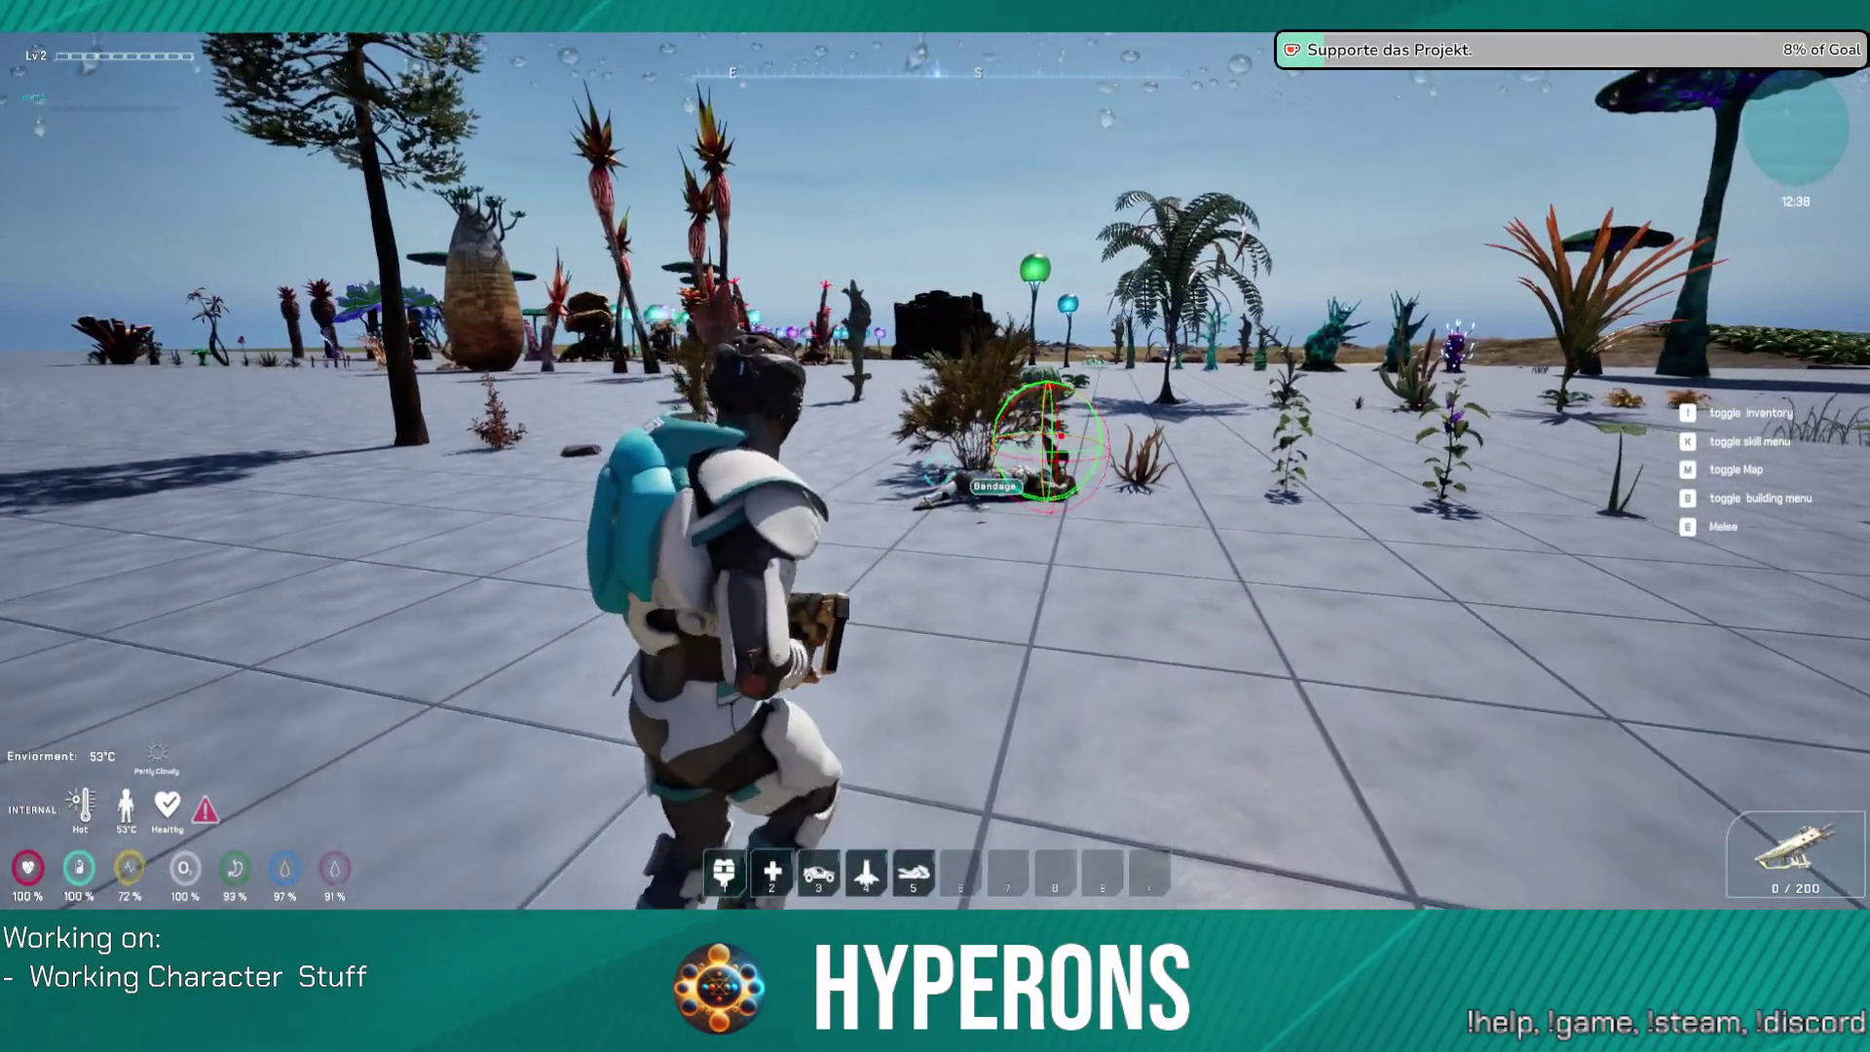
key("w")
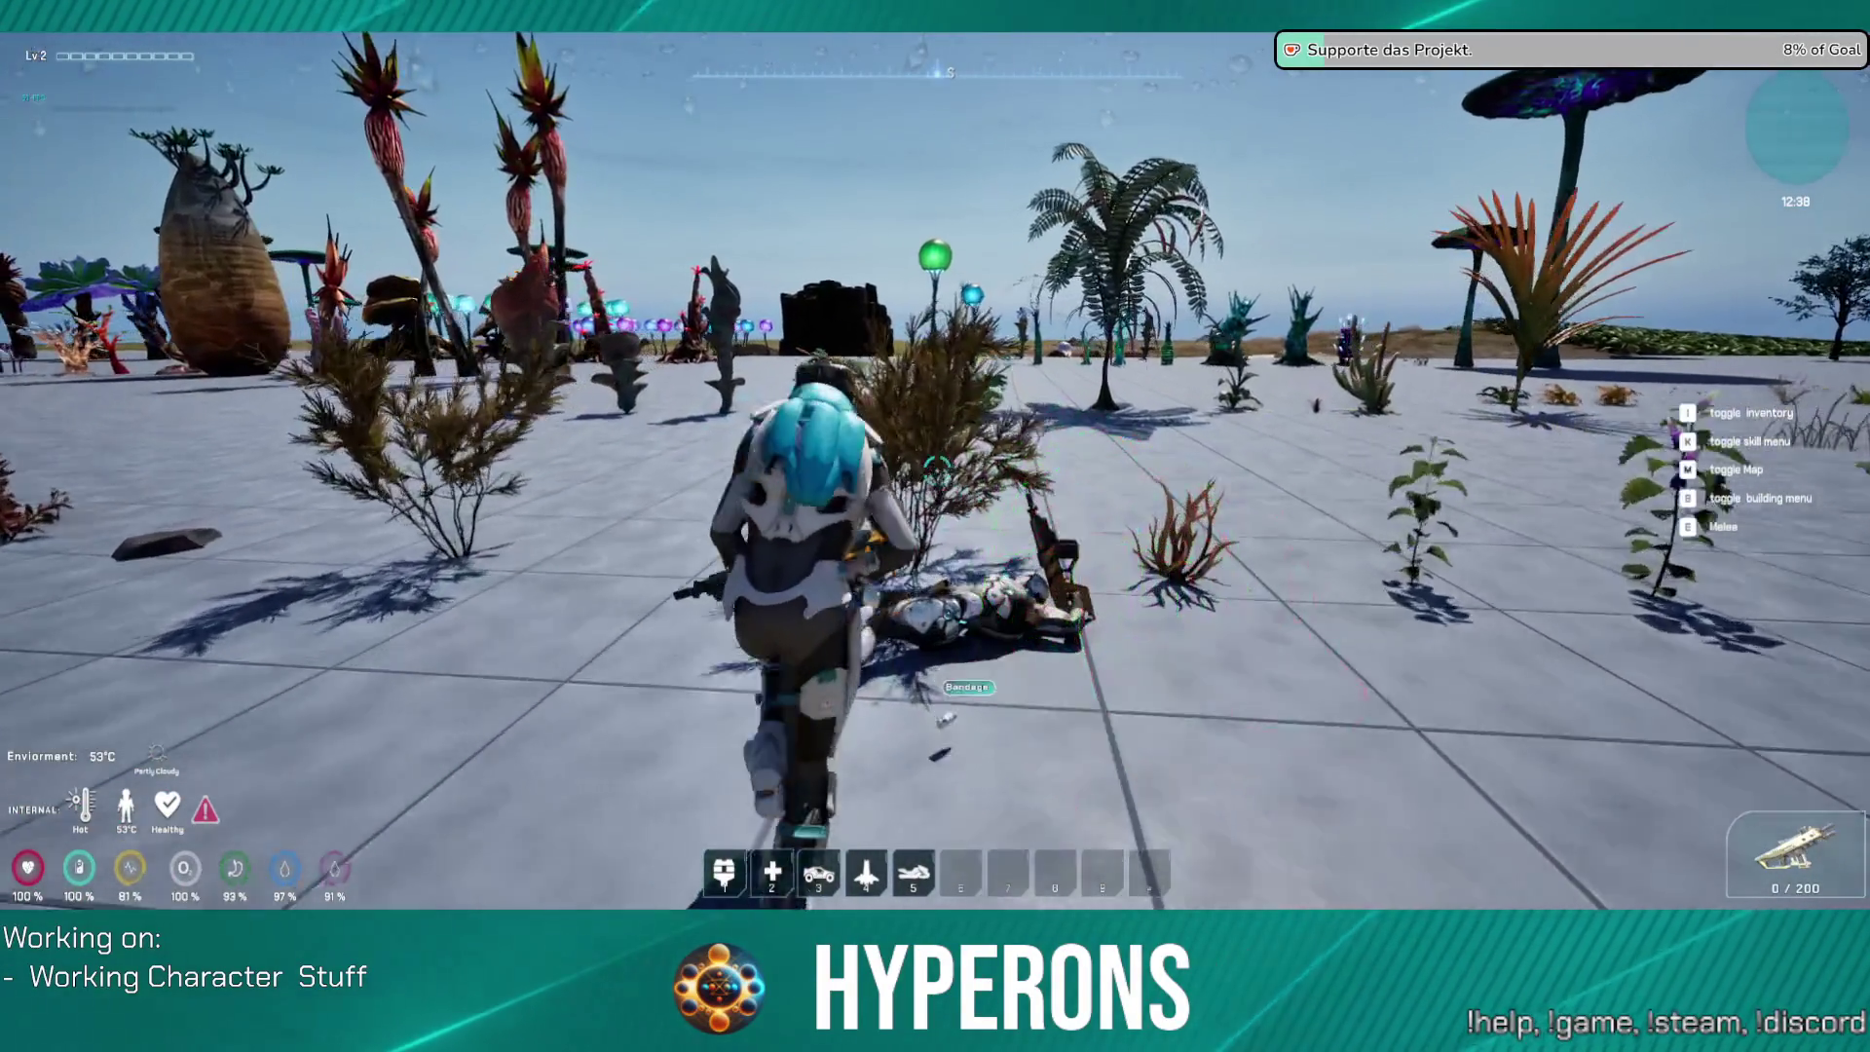
key("w")
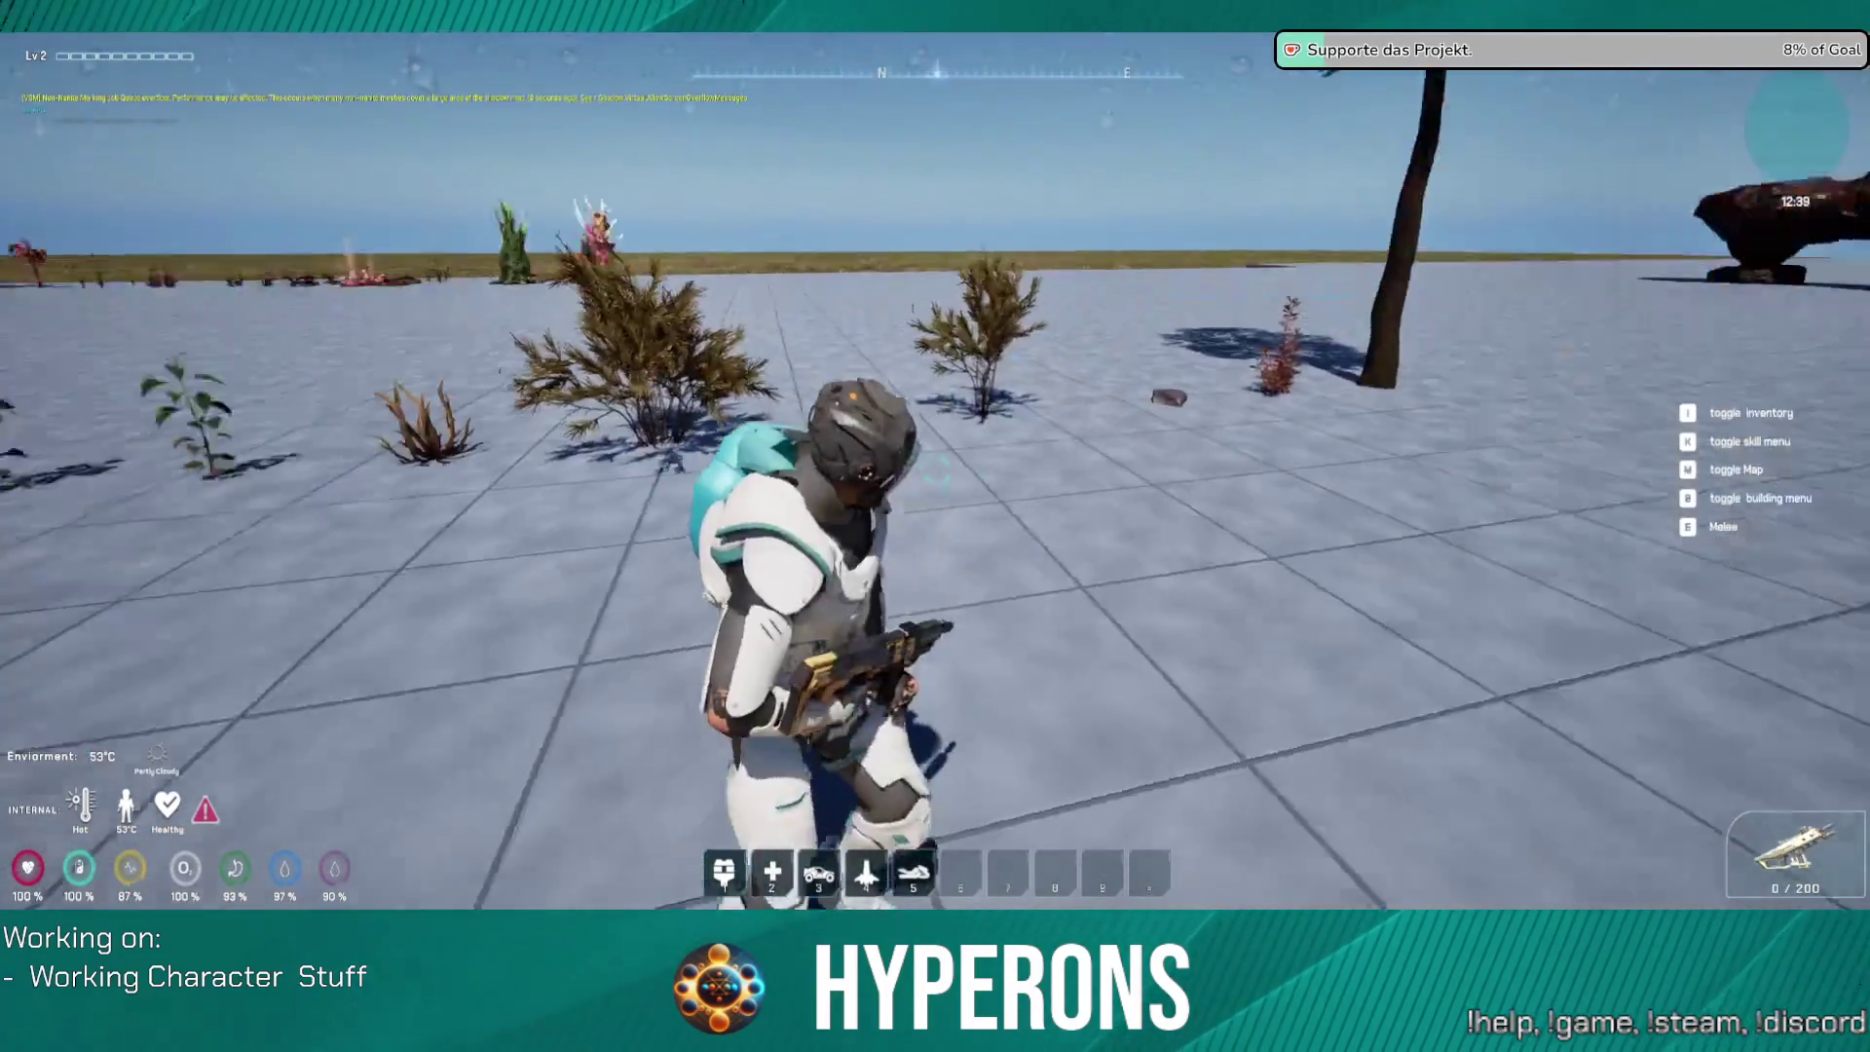
key("w")
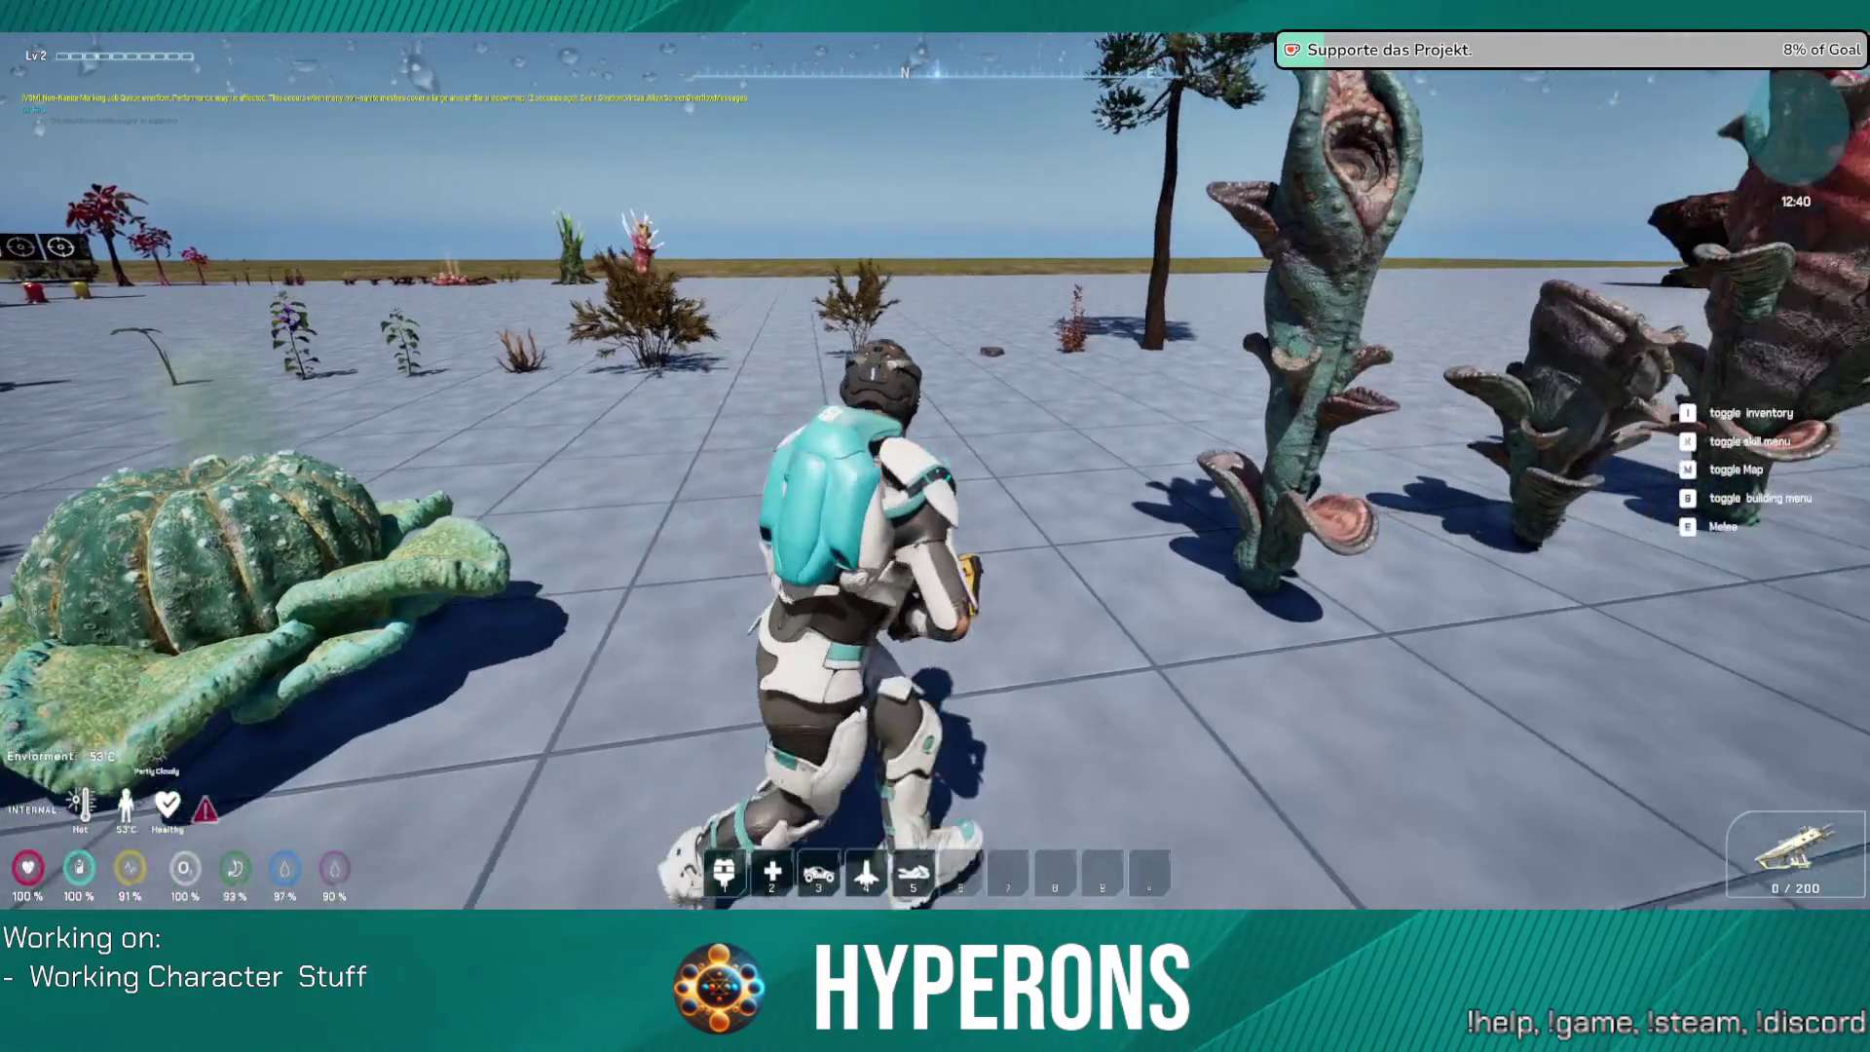
key("w")
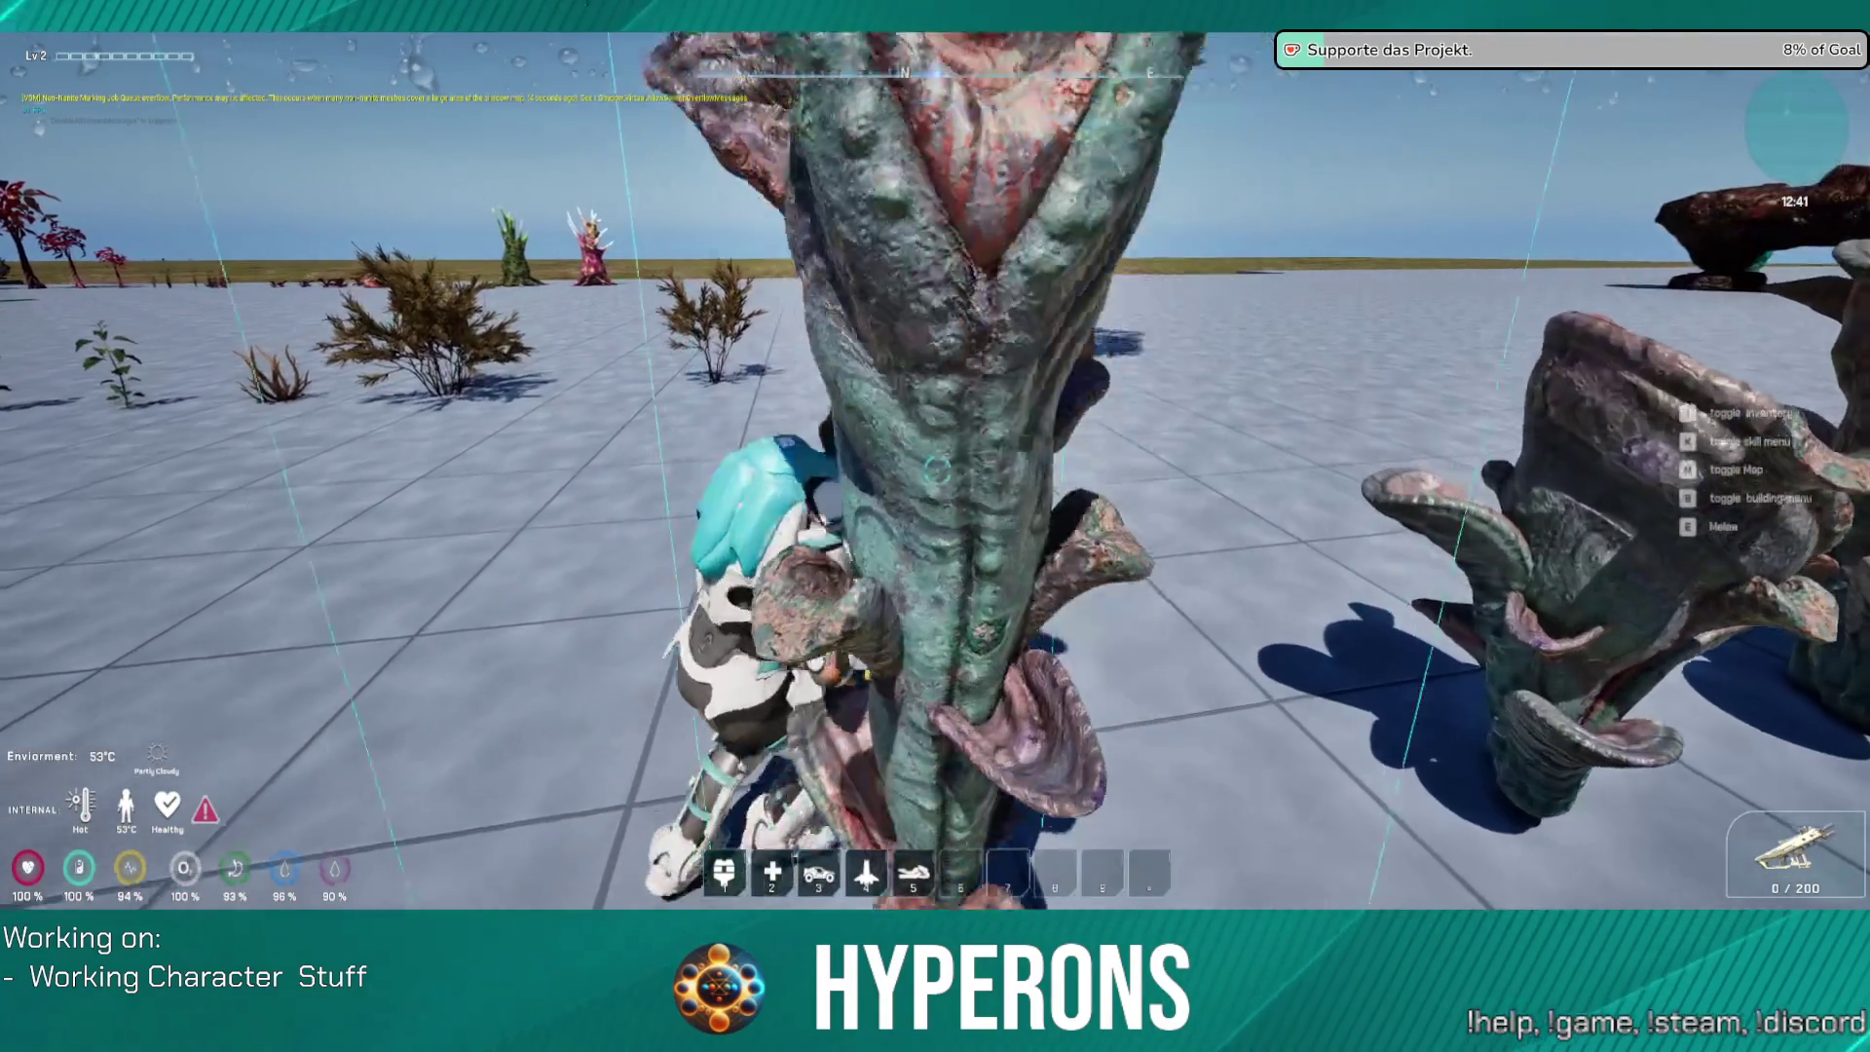
key("s")
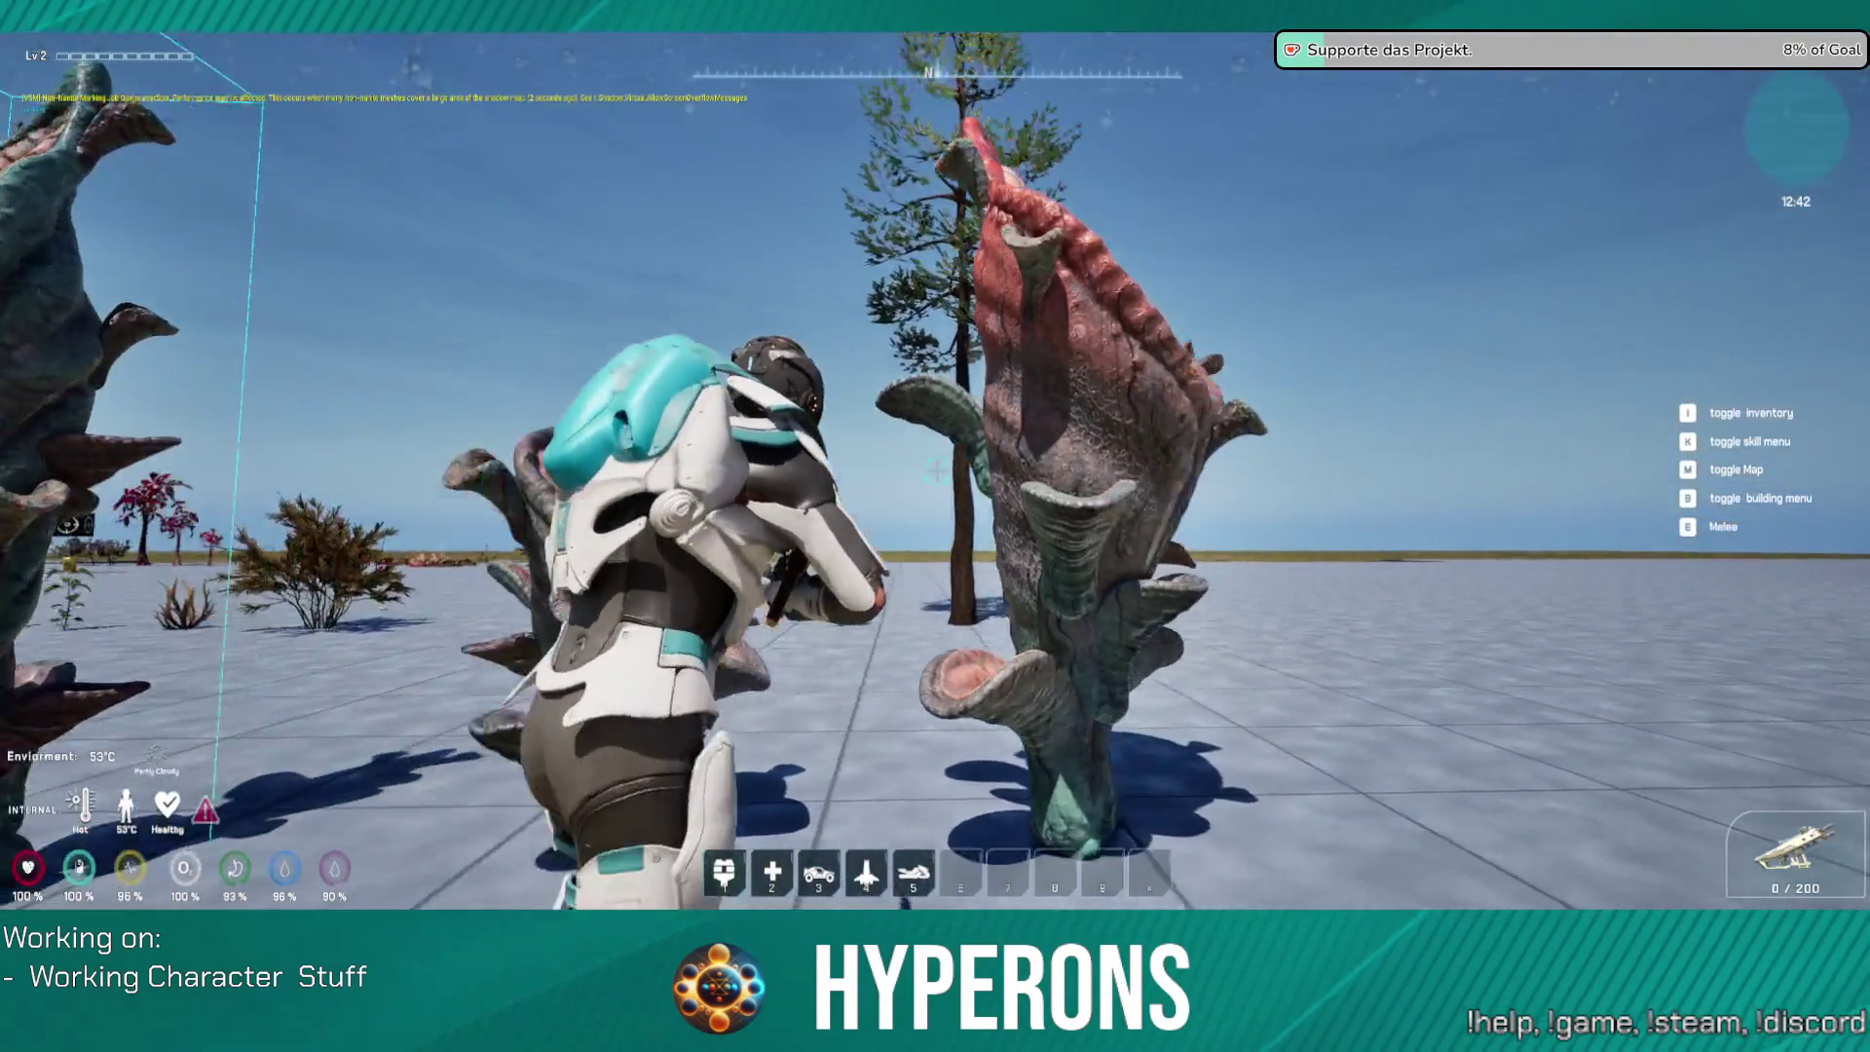
key("w")
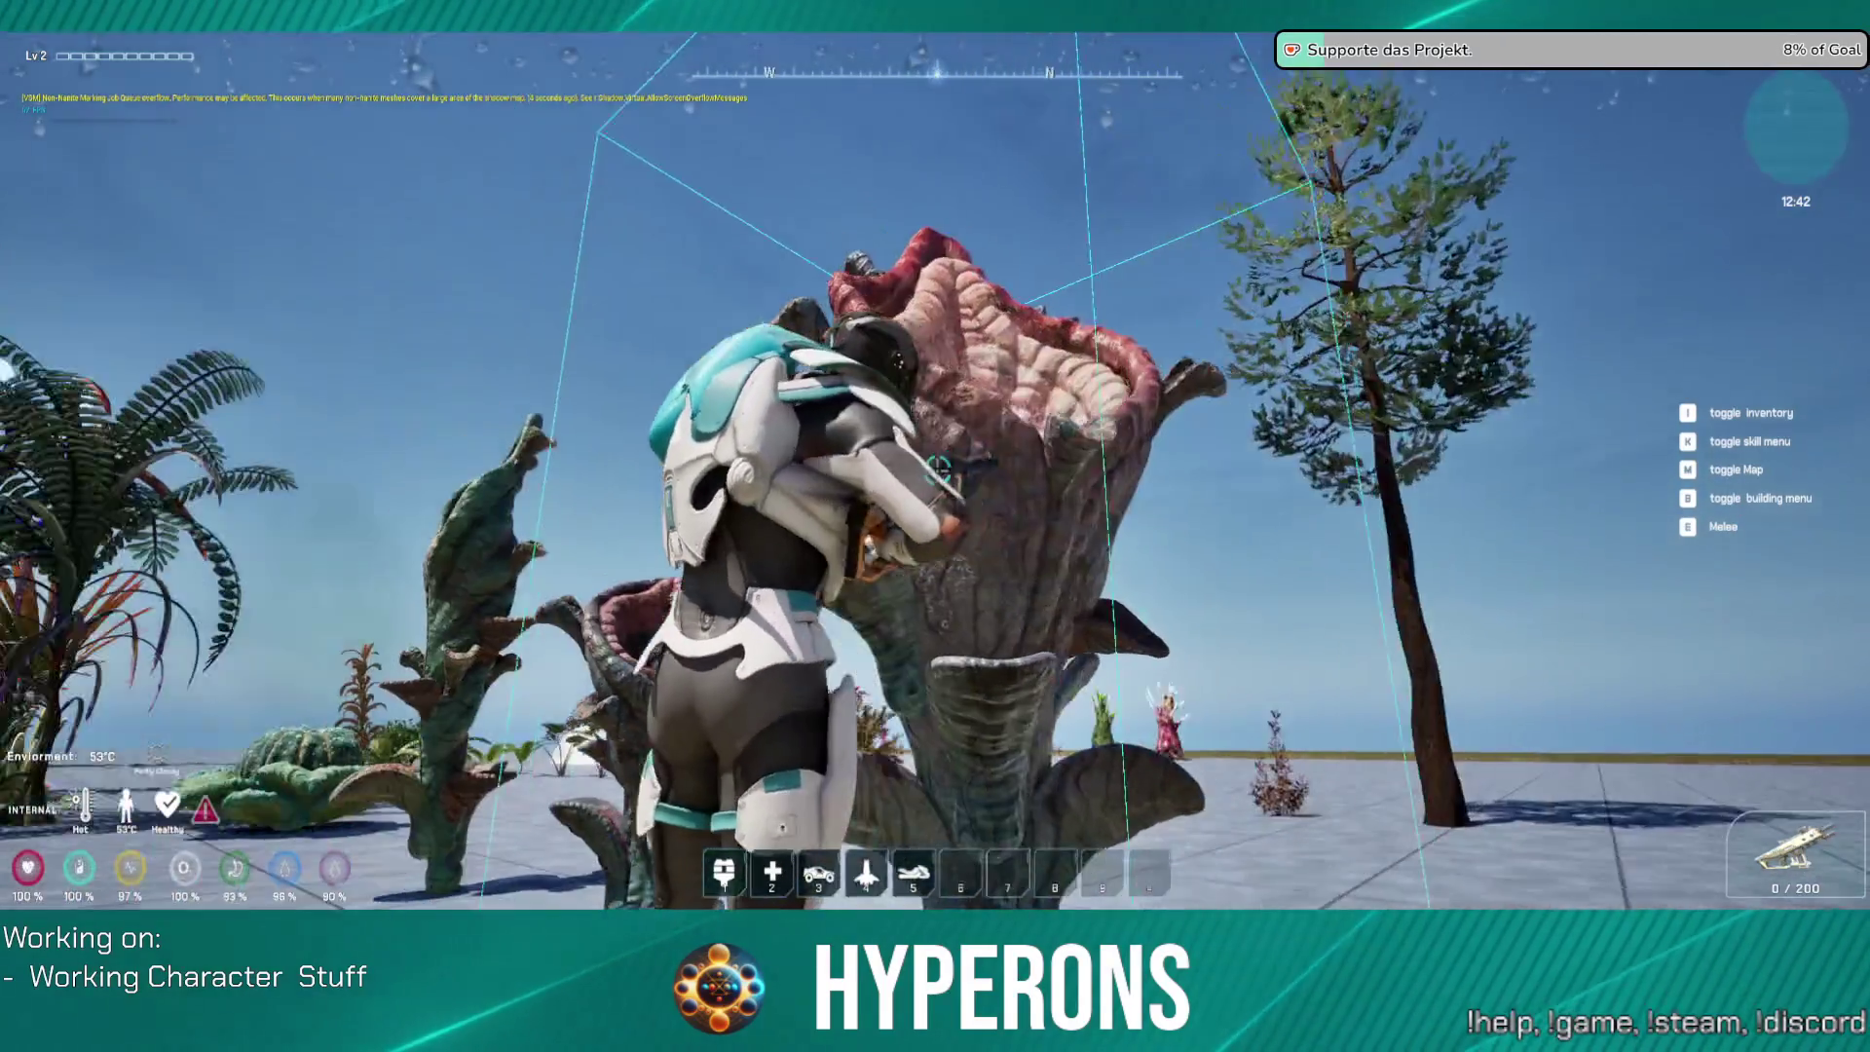
key("w")
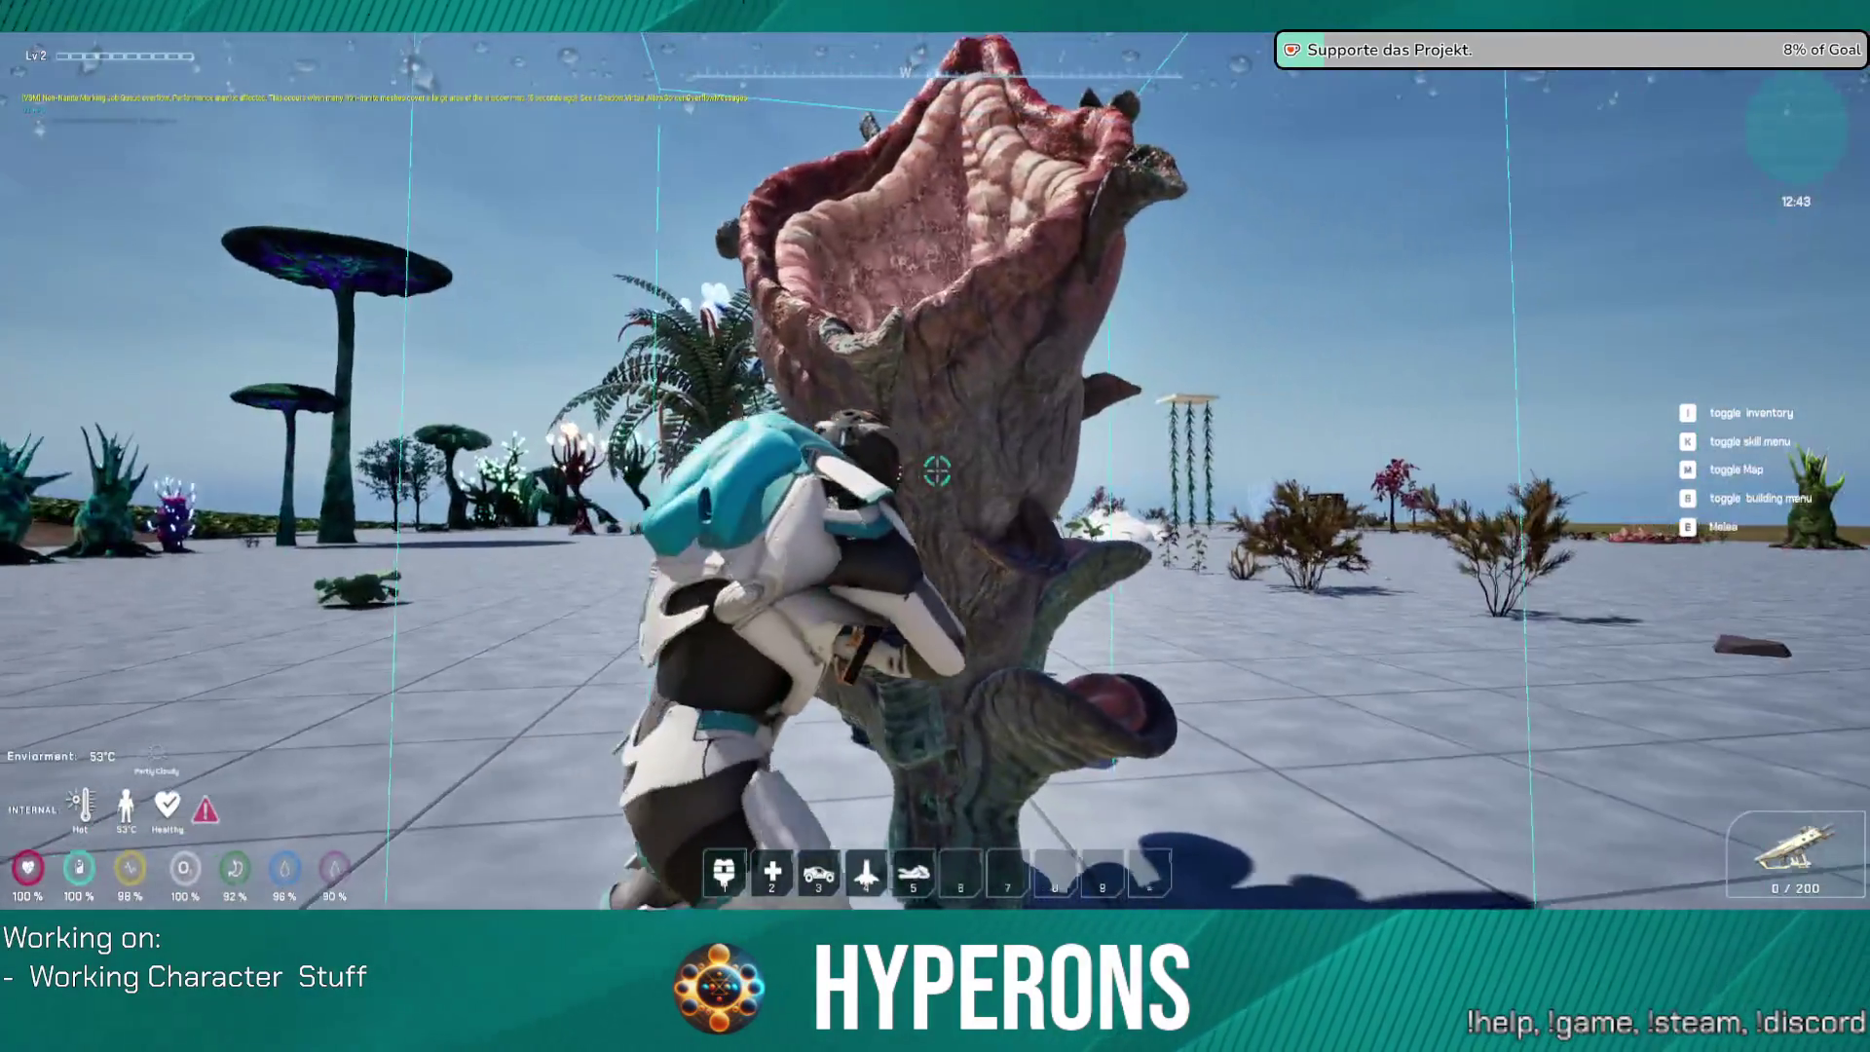
key("w")
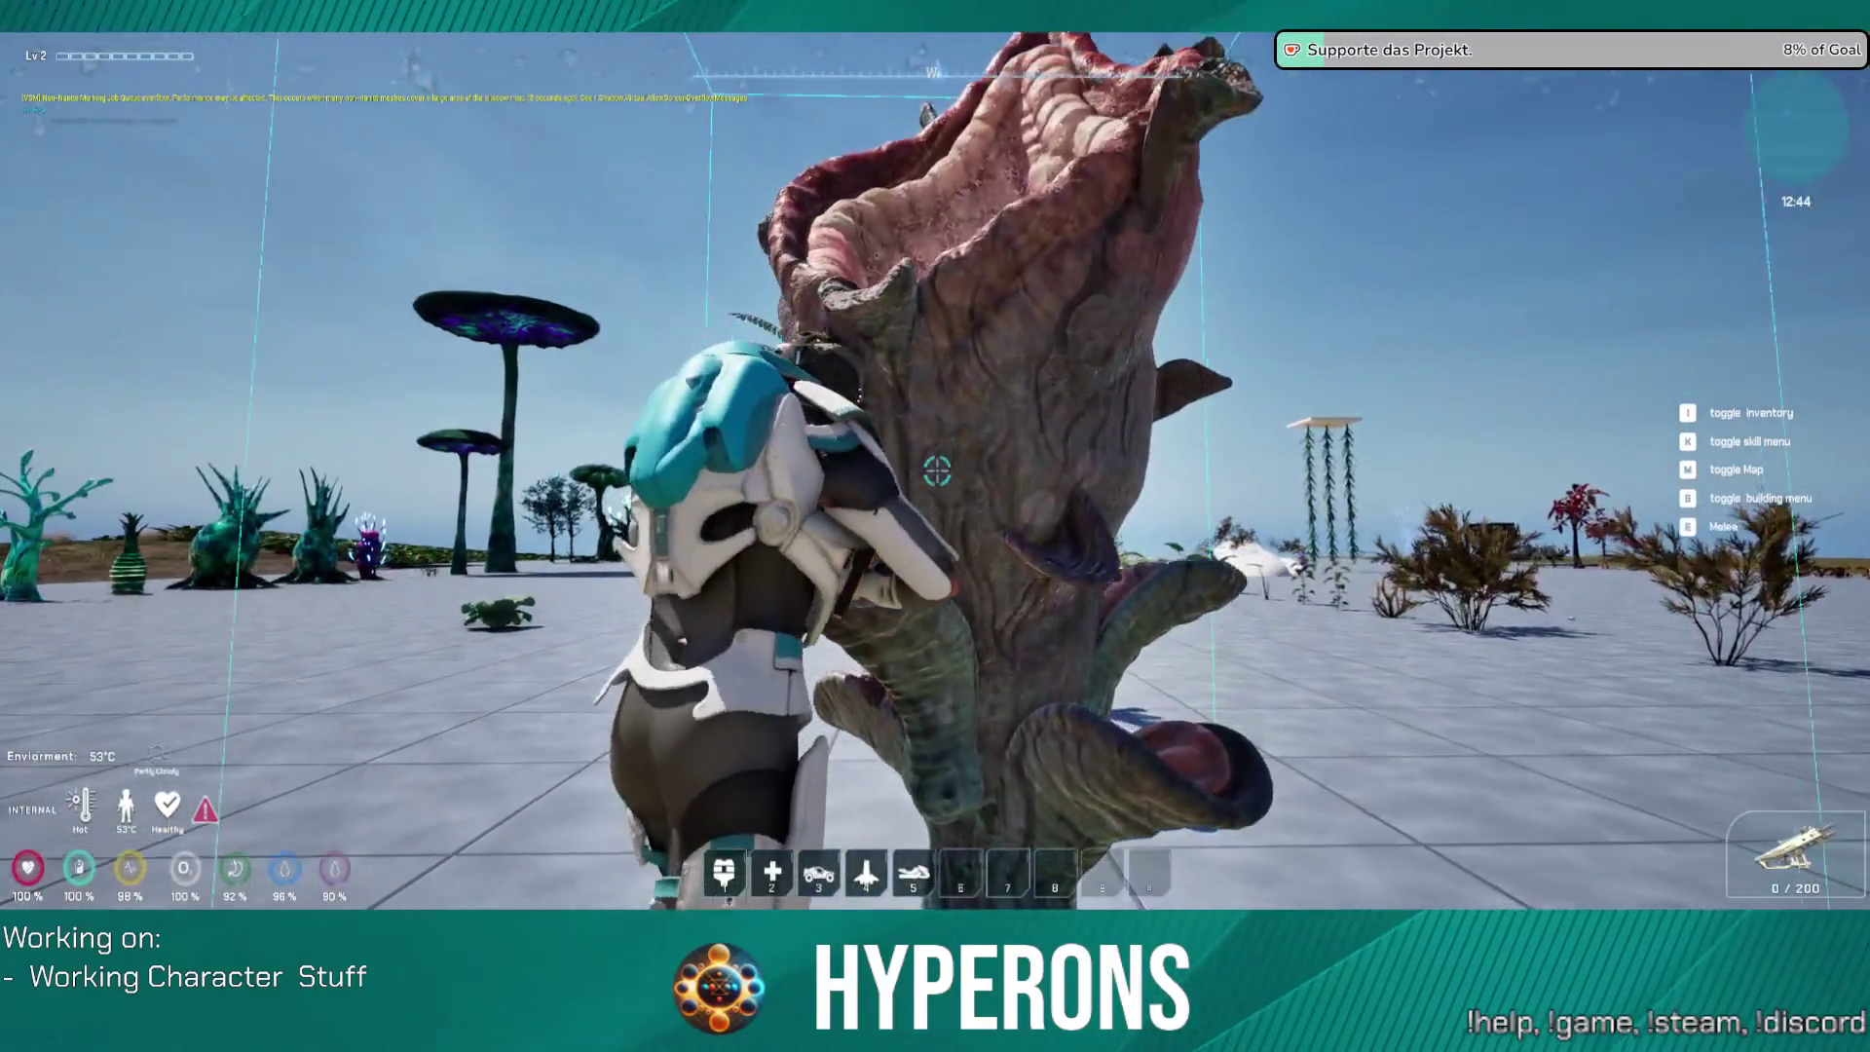
key("w")
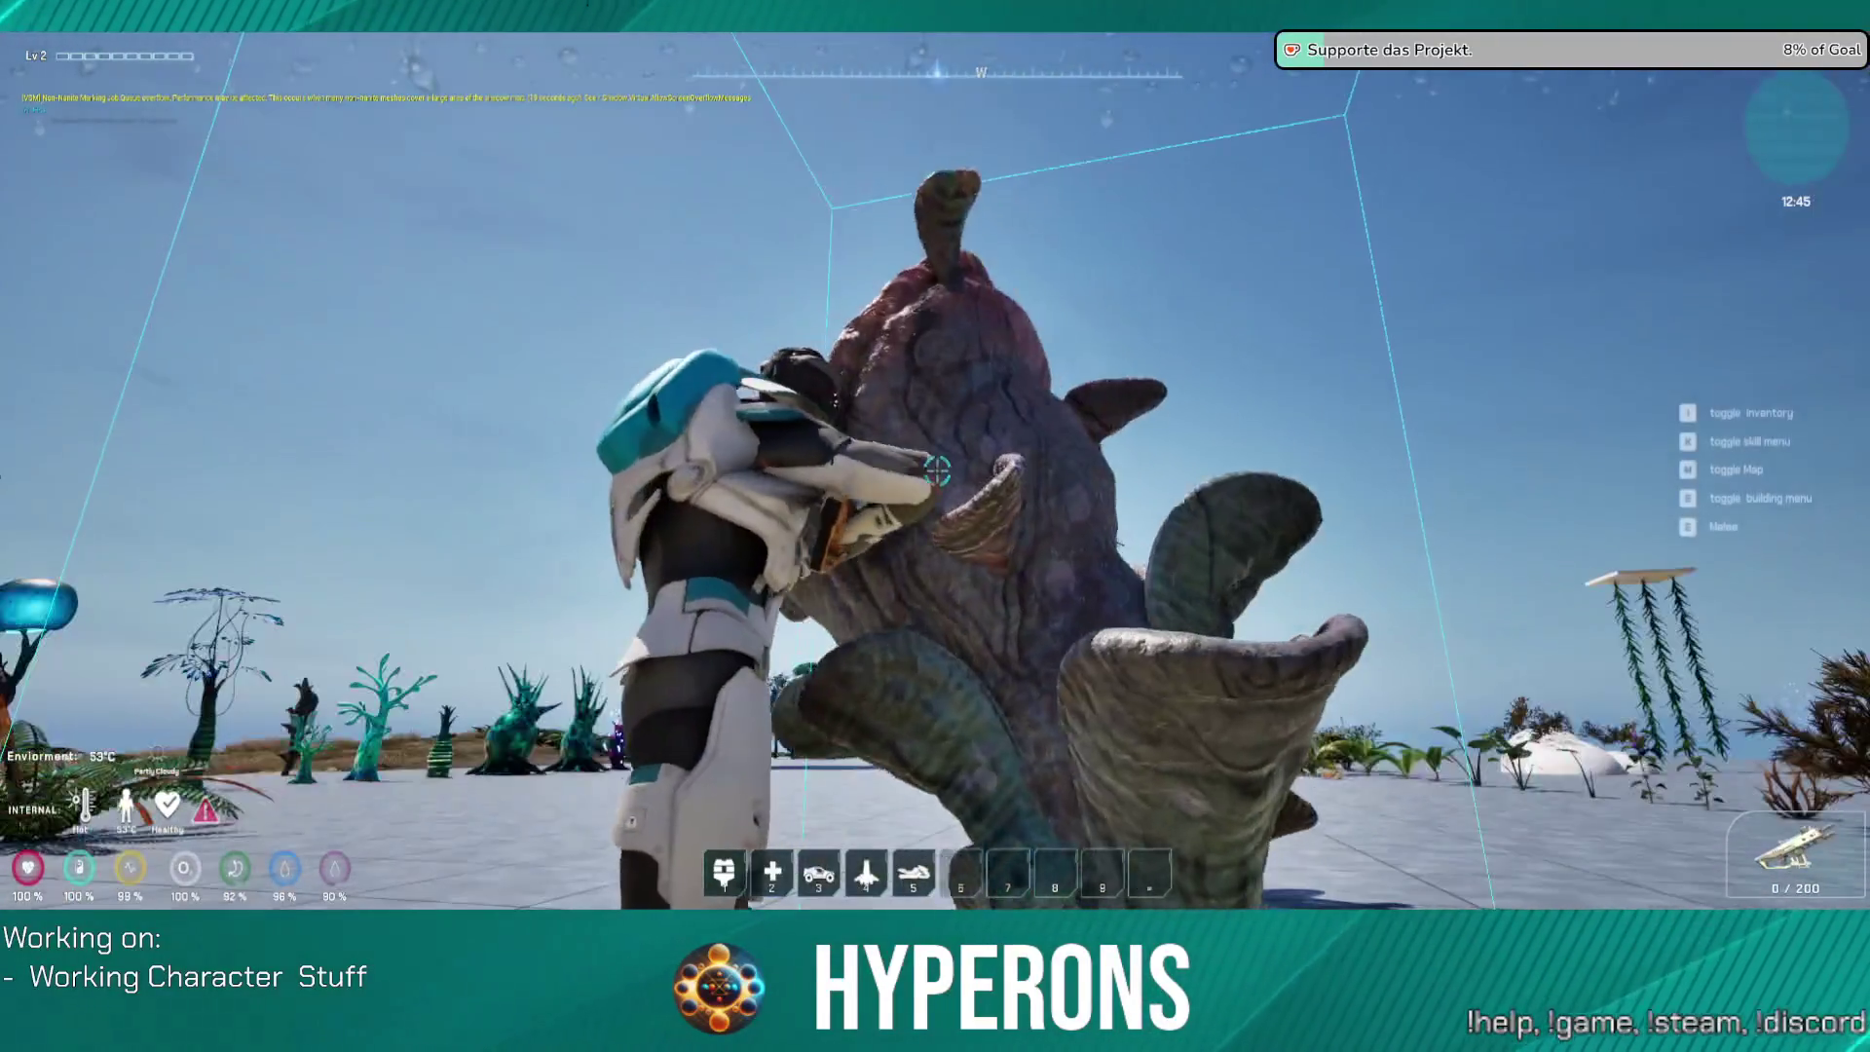
key("w")
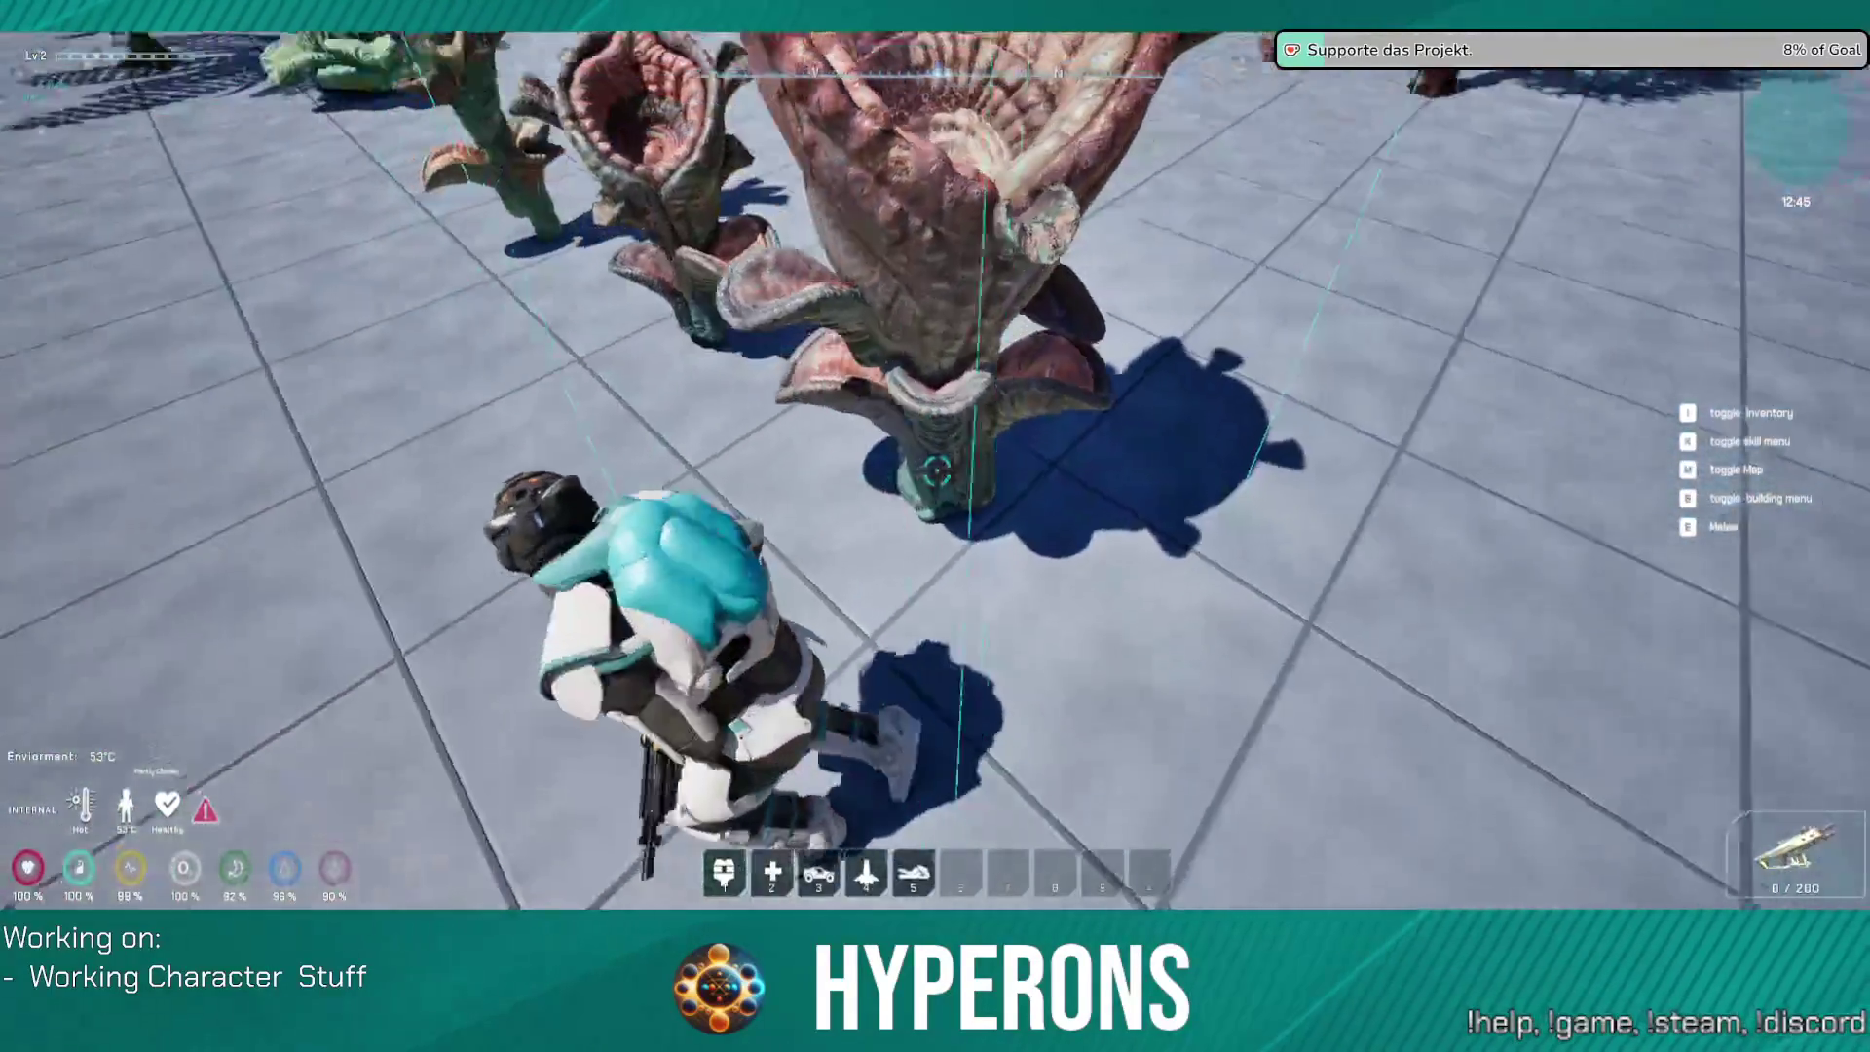
key("w")
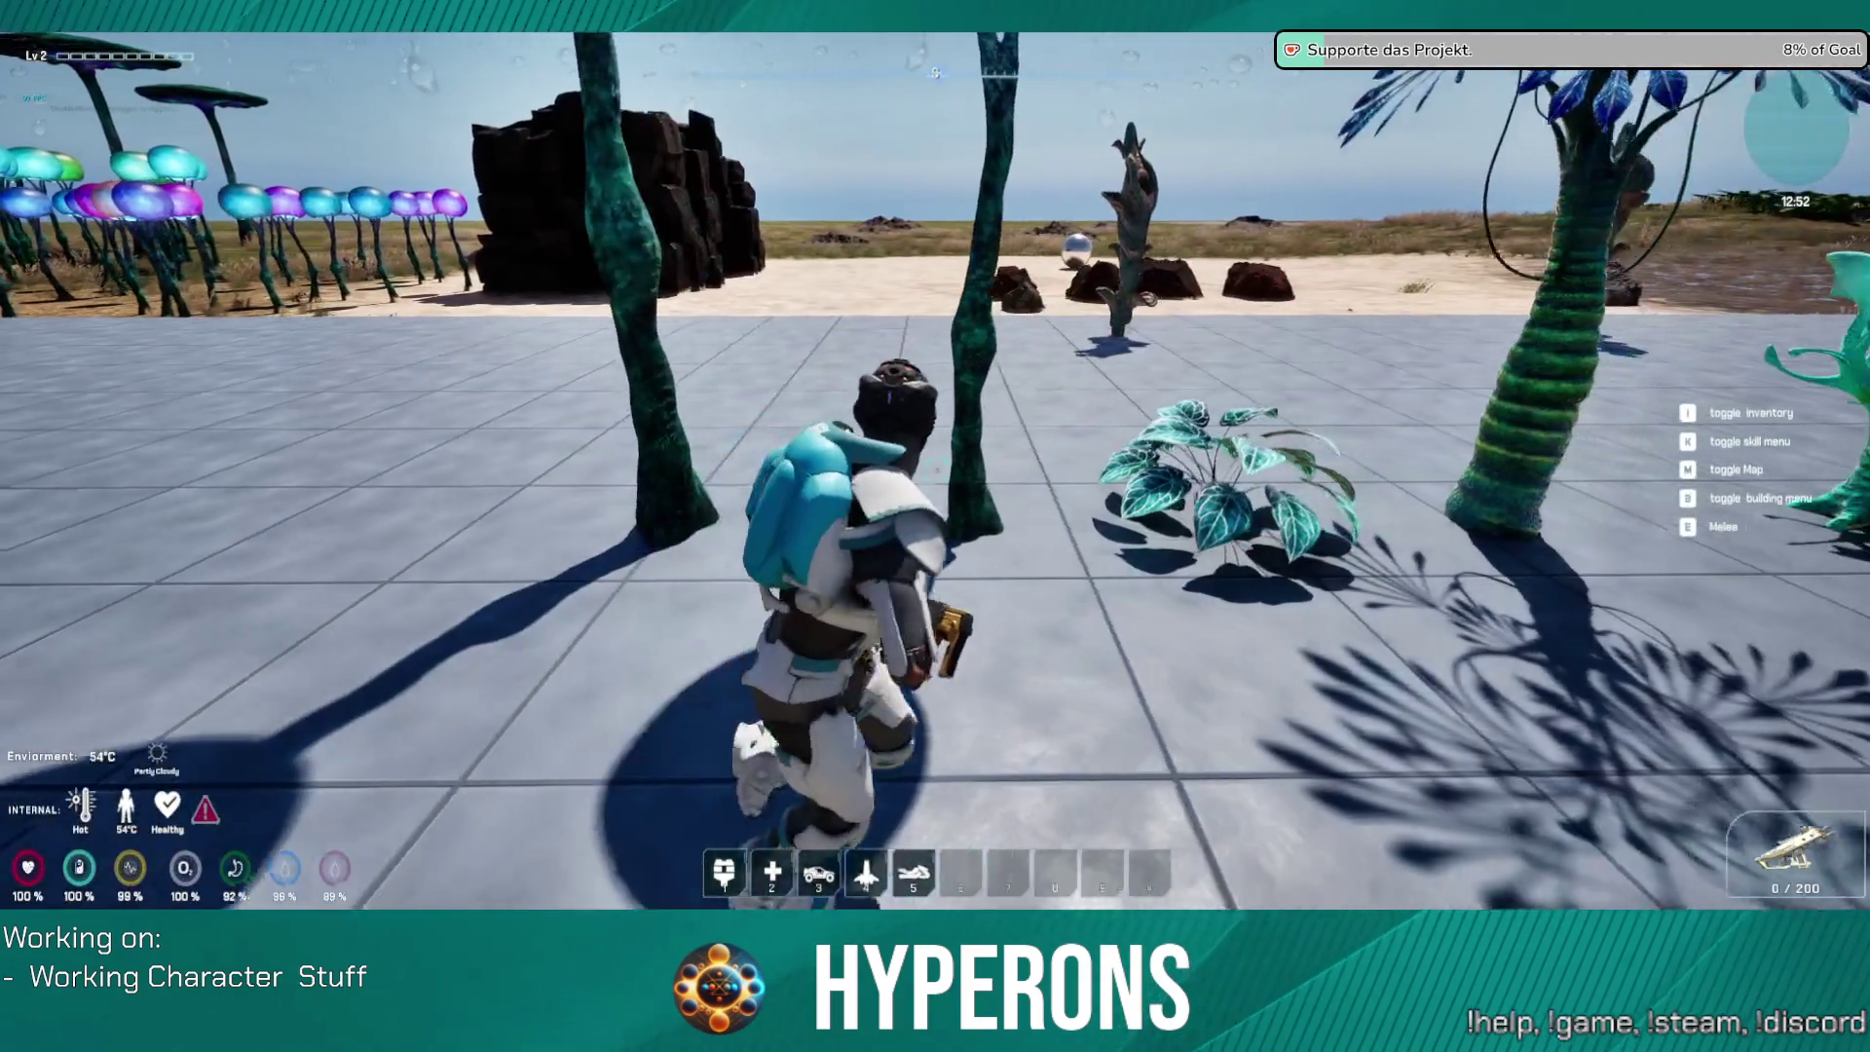
Step: Crouch, stand up, and run the character toward the red beach rocks
key("c")
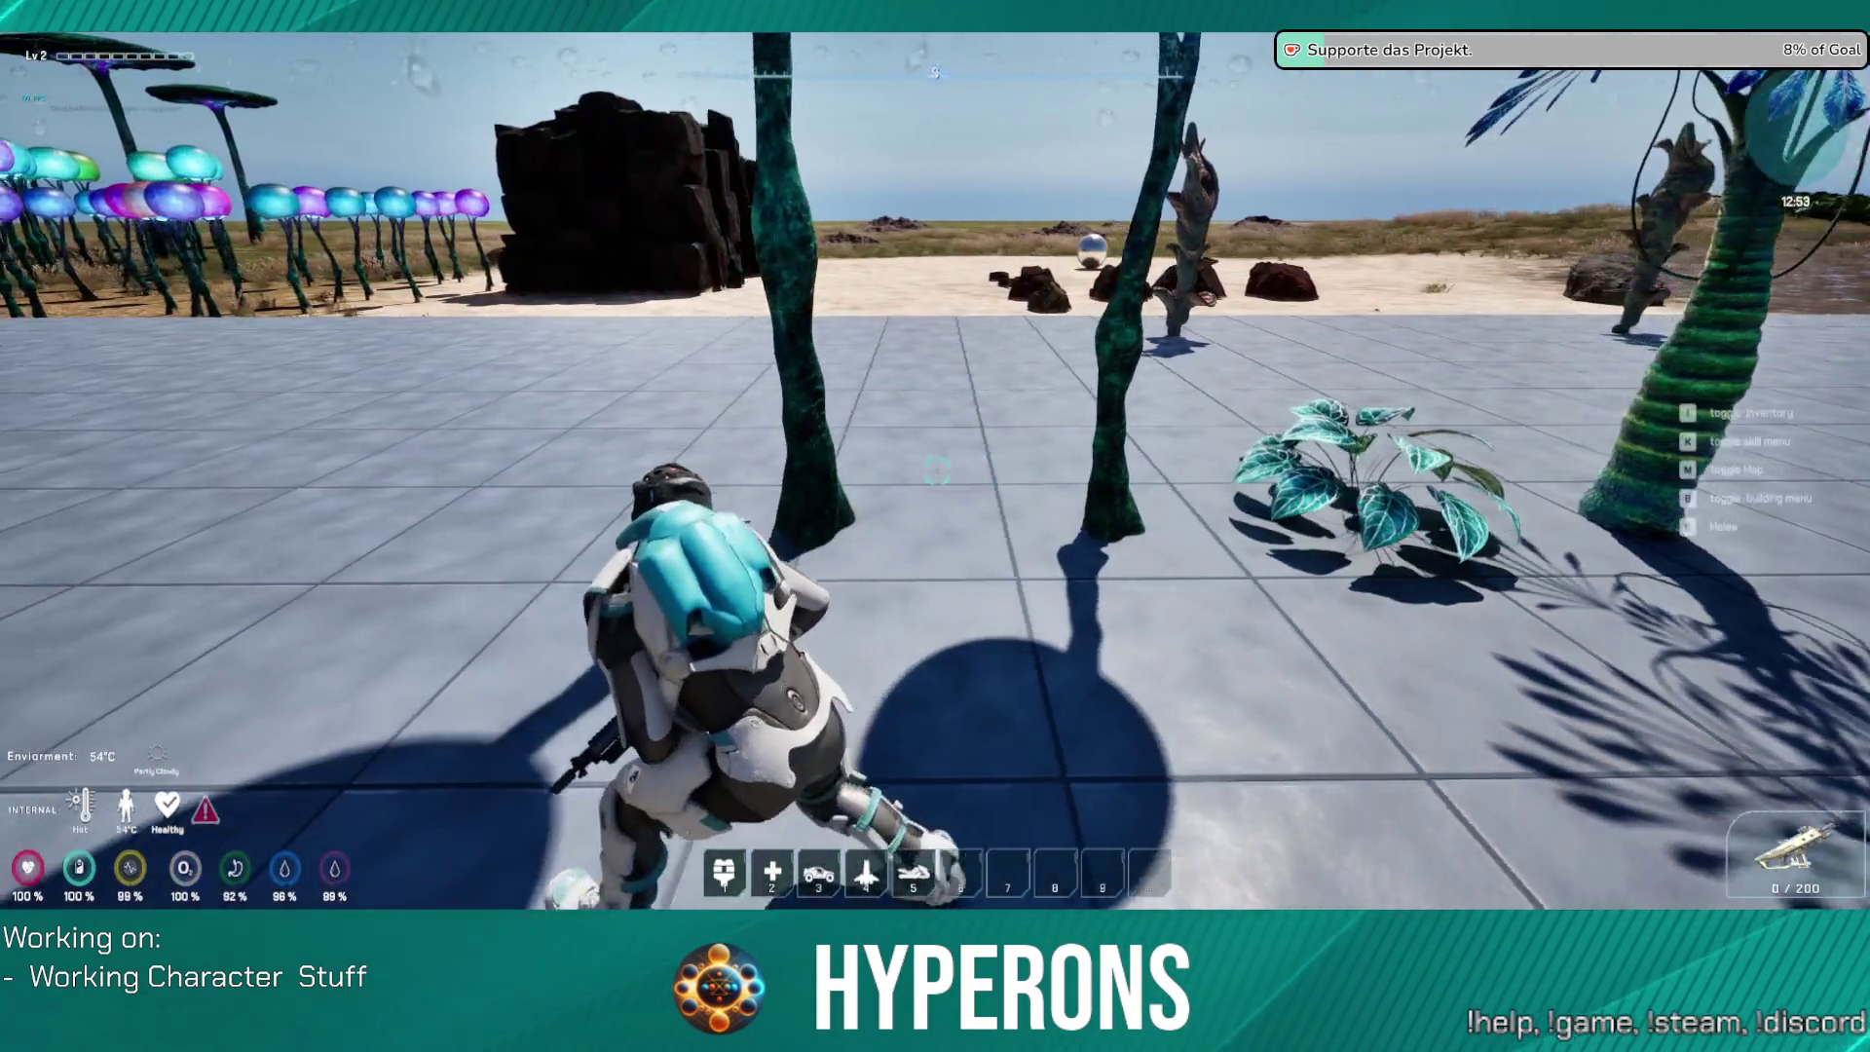
key("c")
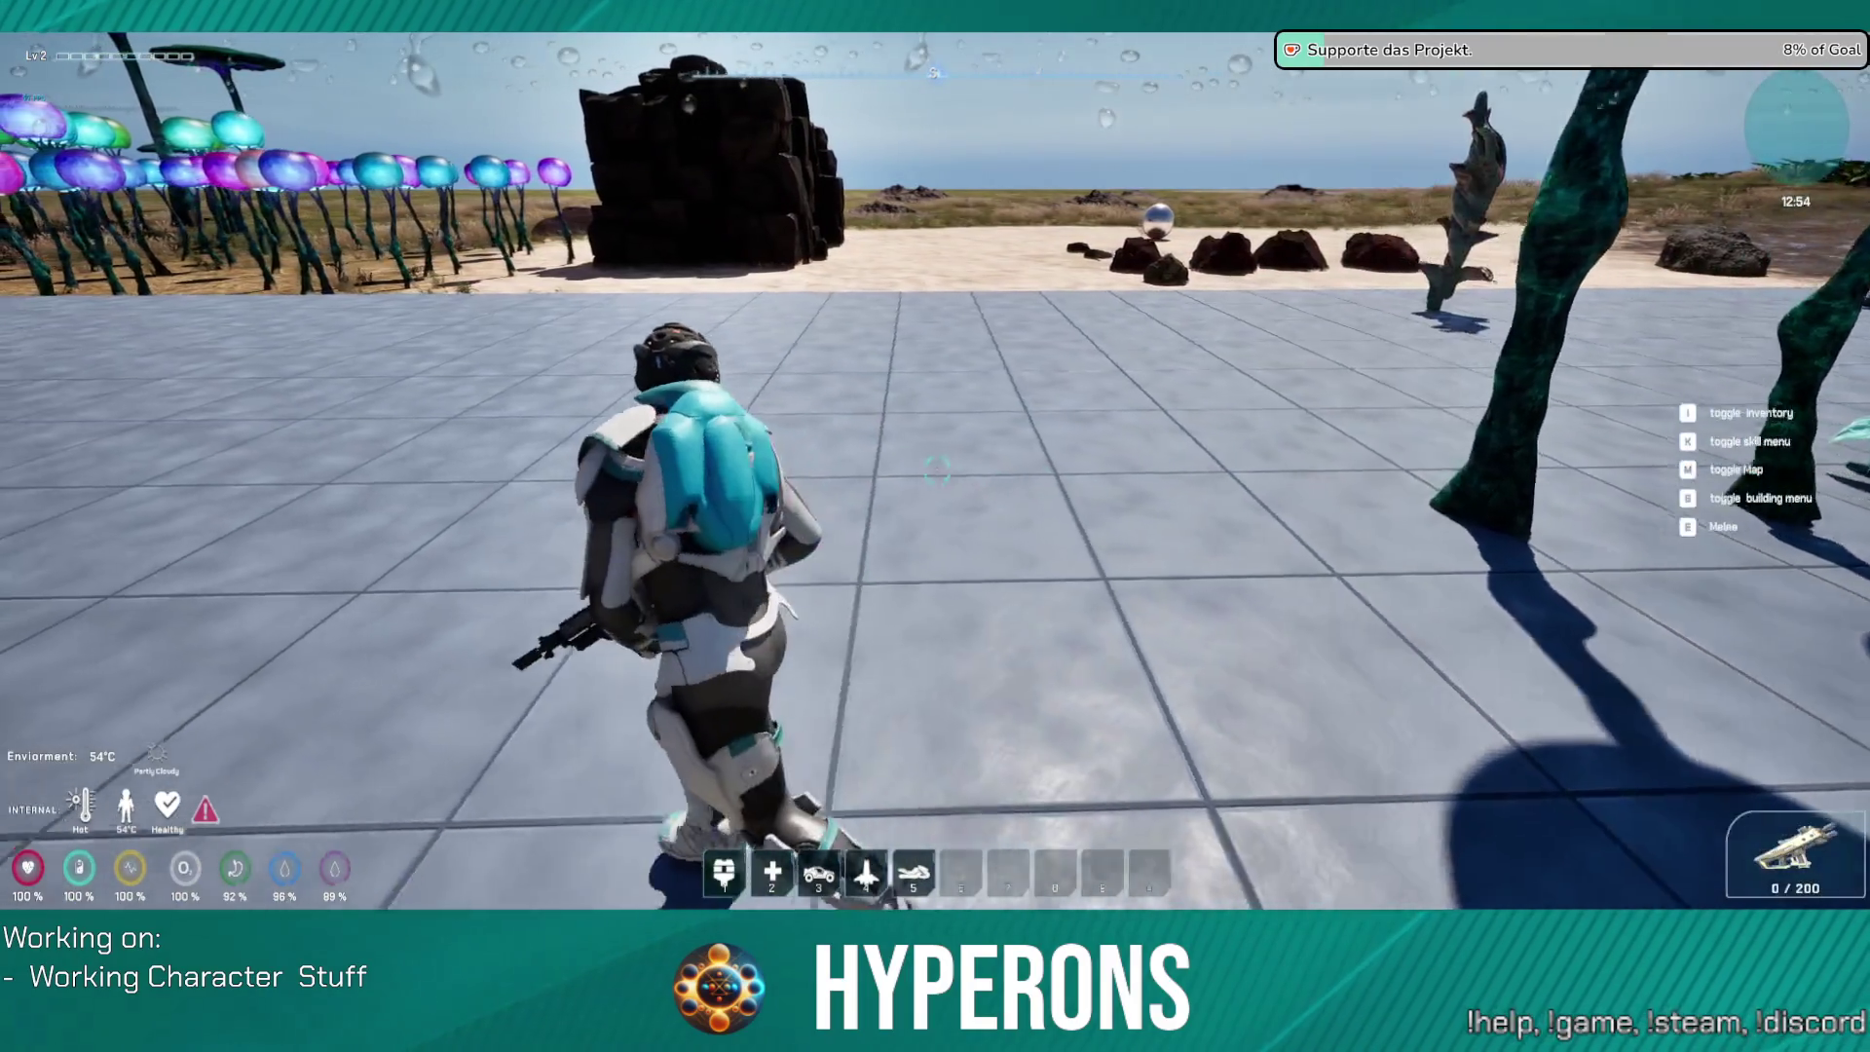
key("w")
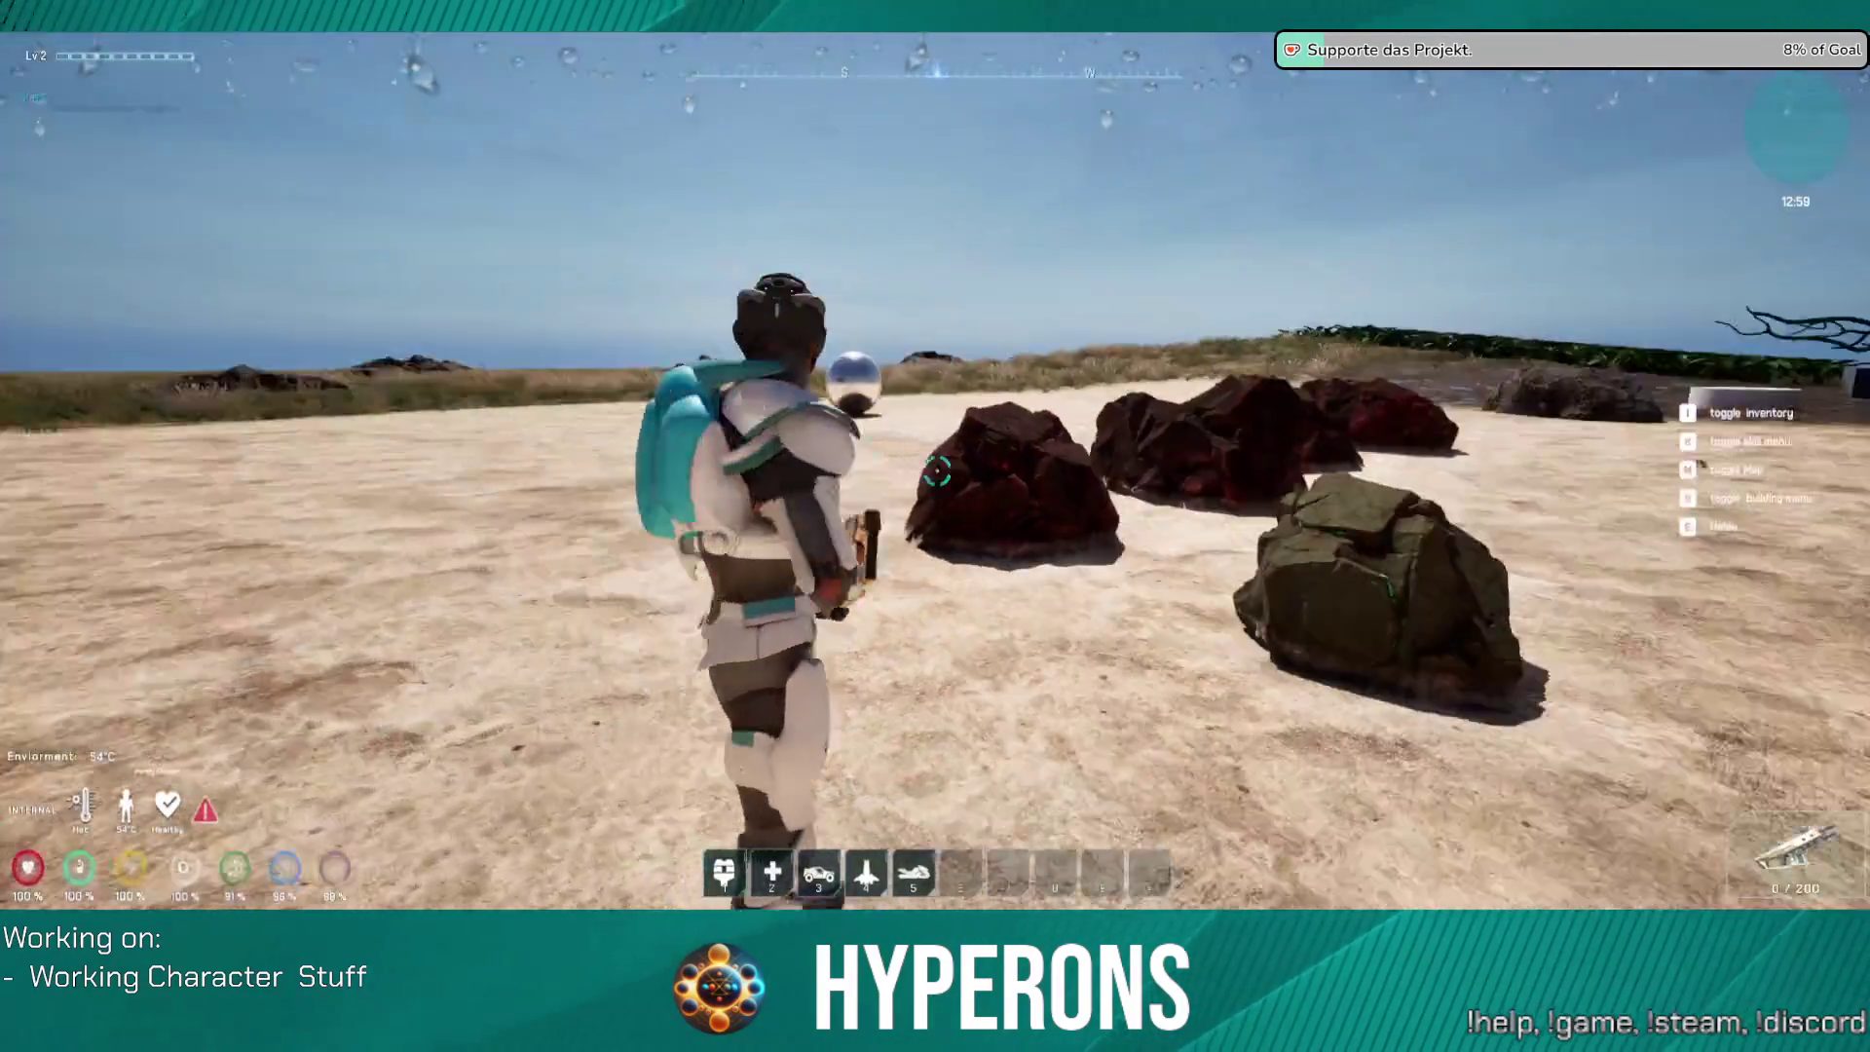
Step: Run to the wall, jump onto the plant platform, and cross the tiled floor
key("w")
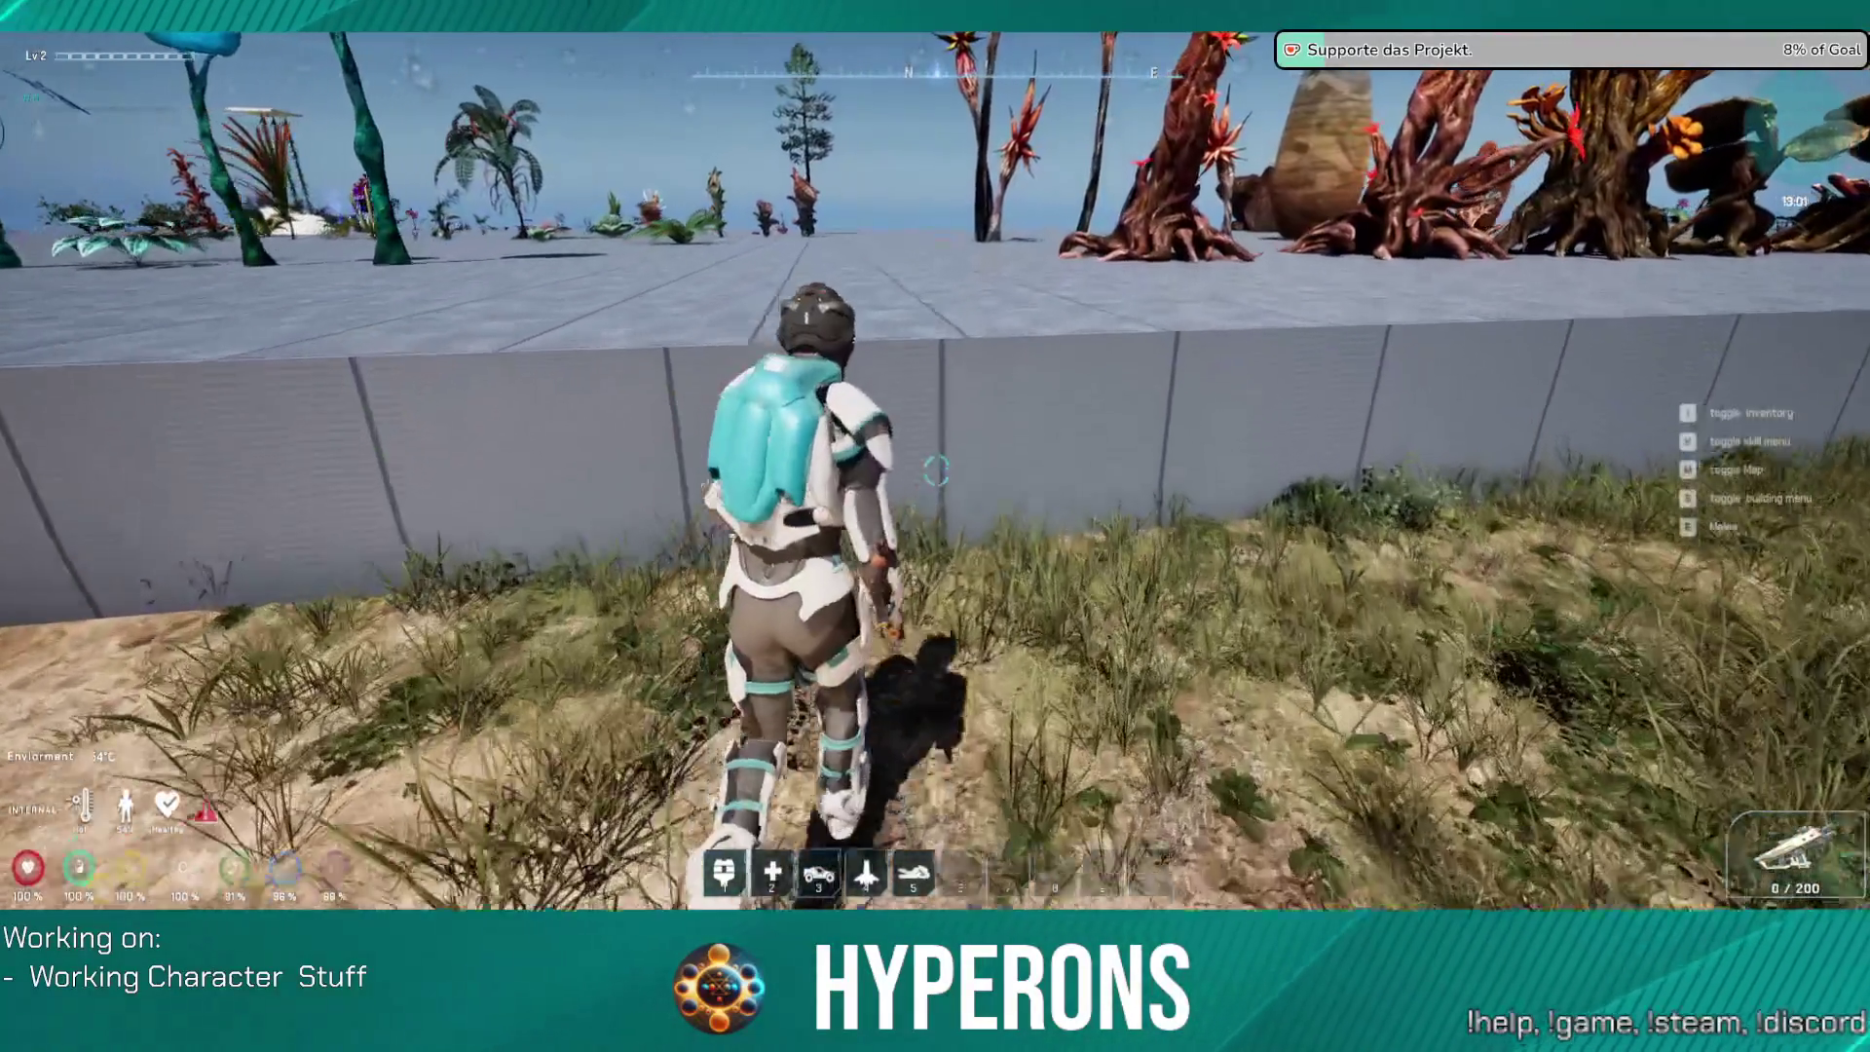
key("space")
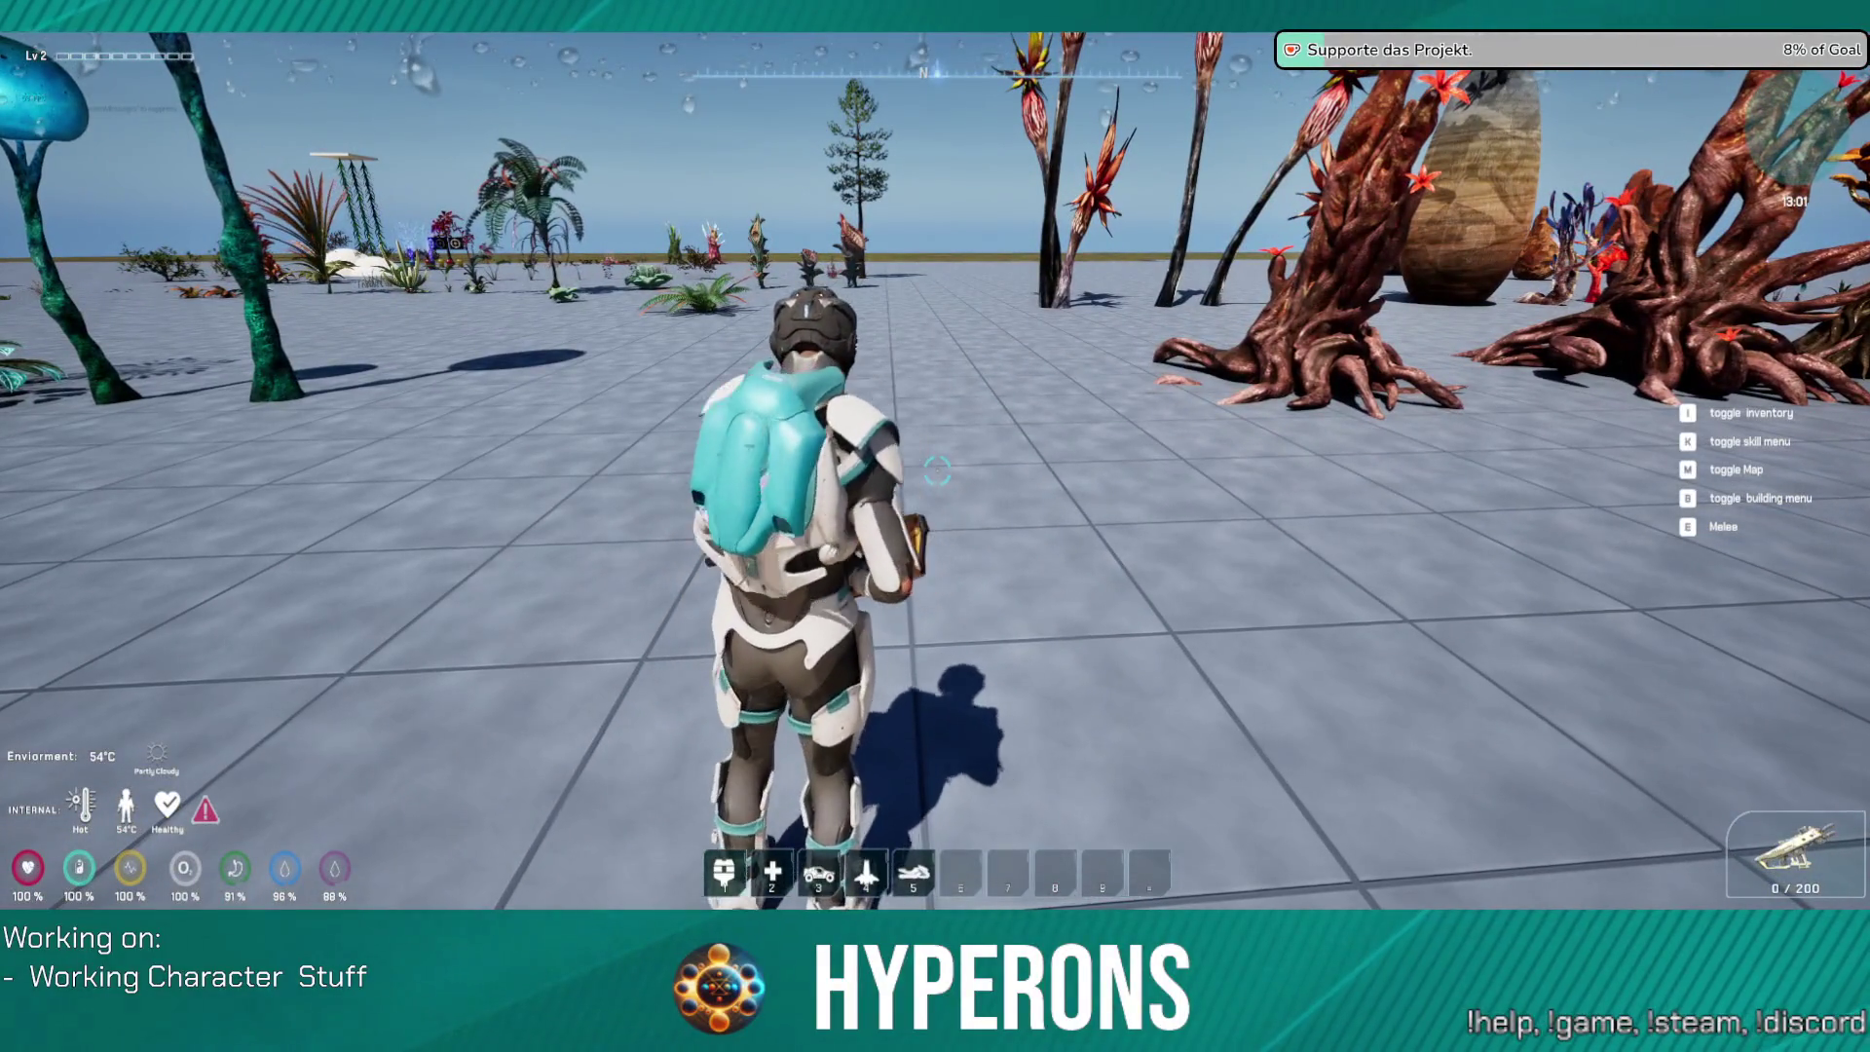
key("w")
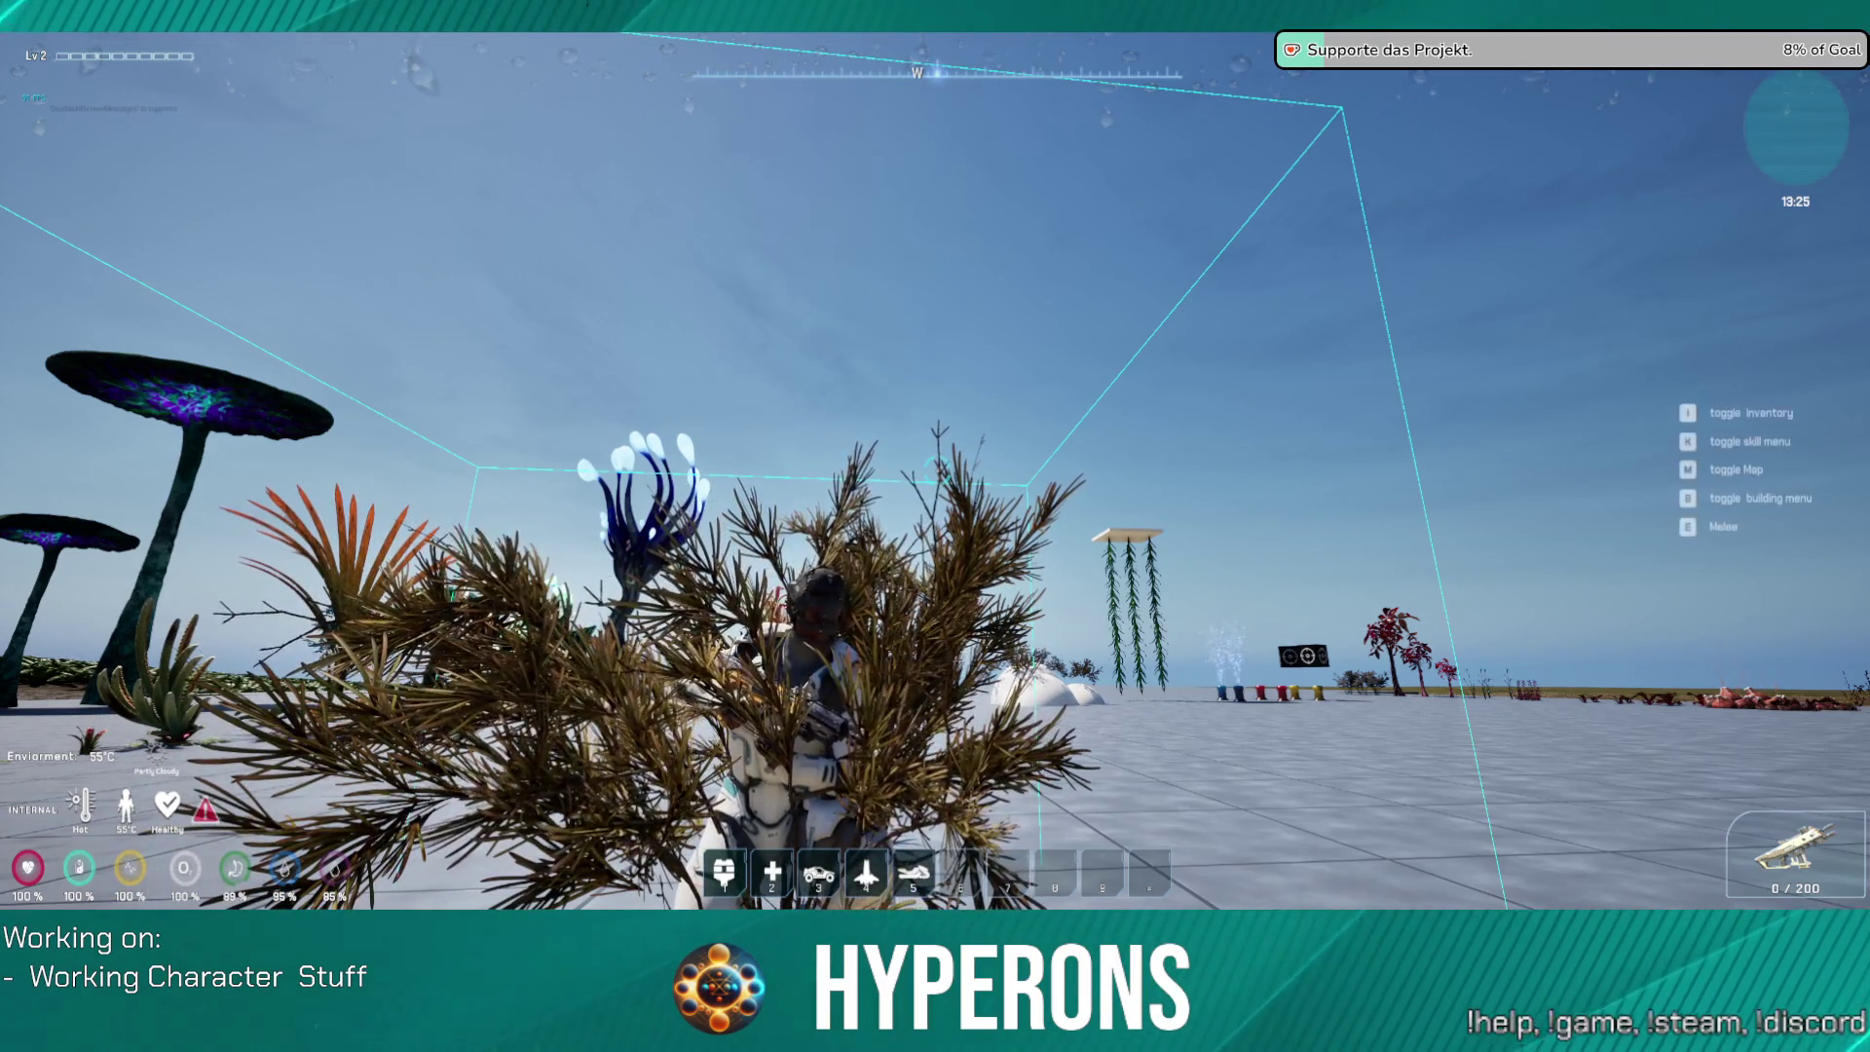
key("w")
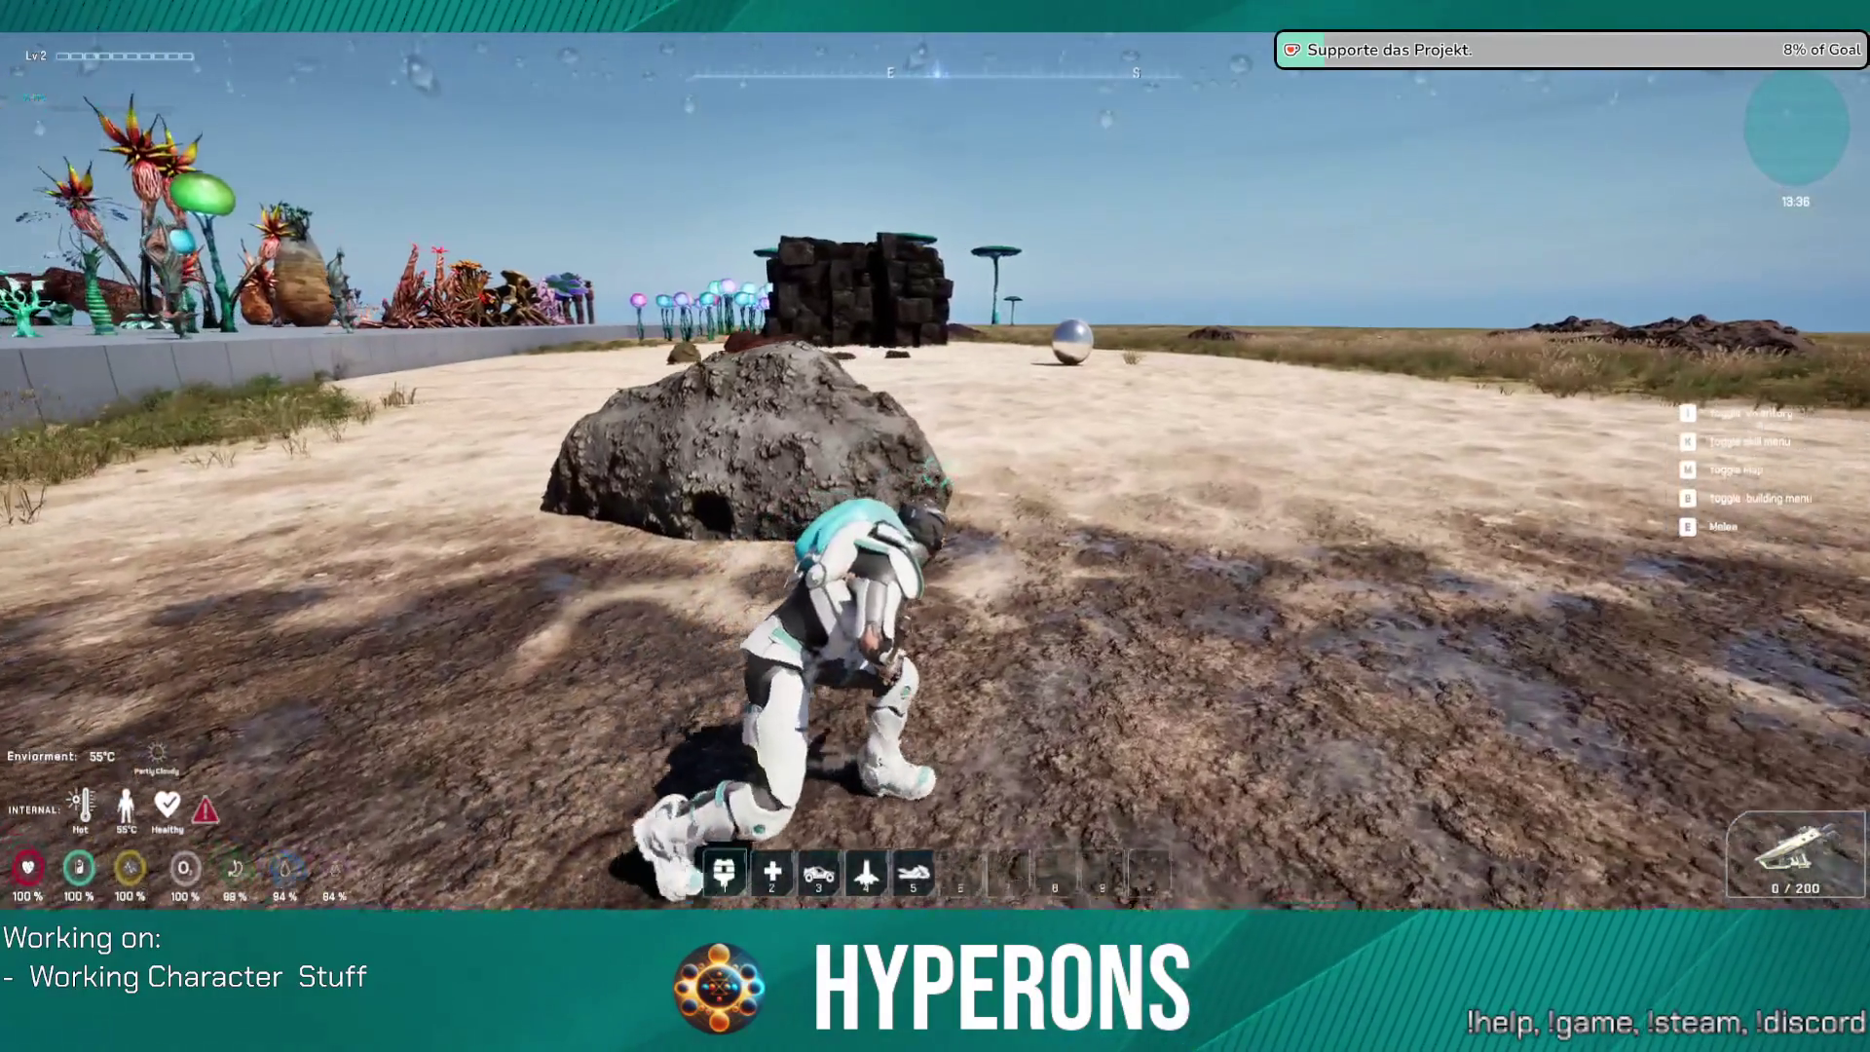
Step: Walk back to the sand by the rocks and metal sphere, crouching facing the wall
key("w")
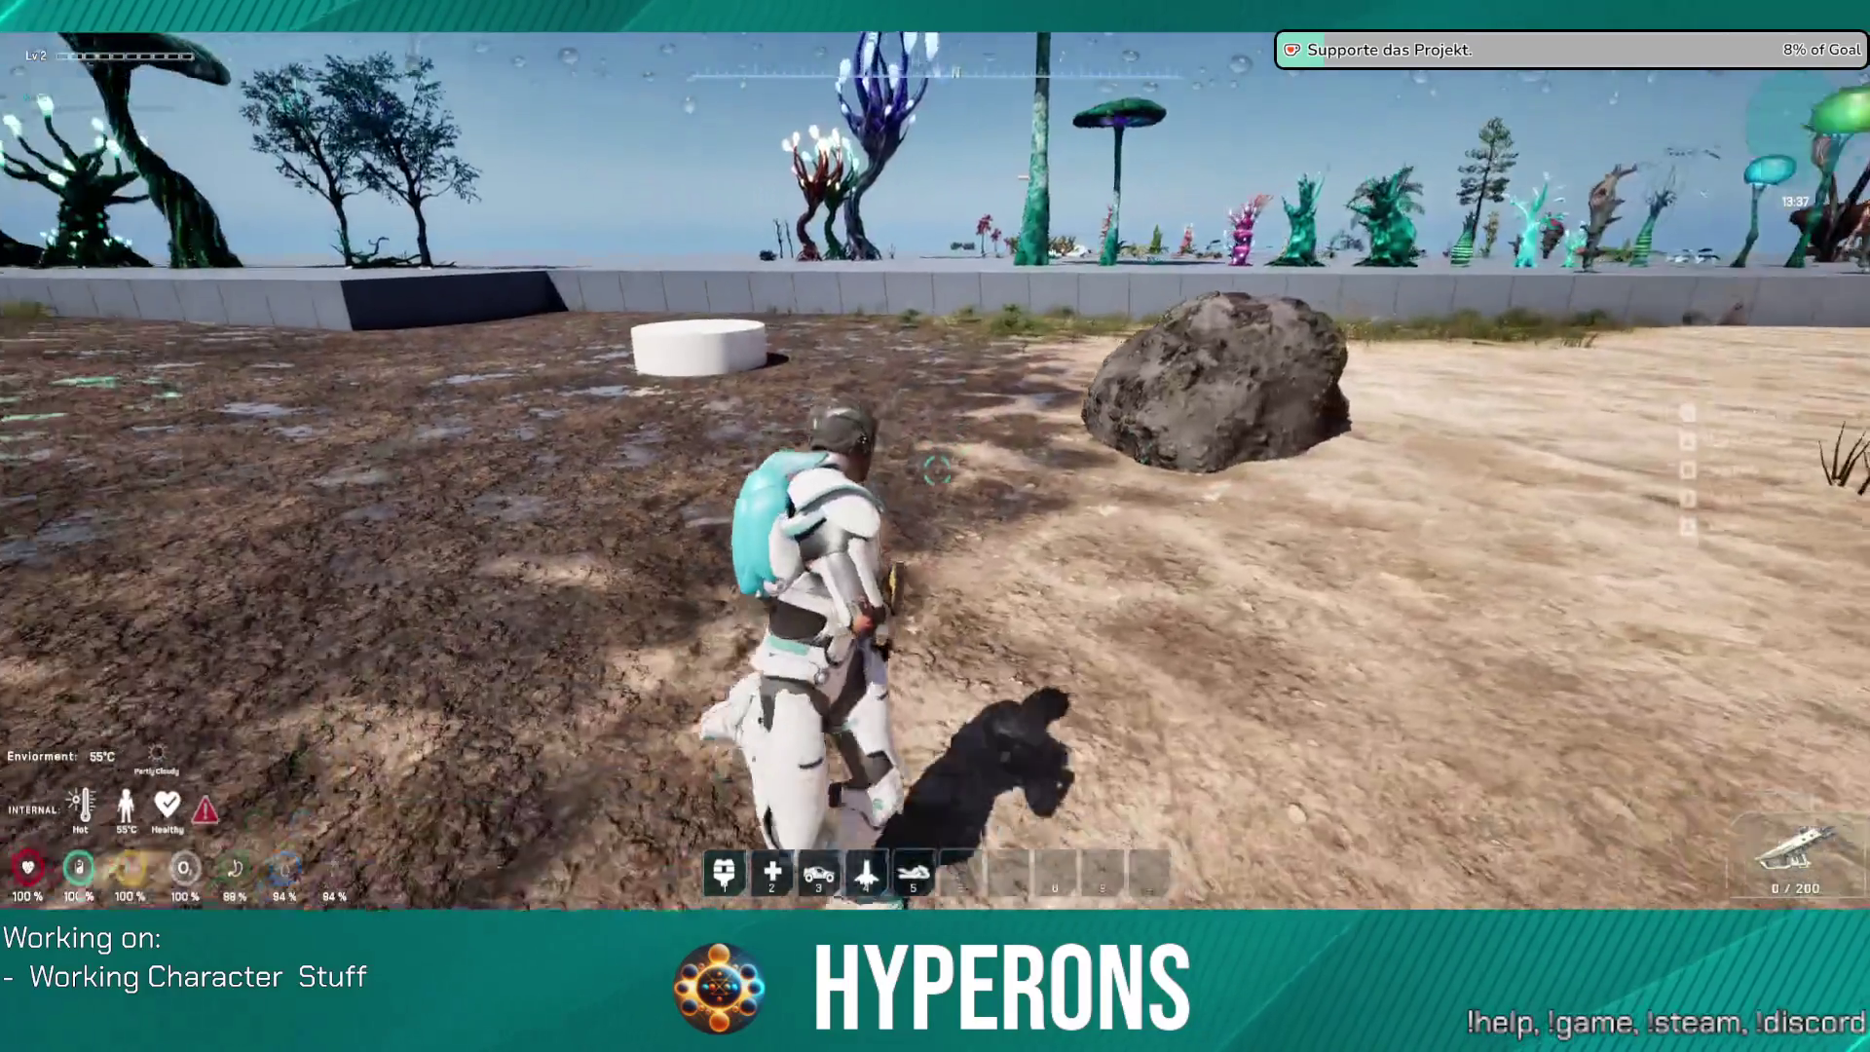
key("w")
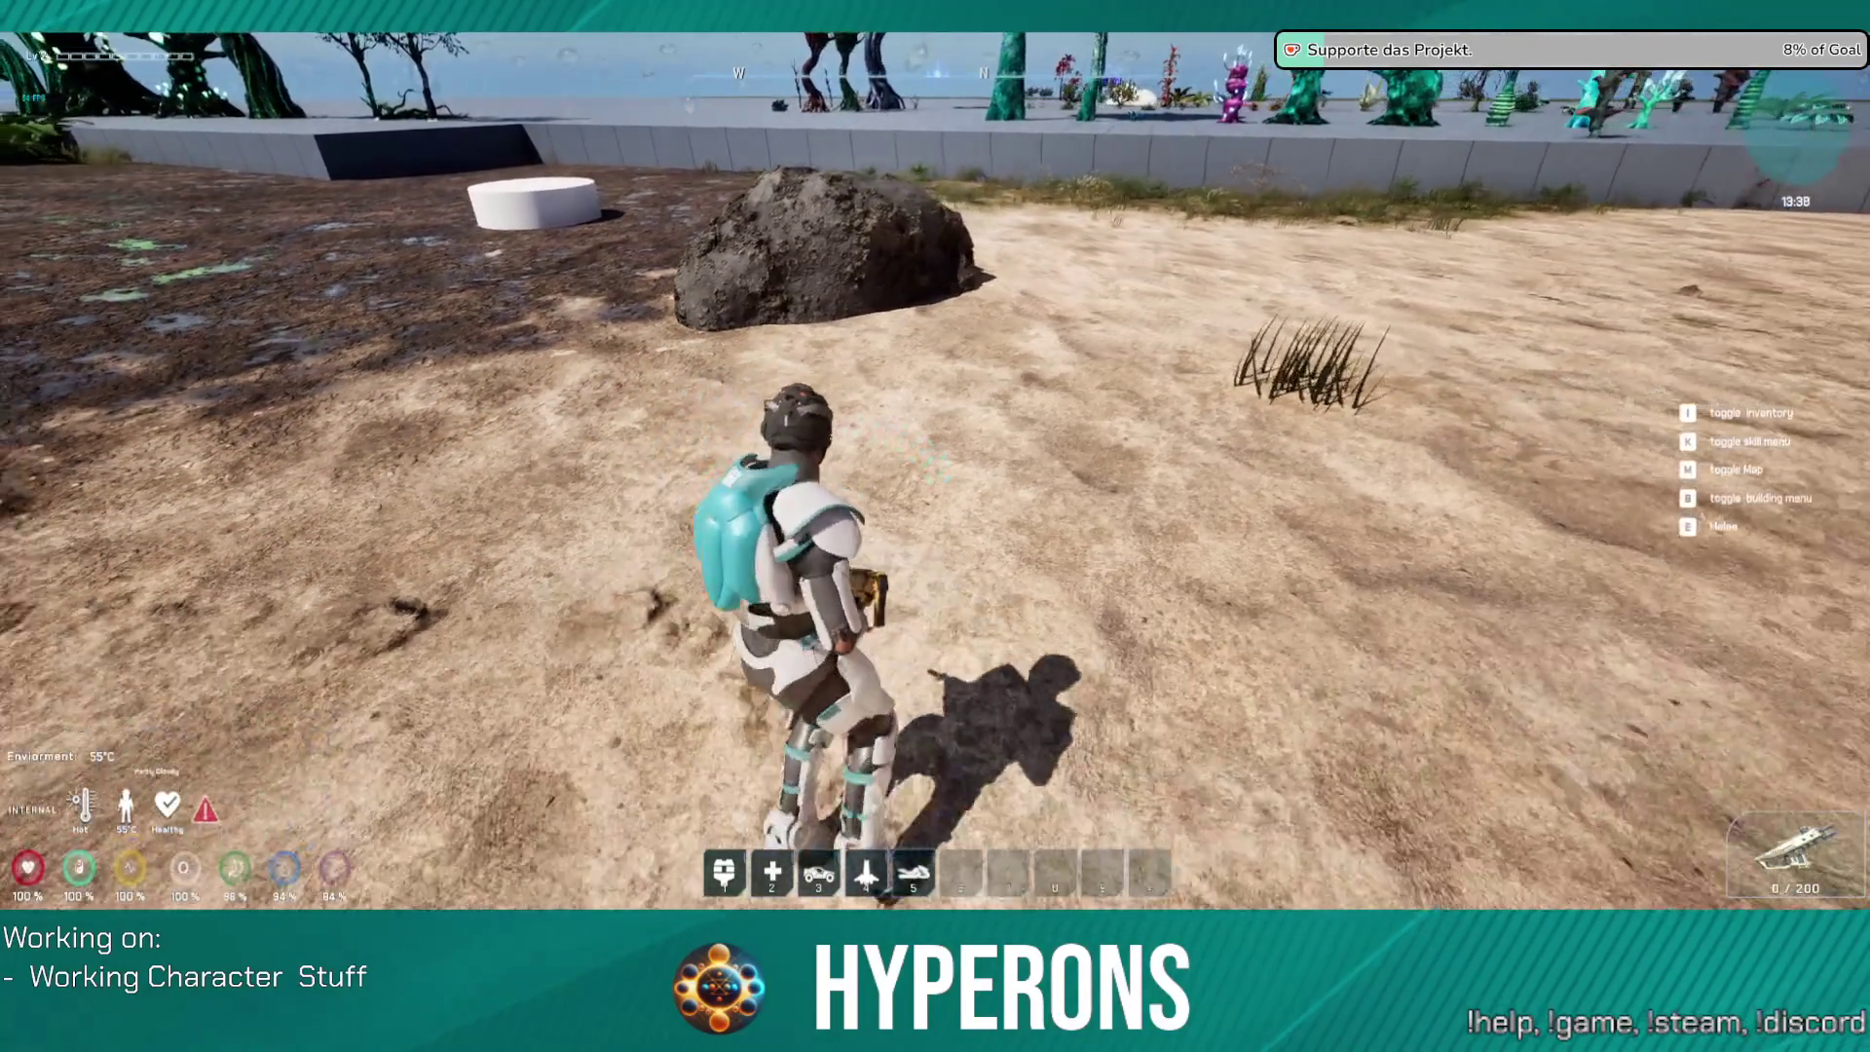
key("c")
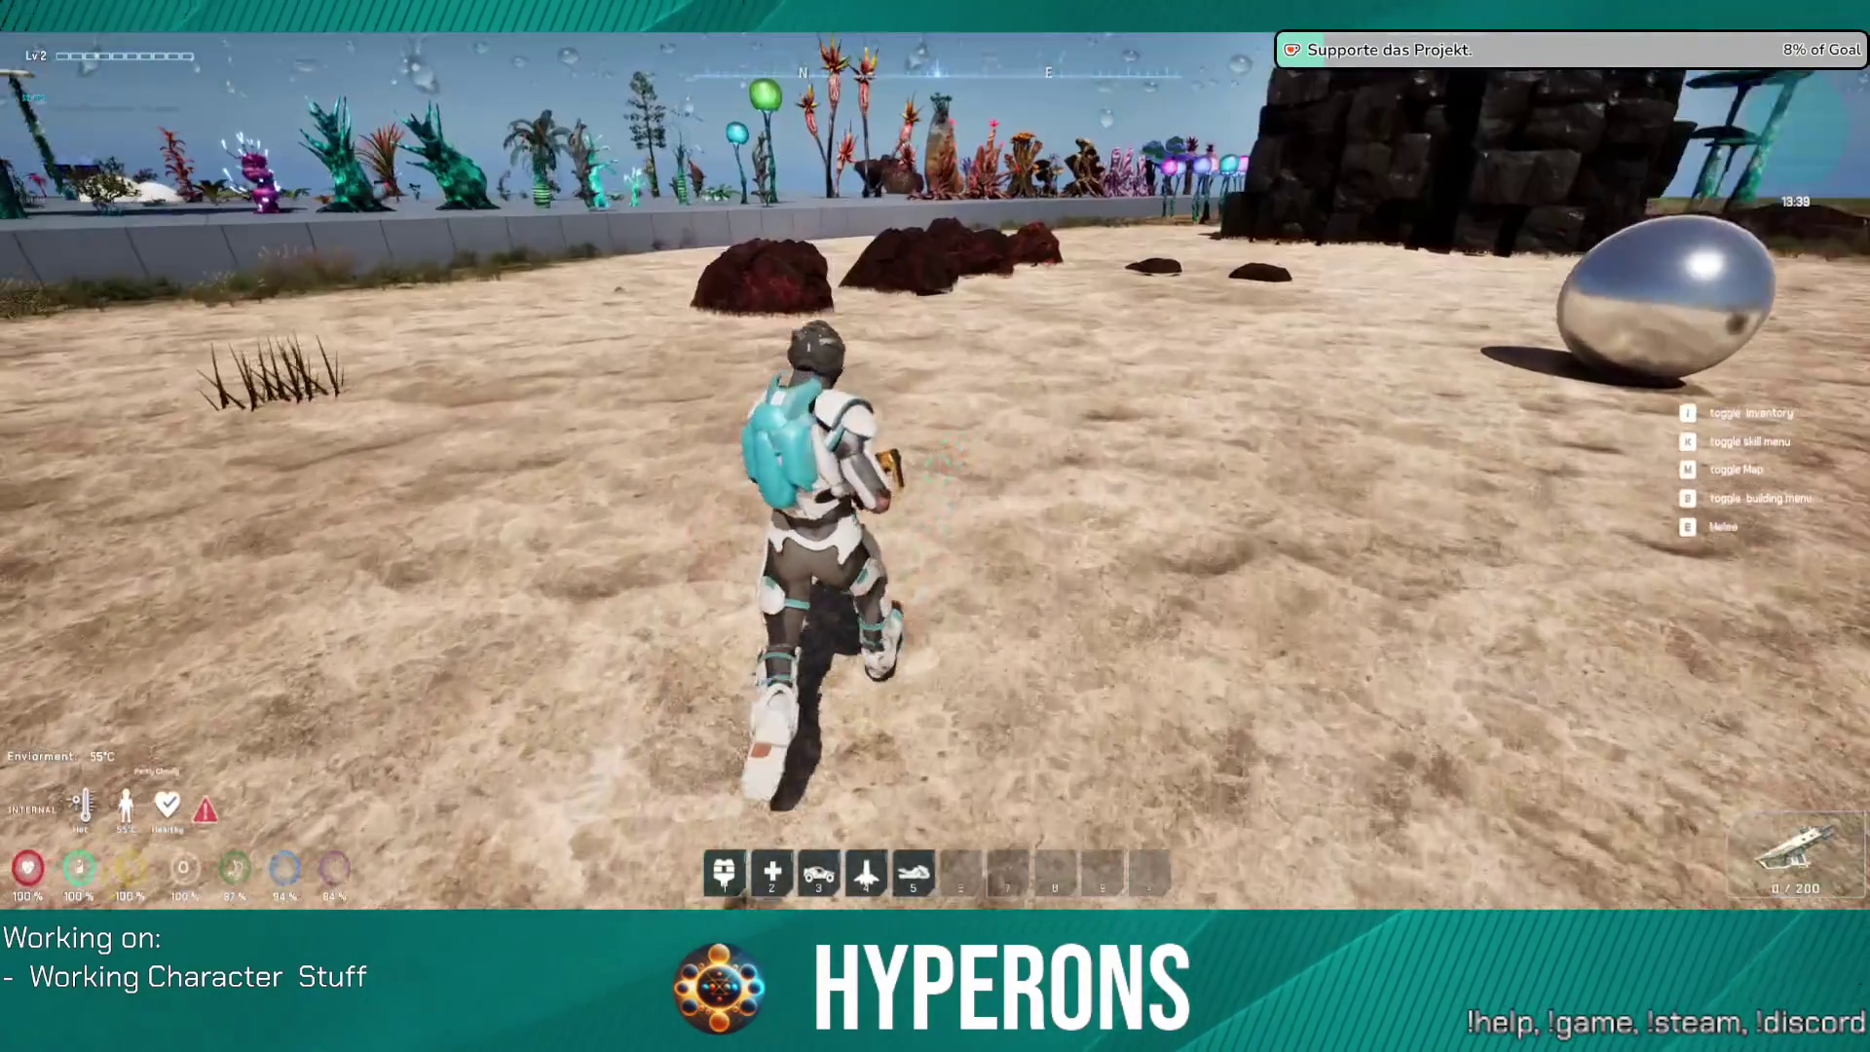
key("c")
key("c")
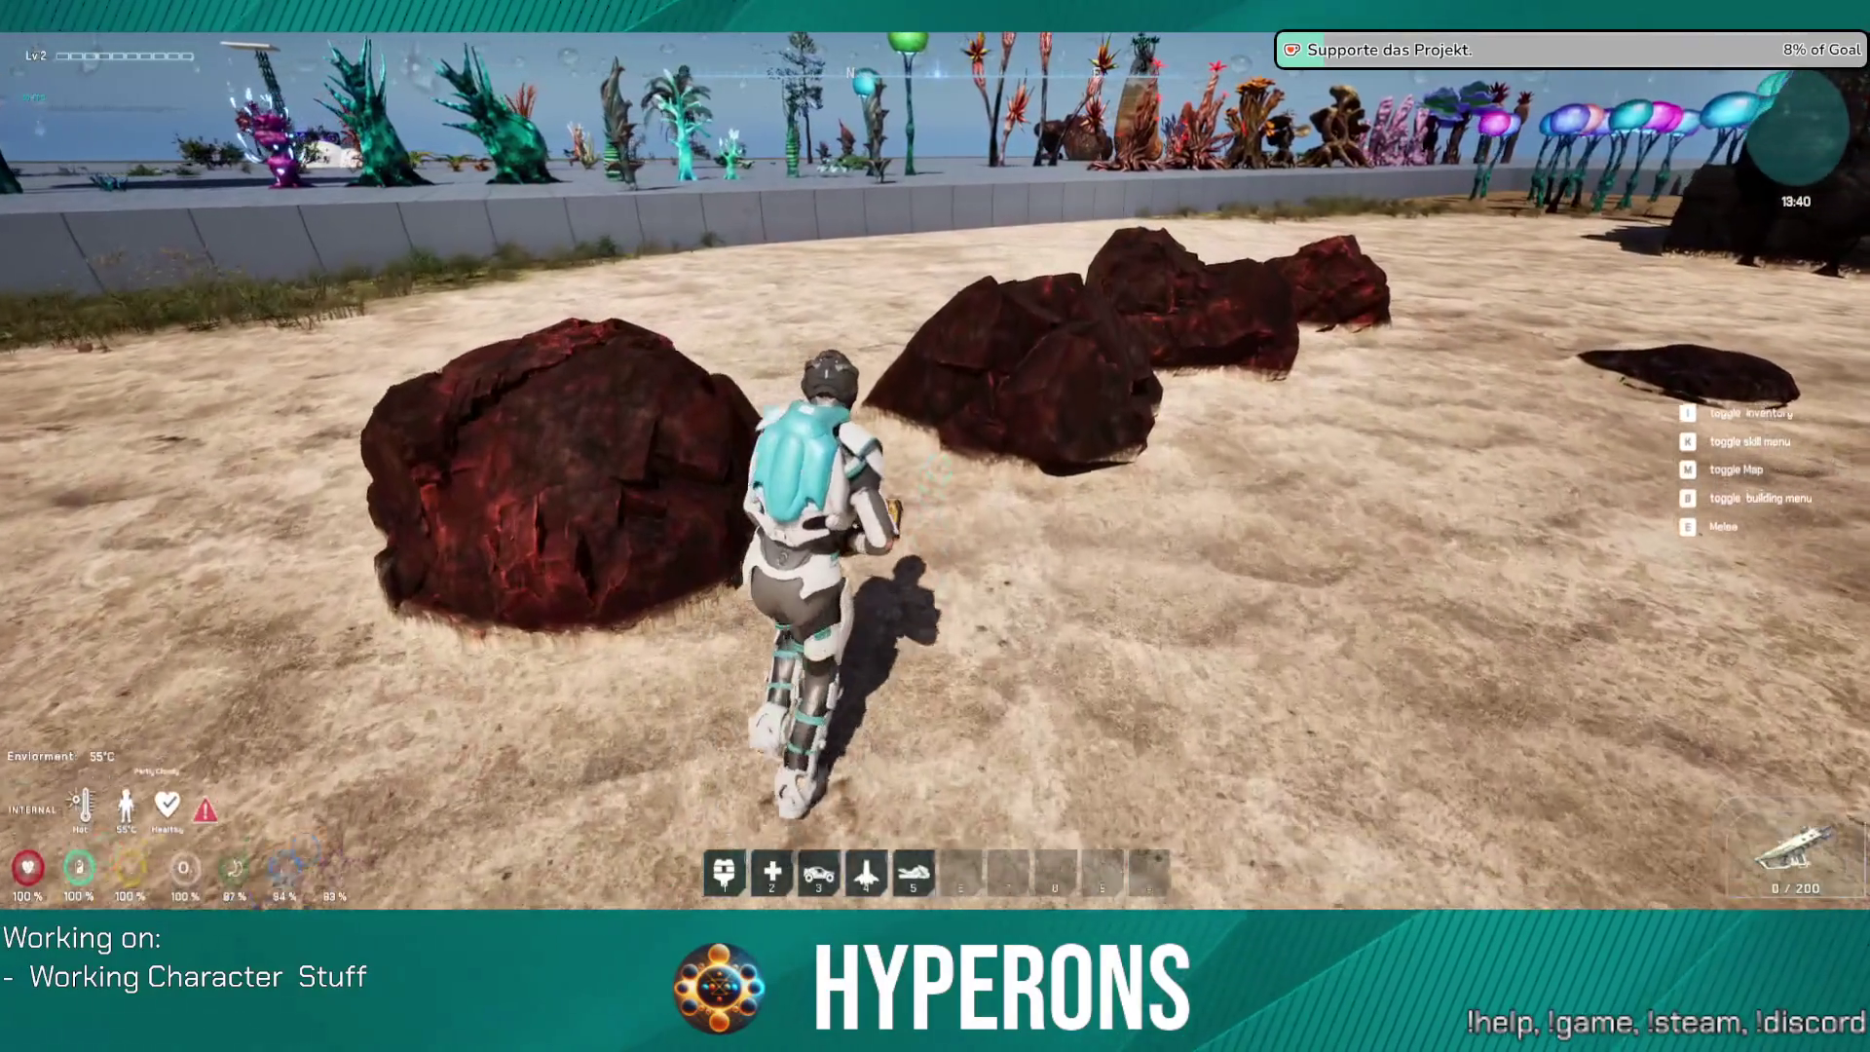
key("c")
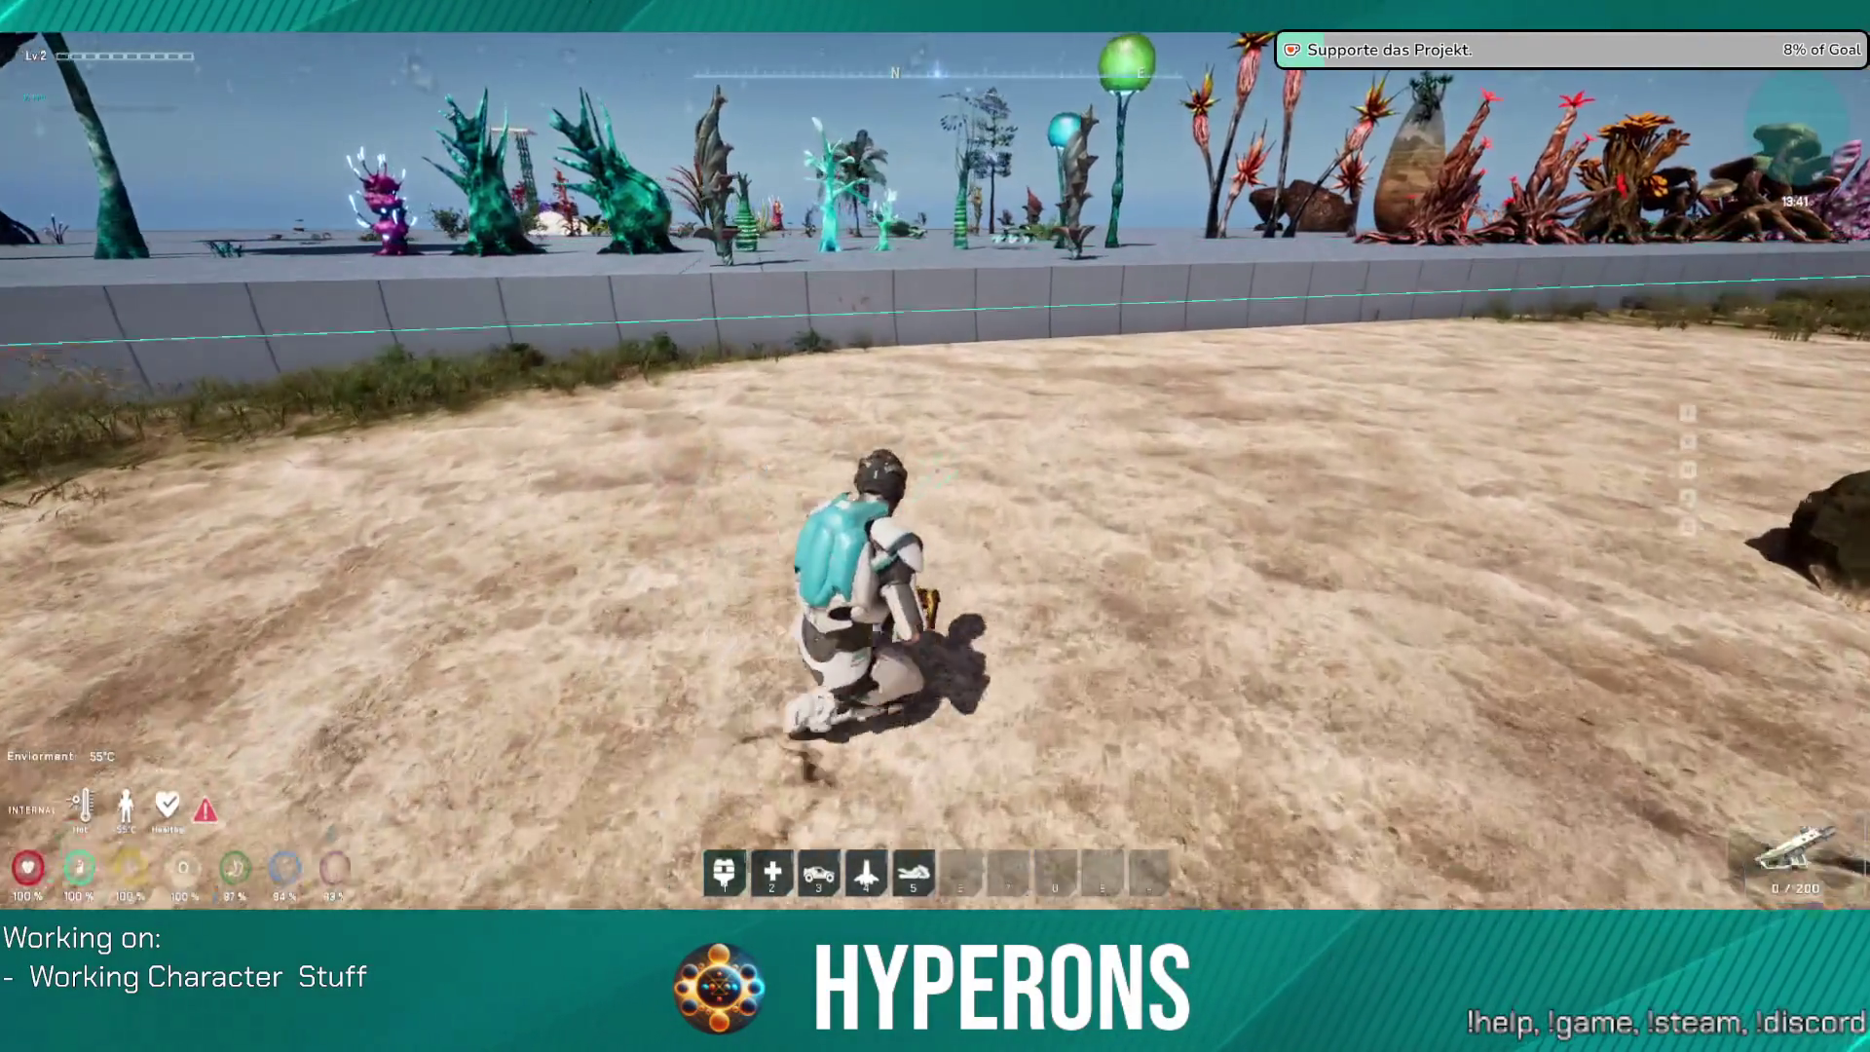
key("c")
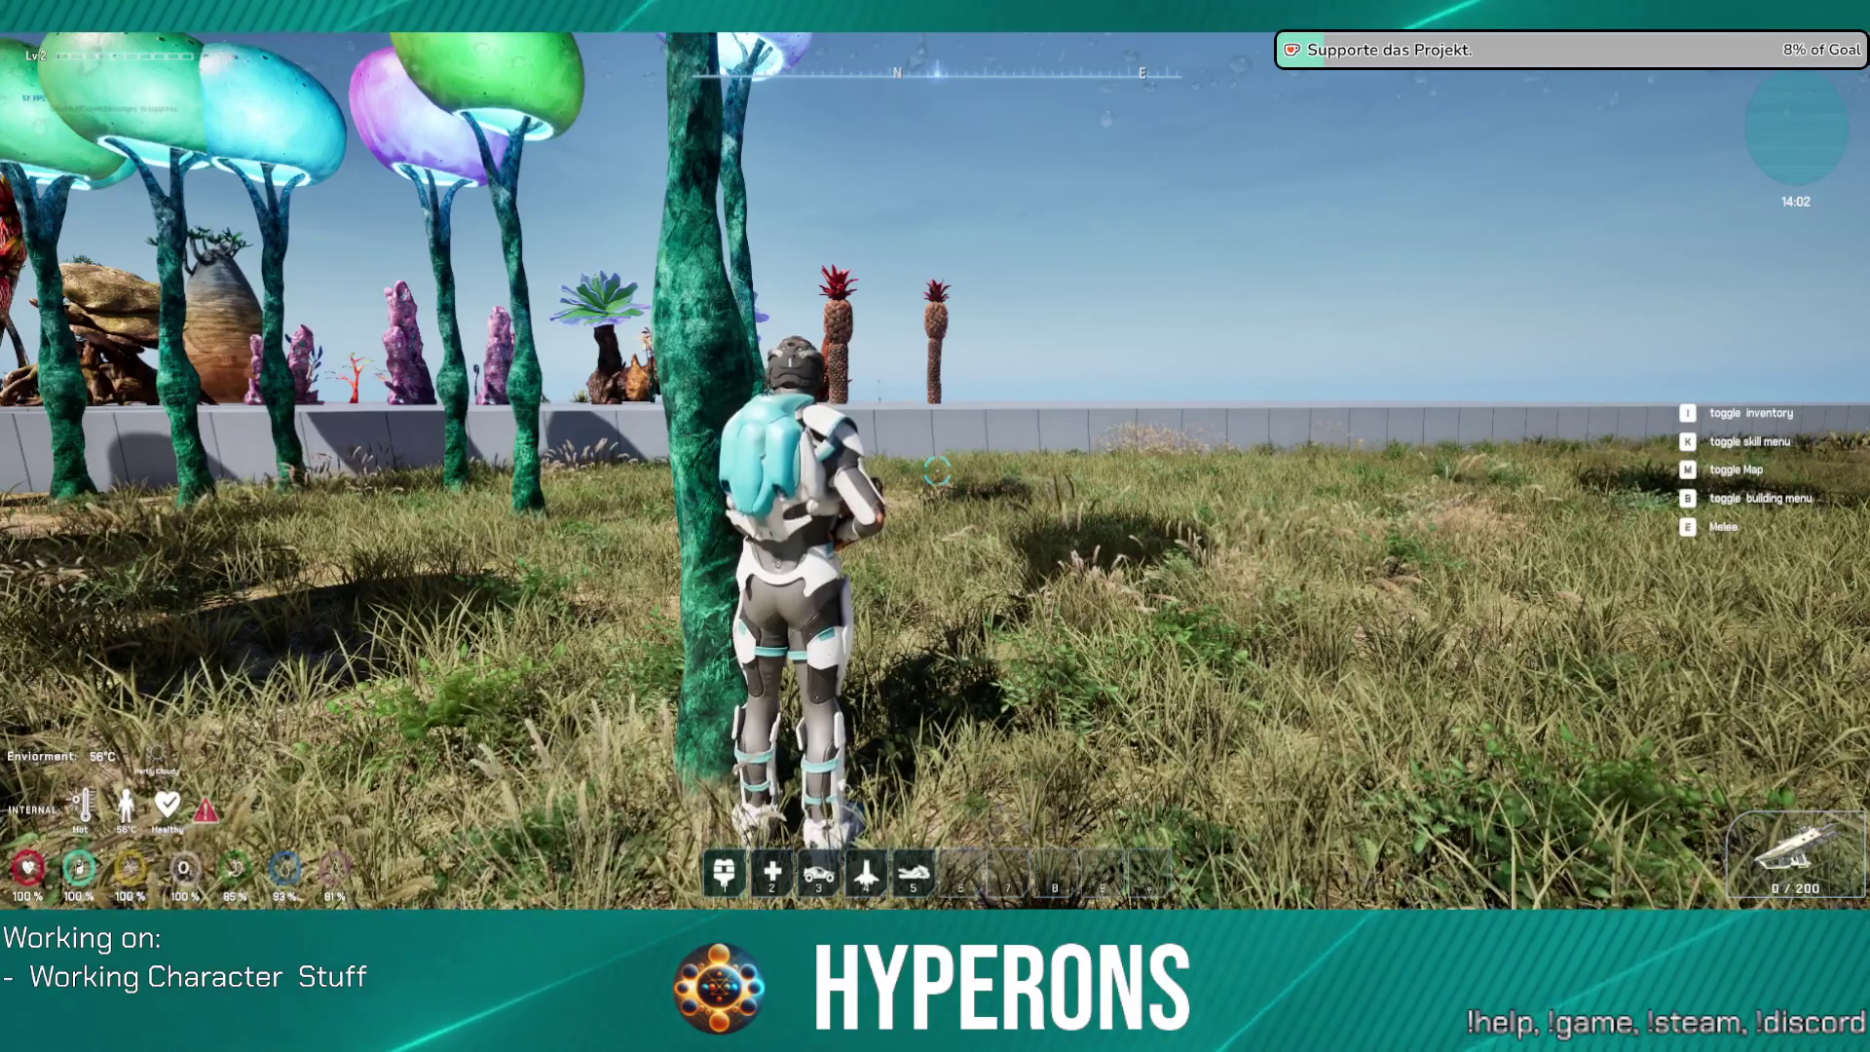
Step: Climb onto the platform, run to the purple coral, and bring up the Windows Start menu
key("w")
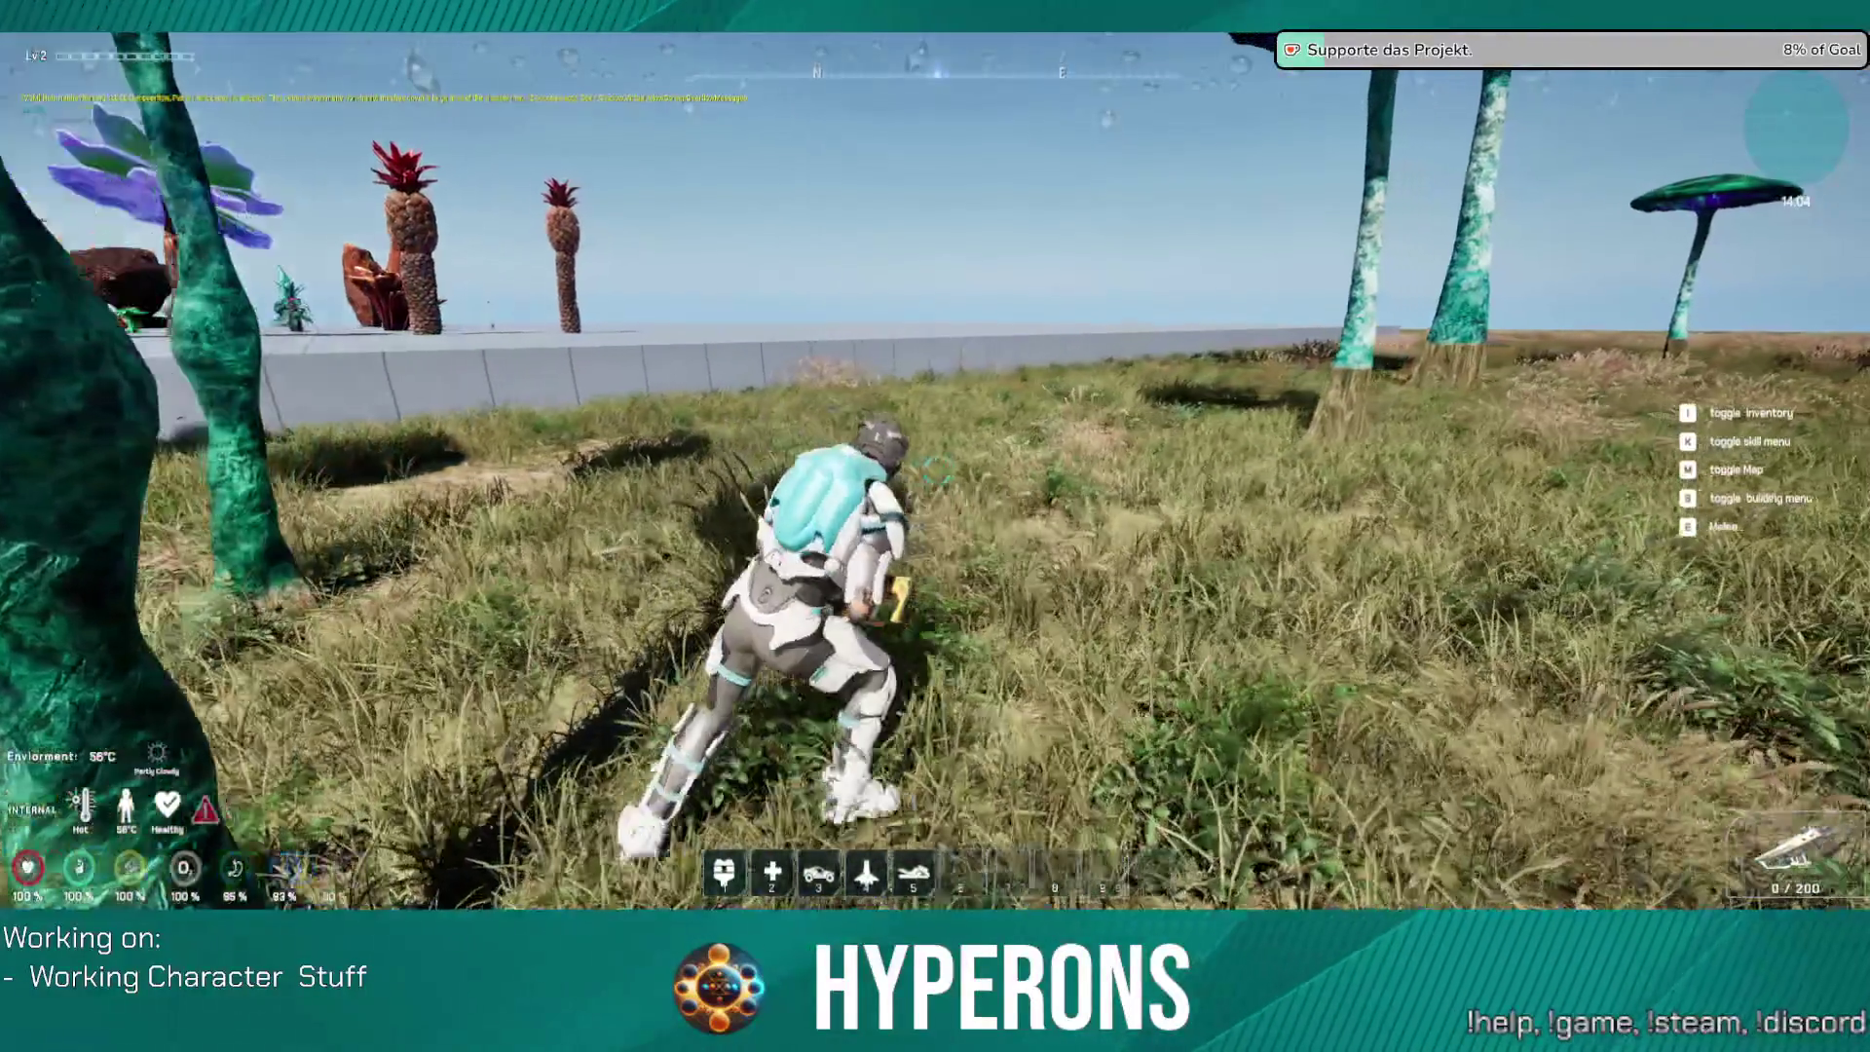
key("s")
key("w")
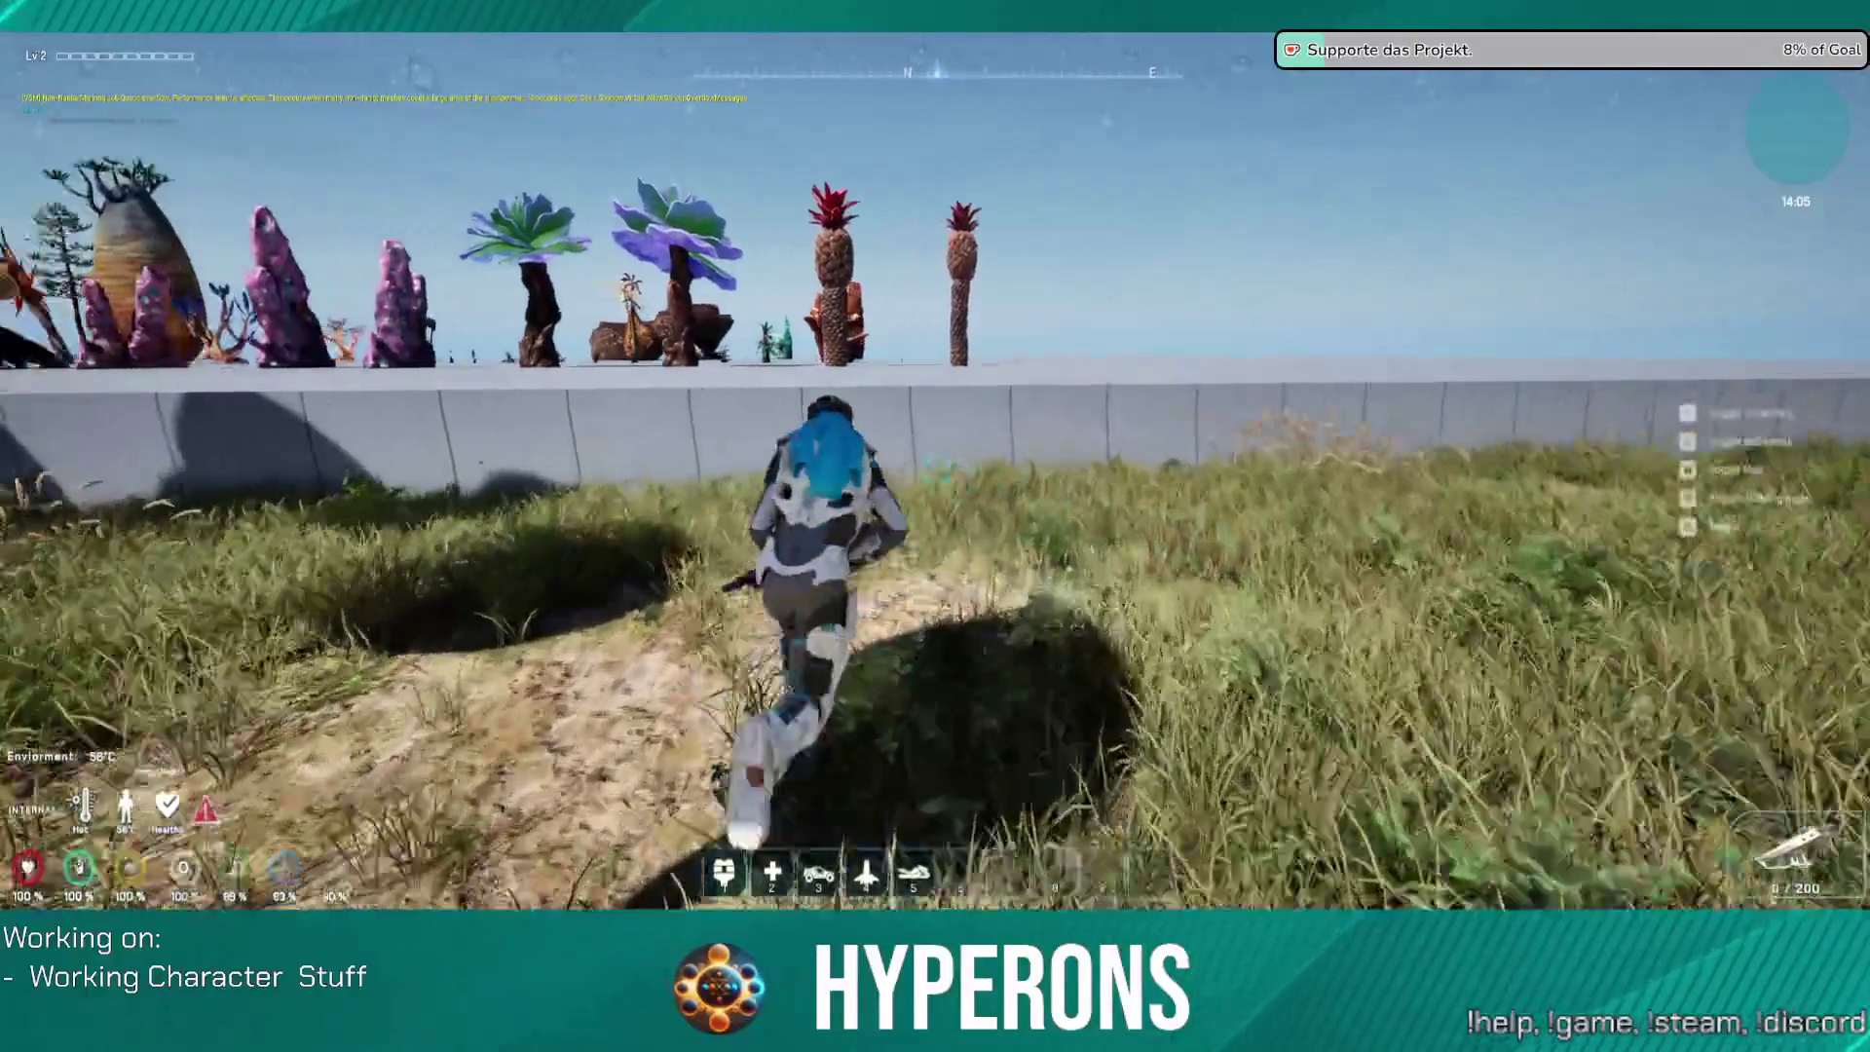
key("w")
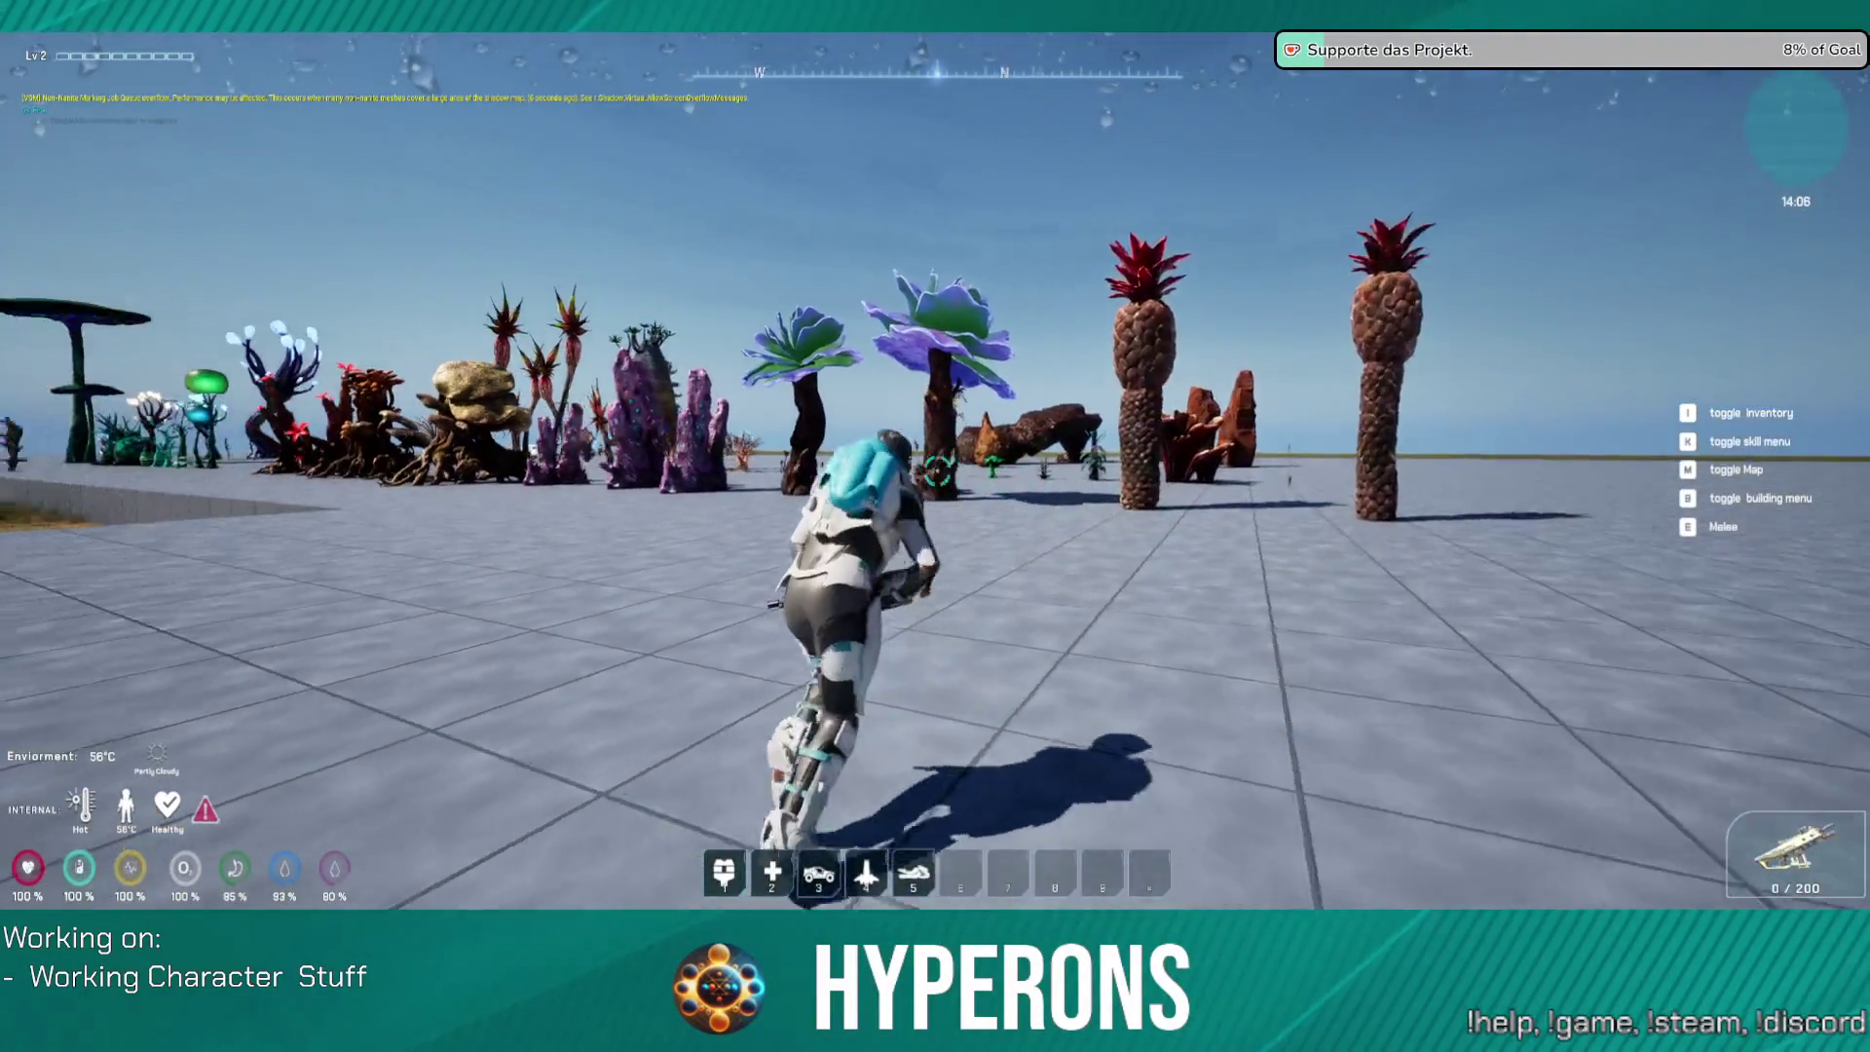
key("w")
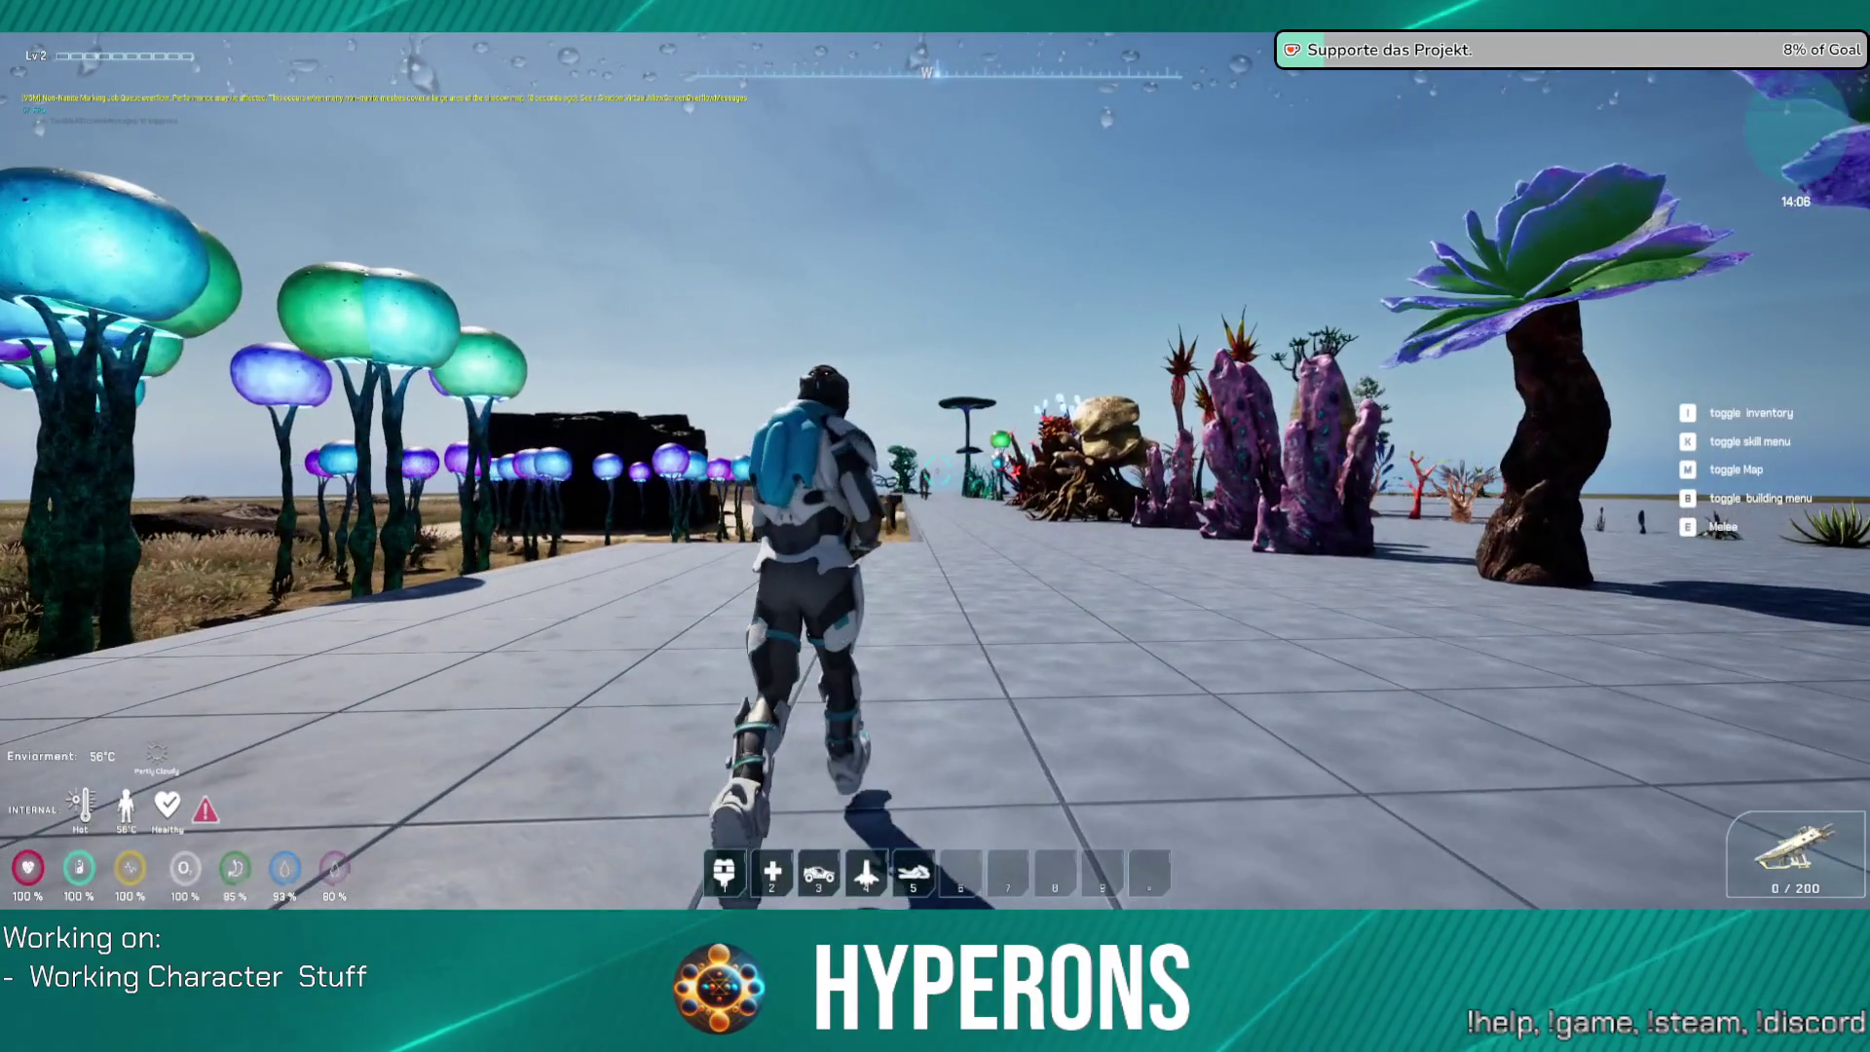
key("w")
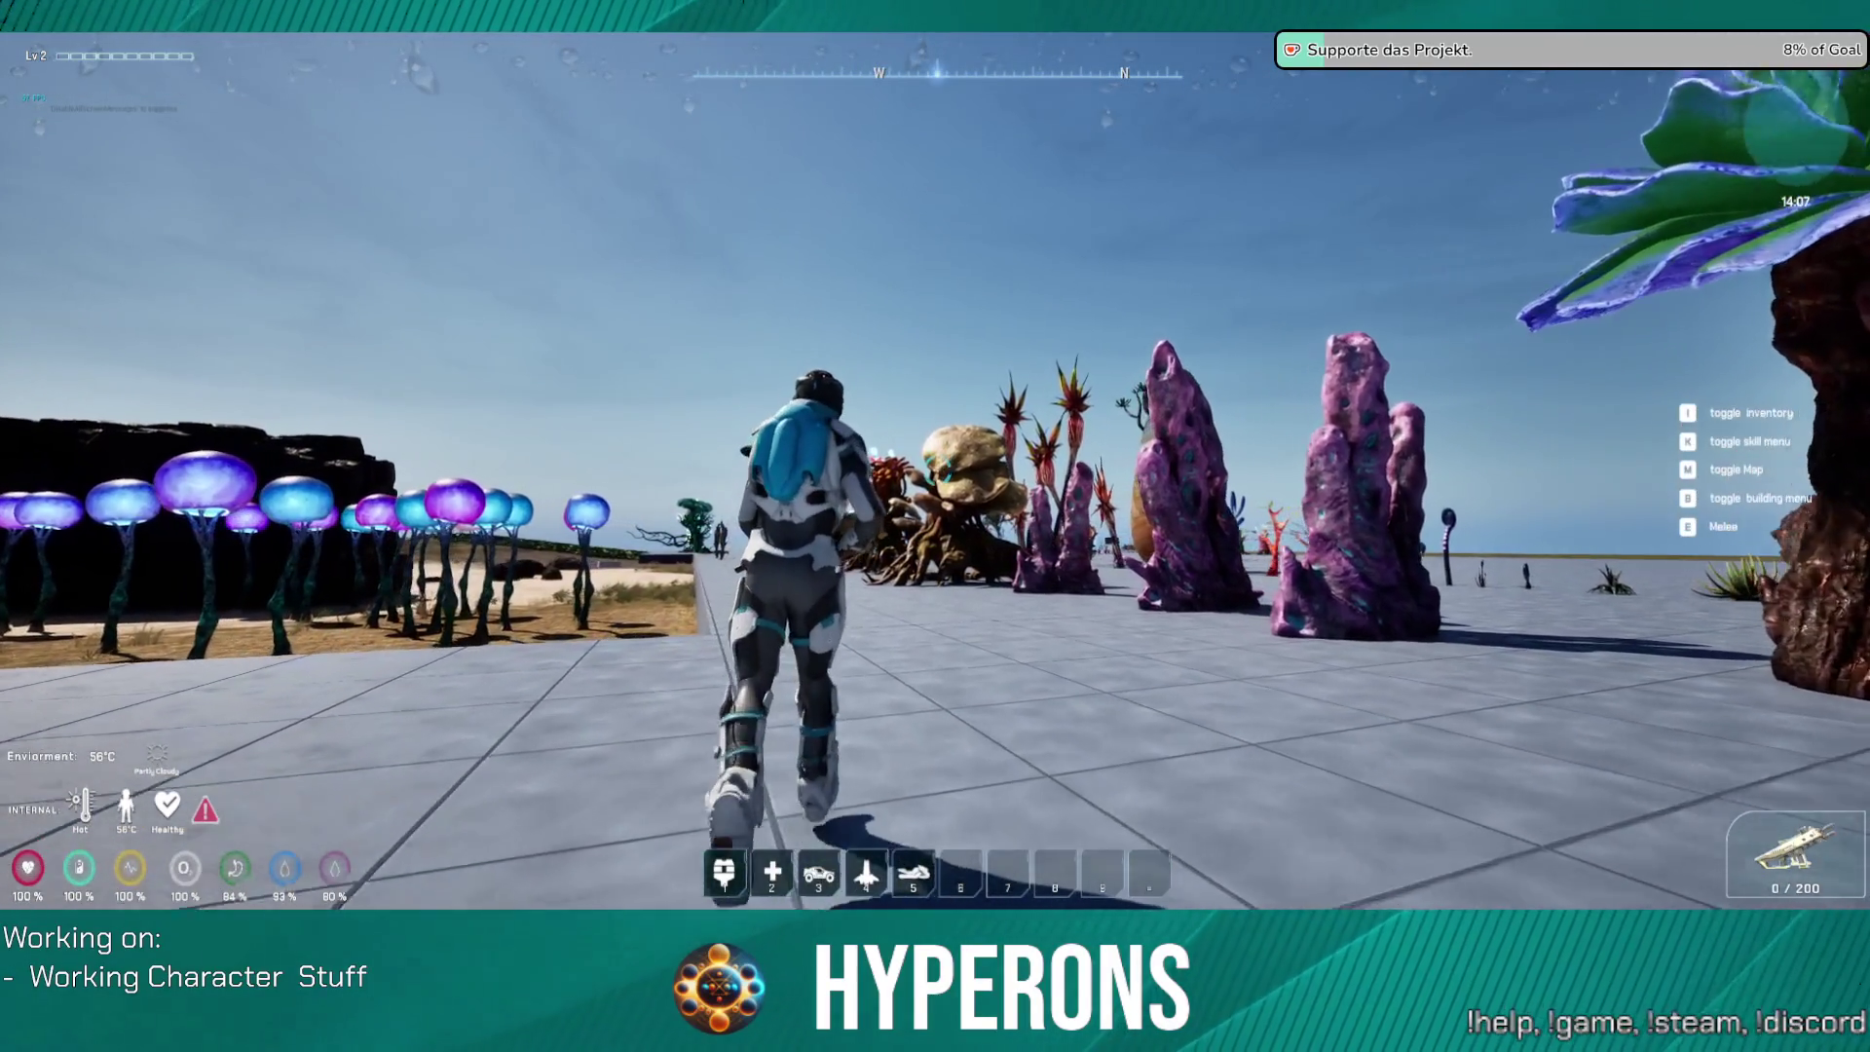
key("w")
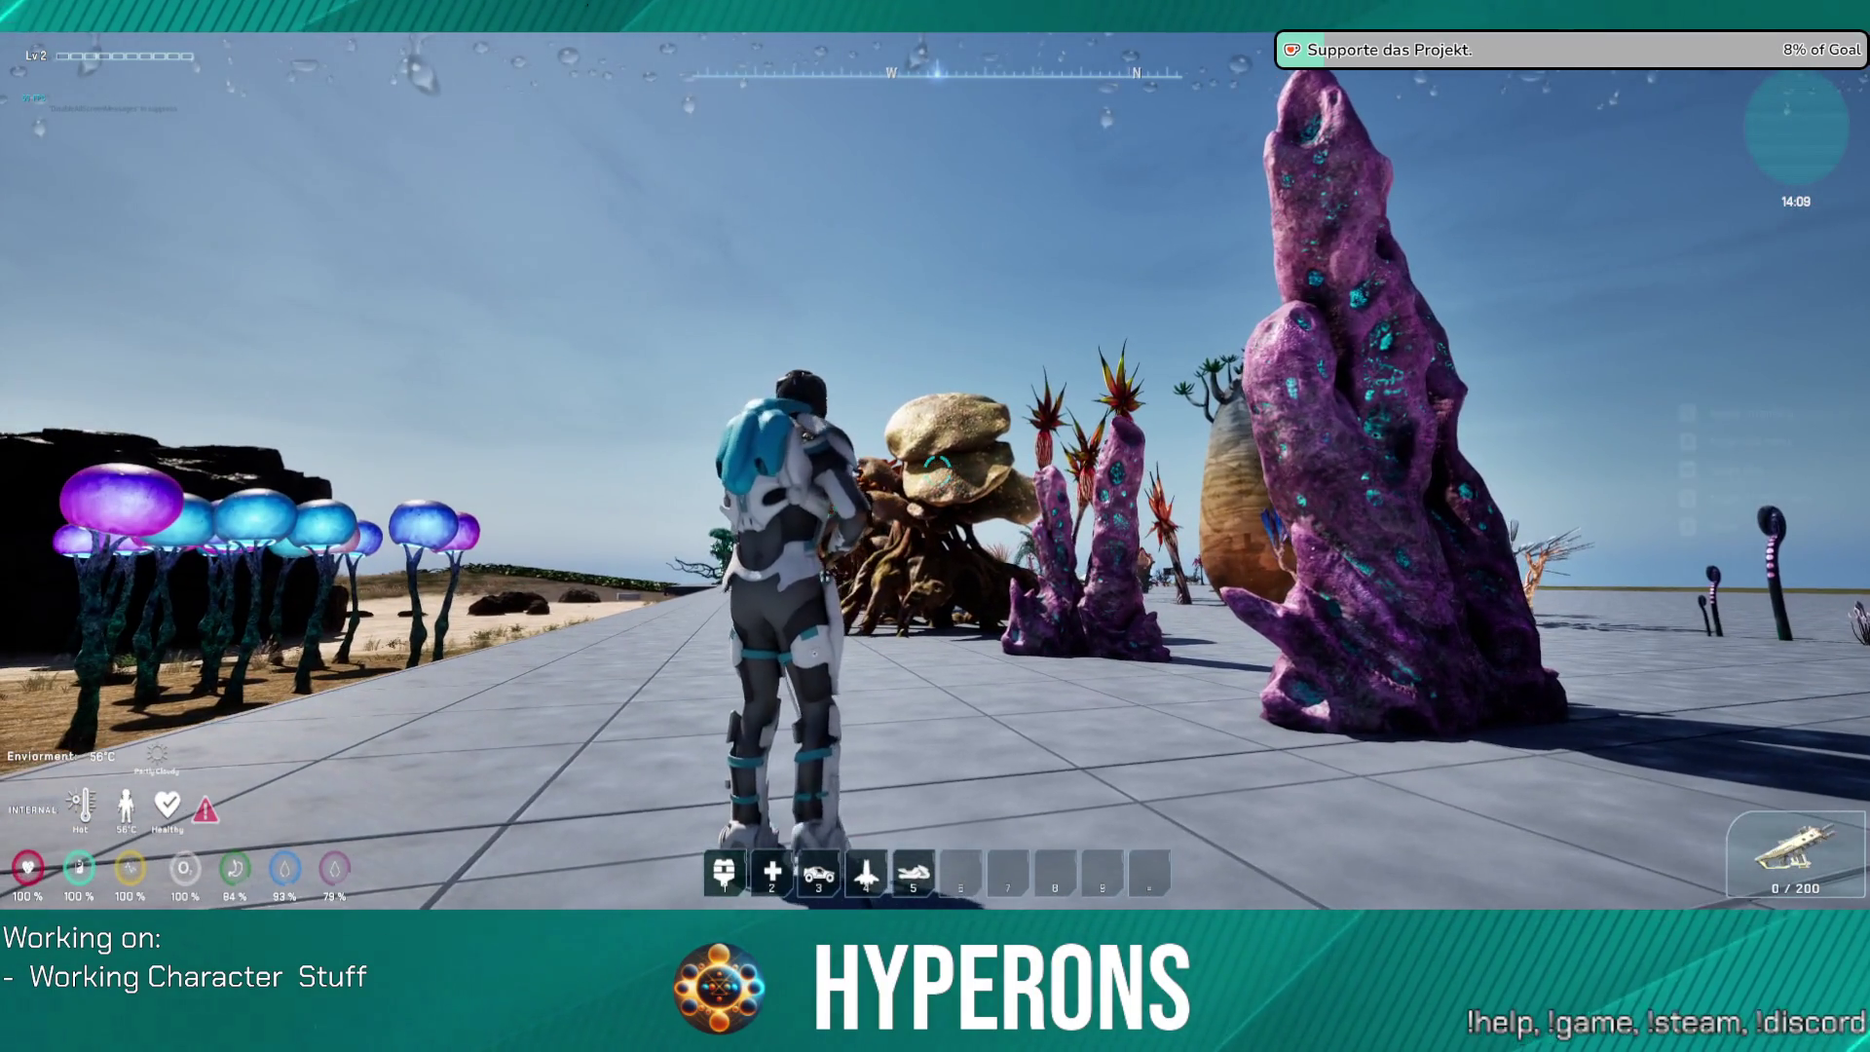
key("super")
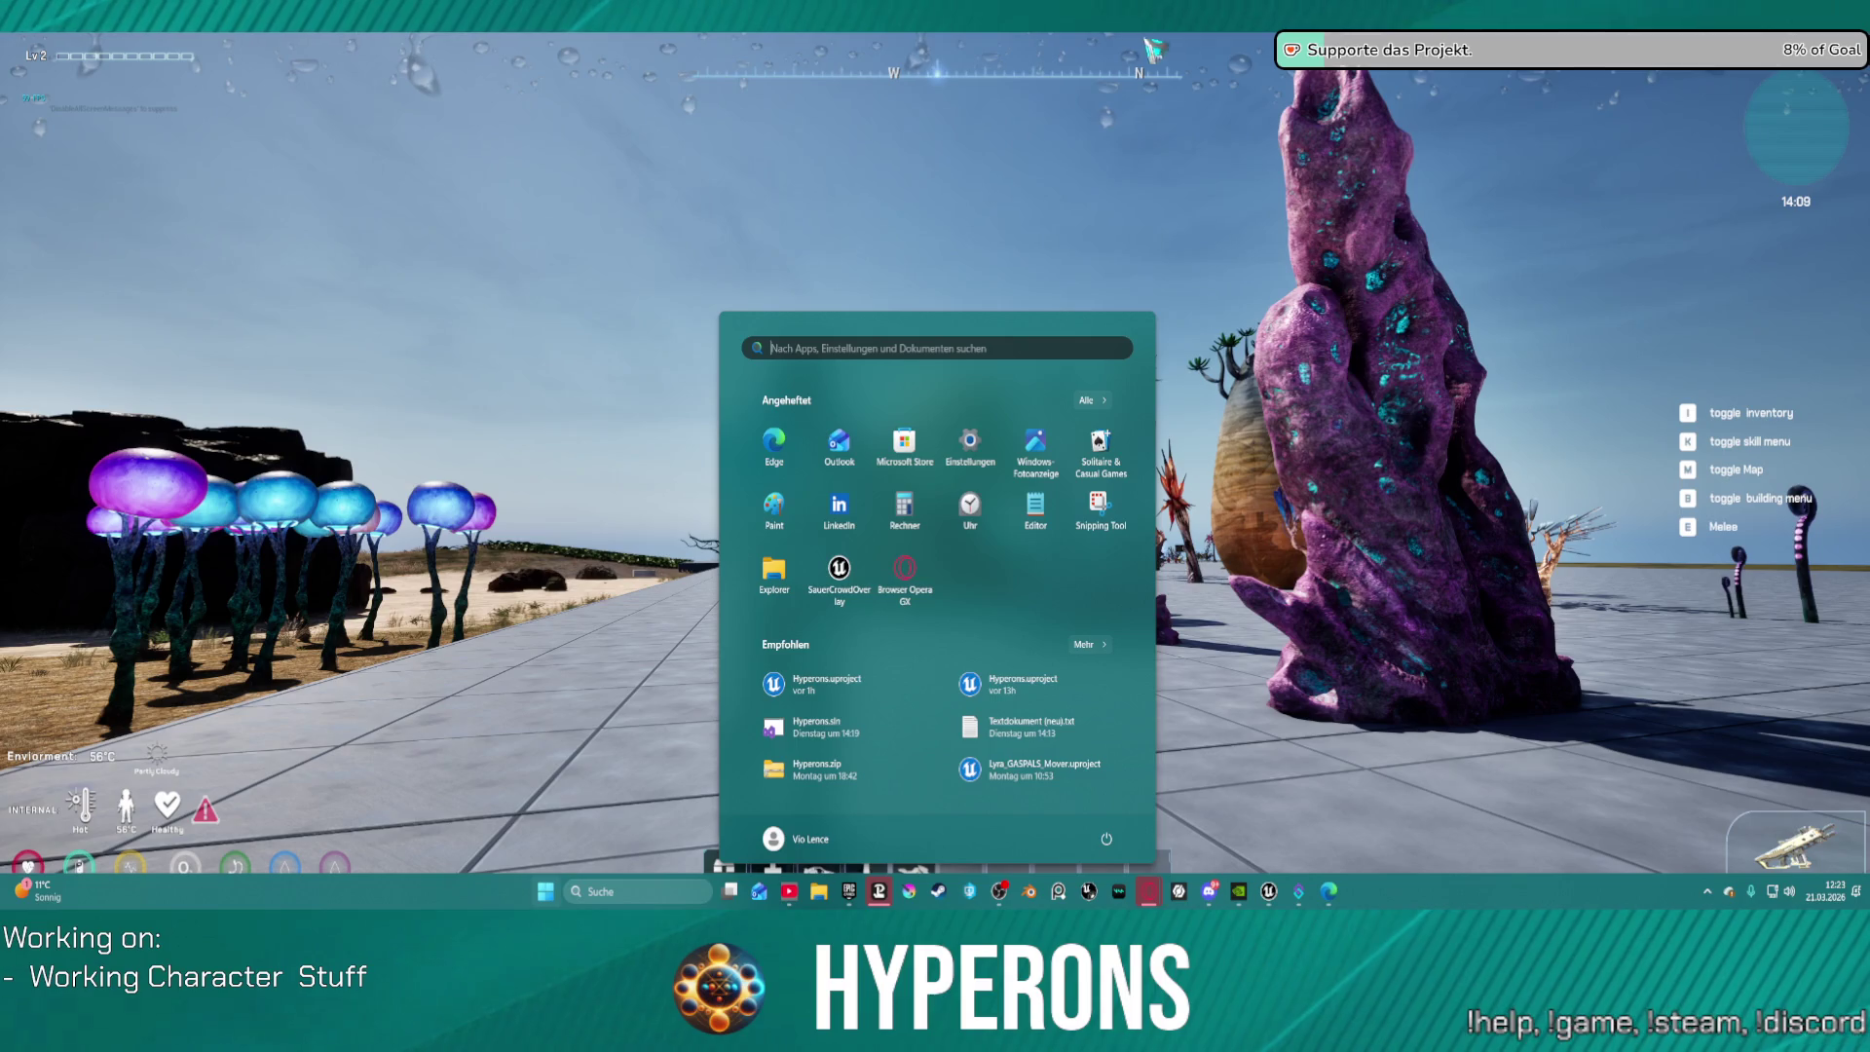
Step: Dismiss the Start menu, run along the paved path, then quit the game to the editor
key("Escape")
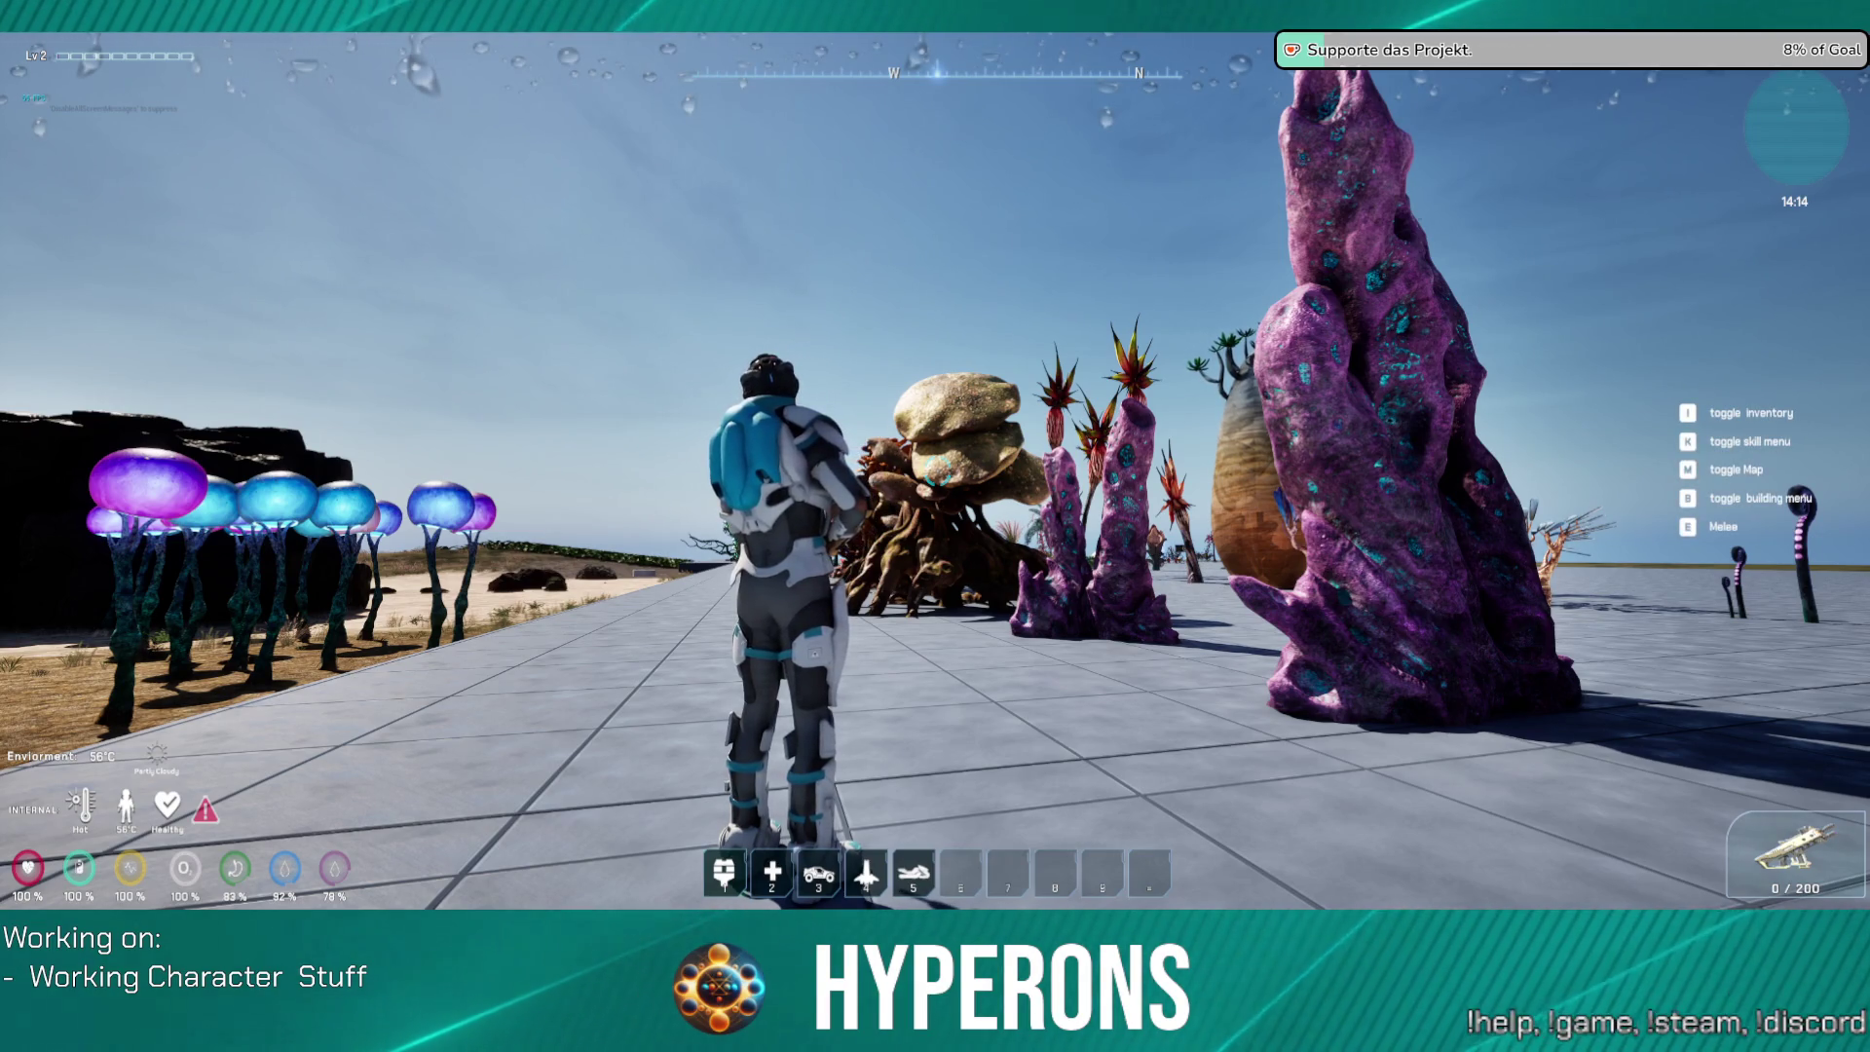
key("Escape")
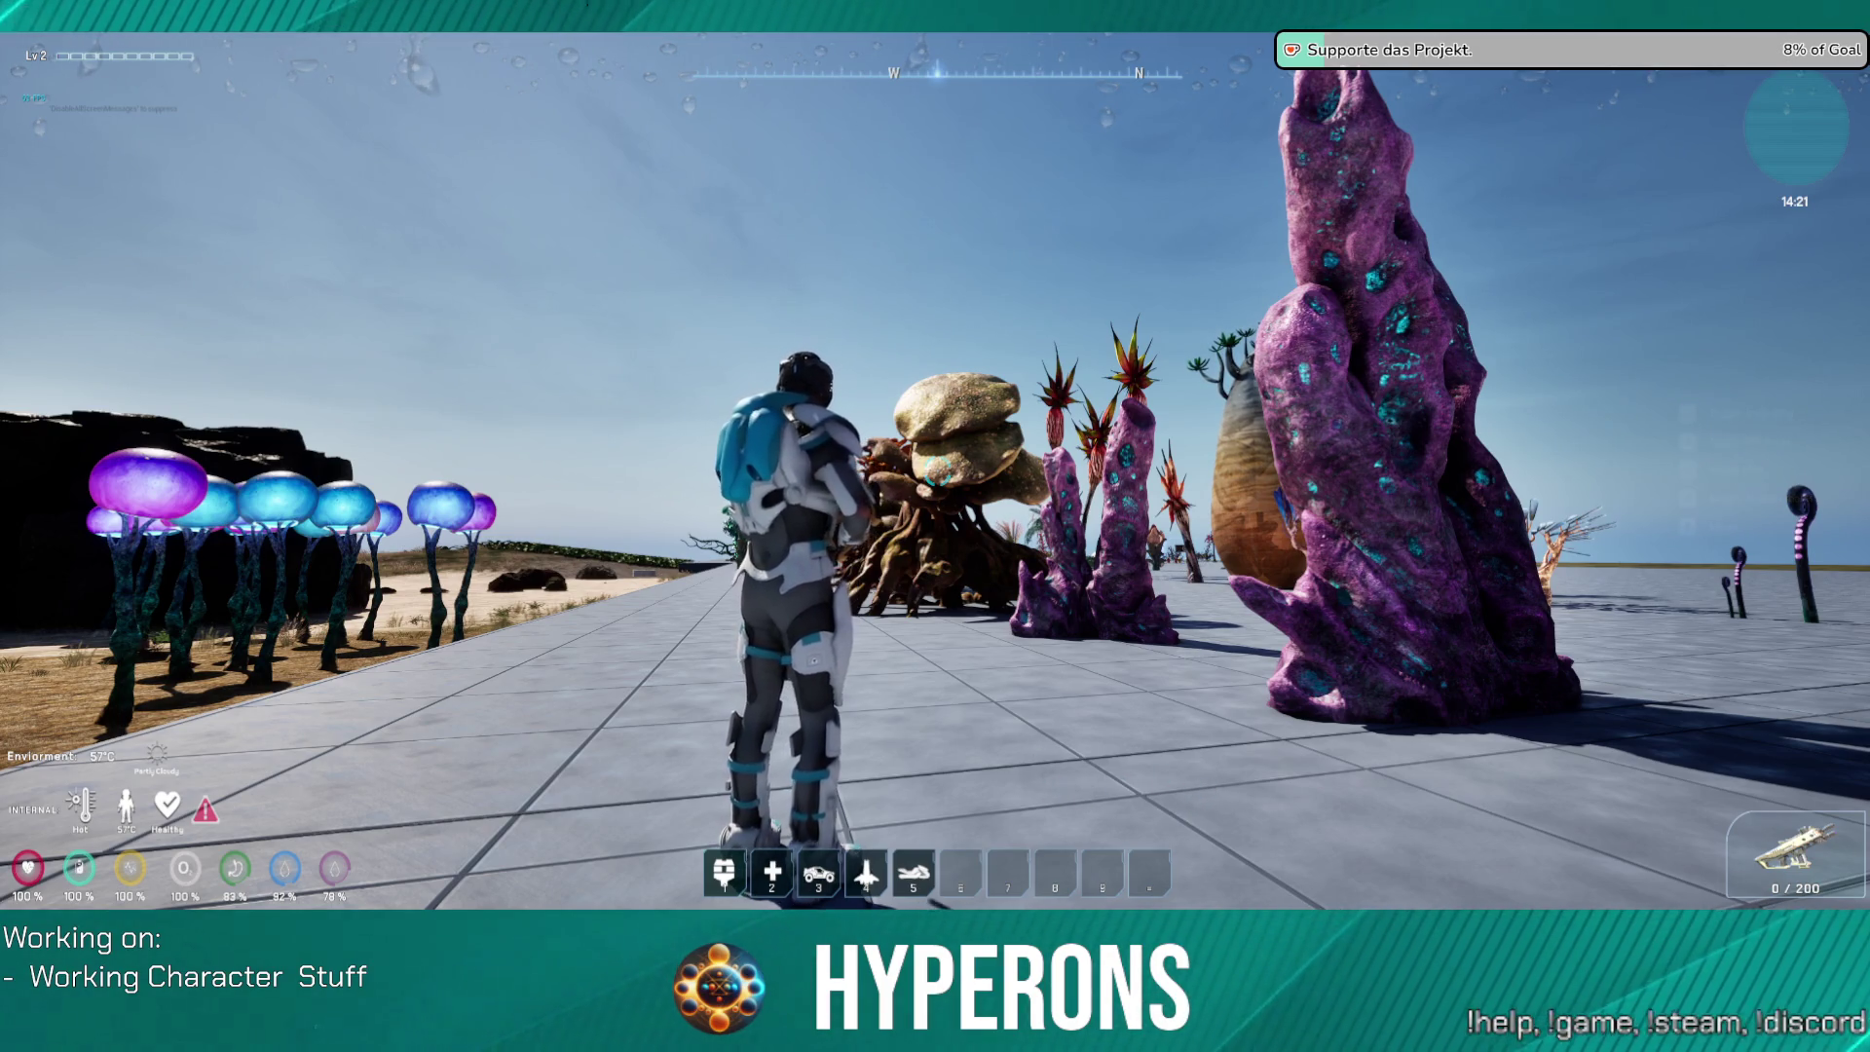
key("w")
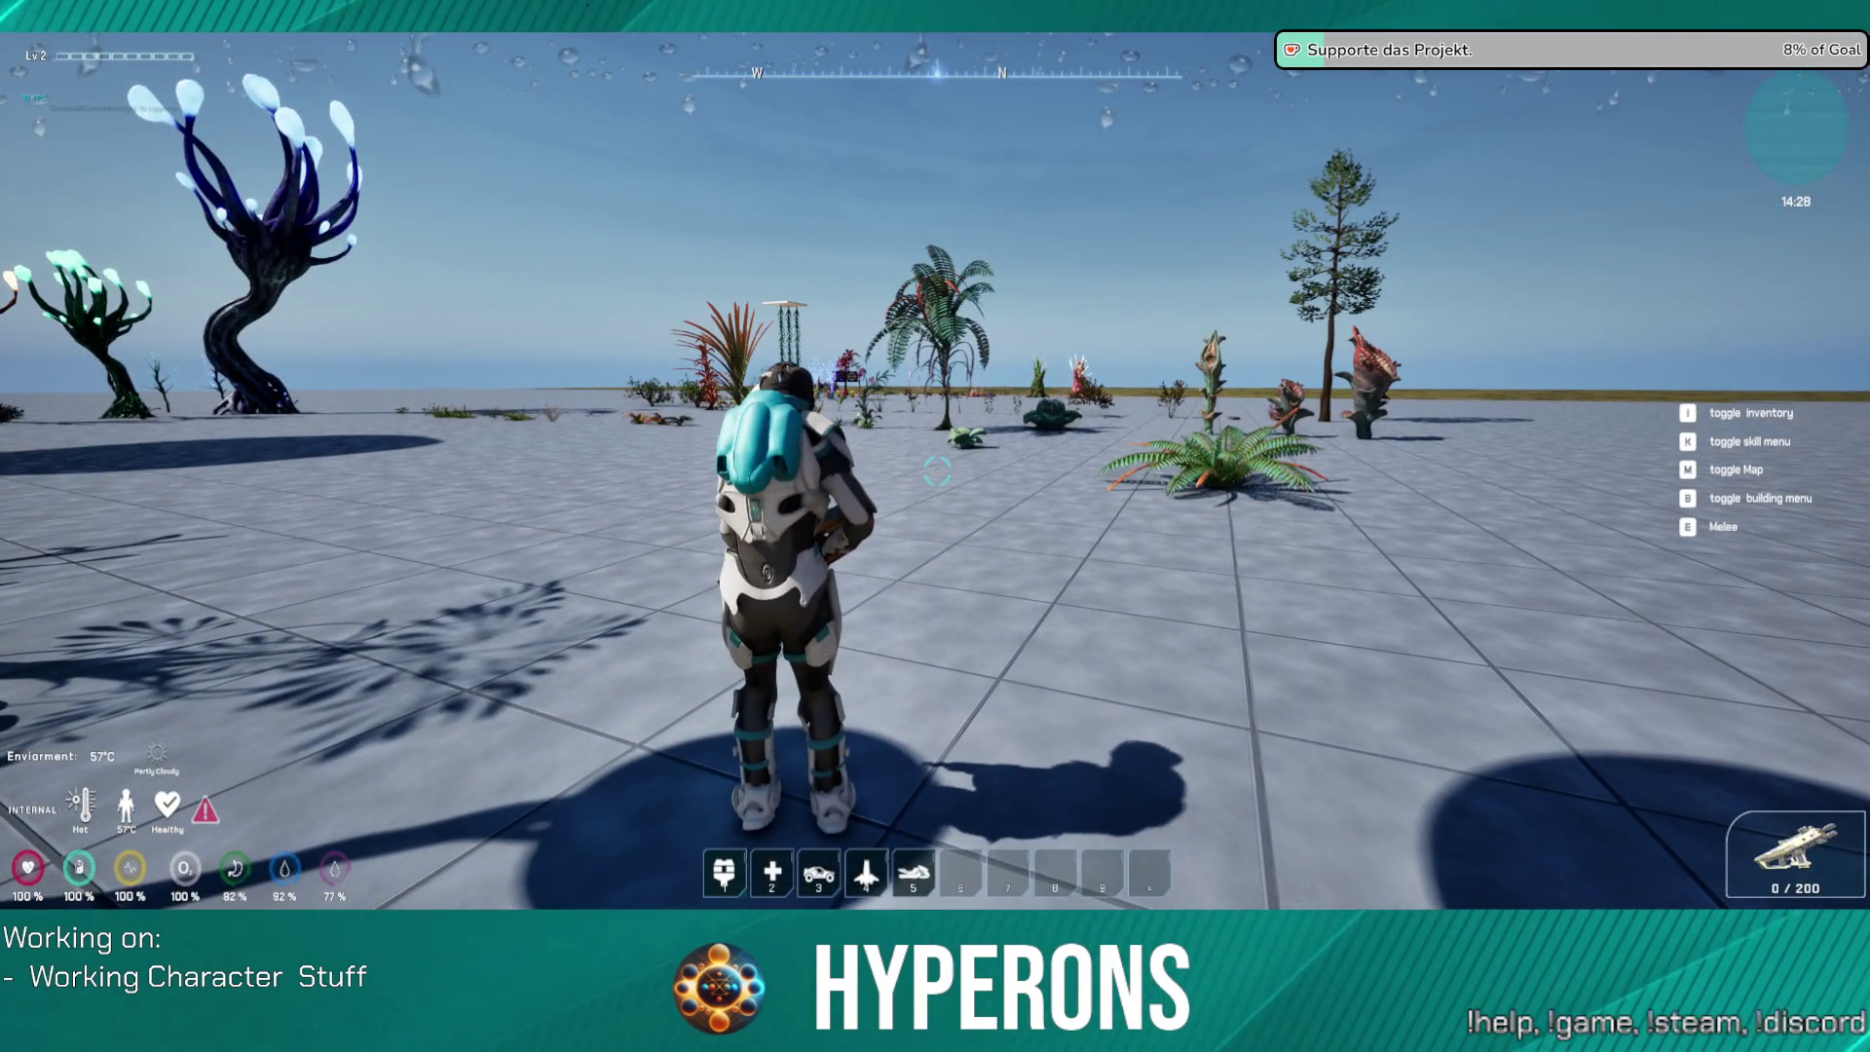
key("Escape")
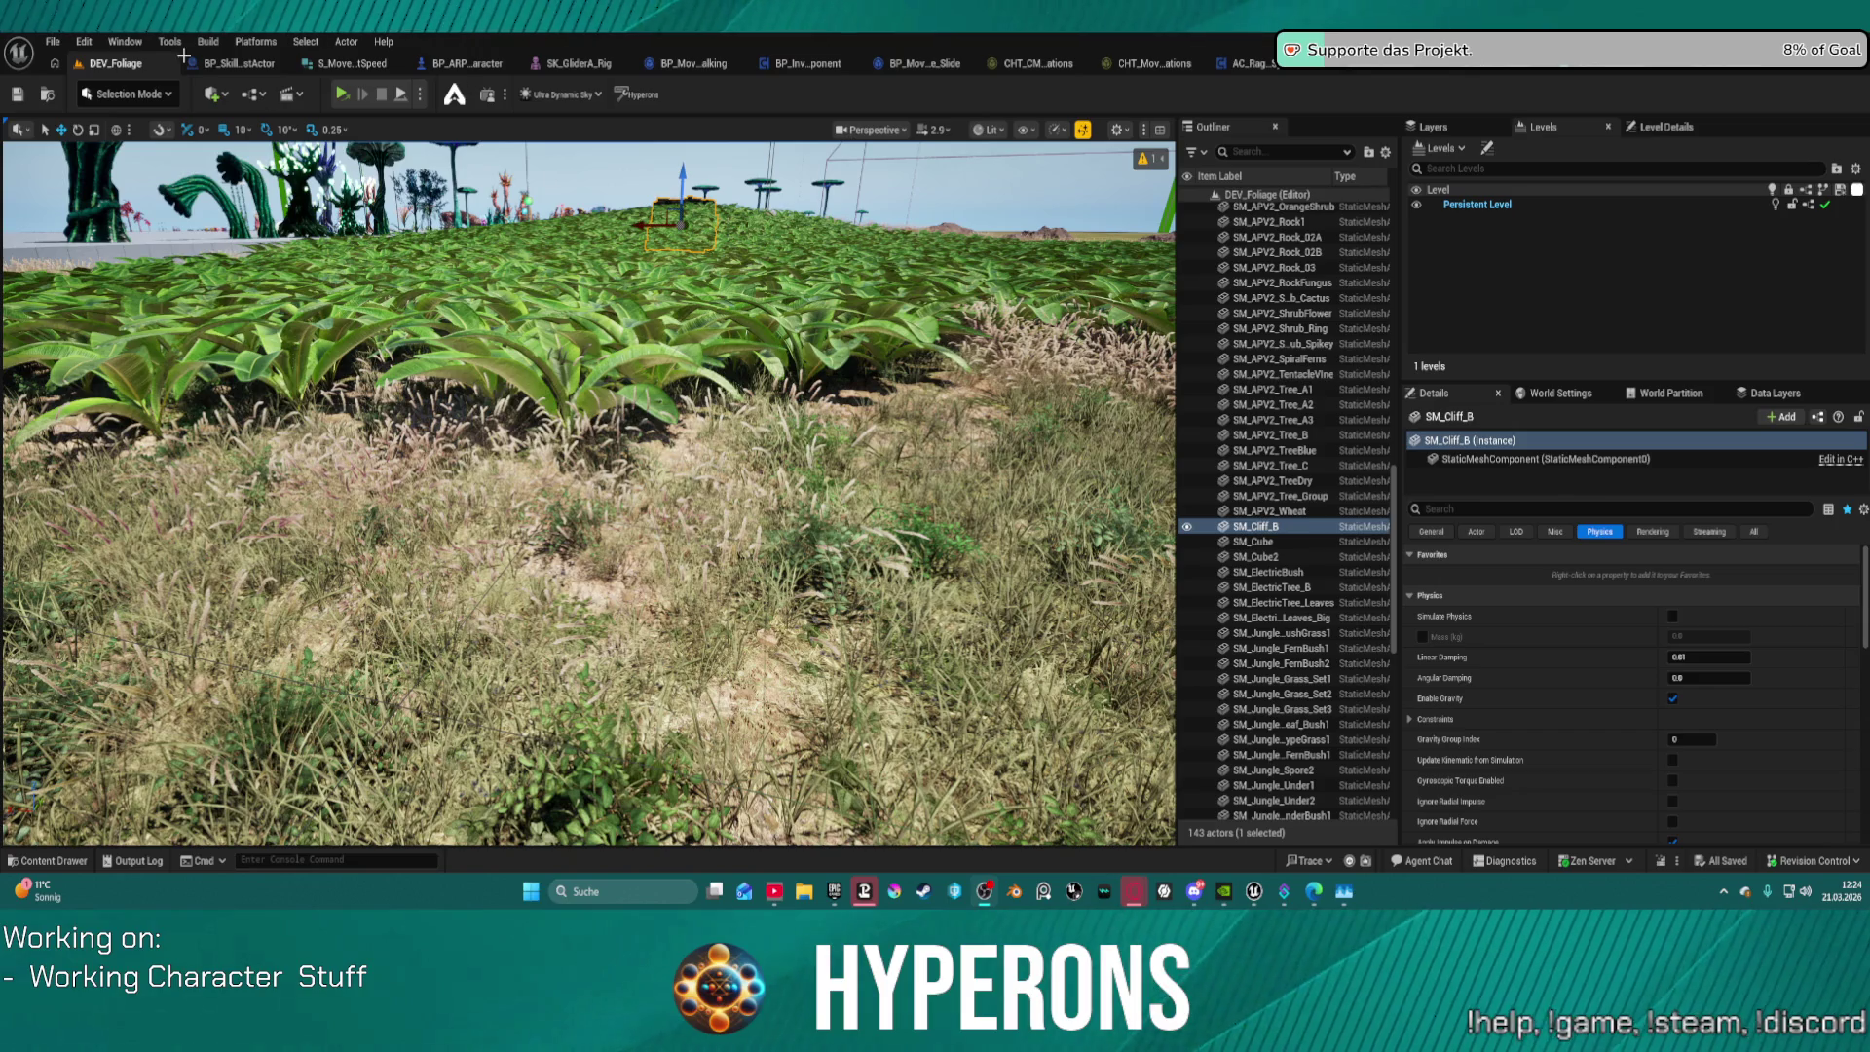
Step: Open DefaultLevel from the recently opened levels list
left_click(53, 42)
mouse_move(224, 153)
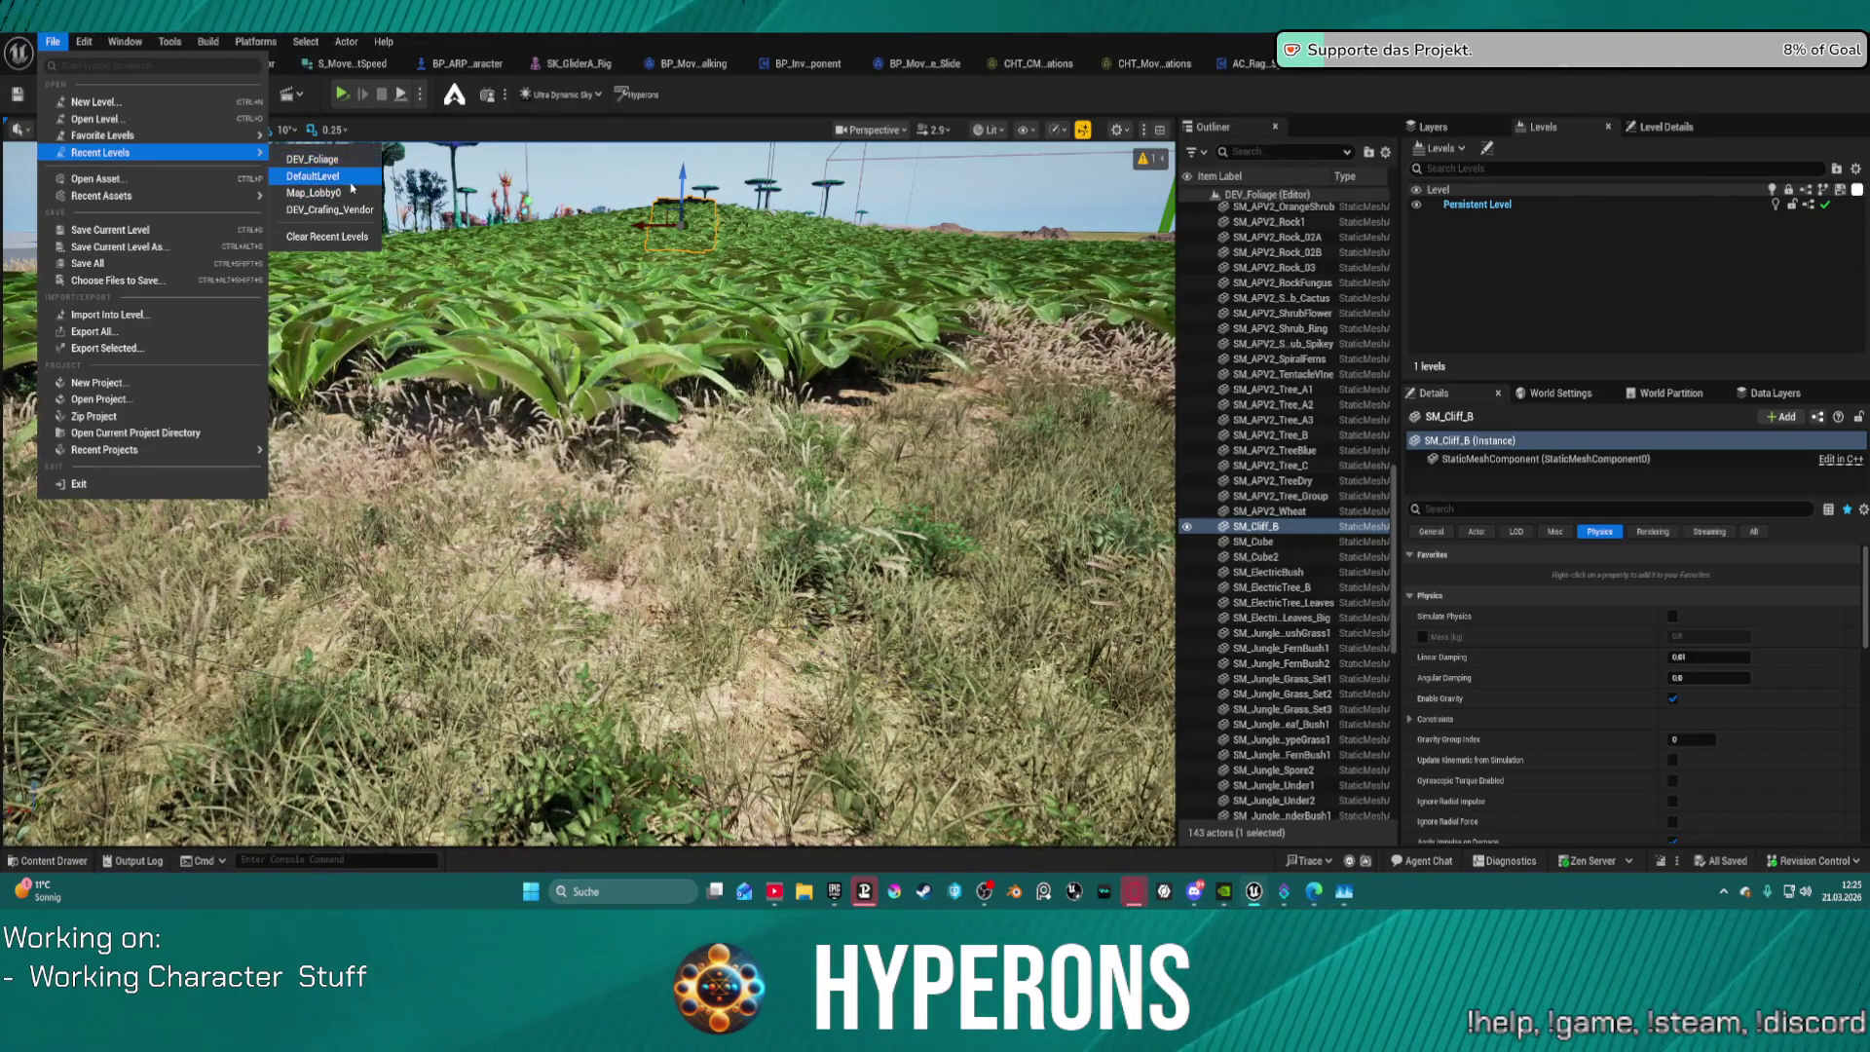
mouse_move(146, 196)
mouse_move(146, 153)
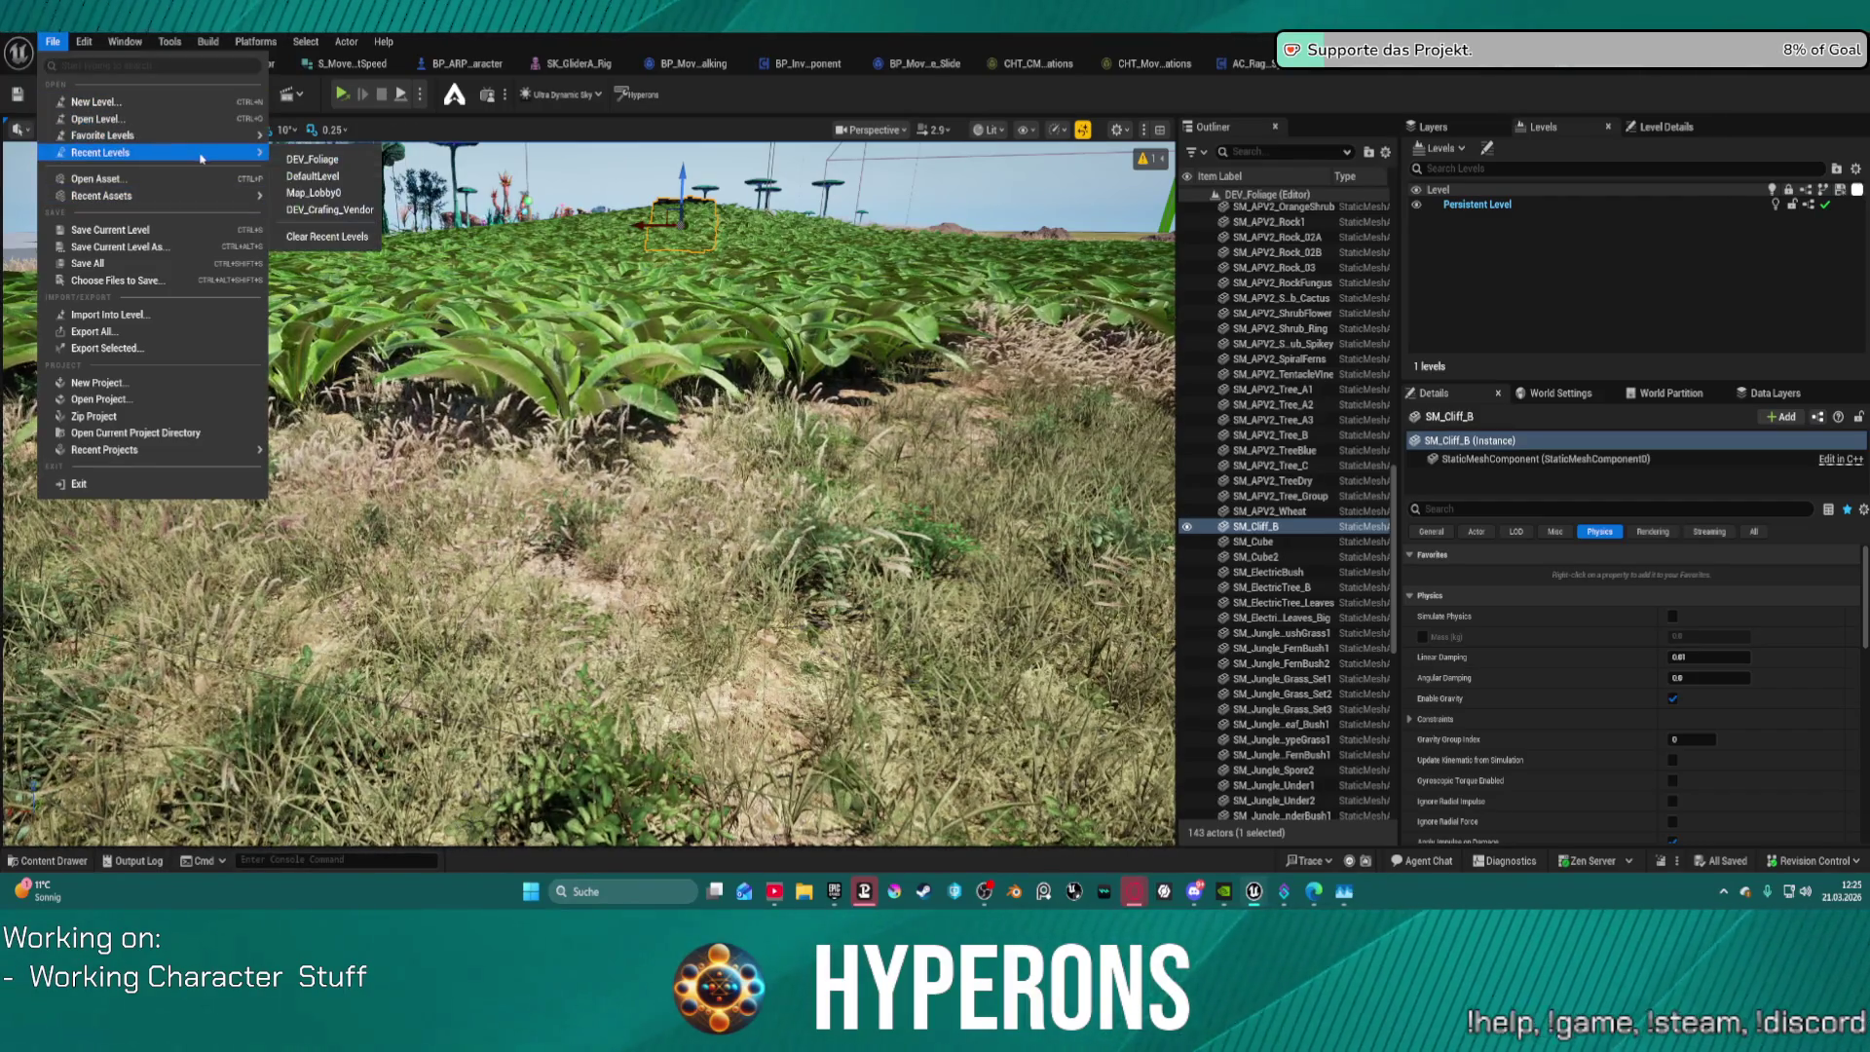
left_click(333, 178)
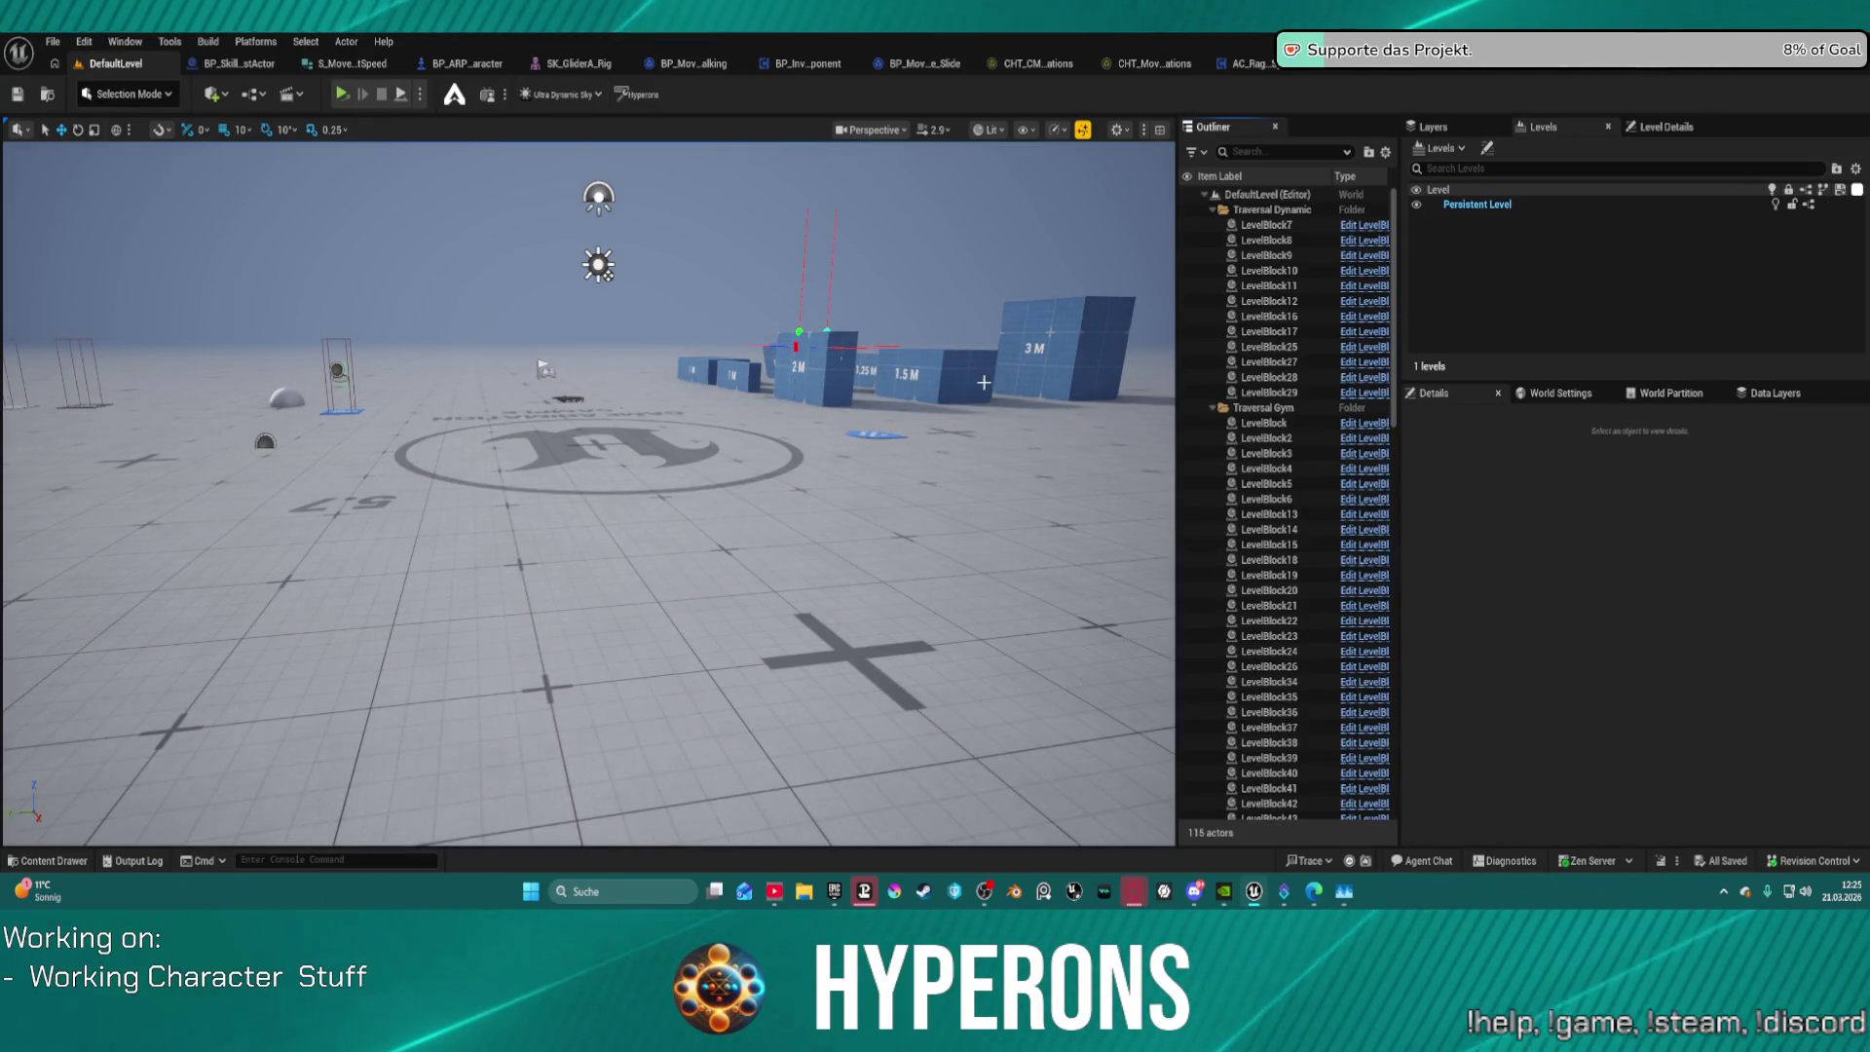
Step: Delete the 2 M block LevelBlock7, then undo to restore it
left_click(795, 345)
scroll(1322, 332, "down", 3)
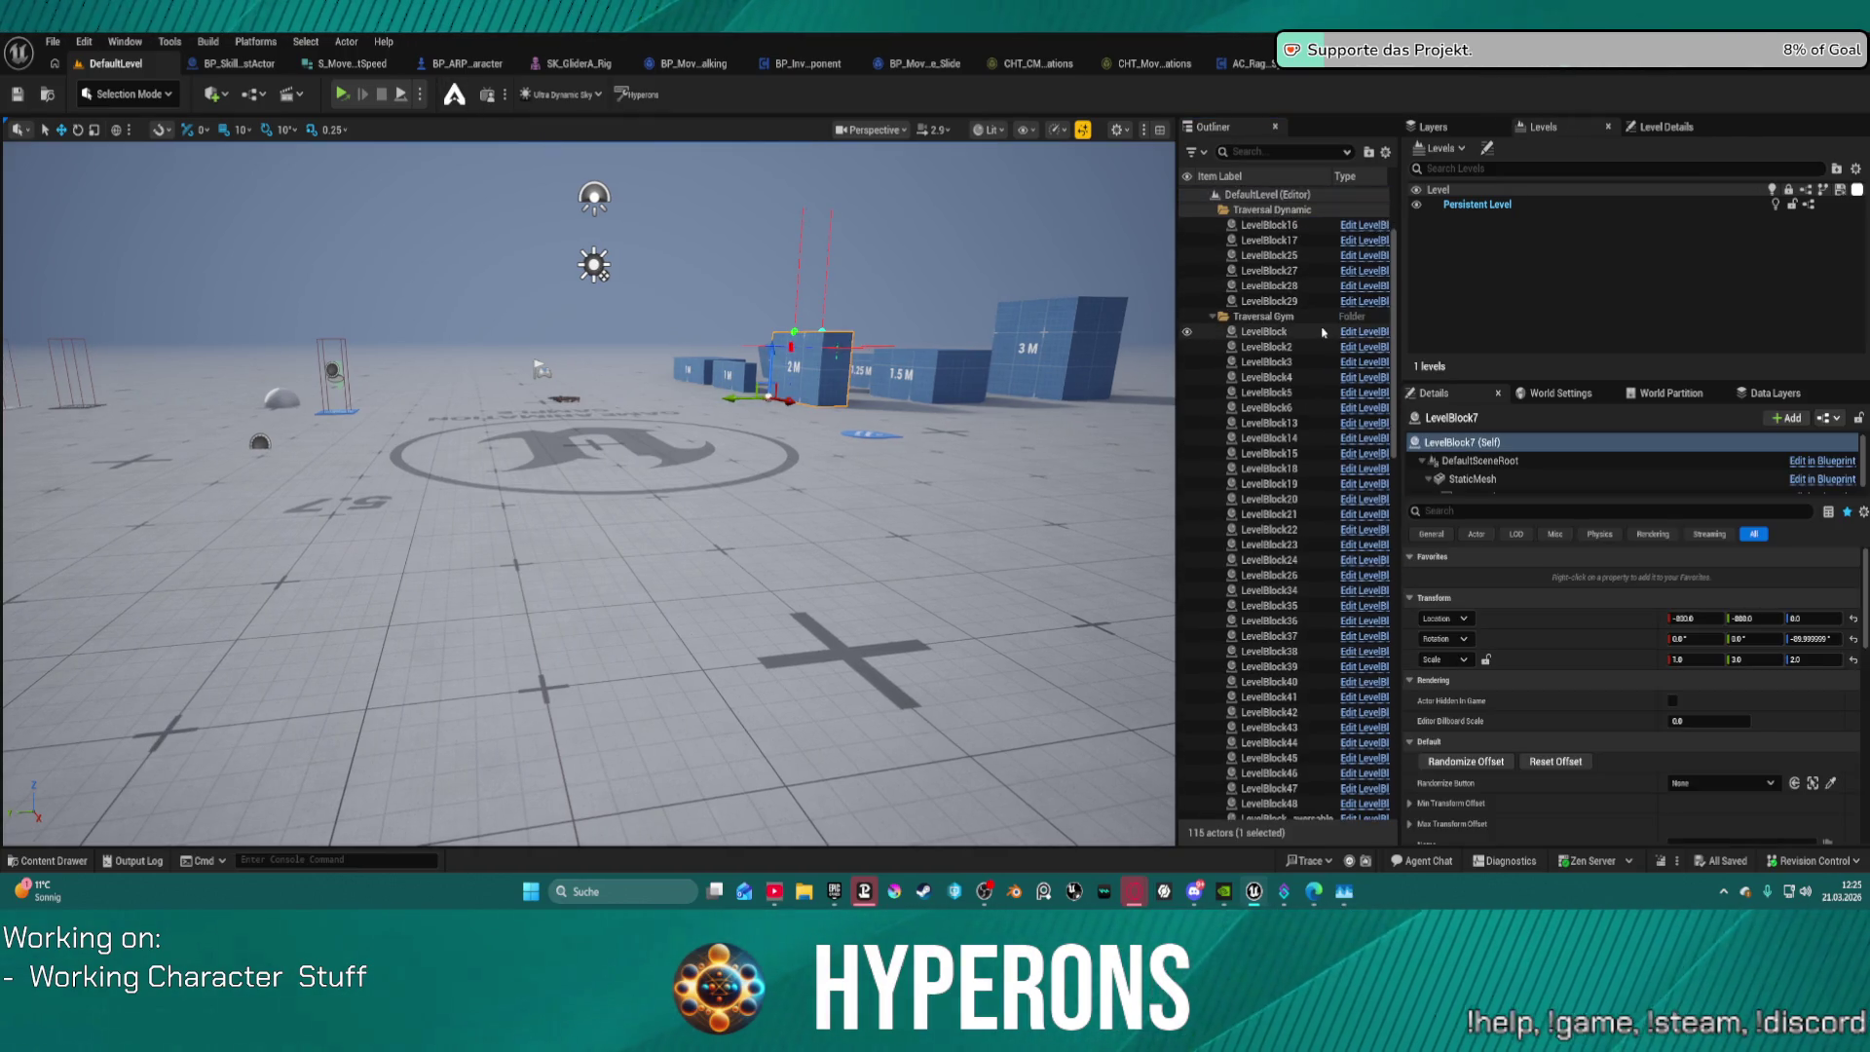
scroll(1323, 332, "down", 10)
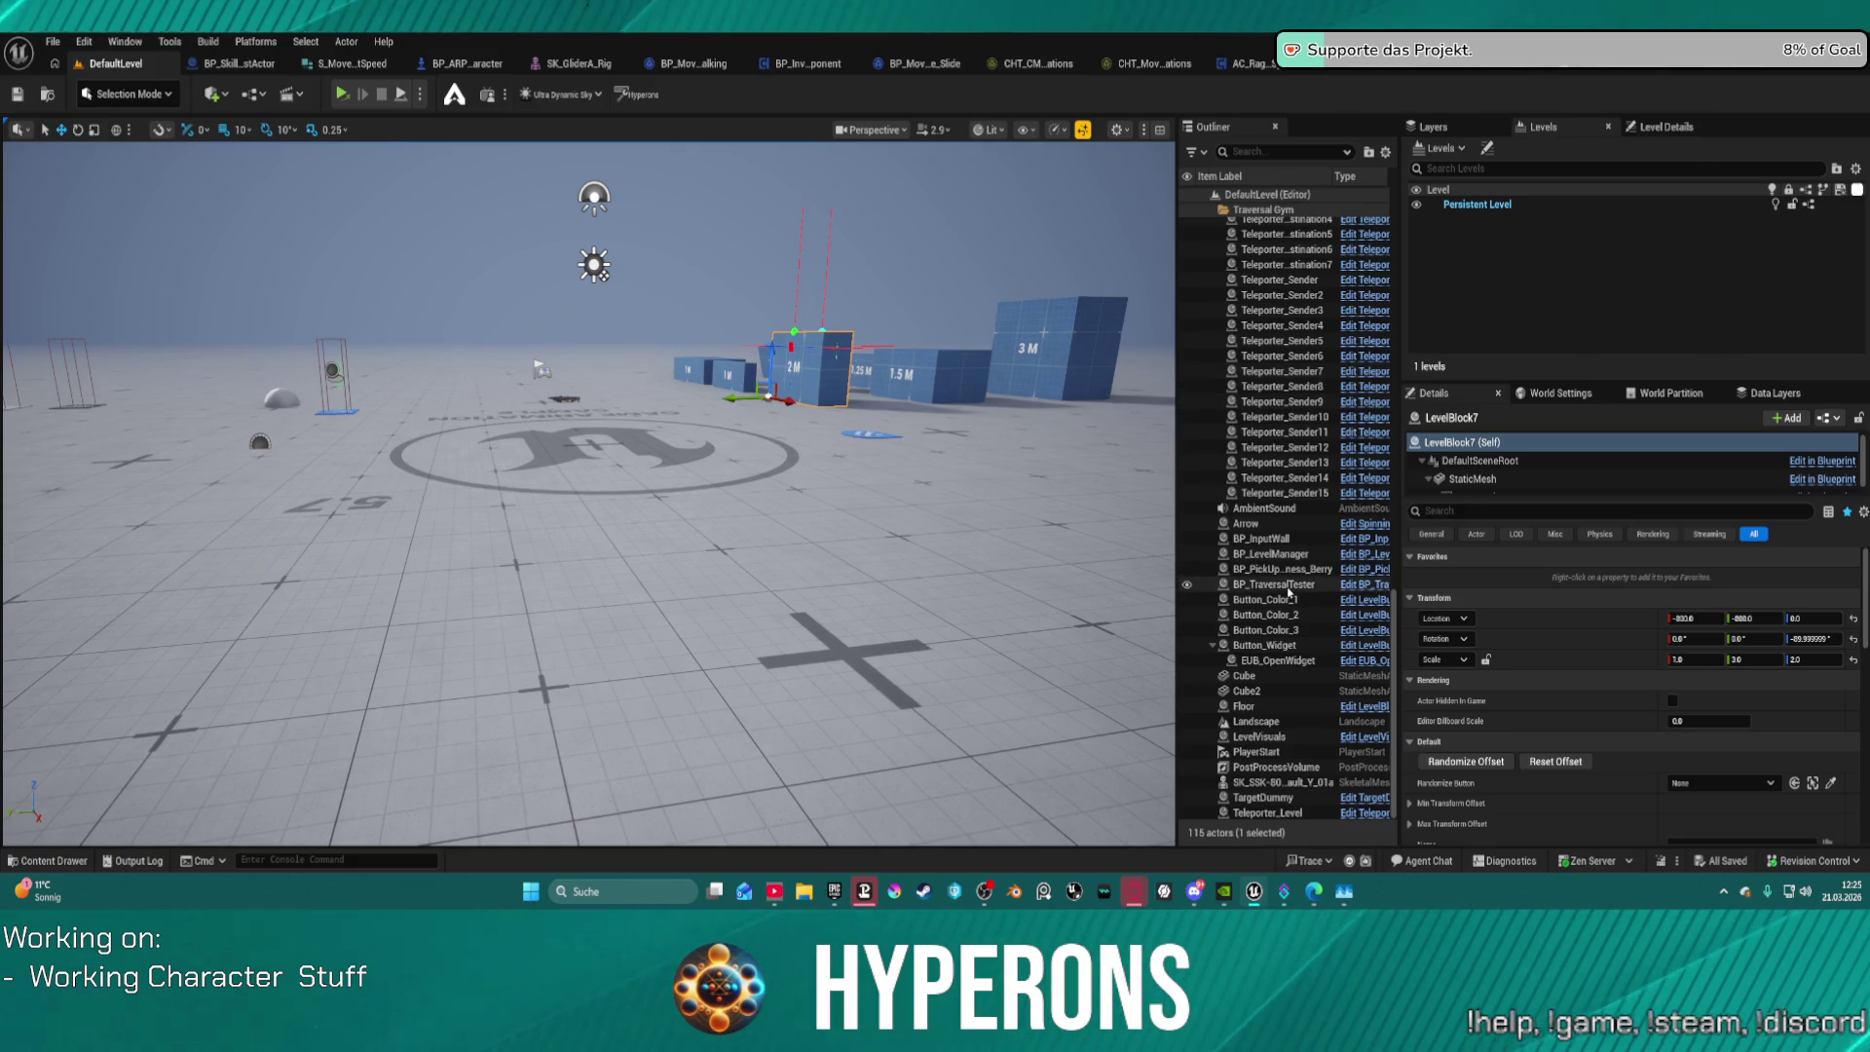
key("Delete")
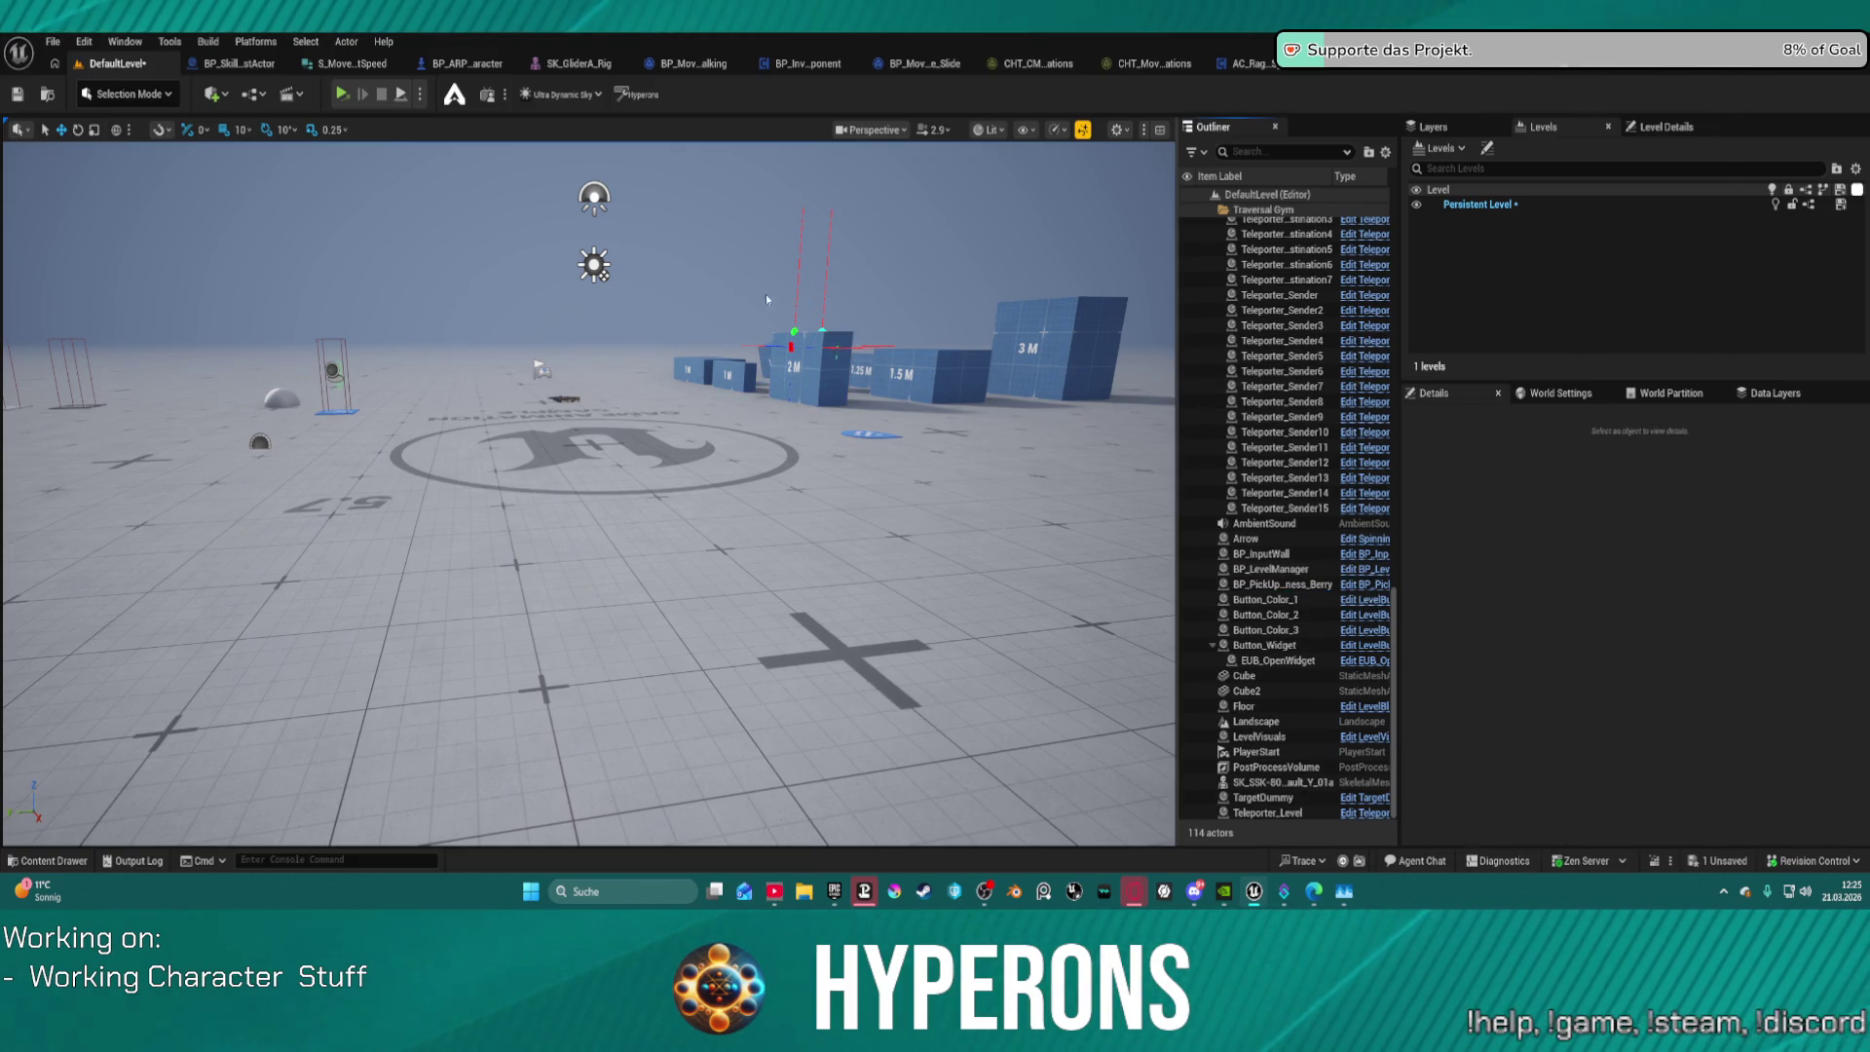
key("ctrl+z")
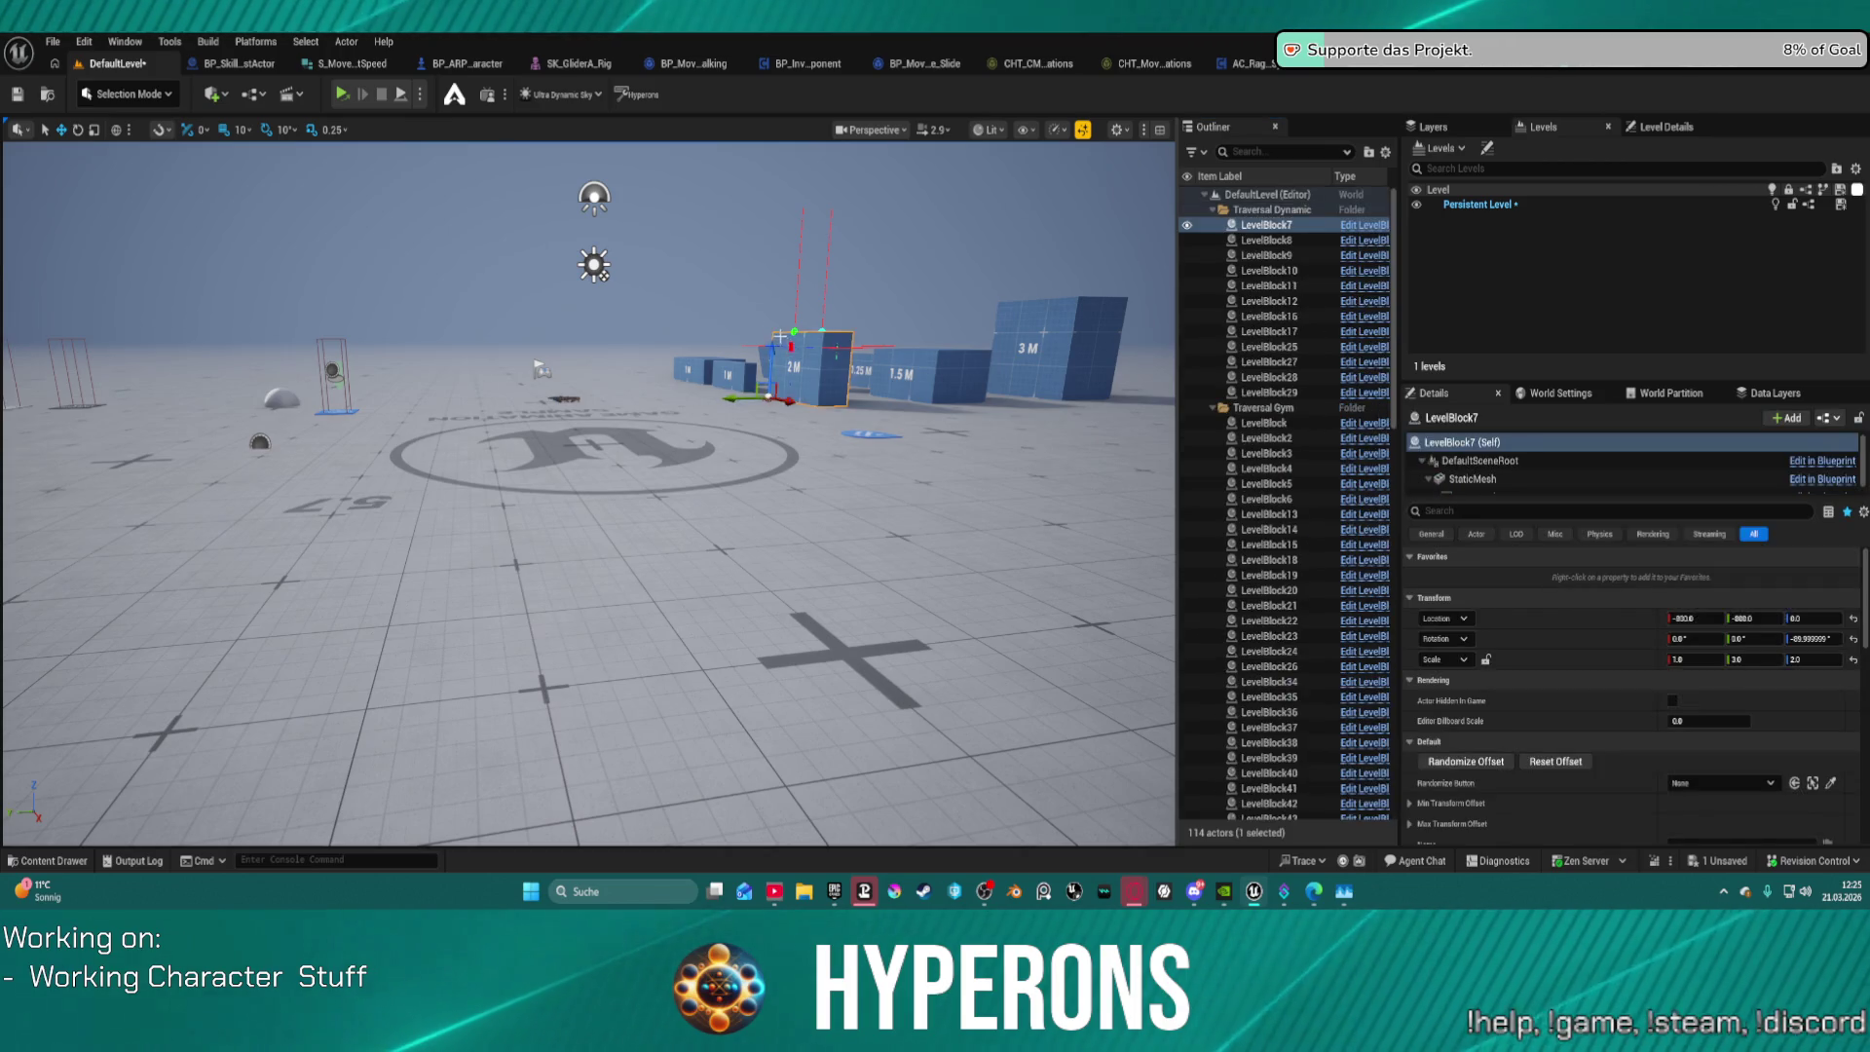
Step: Filter the Outliner by 'tra', cancel the Save Content prompt, and show the play-mode options
left_click(1278, 151)
type("tra")
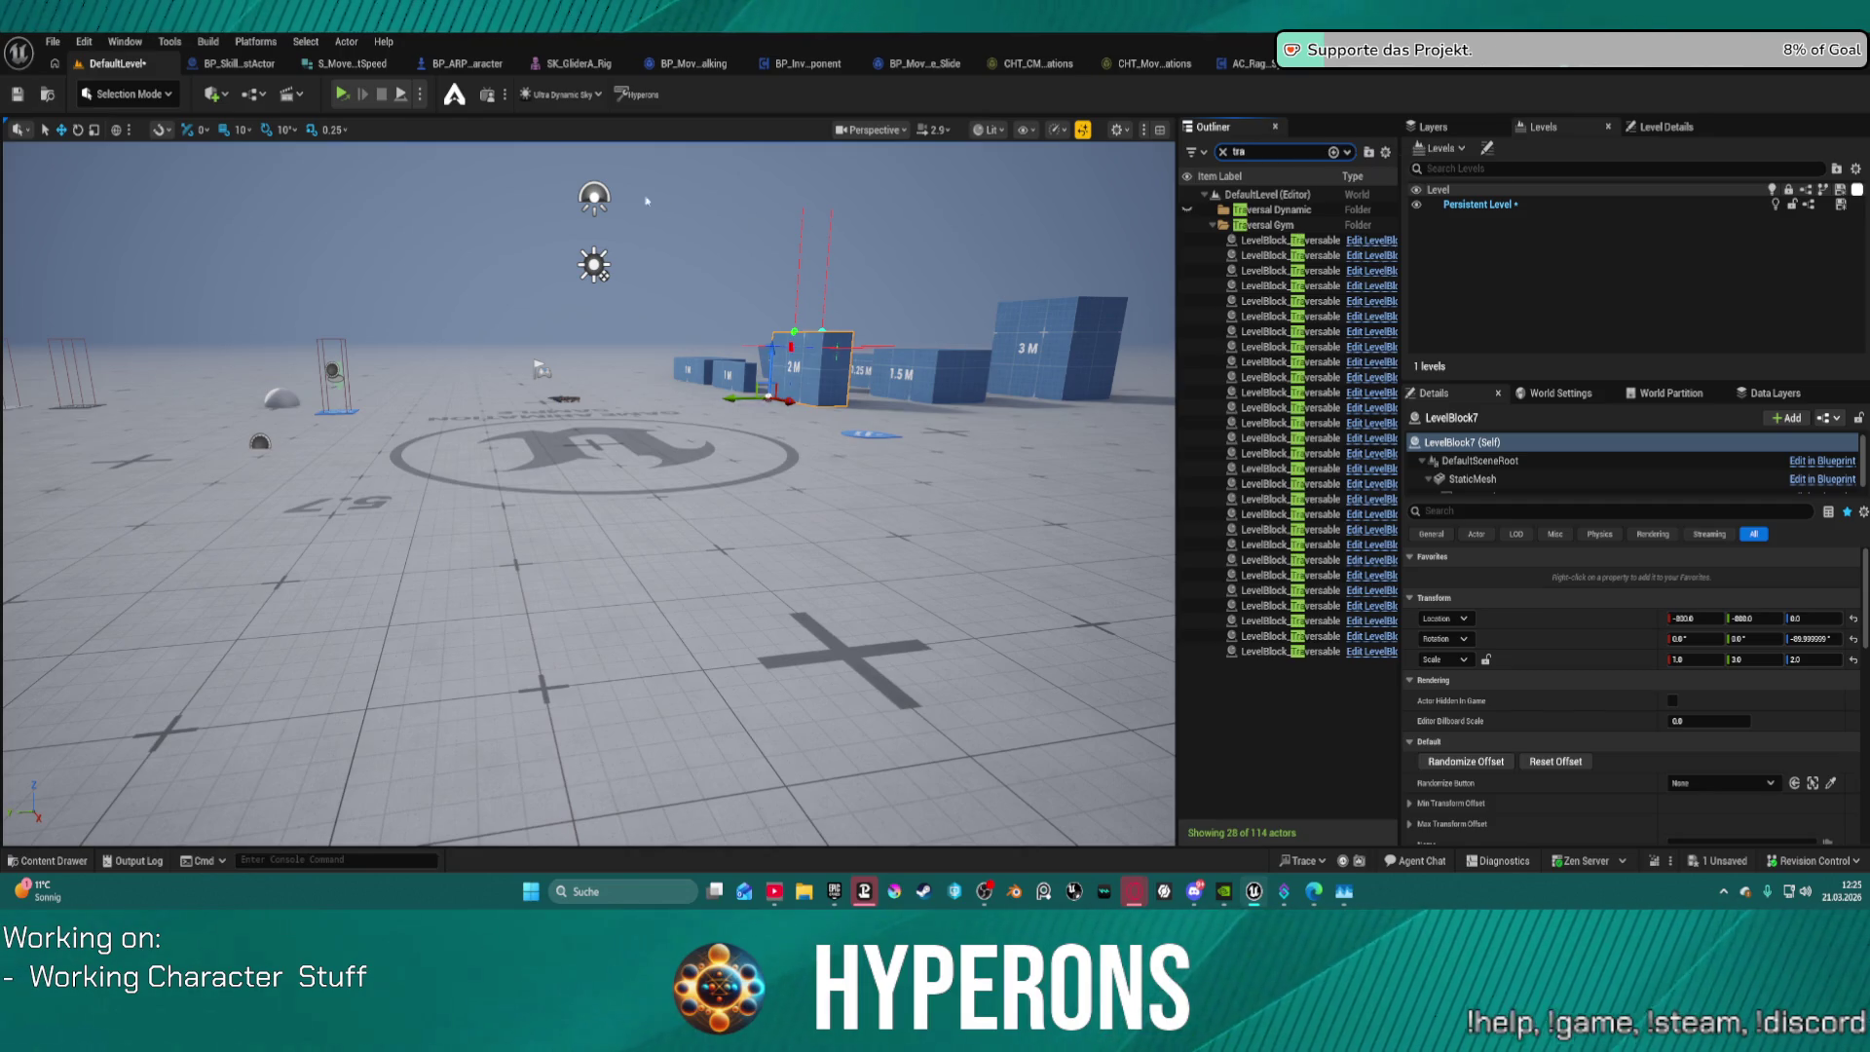
key("ctrl+shift+s")
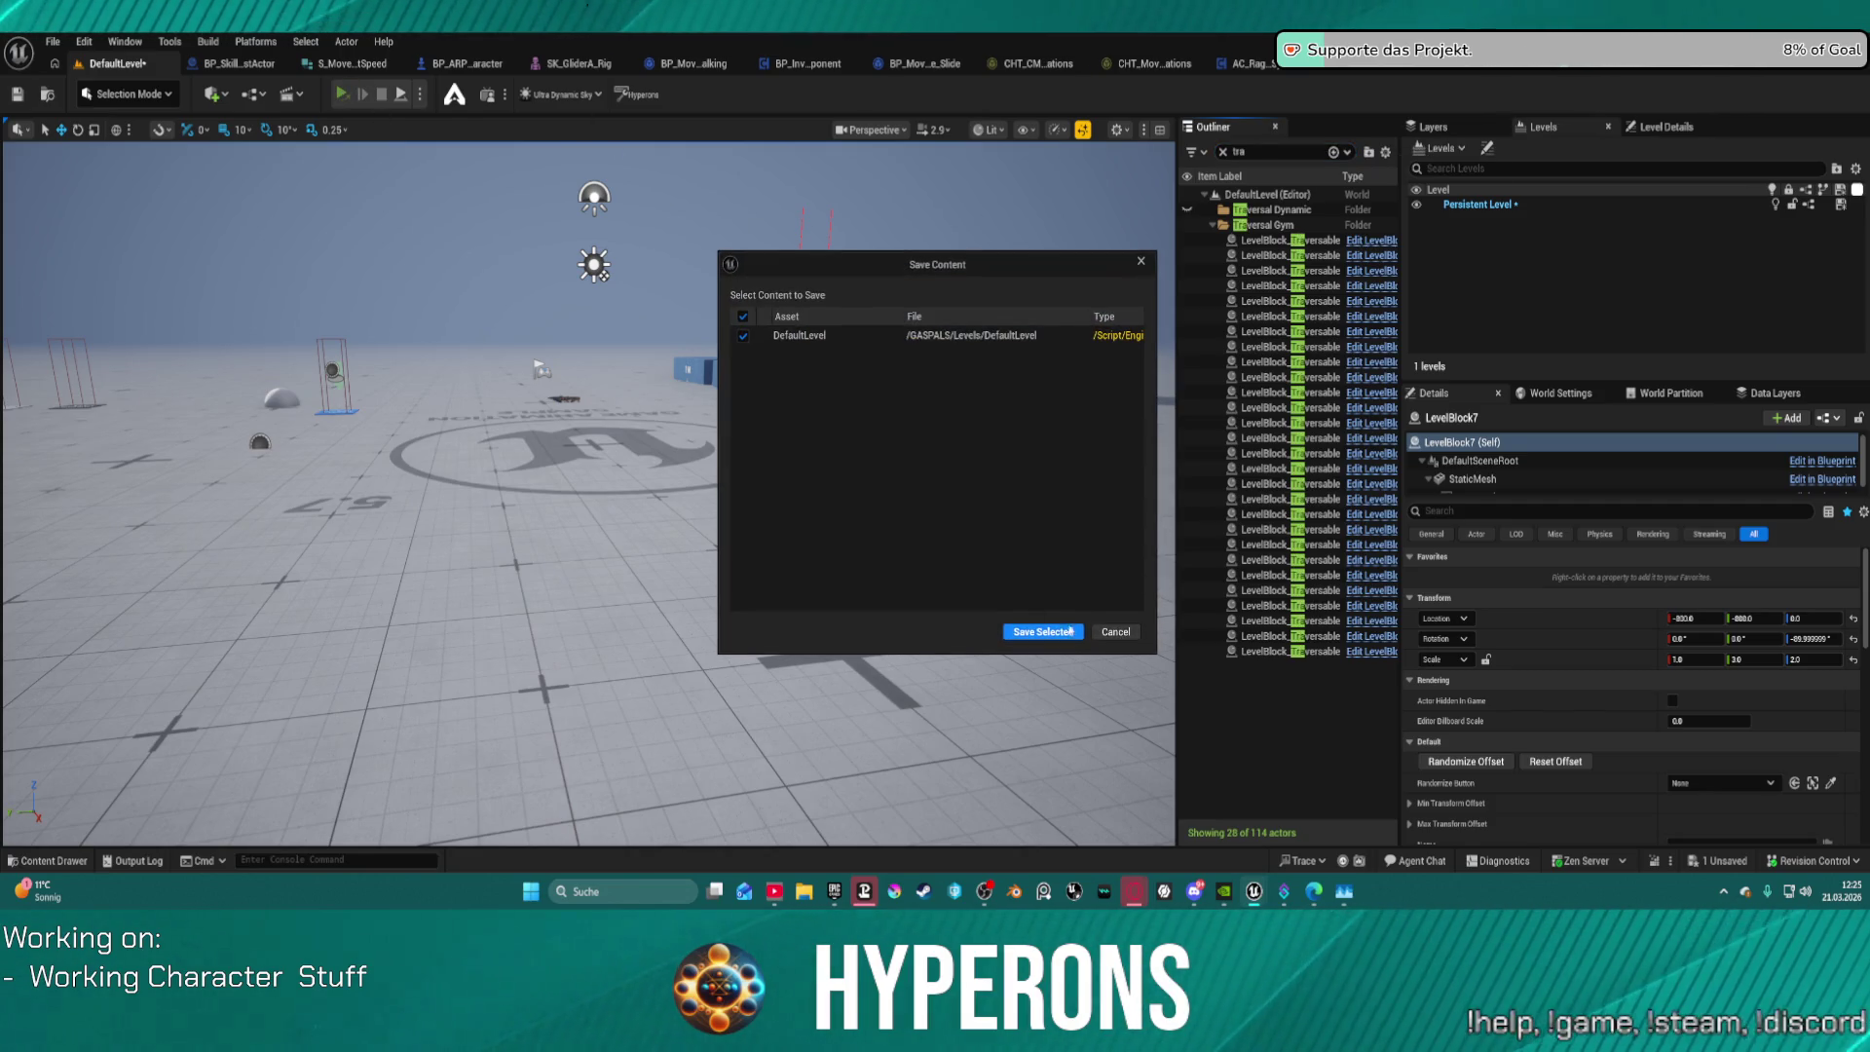
left_click(1115, 632)
left_click(420, 94)
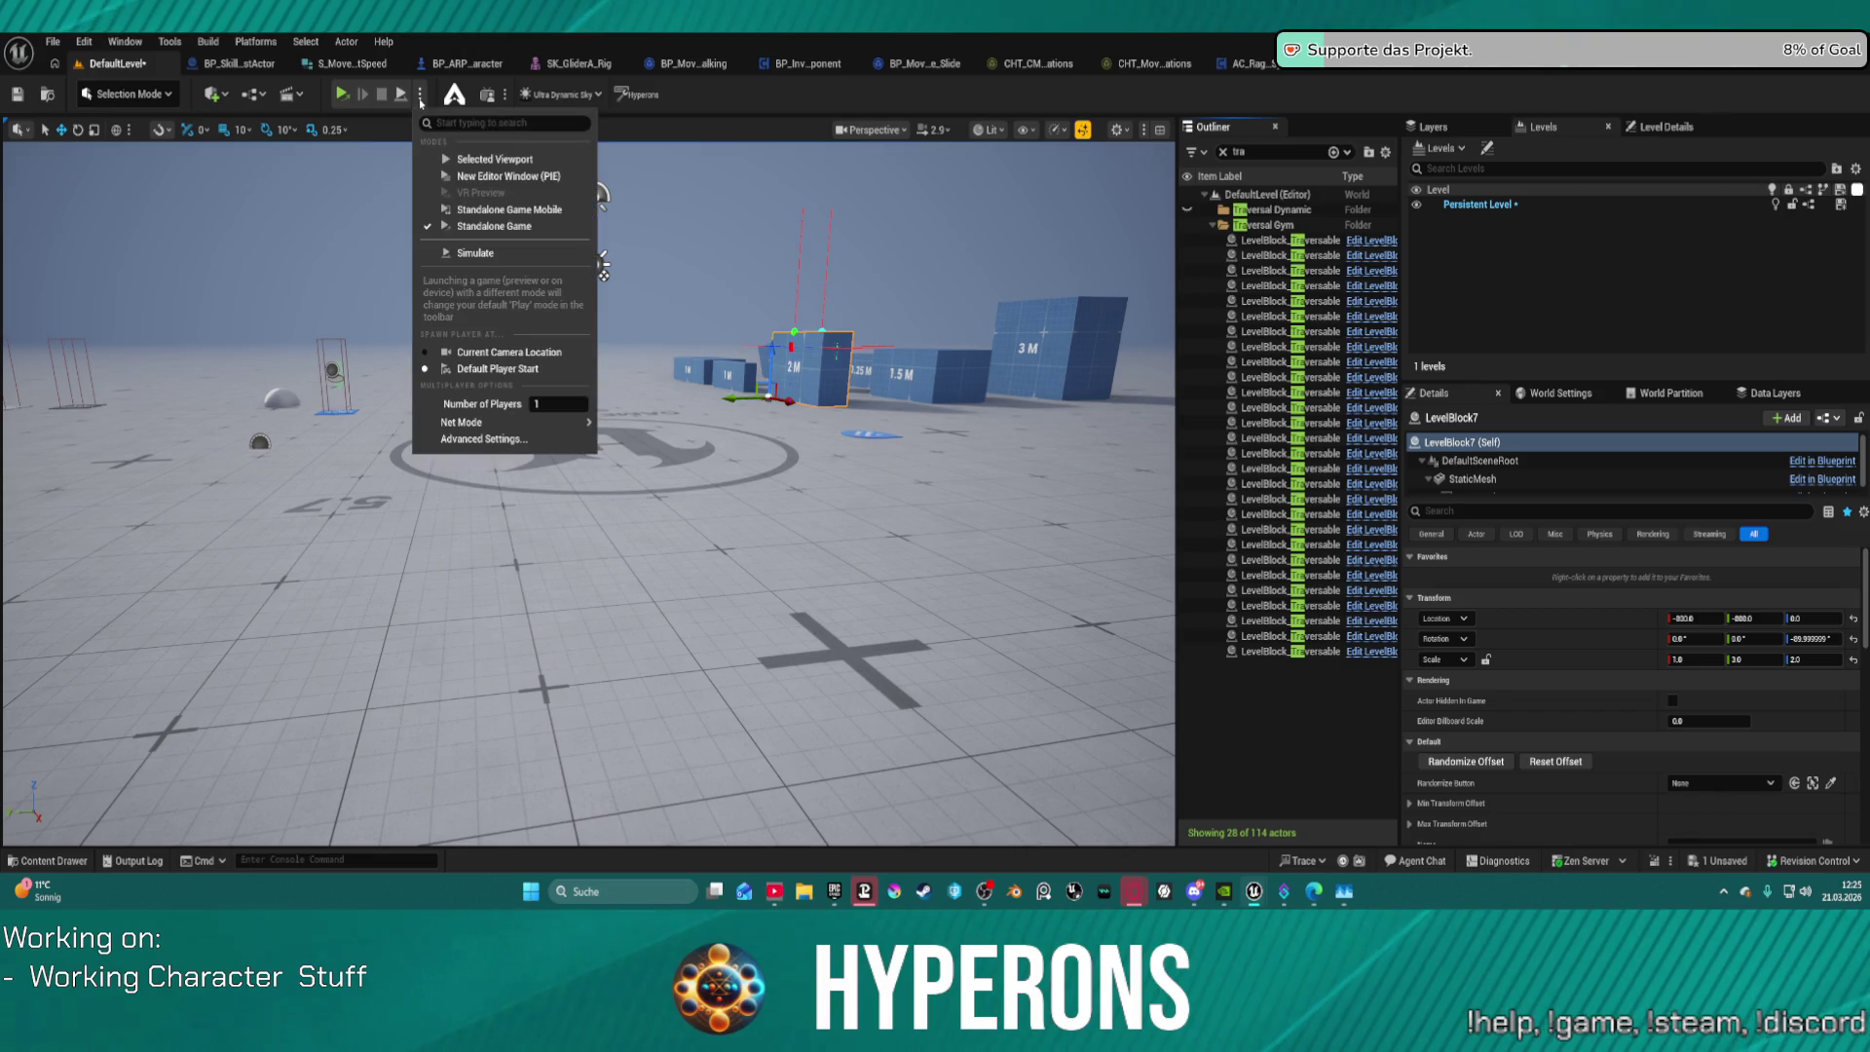
Step: Play-test the level in the viewport, running the character onto the blue blocks, then stop
left_click(459, 161)
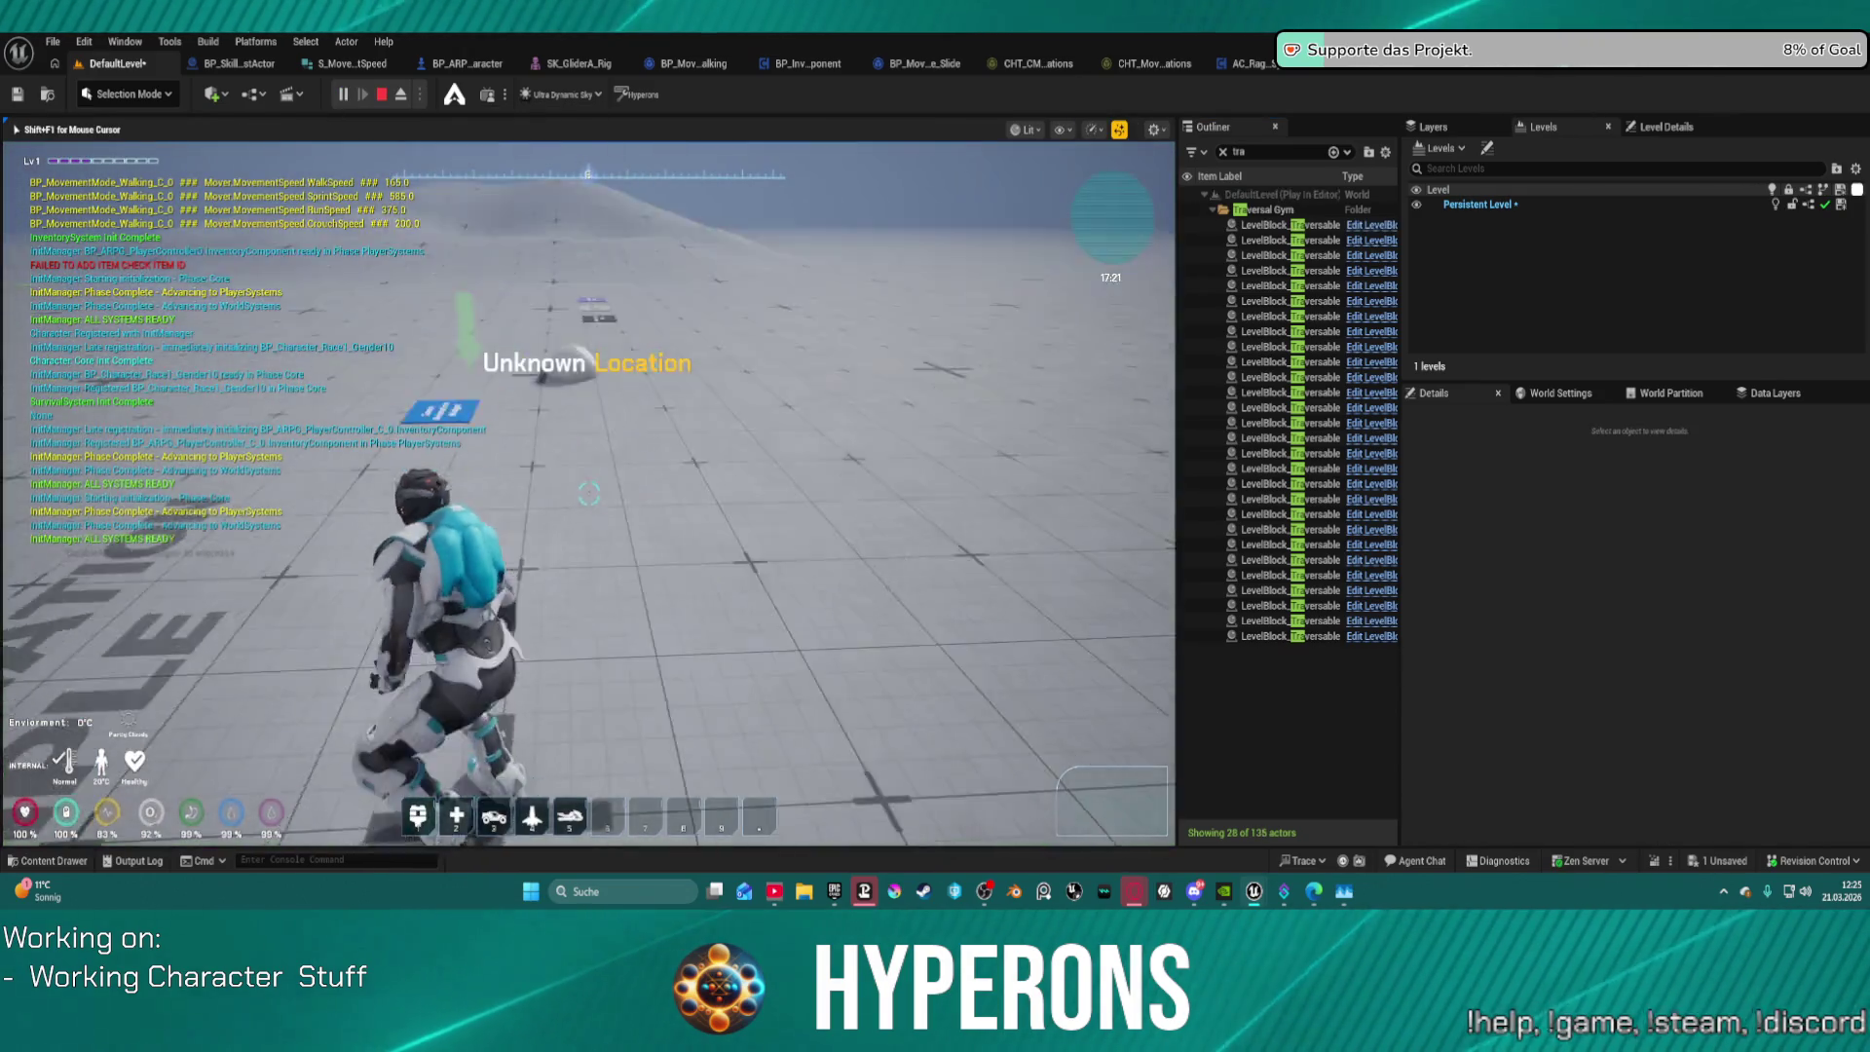
key("w")
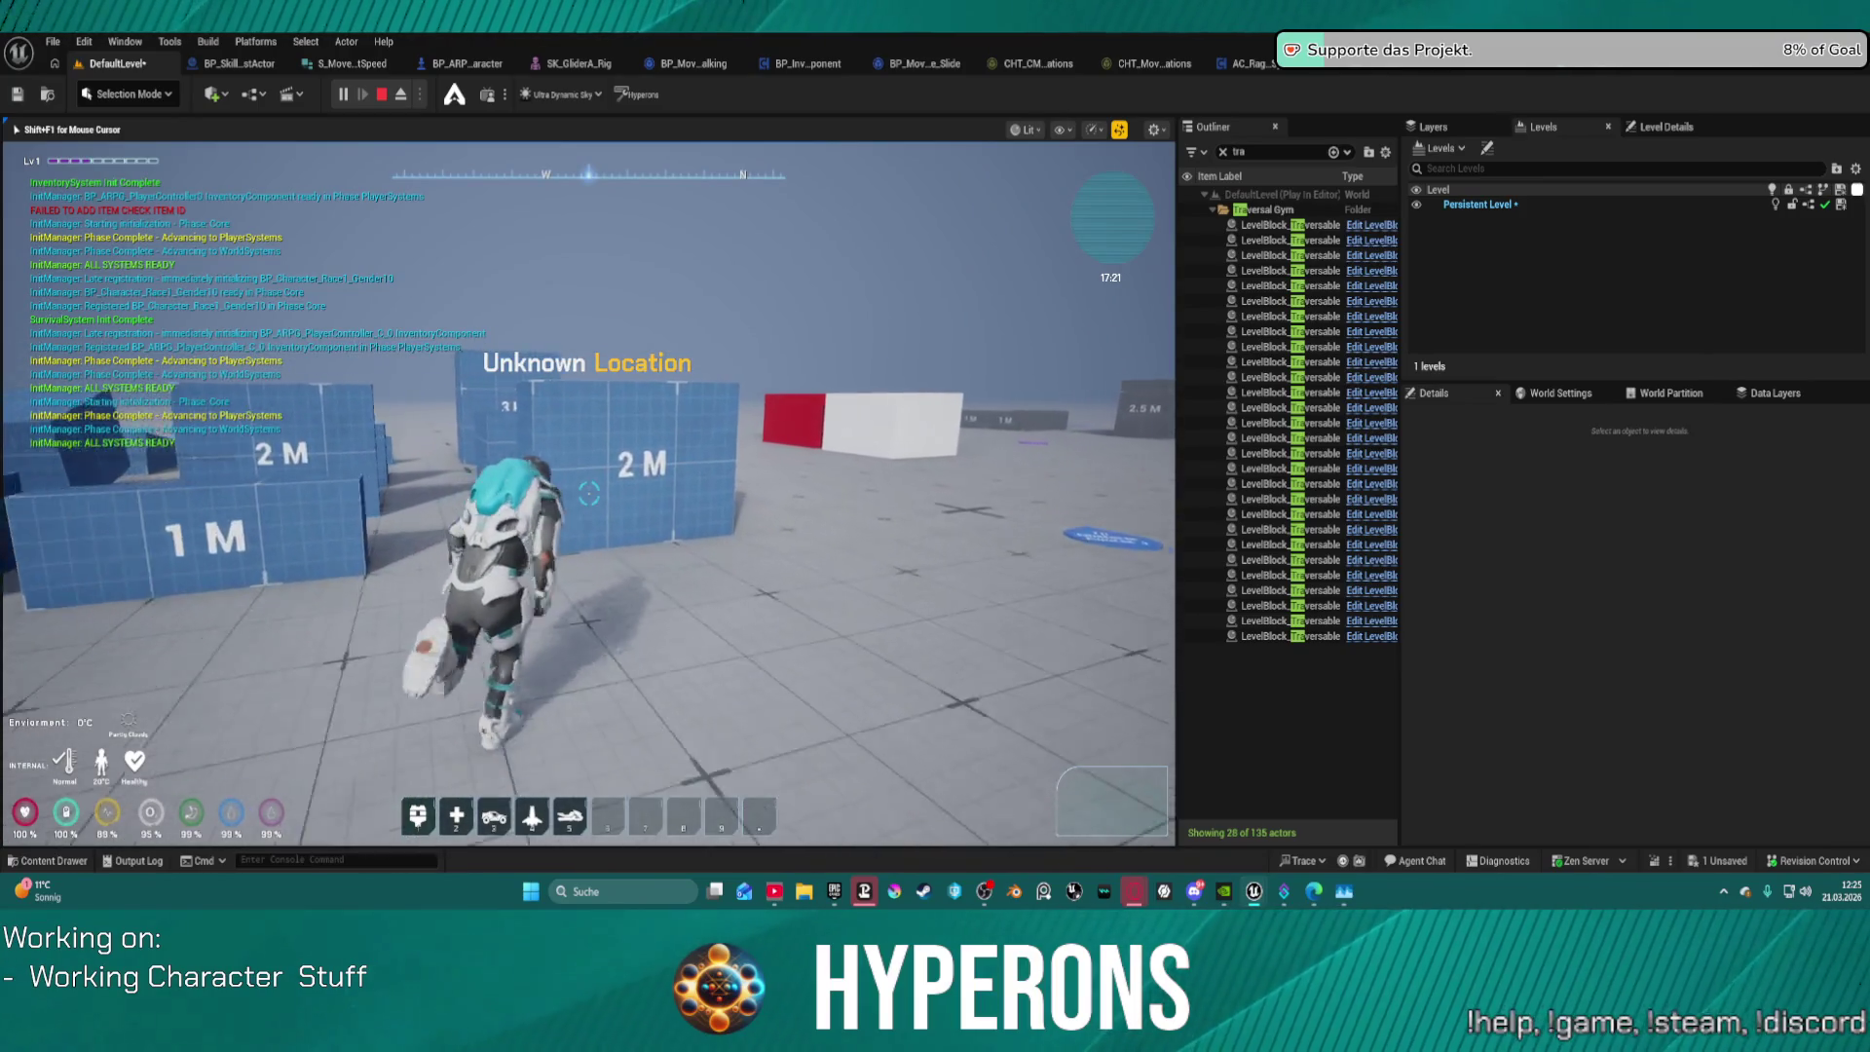
key("w")
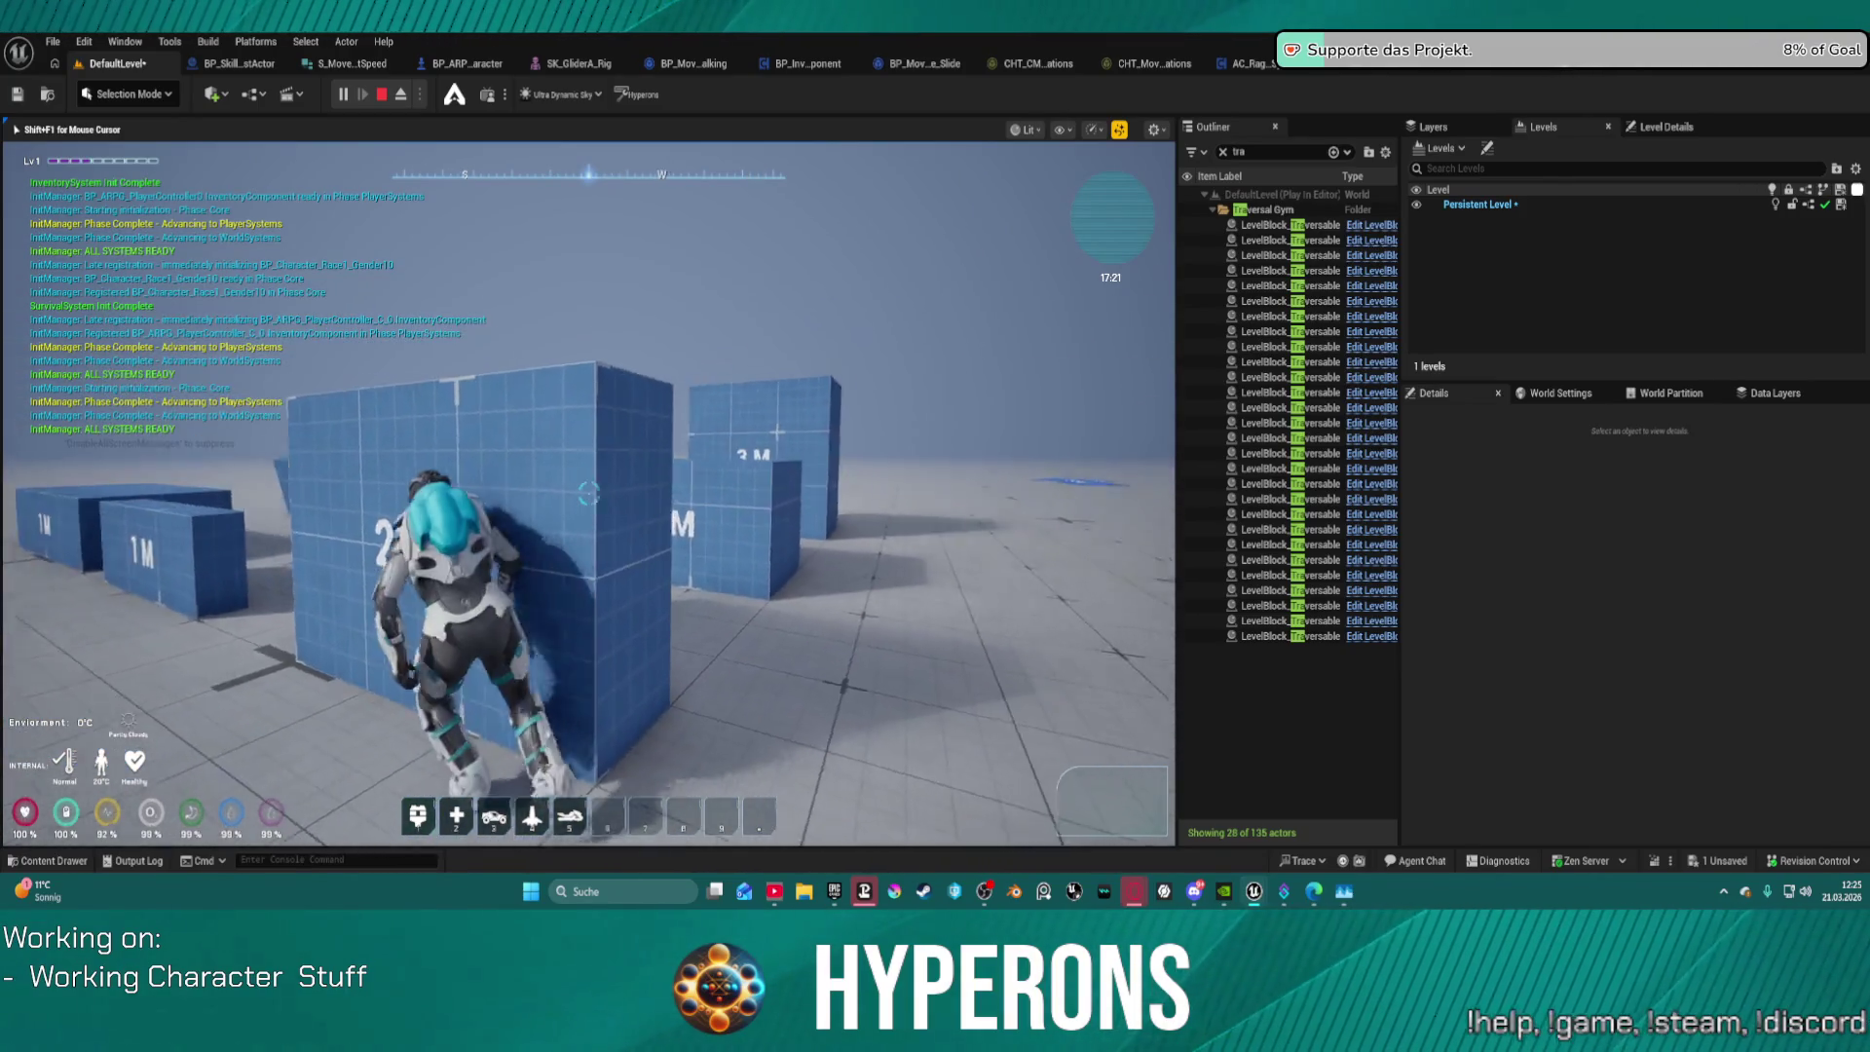
key("Escape")
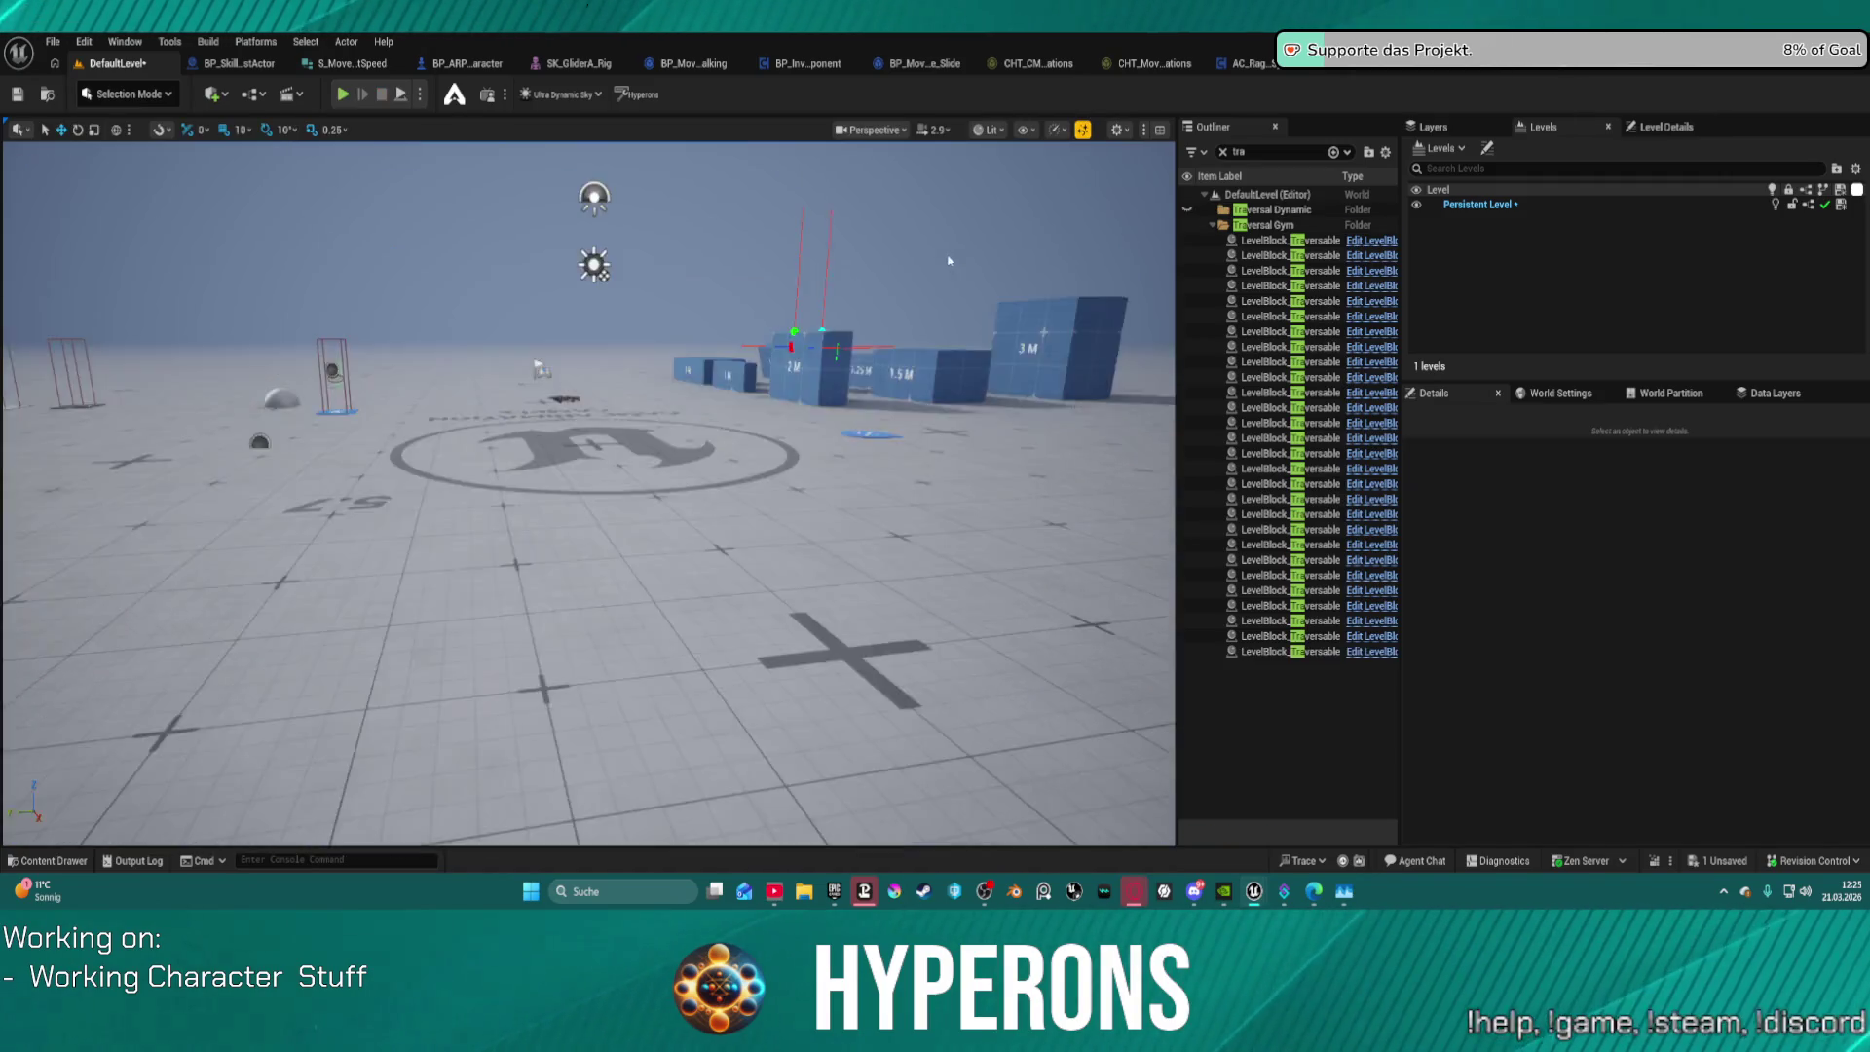
Step: Frame the 2 M block, select its root component, and open the LevelBlock Blueprint
key("f")
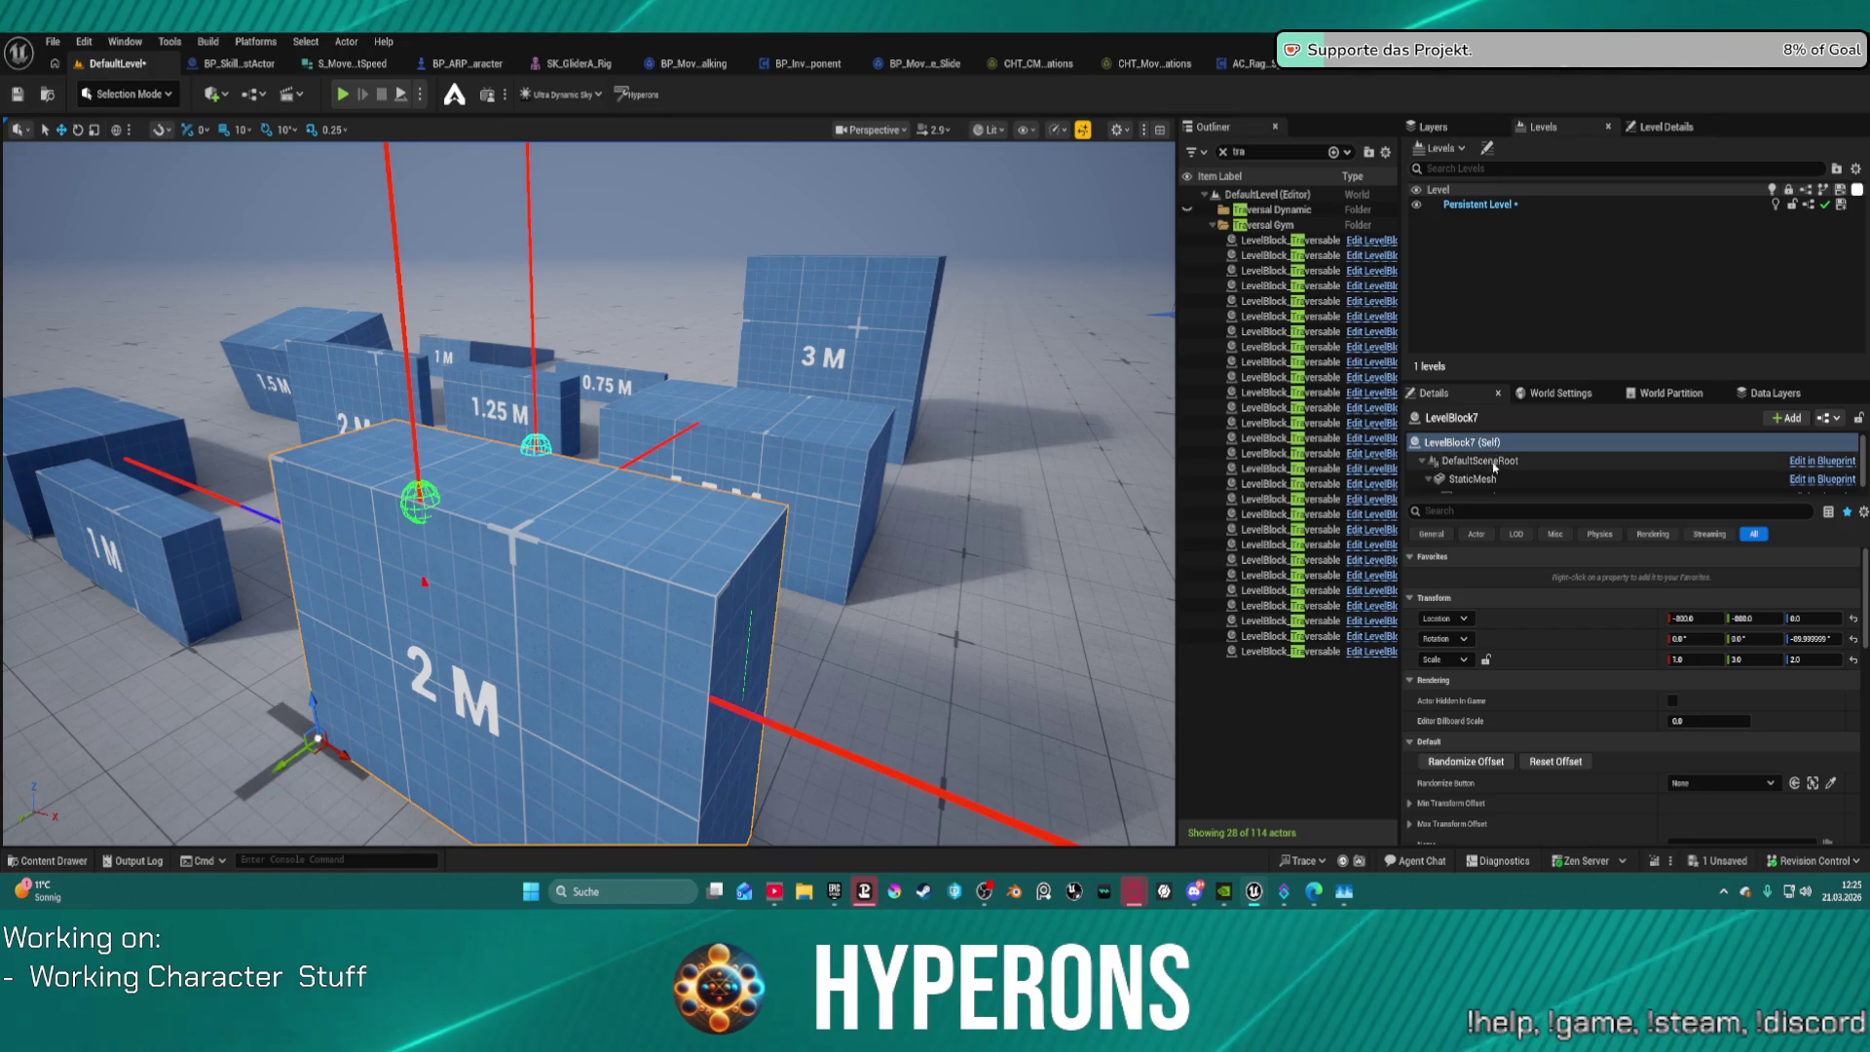
left_click(1224, 153)
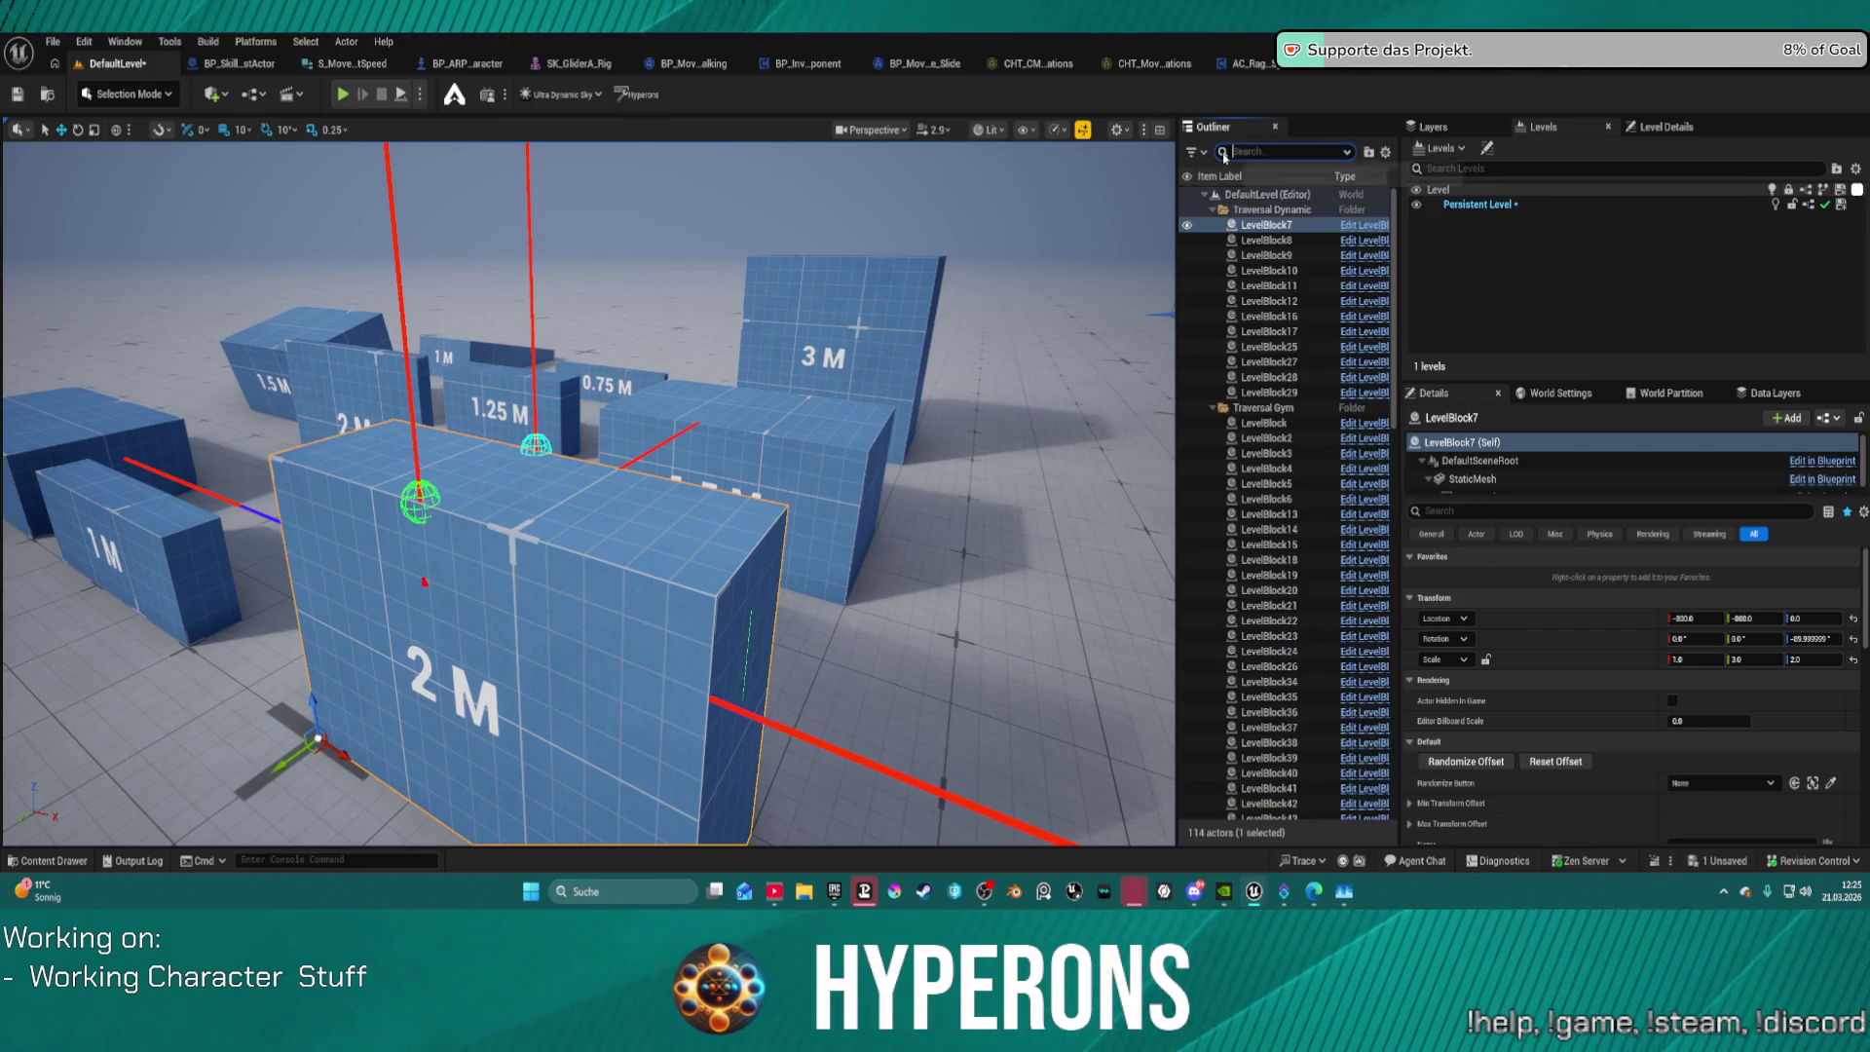
type("test")
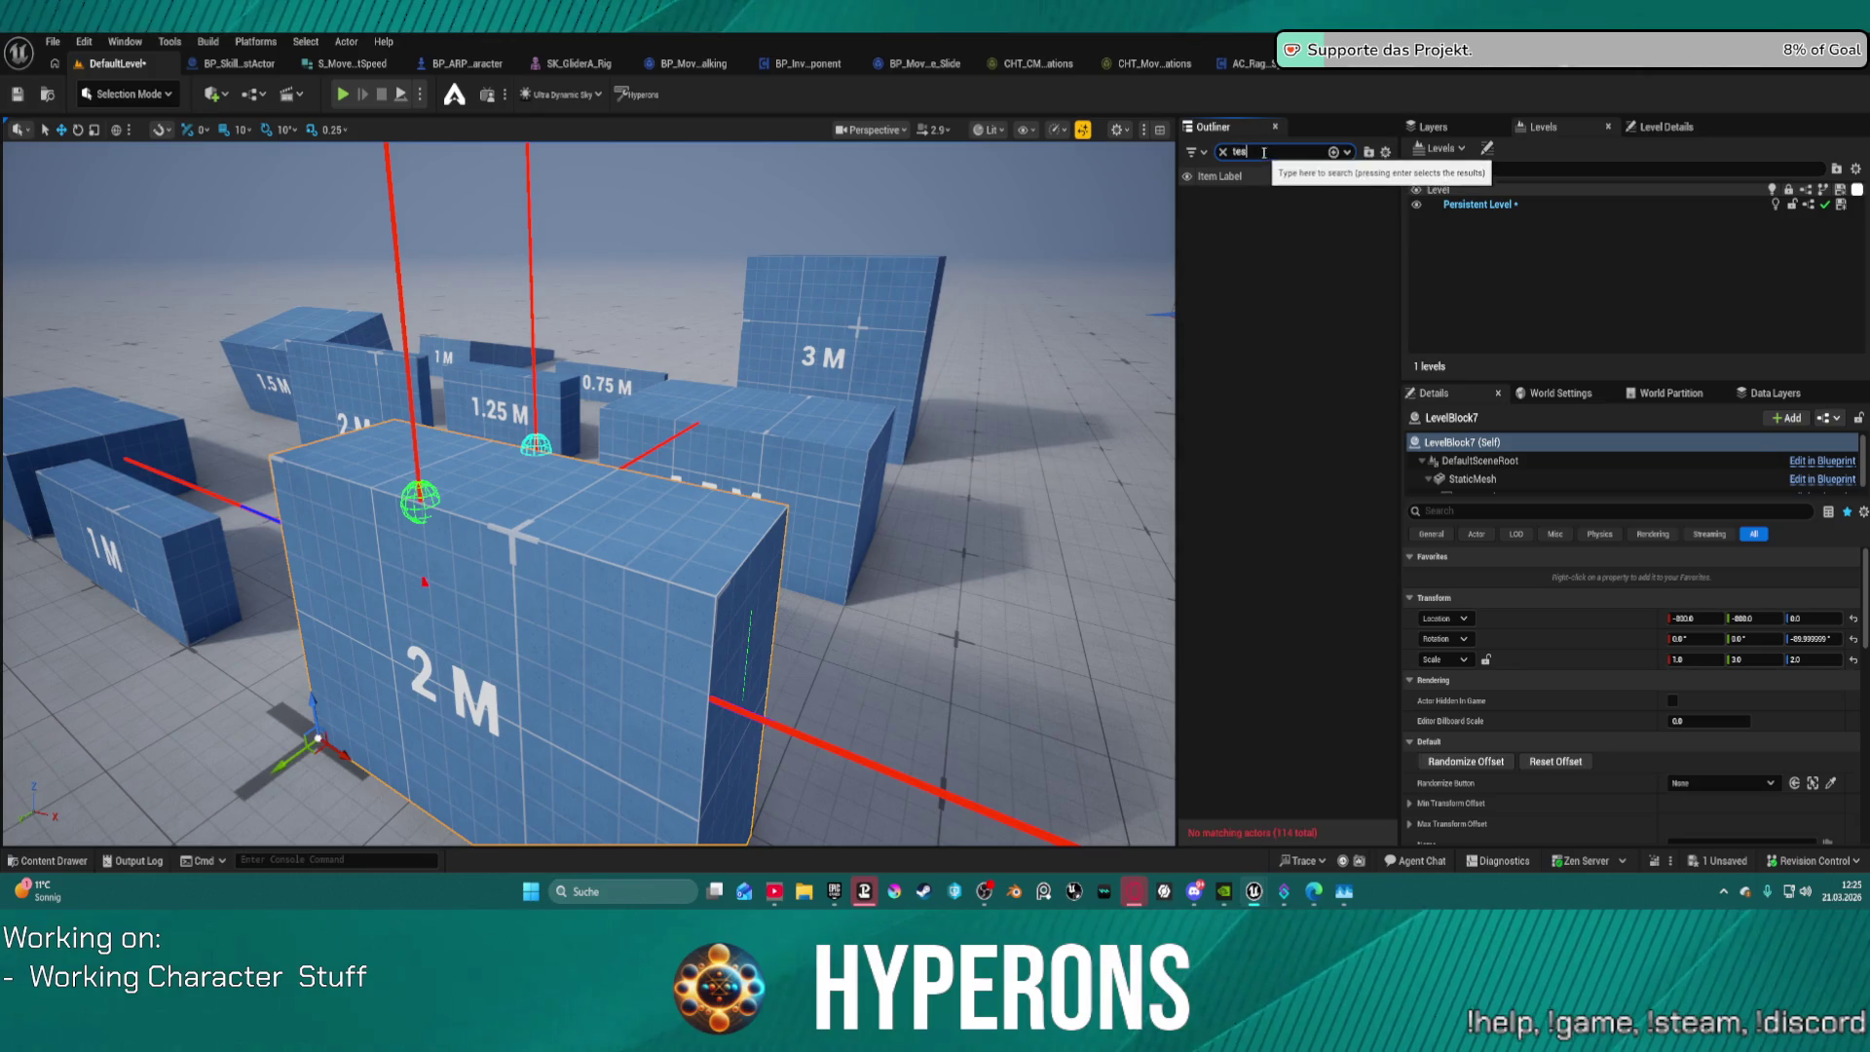
key("Escape")
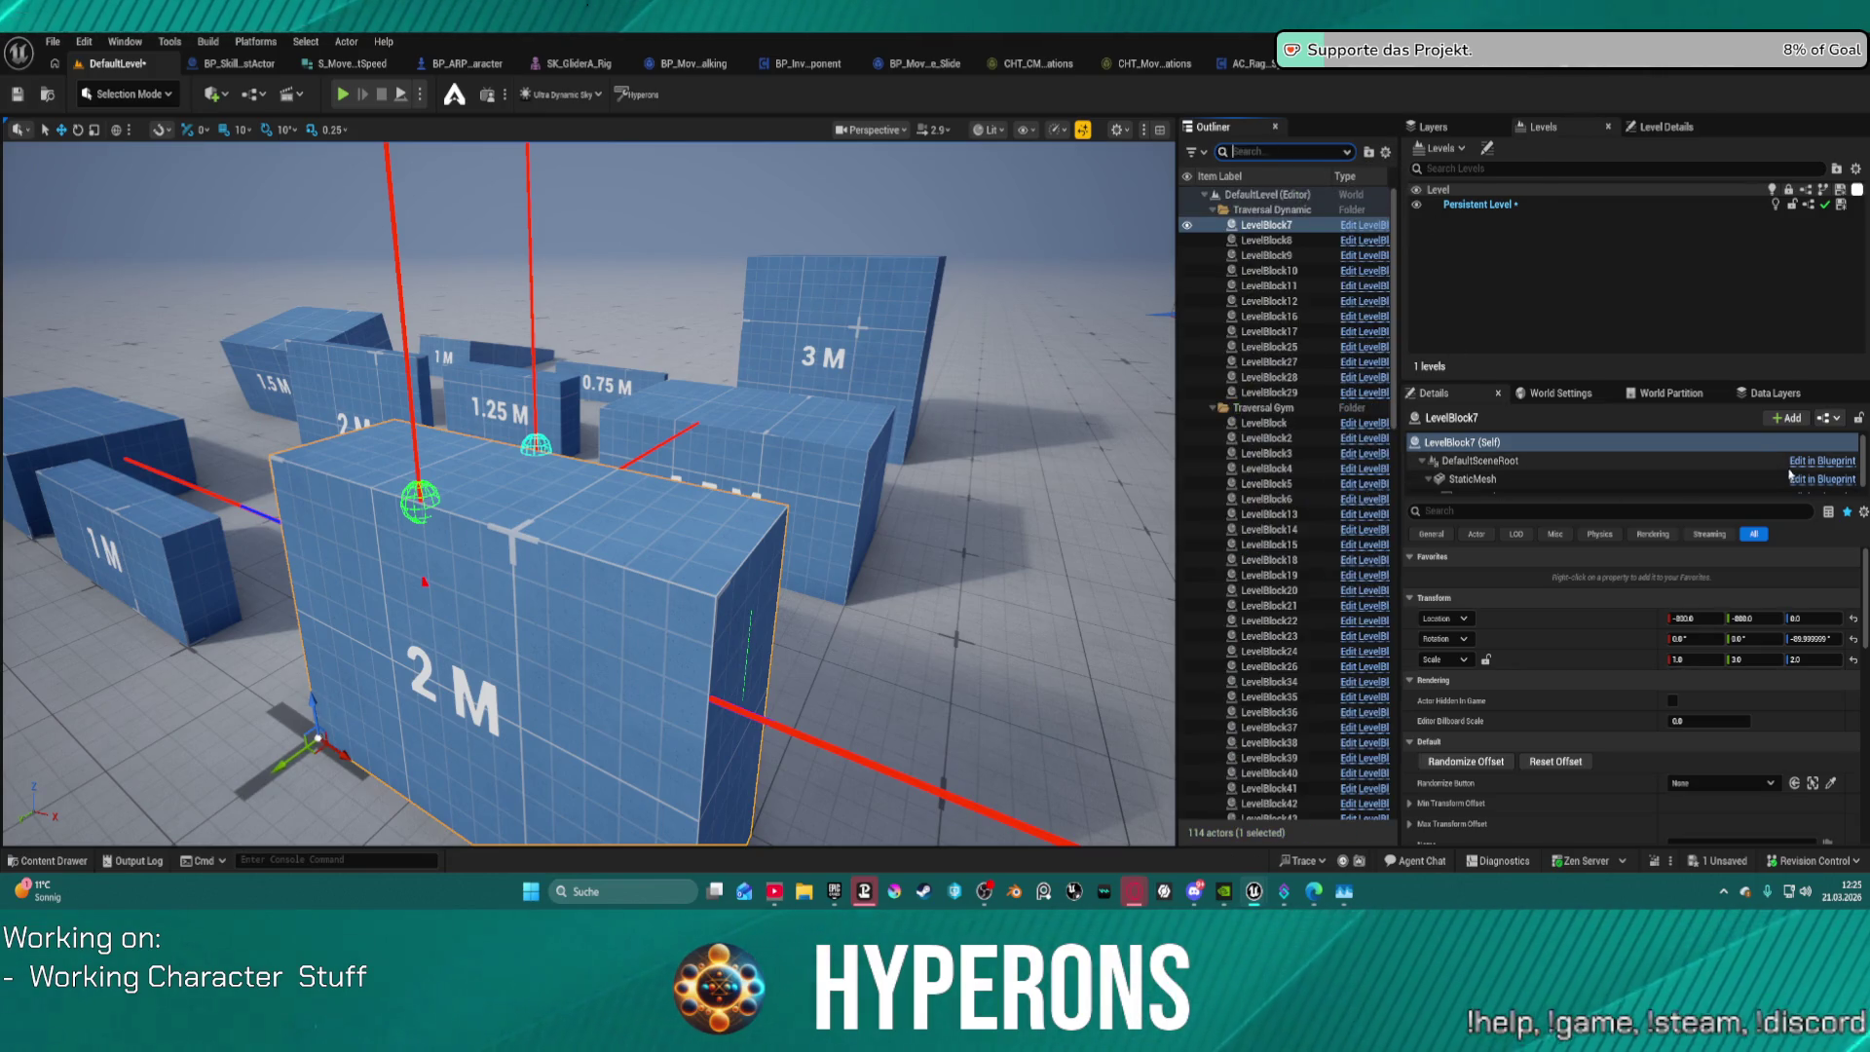
left_click(1656, 461)
left_click(1791, 480)
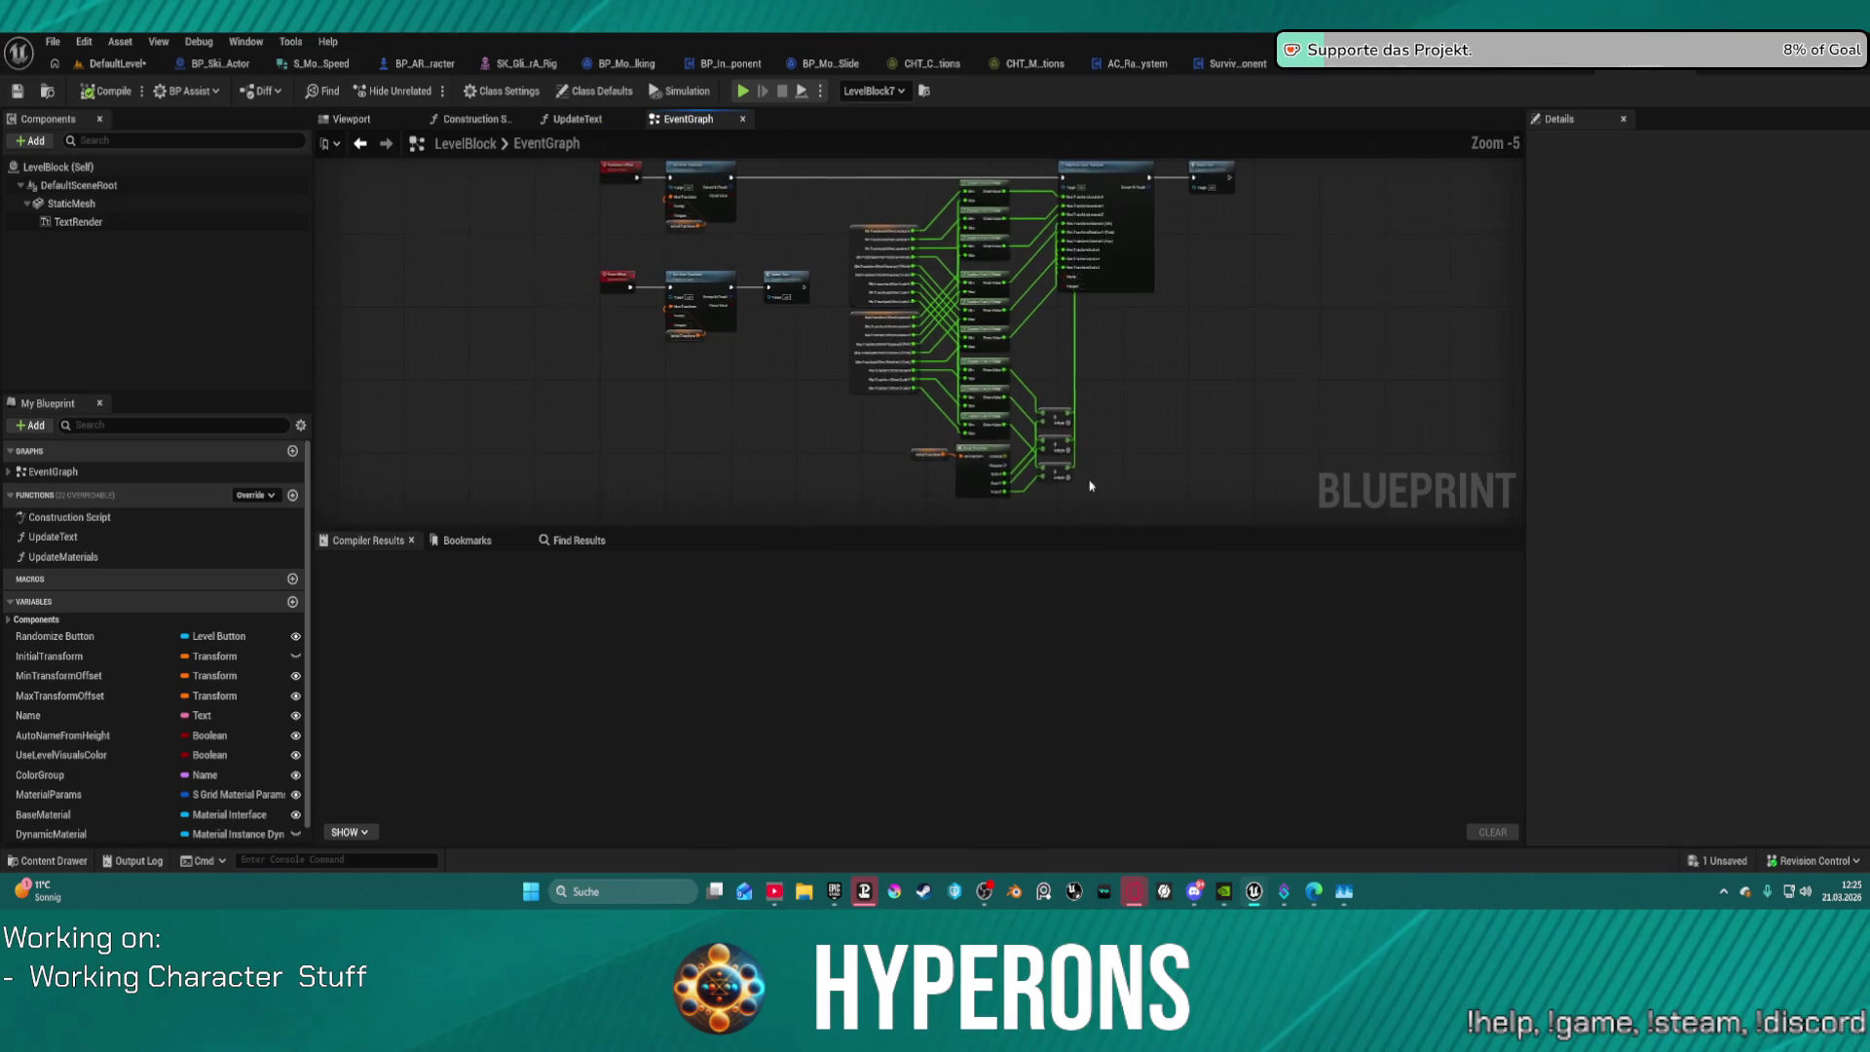
Step: Change the LevelBlock StaticMesh's Collision Presets from BlockAllDynamic to Custom
left_click(184, 202)
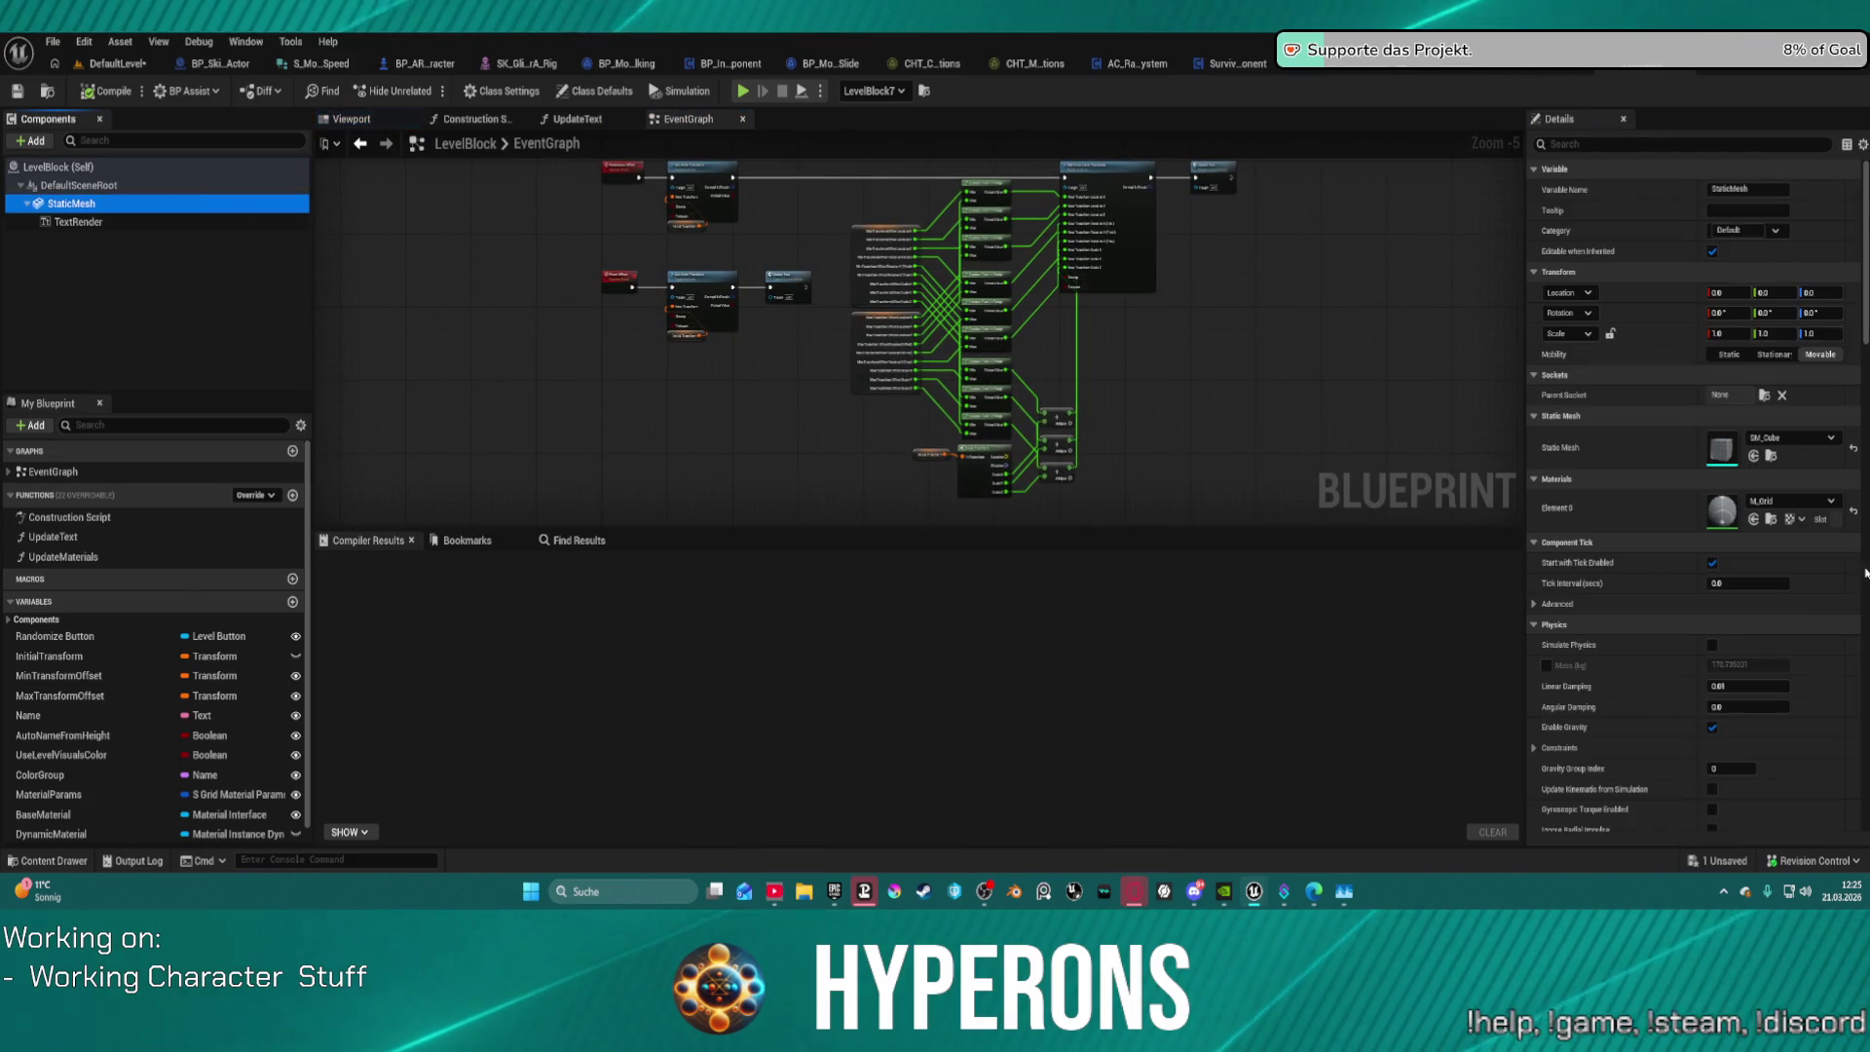
scroll(1742, 368, "down", 10)
scroll(1742, 368, "up", 5)
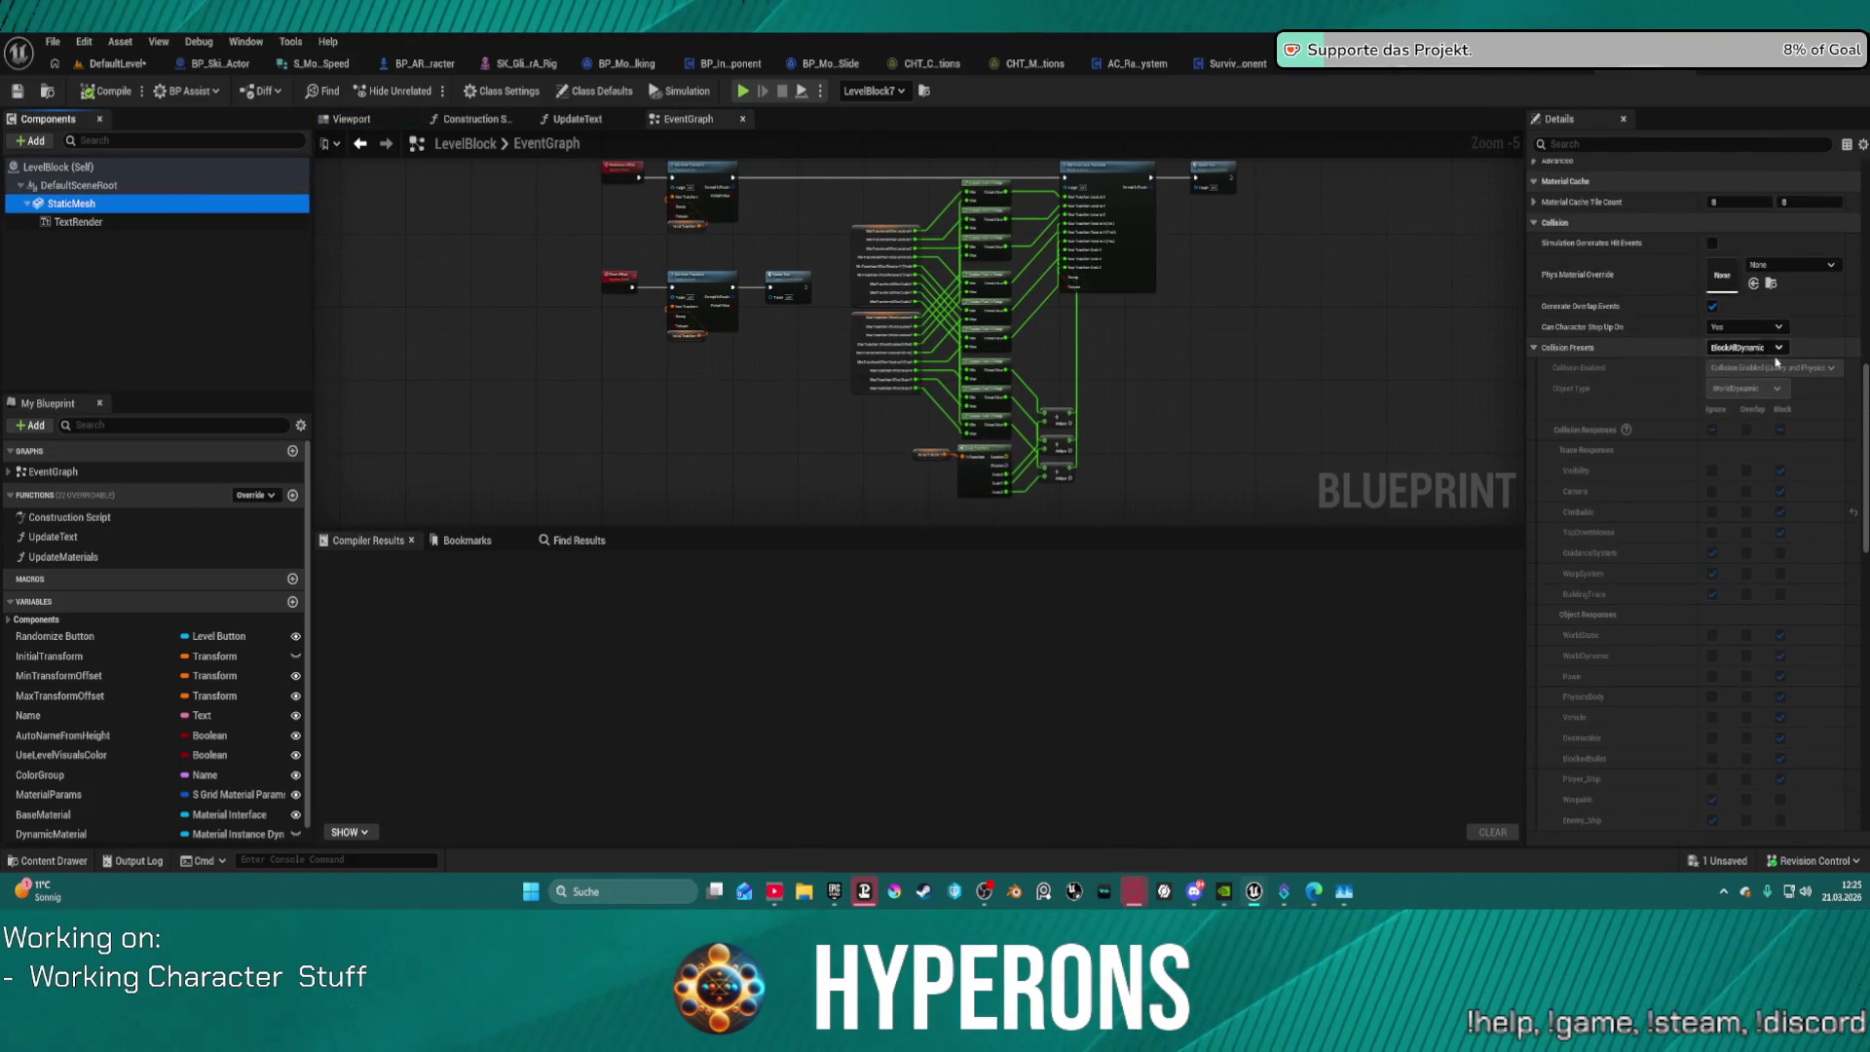
left_click(1750, 347)
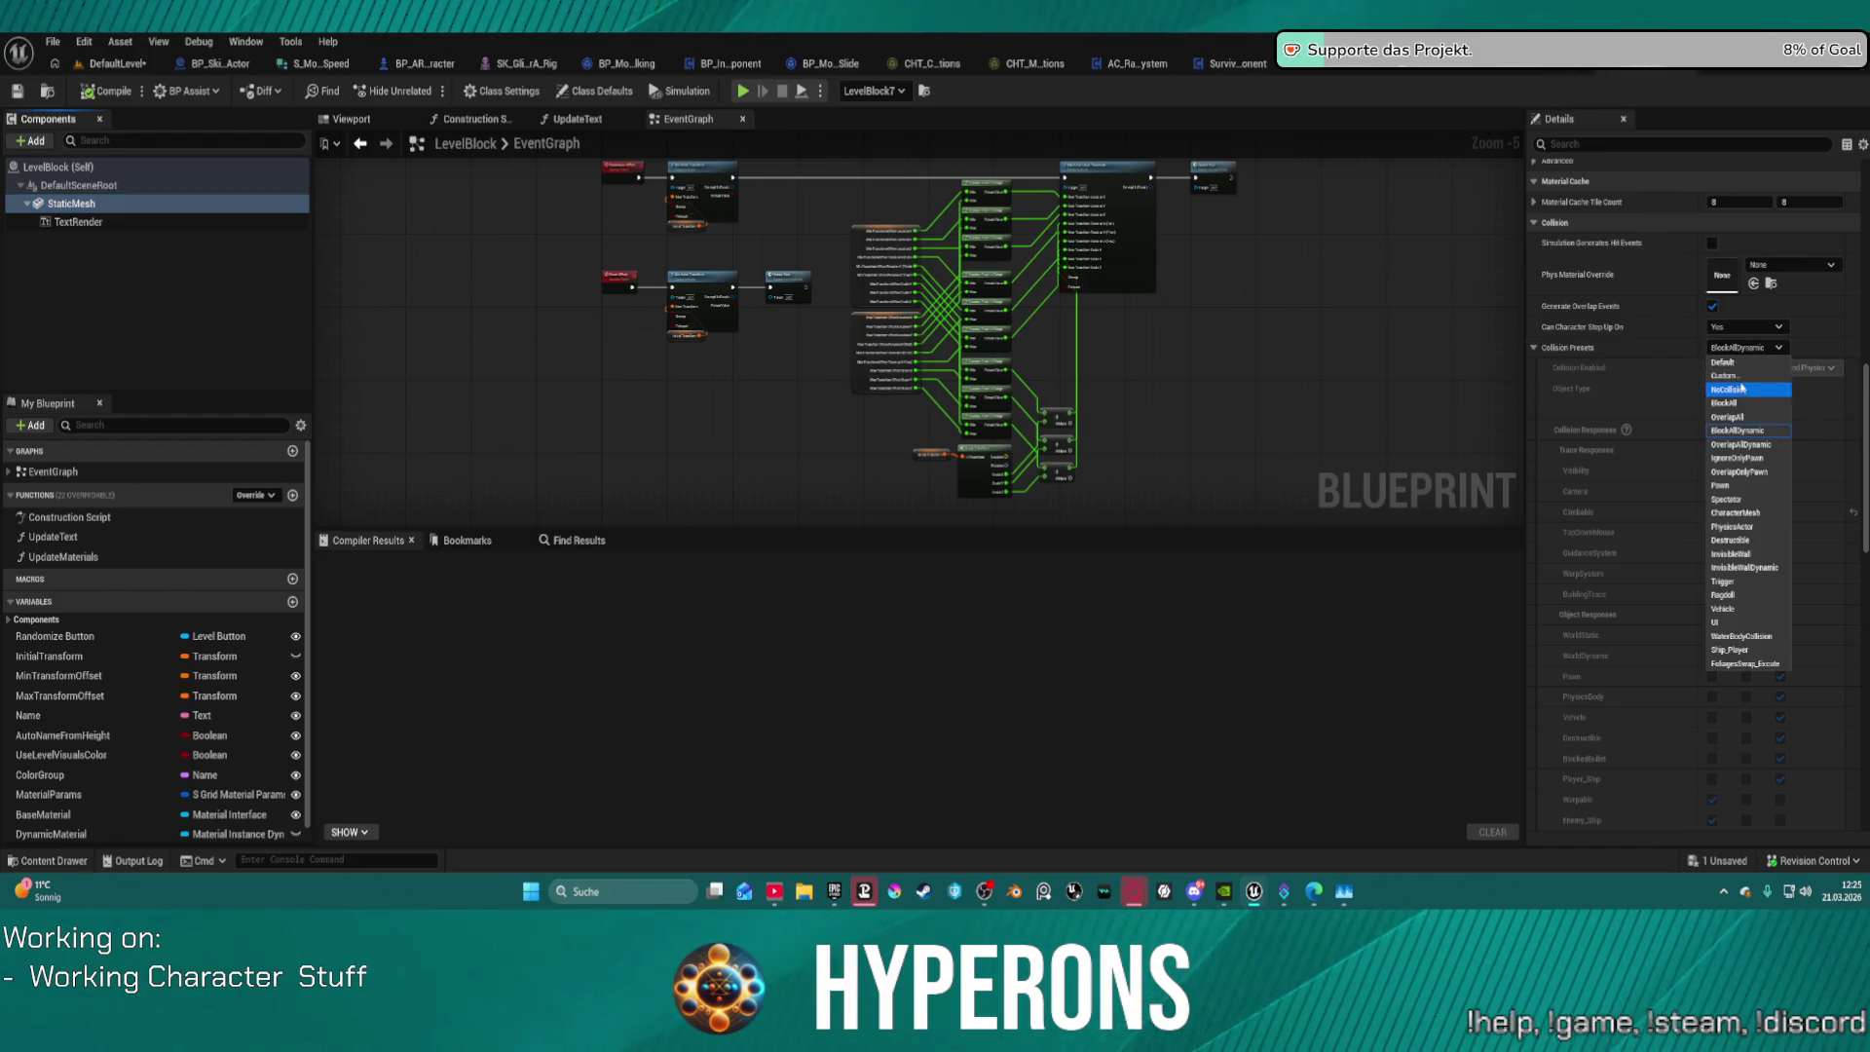
left_click(1740, 378)
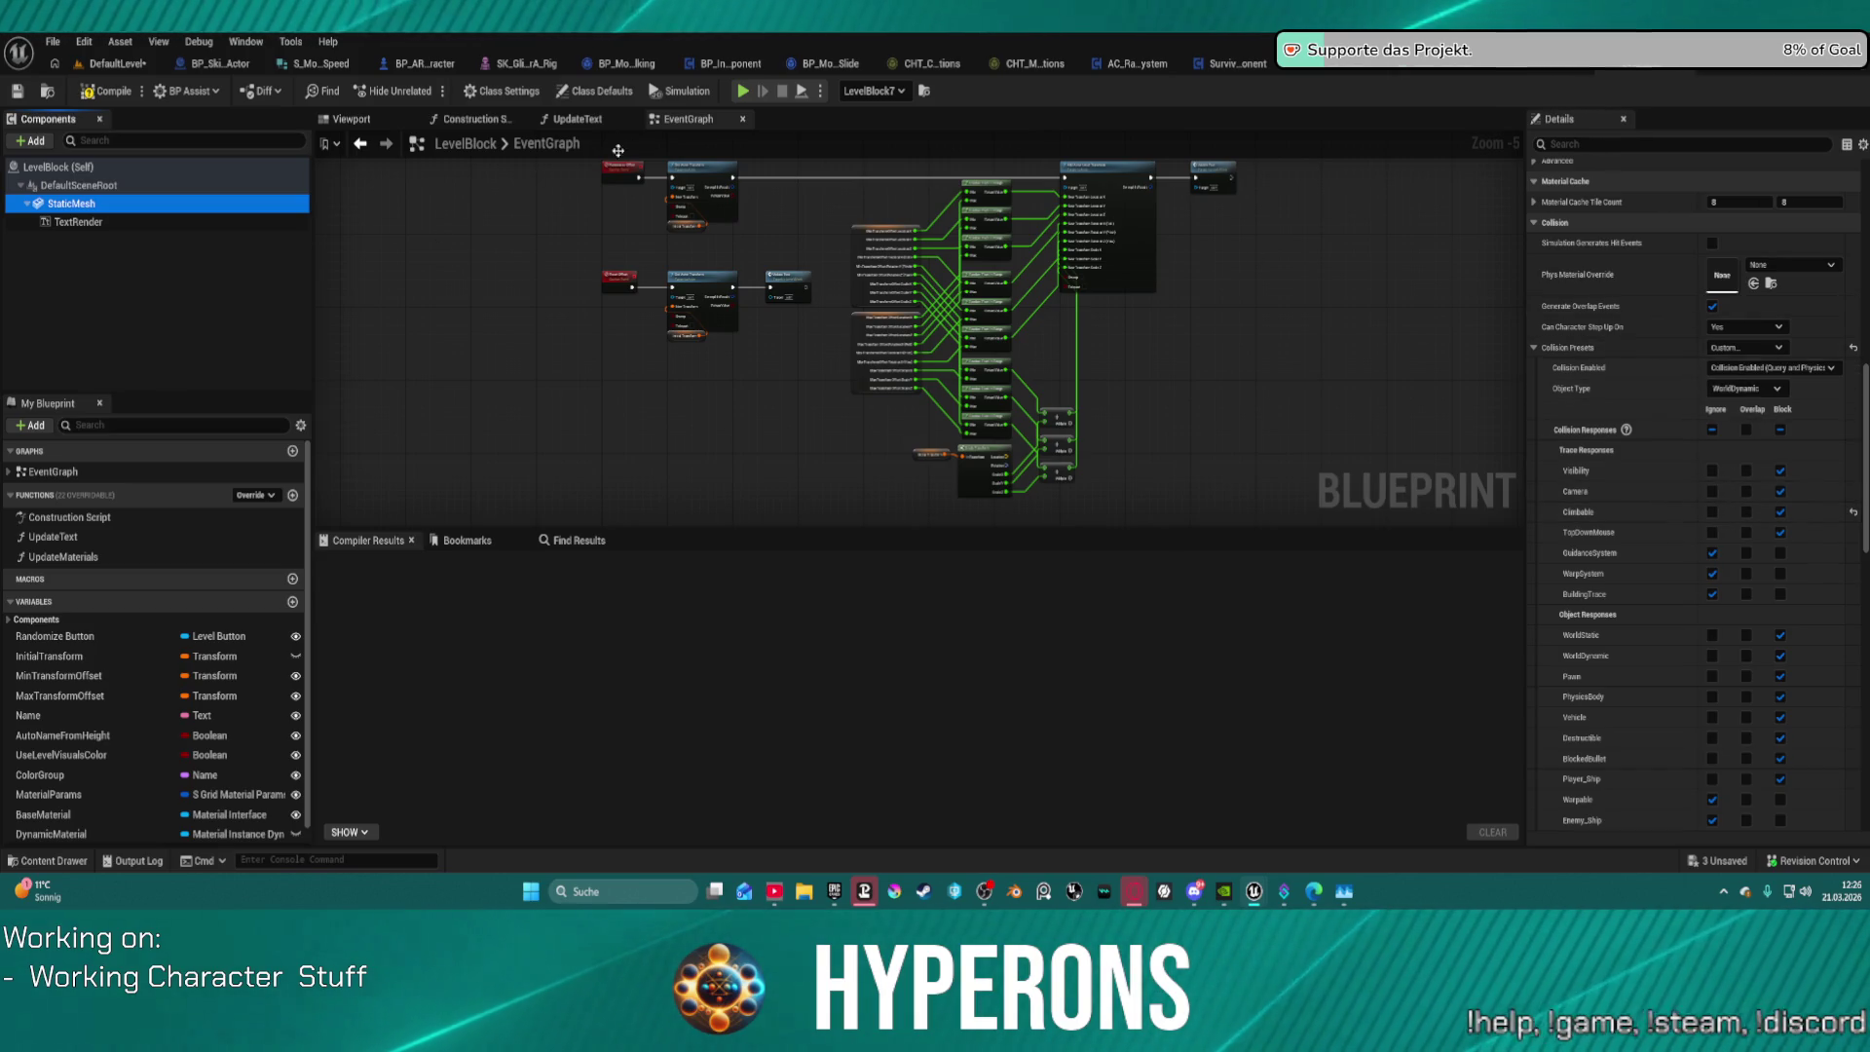
left_click(792, 125)
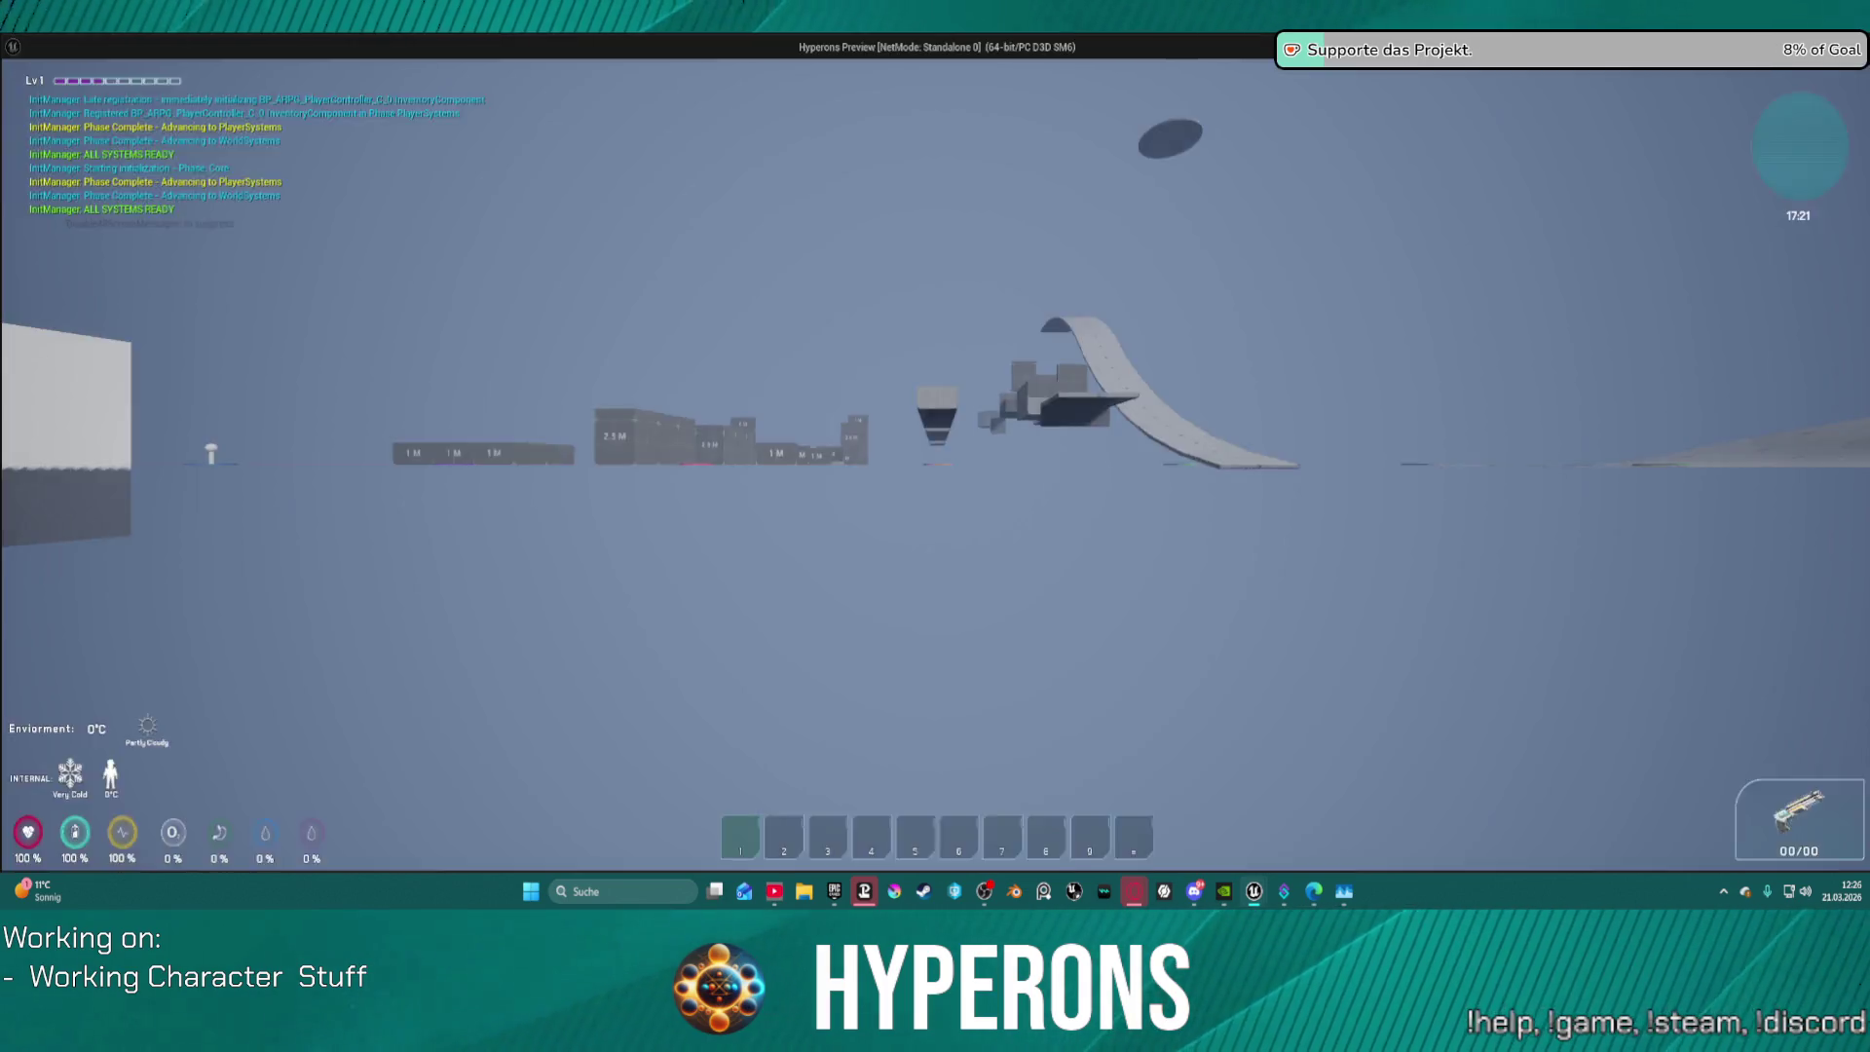
key("w")
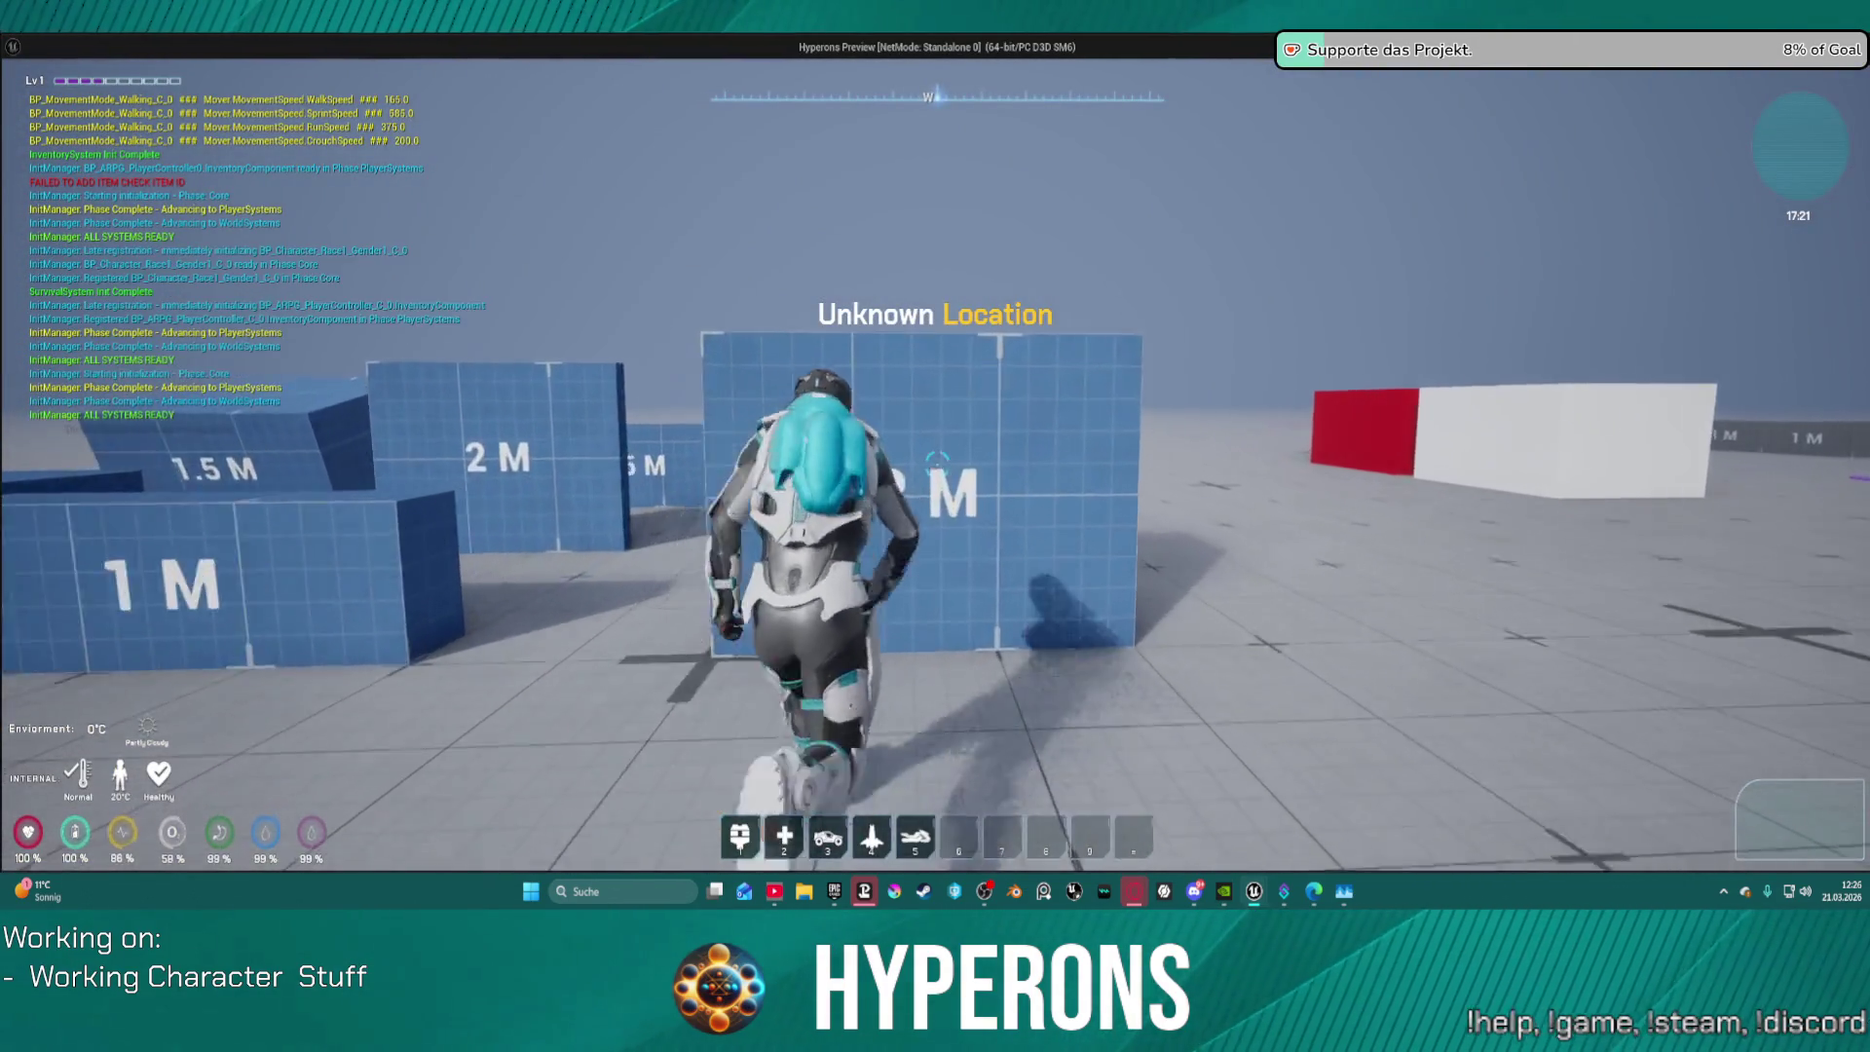
key("w")
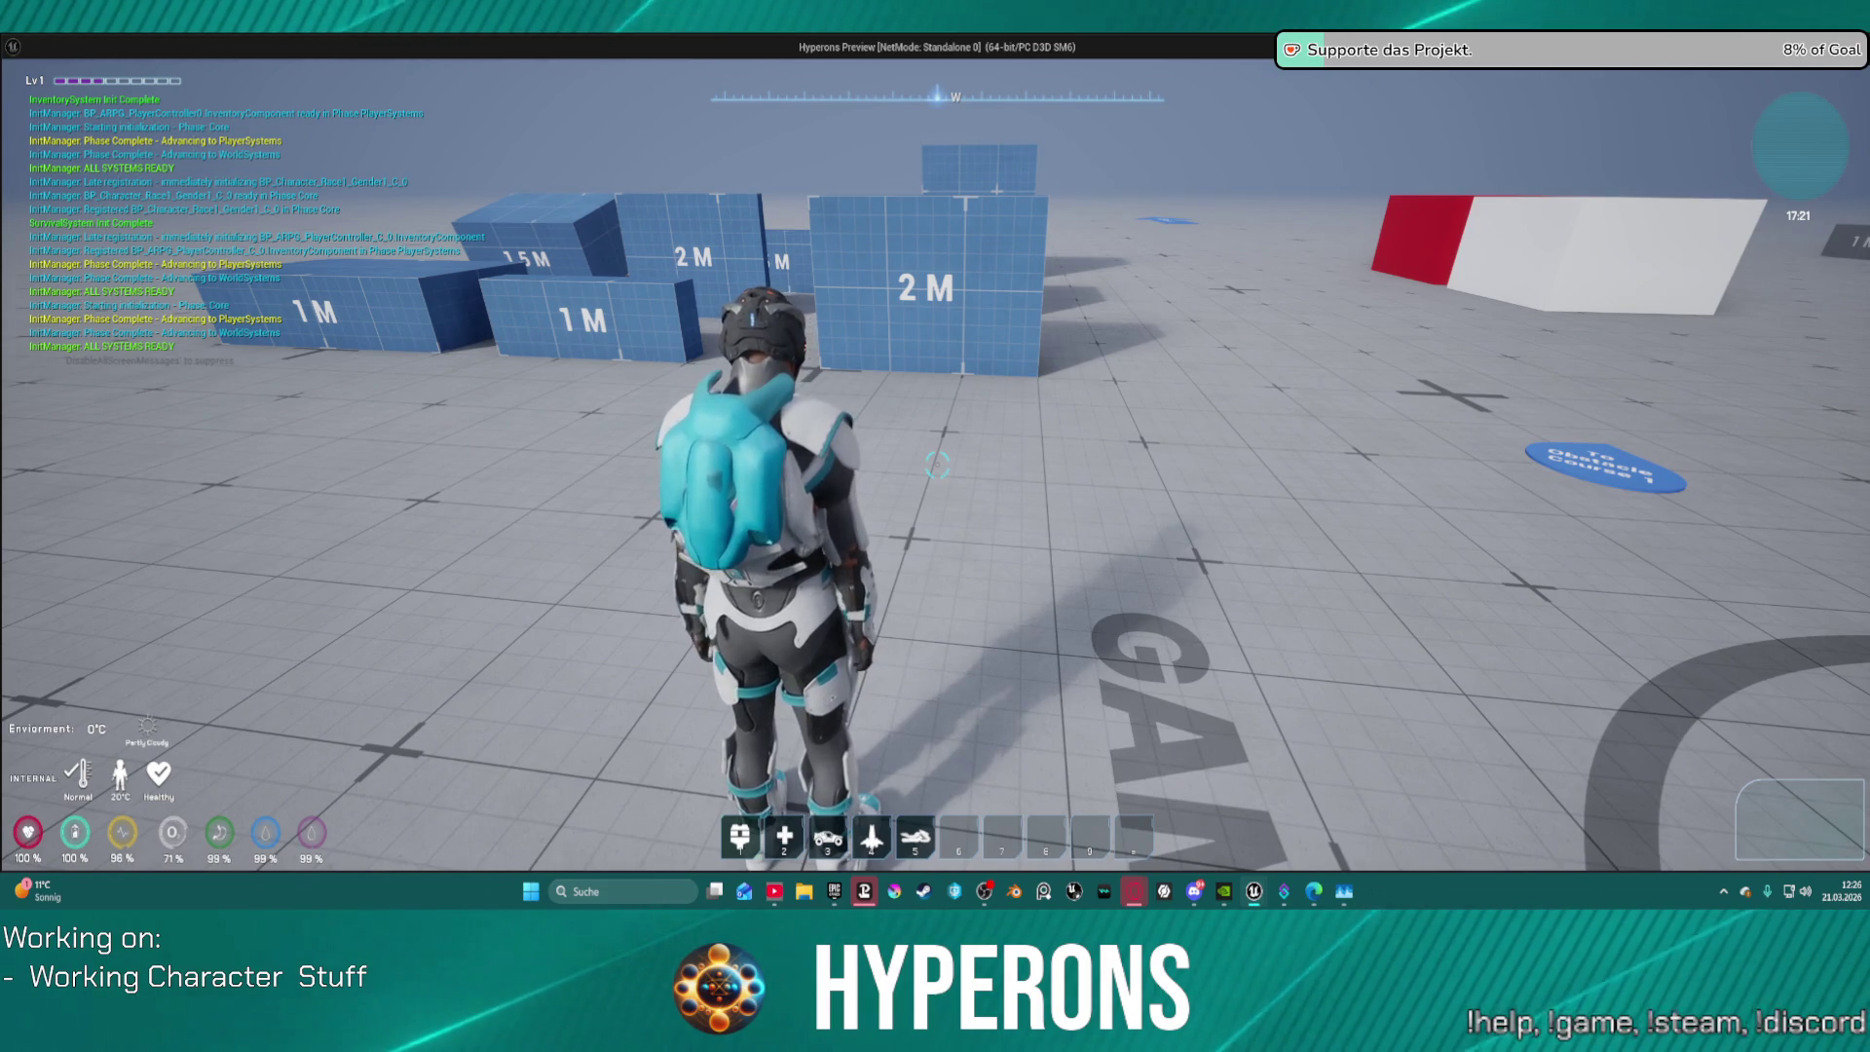
key("Escape")
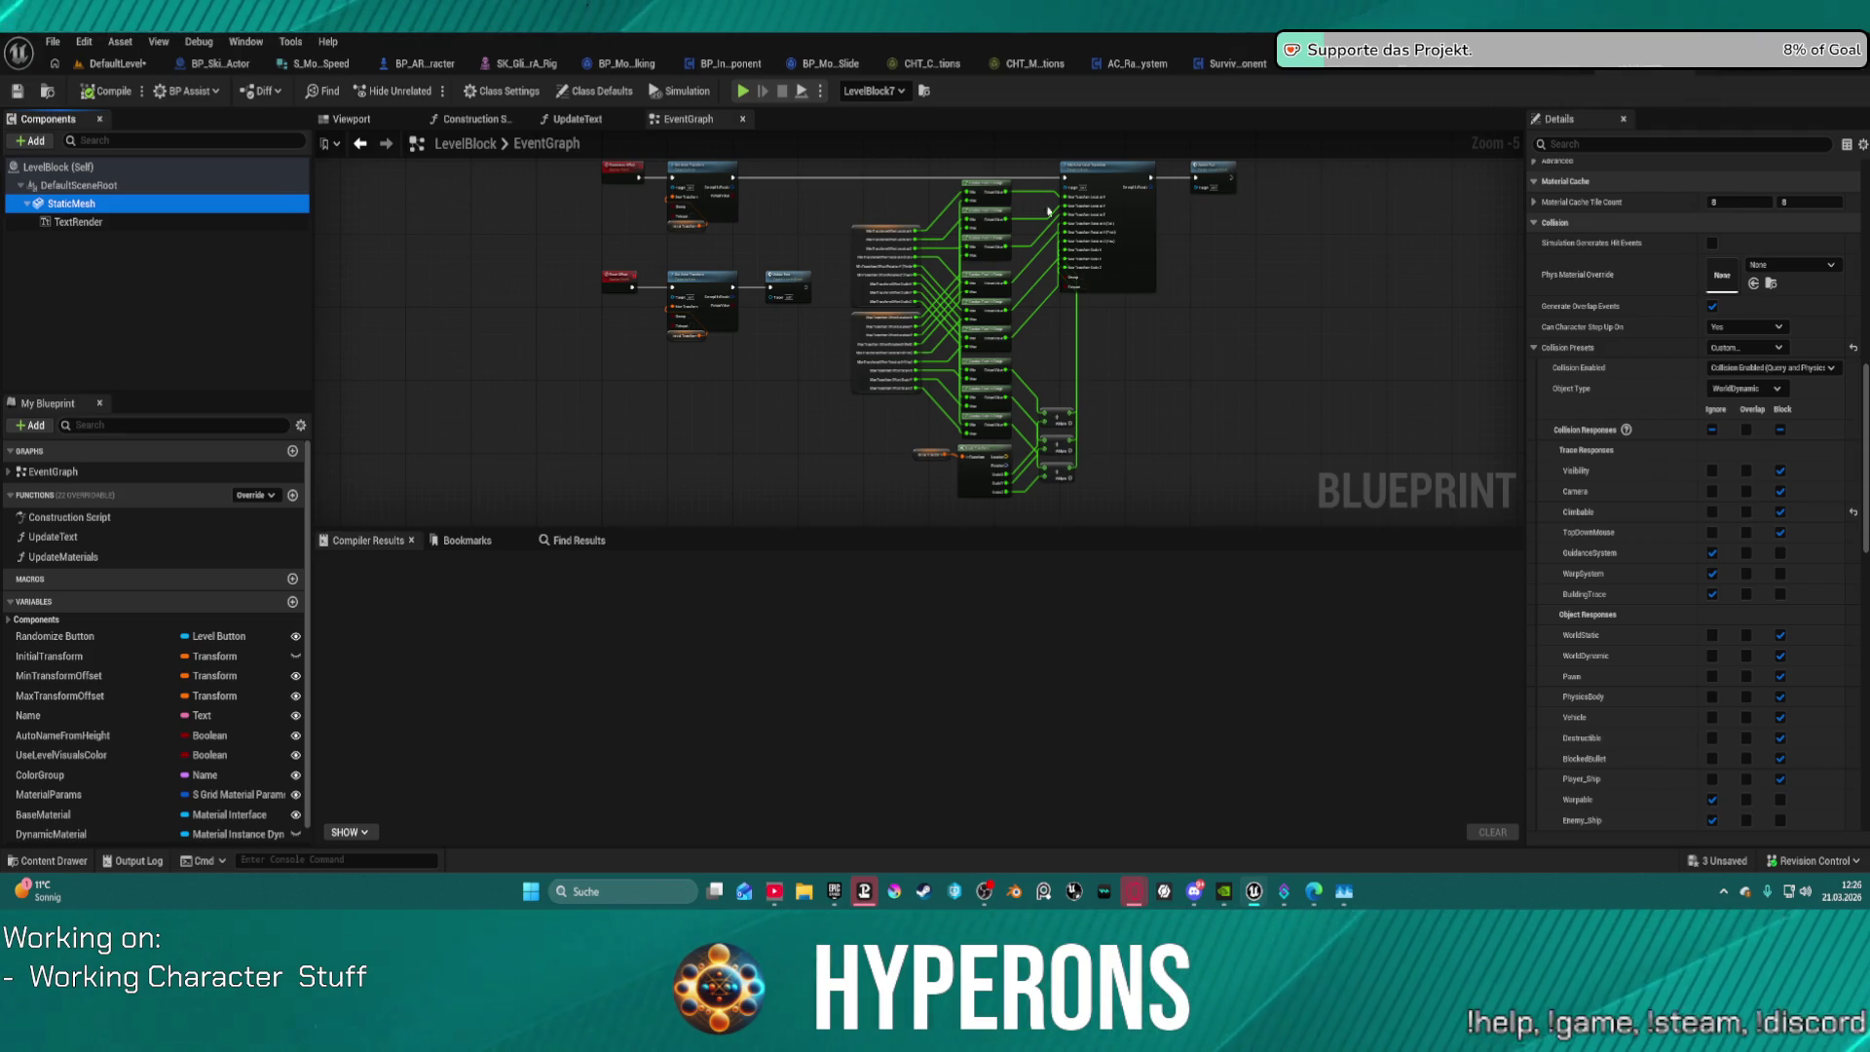
Step: Set the mesh's TopDownHover trace response to Ignore, then select AC_TraversalLogic in BP_ARPG_Character
left_click(1720, 535)
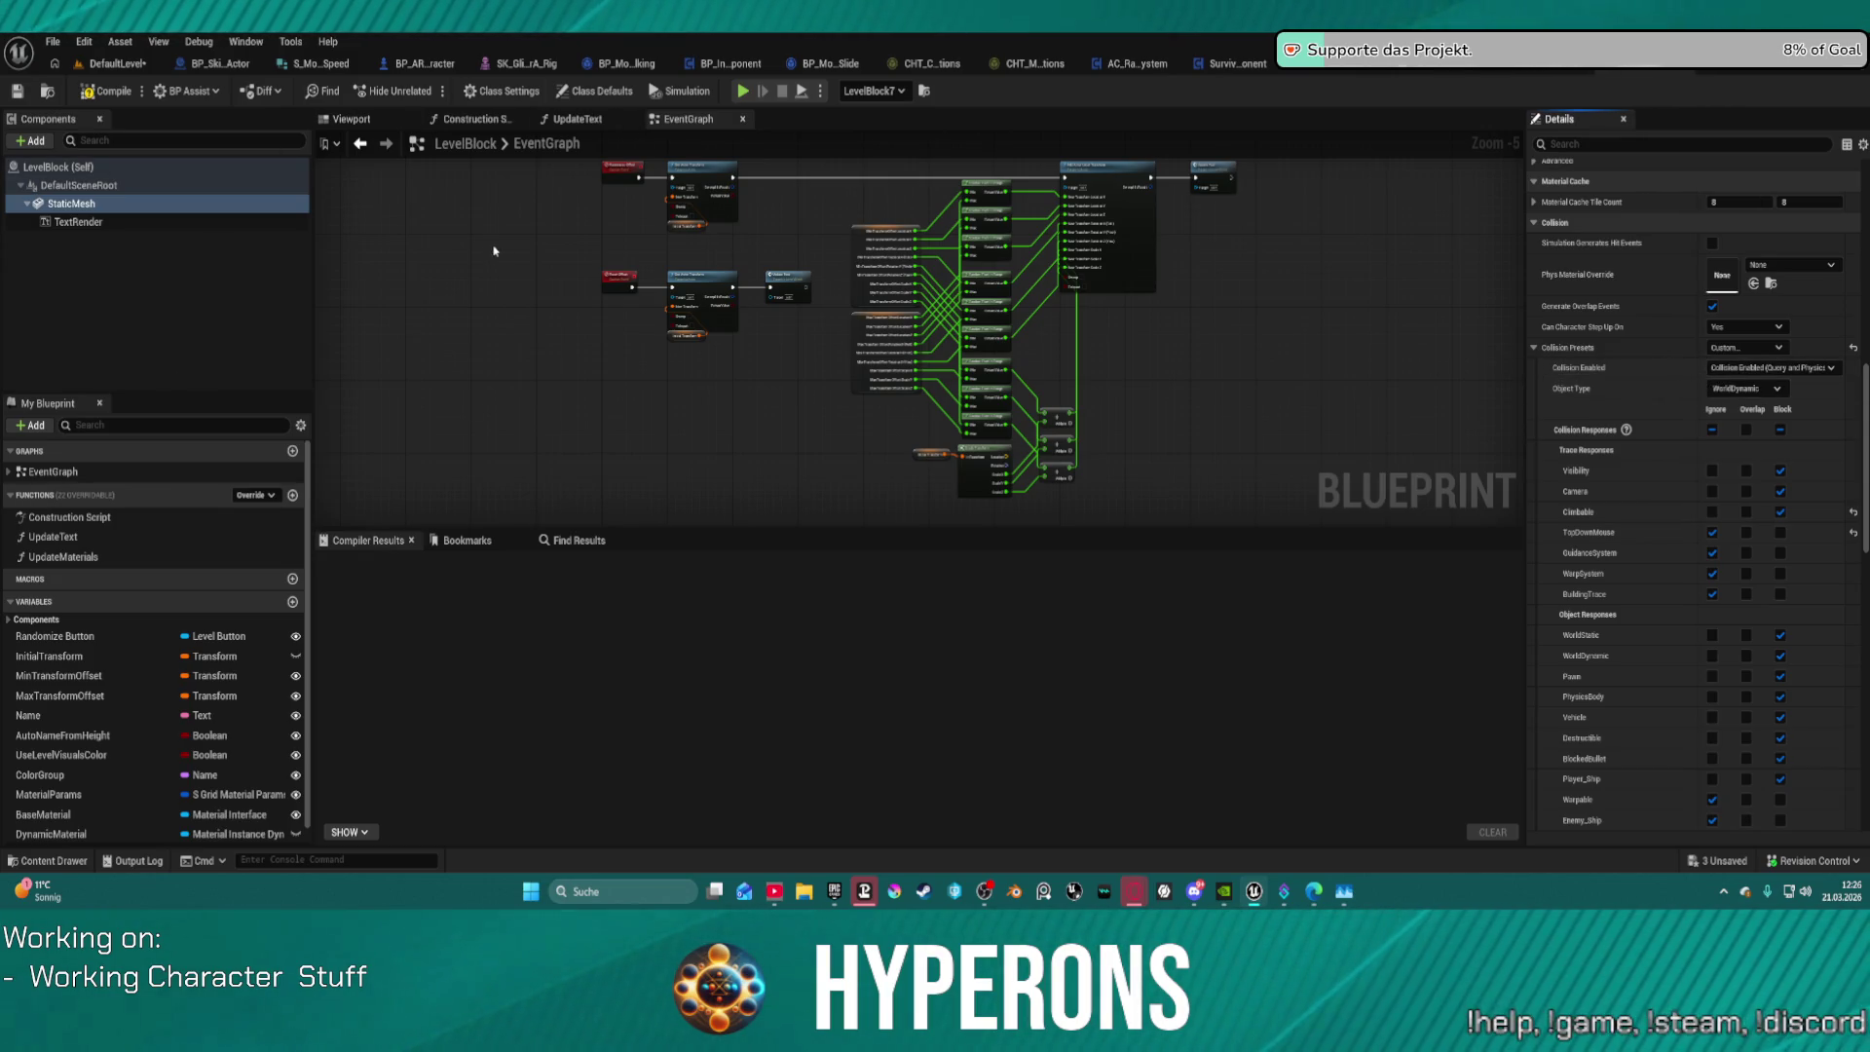
left_click(384, 63)
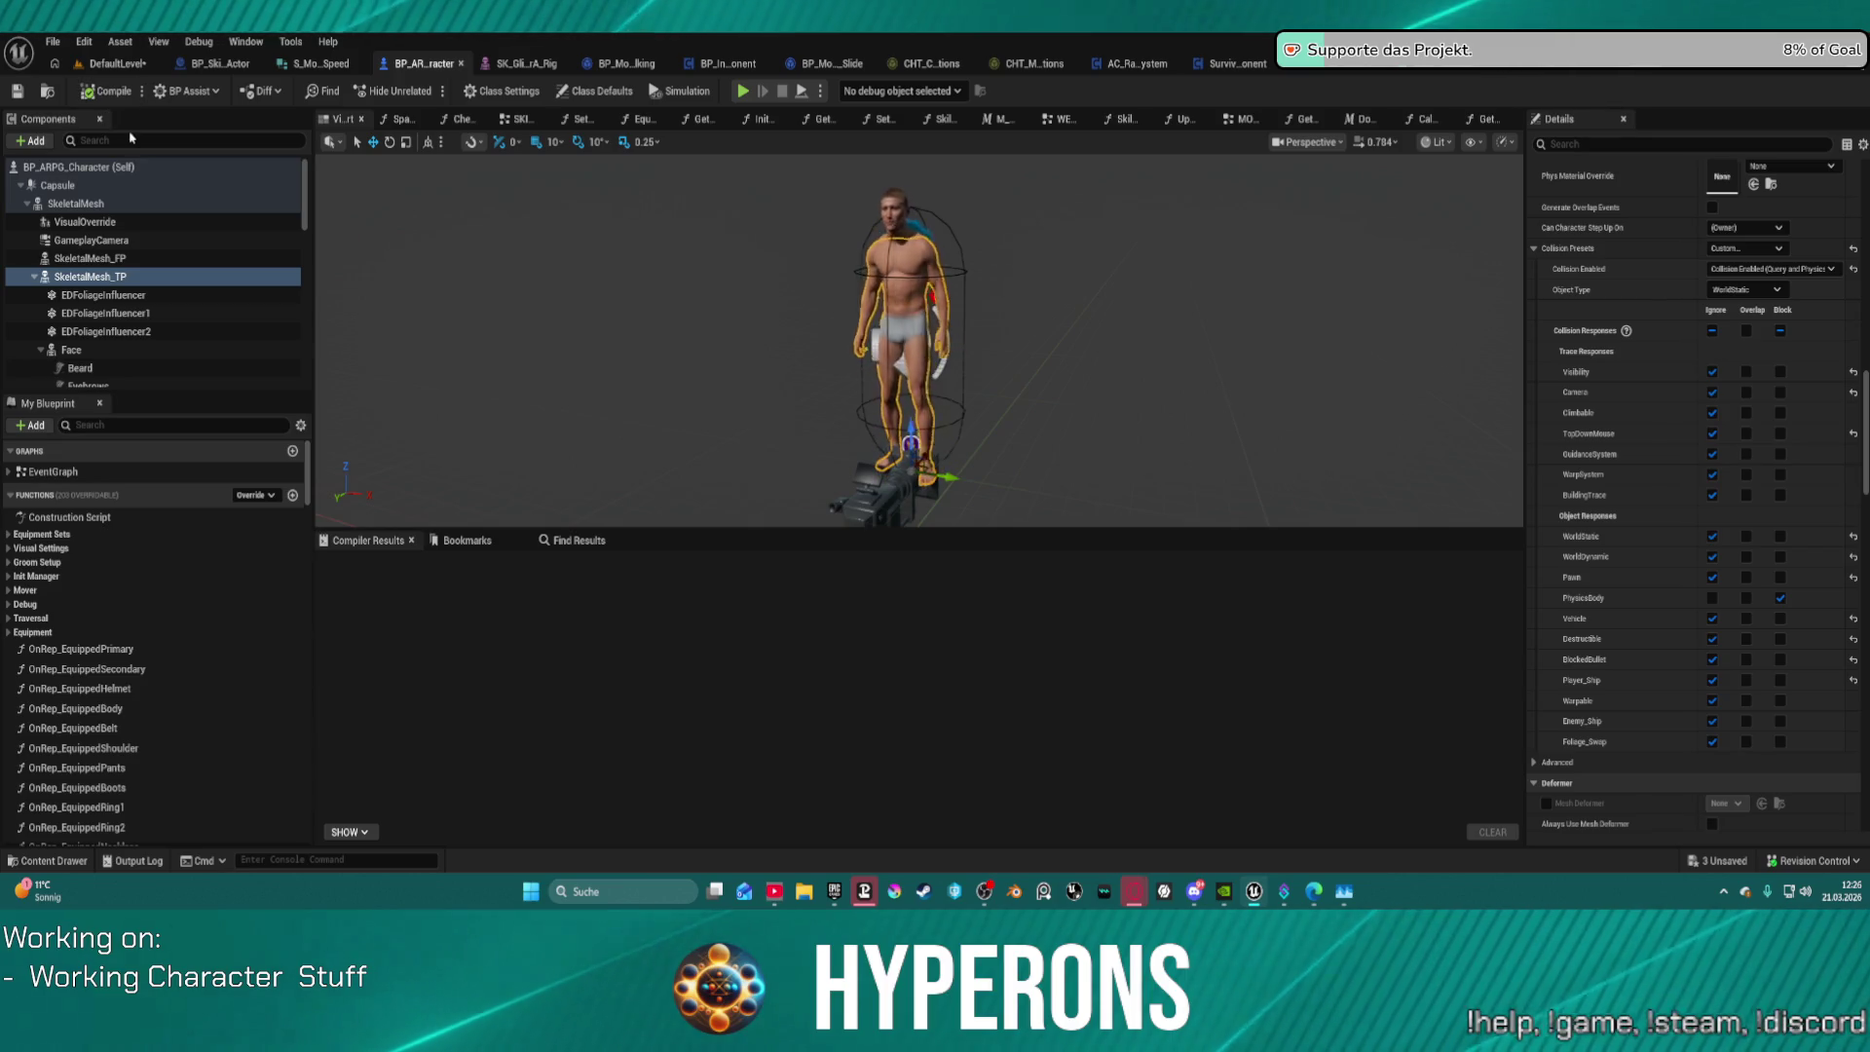
type("trav")
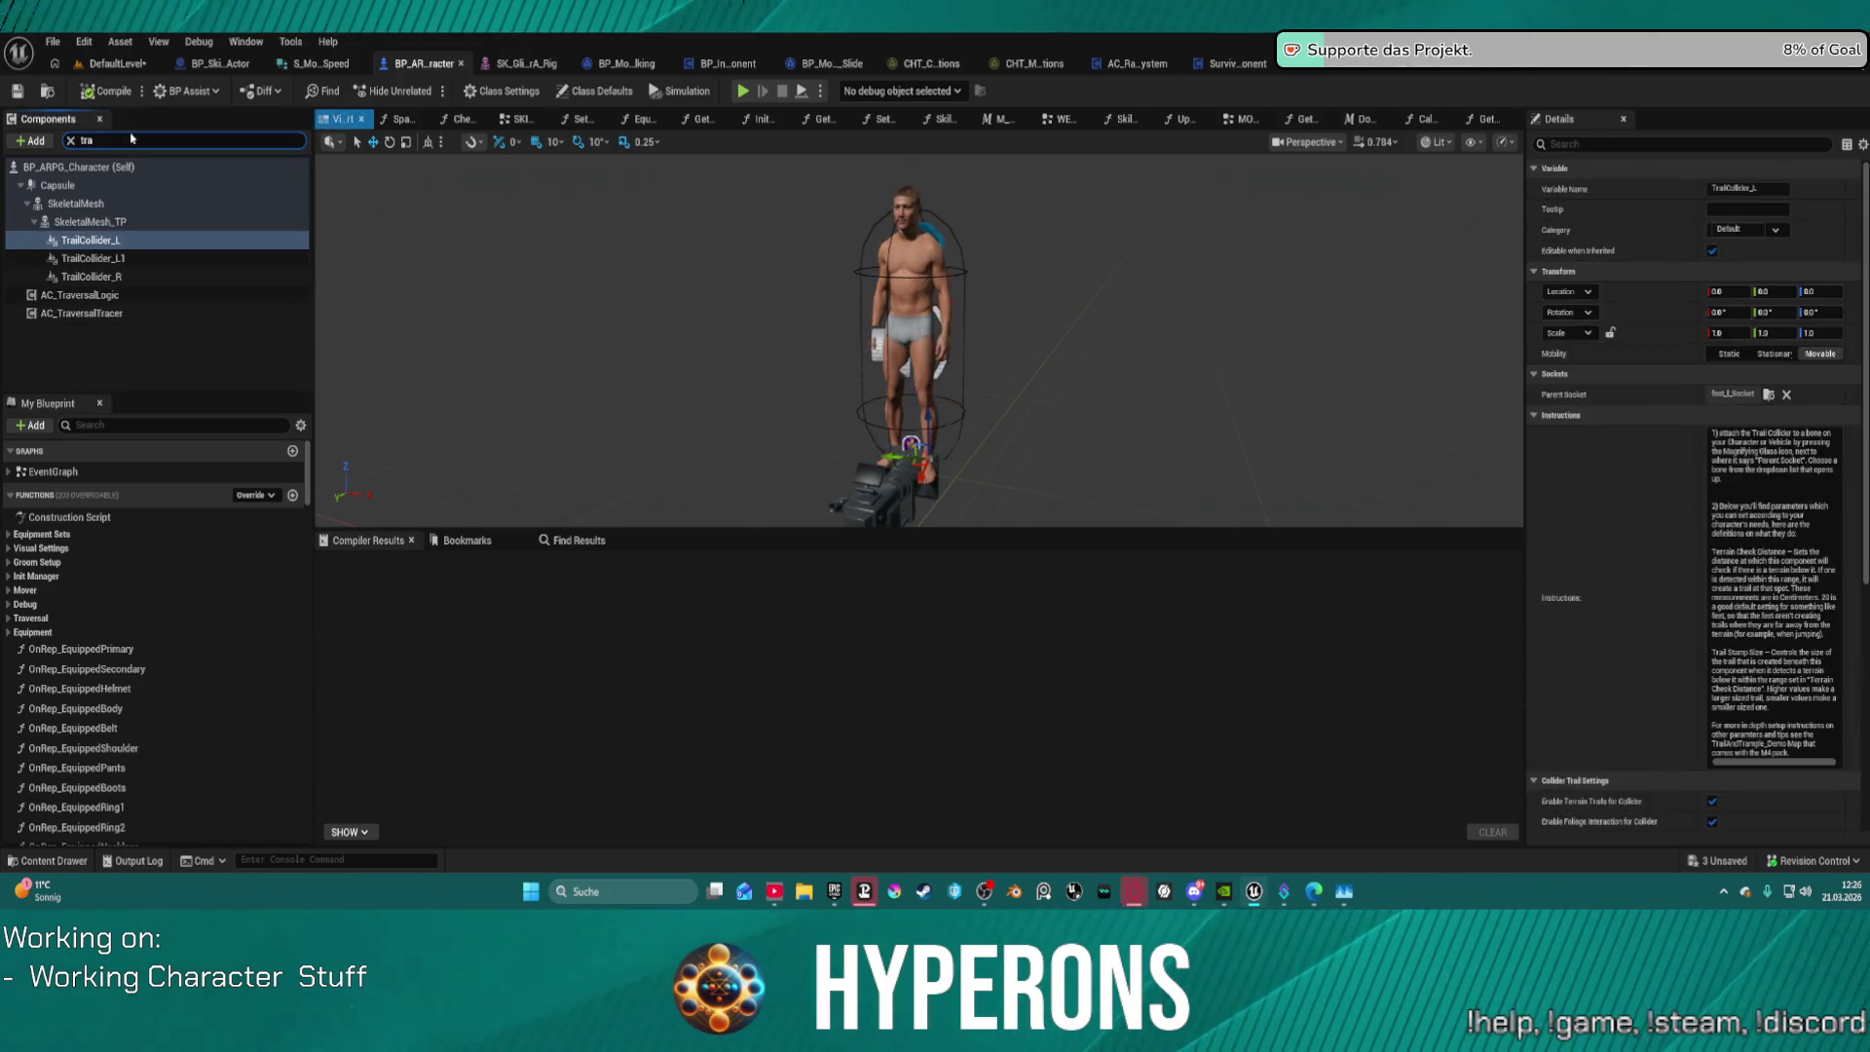
left_click(122, 204)
left_click(98, 185)
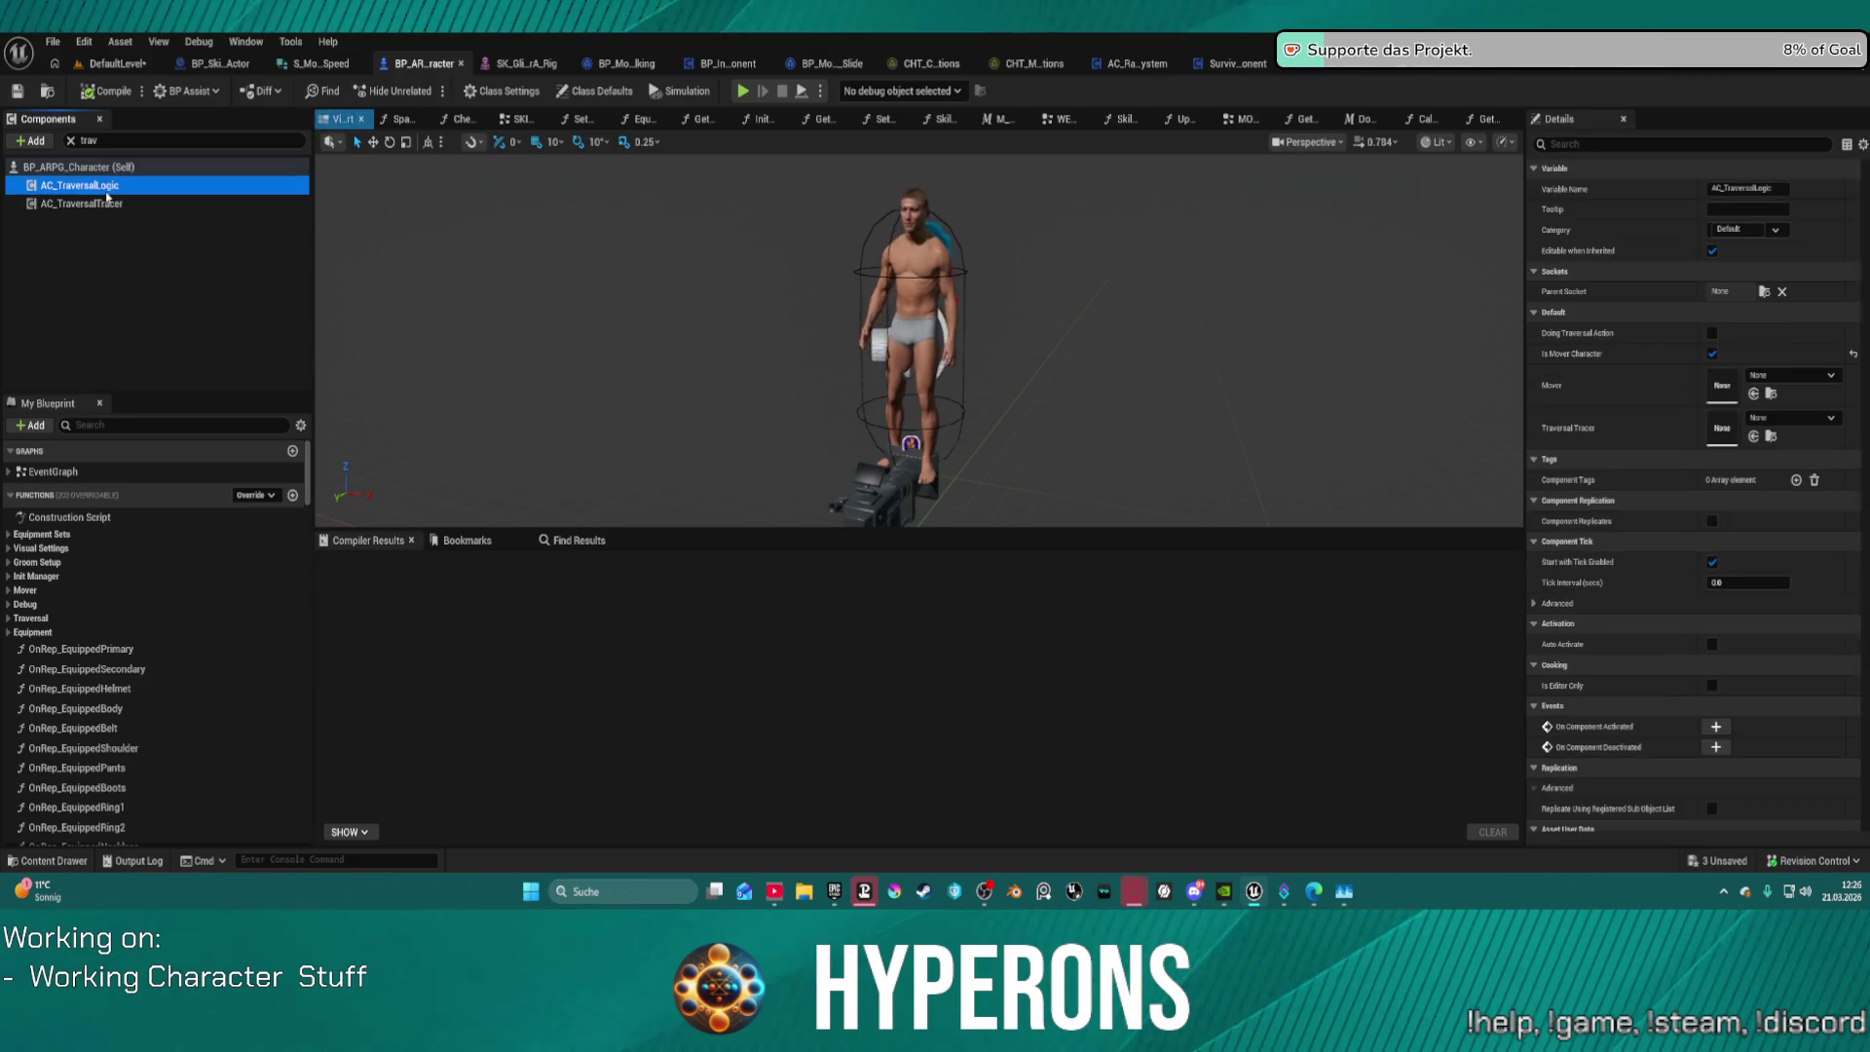
Step: Open AC_TraversalLogic for editing, look over its TryTraversalAction graph, then return to DefaultLevel
right_click(81, 194)
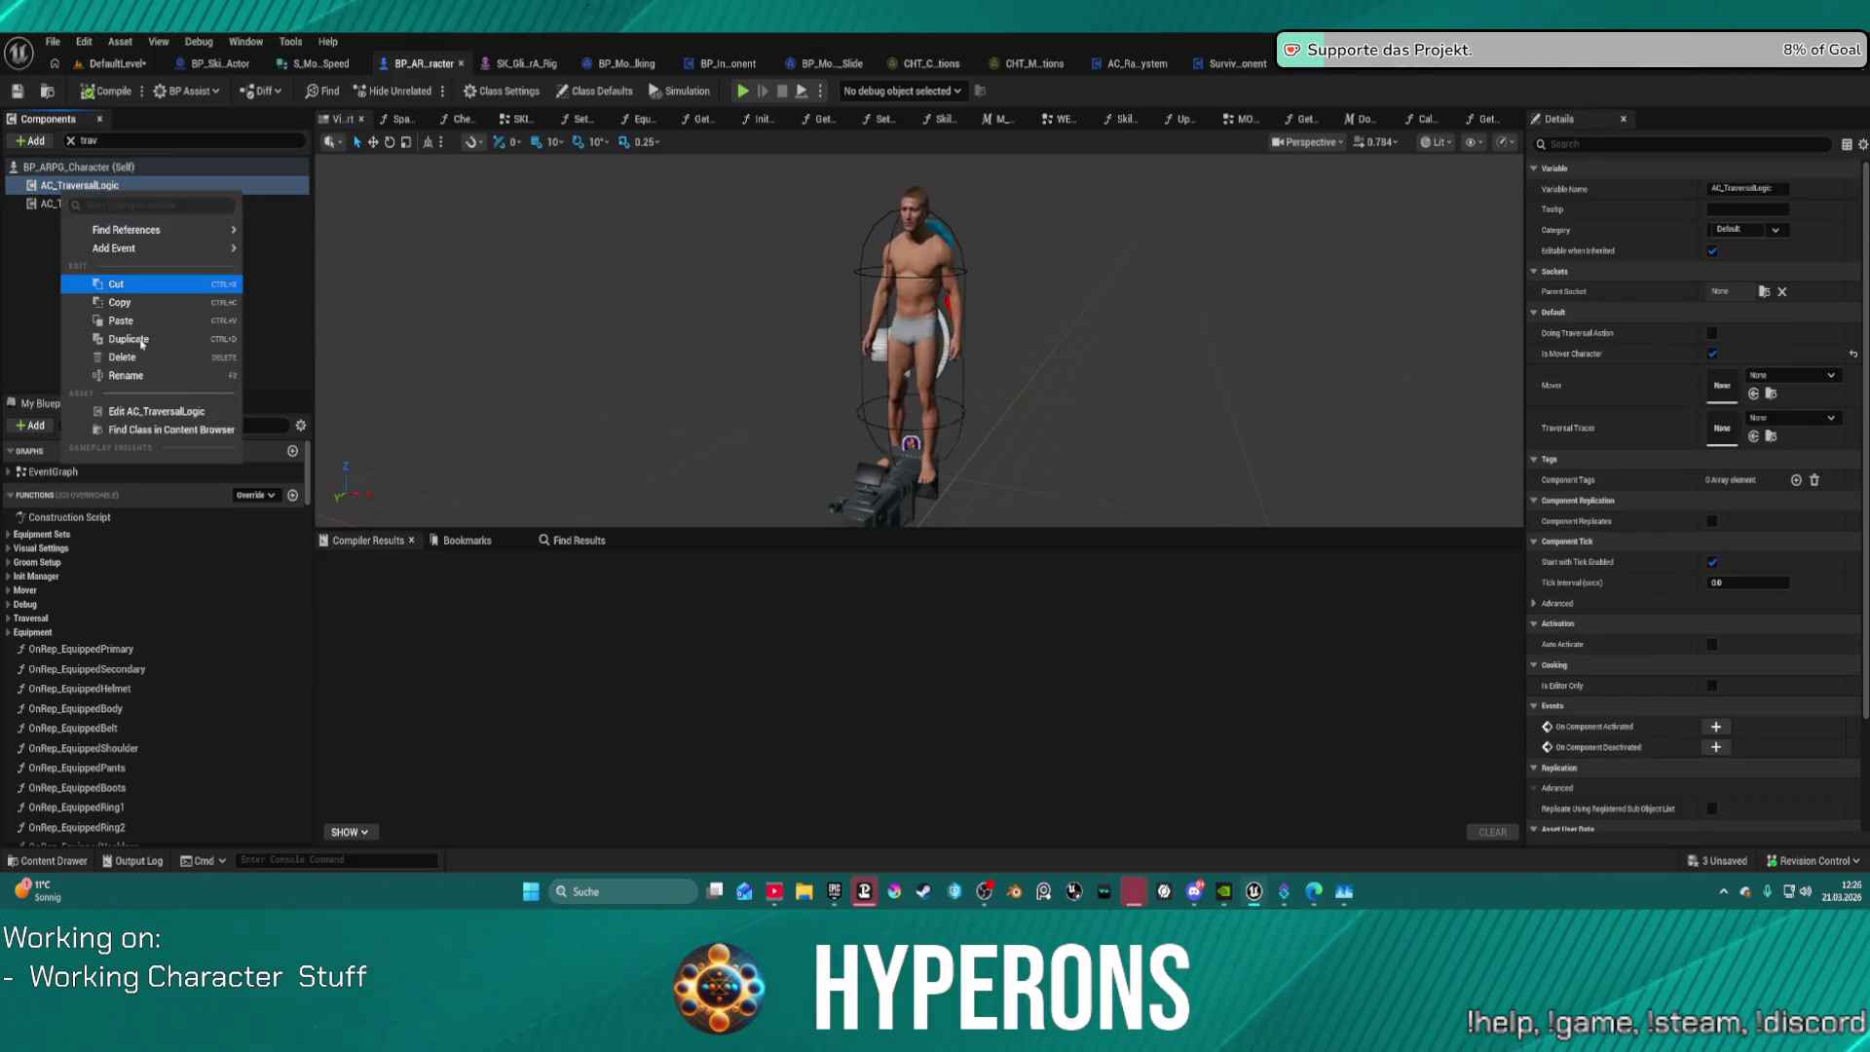
left_click(626, 302)
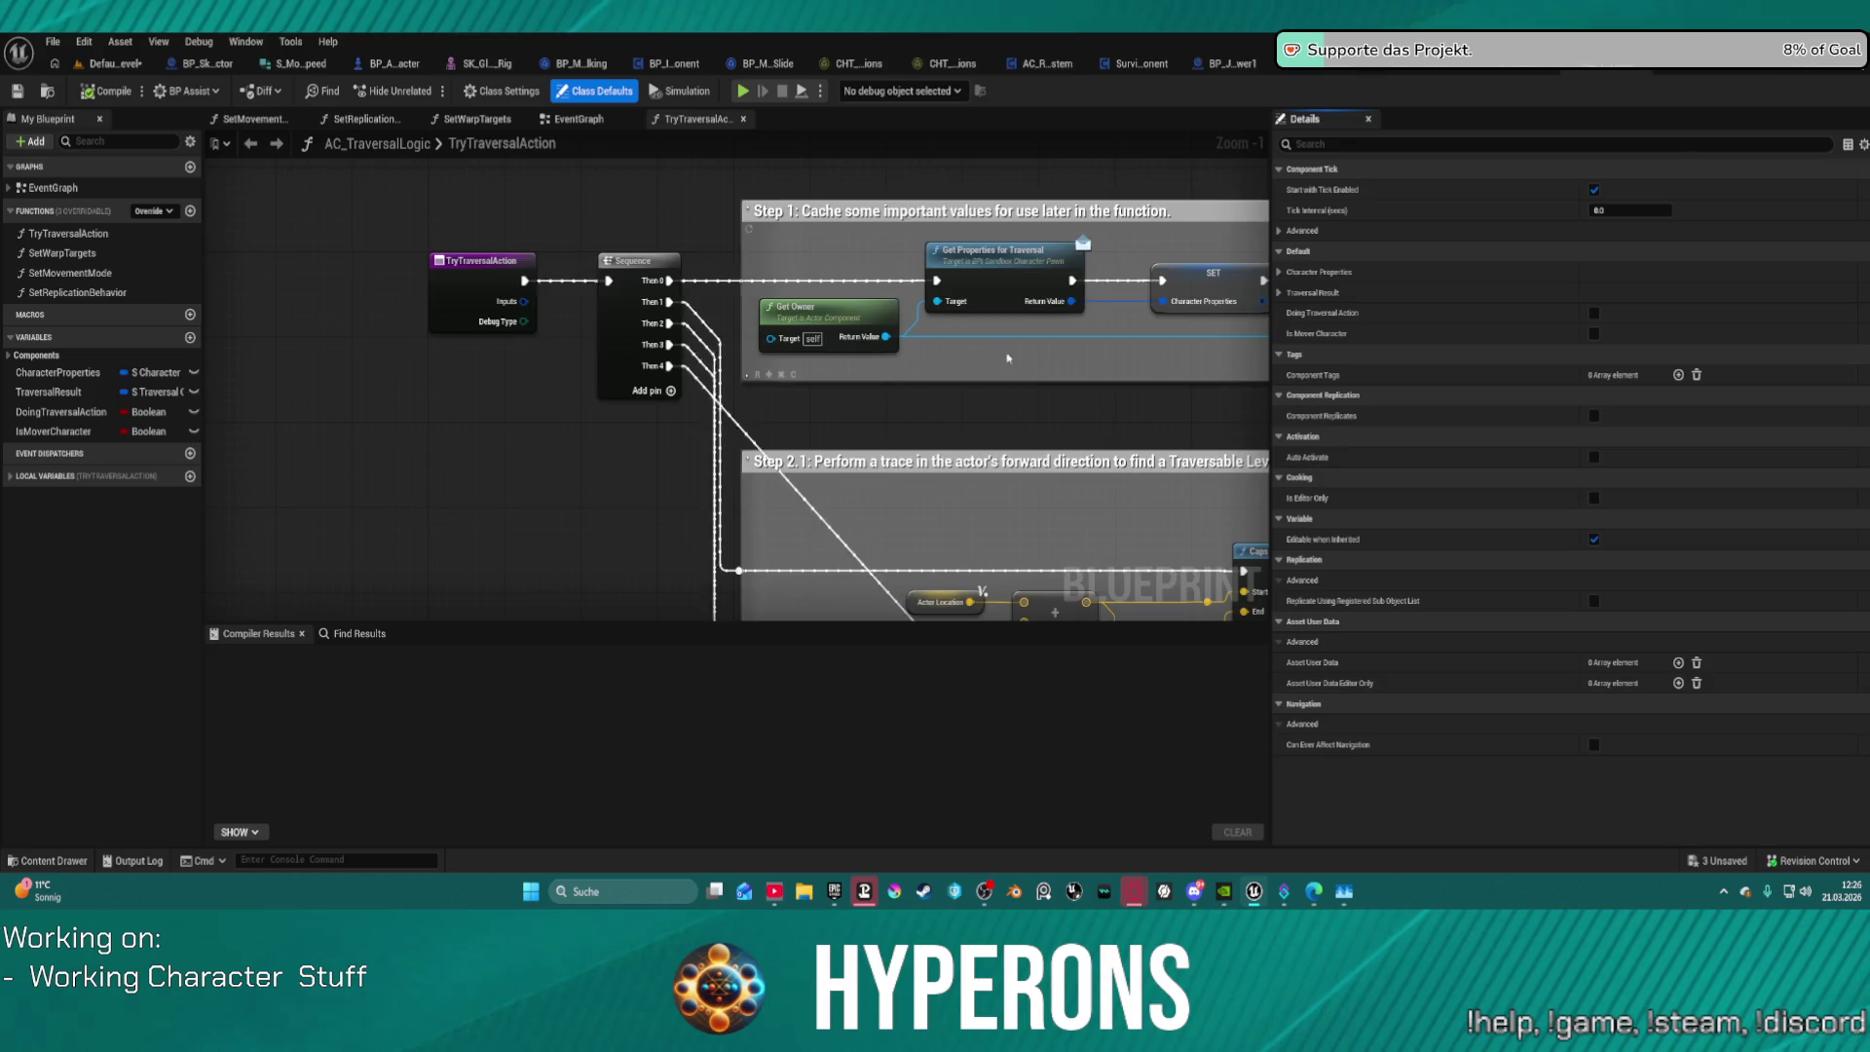
scroll(912, 435, "down", 4)
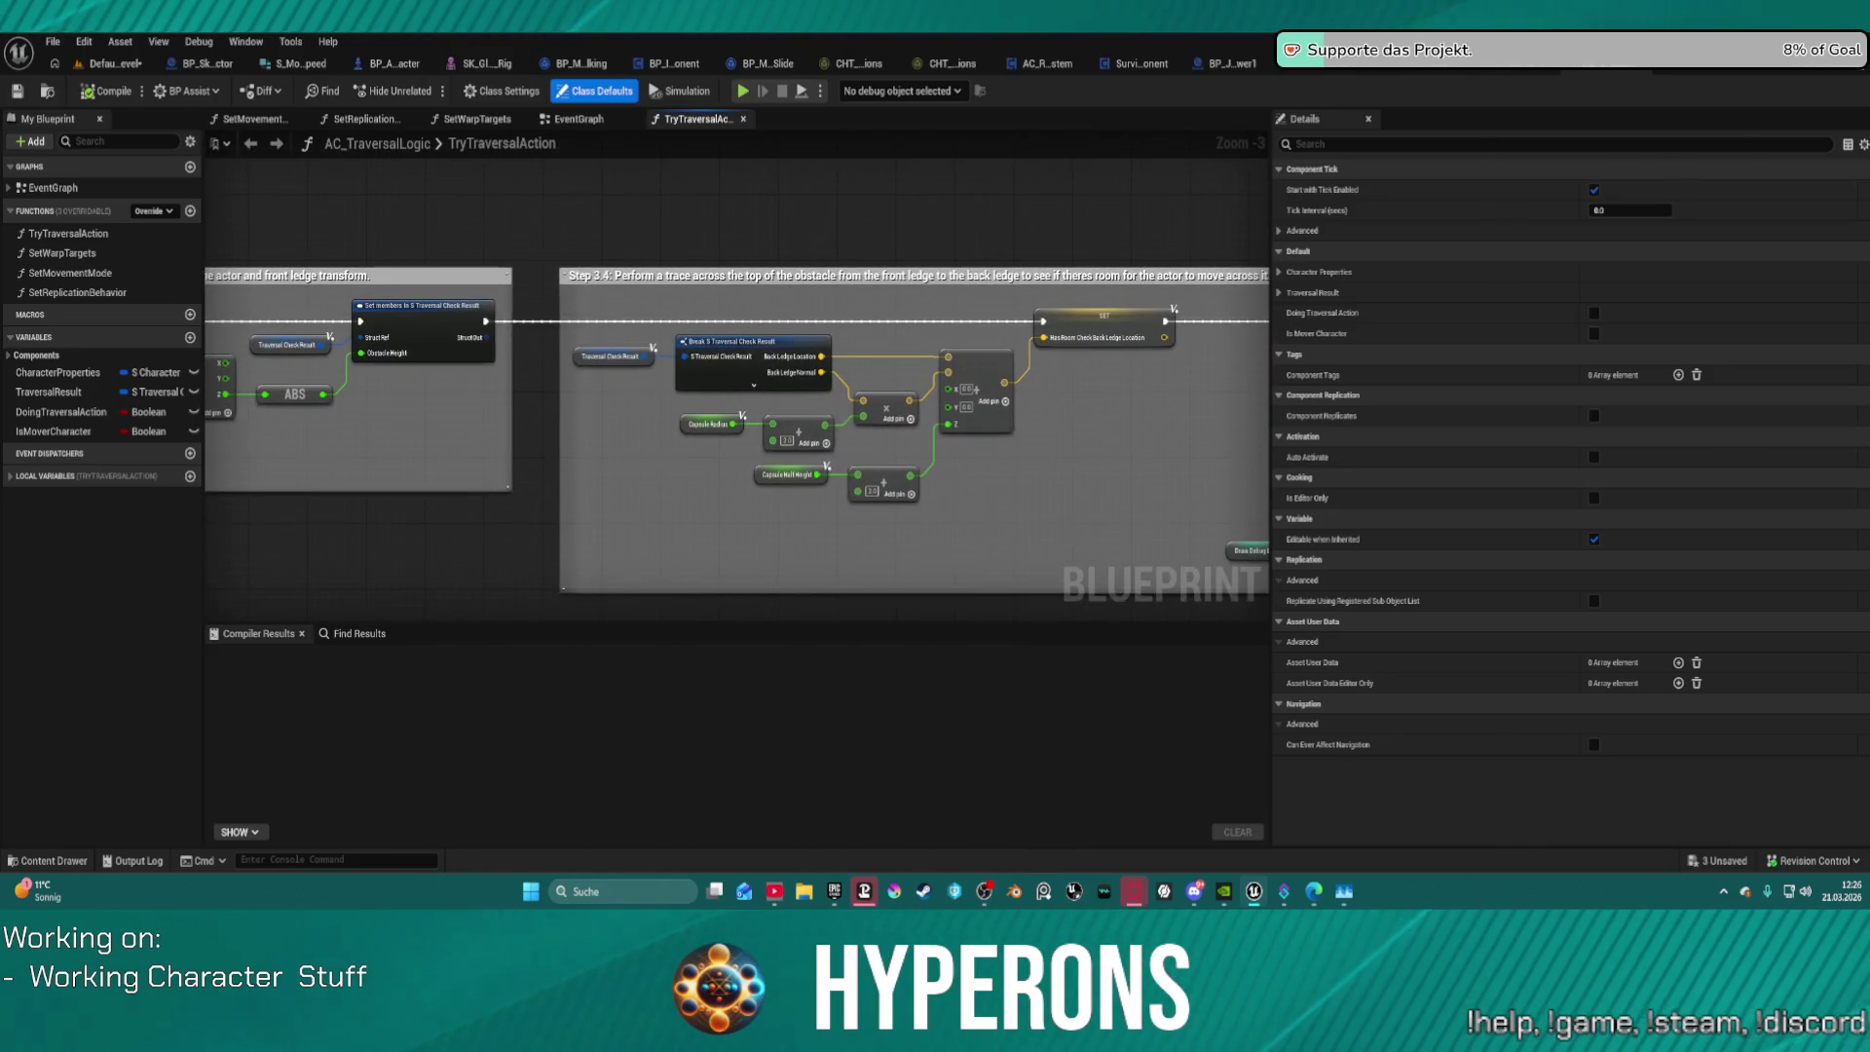
scroll(742, 368, "down", 6)
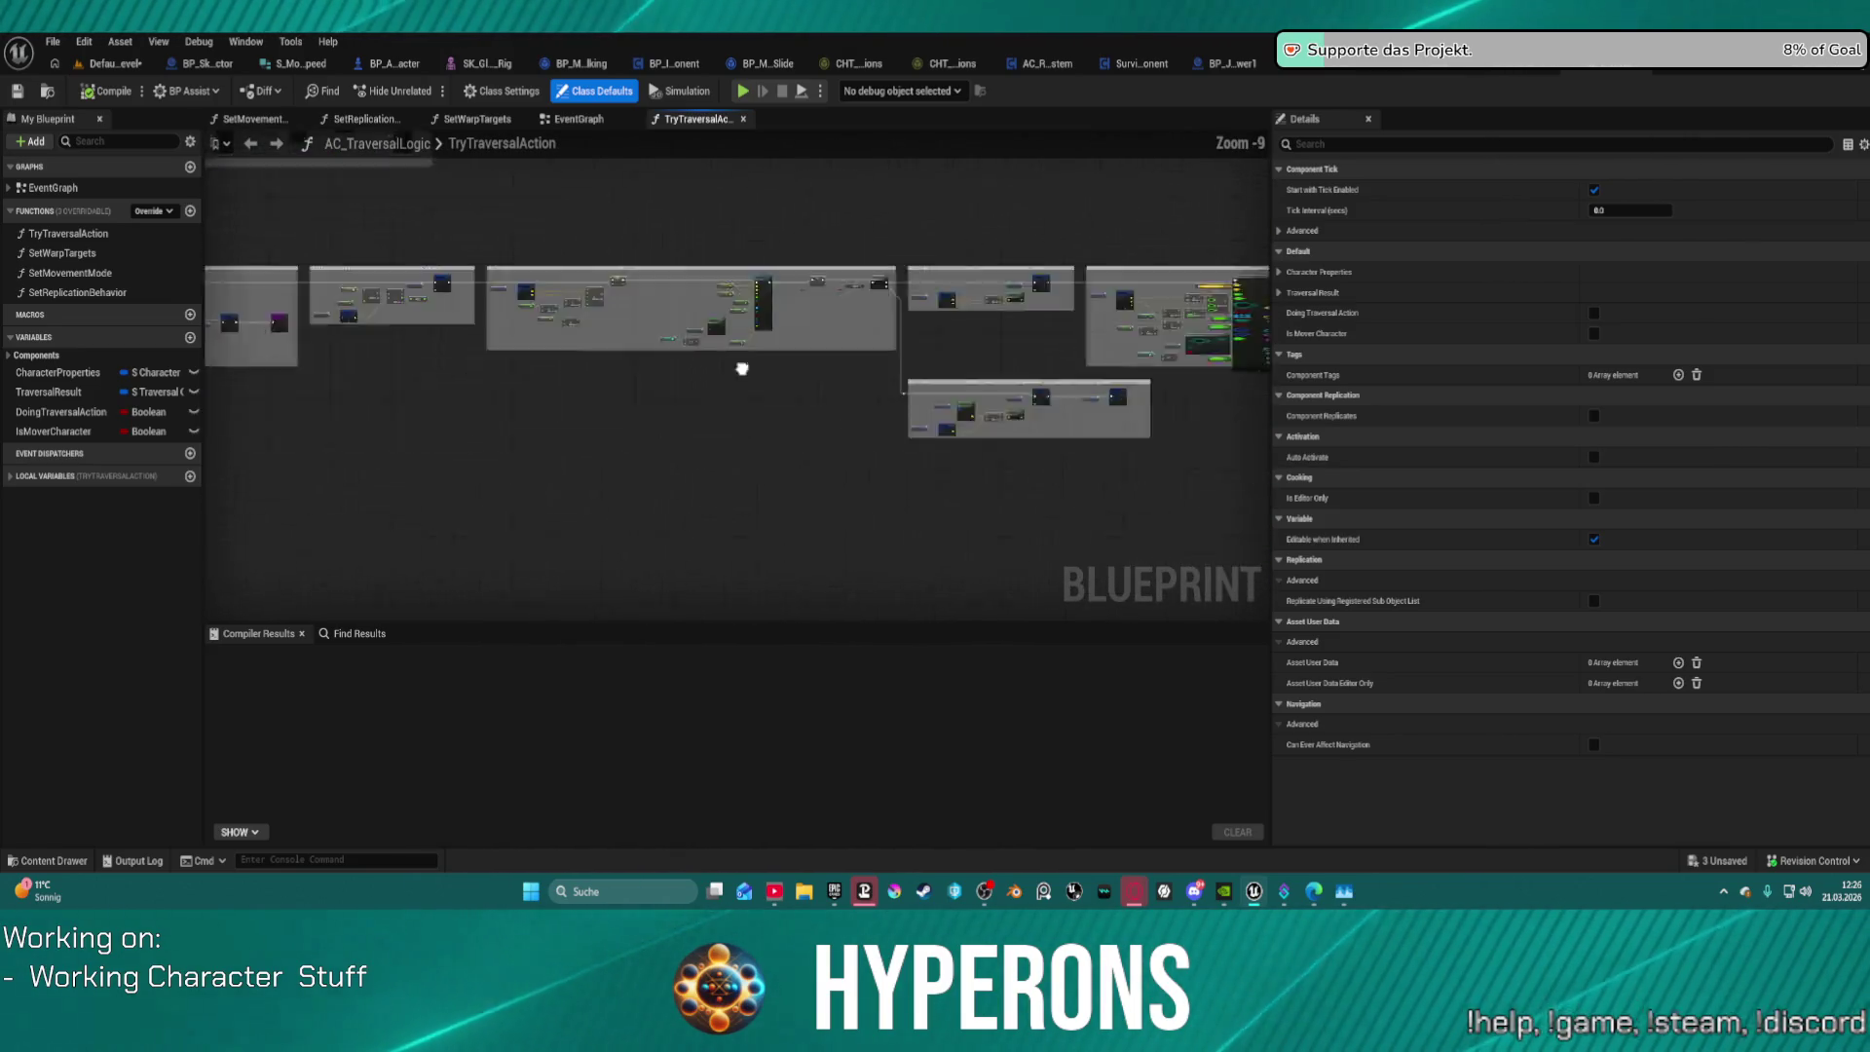
scroll(1032, 288, "up", 4)
scroll(1032, 288, "down", 5)
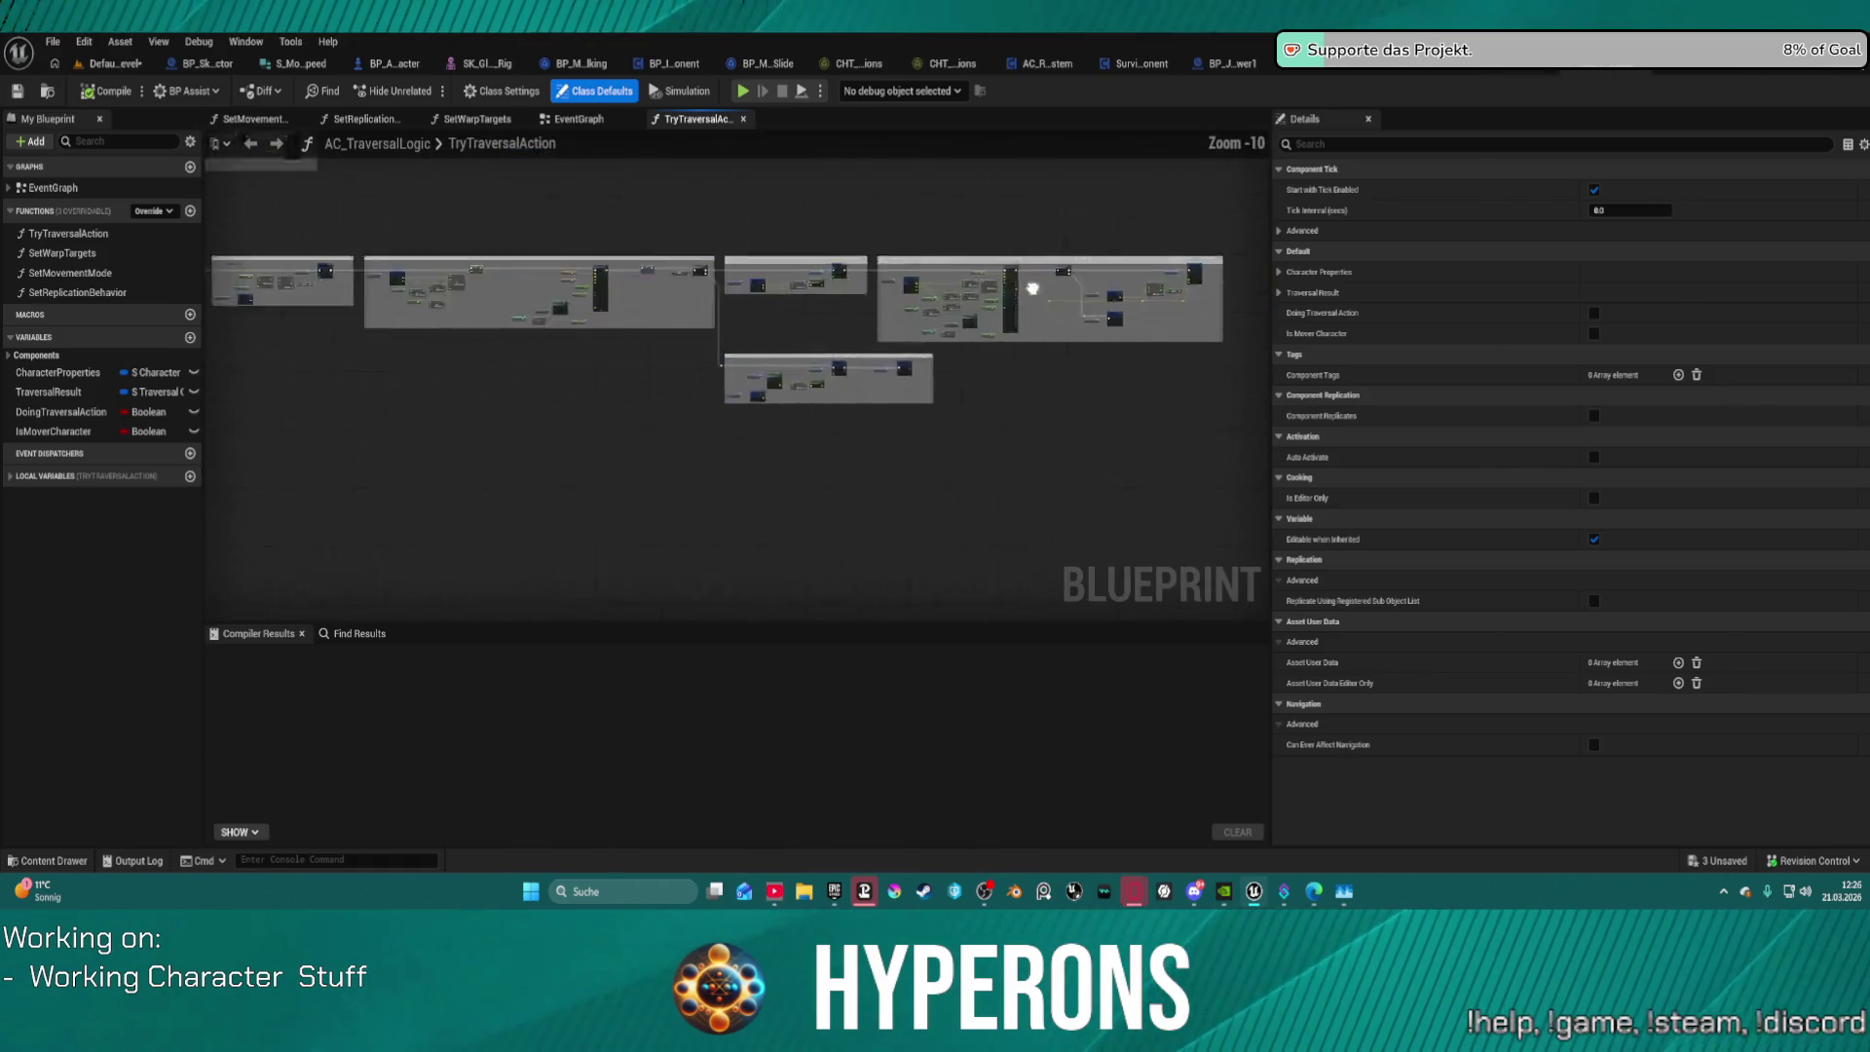
scroll(1032, 288, "up", 3)
scroll(1179, 394, "down", 4)
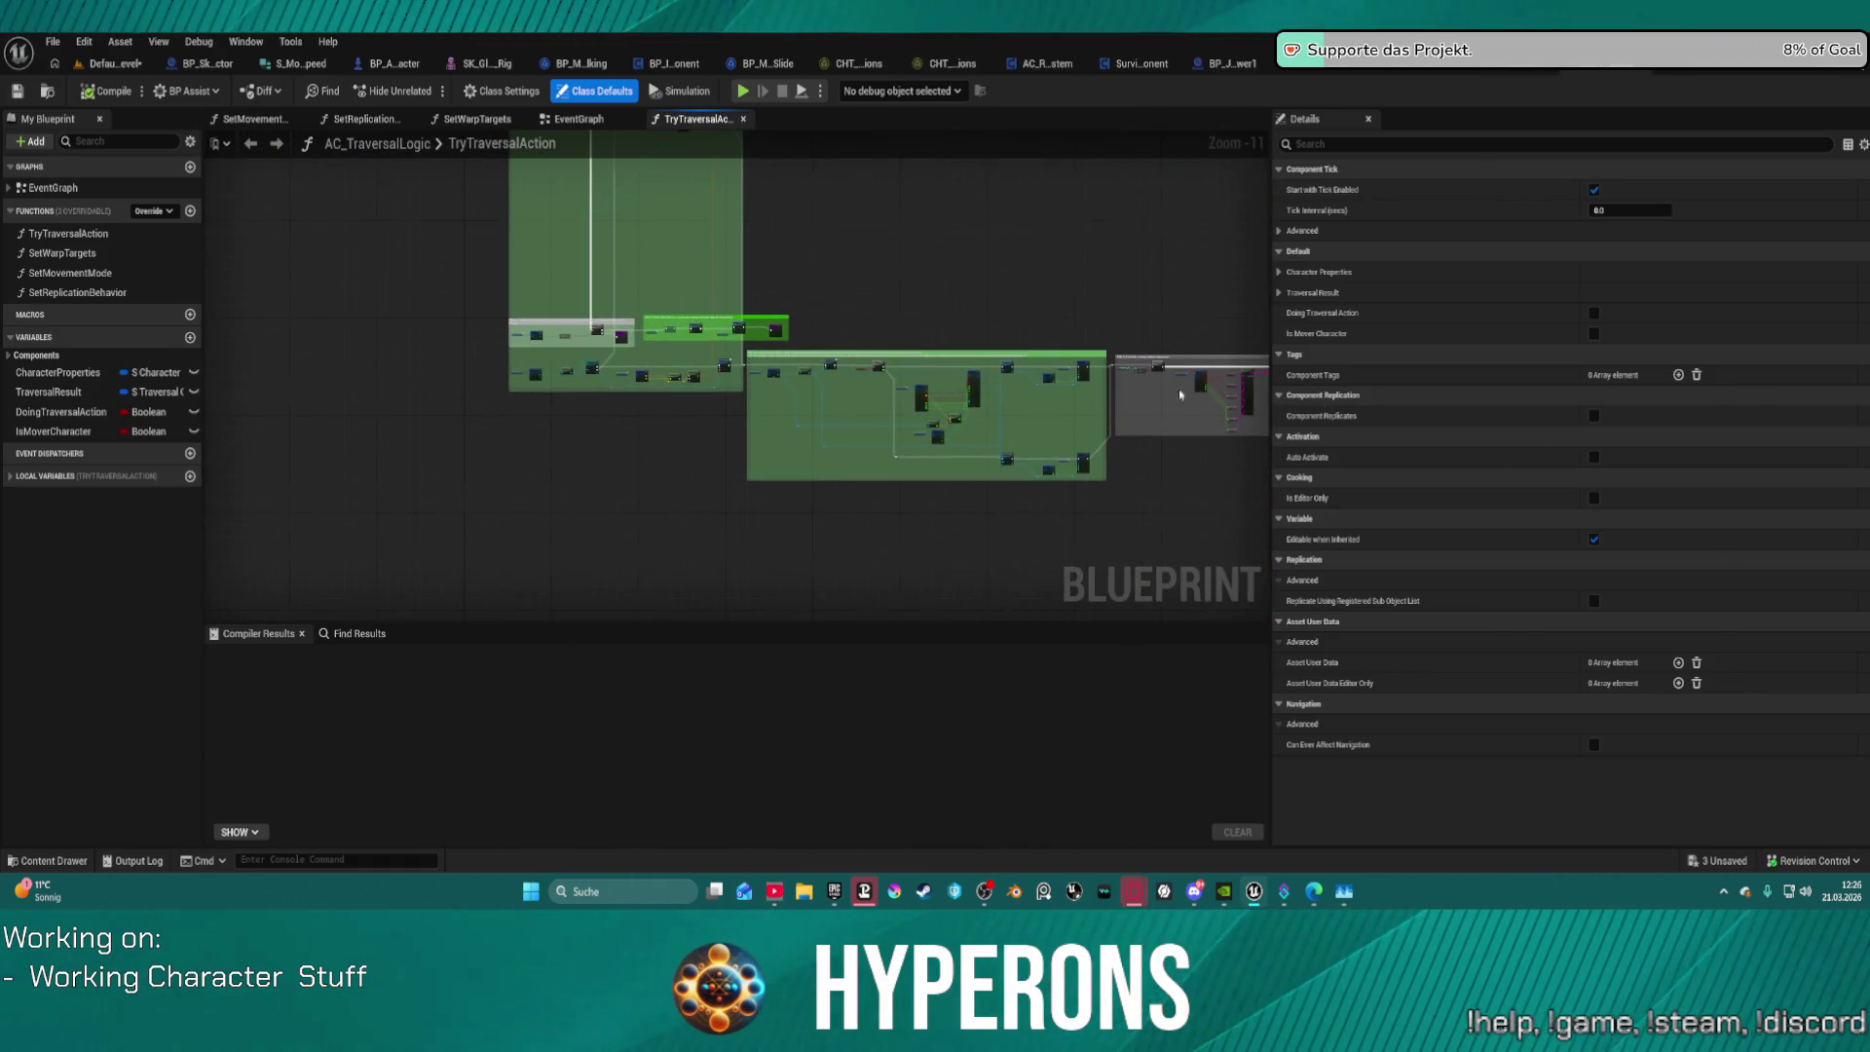
scroll(1179, 395, "up", 10)
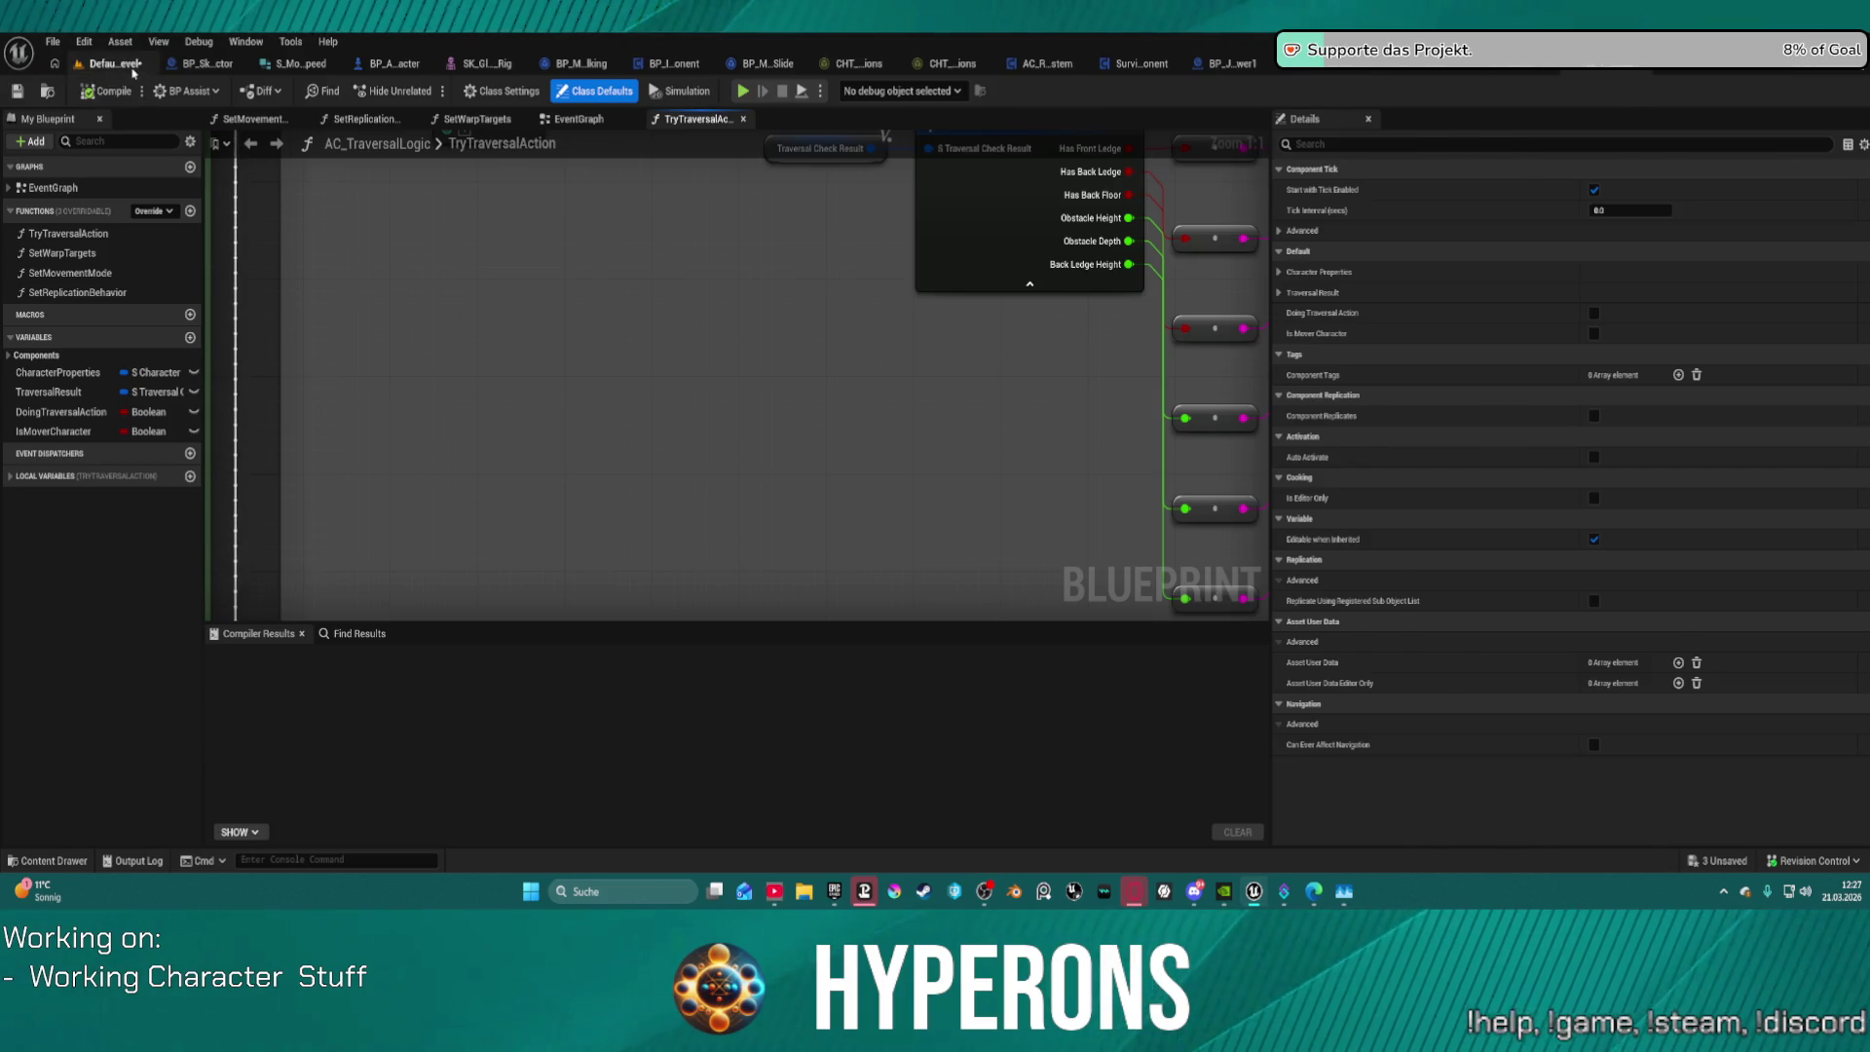
left_click(127, 64)
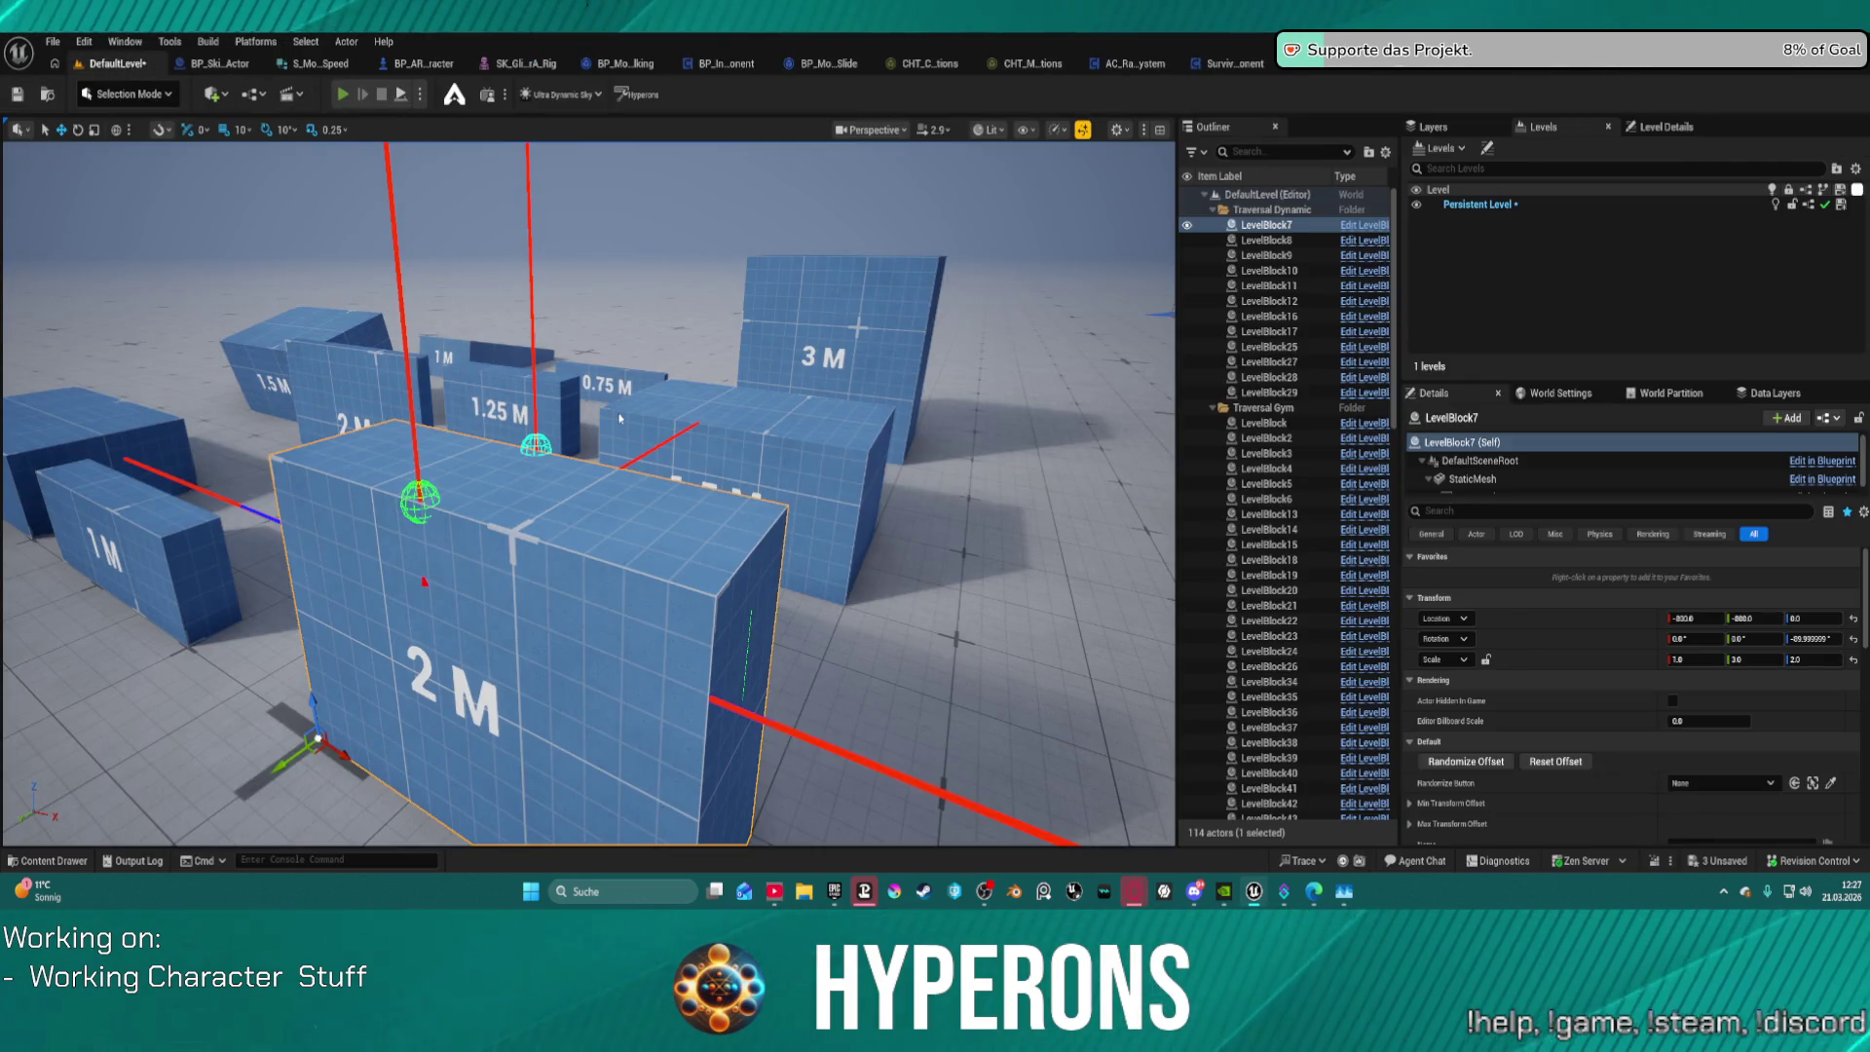
key("alt+p")
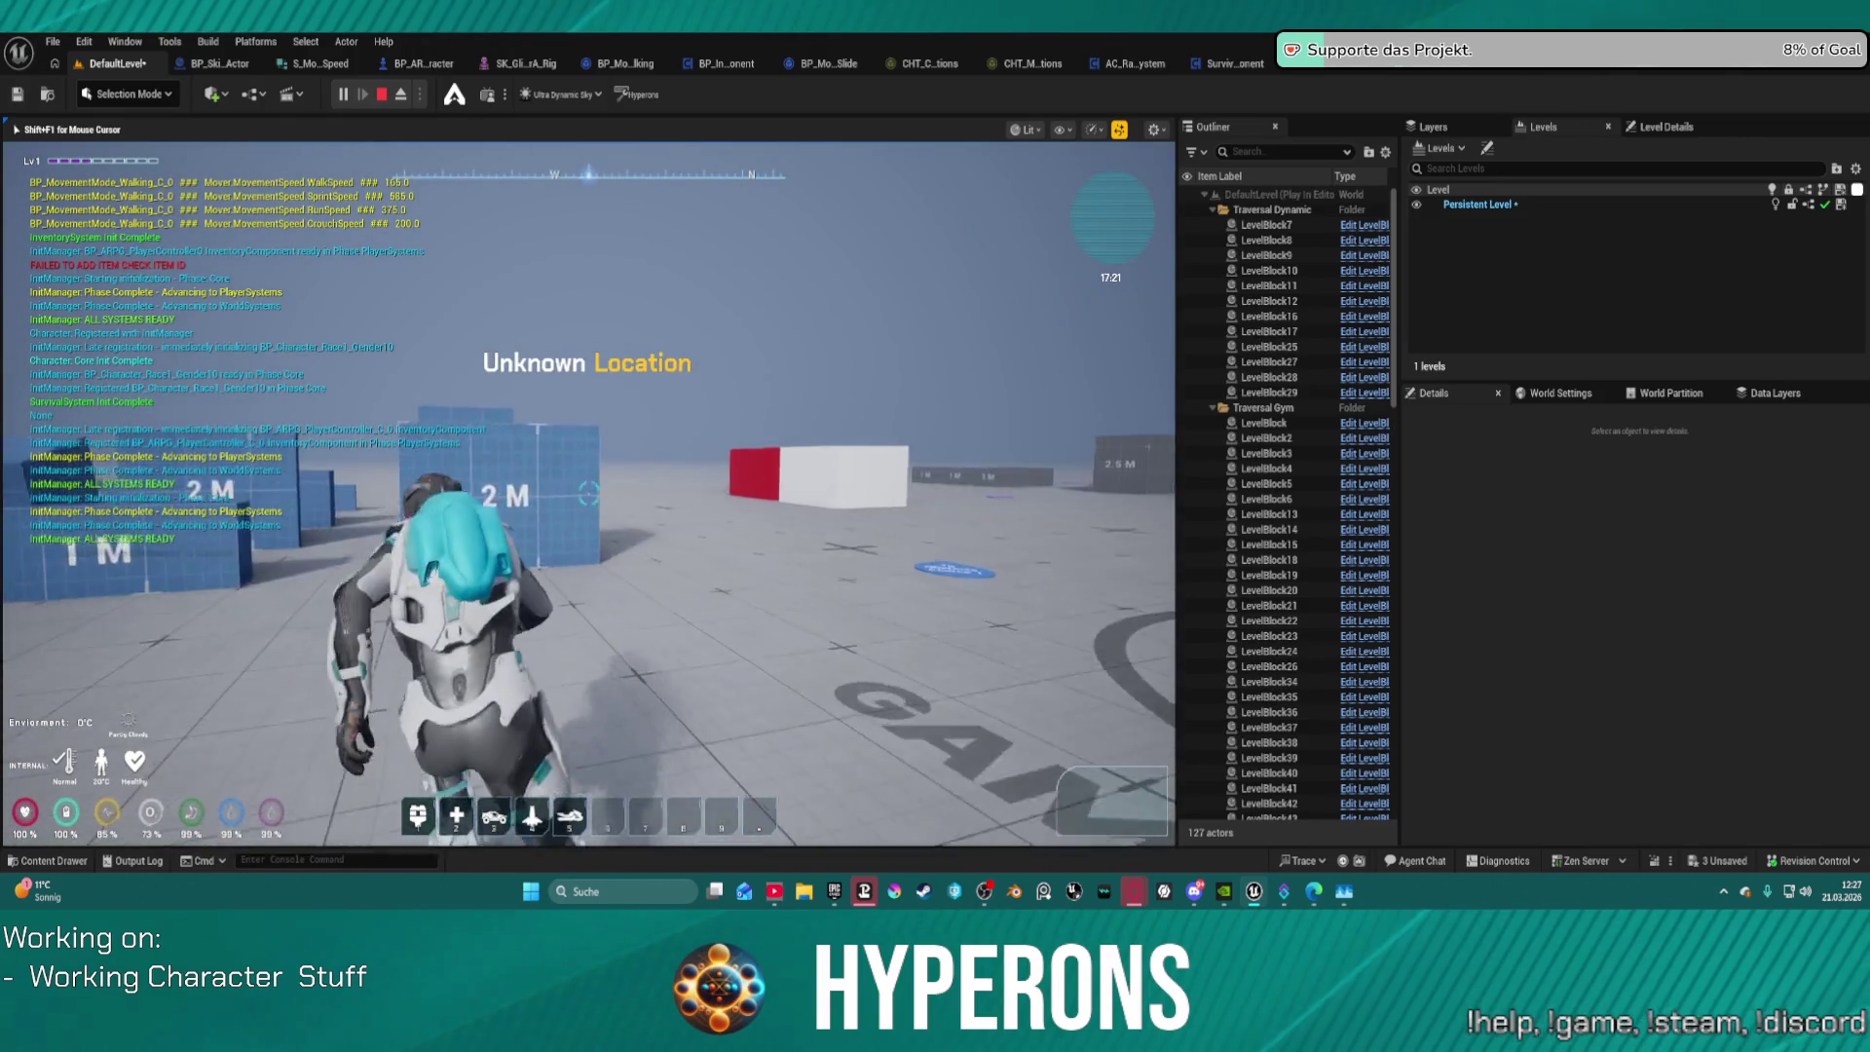
key("w")
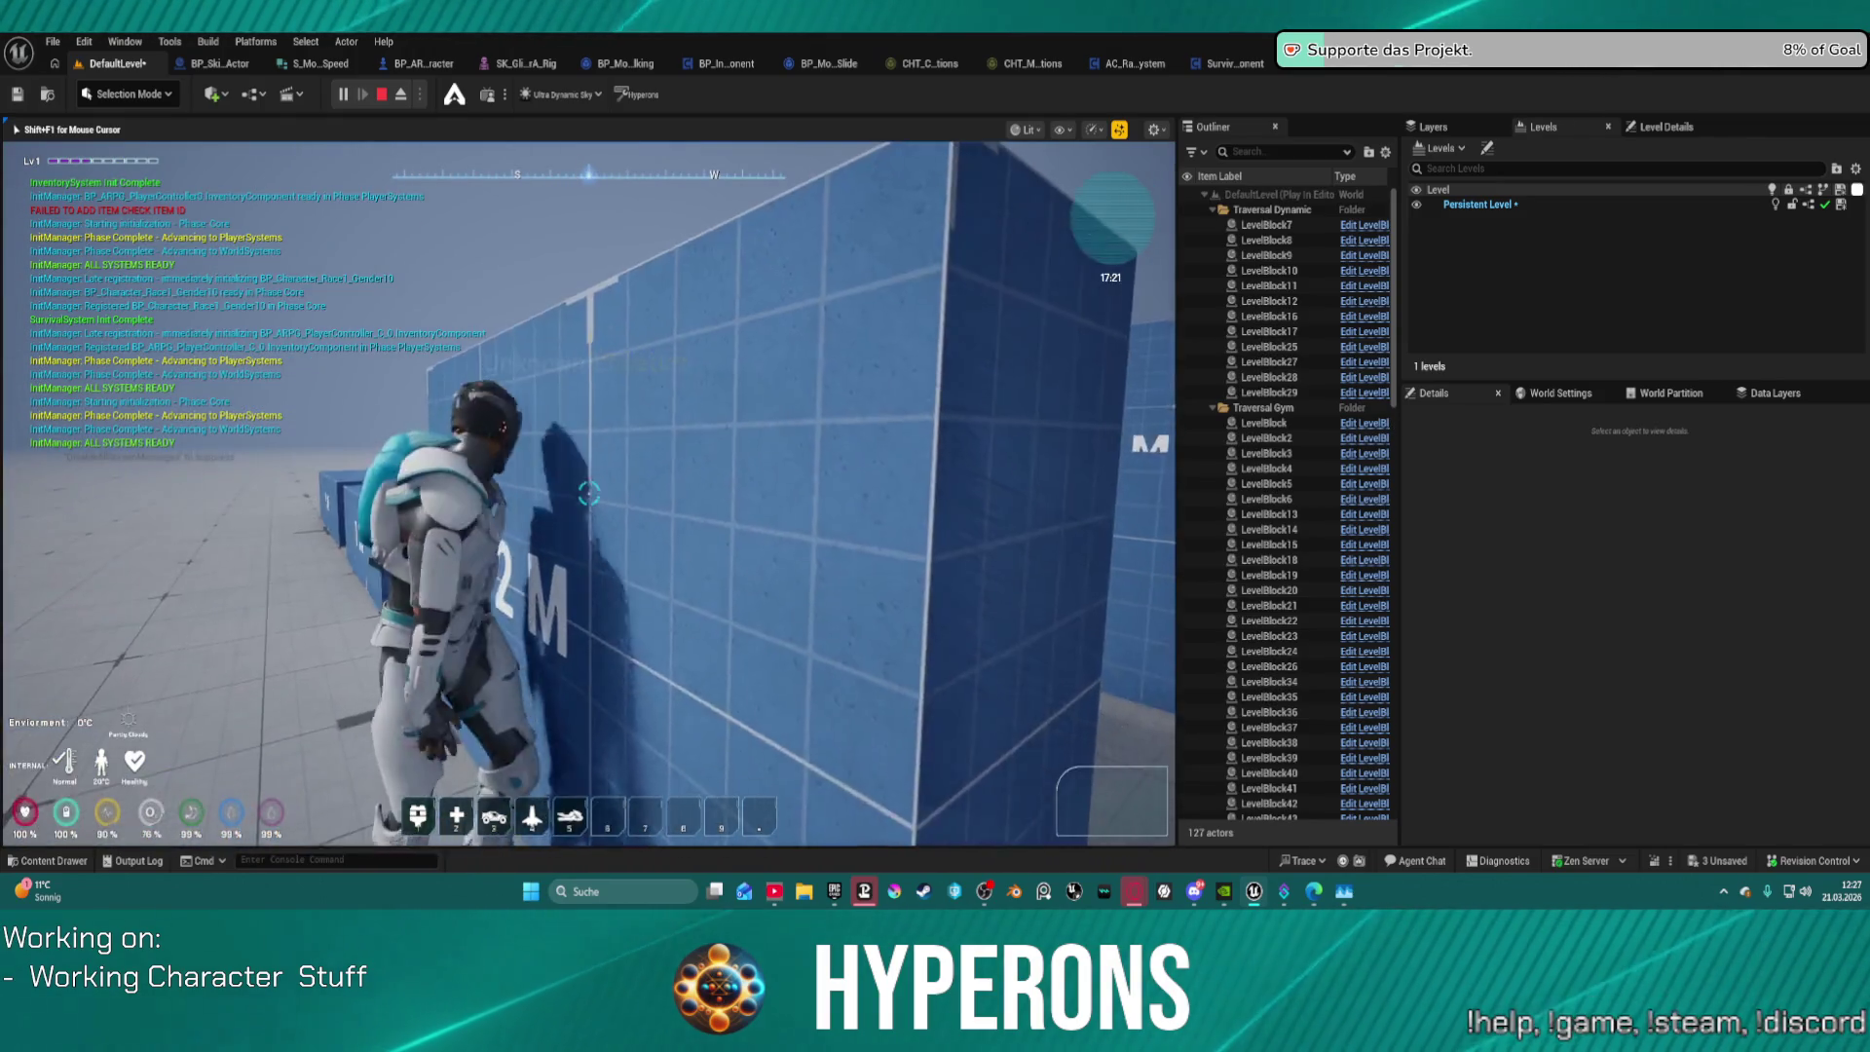
key("w")
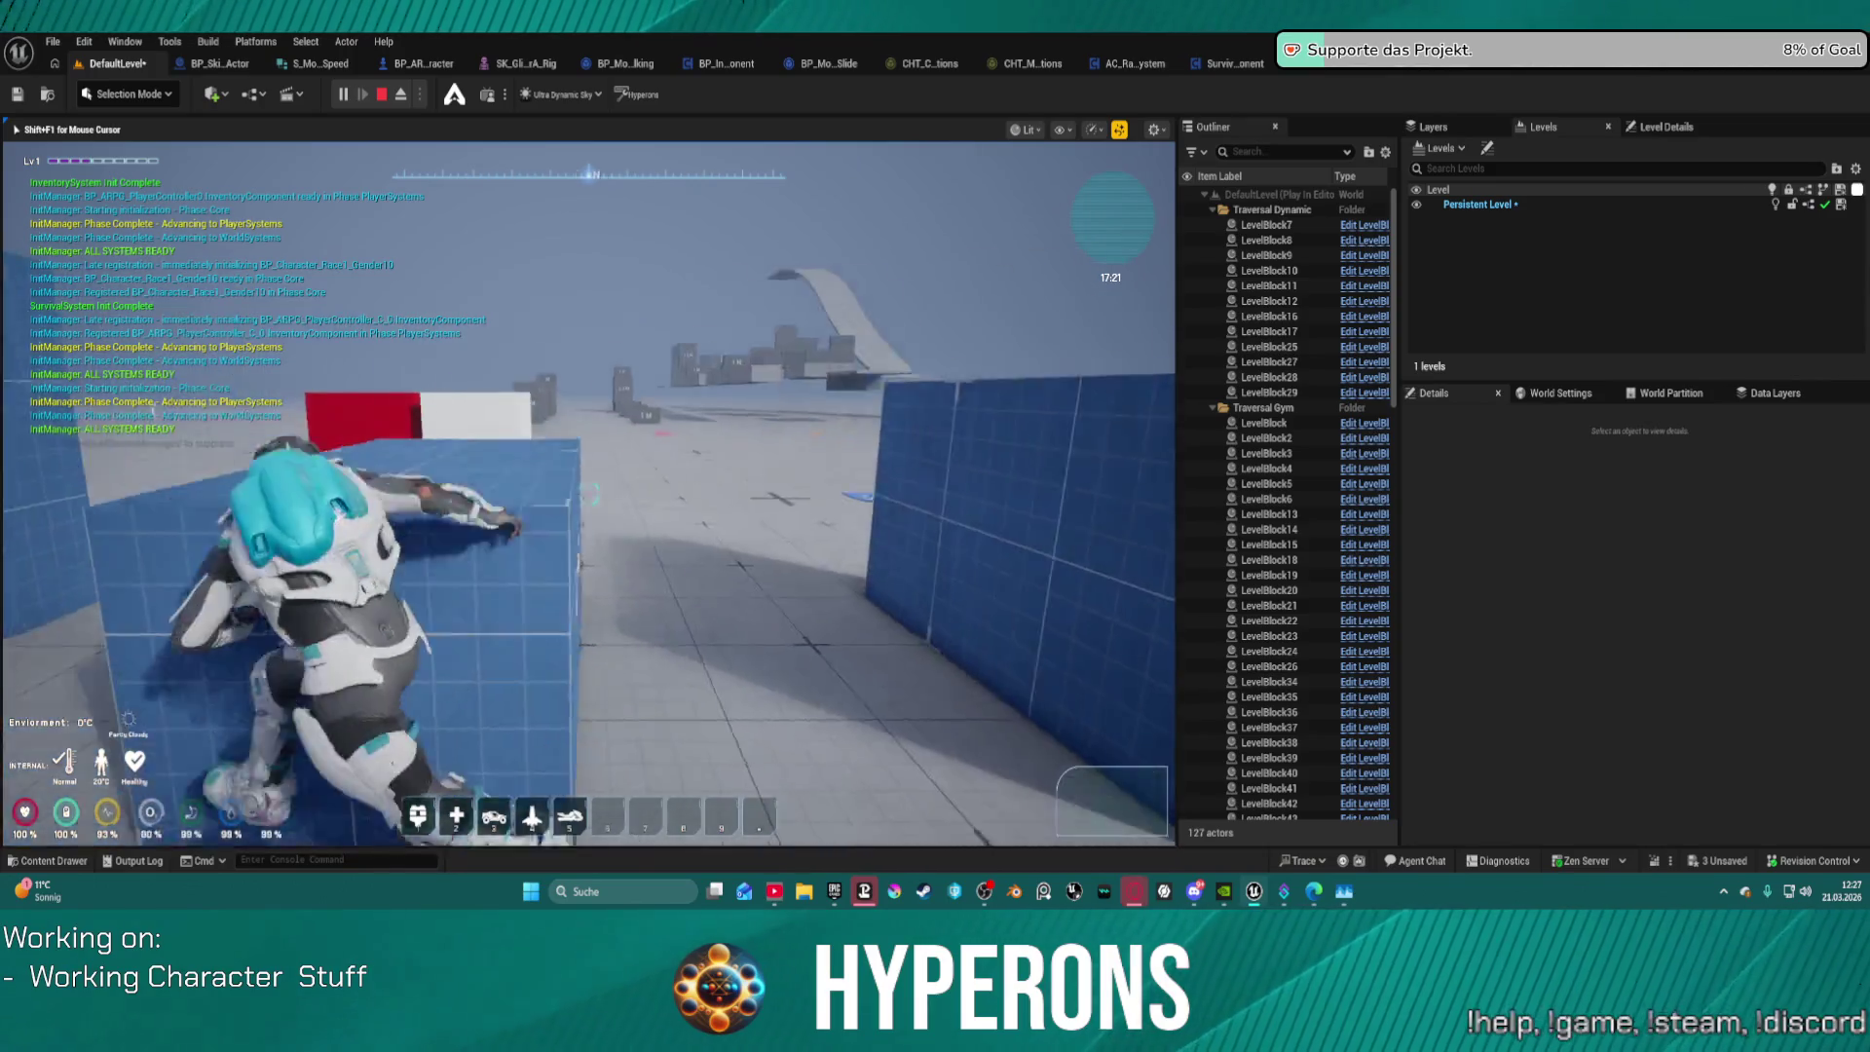
key("w")
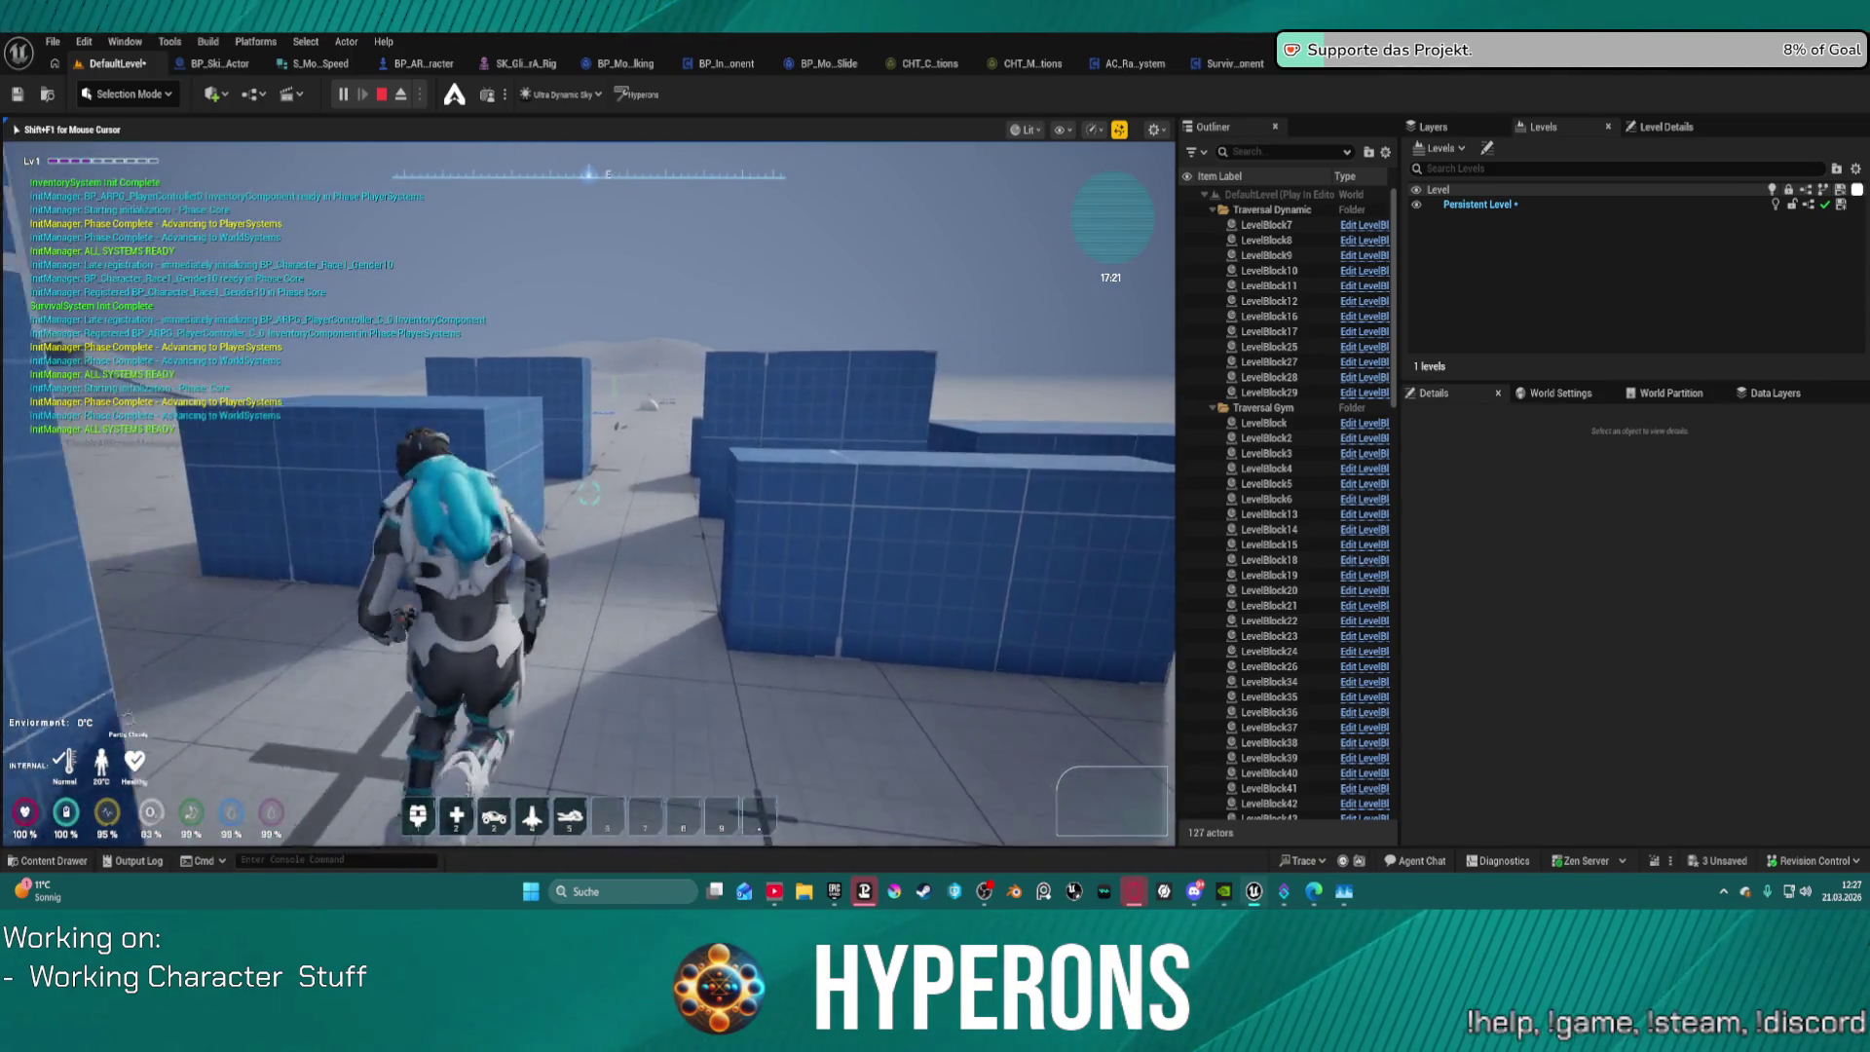
key("w")
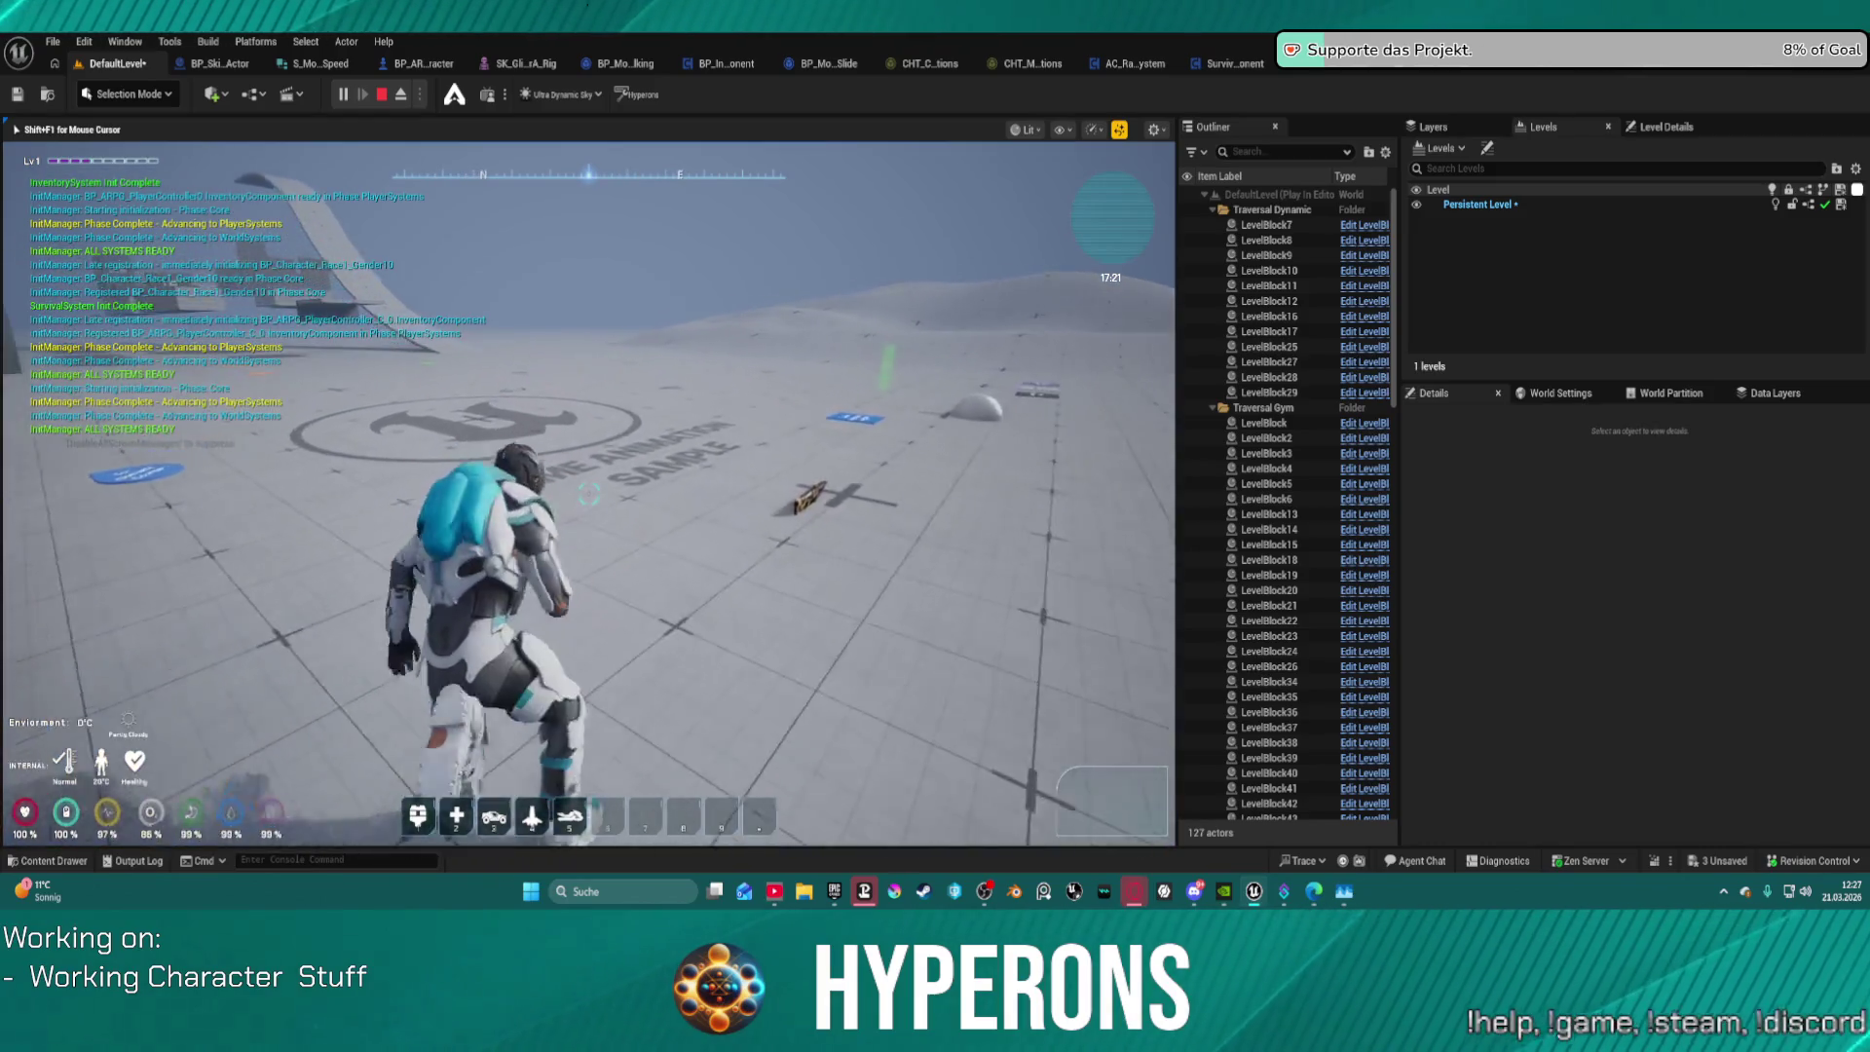
key("w")
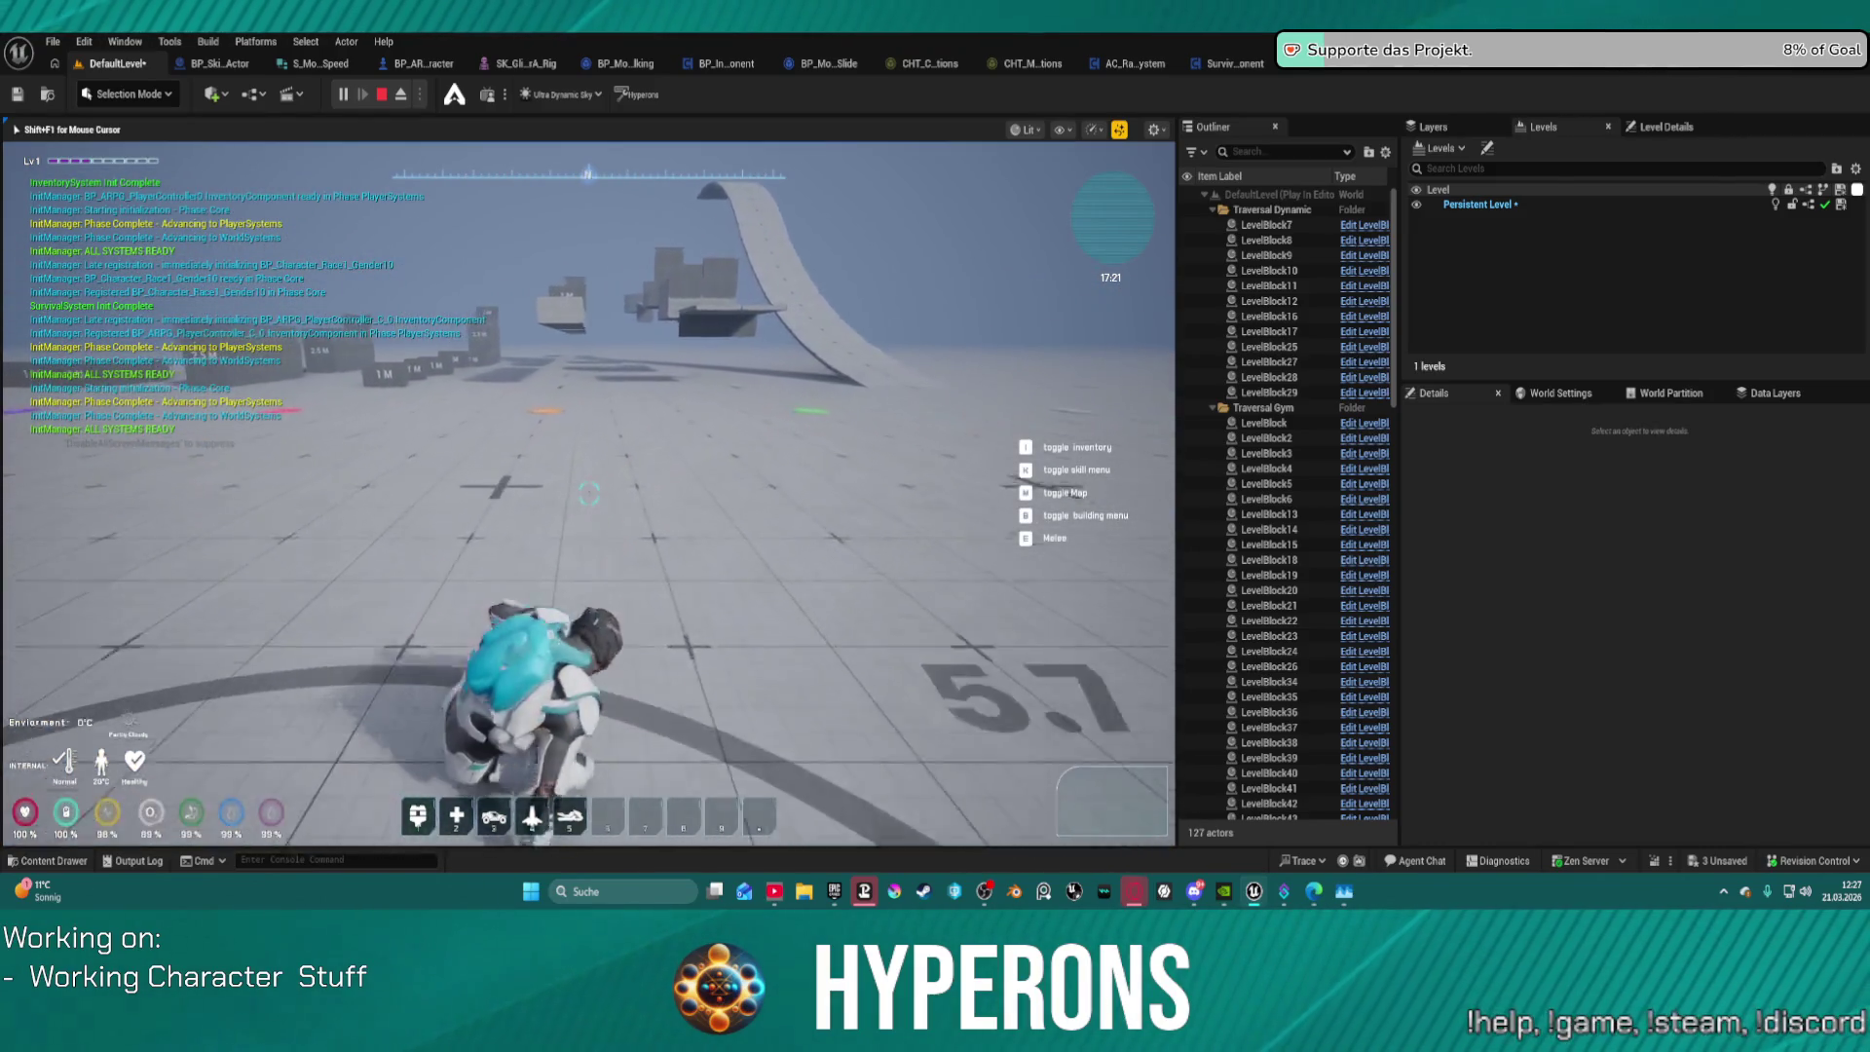
key("w")
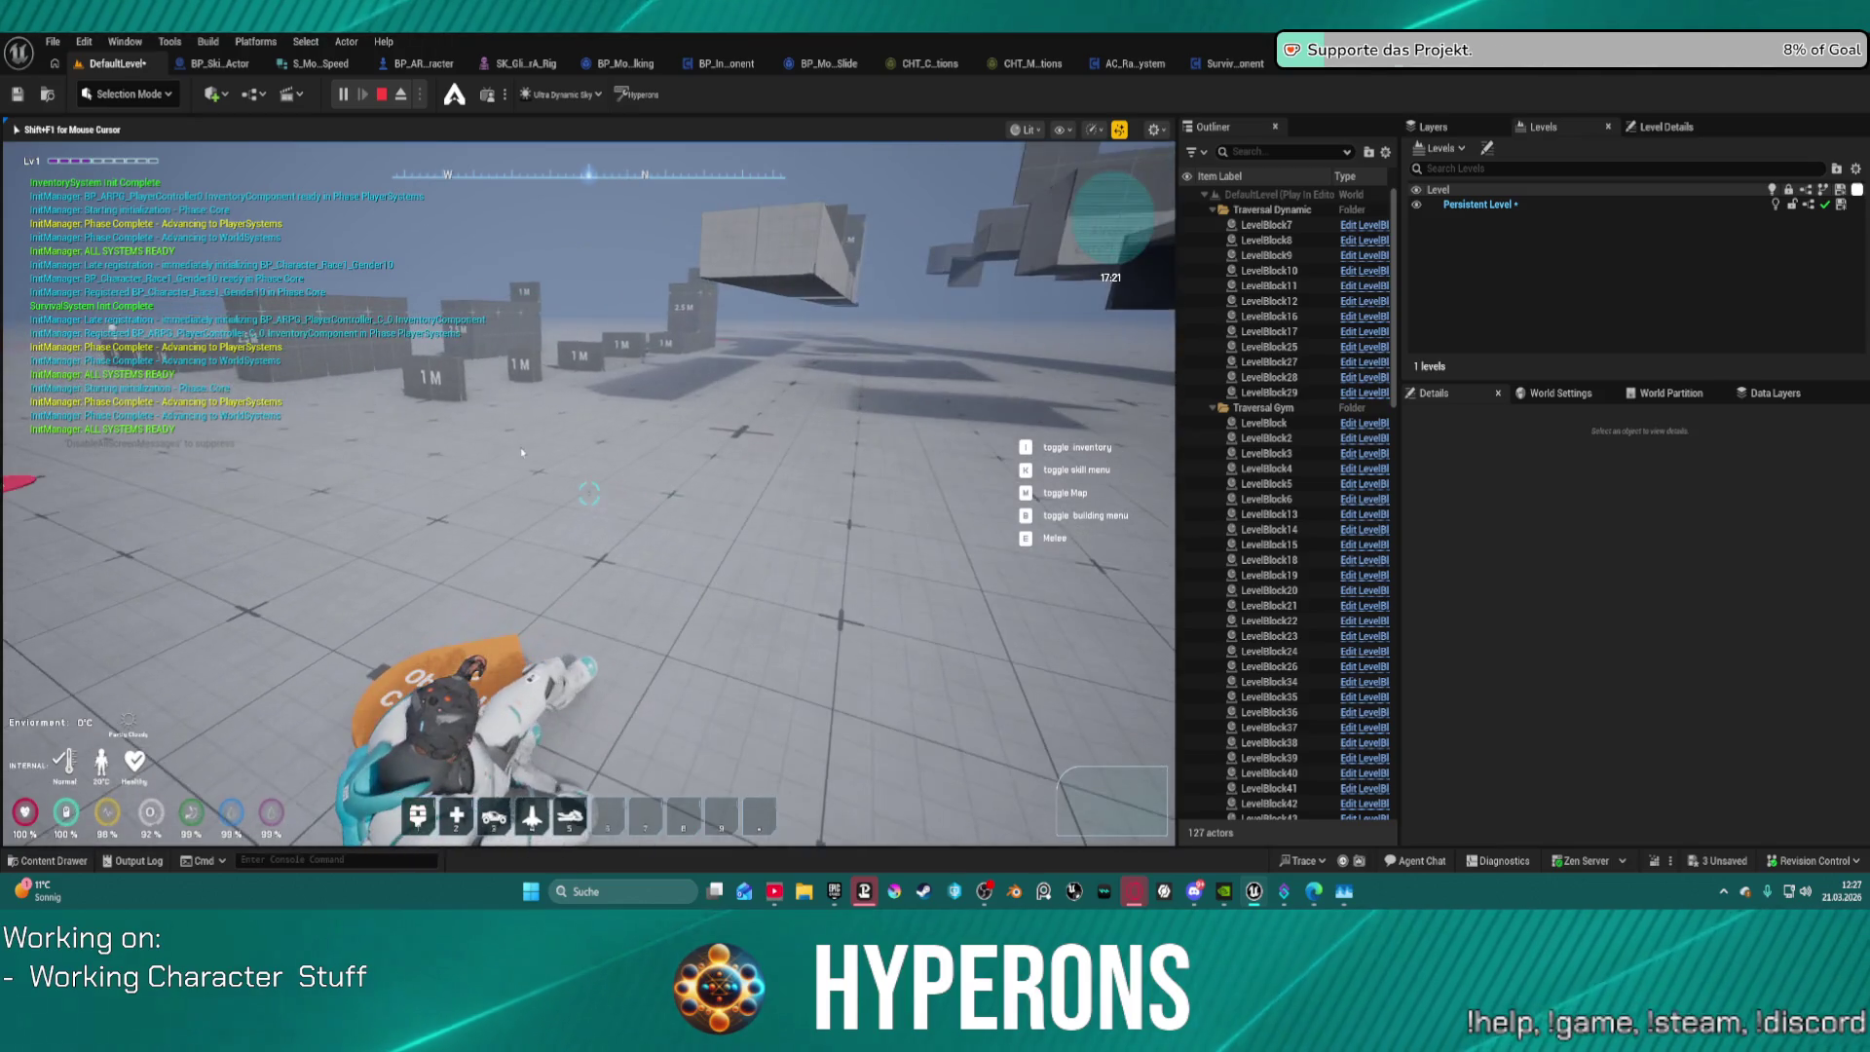
key("Escape")
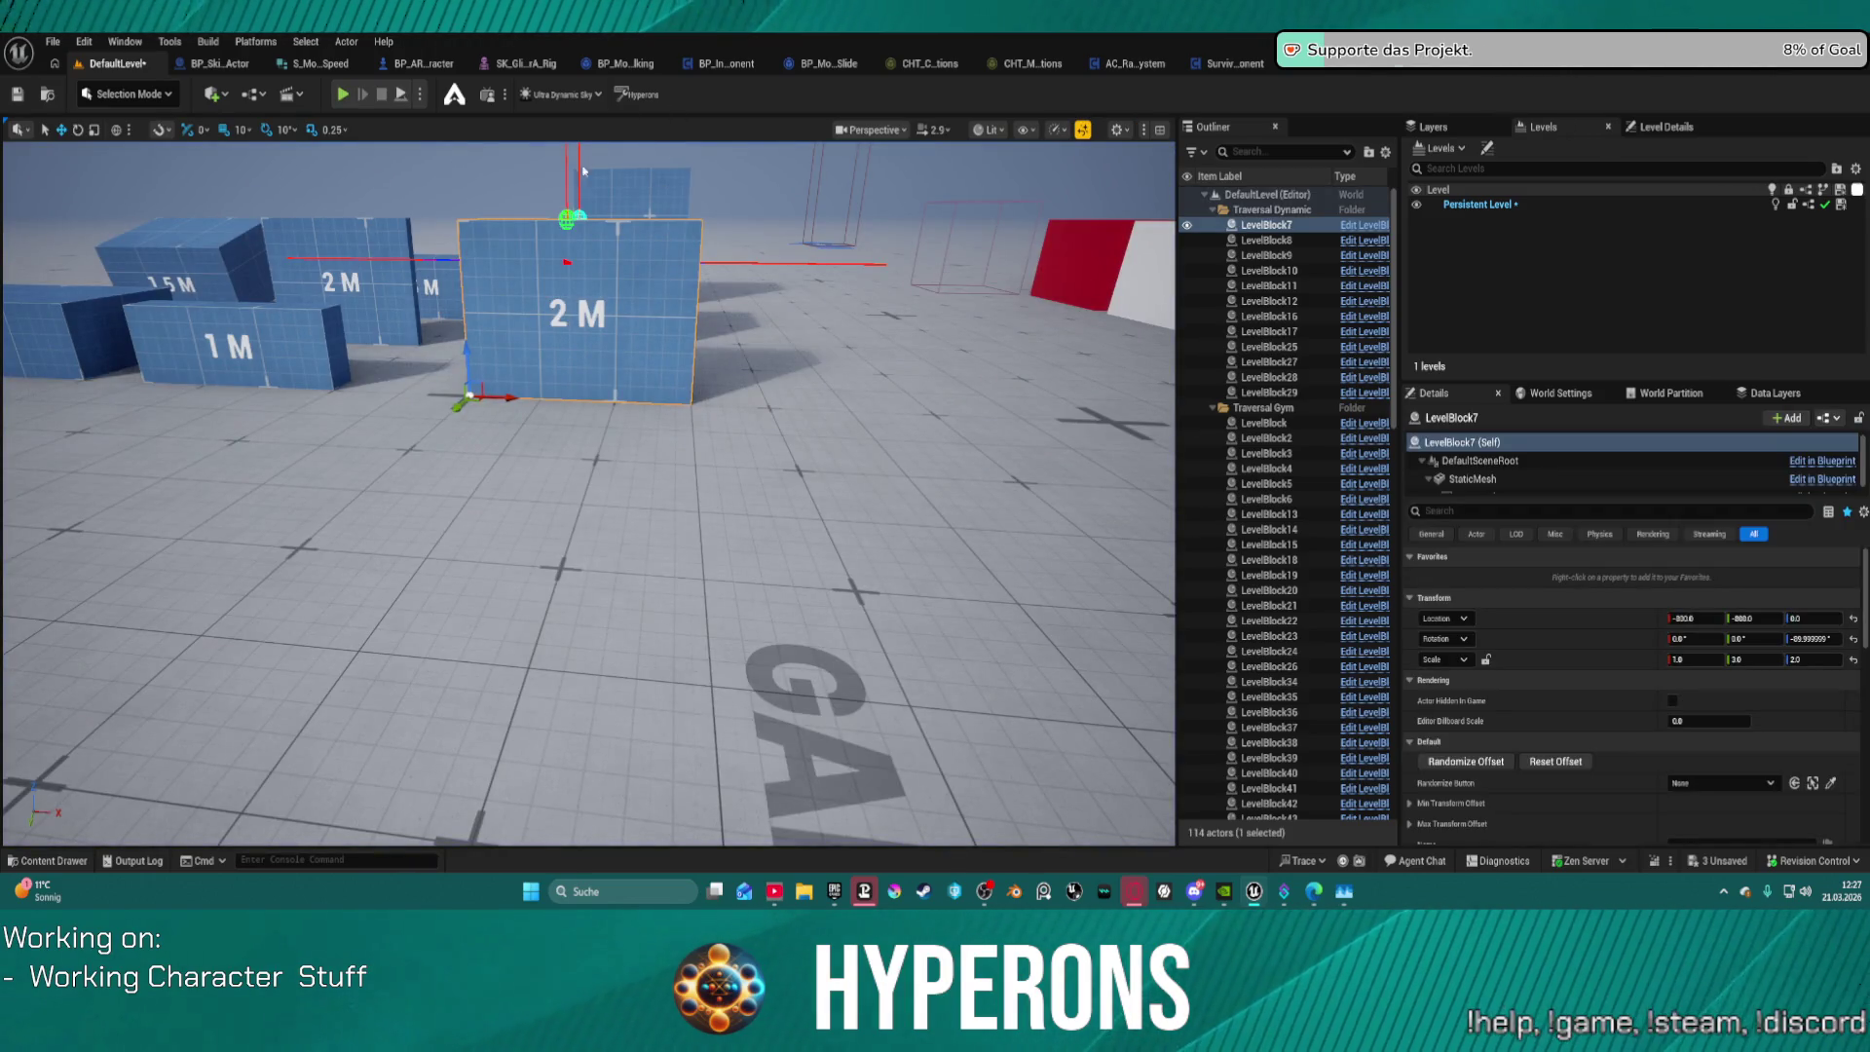
Step: Slide the 2 M wall block (LevelBlock7) right along X and then back to its place
left_click_drag(510, 399, 721, 410)
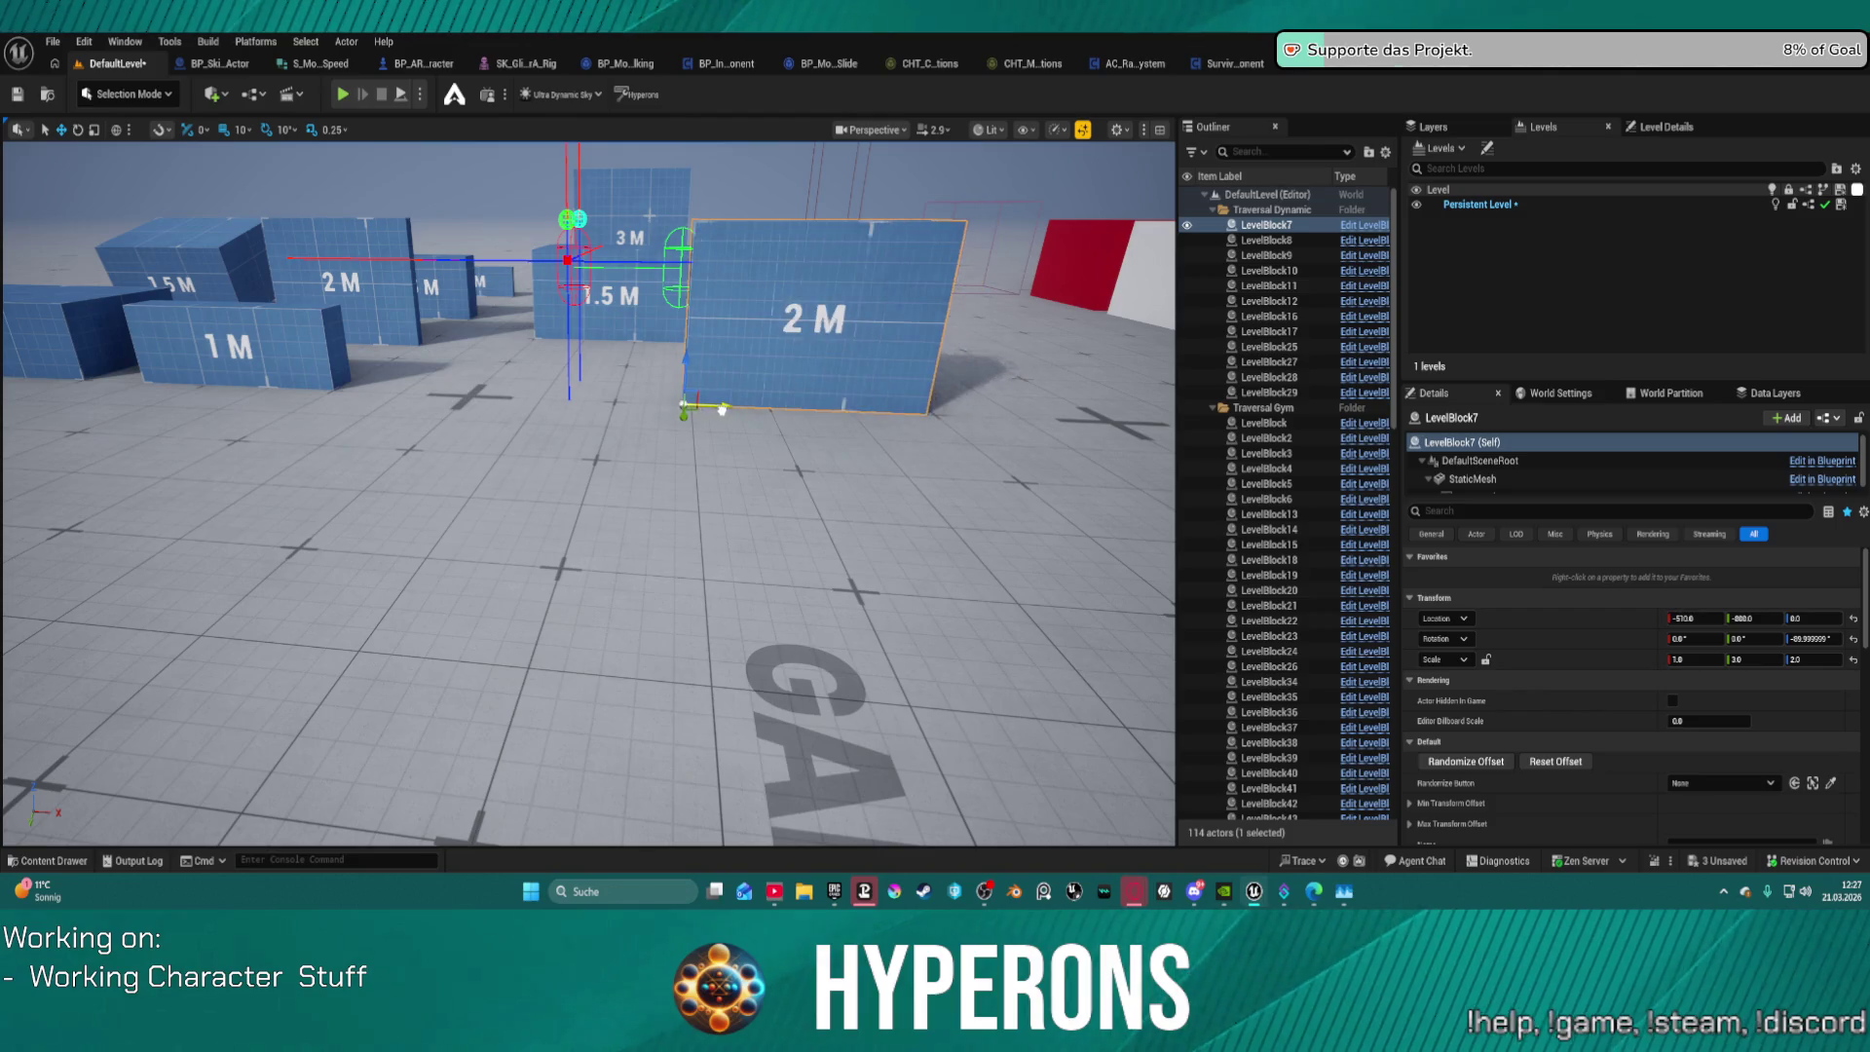
left_click(567, 261)
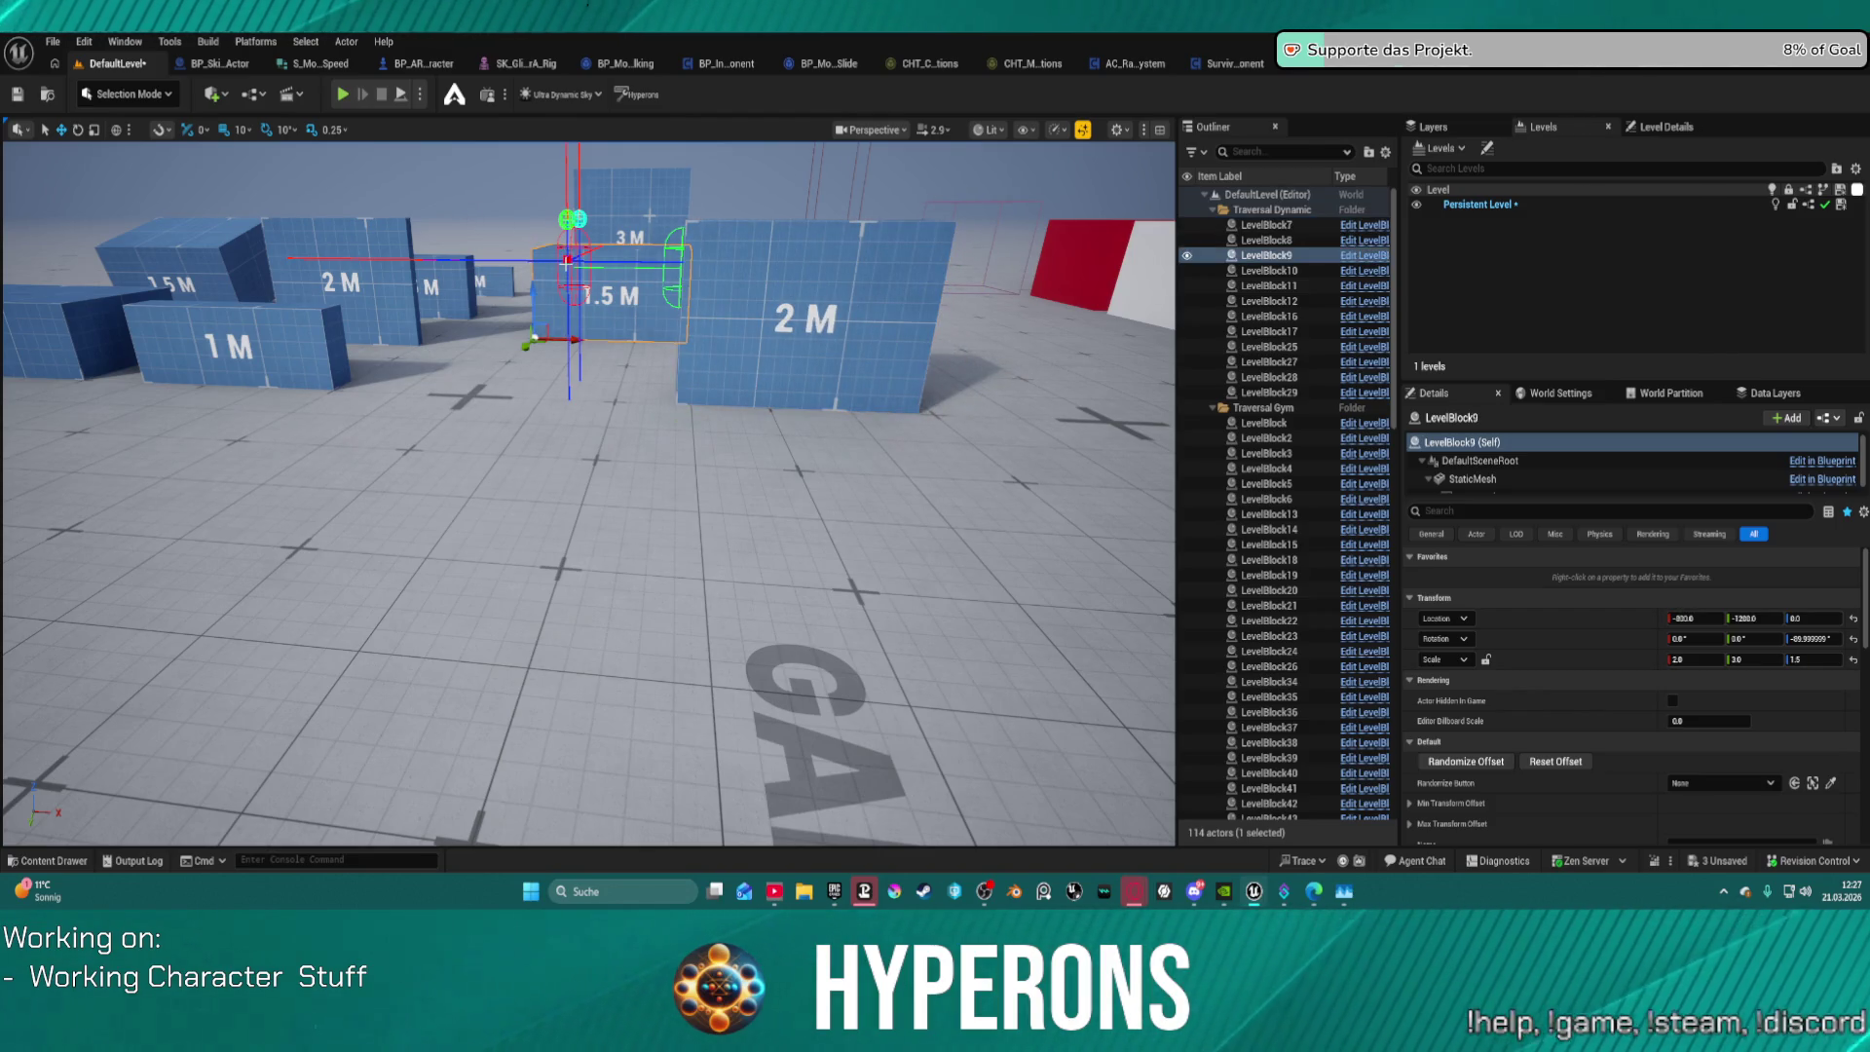
left_click(535, 336)
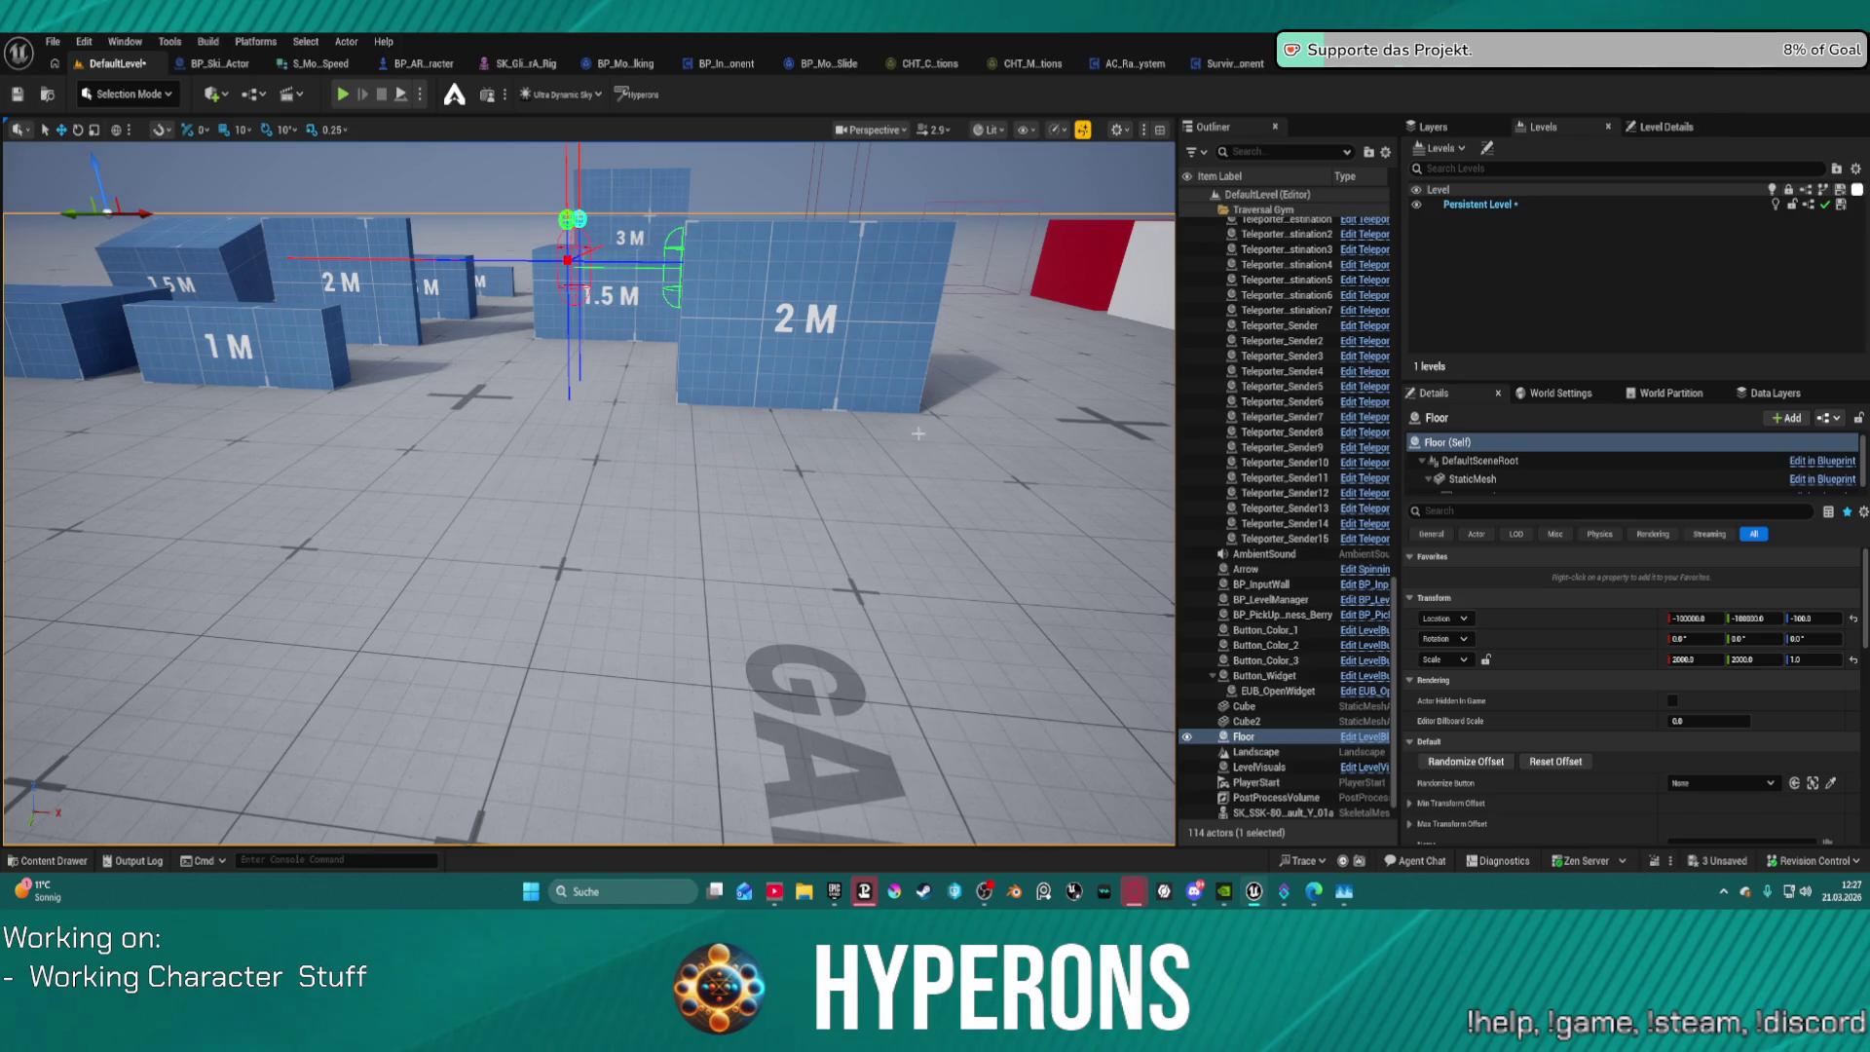
scroll(1285, 662, "down", 1)
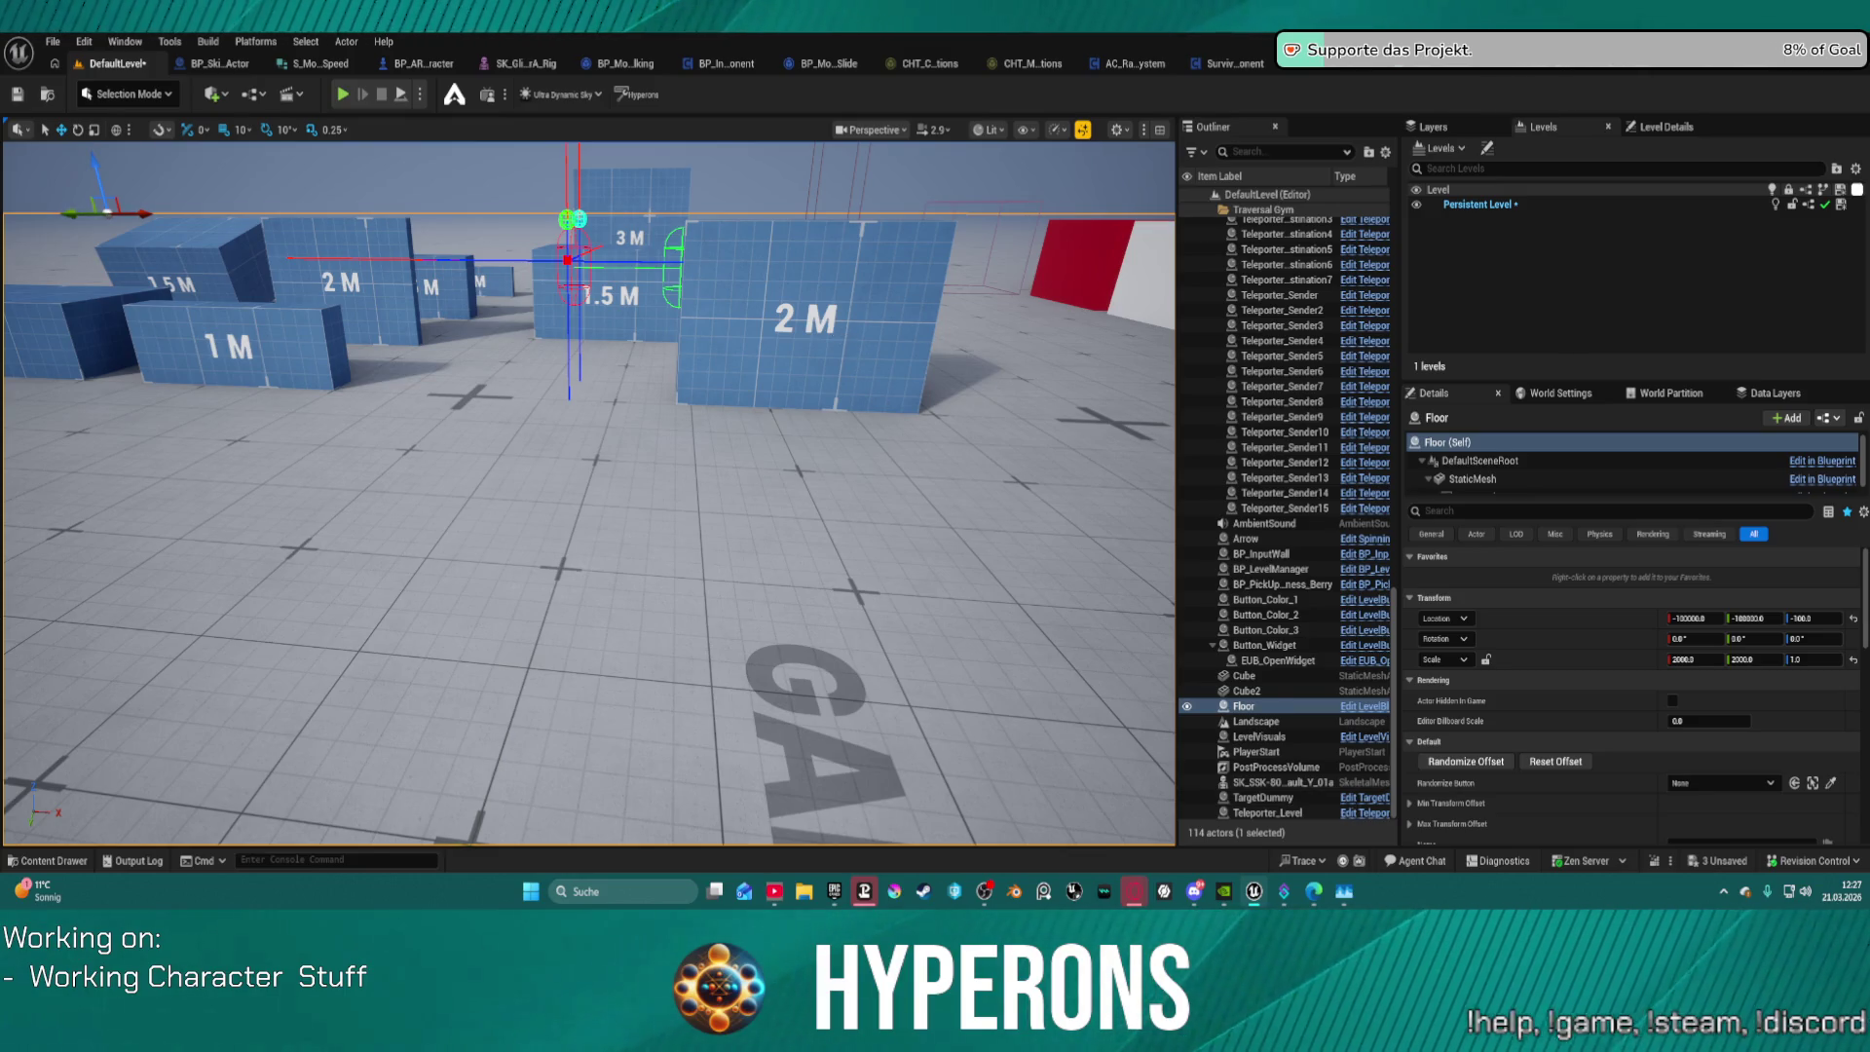
left_click(725, 388)
left_click_drag(703, 407, 507, 394)
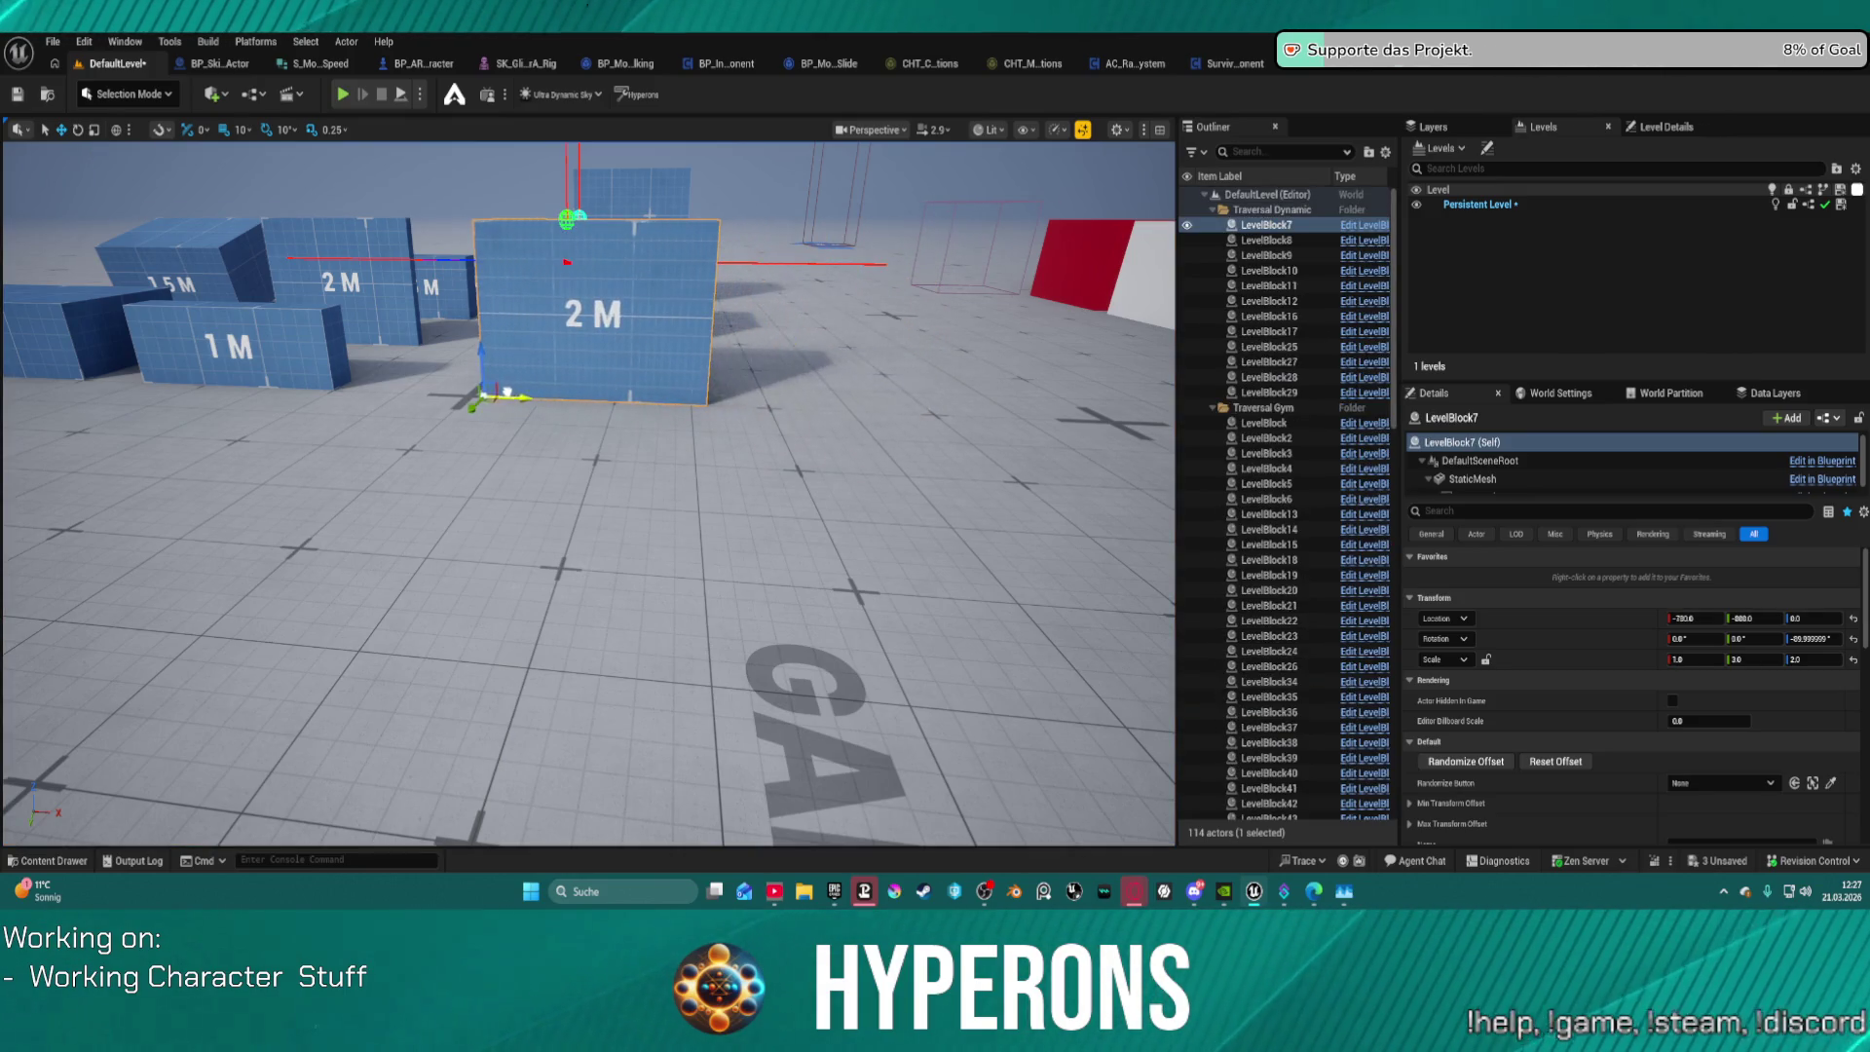
Step: Save the modified DefaultLevel through the save prompt raised from File > Recent Levels
left_click(49, 42)
mouse_move(167, 153)
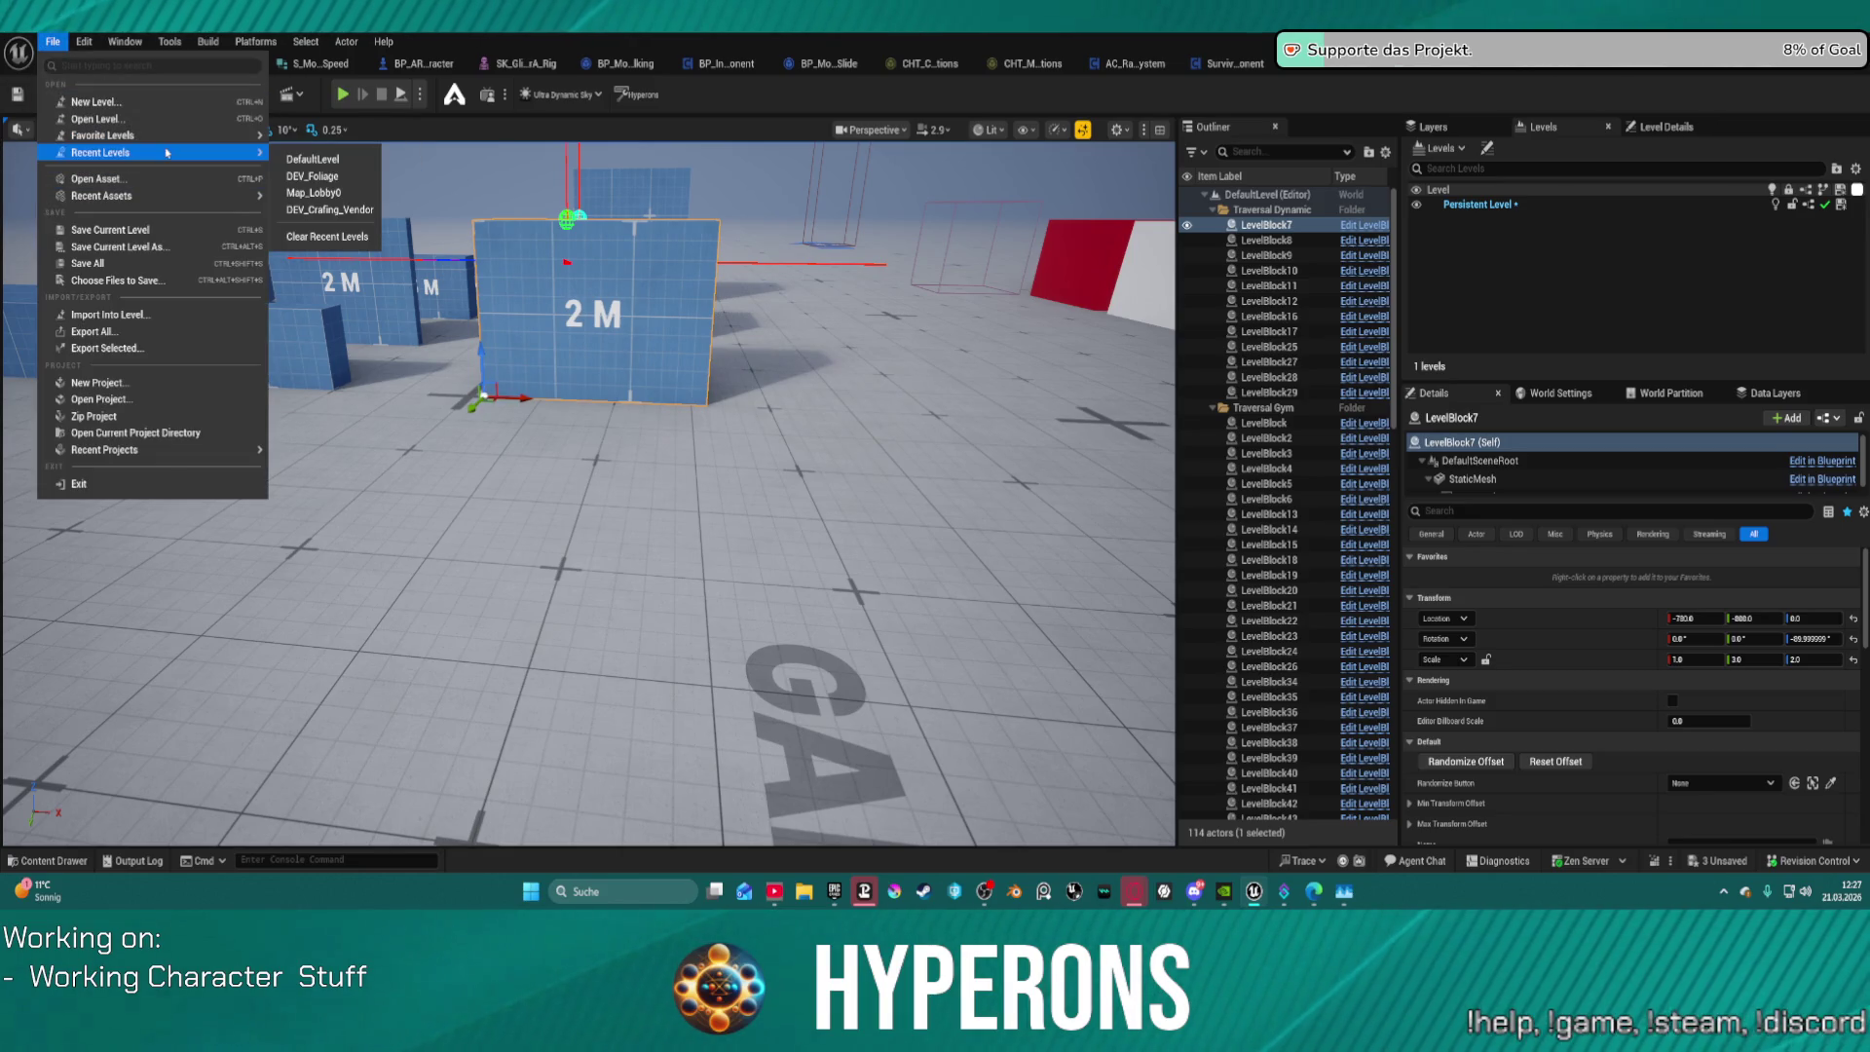
left_click(332, 176)
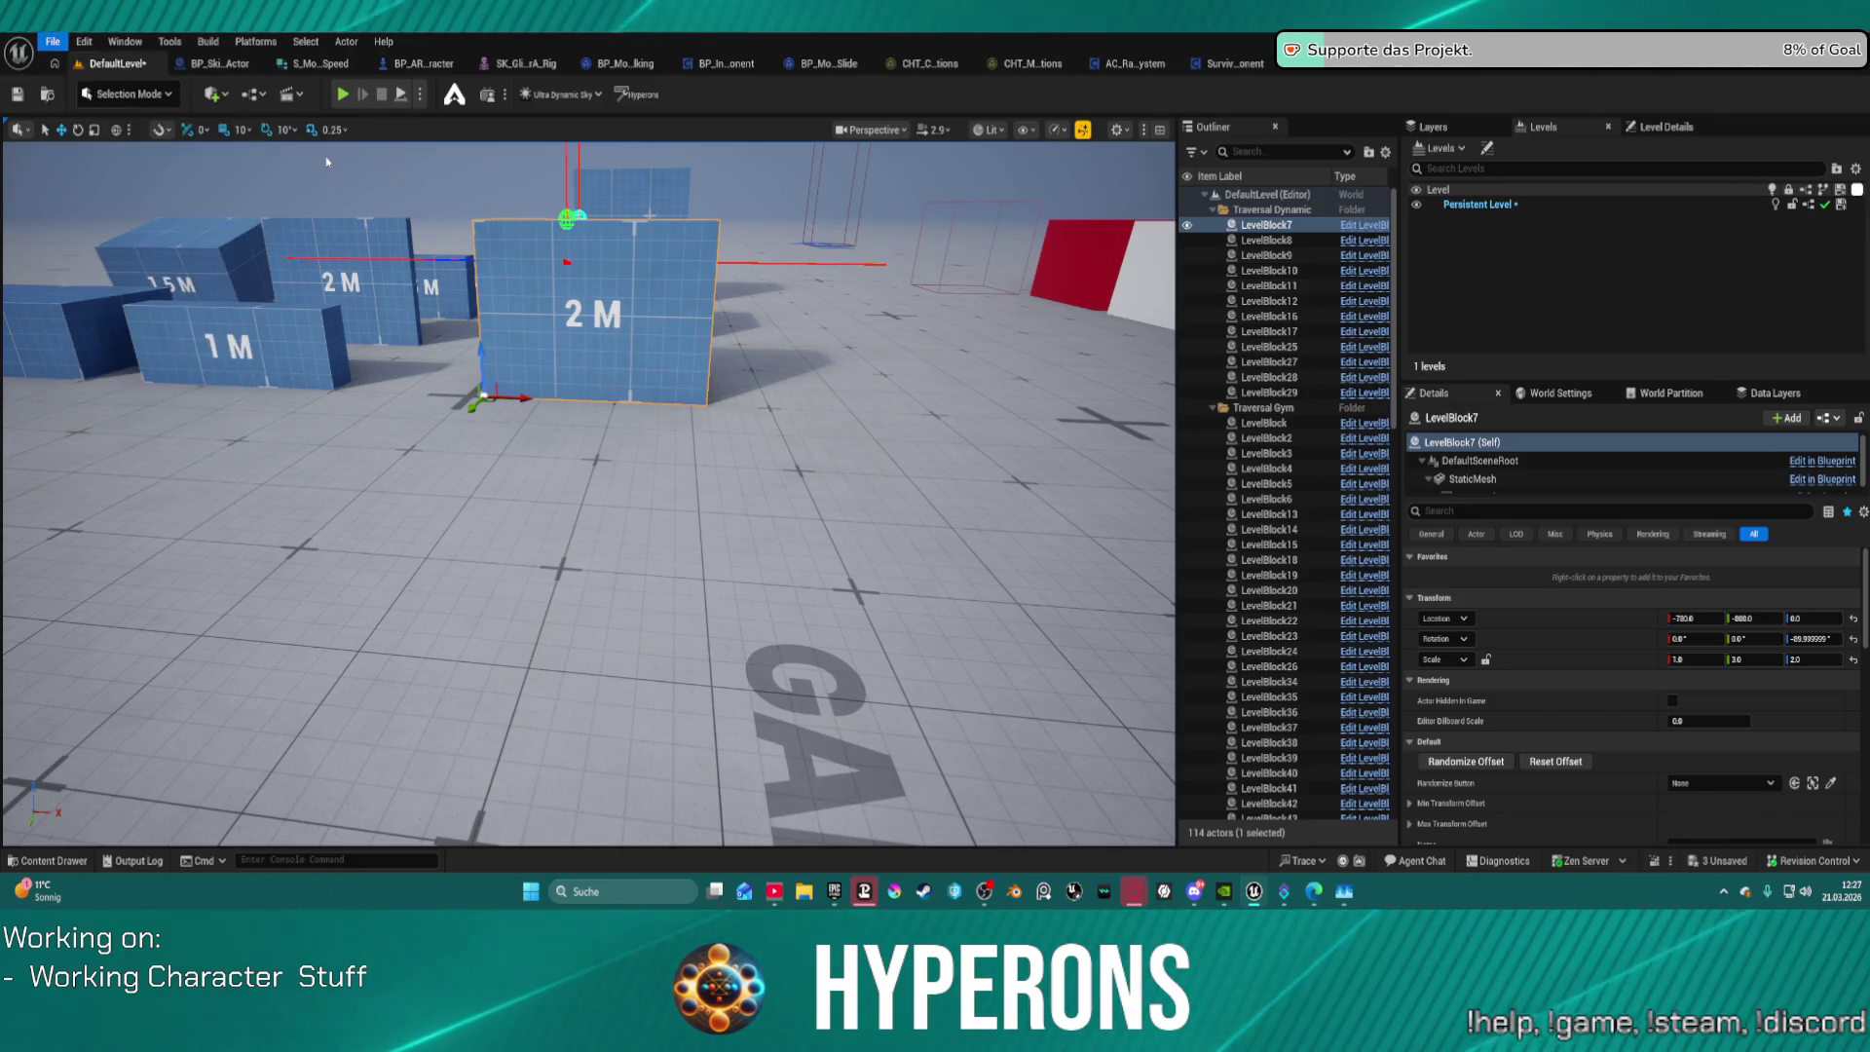
left_click(1000, 636)
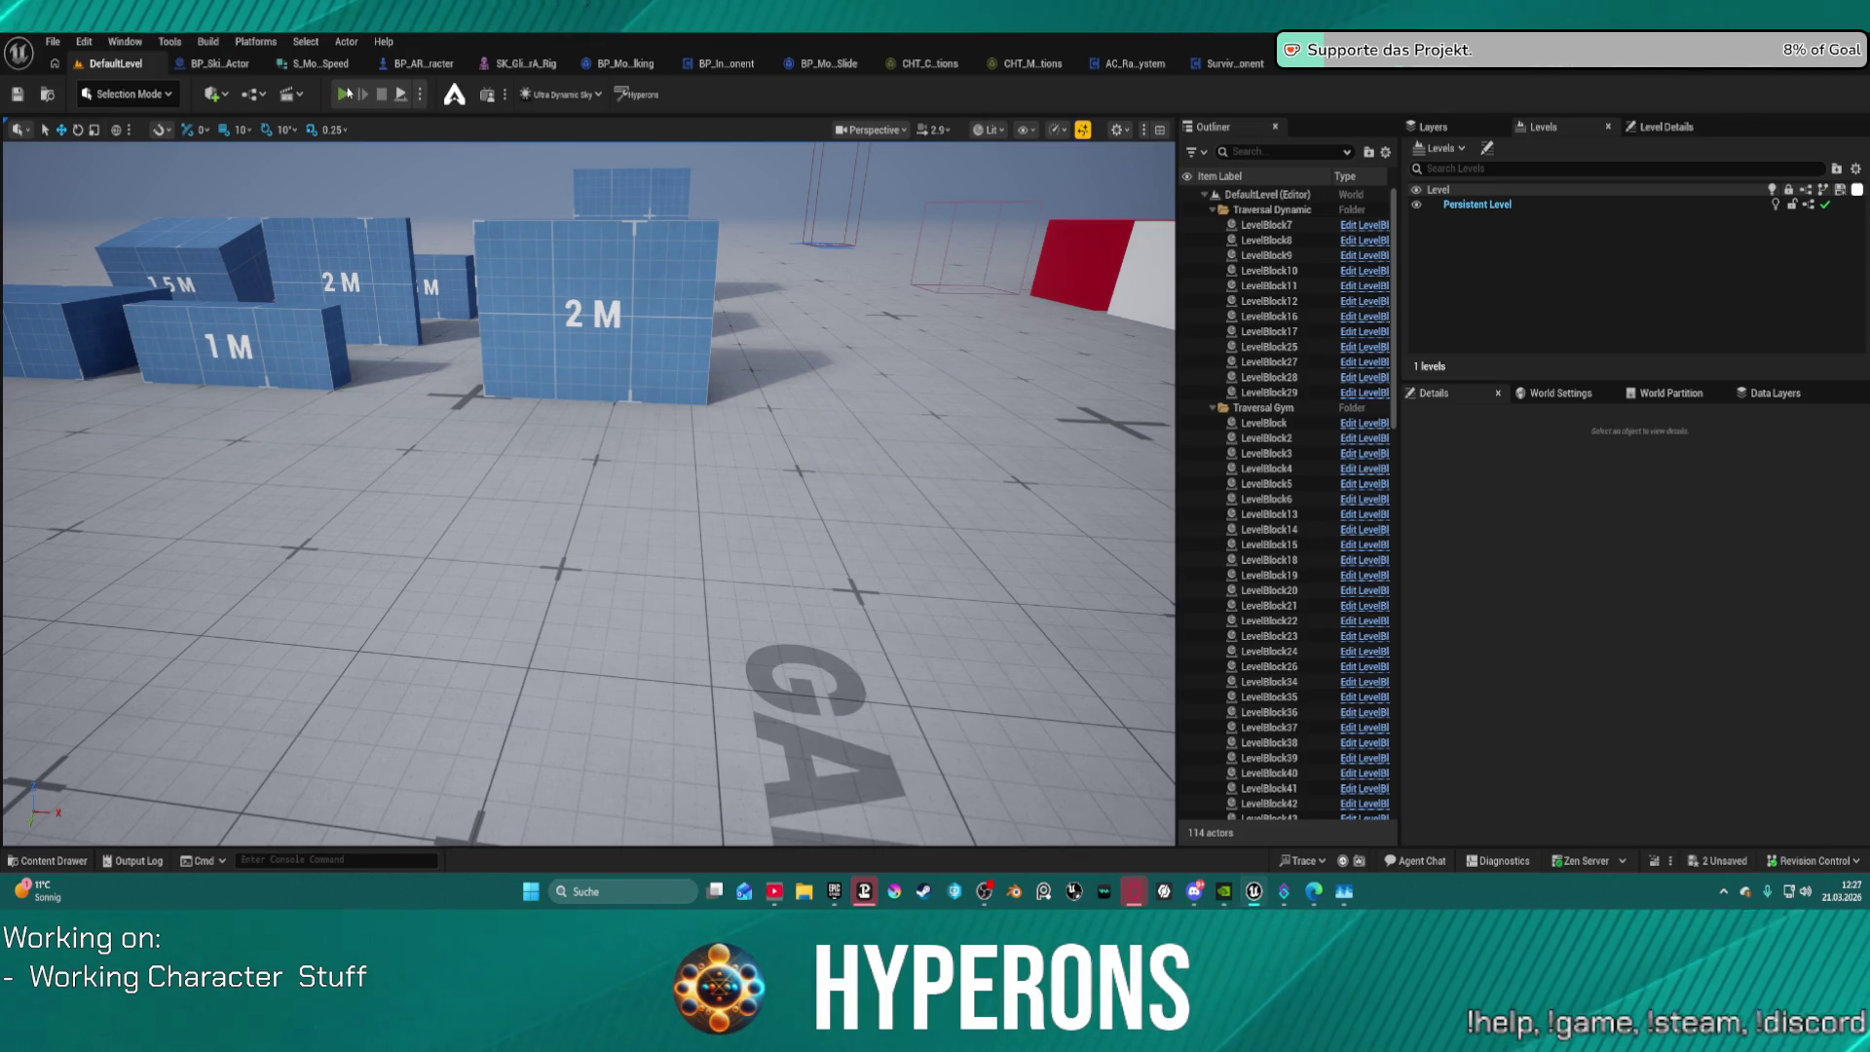
Step: Play-test the level, running the character up to the 2 M wall
key("alt+p")
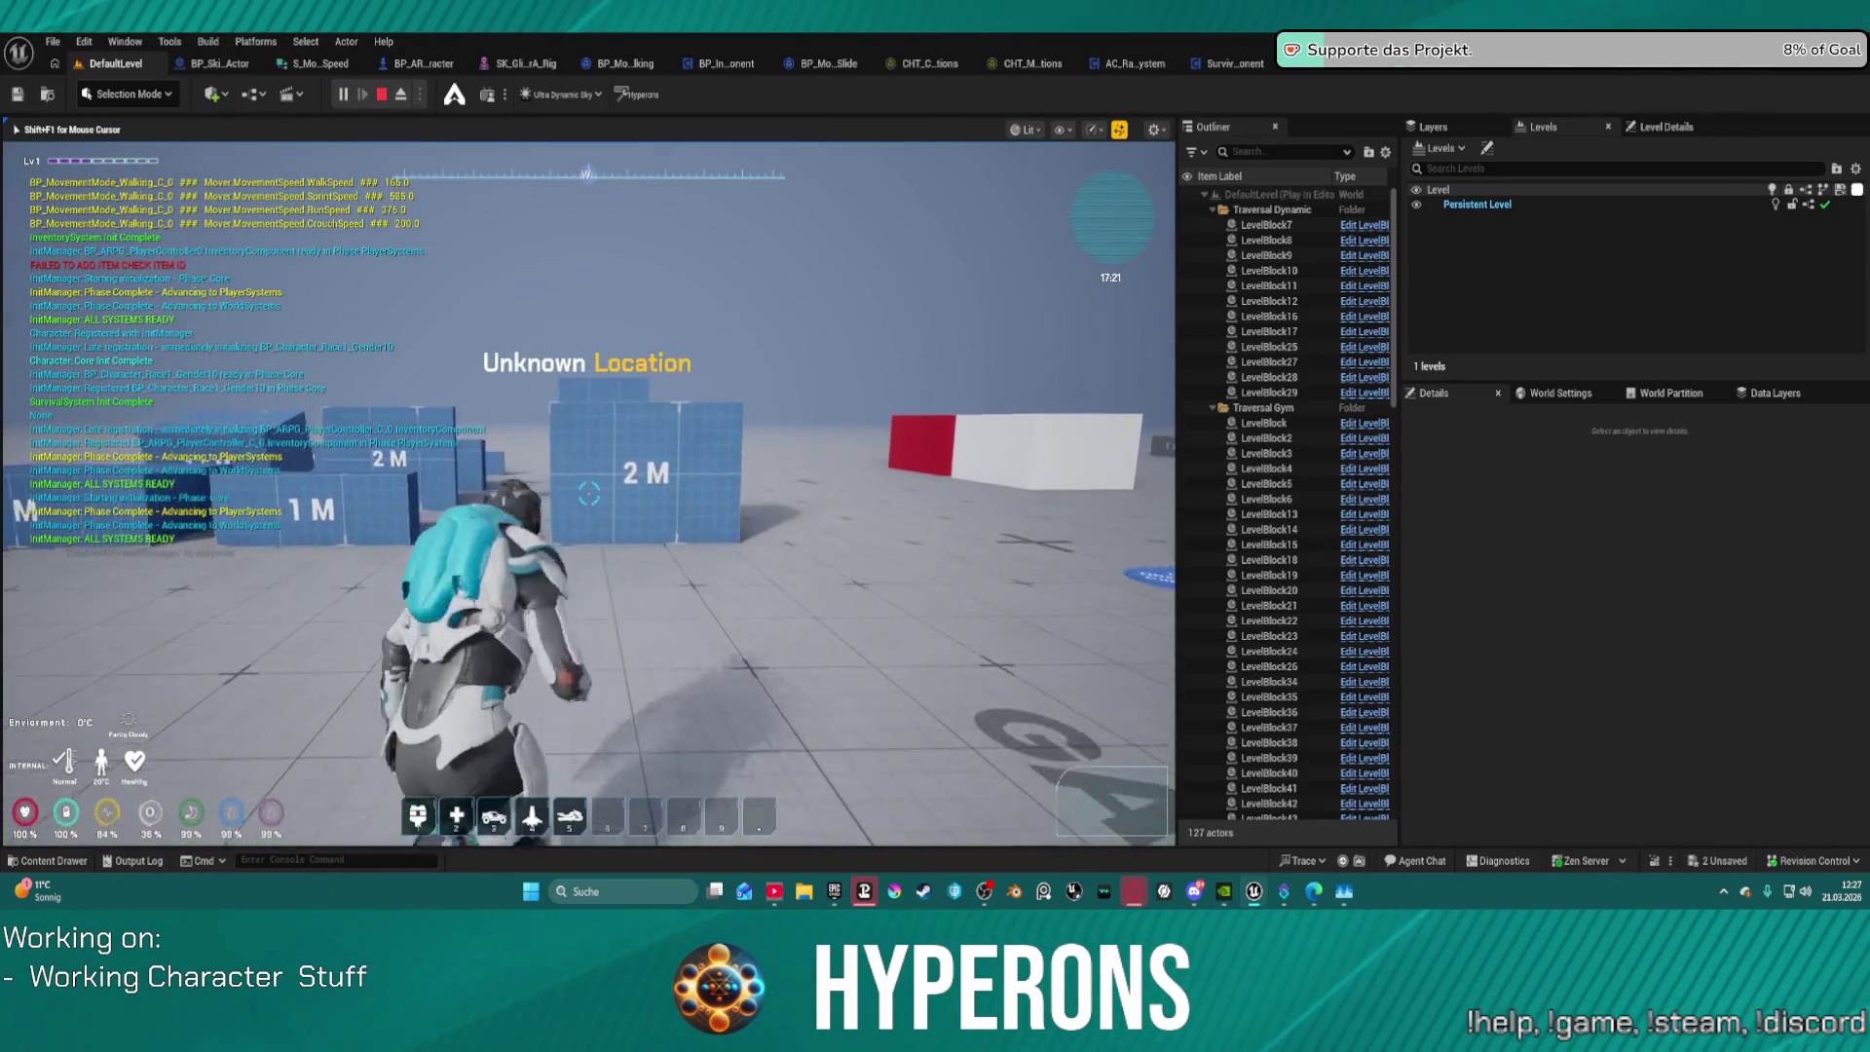
key("w")
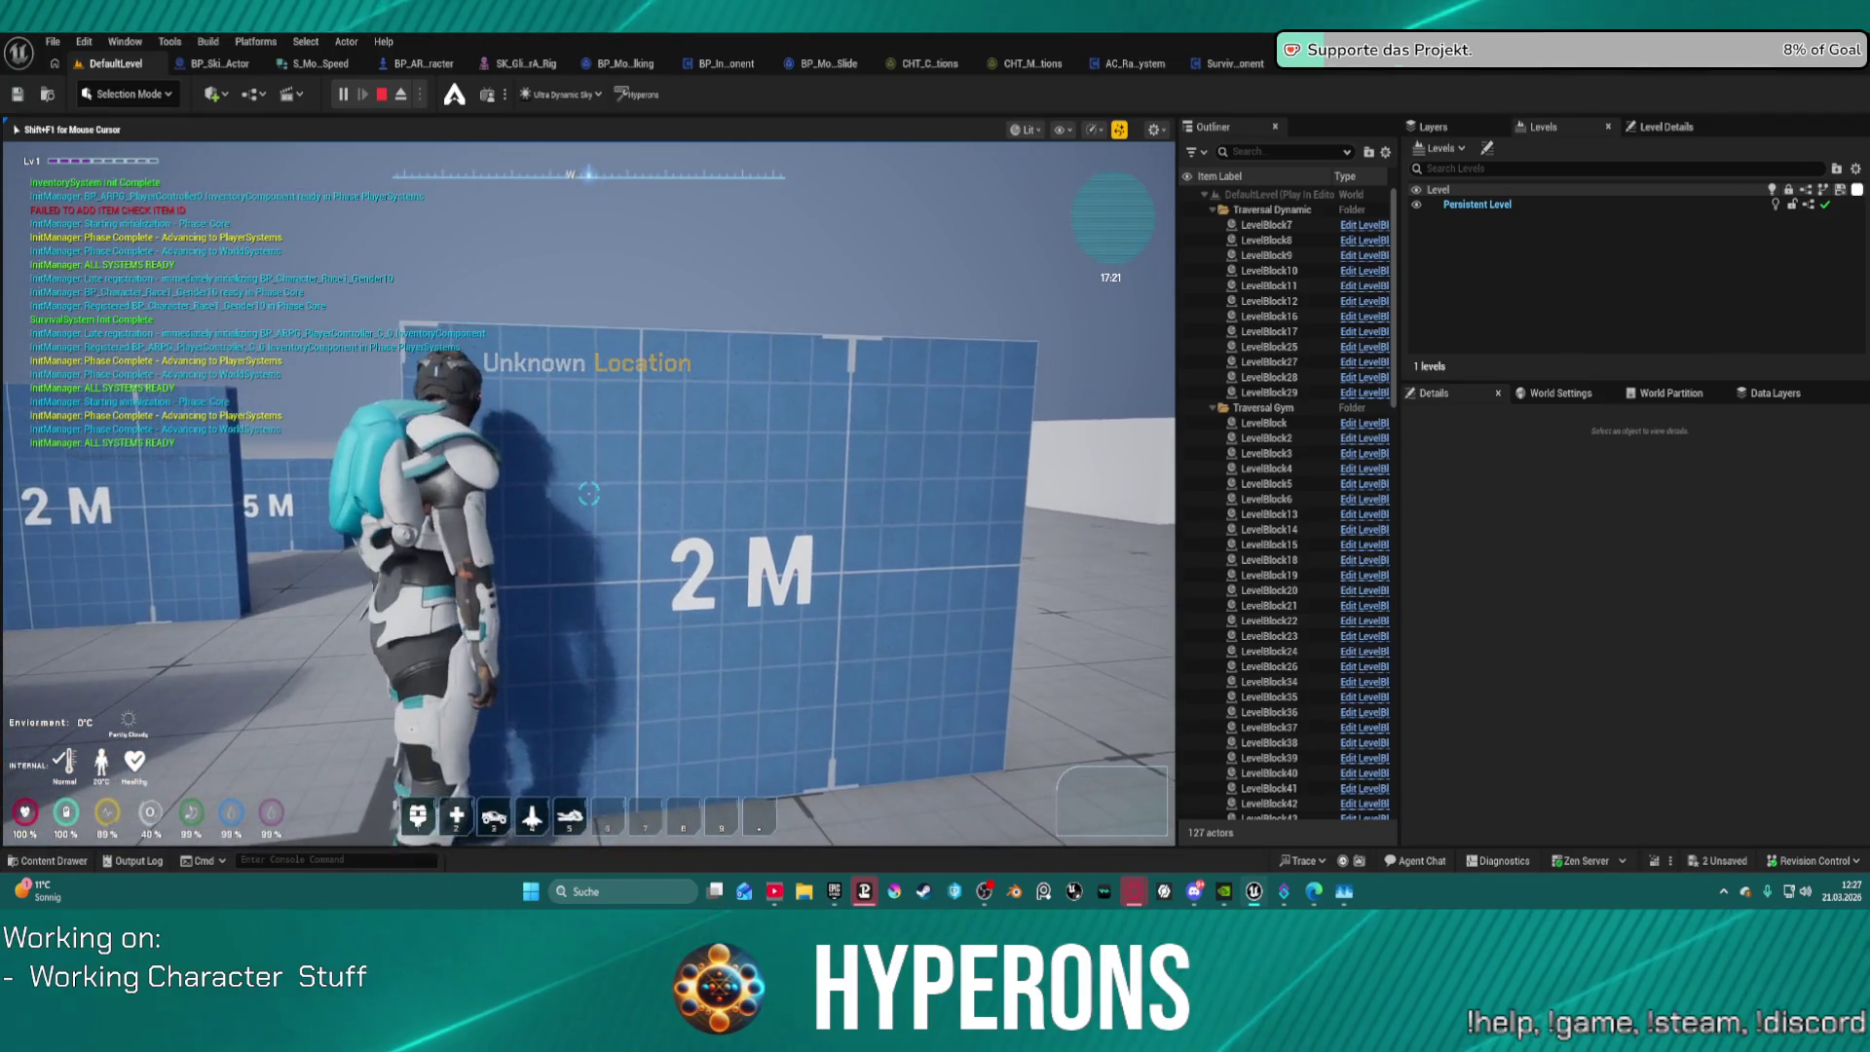
key("Escape")
Step: In BP_ARPG_Character's AC_TraversalTracer, set Min Ledge Width to 70.0 and enable Persistent Show Trace
left_click(462, 68)
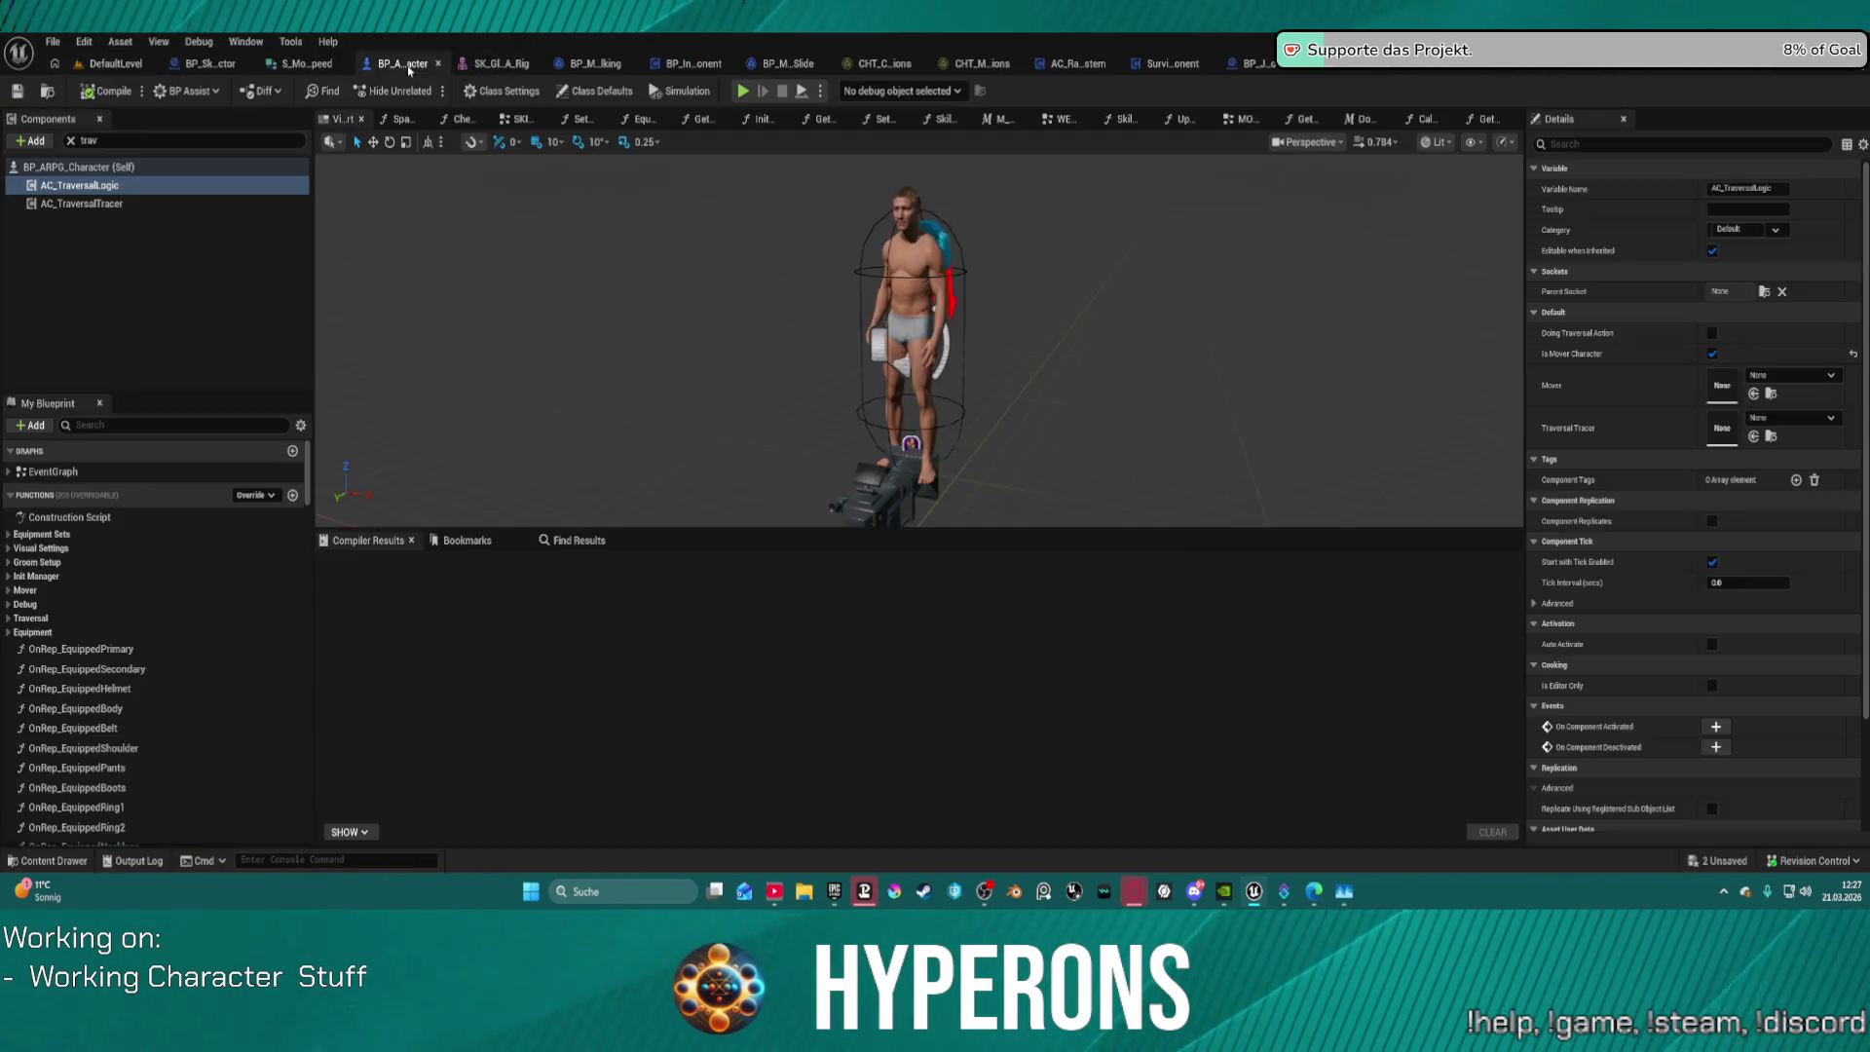
left_click(76, 205)
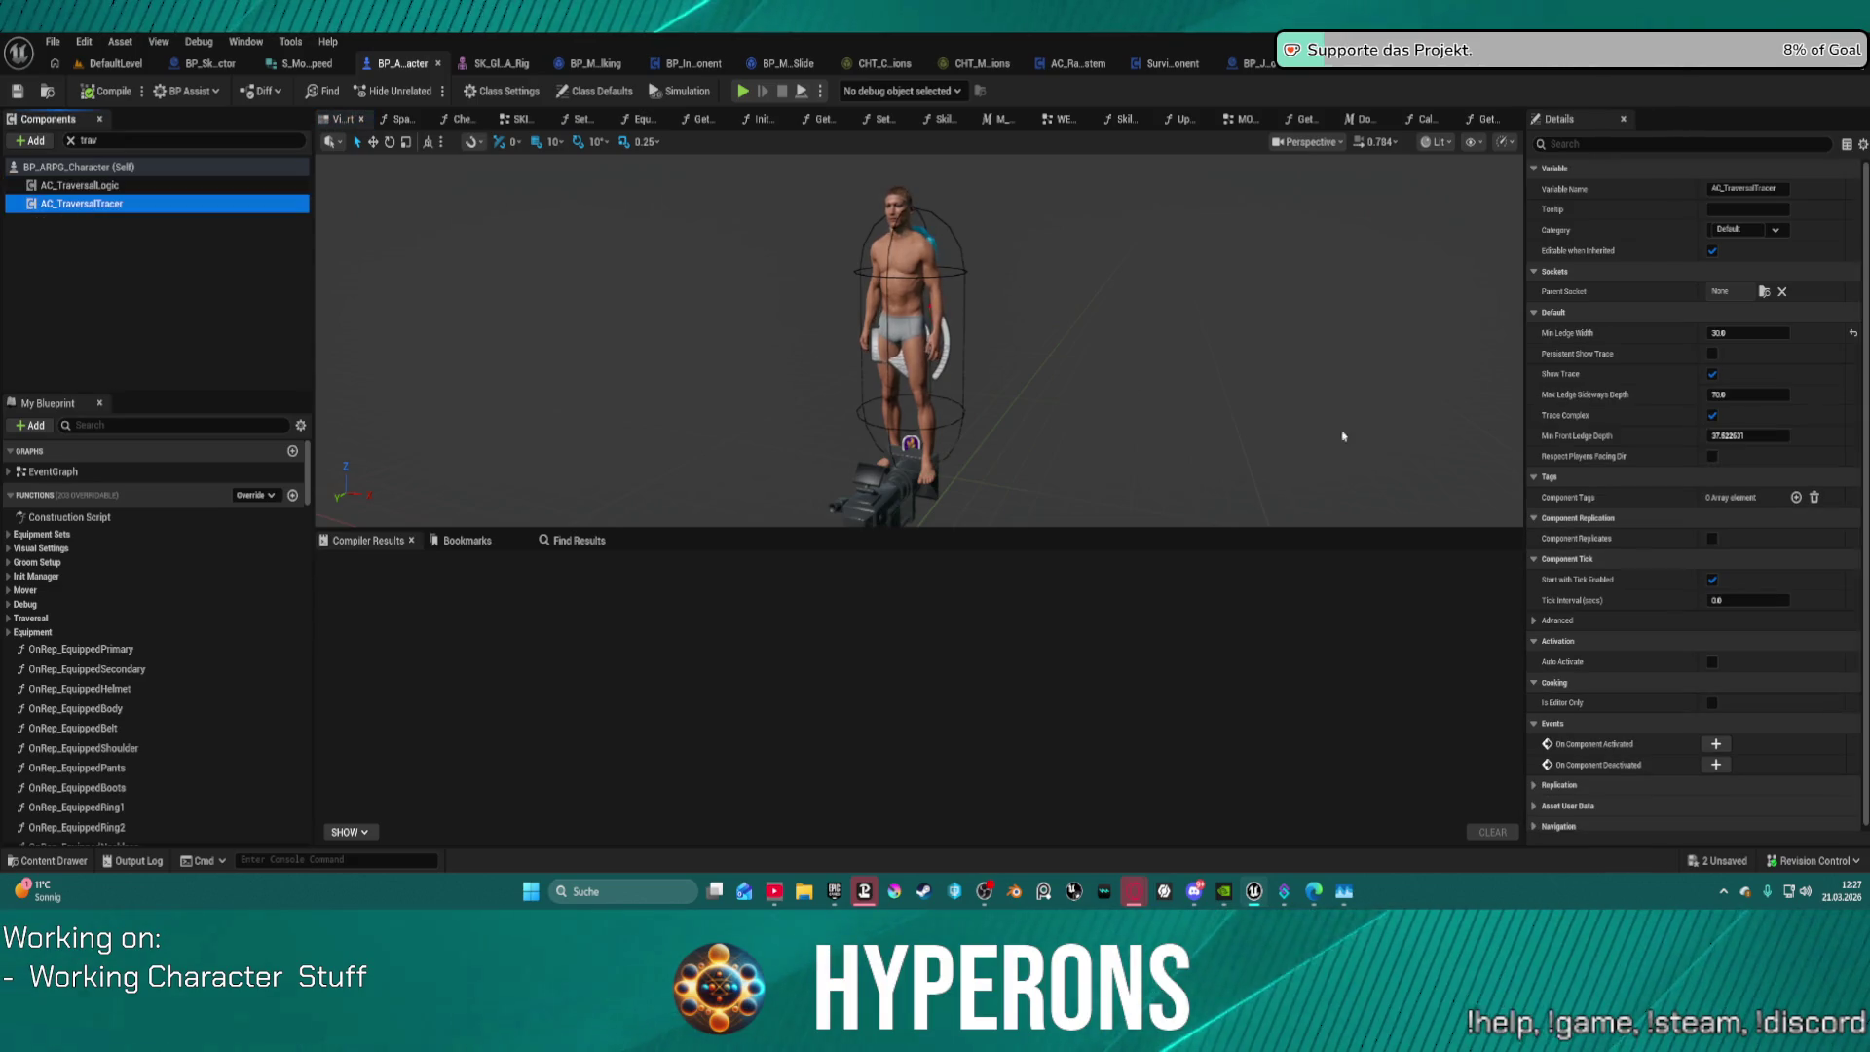
left_click(1719, 333)
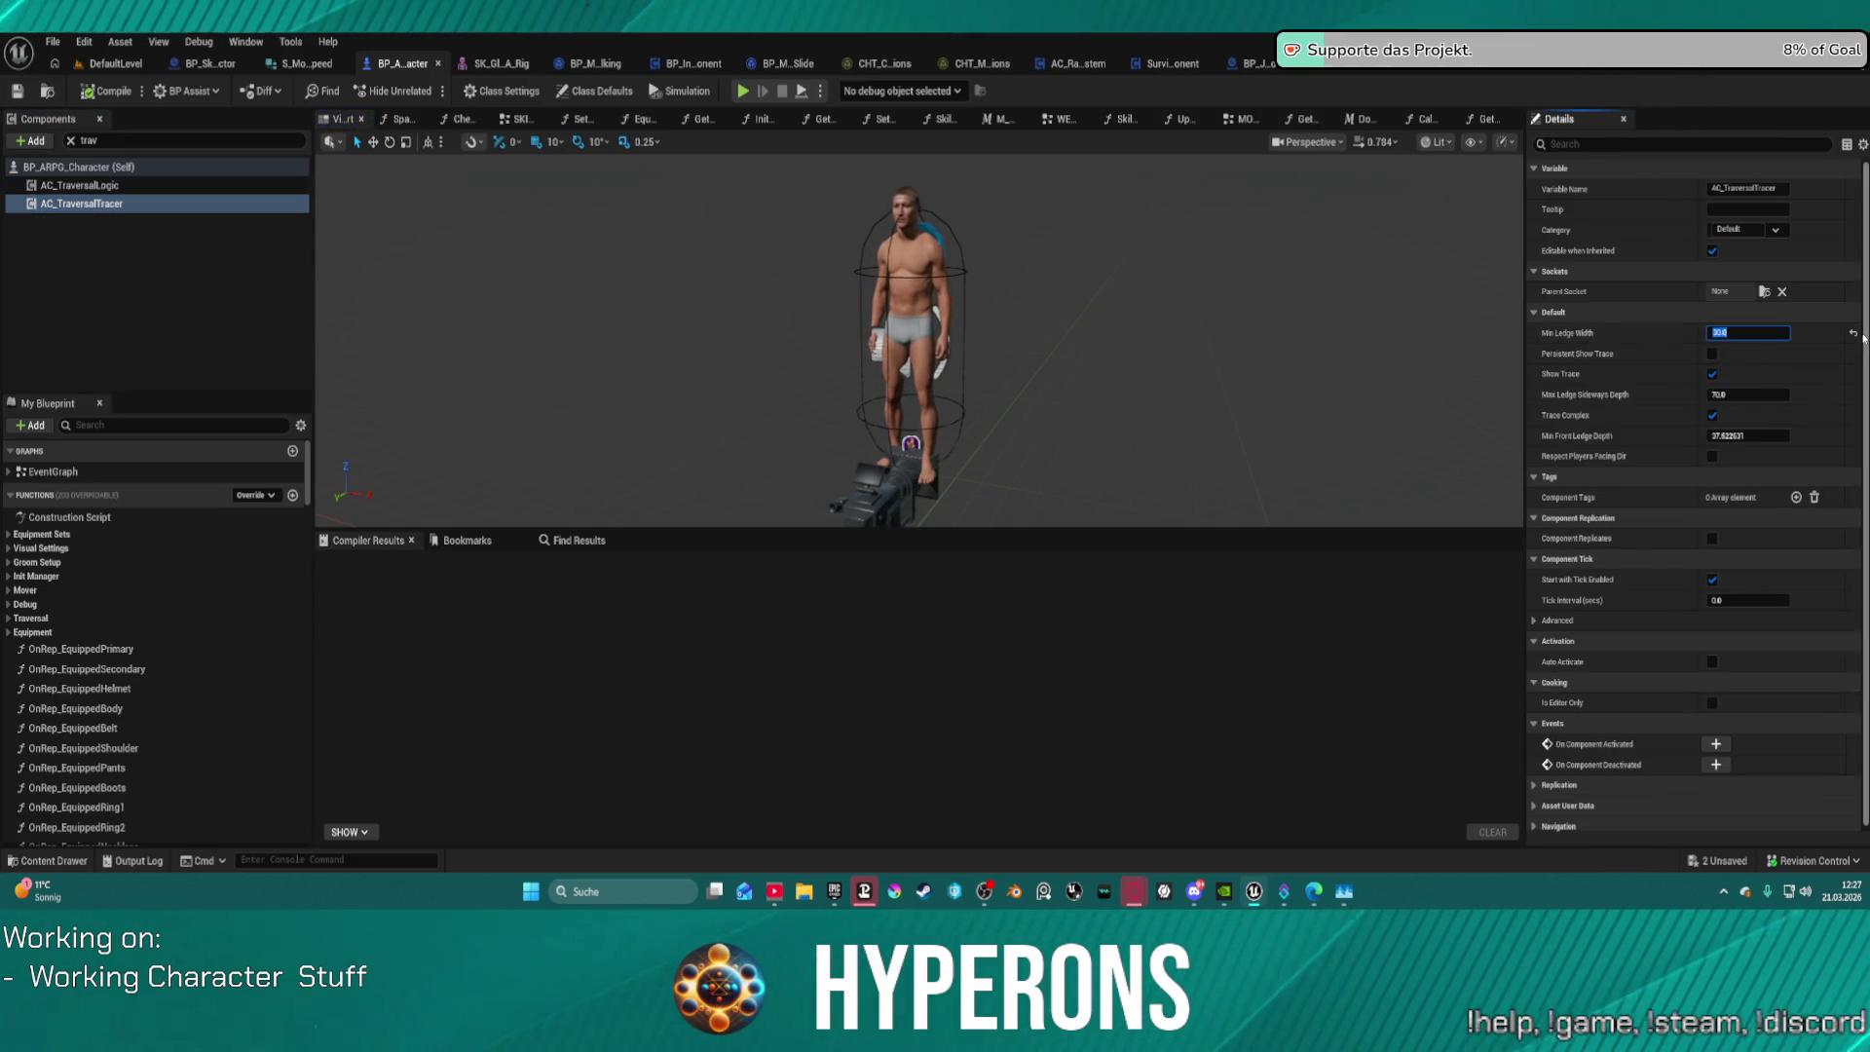
type("70")
key("Return")
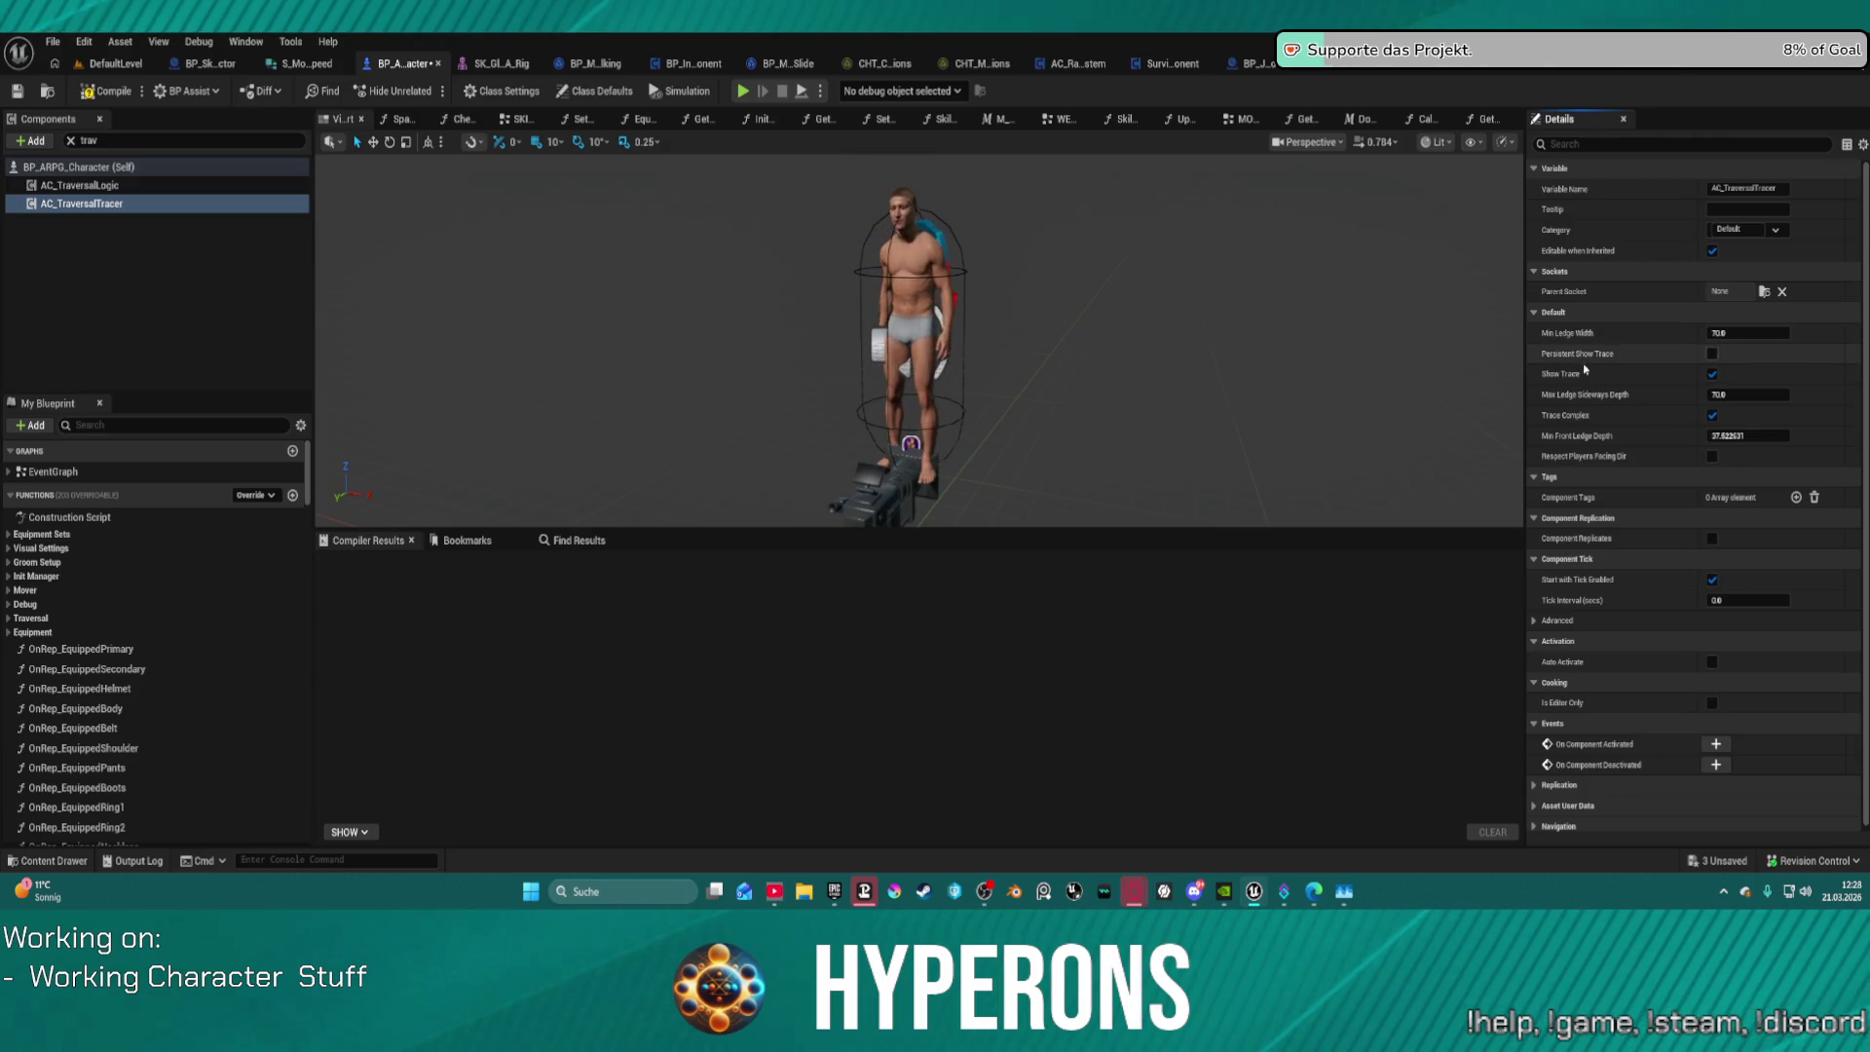
left_click(1712, 354)
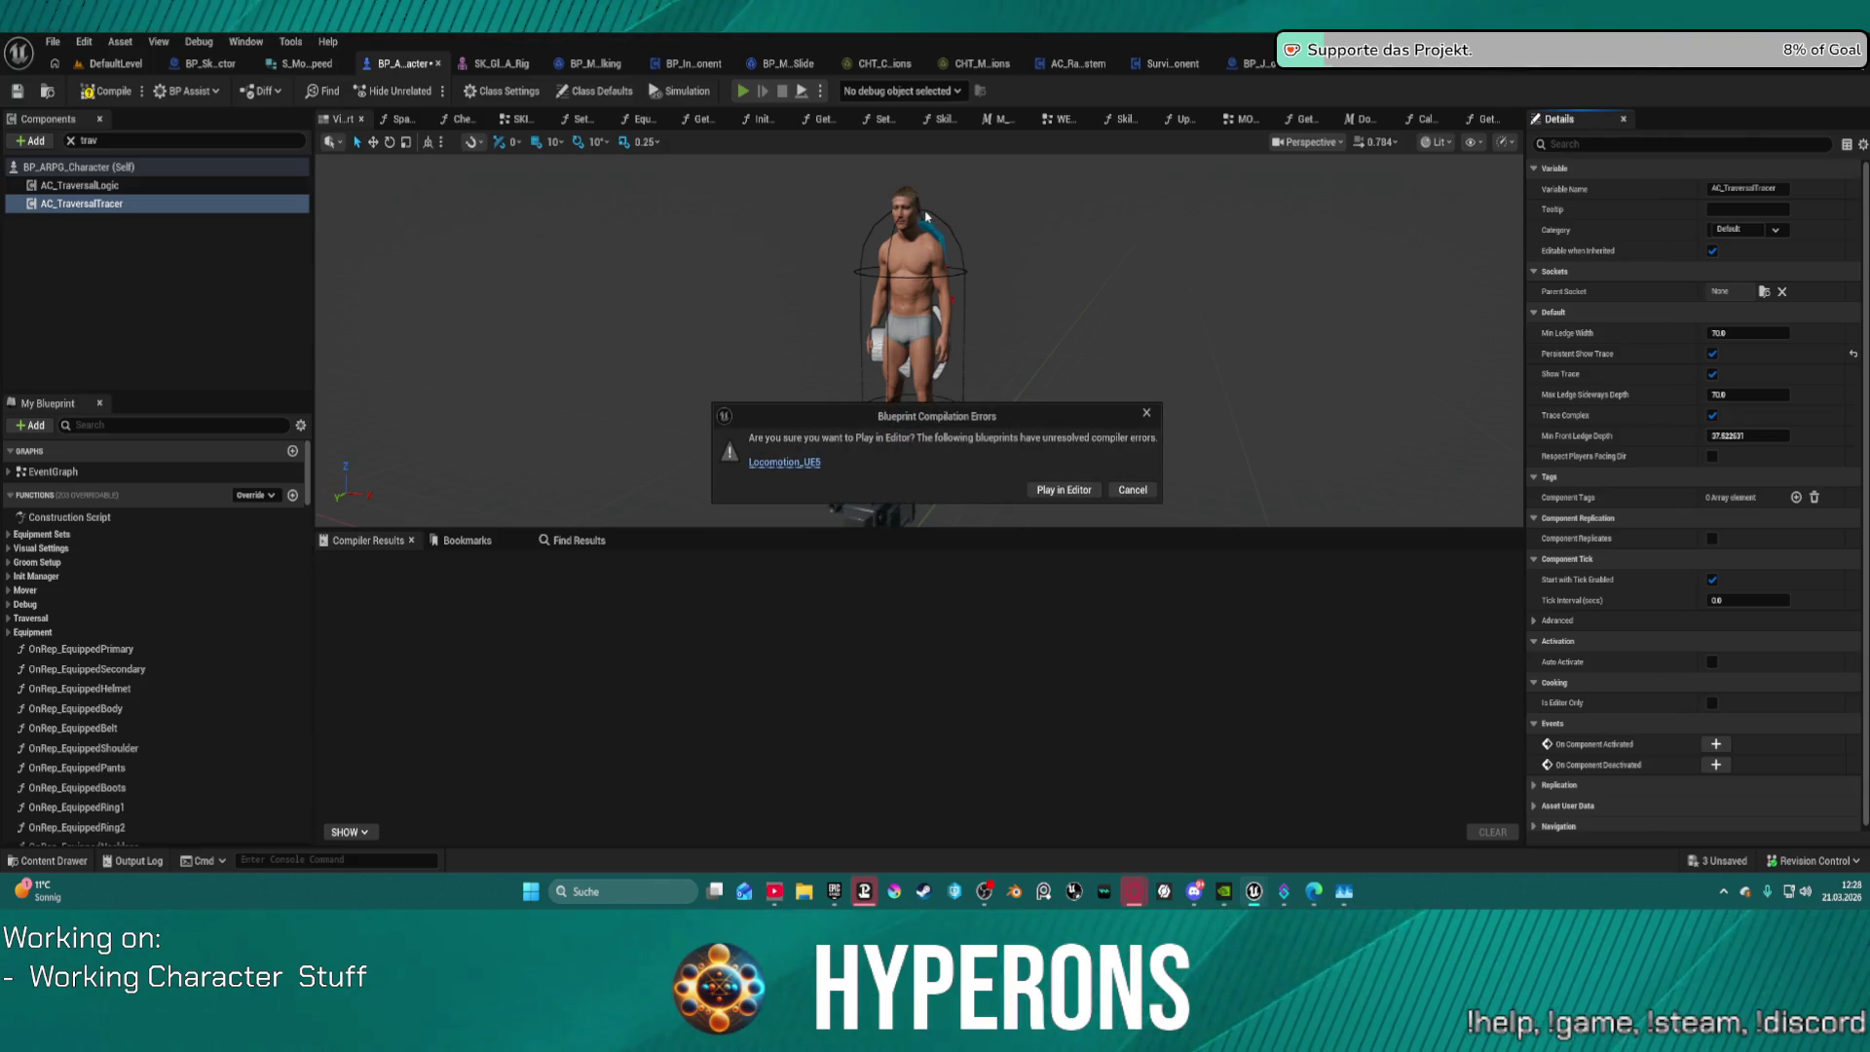
Step: Play in Editor despite the compile errors and run across the course, climbing onto the 1 M box
left_click(1082, 494)
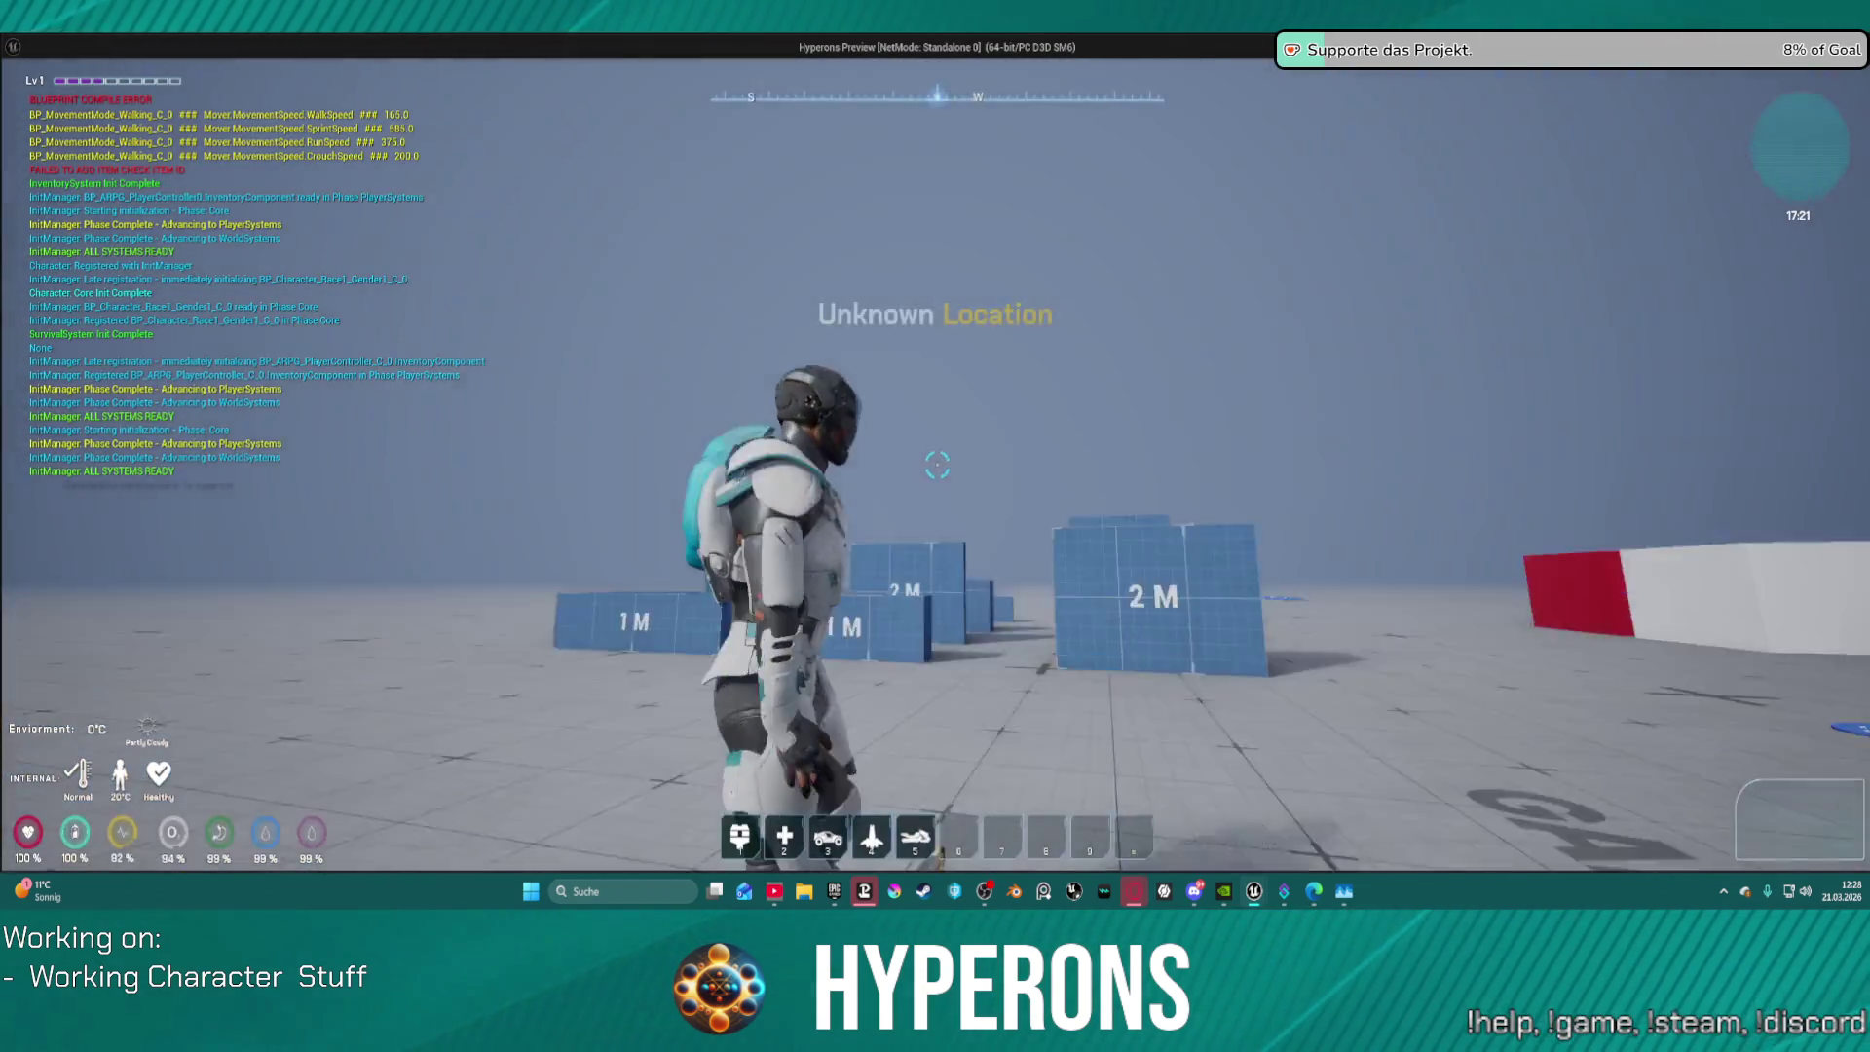
key("w")
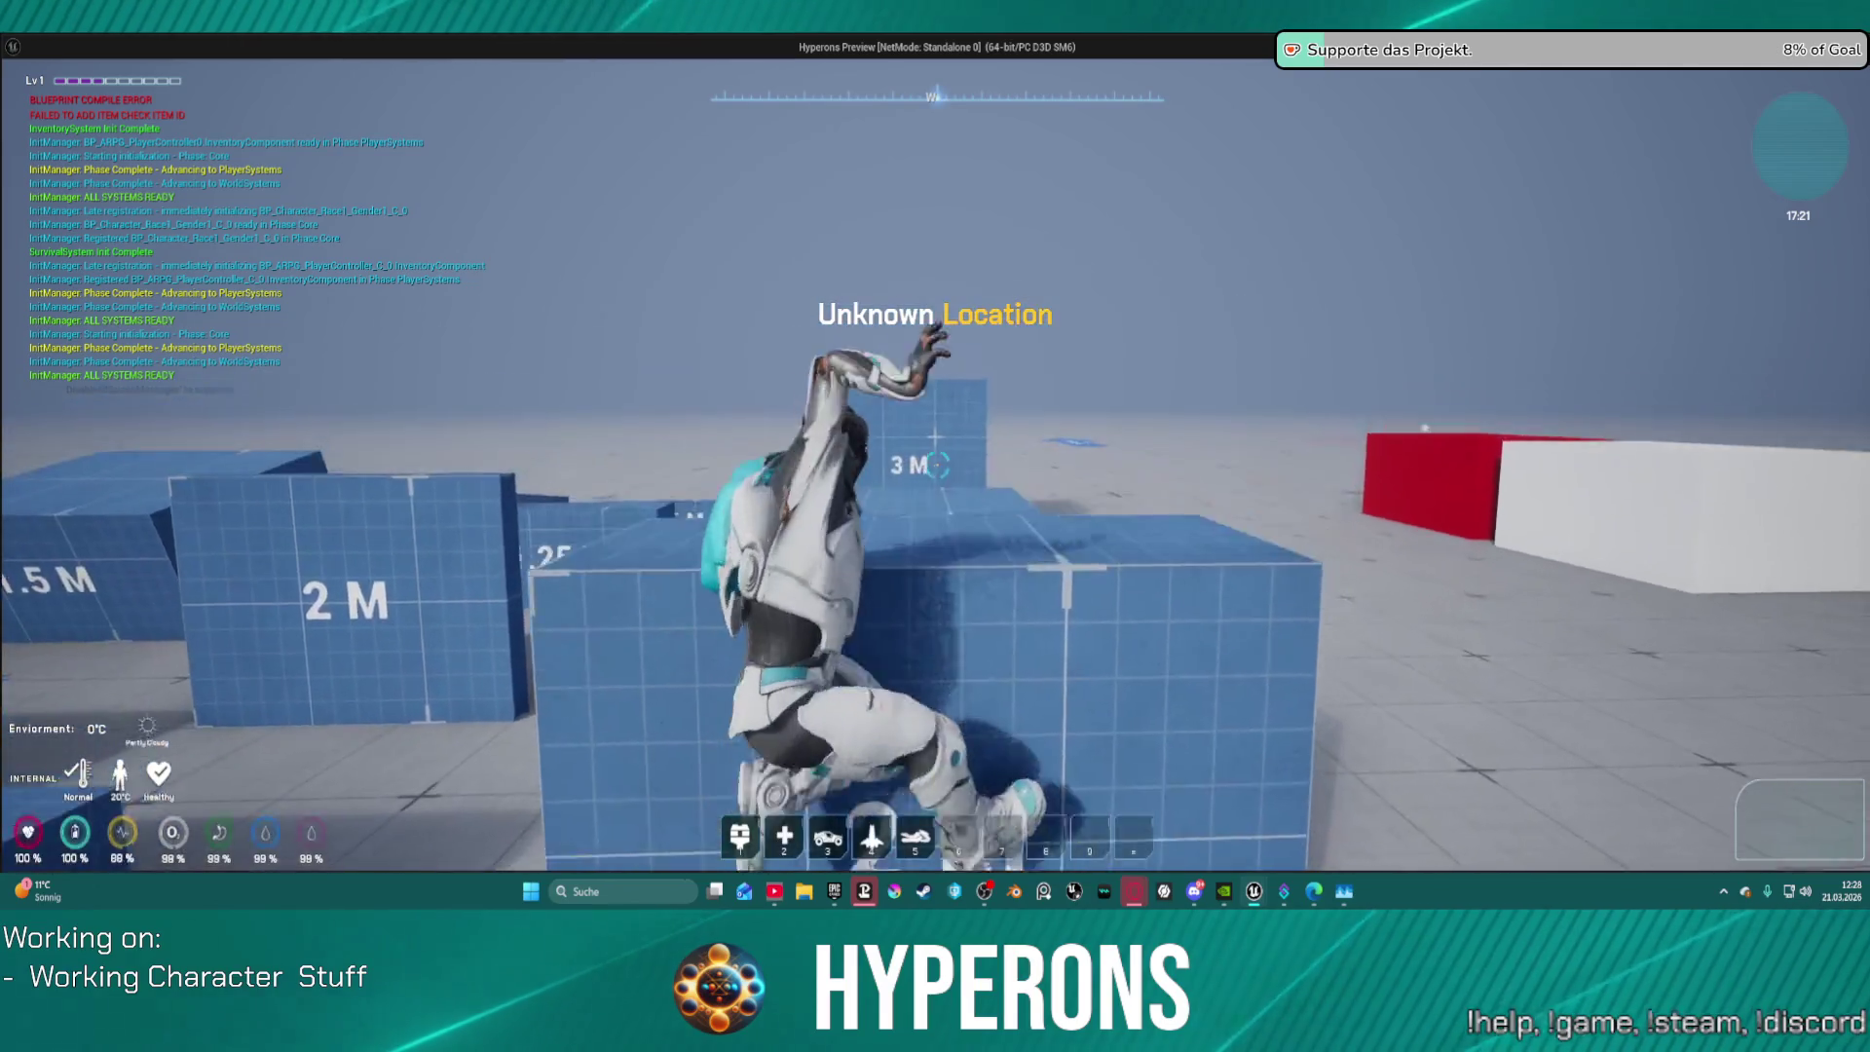
key("w")
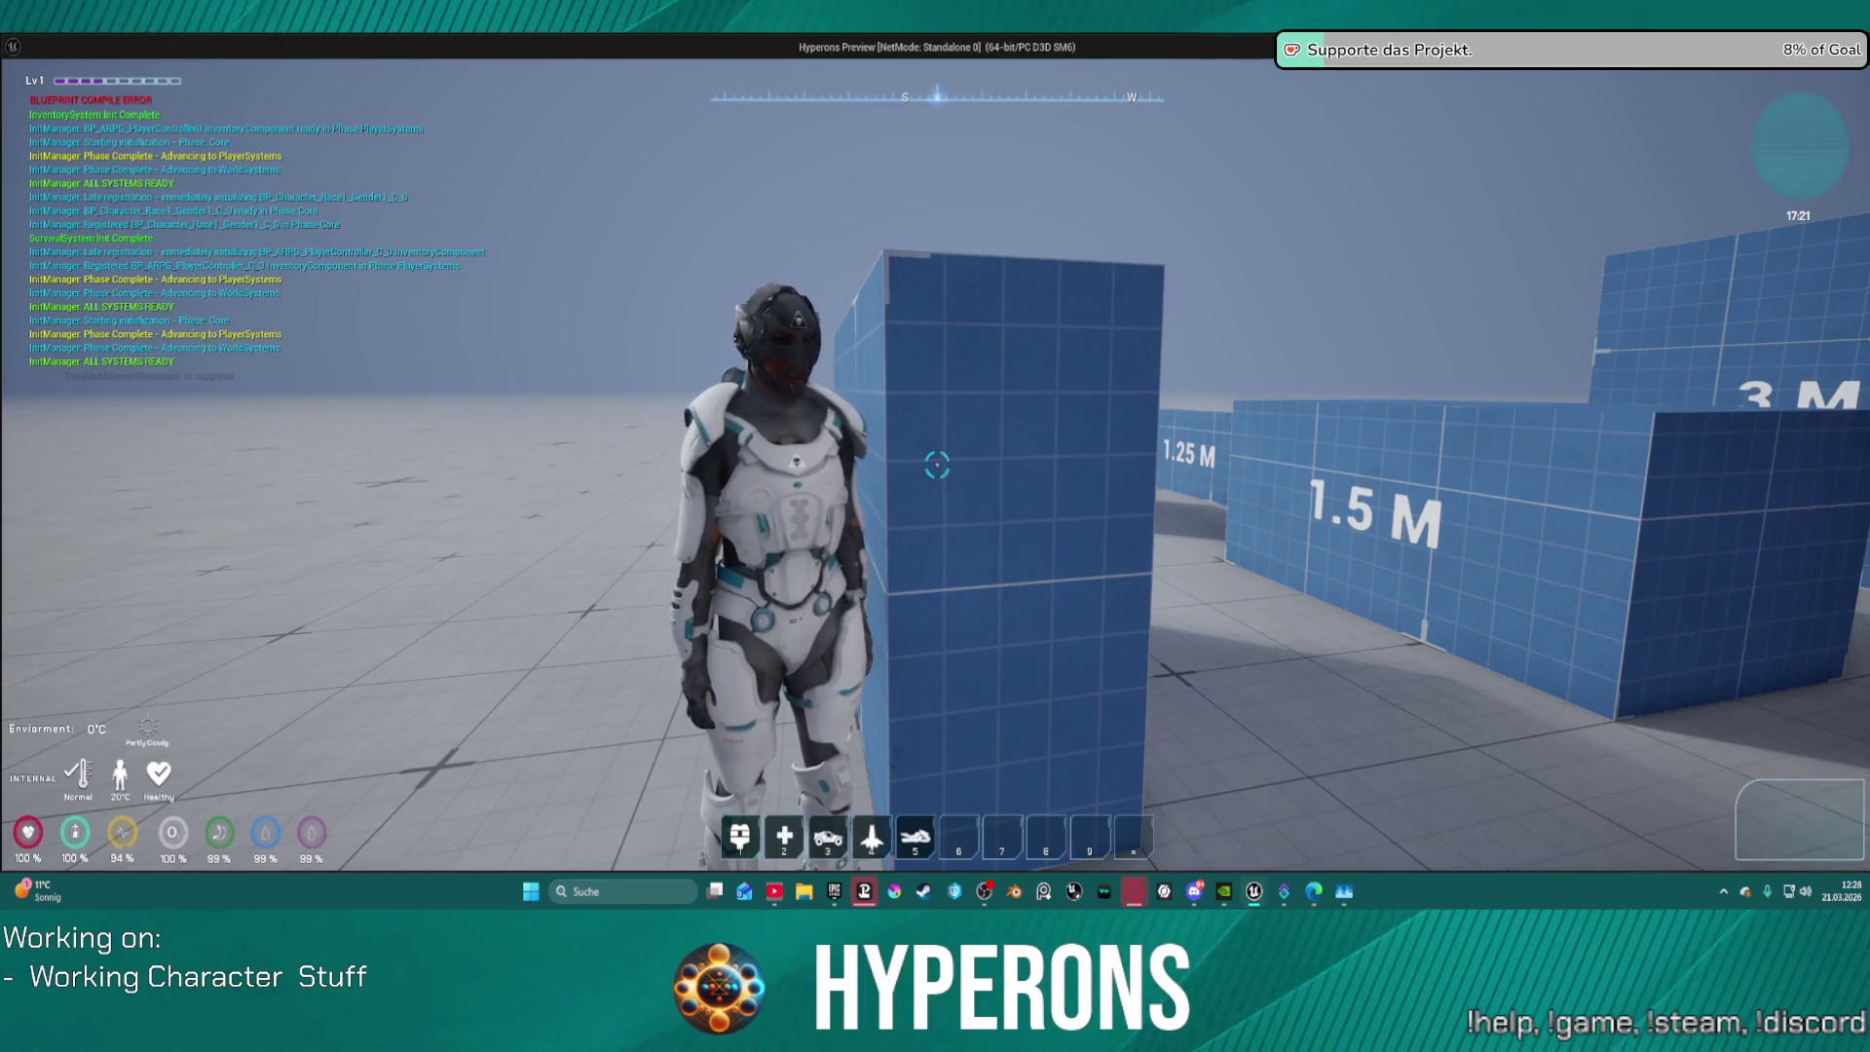
key("w")
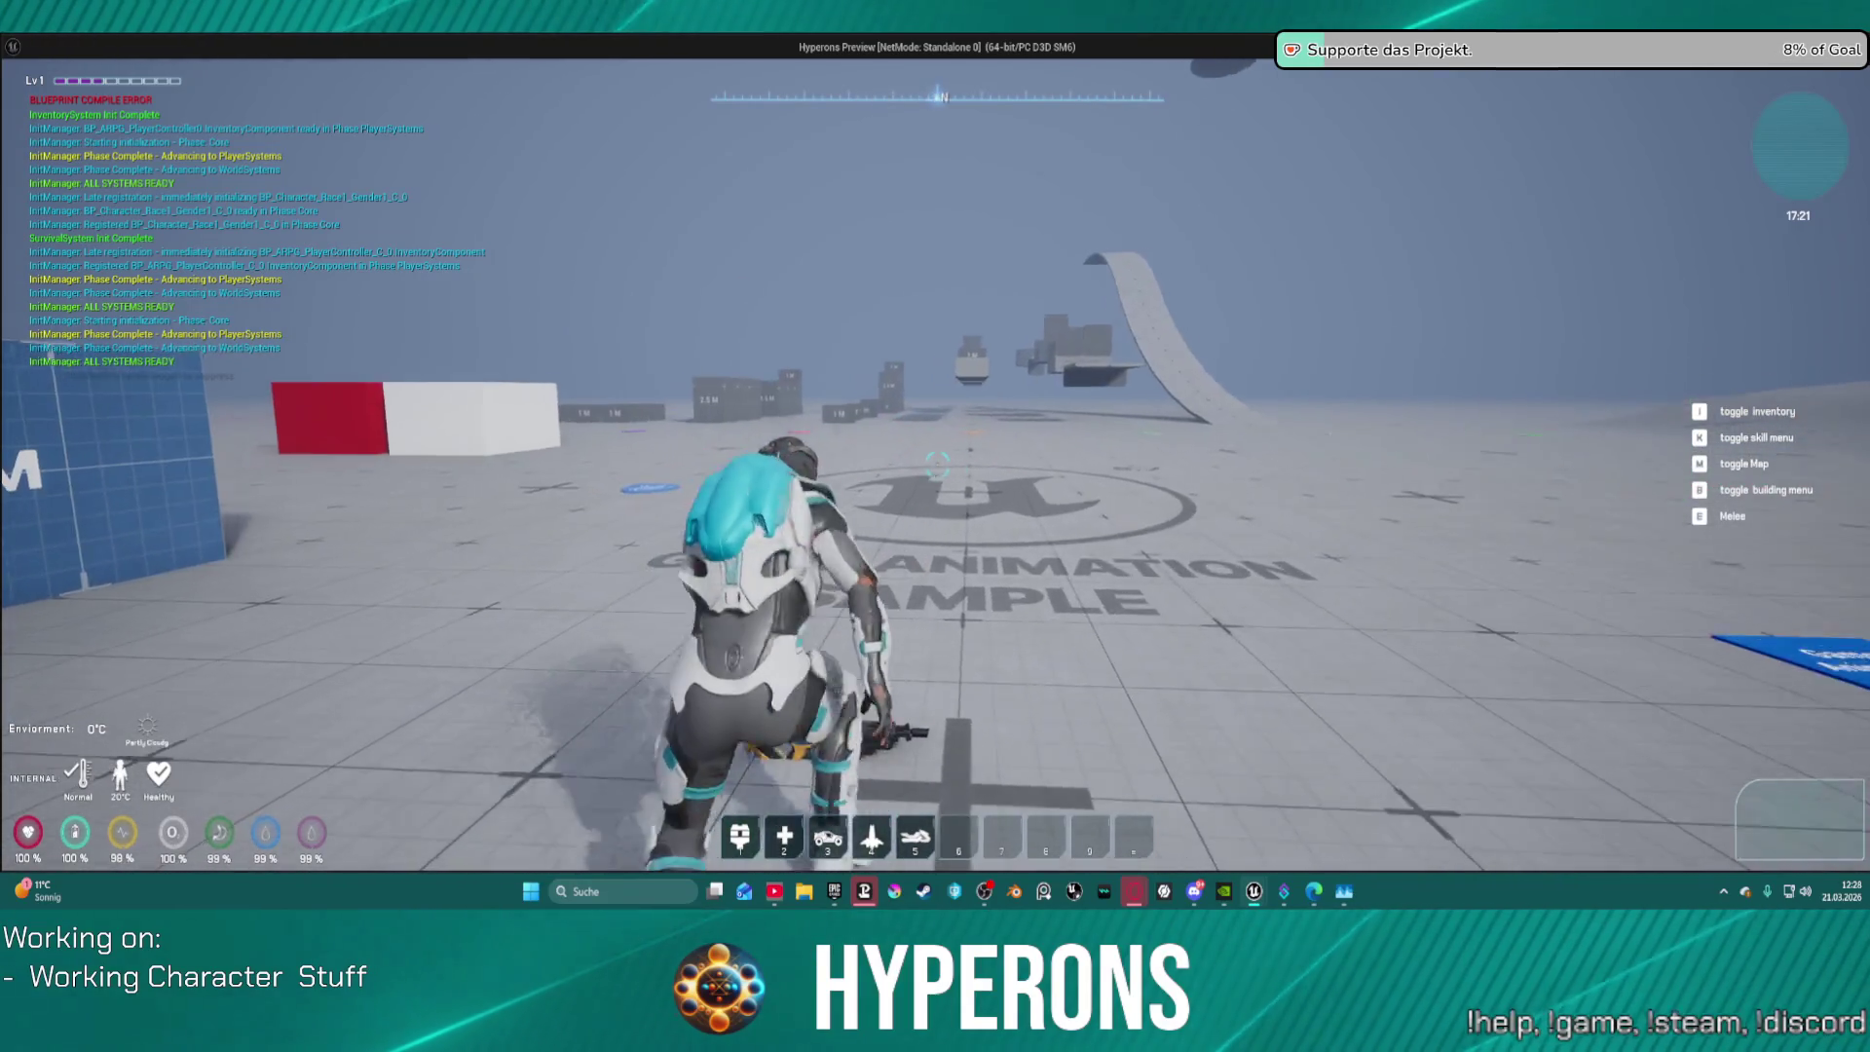
key("w")
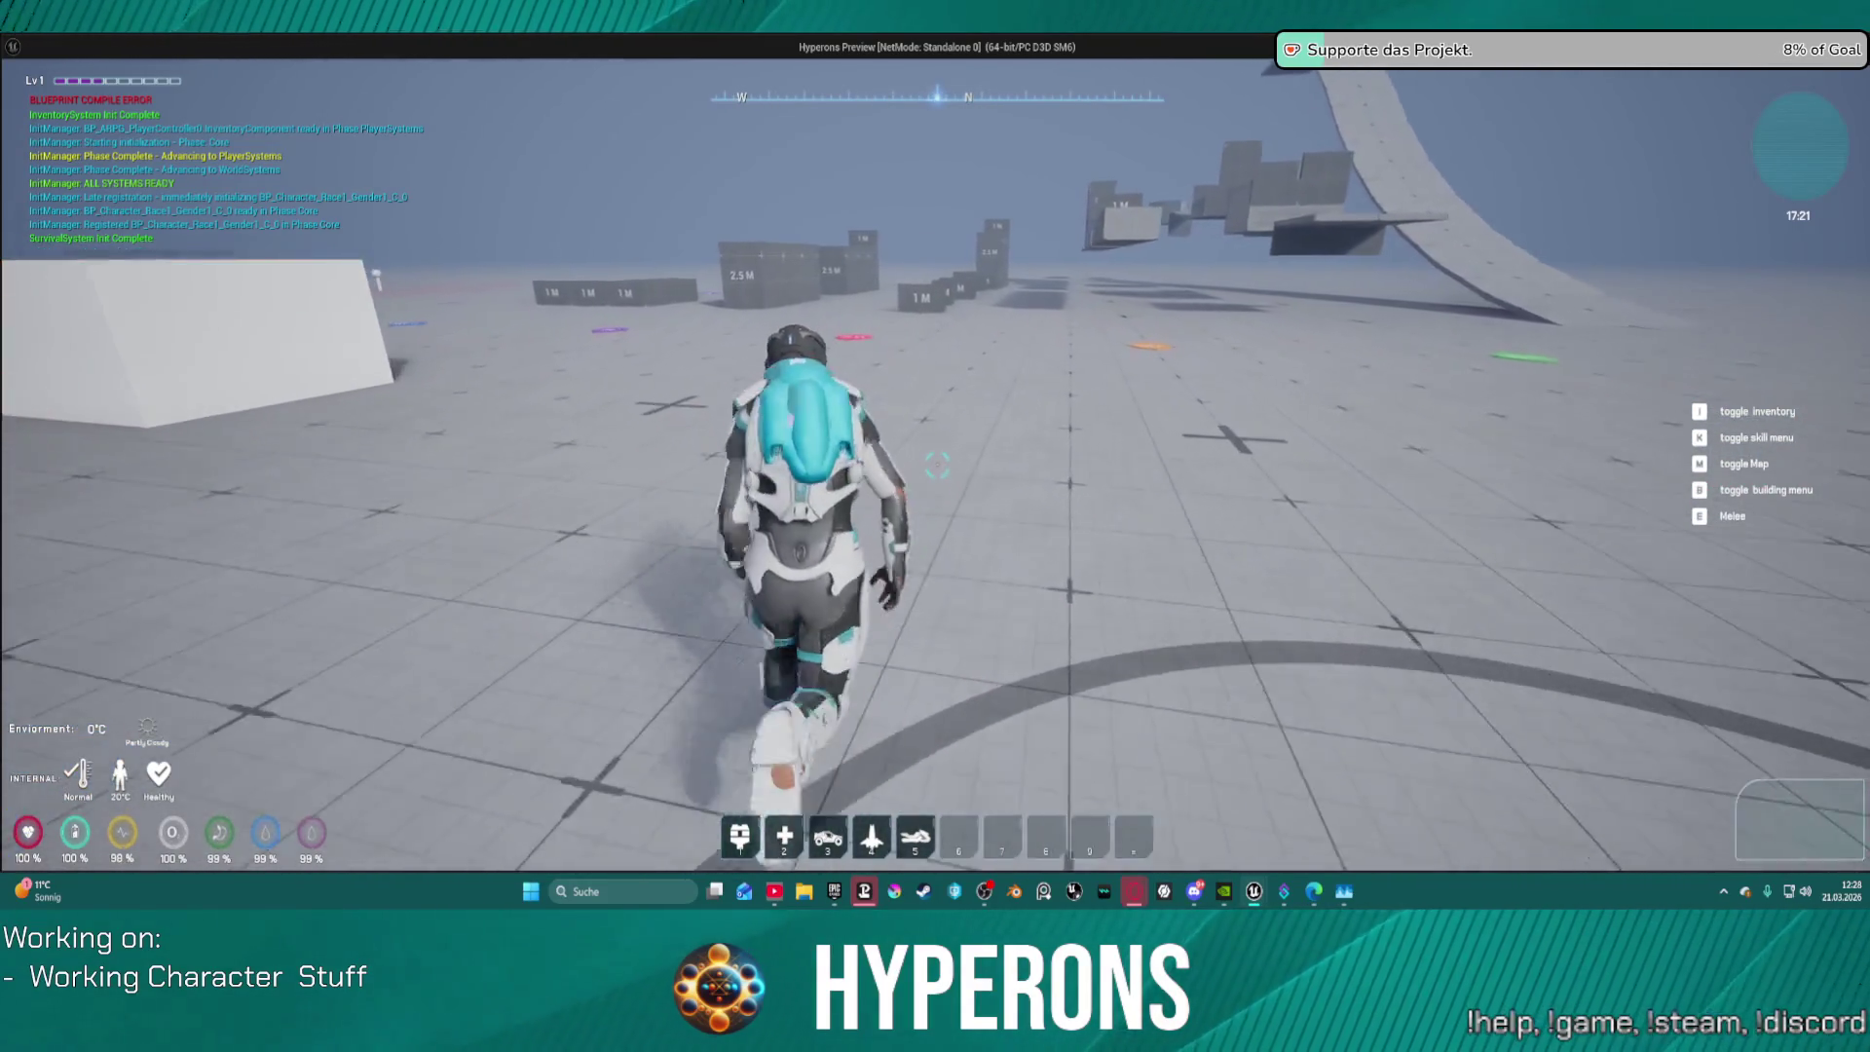
key("w")
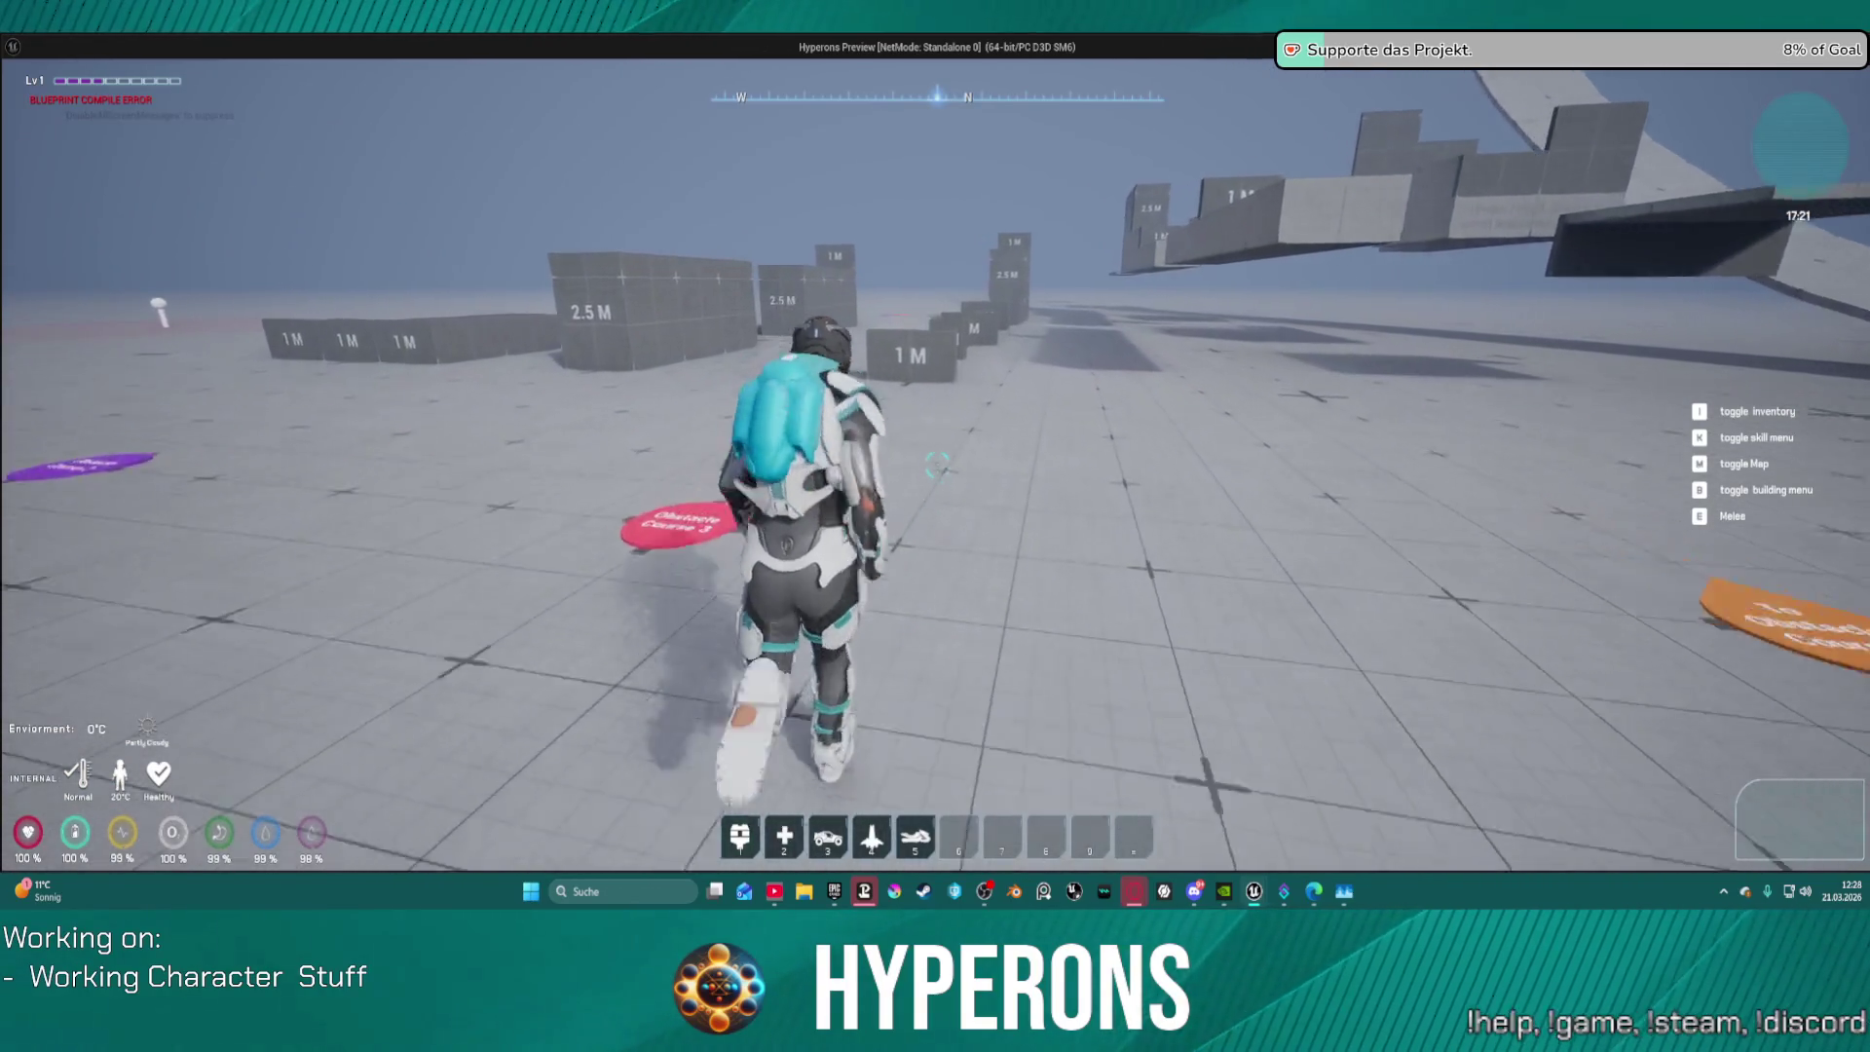
key("w")
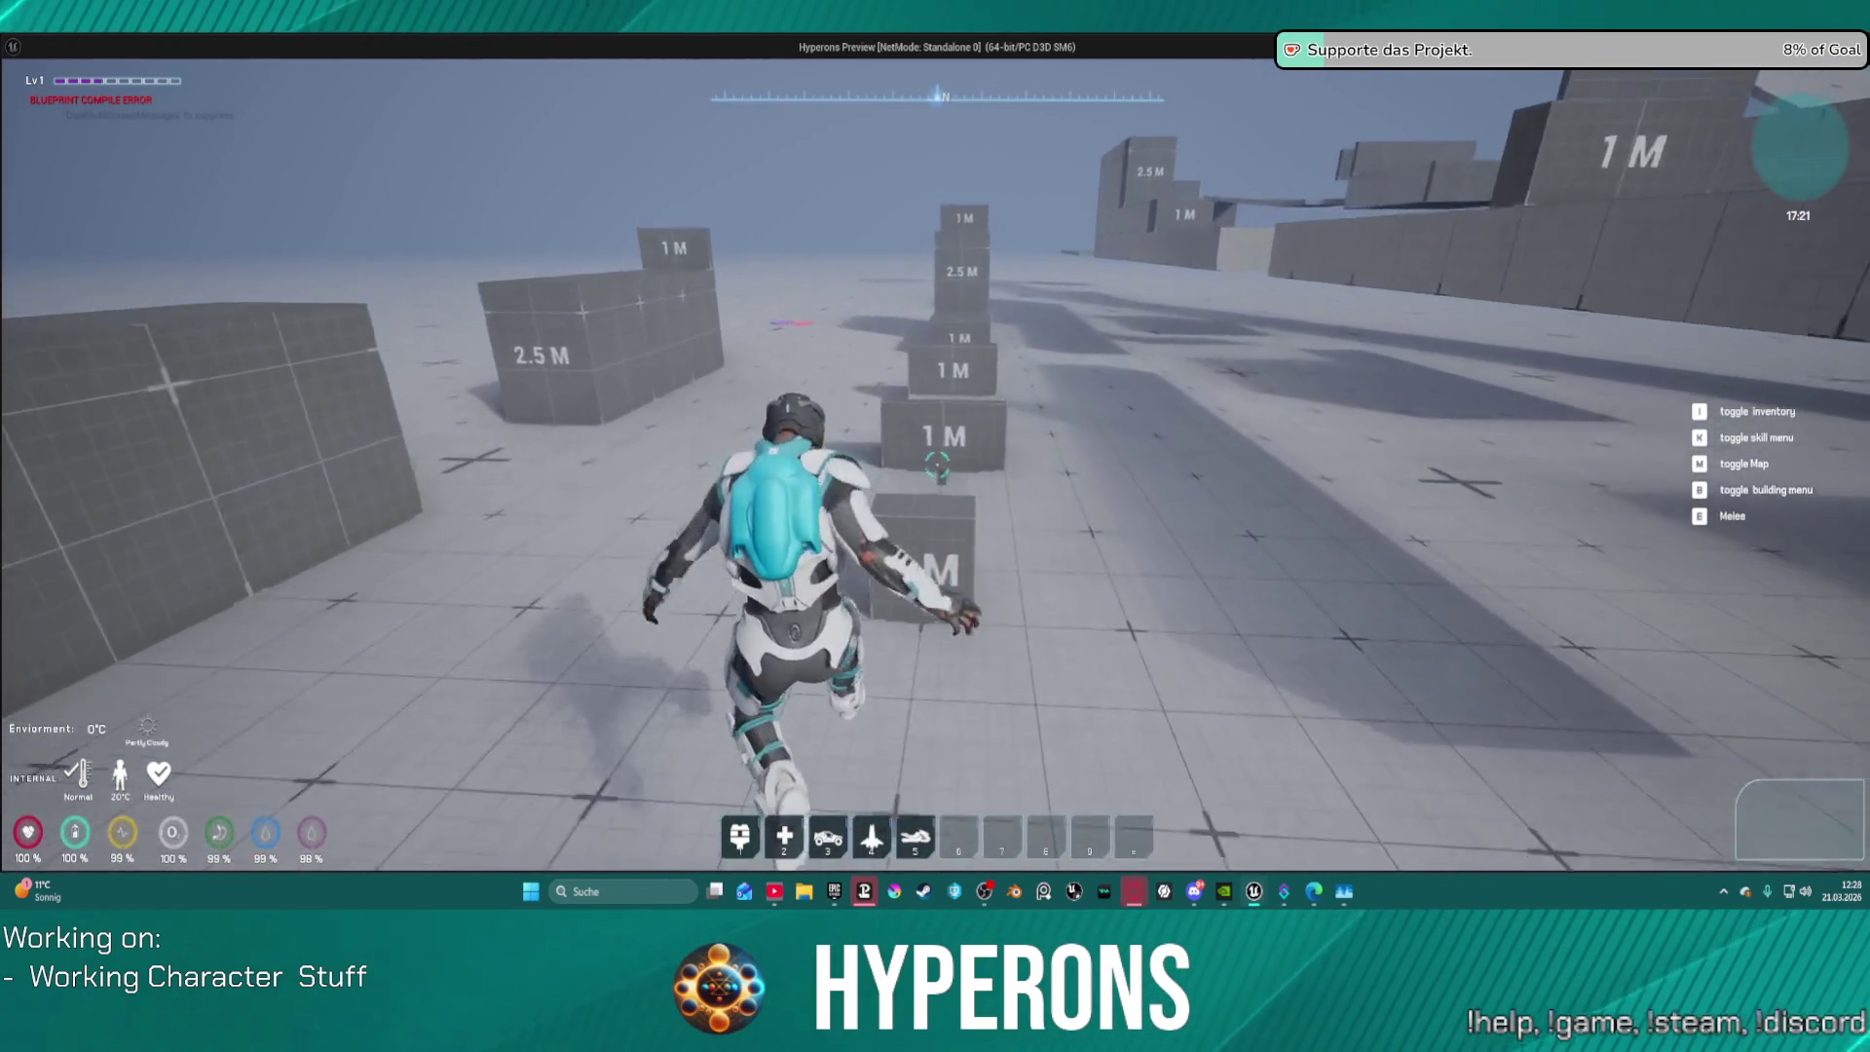
key("w")
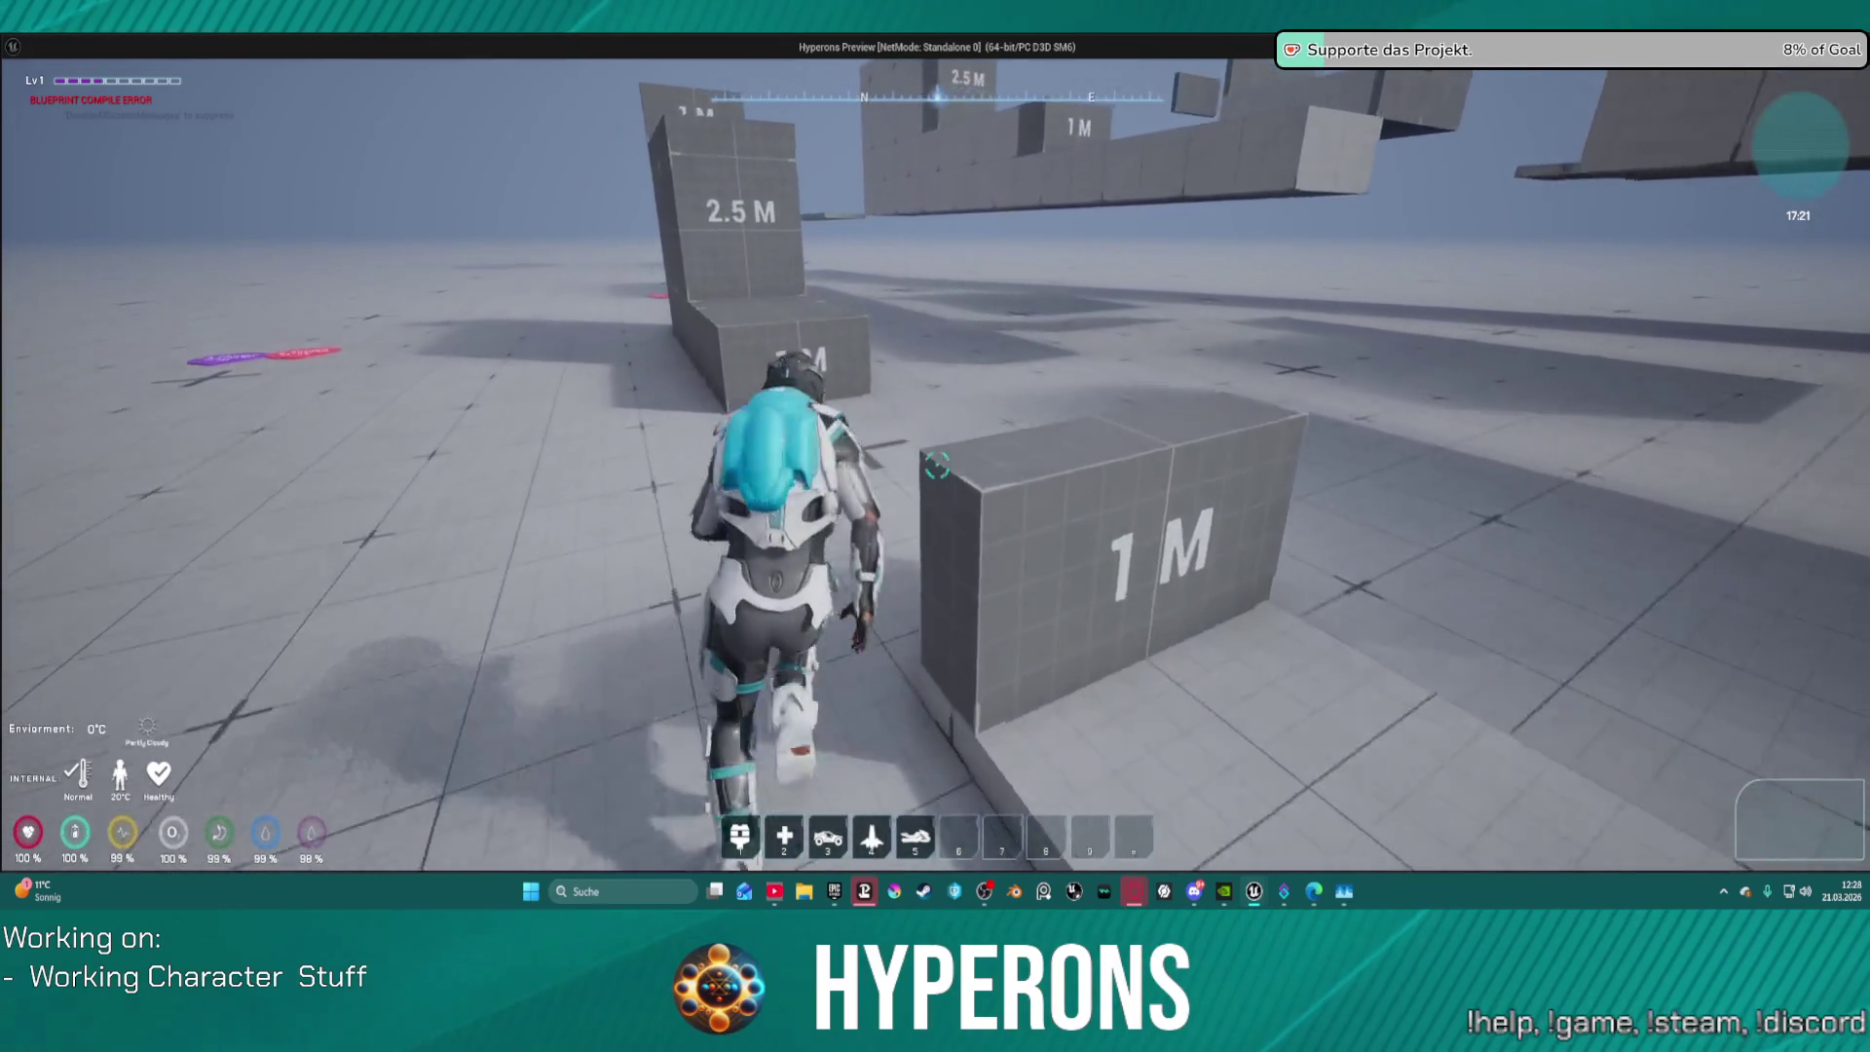
key("w")
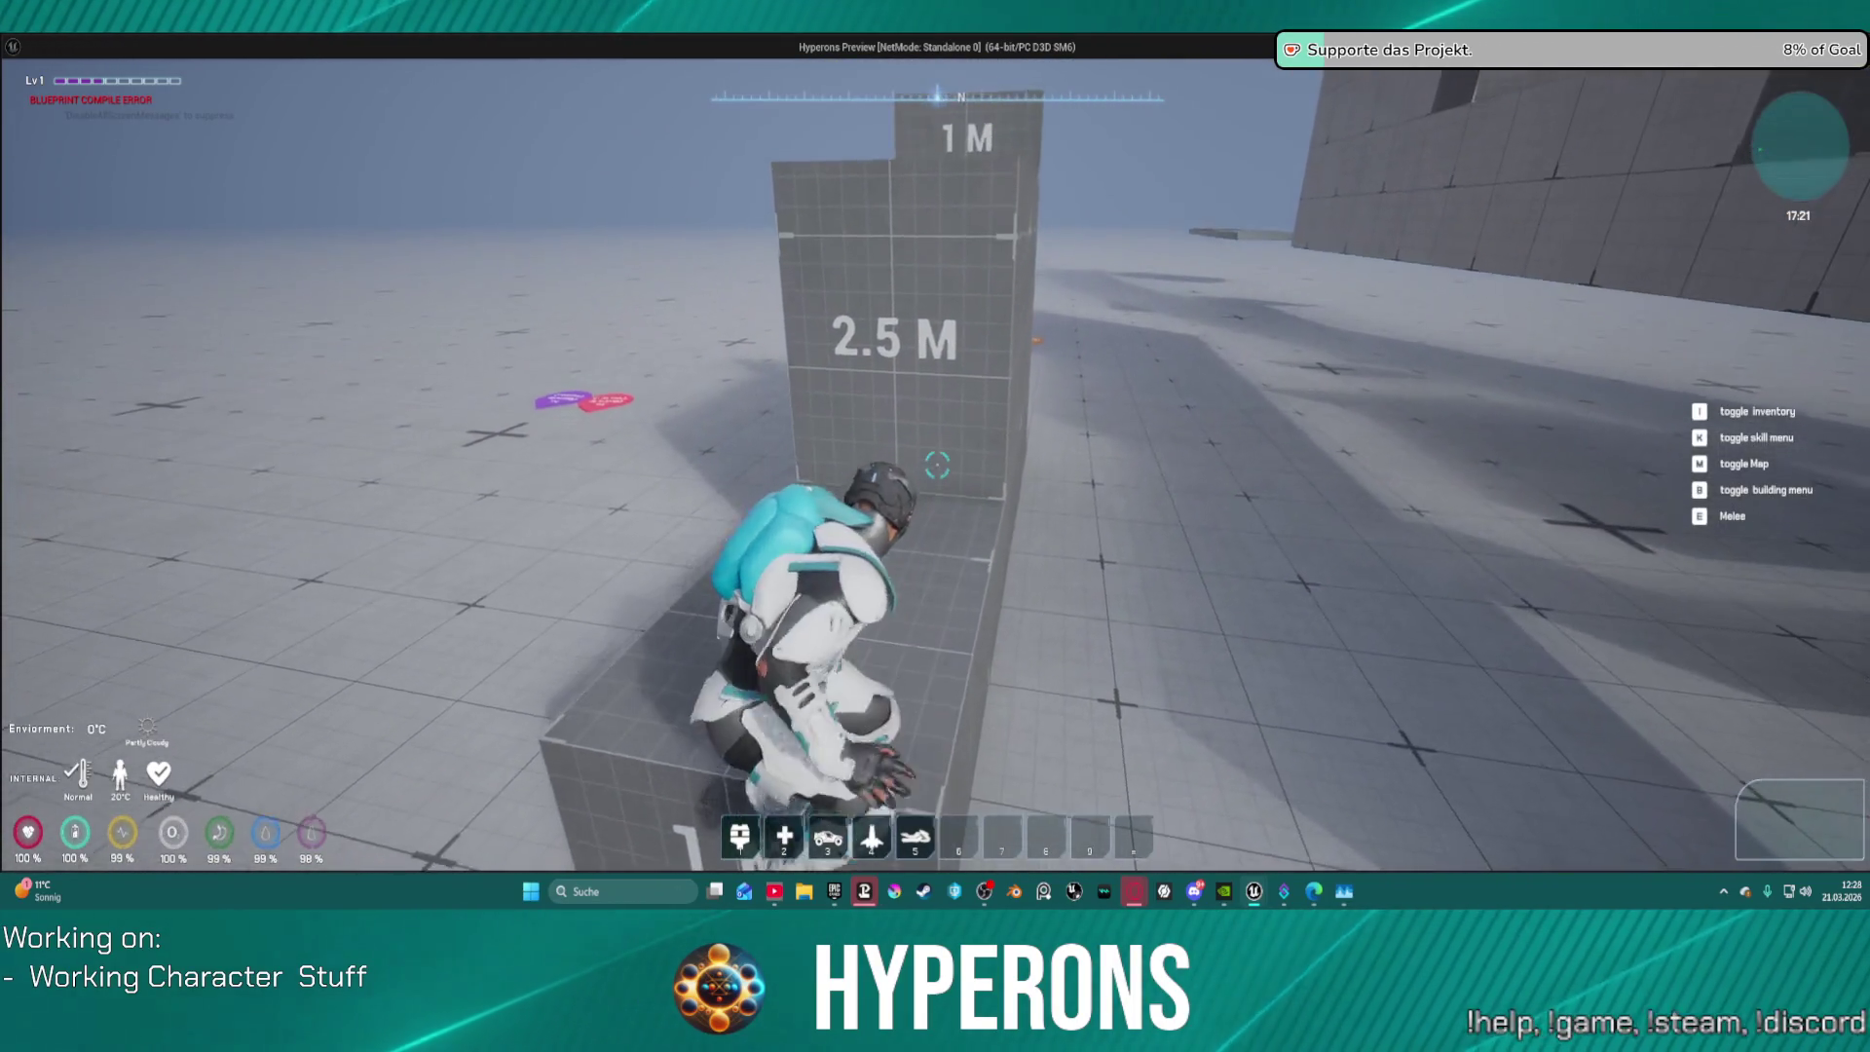
Step: Climb the box steps, run toward the red and white blocks, then end the play test
key("s")
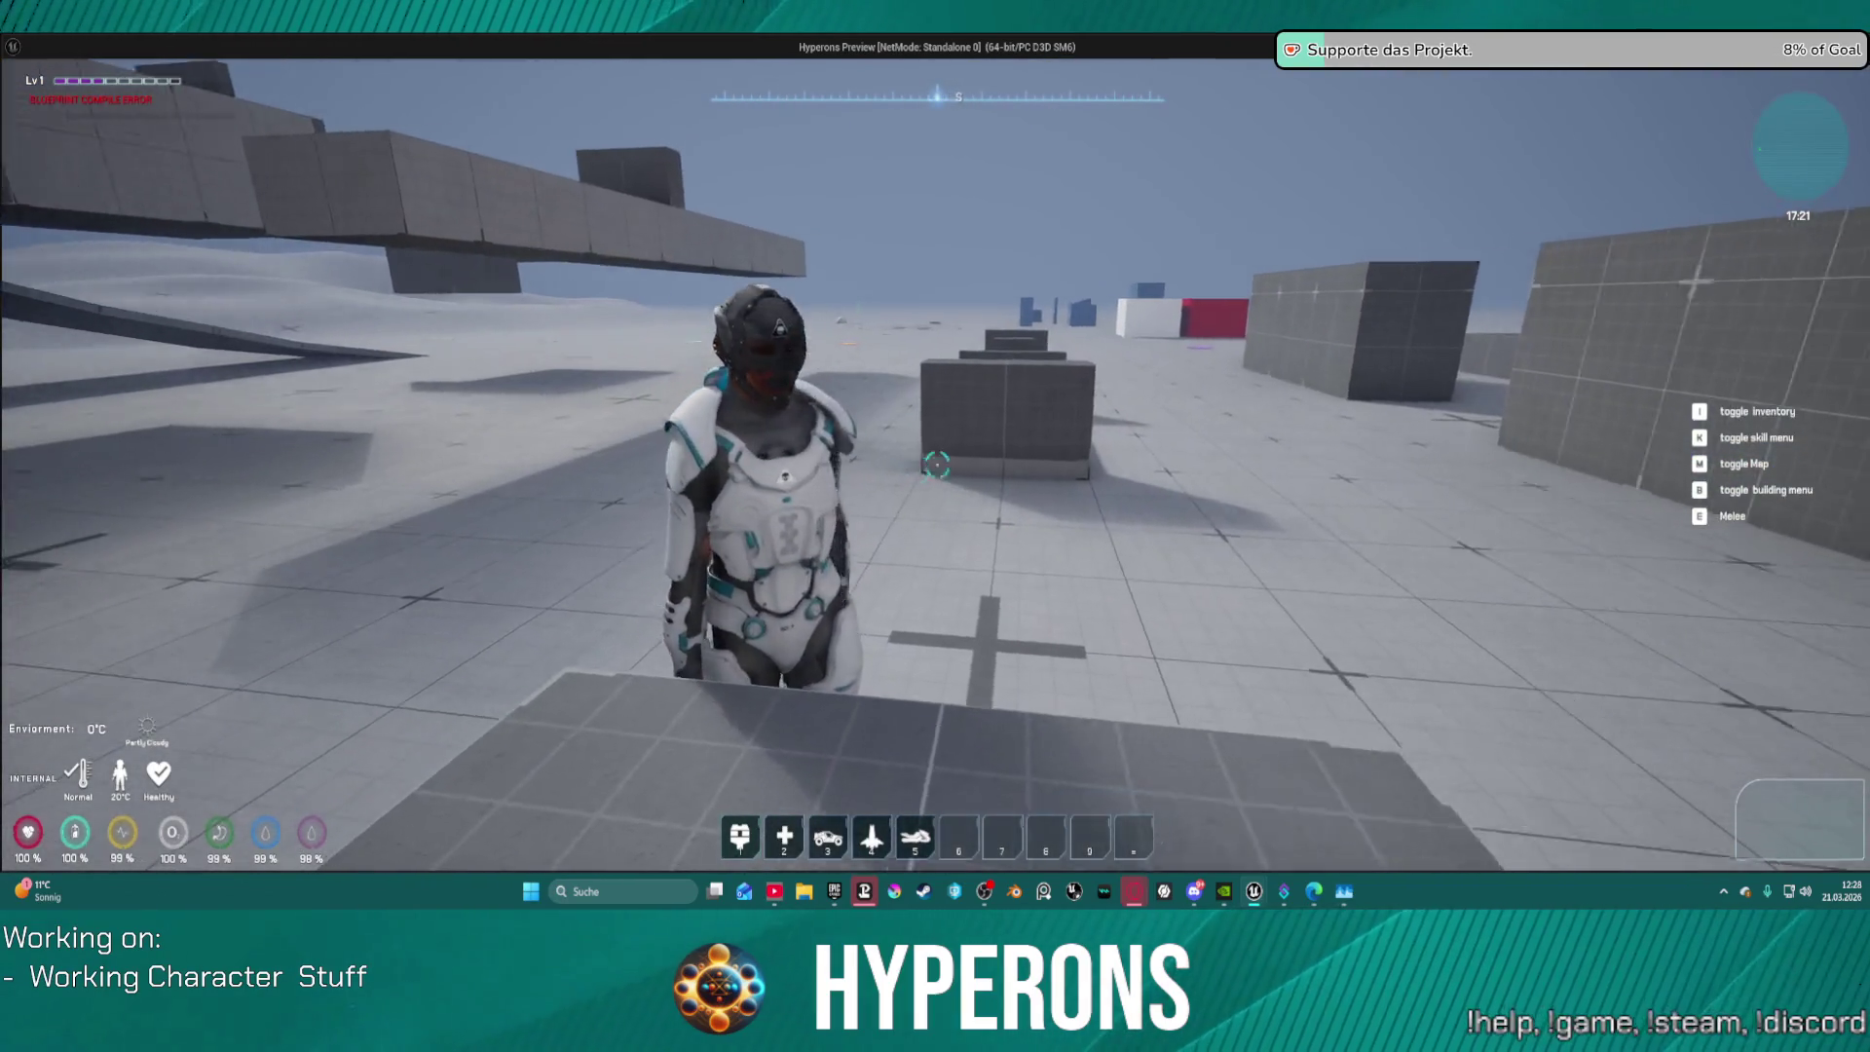
key("w")
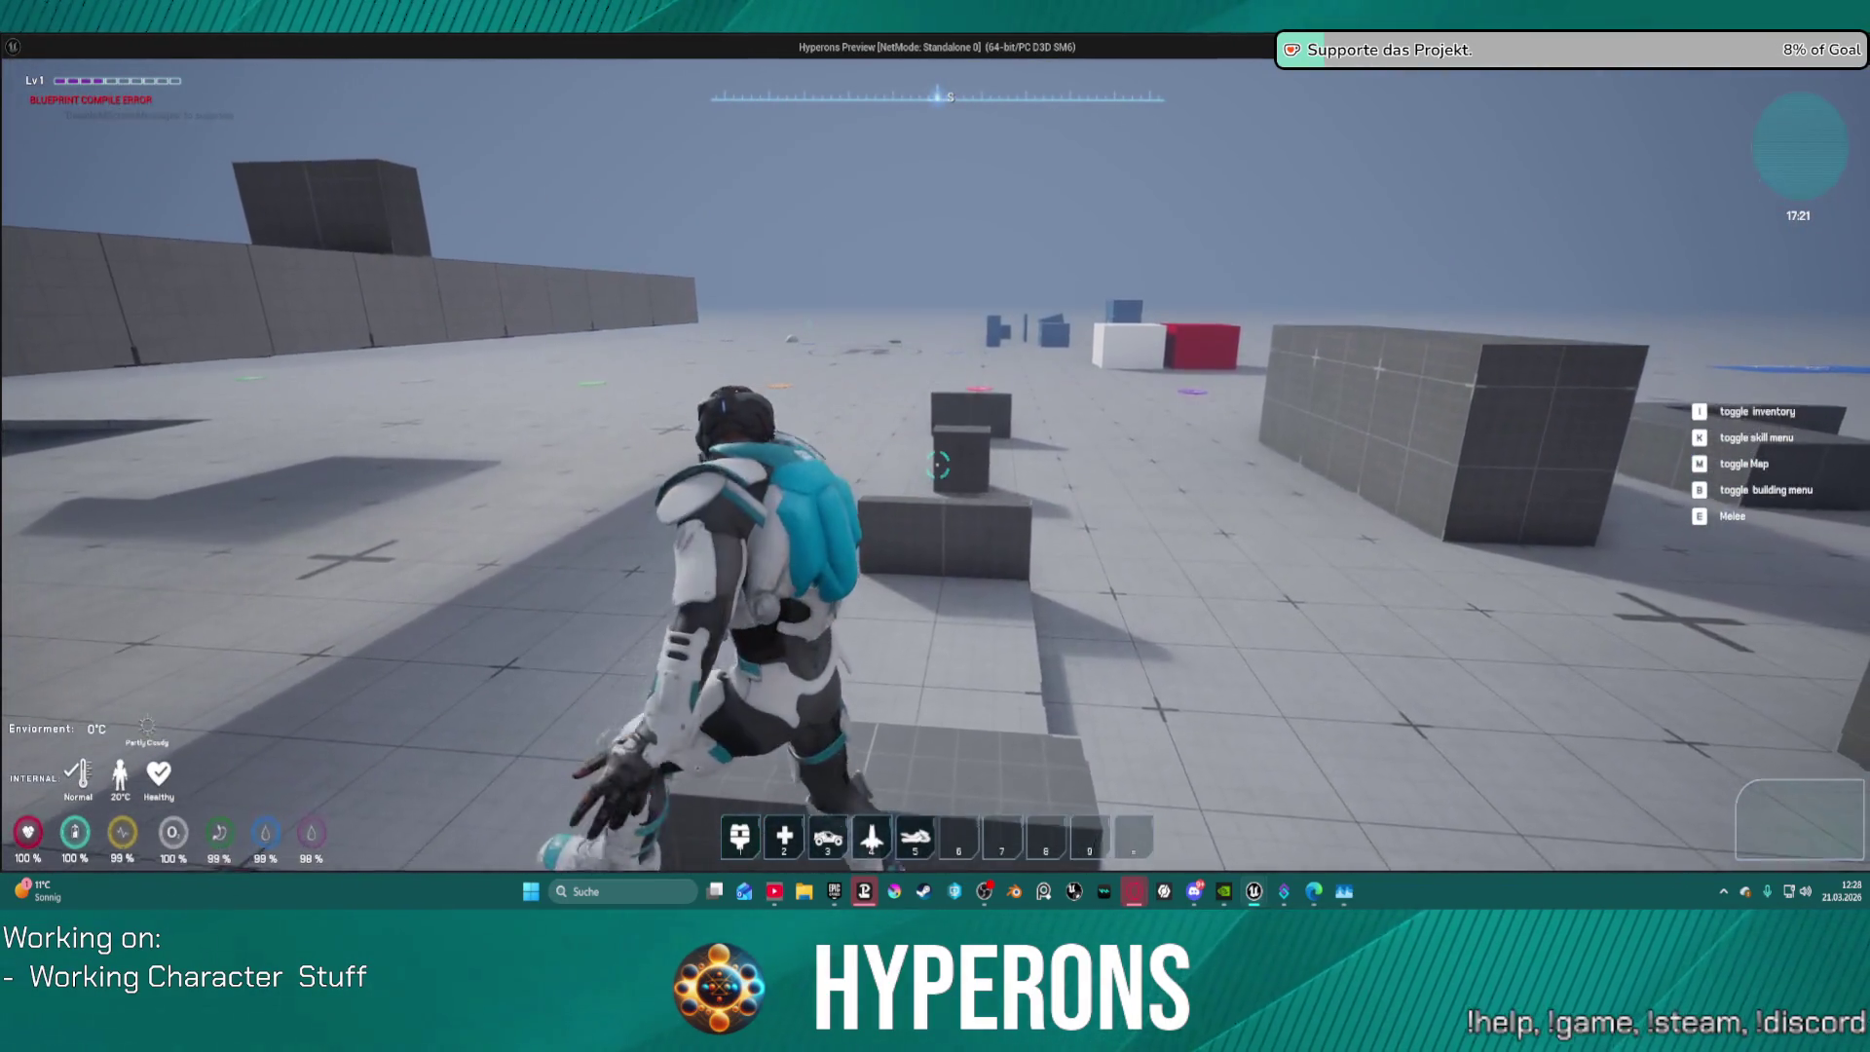
key("w")
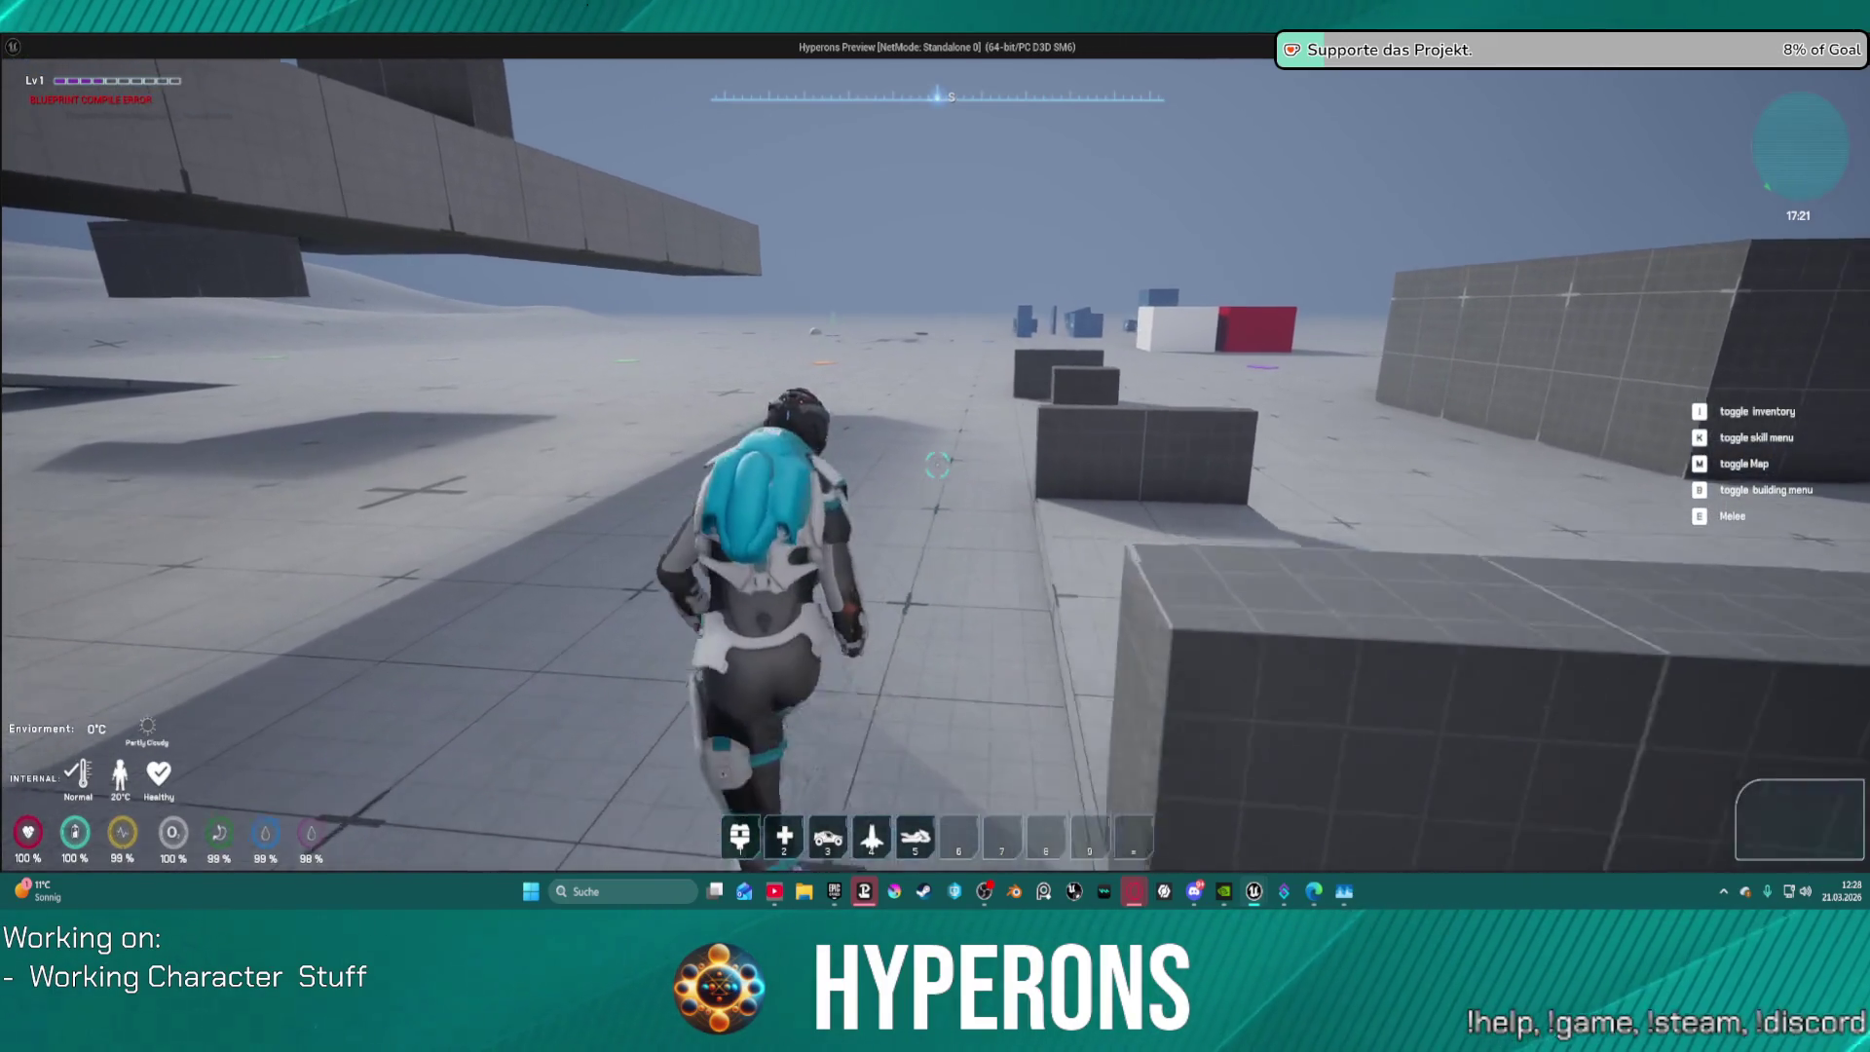
key("w")
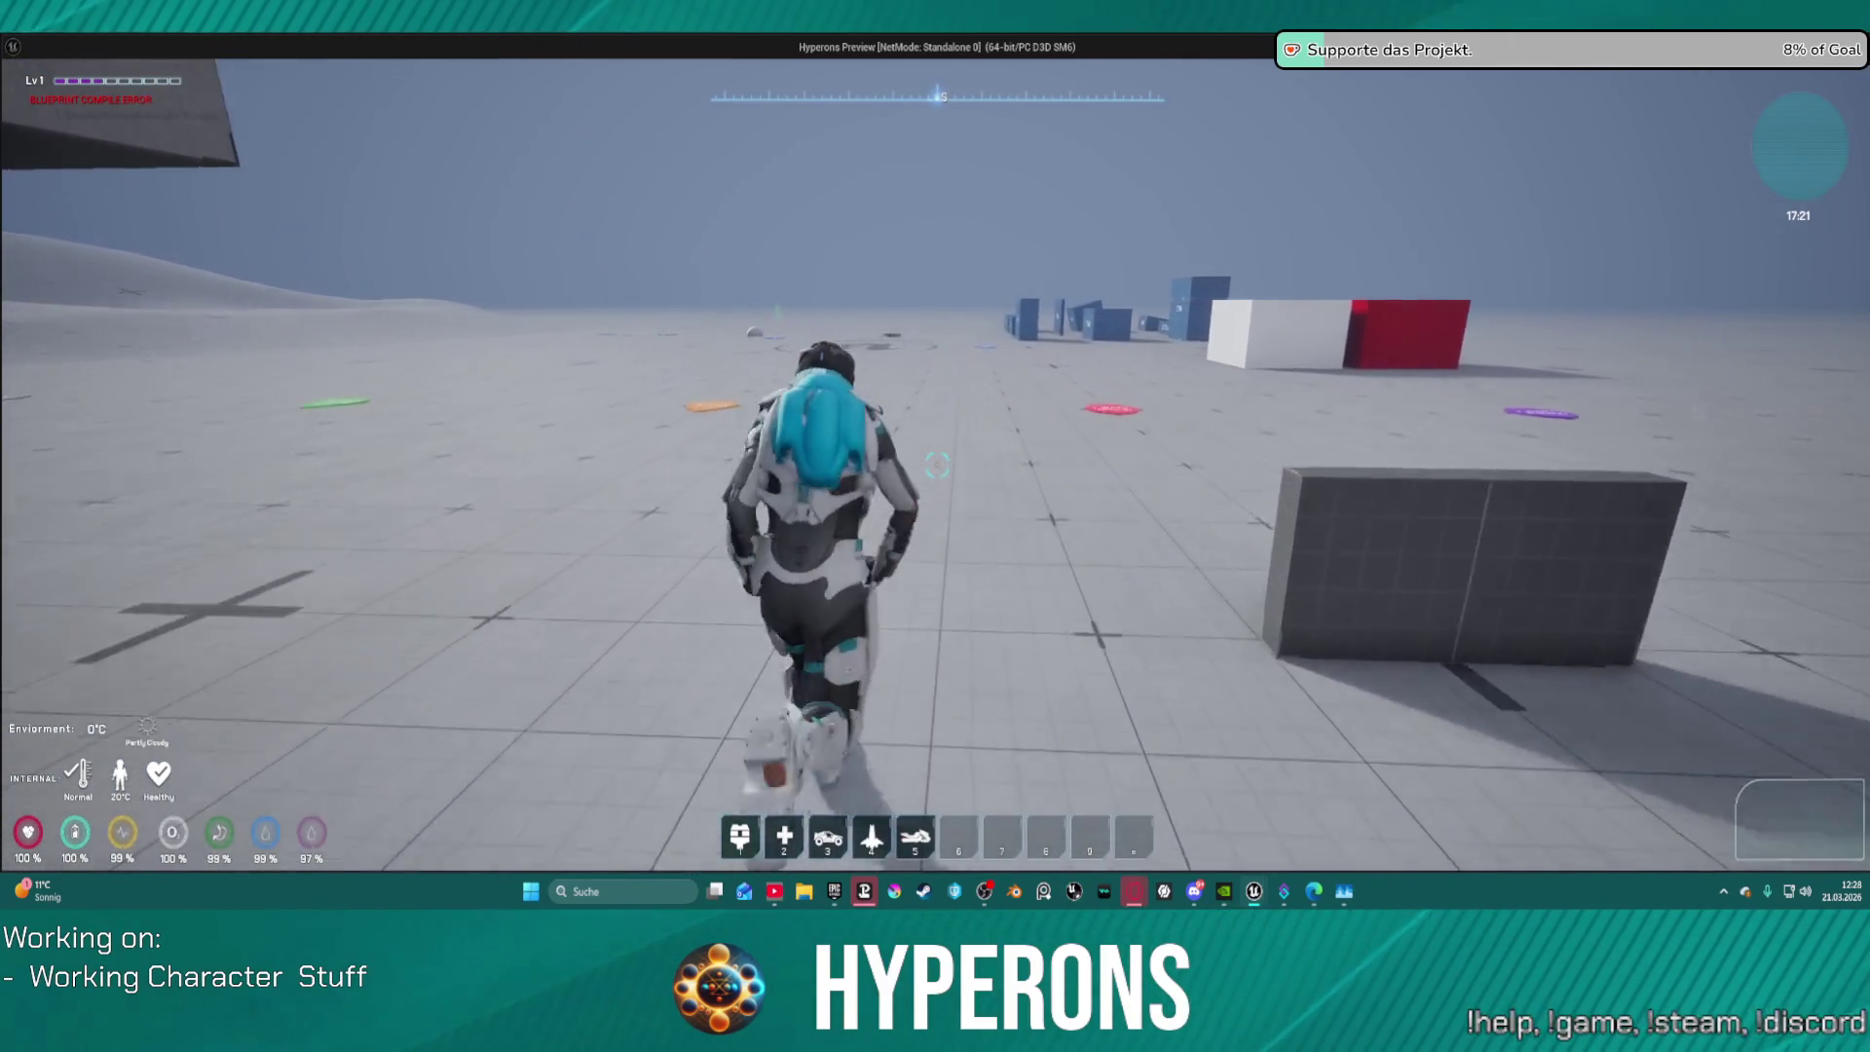
key("w")
key("w")
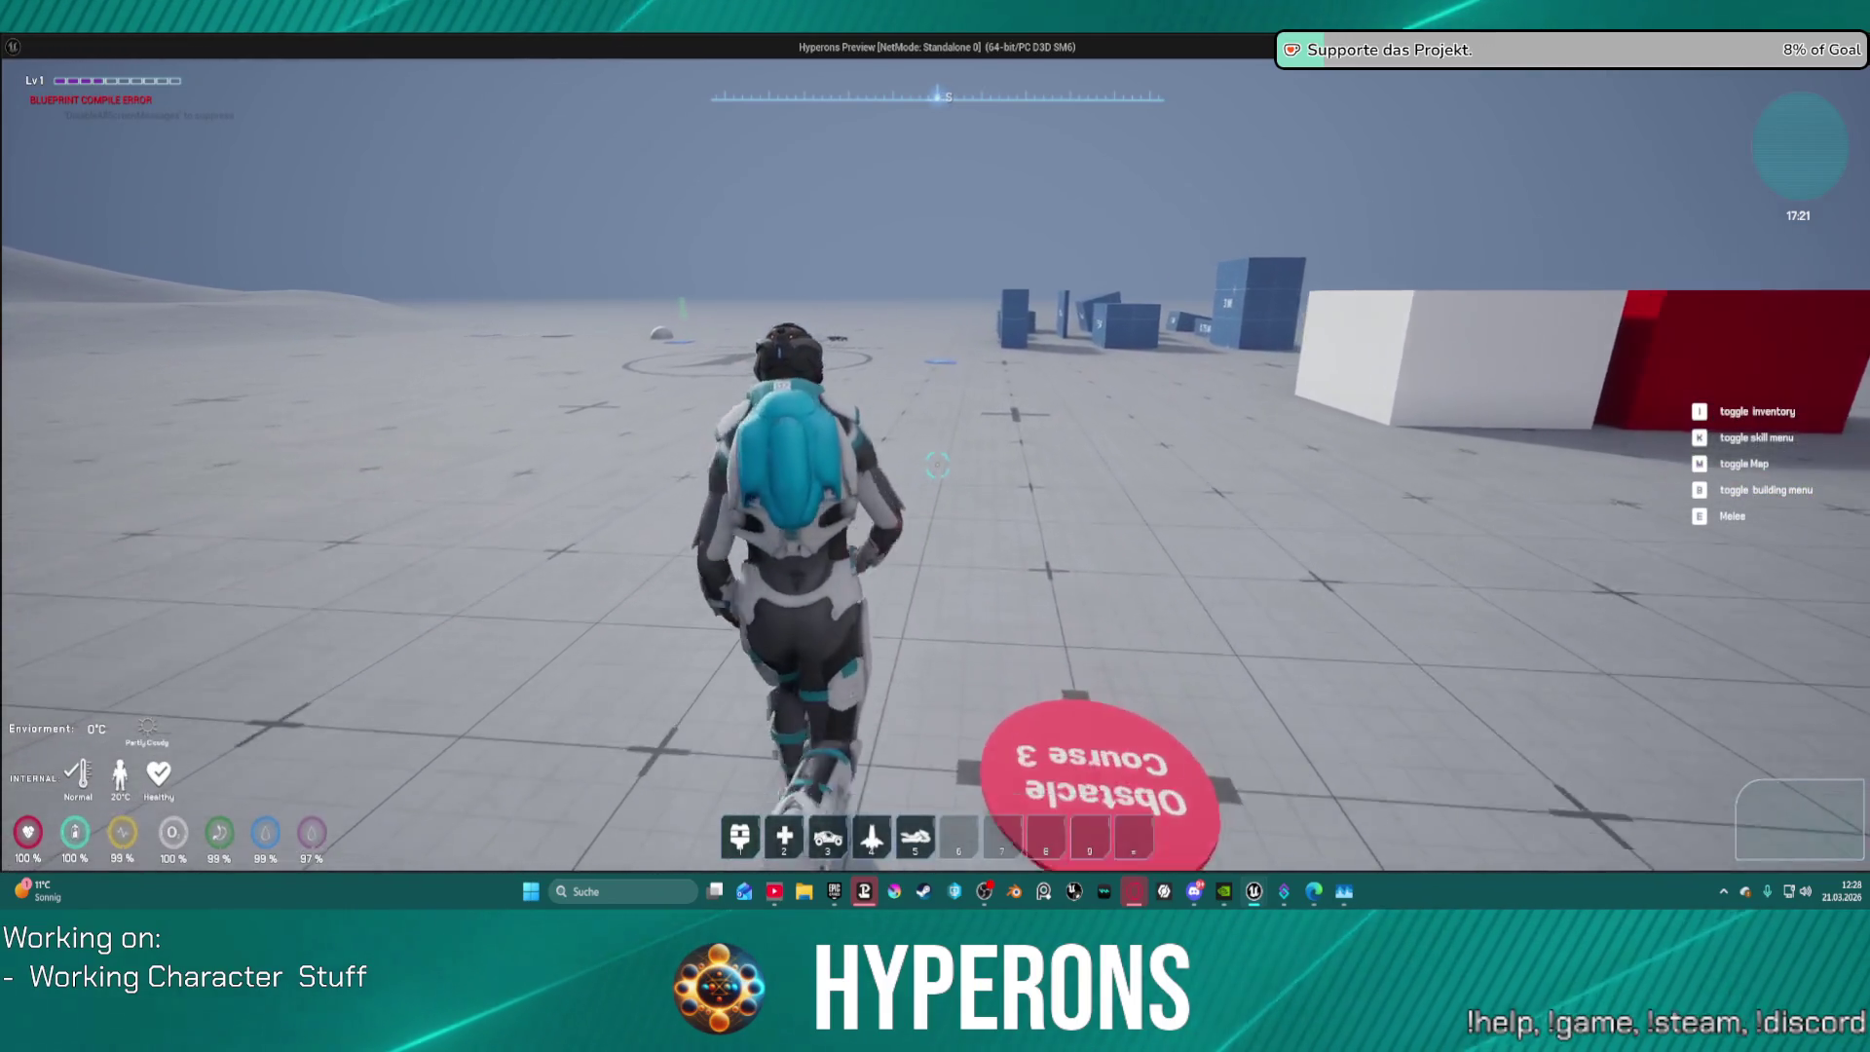
key("Escape")
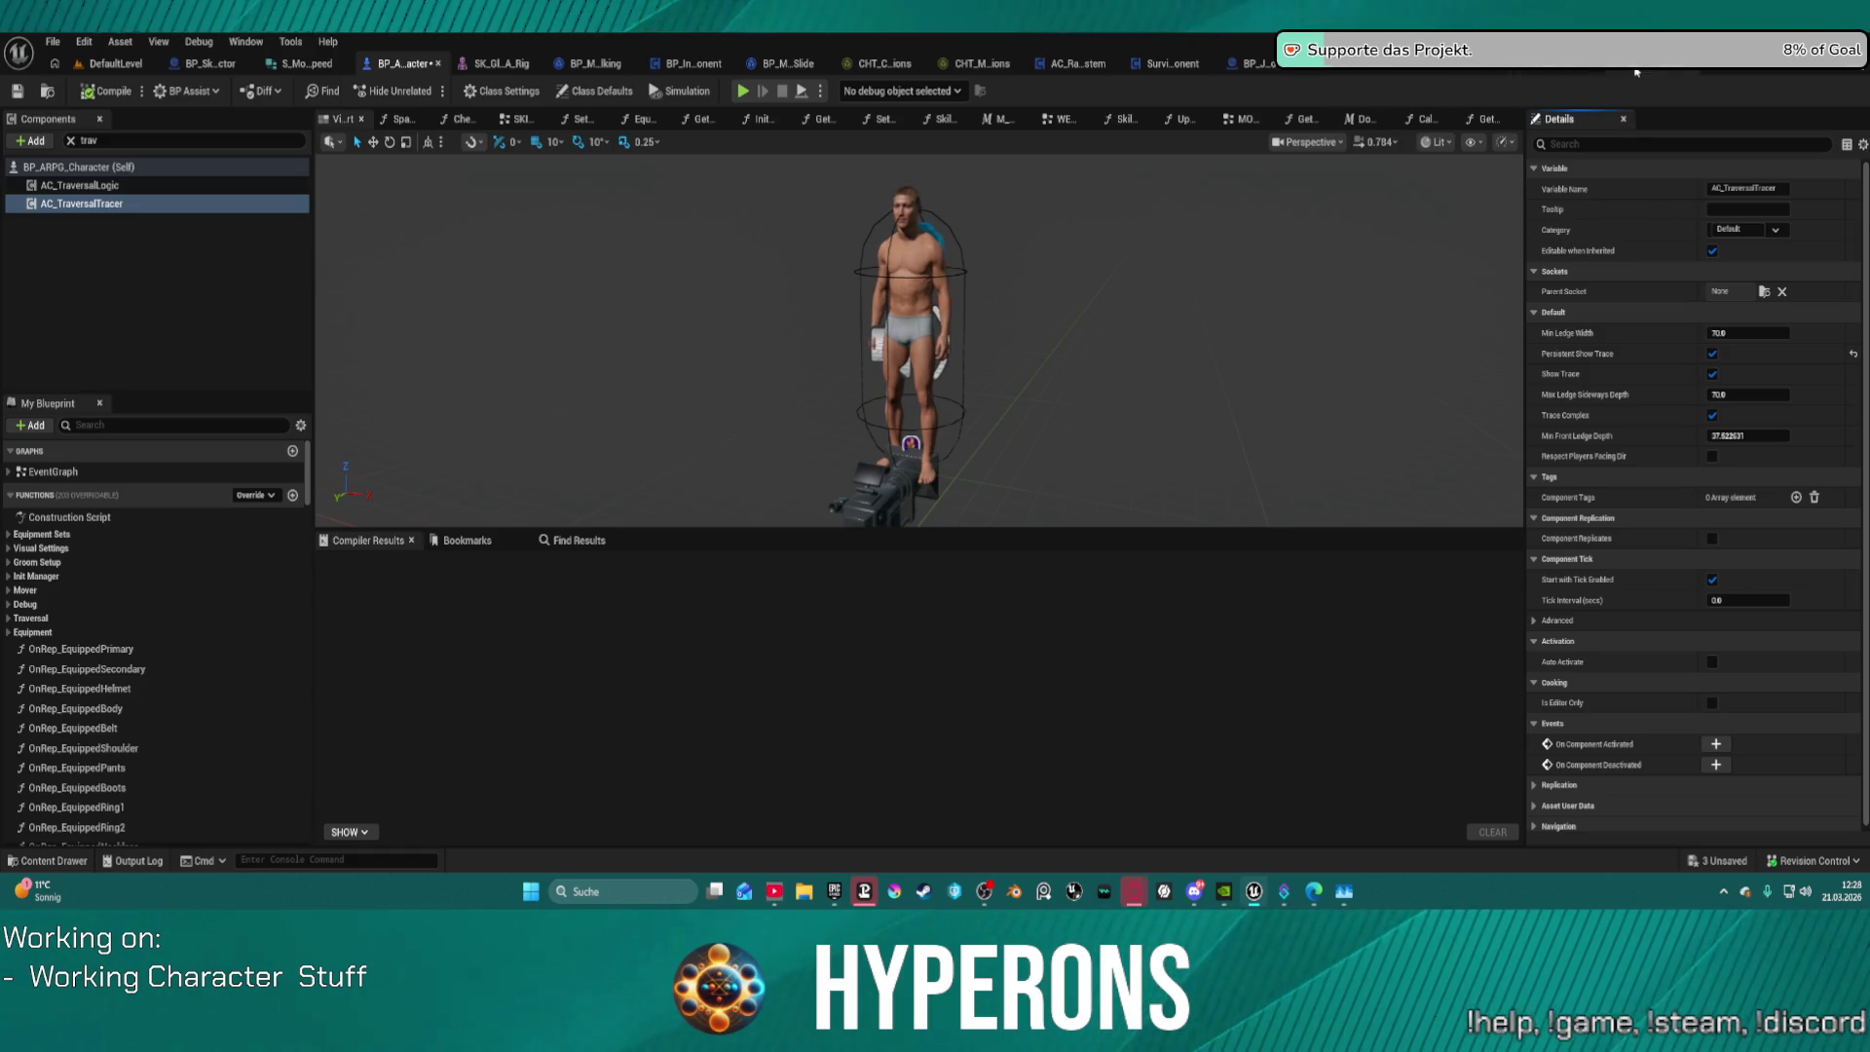
Step: Inspect the LevelBlock Construction Script's Create Dynamic Material Instance, GET and Bind Event nodes
left_click(1606, 72)
left_click(1509, 74)
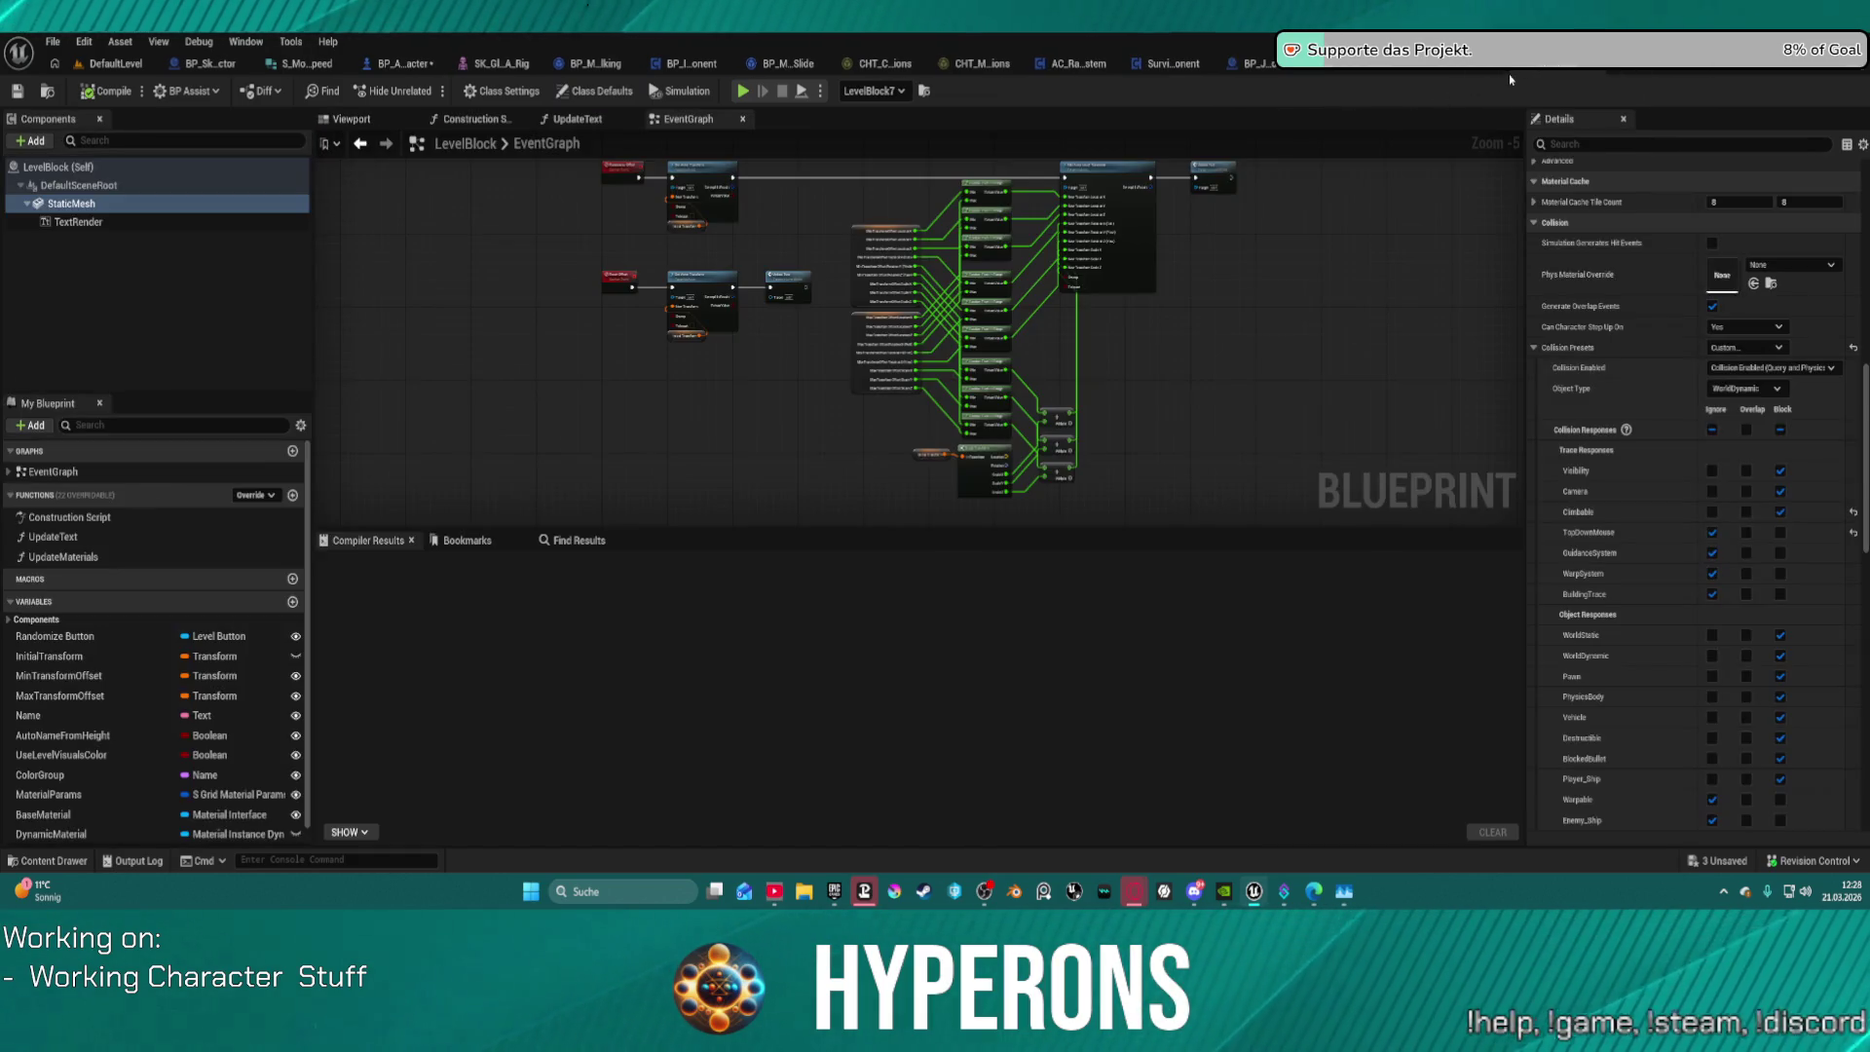
scroll(769, 243, "up", 5)
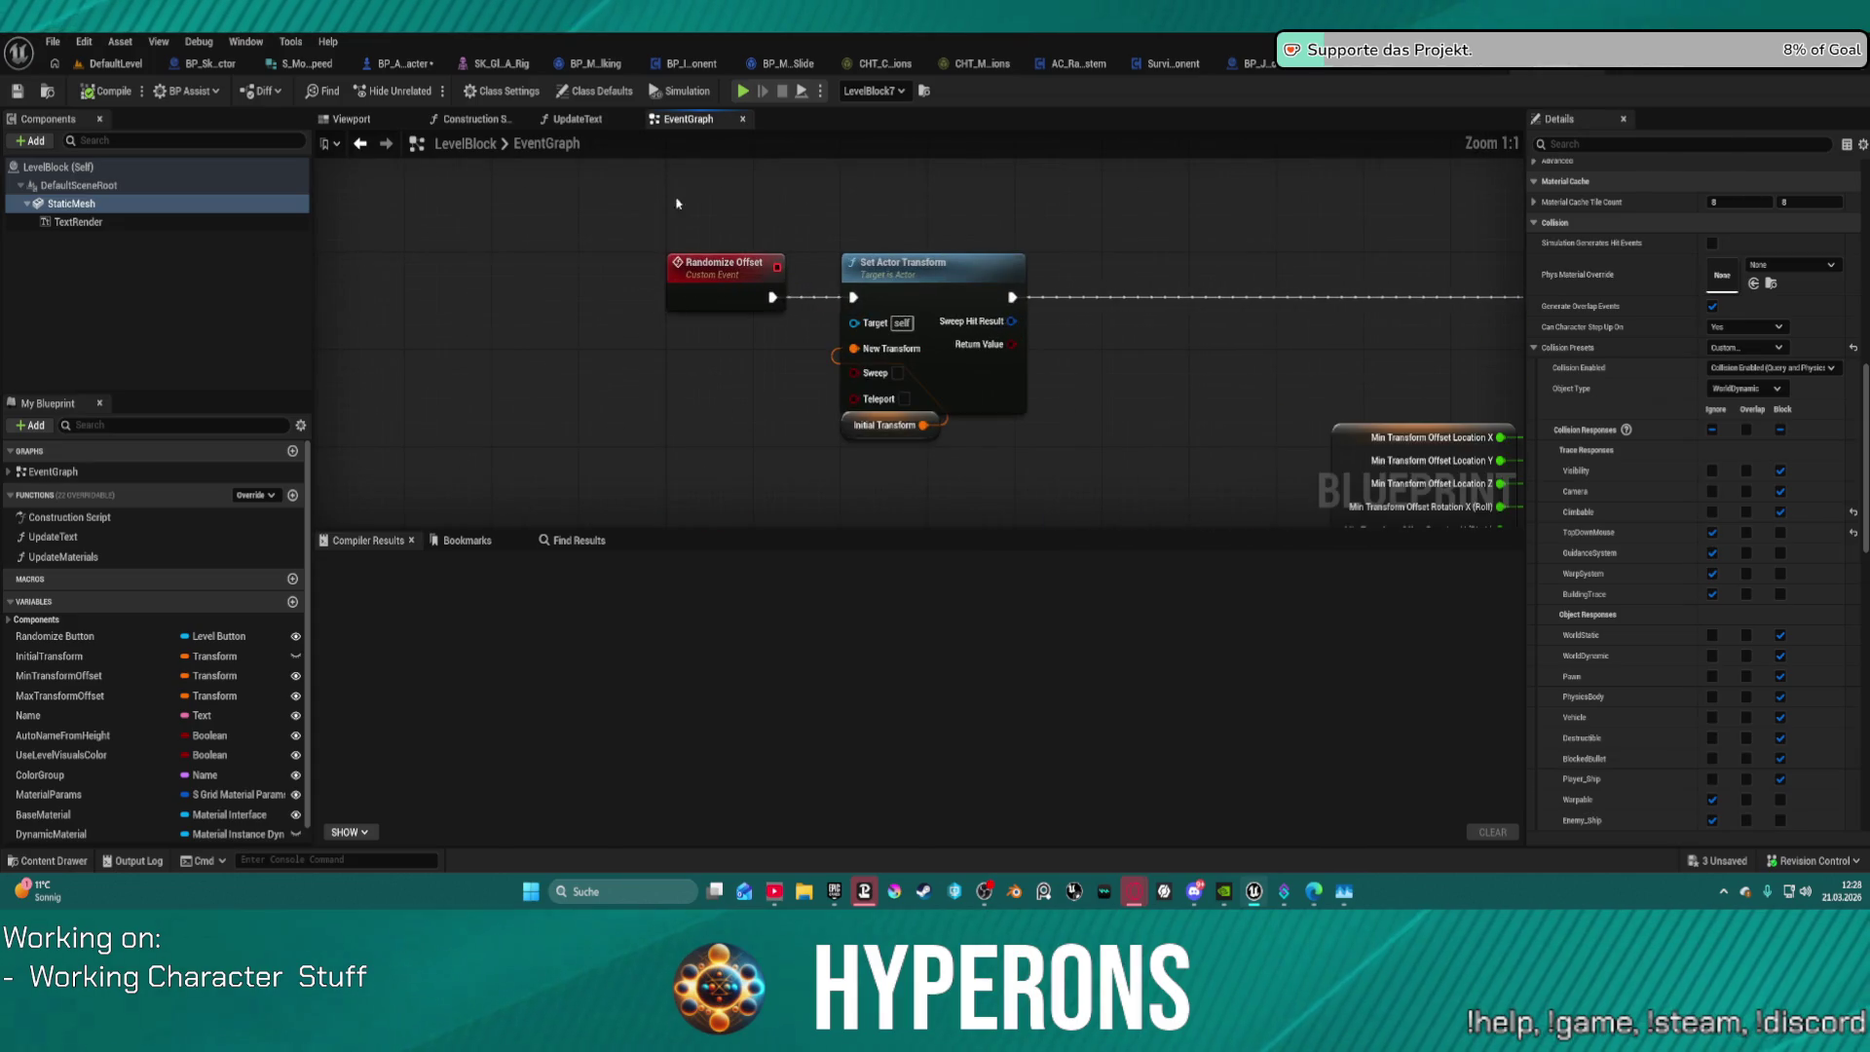
left_click(467, 119)
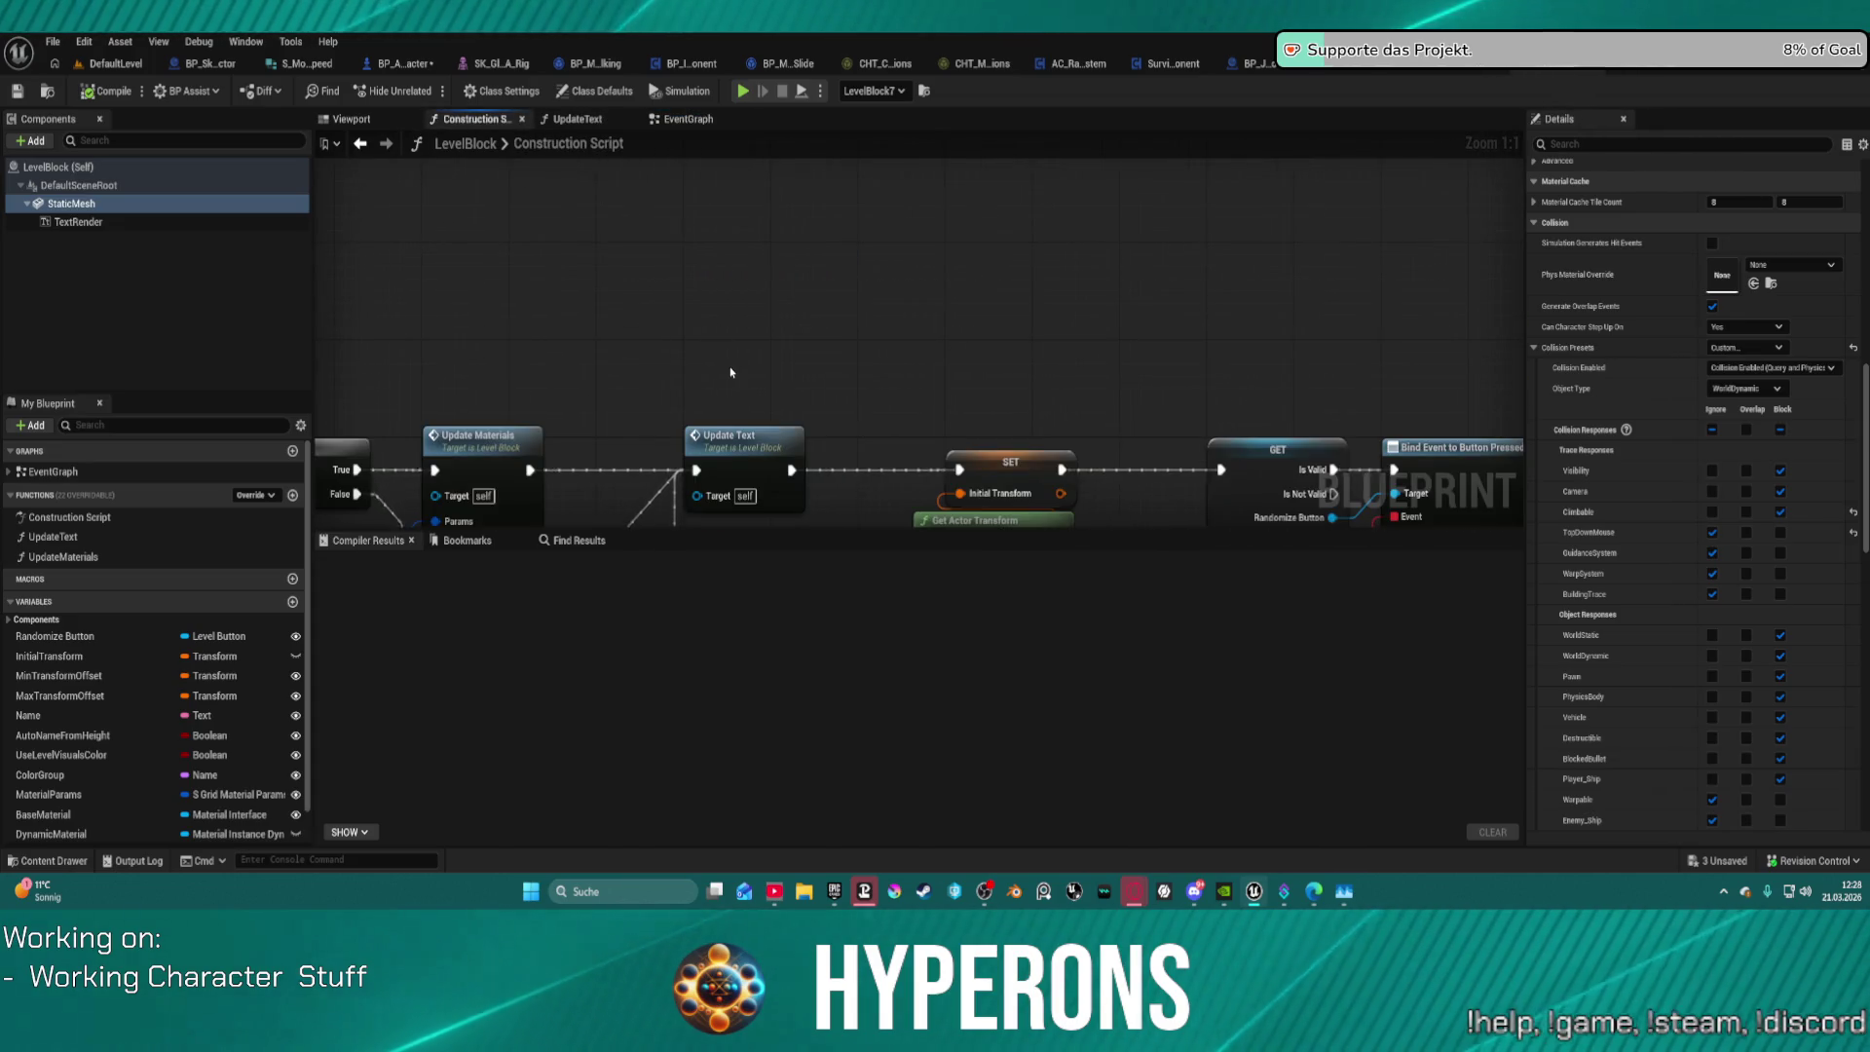
mouse_move(734, 376)
left_mouse_down()
mouse_move(701, 259)
mouse_move(709, 176)
mouse_move(1519, 168)
left_mouse_up()
scroll(540, 270, "up", 3)
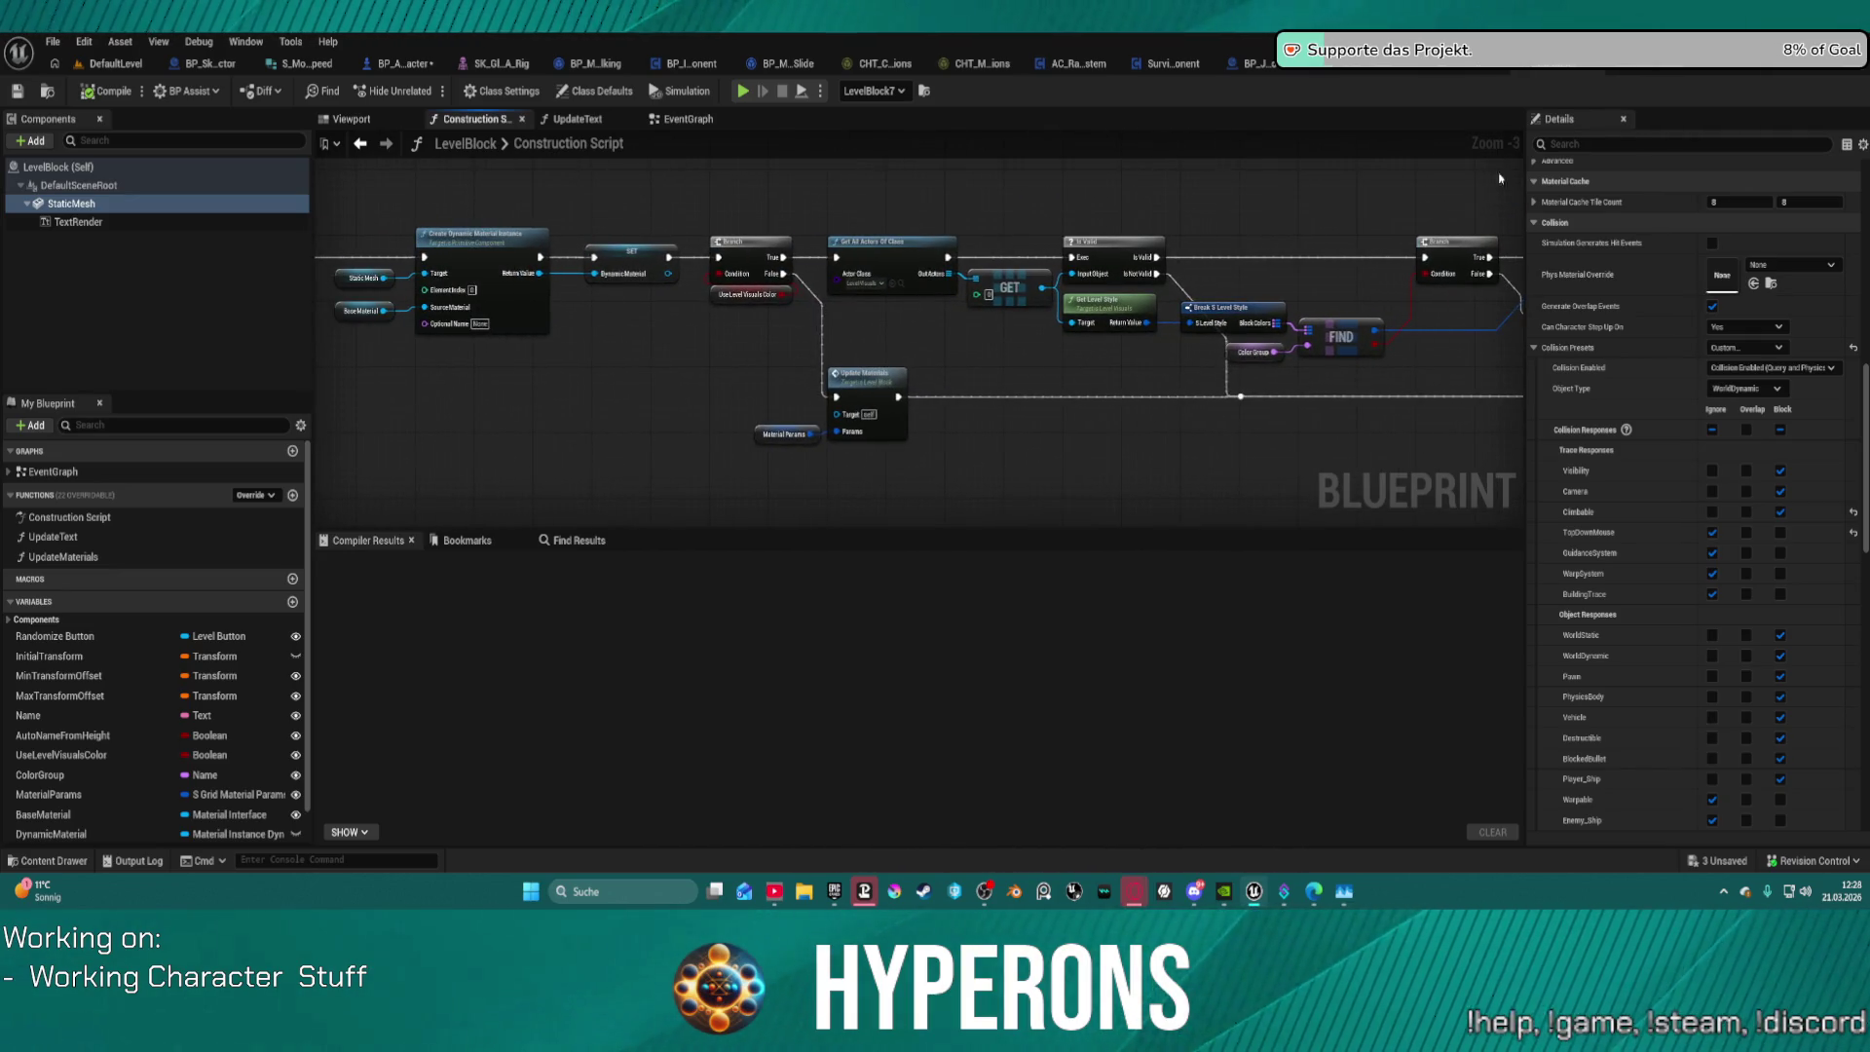
mouse_move(780, 308)
left_mouse_down()
mouse_move(1379, 273)
mouse_move(1130, 299)
mouse_move(470, 293)
mouse_move(39, 319)
left_mouse_up()
mouse_move(1266, 302)
left_mouse_down()
mouse_move(603, 283)
mouse_move(1388, 360)
left_mouse_up()
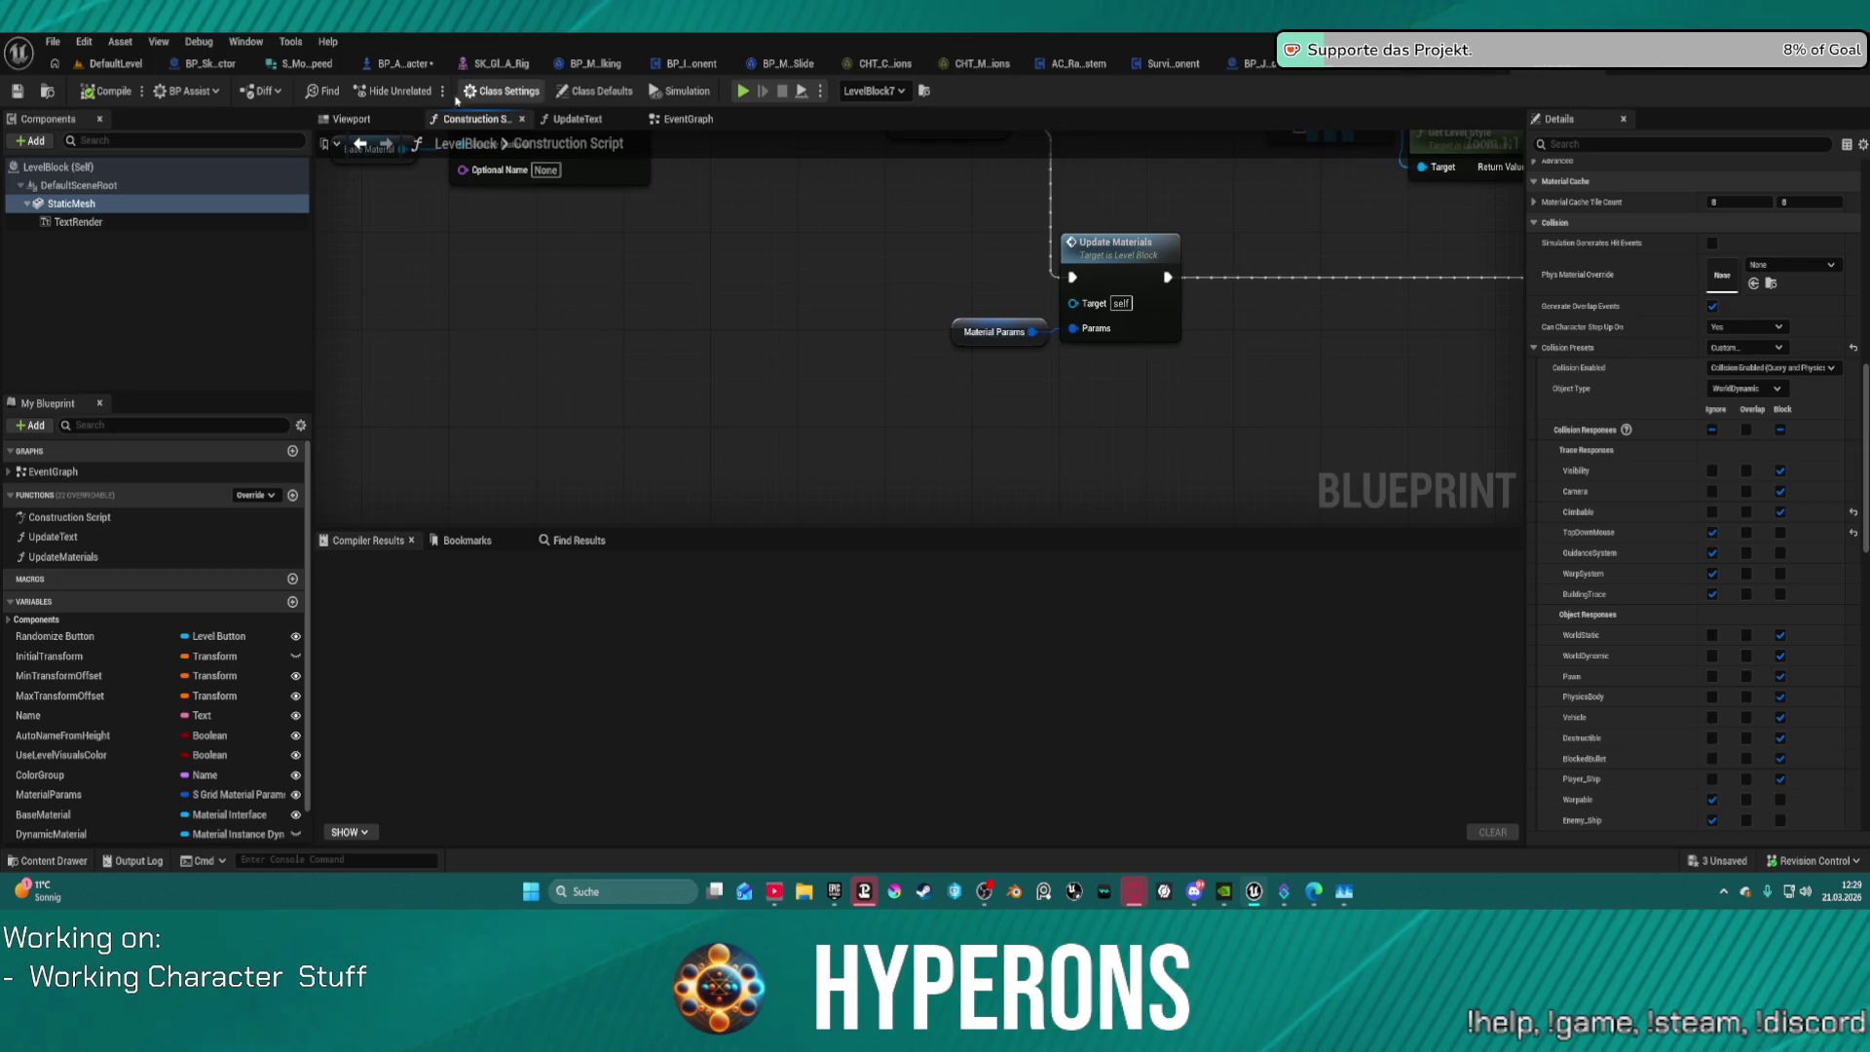
Step: Review the LevelBlock EventGraph's Random Float in Range and Add Actor Local Transform nodes
left_click(685, 121)
scroll(926, 301, "down", 2)
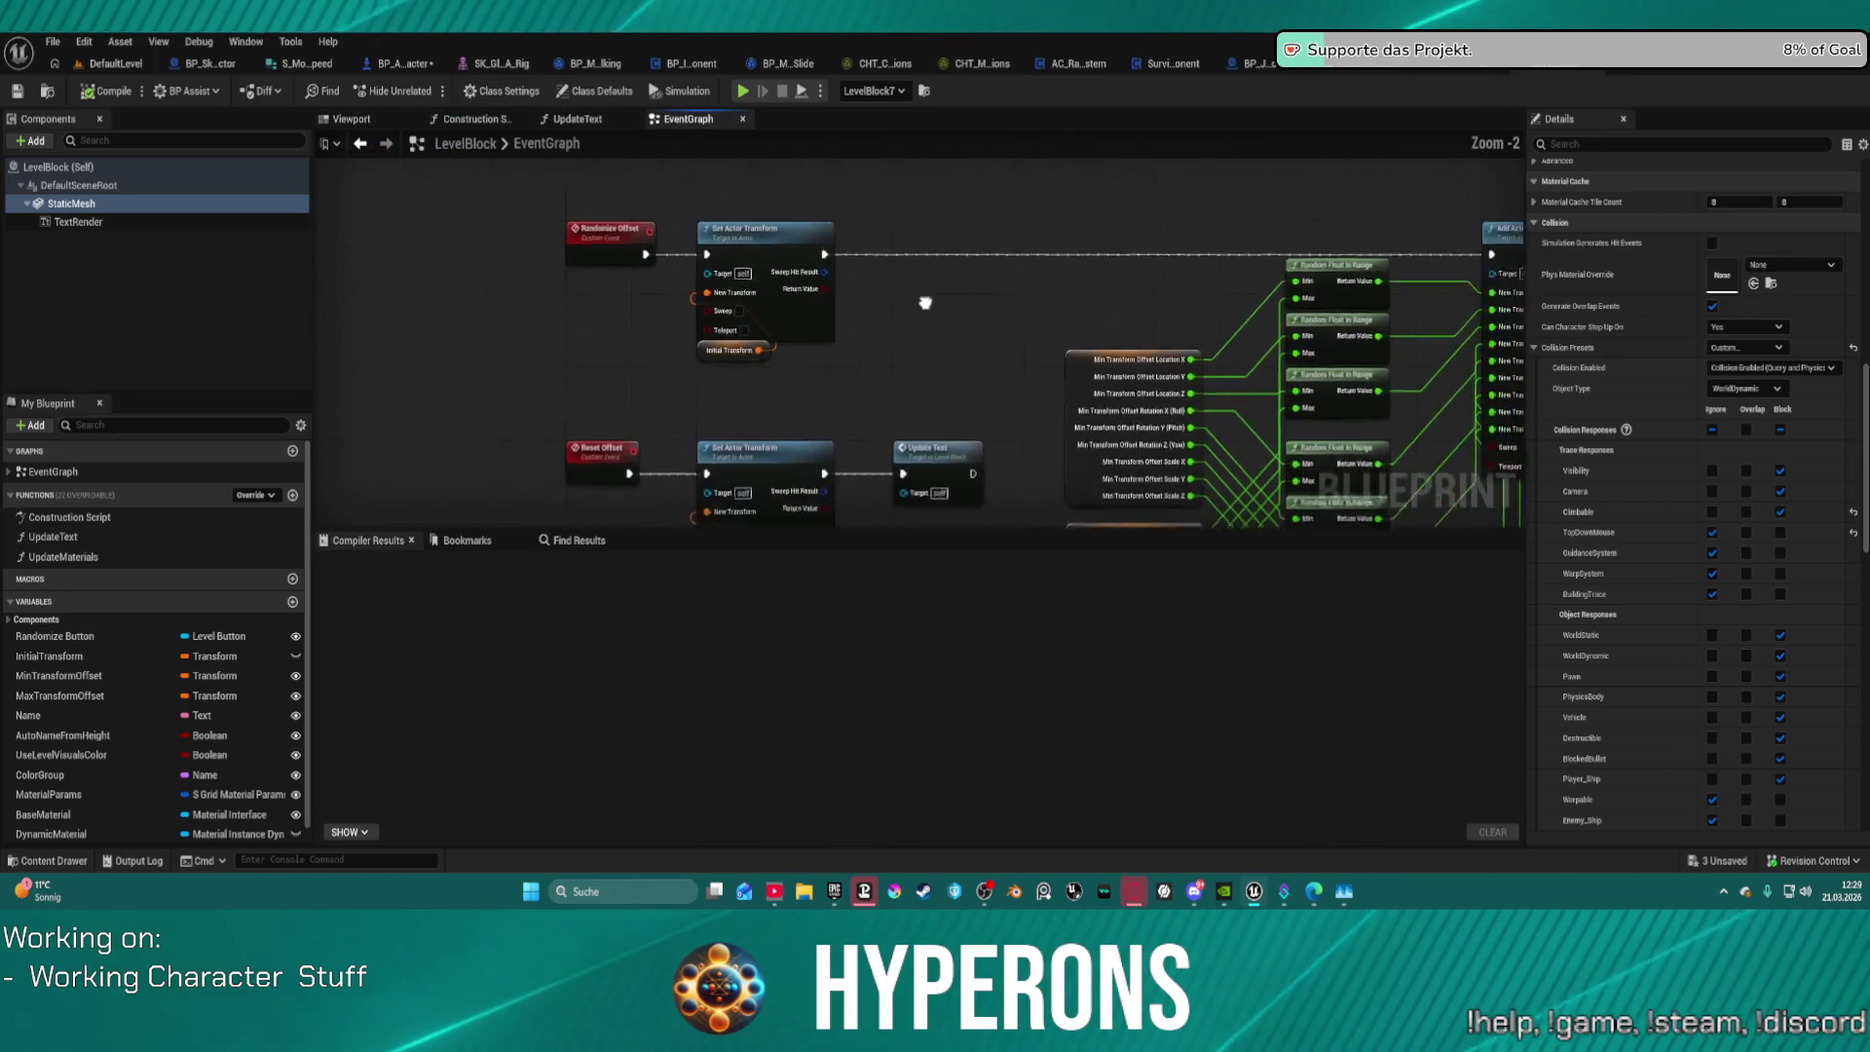
mouse_move(926, 301)
left_mouse_down()
mouse_move(675, 208)
mouse_move(352, 239)
mouse_move(947, 192)
mouse_move(940, 165)
mouse_move(974, 131)
mouse_move(336, 204)
mouse_move(329, 252)
left_mouse_up()
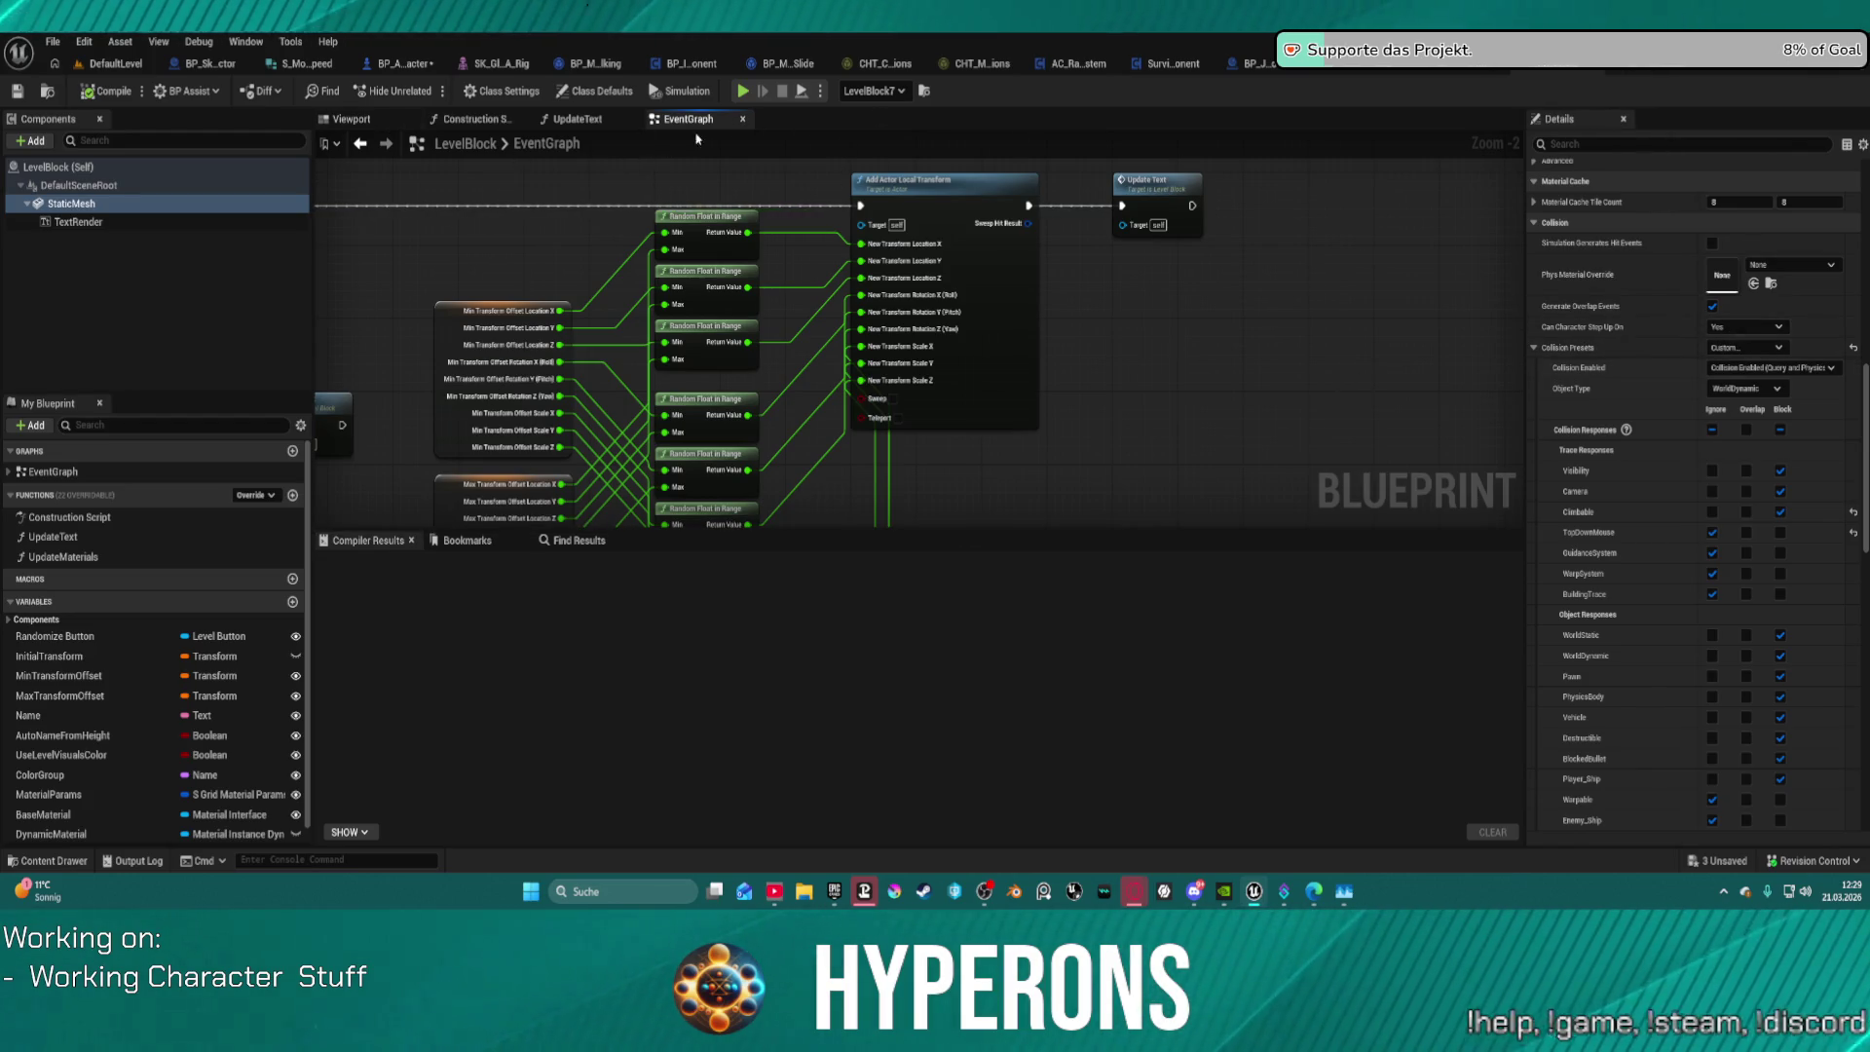
mouse_move(1052, 394)
left_mouse_down()
mouse_move(1140, 341)
mouse_move(1022, 328)
mouse_move(934, 467)
mouse_move(967, 458)
left_mouse_up()
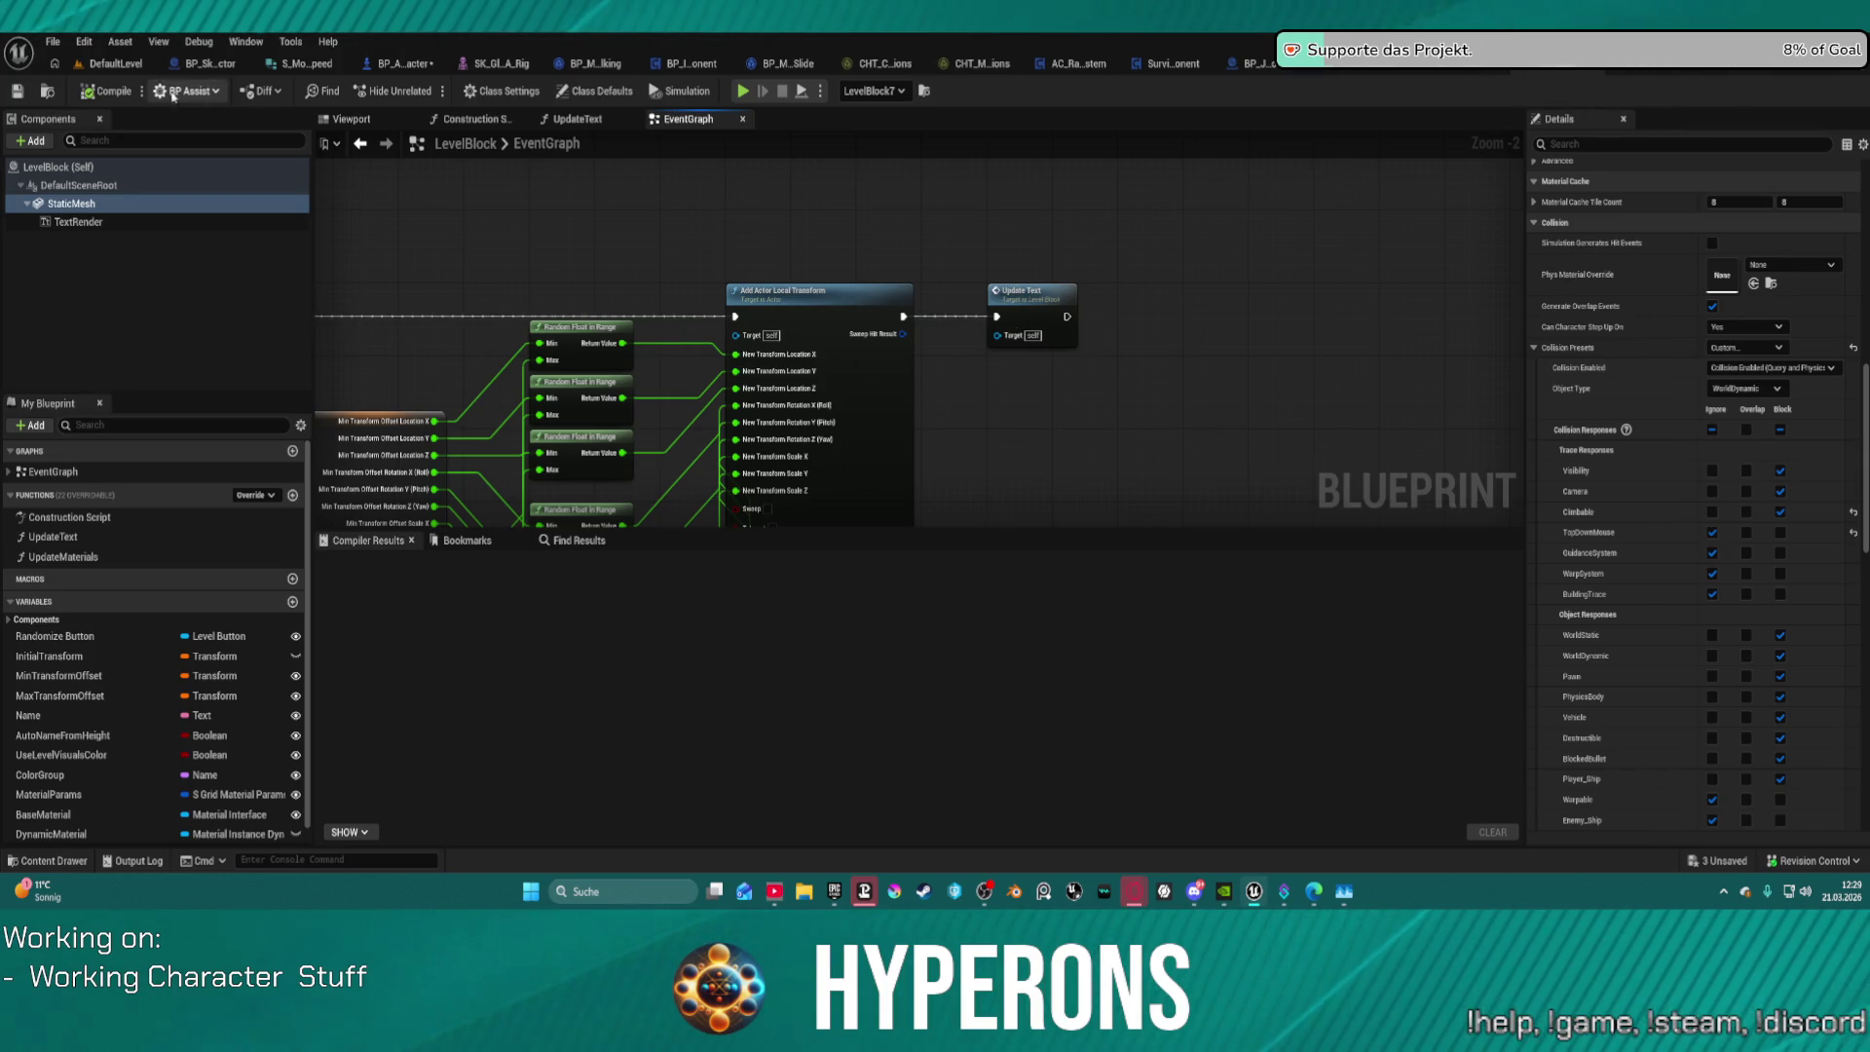
Step: Launch a standalone play test, climb the character onto the white box, then close it
left_click(660, 95)
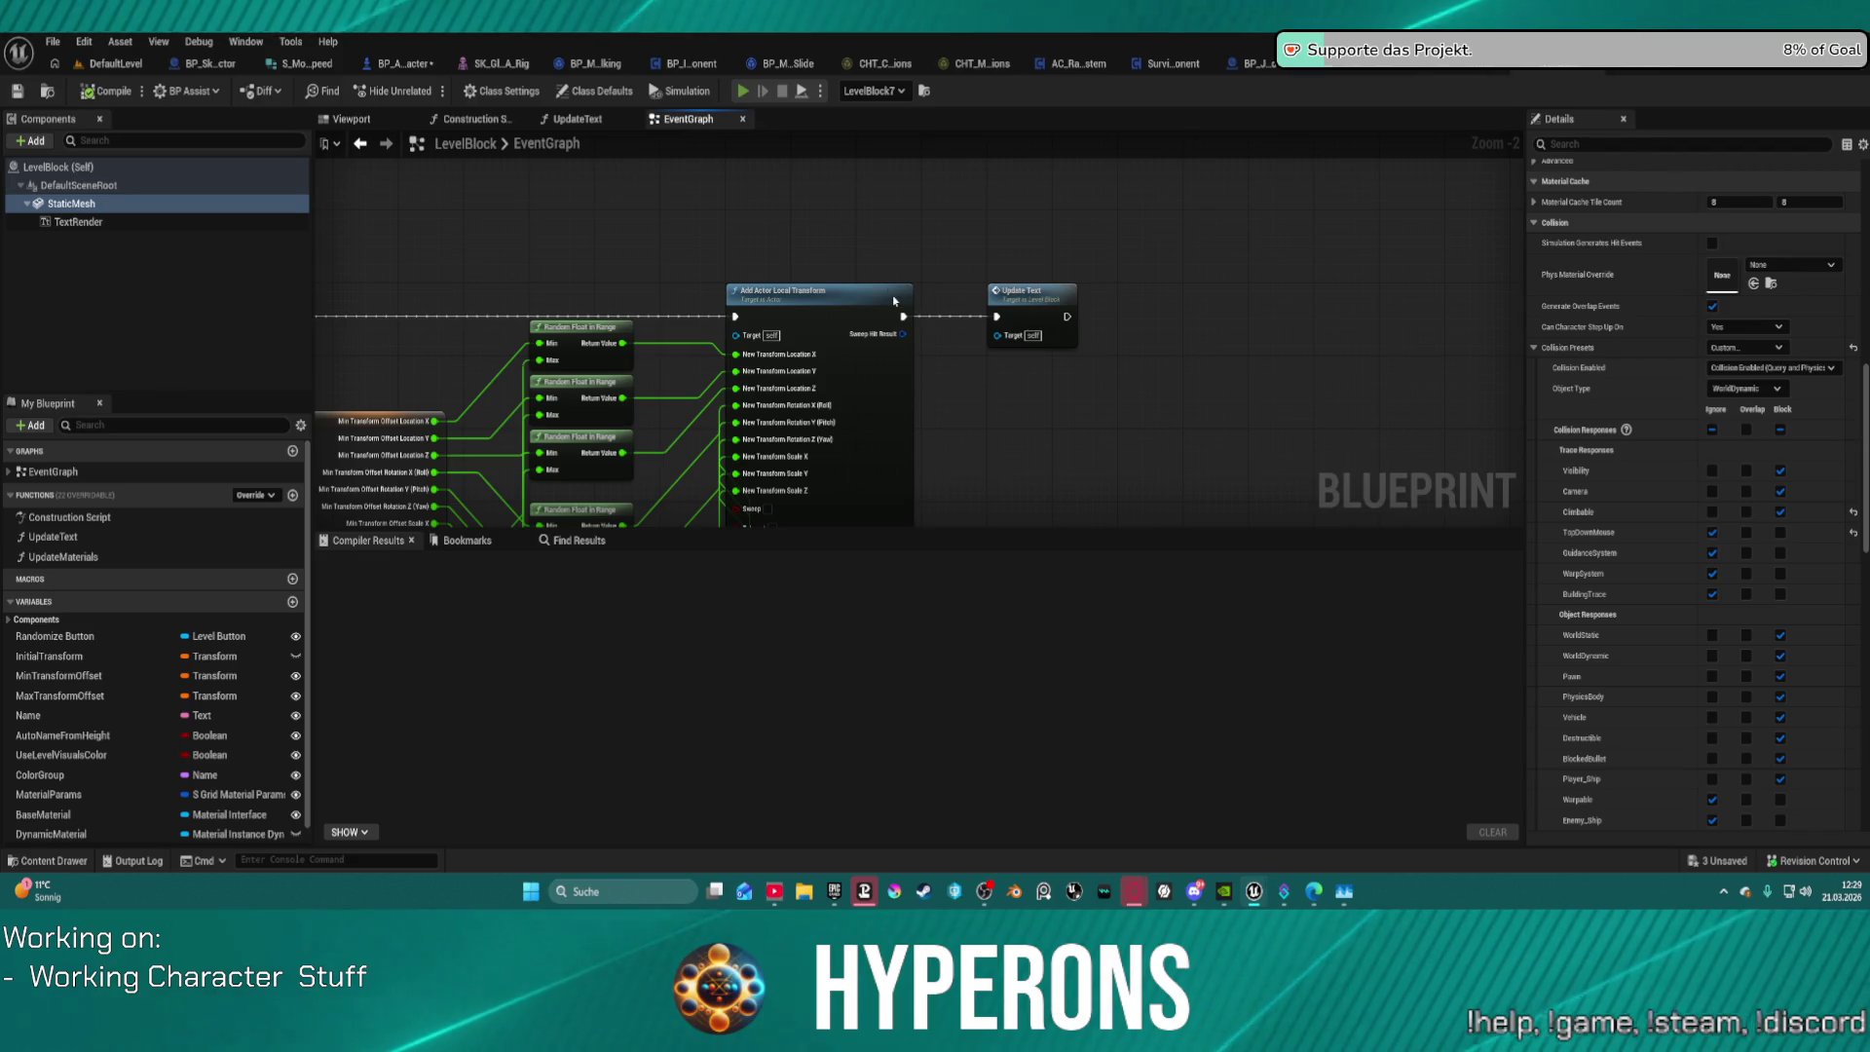
key("w")
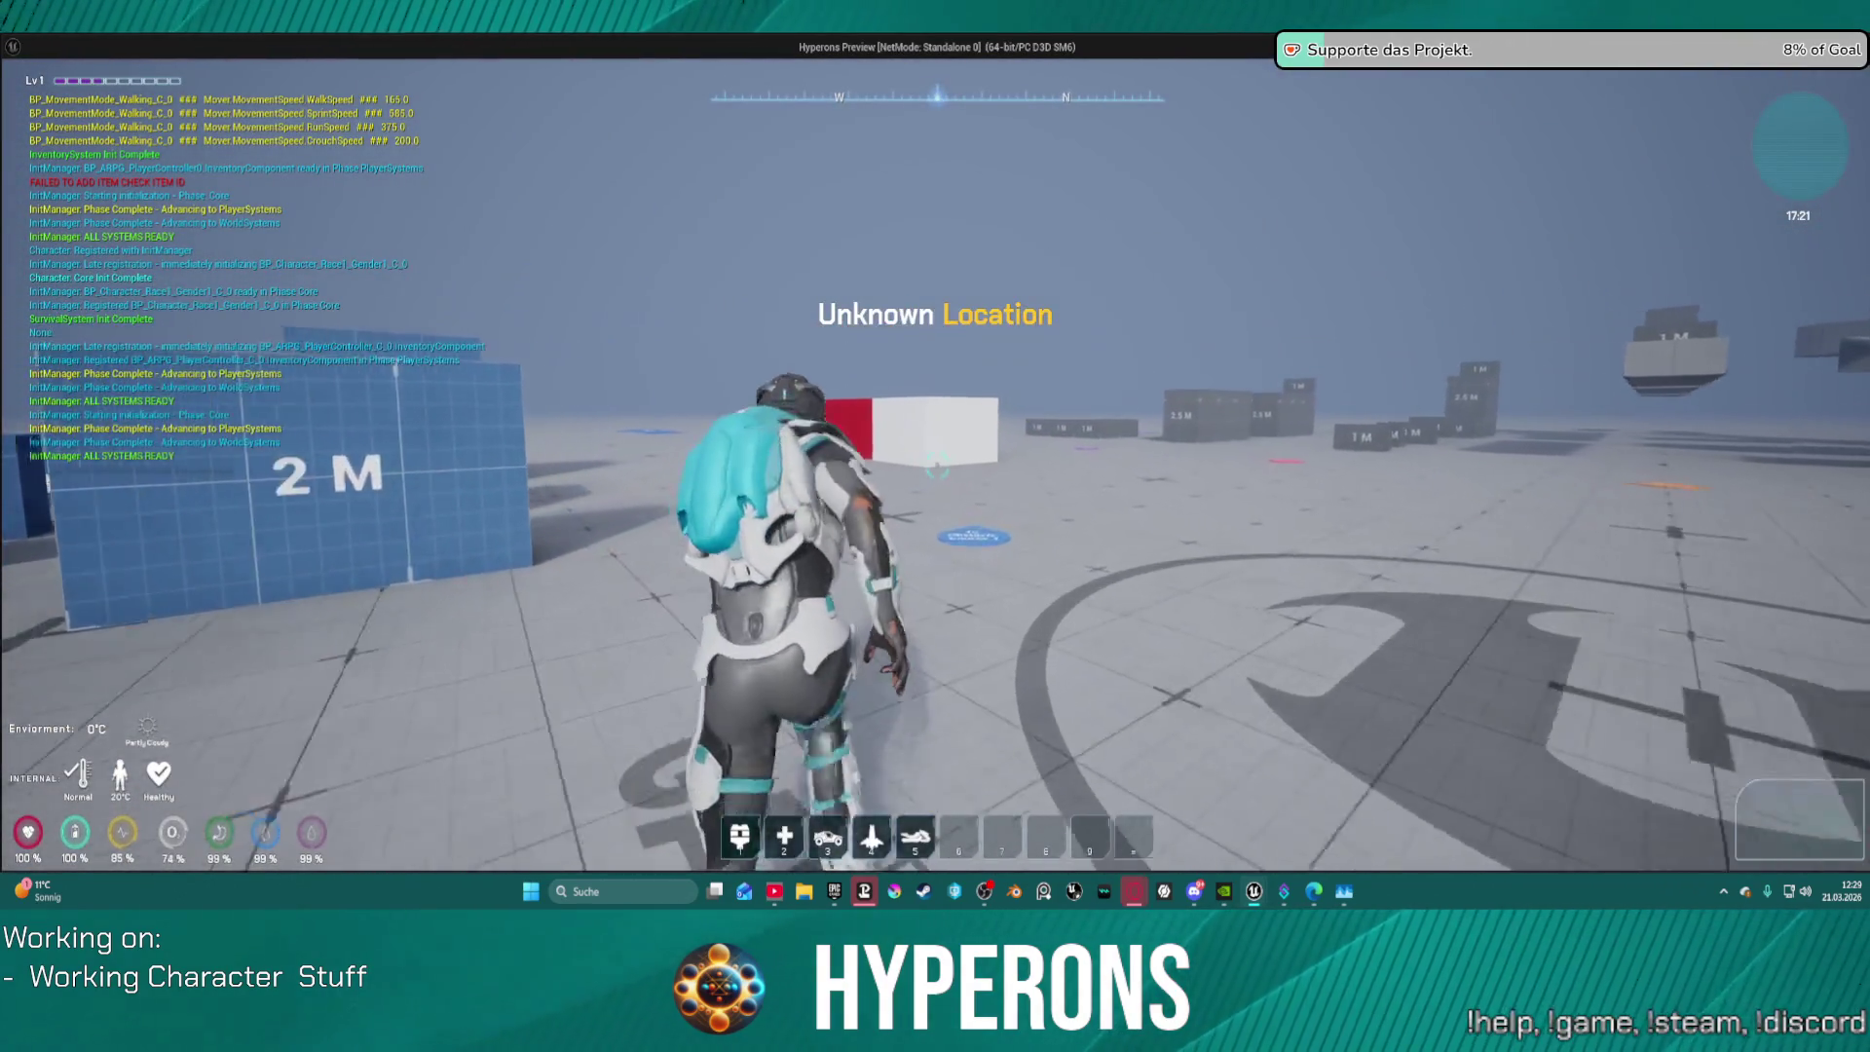
key("w")
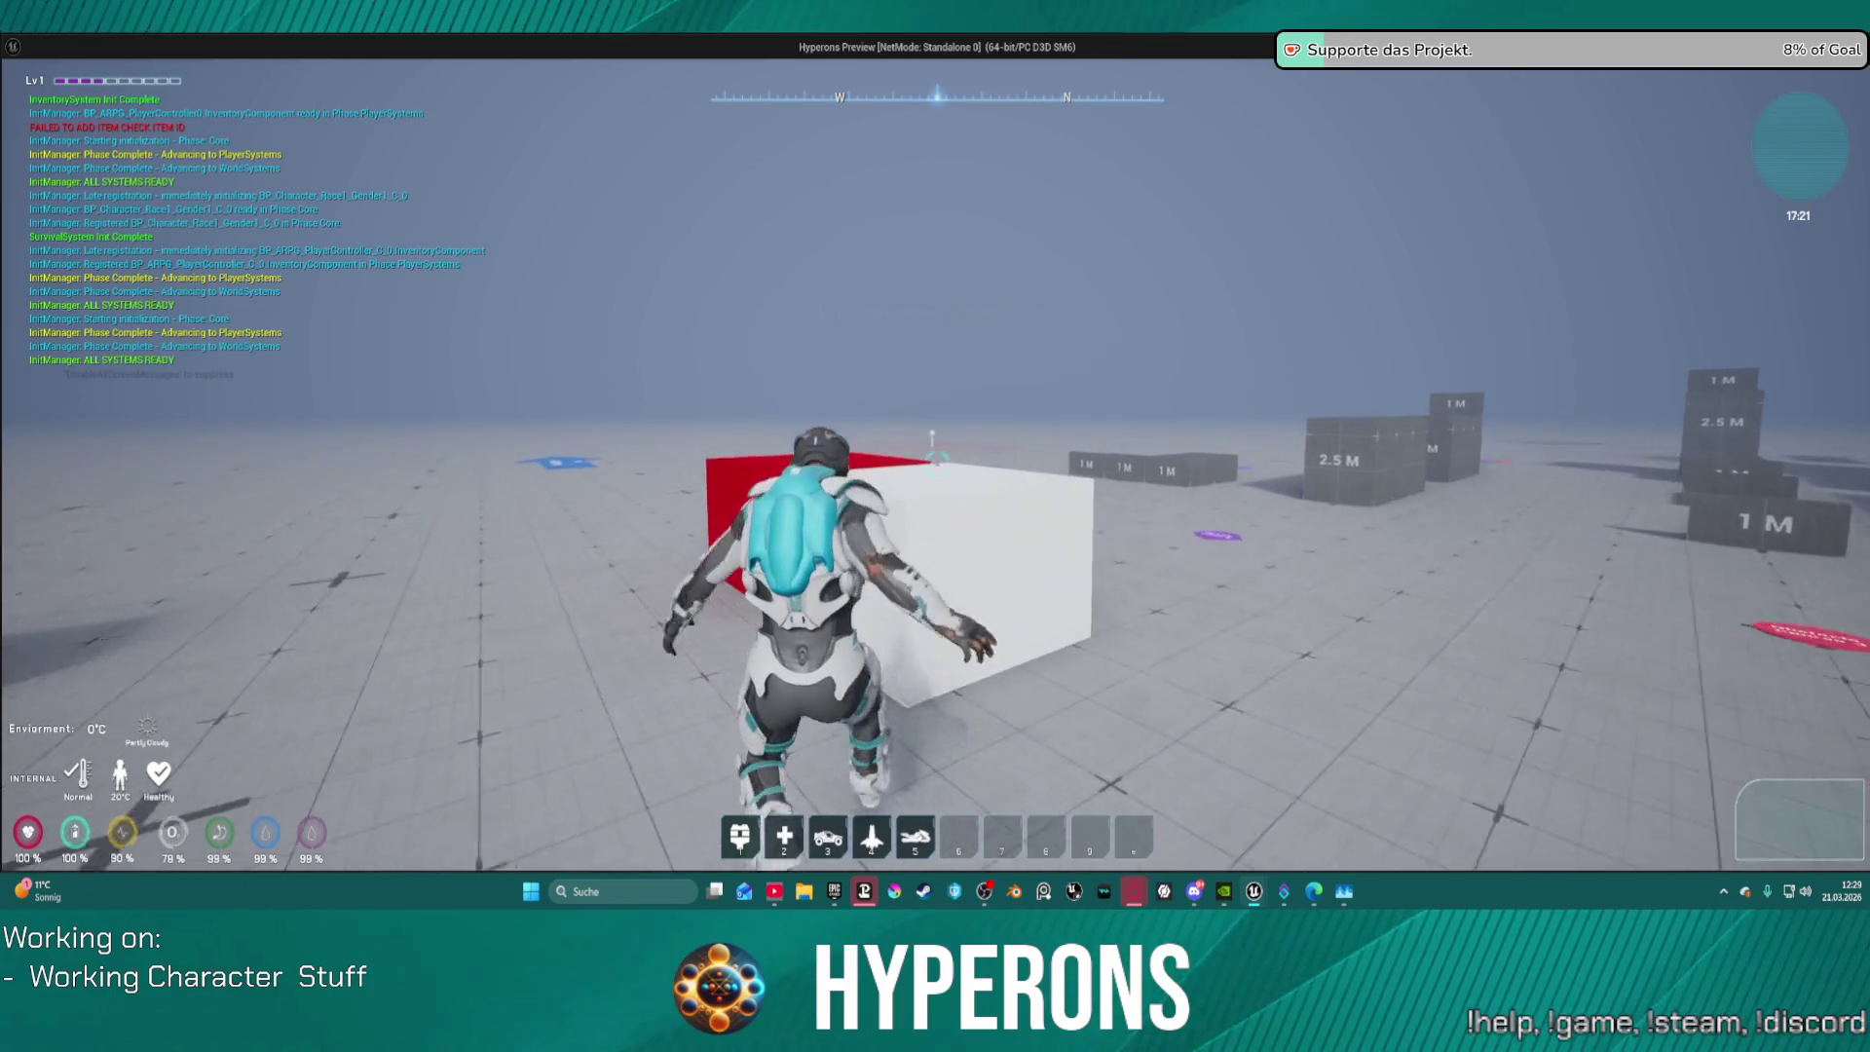
key("Escape")
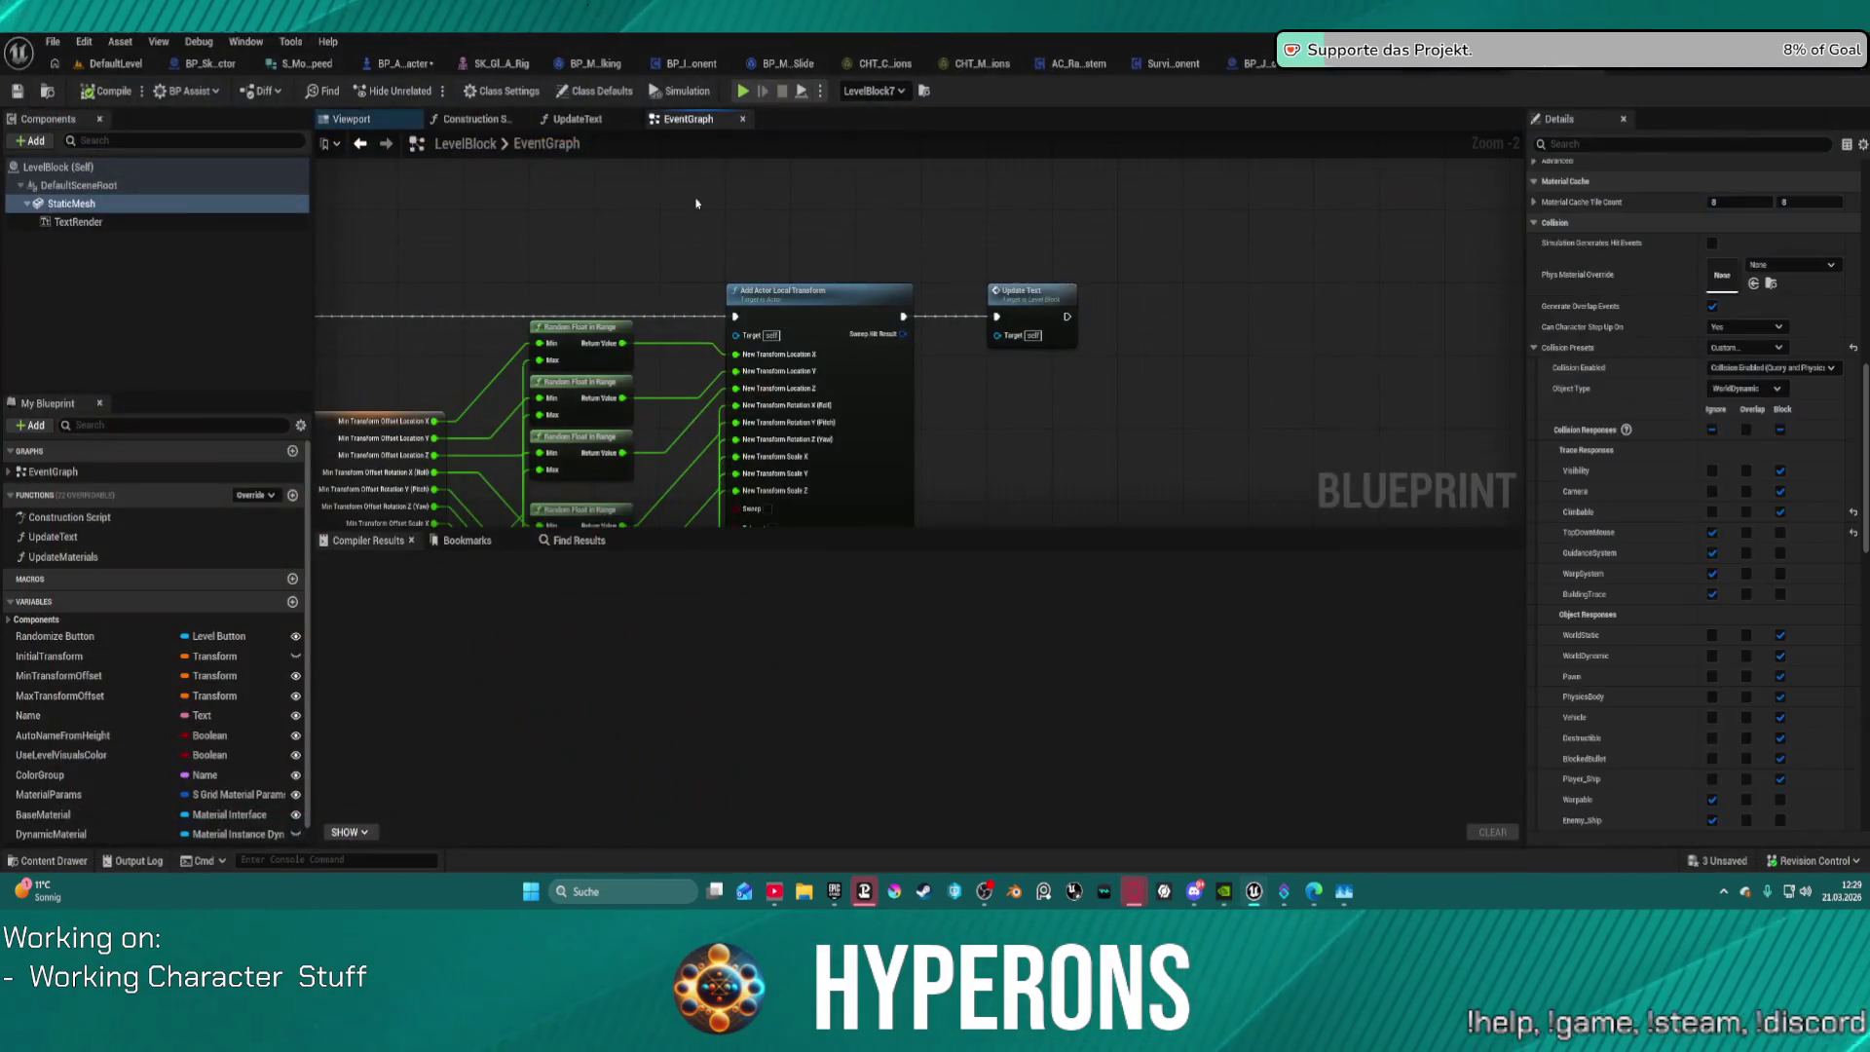
Step: Back in DefaultLevel, select the white cube and show its Collision Responses in Details
left_click(95, 71)
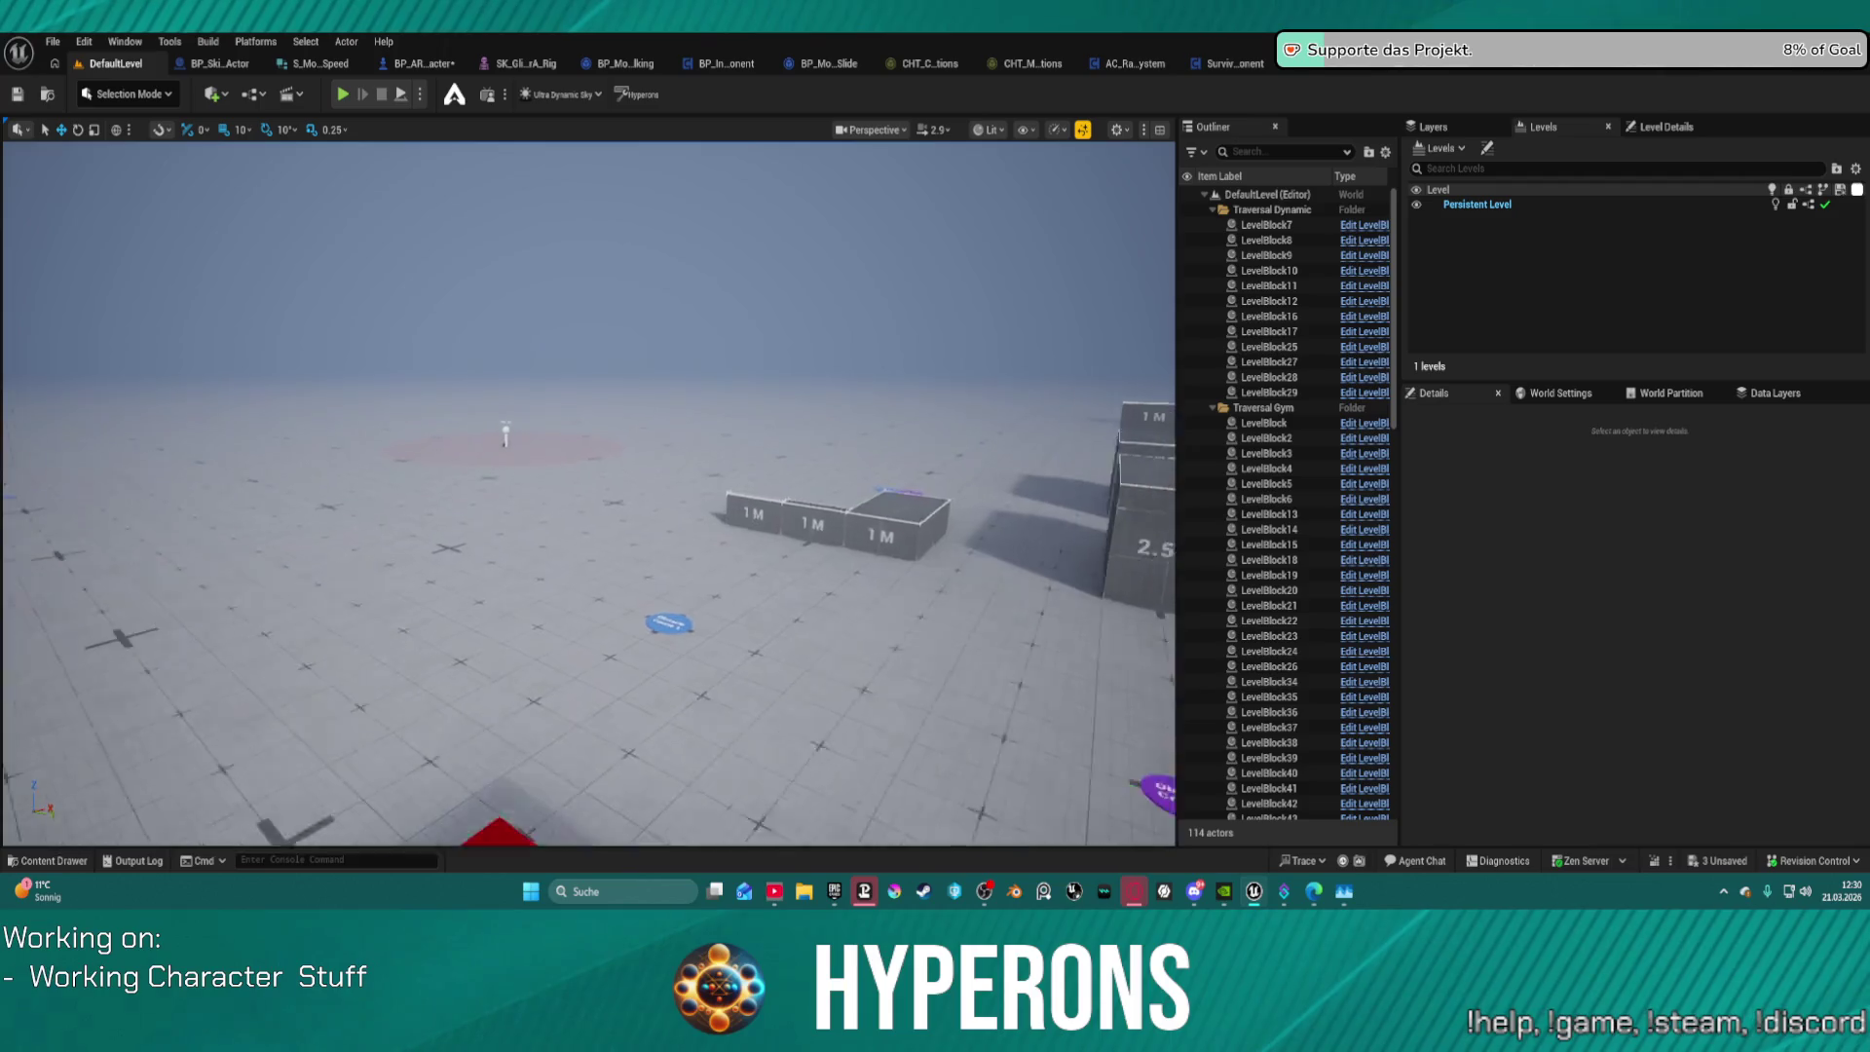
left_click(632, 578)
scroll(1768, 590, "down", 5)
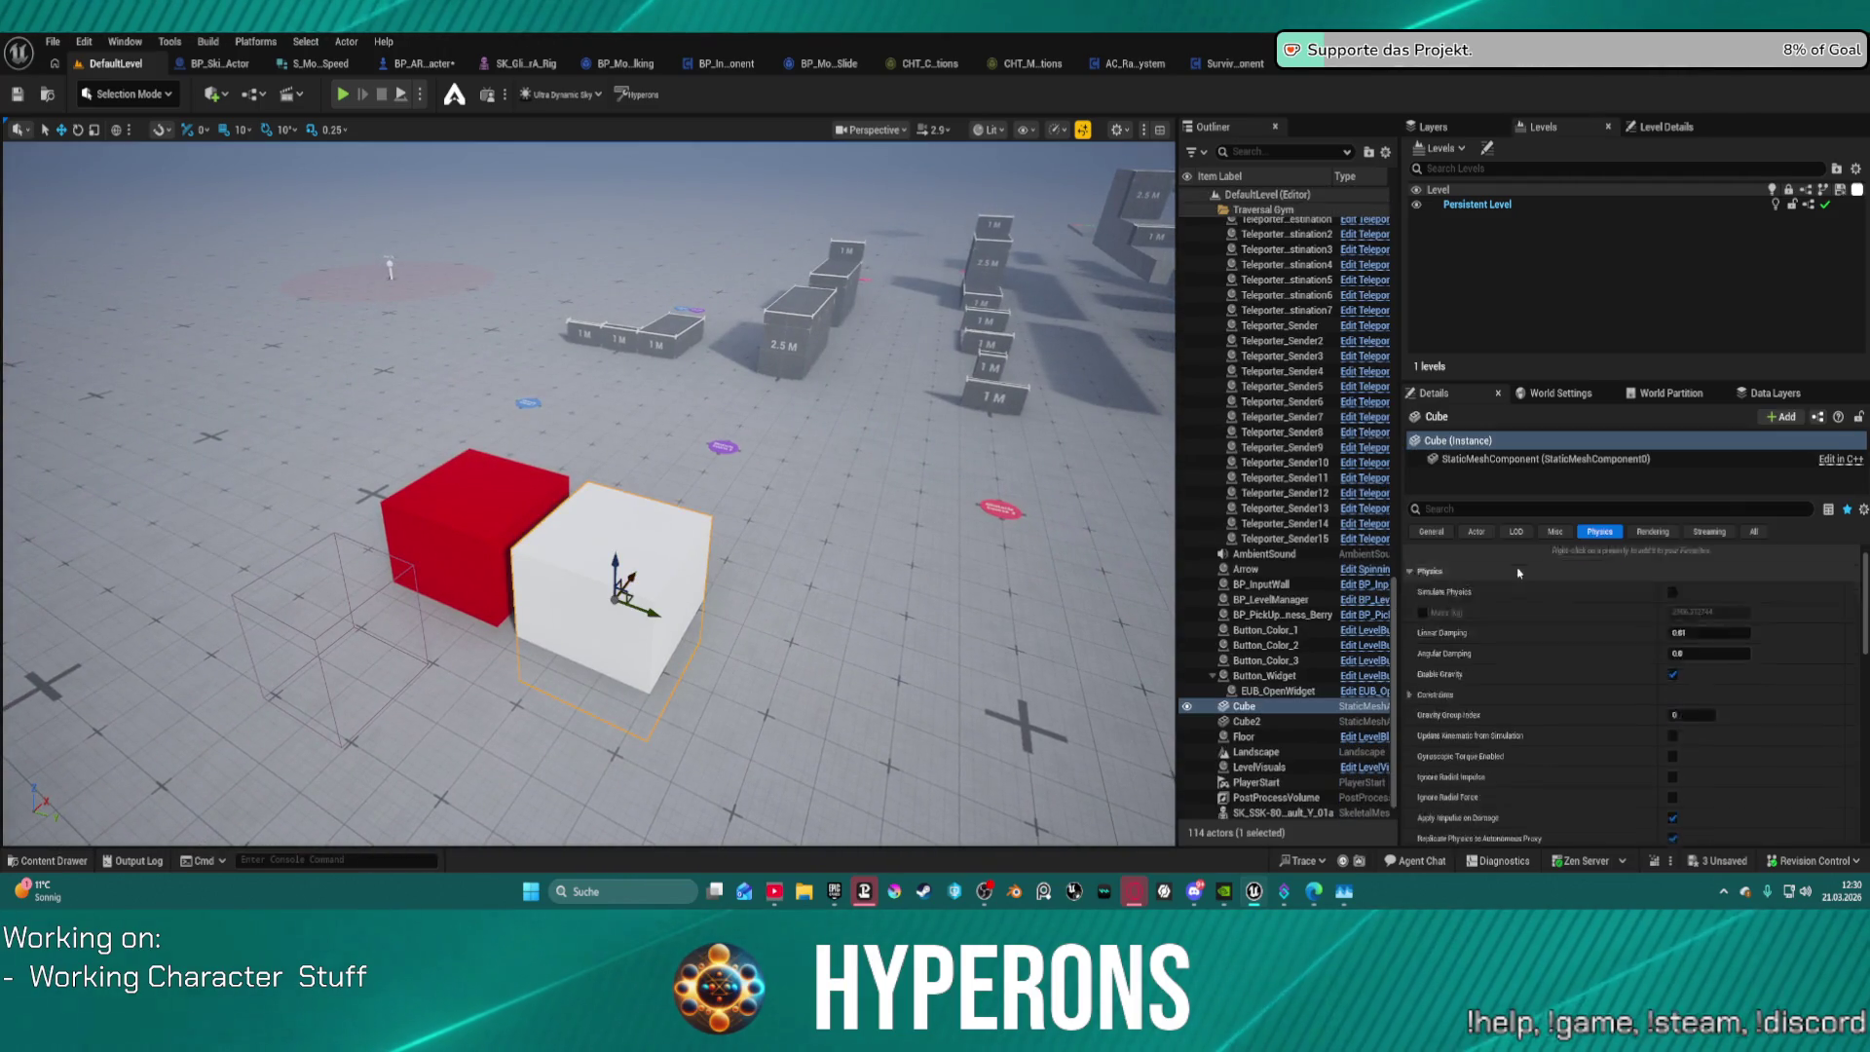
scroll(1764, 633, "up", 3)
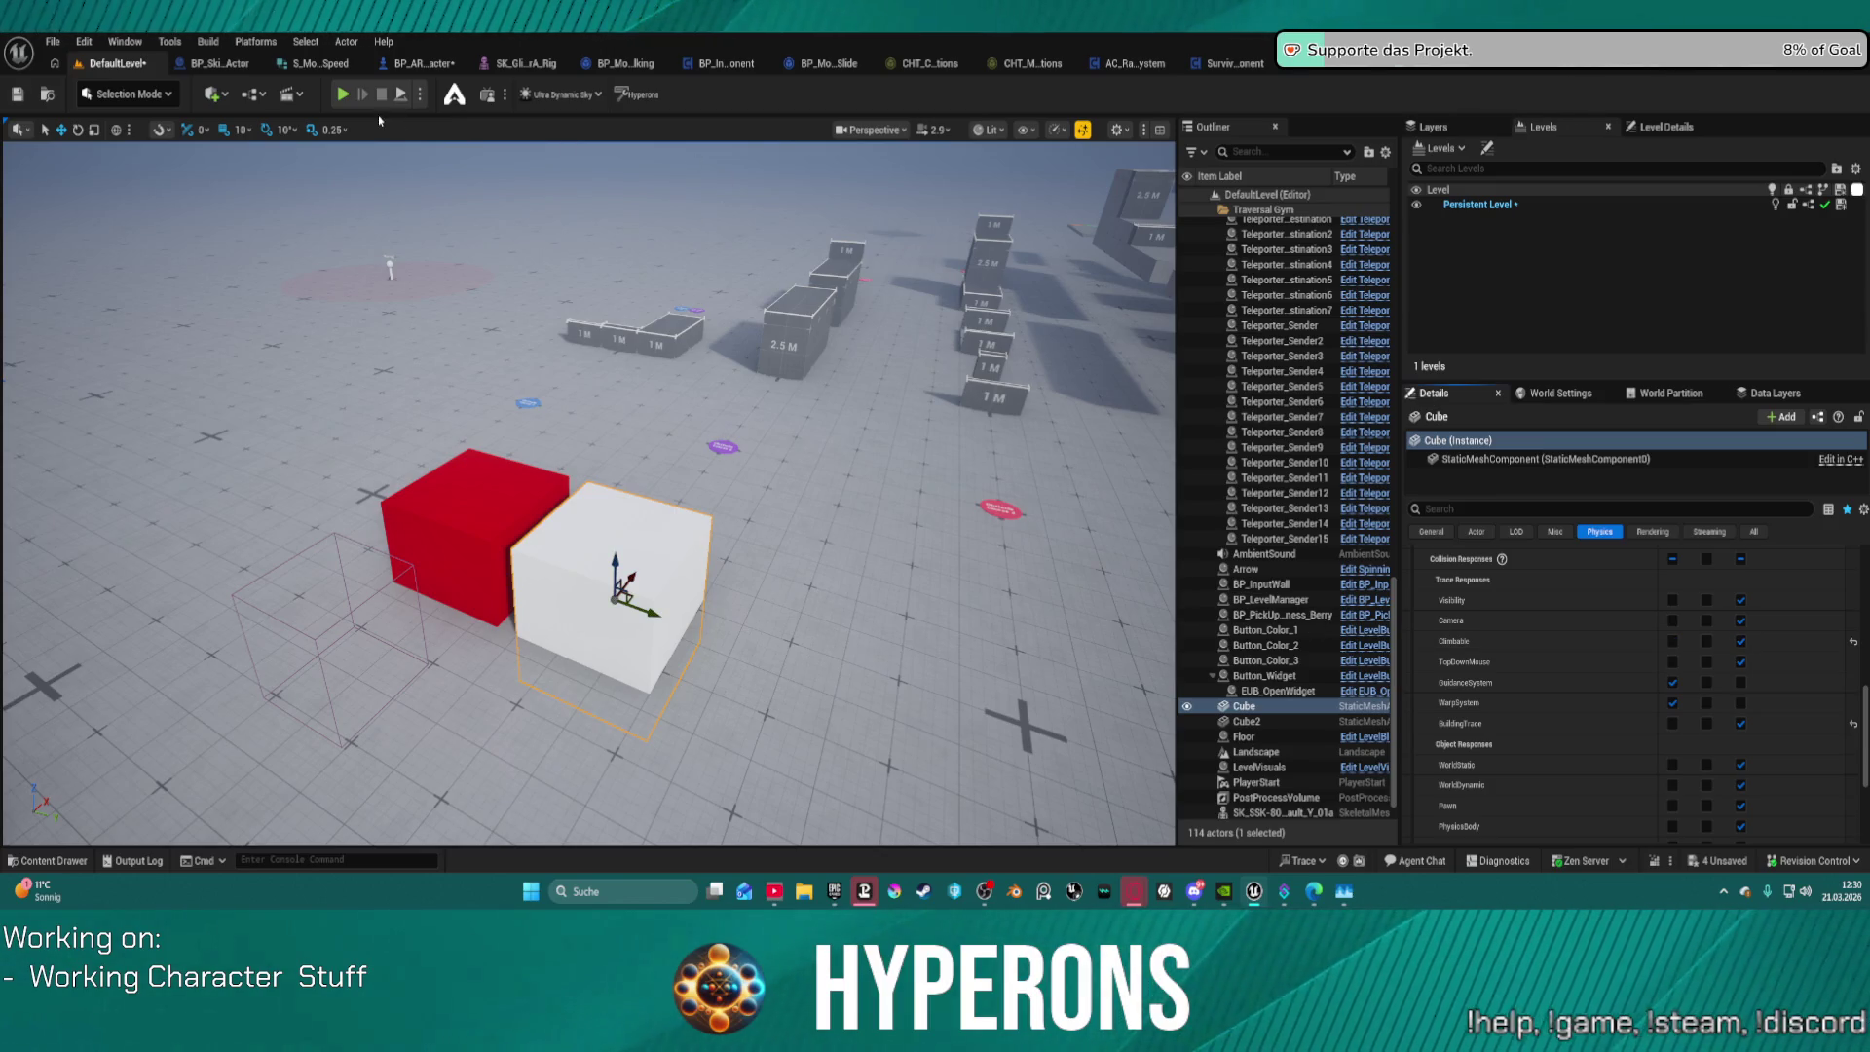
key("alt+p")
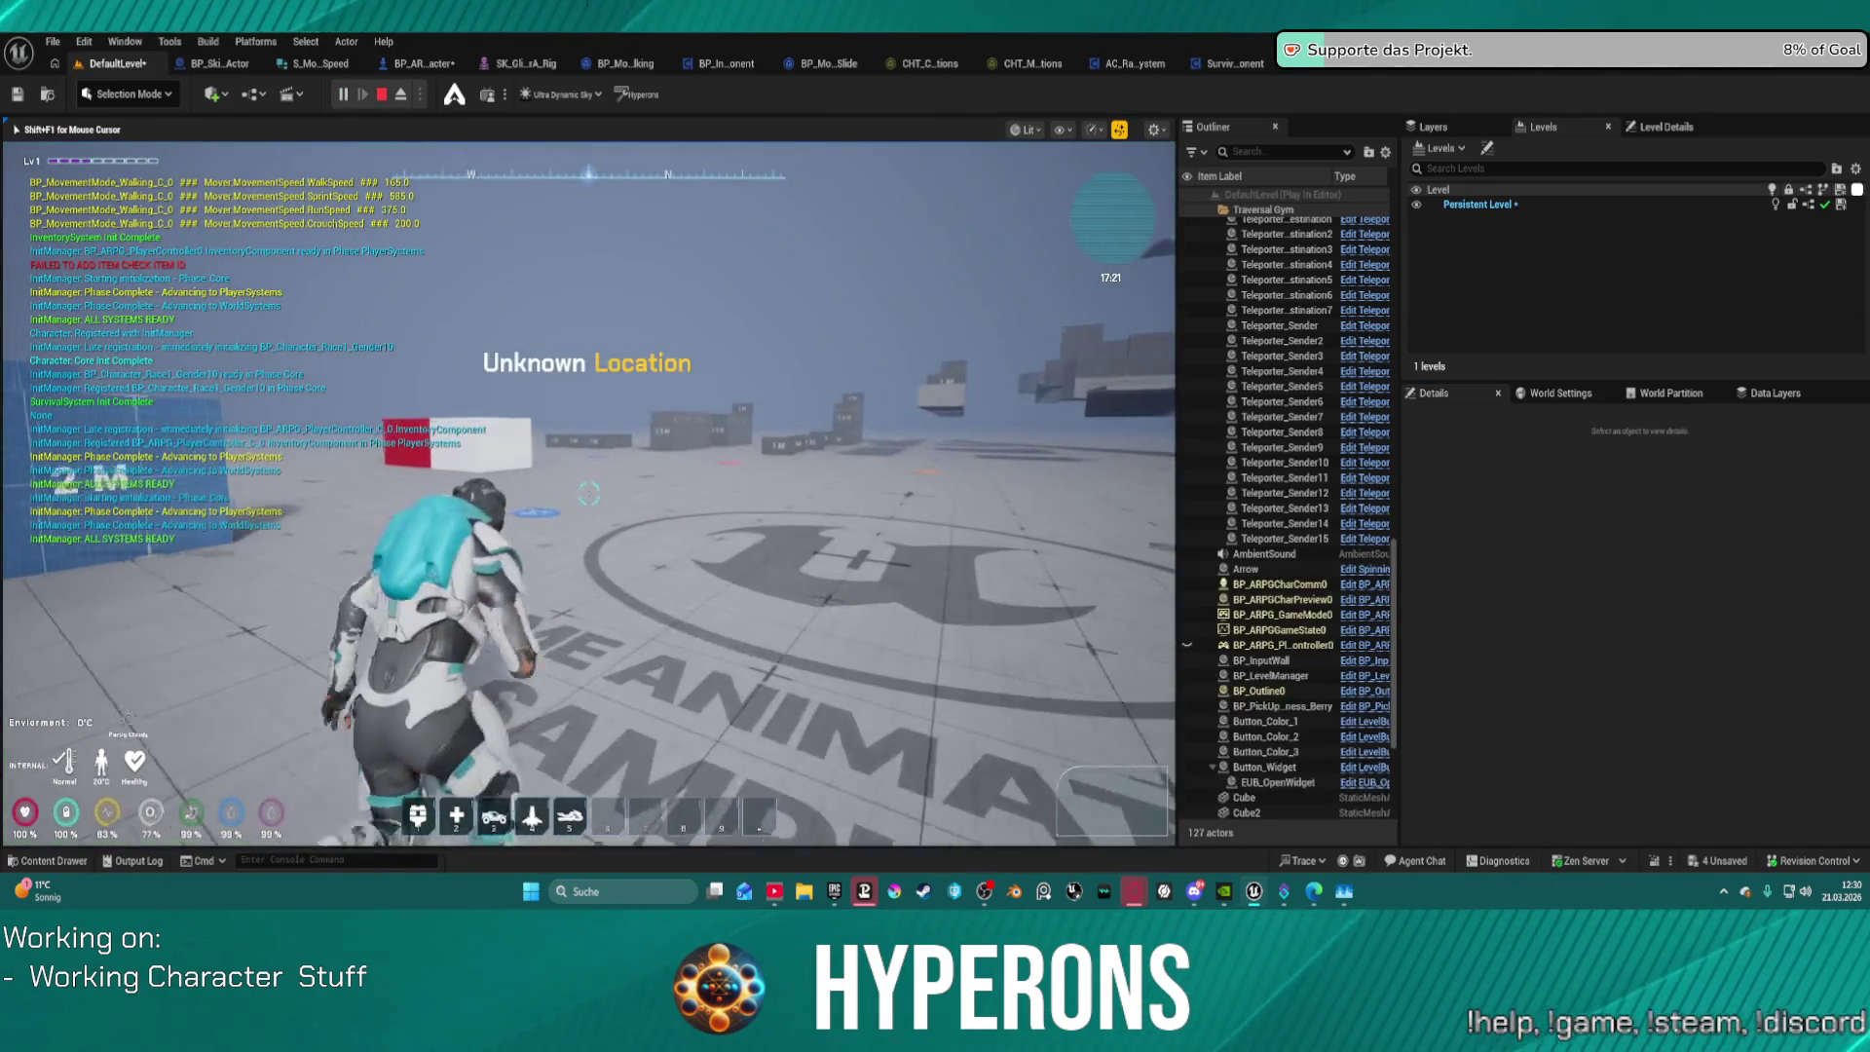
key("w")
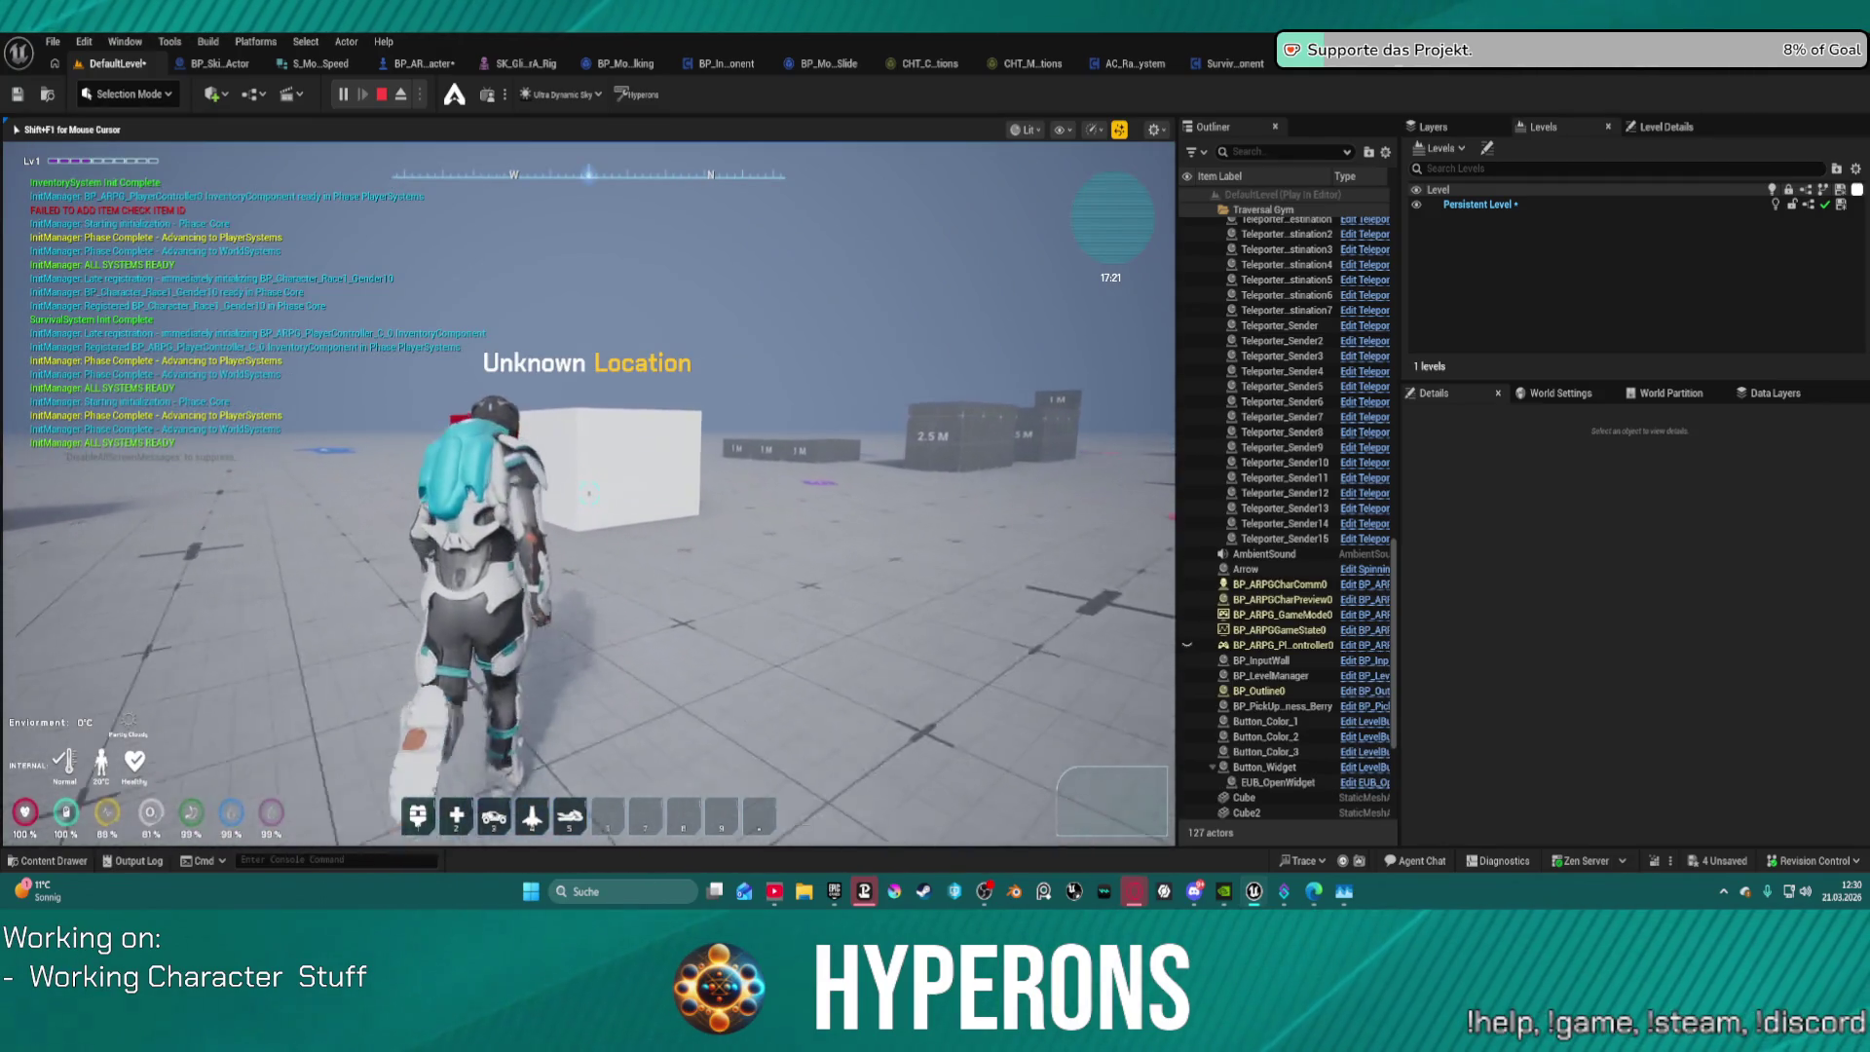
key("space")
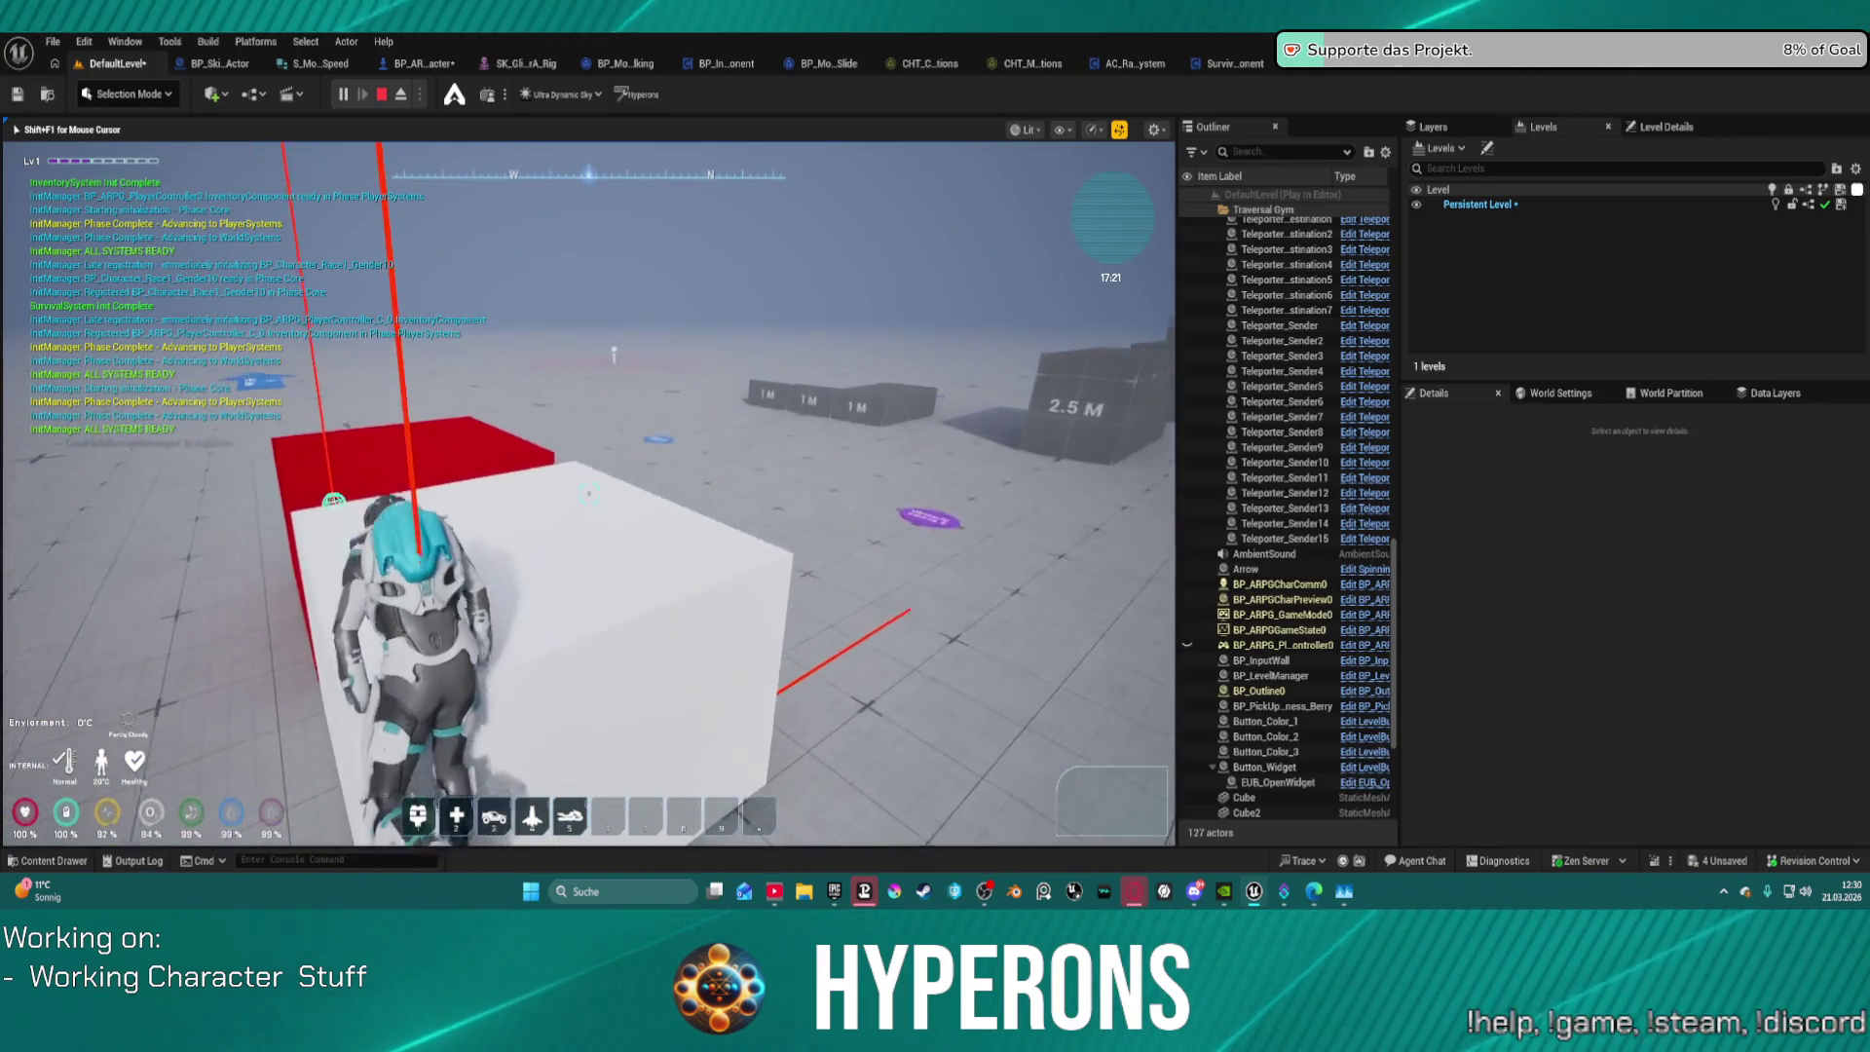
key("w")
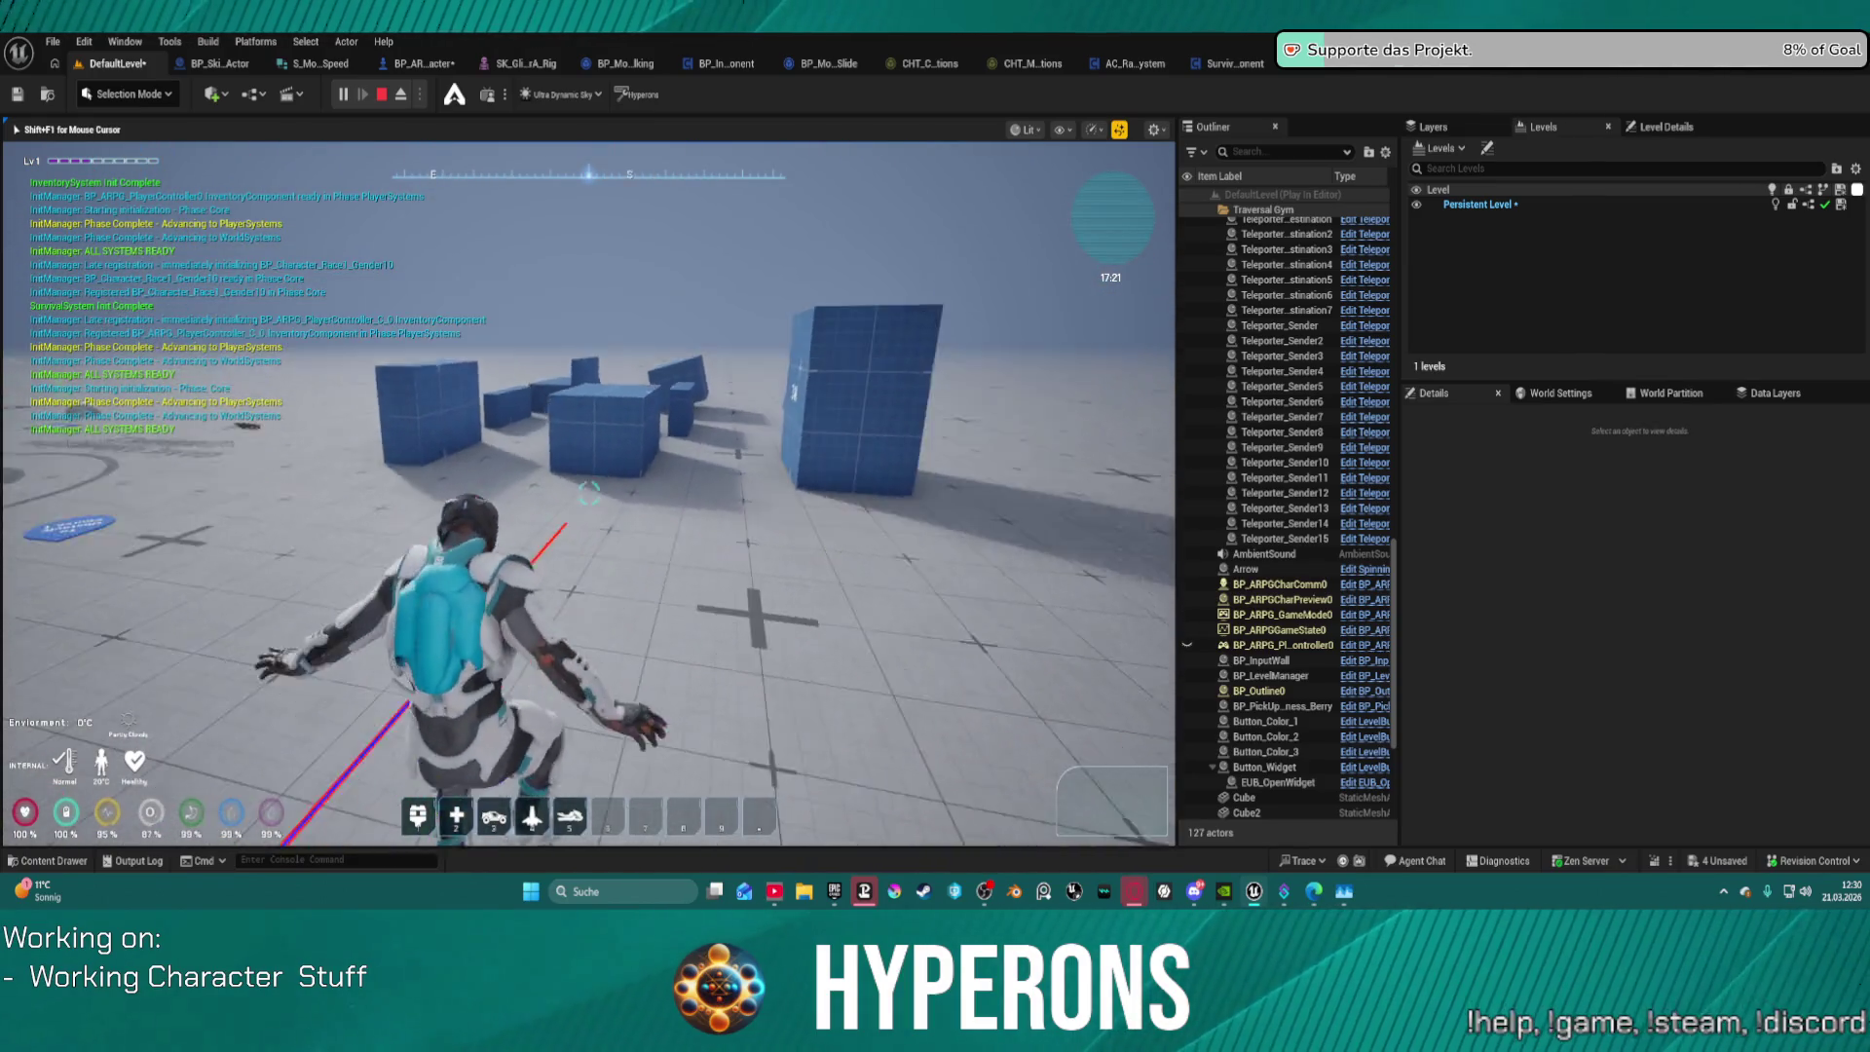
key("w")
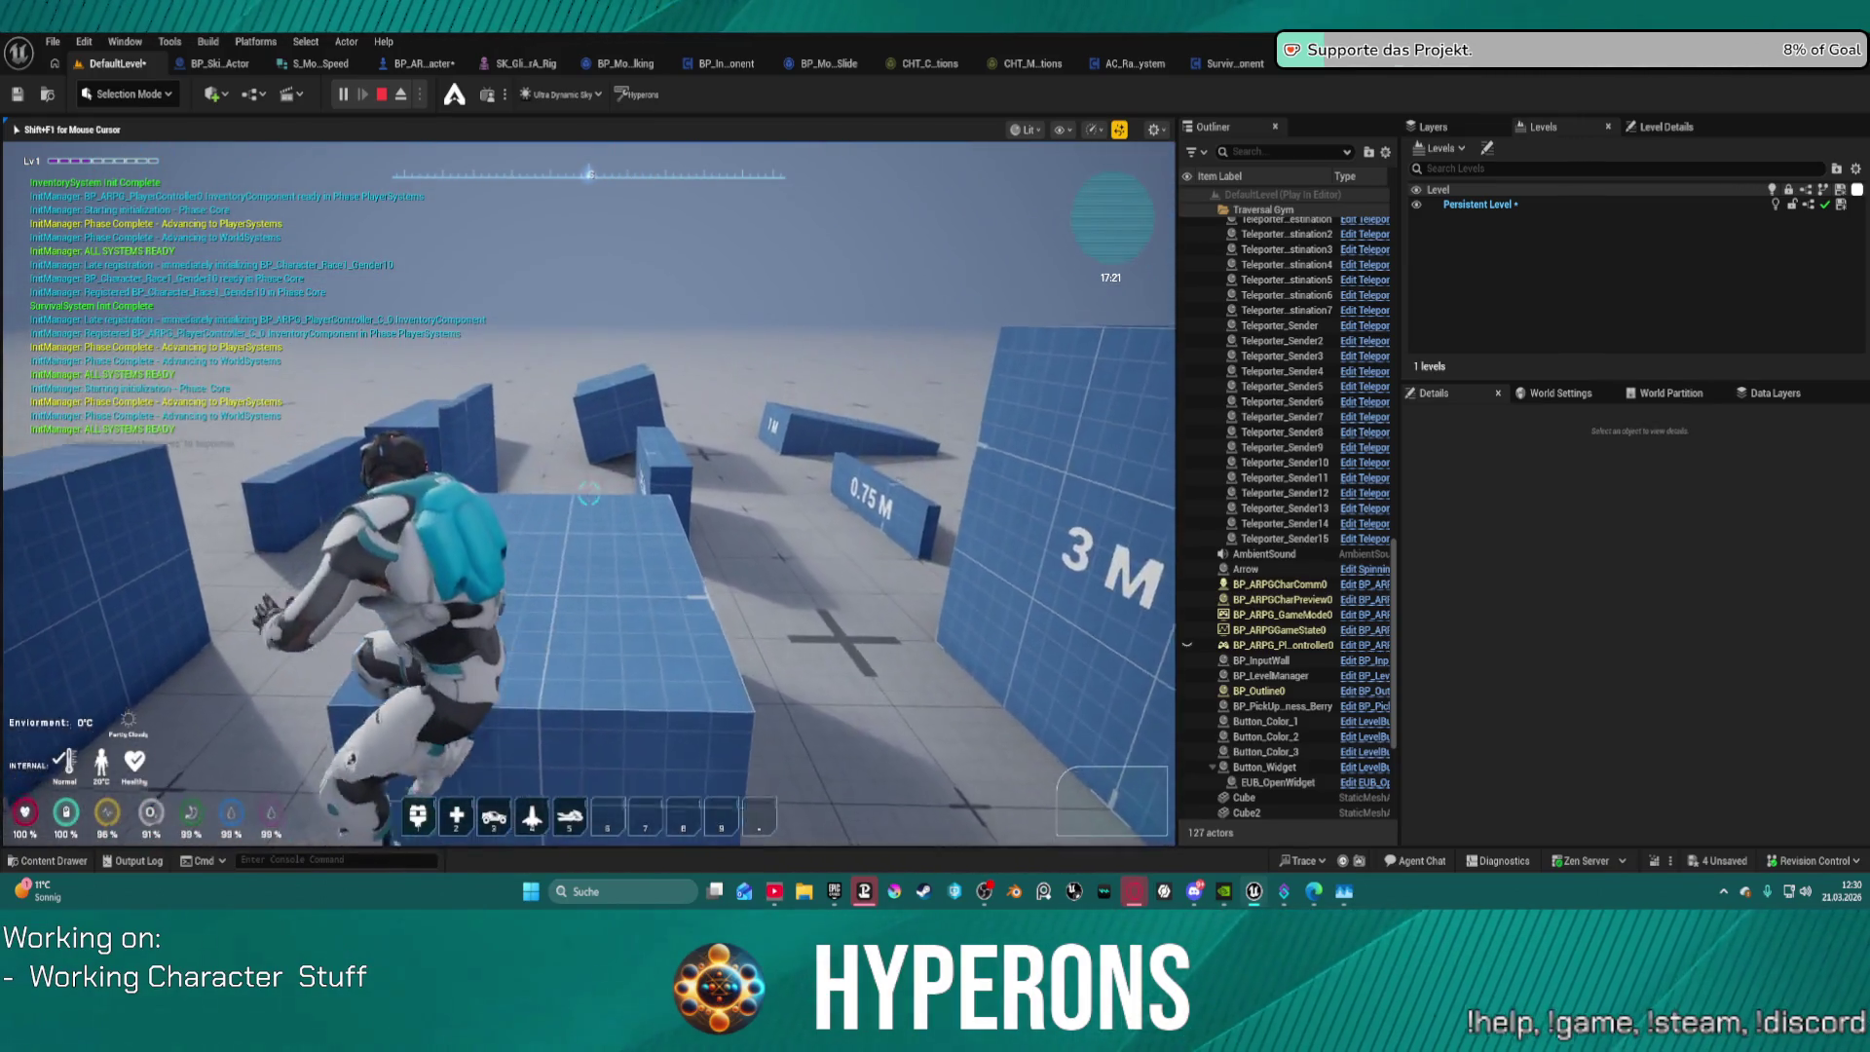
key("Escape")
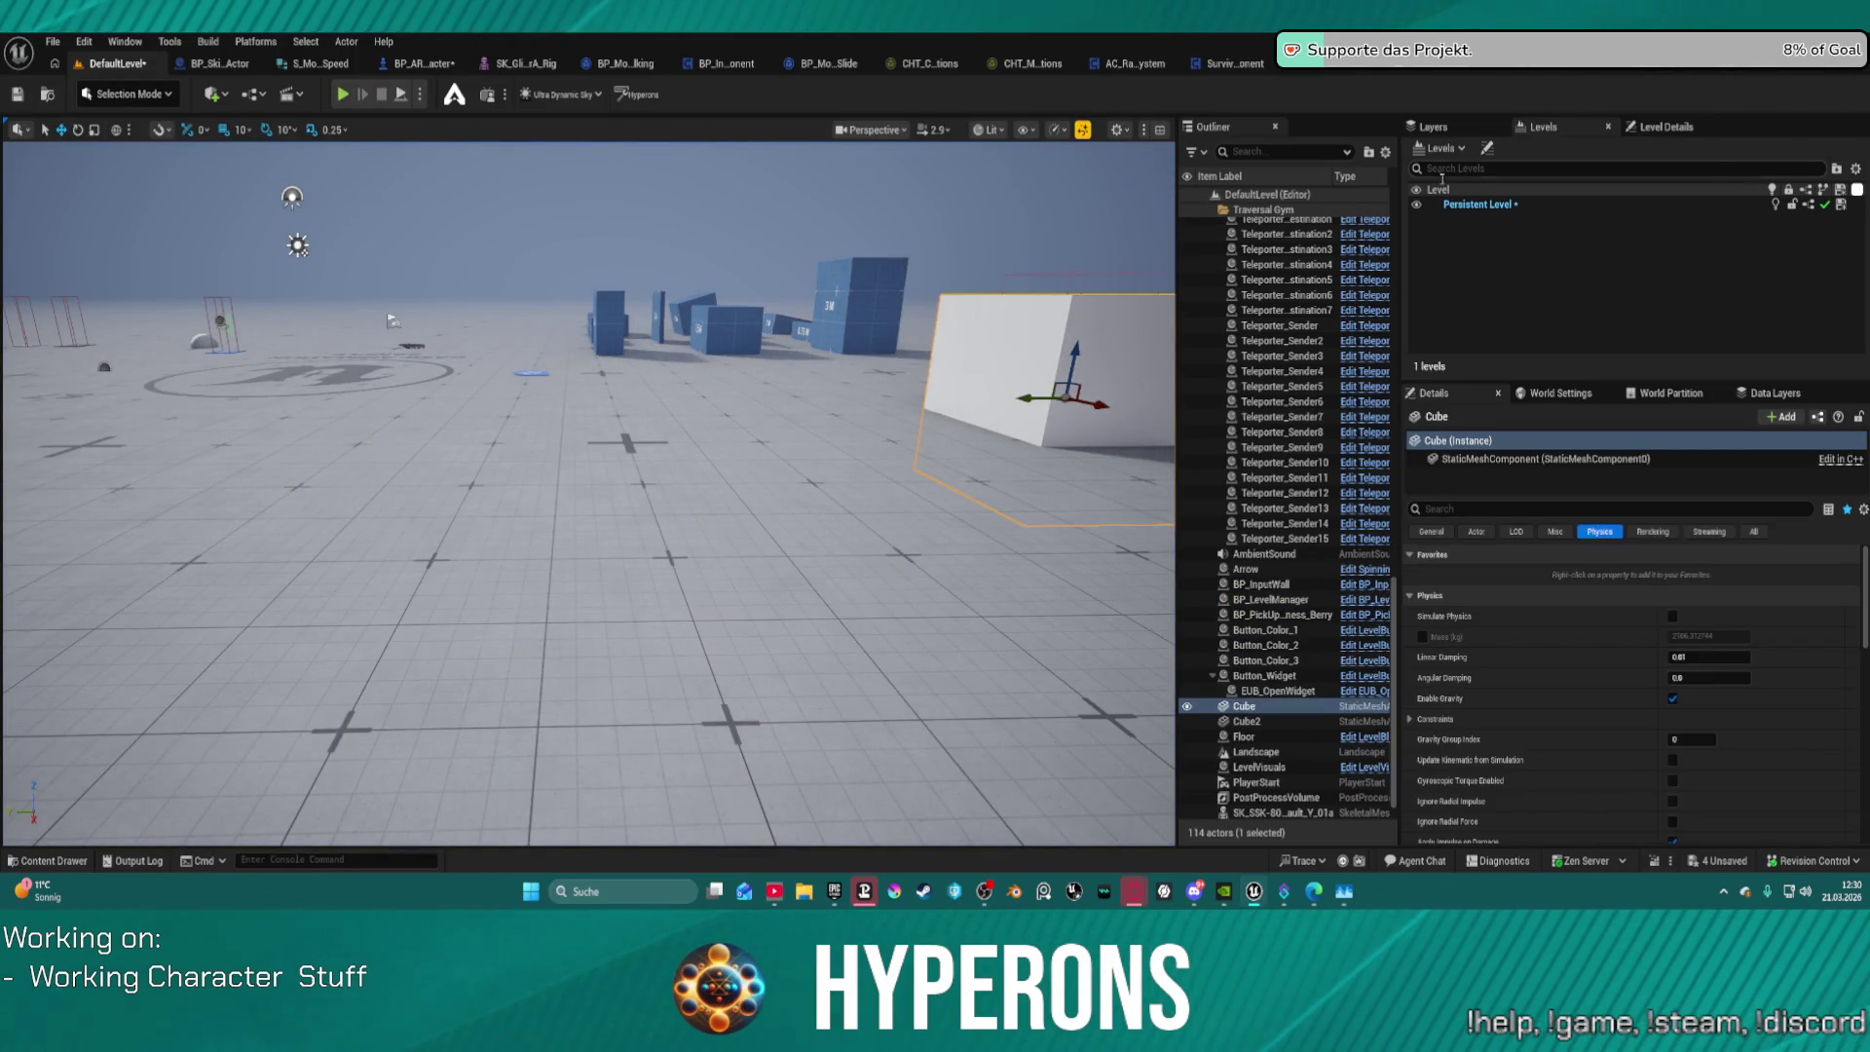
Step: Select LevelBlock7 through LevelBlock29 in the Outliner, then open LevelBlock28's Blueprint from its StaticMesh
scroll(1265, 377, "up", 15)
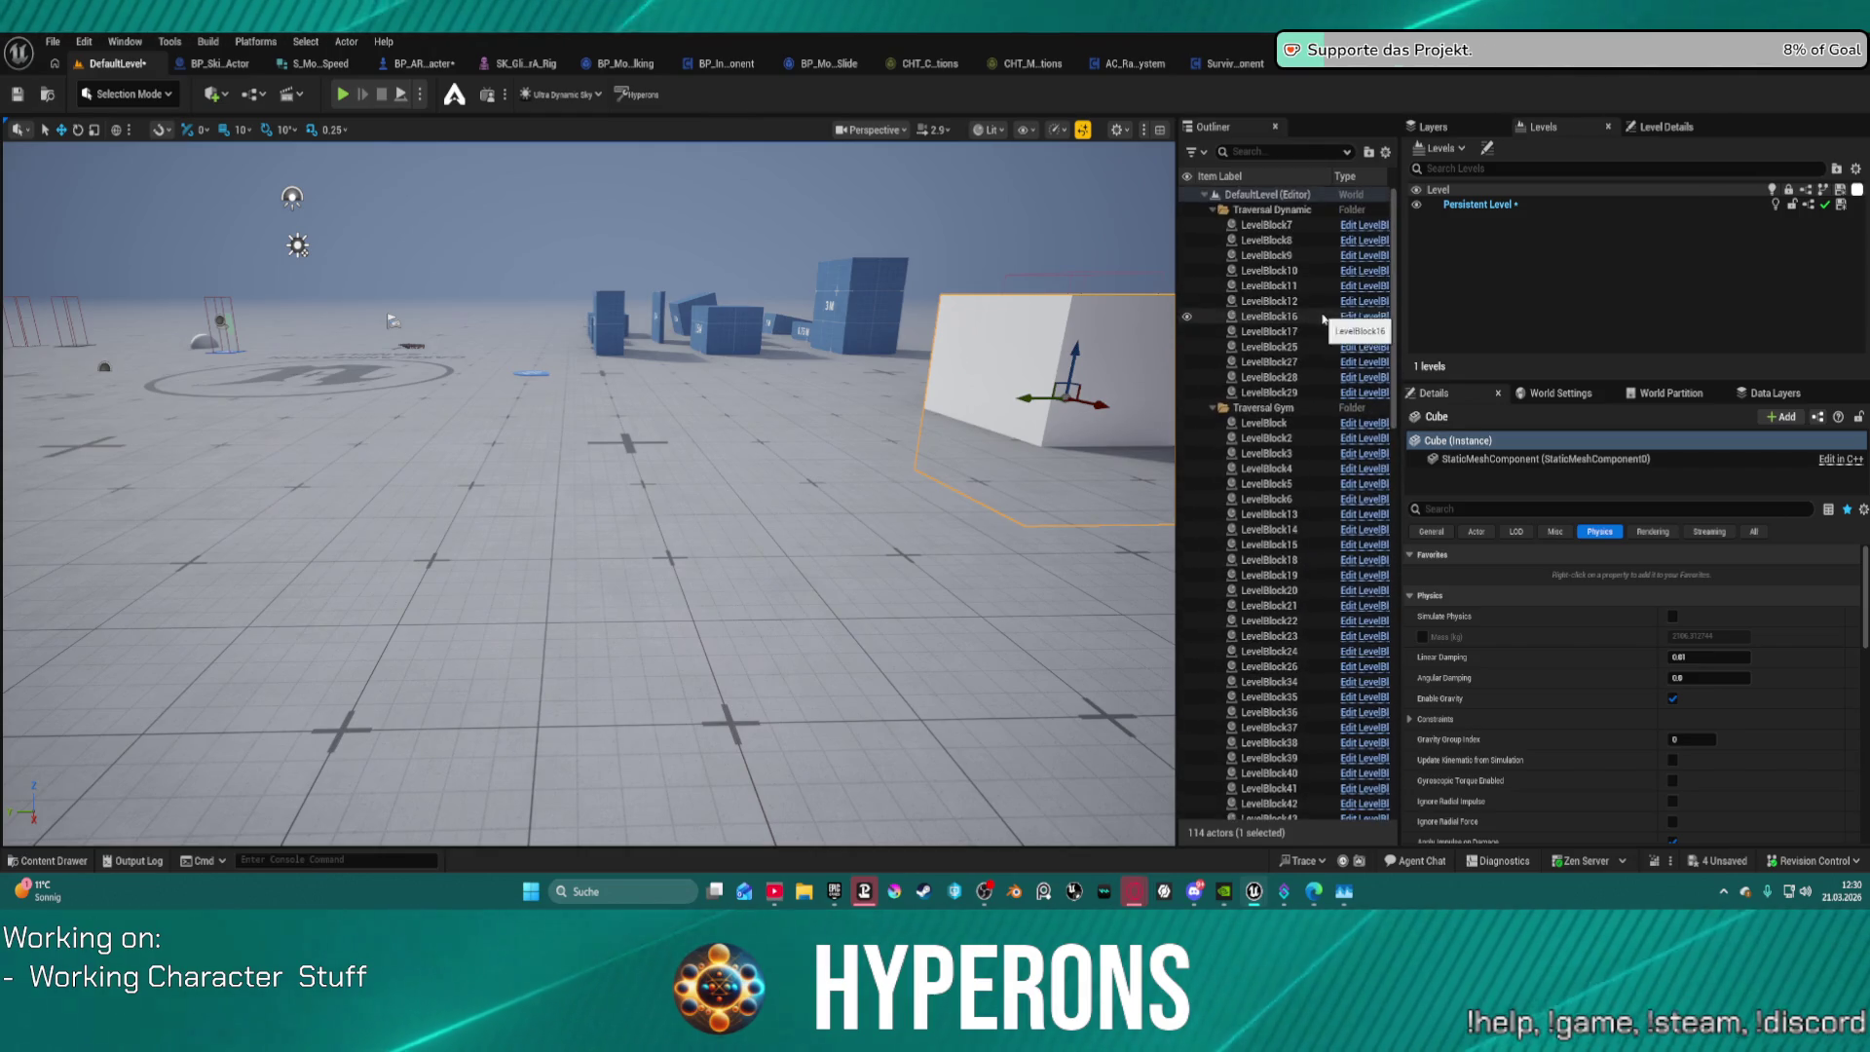
left_click(1261, 225)
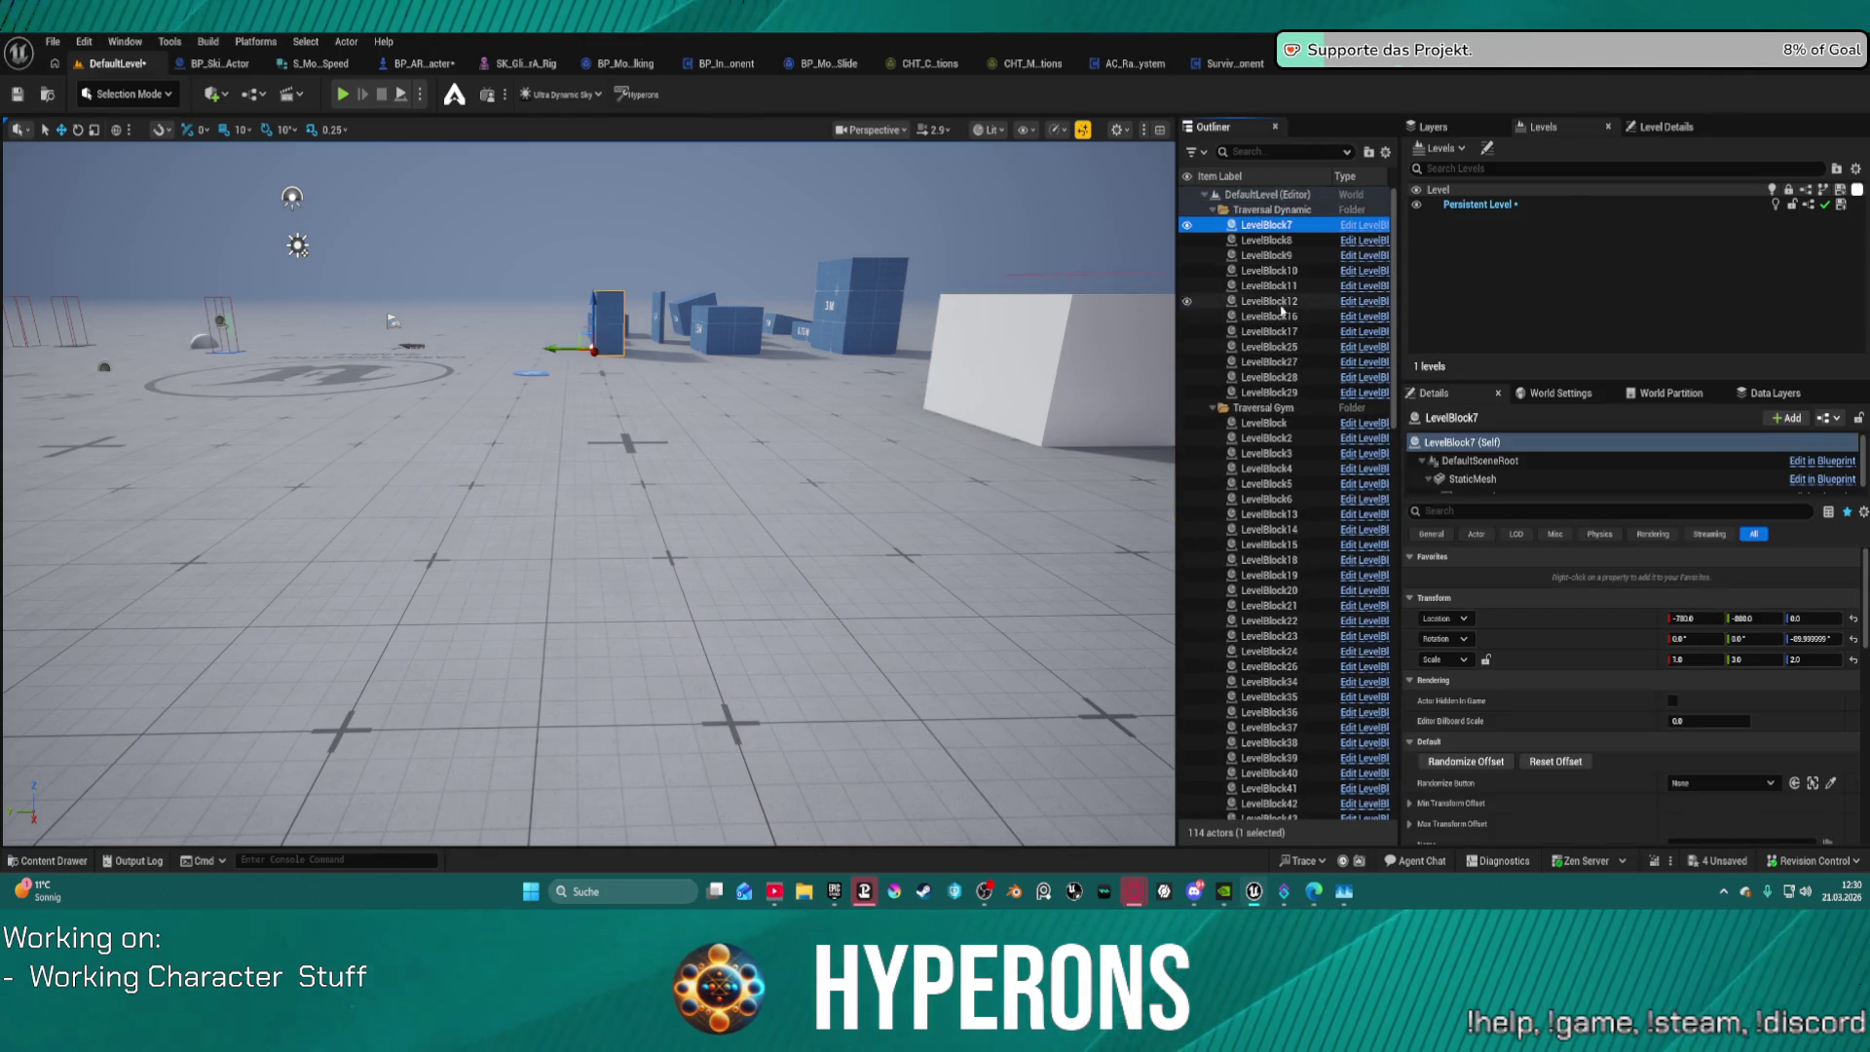
left_click(1267, 391, "shift")
scroll(1577, 539, "down", 5)
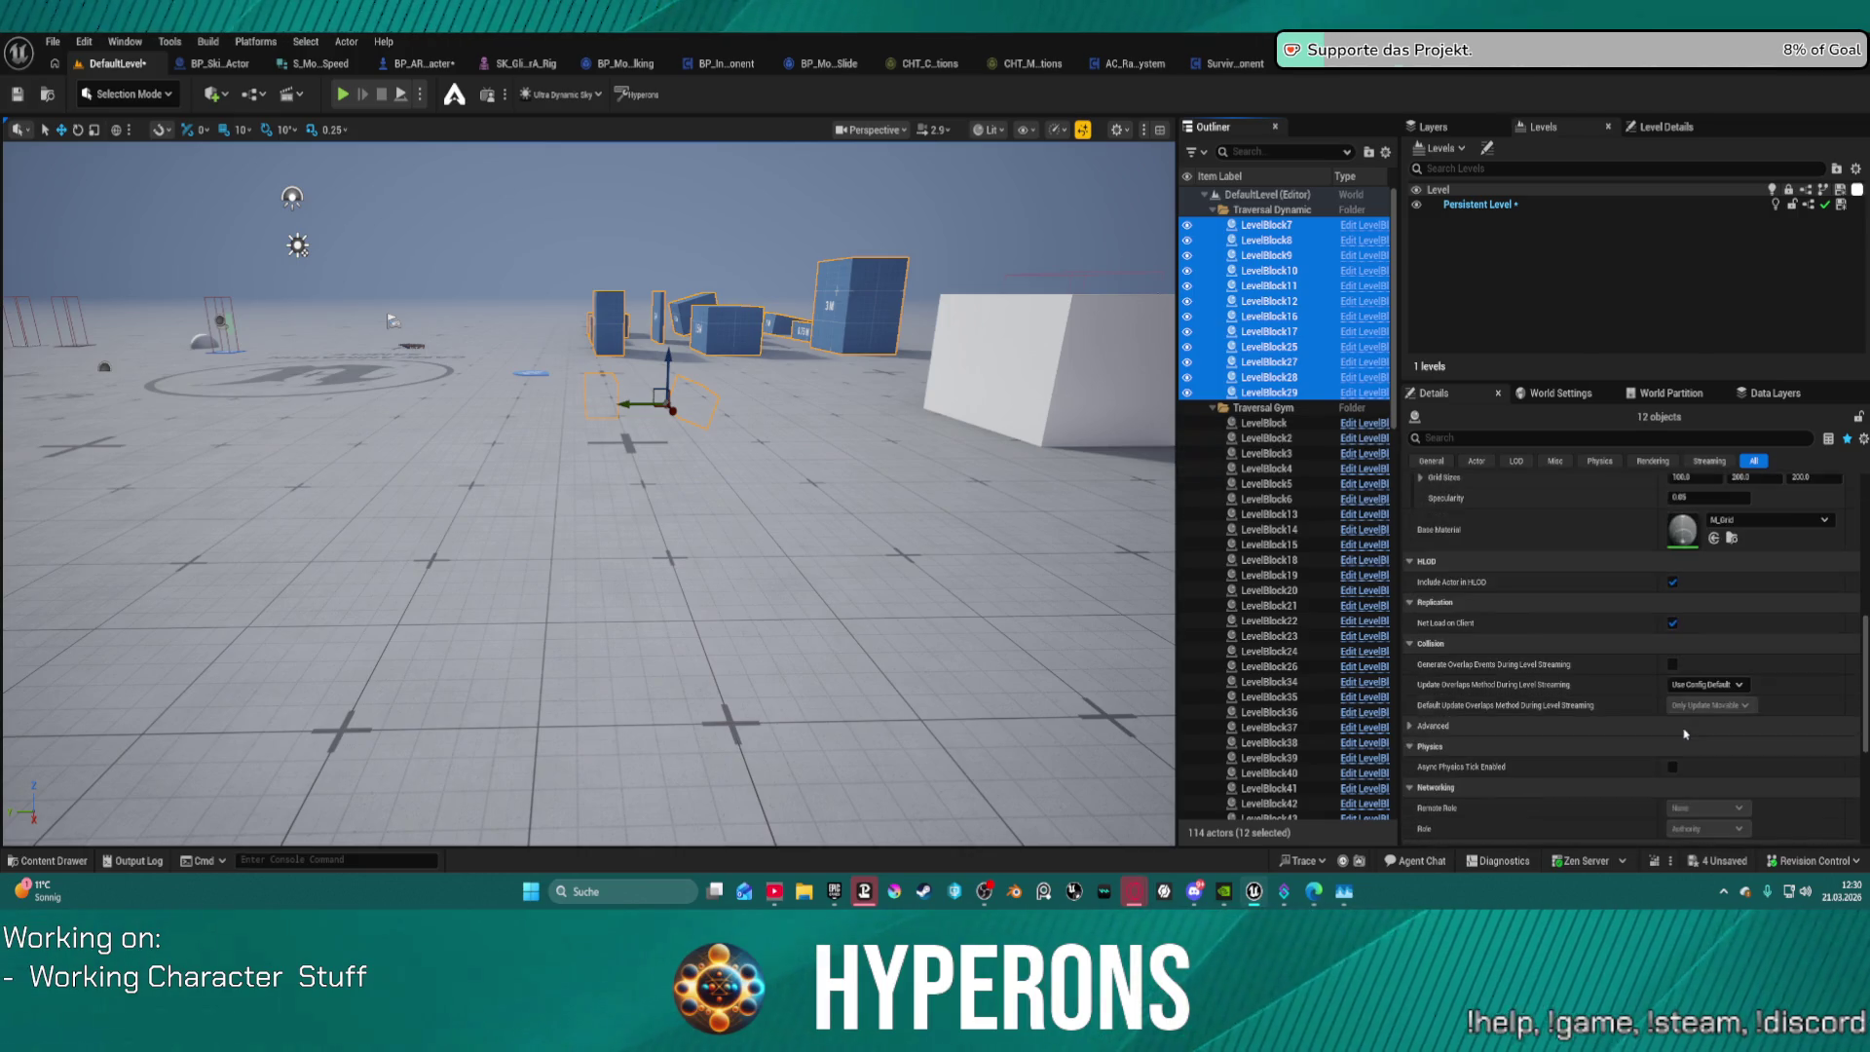
scroll(1425, 623, "up", 3)
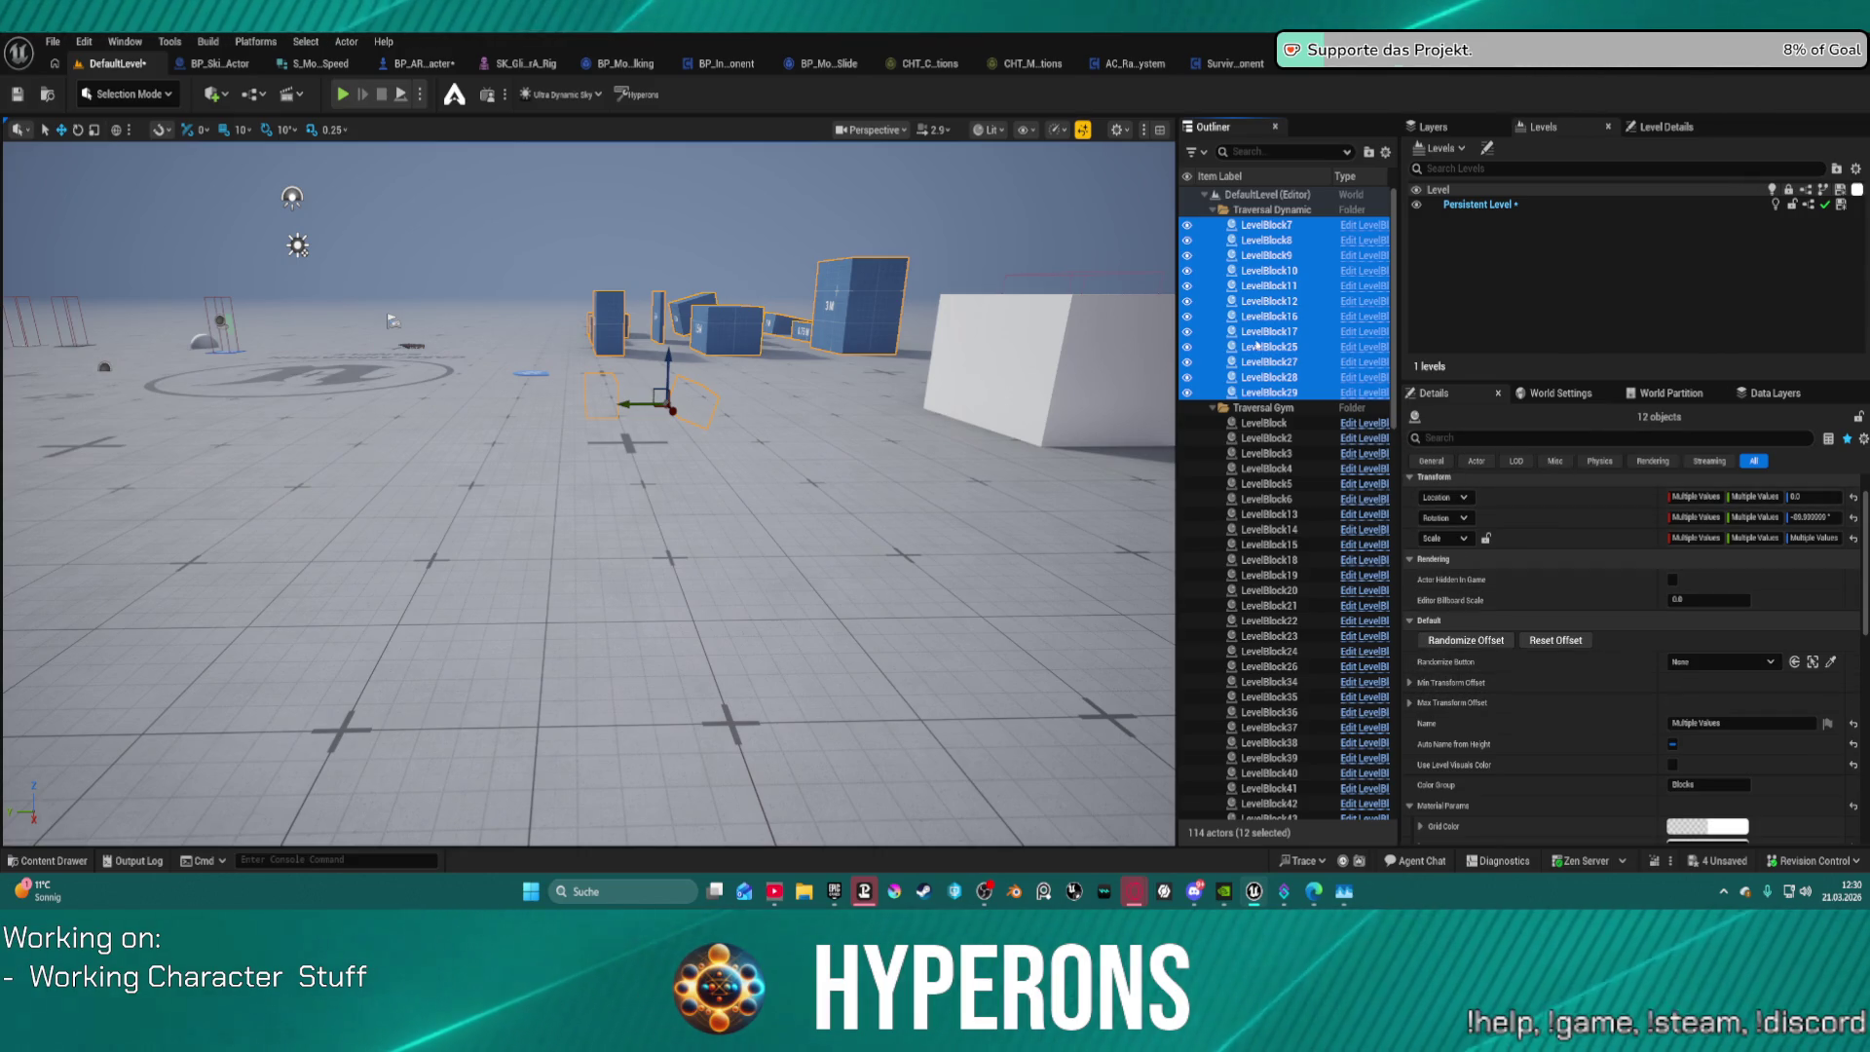
left_click(1267, 377)
double_click(1460, 474)
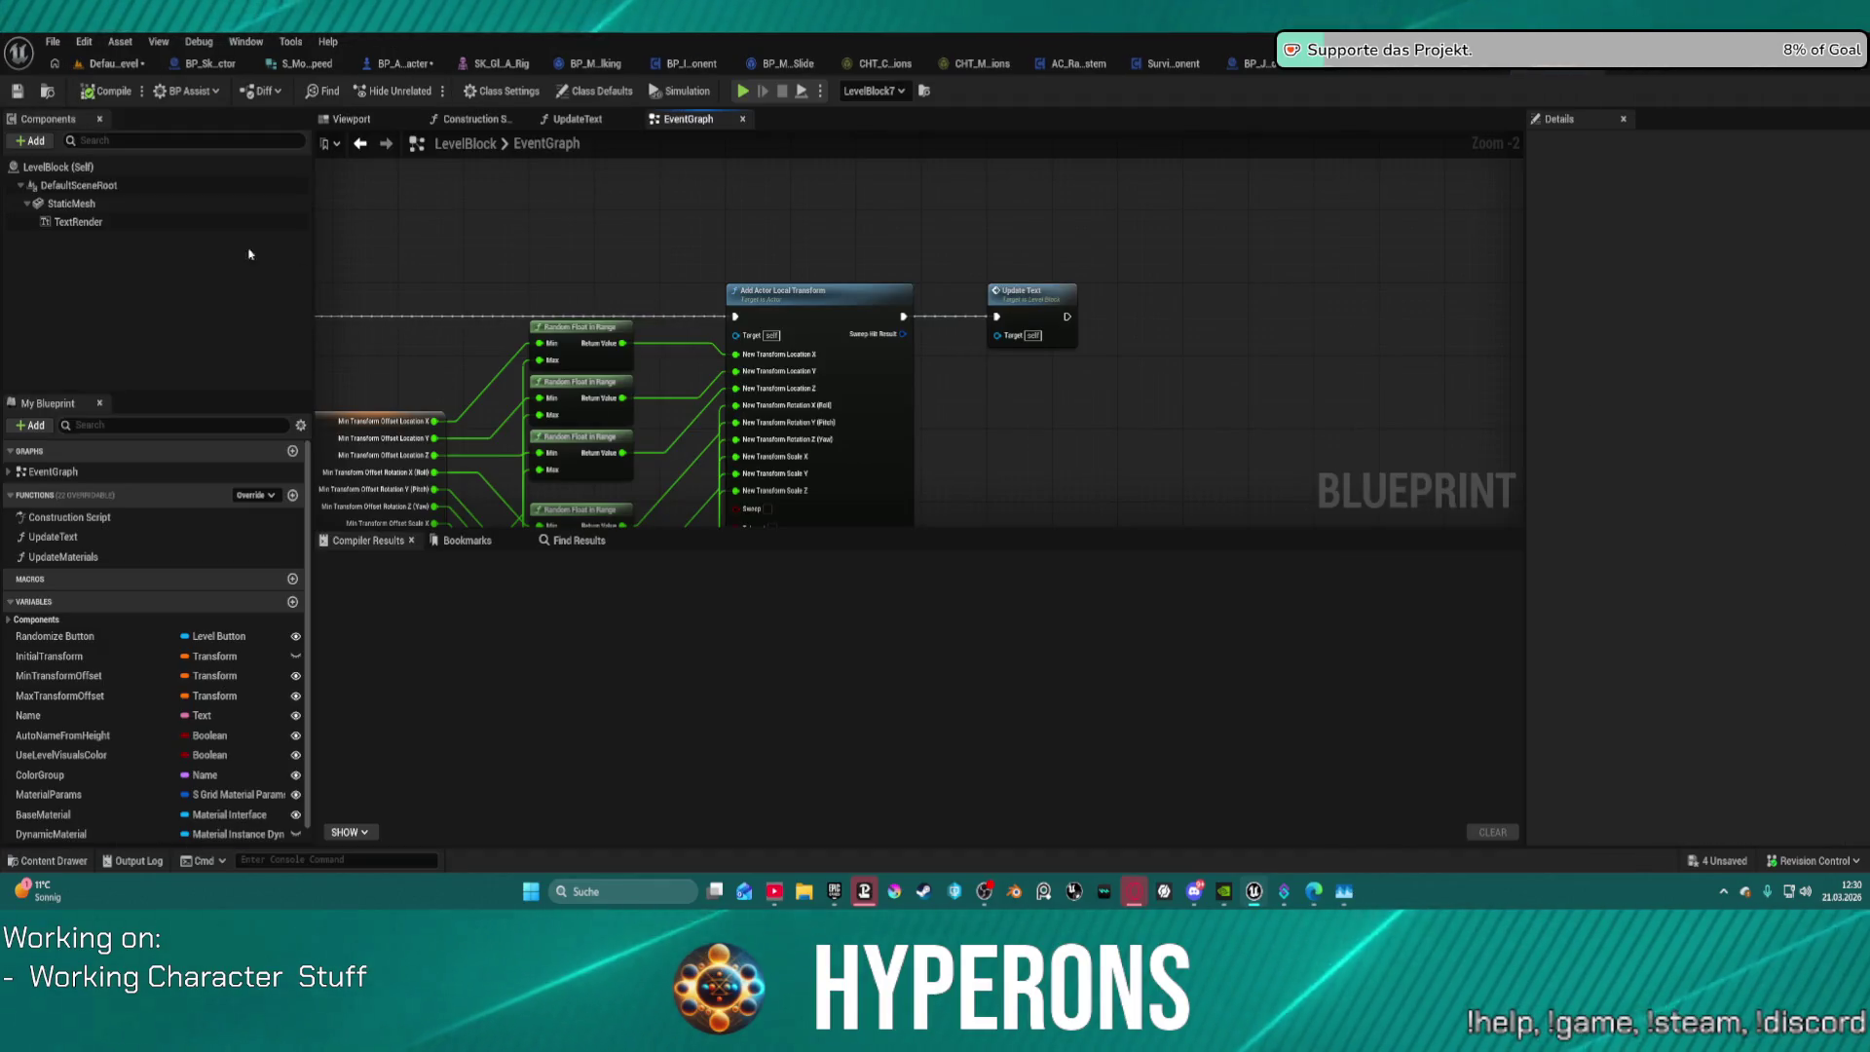
Step: Set StaticMesh's Climbable trace back to Block, recompile LevelBlock, and return to DefaultLevel
left_click(113, 205)
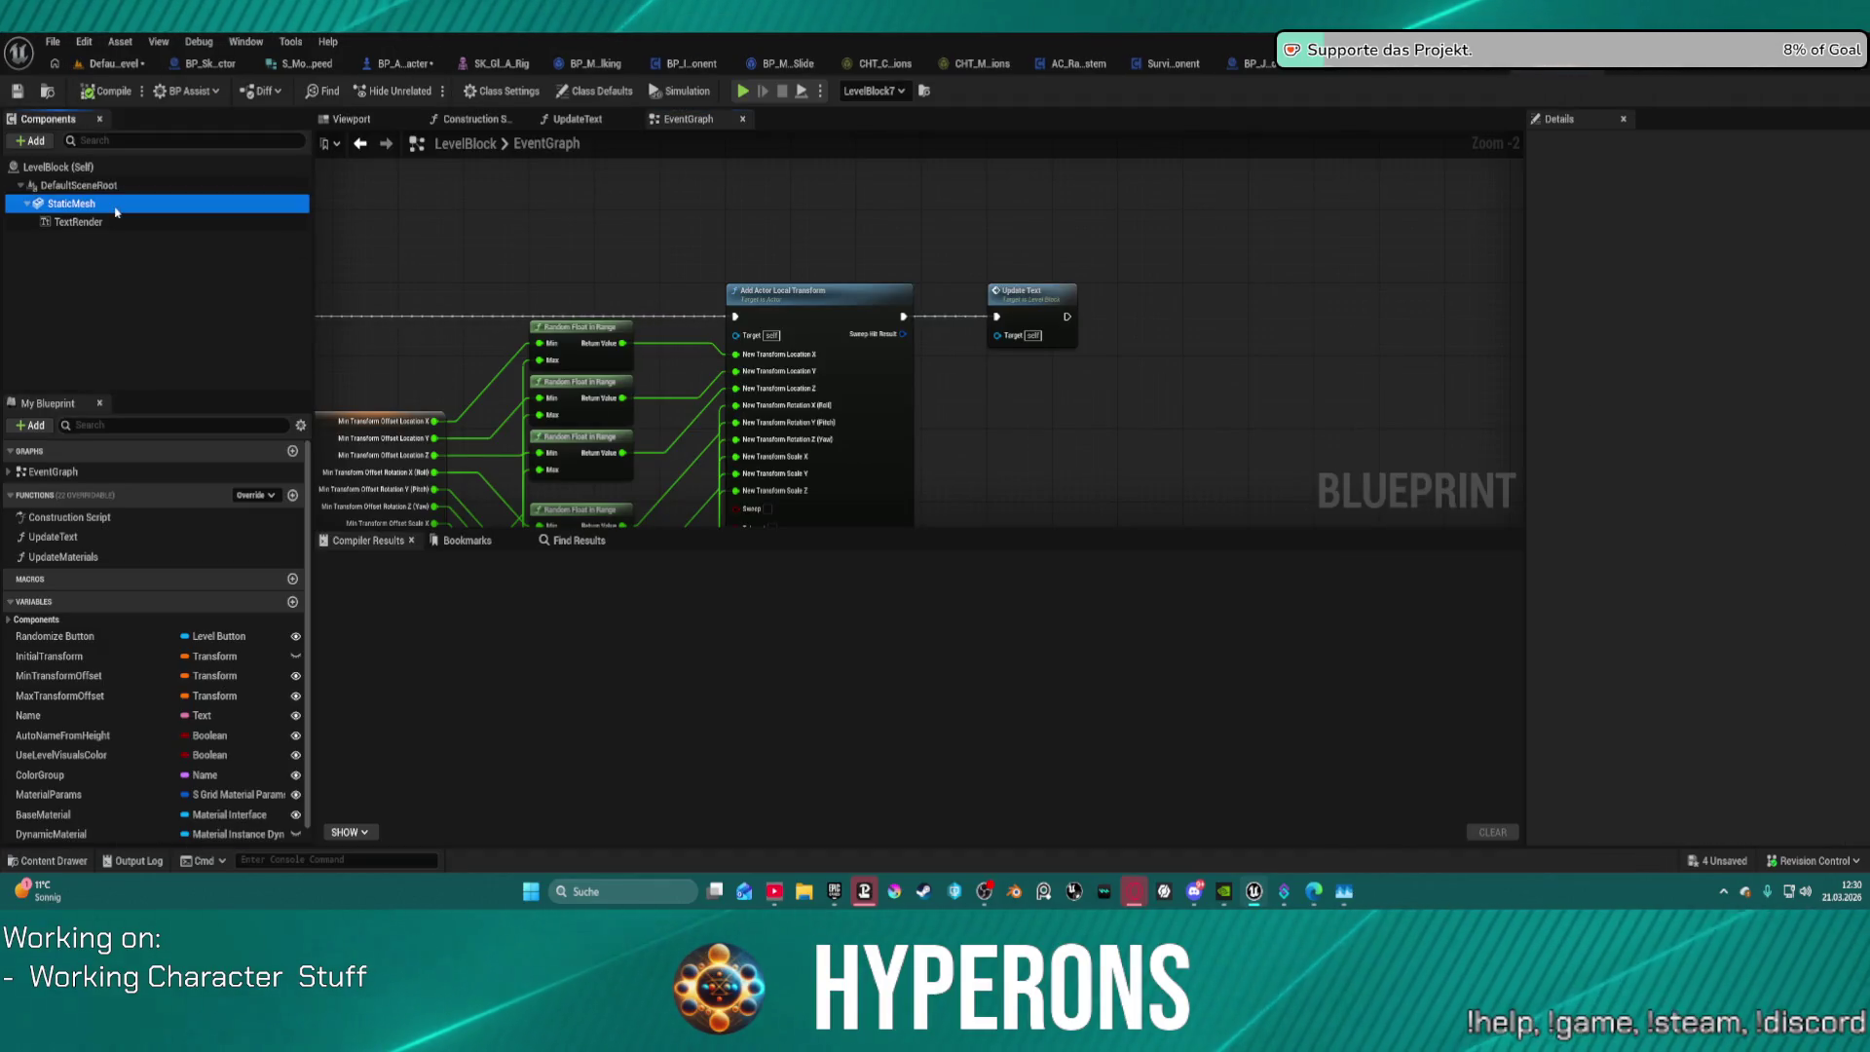
left_click(1712, 511)
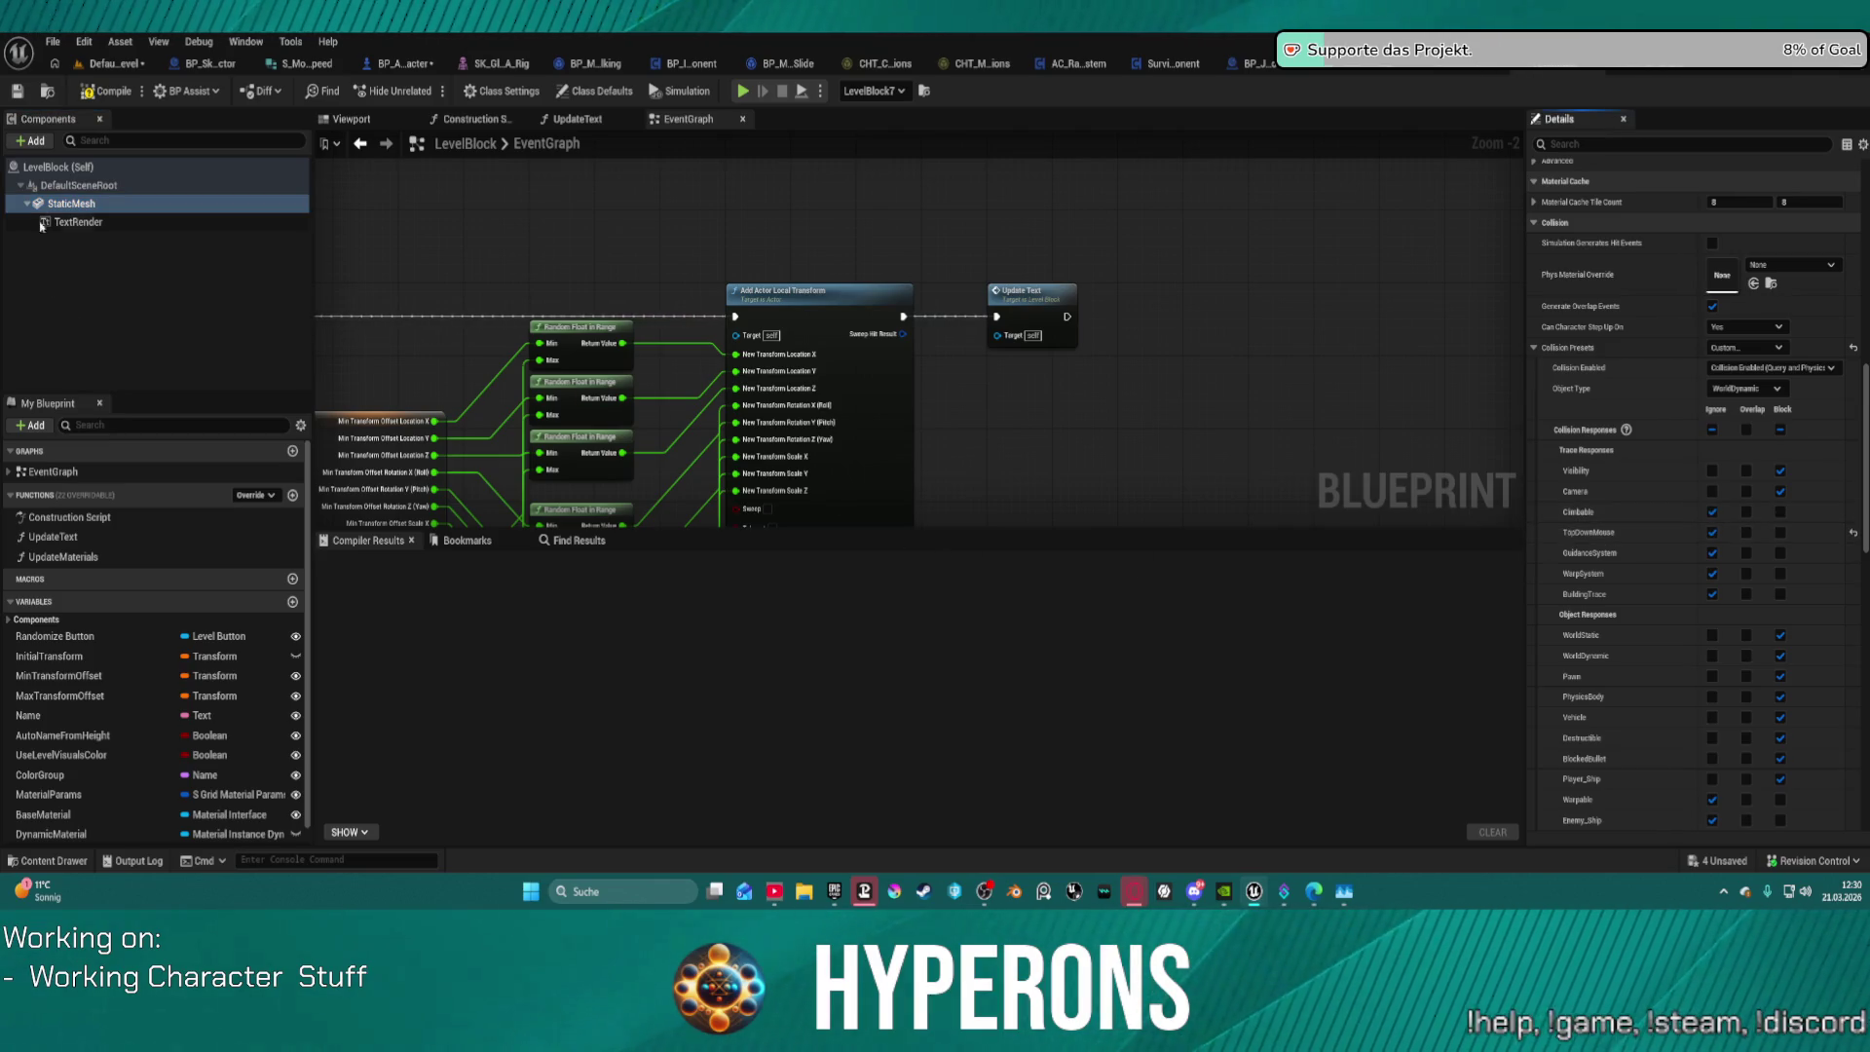
left_click(101, 89)
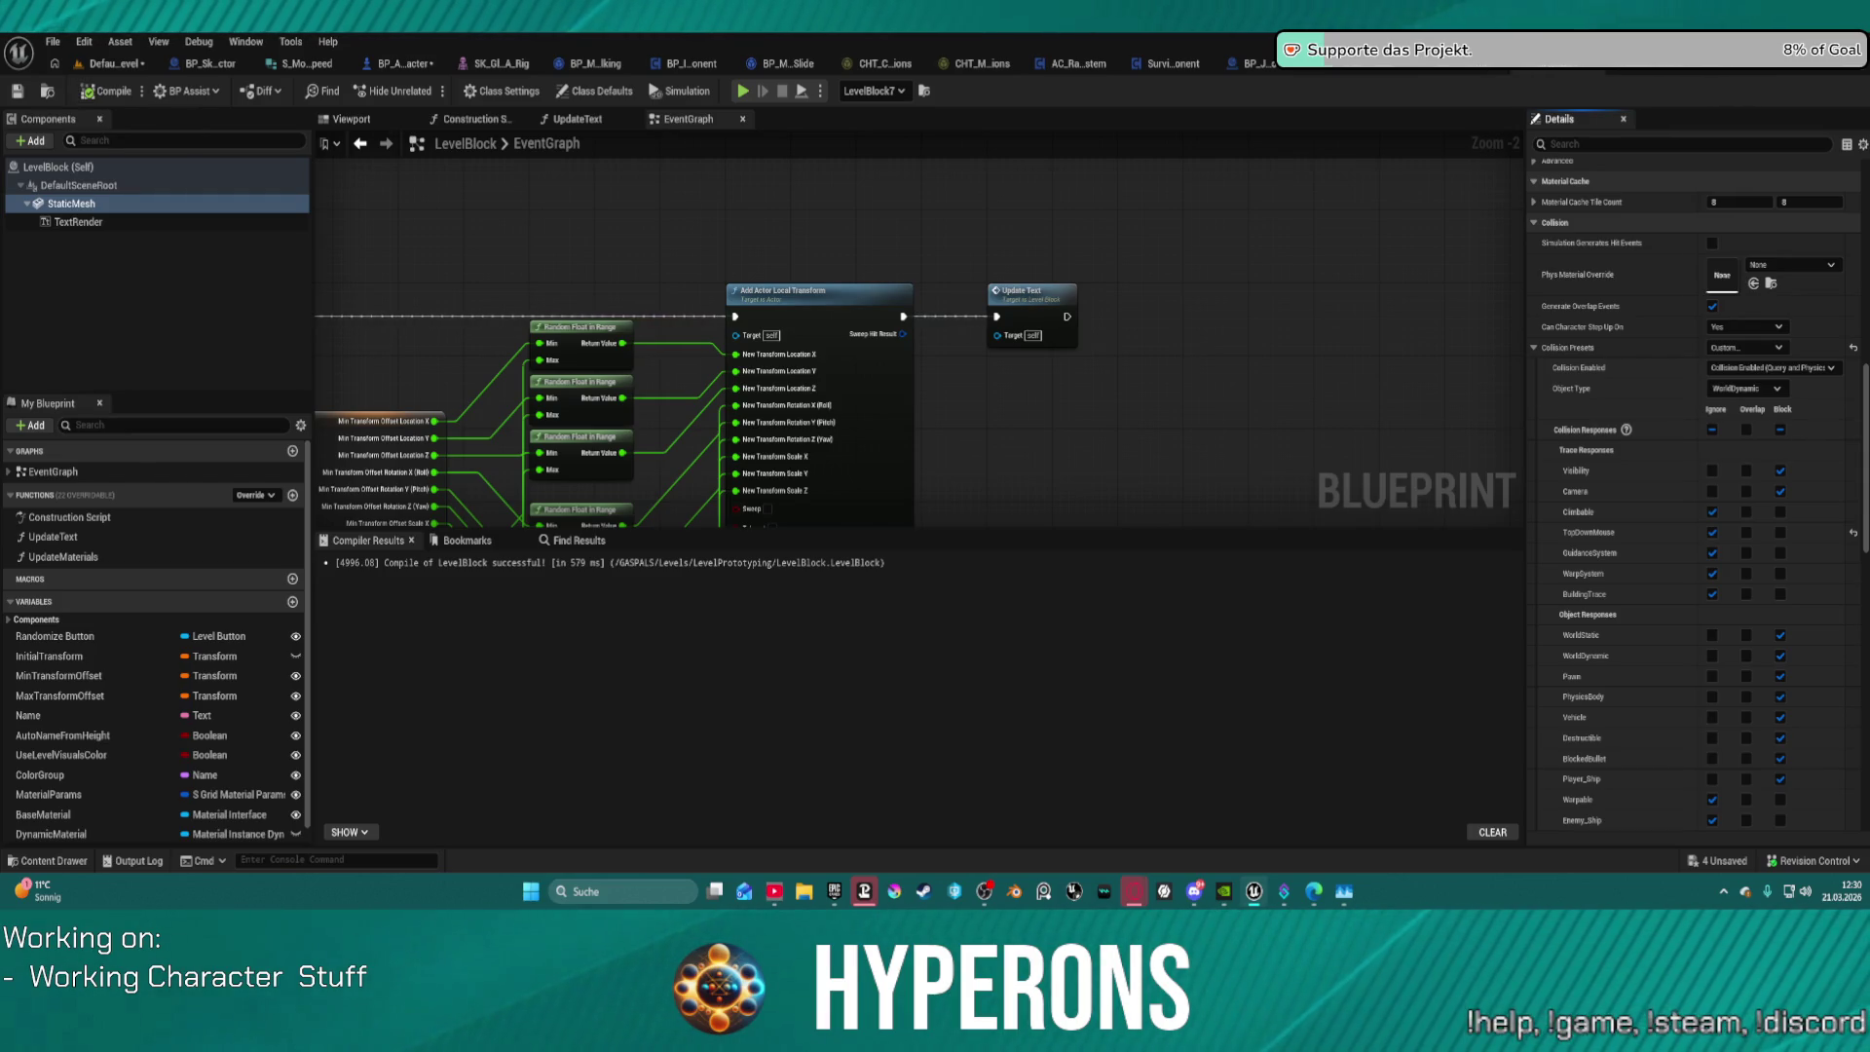
left_click(1779, 511)
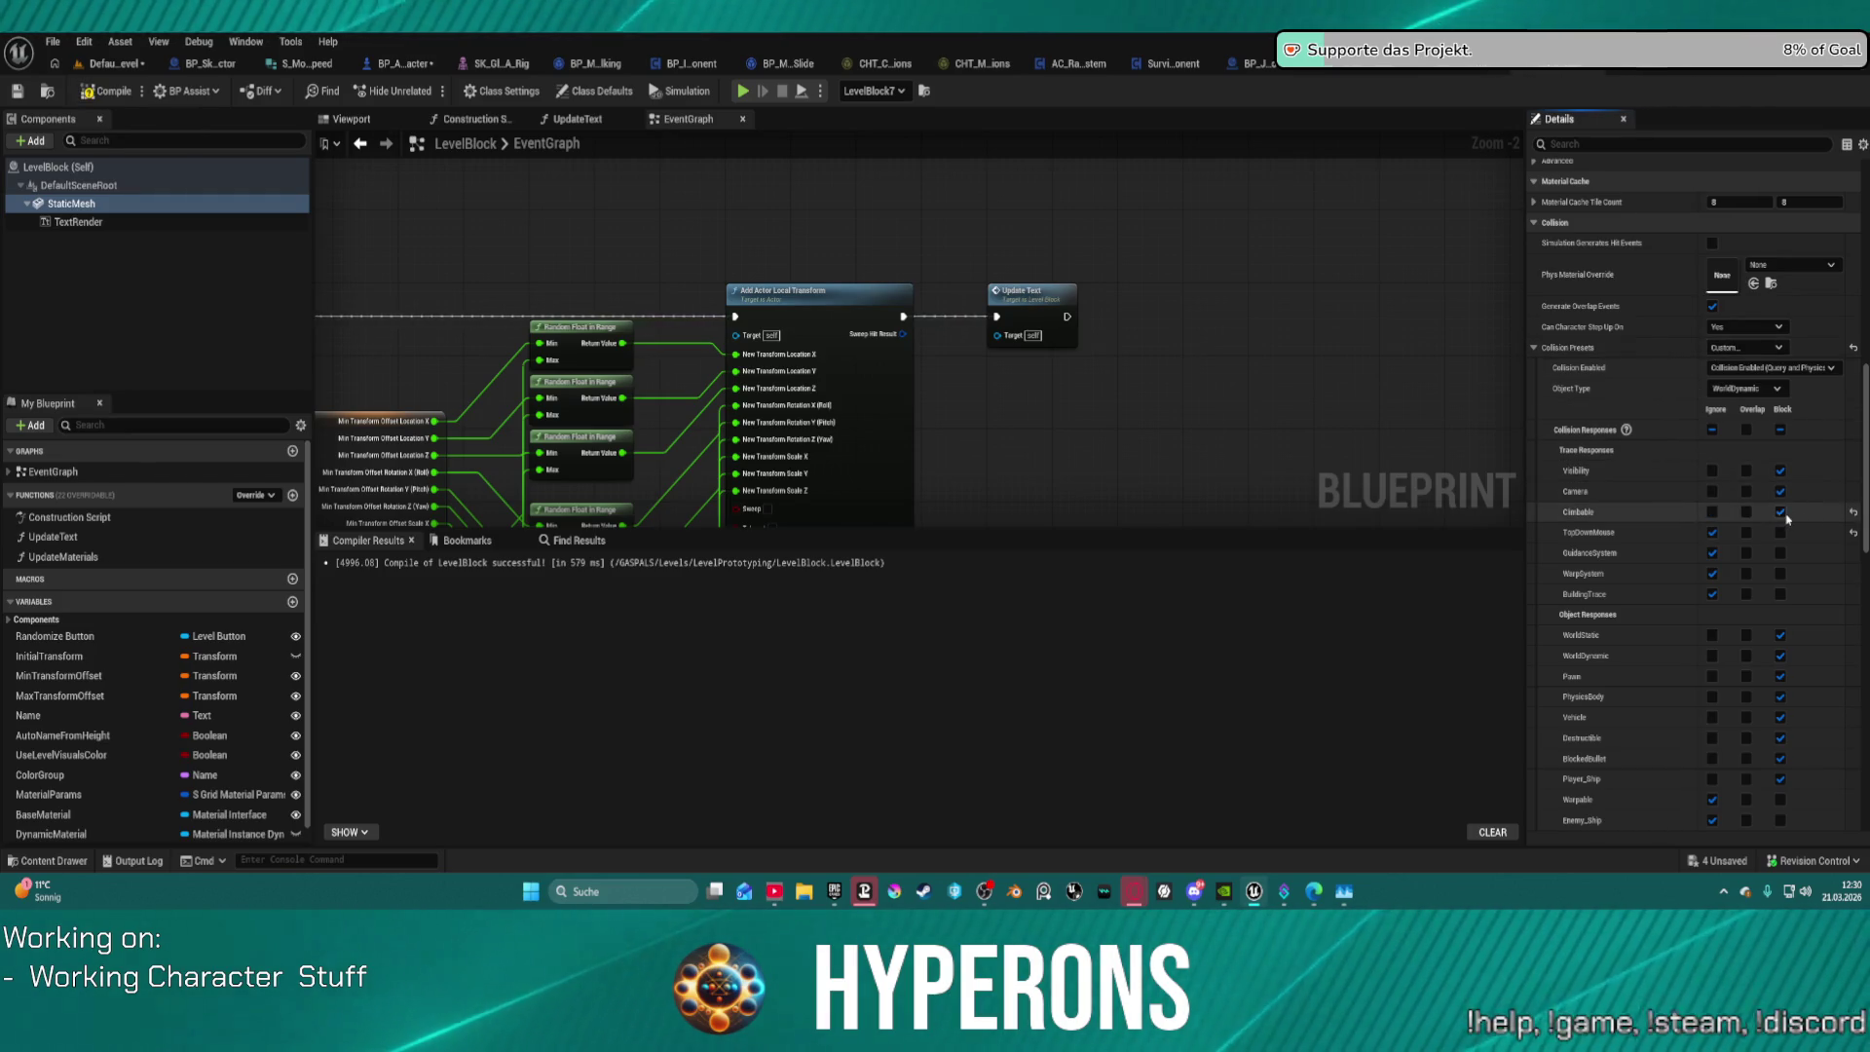
left_click(128, 93)
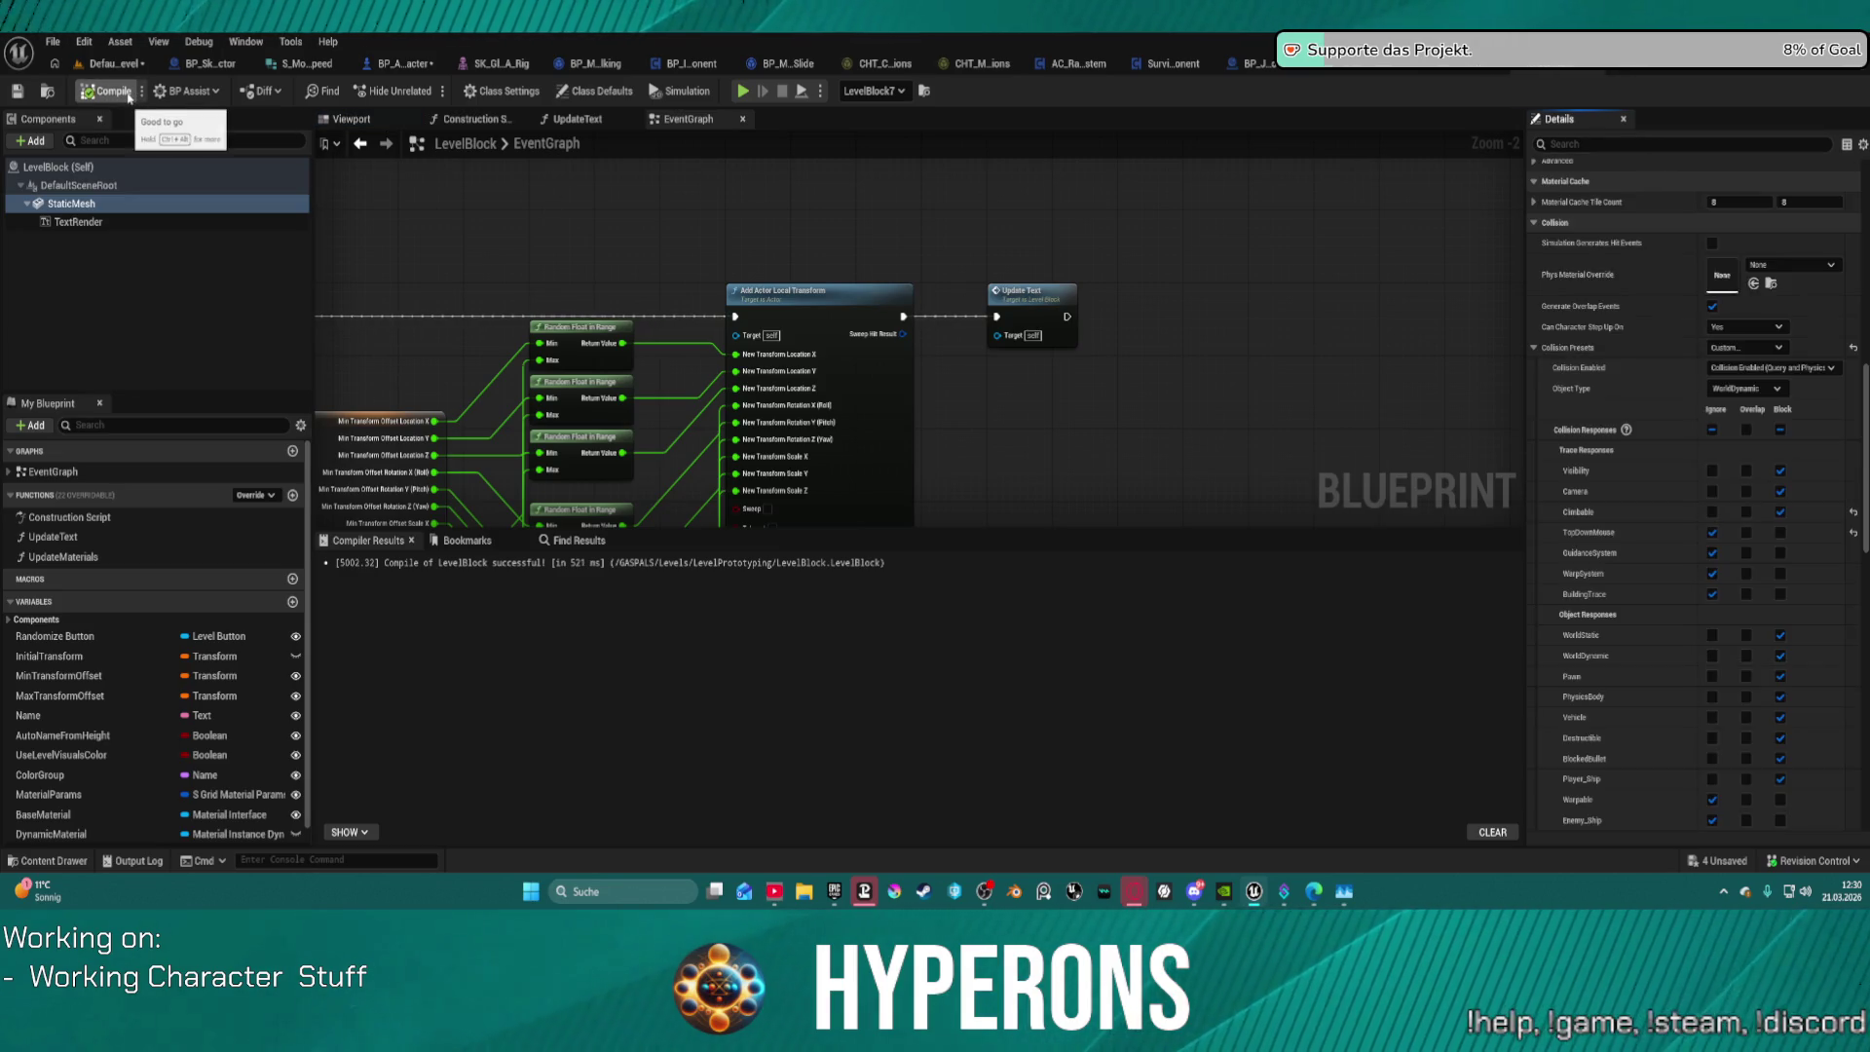
left_click(114, 63)
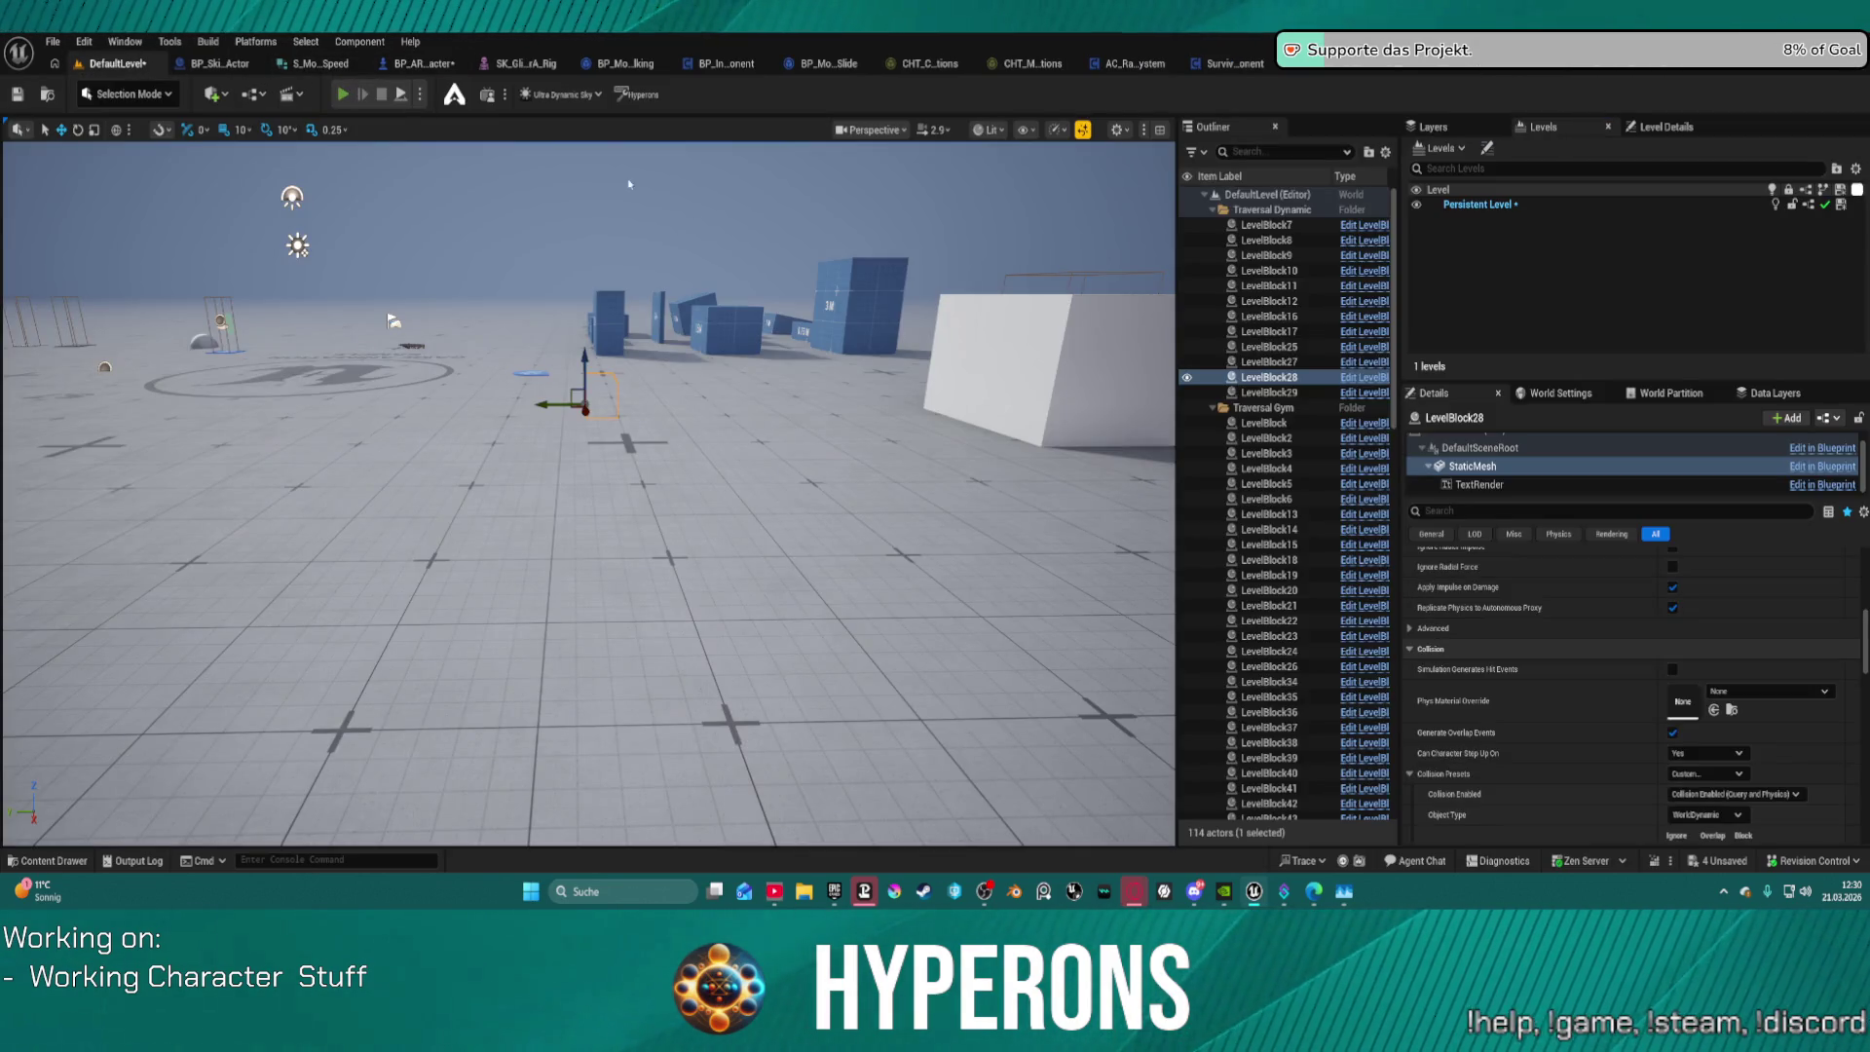
Step: Start Play-in-Editor and run the character over the blue, 1.5 M and white blocks
key("alt+p")
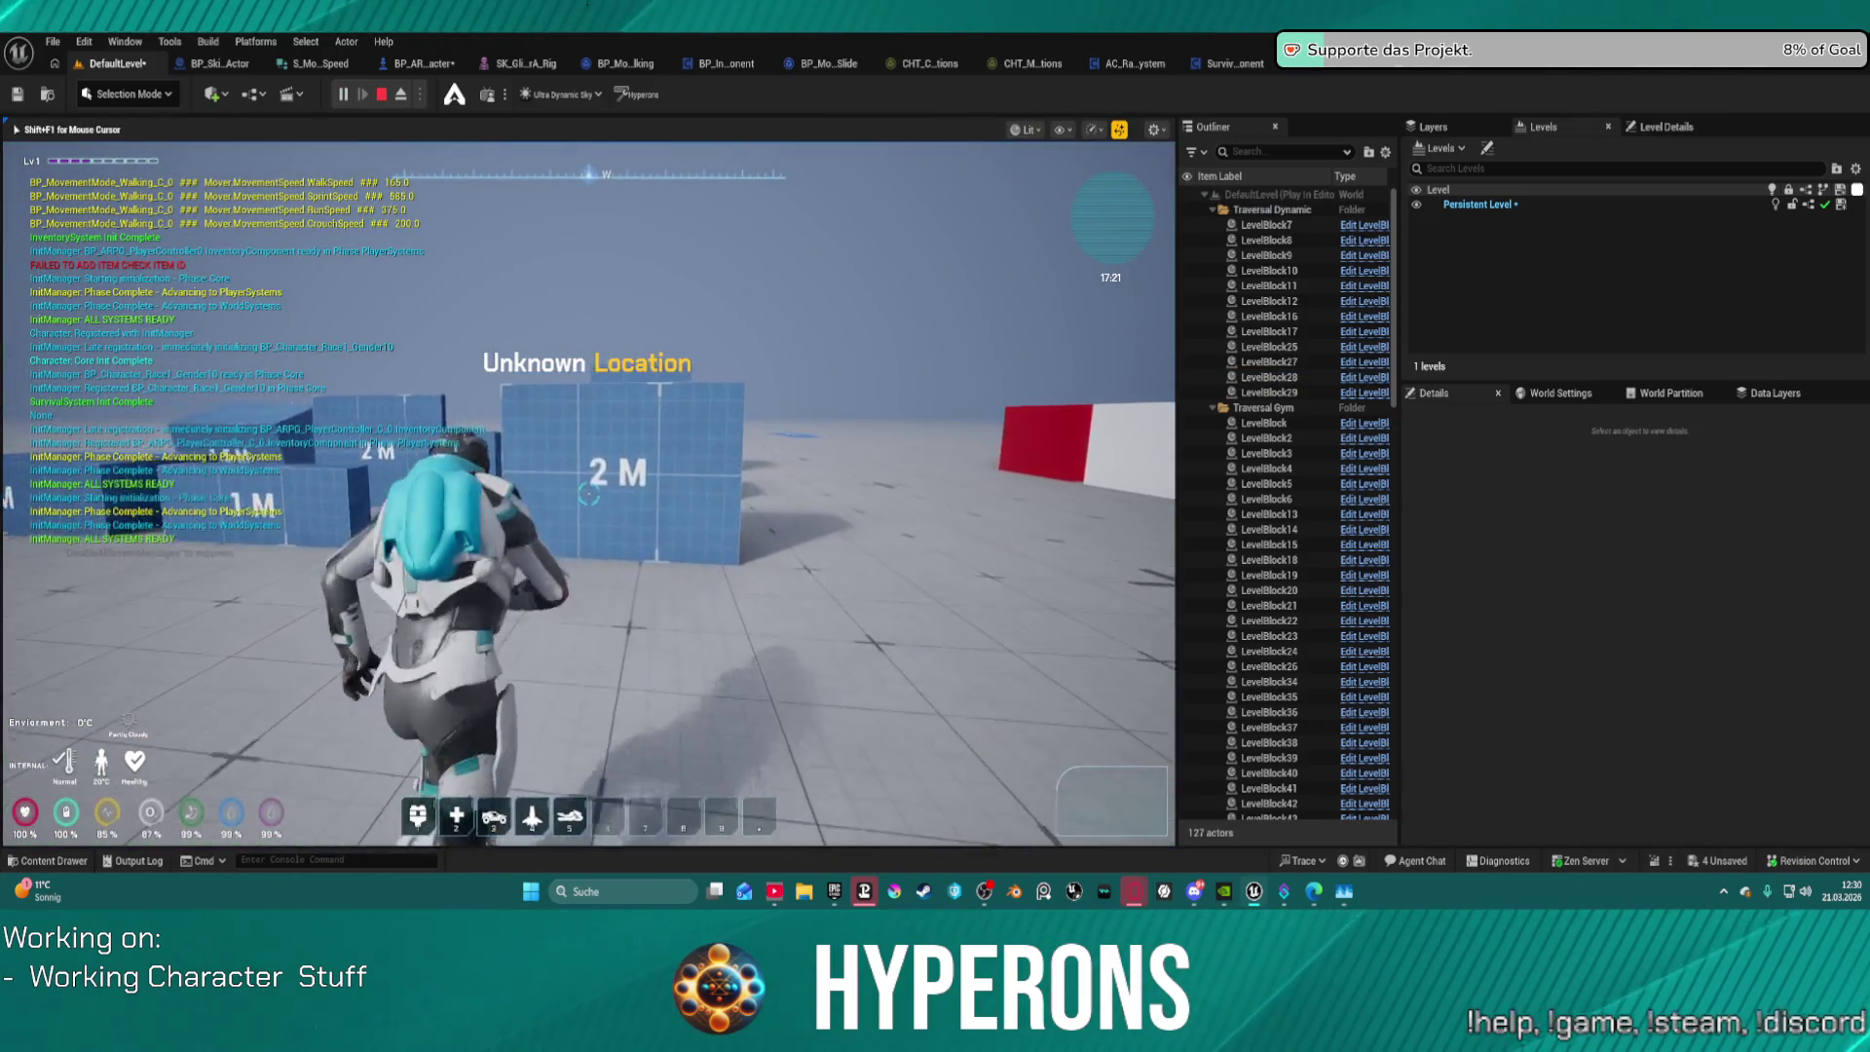
key("w")
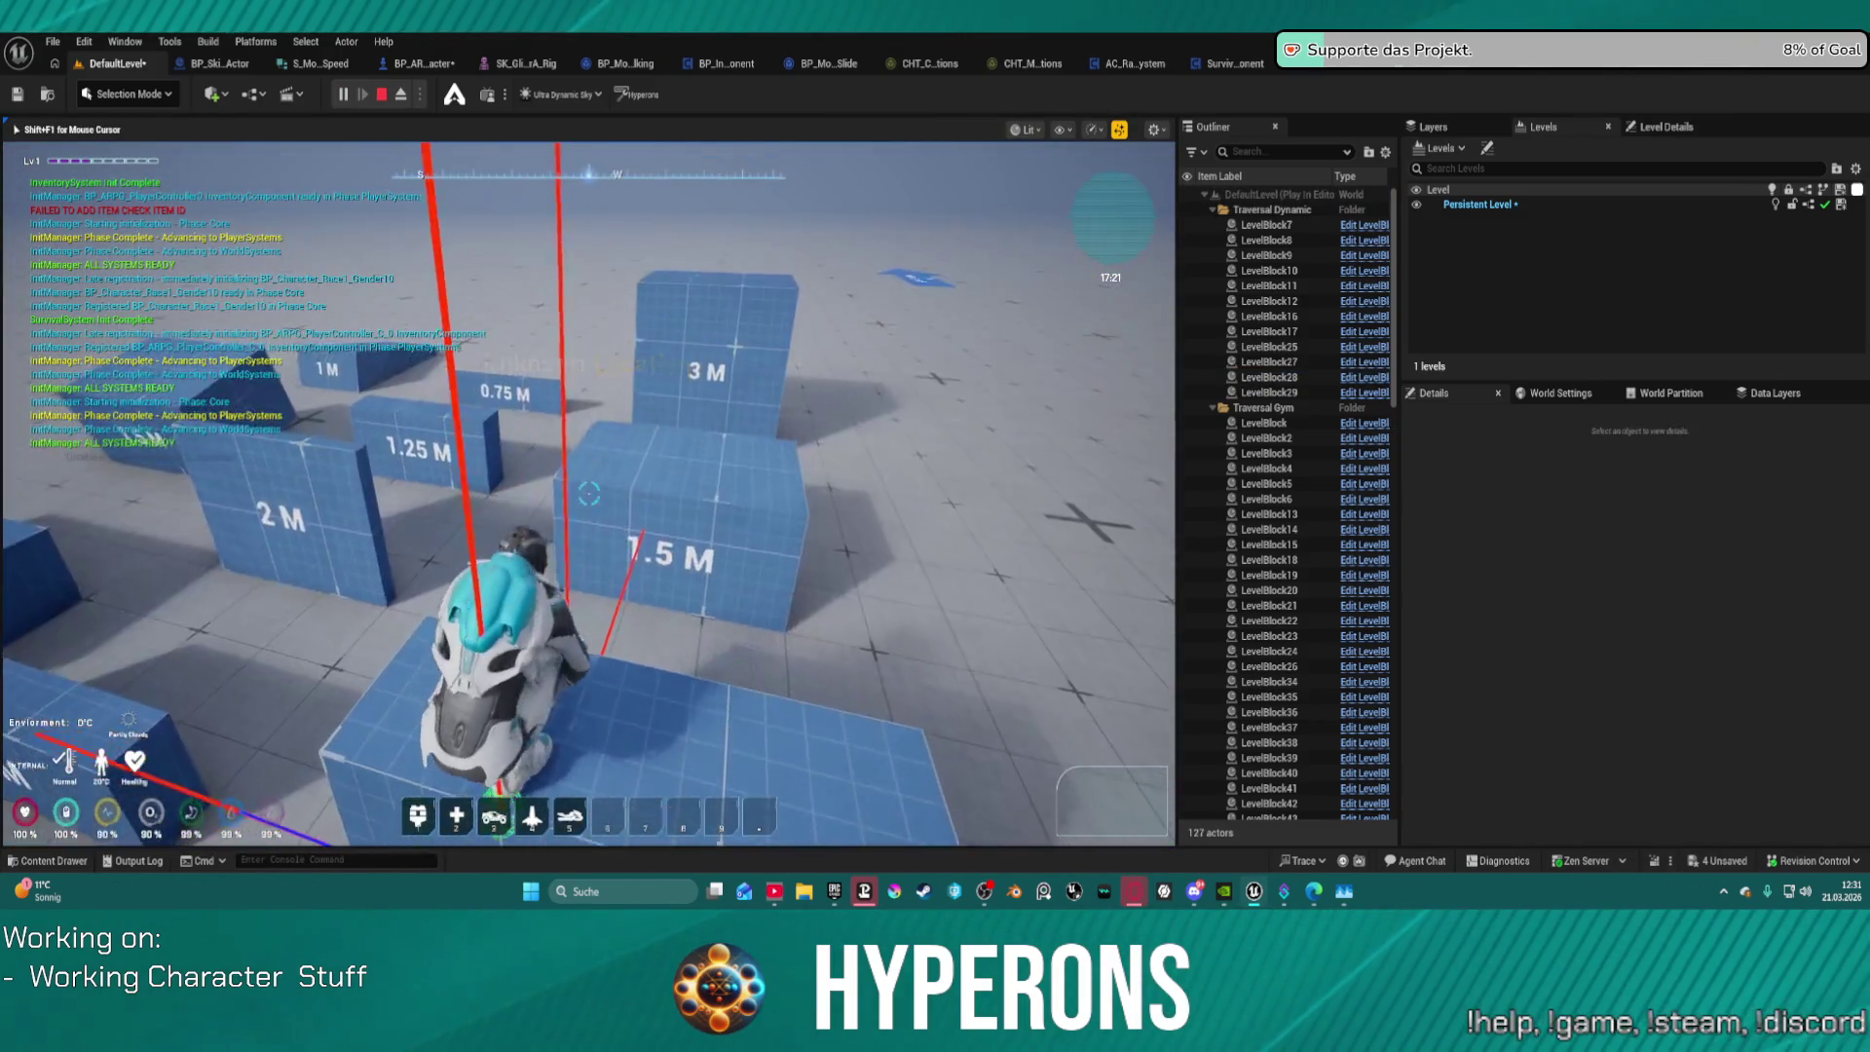
key("w")
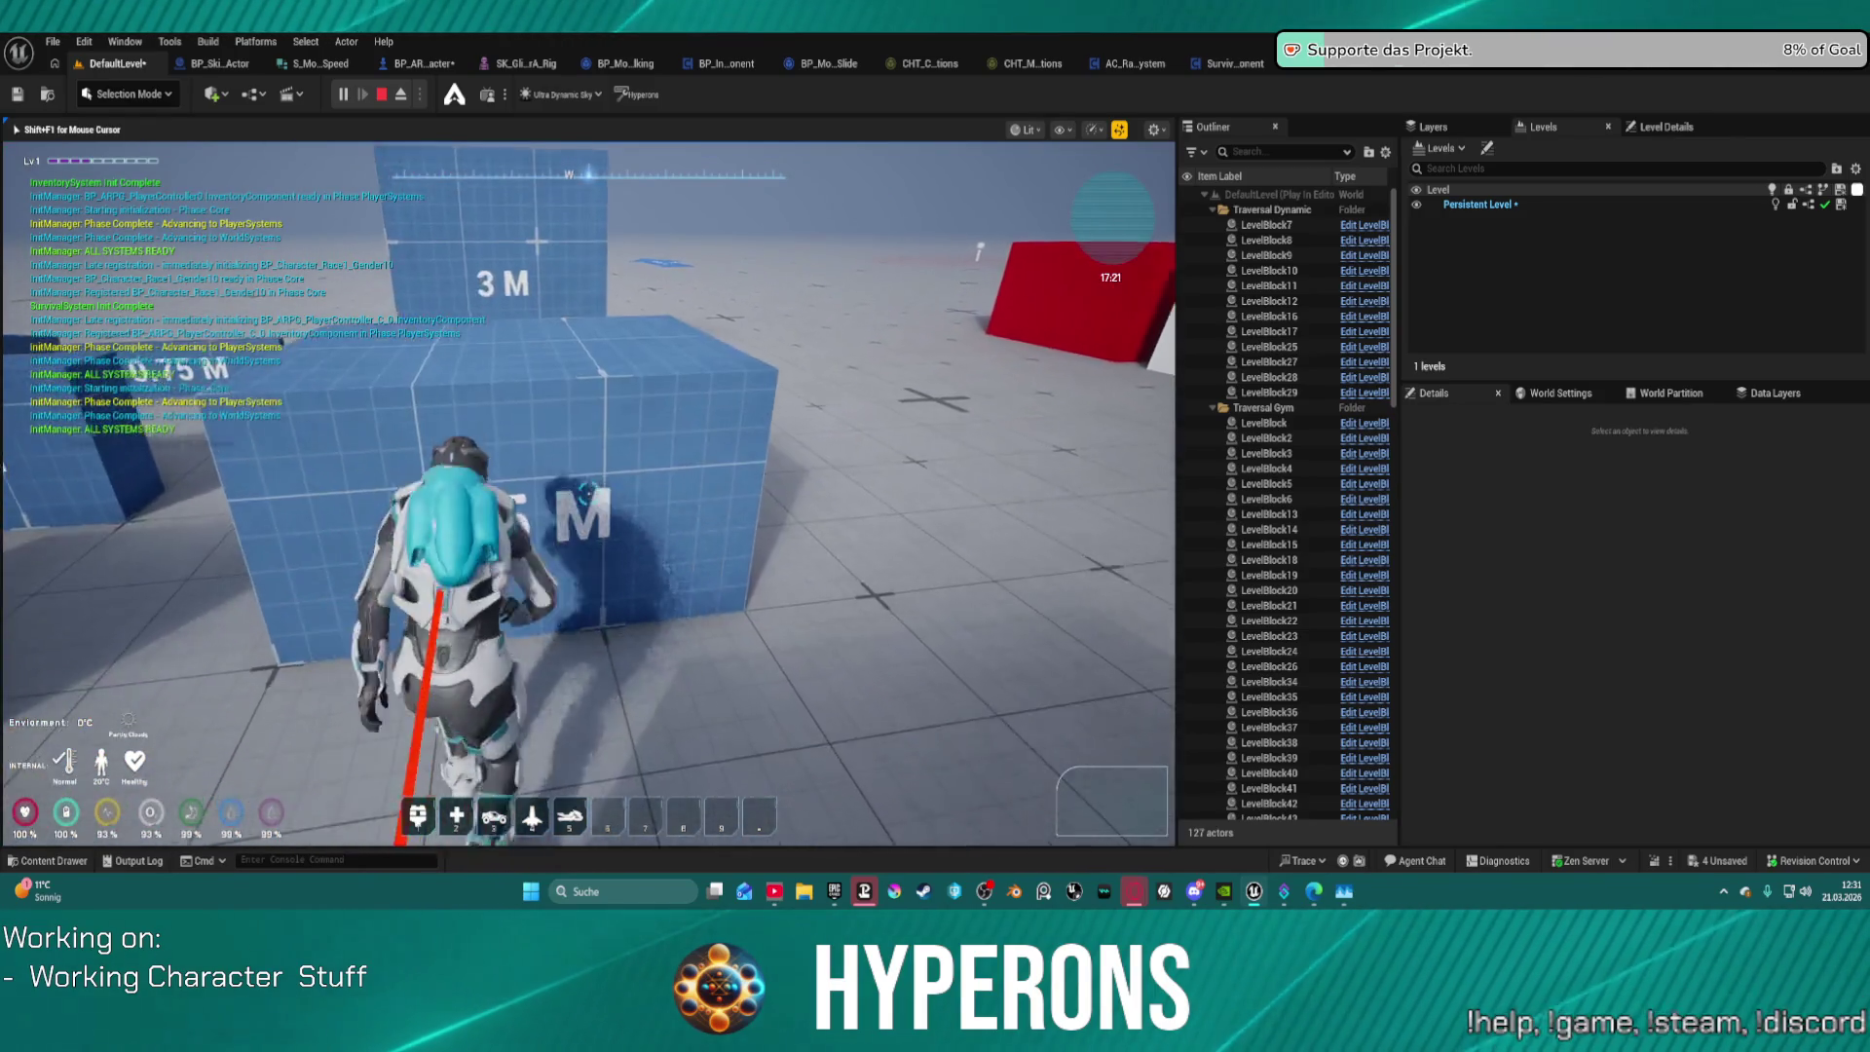
key("w")
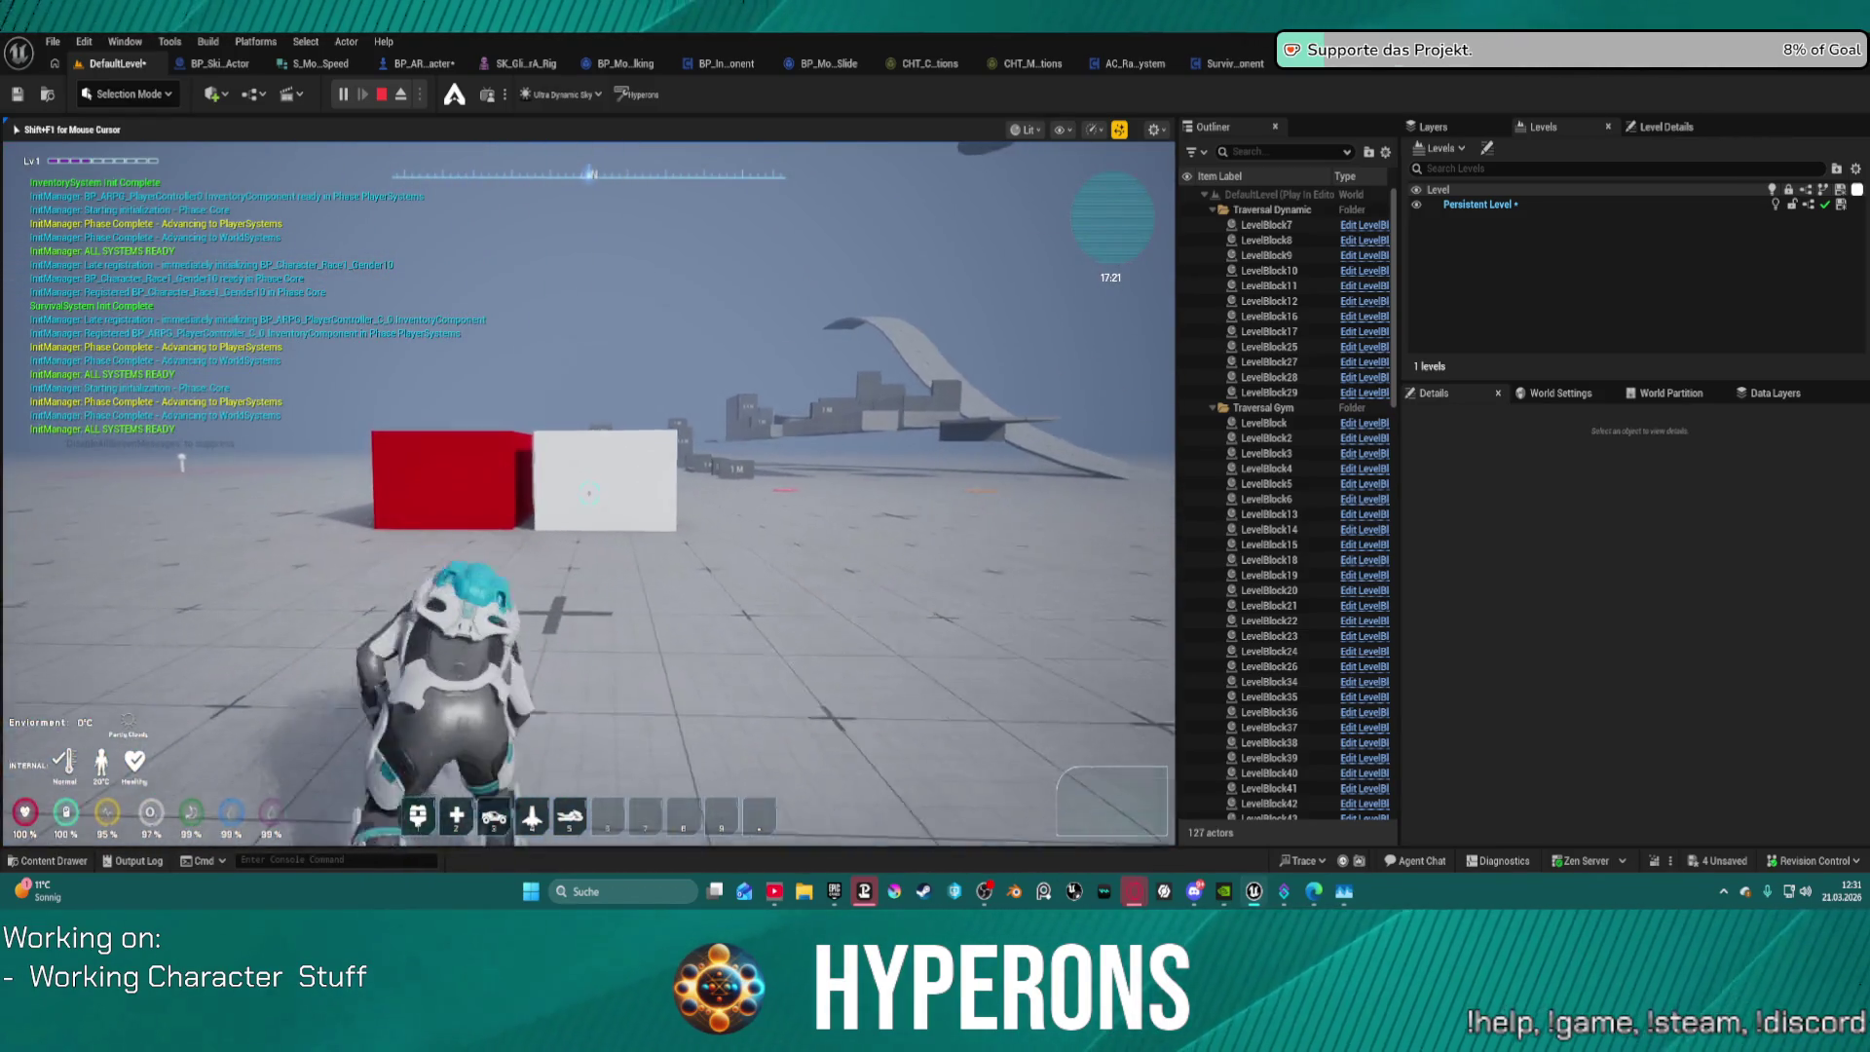
key("w")
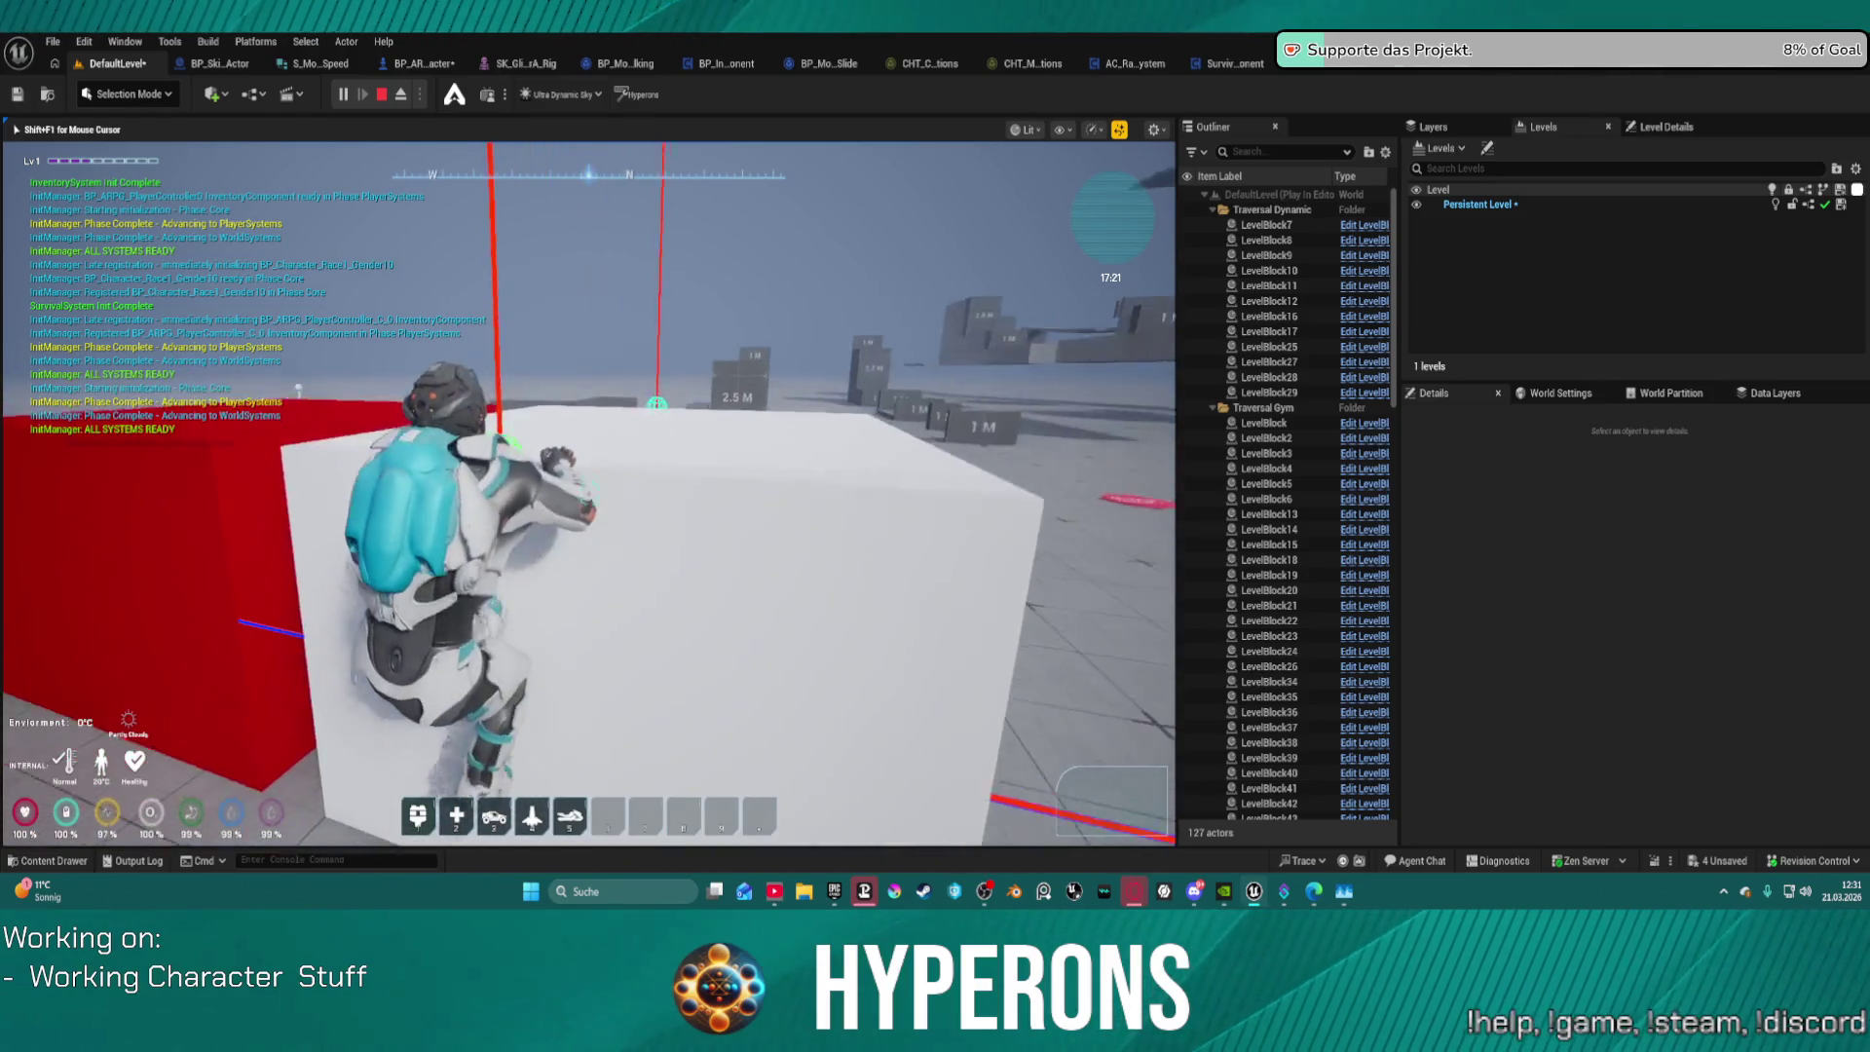
key("w")
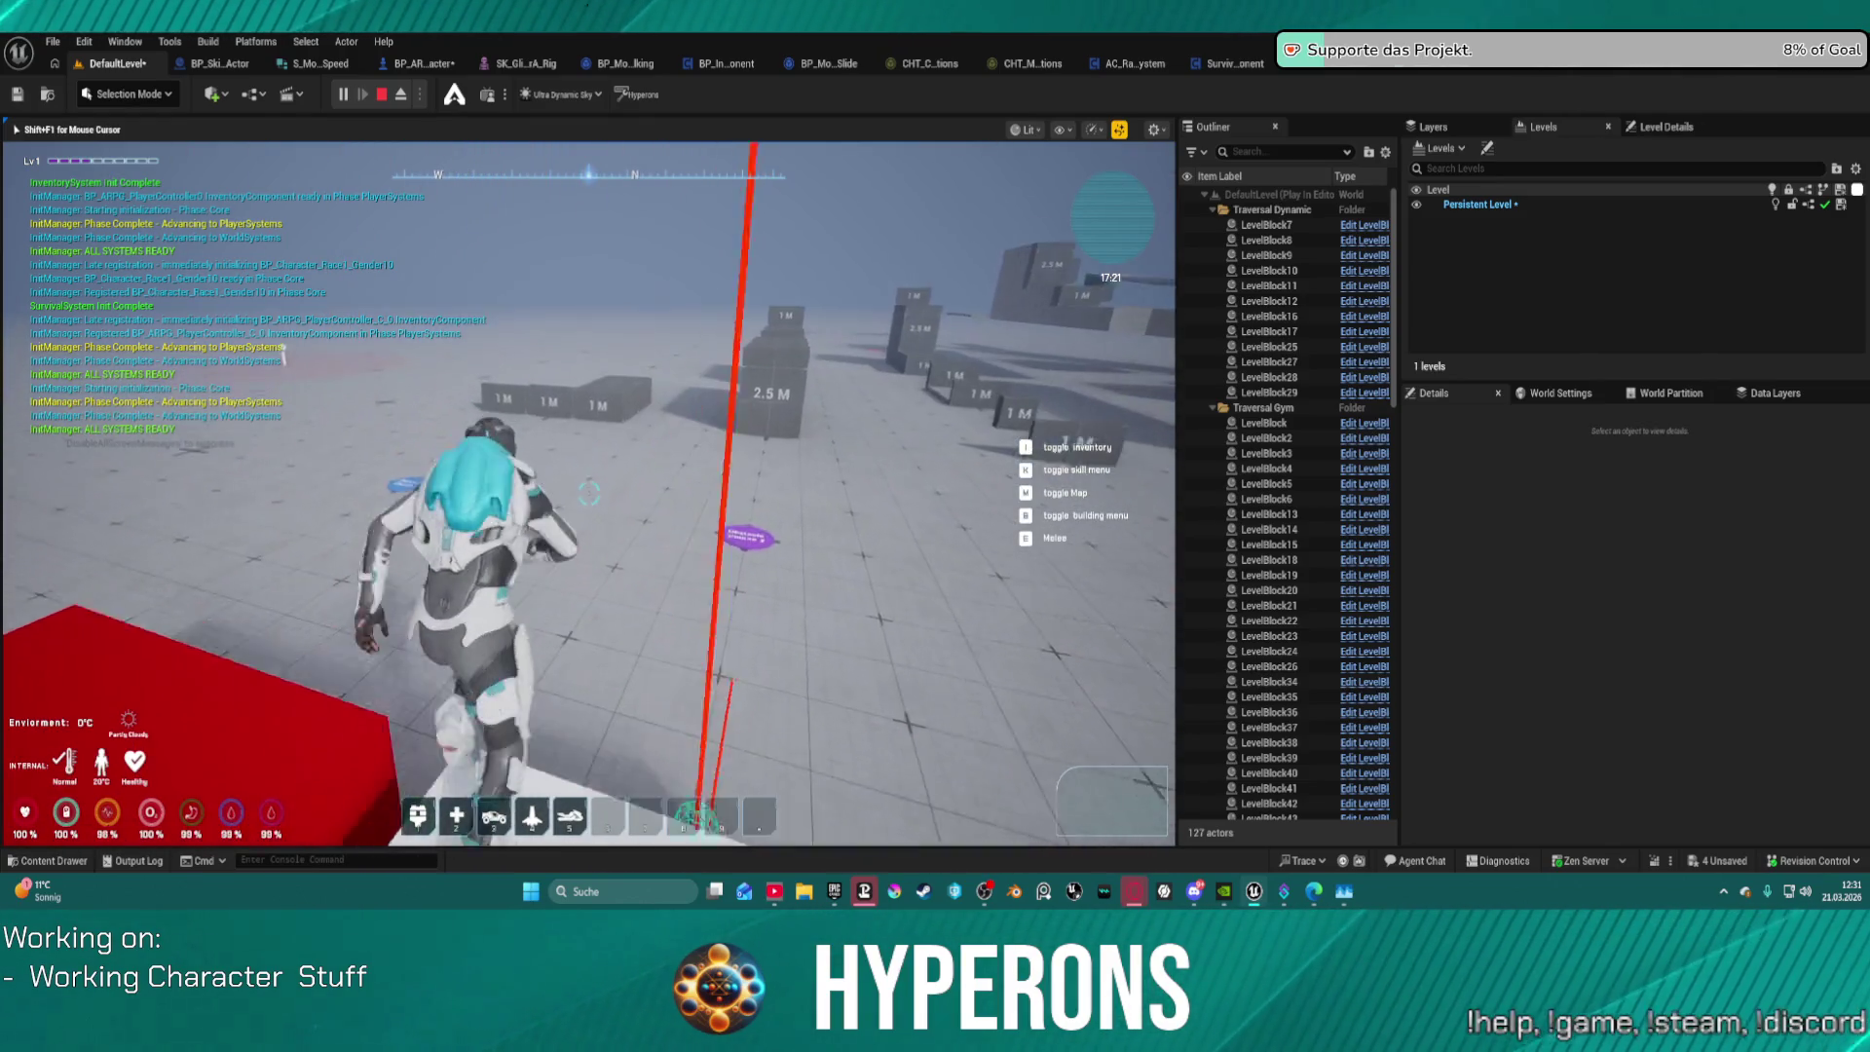
Step: Cross the 1M blocks, vault toward the low wall, crouch across the floor, then stop play
key("w")
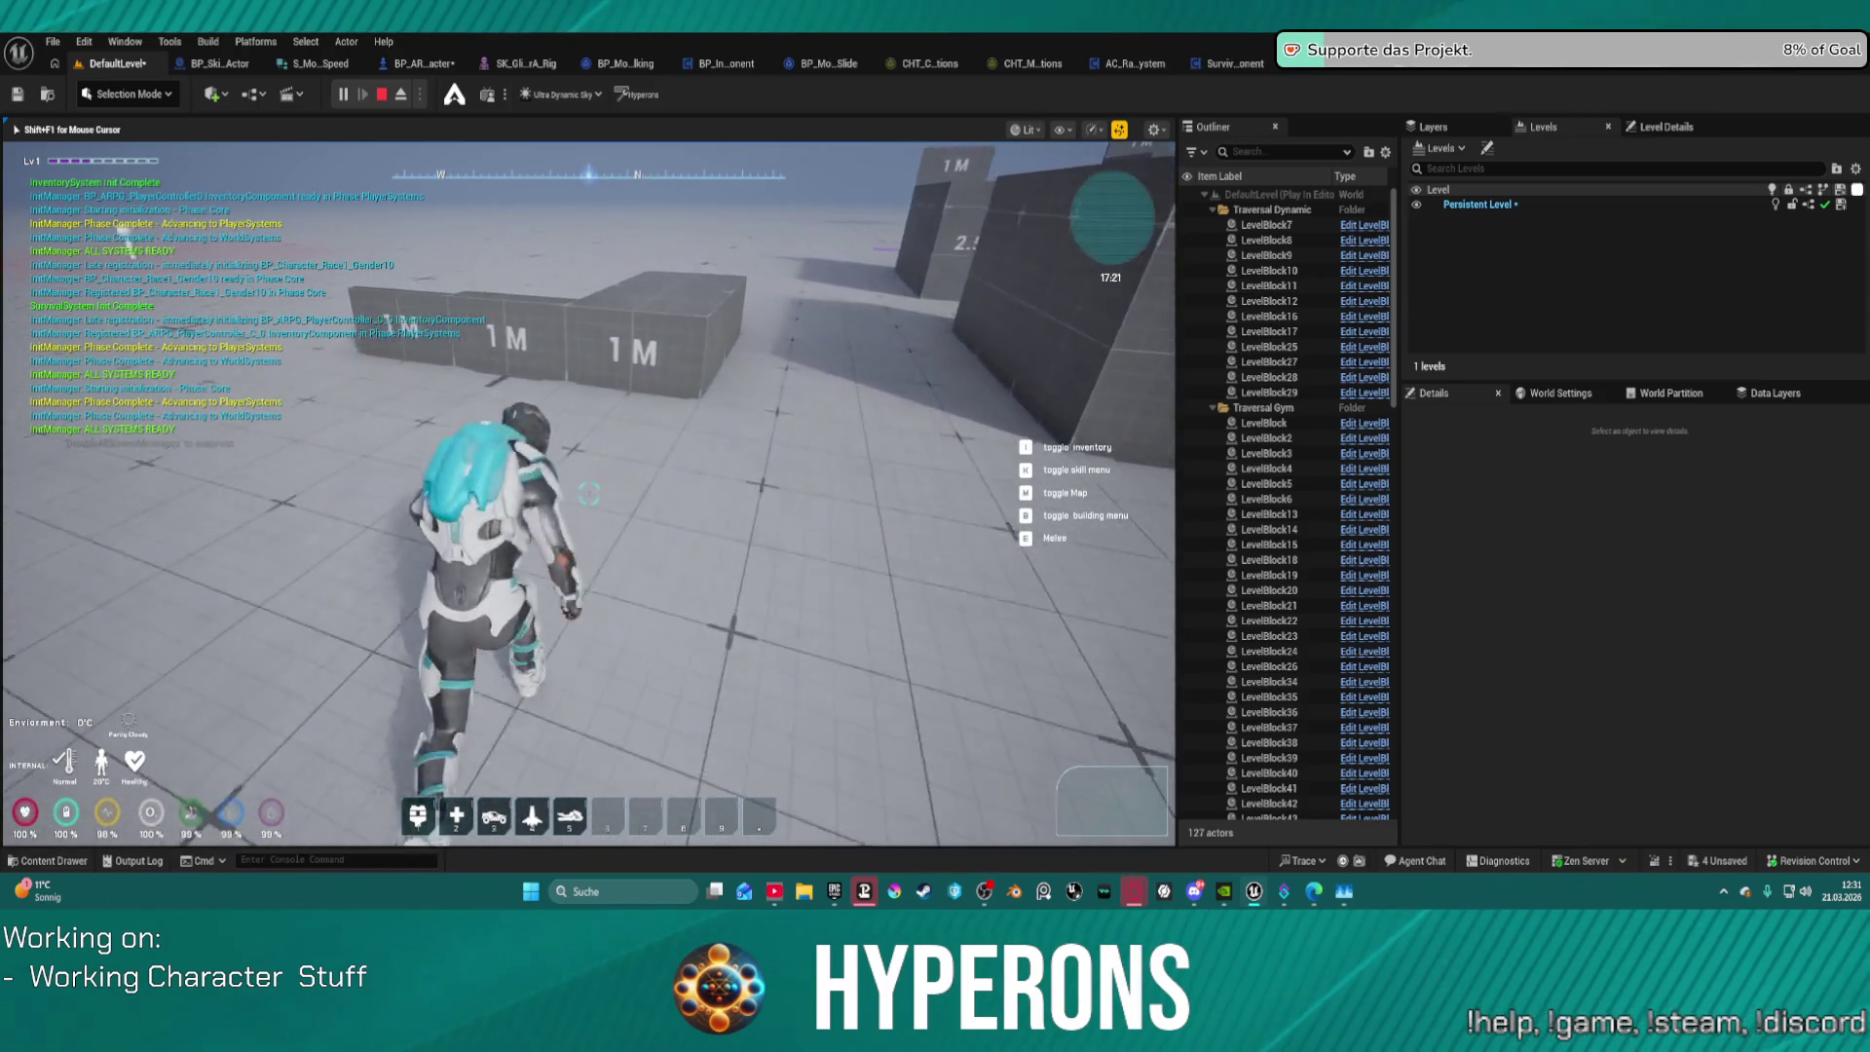
key("w")
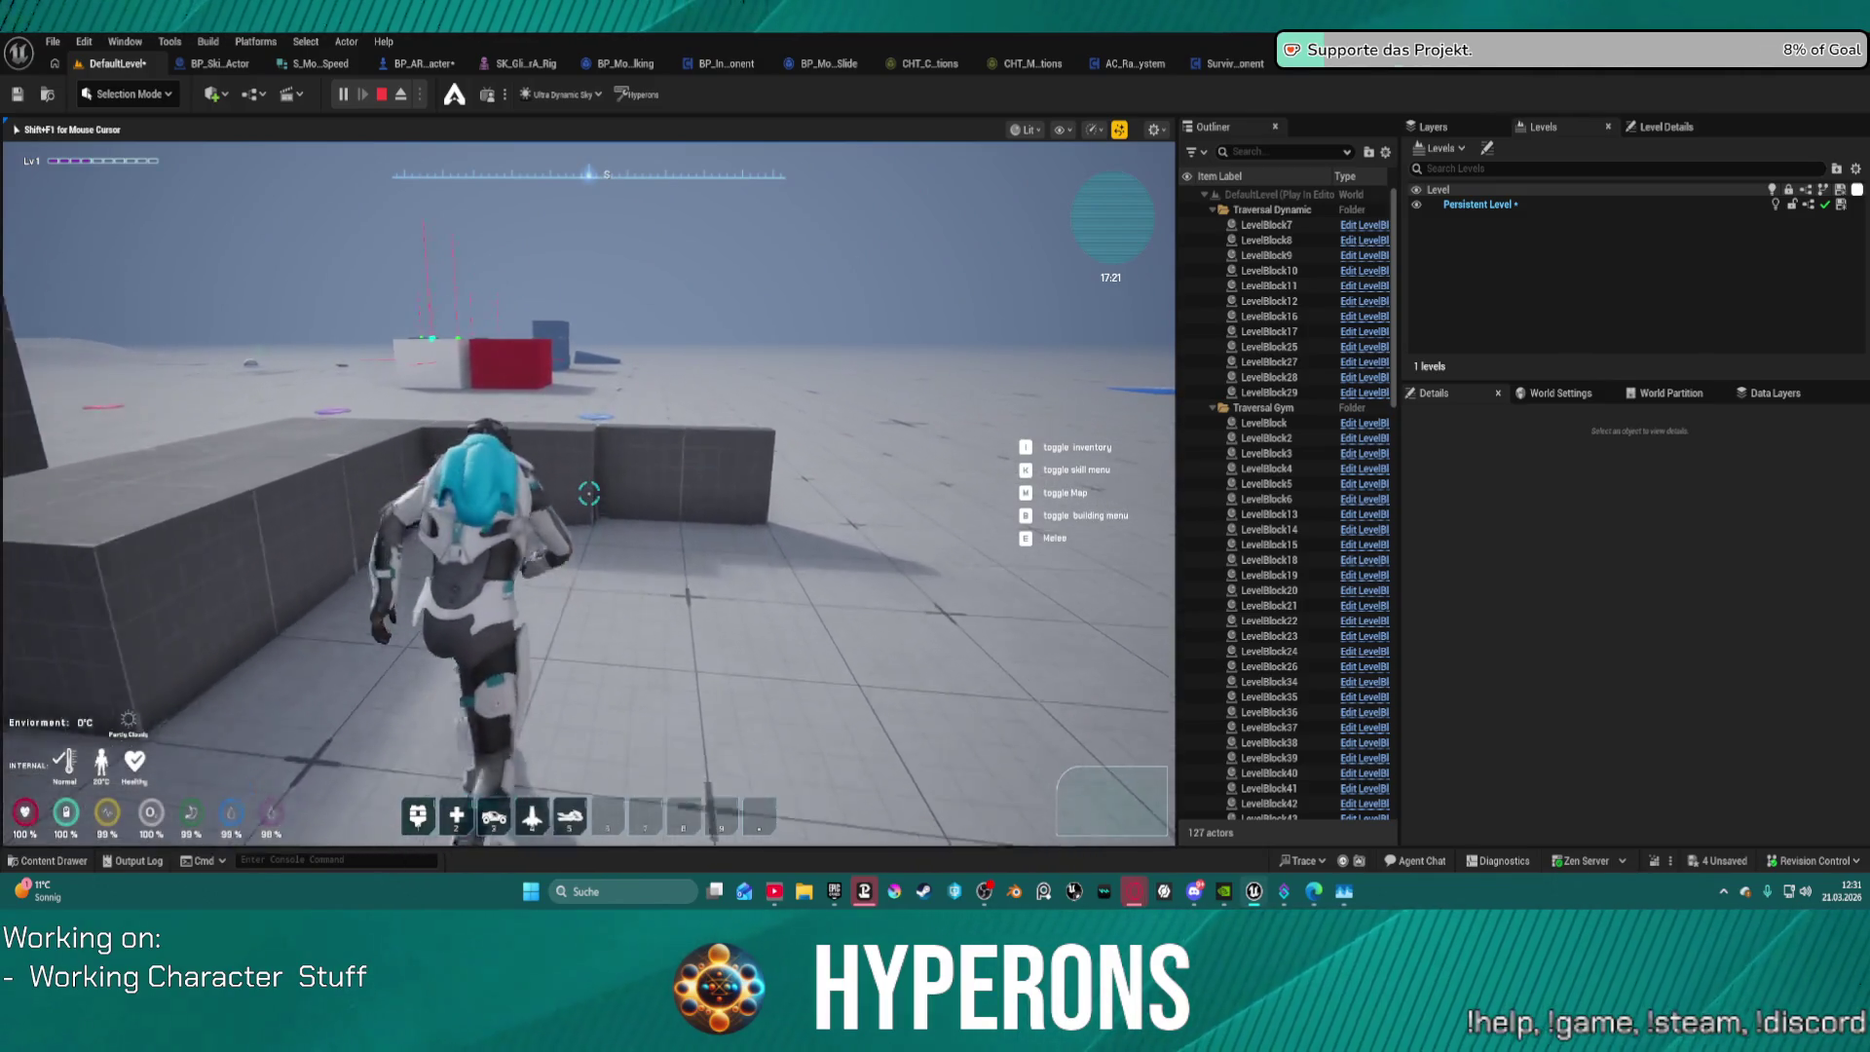
key("w")
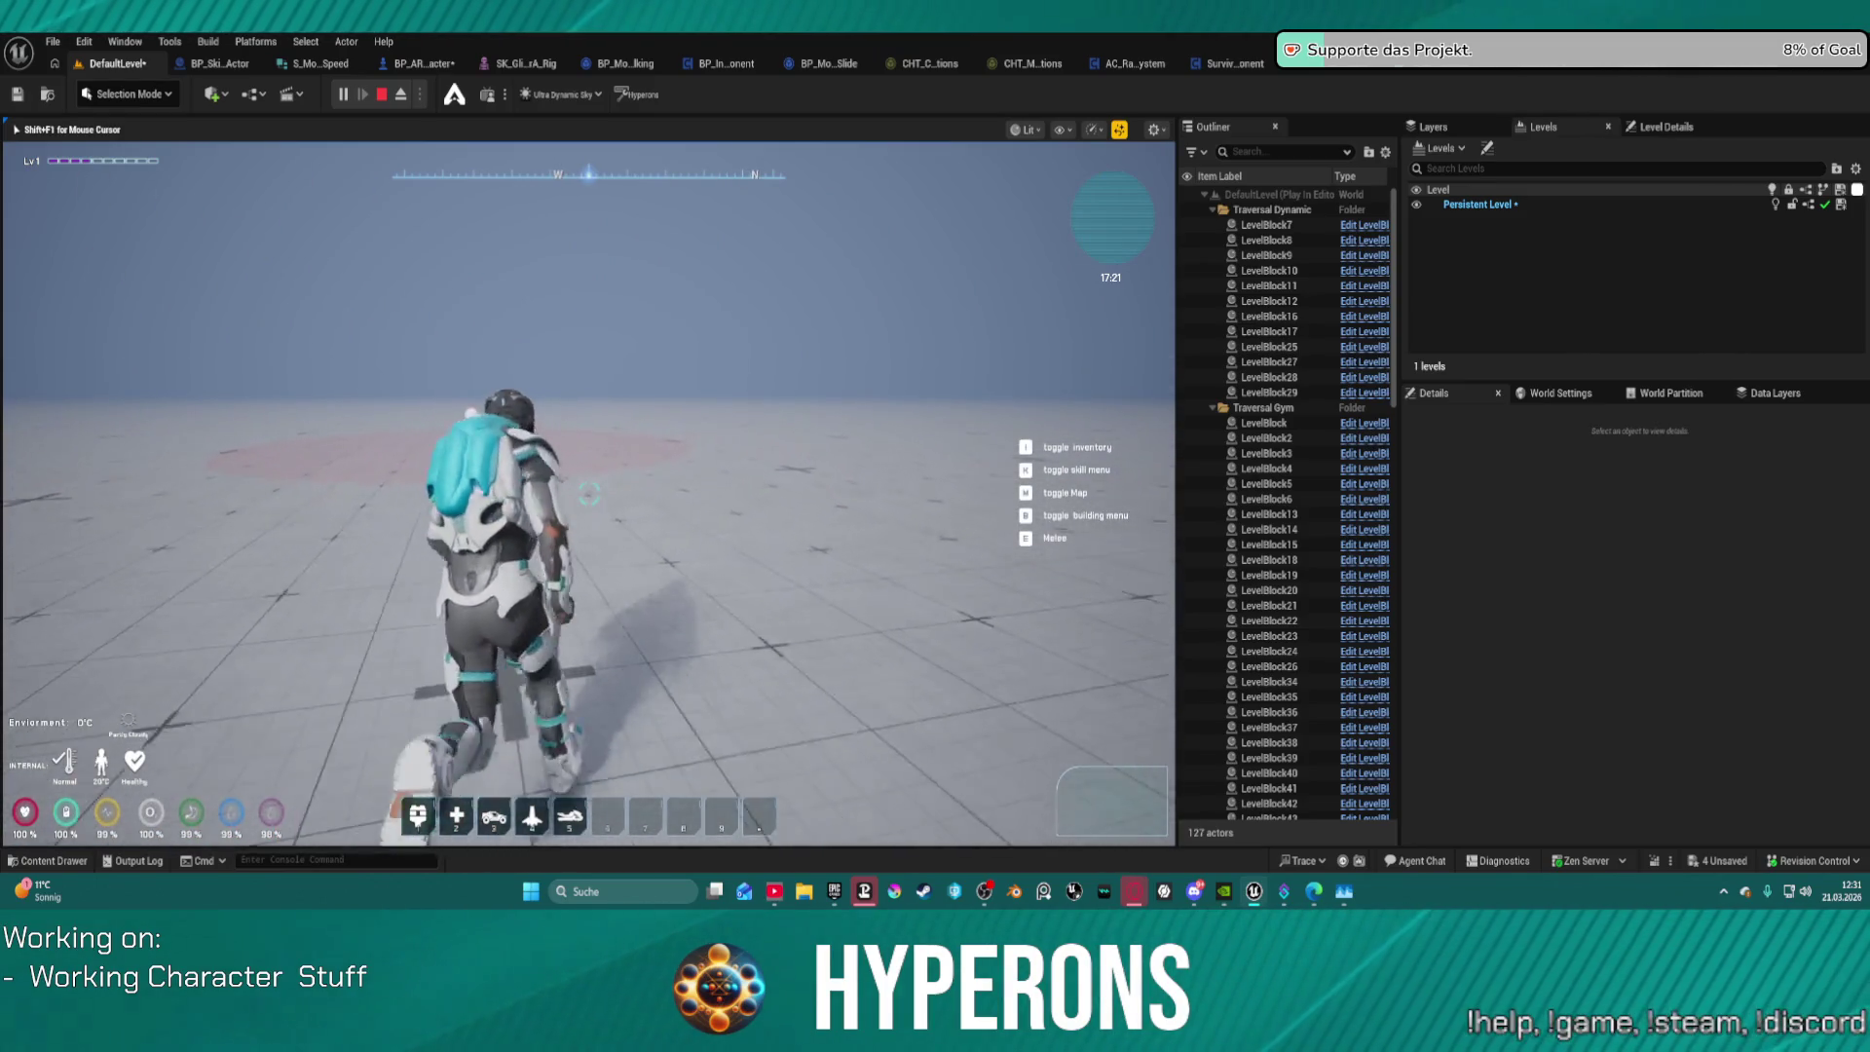
key("w")
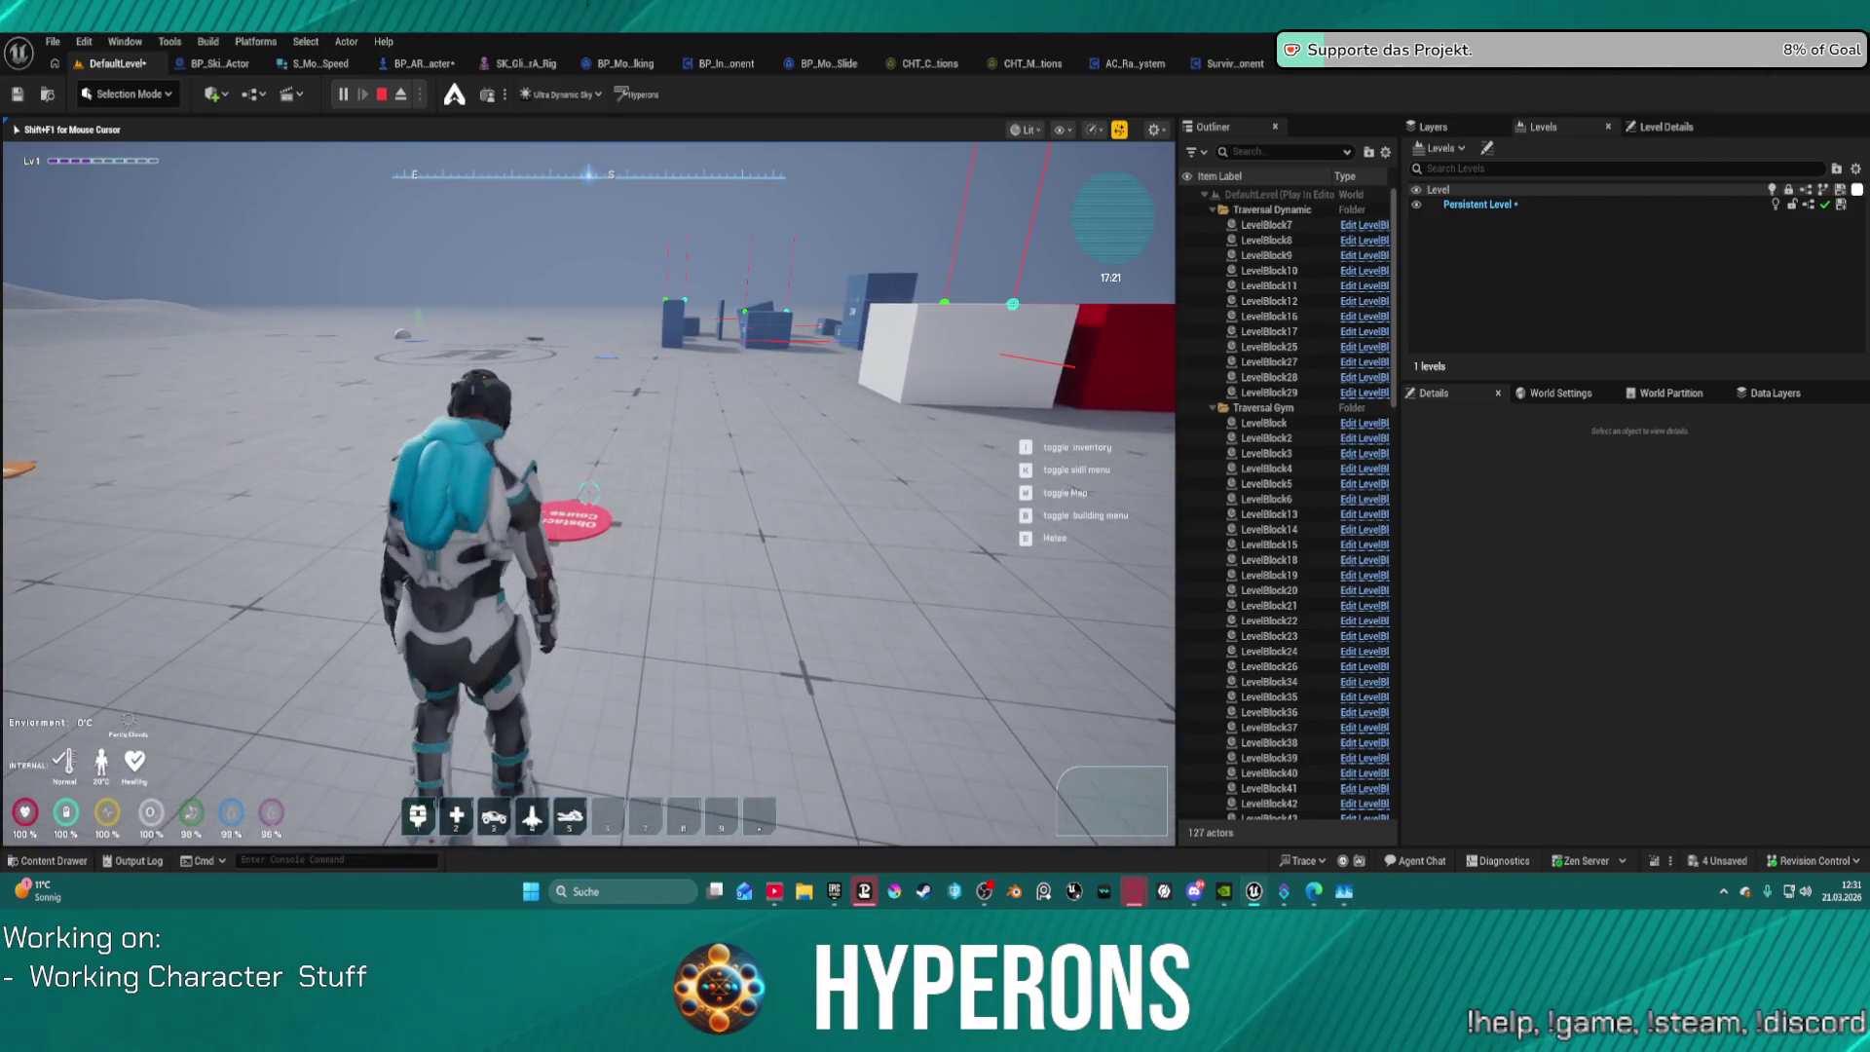
key("Escape")
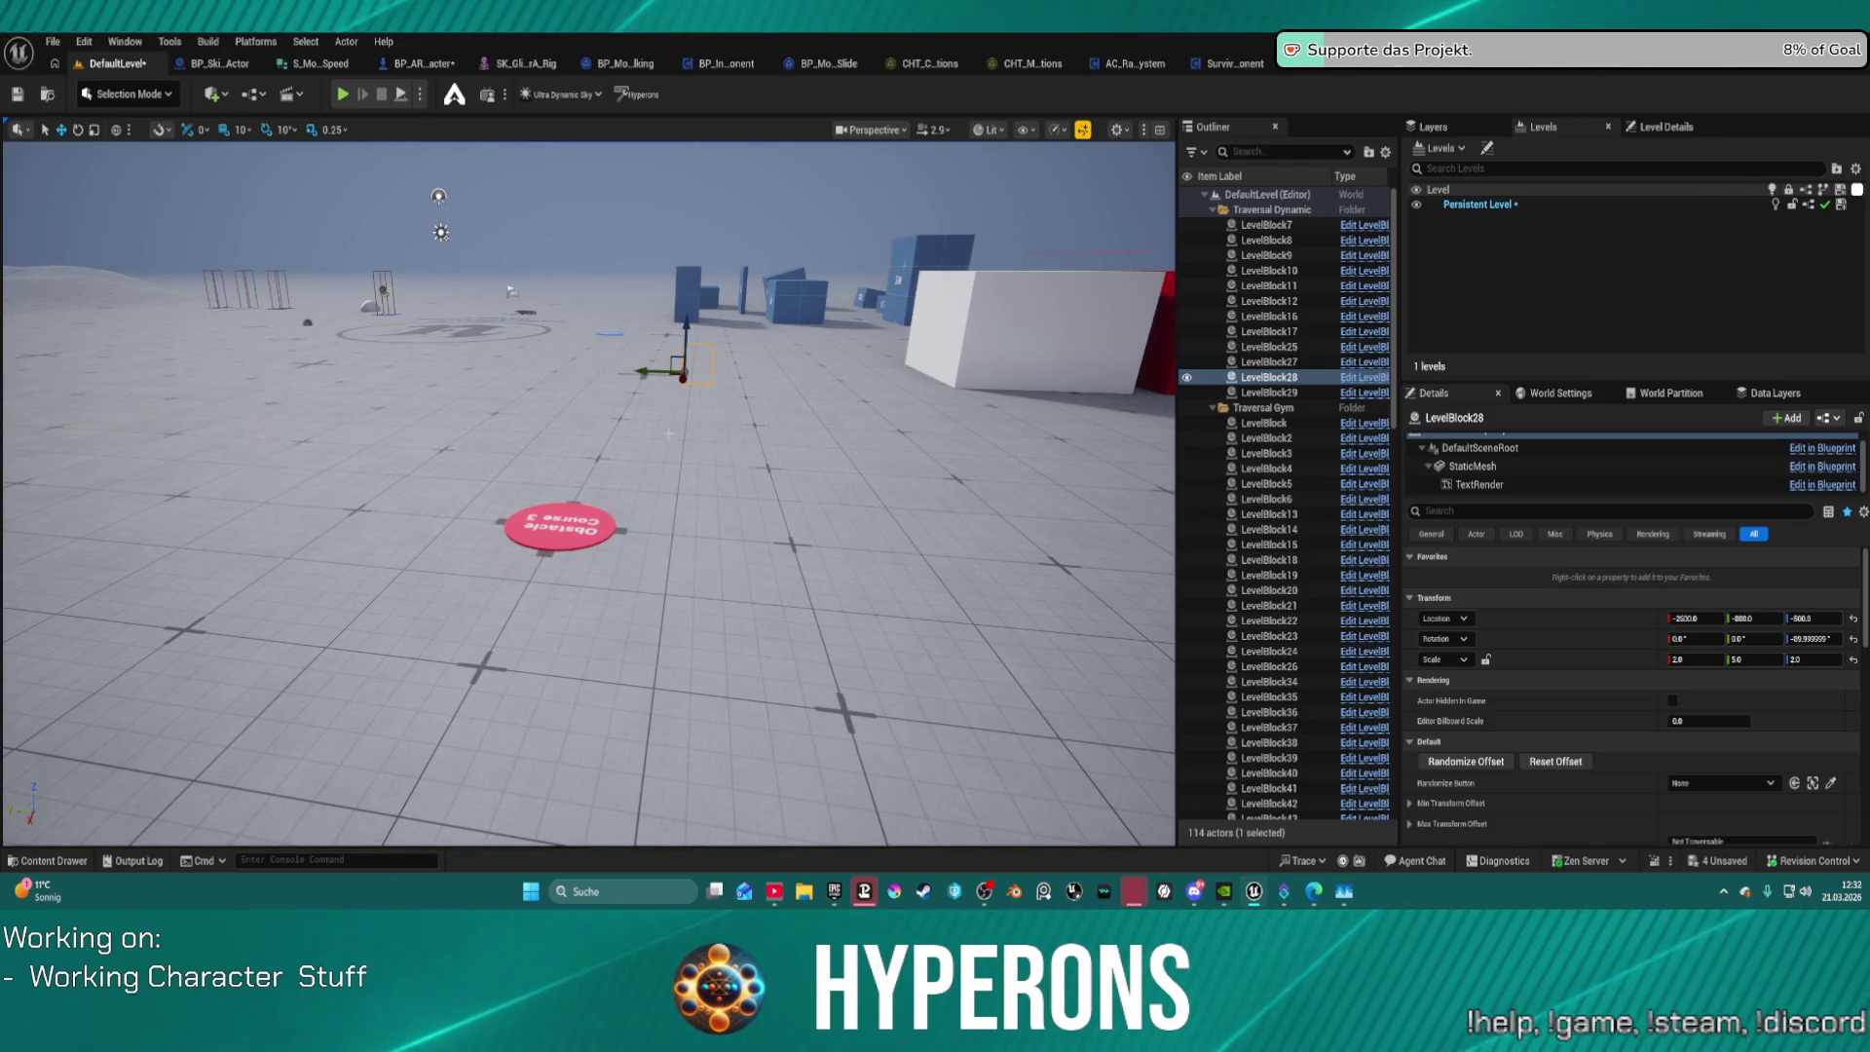
mouse_move(672, 400)
left_mouse_down()
mouse_move(510, 305)
mouse_move(531, 90)
left_mouse_up()
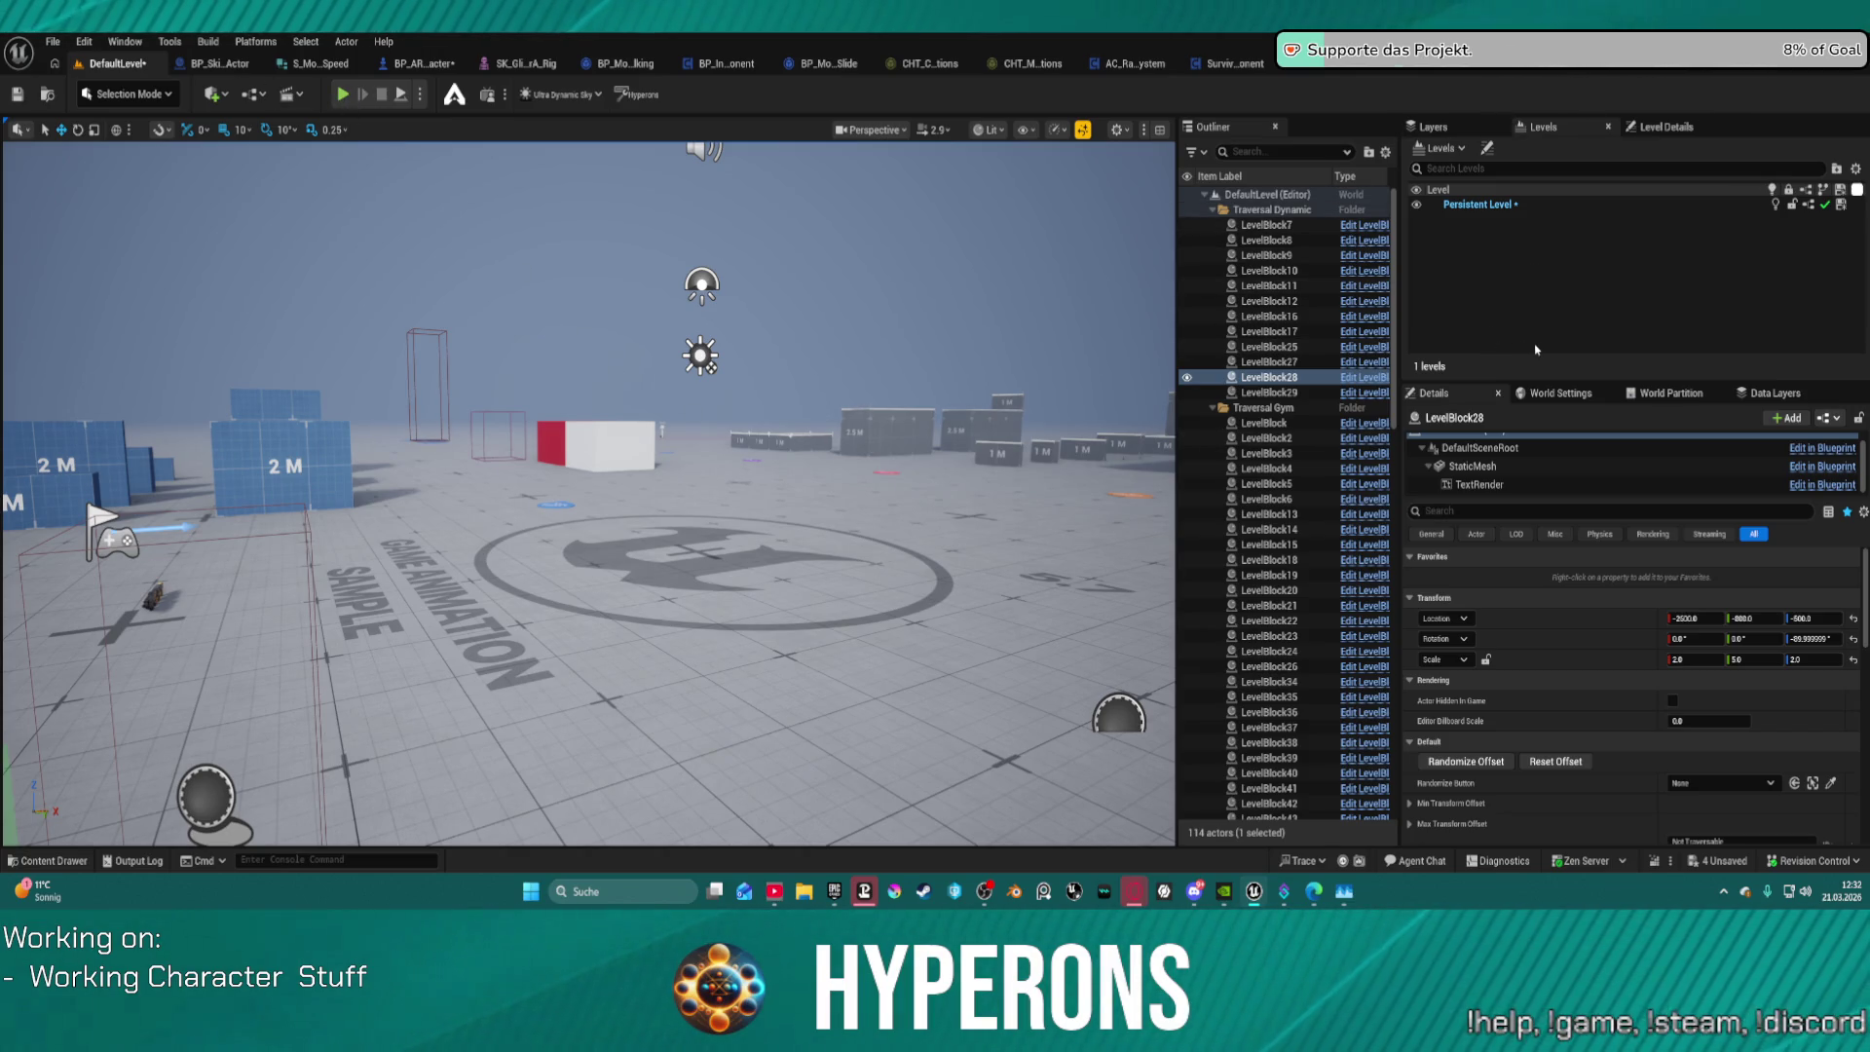
key("f")
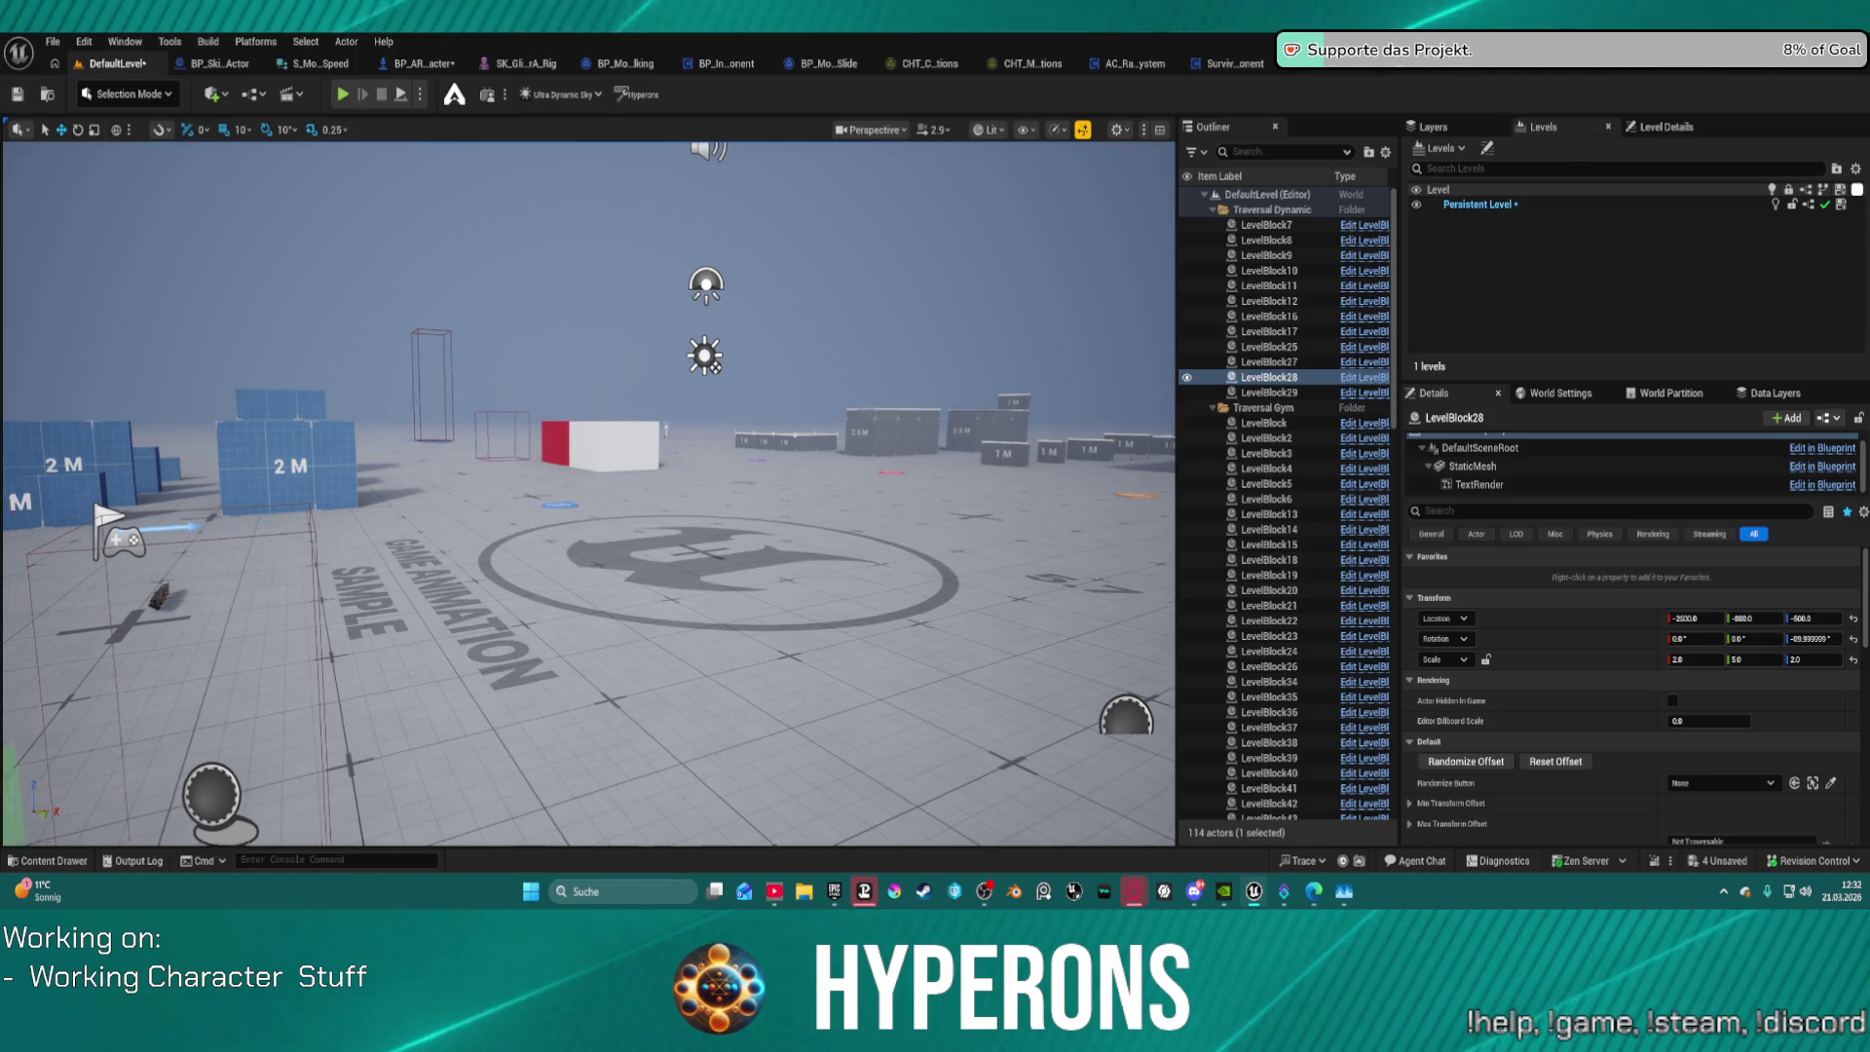
mouse_move(771, 413)
left_mouse_down()
mouse_move(878, 506)
mouse_move(882, 584)
mouse_move(883, 419)
mouse_move(883, 575)
mouse_move(779, 575)
left_mouse_up()
left_click(878, 507)
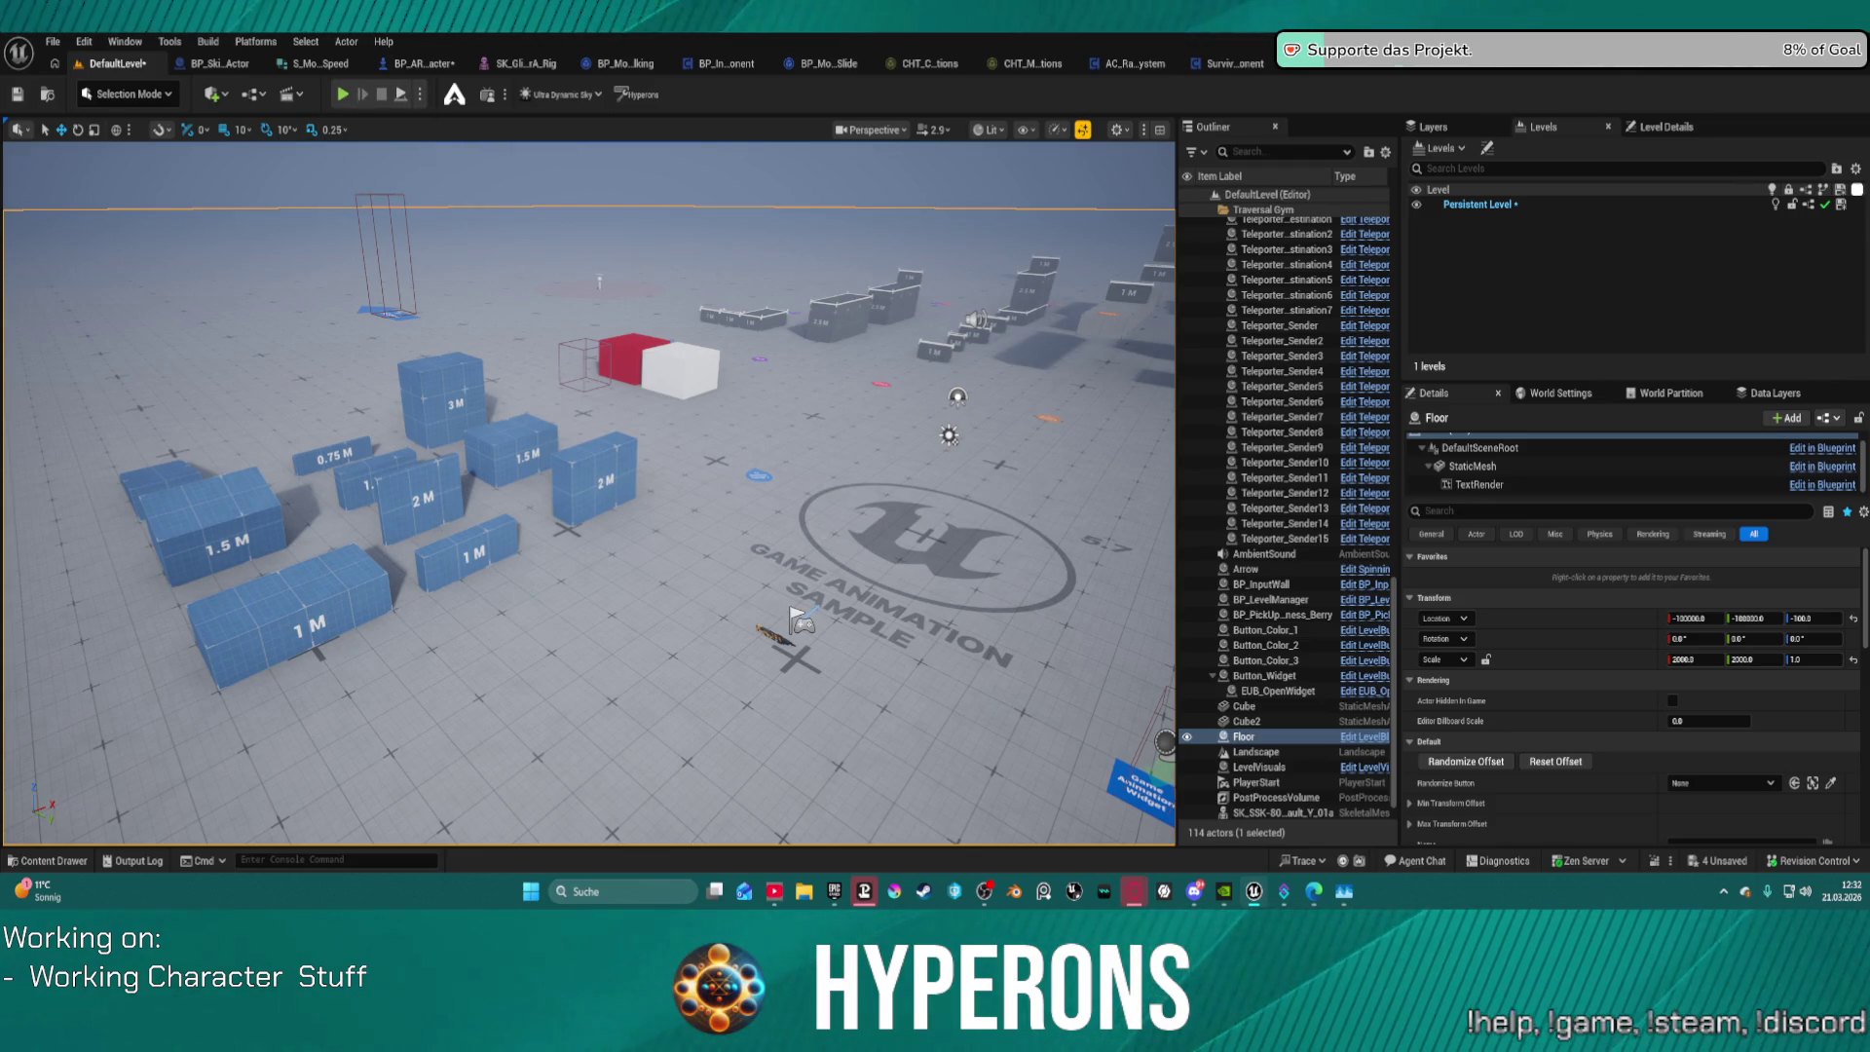
mouse_move(682, 487)
left_mouse_down()
mouse_move(584, 468)
mouse_move(584, 408)
mouse_move(584, 467)
mouse_move(584, 433)
mouse_move(545, 429)
mouse_move(613, 404)
mouse_move(516, 414)
mouse_move(614, 413)
left_mouse_up()
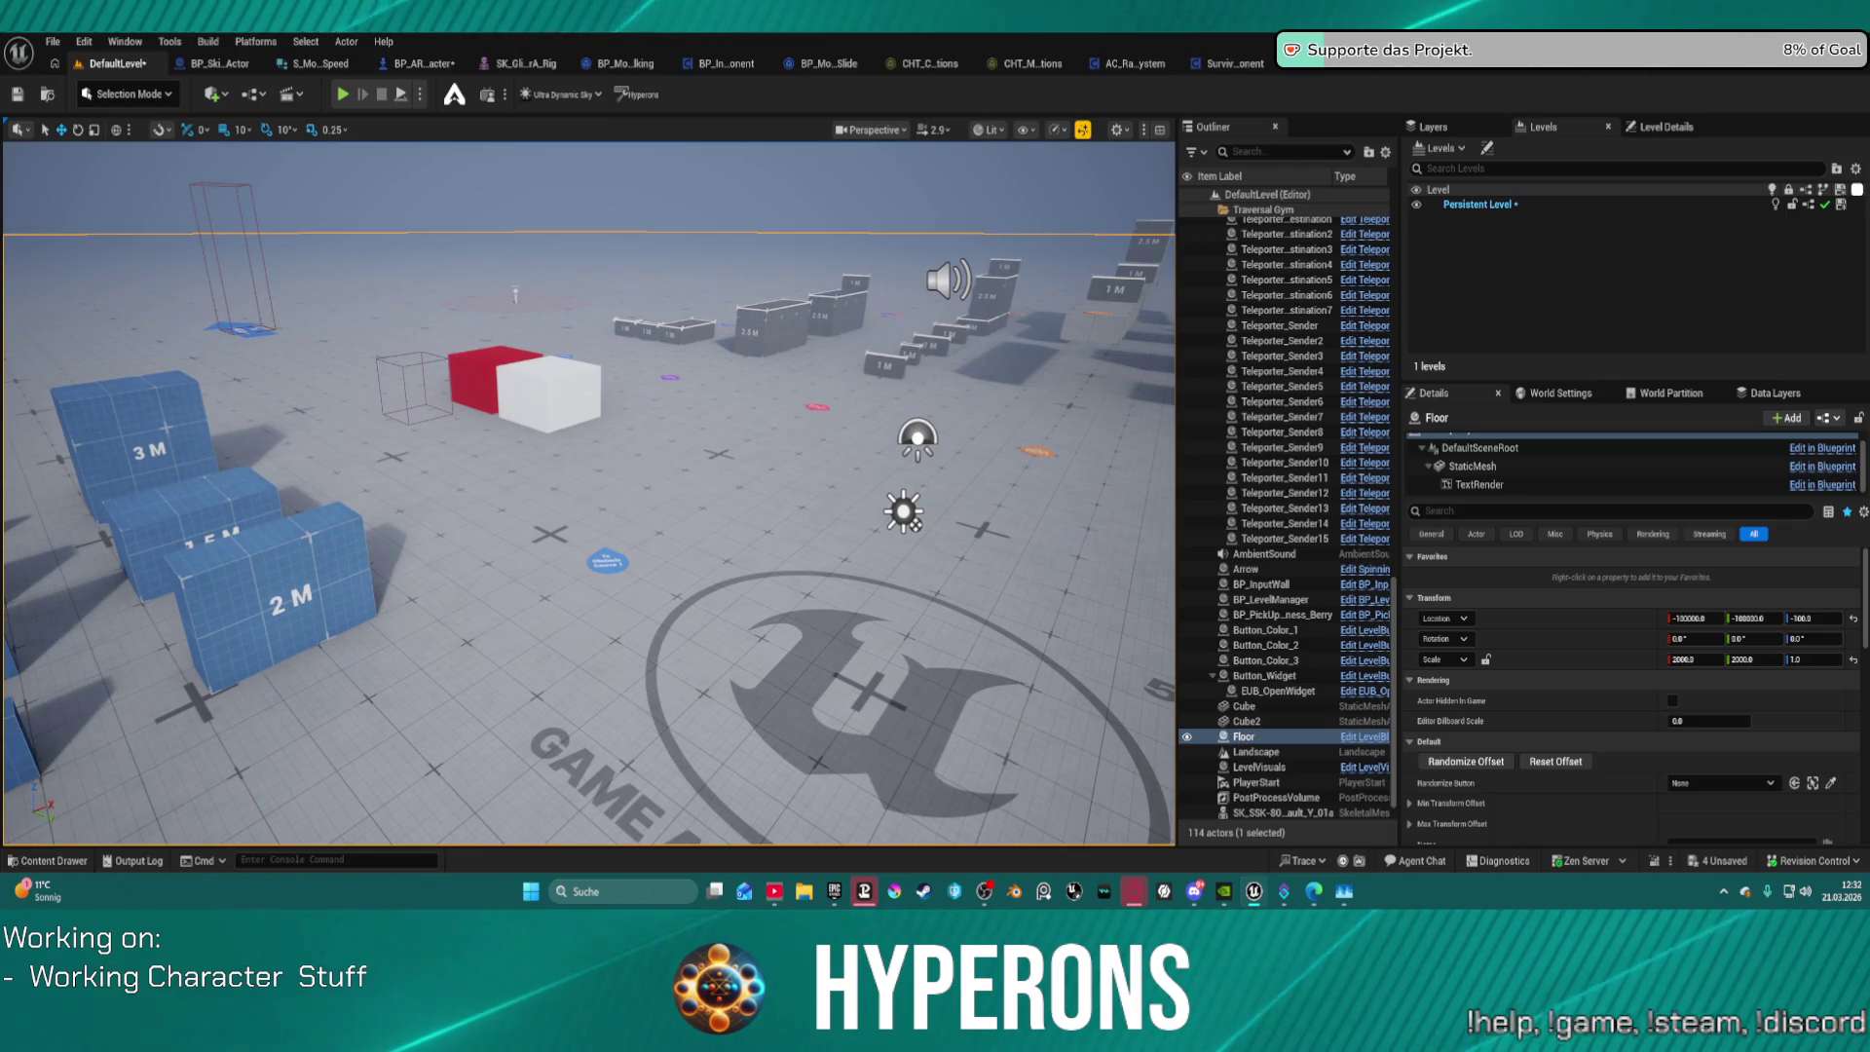
left_click_drag(677, 572, 677, 575)
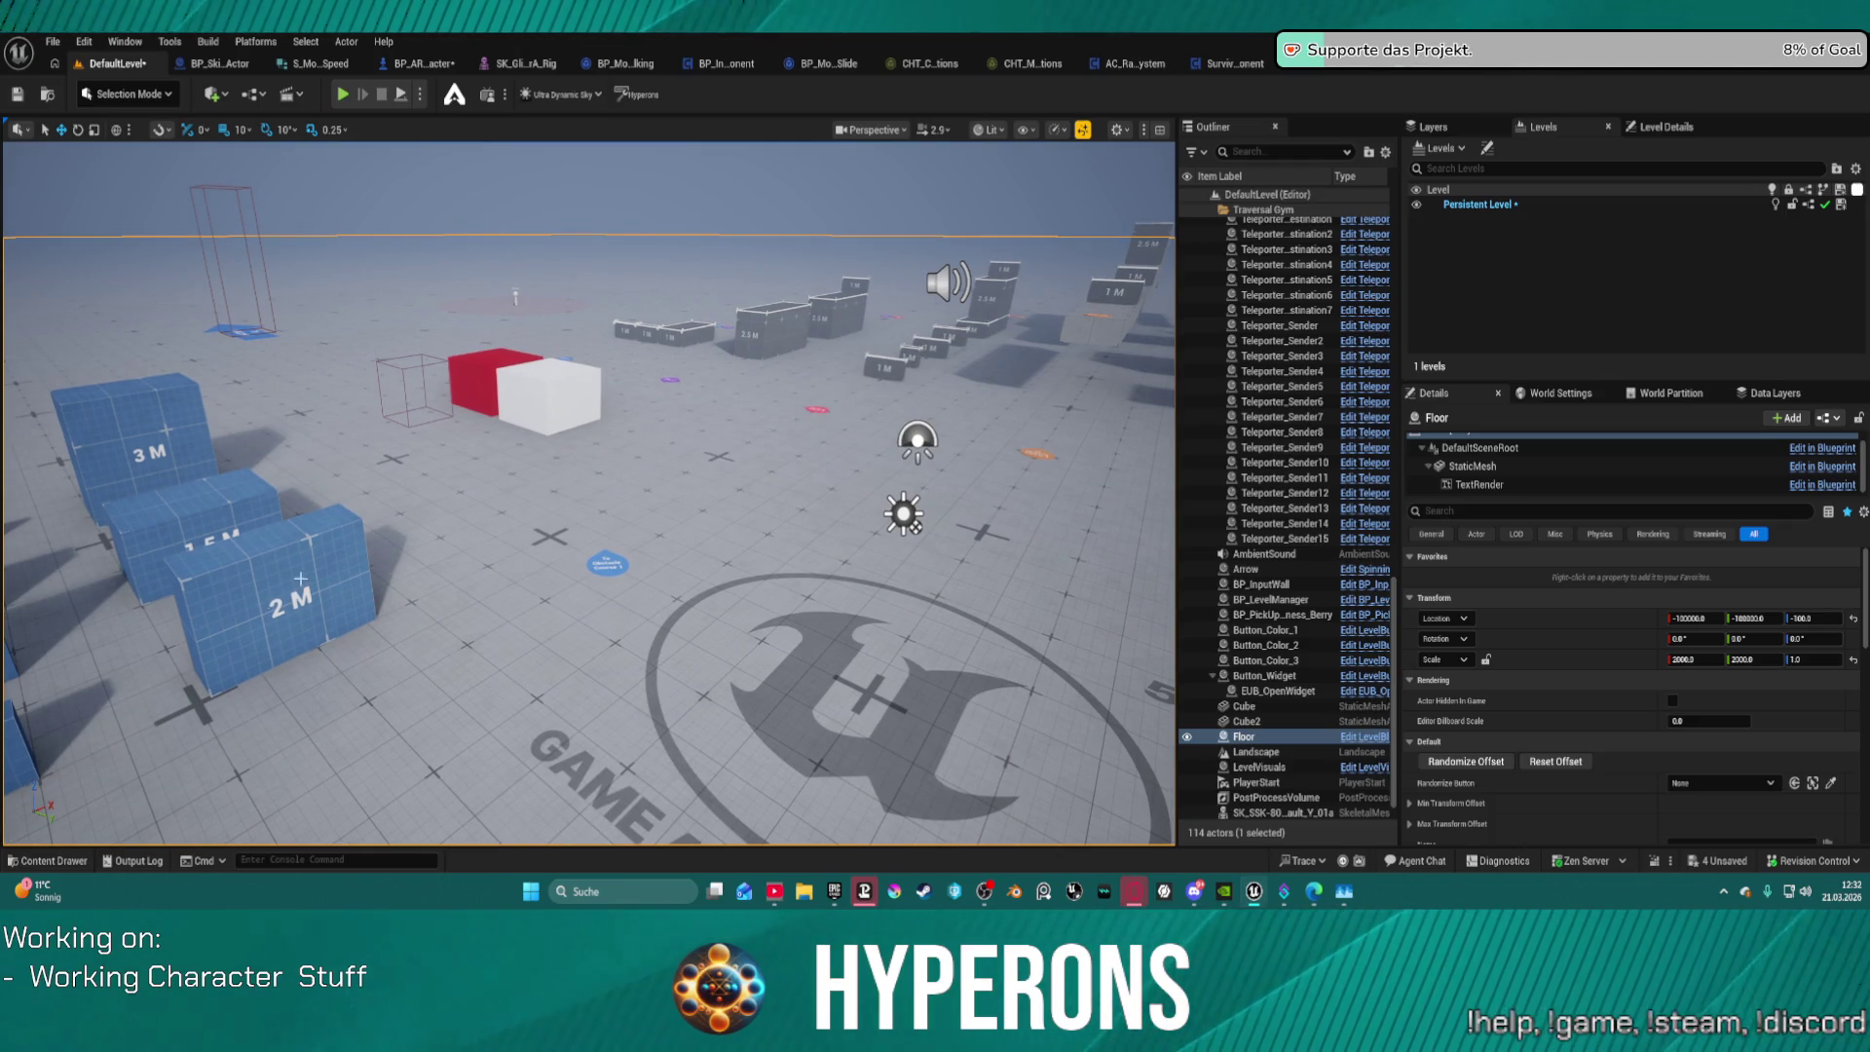
scroll(590, 492, "down", 10)
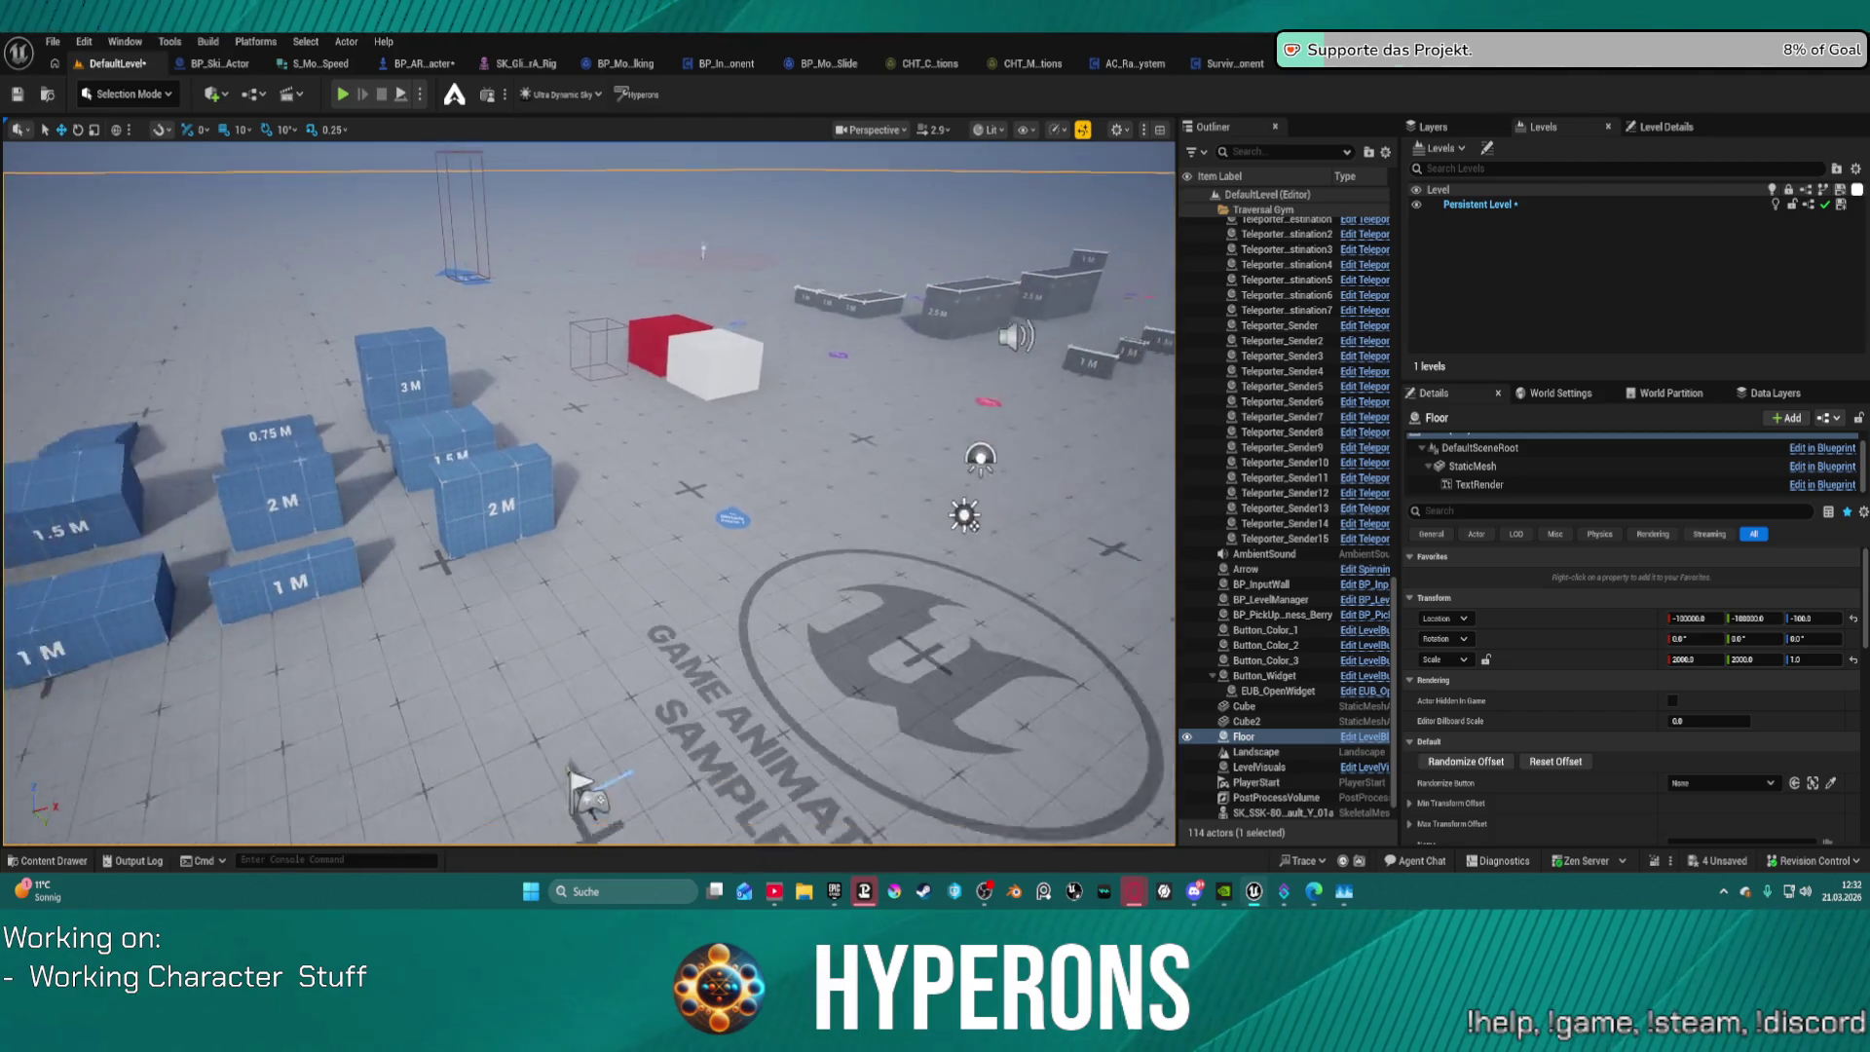
left_click_drag(589, 491, 590, 438)
scroll(589, 492, "down", 5)
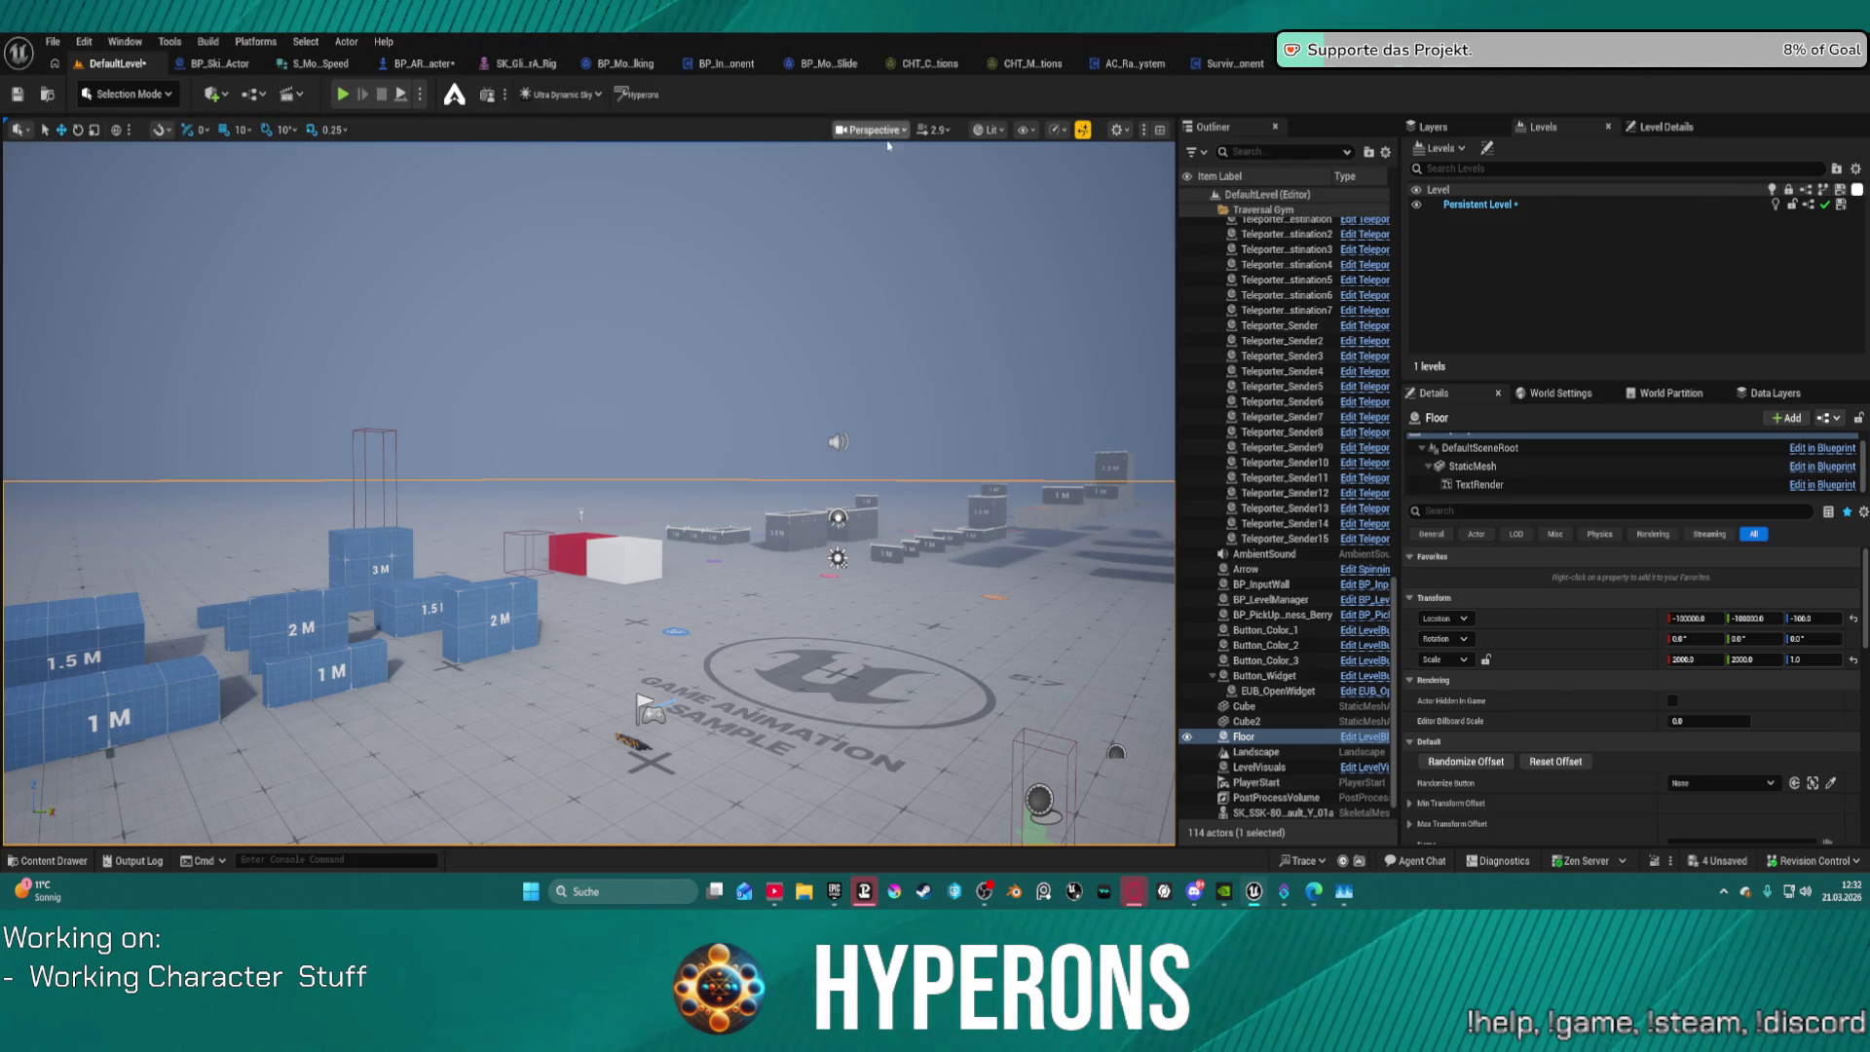
Step: Inspect the Lit view-mode list and the Show flags menu's Sprites and Volumes entries
left_click(989, 131)
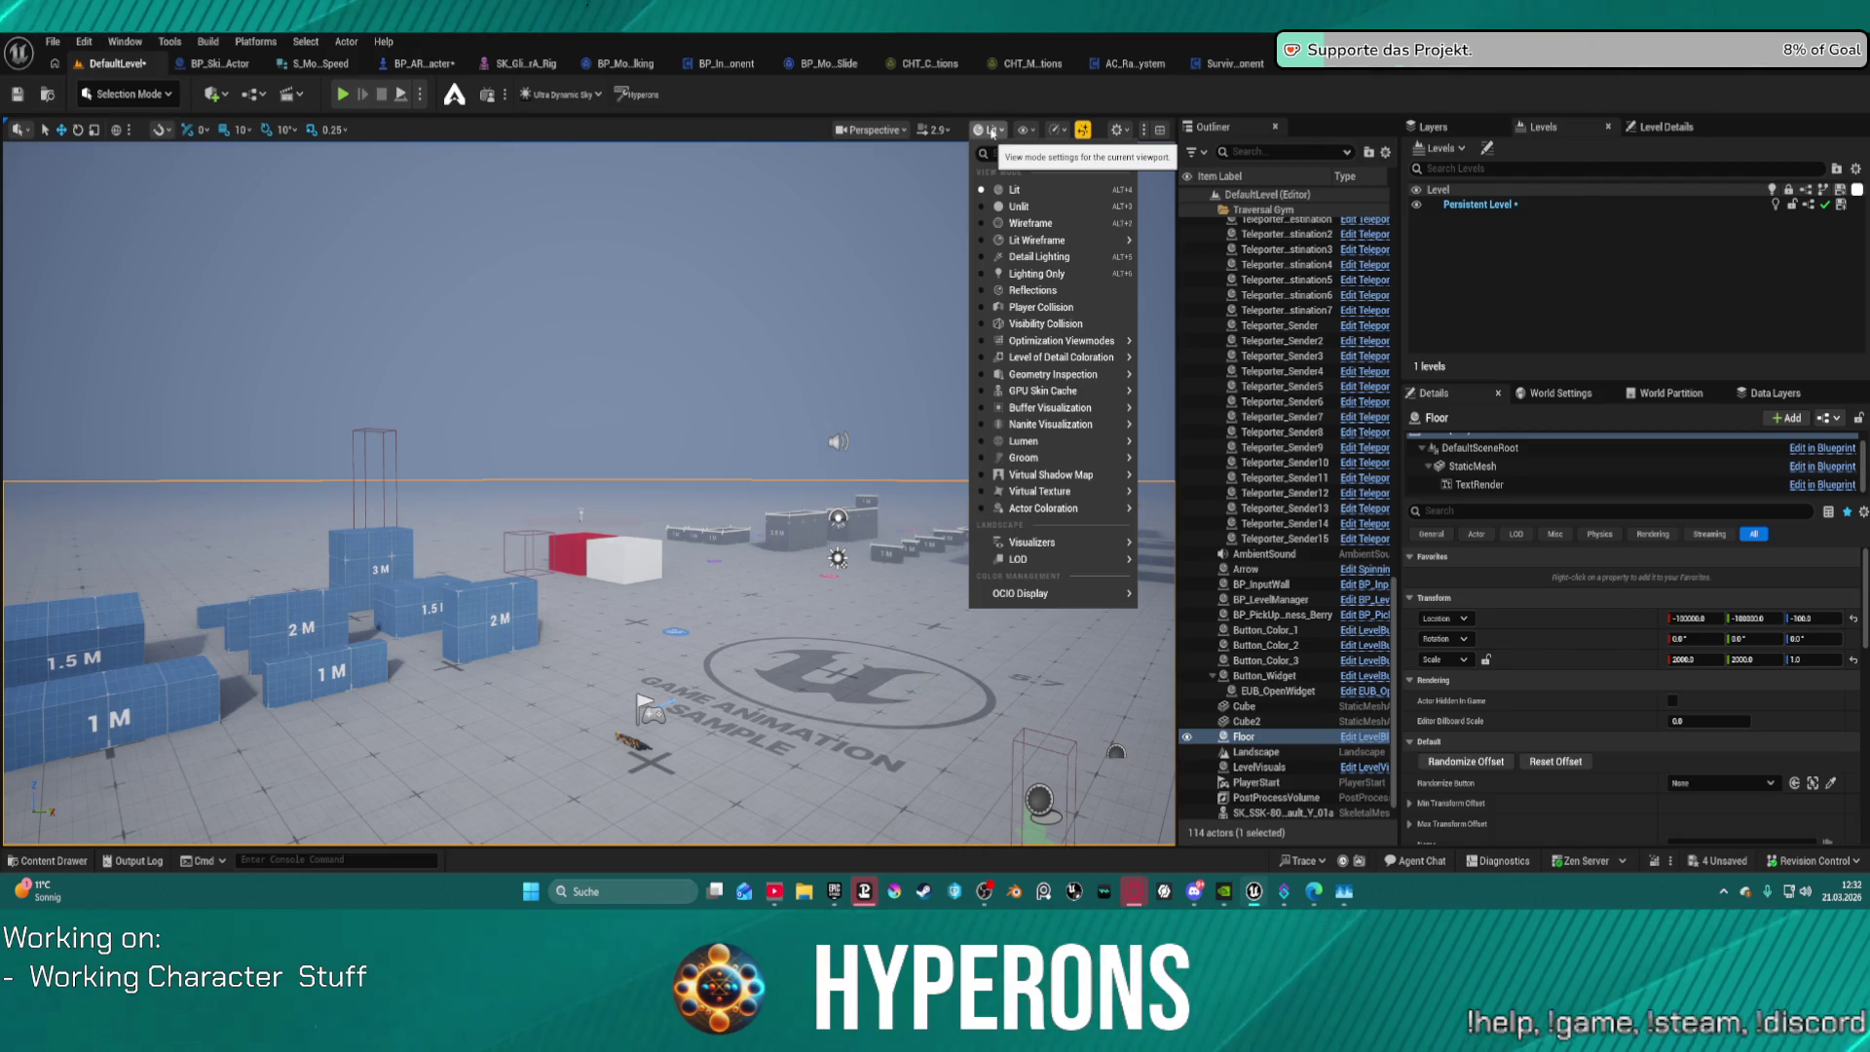
left_click(1025, 130)
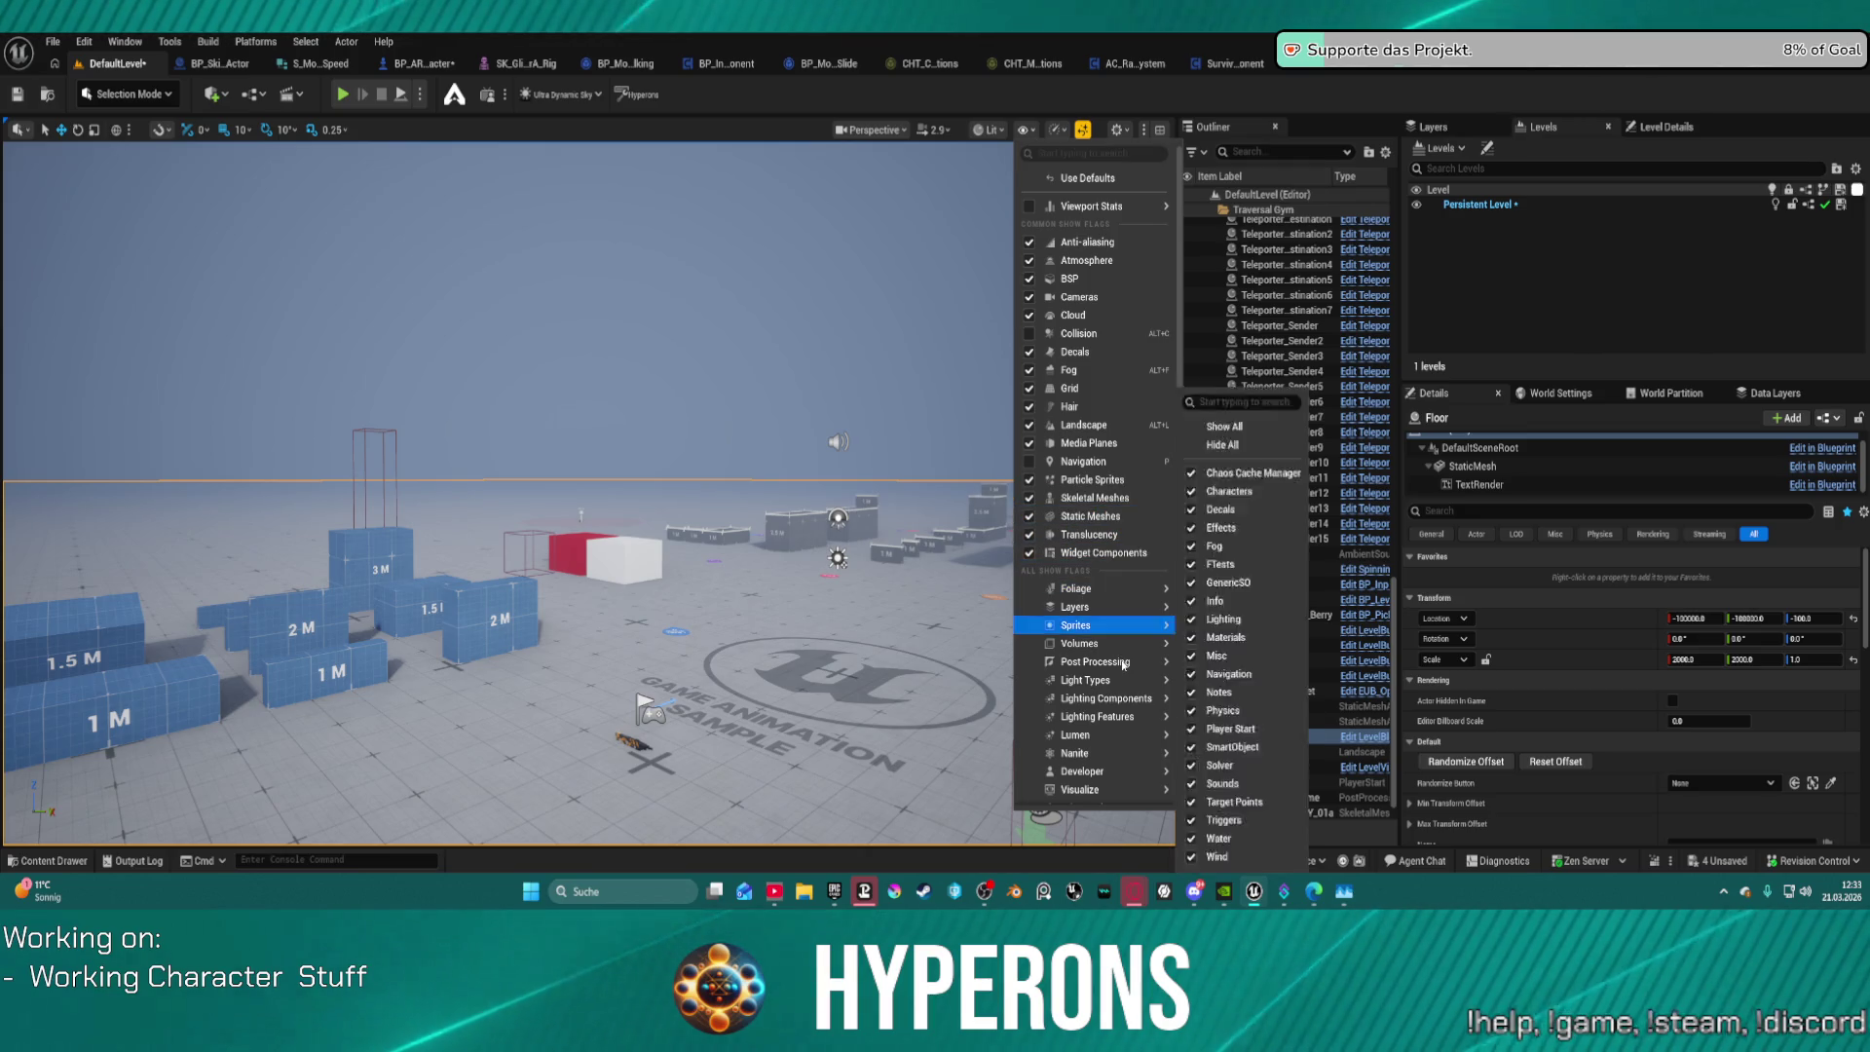
mouse_move(1125, 665)
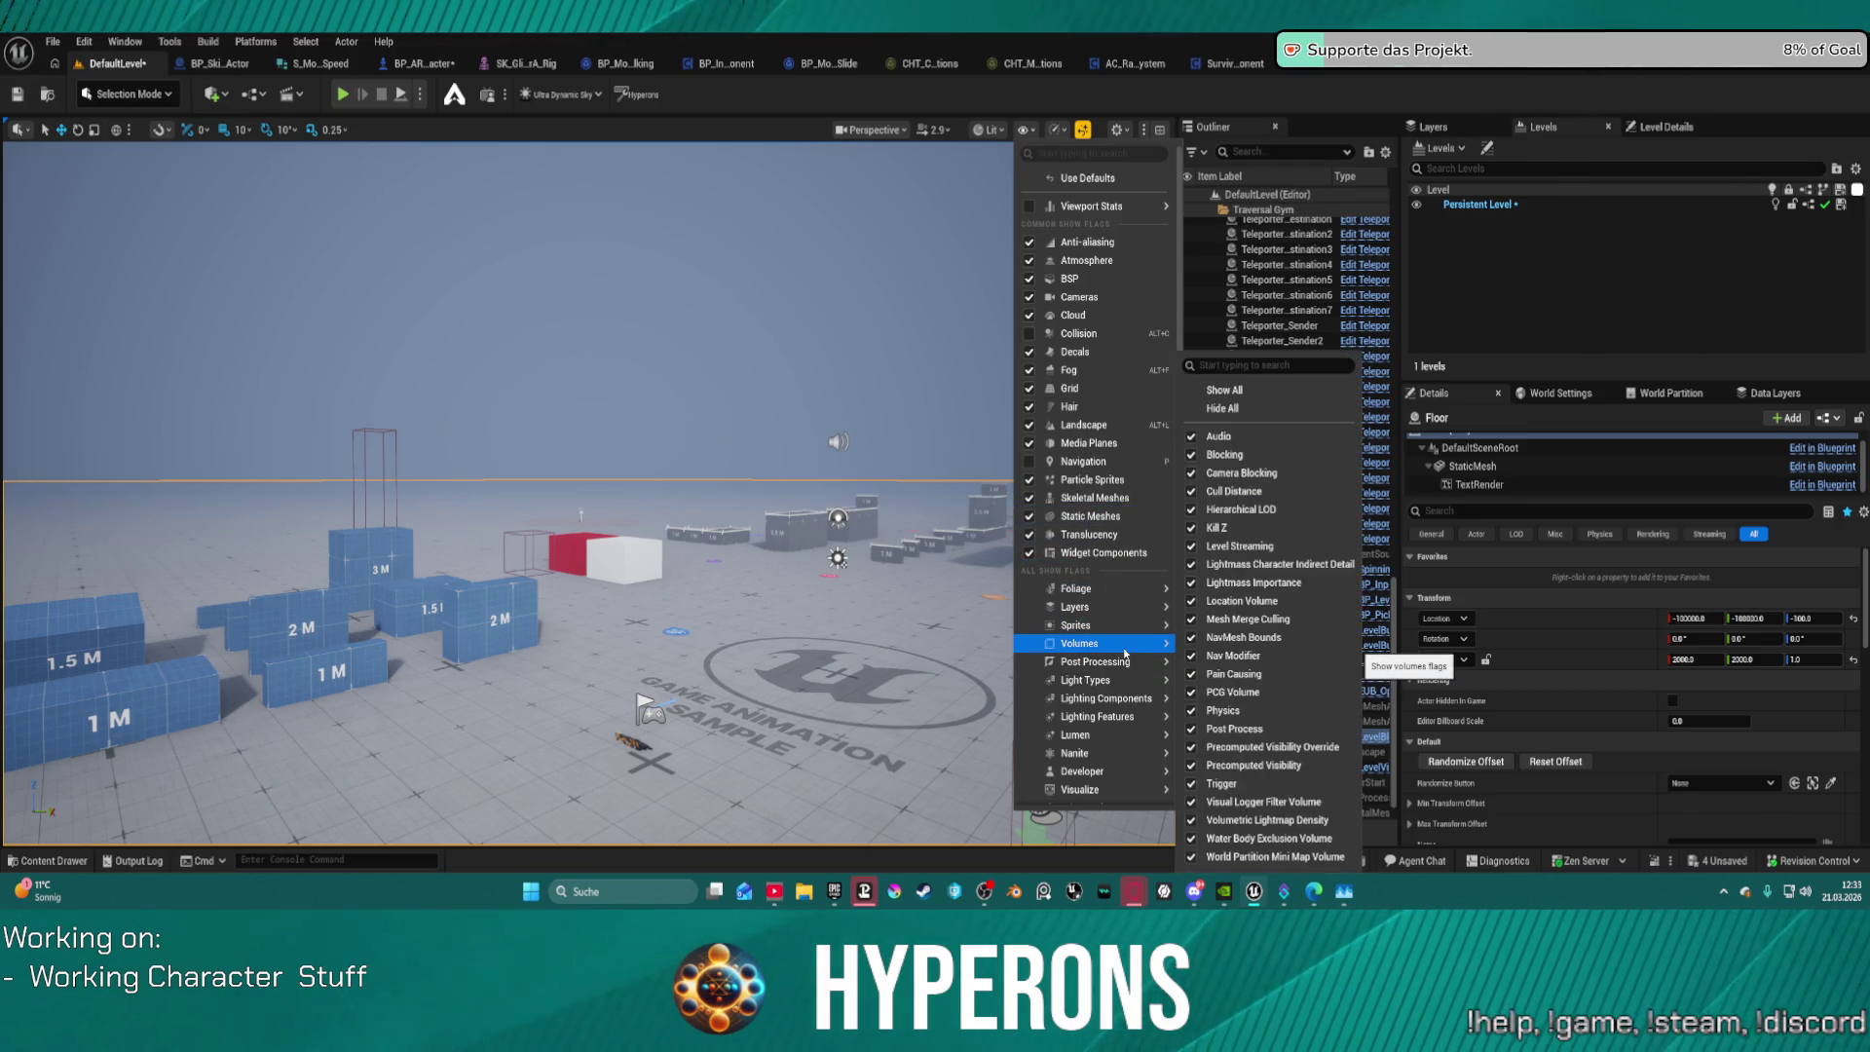
mouse_move(1076, 625)
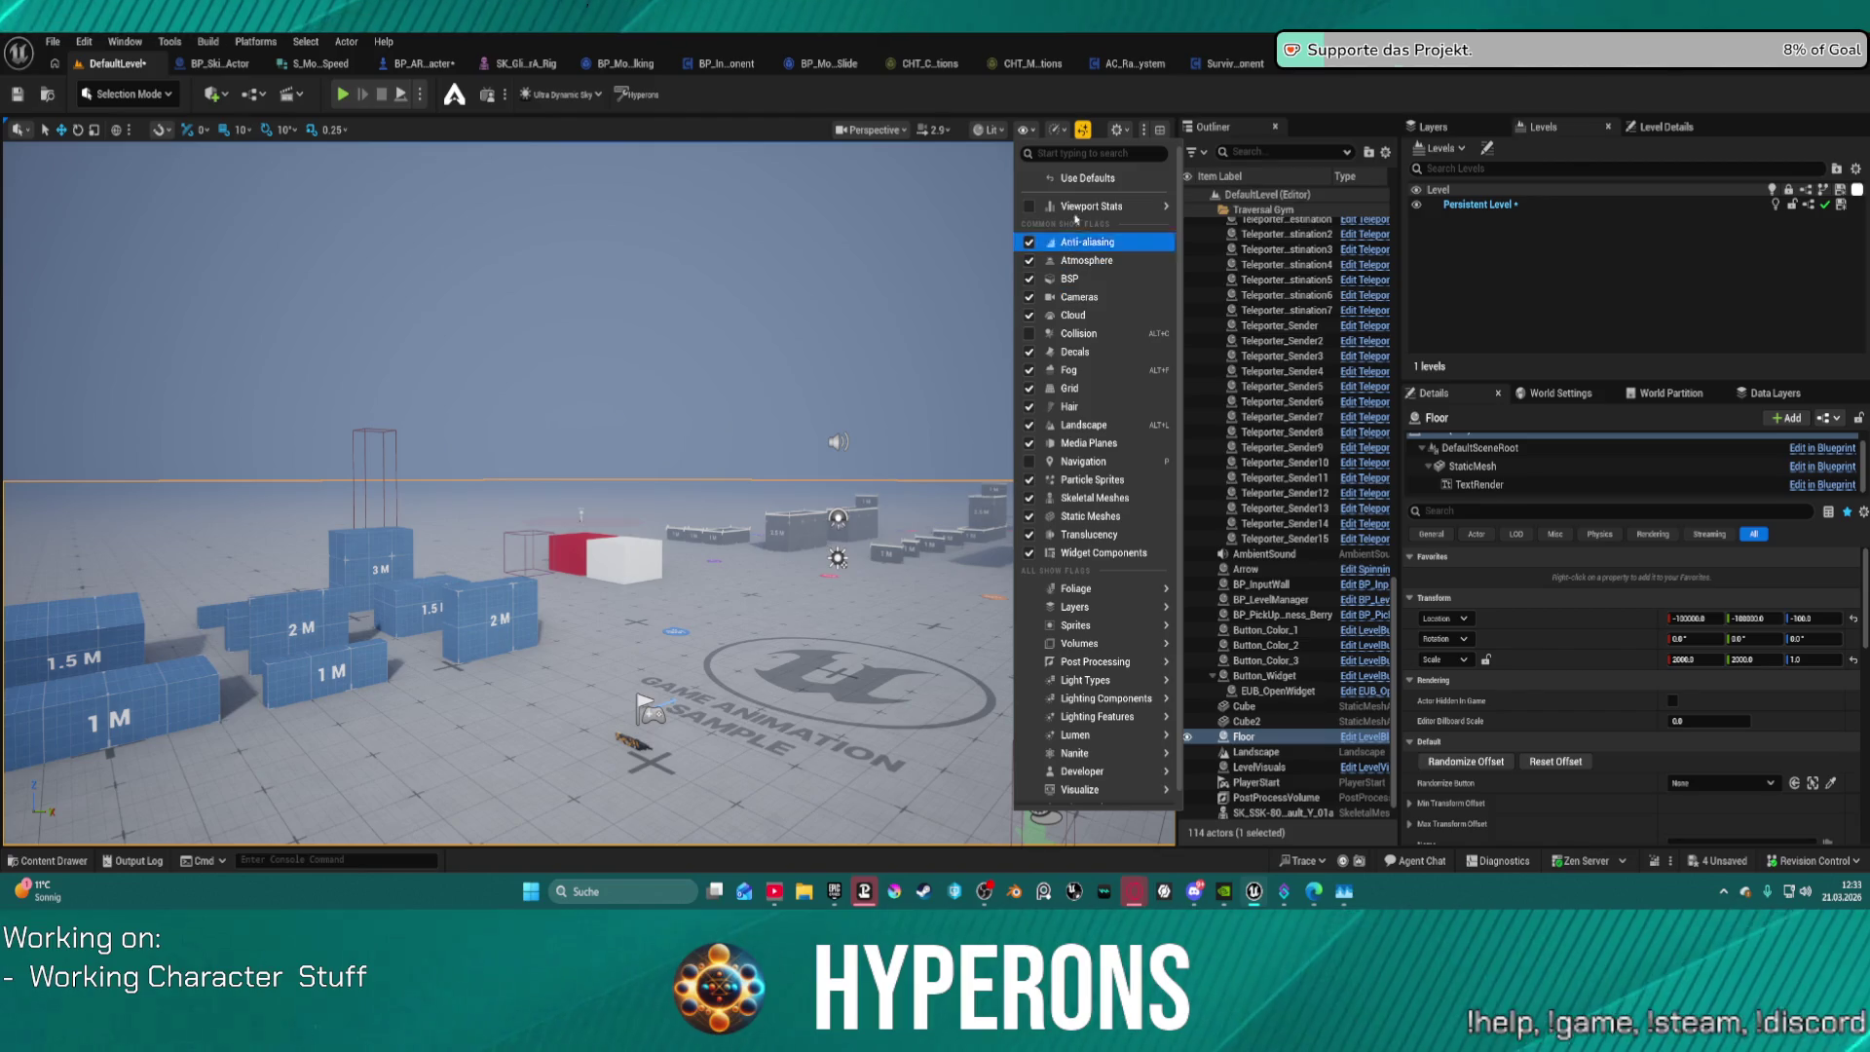
Step: Close the Show flags menu and orbit the view toward the red and white boxes
left_click(1026, 132)
left_click(1028, 132)
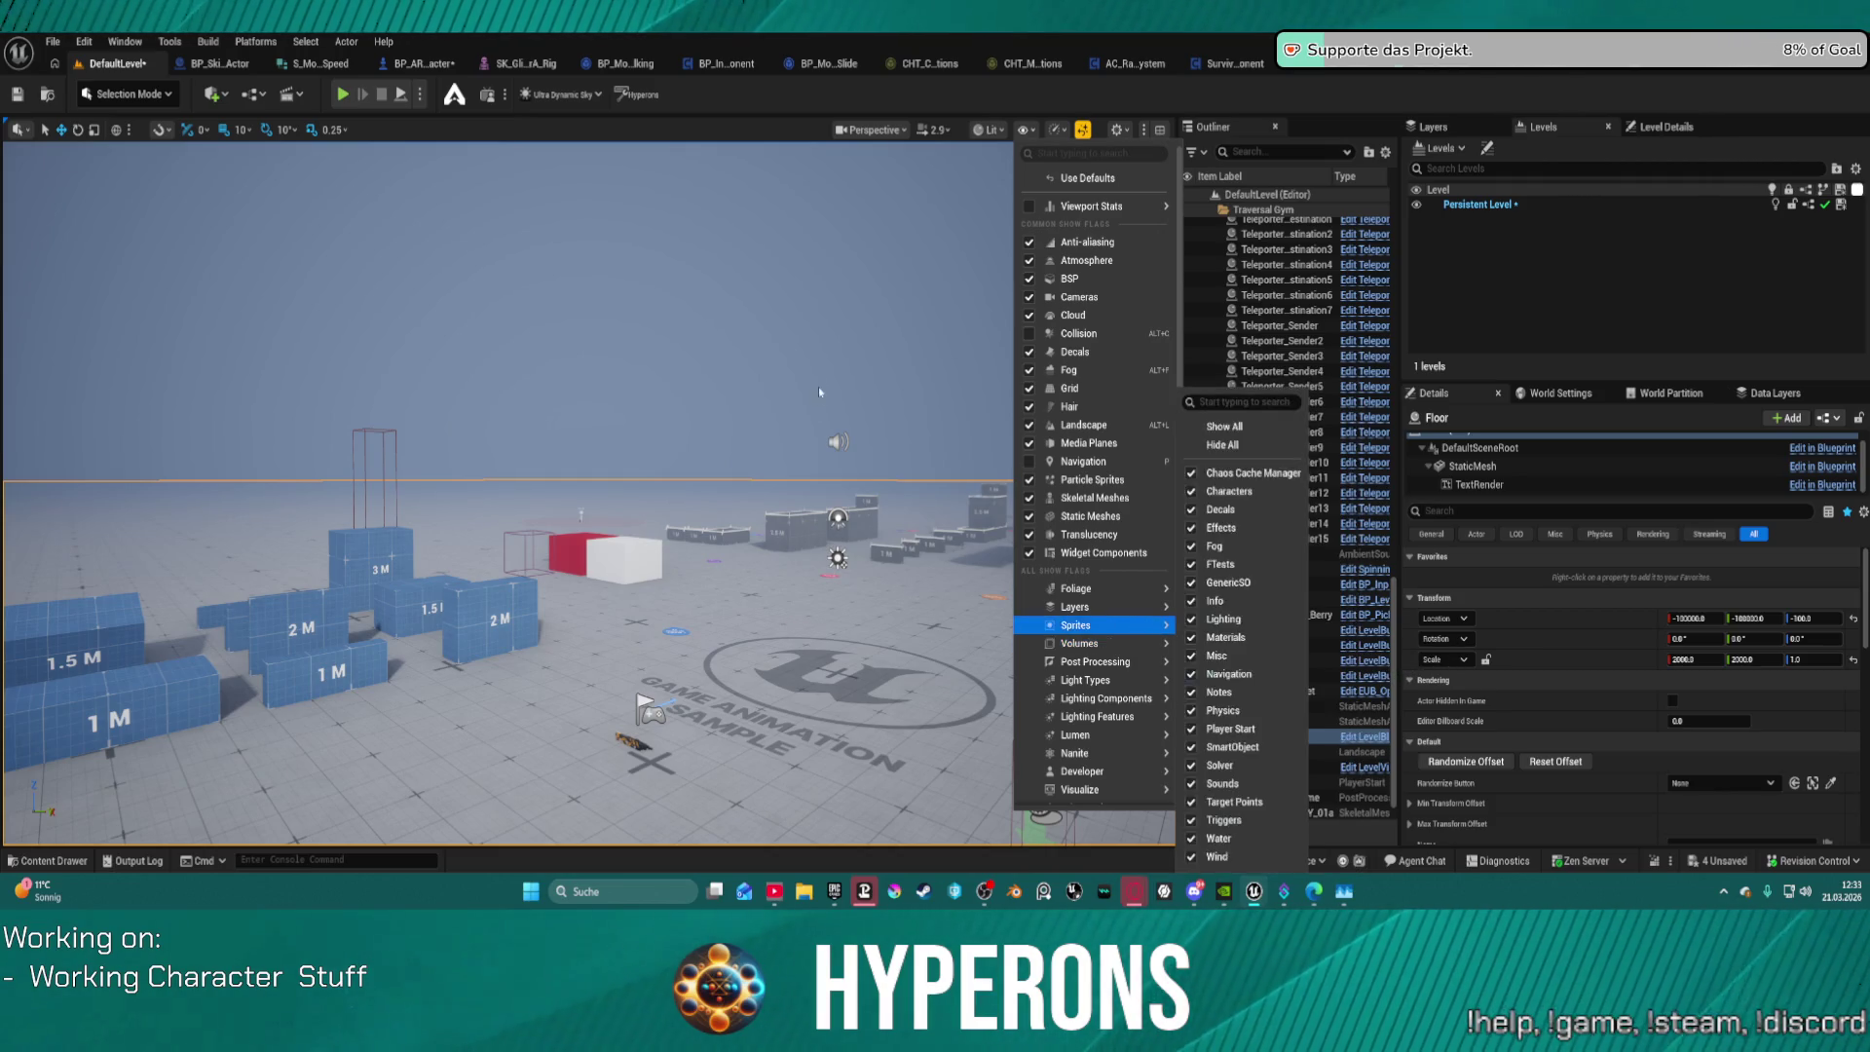
left_click(756, 327)
mouse_move(755, 328)
left_mouse_down()
mouse_move(760, 195)
mouse_move(847, 370)
mouse_move(847, 311)
mouse_move(1042, 312)
left_mouse_up()
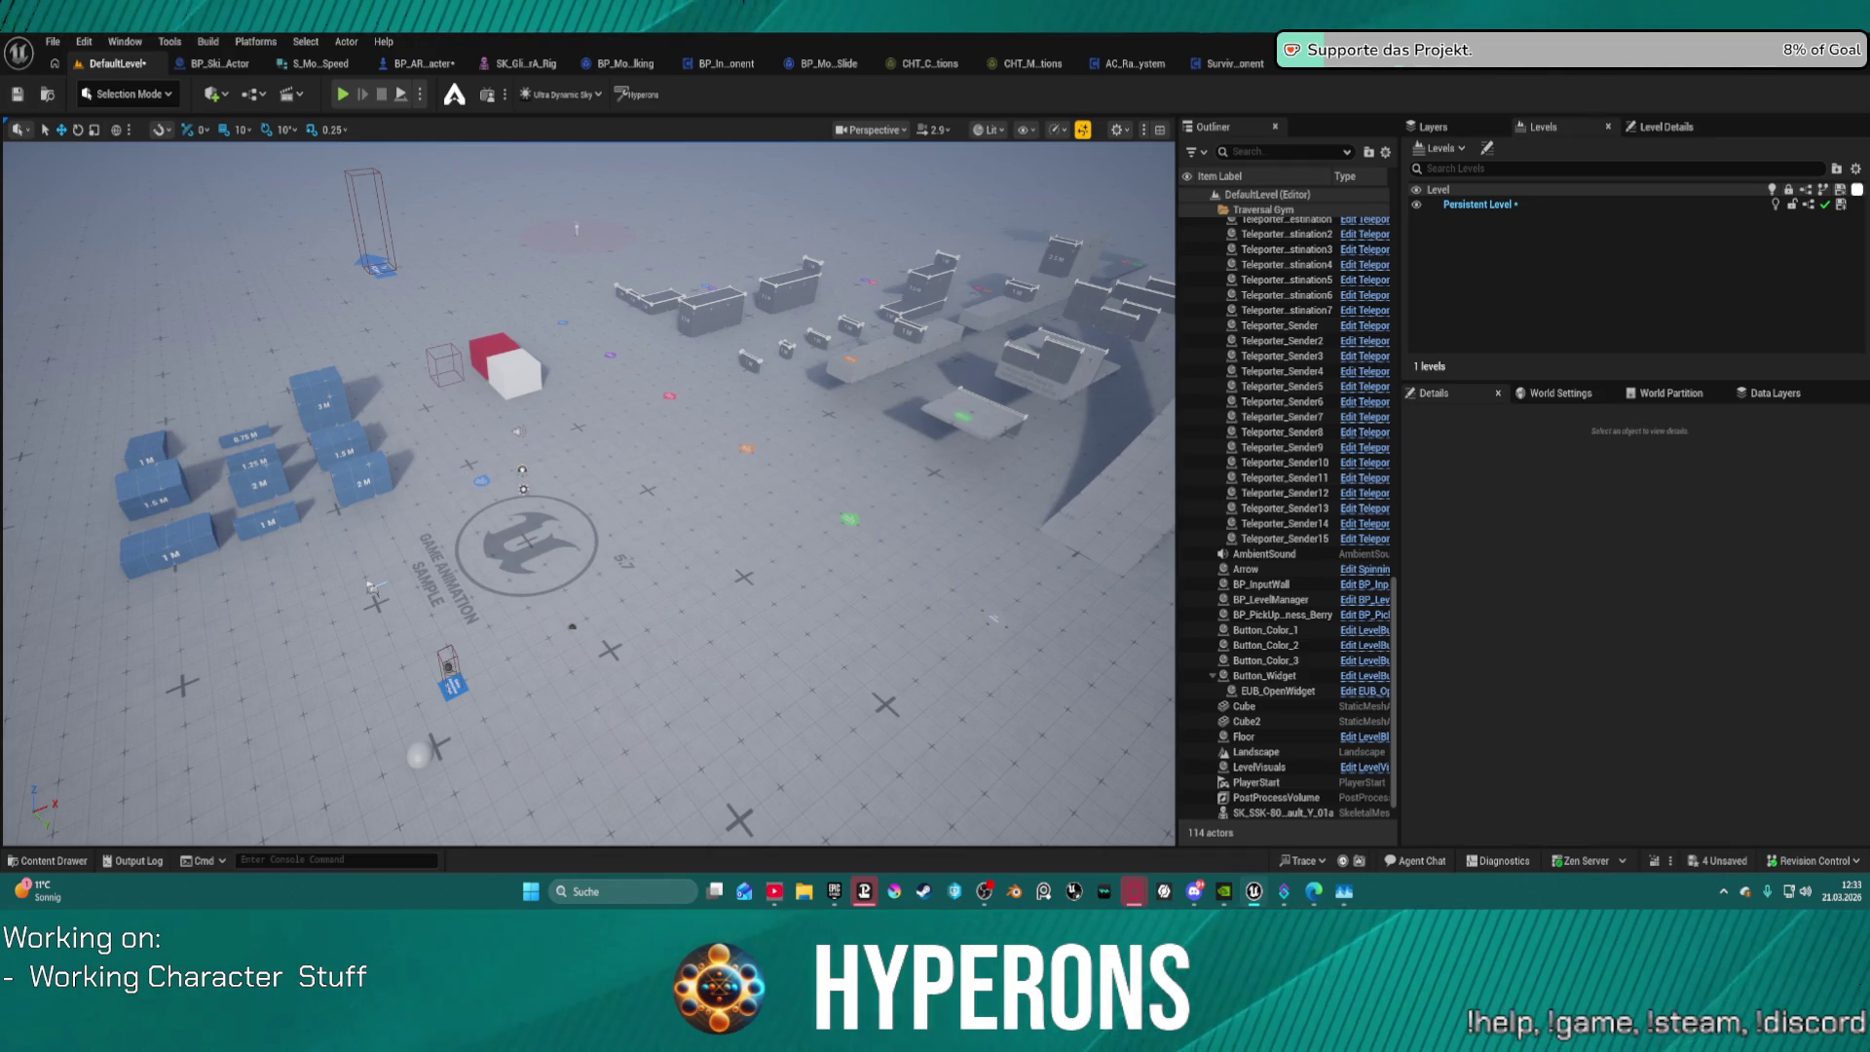
mouse_move(585, 487)
left_mouse_down()
mouse_move(682, 487)
mouse_move(609, 492)
left_mouse_up()
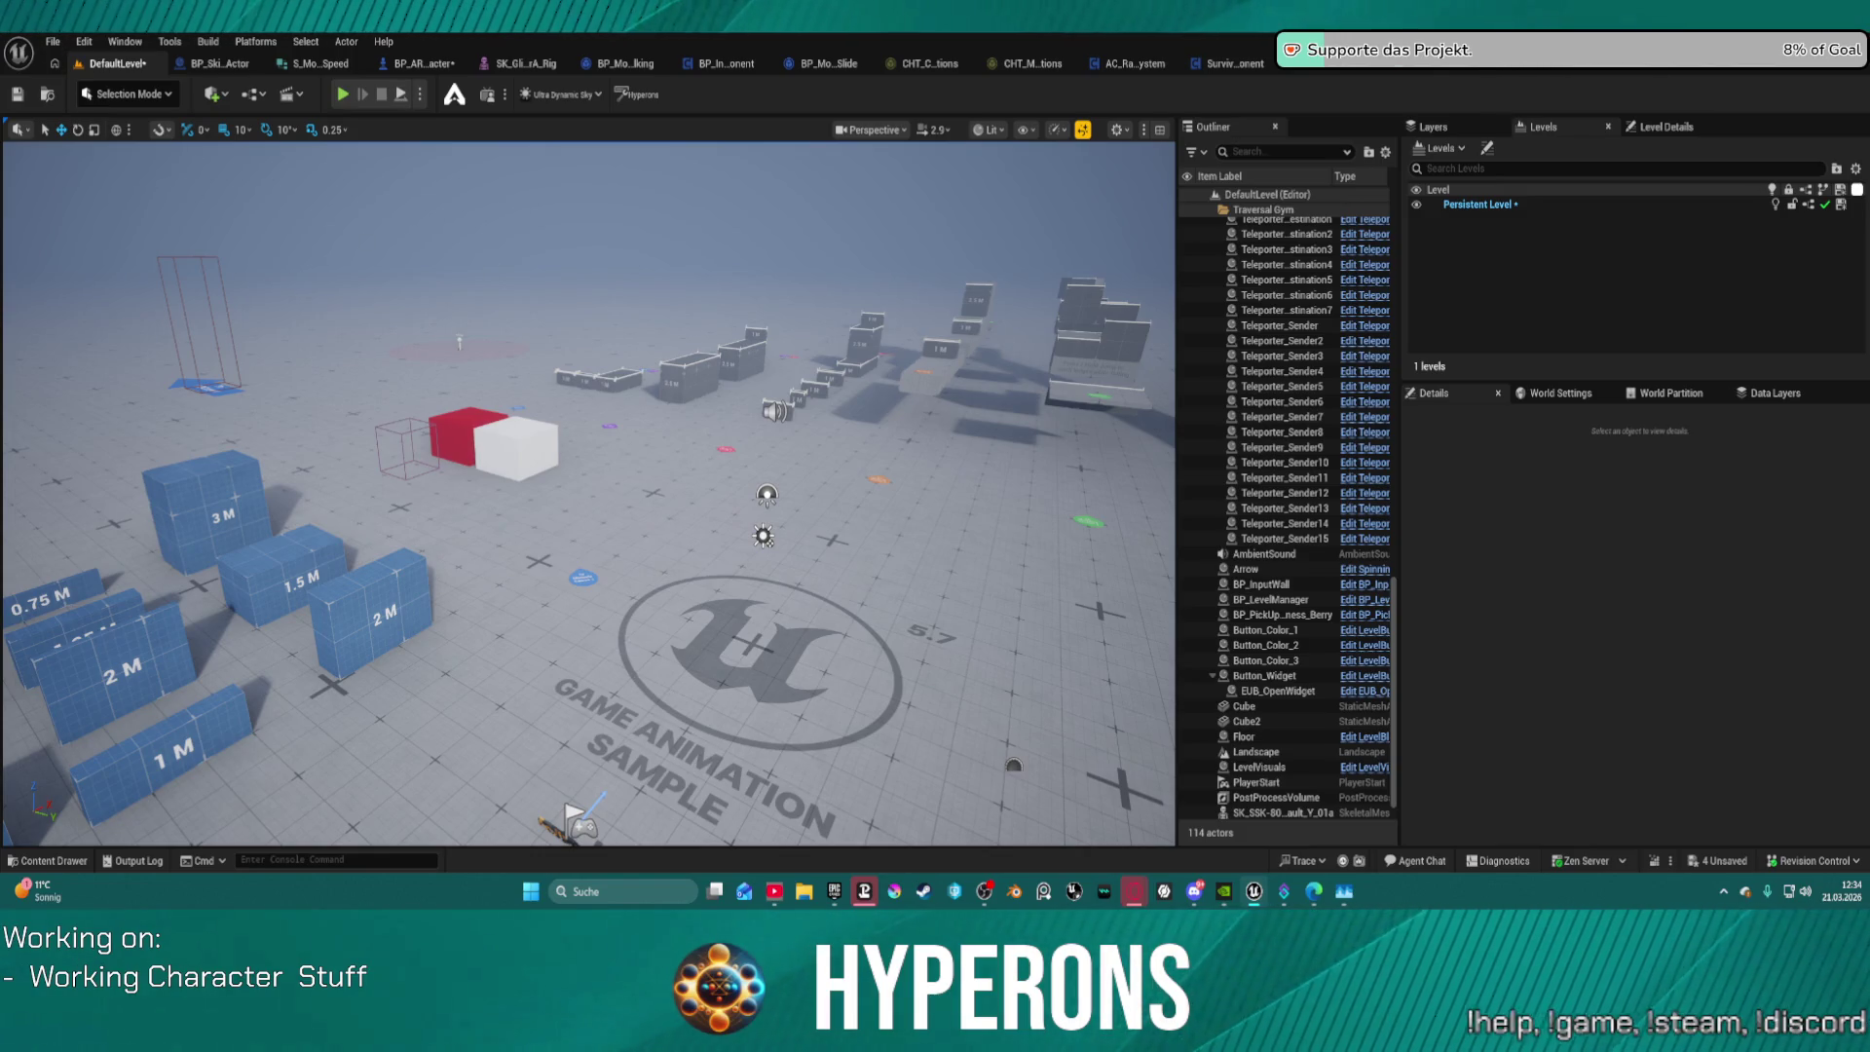
Step: Open LV_P_NewEden from Maps/Planets/System_NewEden, choosing Save Selected for the modified assets
left_click(54, 43)
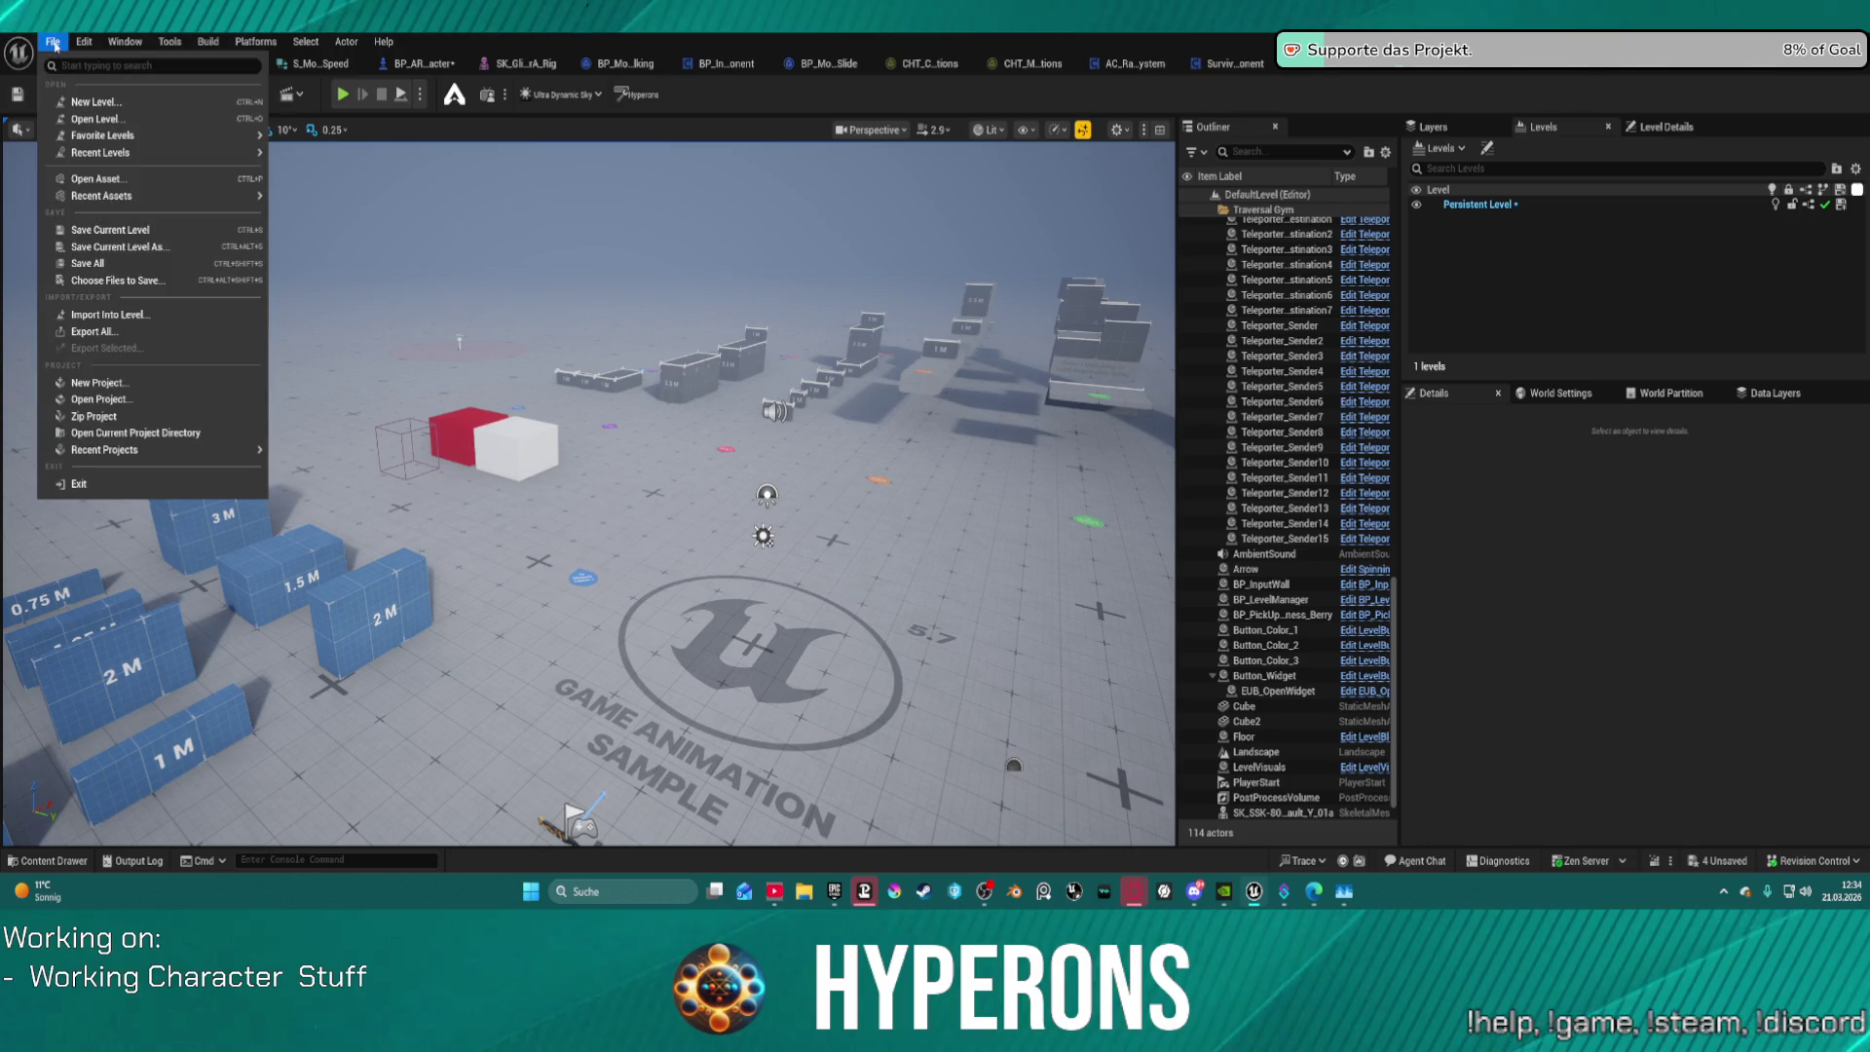
mouse_move(190, 193)
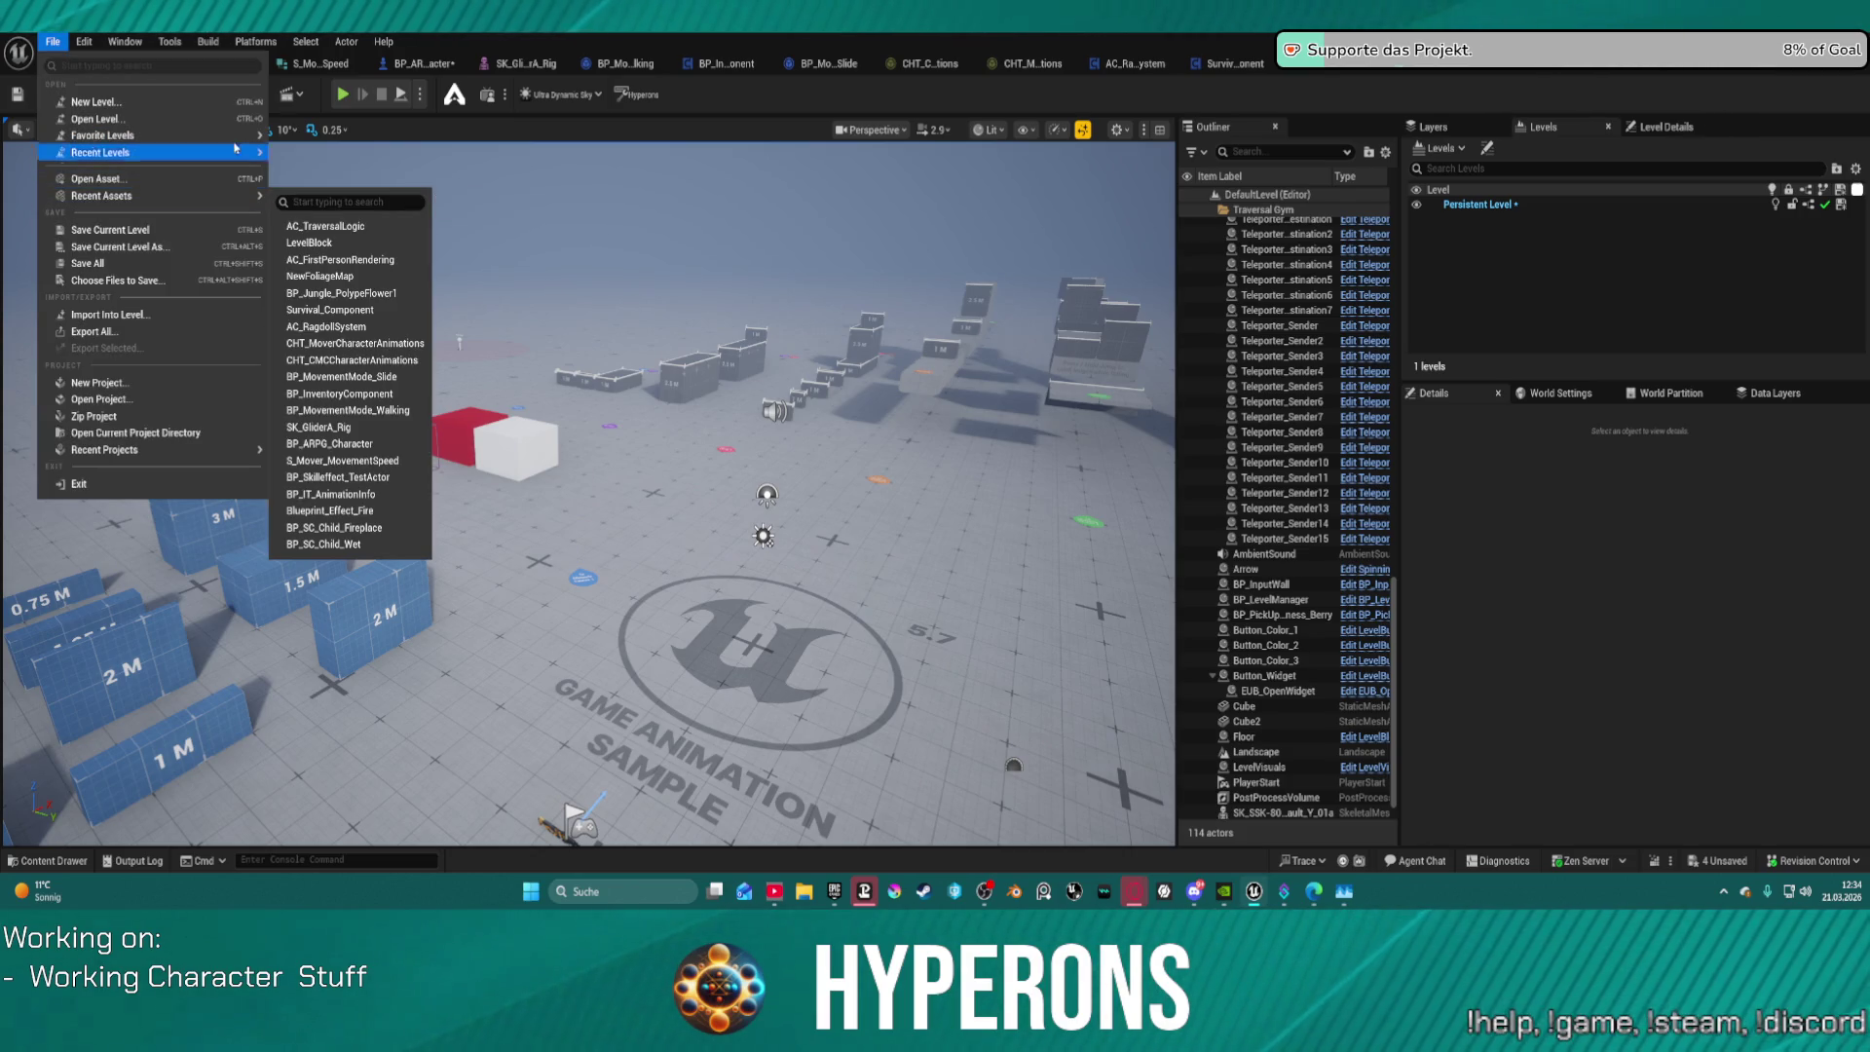
mouse_move(261, 156)
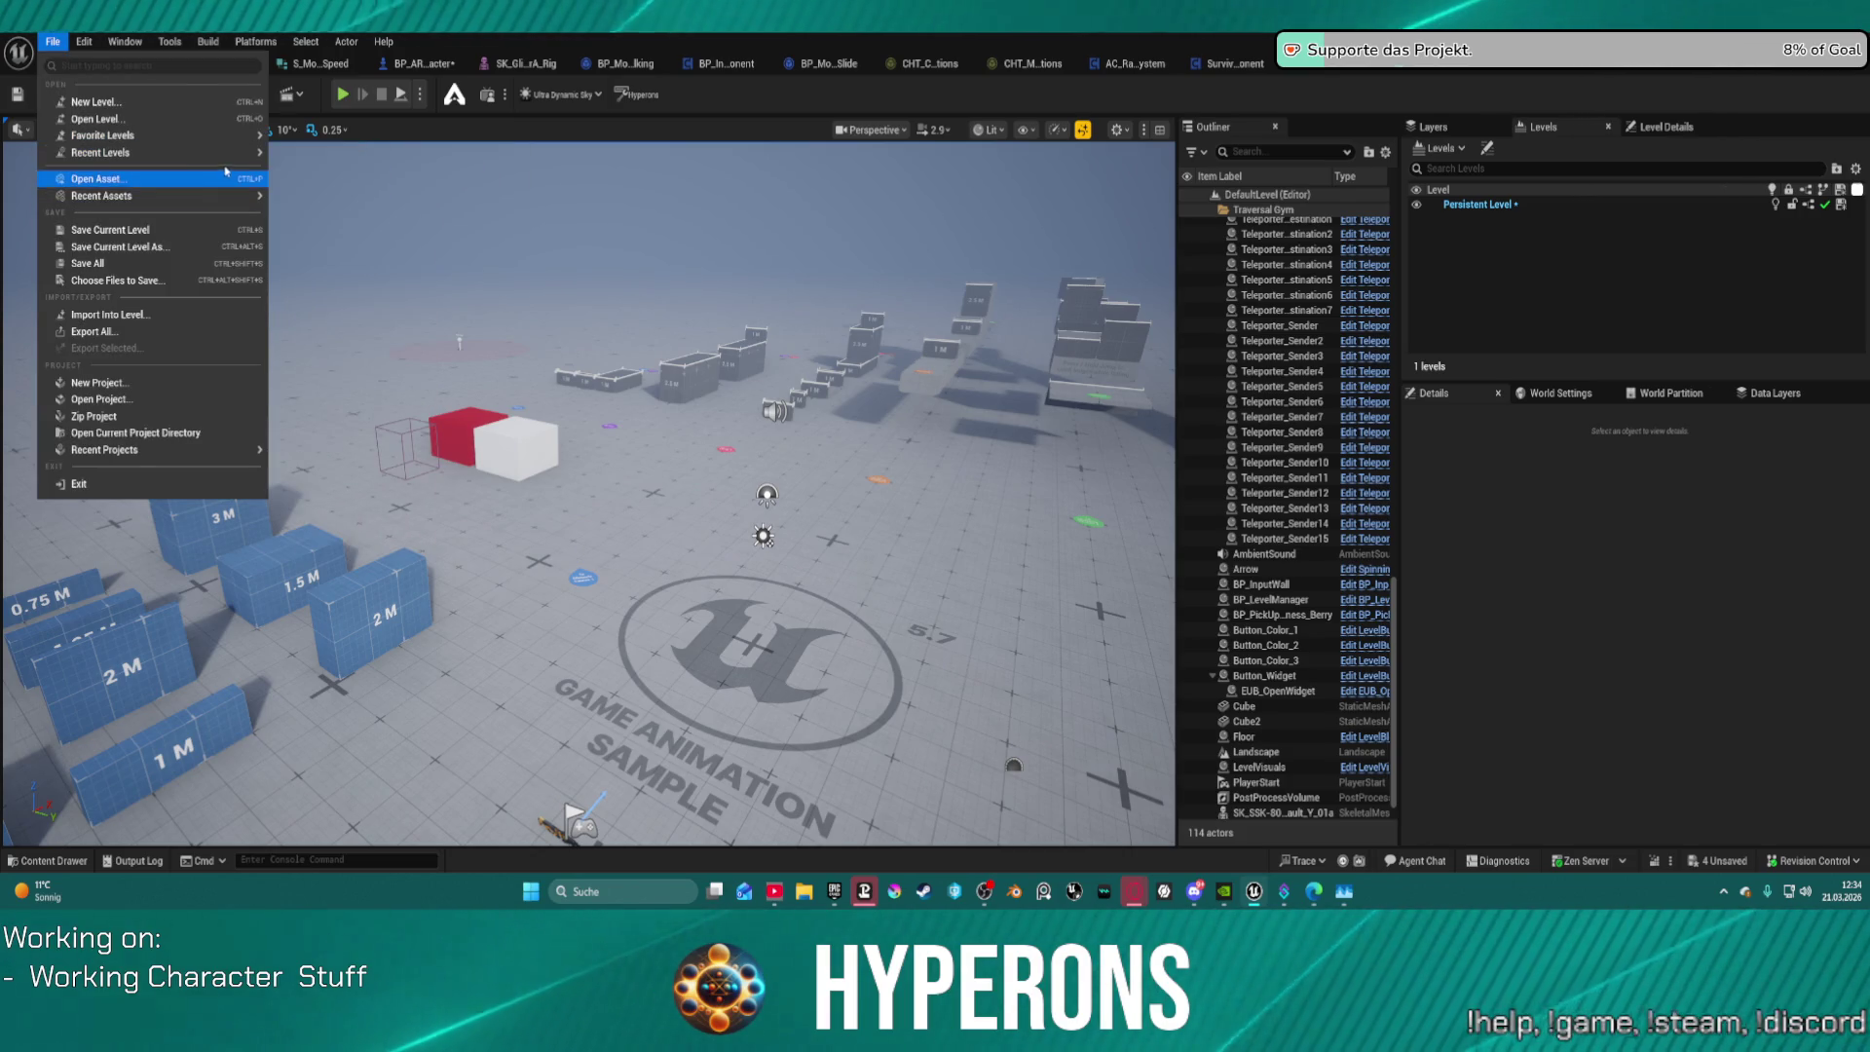
mouse_move(198, 133)
left_click(95, 118)
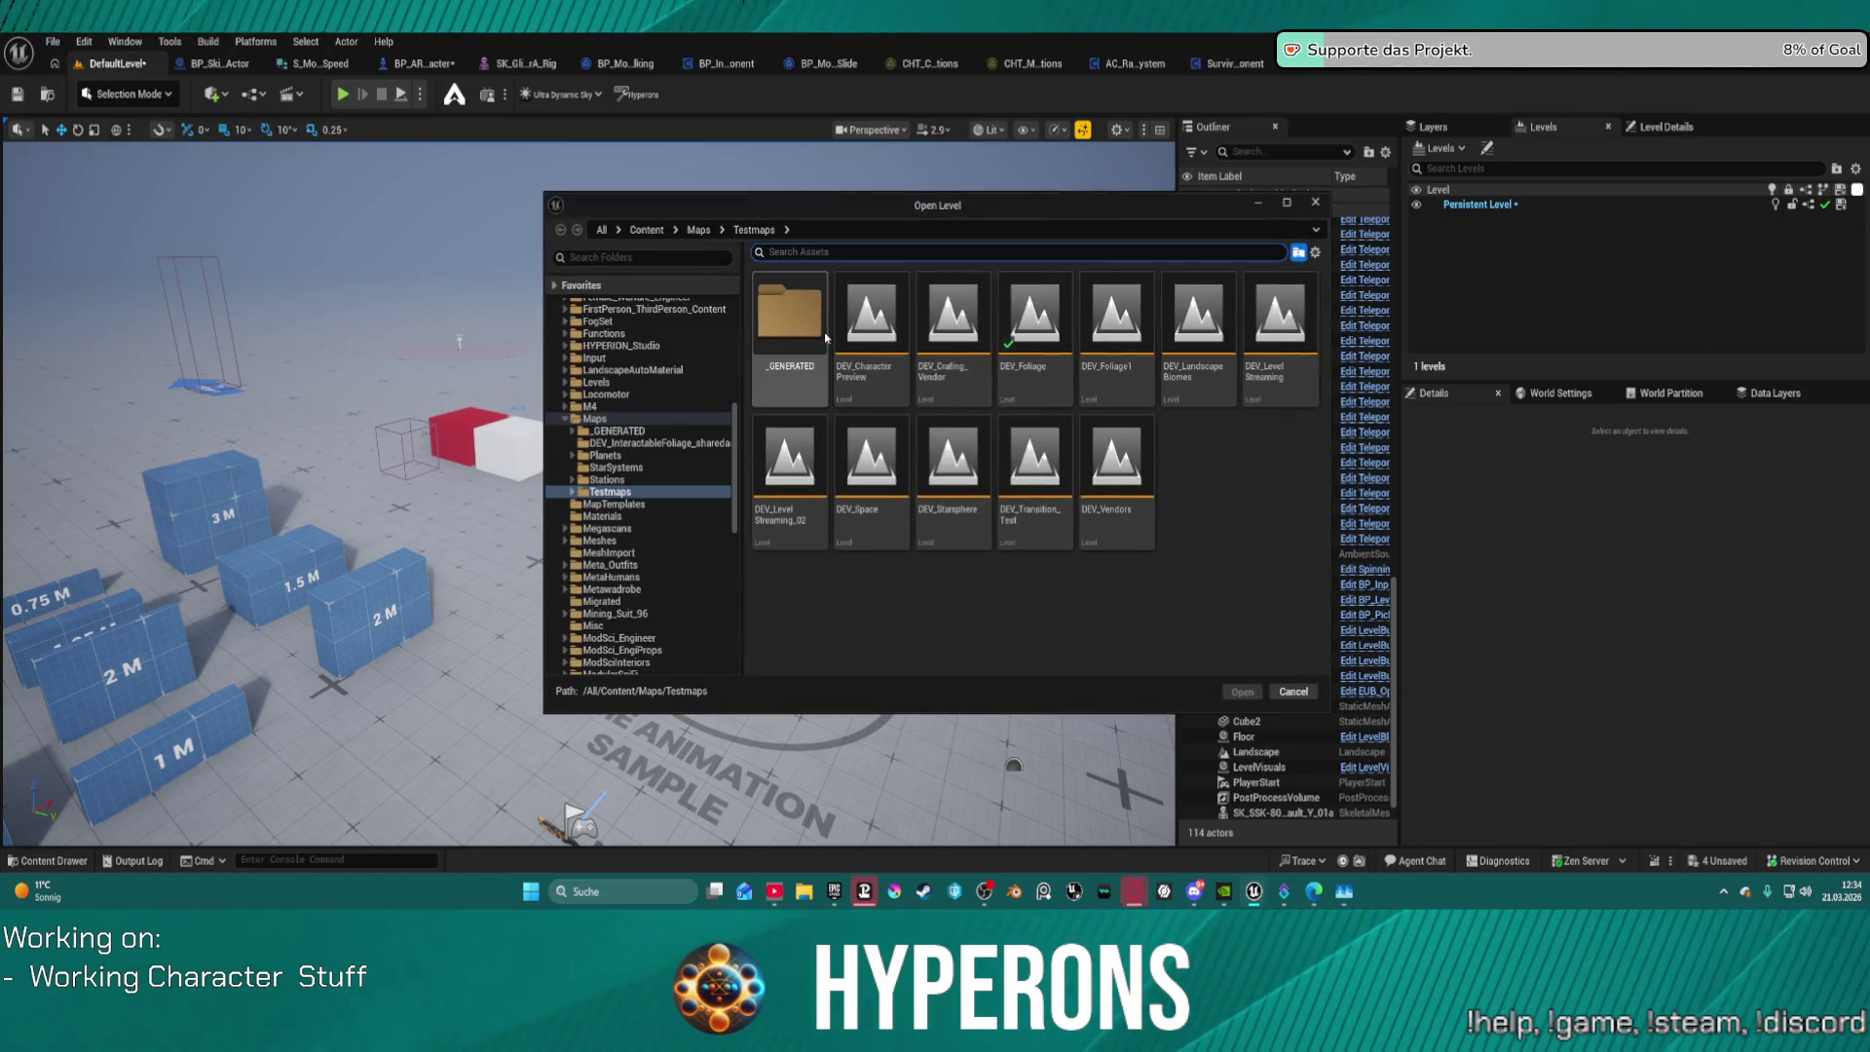
left_click(605, 455)
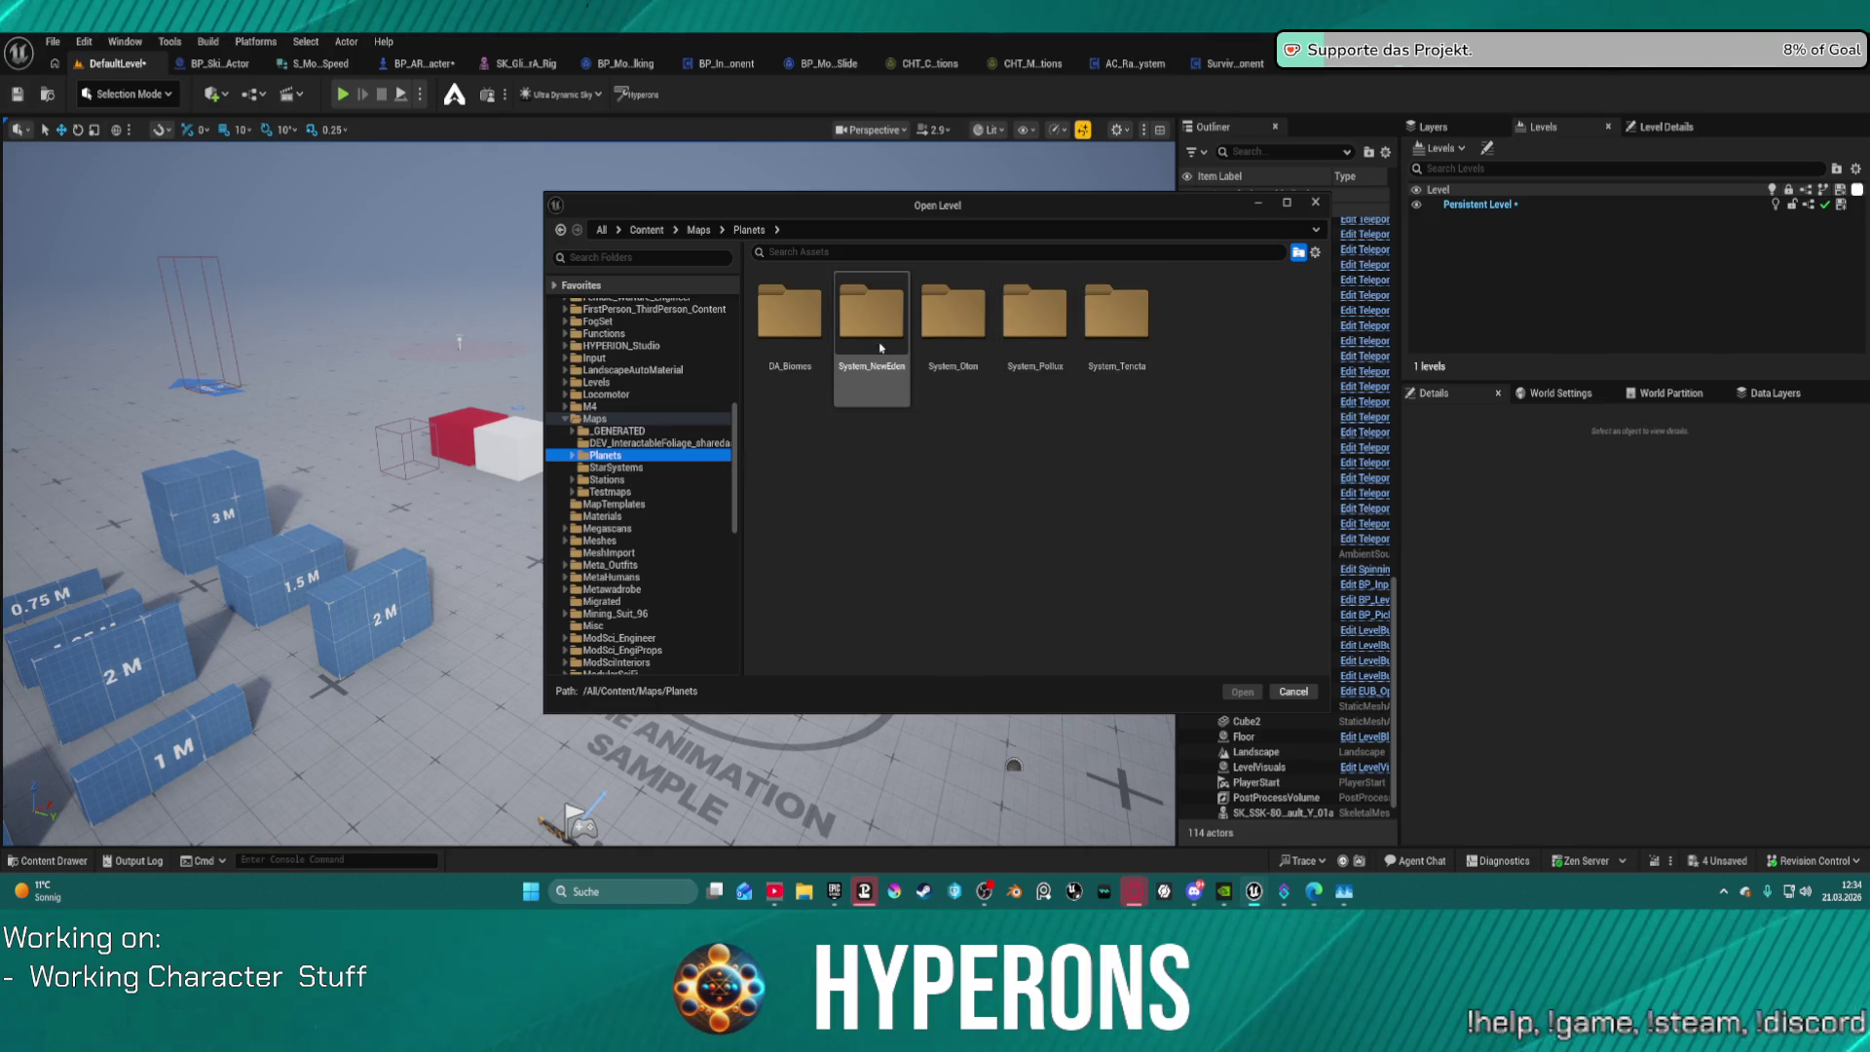
double_click(867, 331)
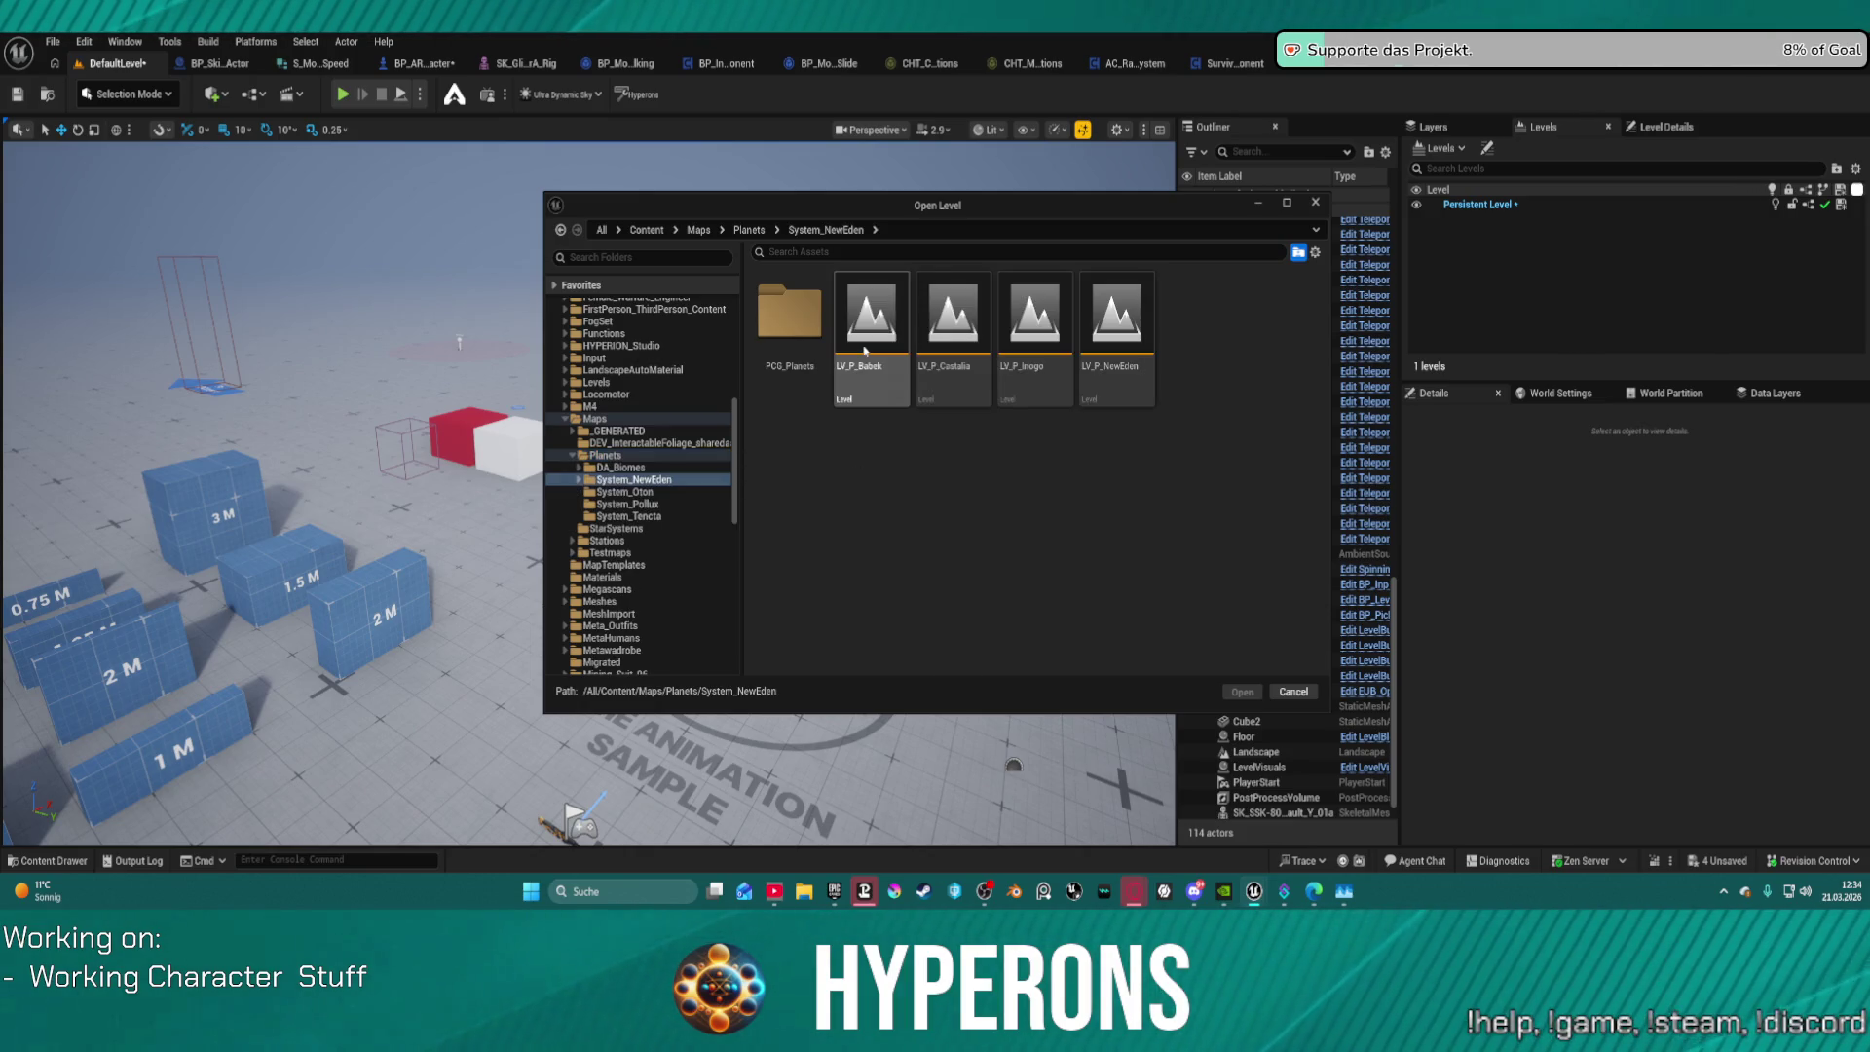
left_click(1125, 373)
double_click(1125, 373)
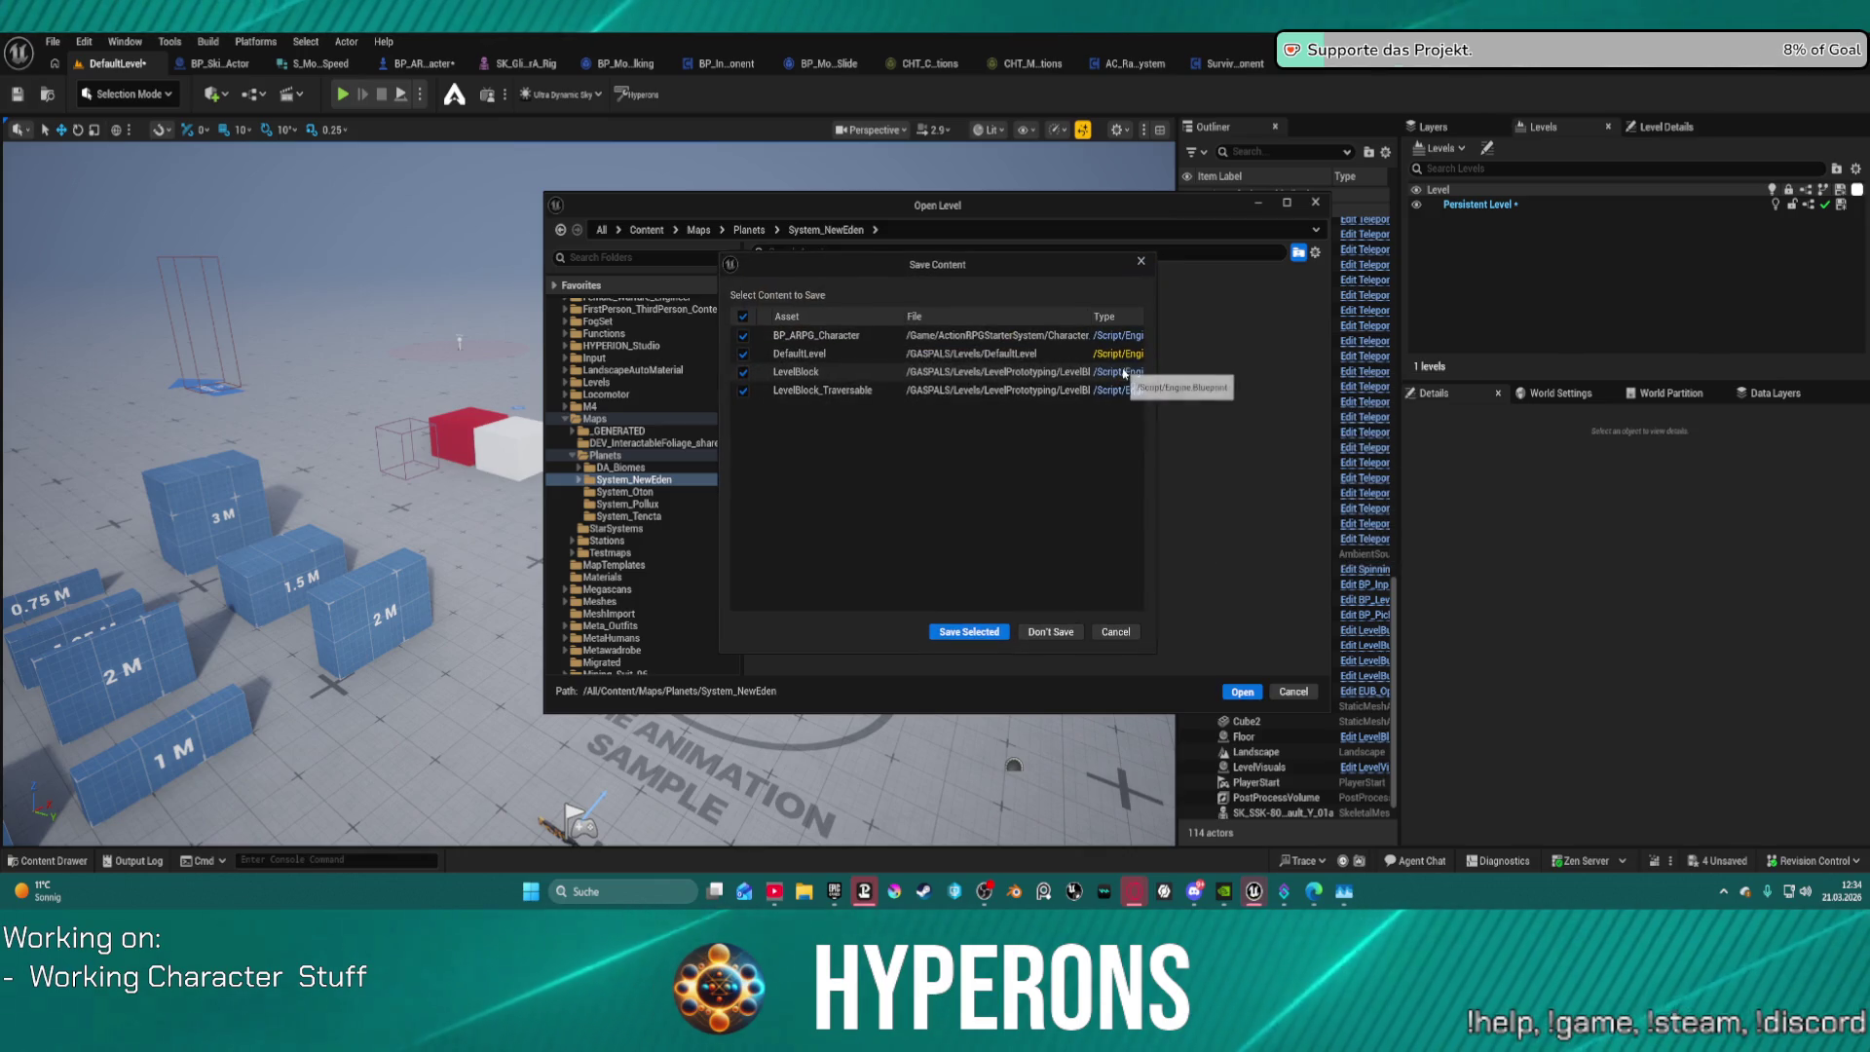
left_click(989, 633)
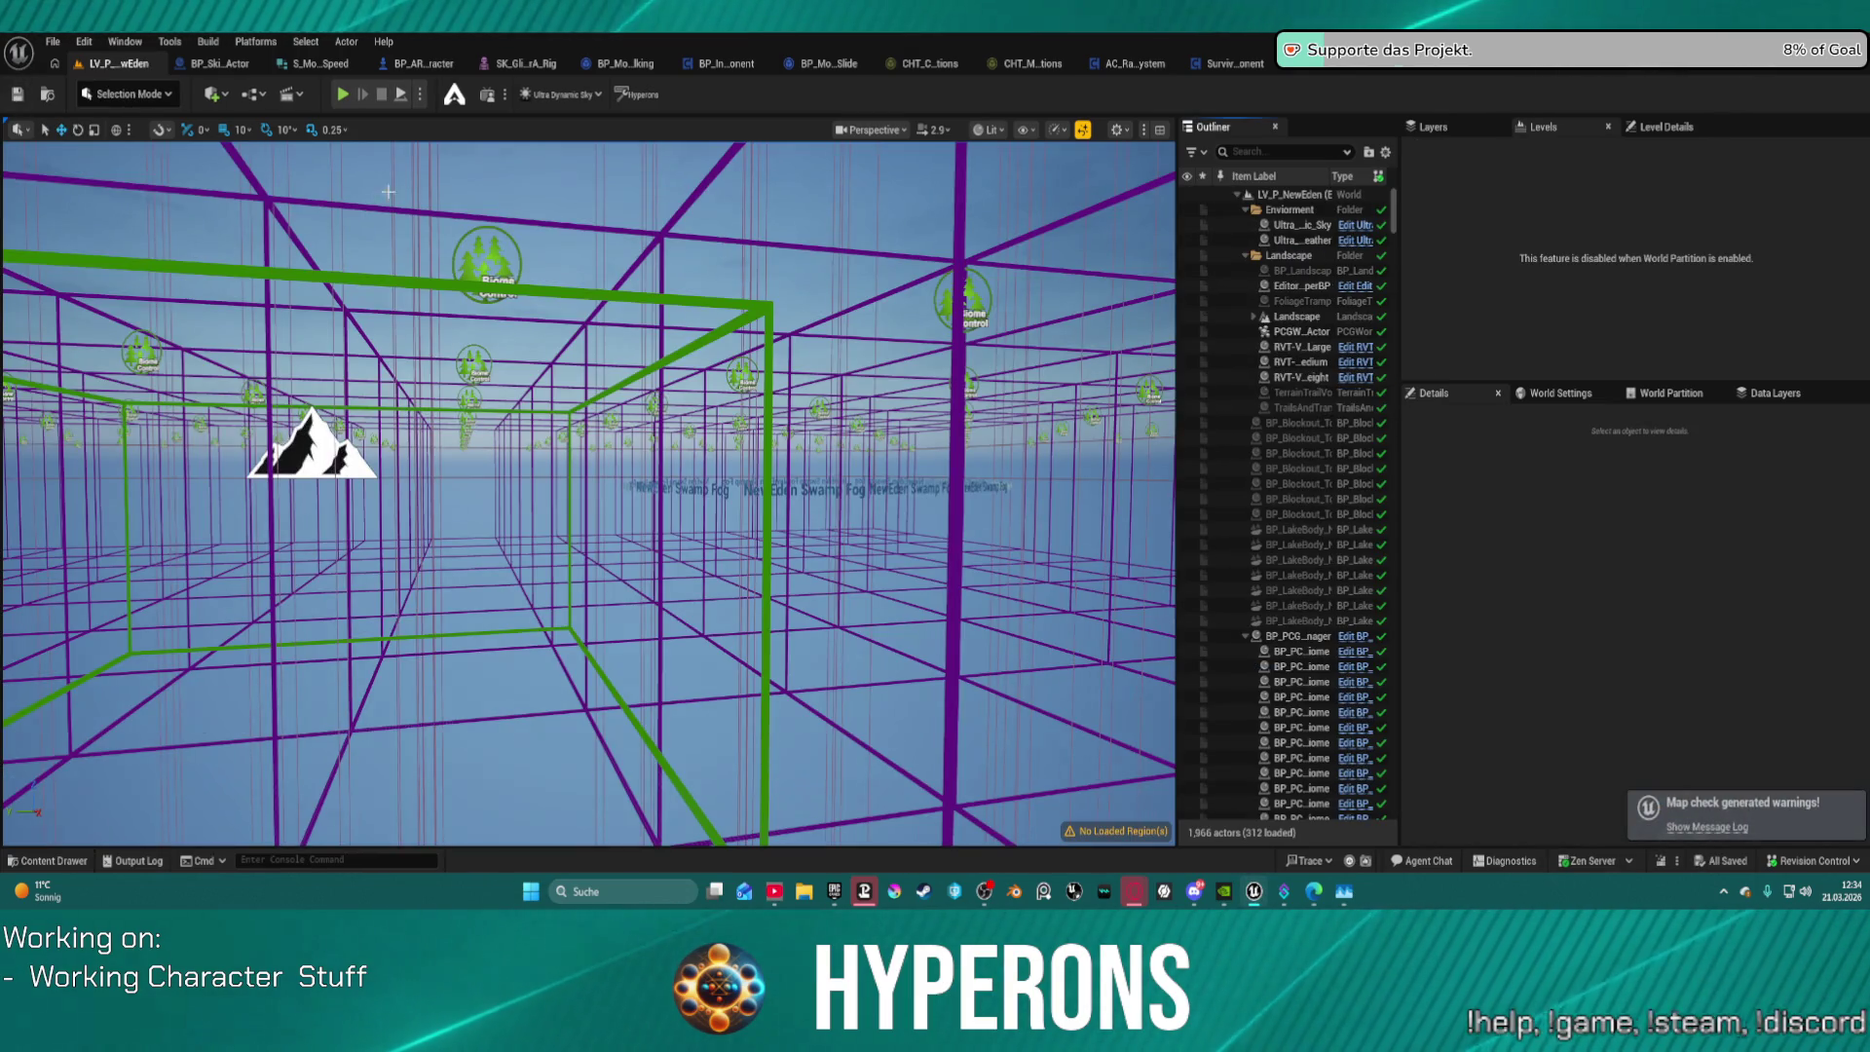
Step: Launch LV_P_NewEden as a Standalone Game from the play options menu
left_click(423, 98)
left_click(534, 240)
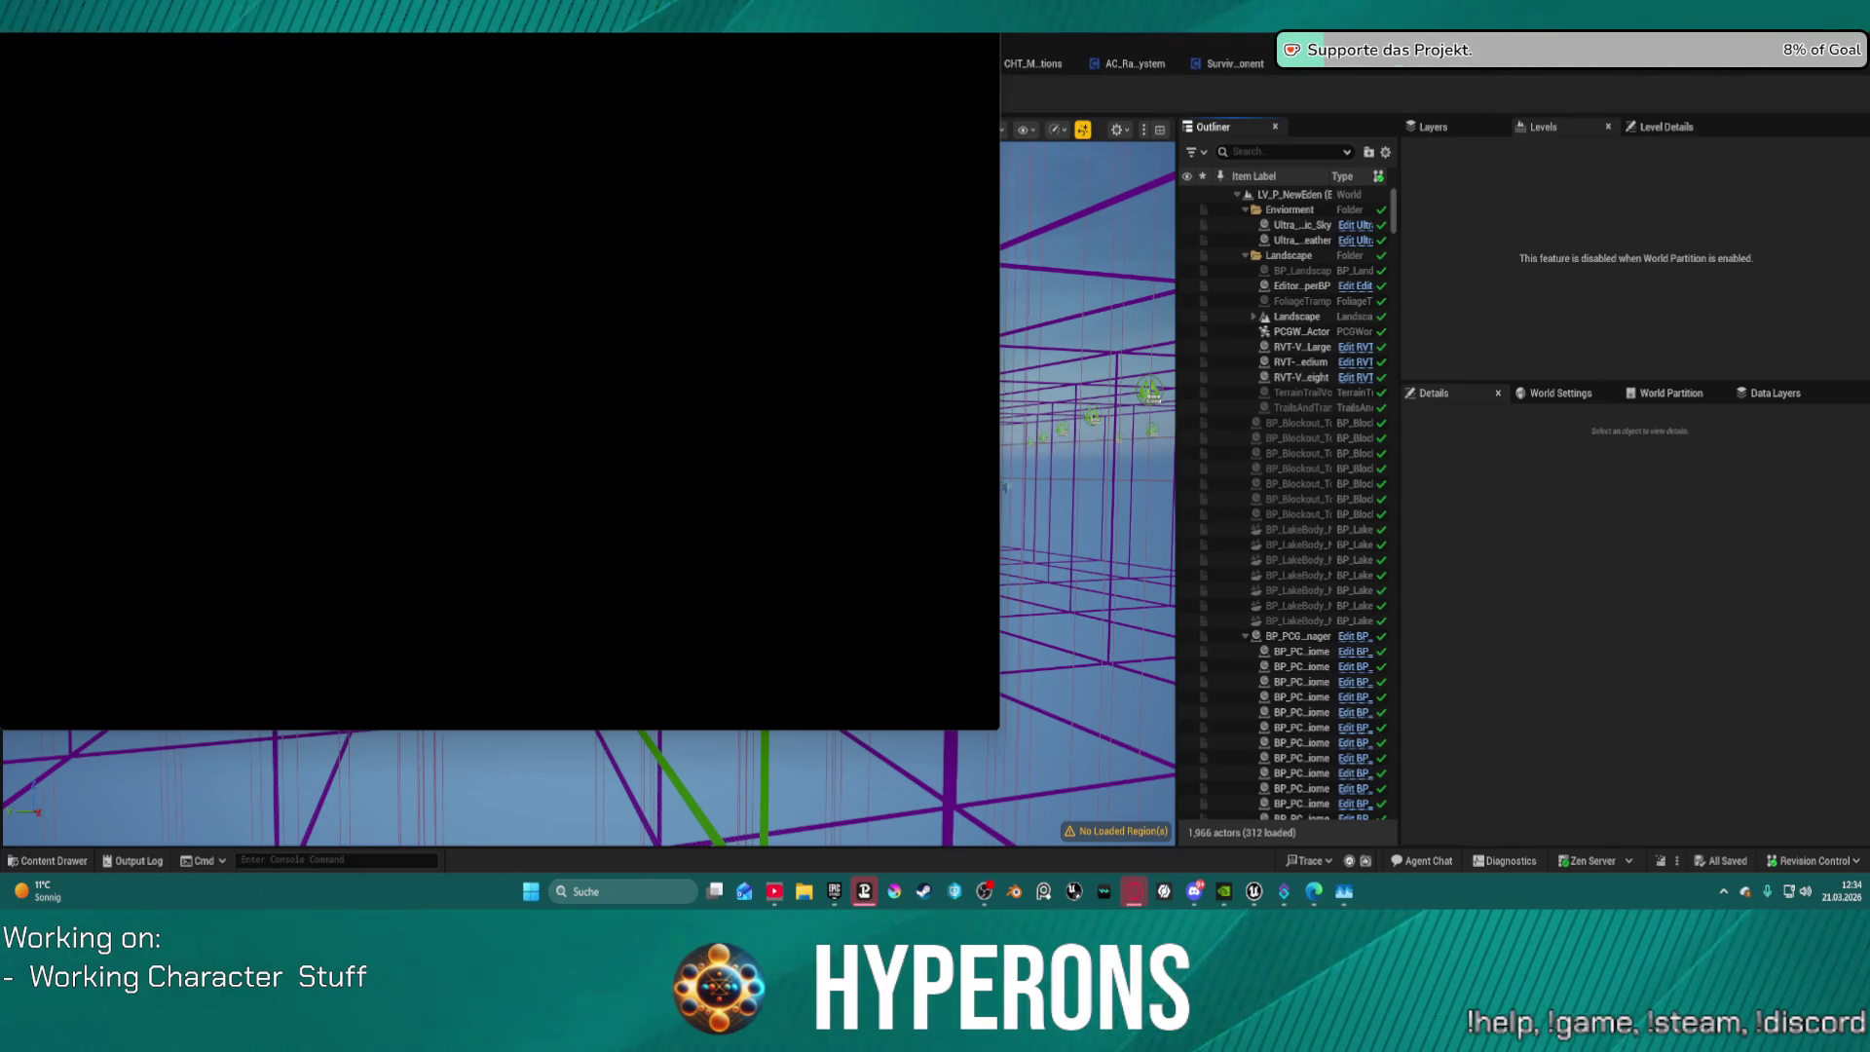
key("Escape")
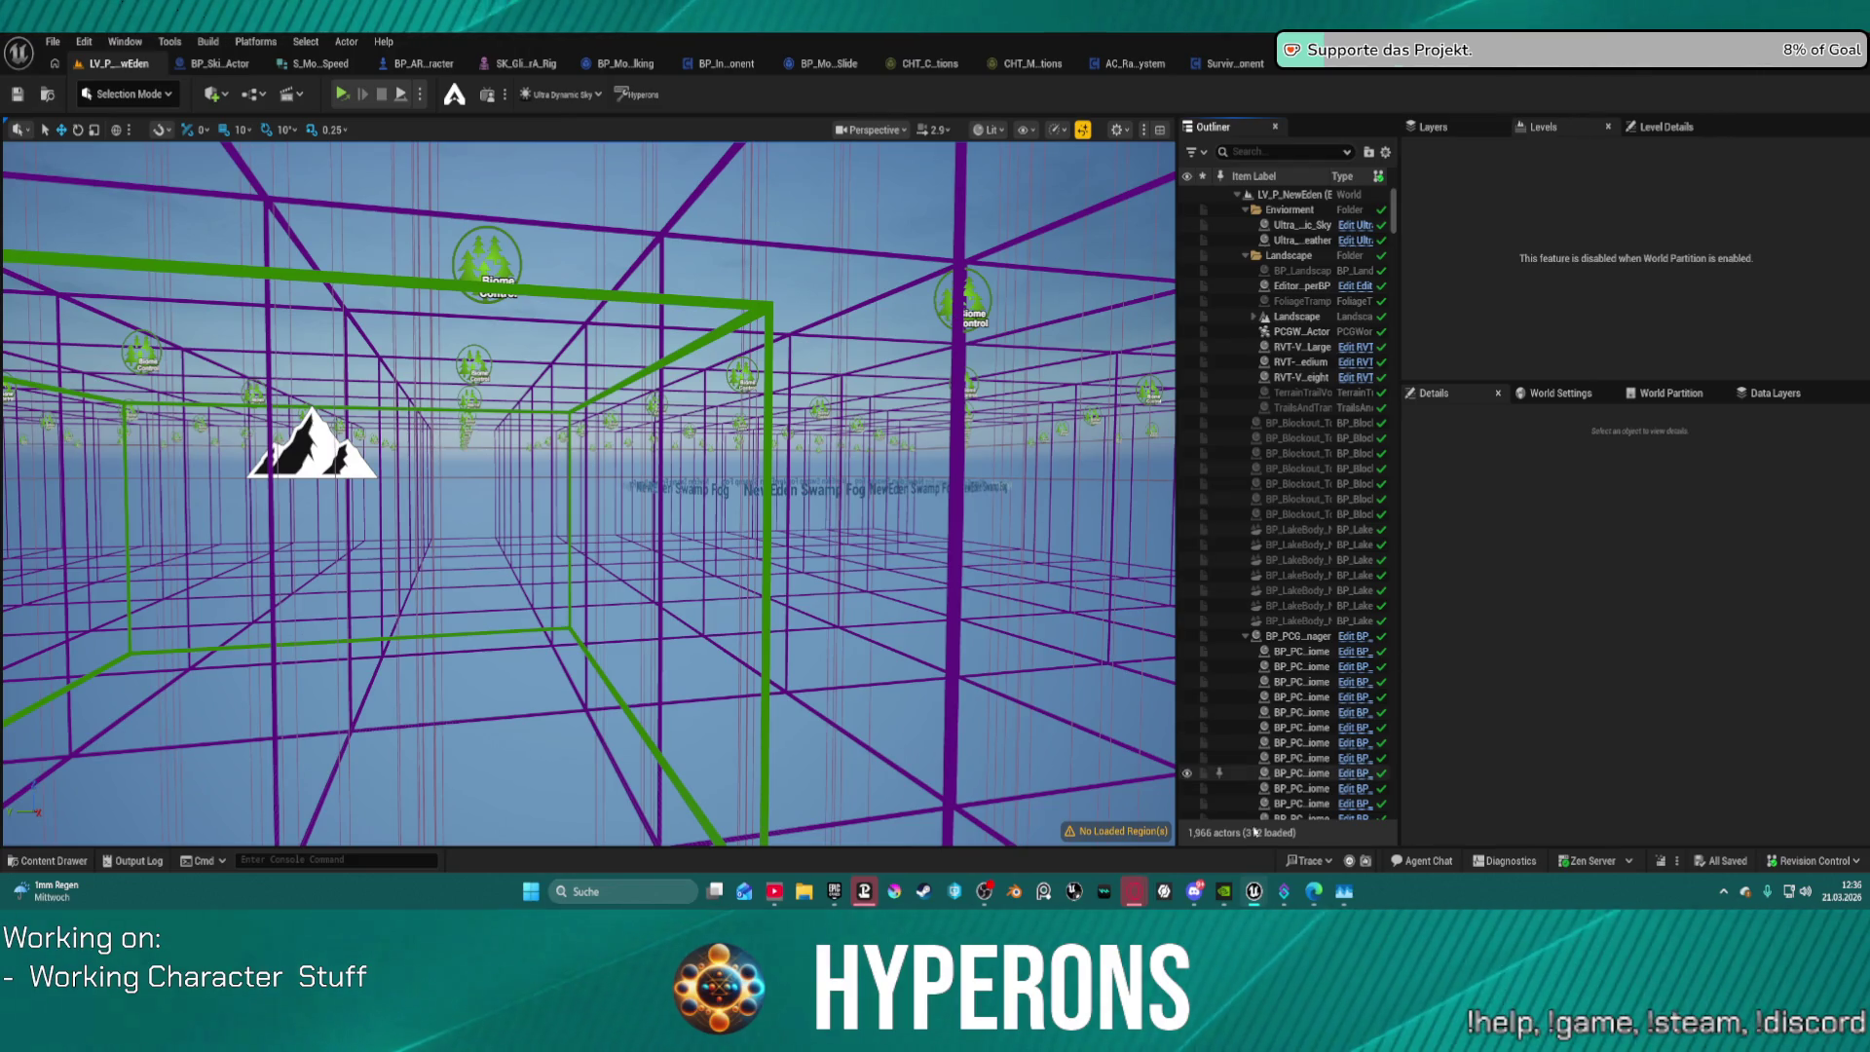
Step: Pause the game and set Window Mode to Borderless and Resolution to 1440p in Settings
mouse_move(1253, 888)
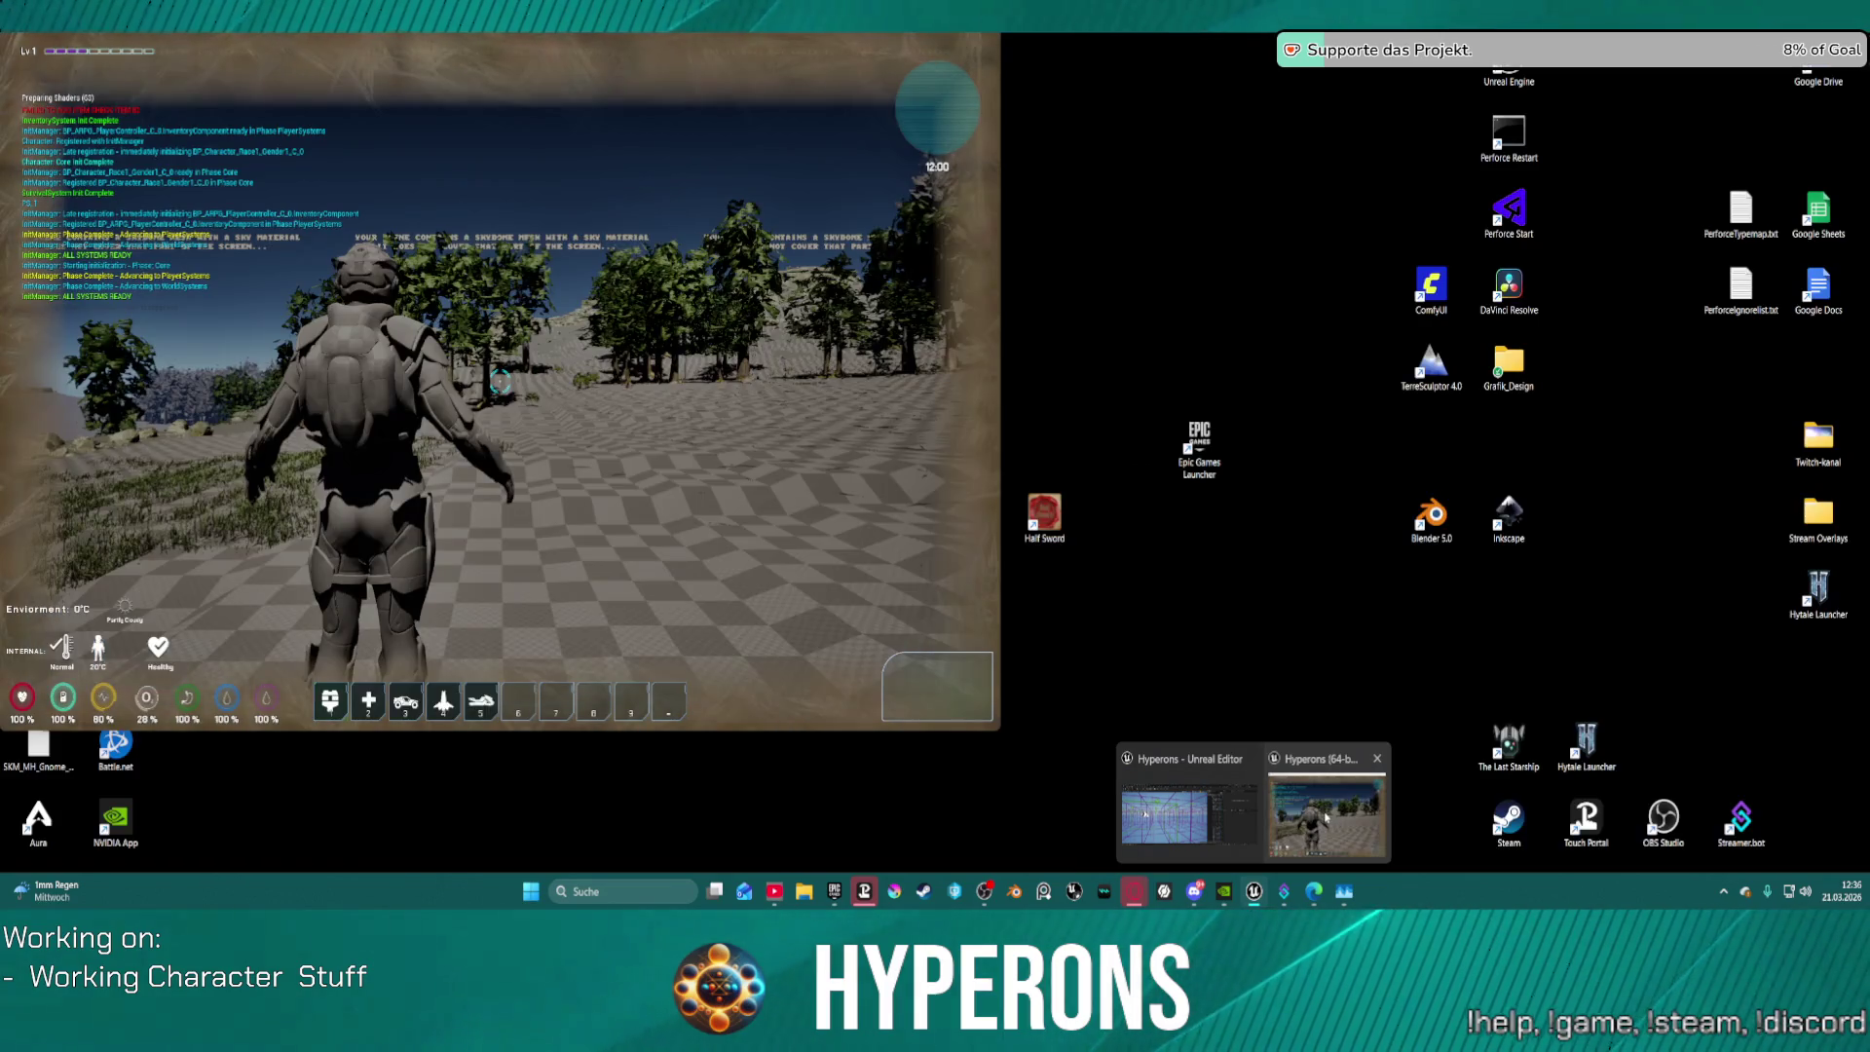
left_click(1326, 817)
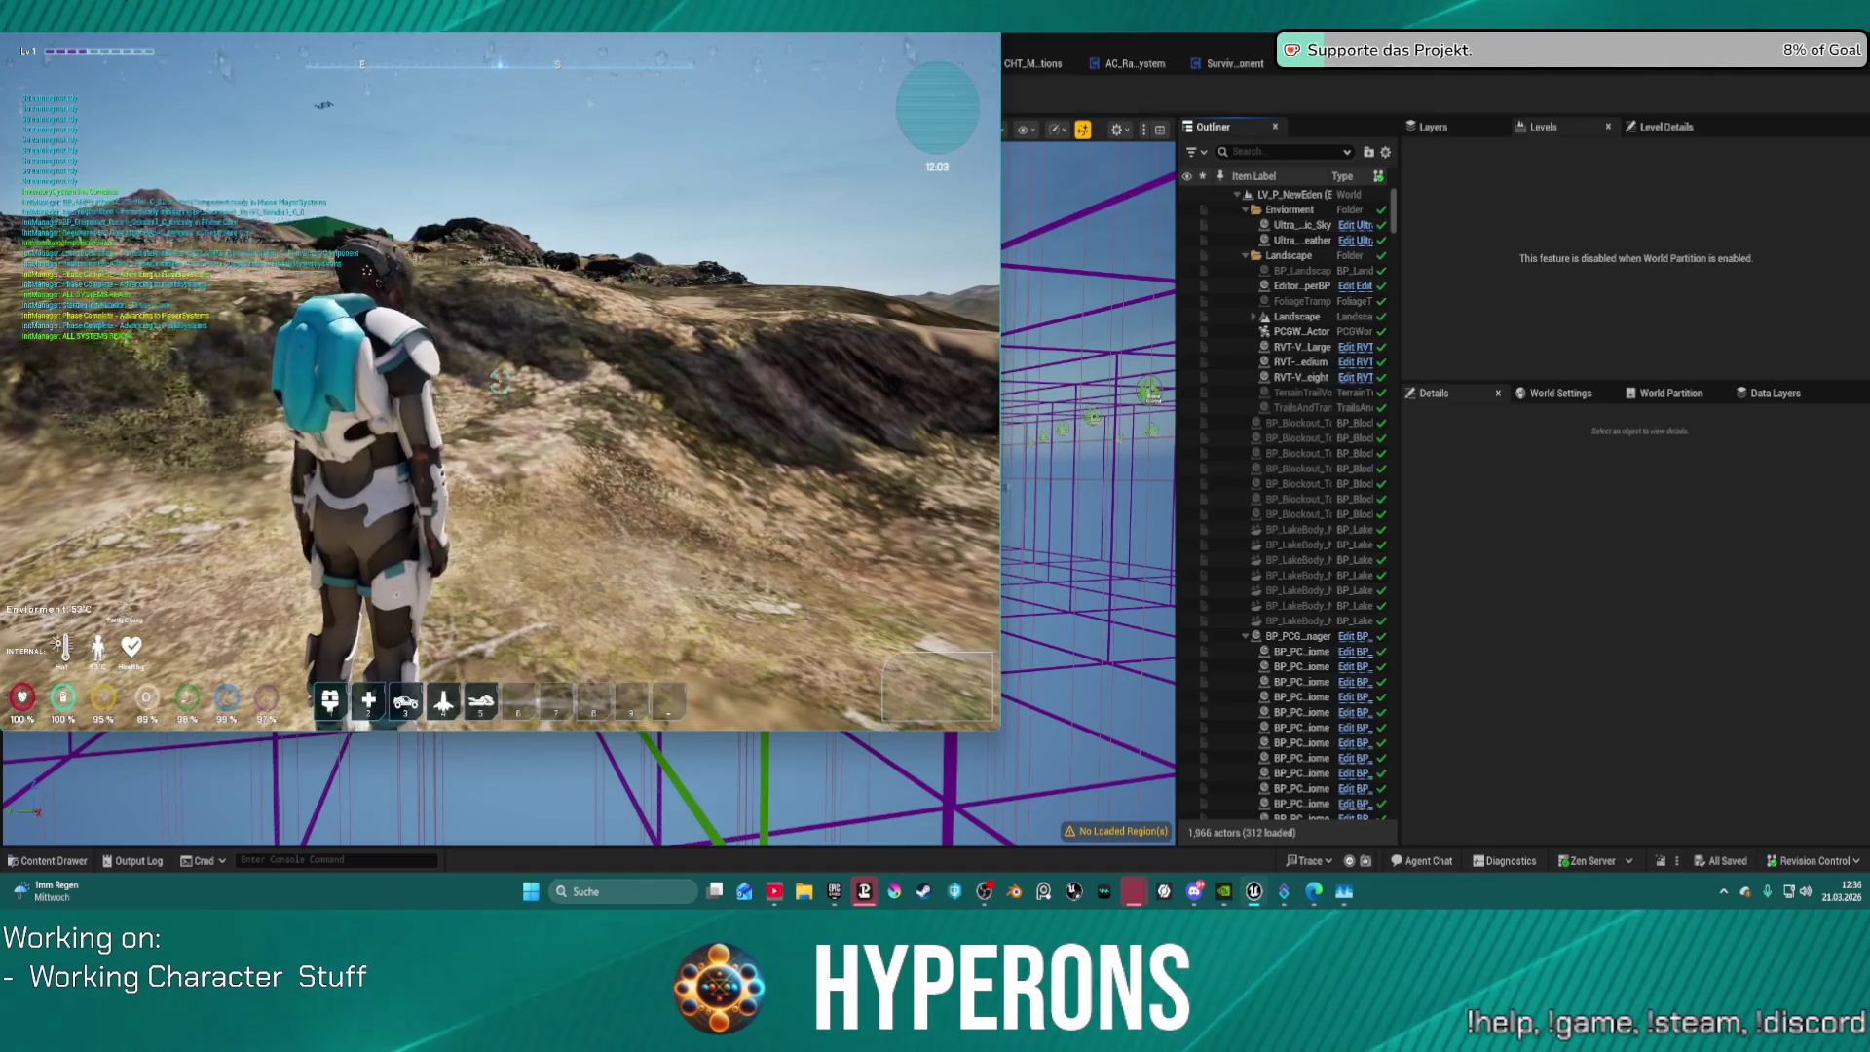
key("Escape")
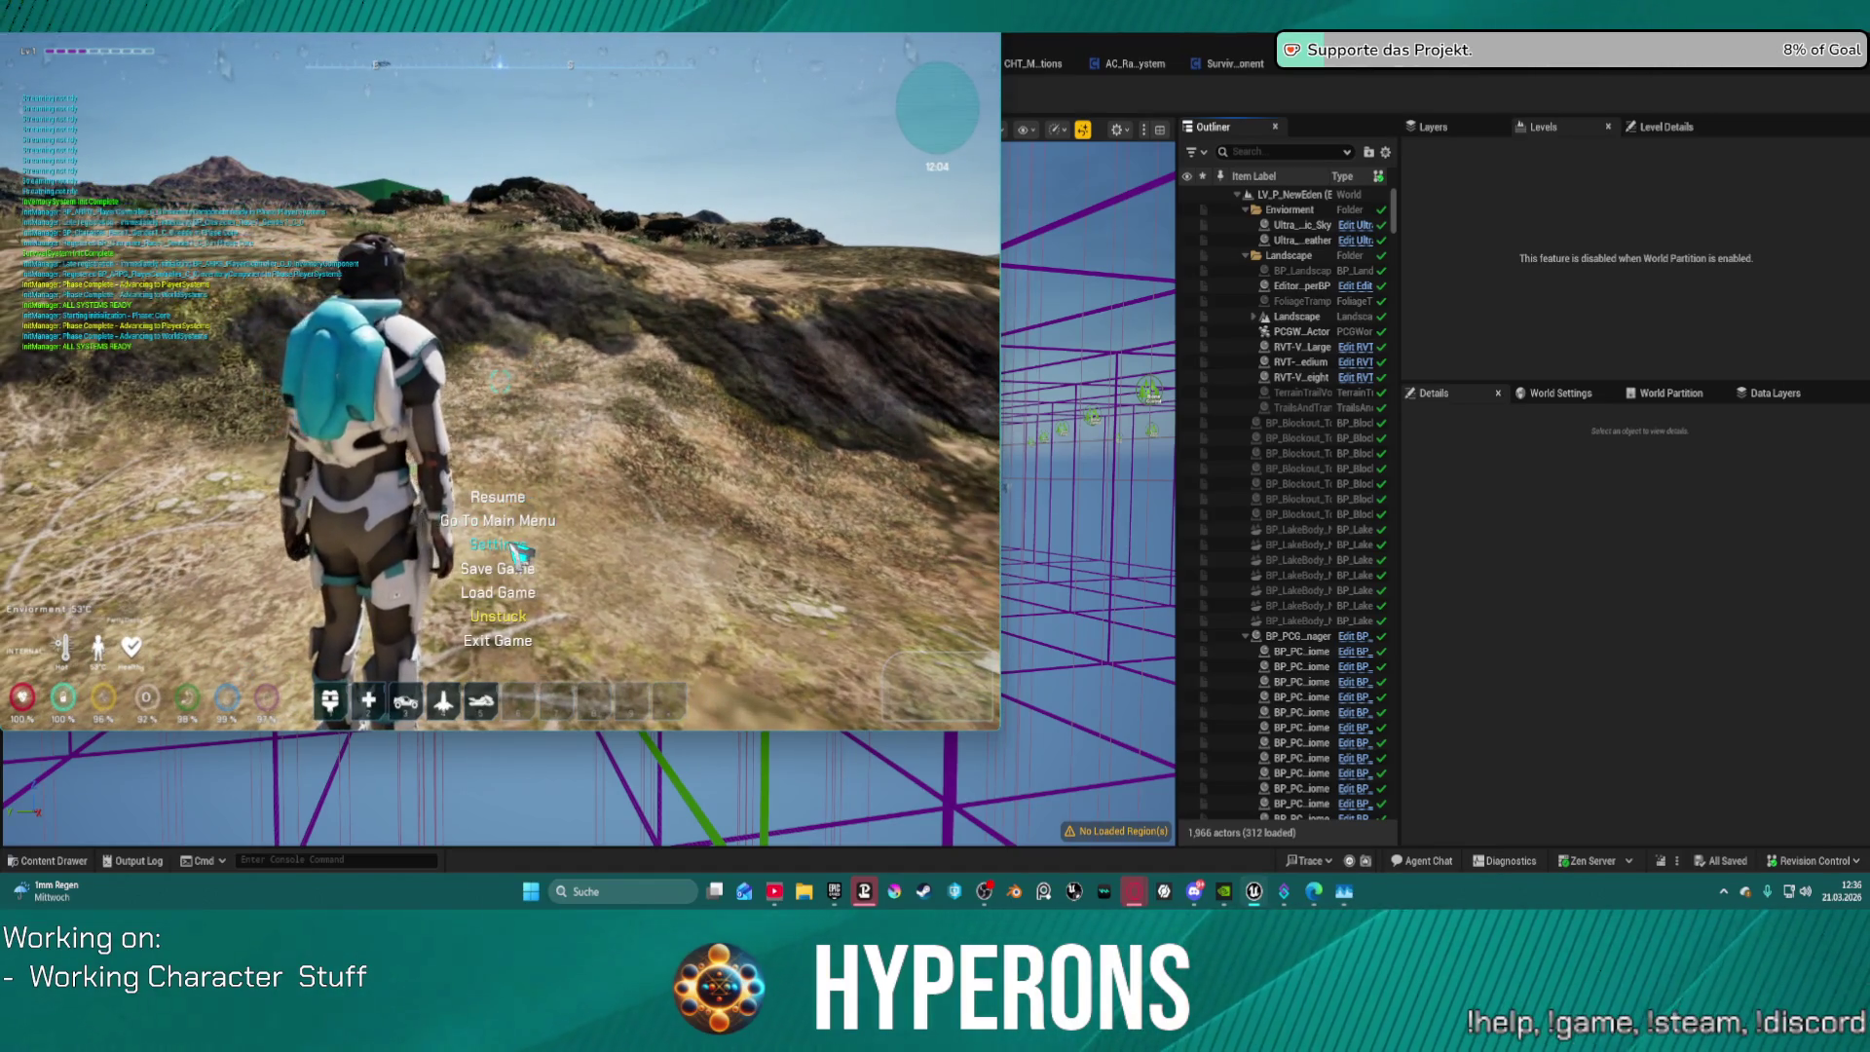
left_click(513, 545)
left_click(587, 290)
left_click(614, 297)
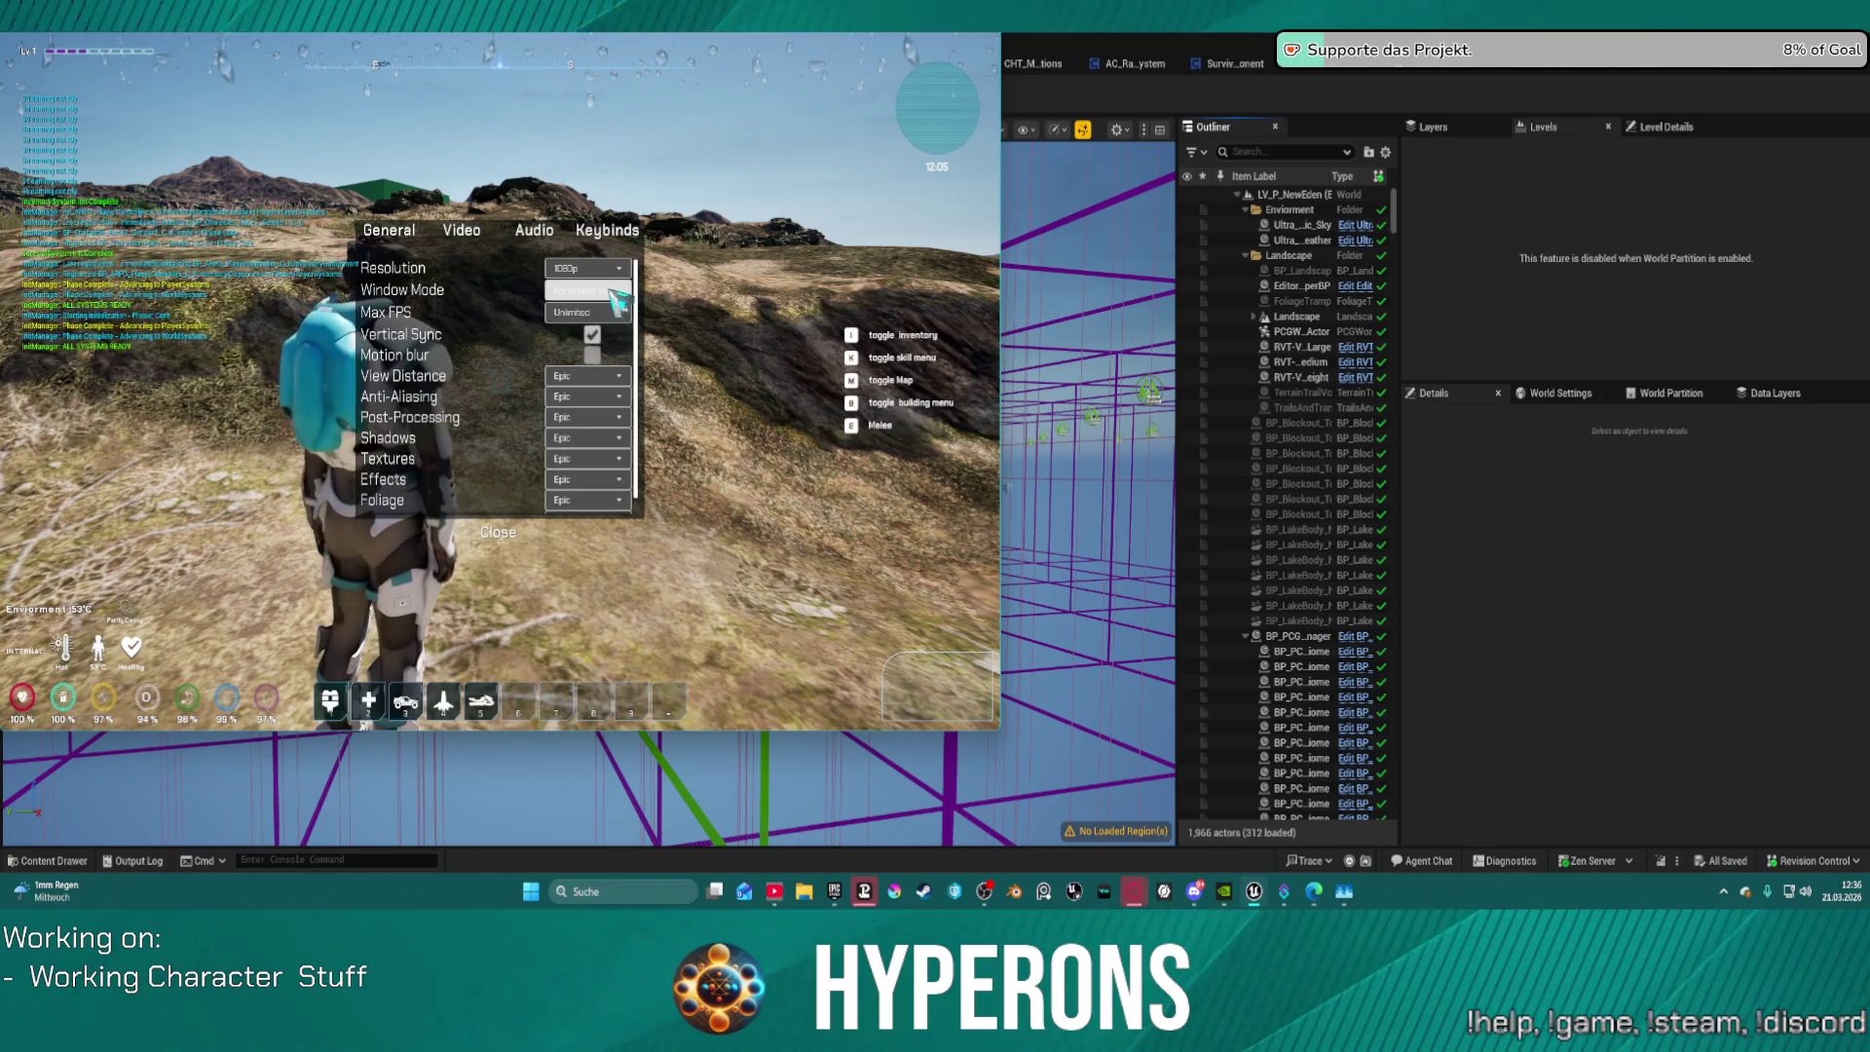
left_click(587, 268)
left_click(608, 316)
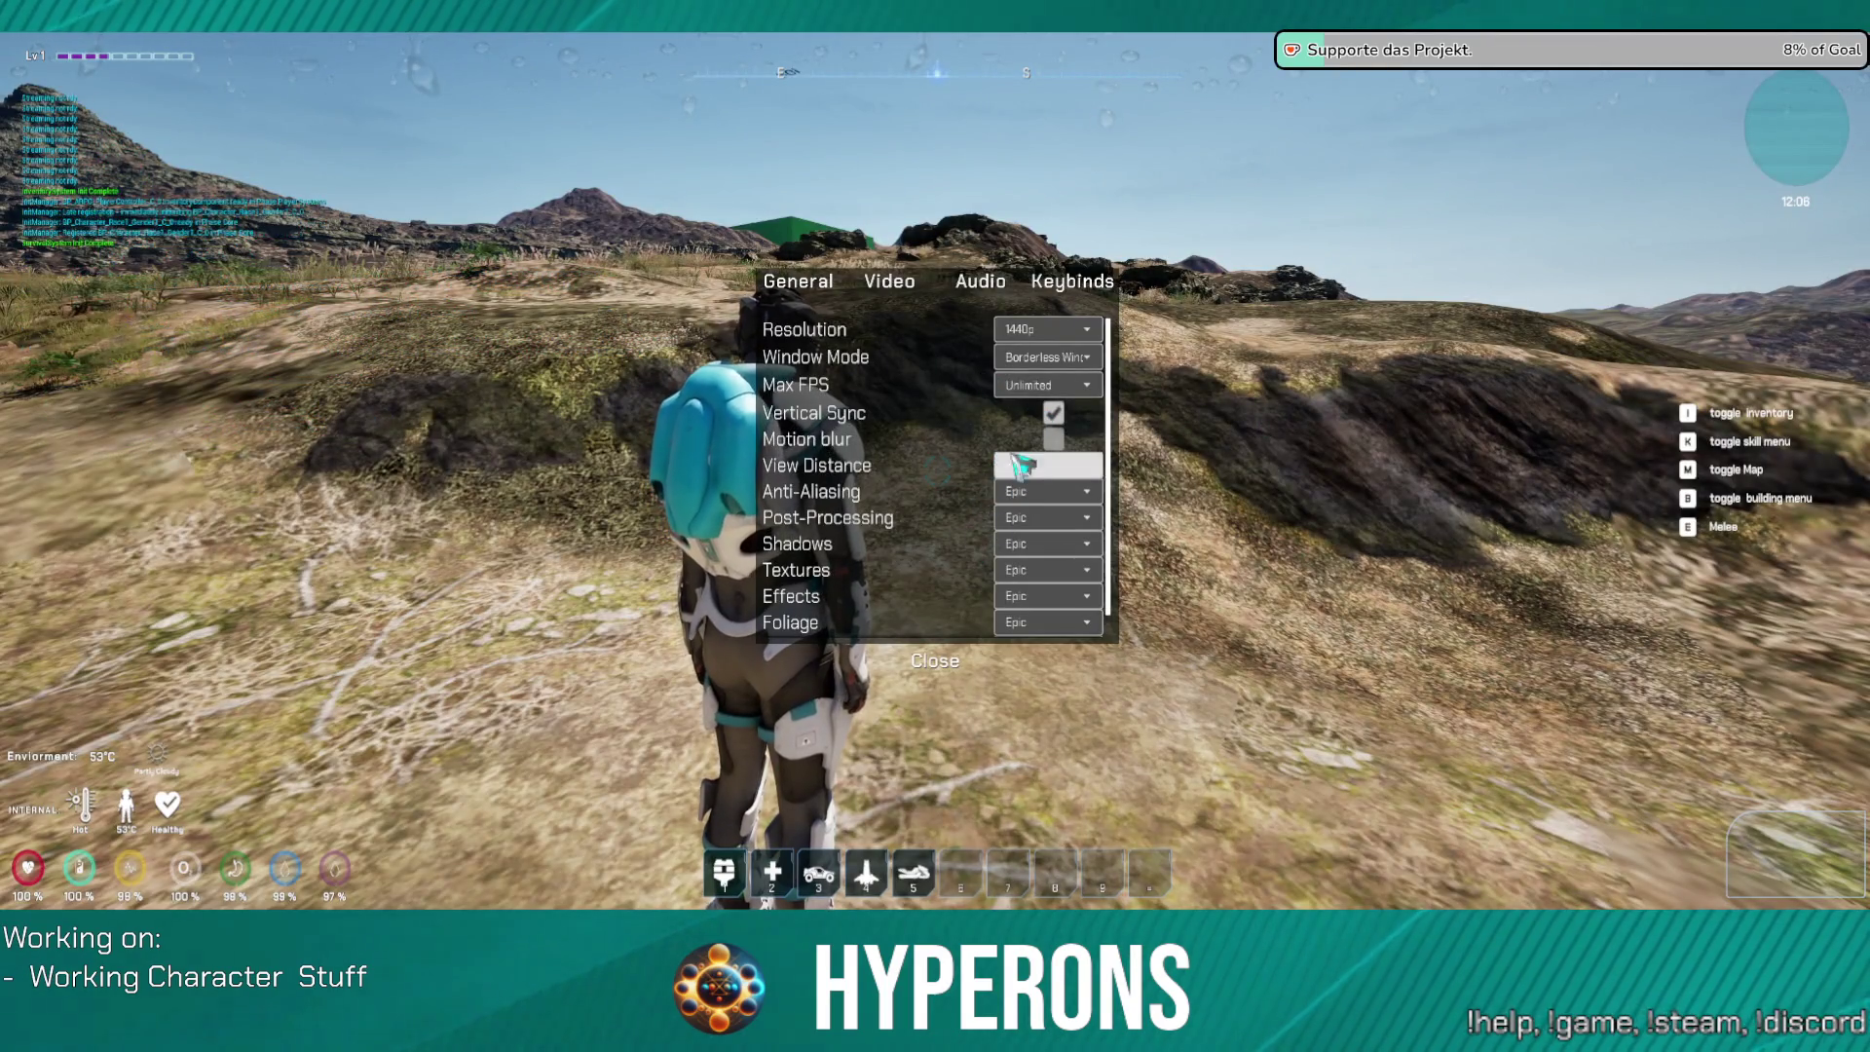
Step: Turn motion blur on and lower View Distance to Low
left_click(1053, 438)
left_click(1047, 465)
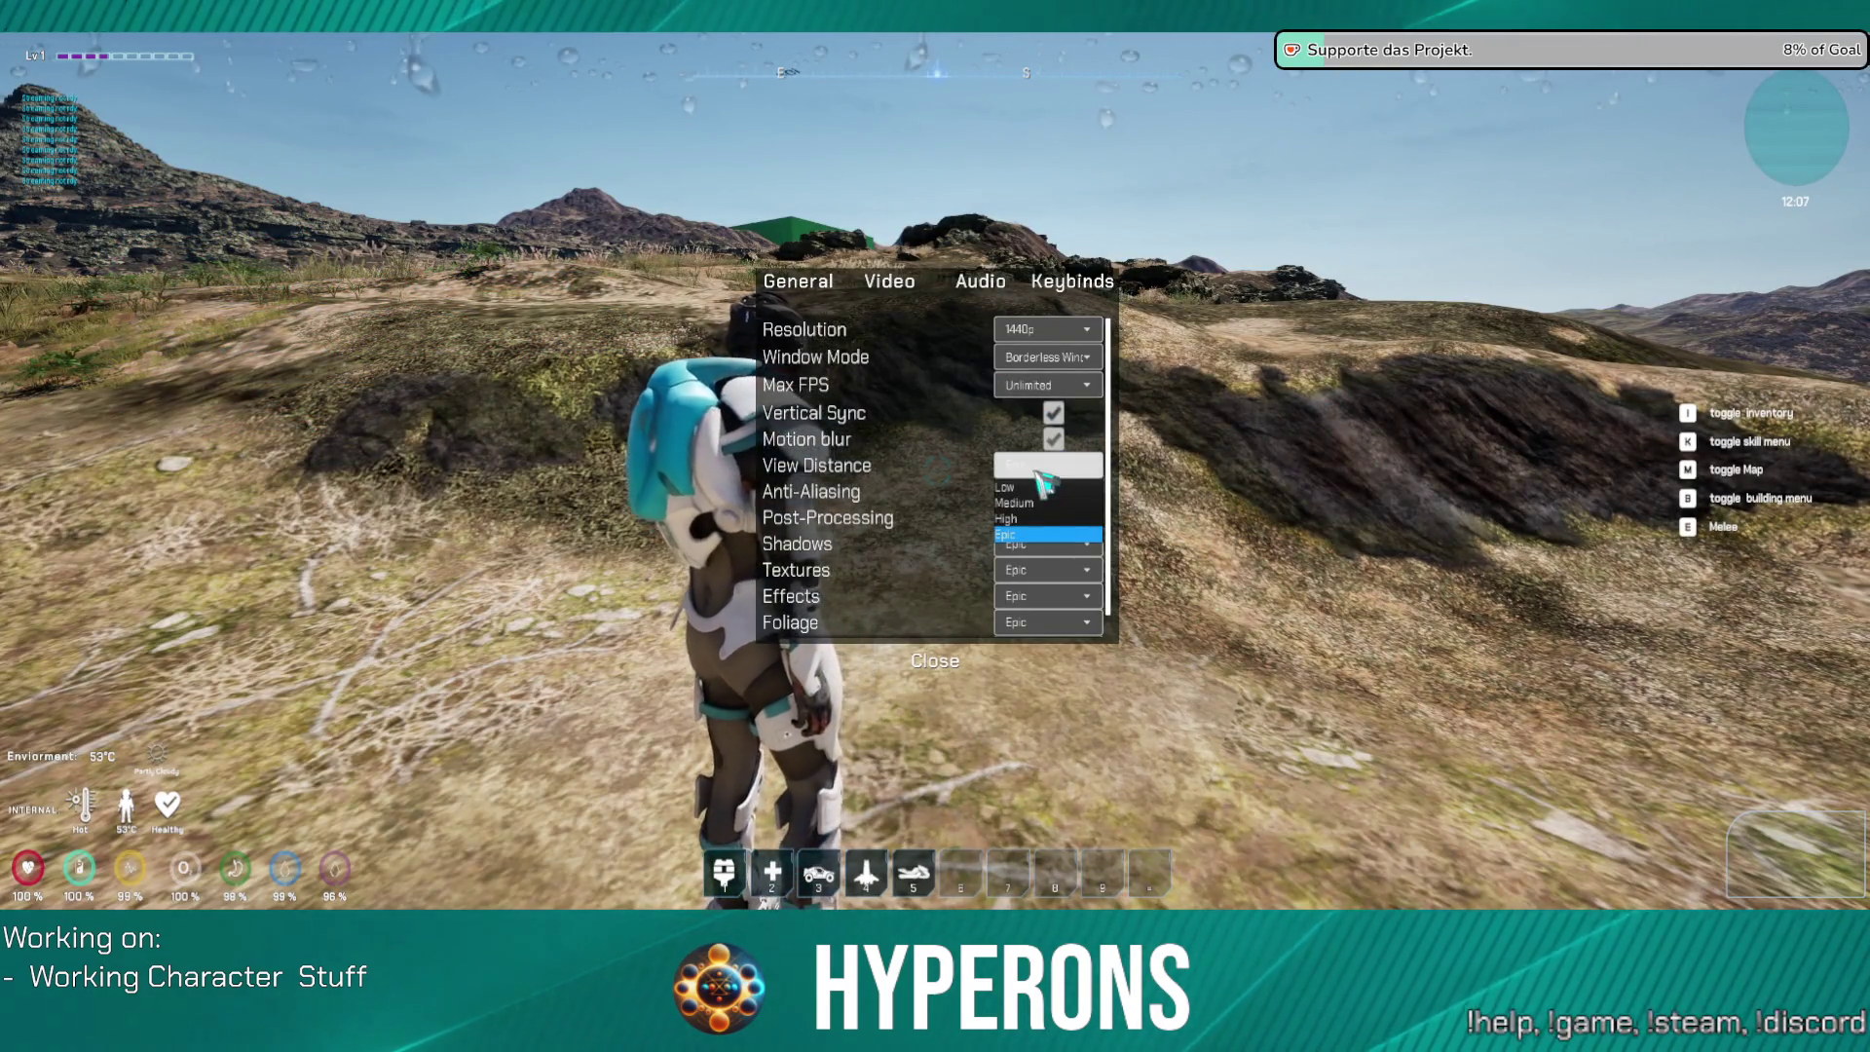
left_click(1017, 502)
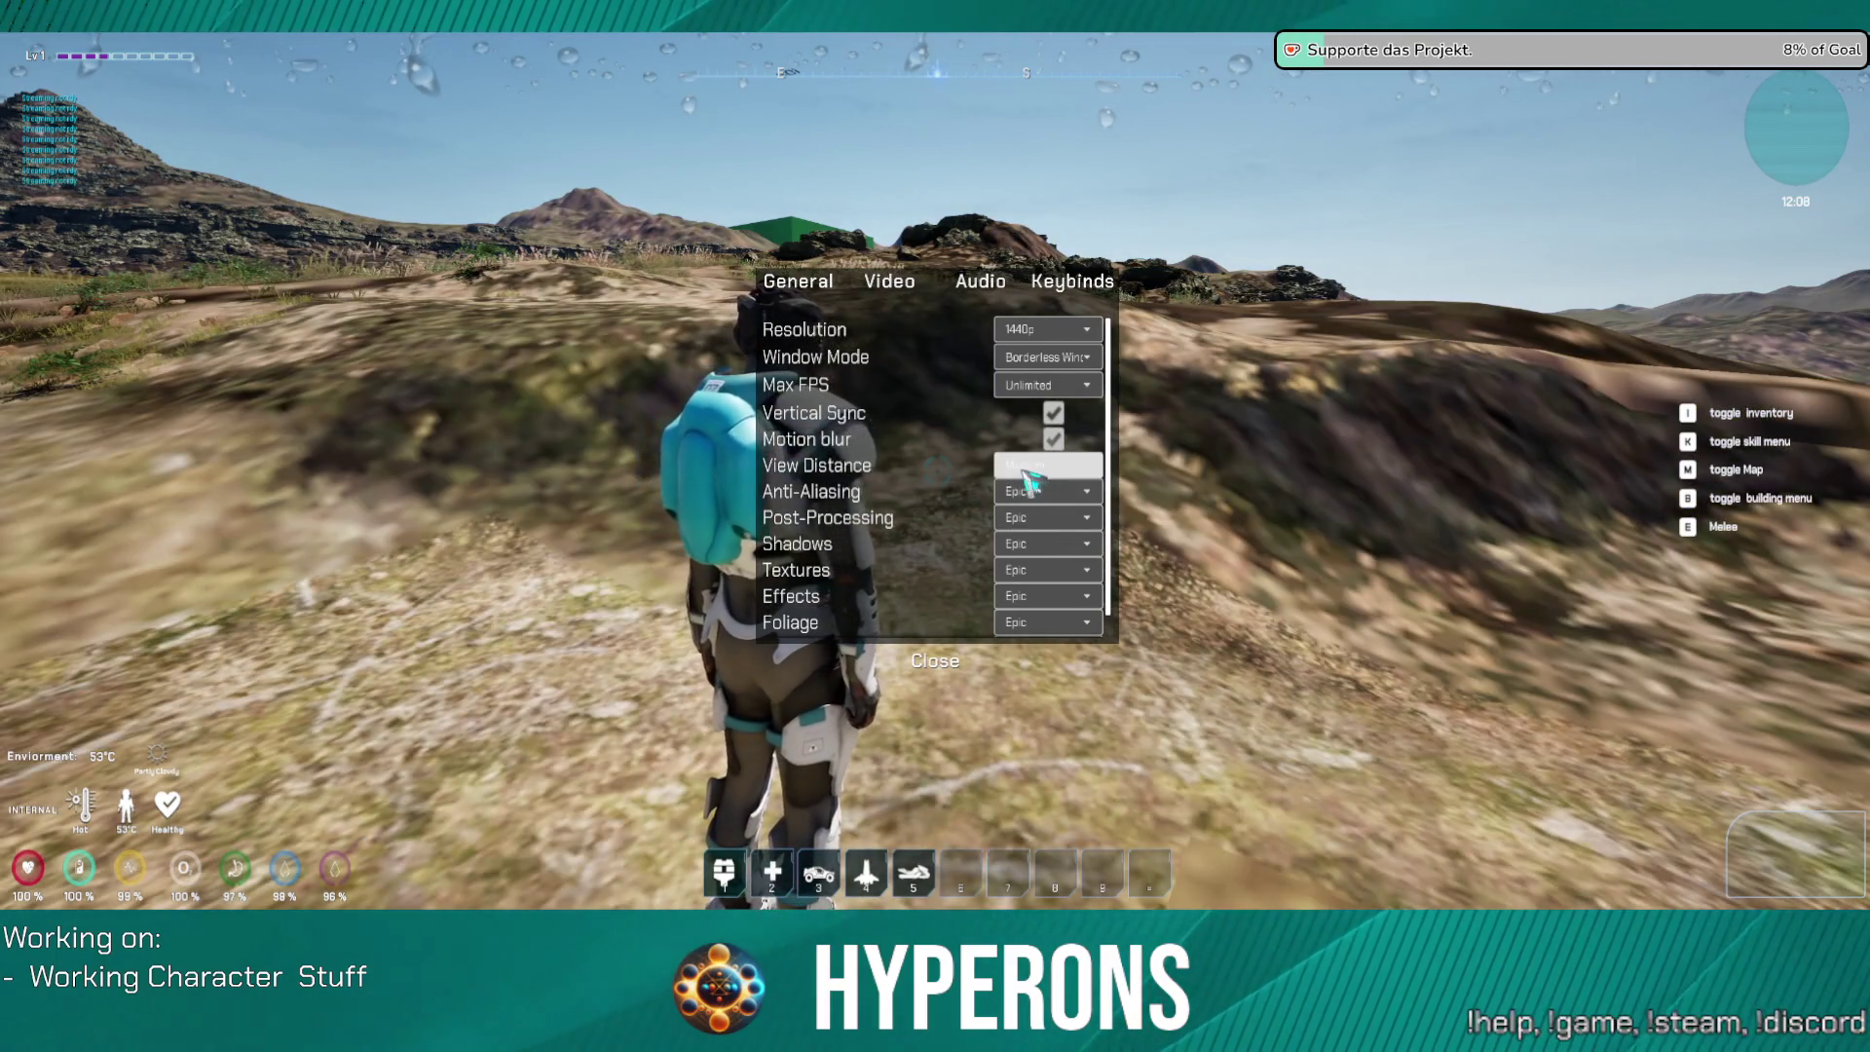
left_click(1024, 467)
left_click(1034, 484)
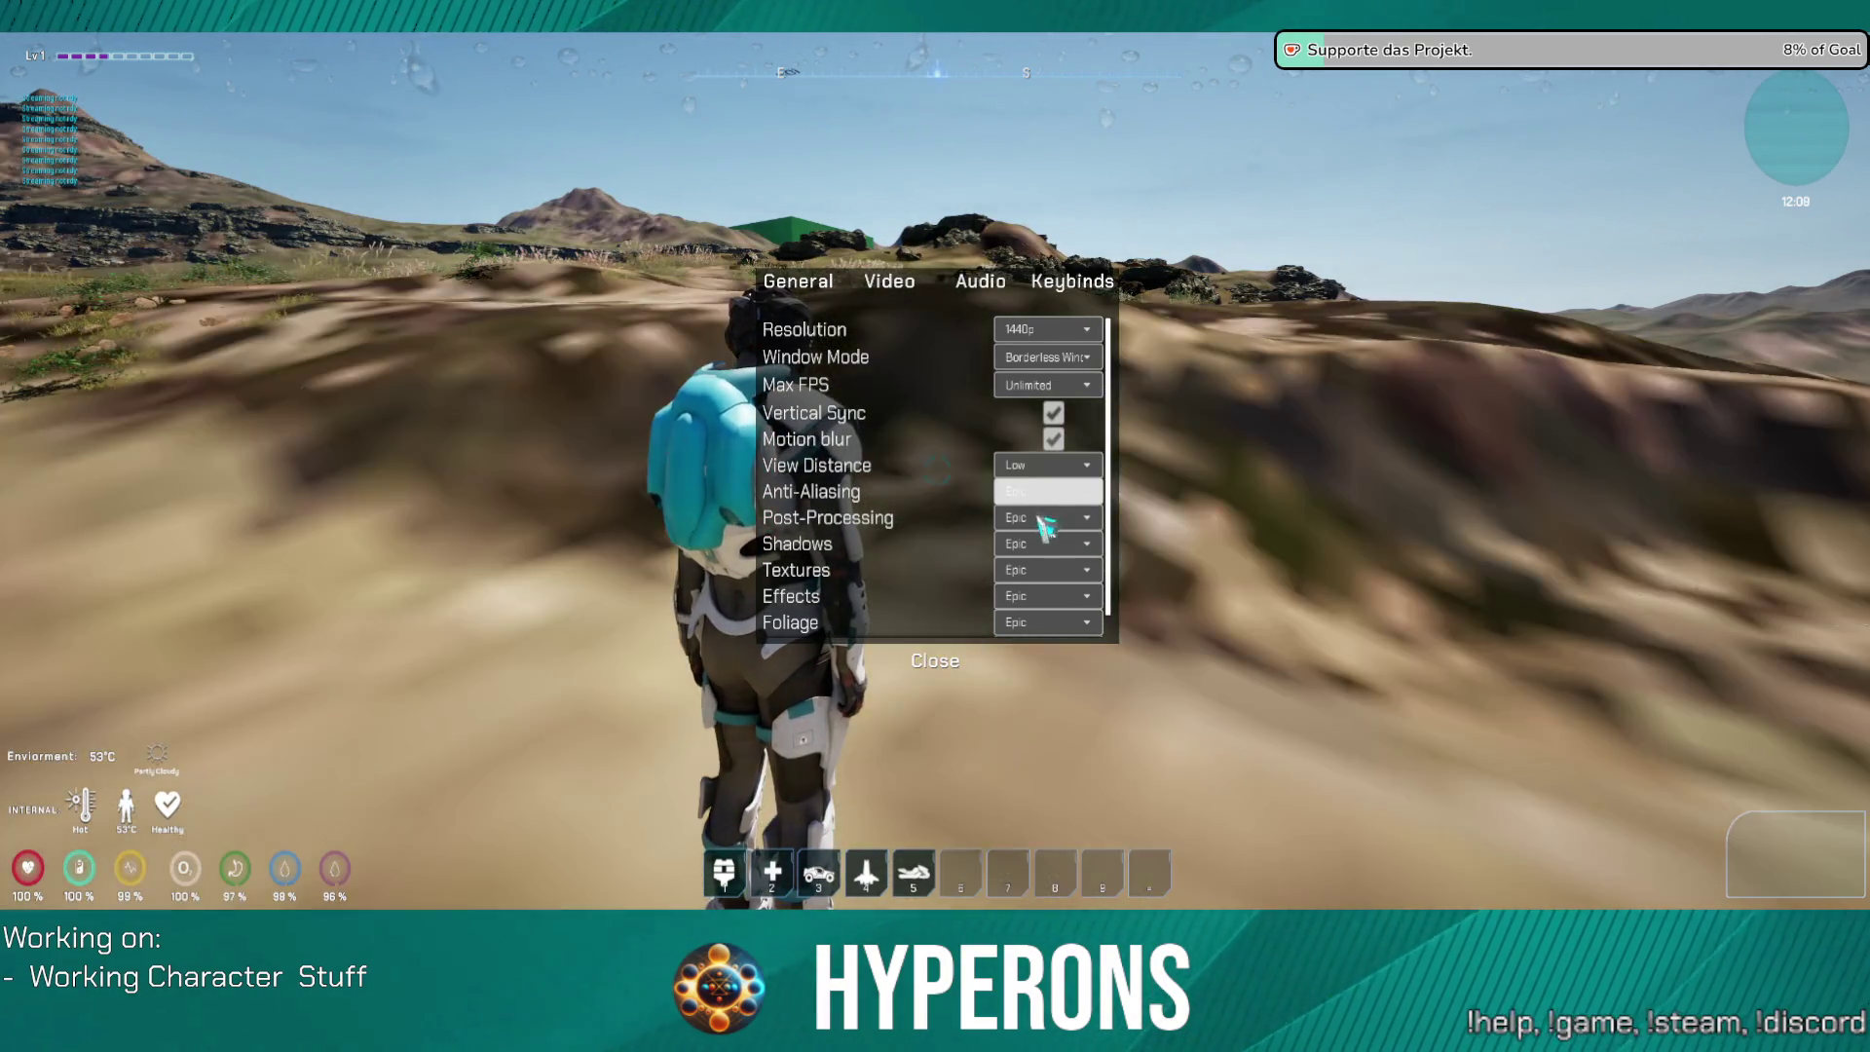
Step: Lower Post-Processing, Textures and Effects quality to Low, then leave the menu
left_click(1040, 519)
left_click(1042, 541)
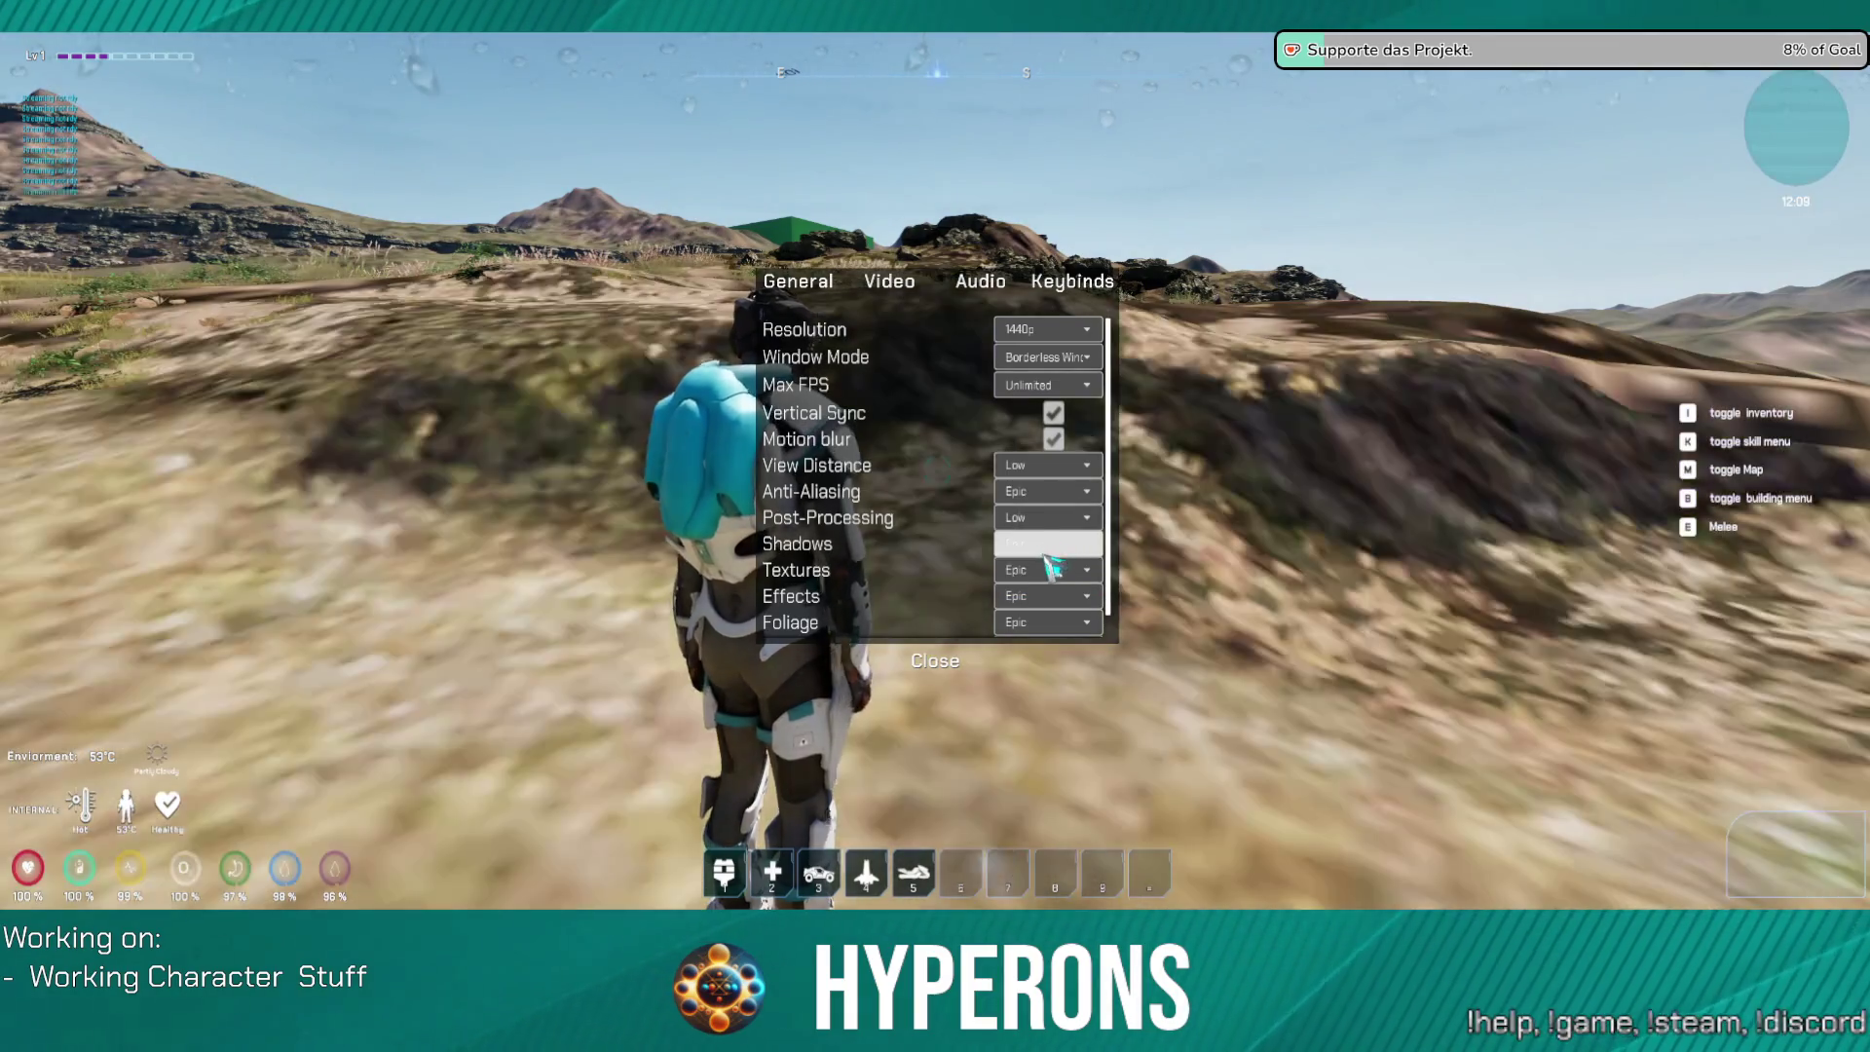
left_click(1052, 569)
left_click(1048, 591)
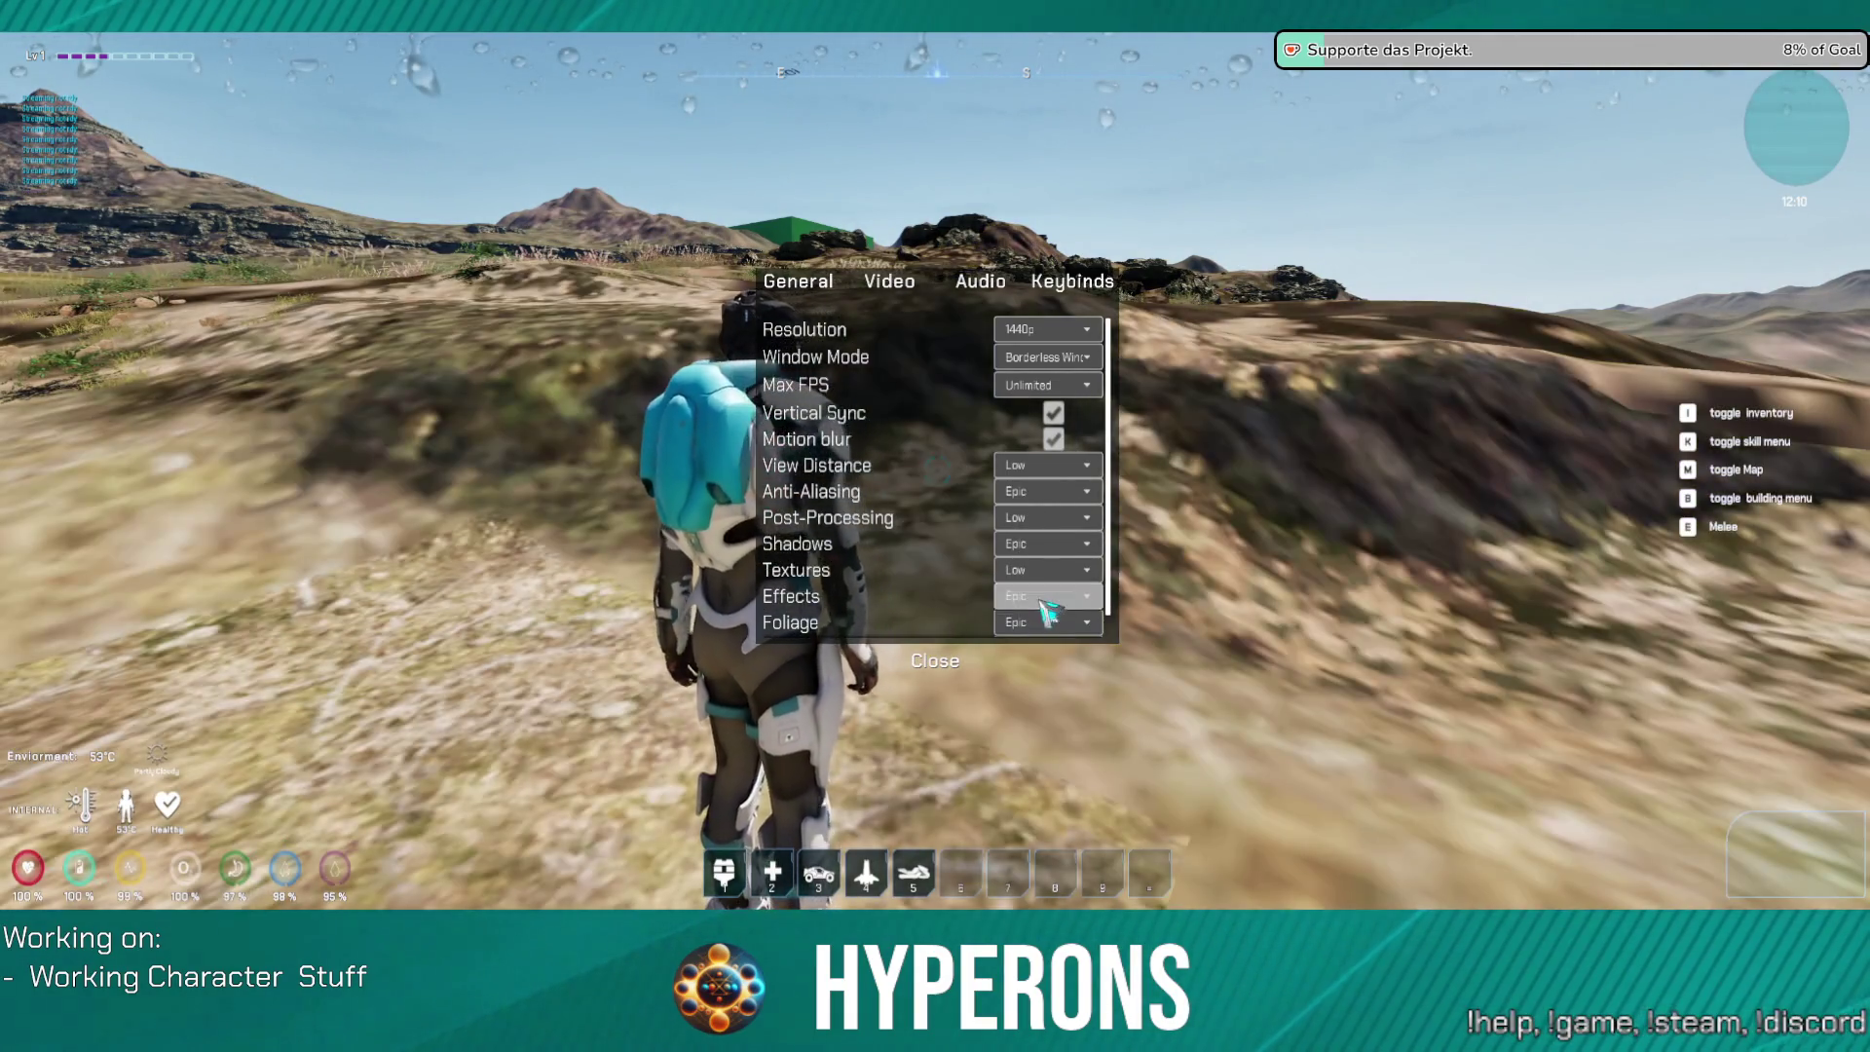
left_click(1041, 598)
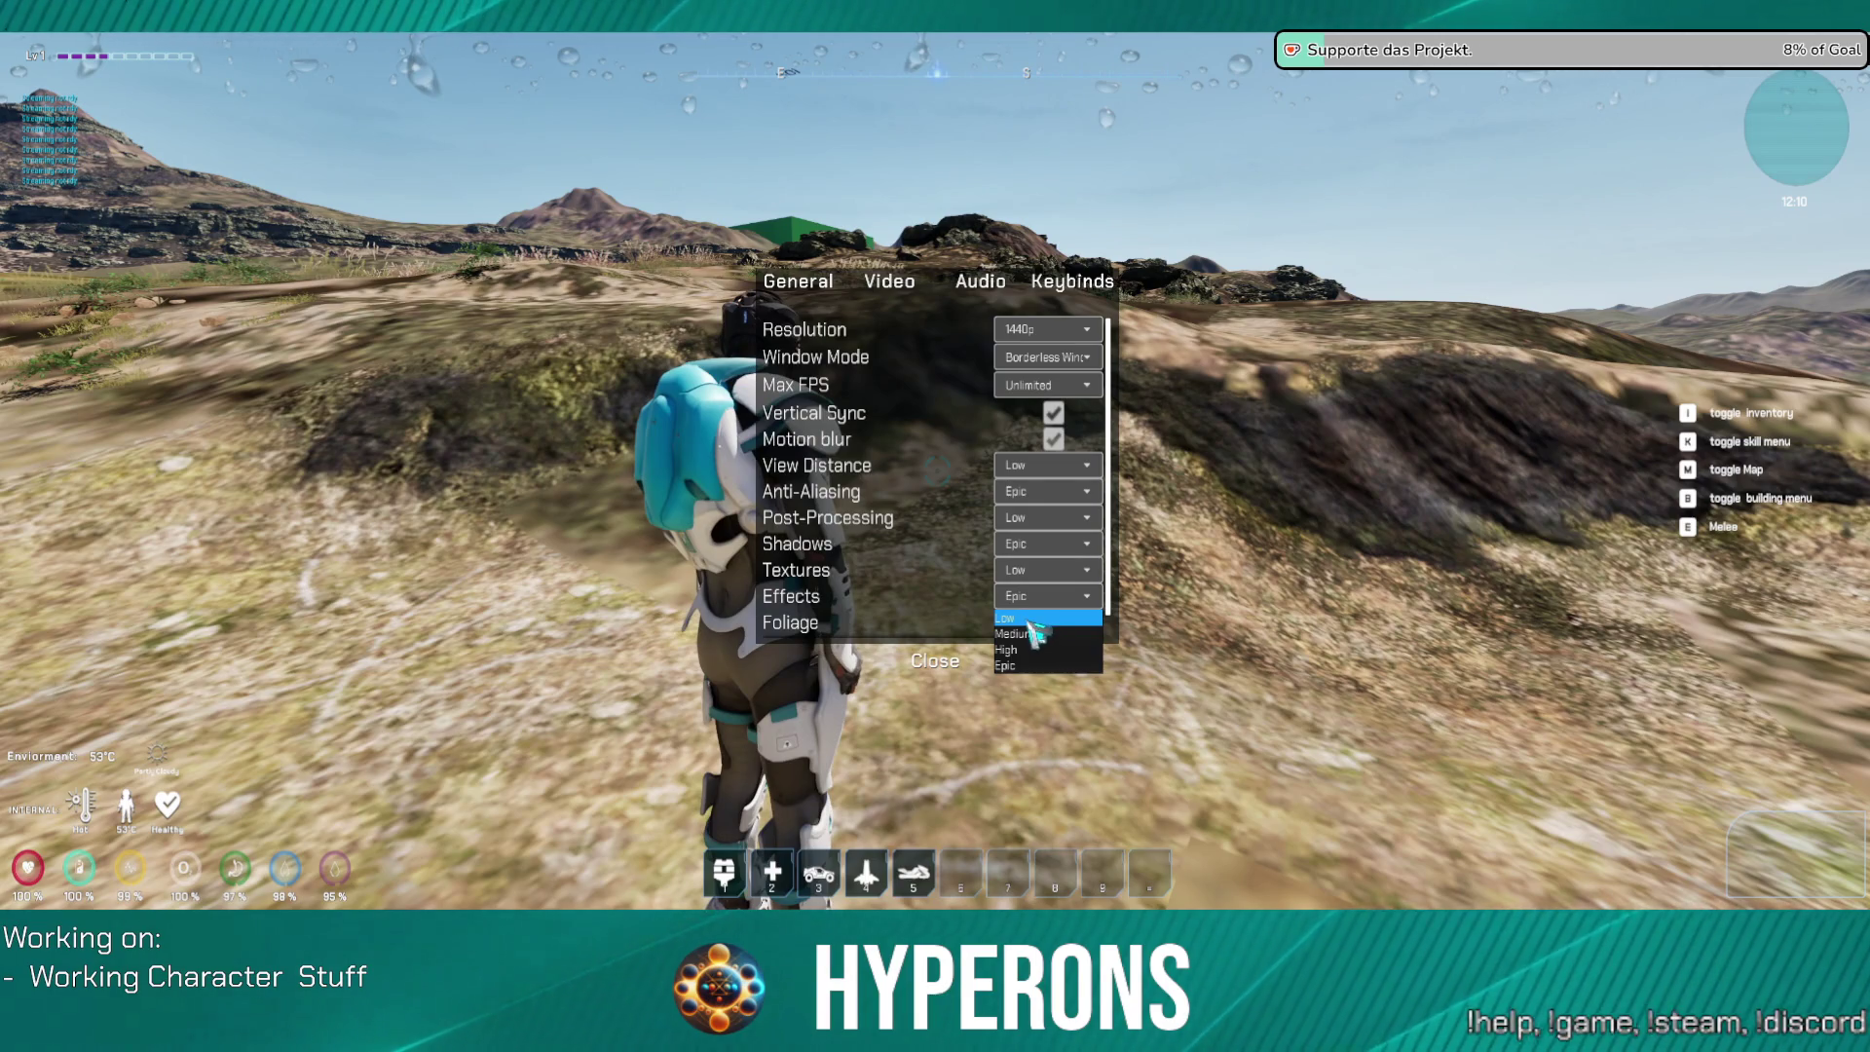
left_click(1023, 619)
left_click(1083, 619)
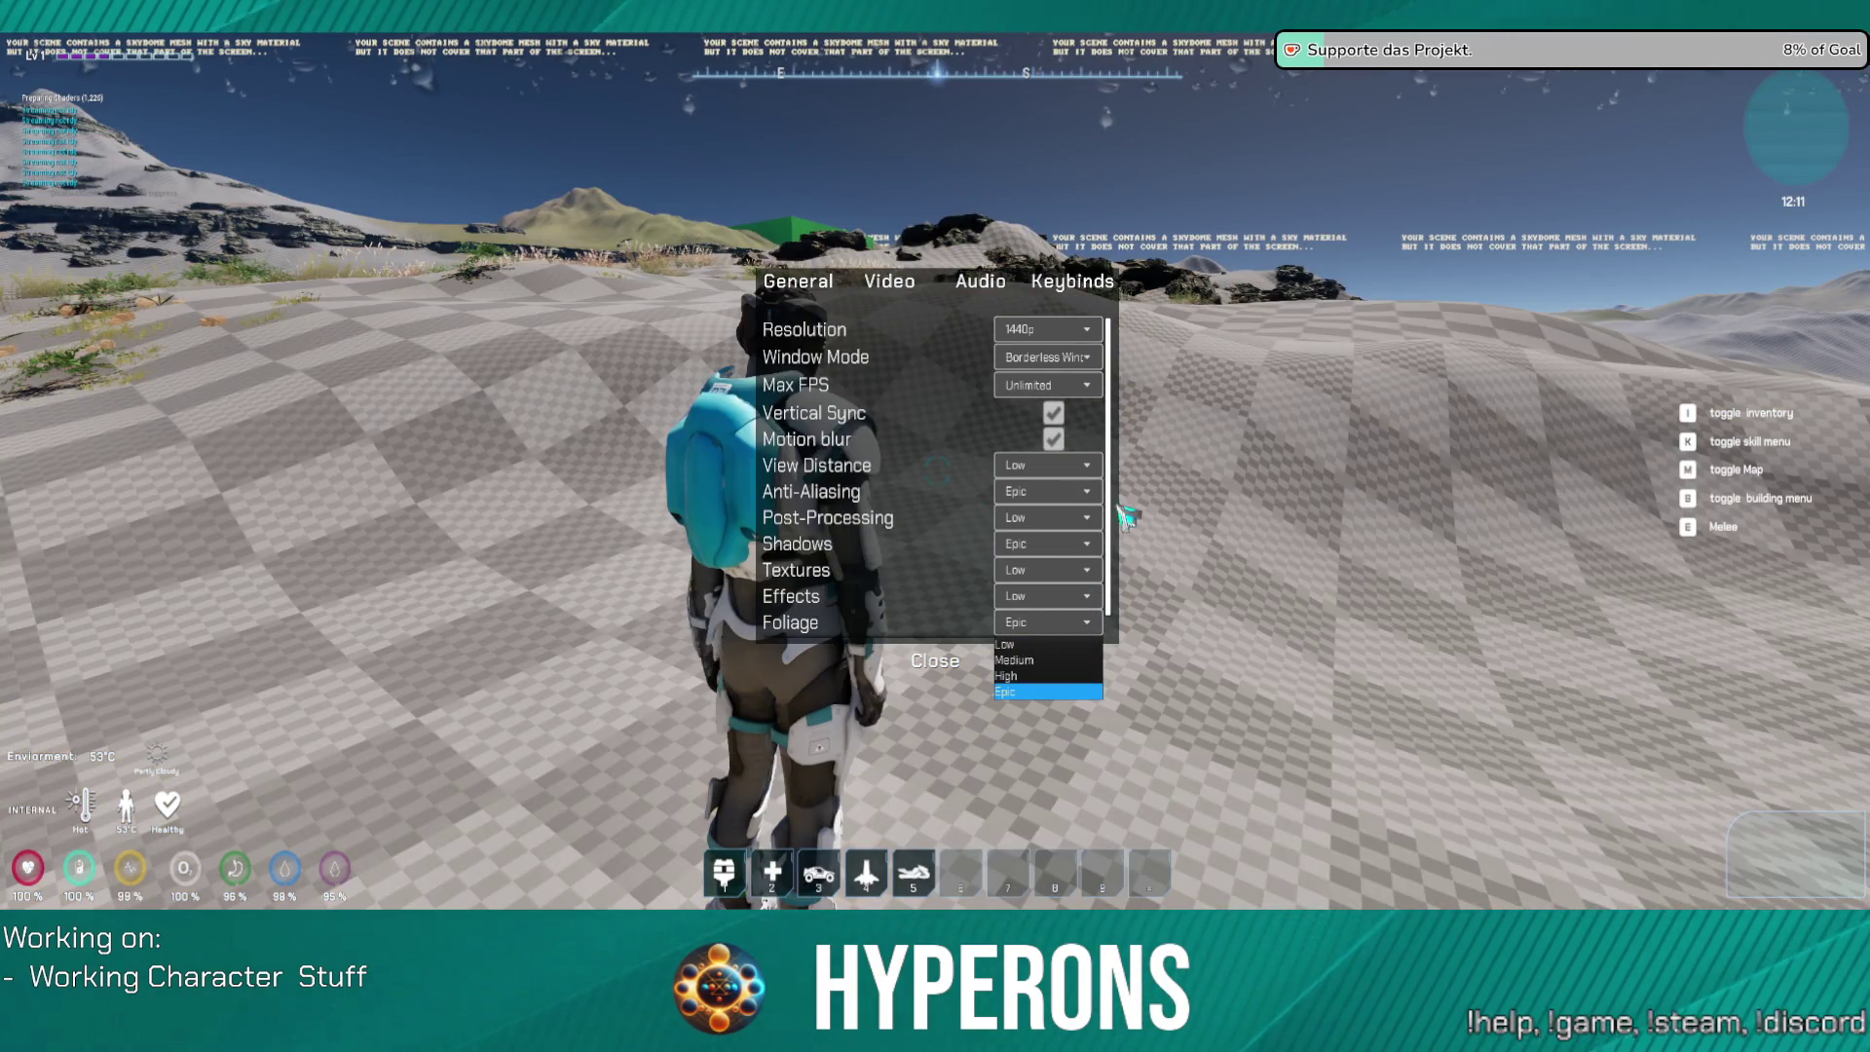
key("Escape")
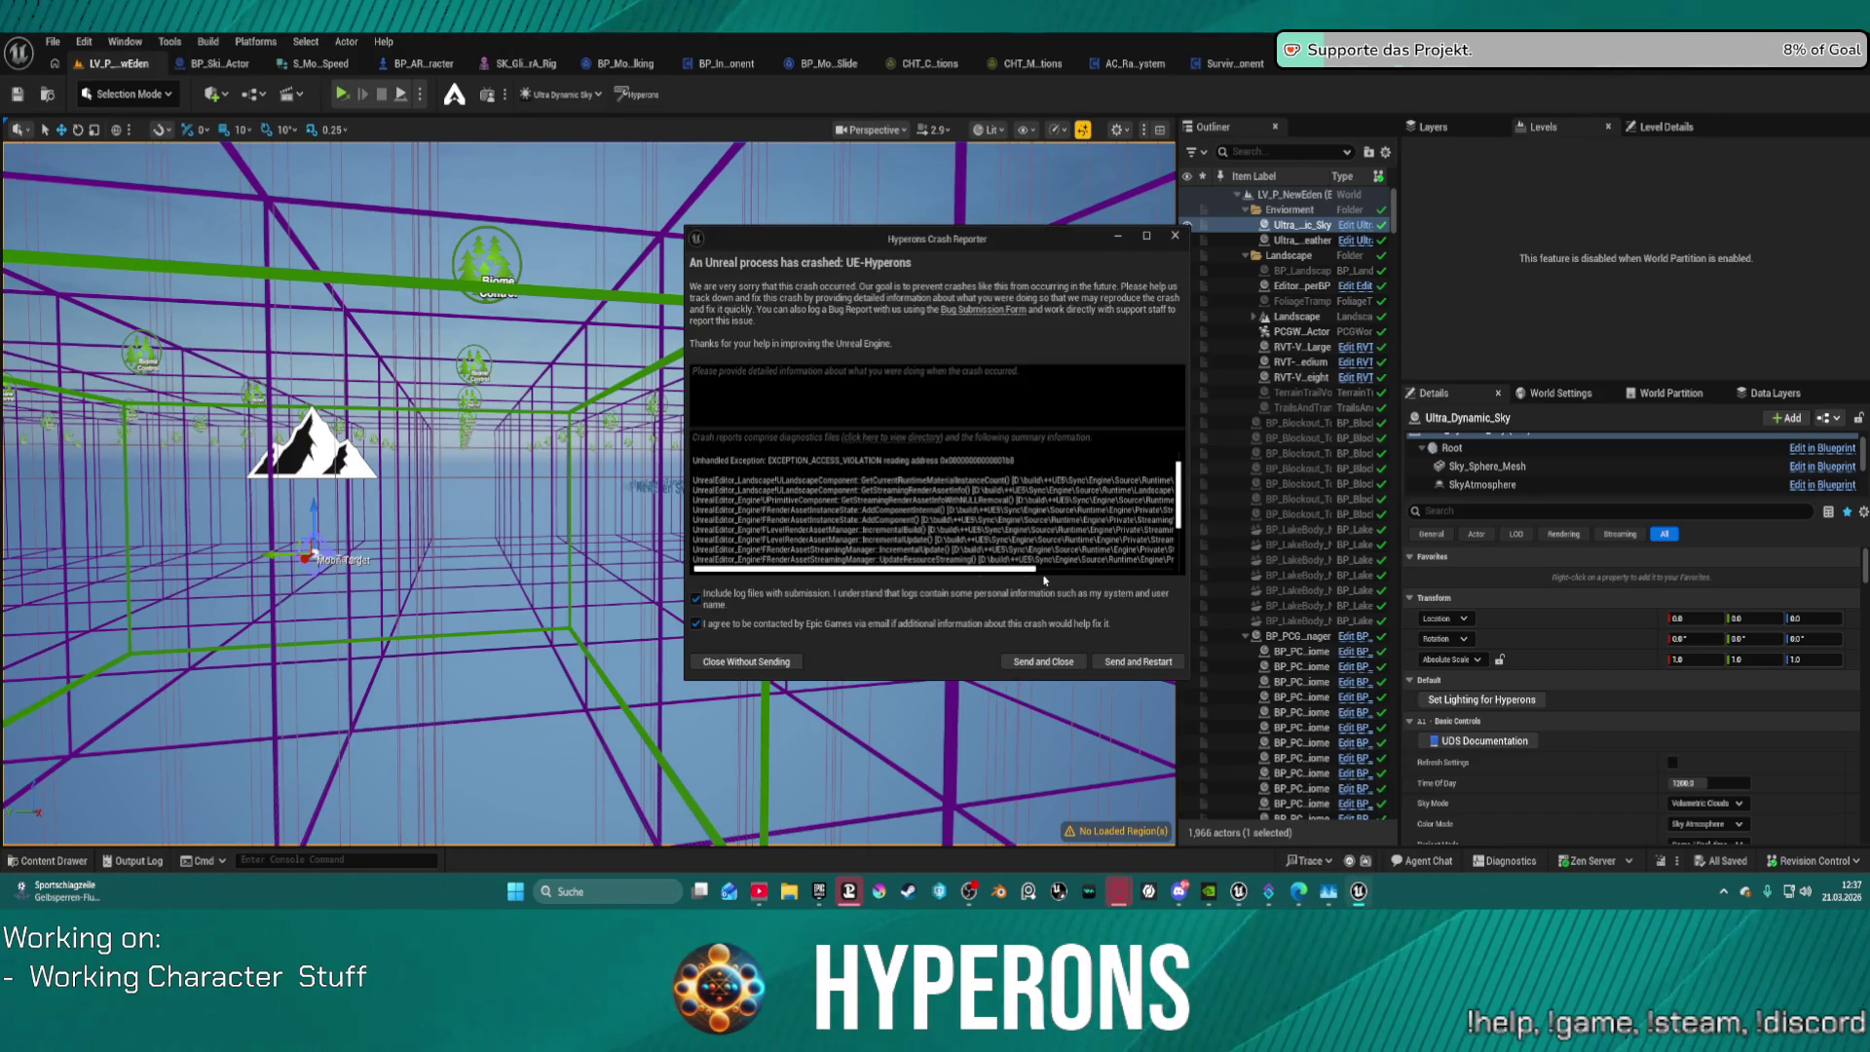
Step: Choose Send and Restart in the Hyperons Crash Reporter to relaunch the game
left_click_drag(1014, 572, 1154, 558)
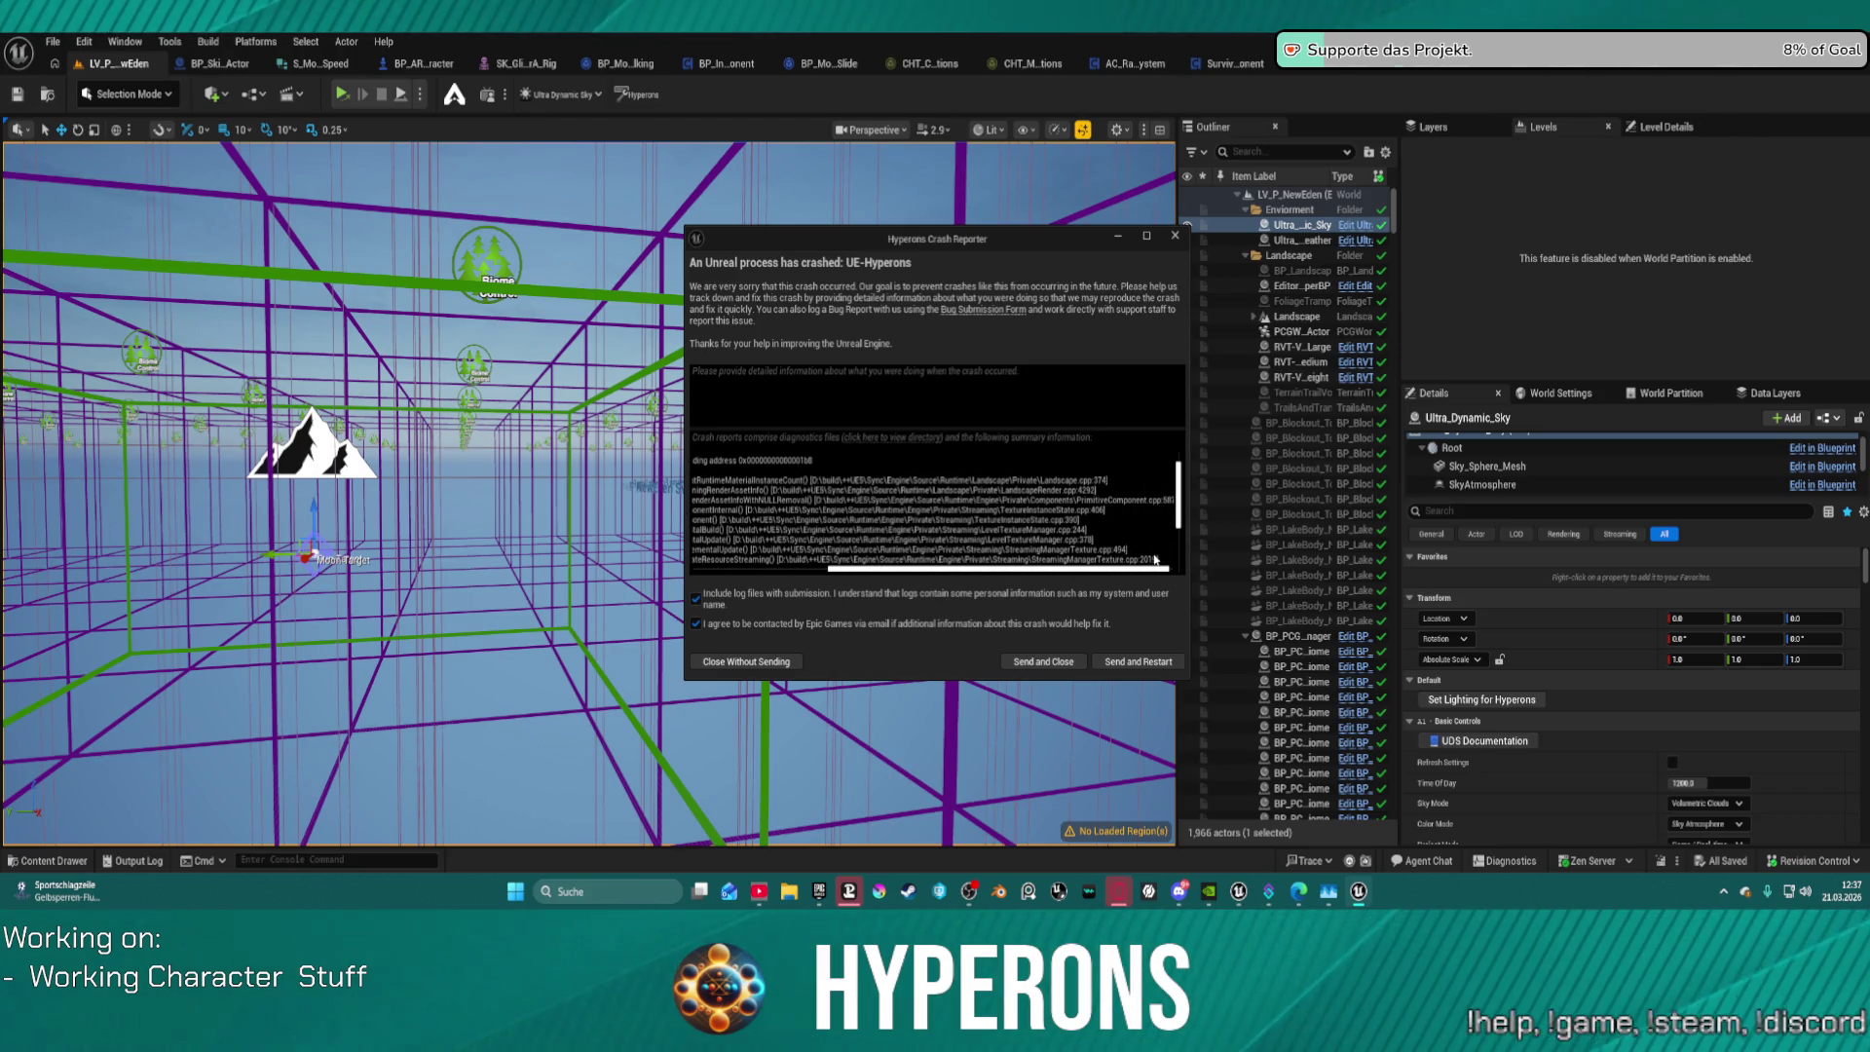
left_click(1138, 661)
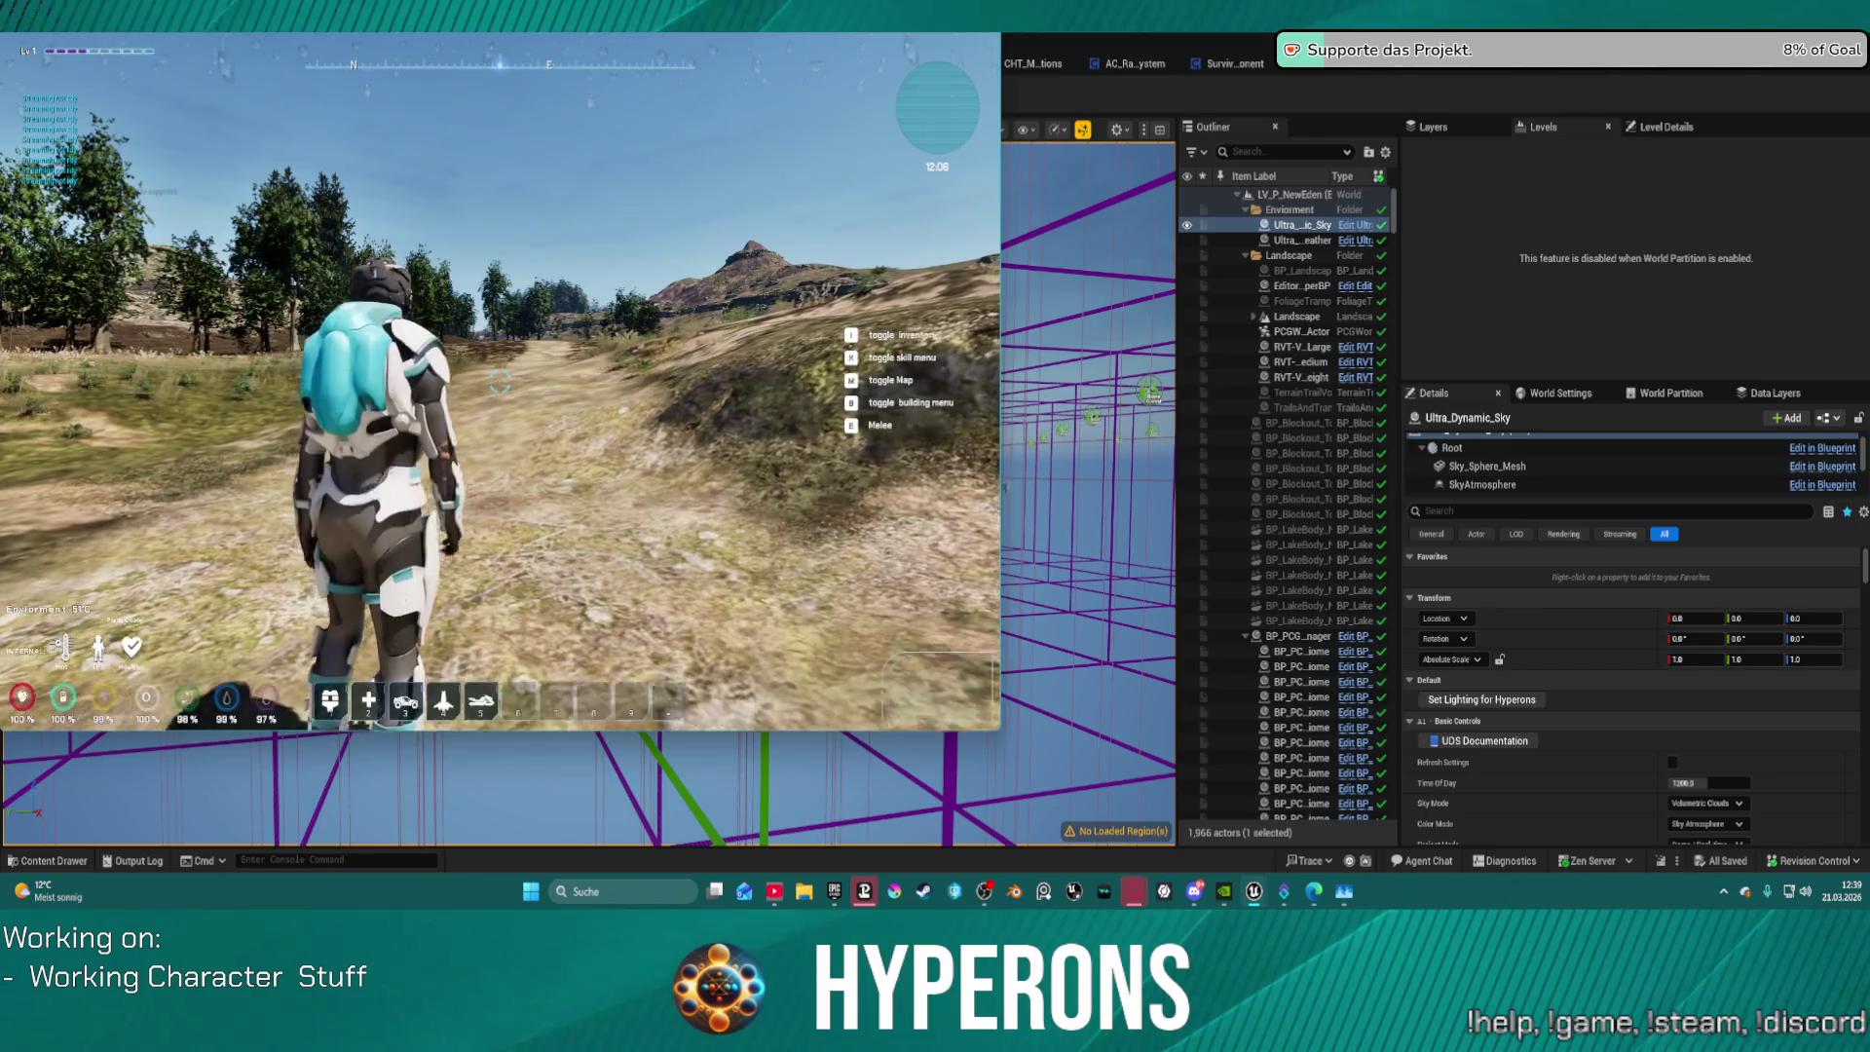
Step: Spawn the hoverbike with key 5, walk the character up to it, and pause the game
key("5")
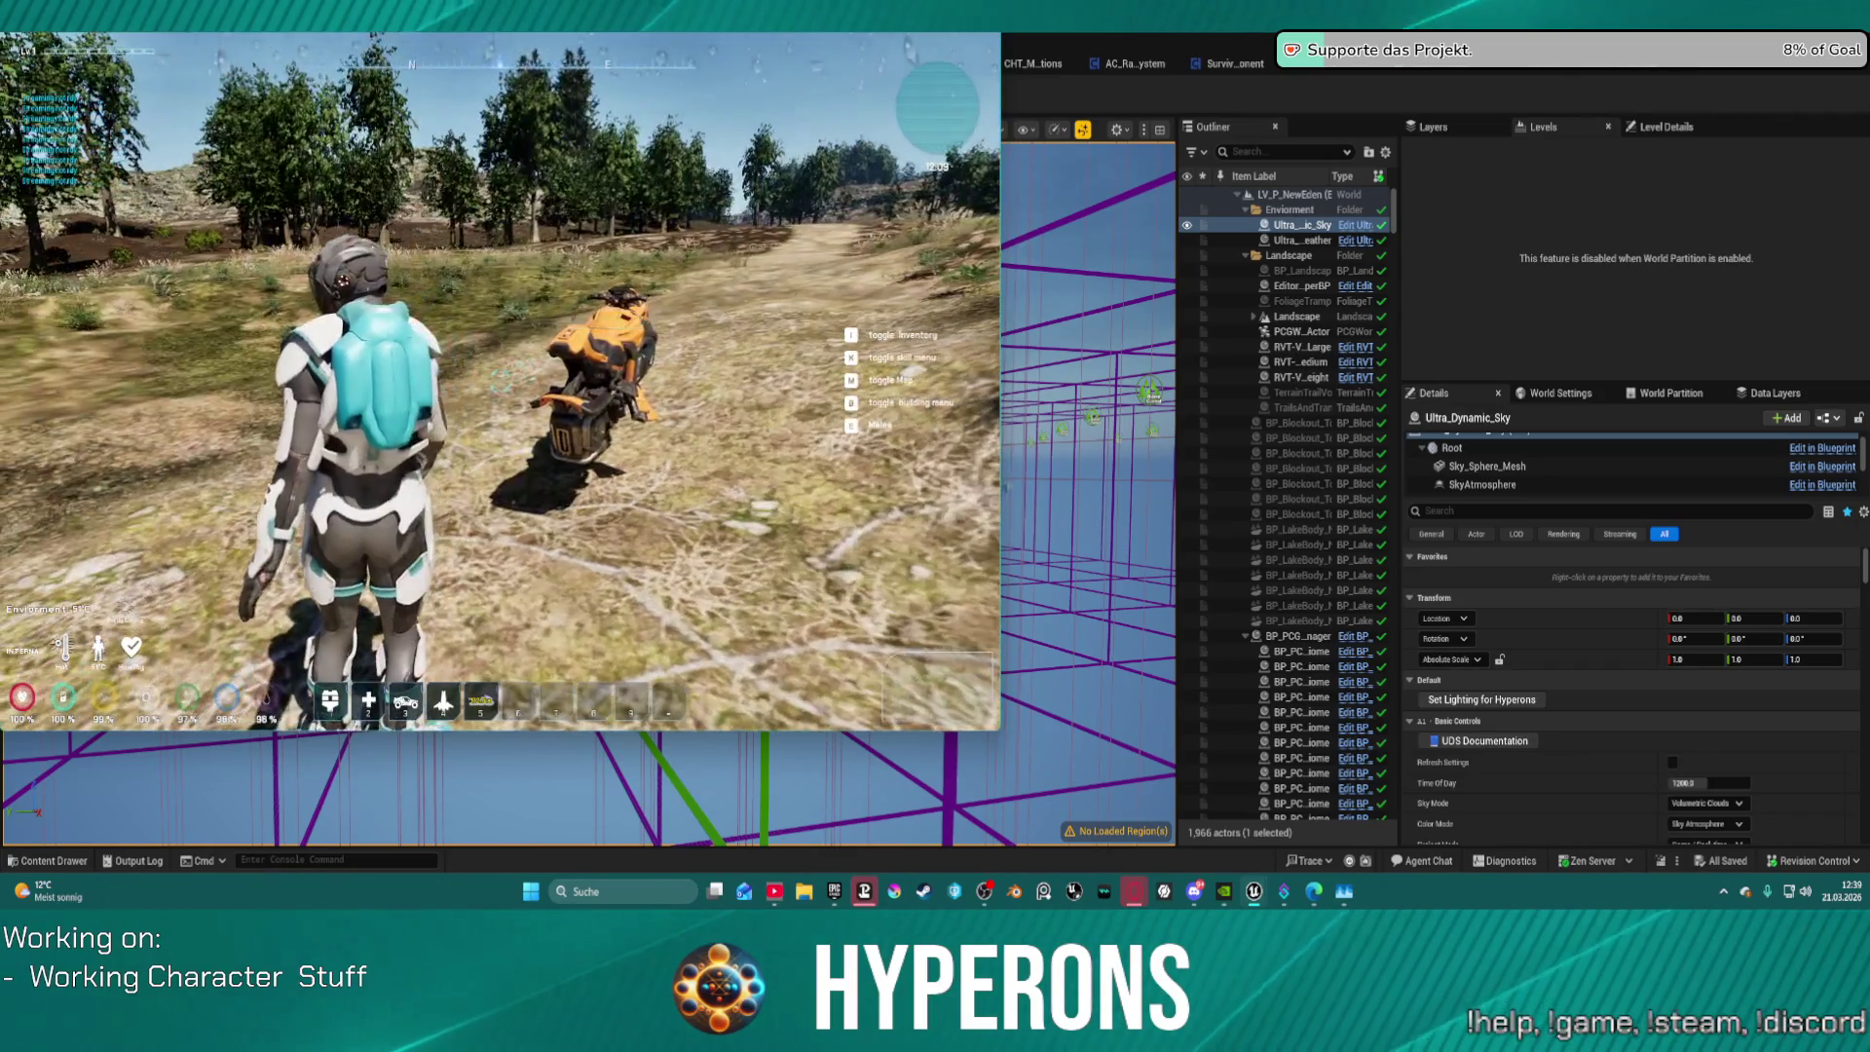
key("w")
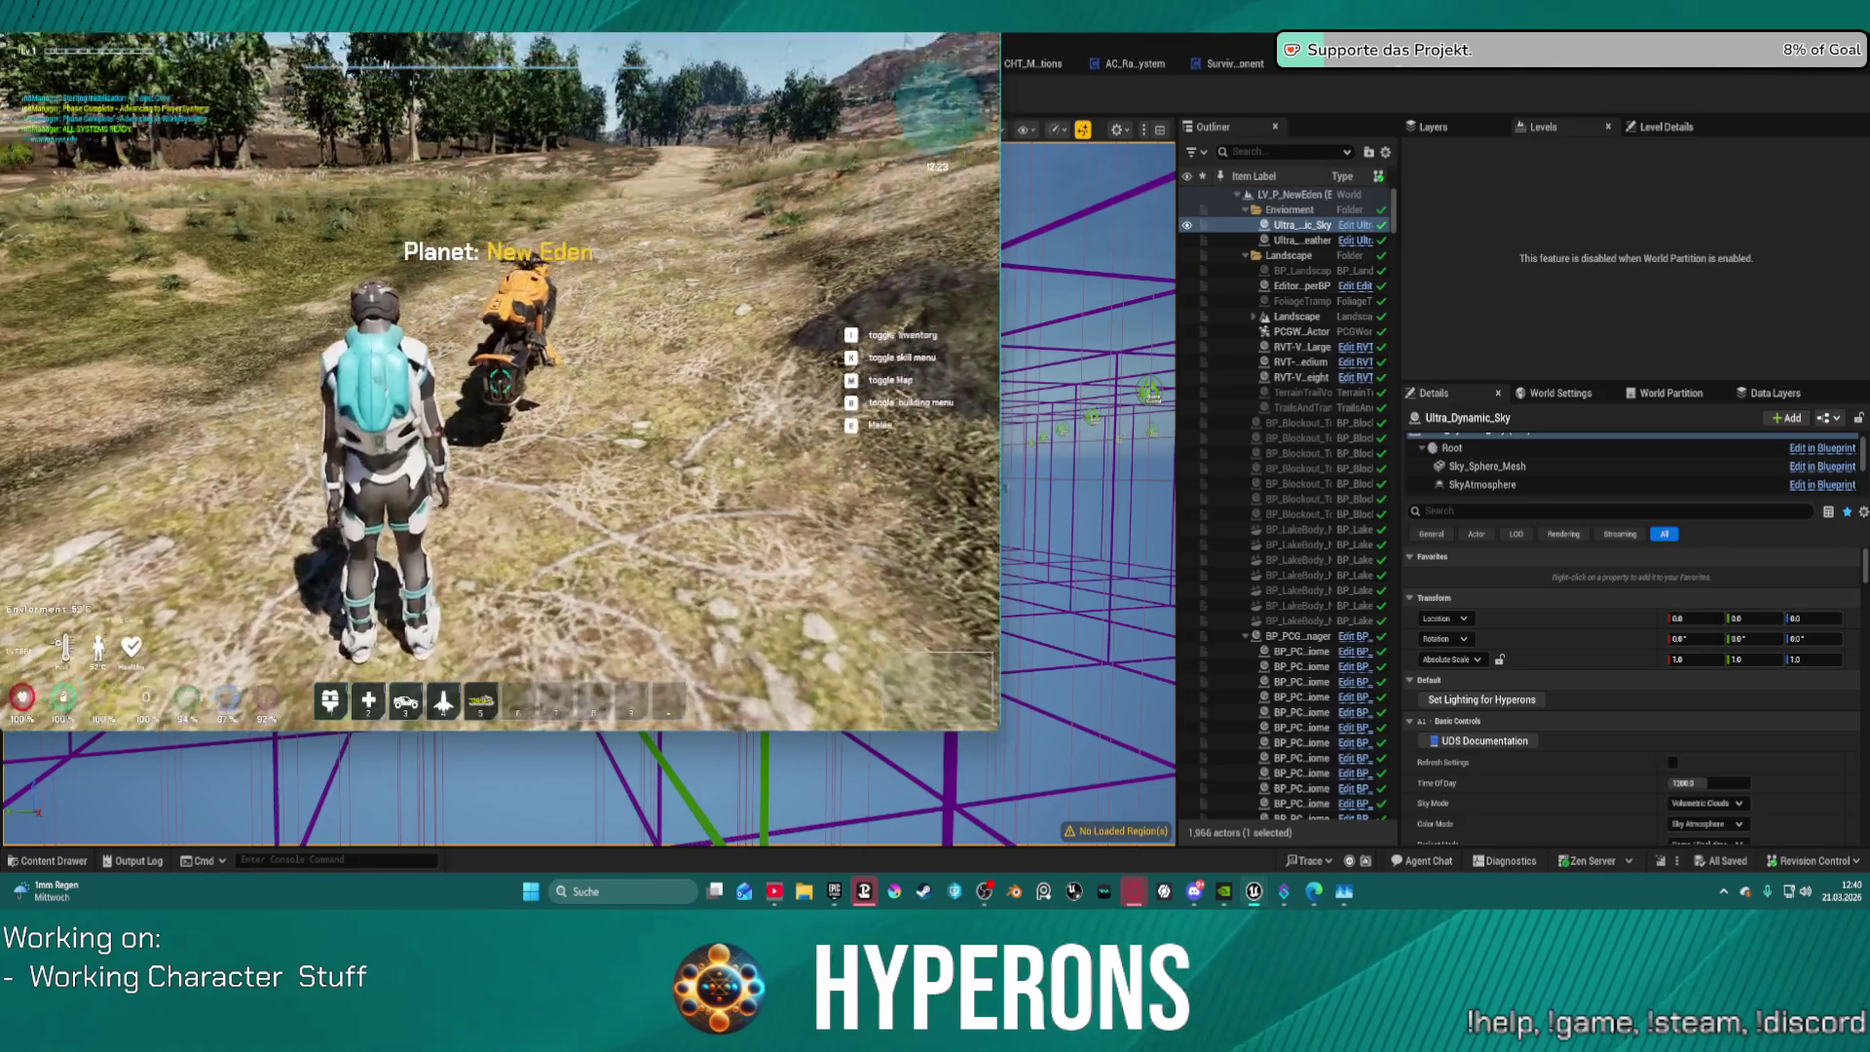
key("w")
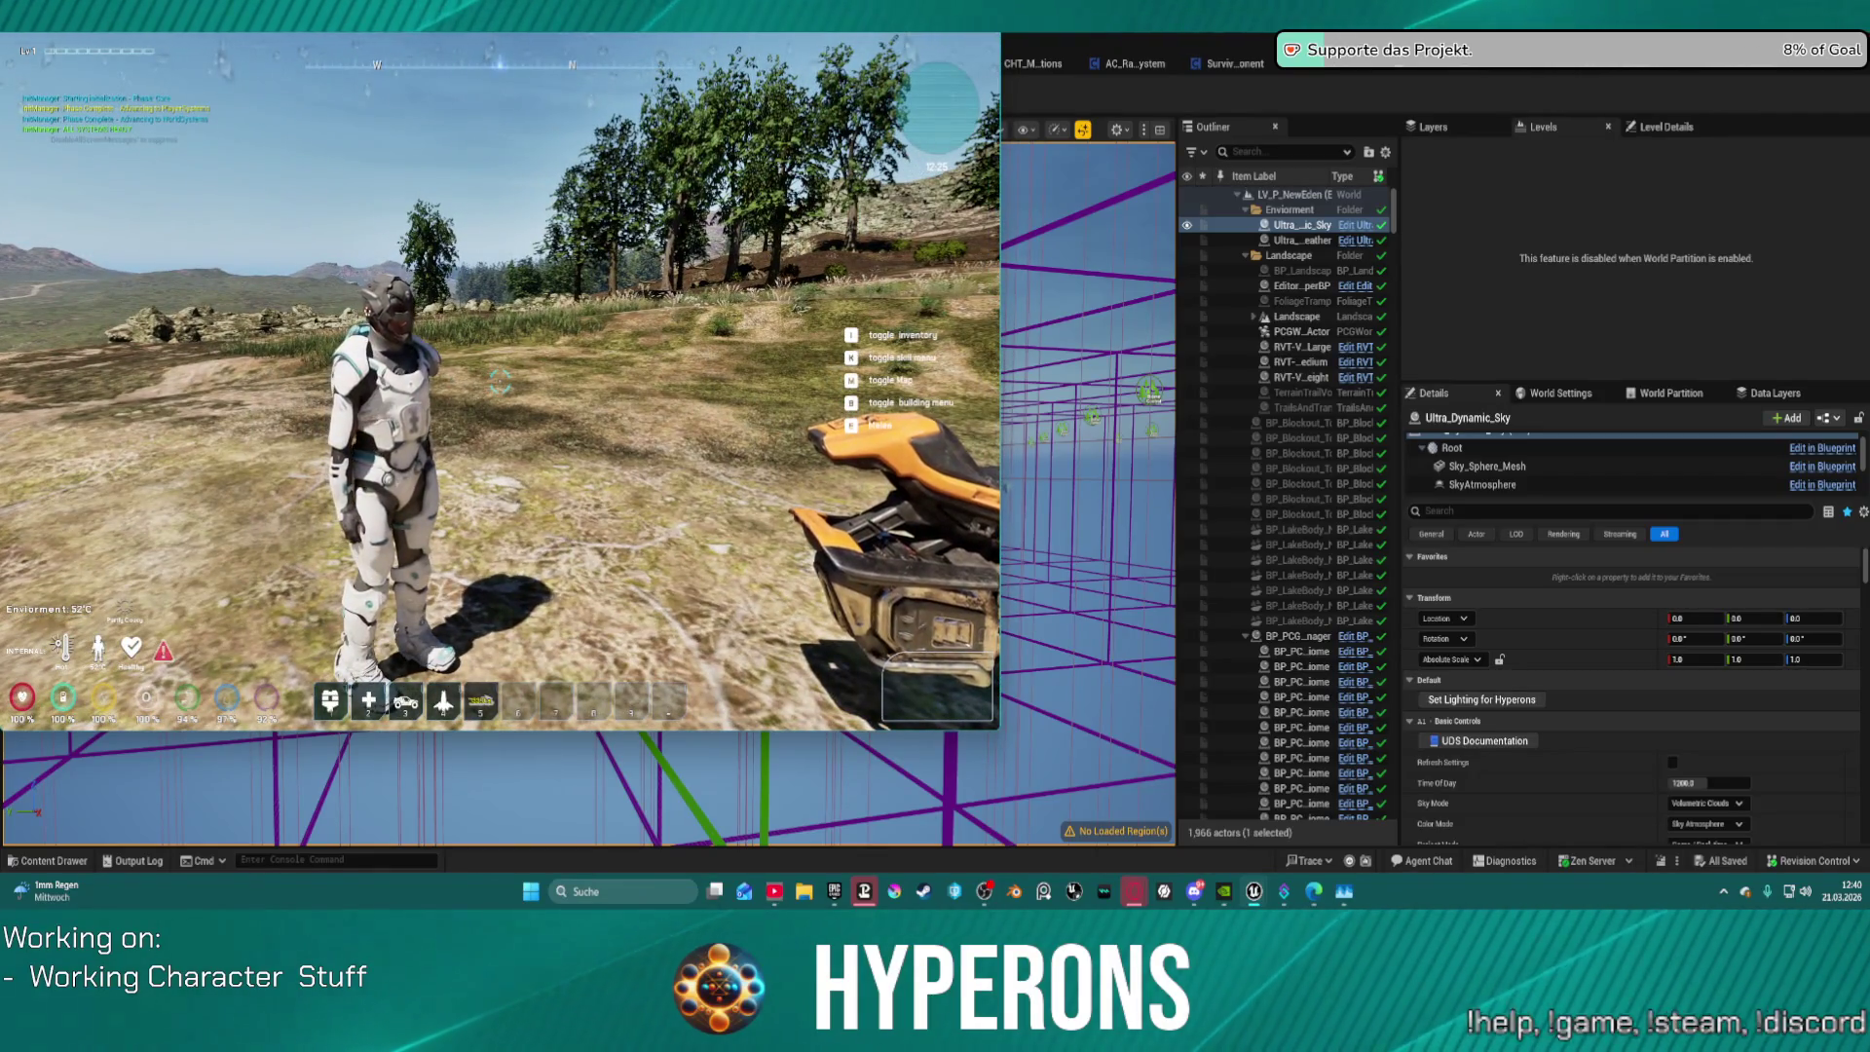
key("w")
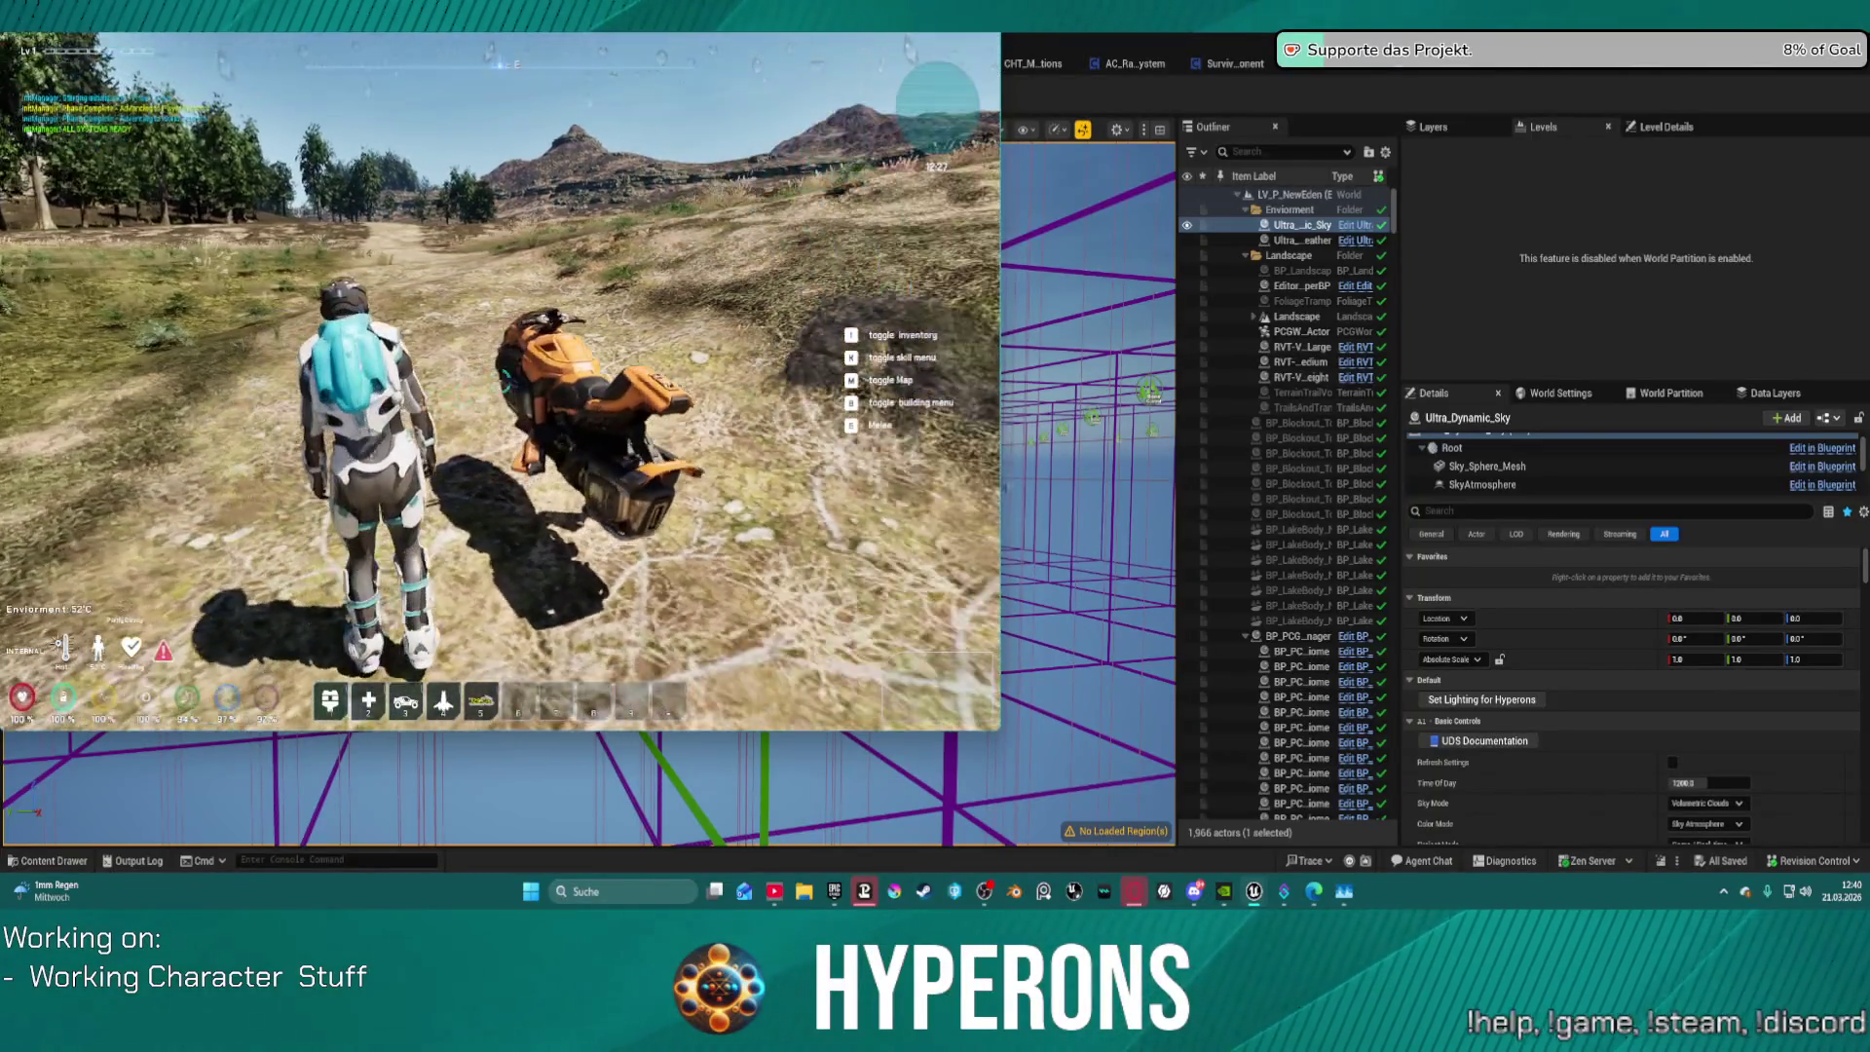
key("w")
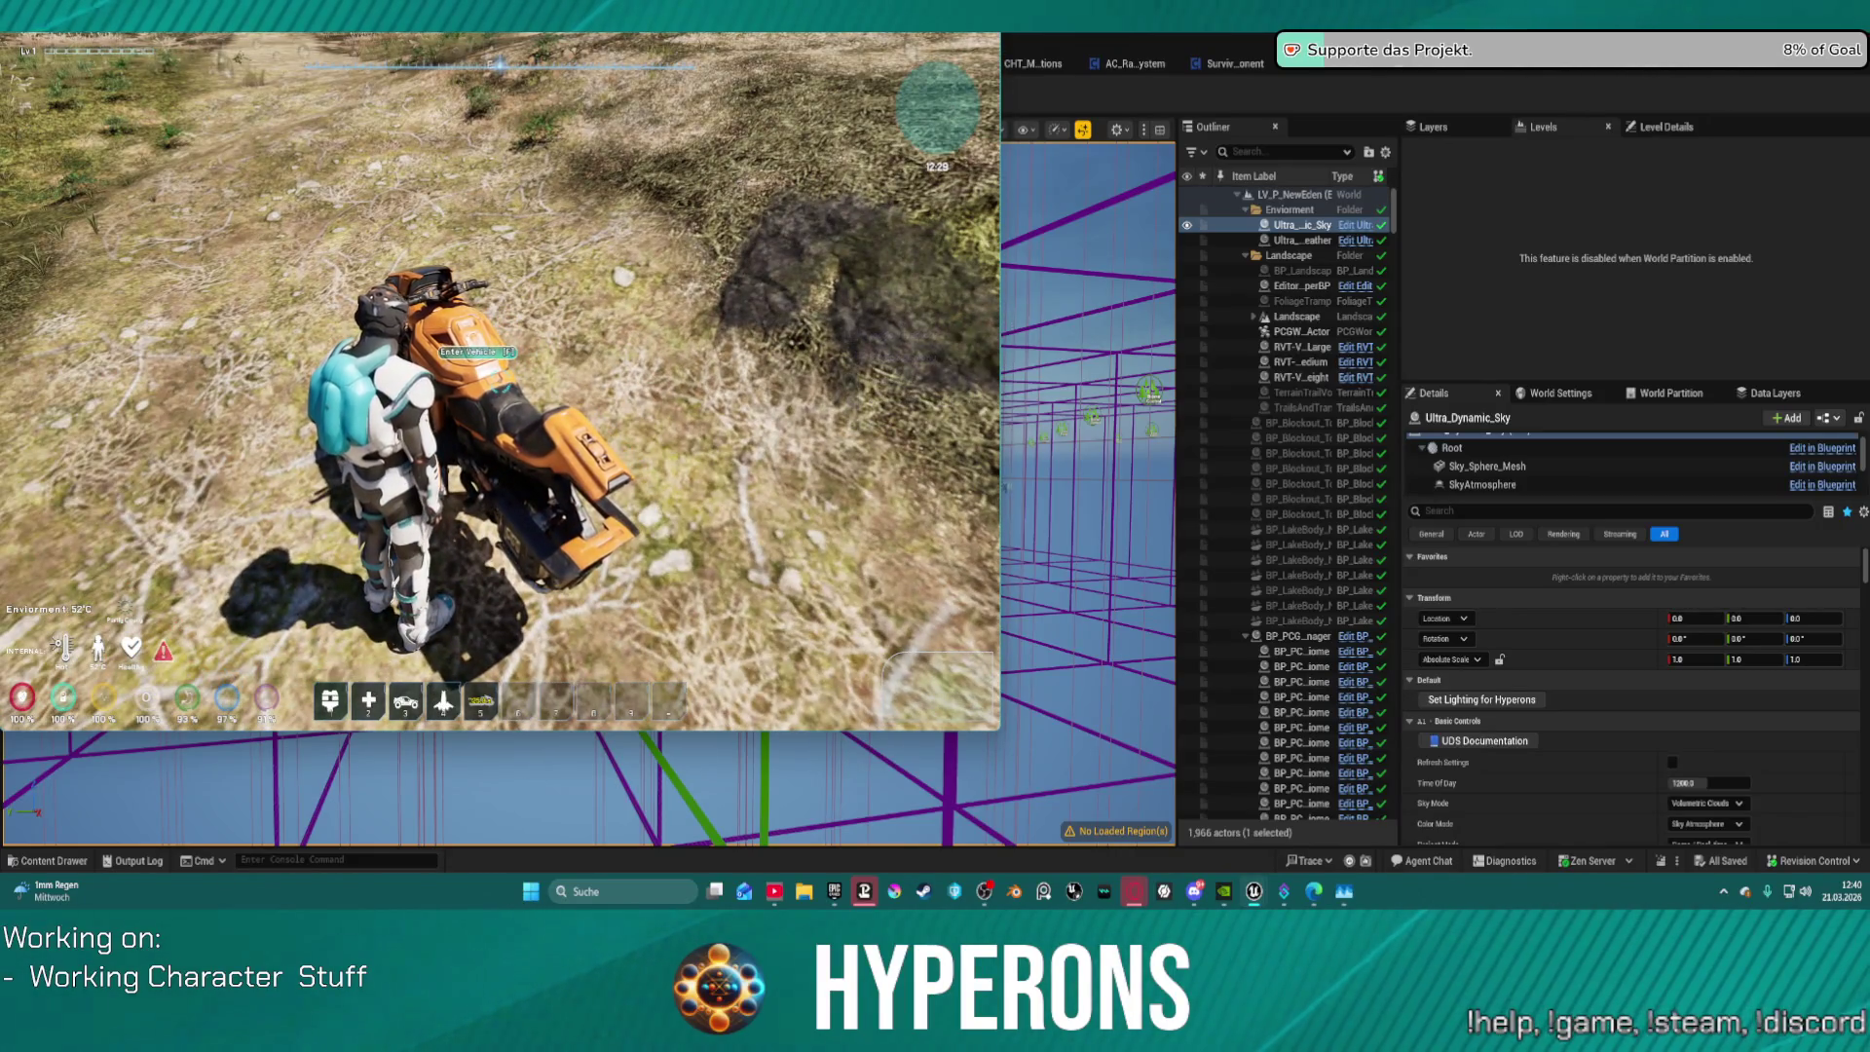
key("Escape")
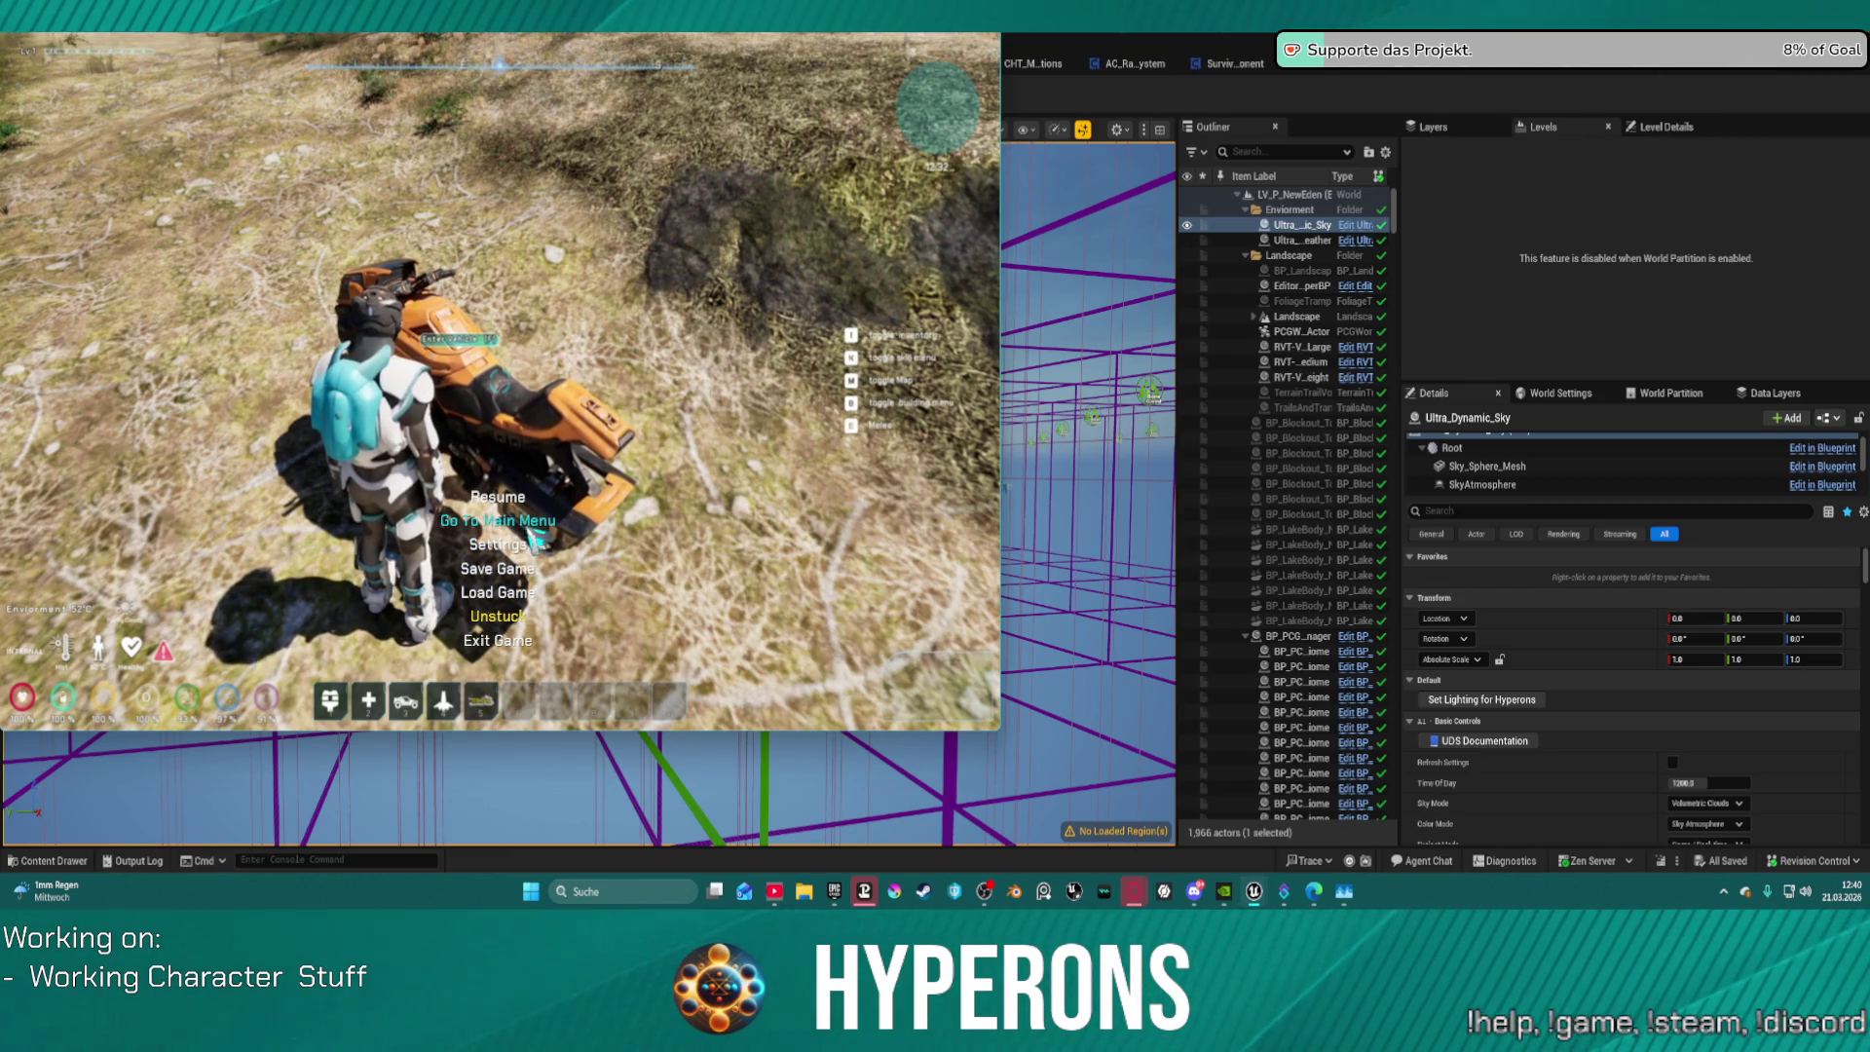
Step: Set the game's Resolution to 1440p in Settings and close the panel
left_click(525, 553)
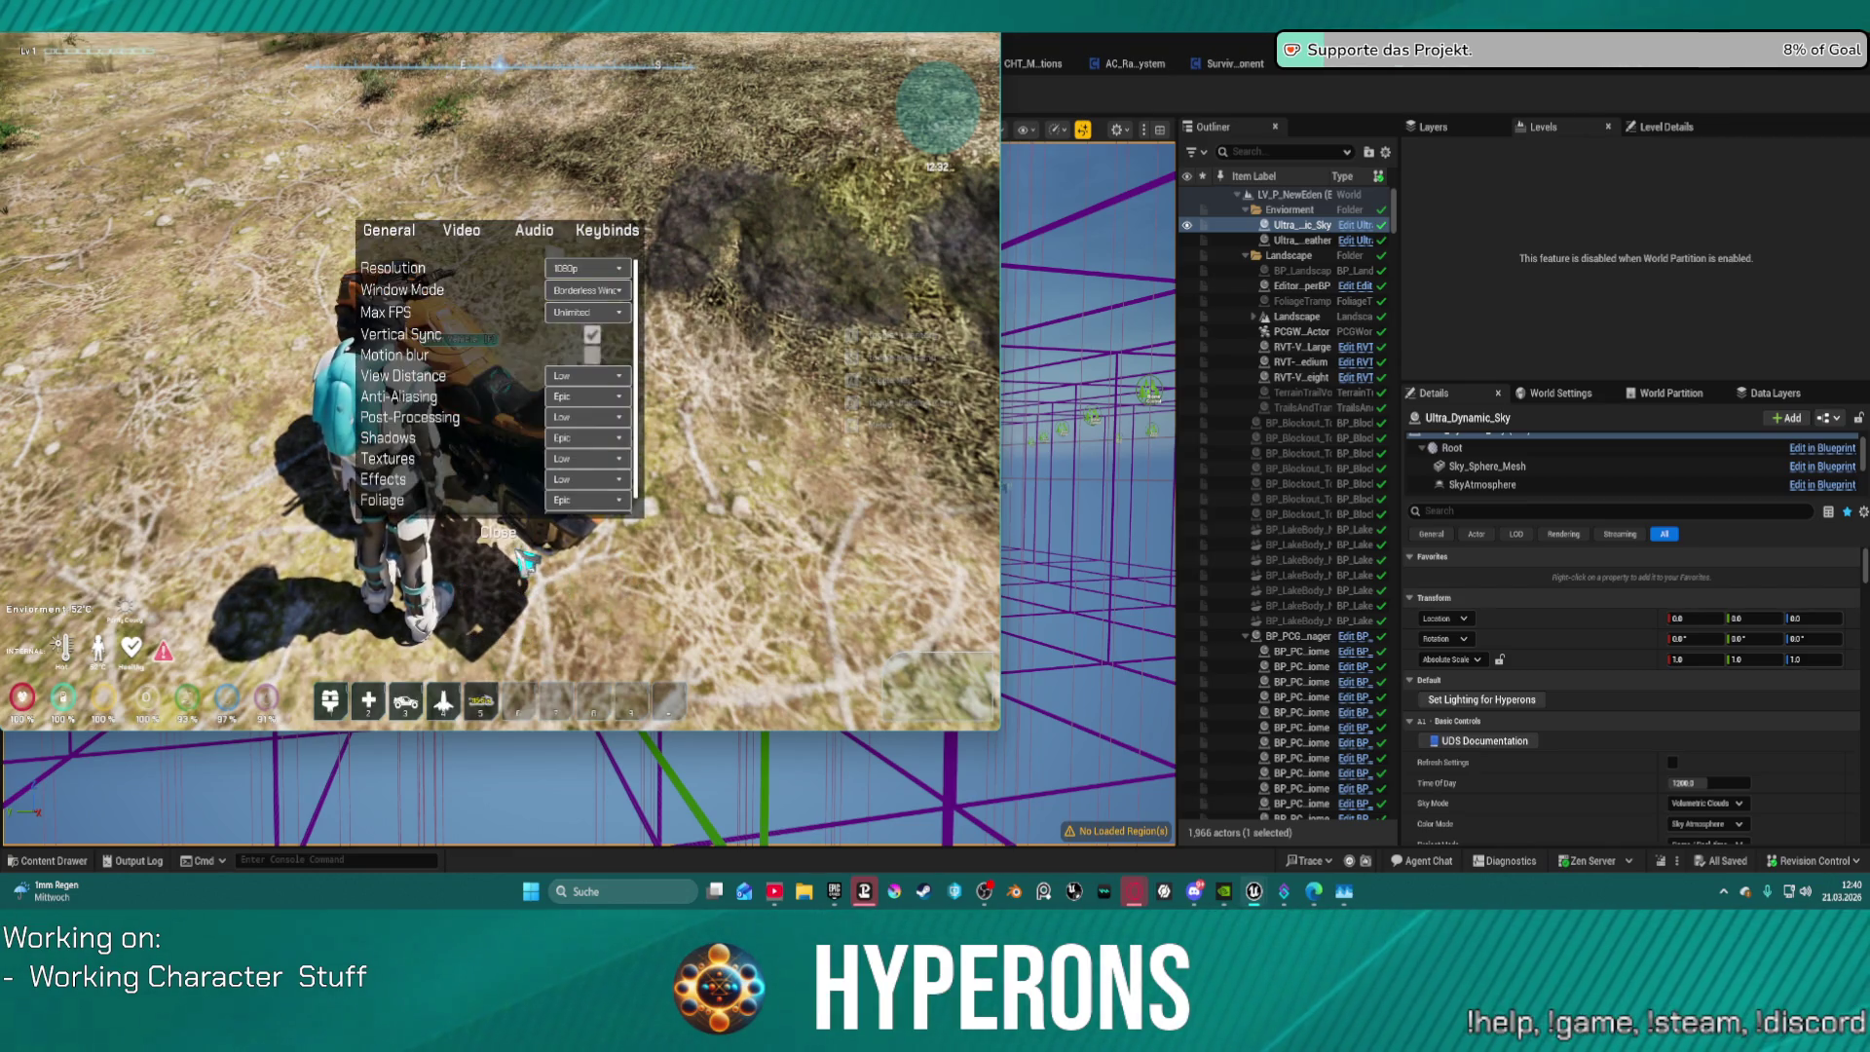
left_click(565, 311)
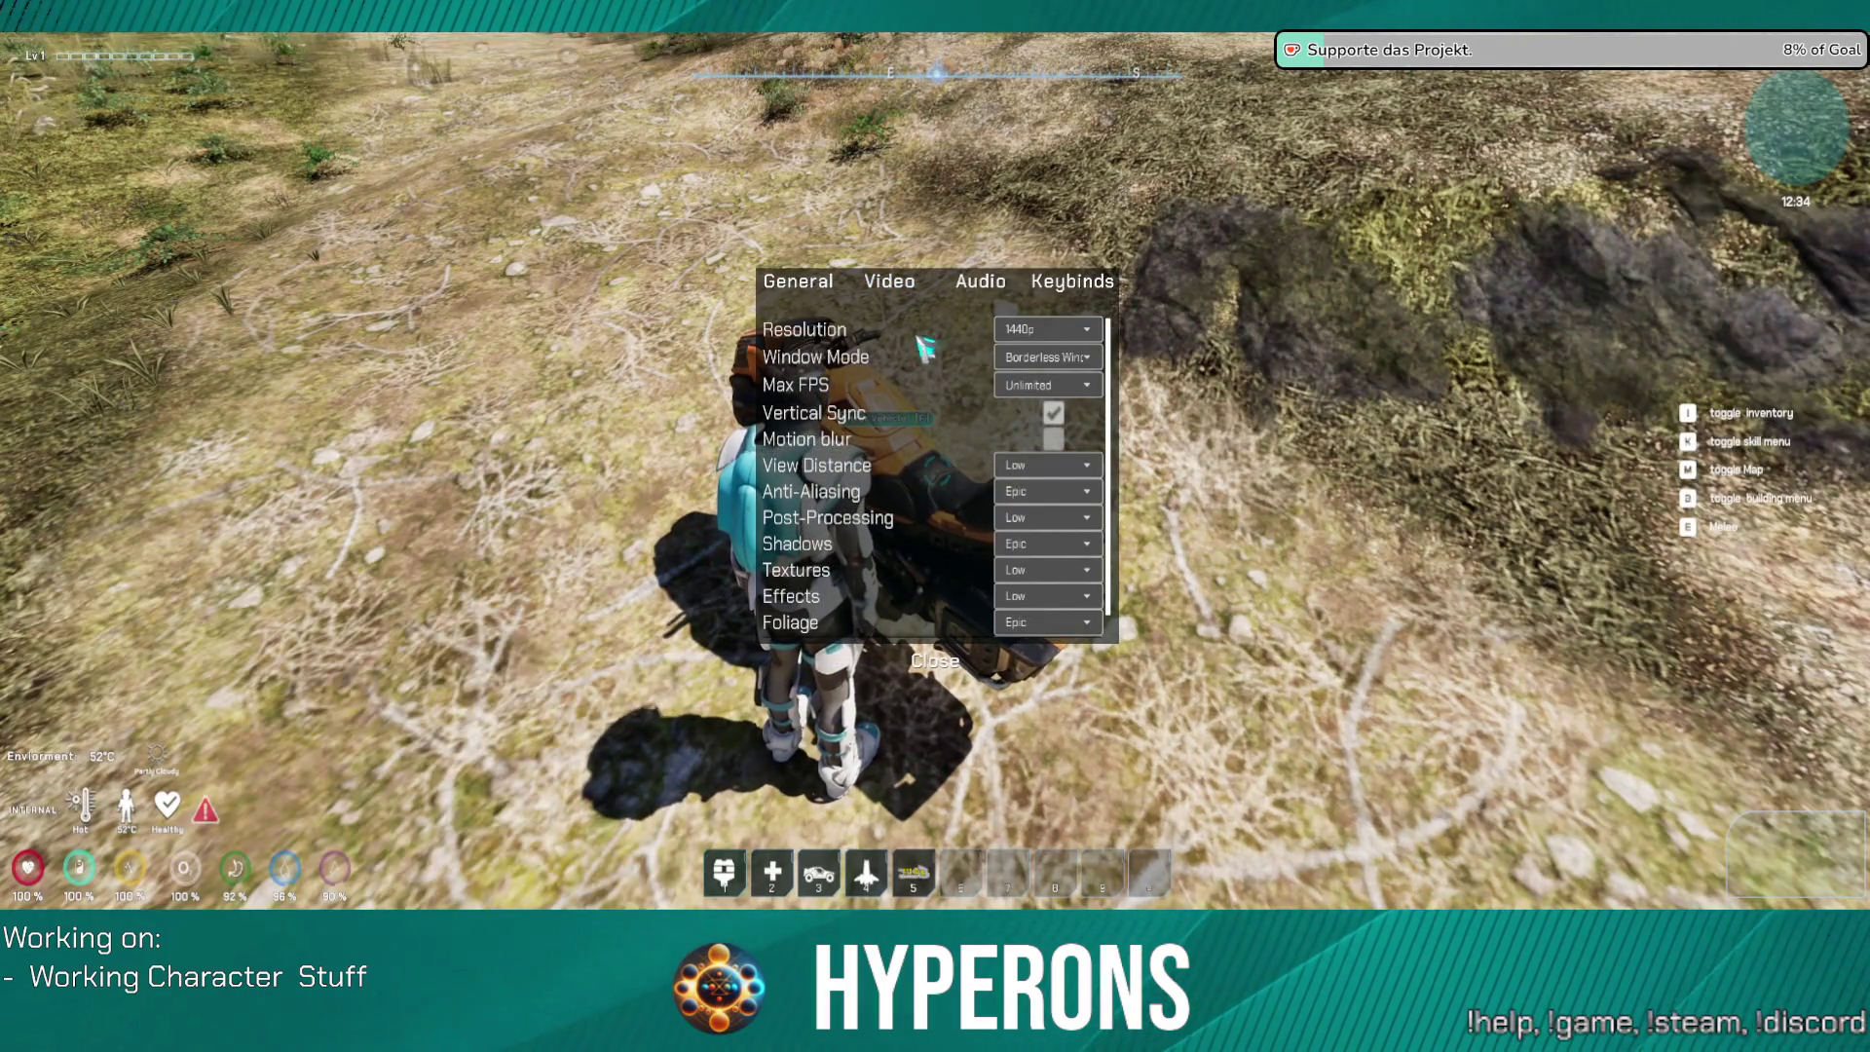
key("Escape")
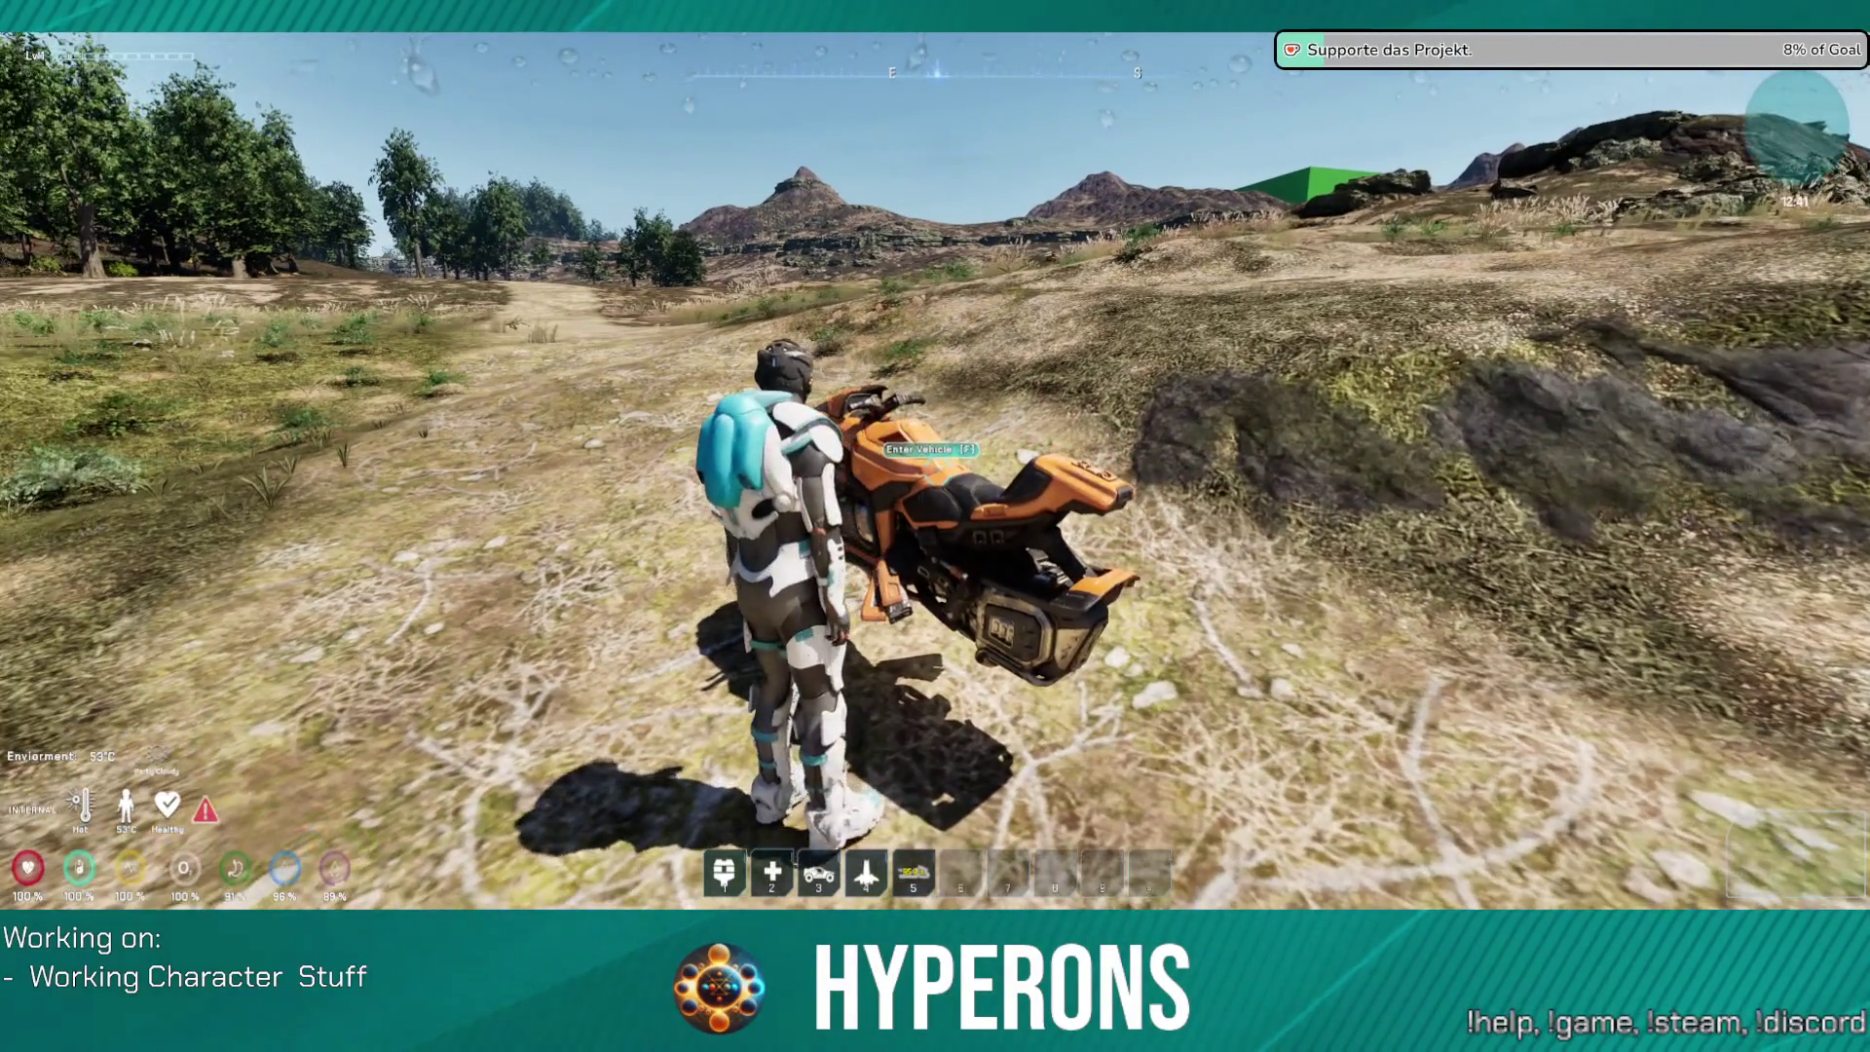
Step: Mount the hoverbike with F and steer it off the trail and through the trees
key("f")
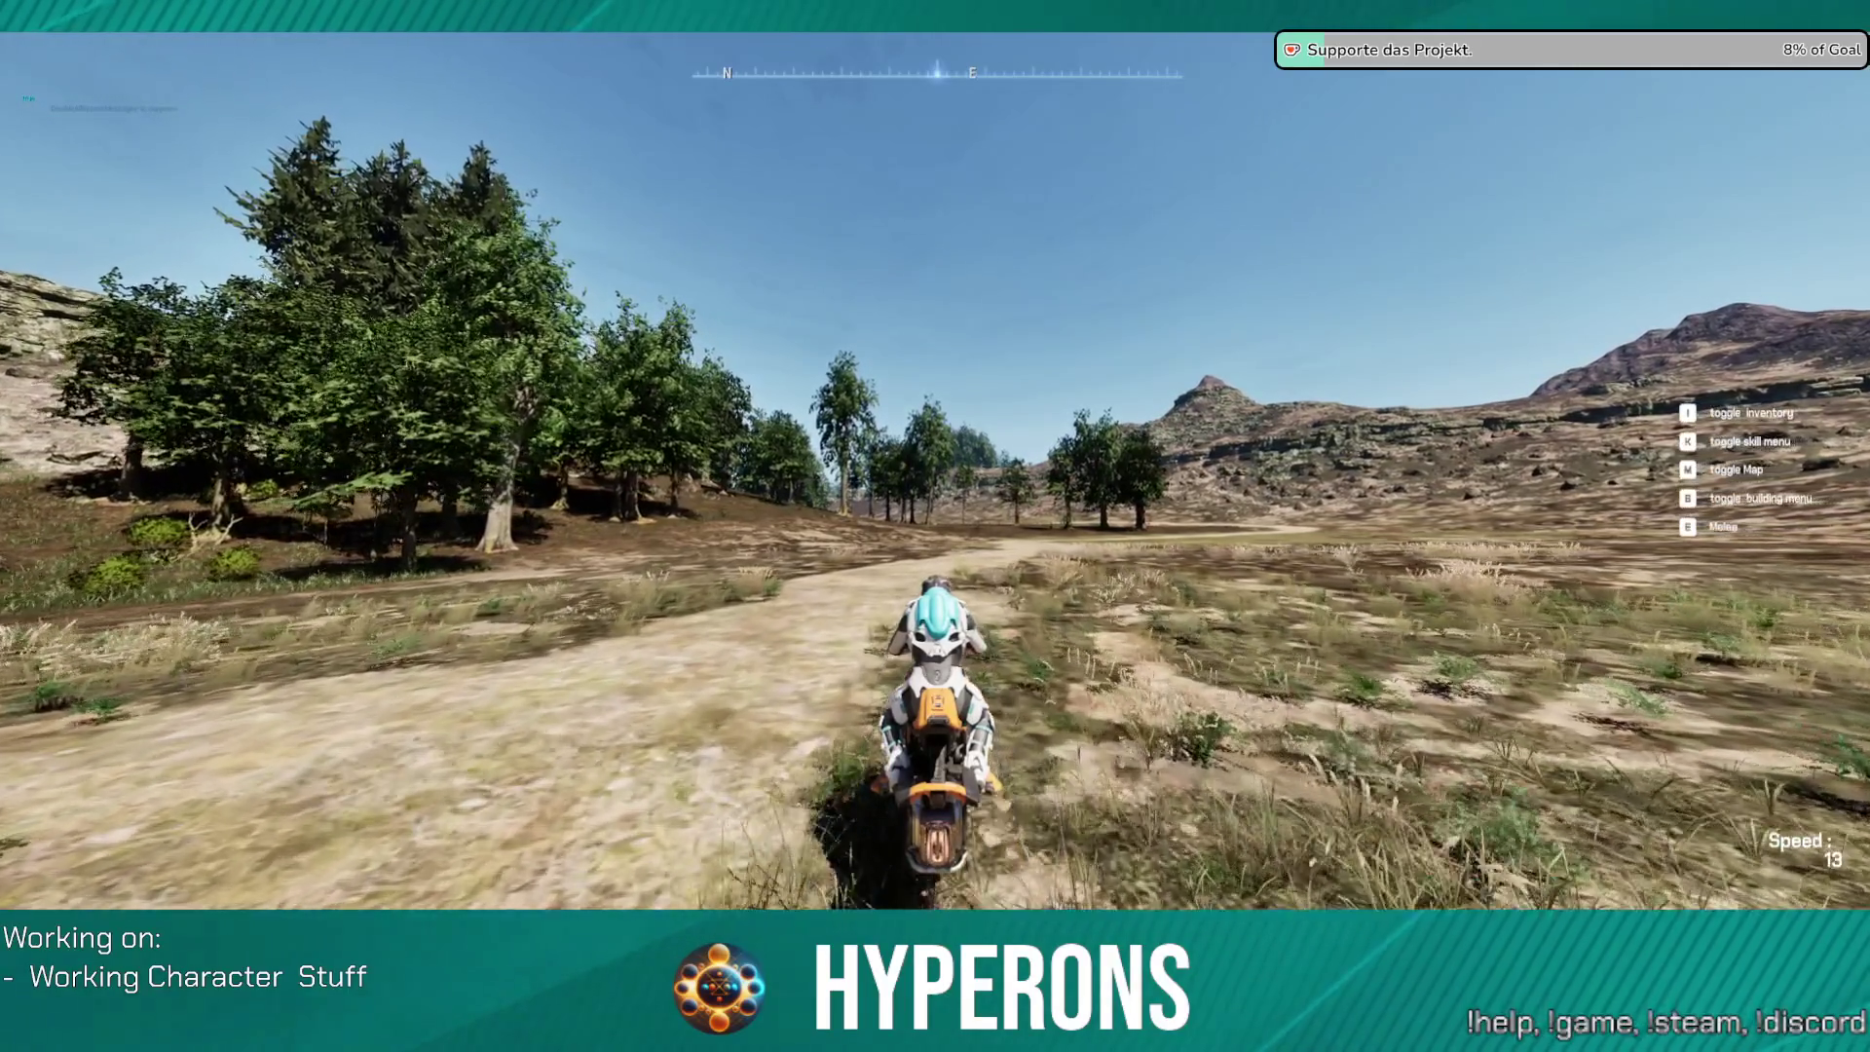
key("w")
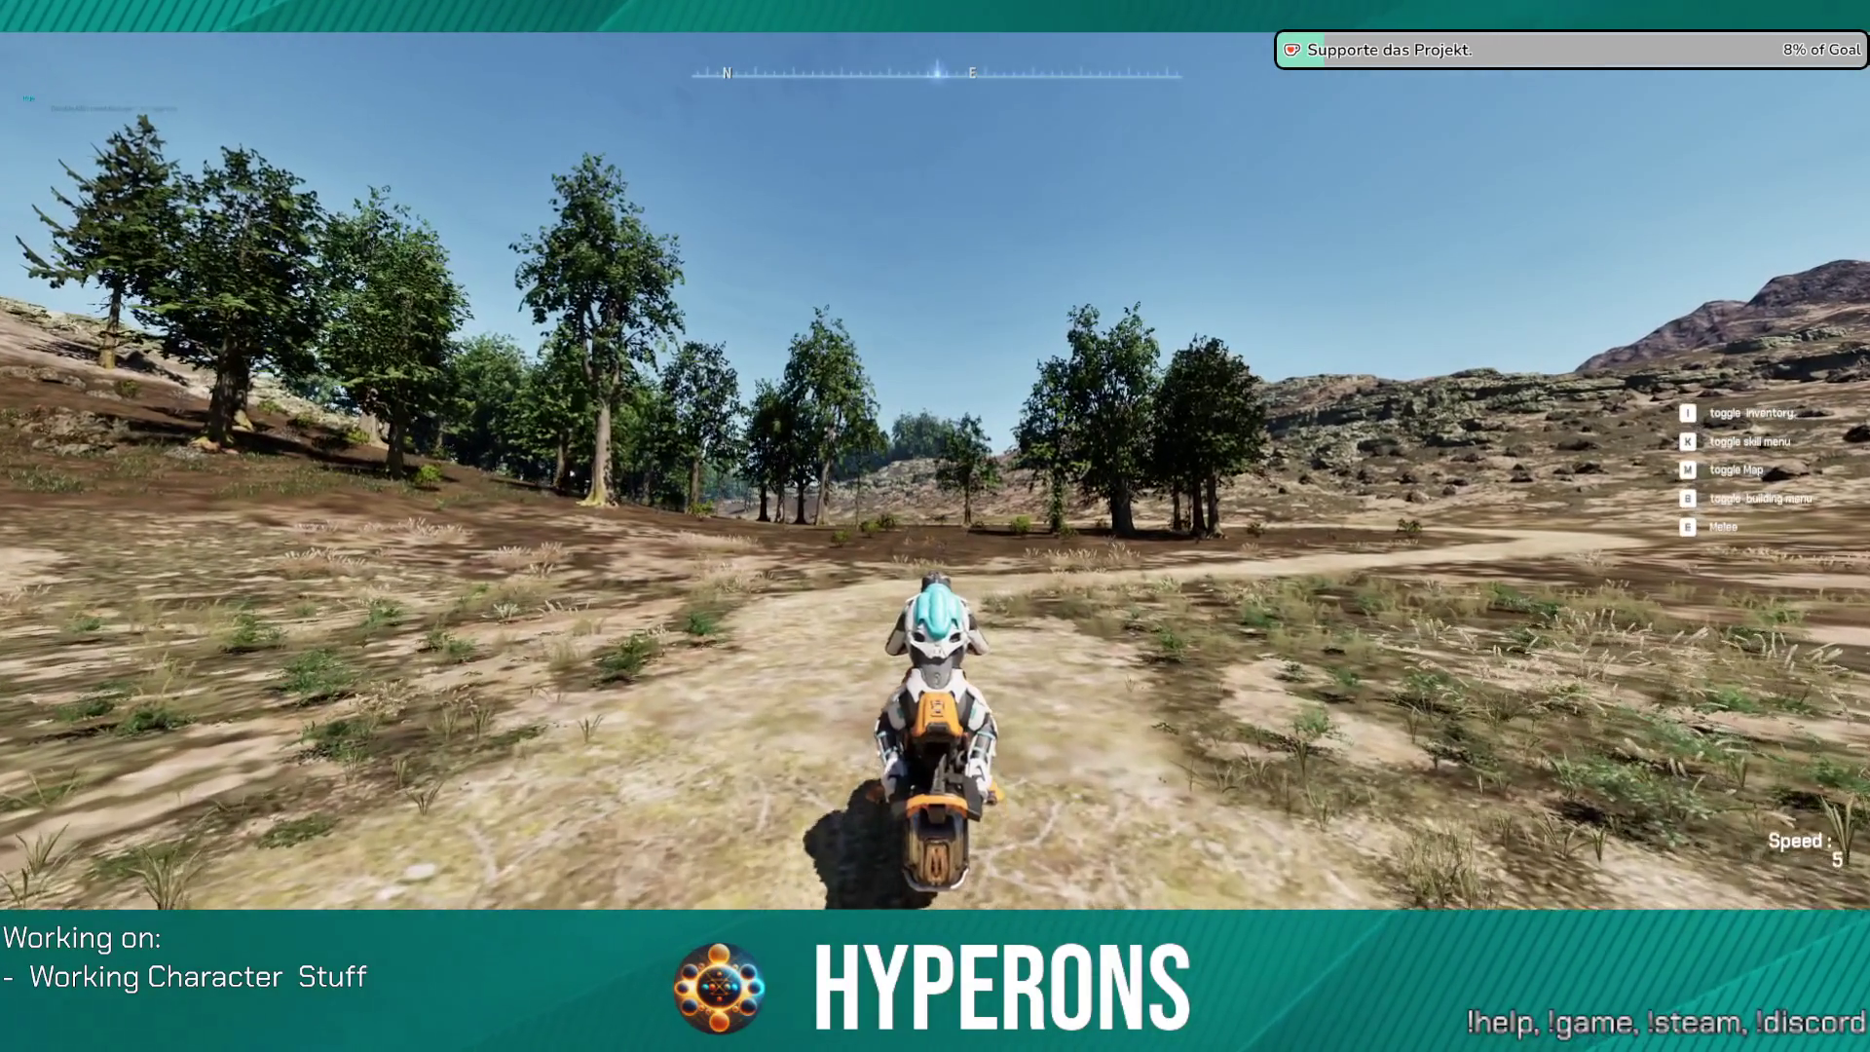
key("w")
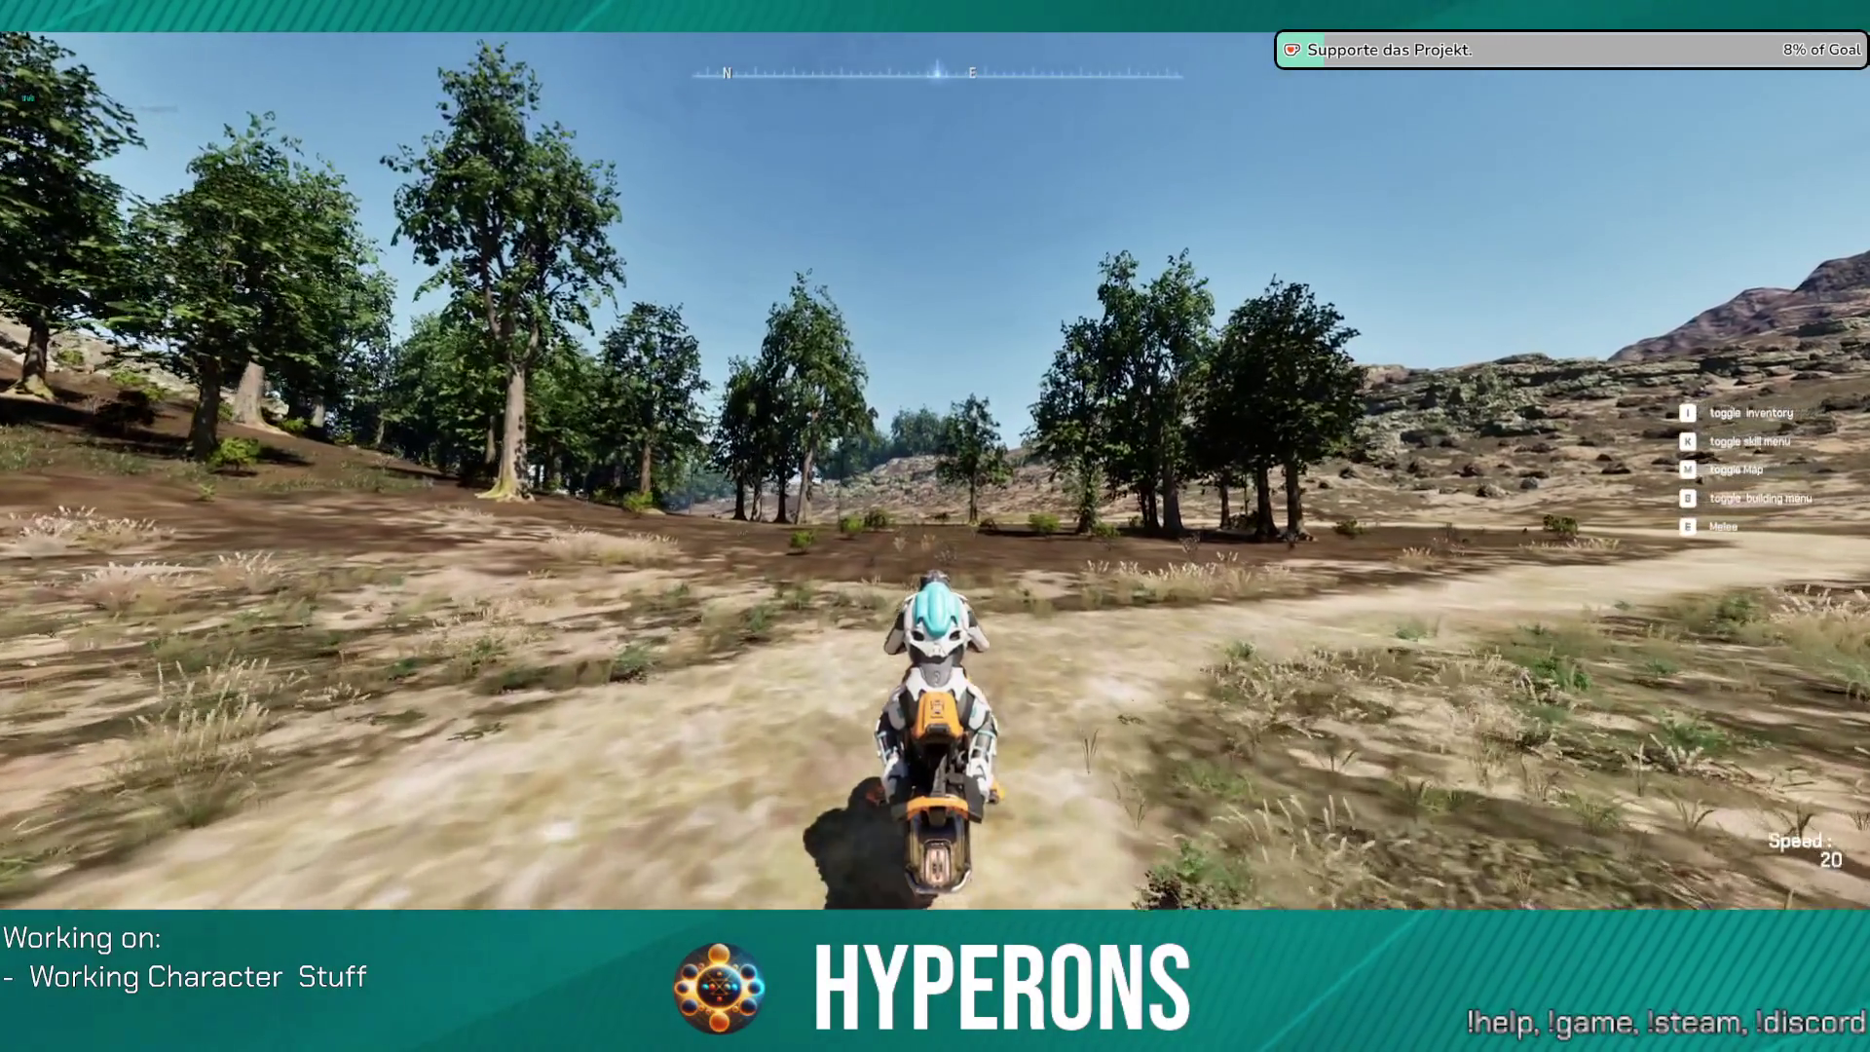
key("a")
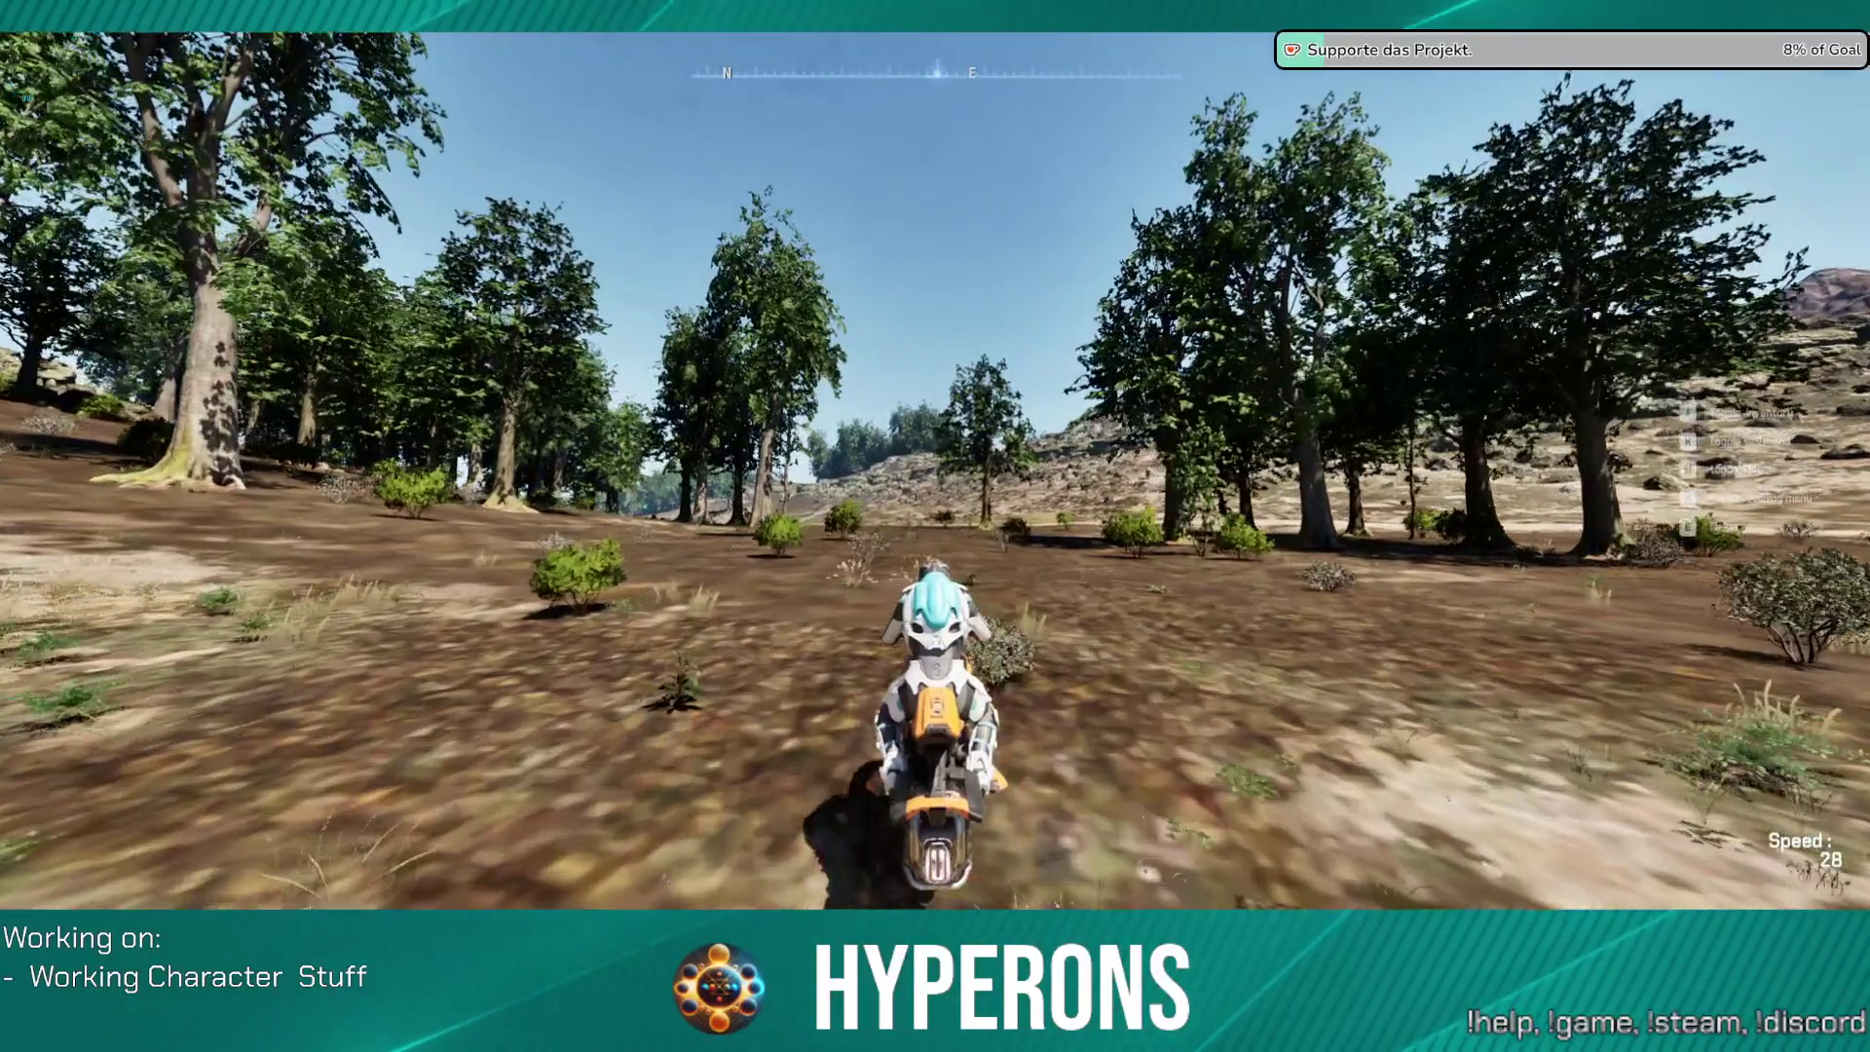
key("s")
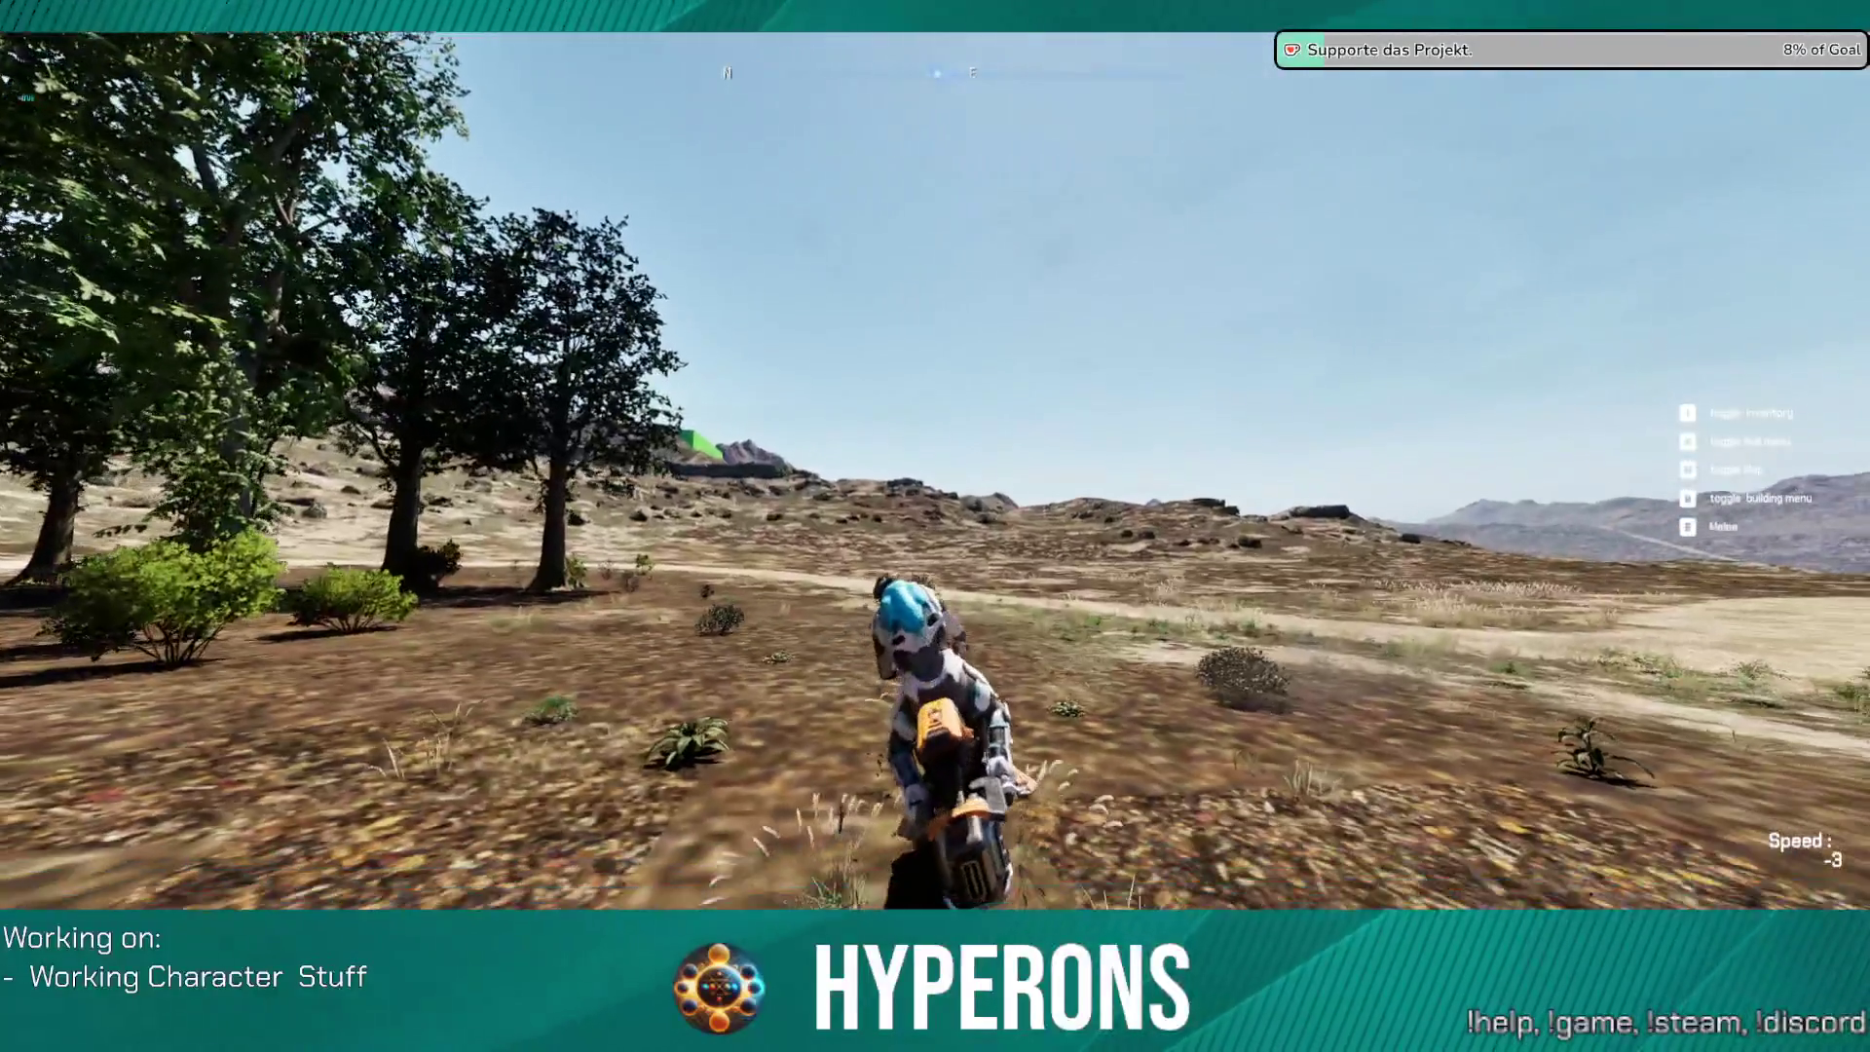
key("w")
key("a")
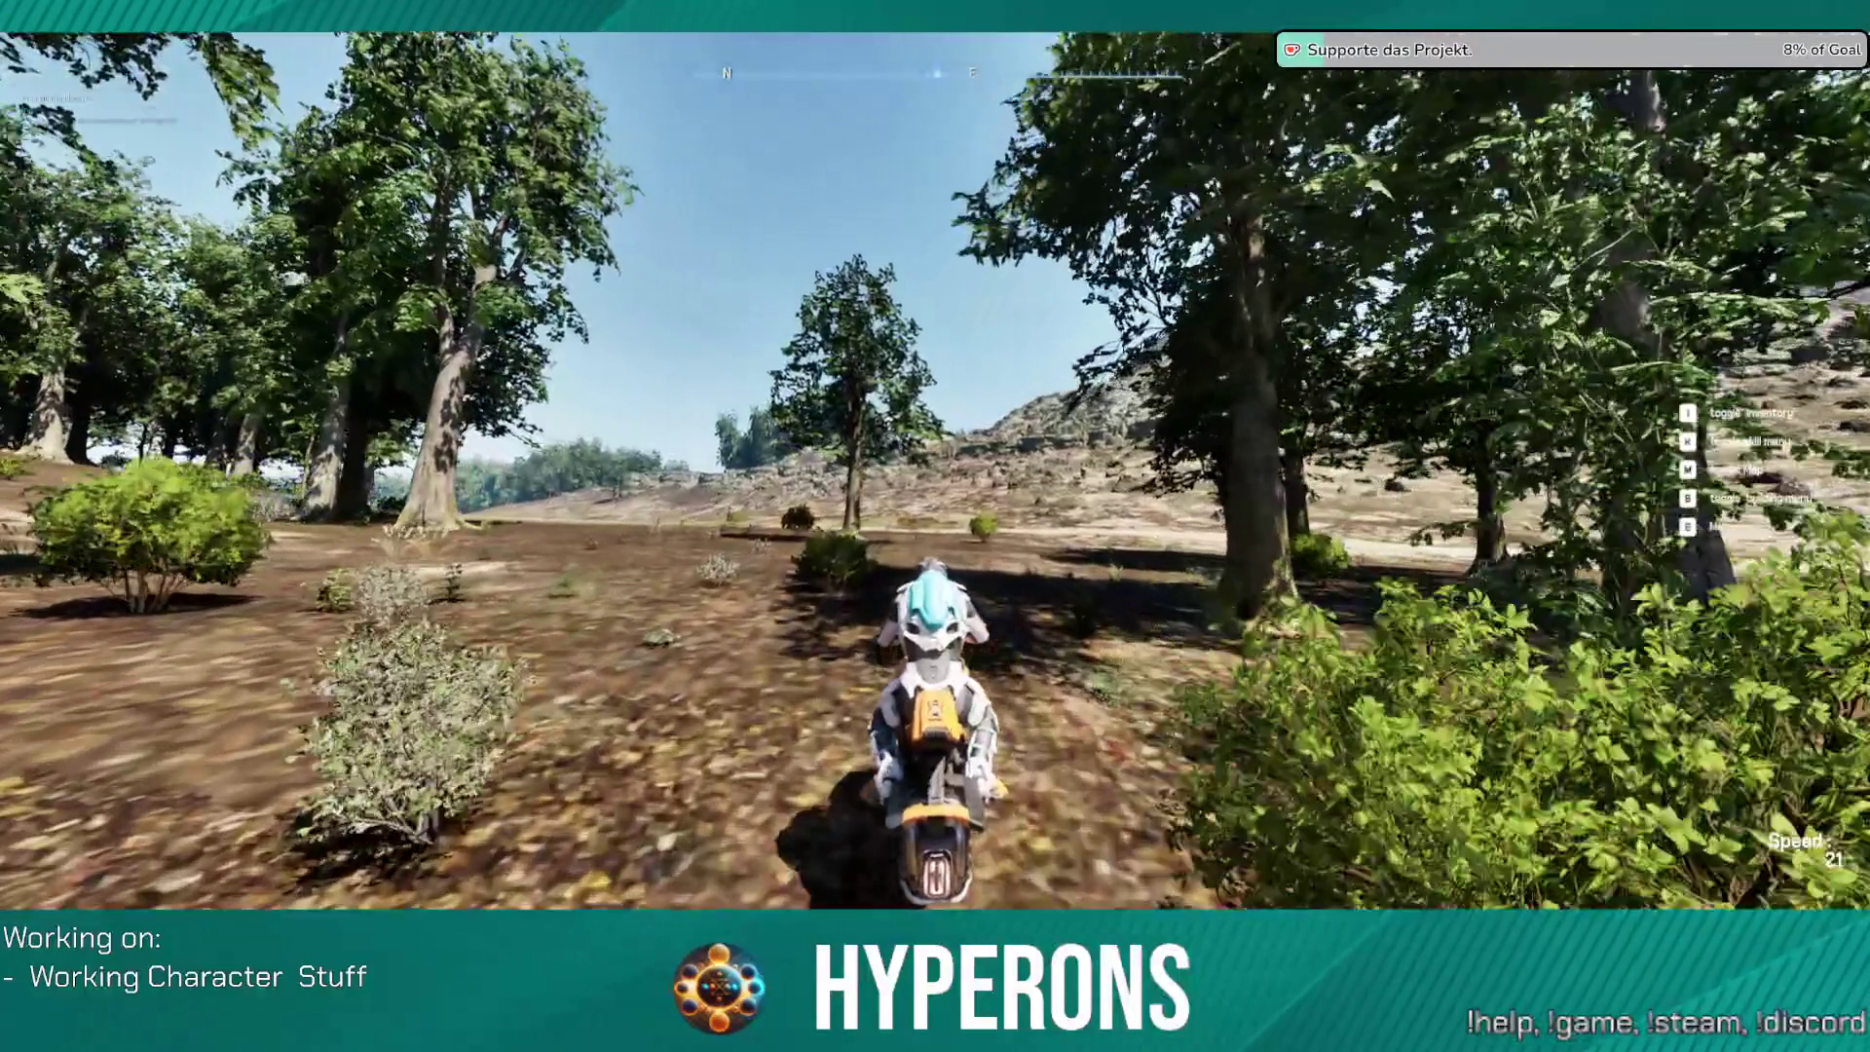
key("s")
Step: Drive past the lone tree onto the dirt path and accelerate along it
key("w")
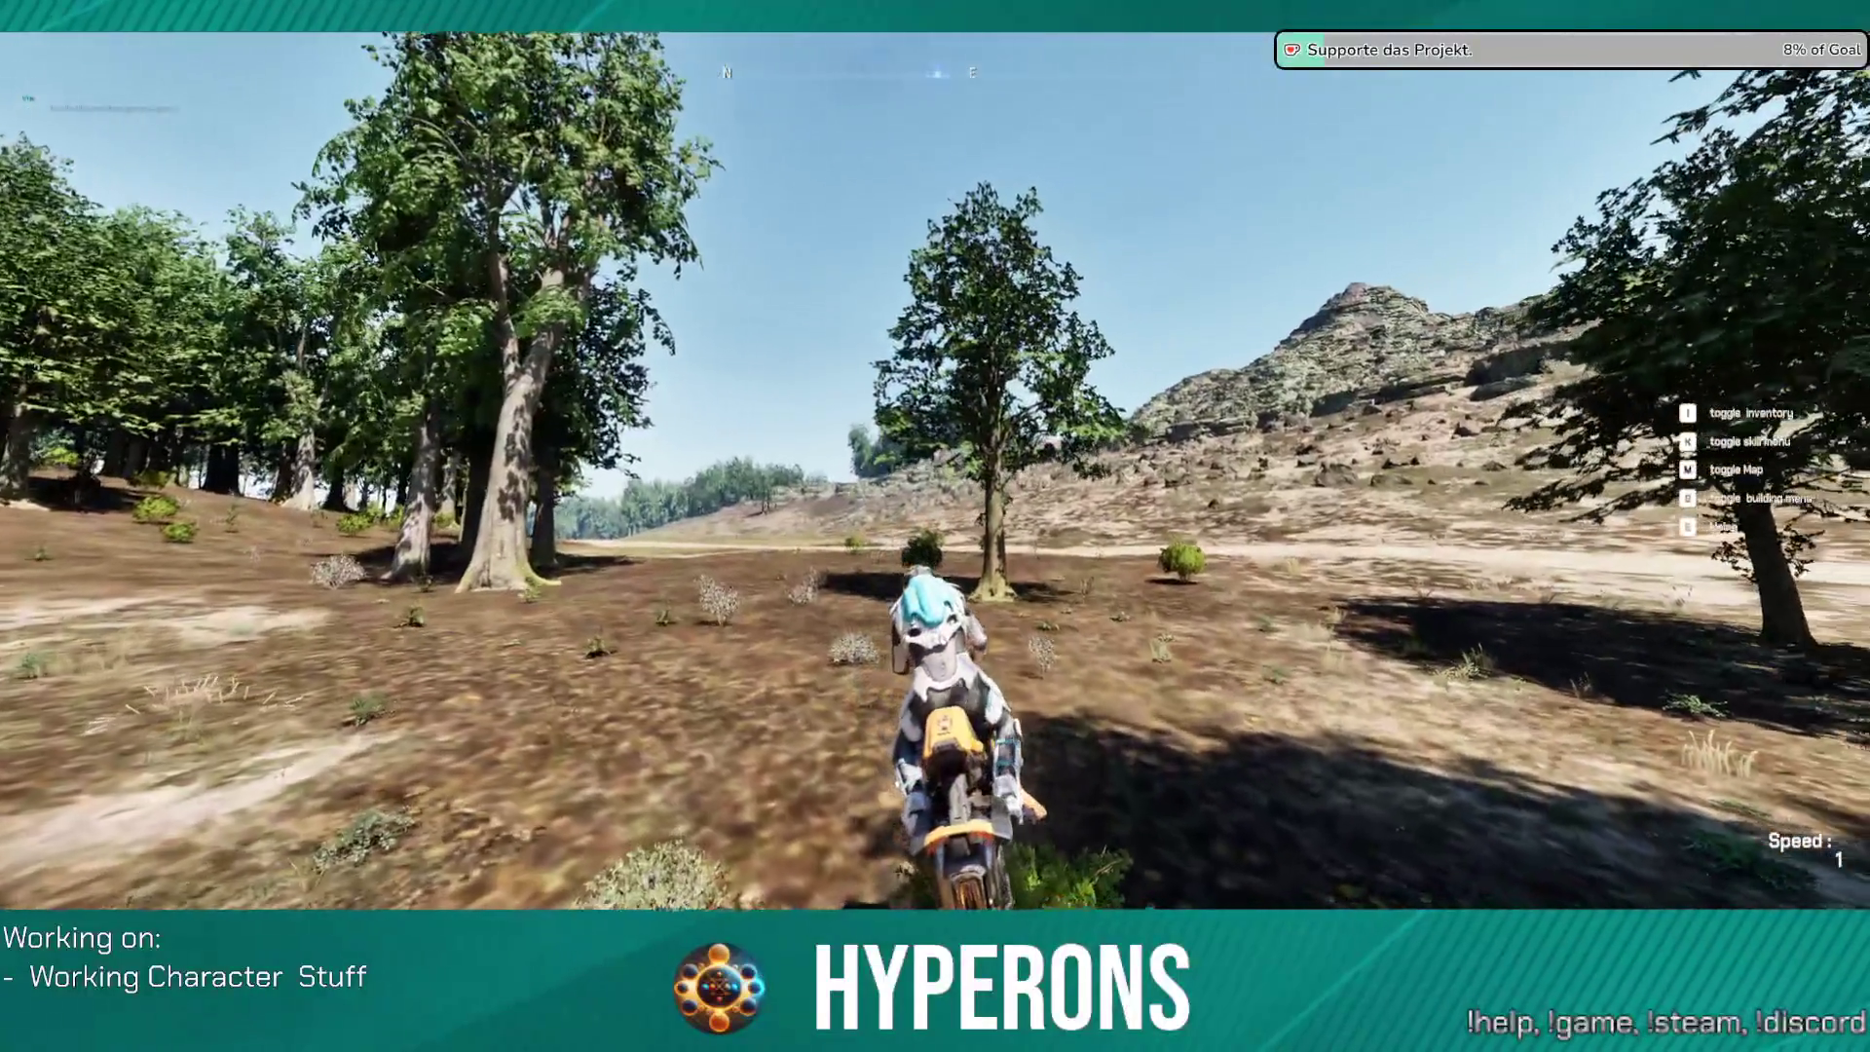
key("w")
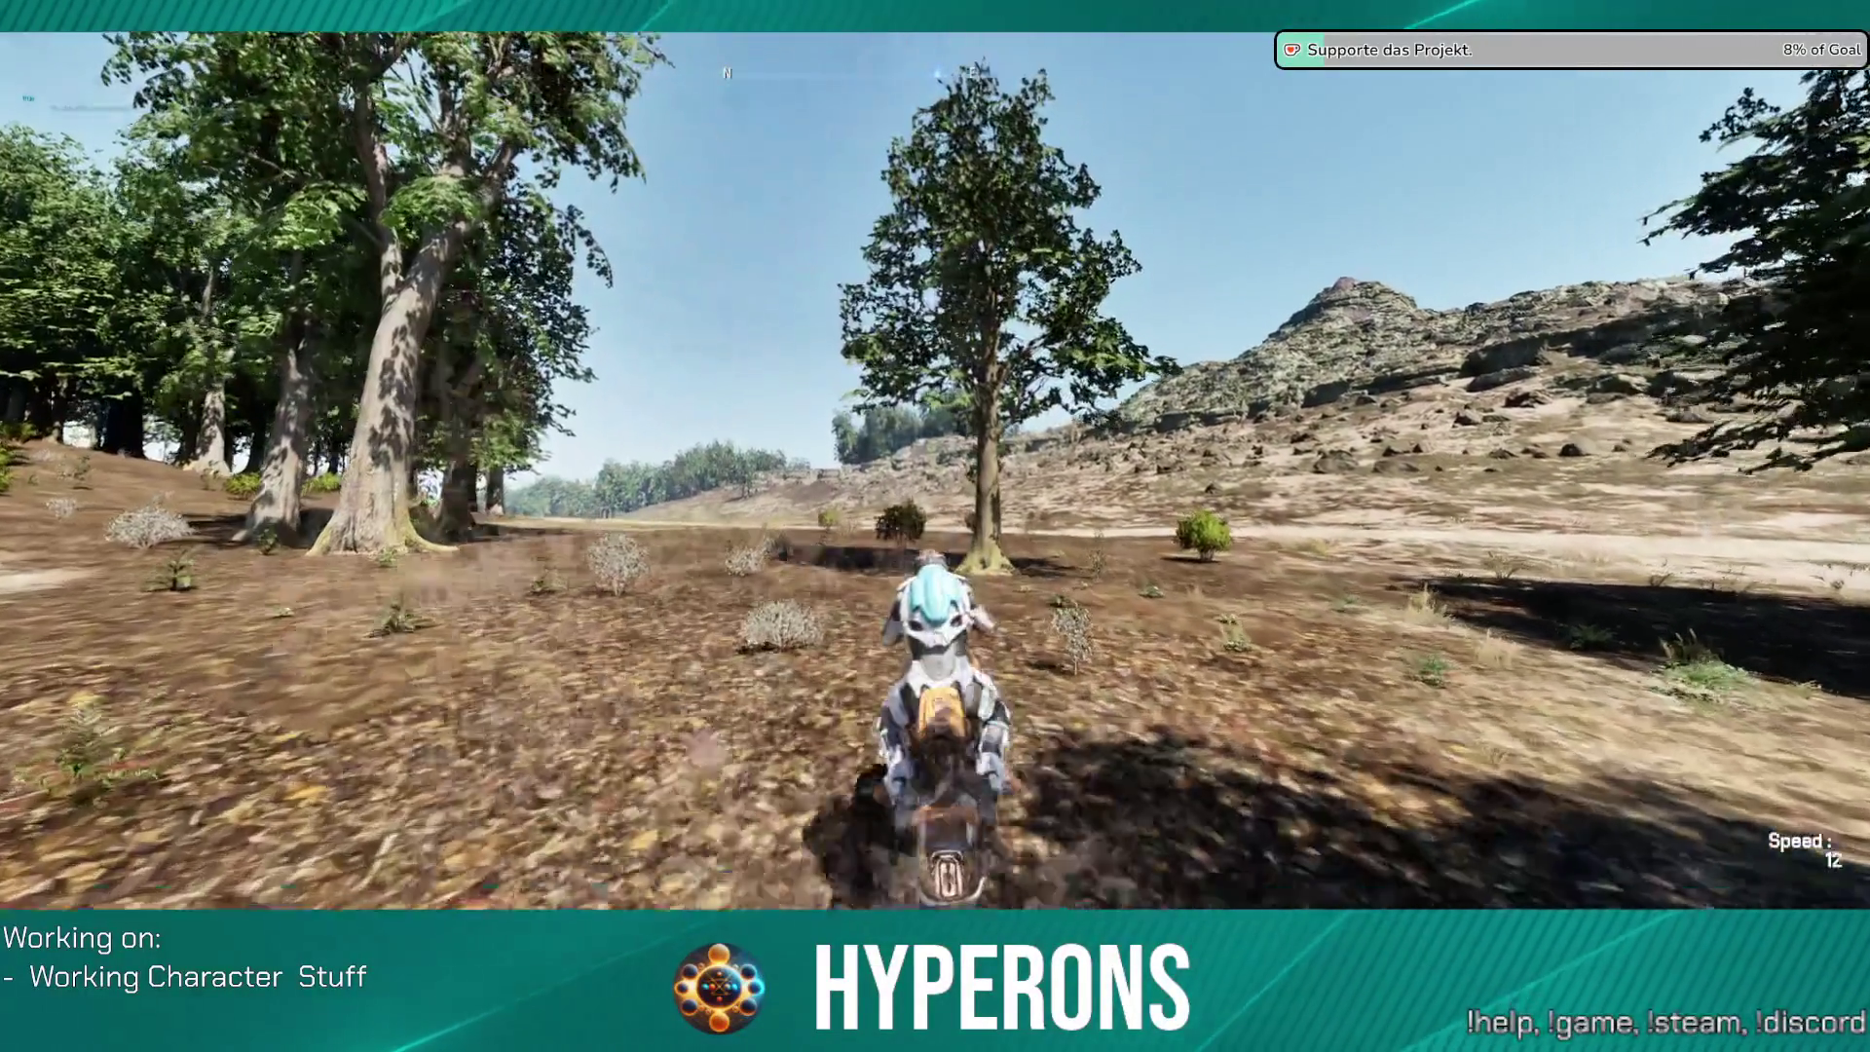
key("w")
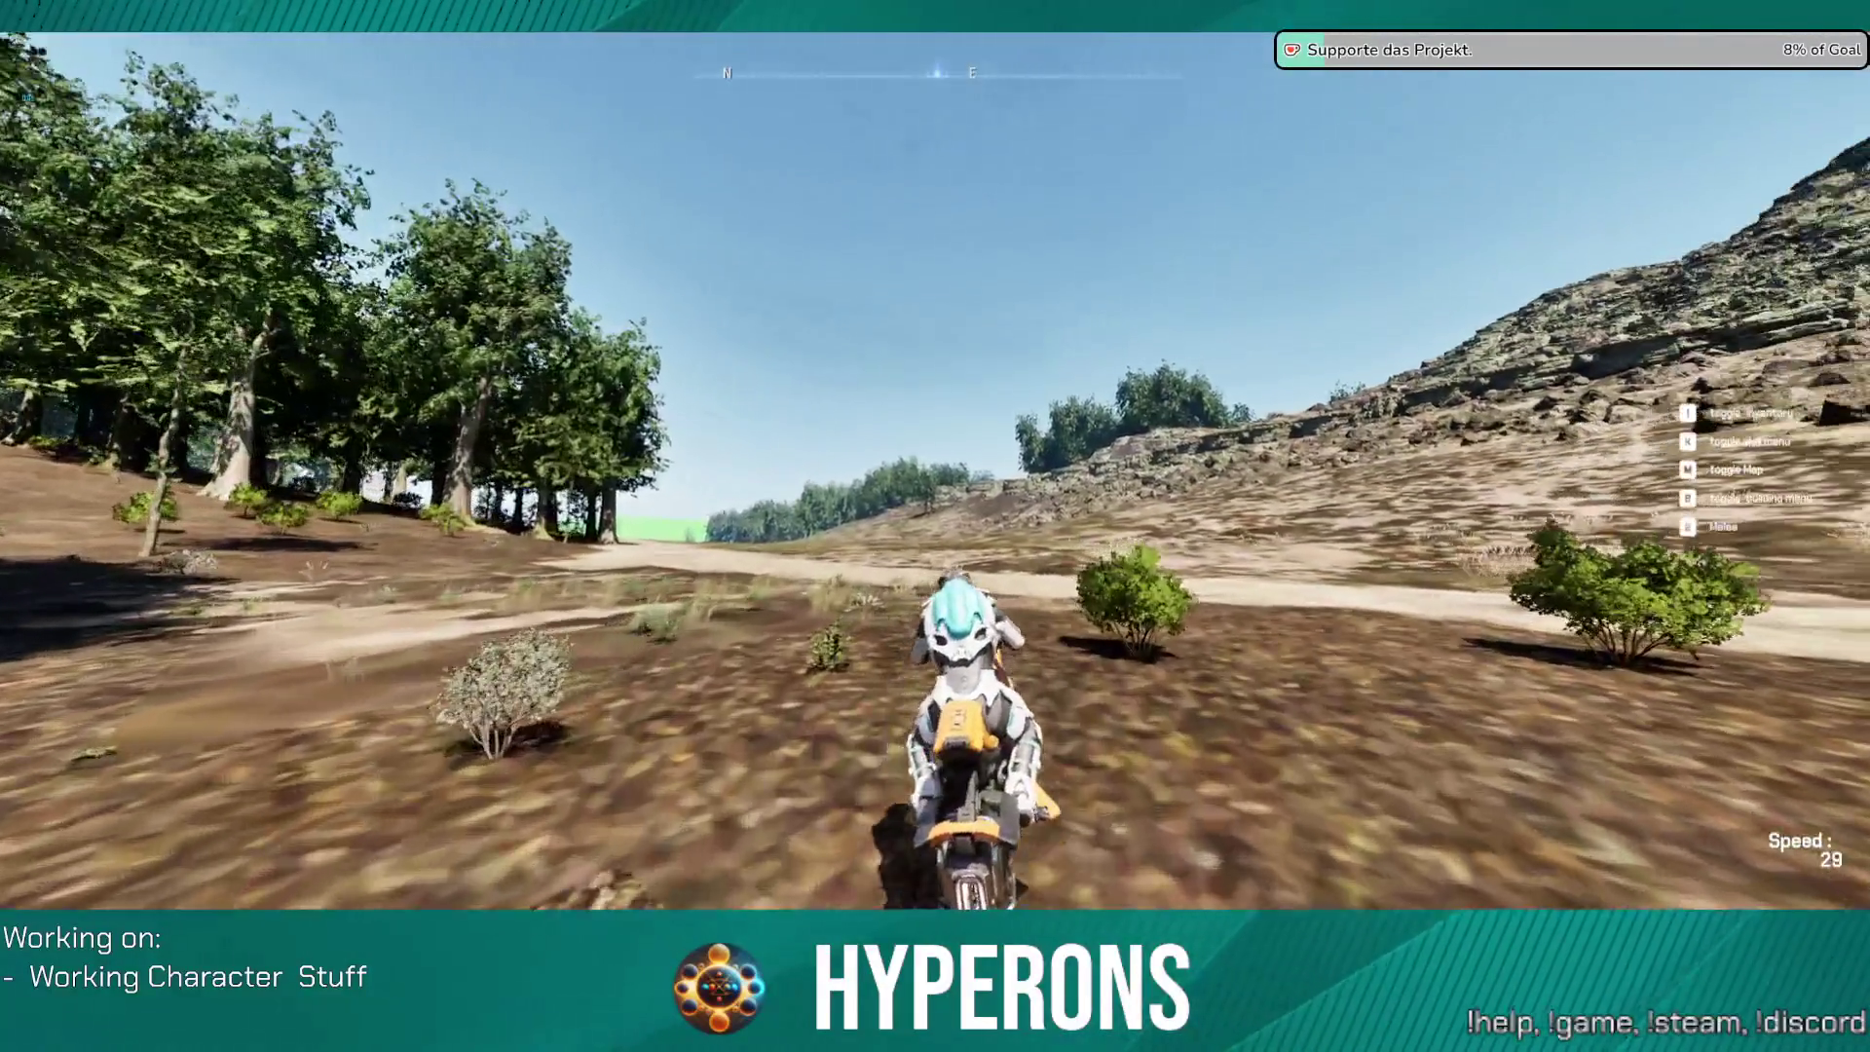
key("w")
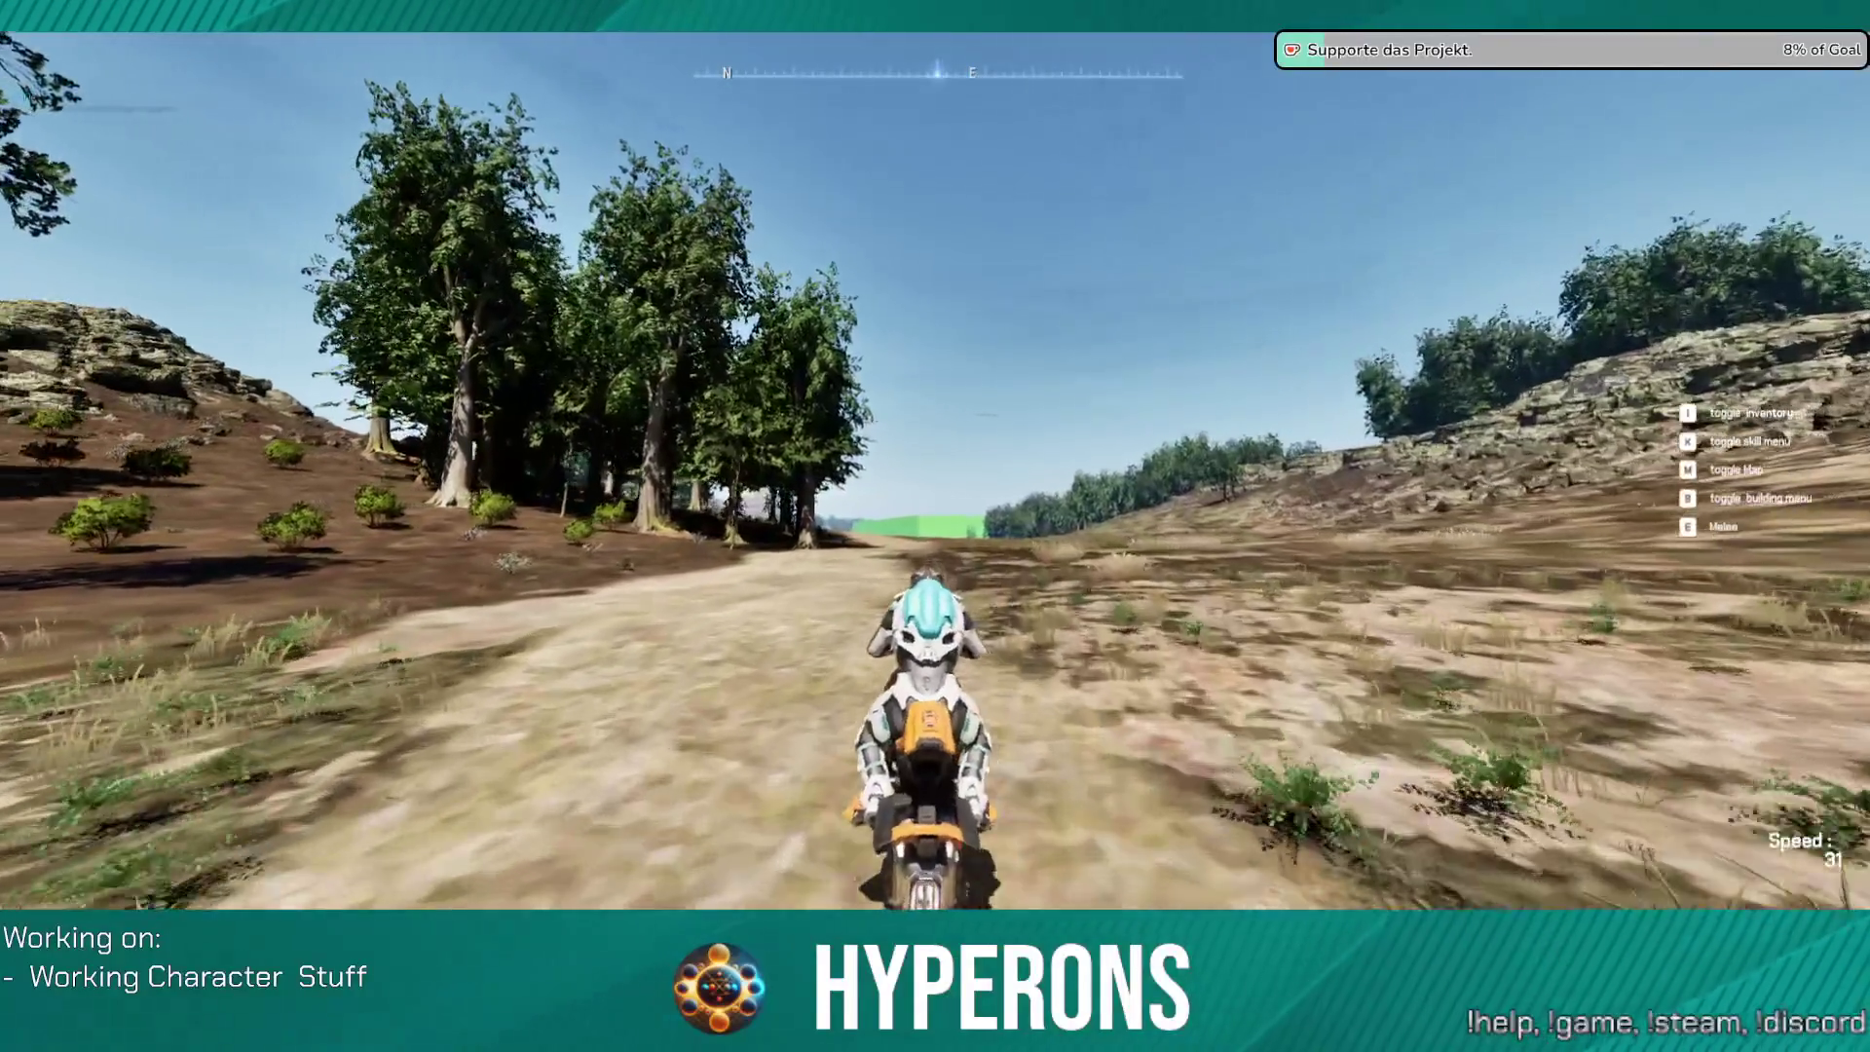
key("w")
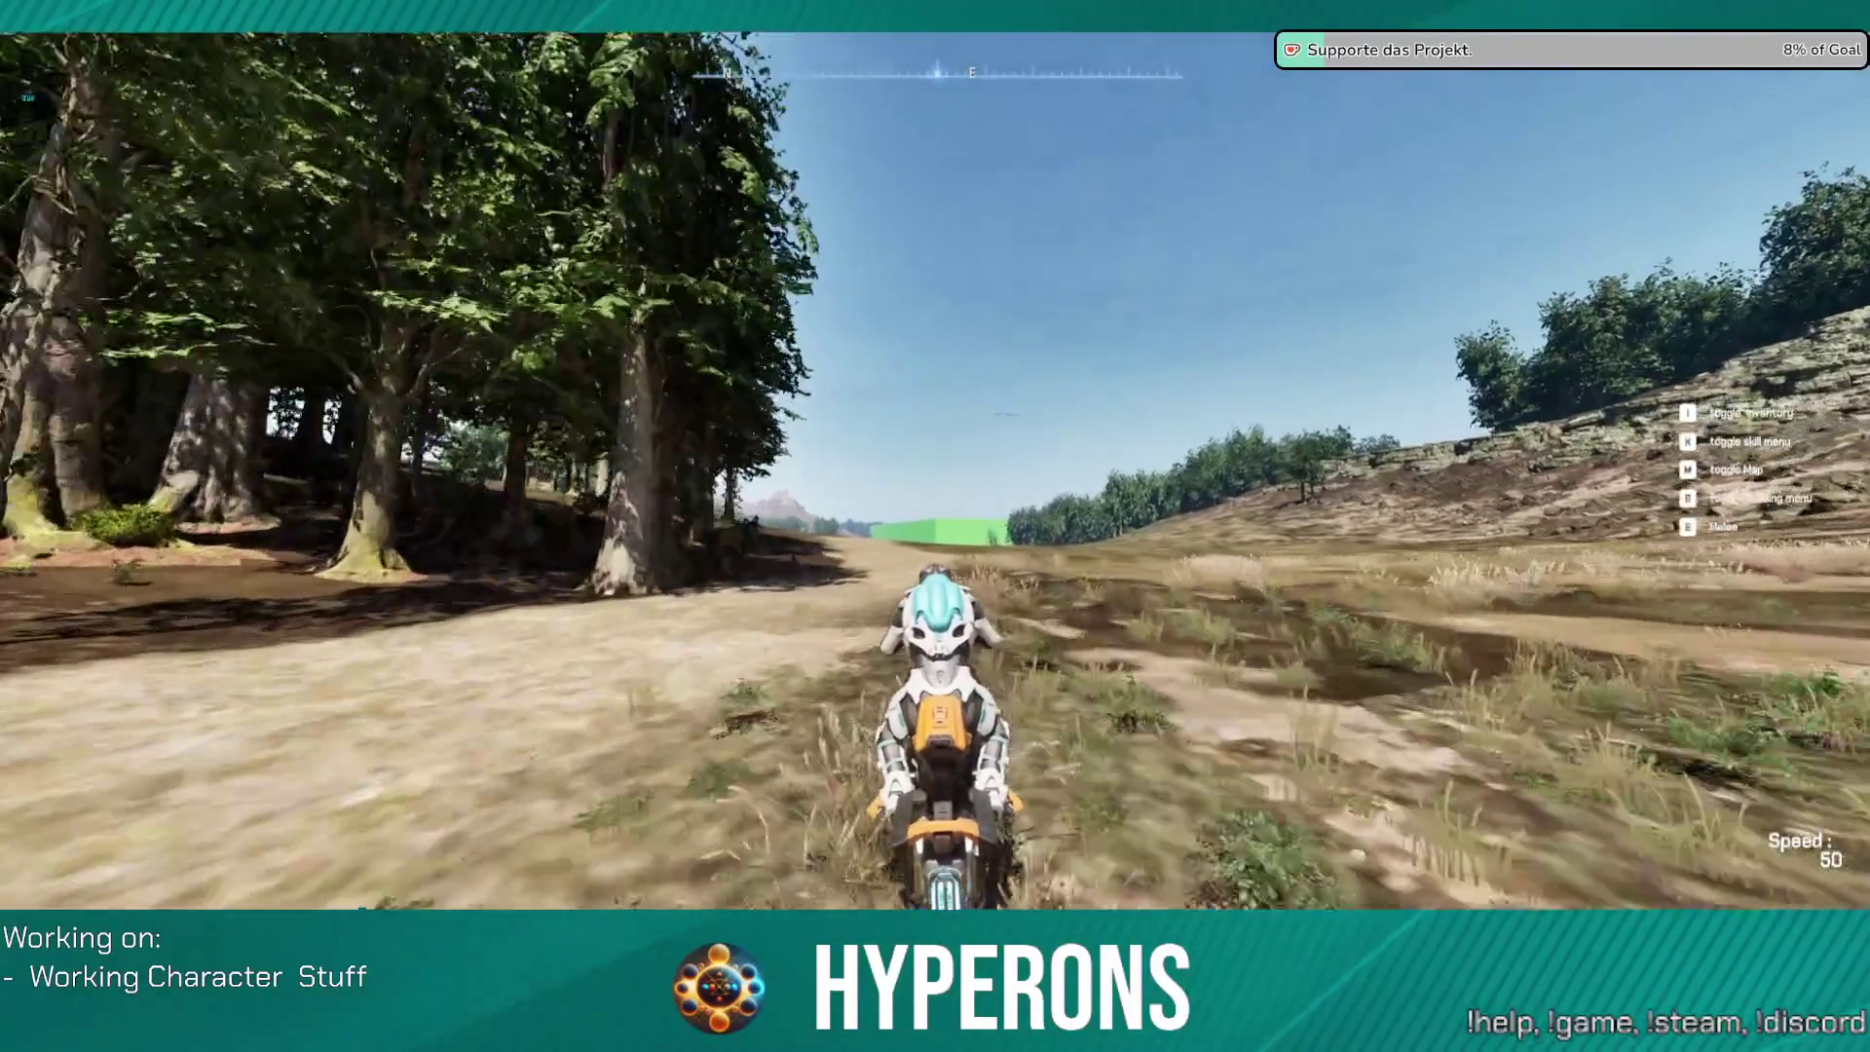
key("w")
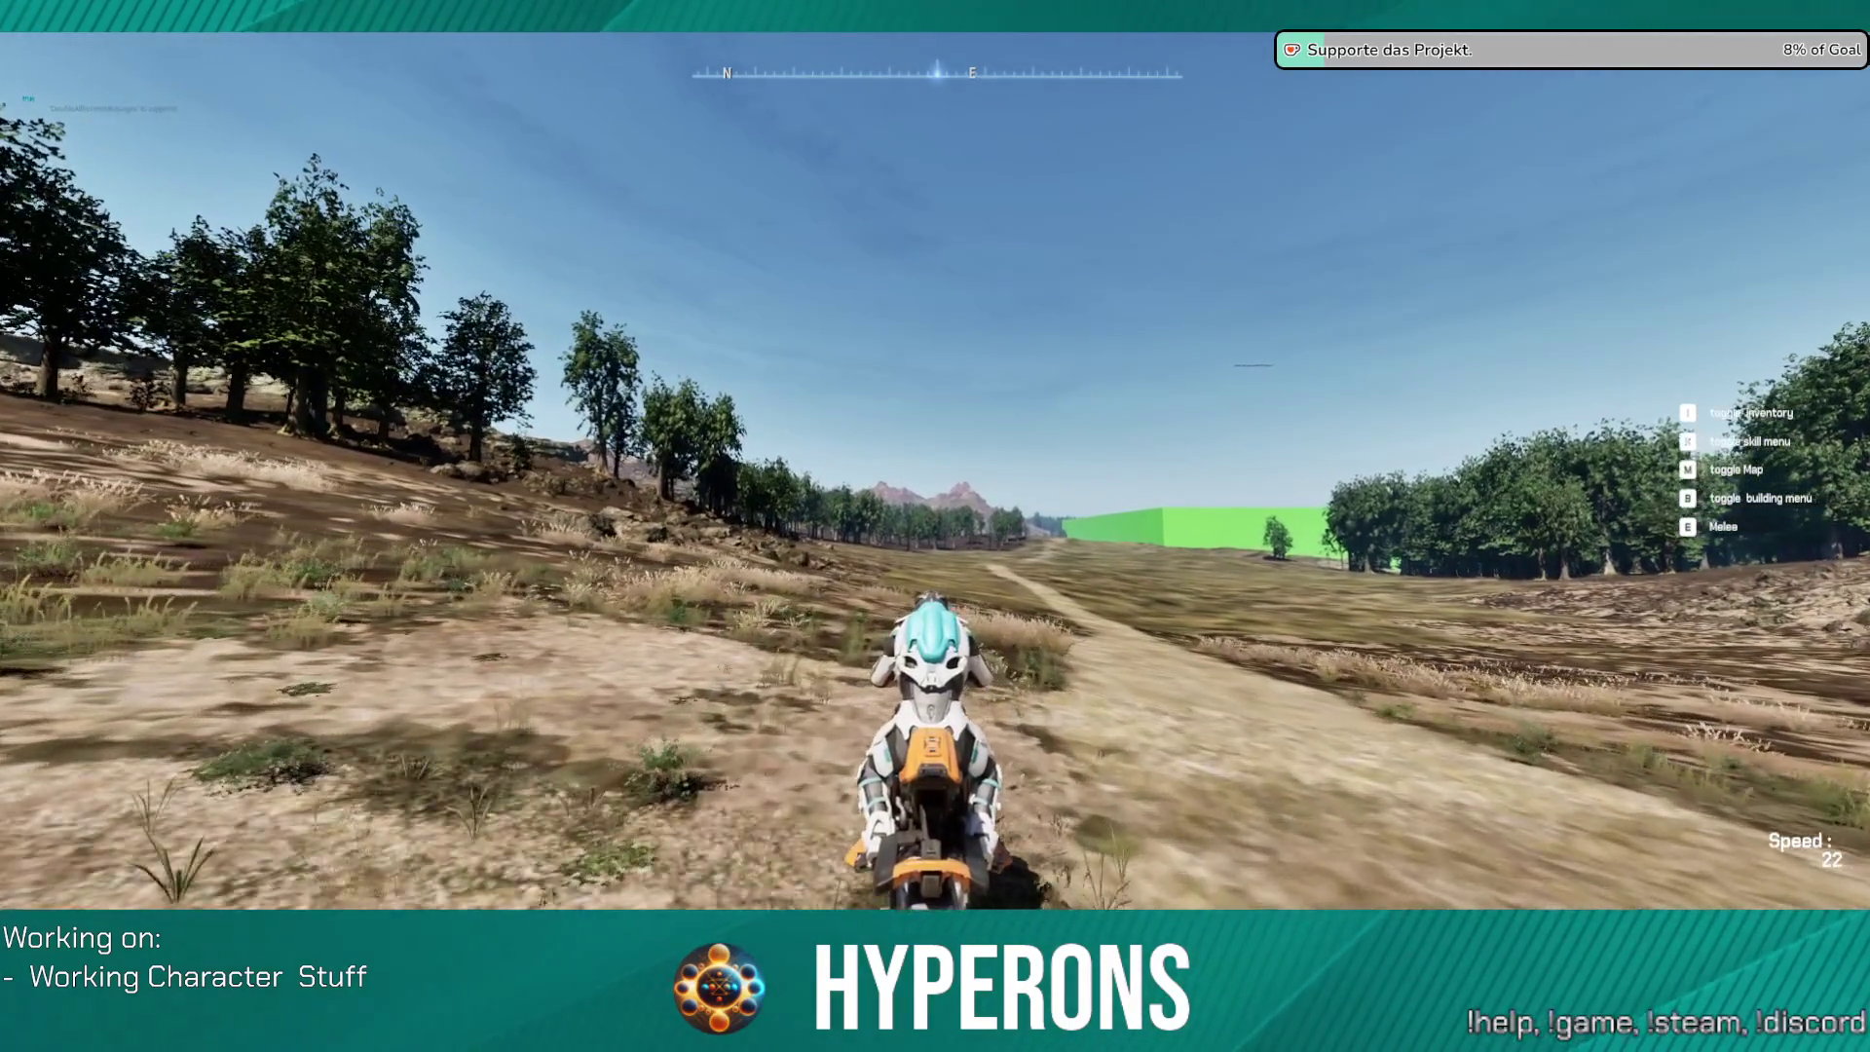
Step: Get off the orange hoverbike, then climb back onto it
key("f")
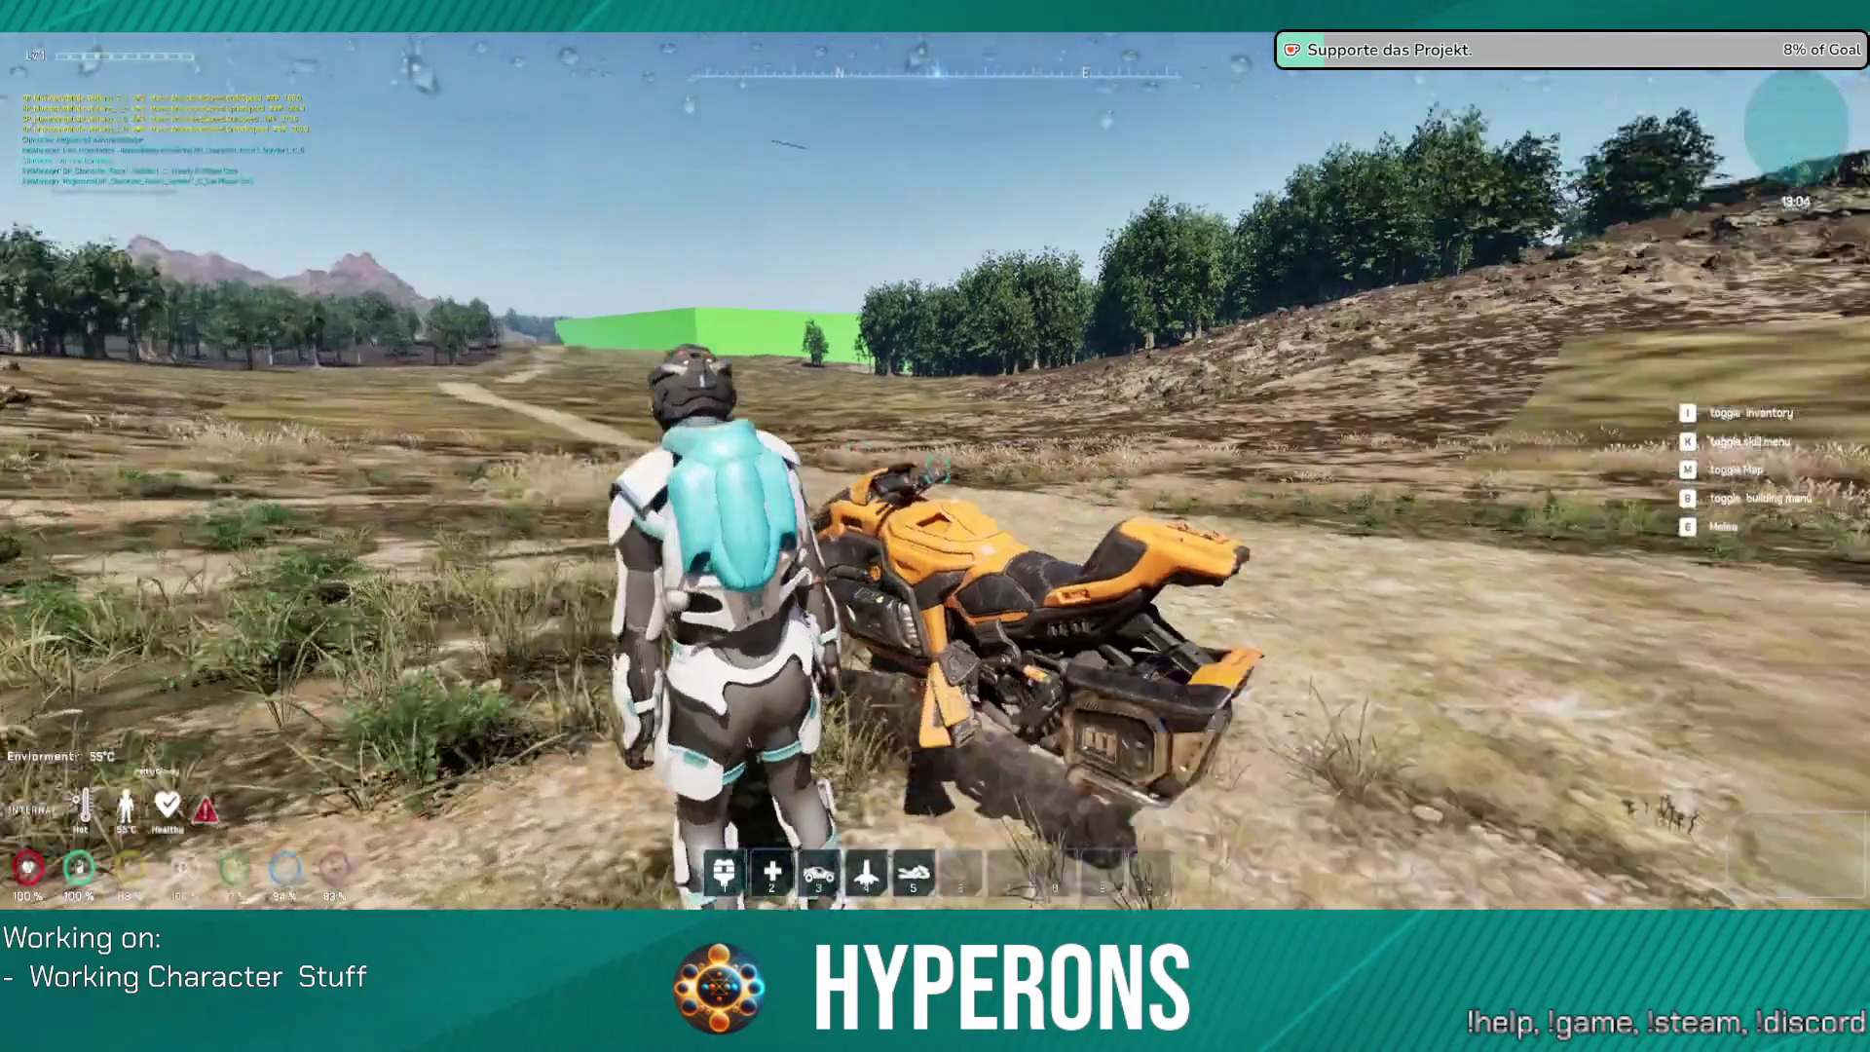
key("w")
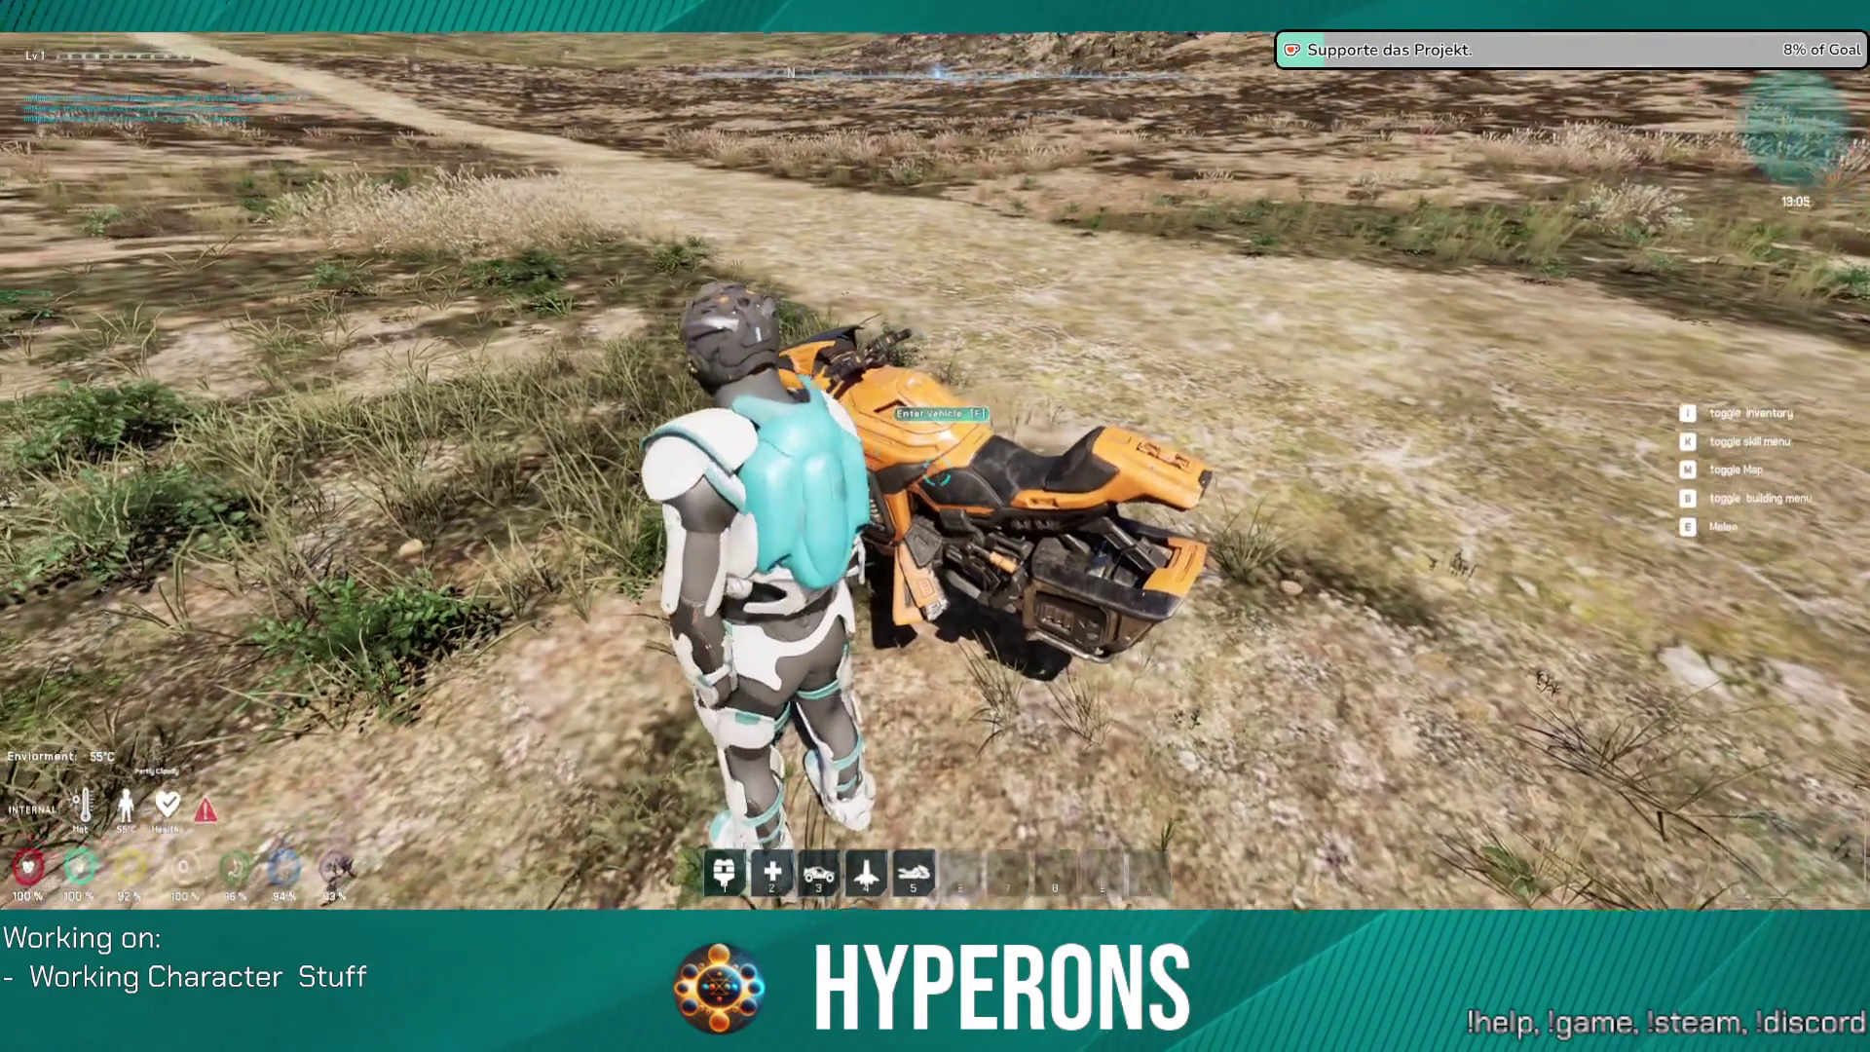
key("f")
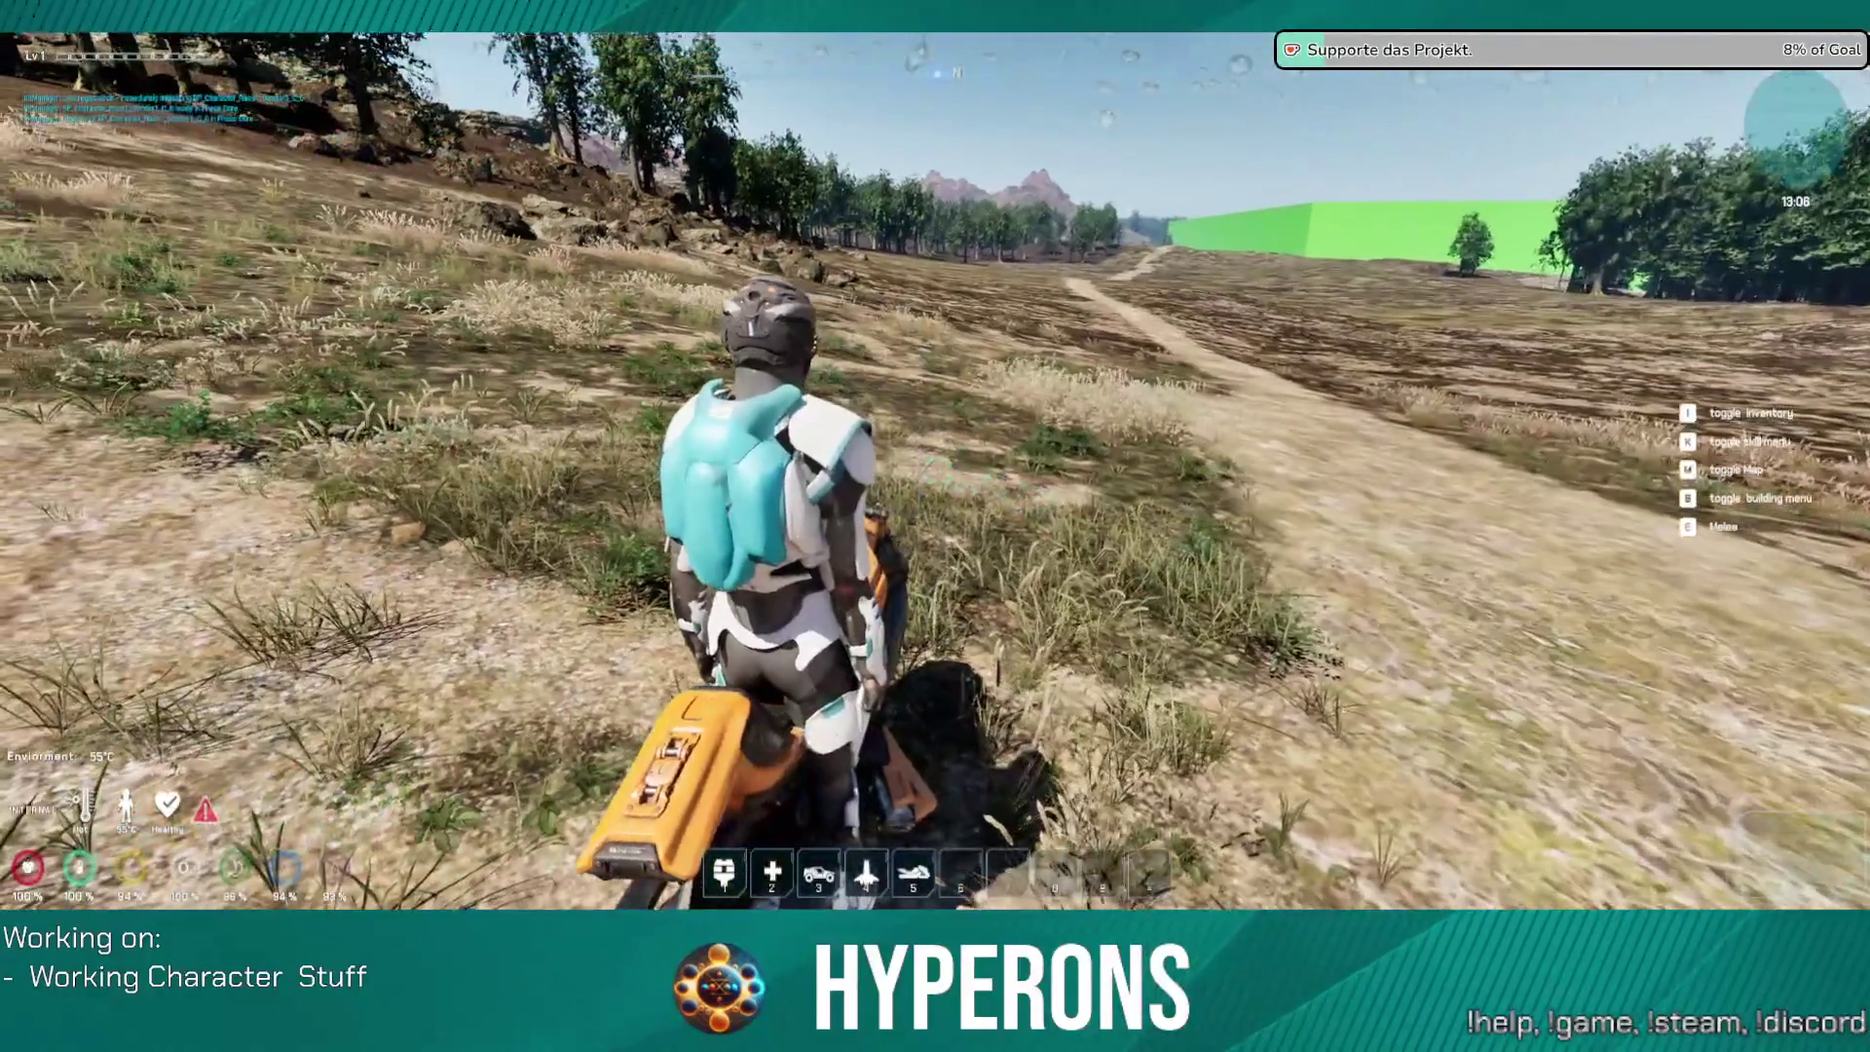
Step: Ride along the dirt path, swerving onto the grassland and back onto the path
key("w")
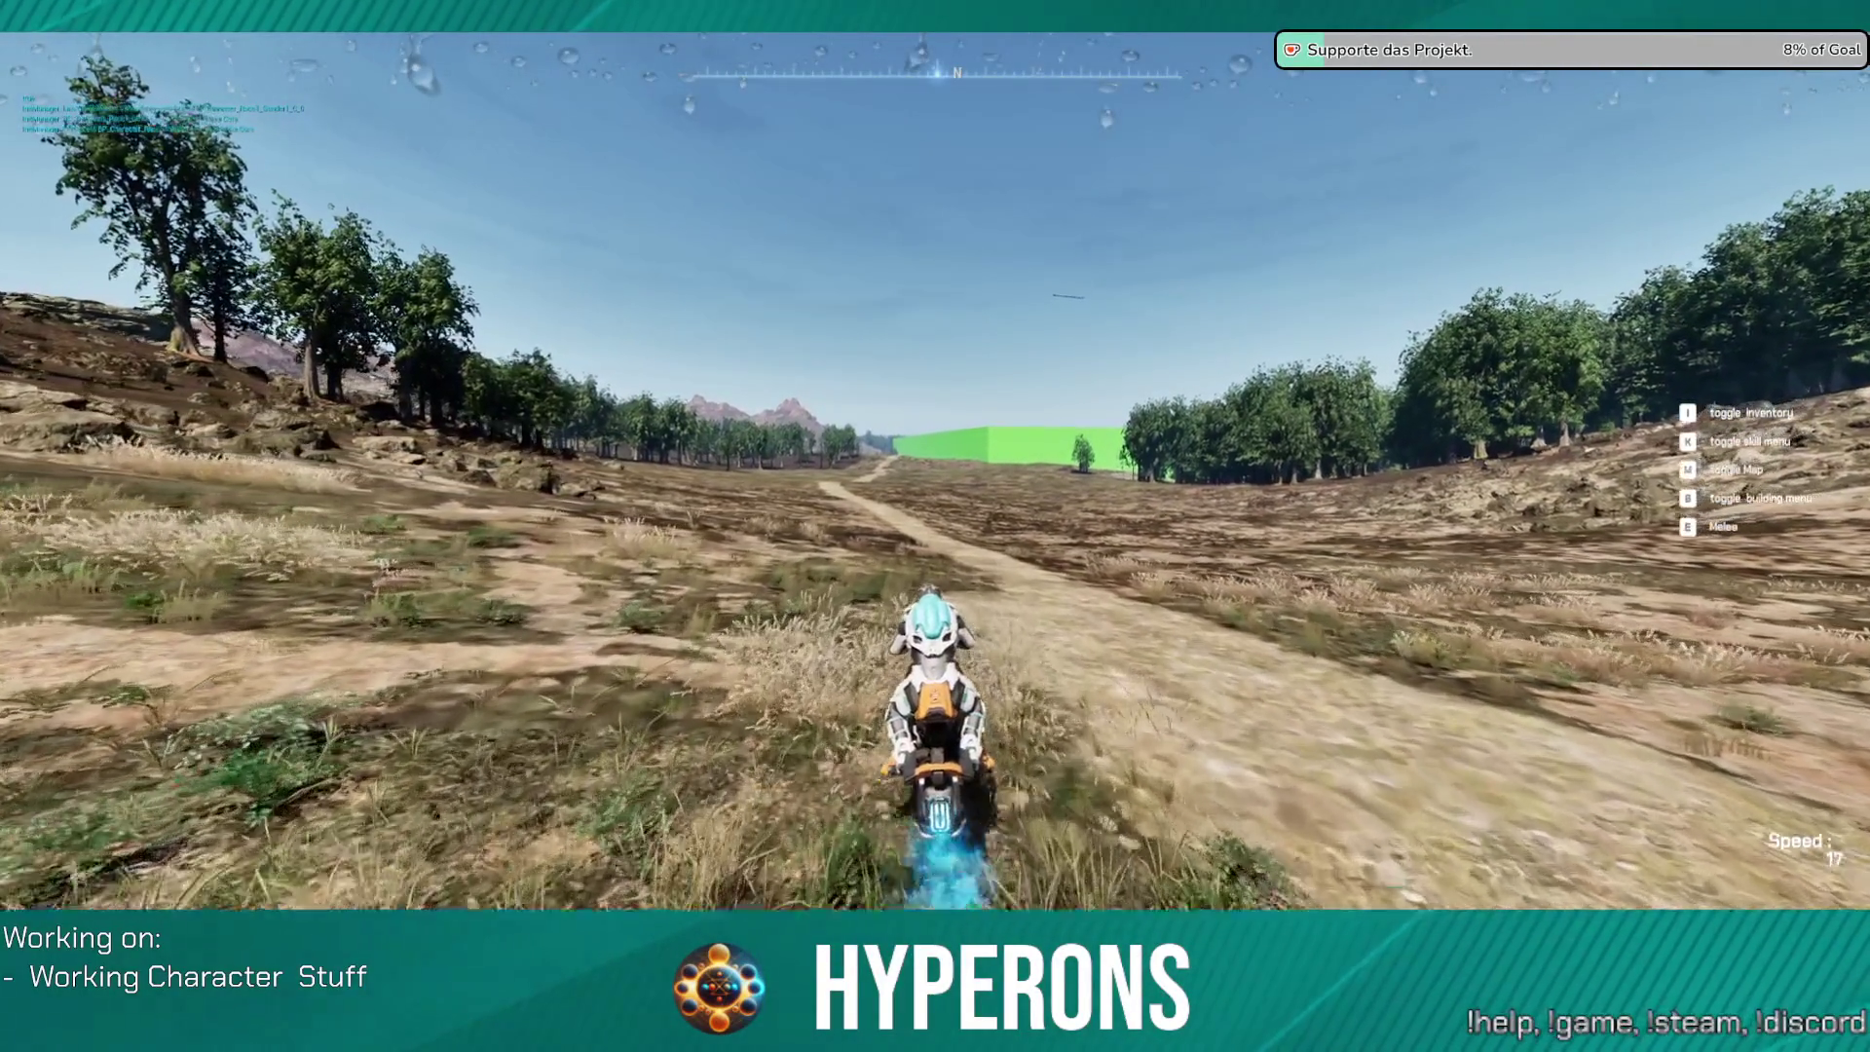
key("a")
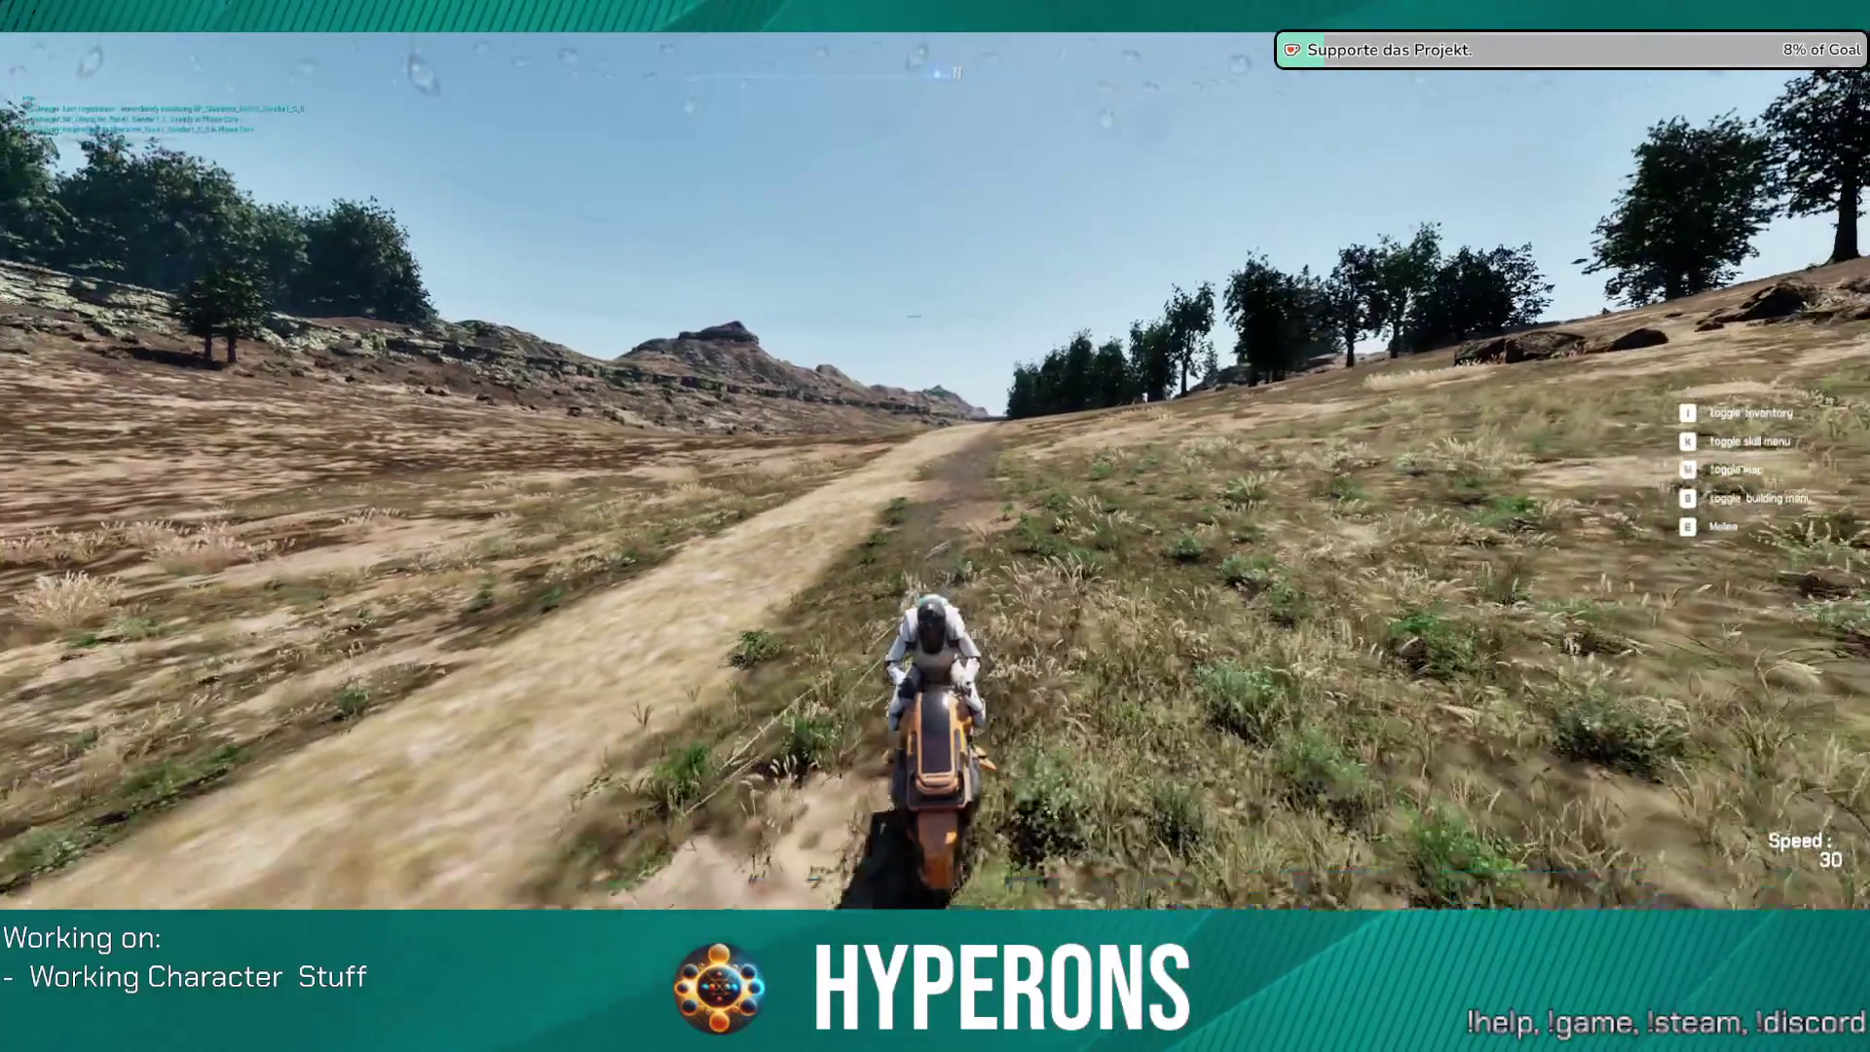
key("d")
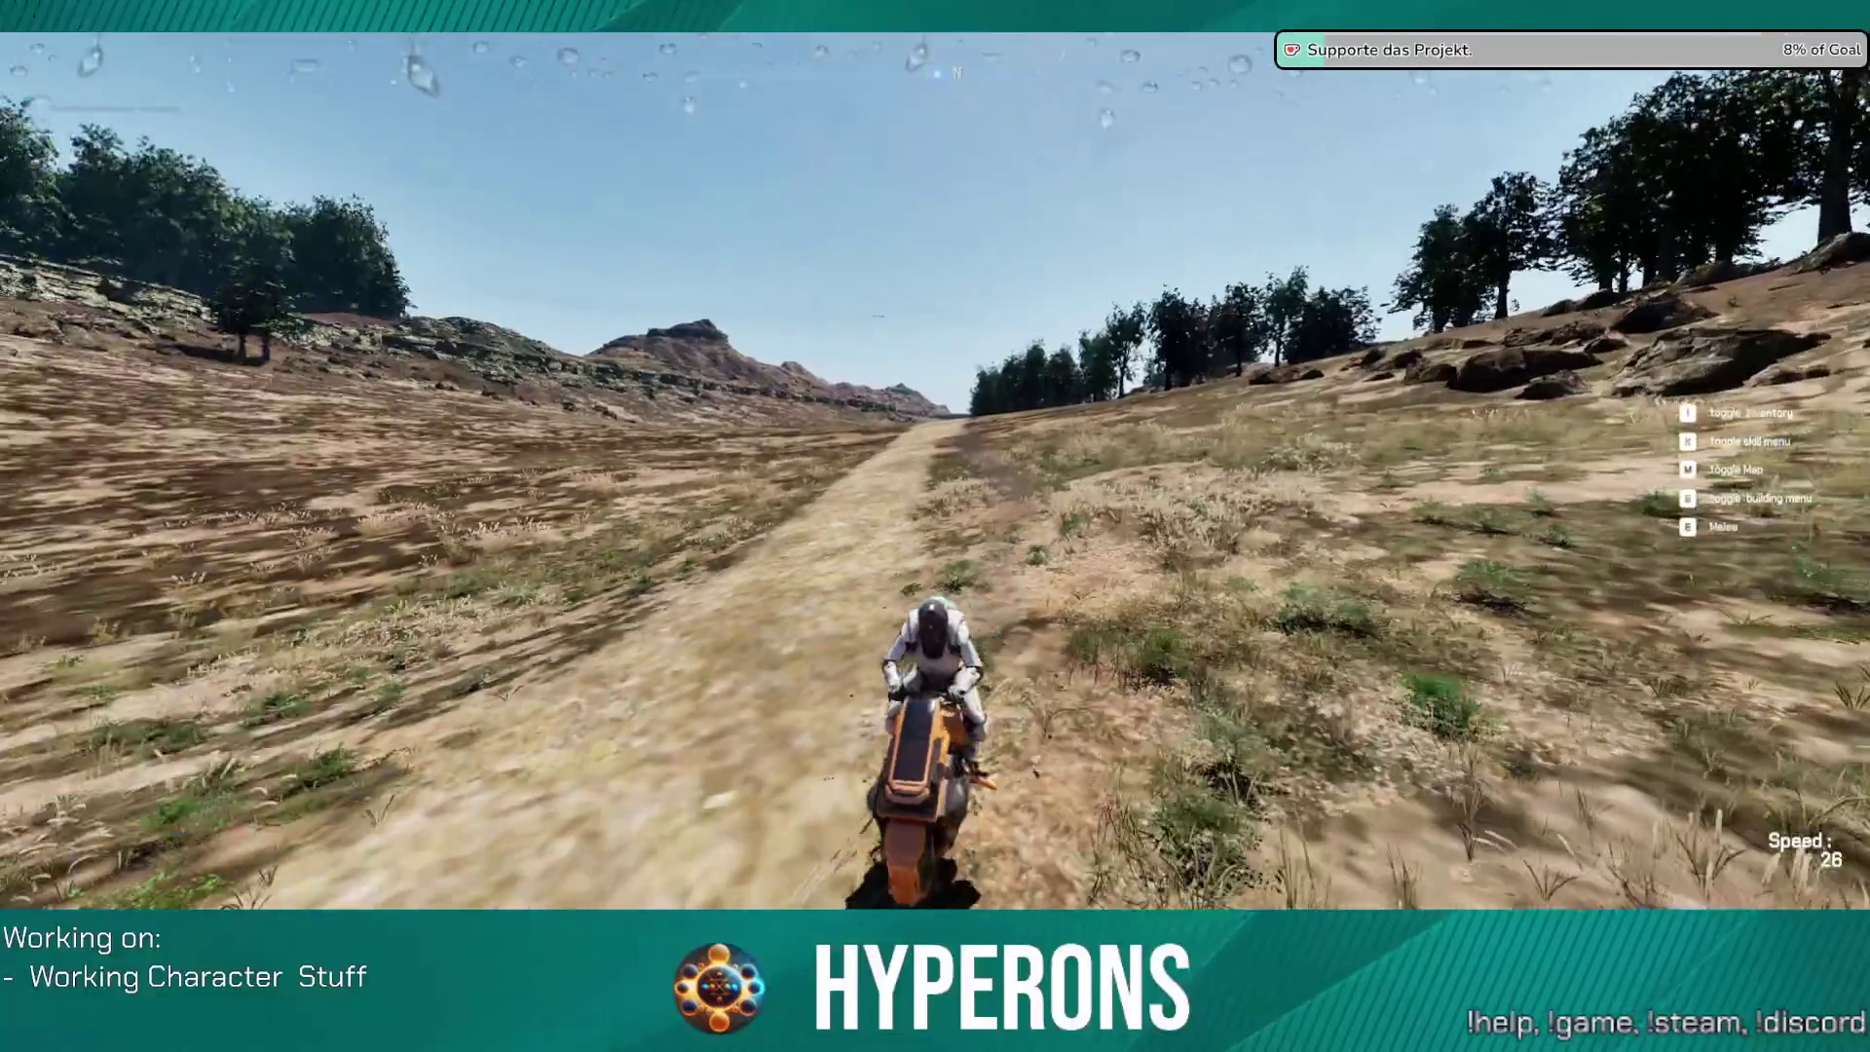
key("d")
key("w")
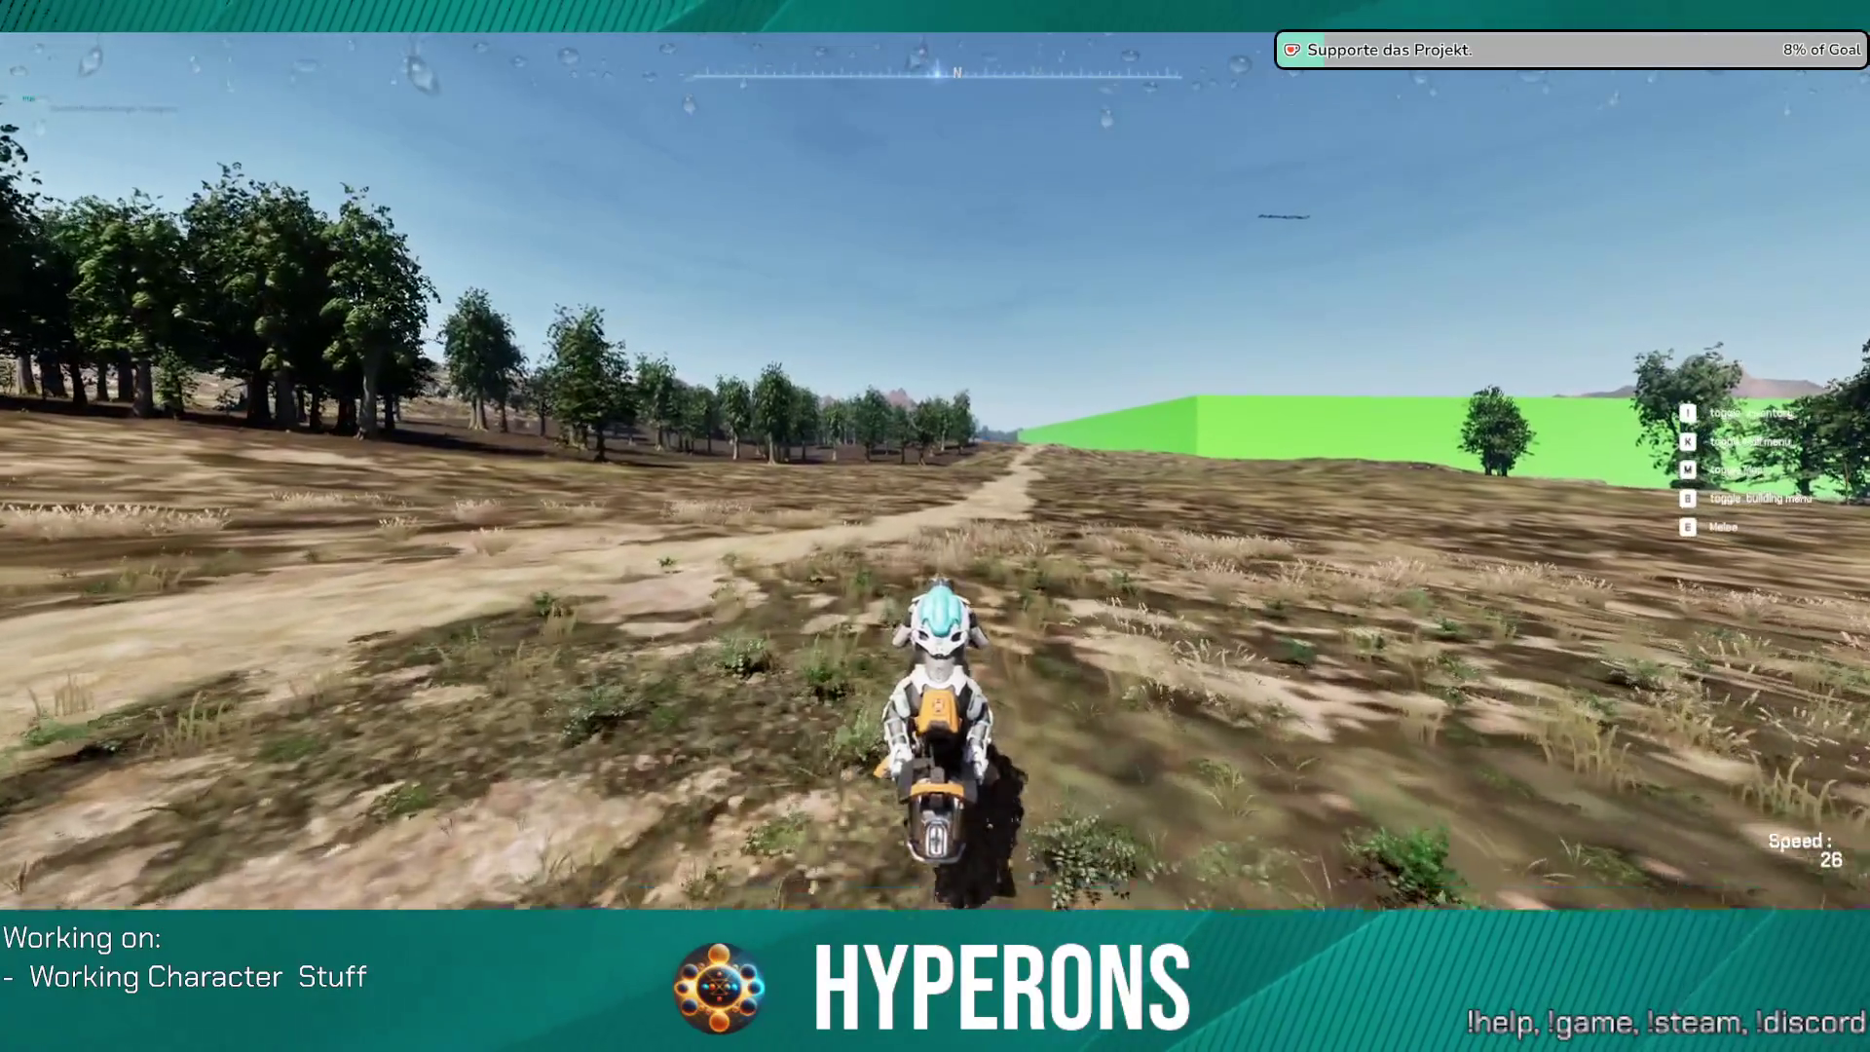
key("w")
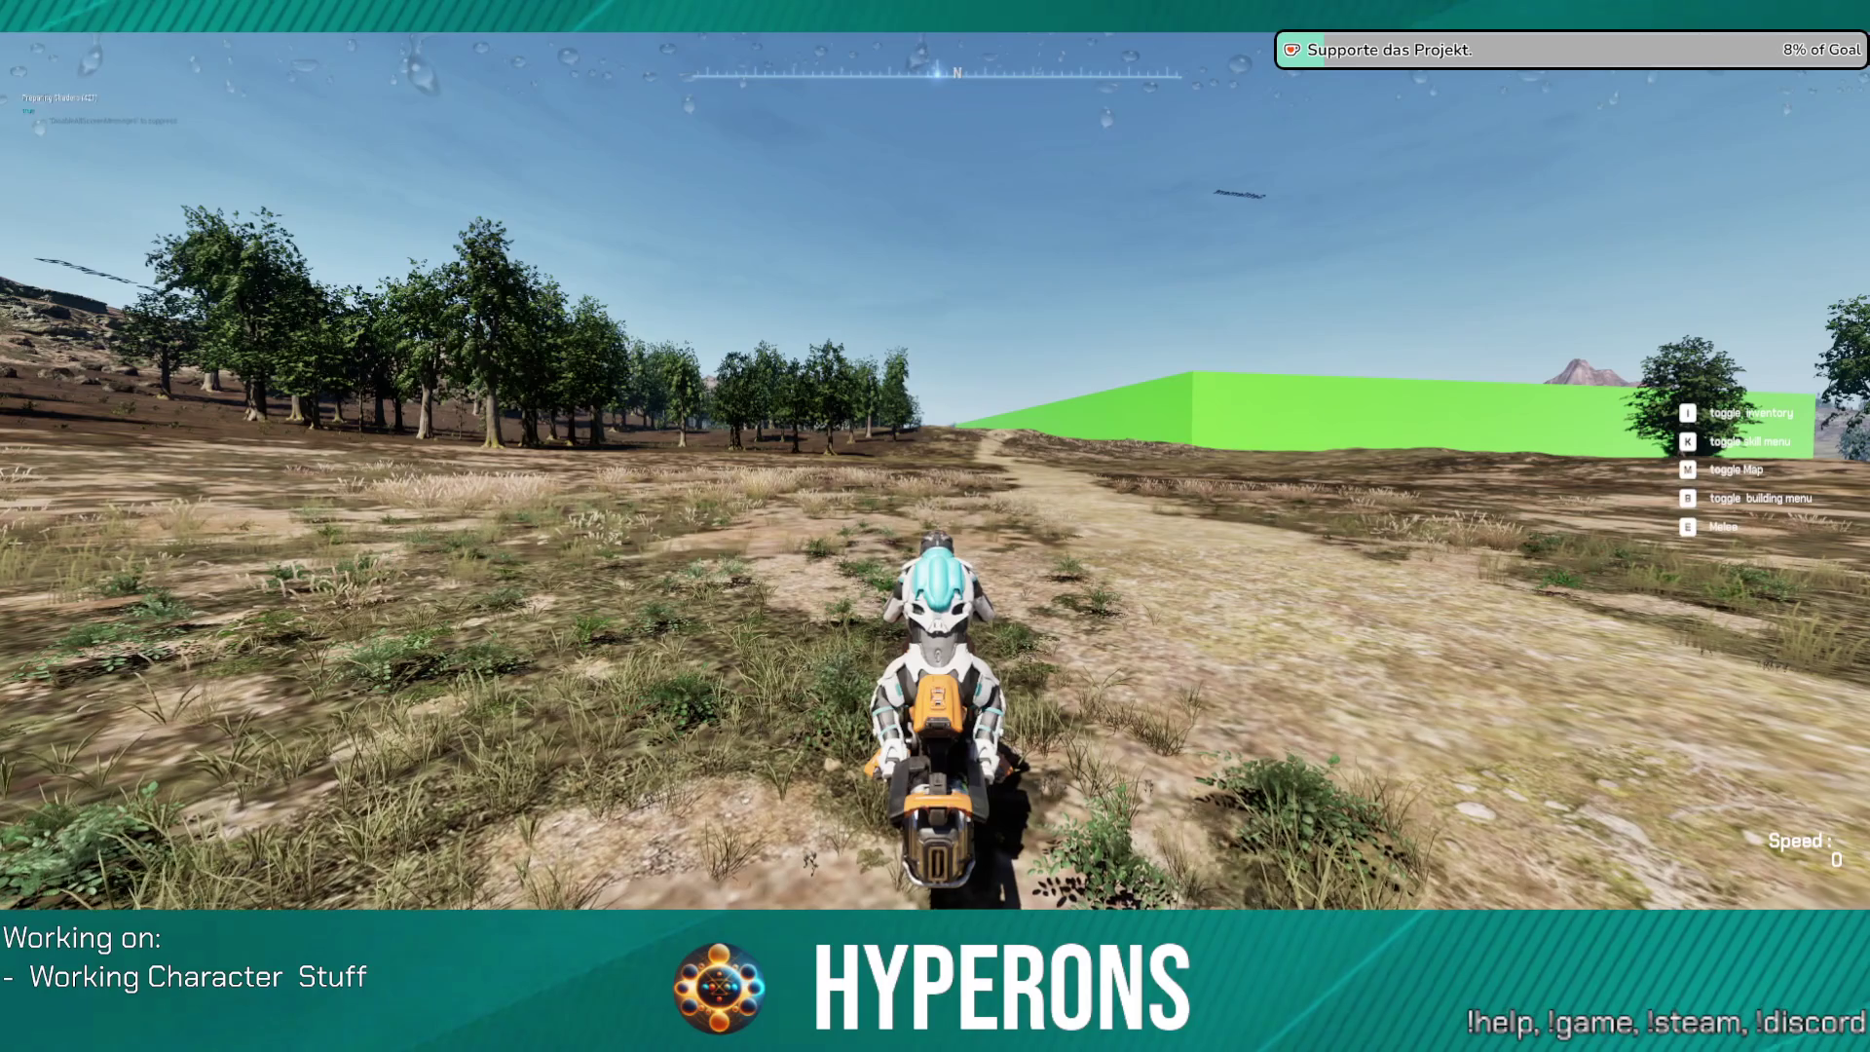
key("w")
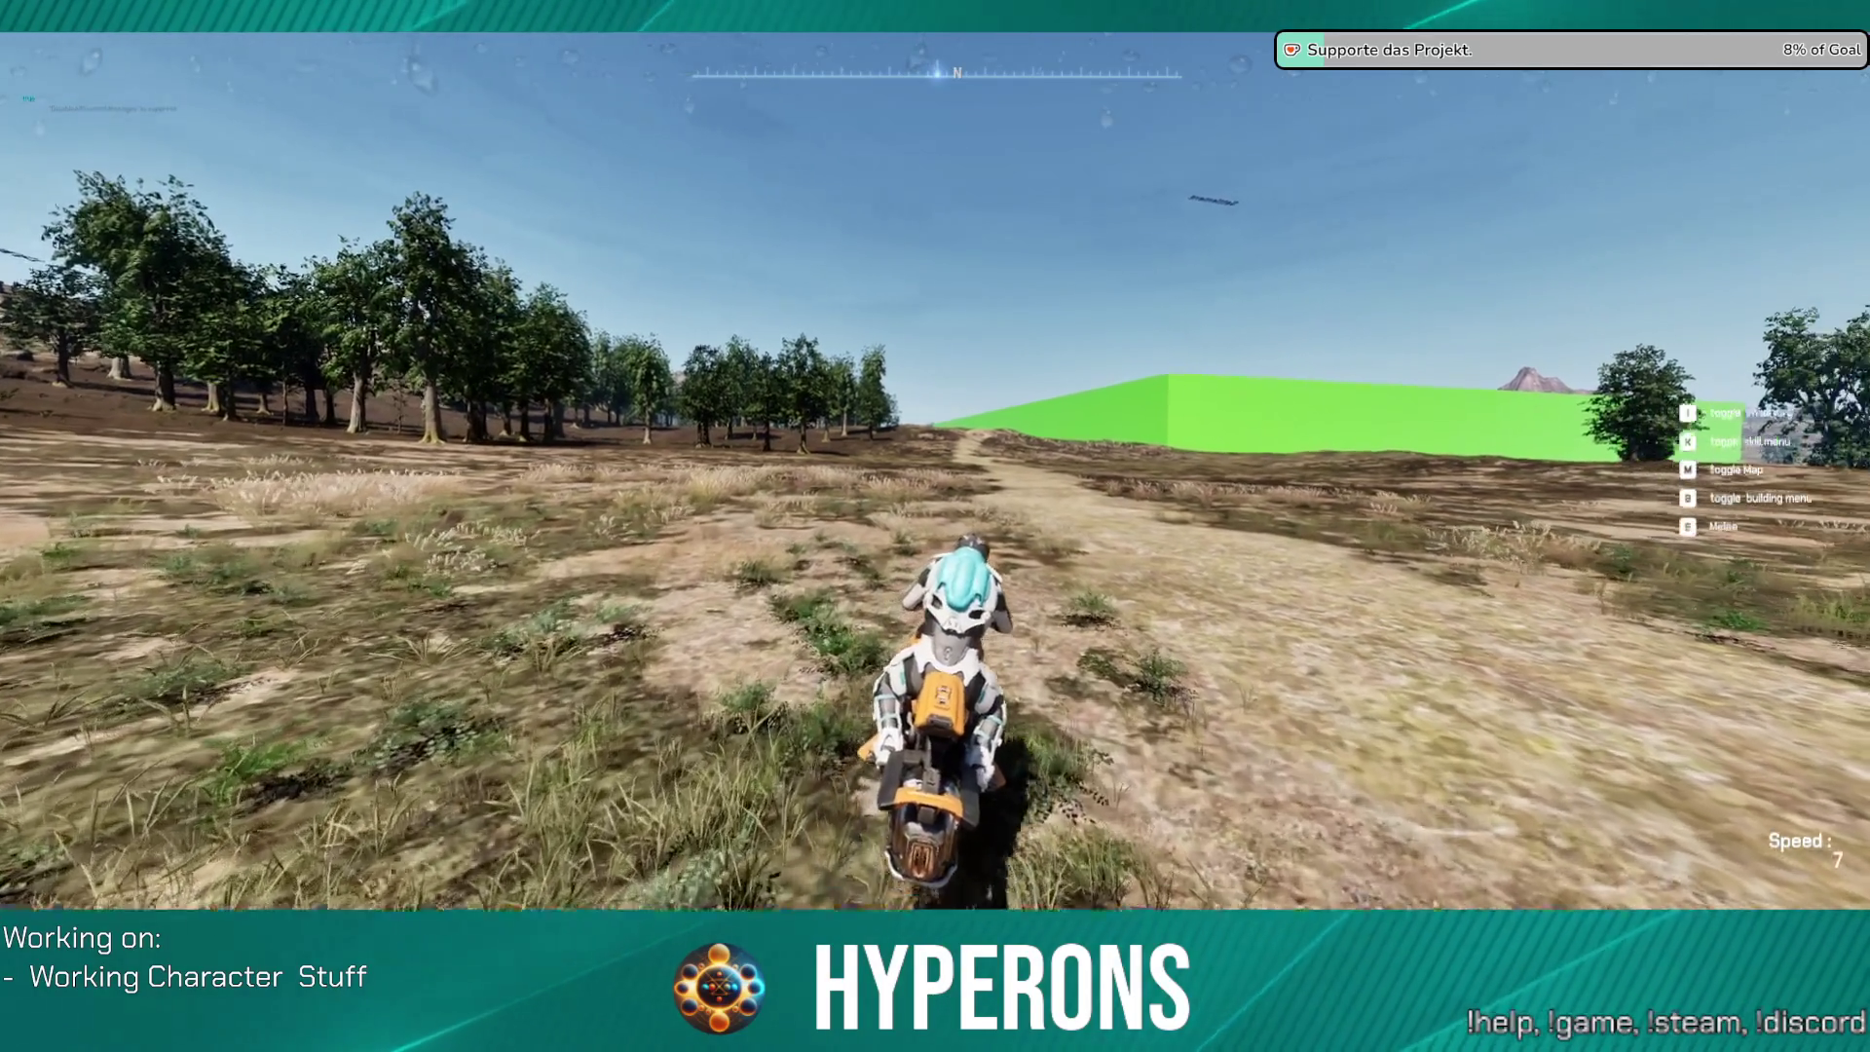
key("w")
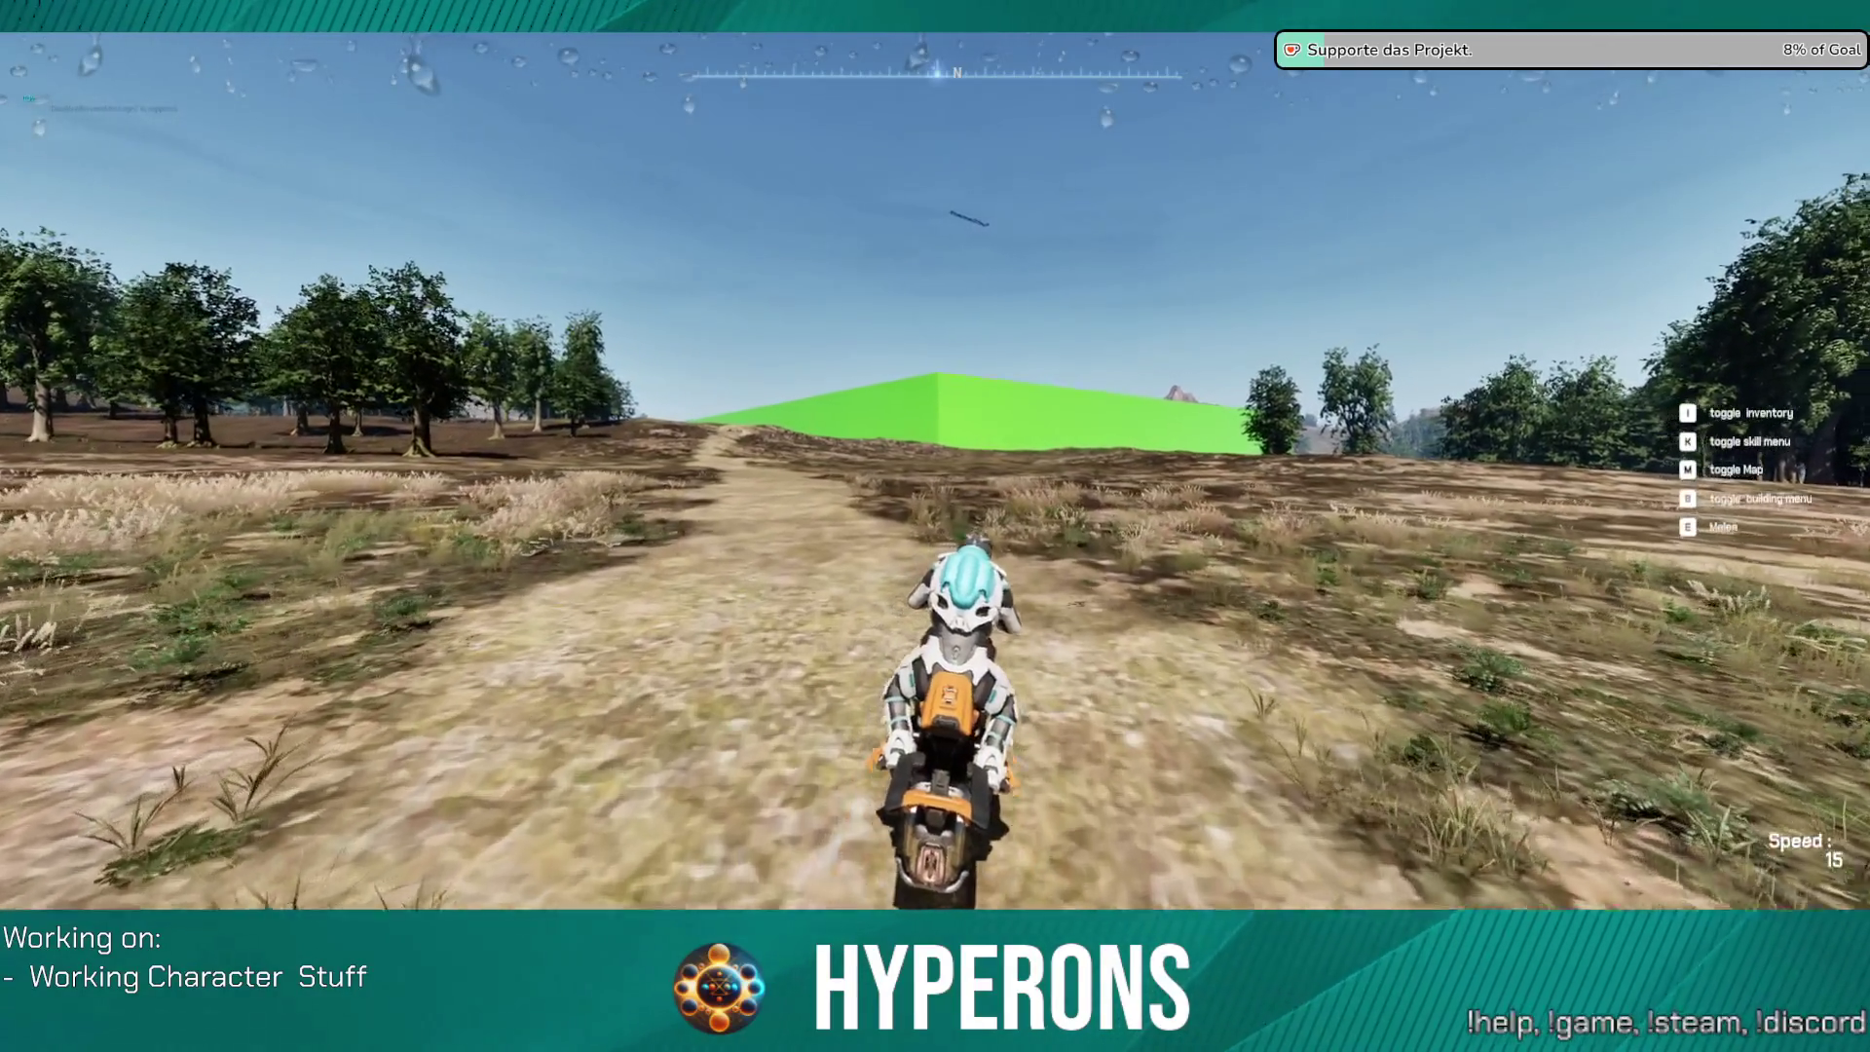
Step: Cross the field away from the green wall and ride over the rocks toward the forest
key("d")
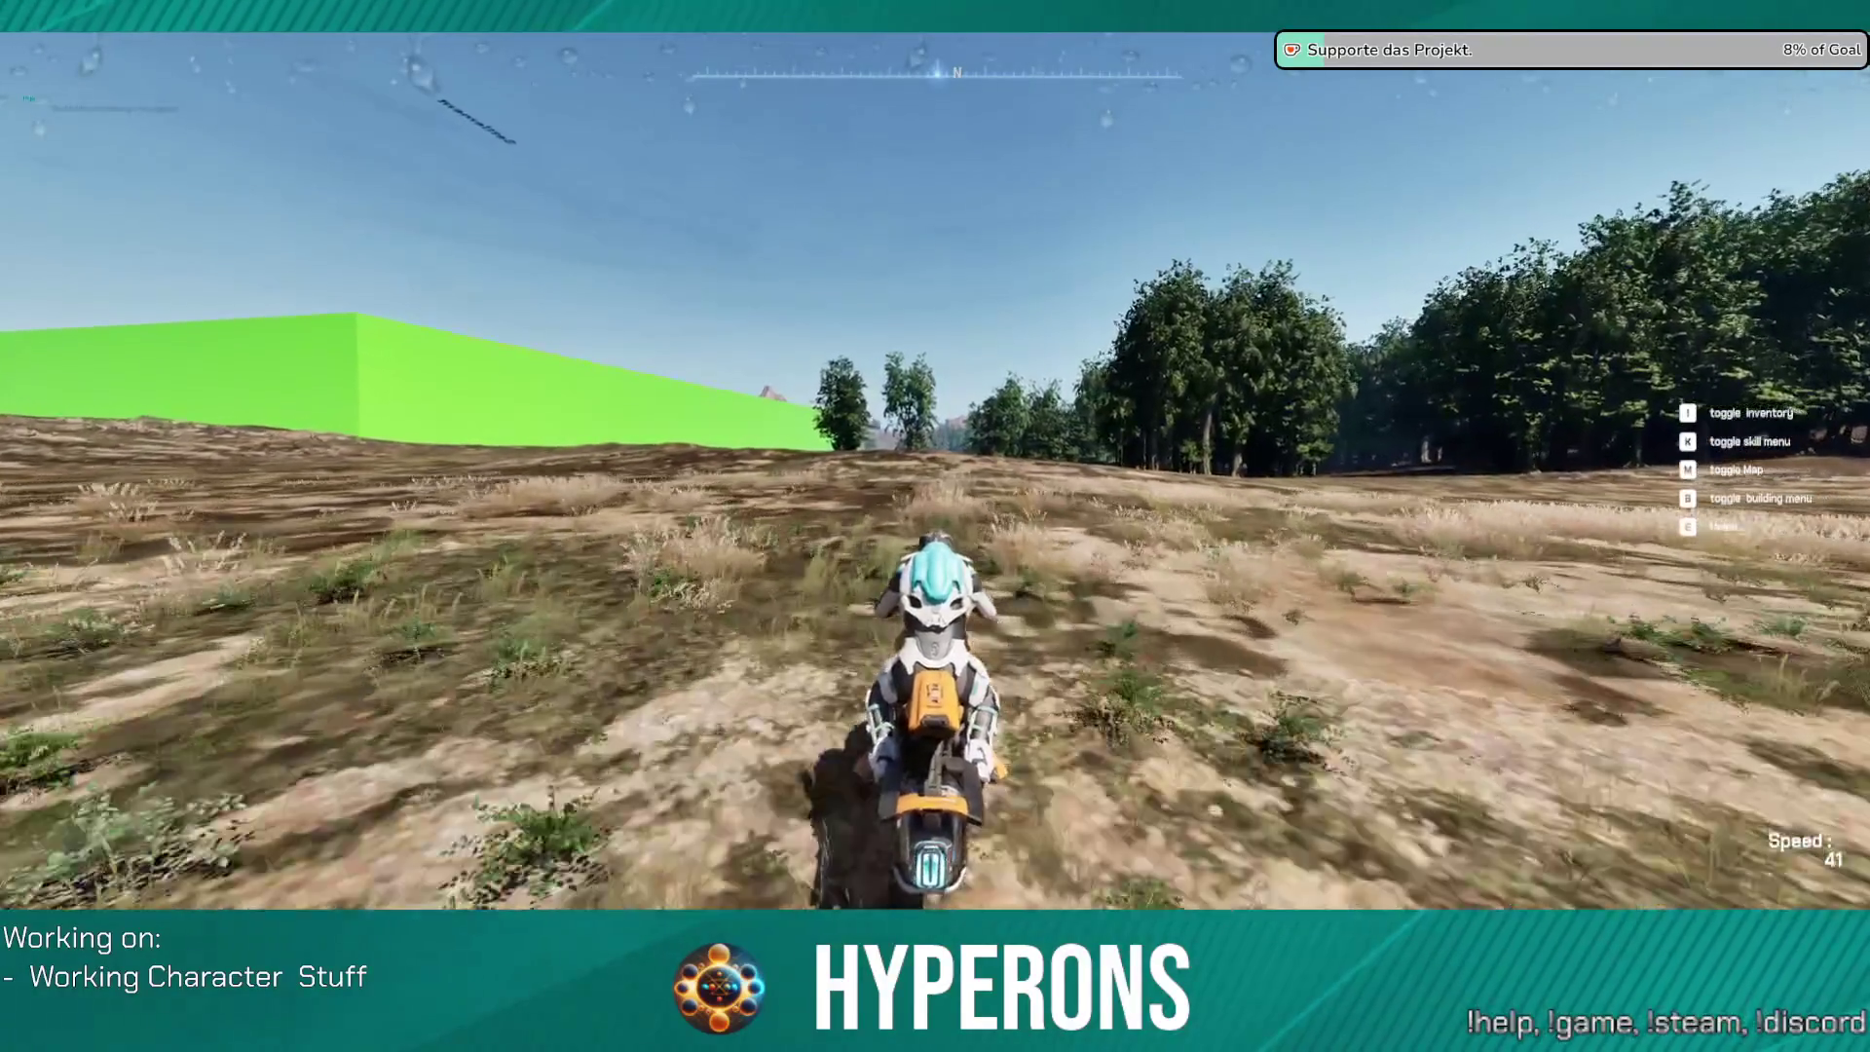
key("w")
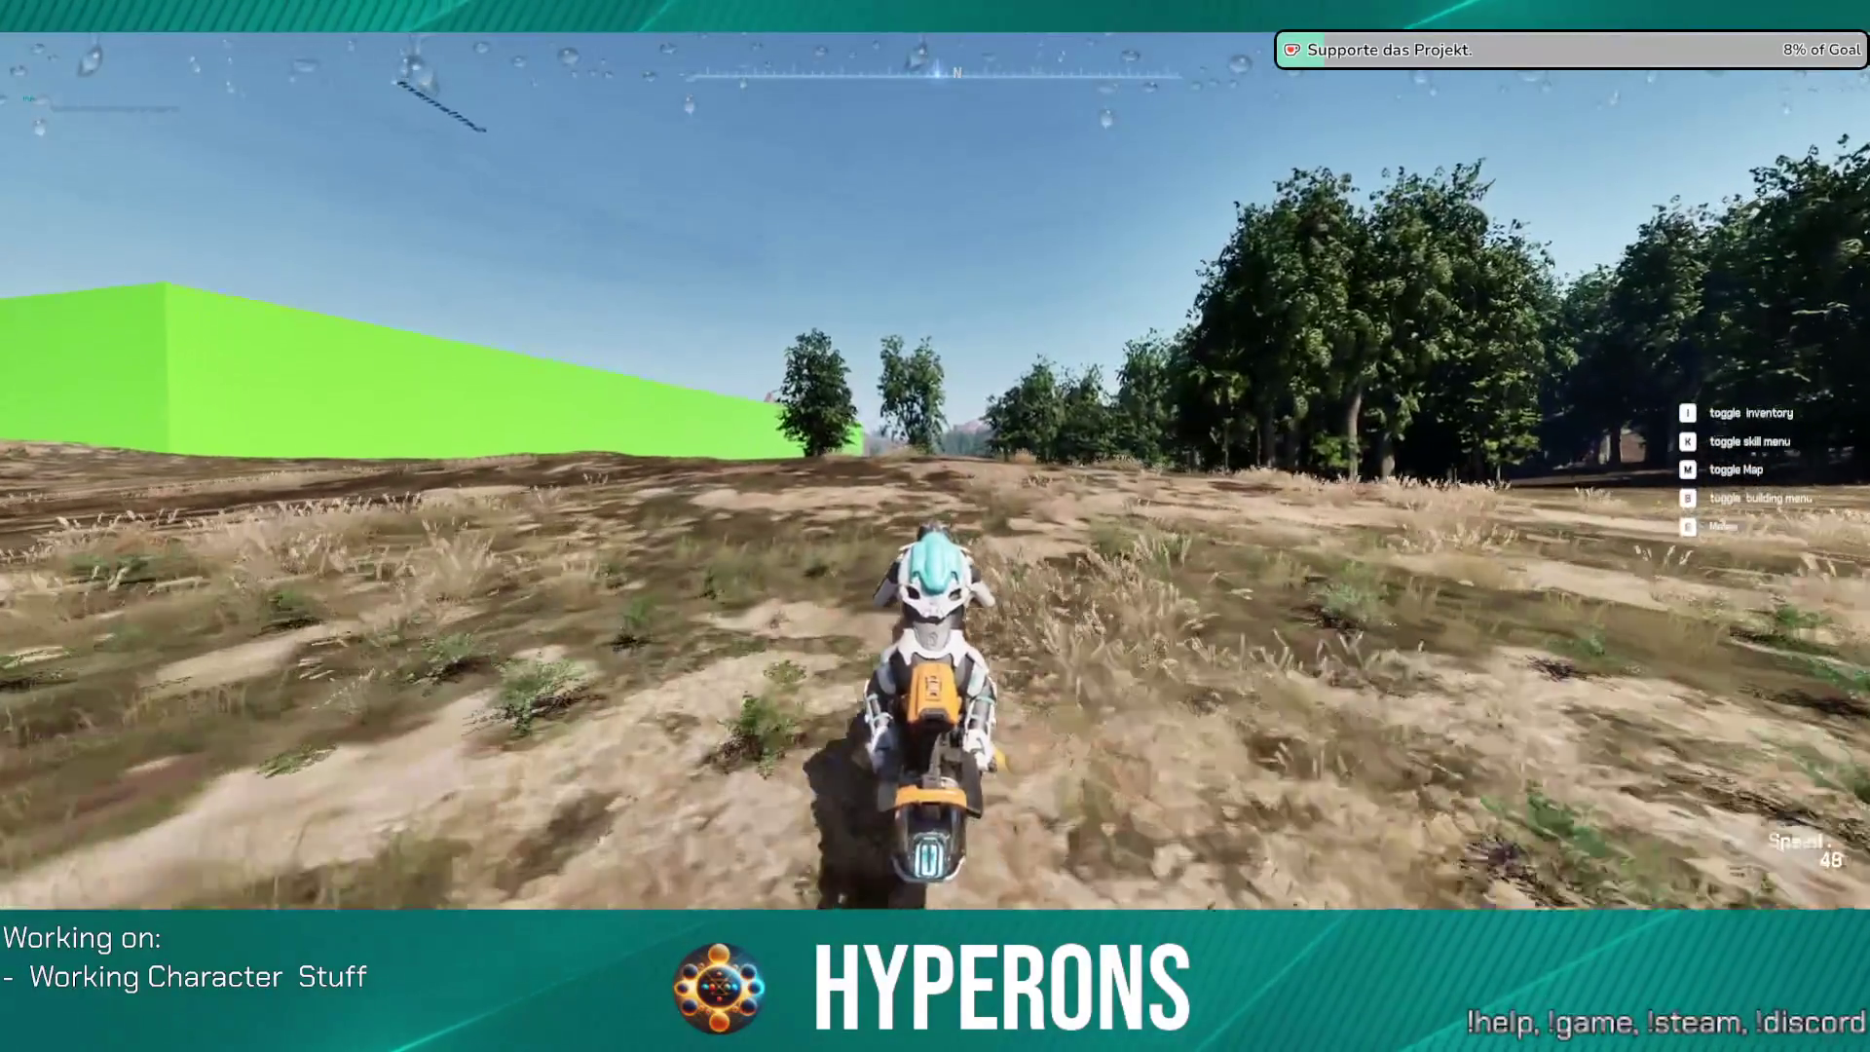
key("d")
key("s")
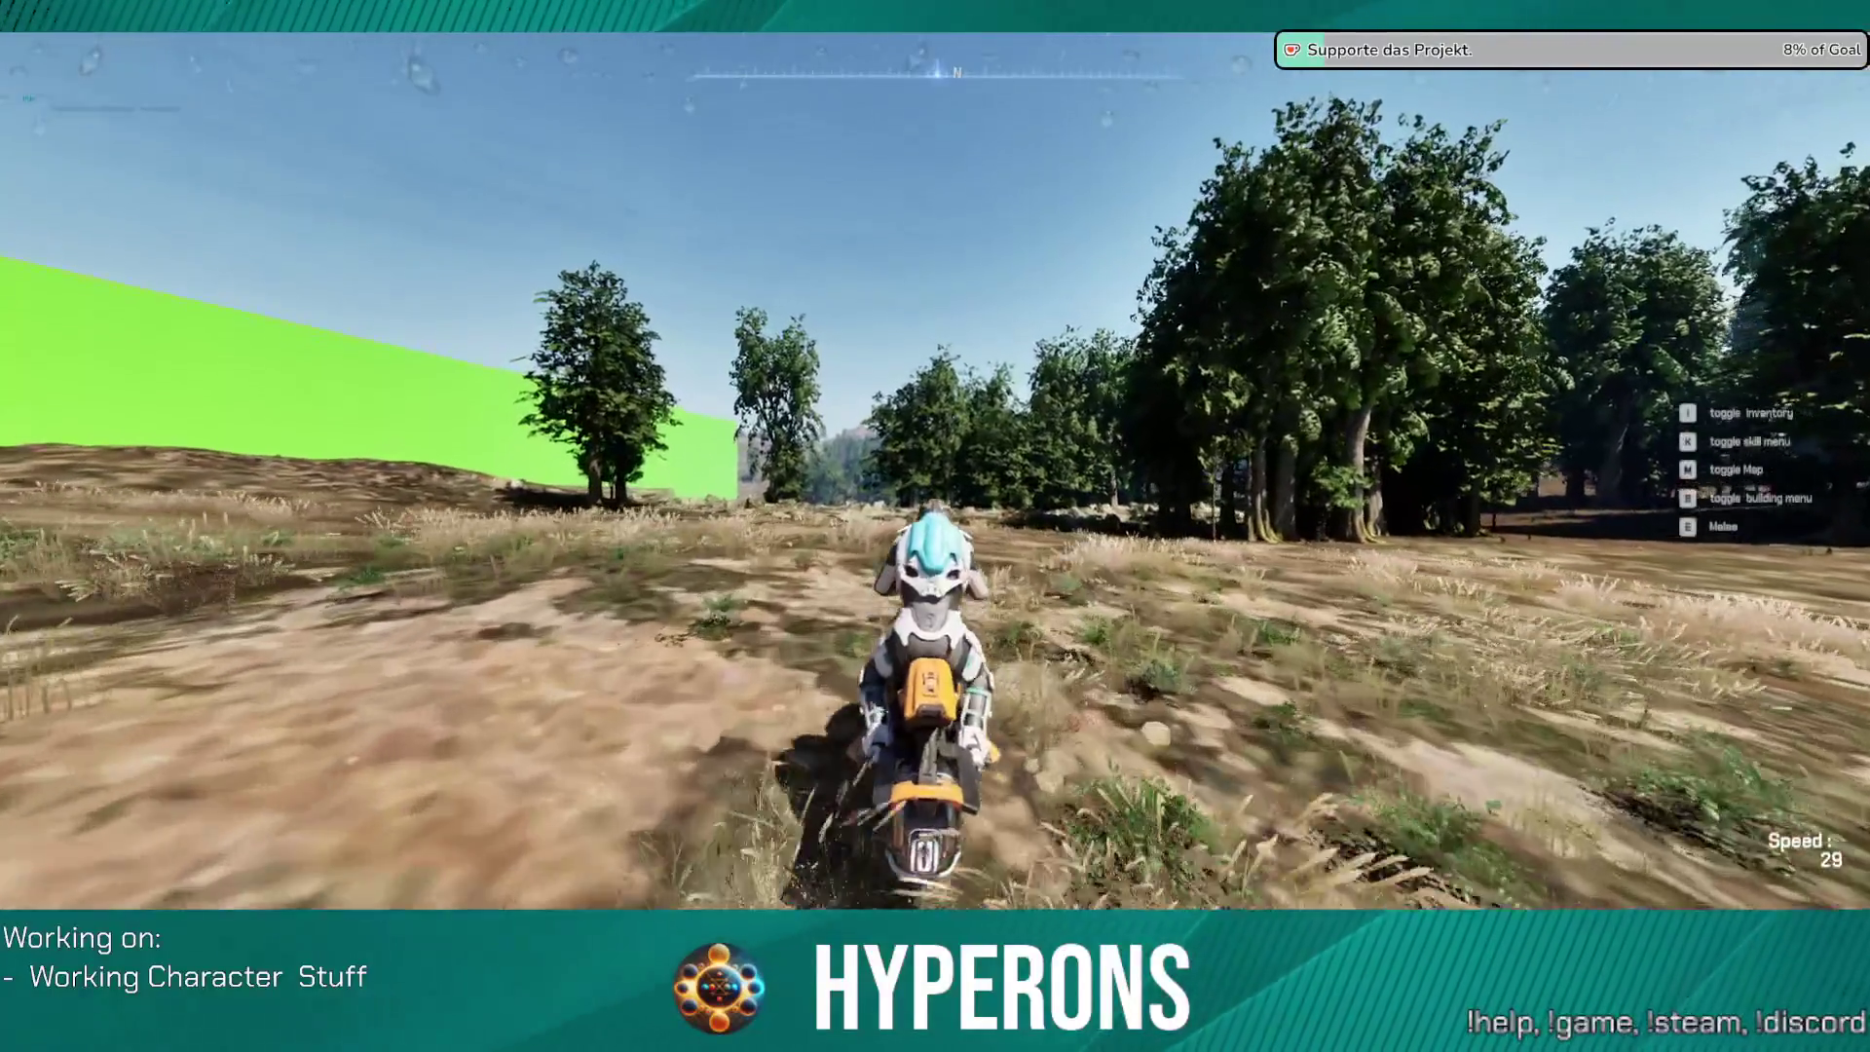
key("w")
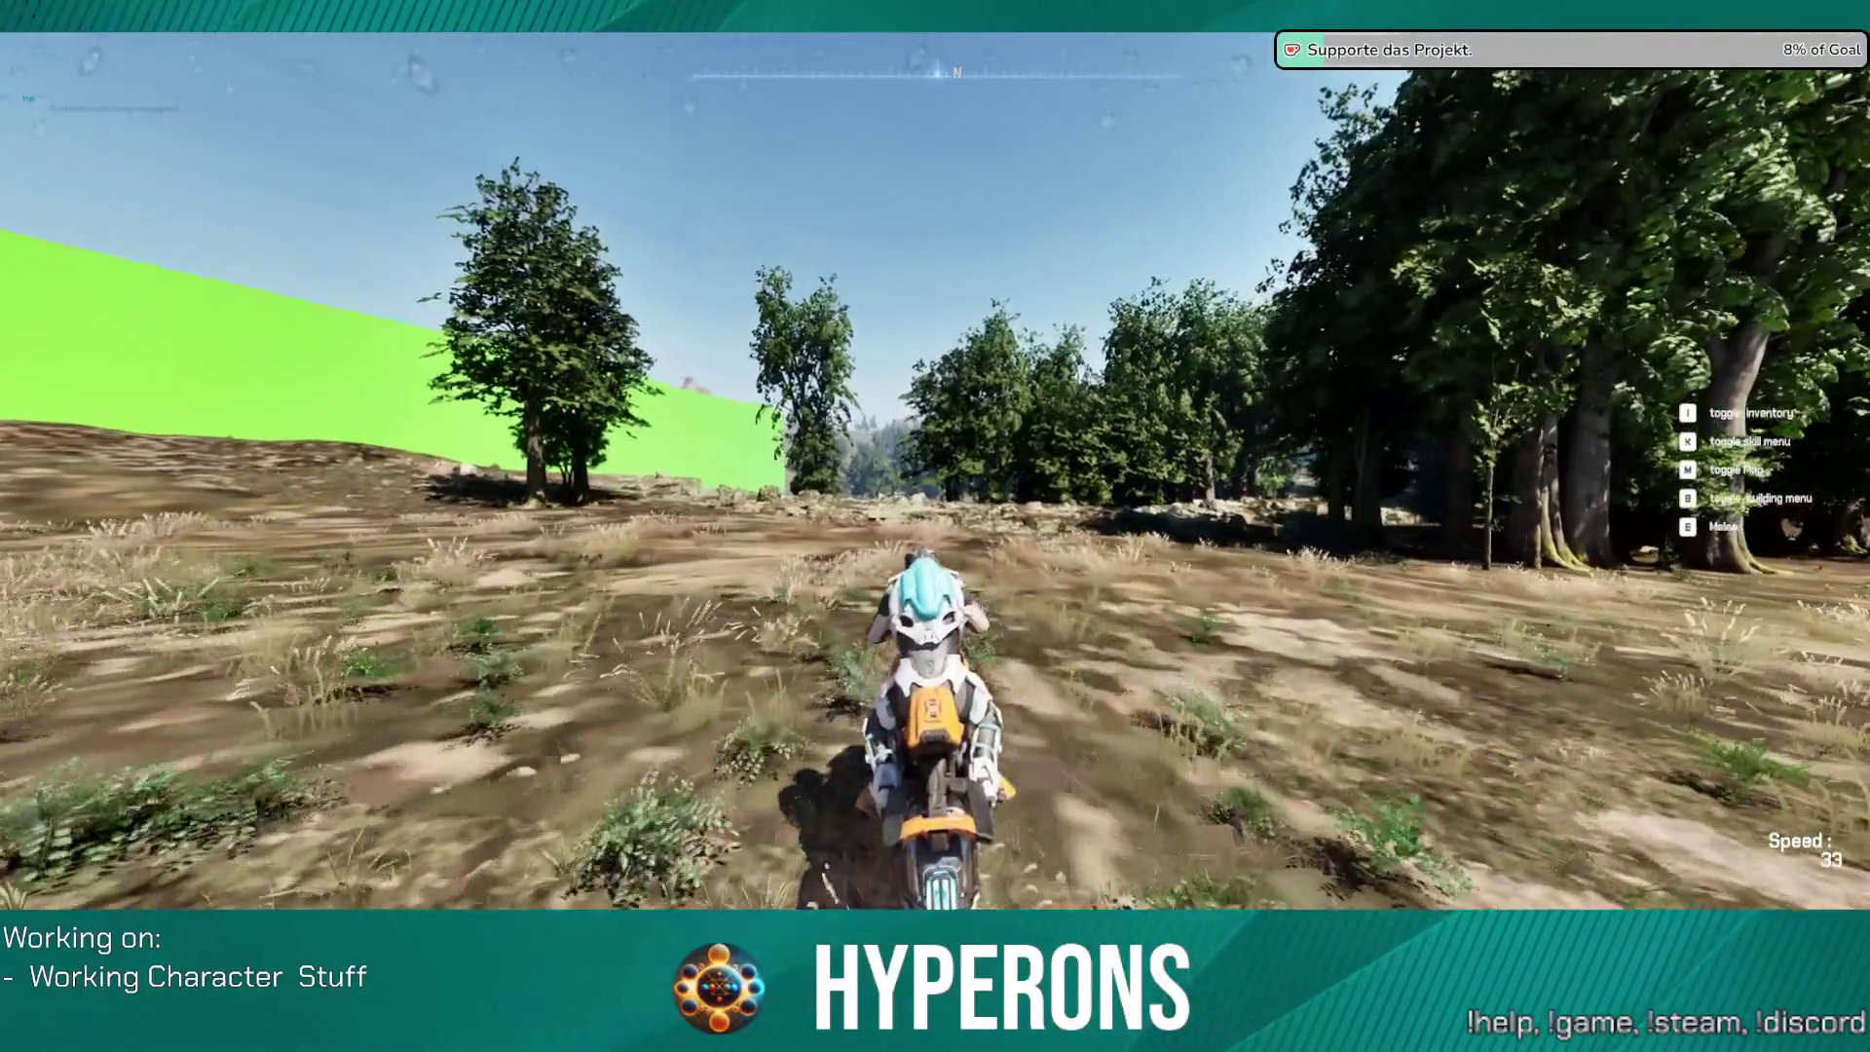
key("a")
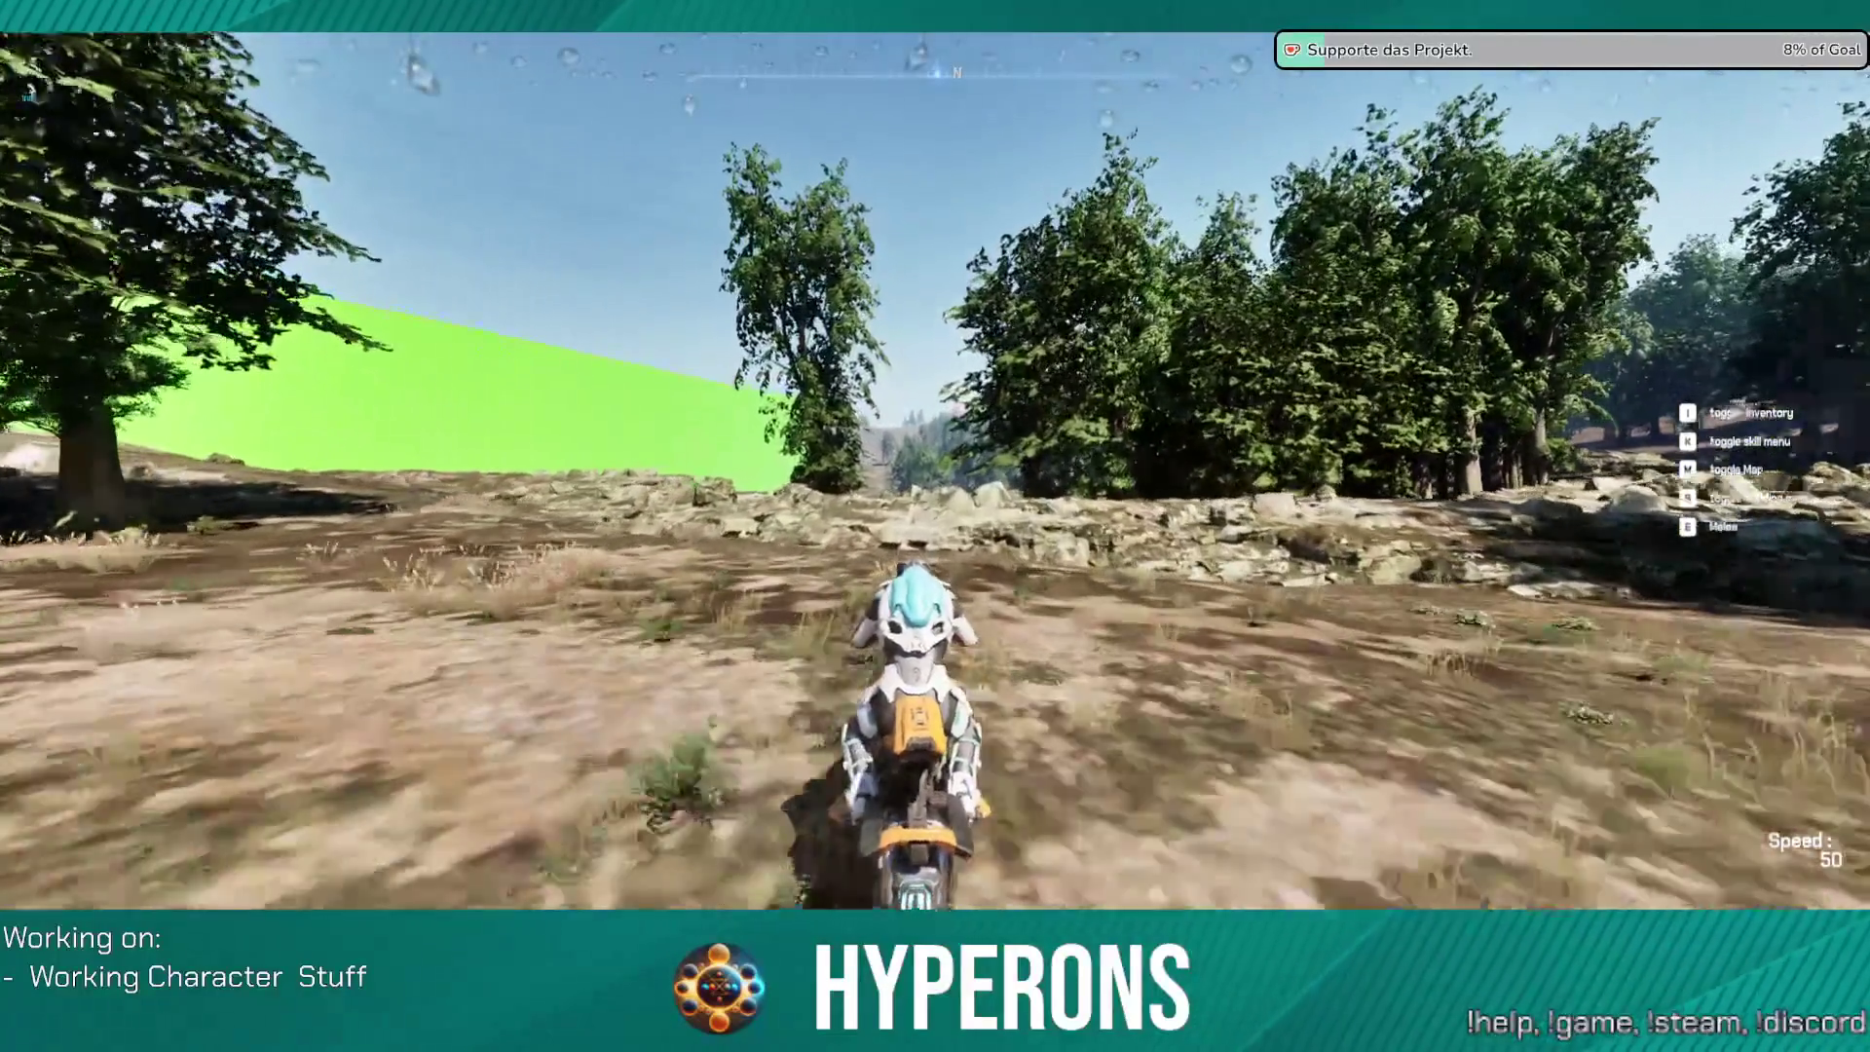
key("d")
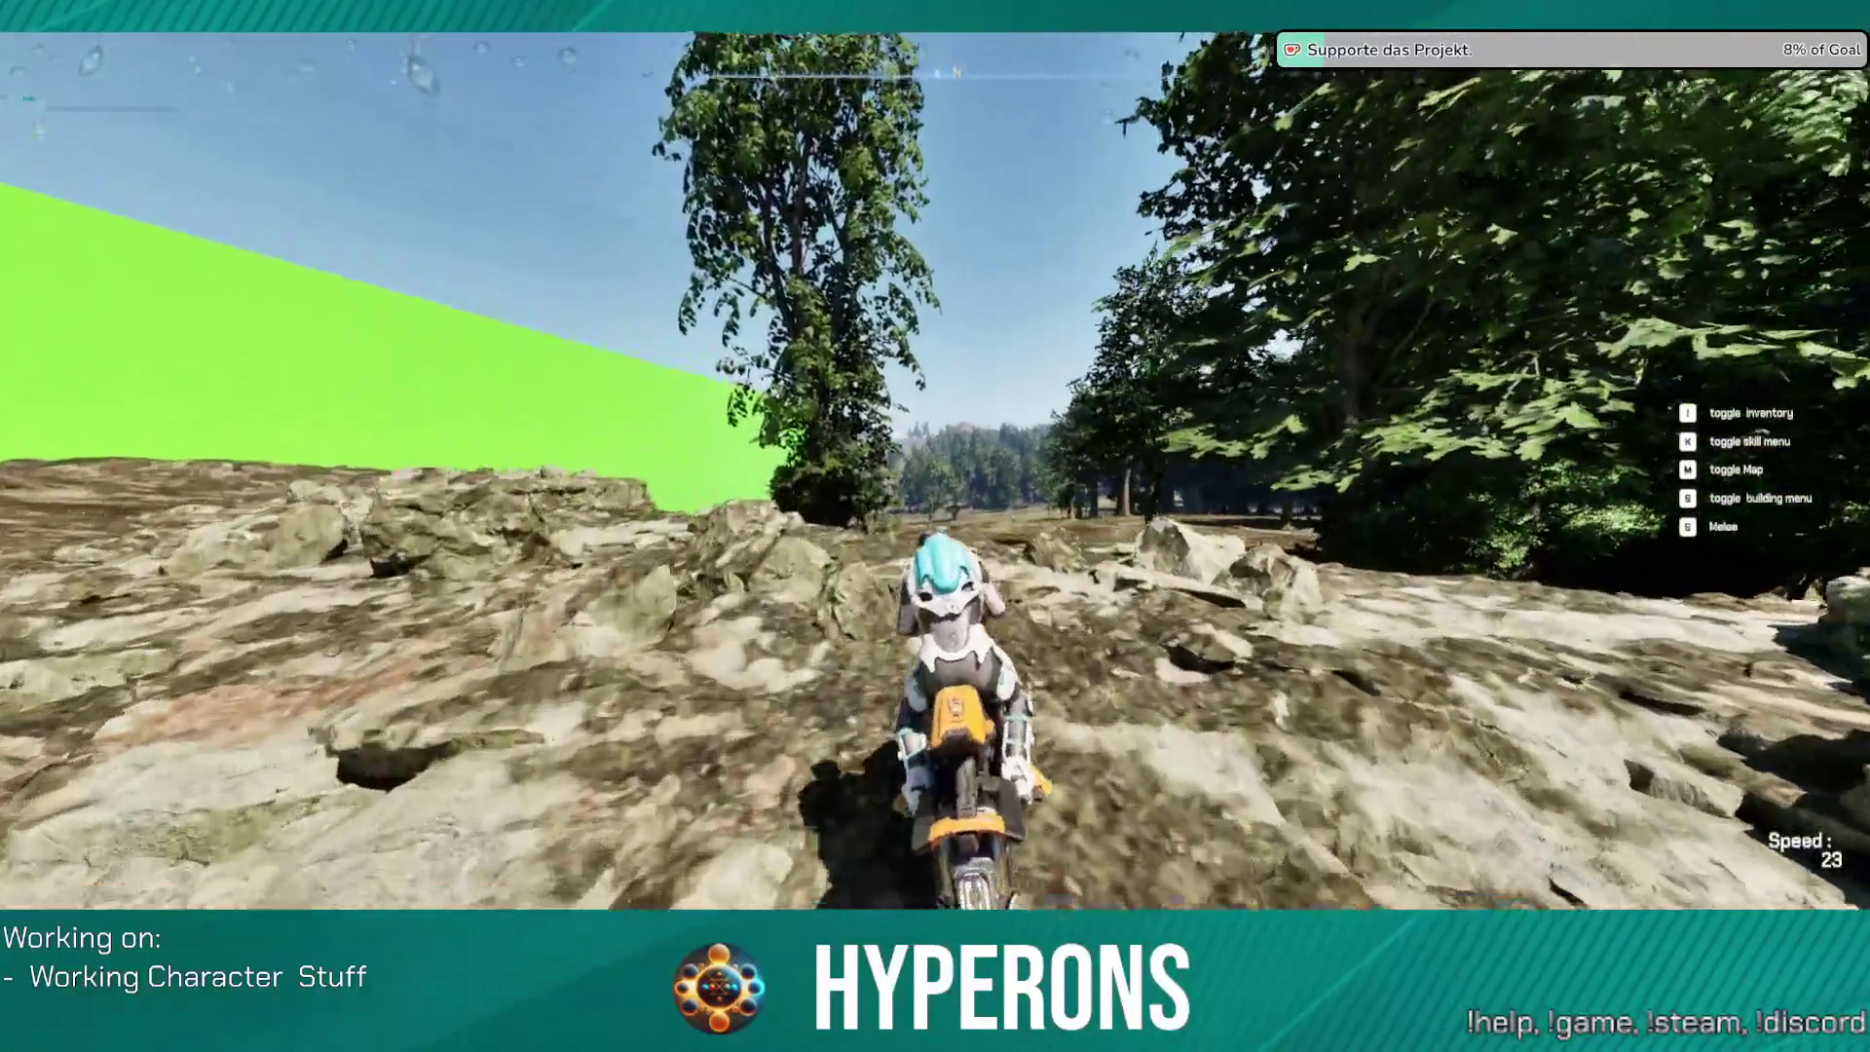
key("w")
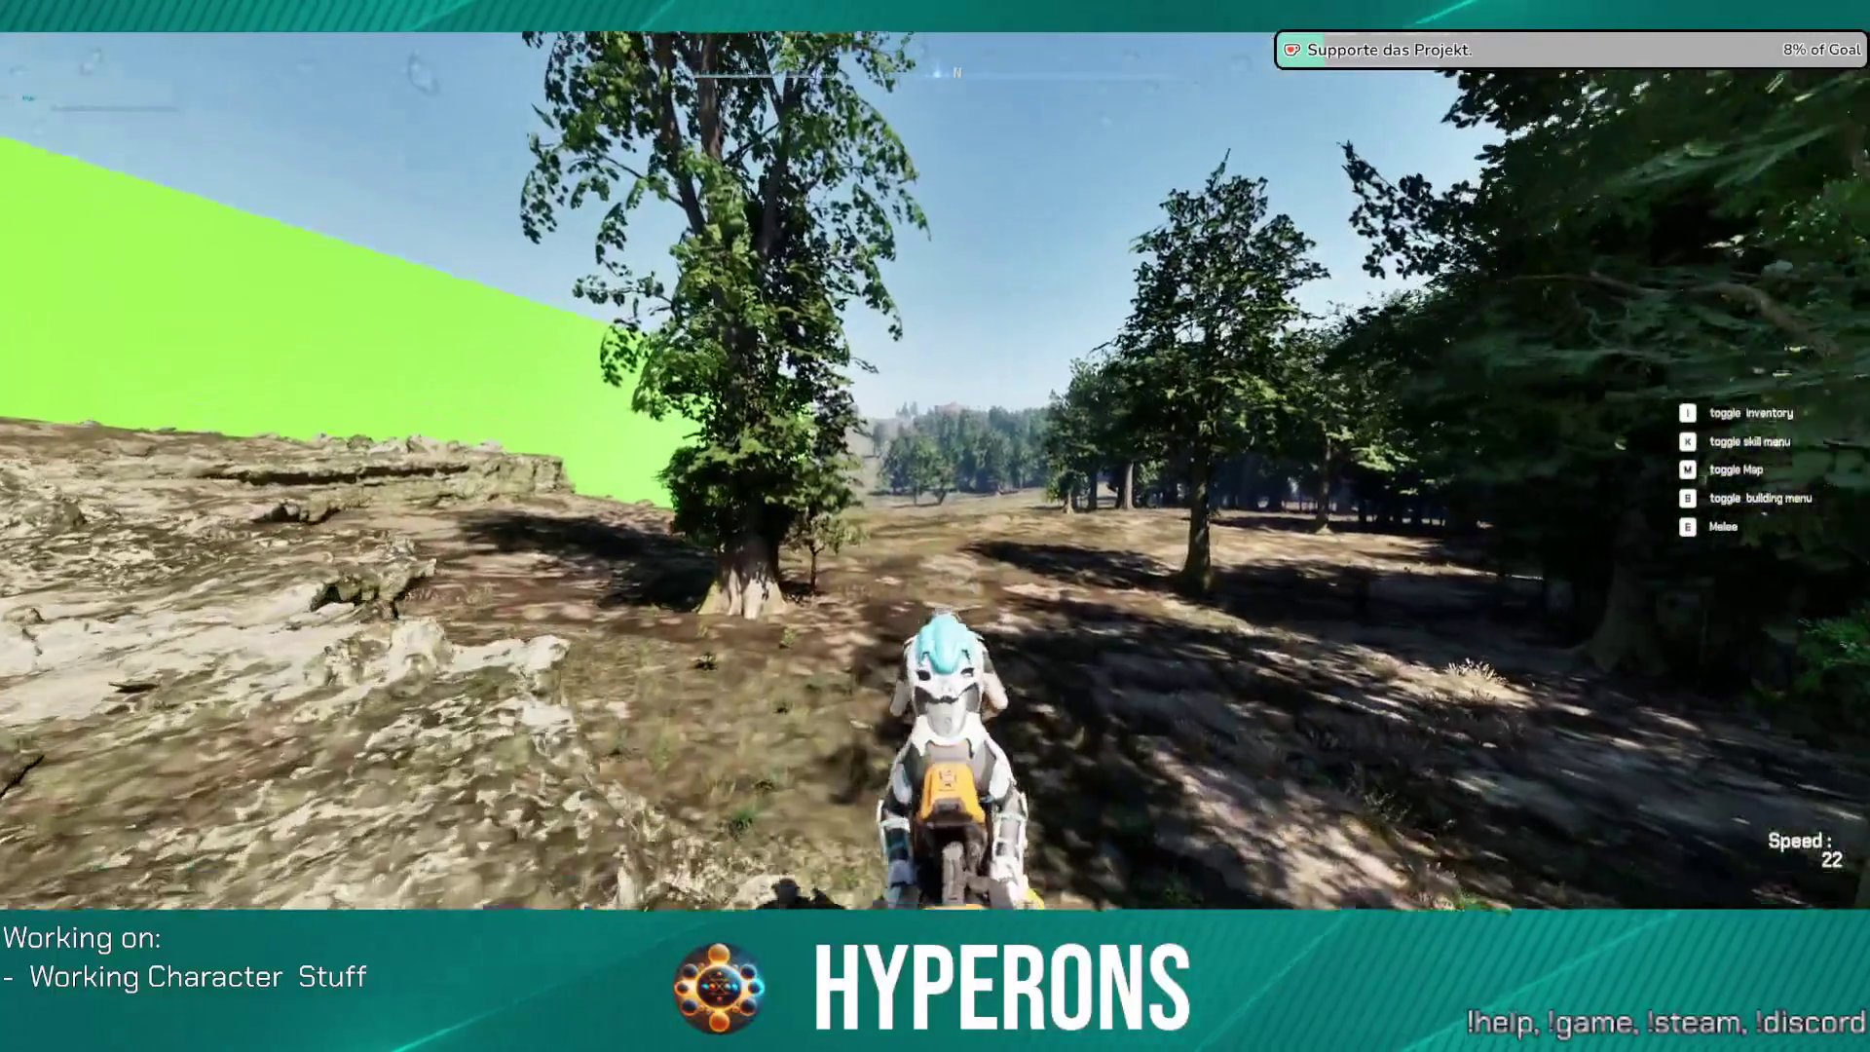
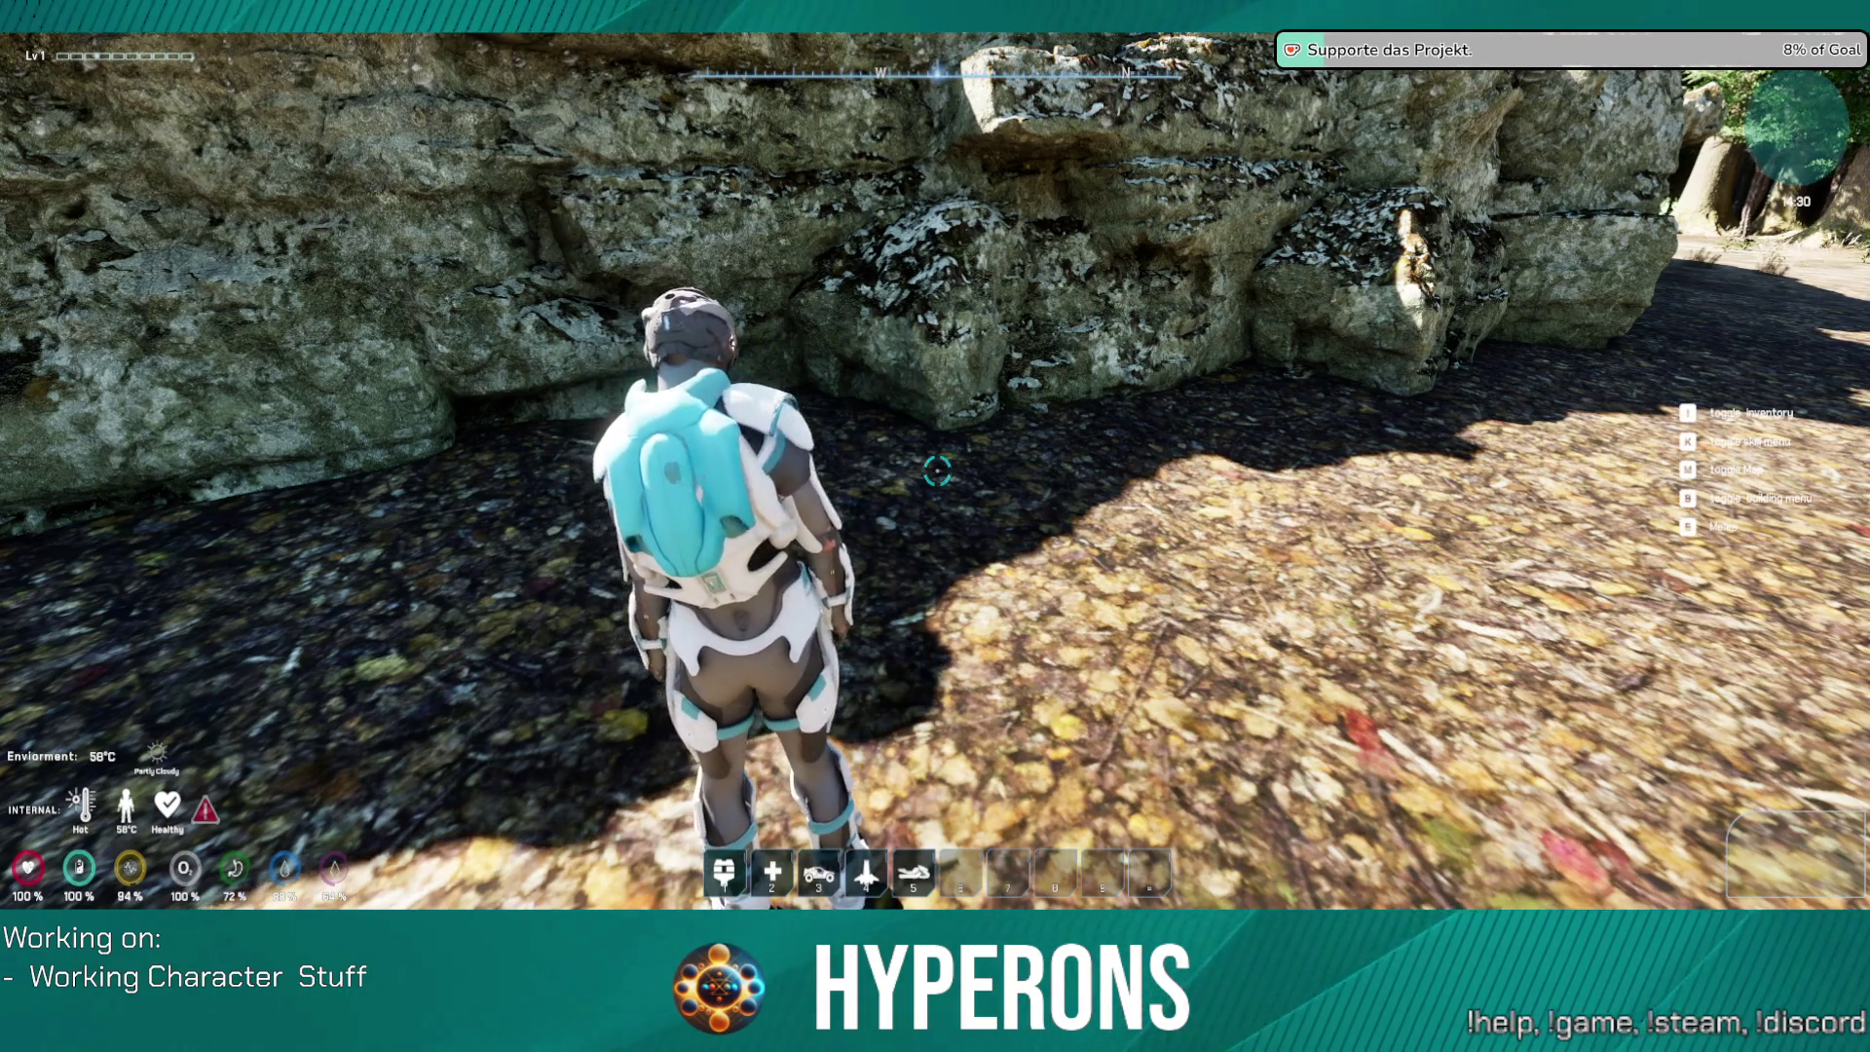
Step: Run the character left along the rock wall toward the trees
key("d")
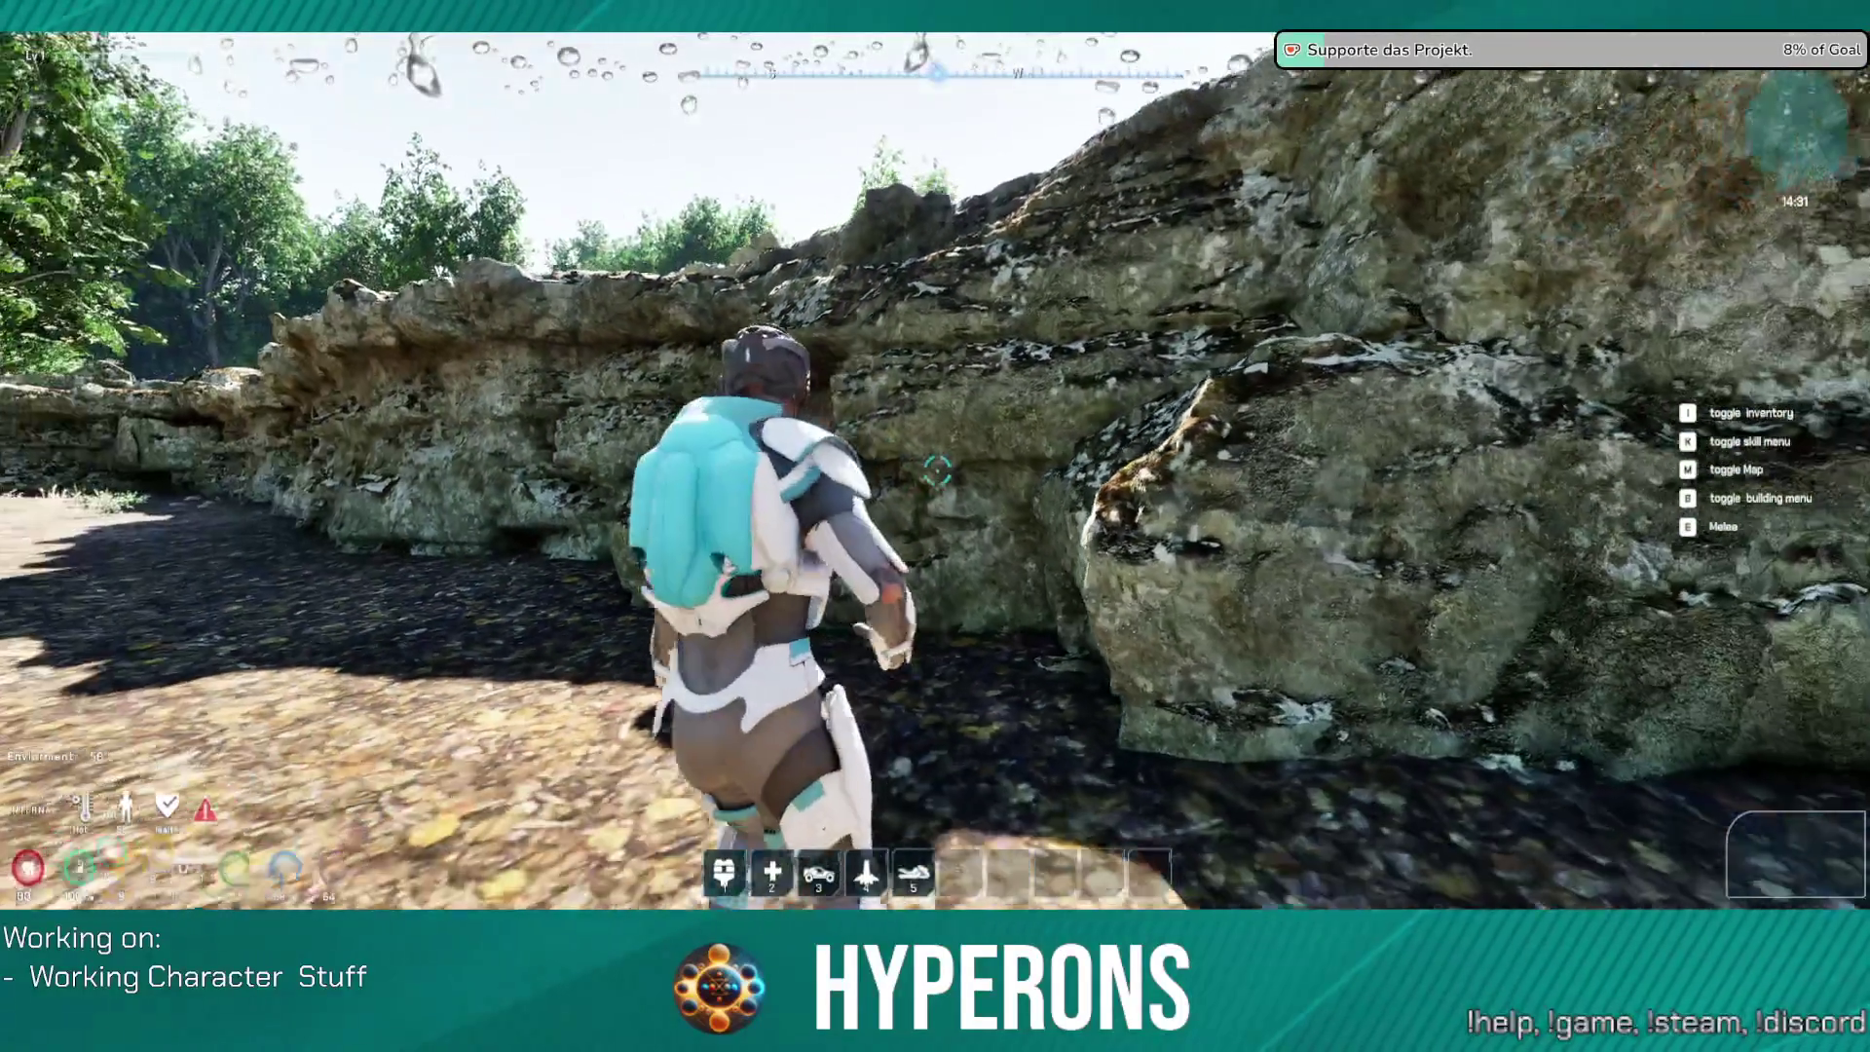
key("w")
key("a")
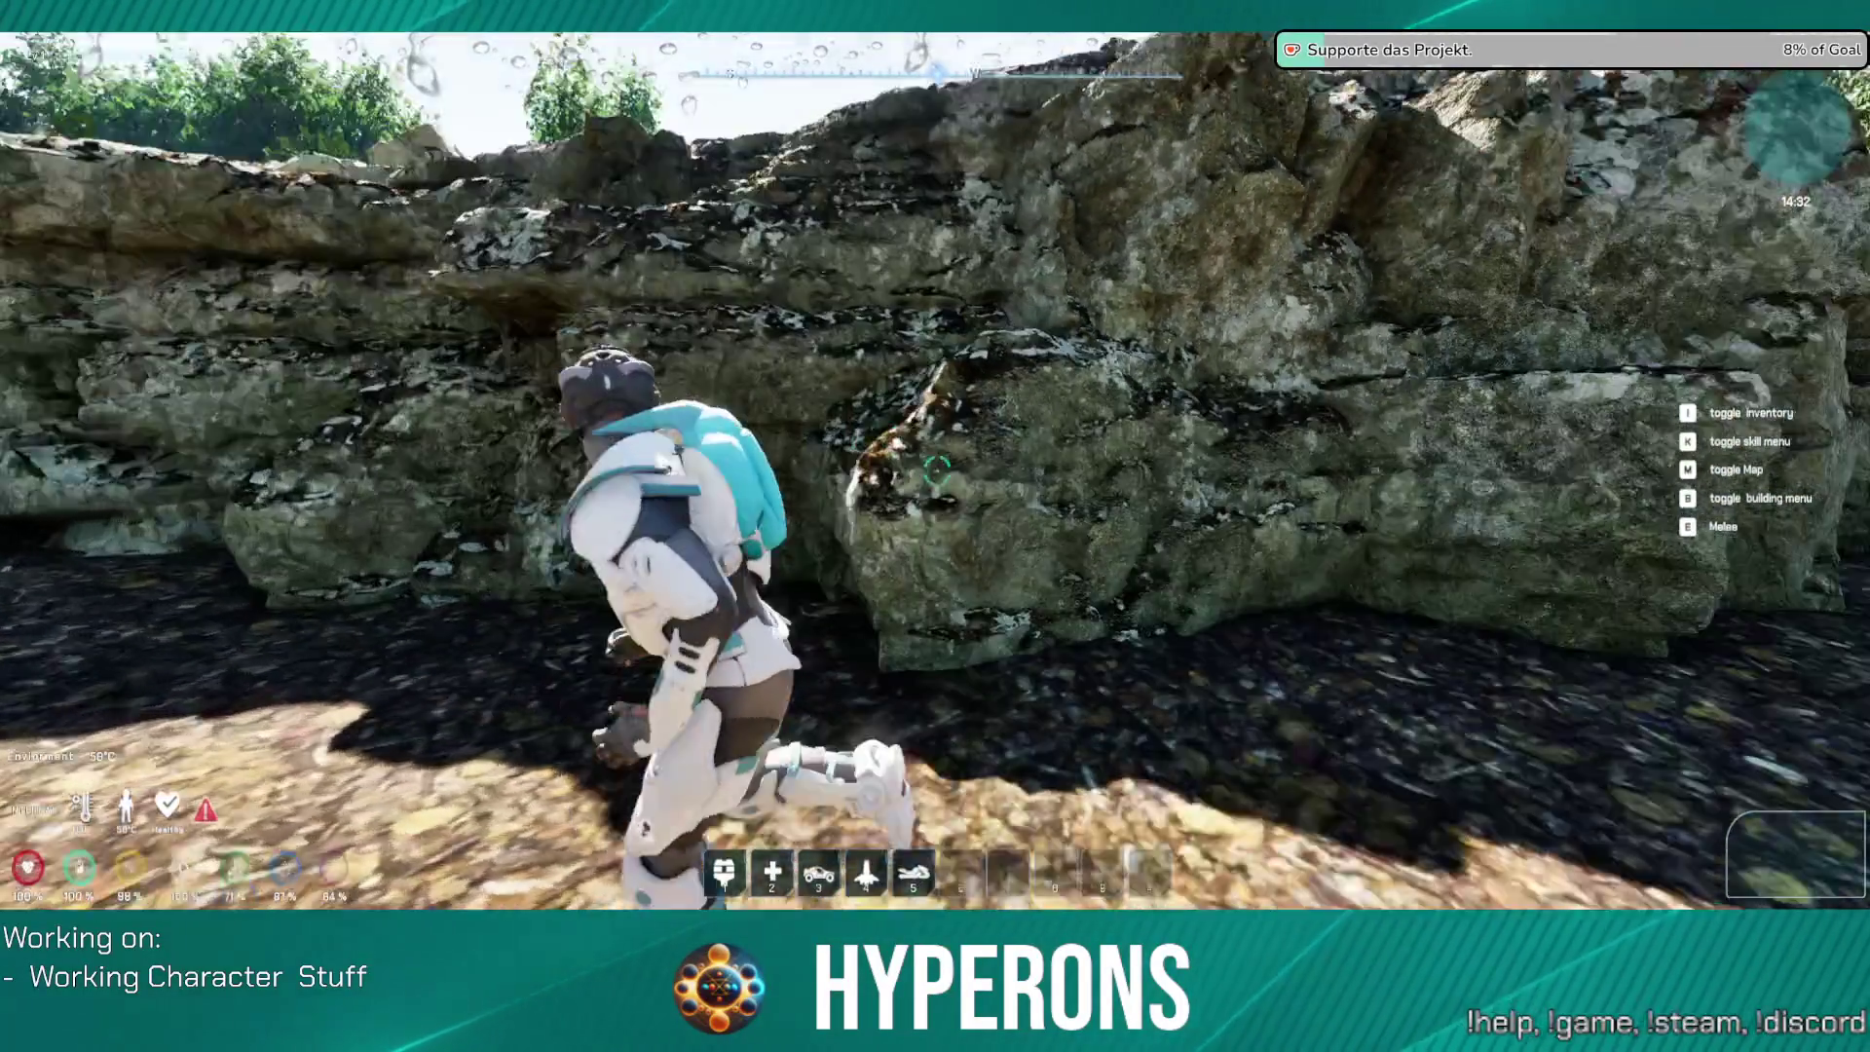
key("w")
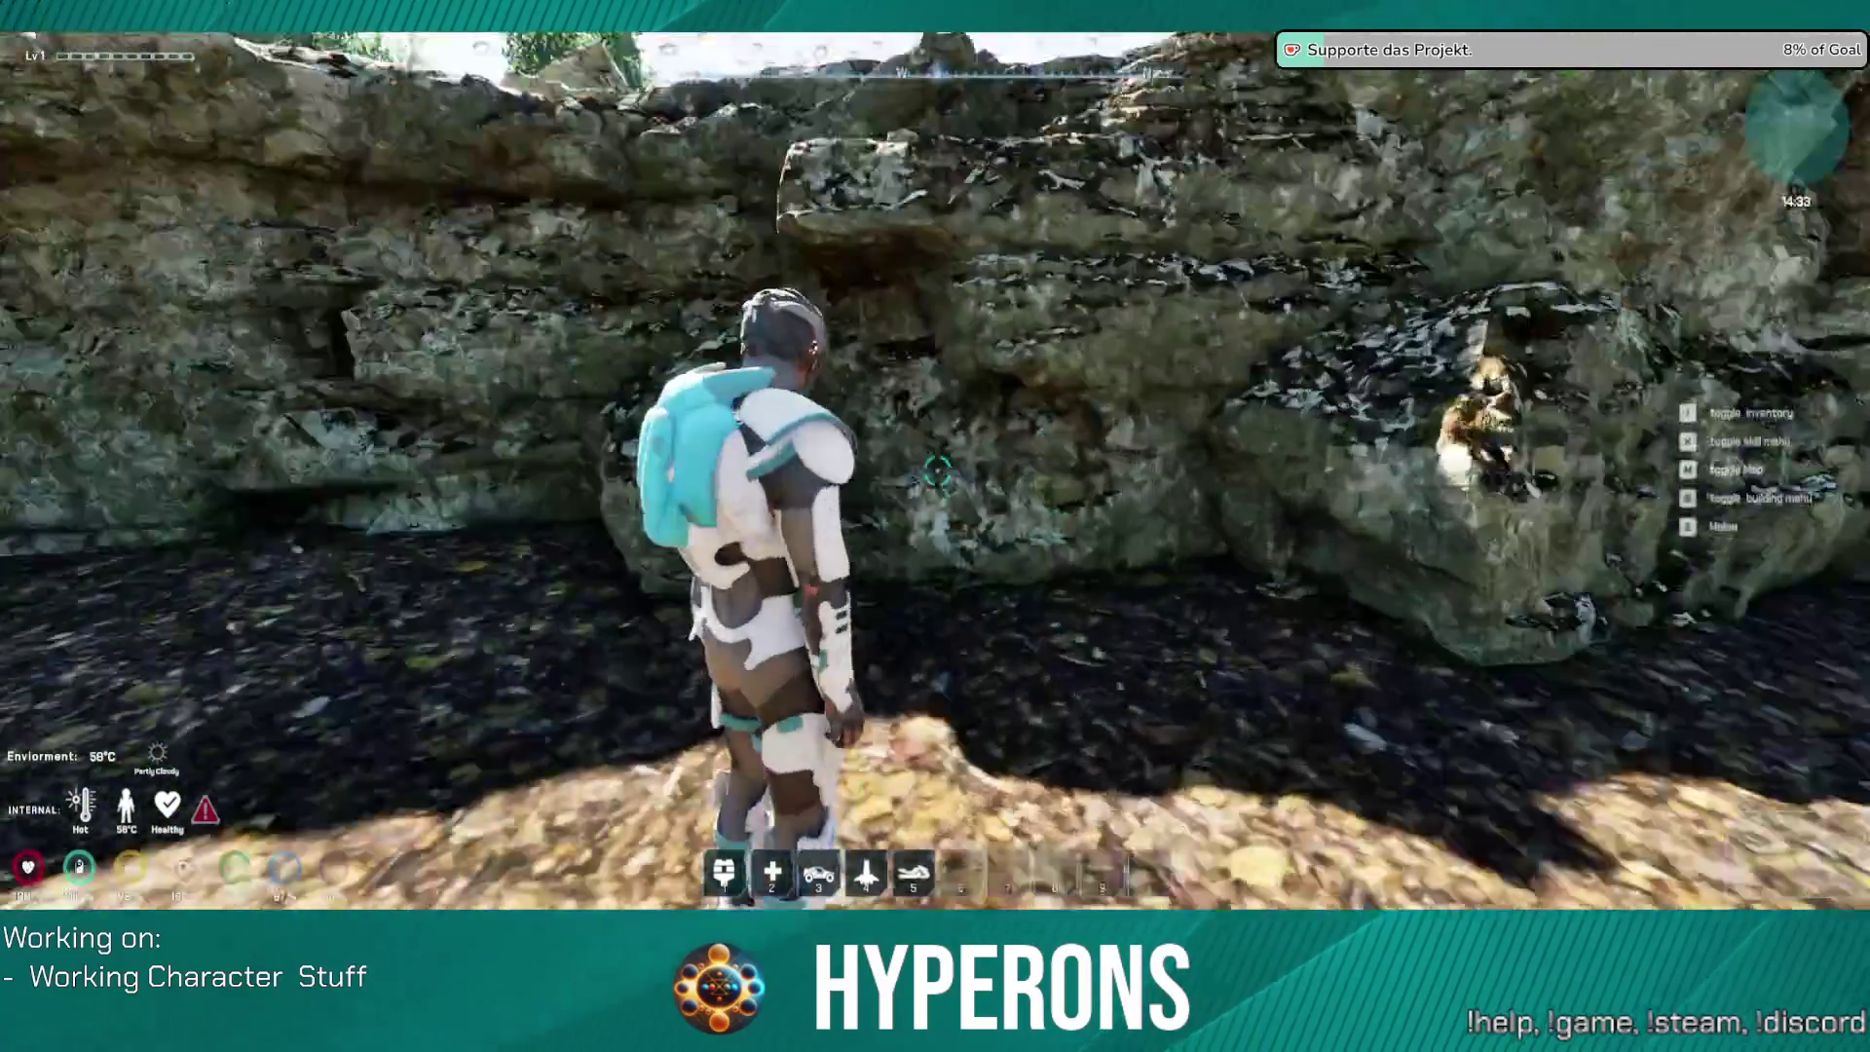
key("w")
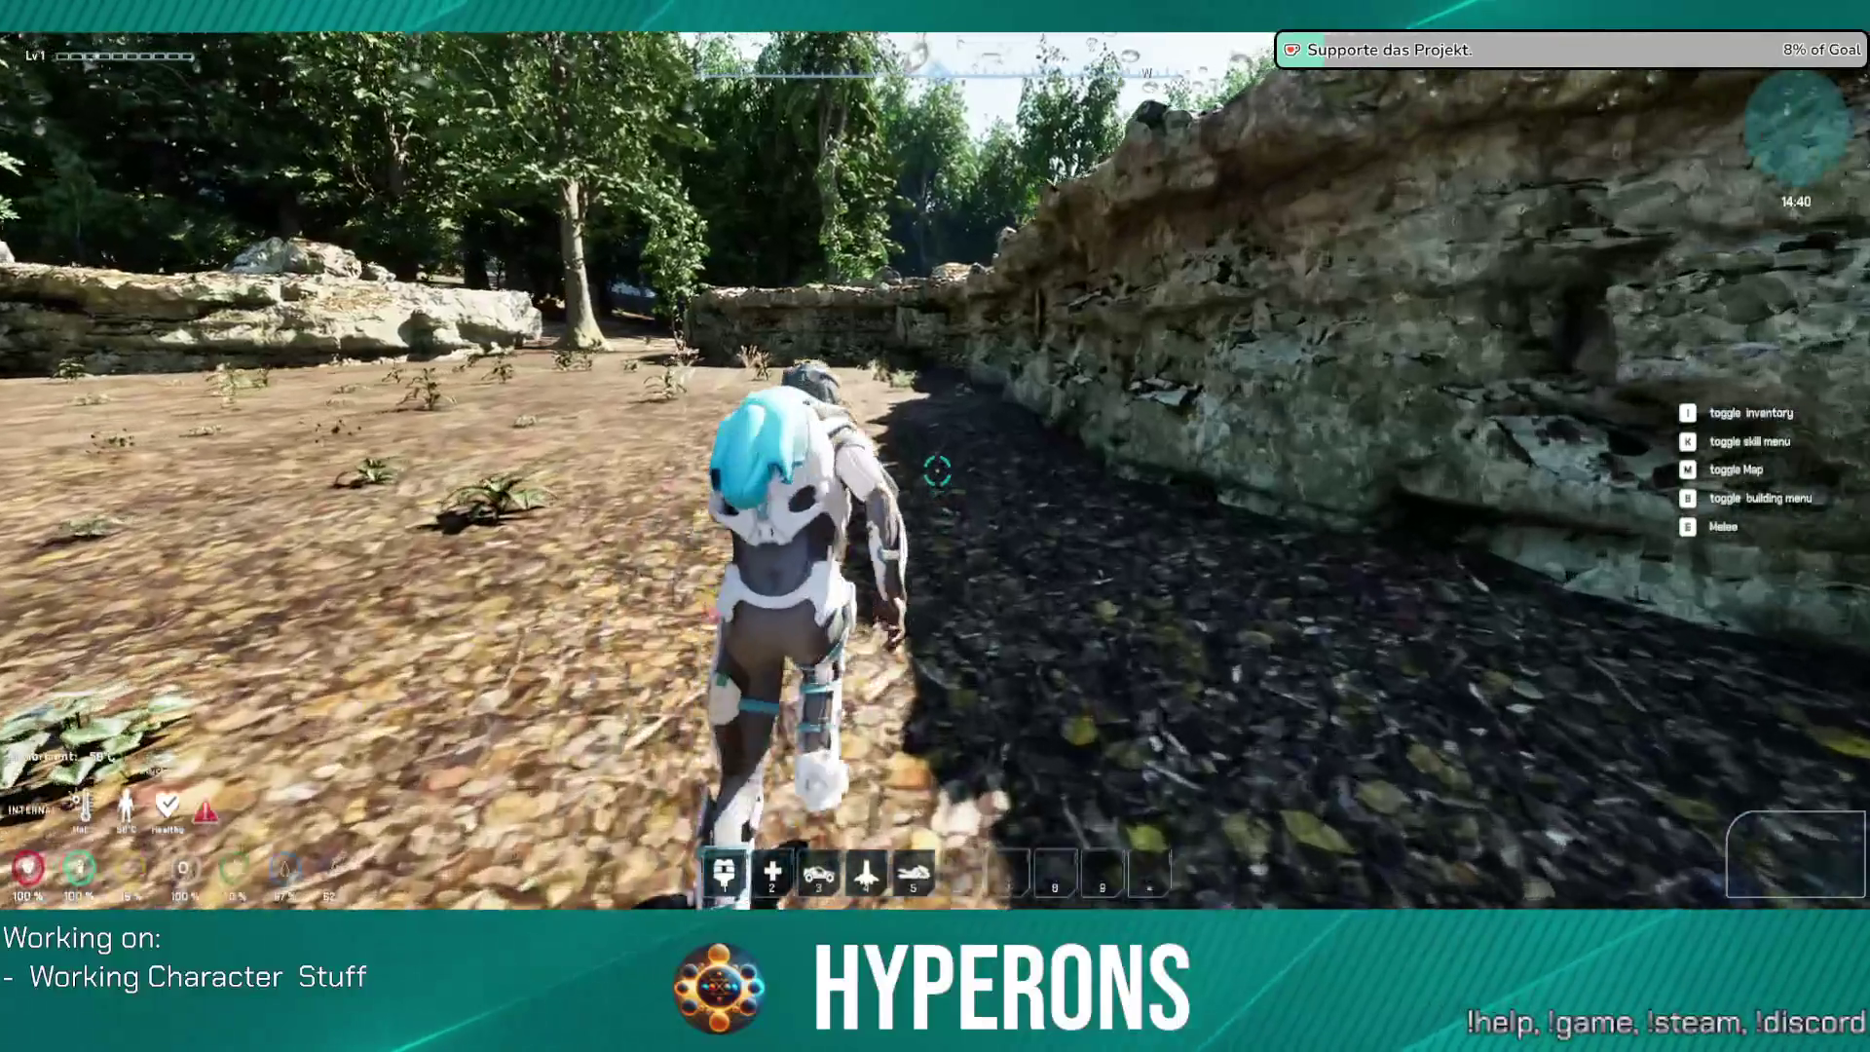
key("w")
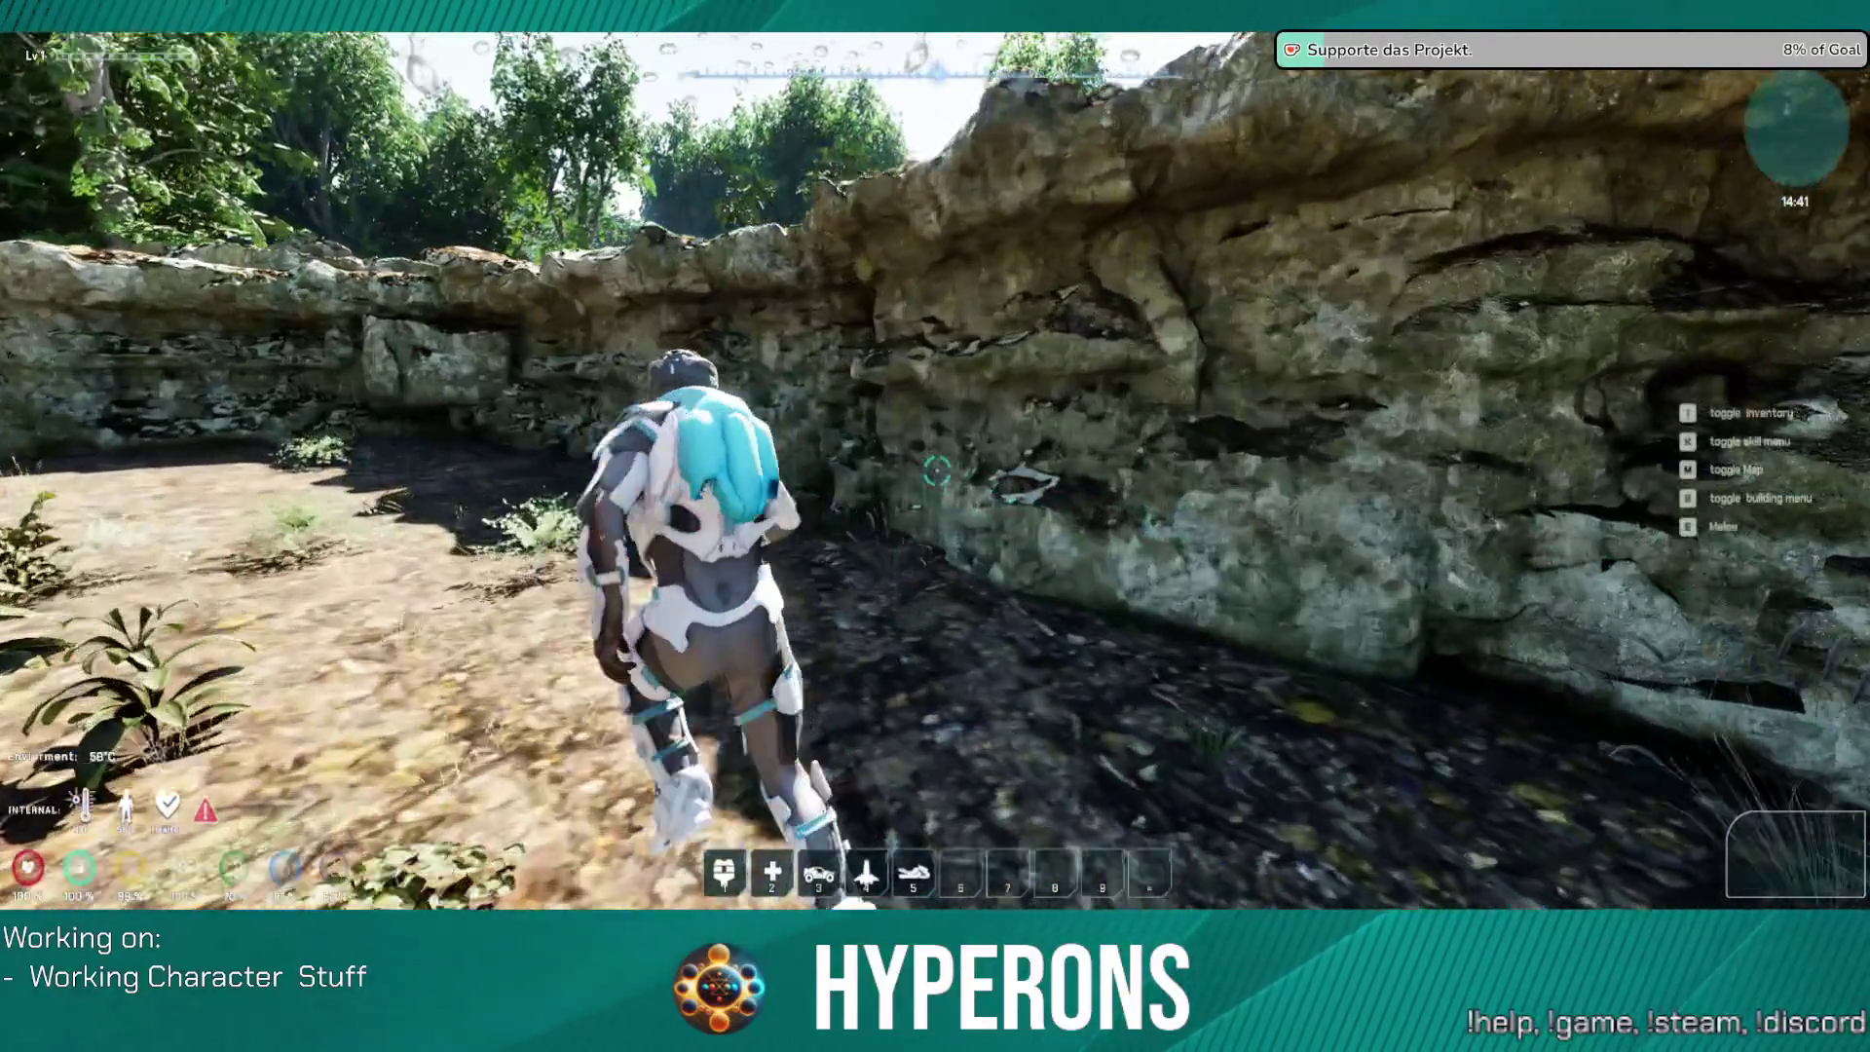
key("w")
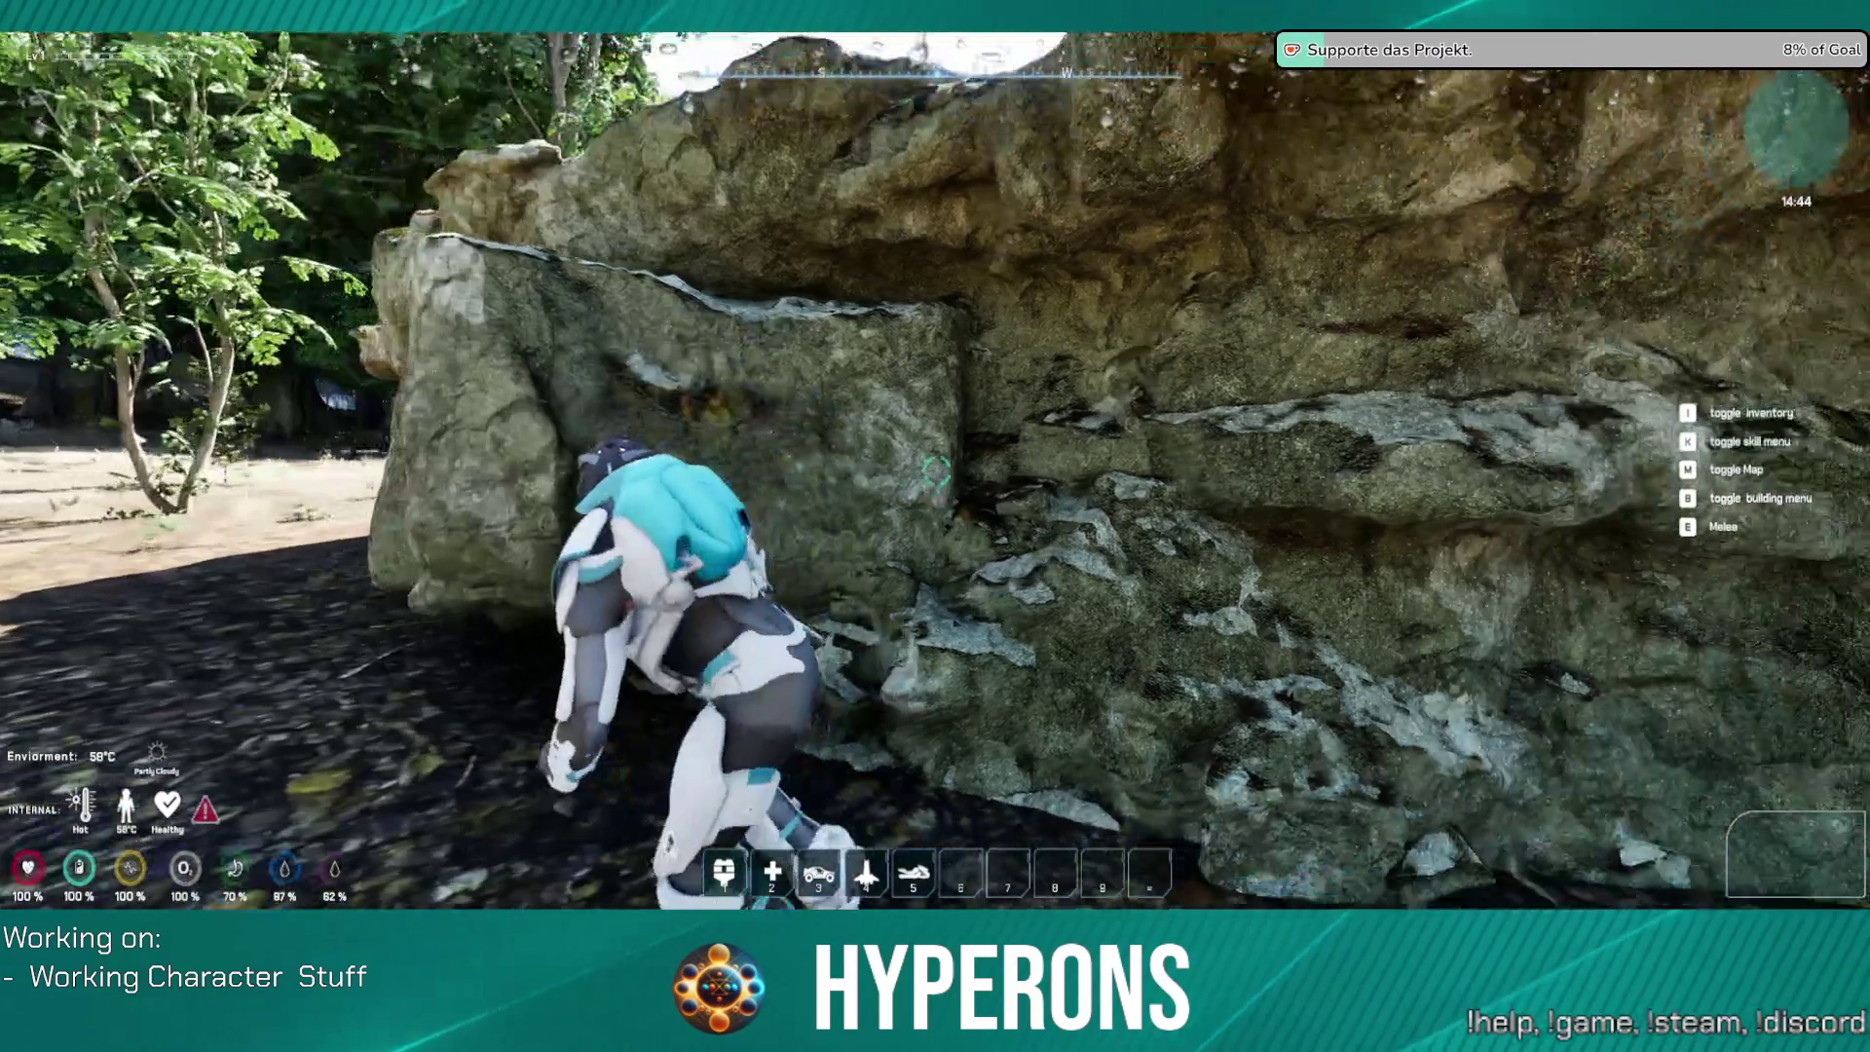
key("w")
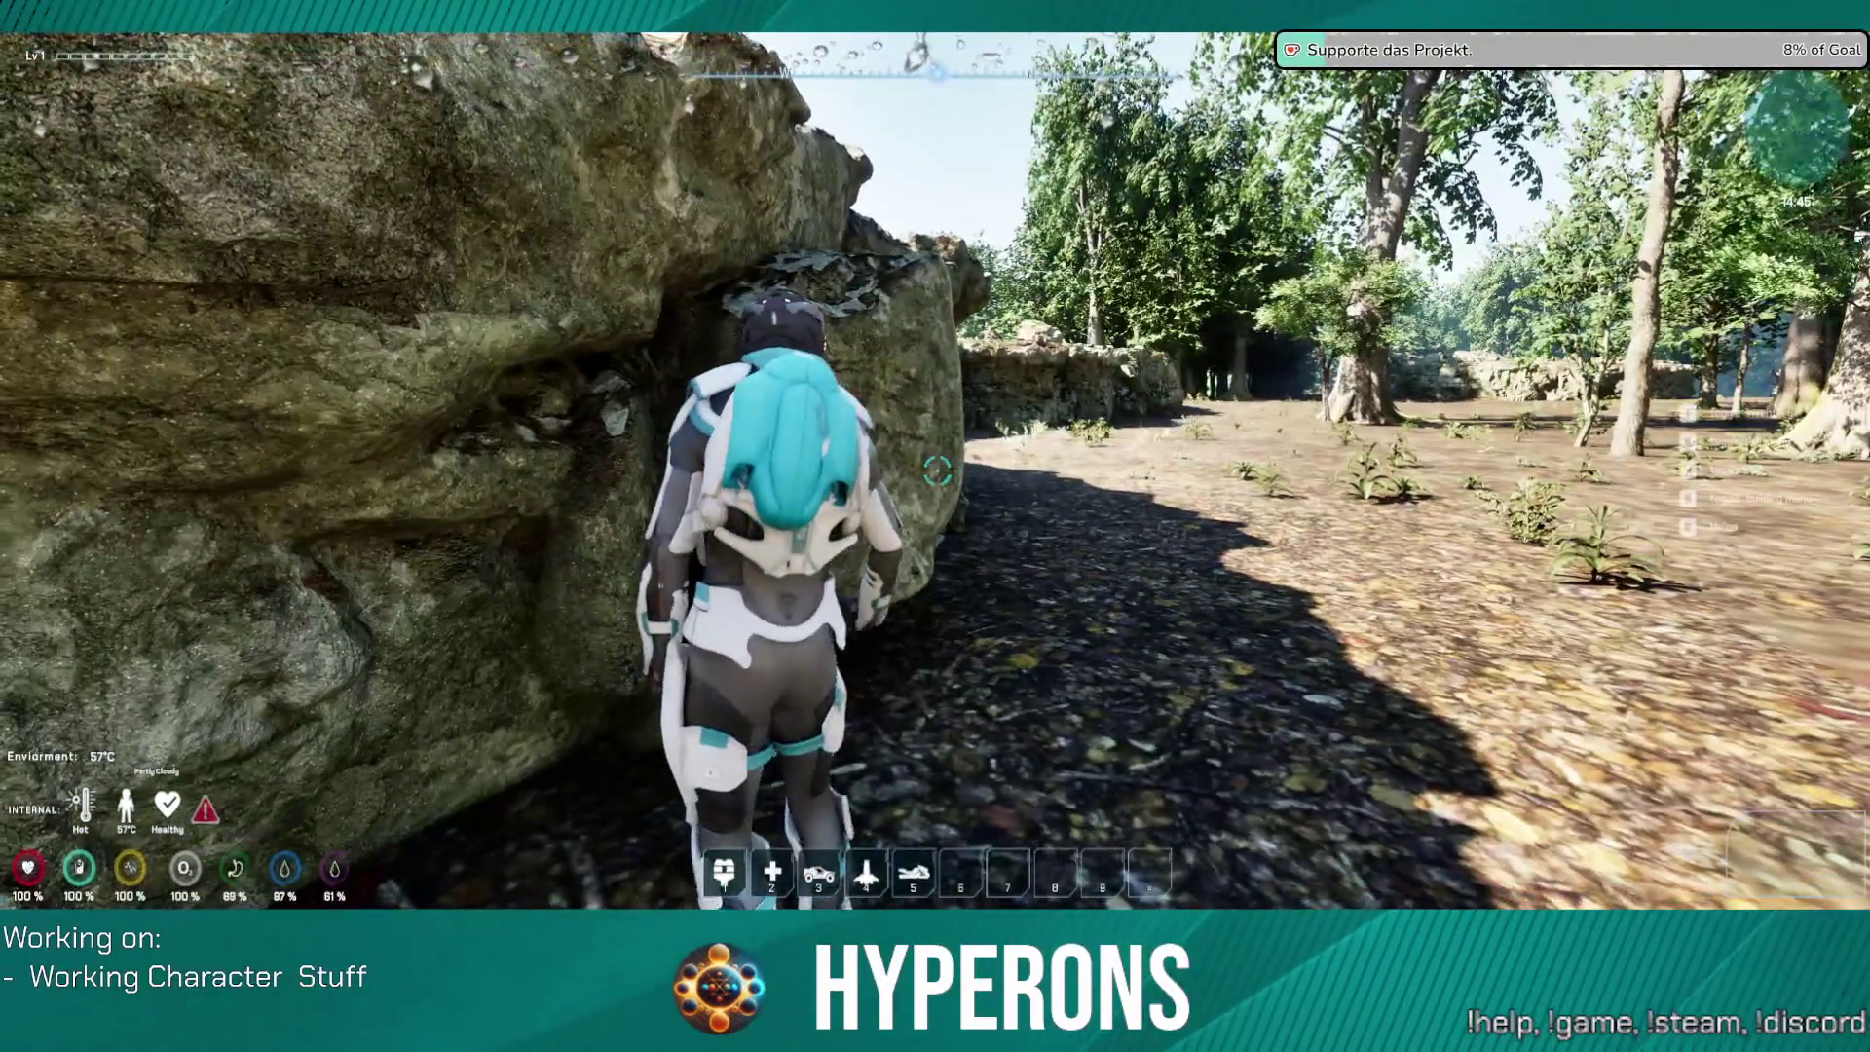
Step: Follow the rock face past the wall, then run along the forest path
key("w")
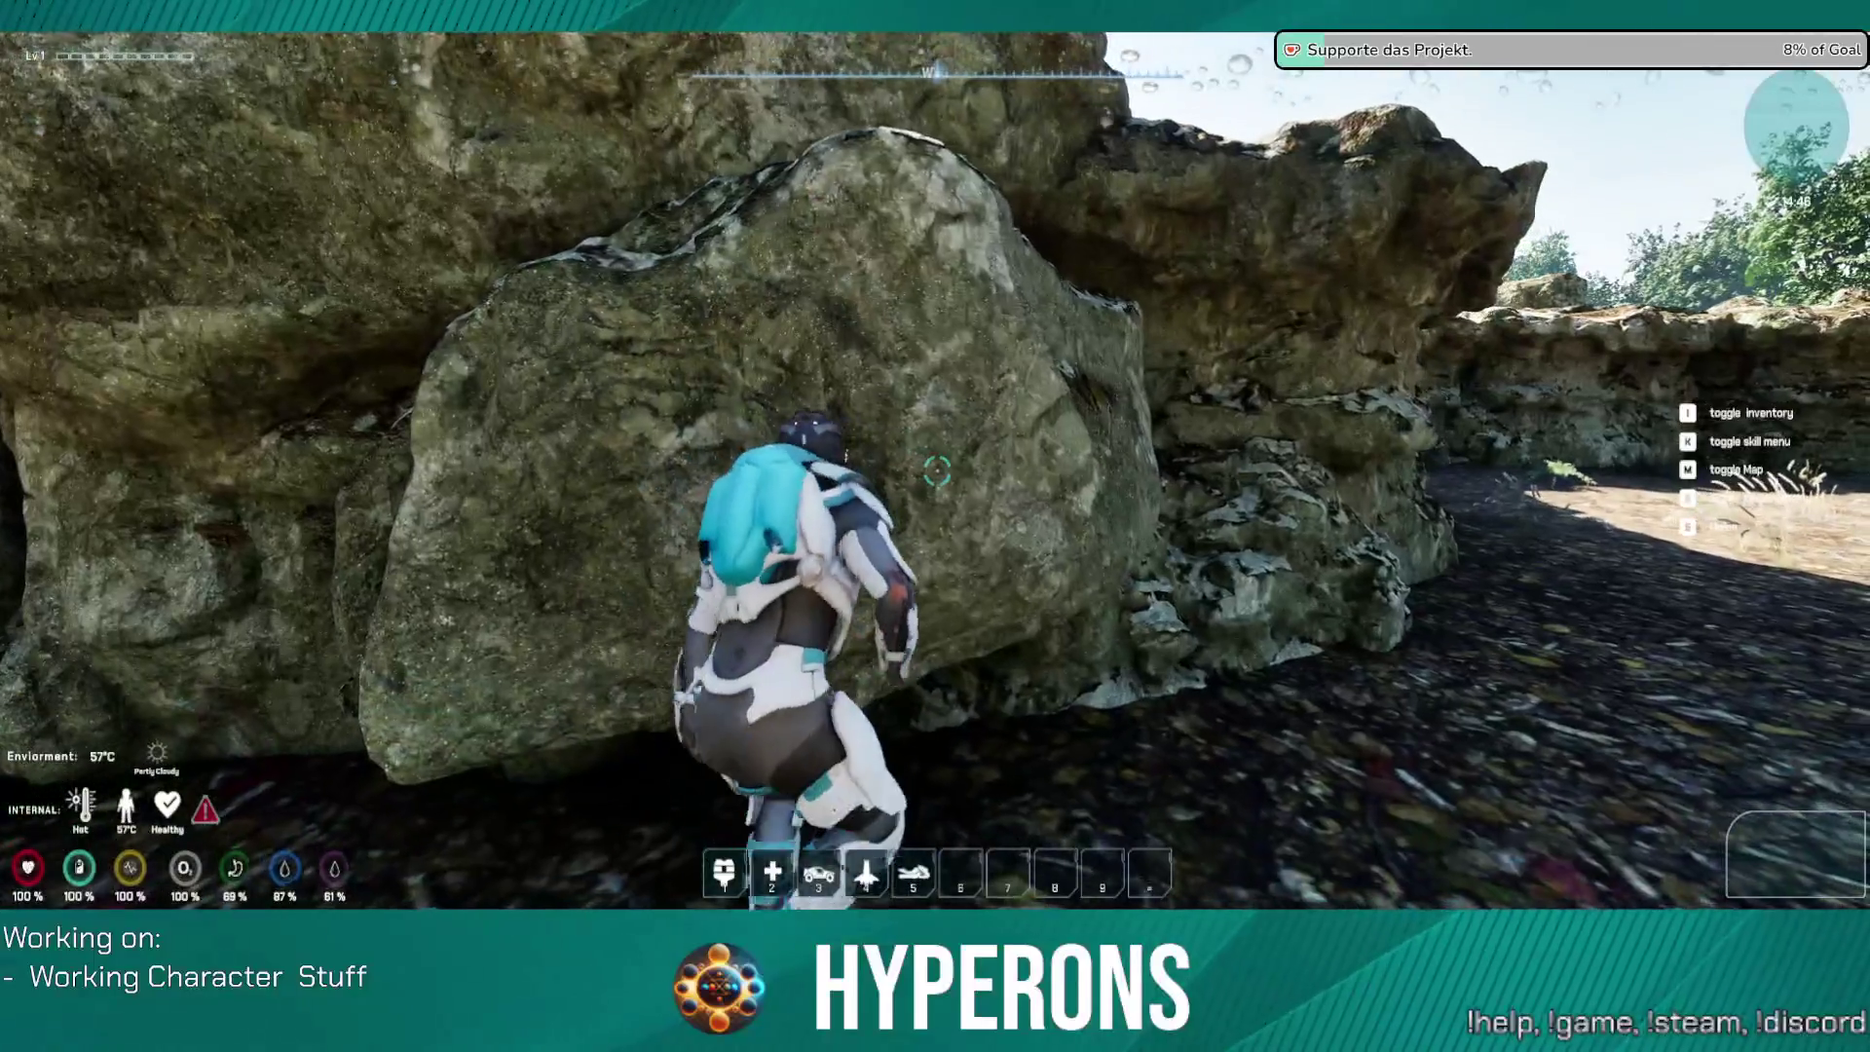
key("w")
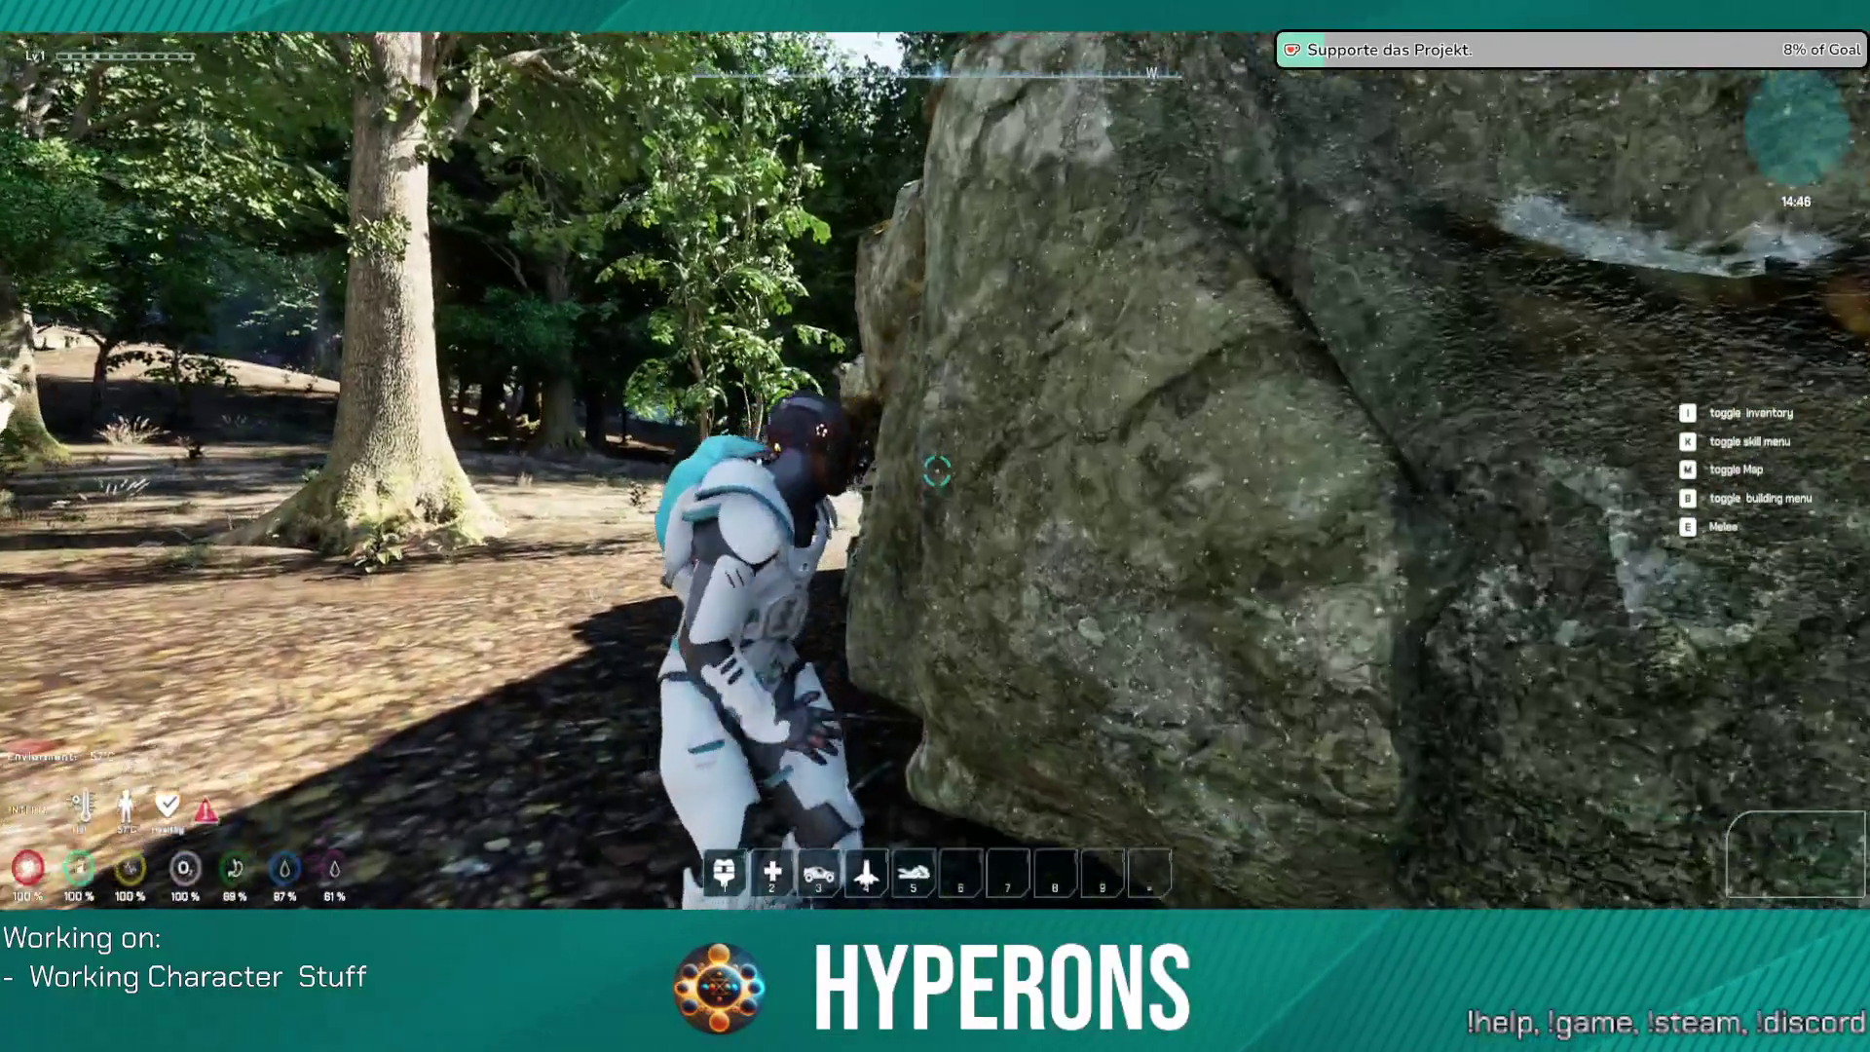
key("w")
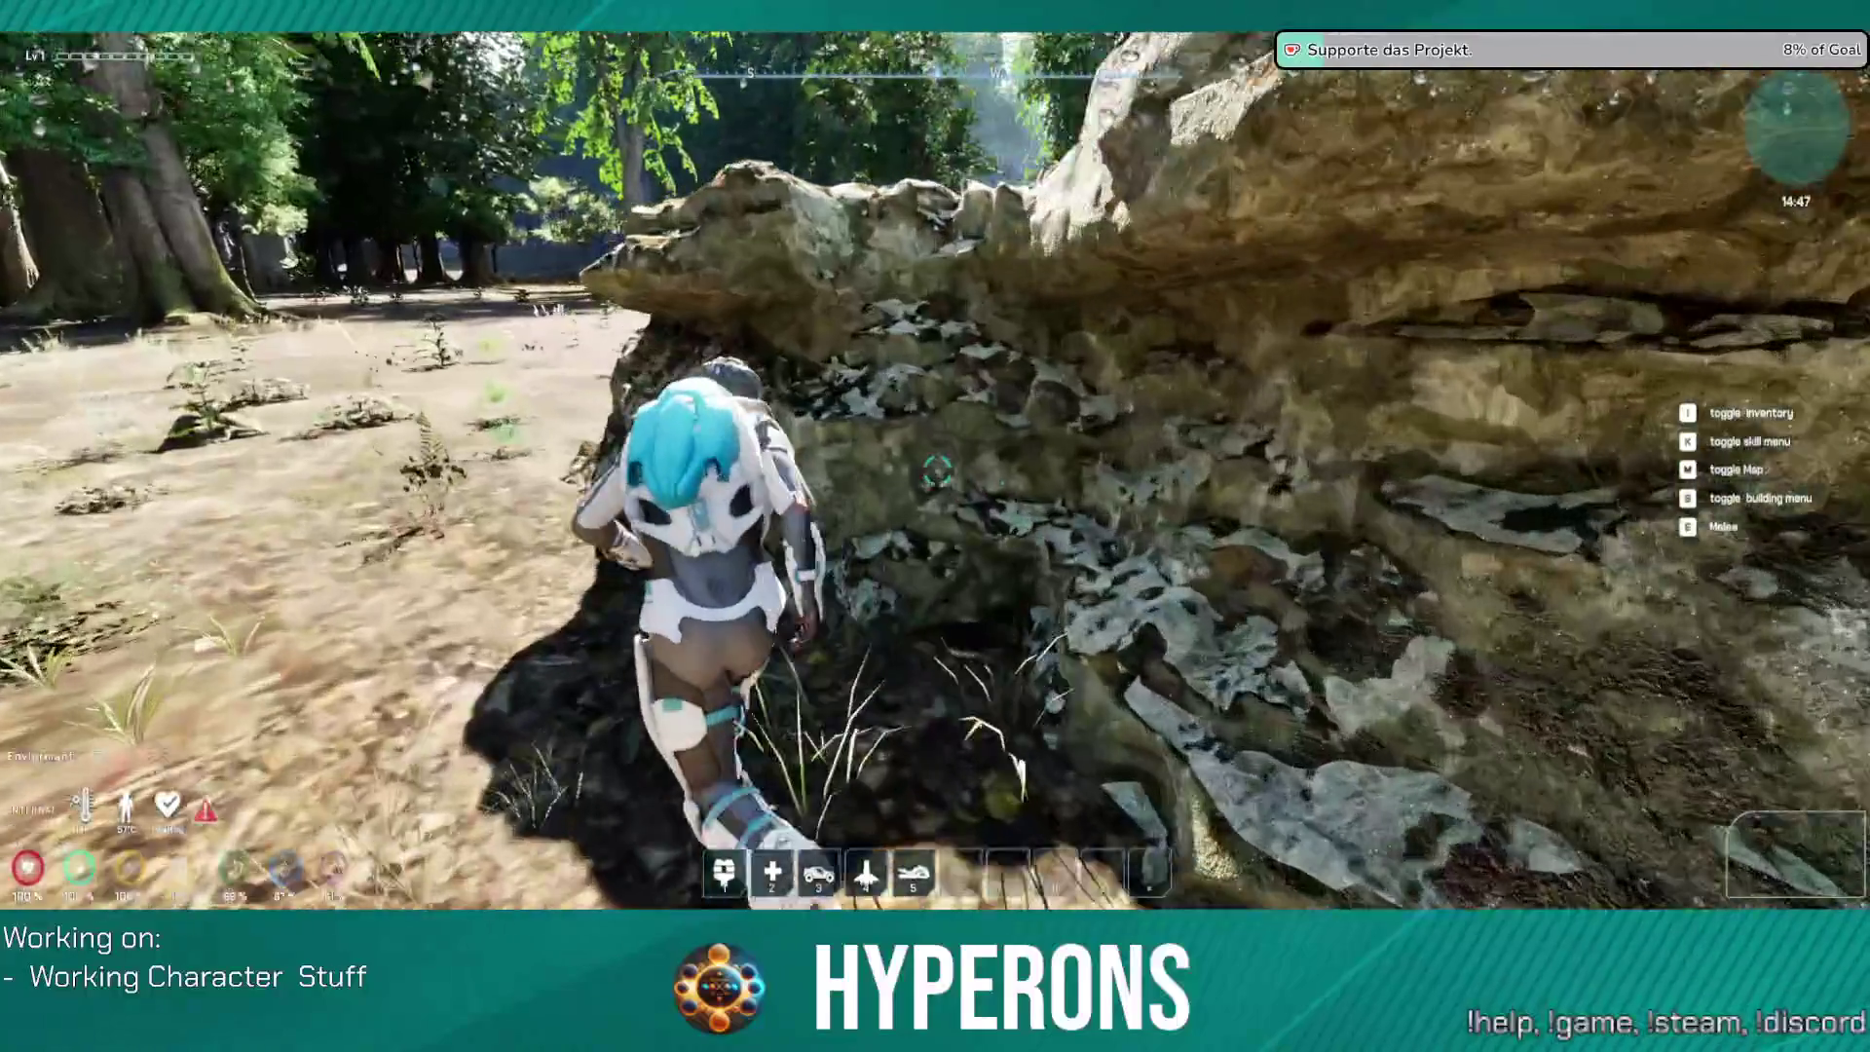
key("w")
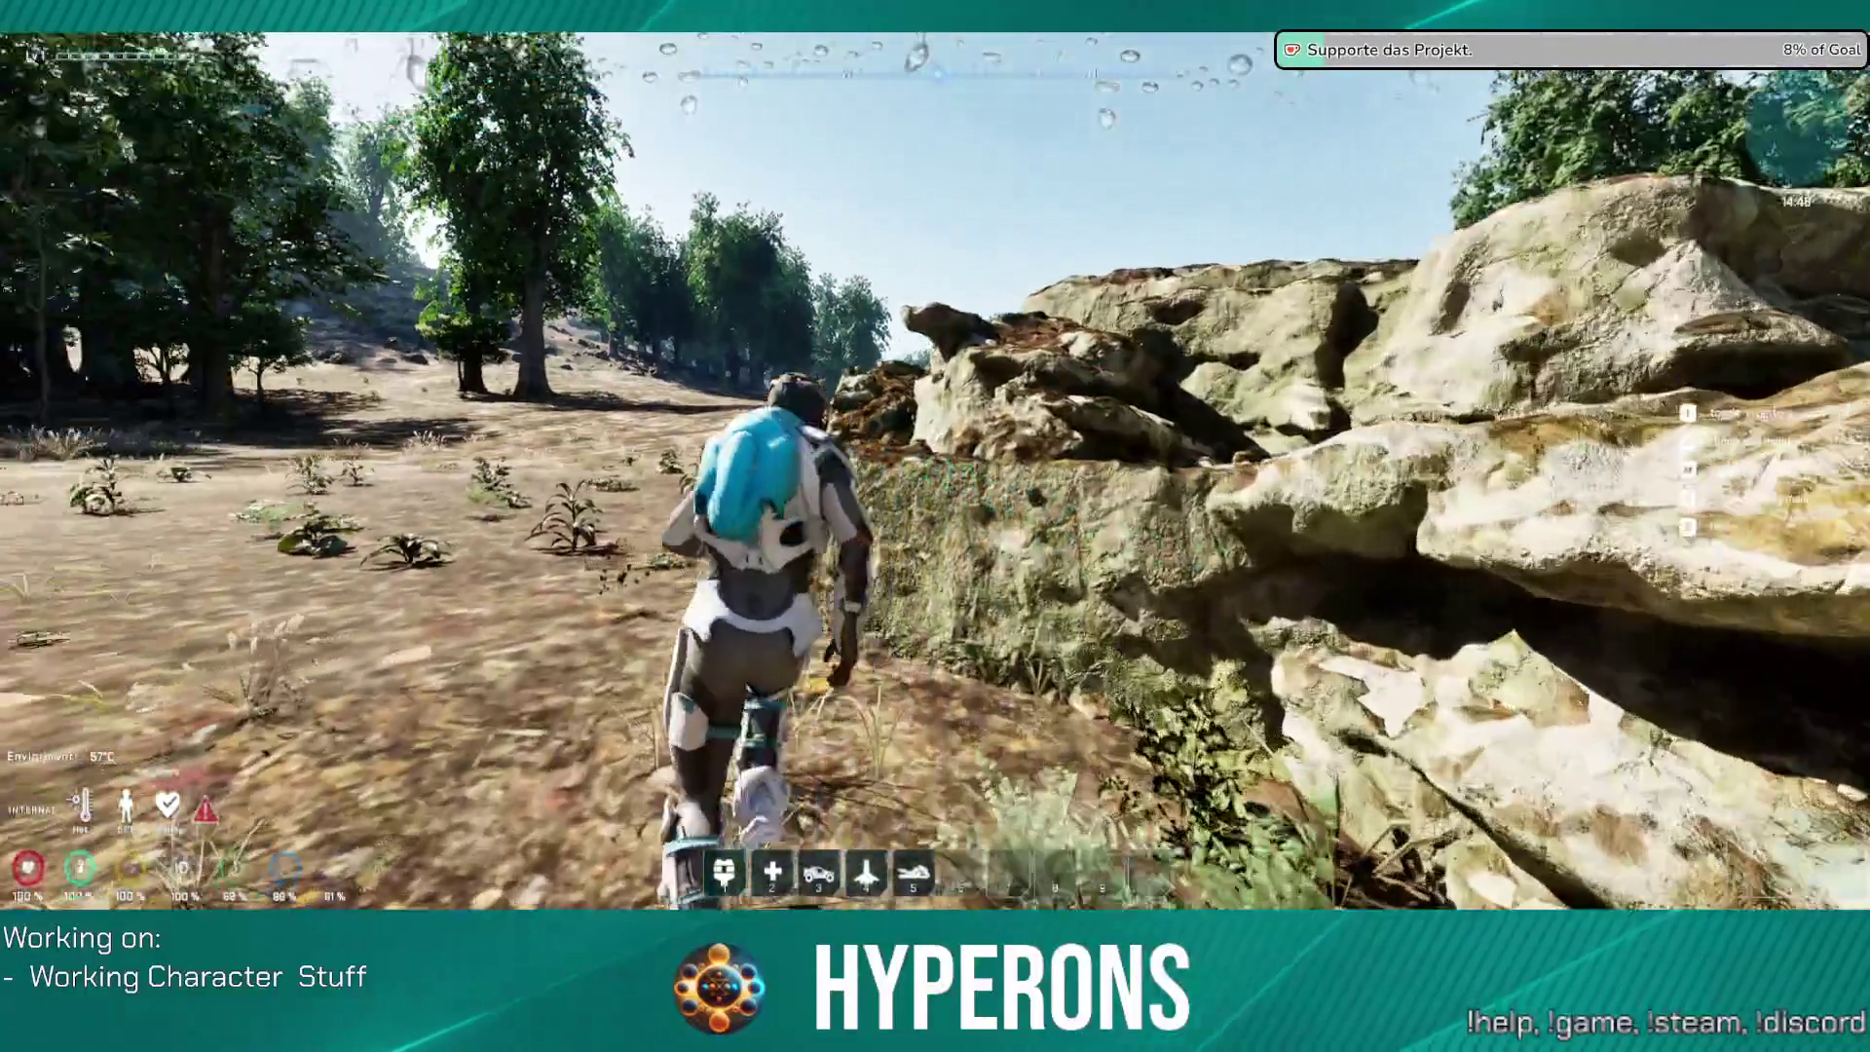
key("w")
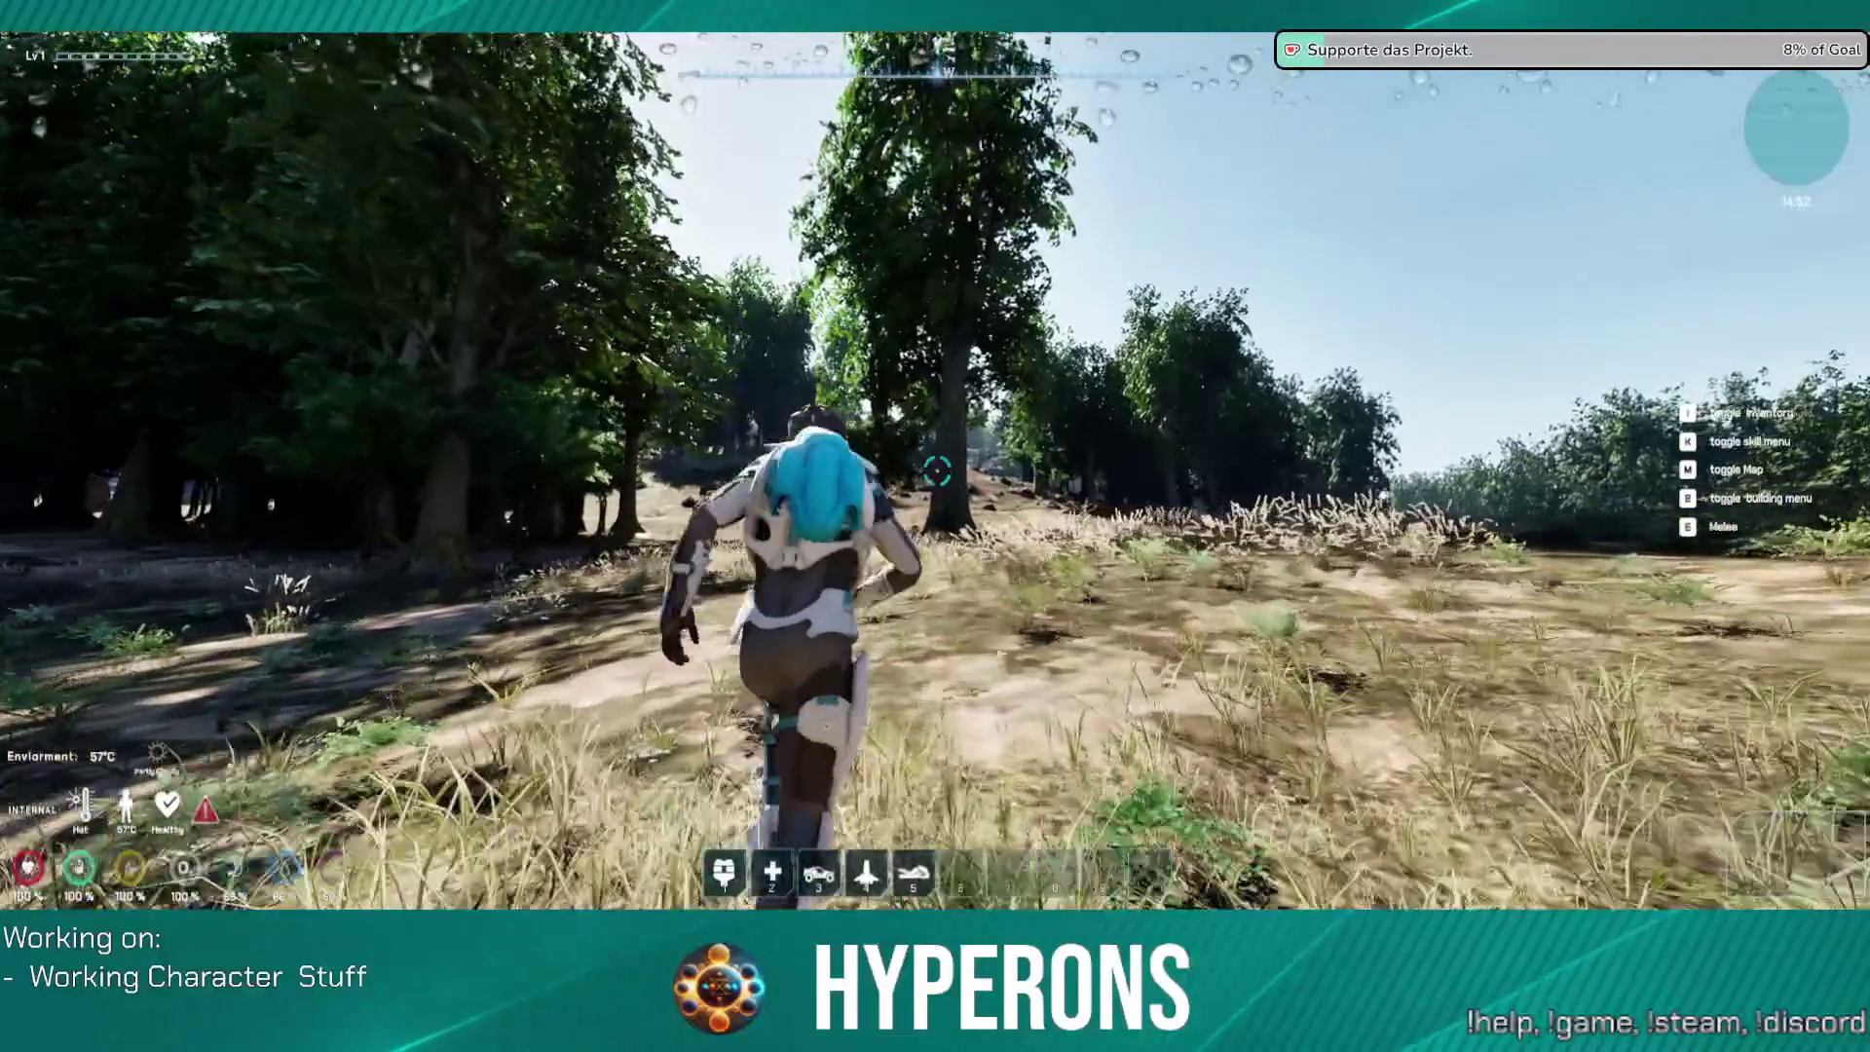
key("w")
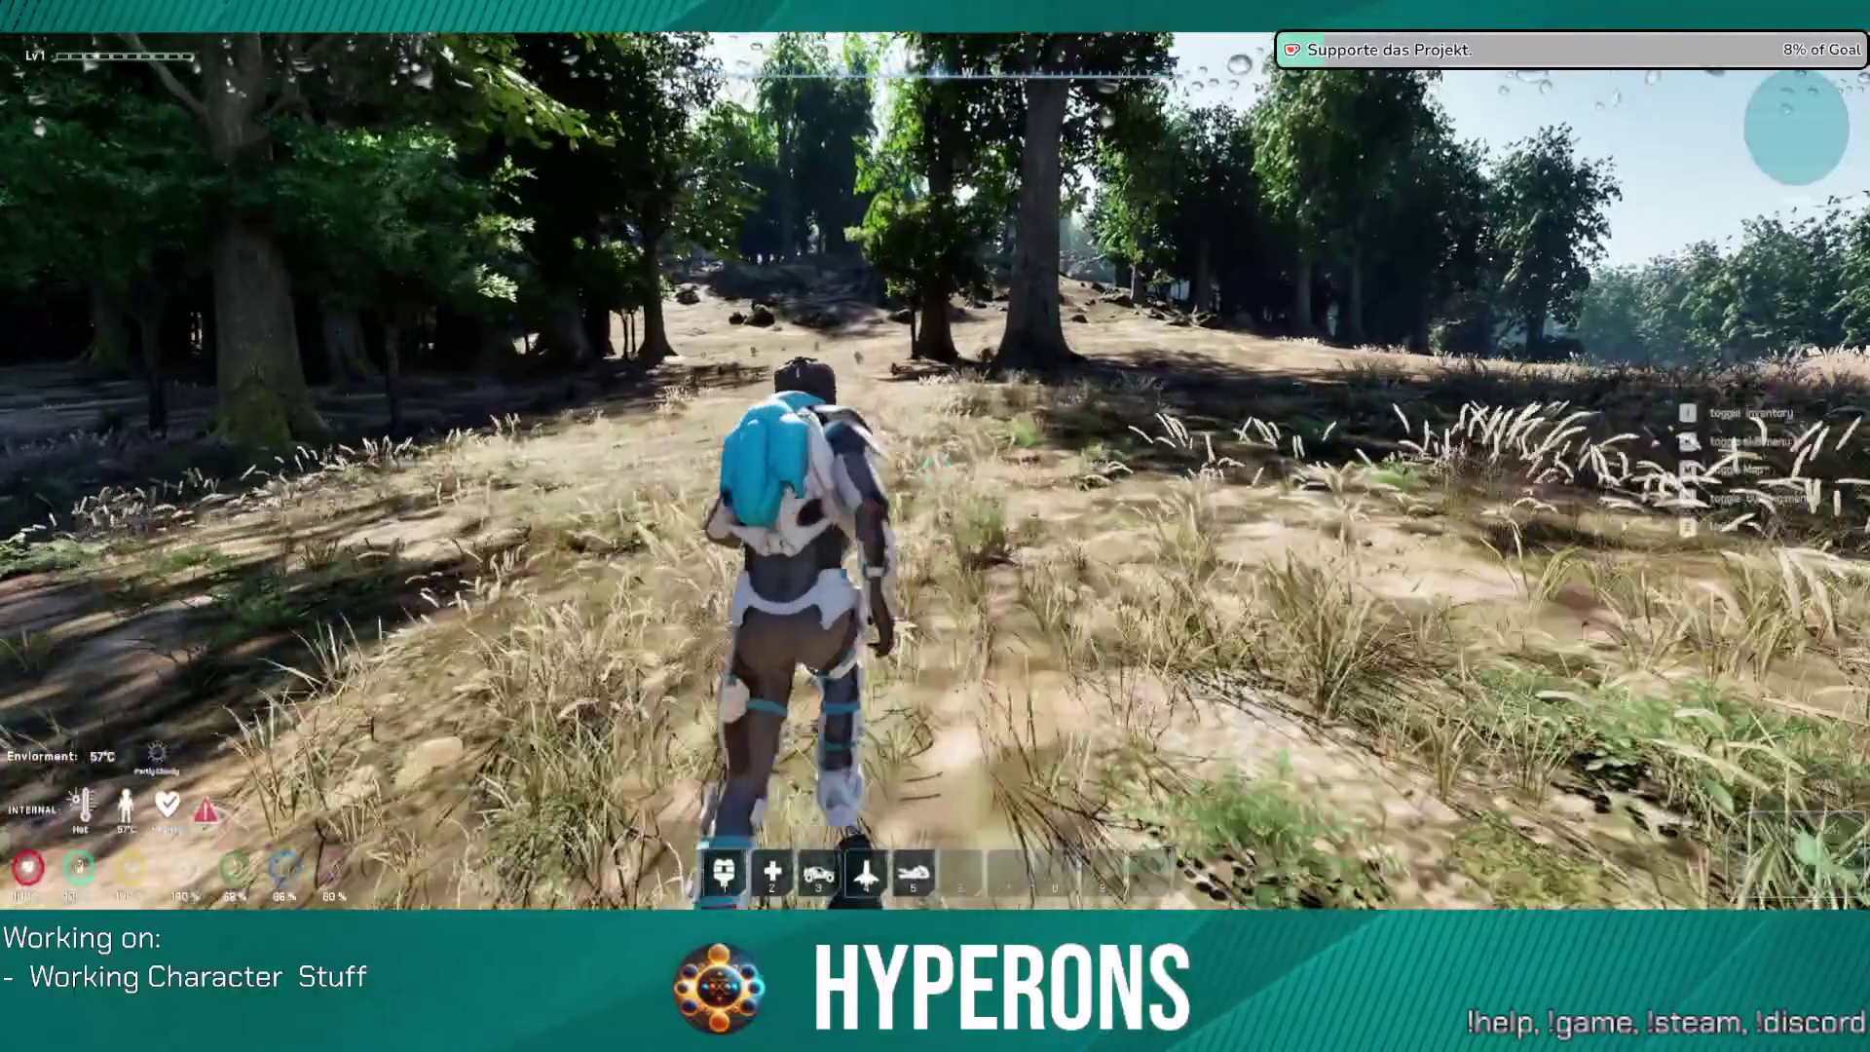
key("w")
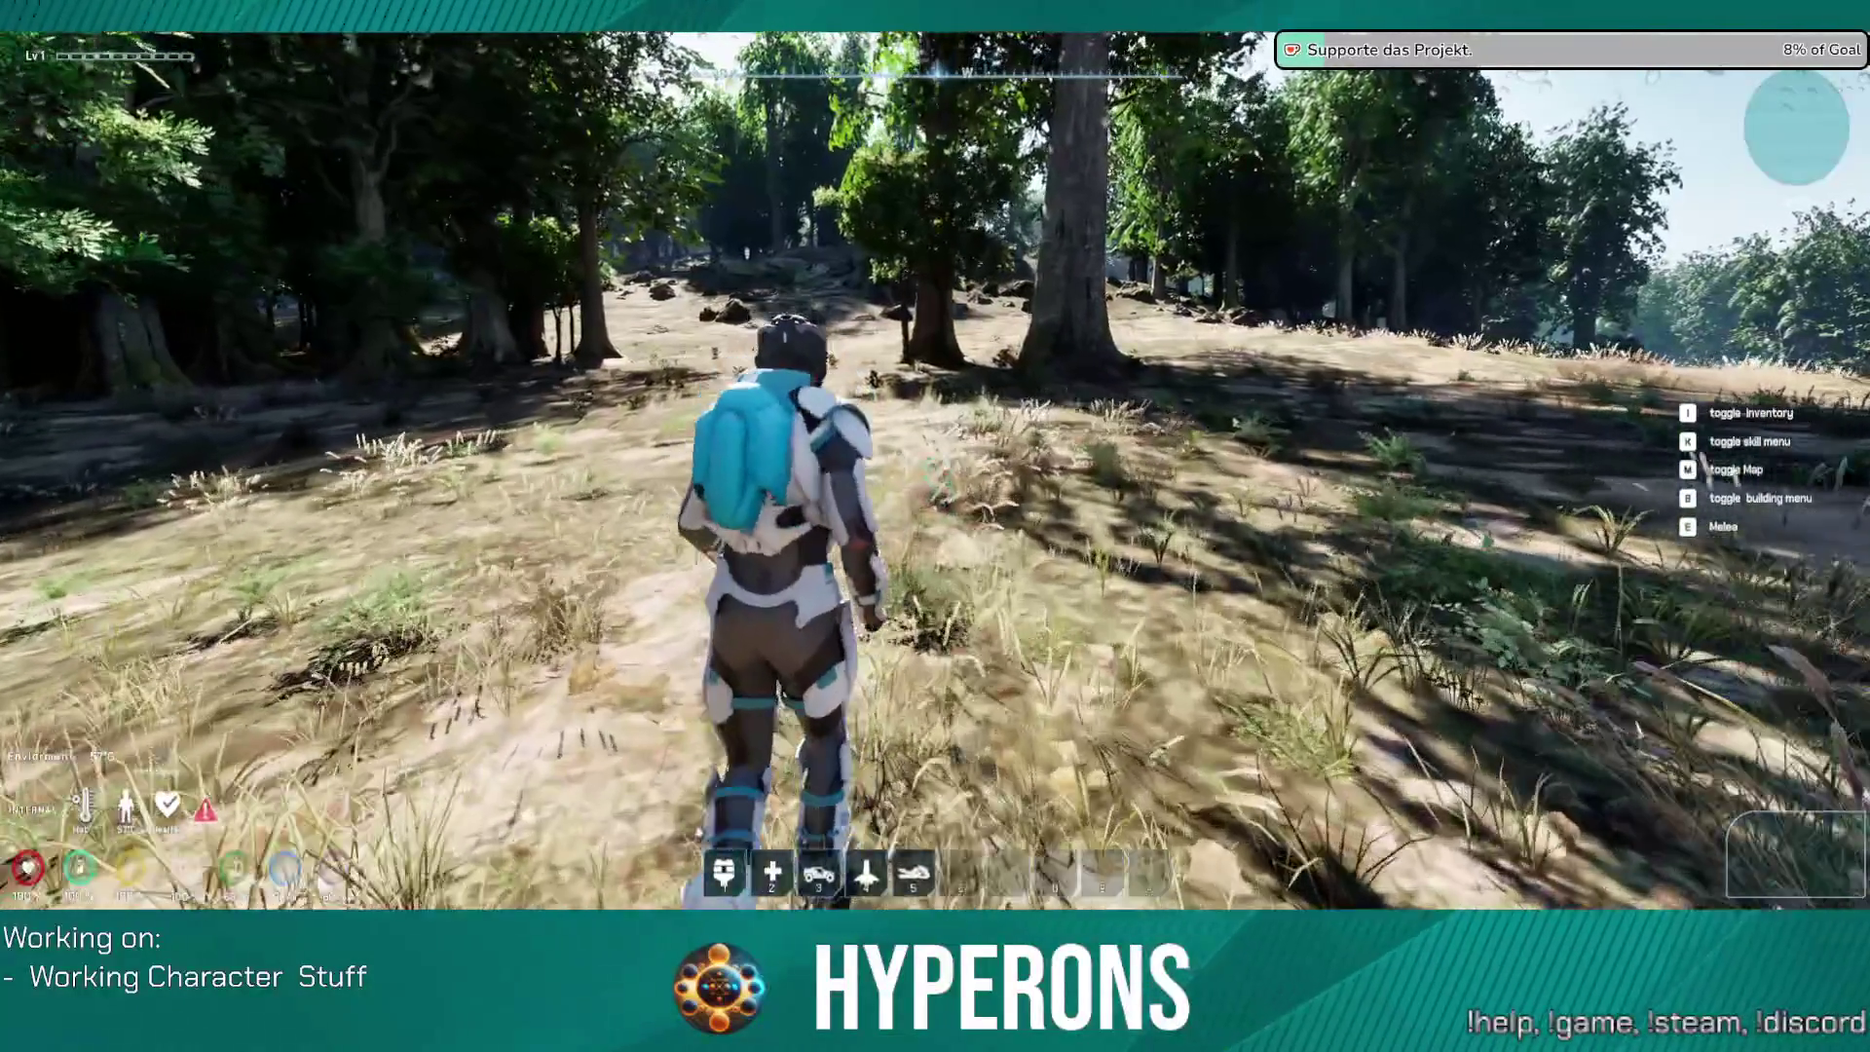
key("w")
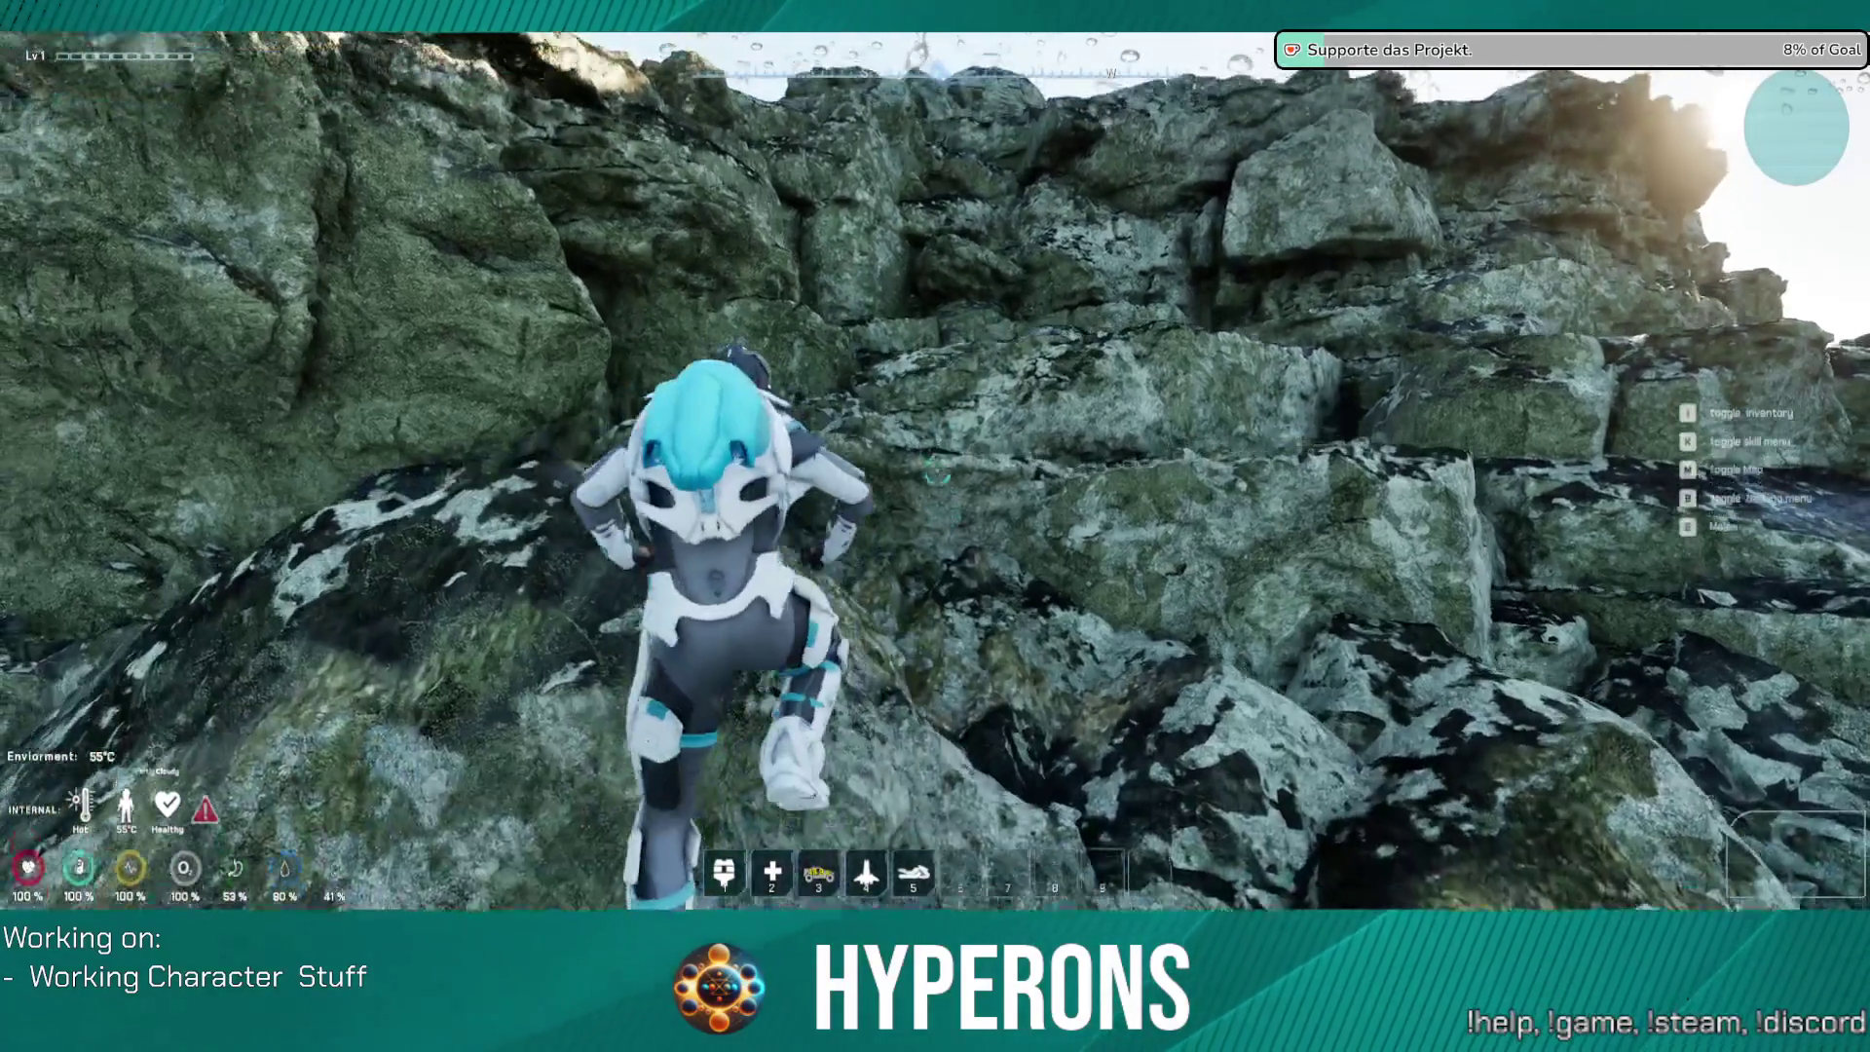
Step: Climb the mossy outcrop's rock face up and left toward its crest
key("w")
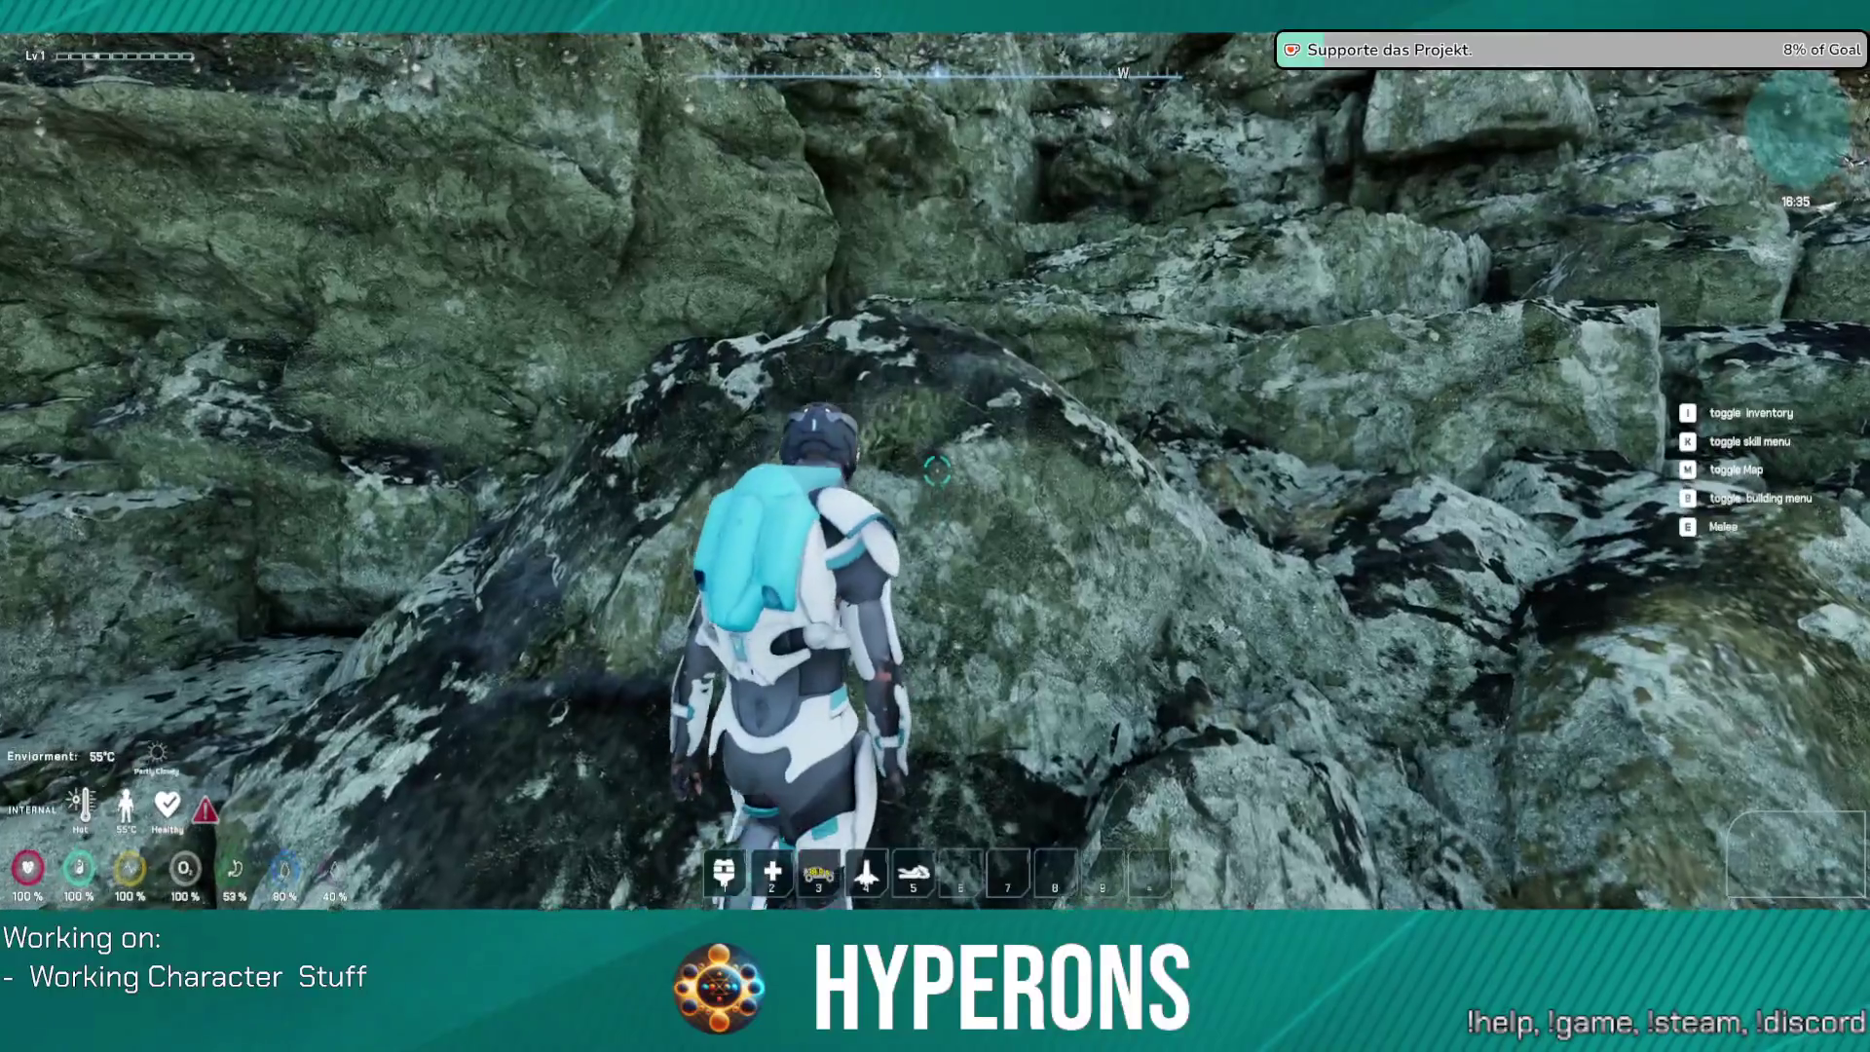
key("w")
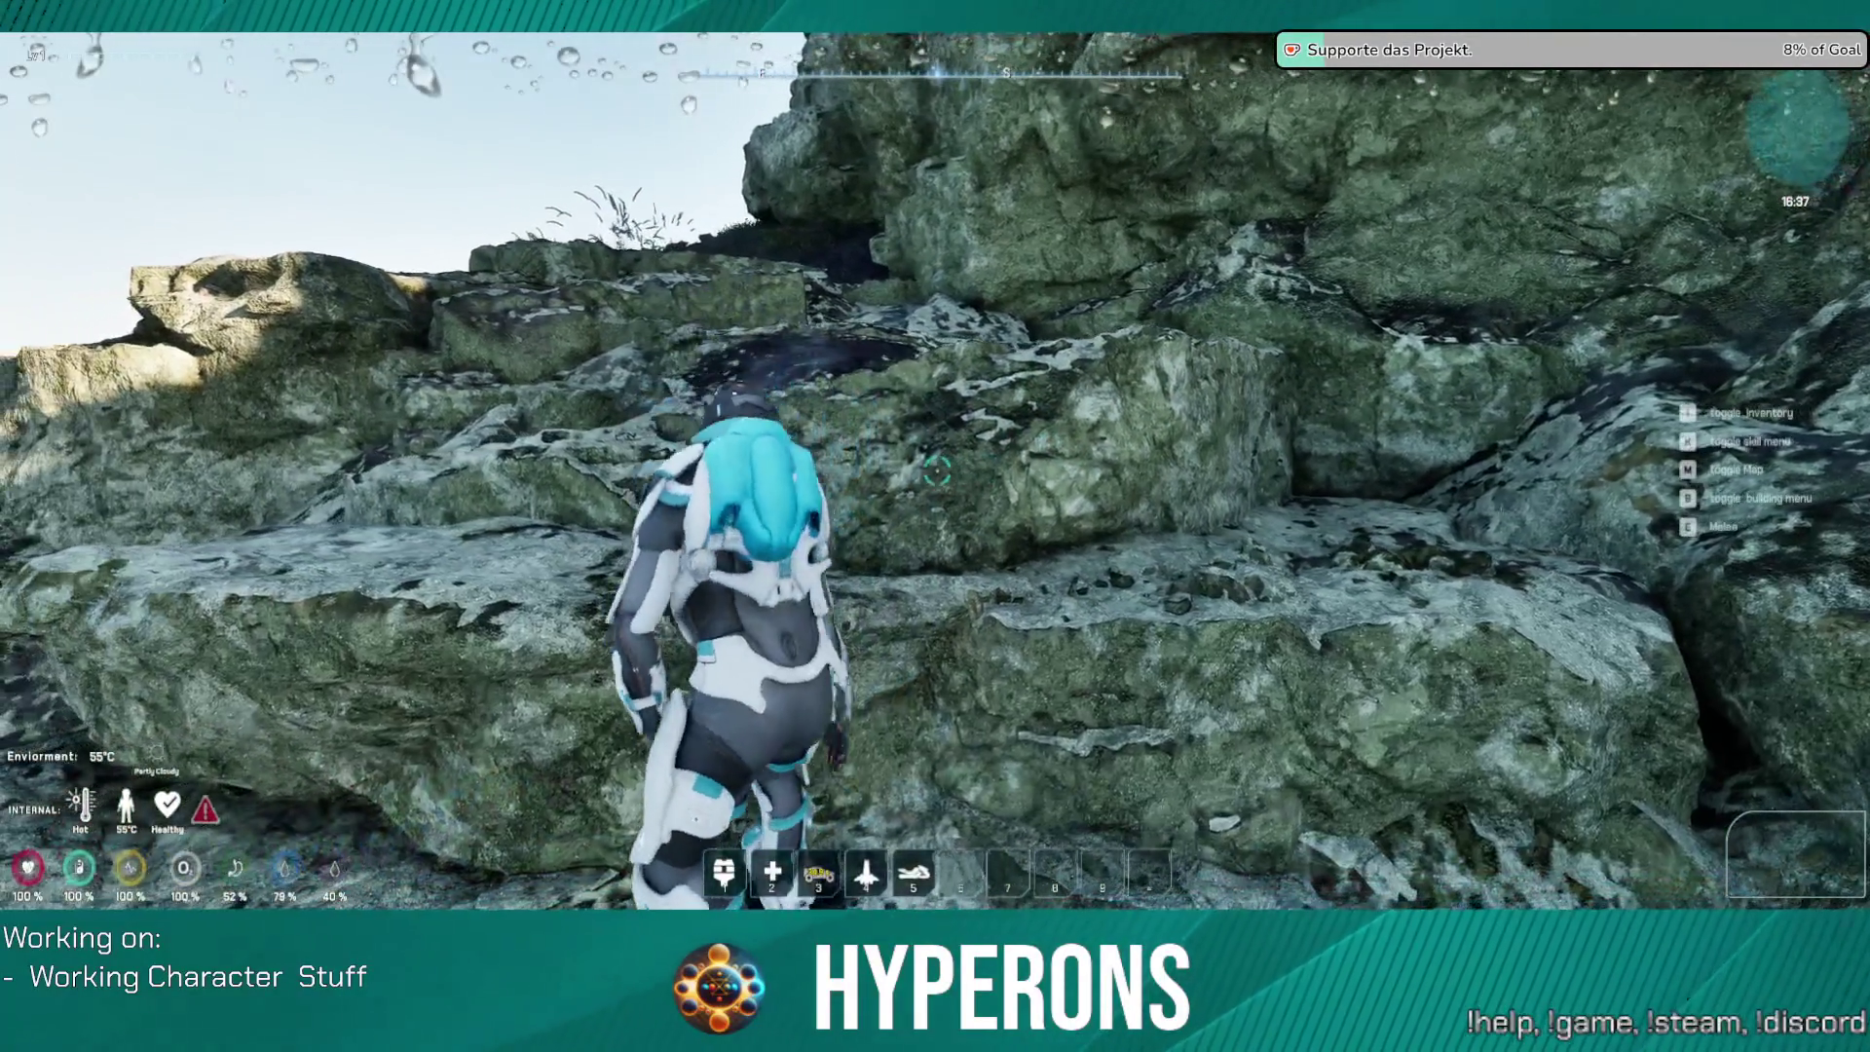
key("w")
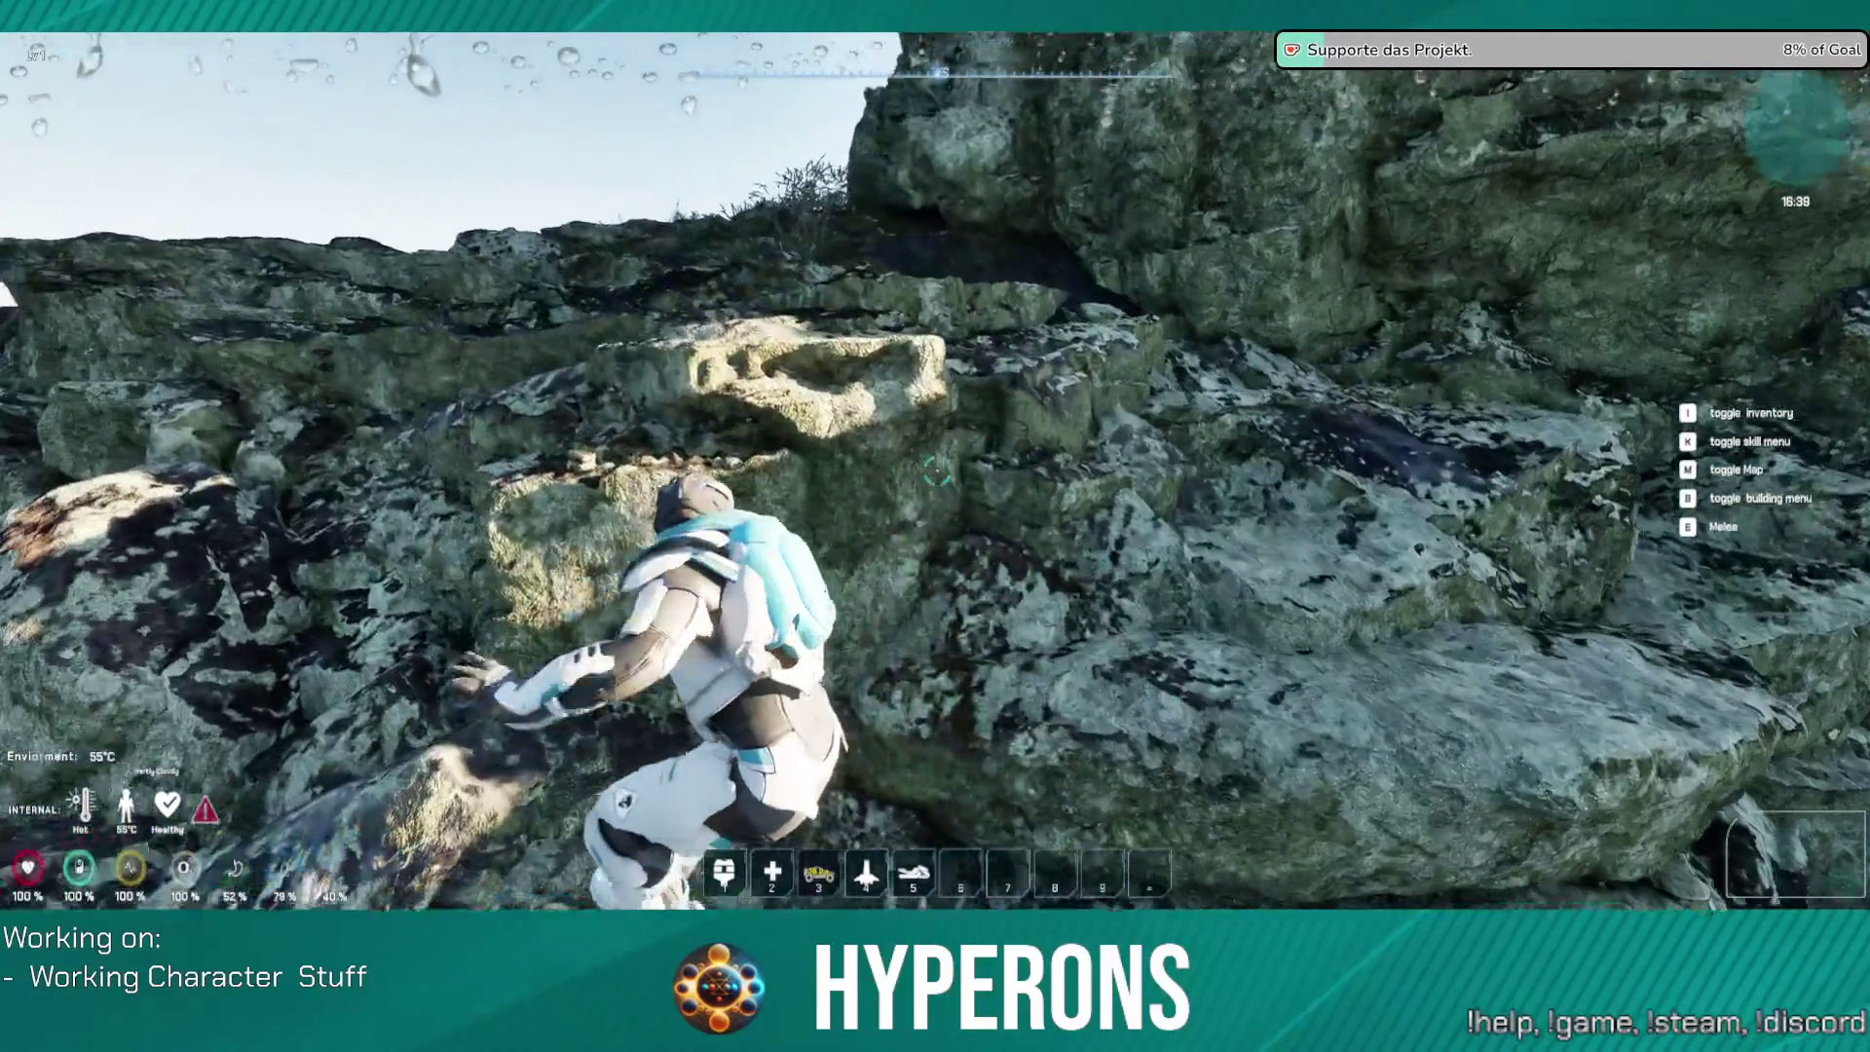
key("w")
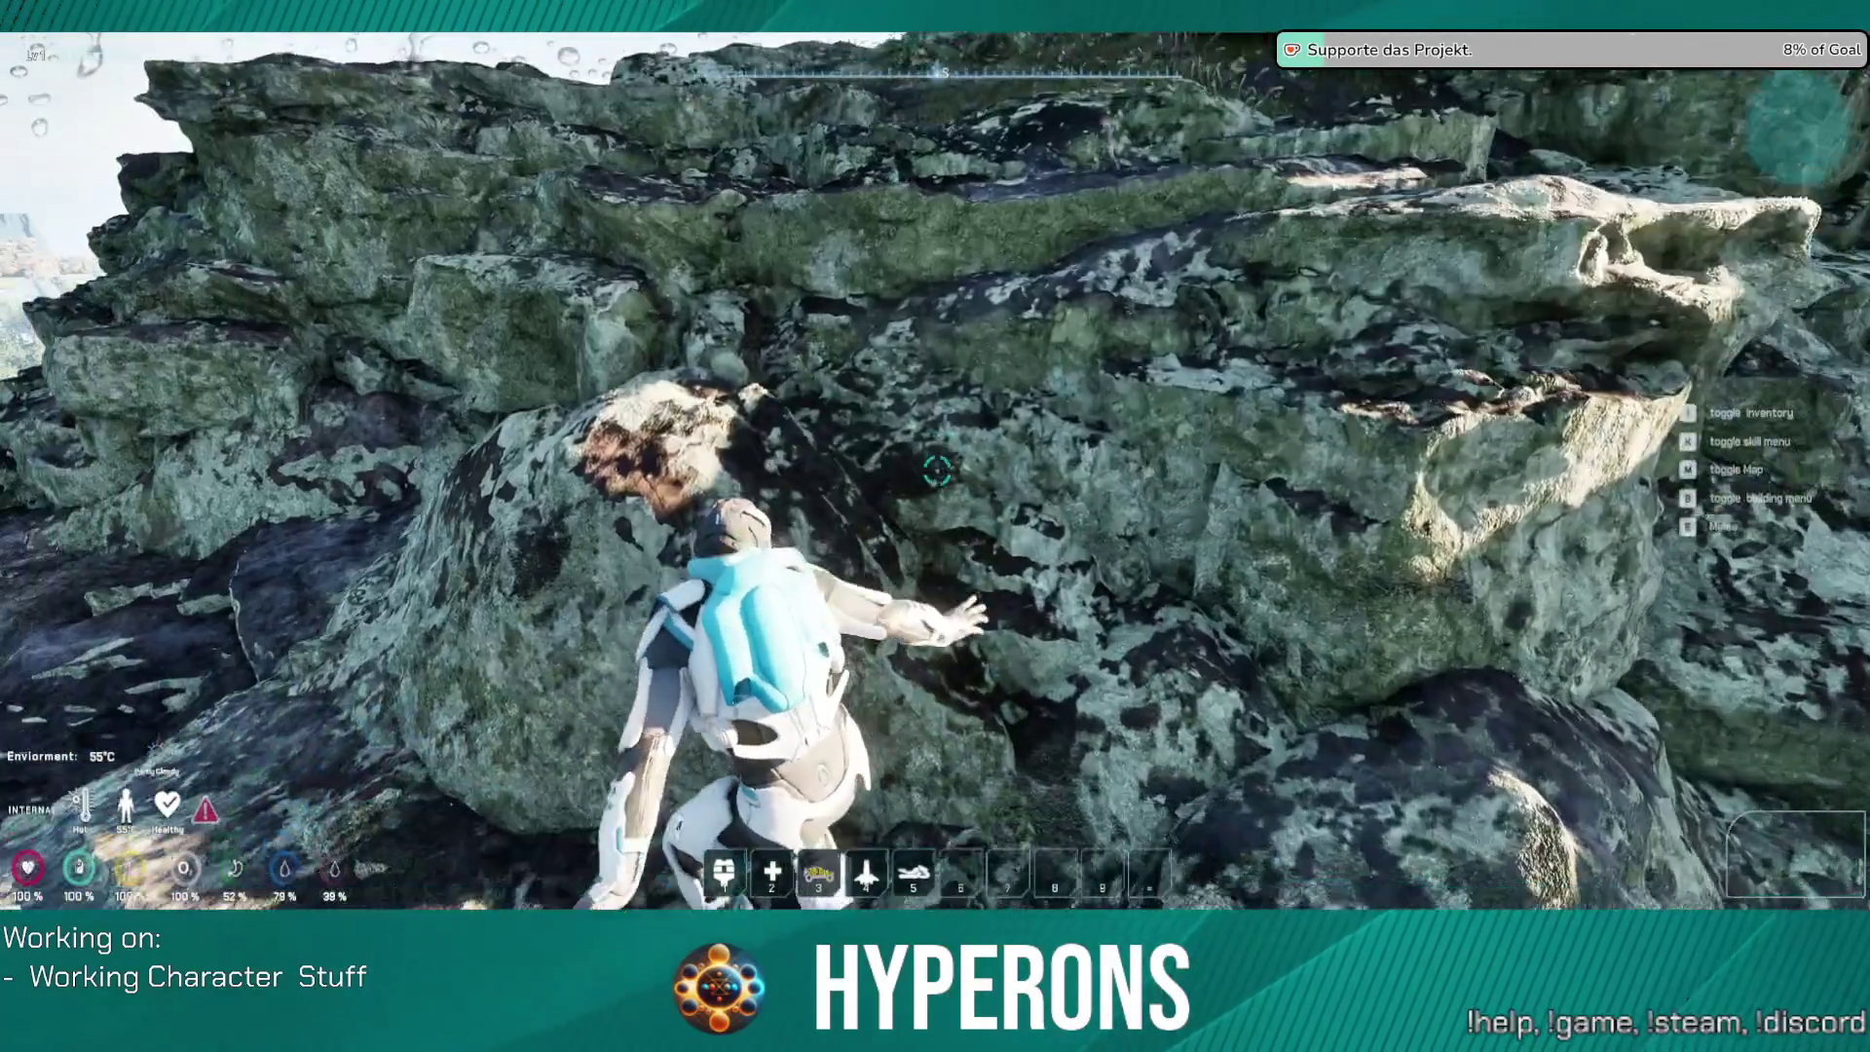
key("w")
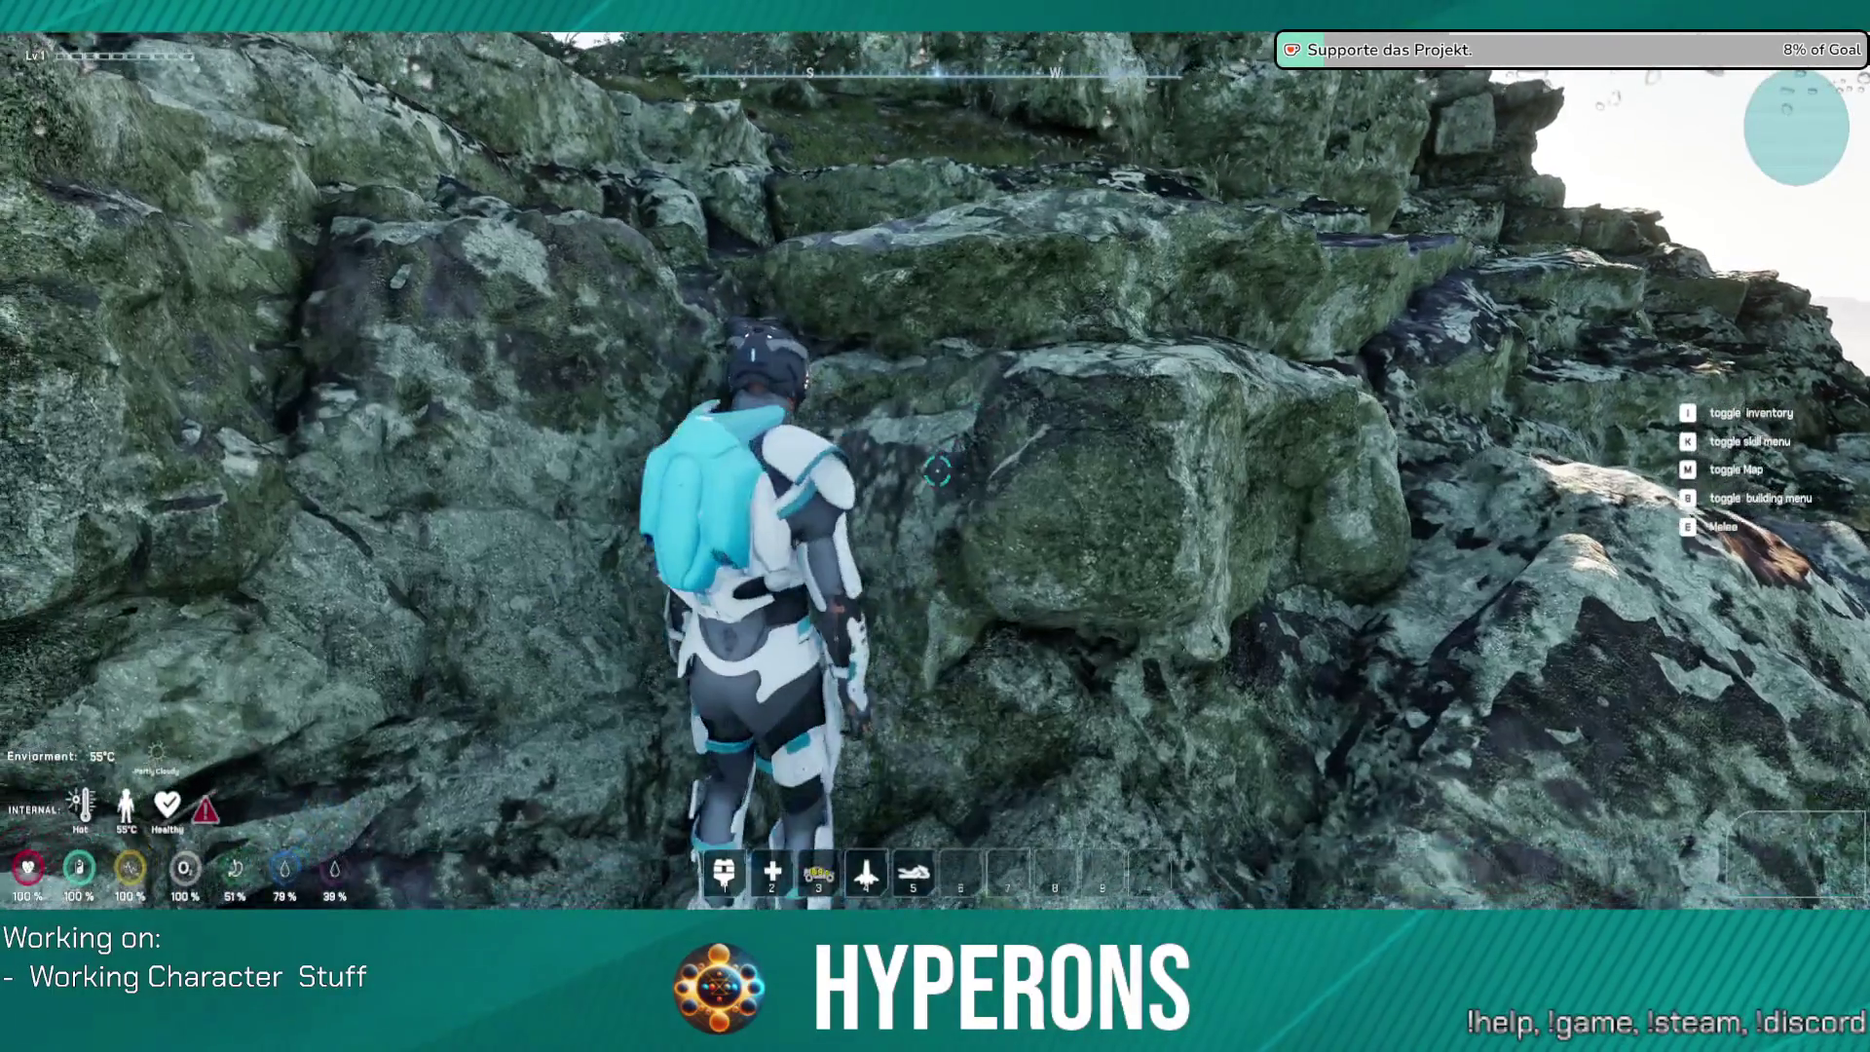
key("w")
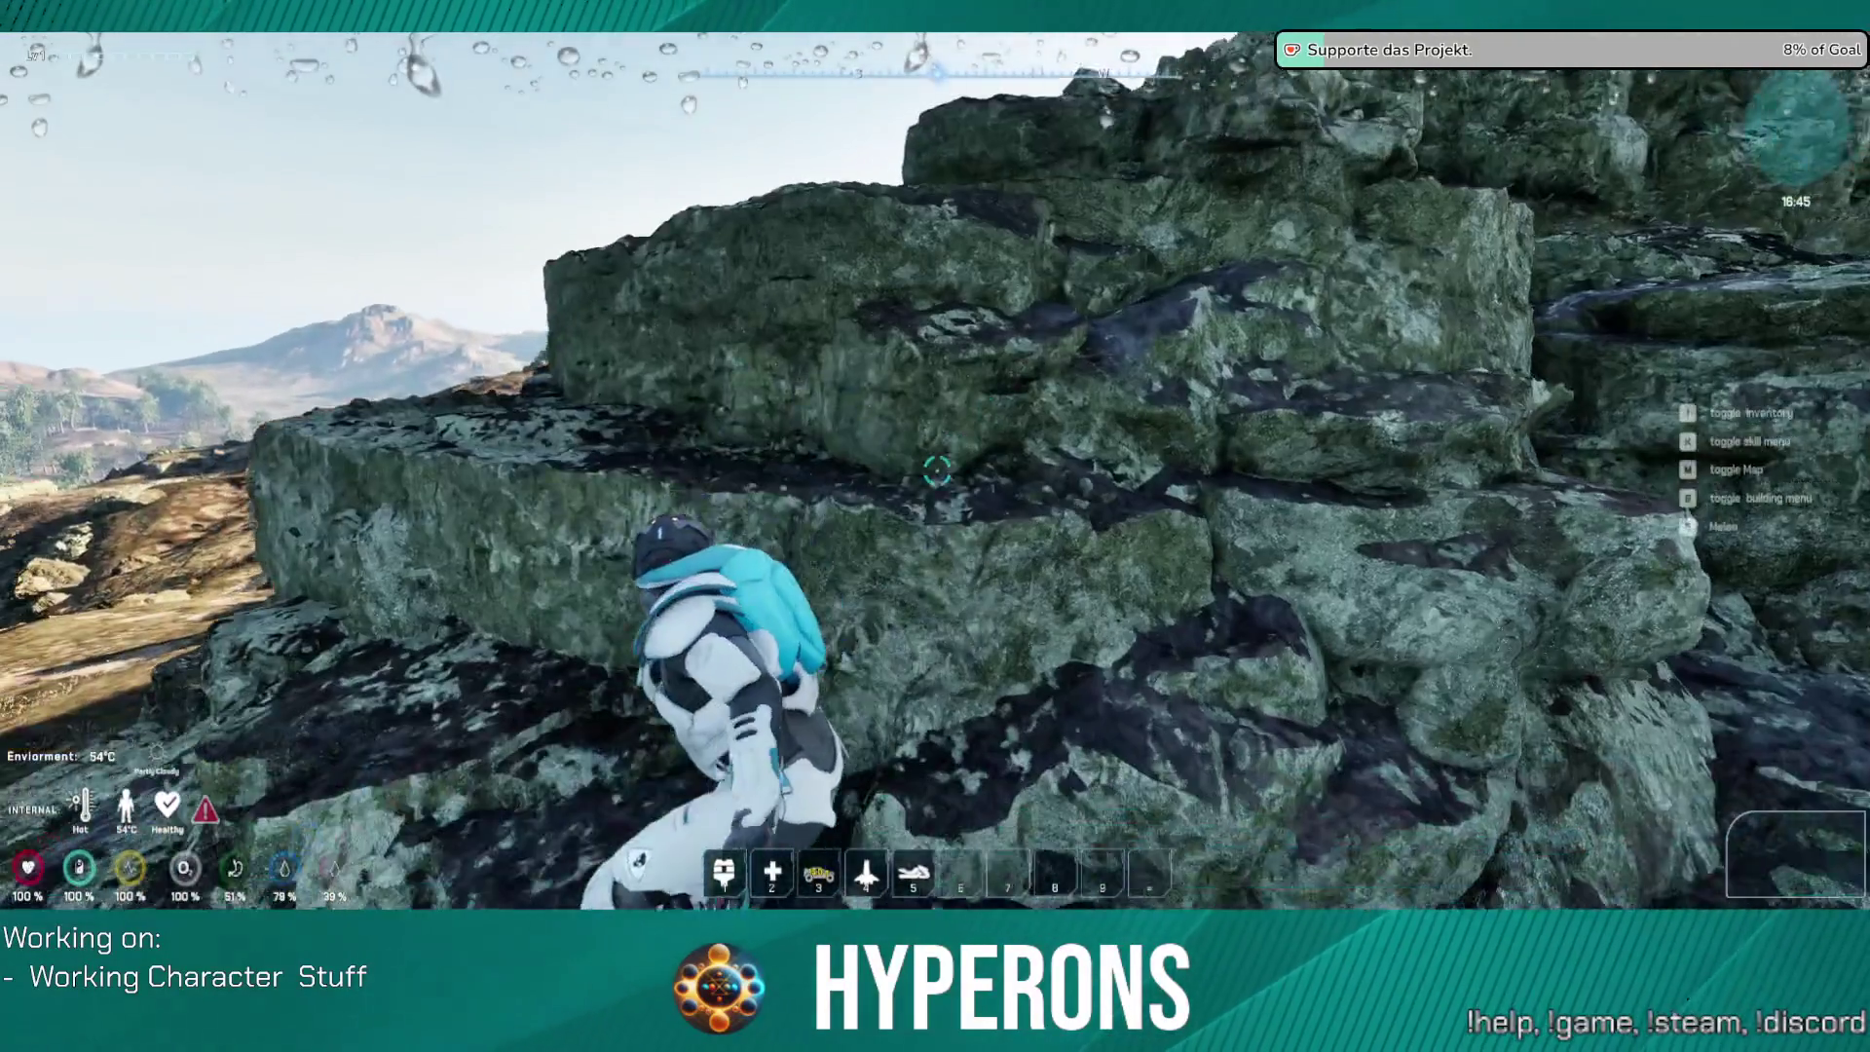
key("w")
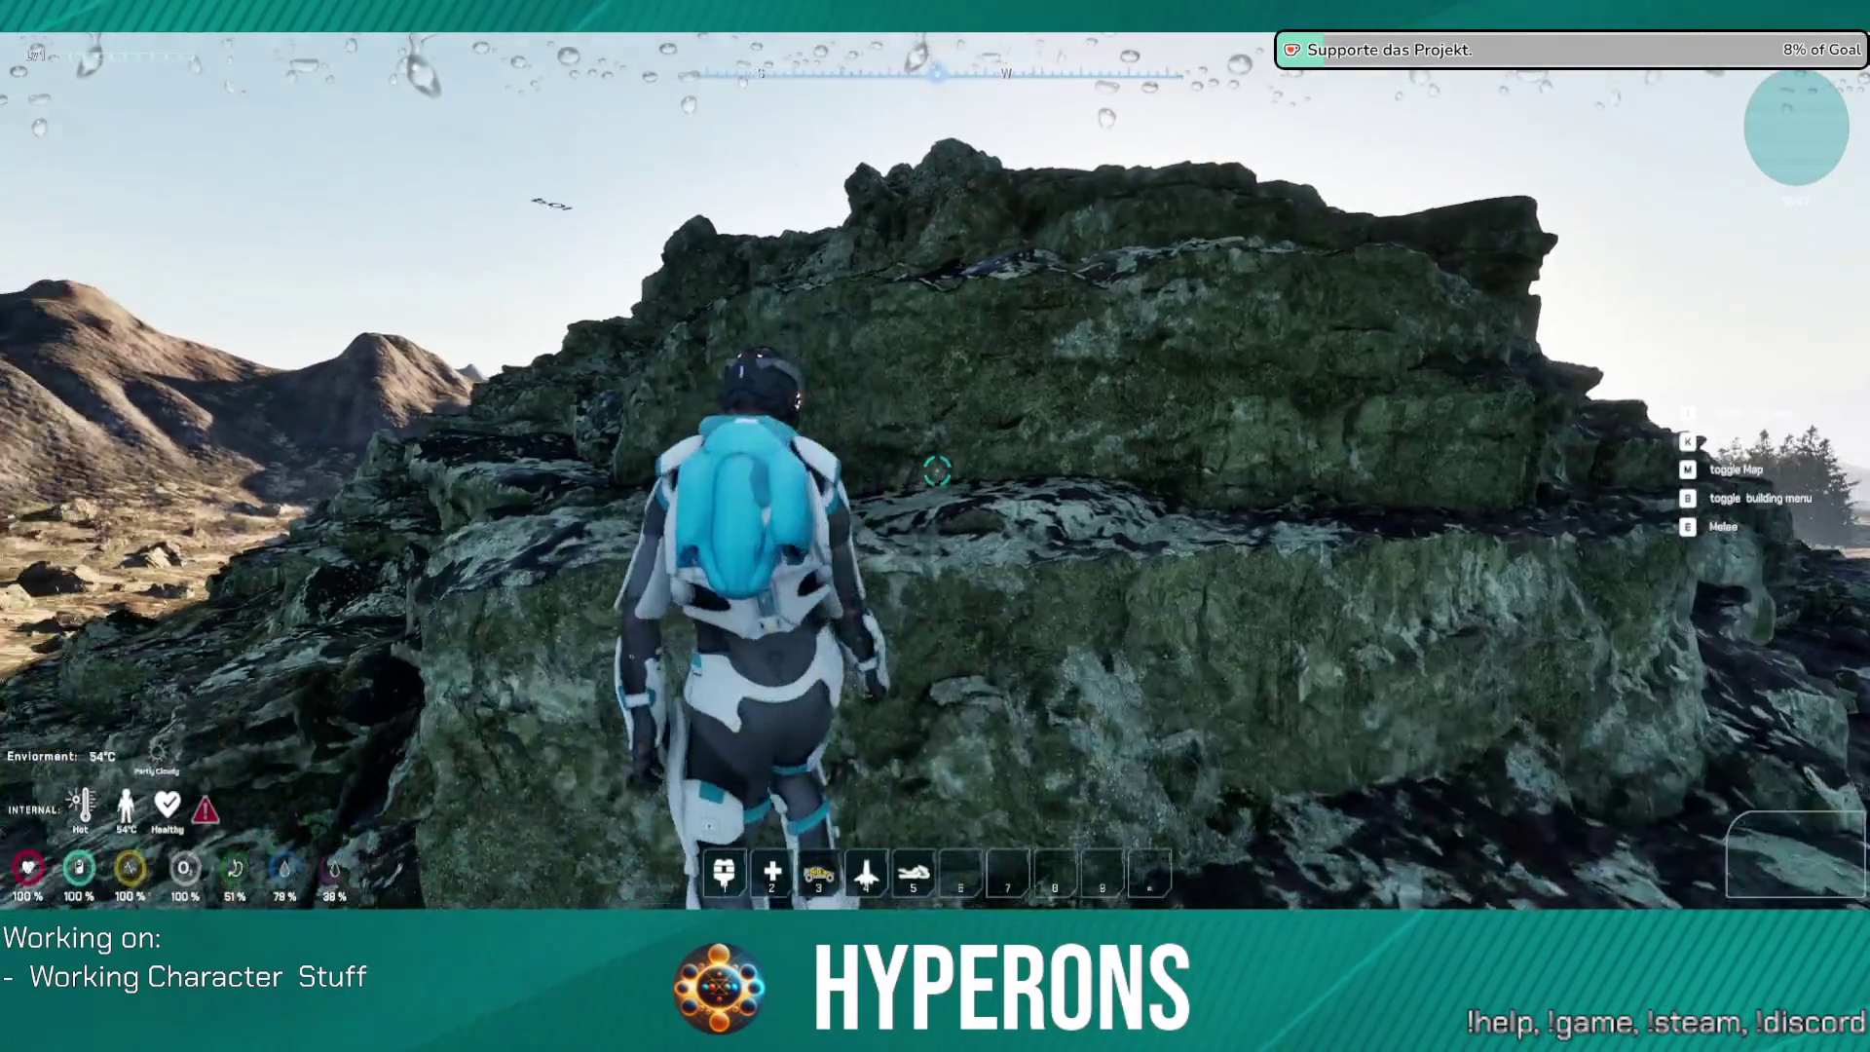
Step: Climb up the rock face and over the ledge onto the rock top
key("w")
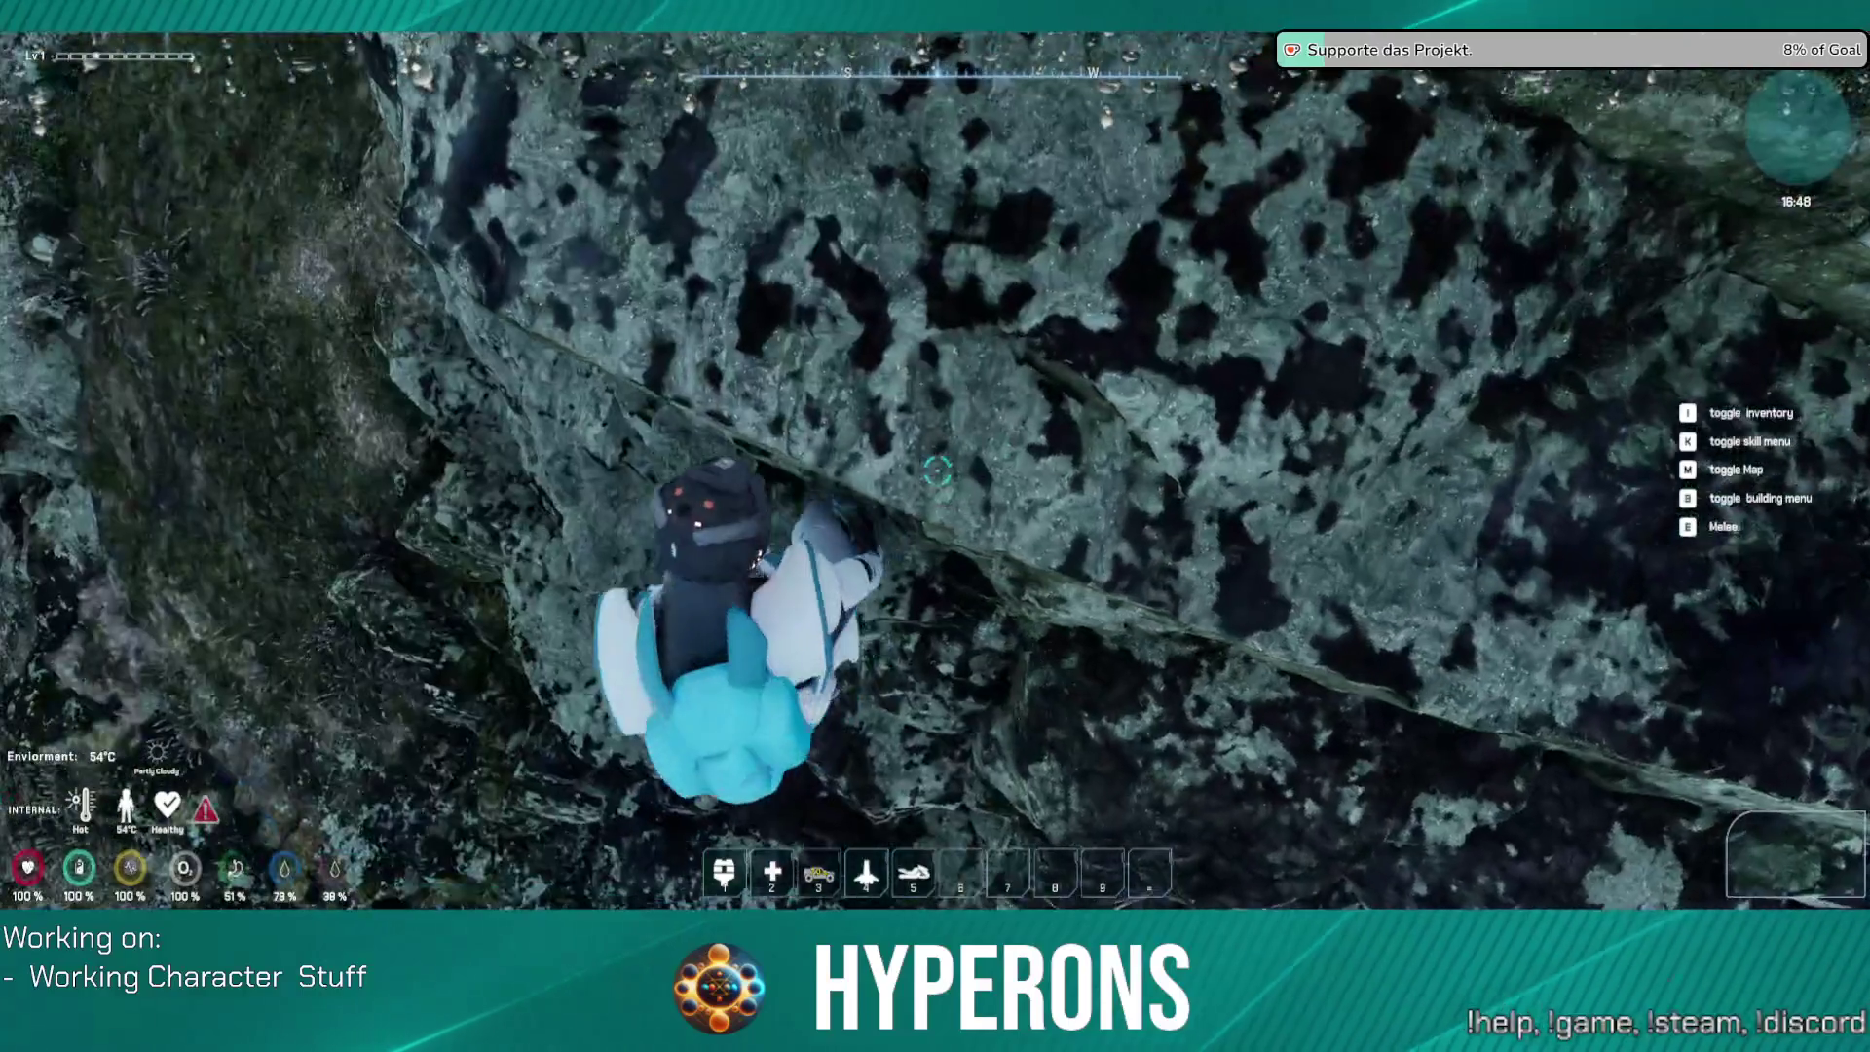
key("w")
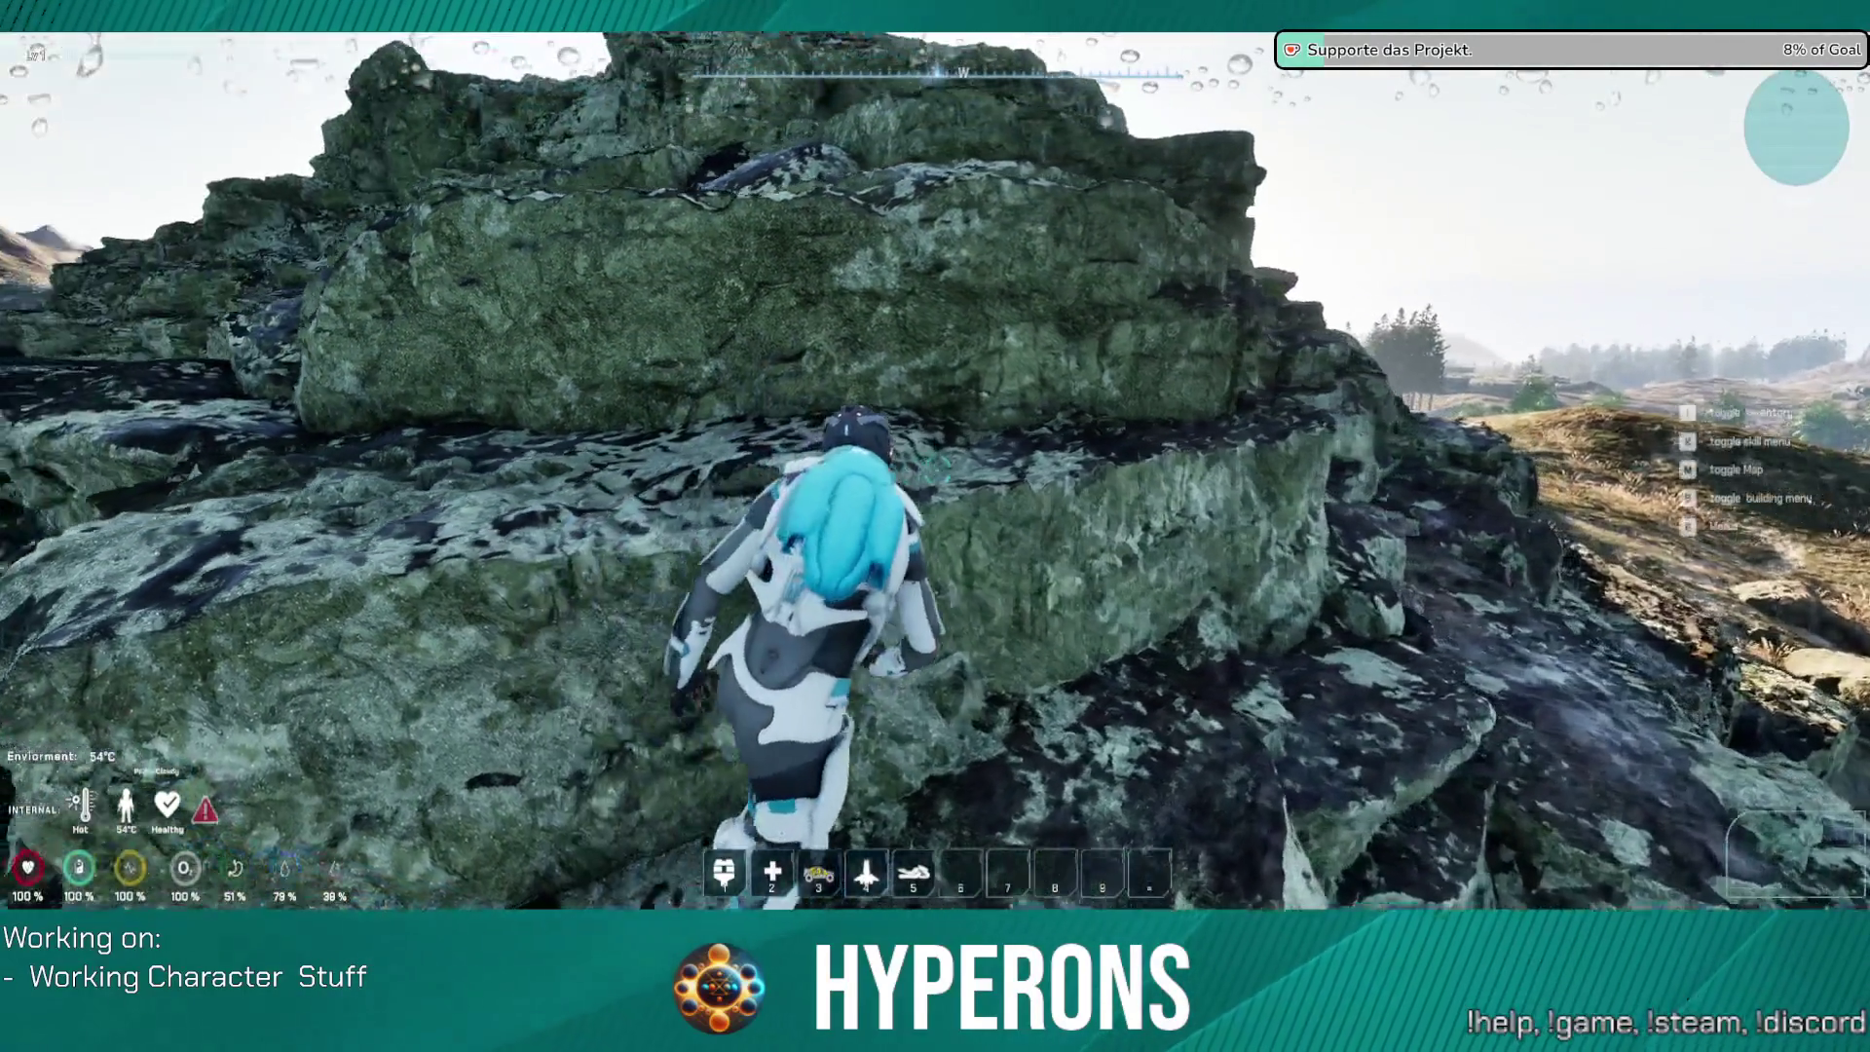
key("w")
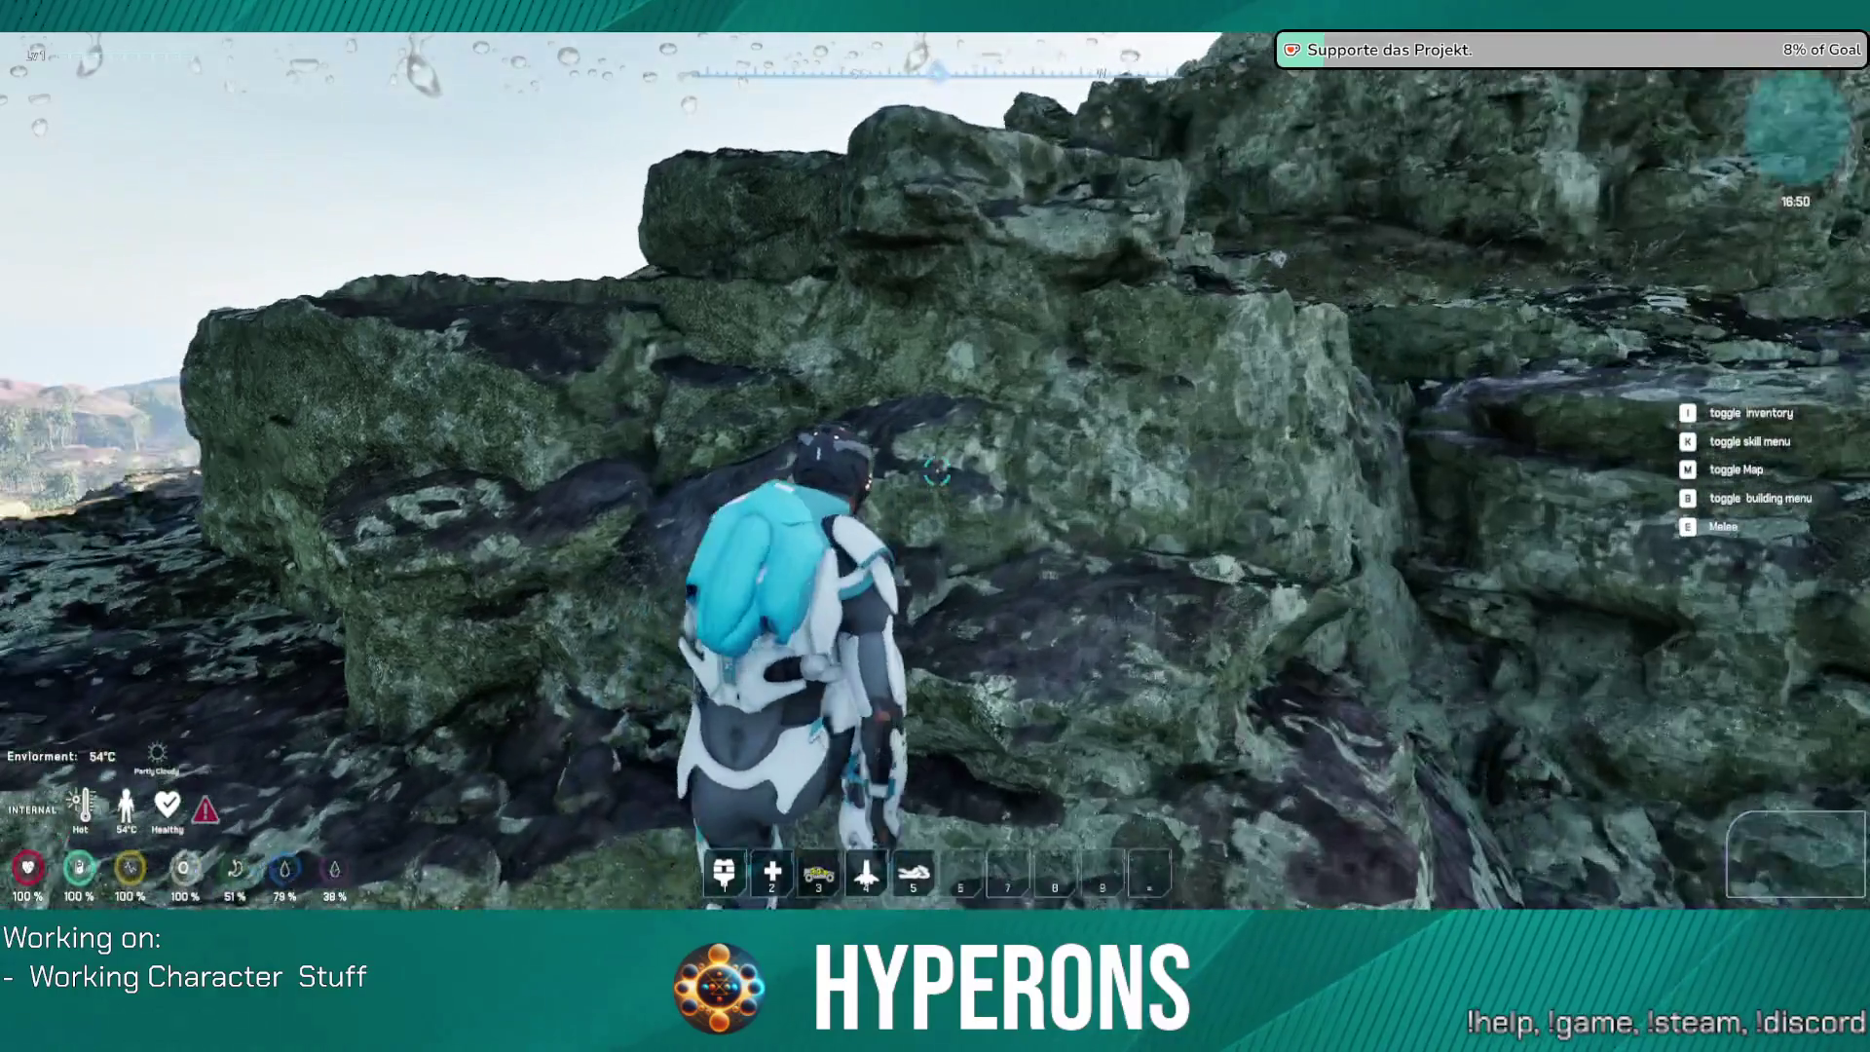
key("w")
key("w")
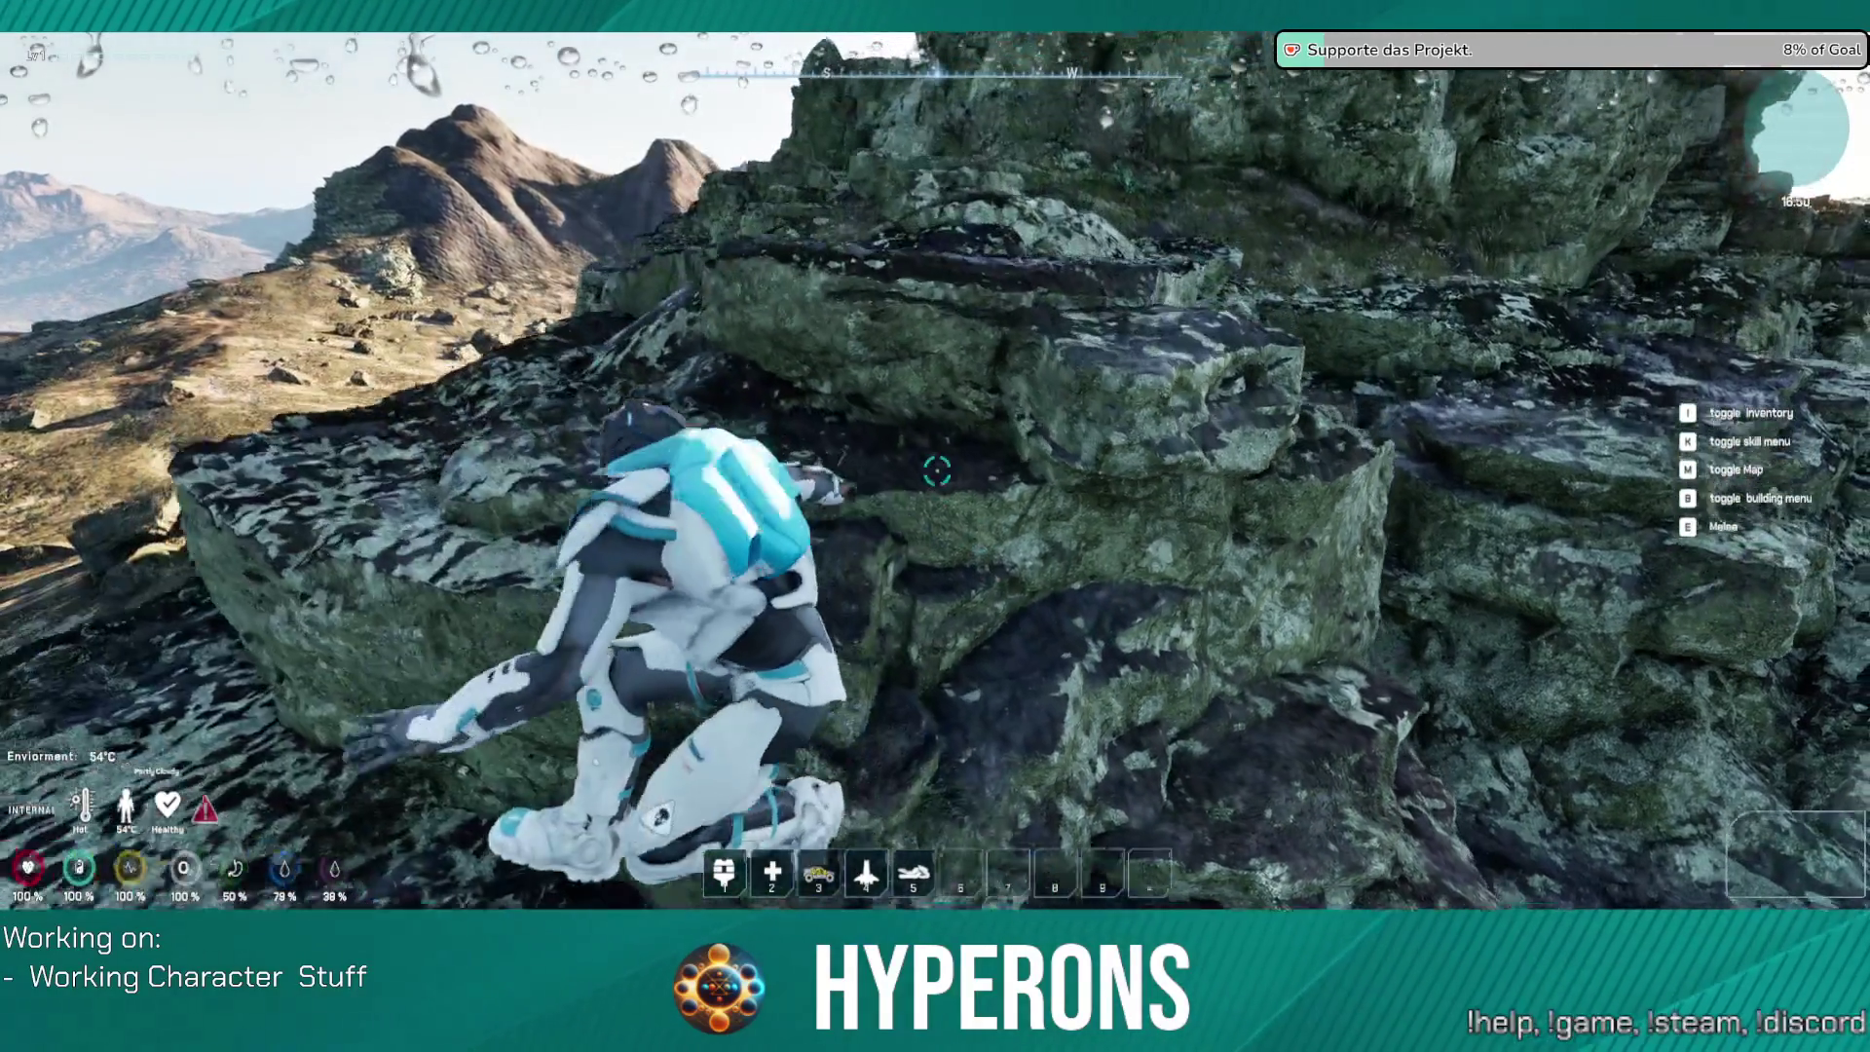
Step: Cross the rocks to the tall wall and climb over its crest
key("w")
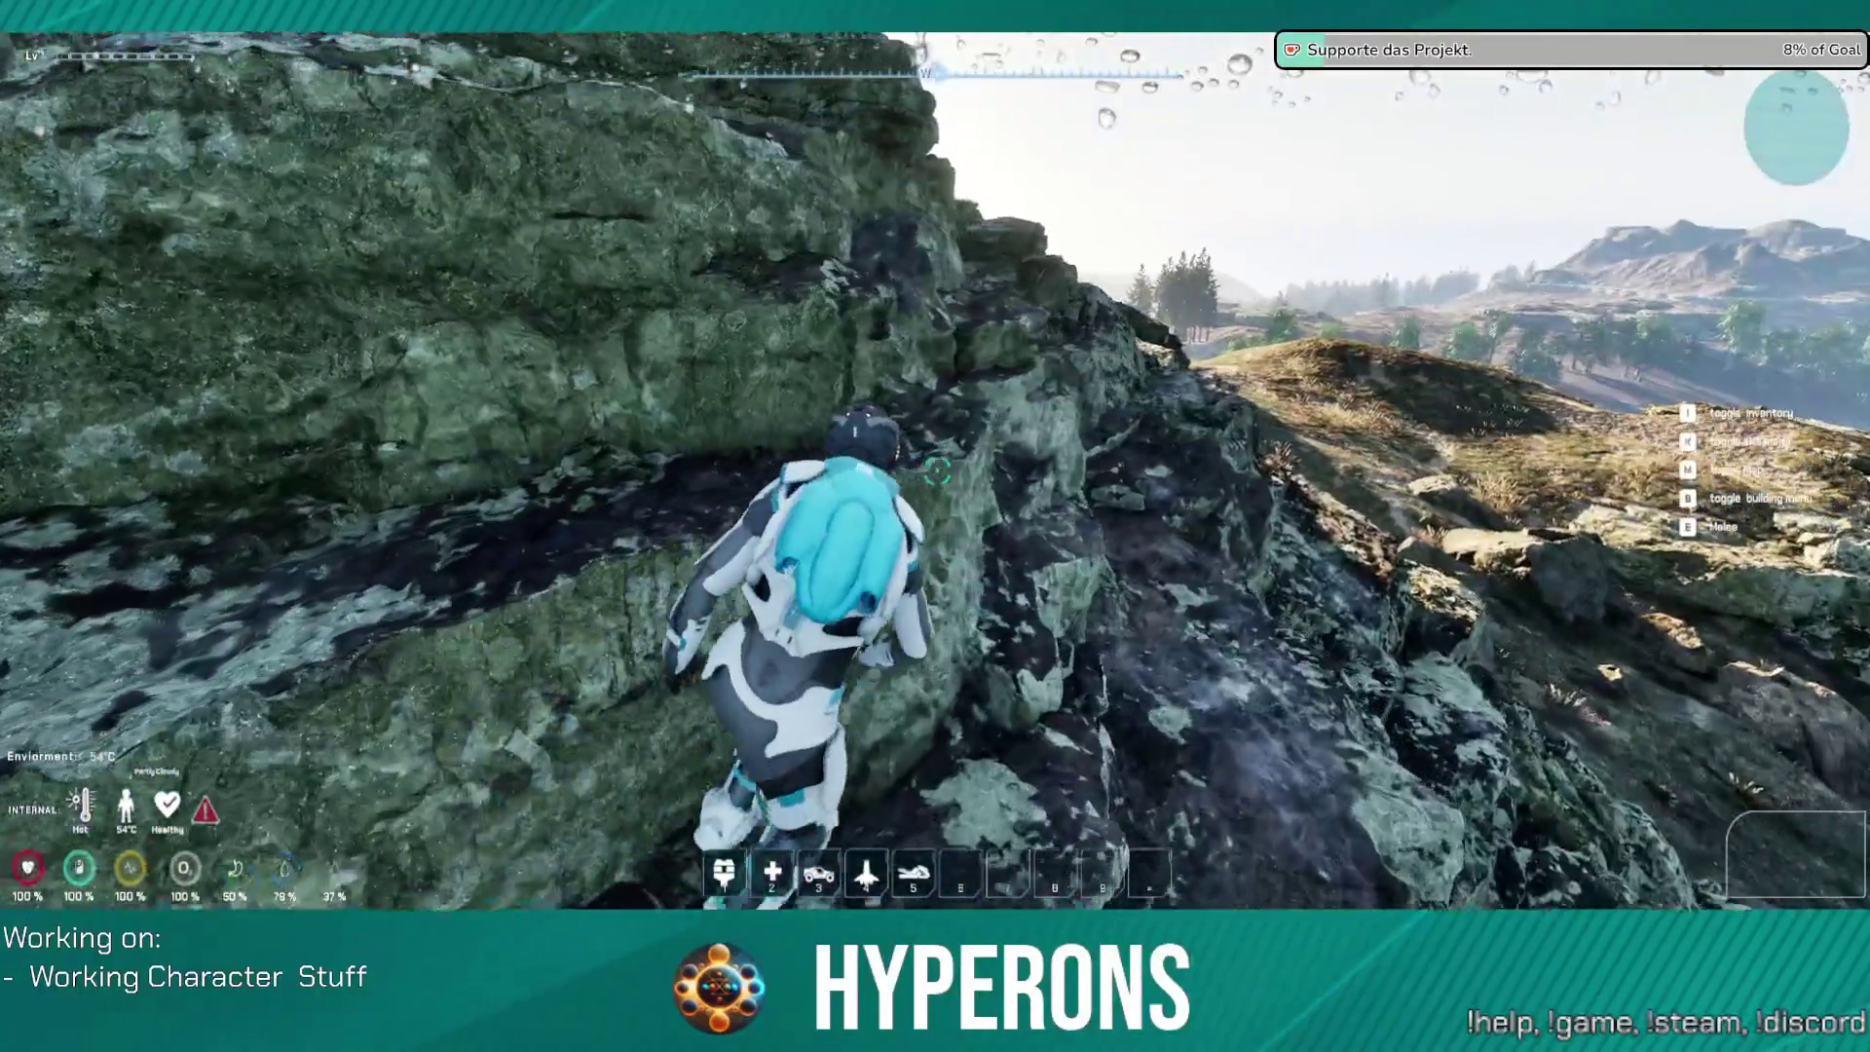
key("w")
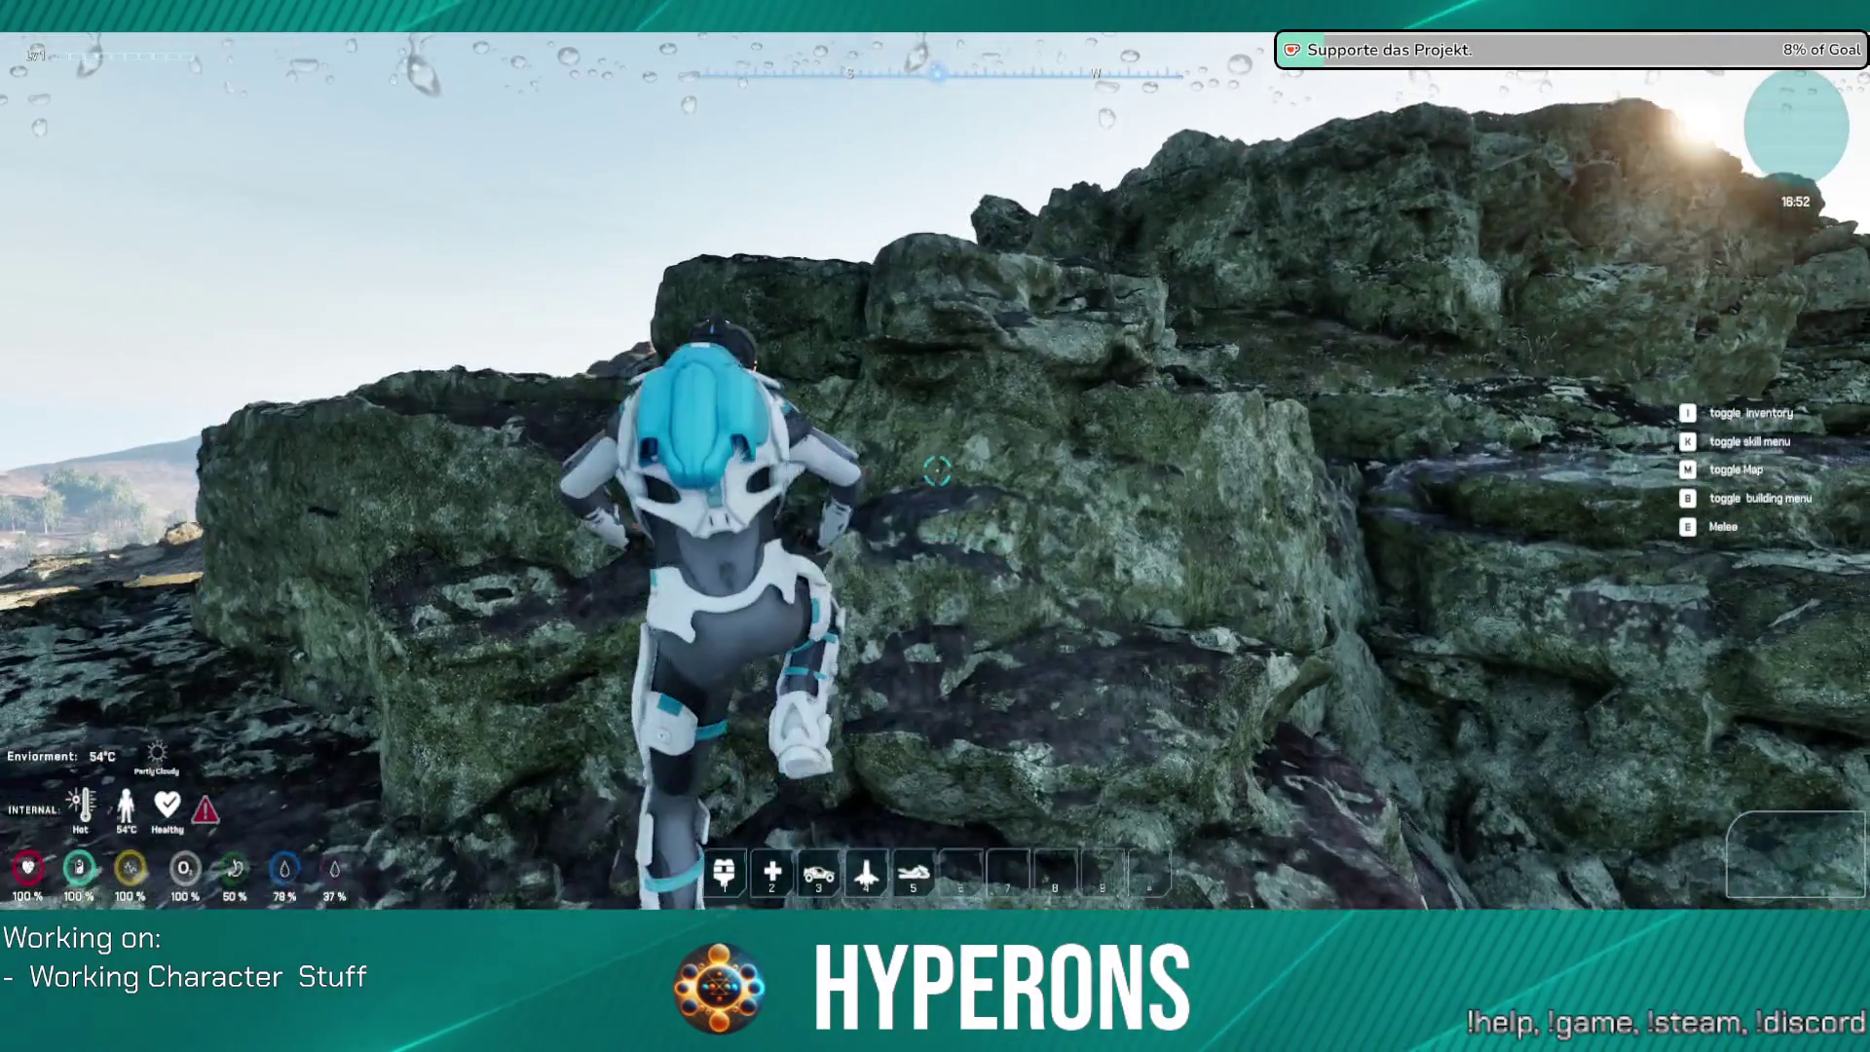
key("w")
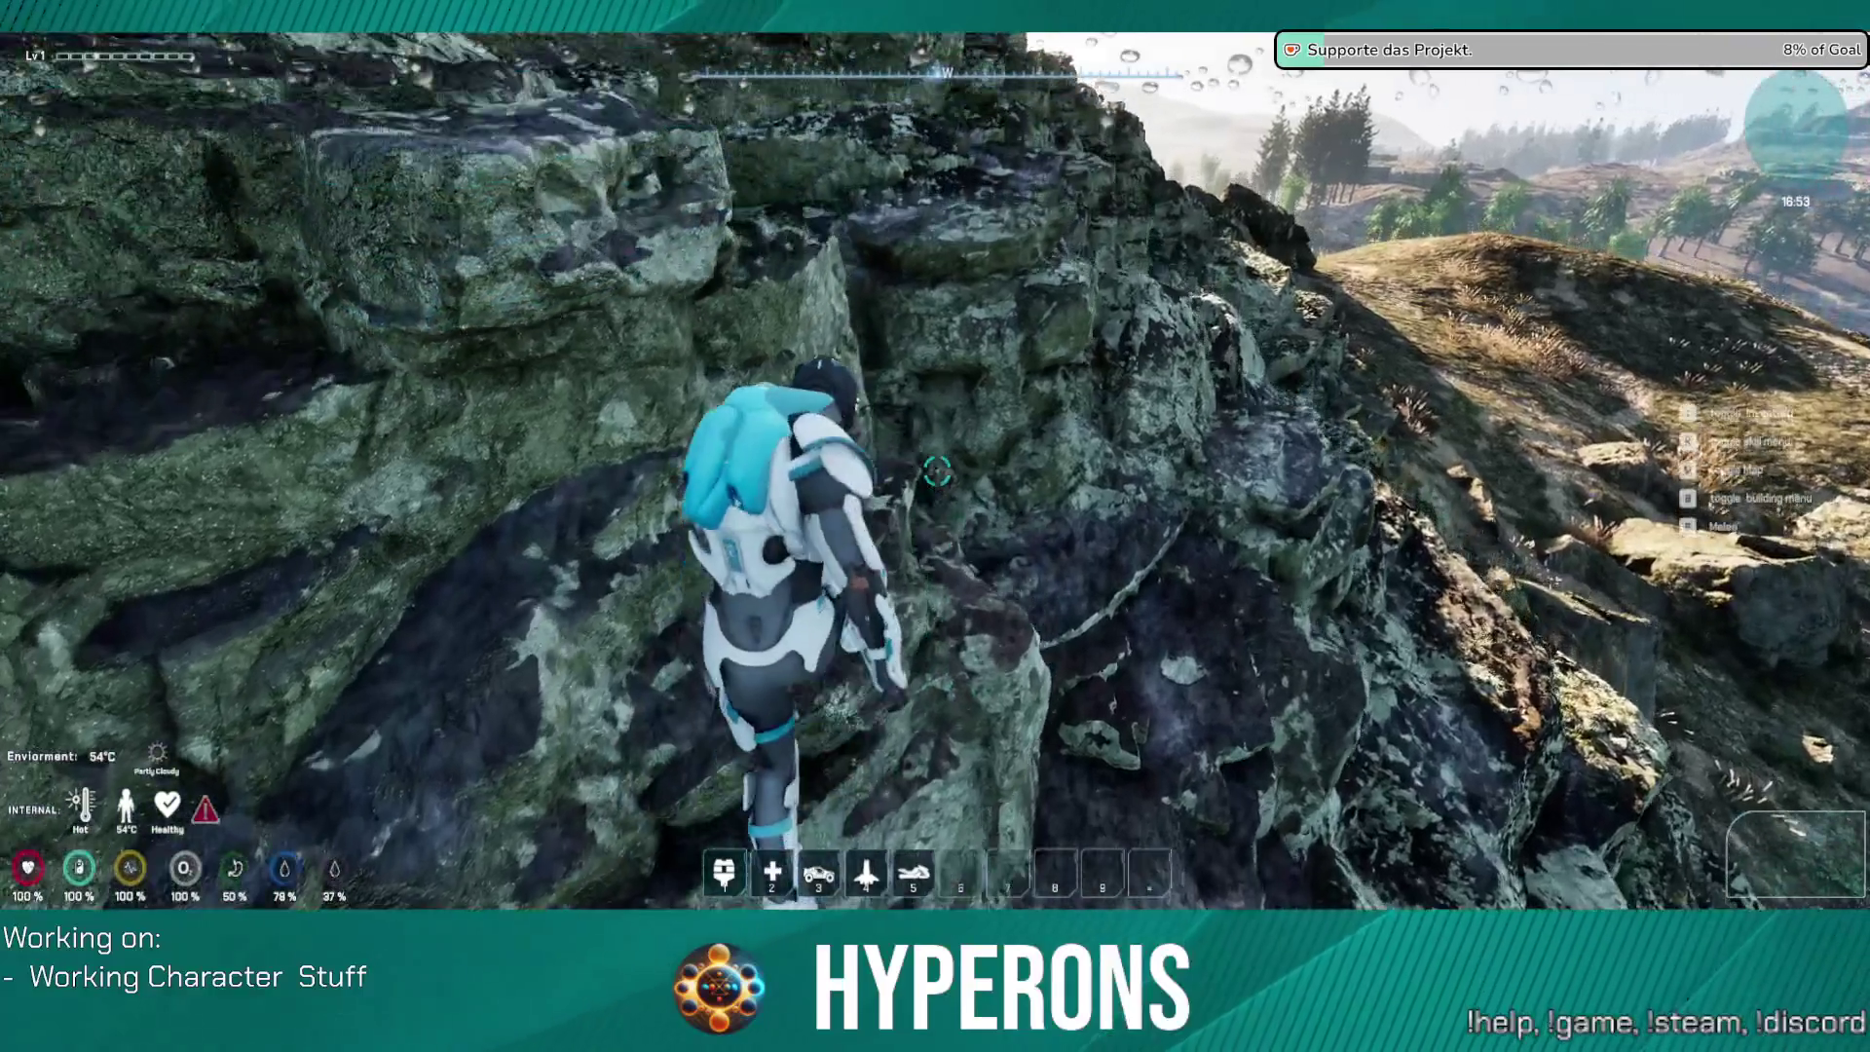
key("w")
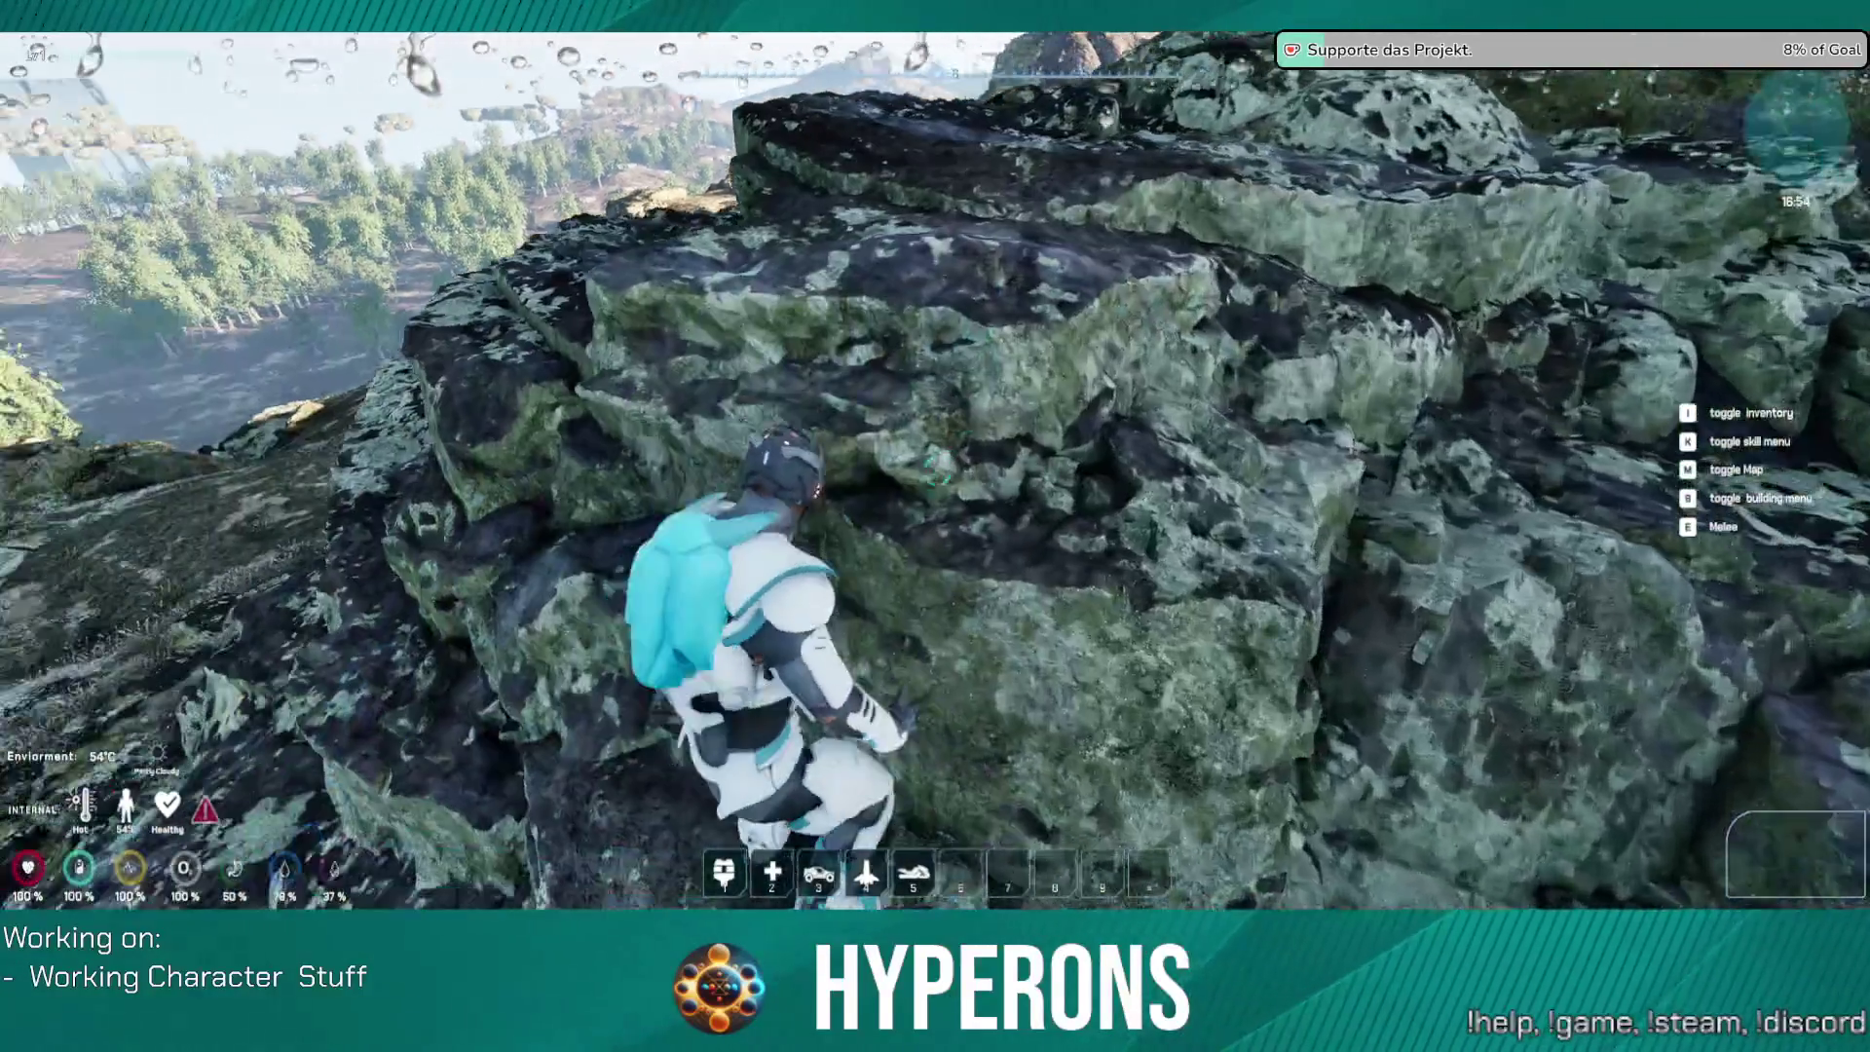
key("w")
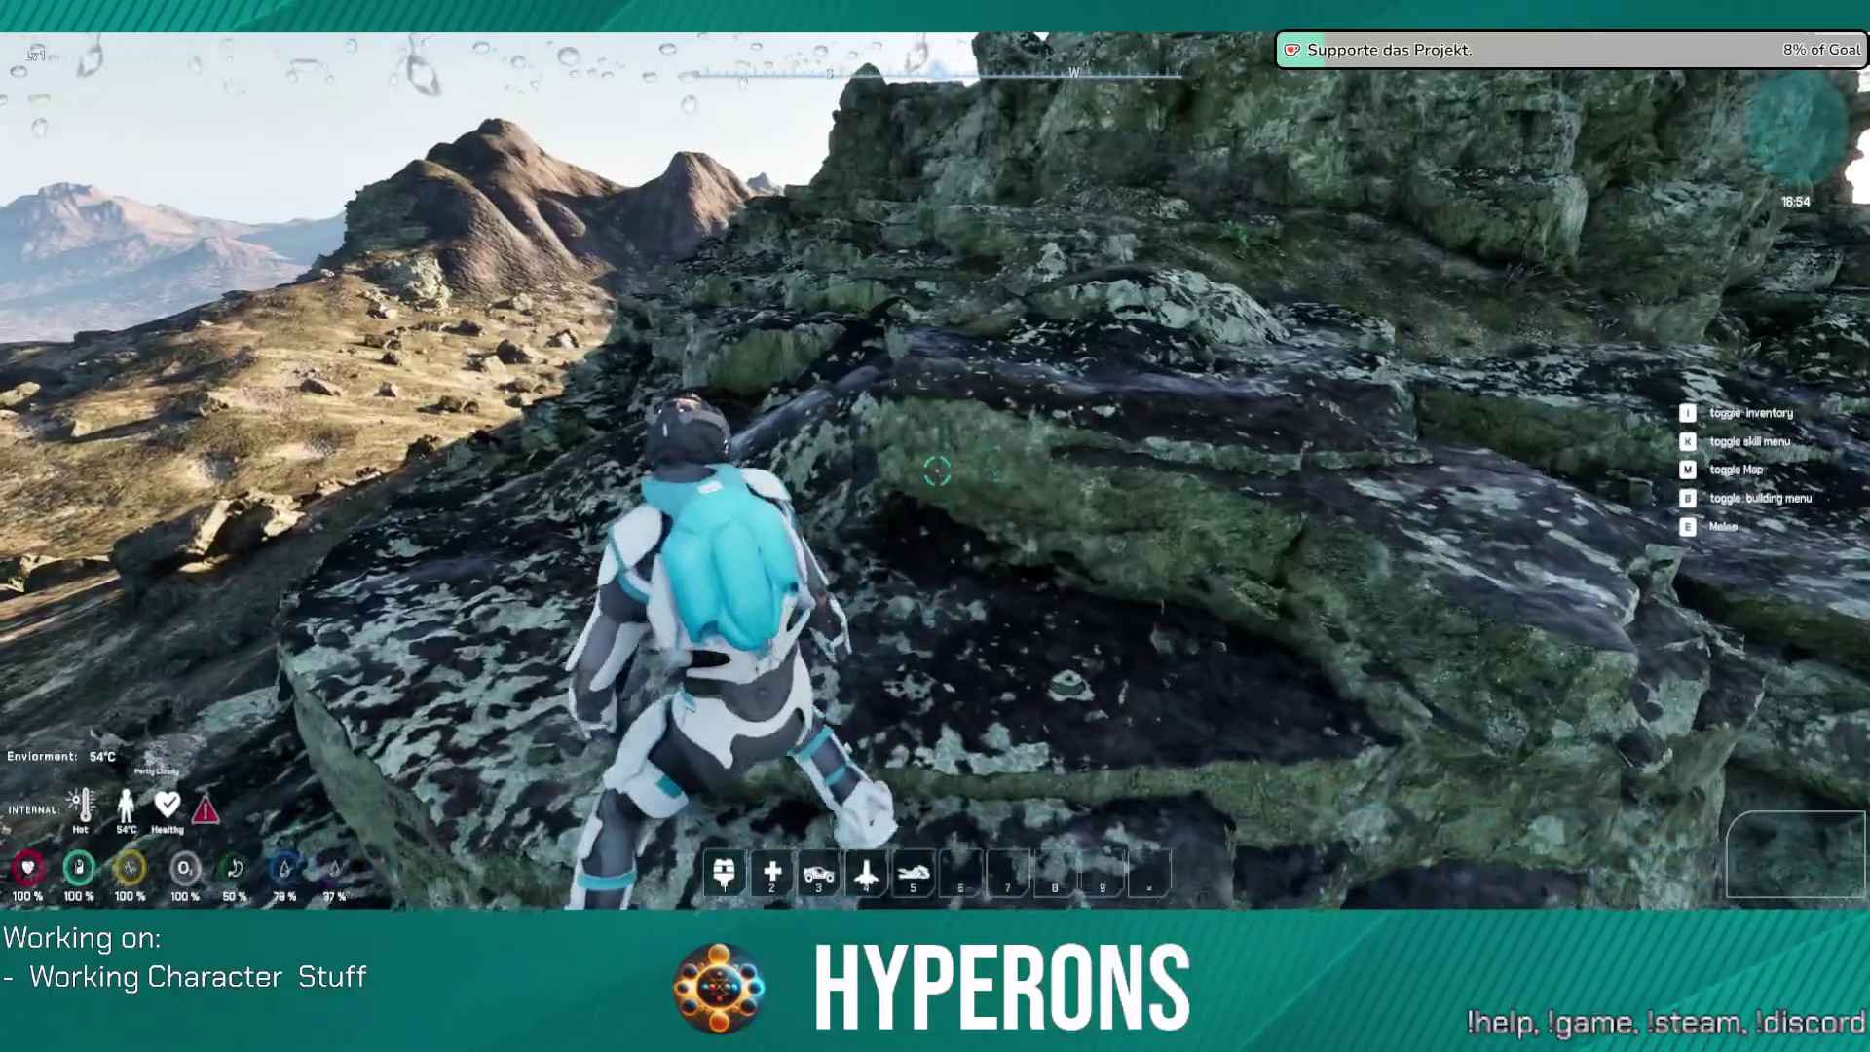
key("w")
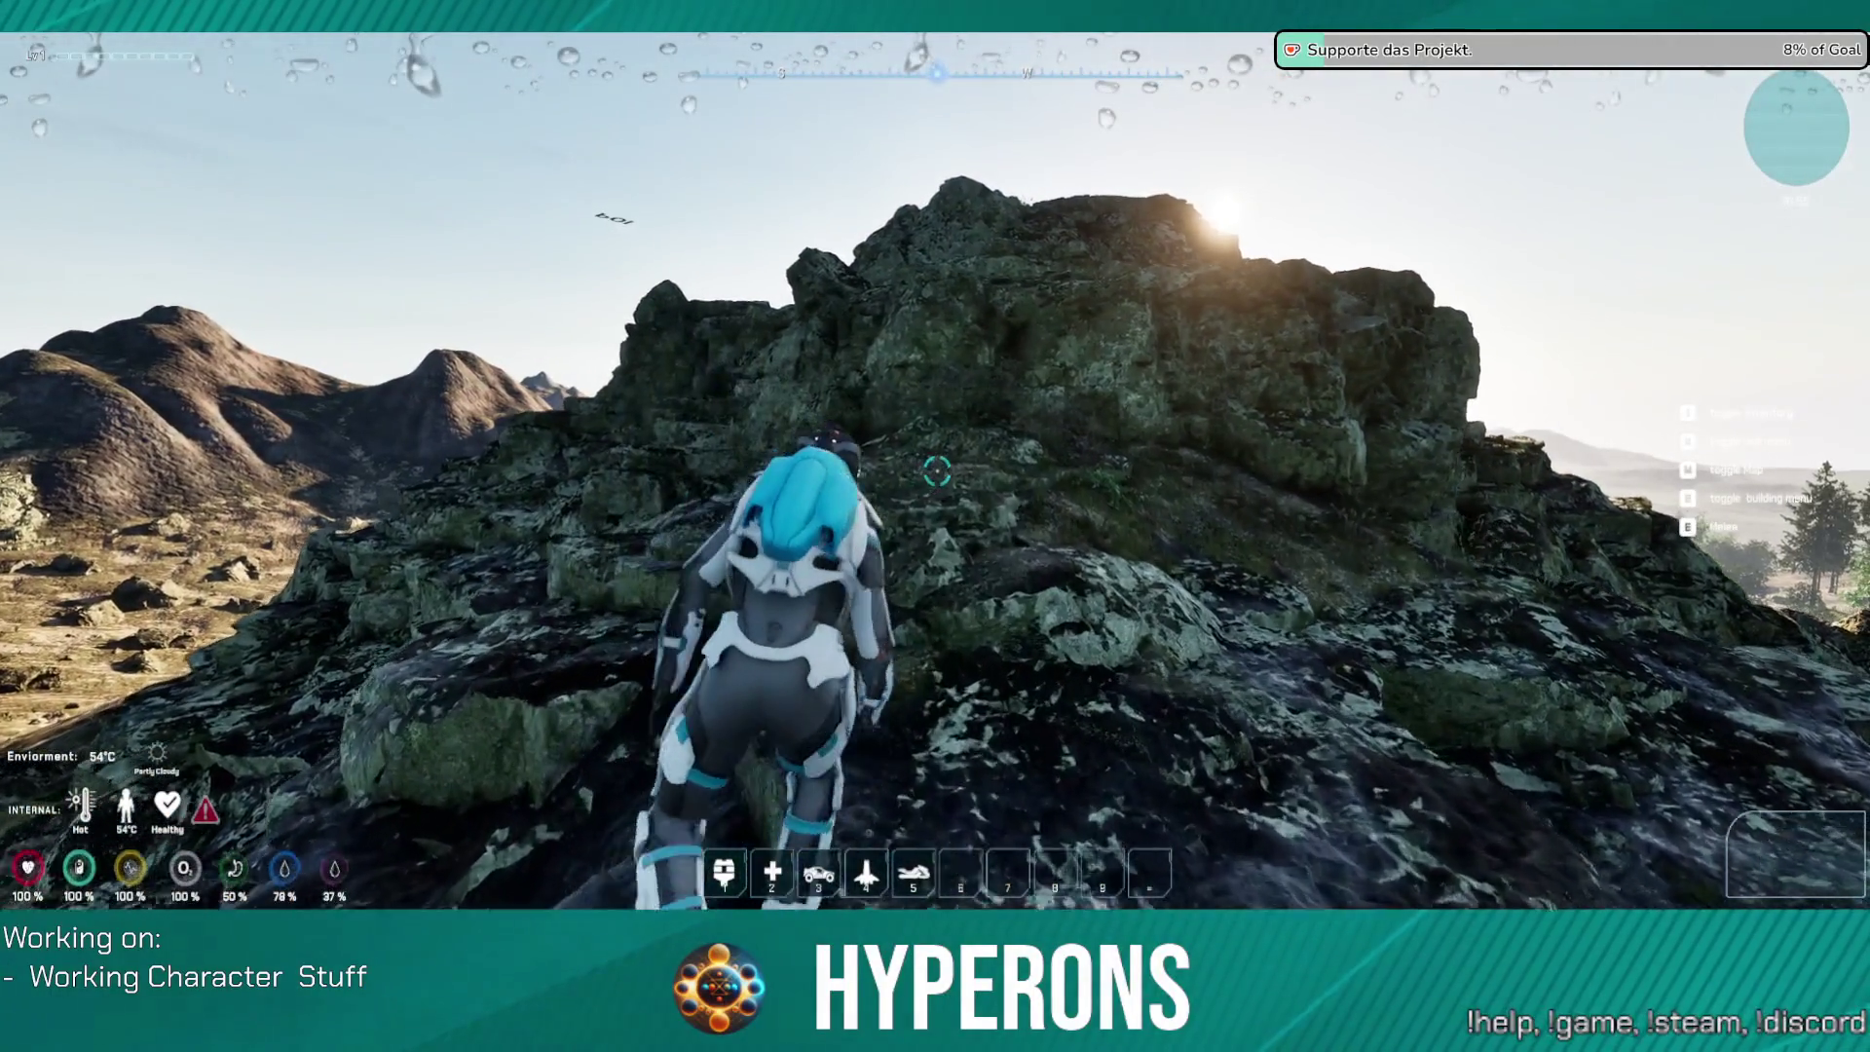
key("w")
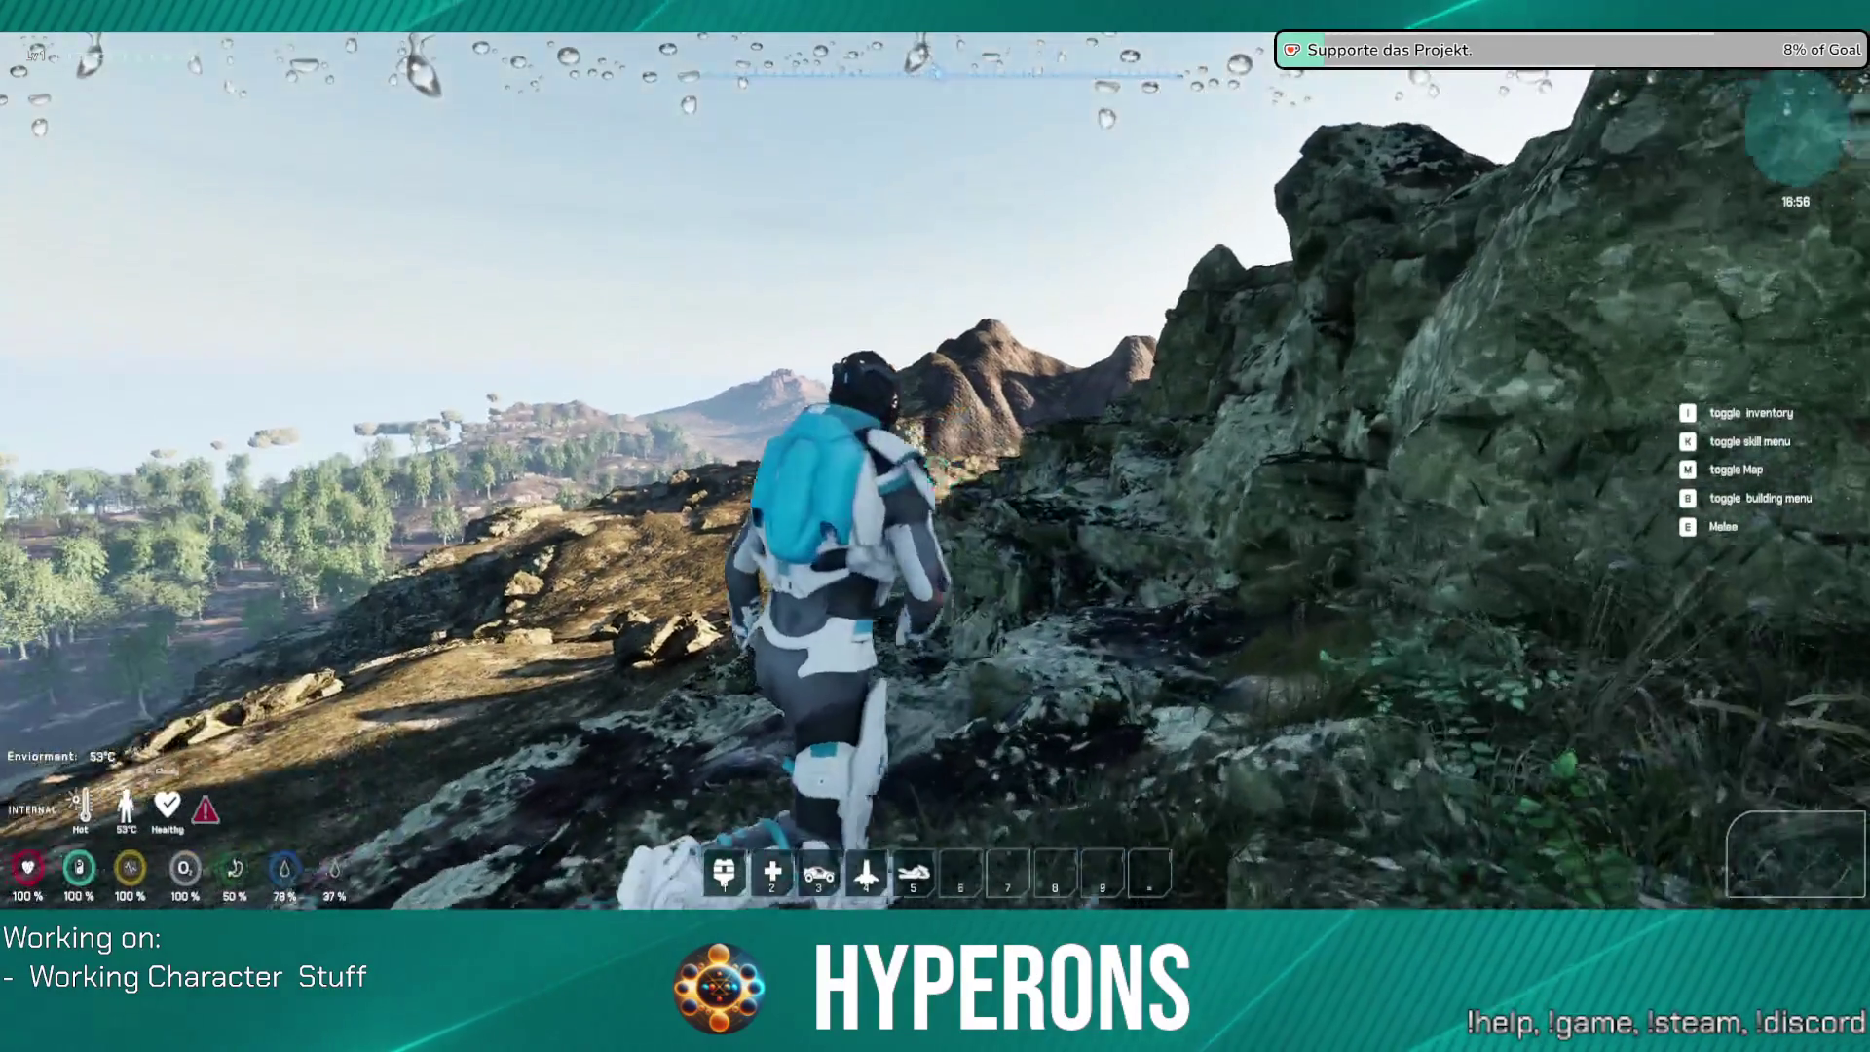
Step: Walk the character forward along the crest
key("w")
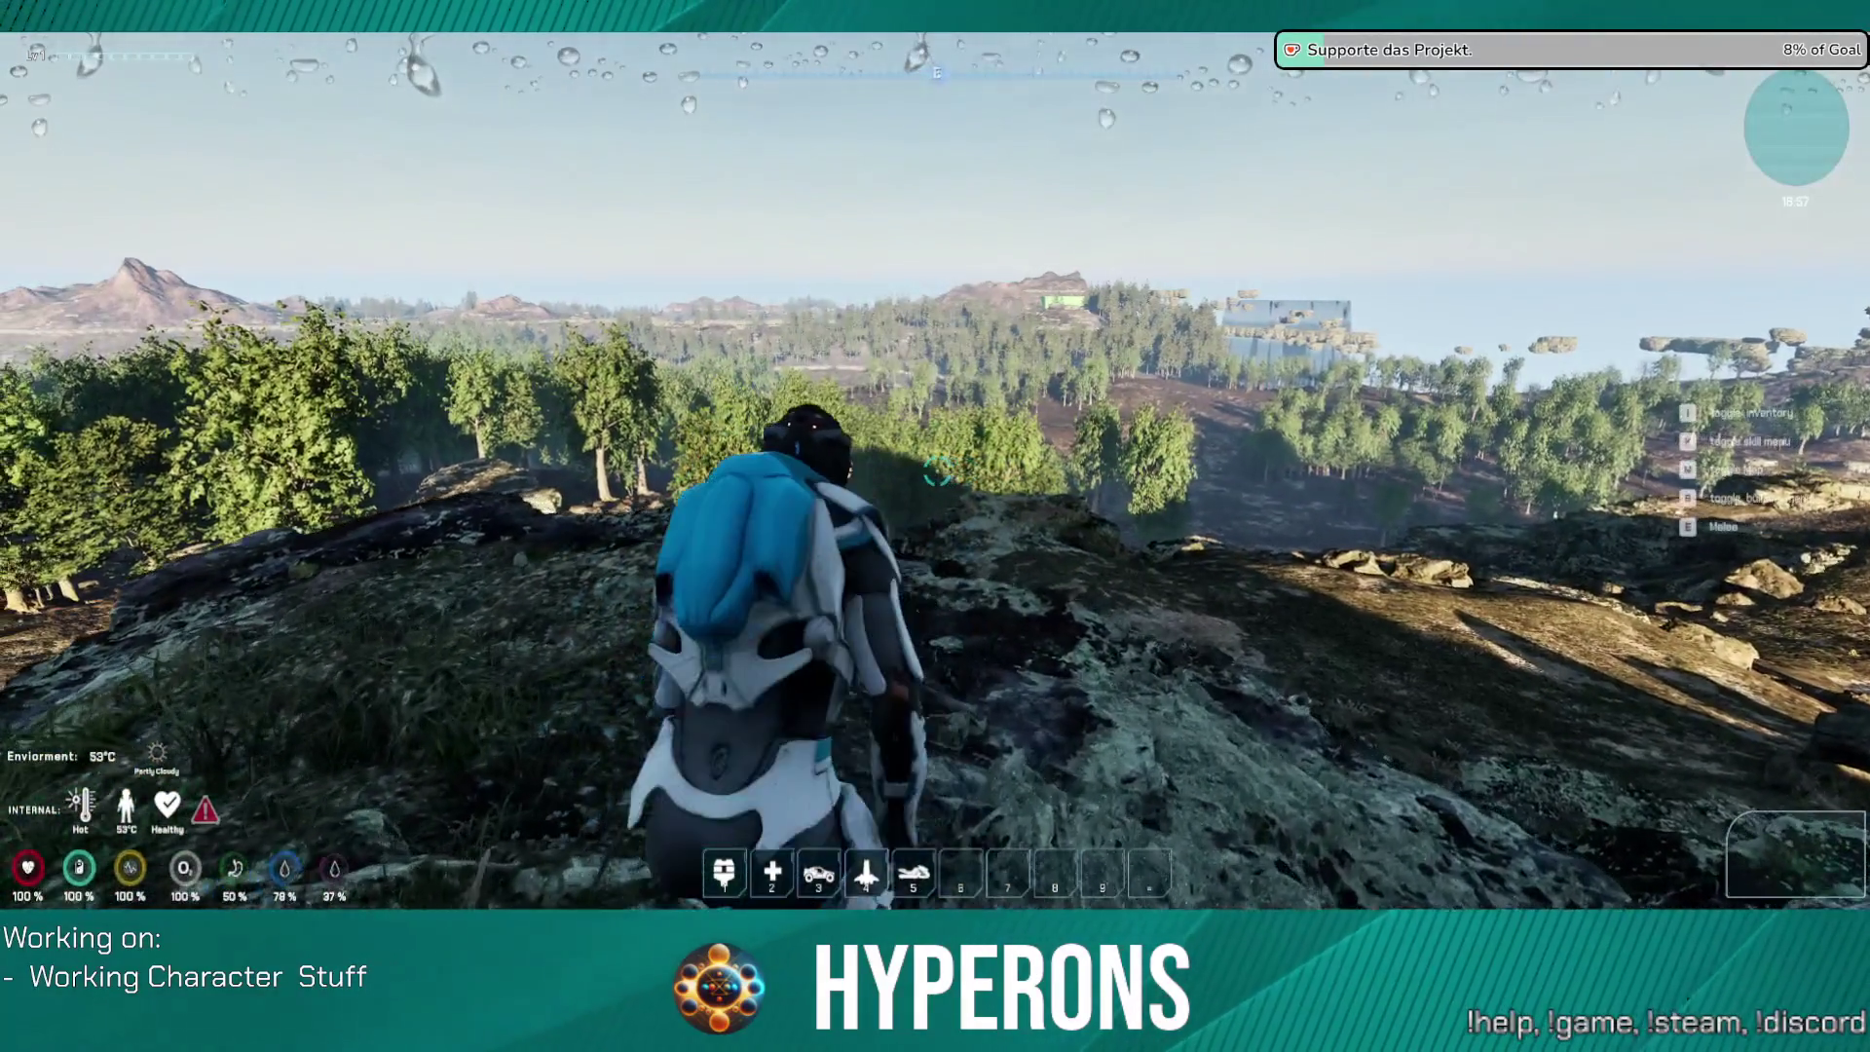
key("w")
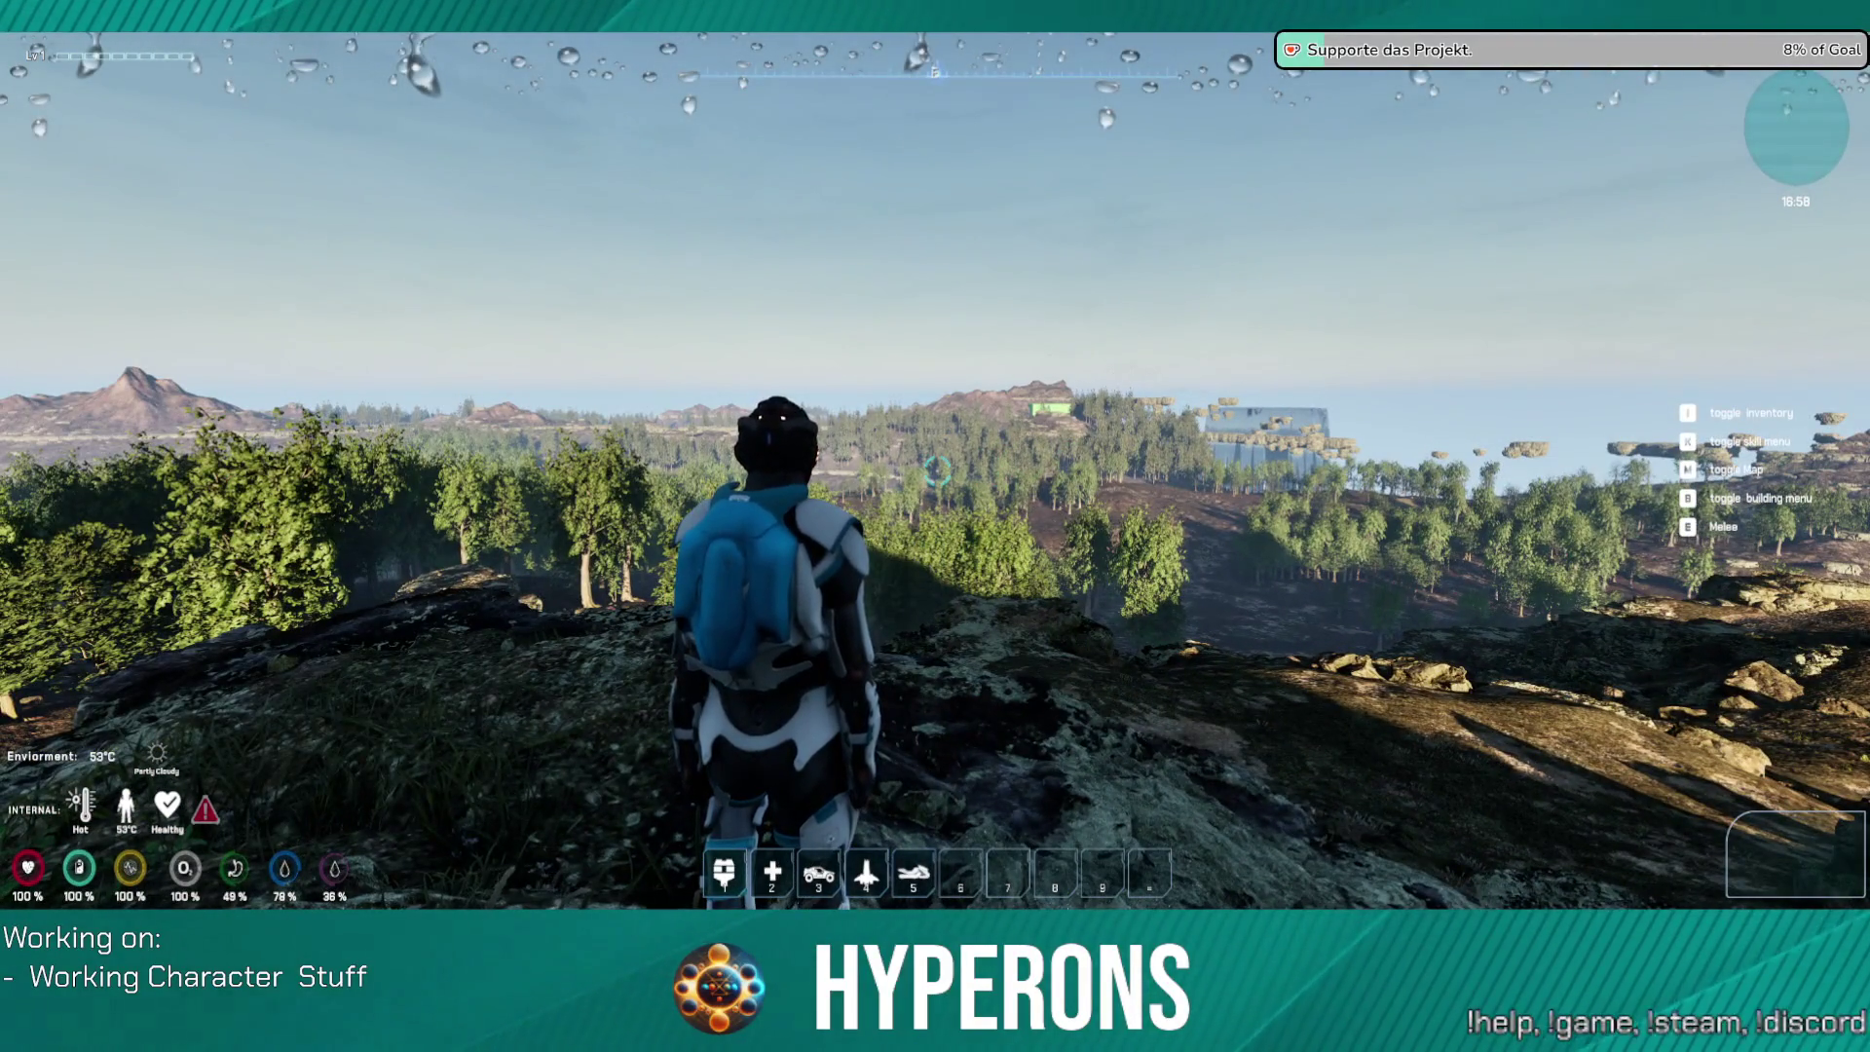
key("w")
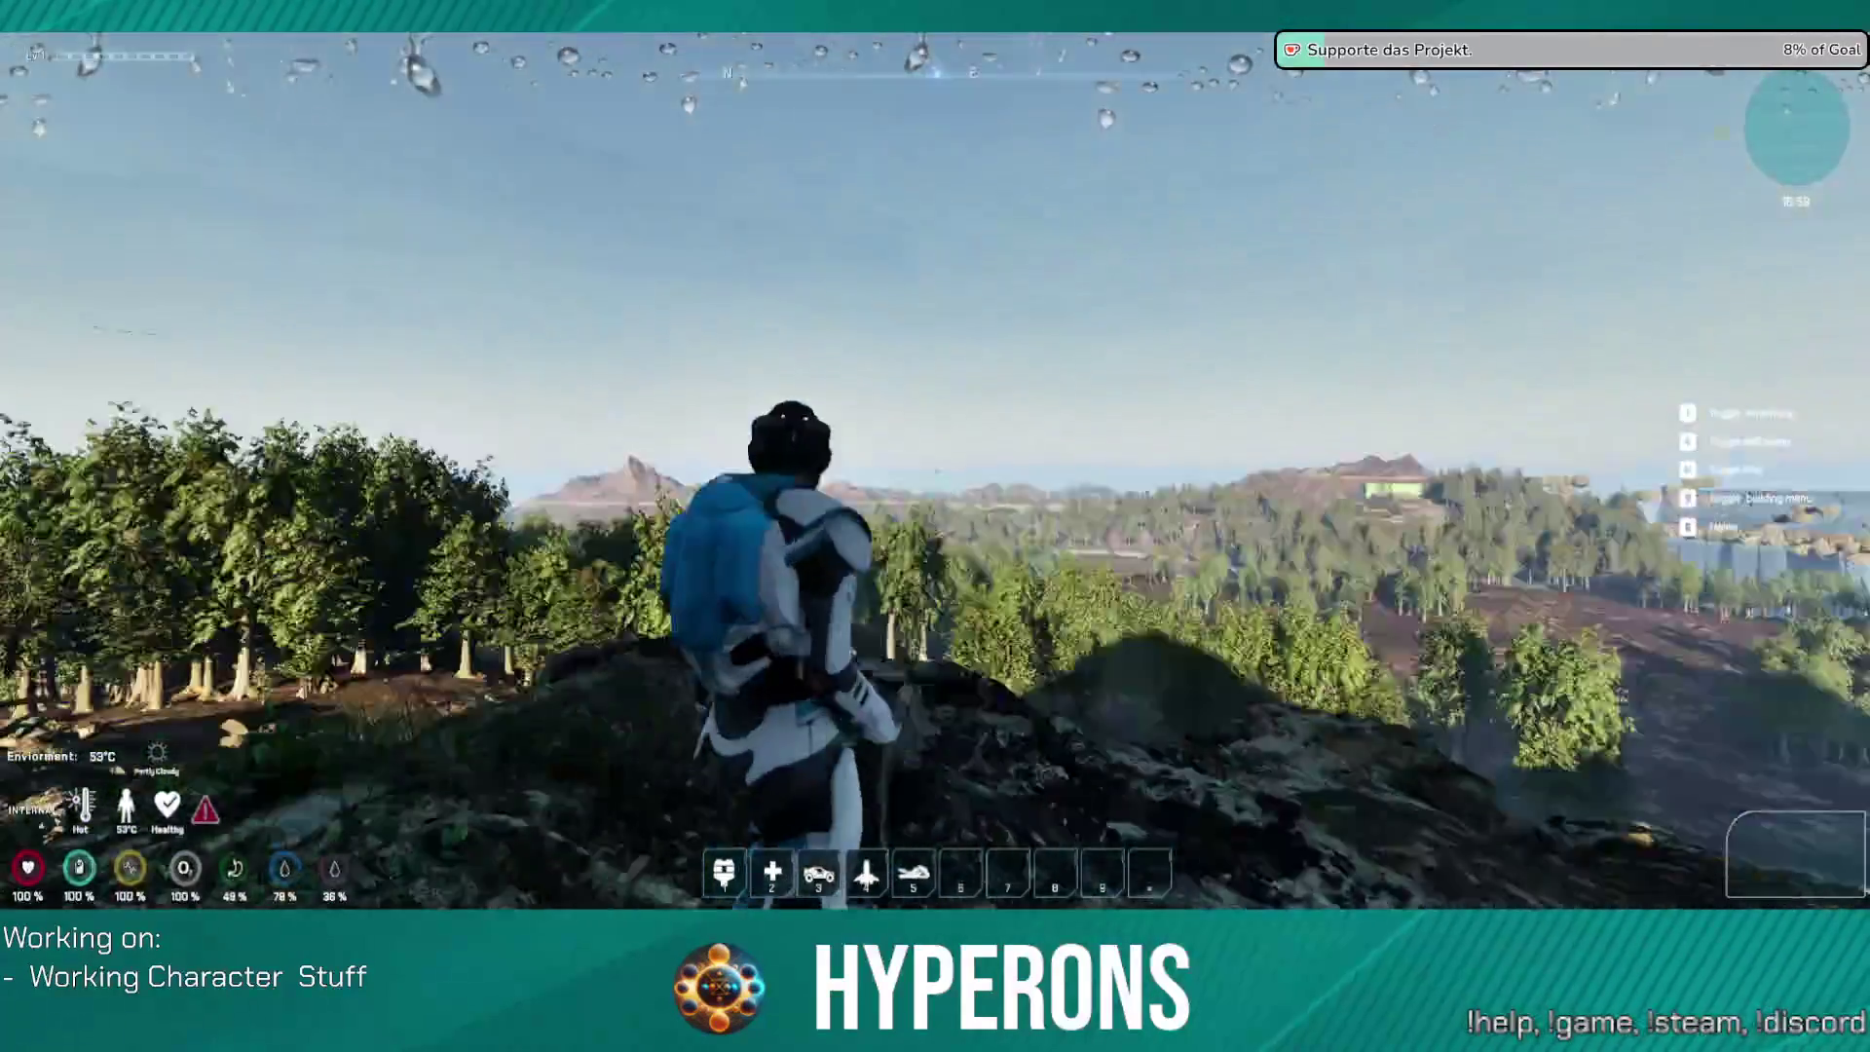
key("w")
key("w")
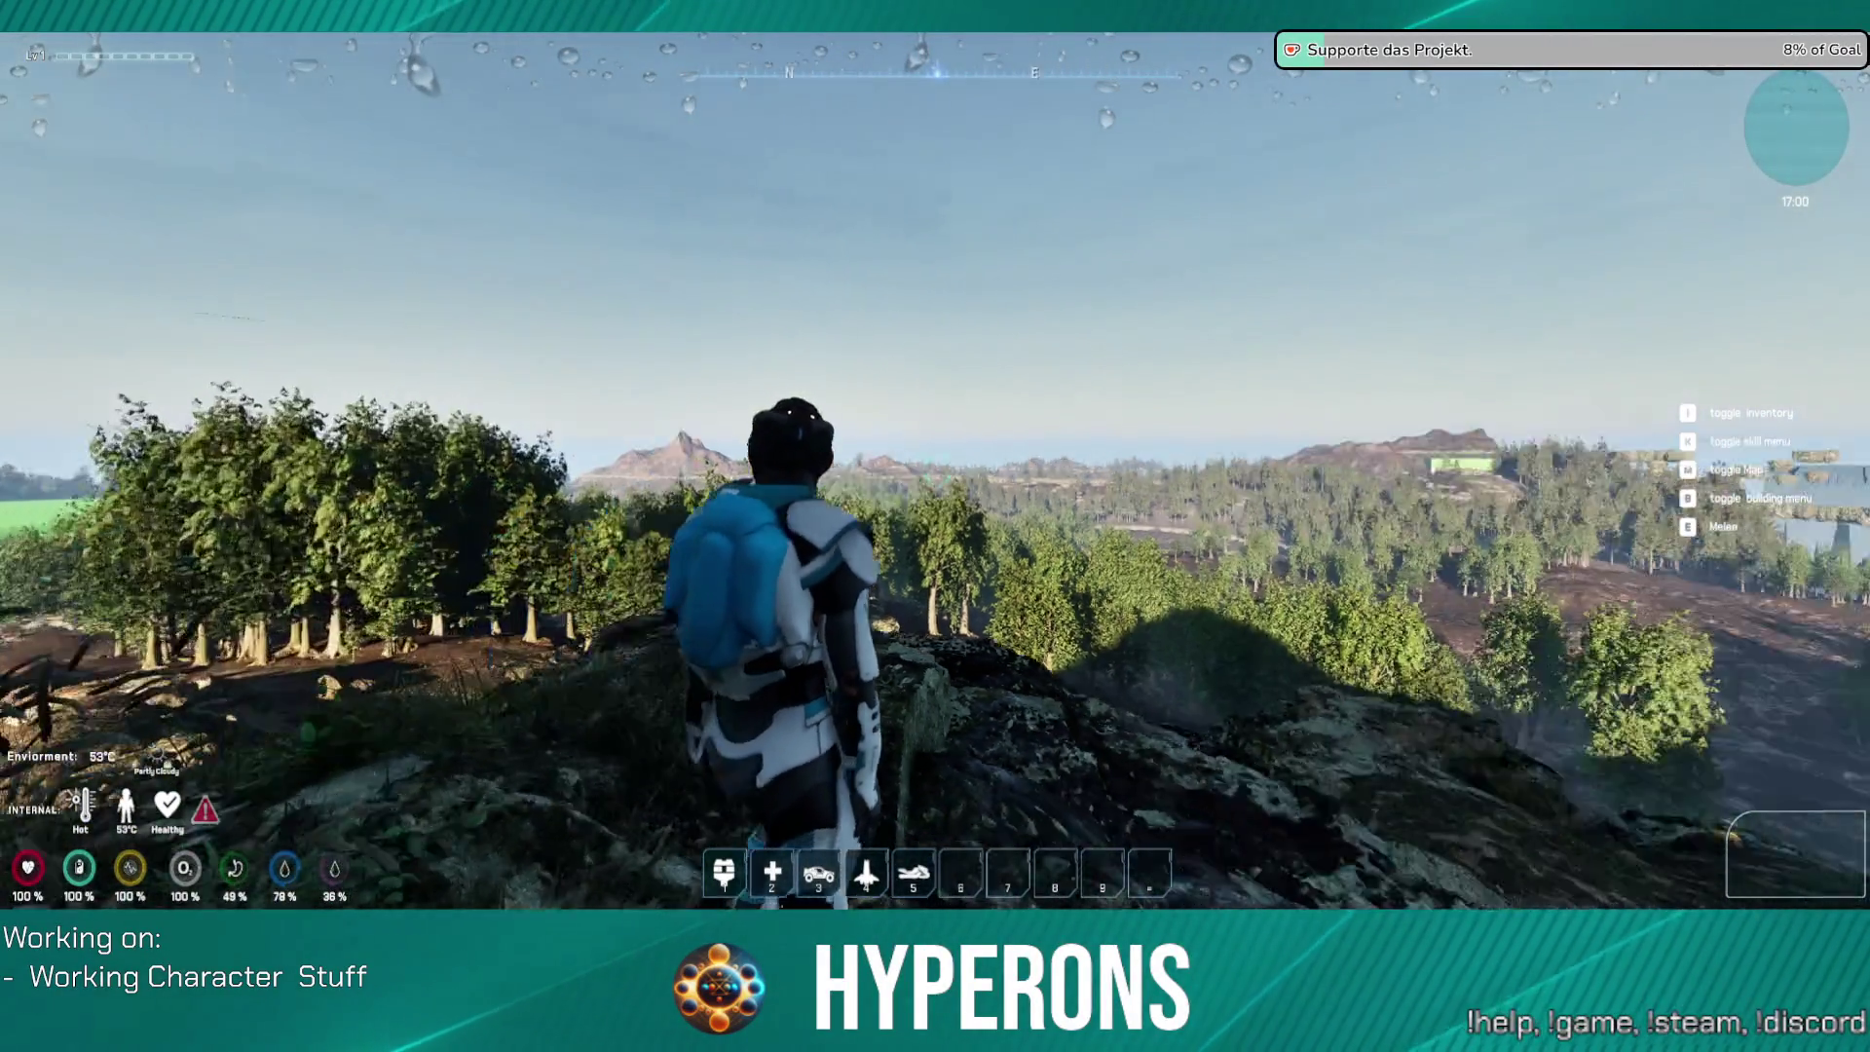
key("w")
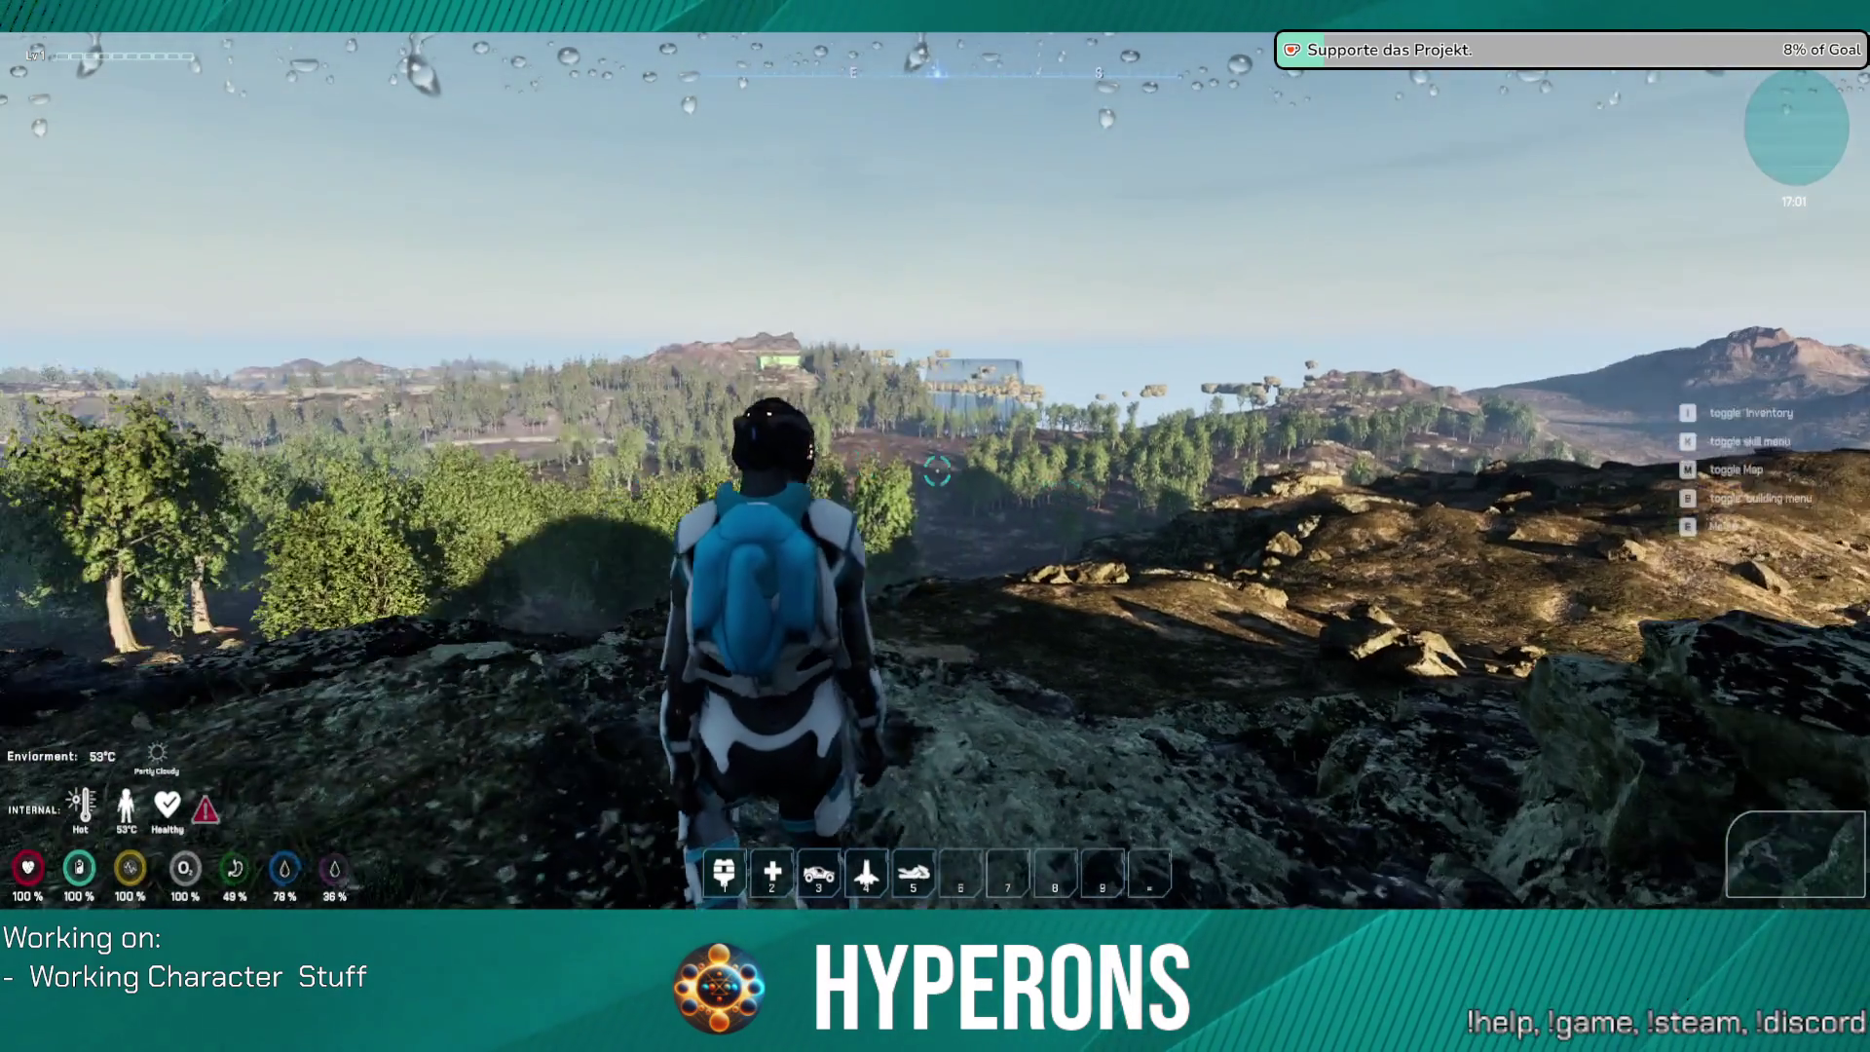
key("w")
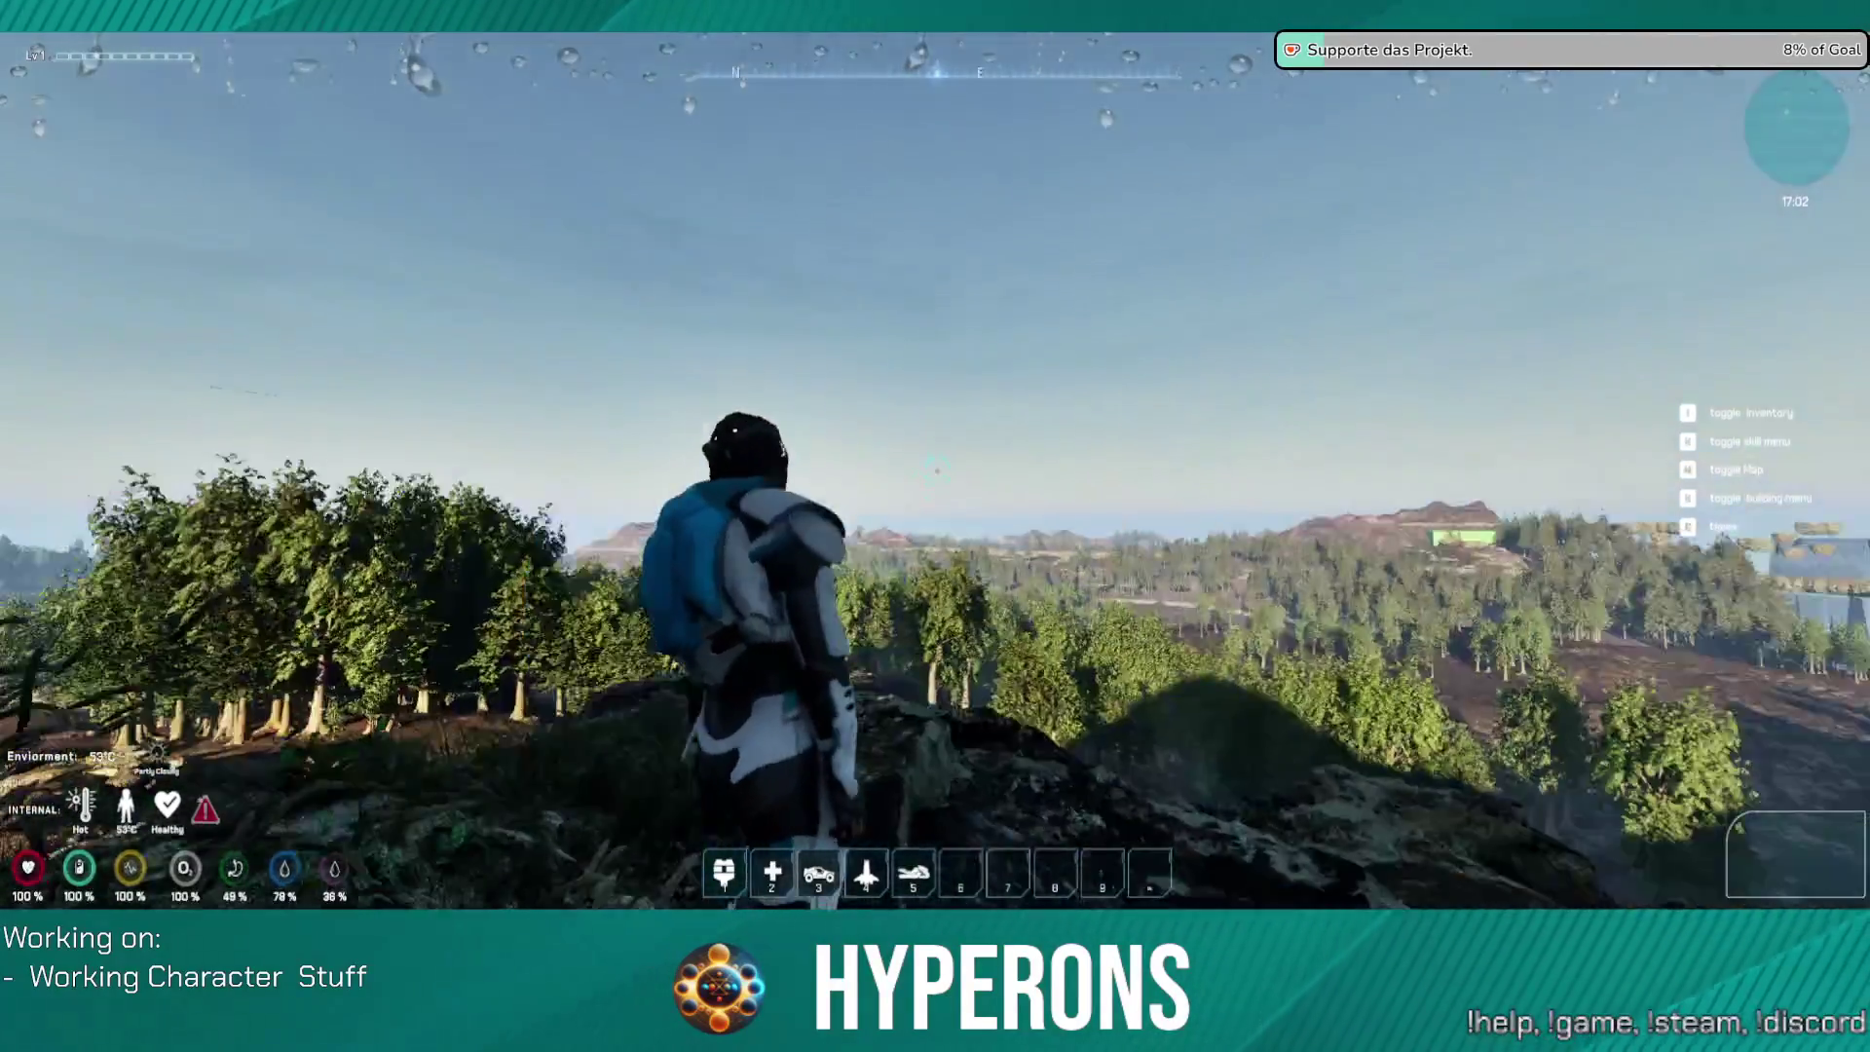
Step: Walk up the slope and climb the cliff wall onto the rocks above
key("w")
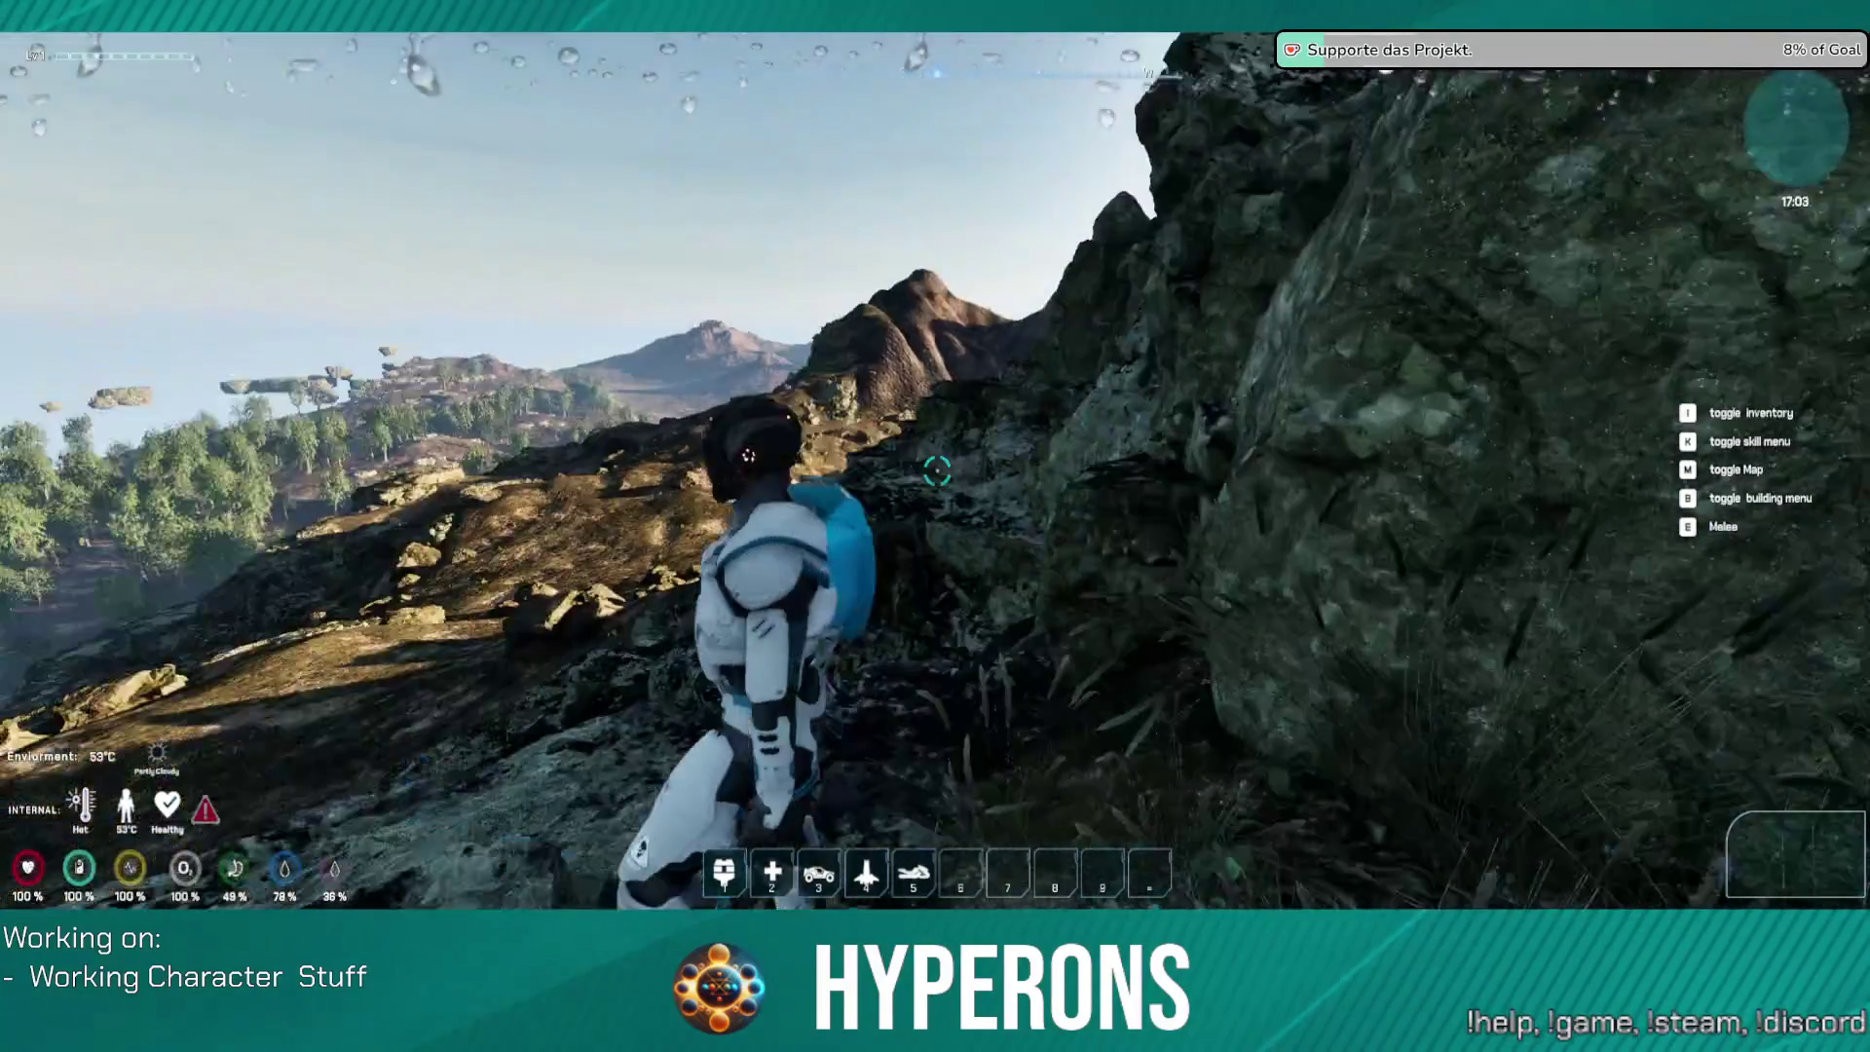
key("w")
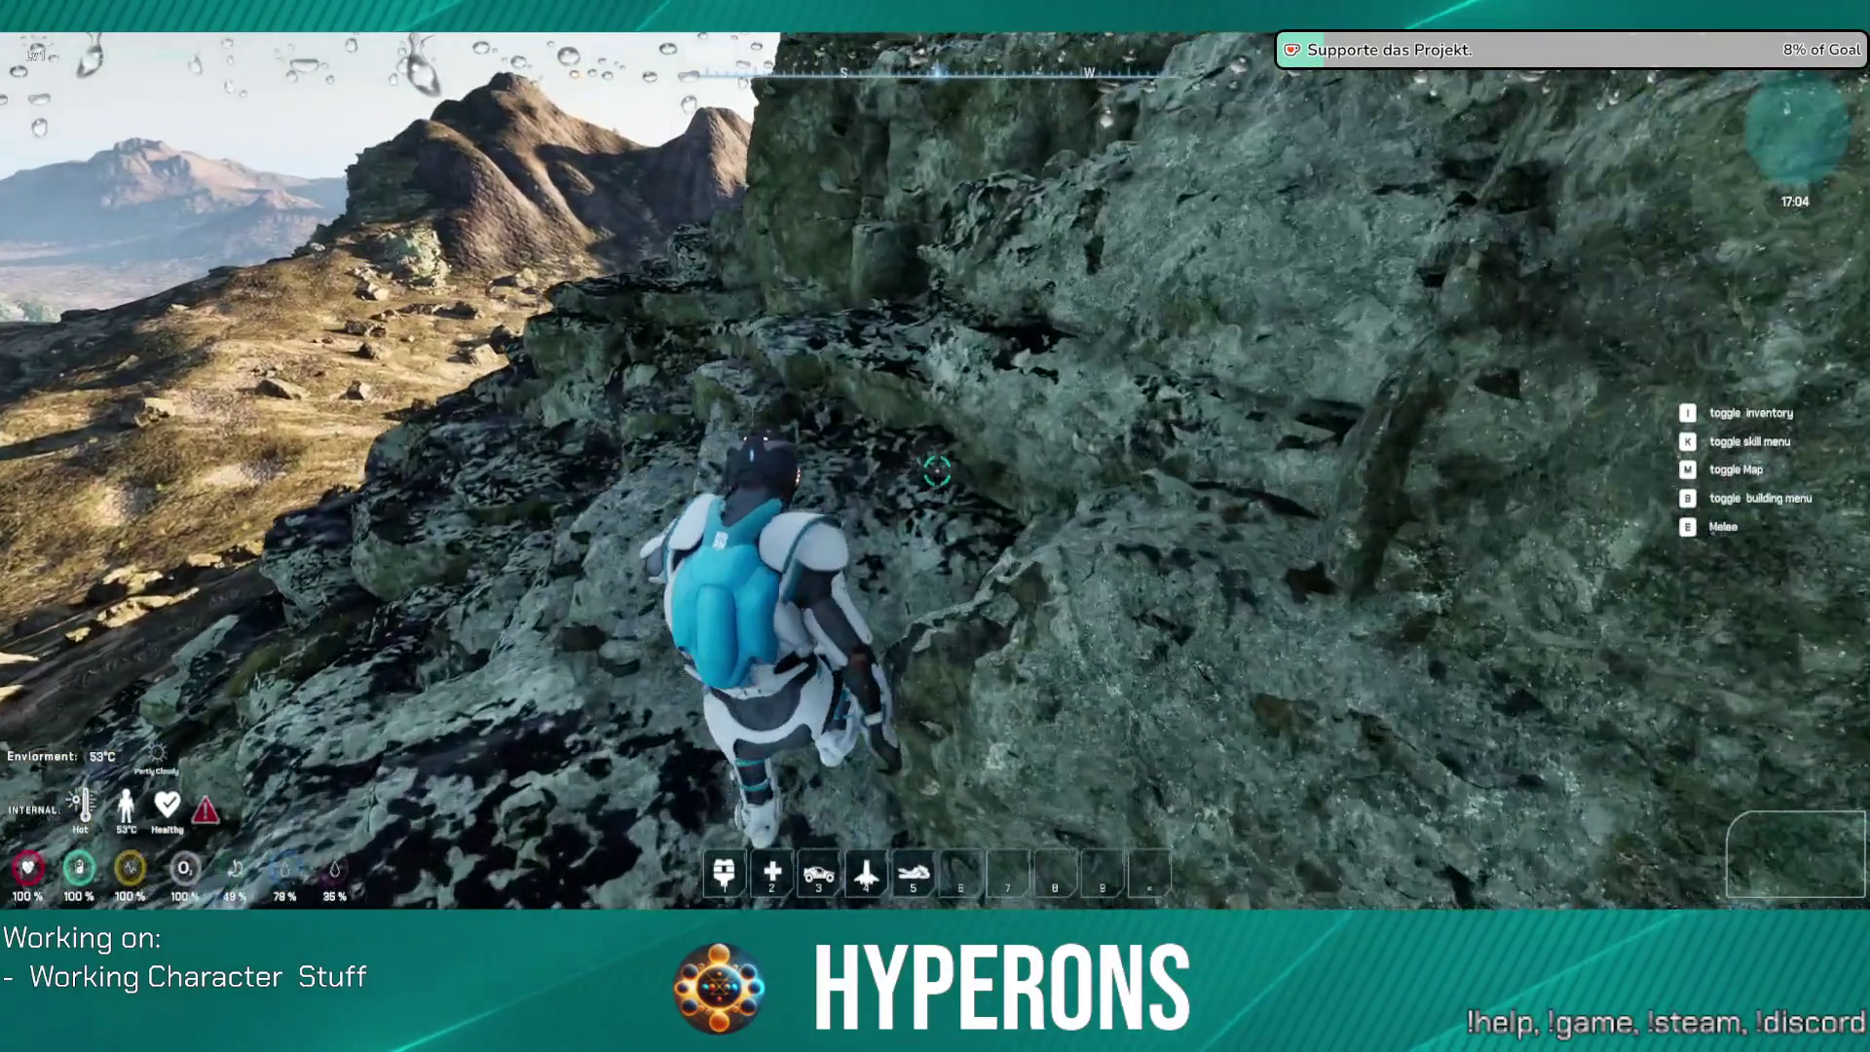
key("w")
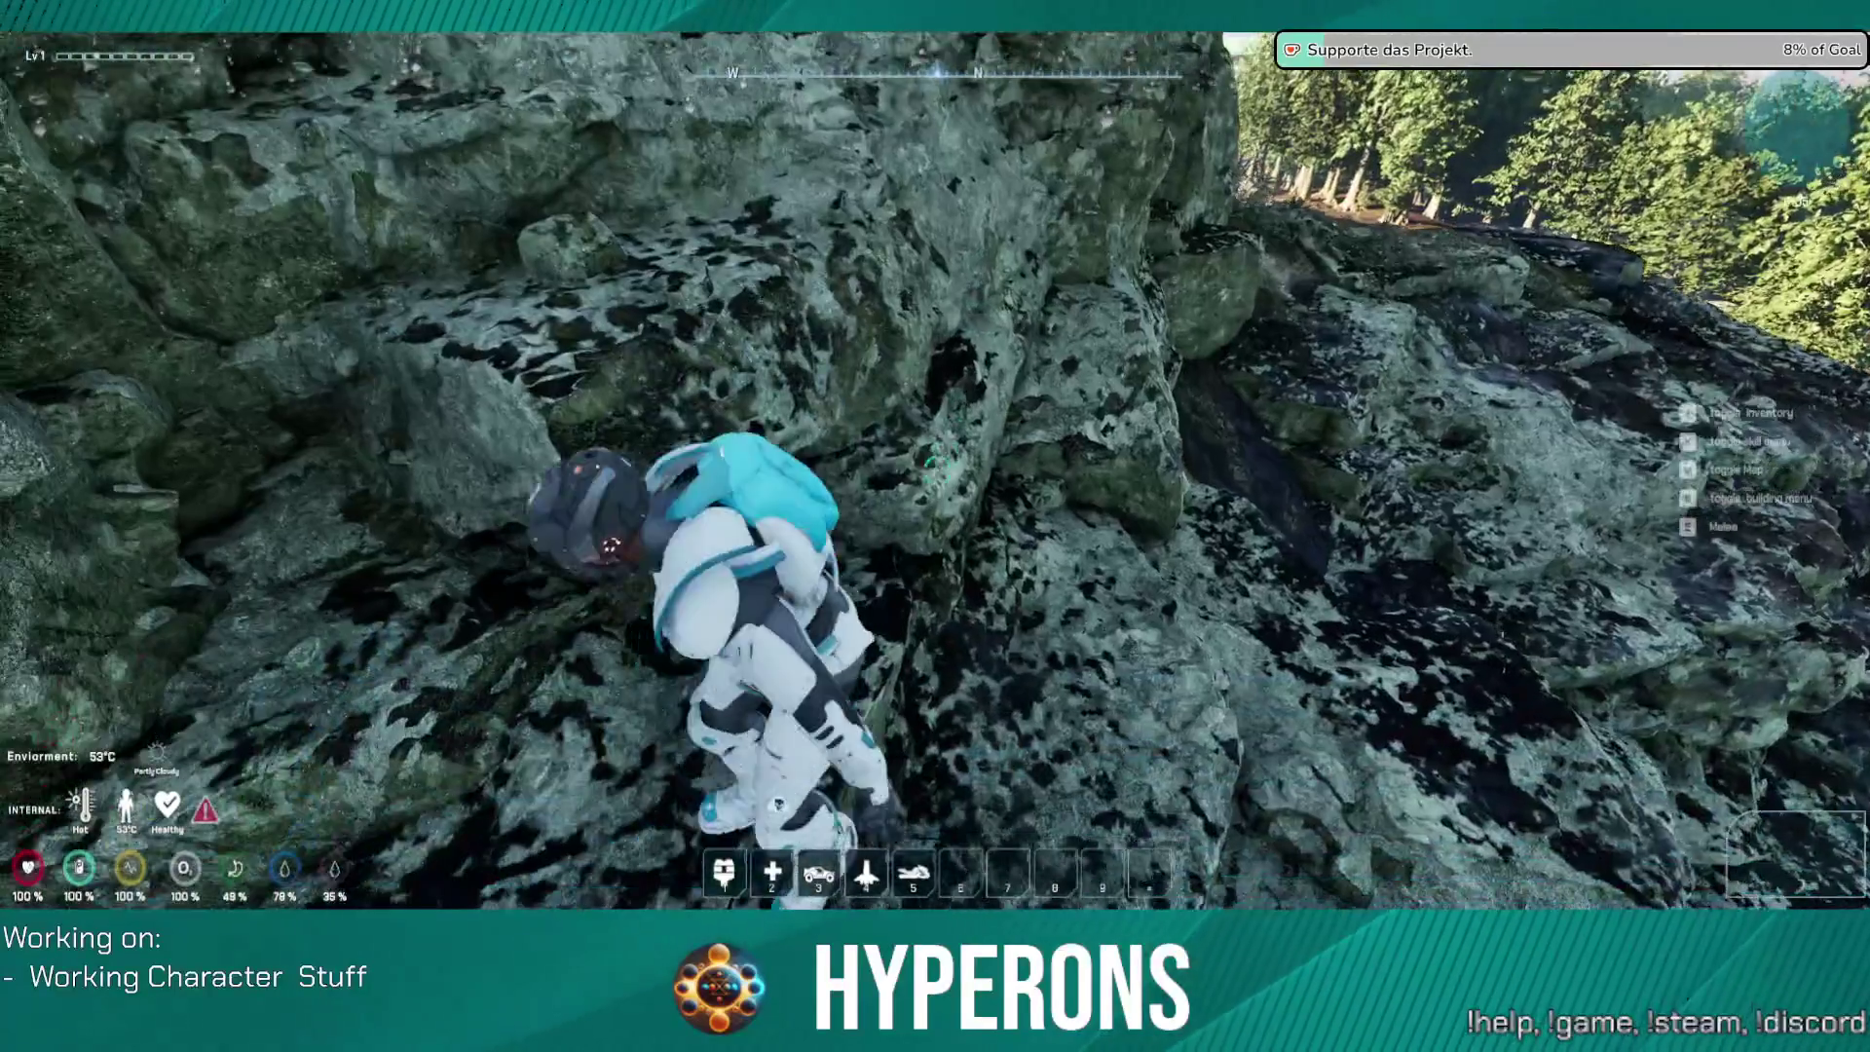
key("w")
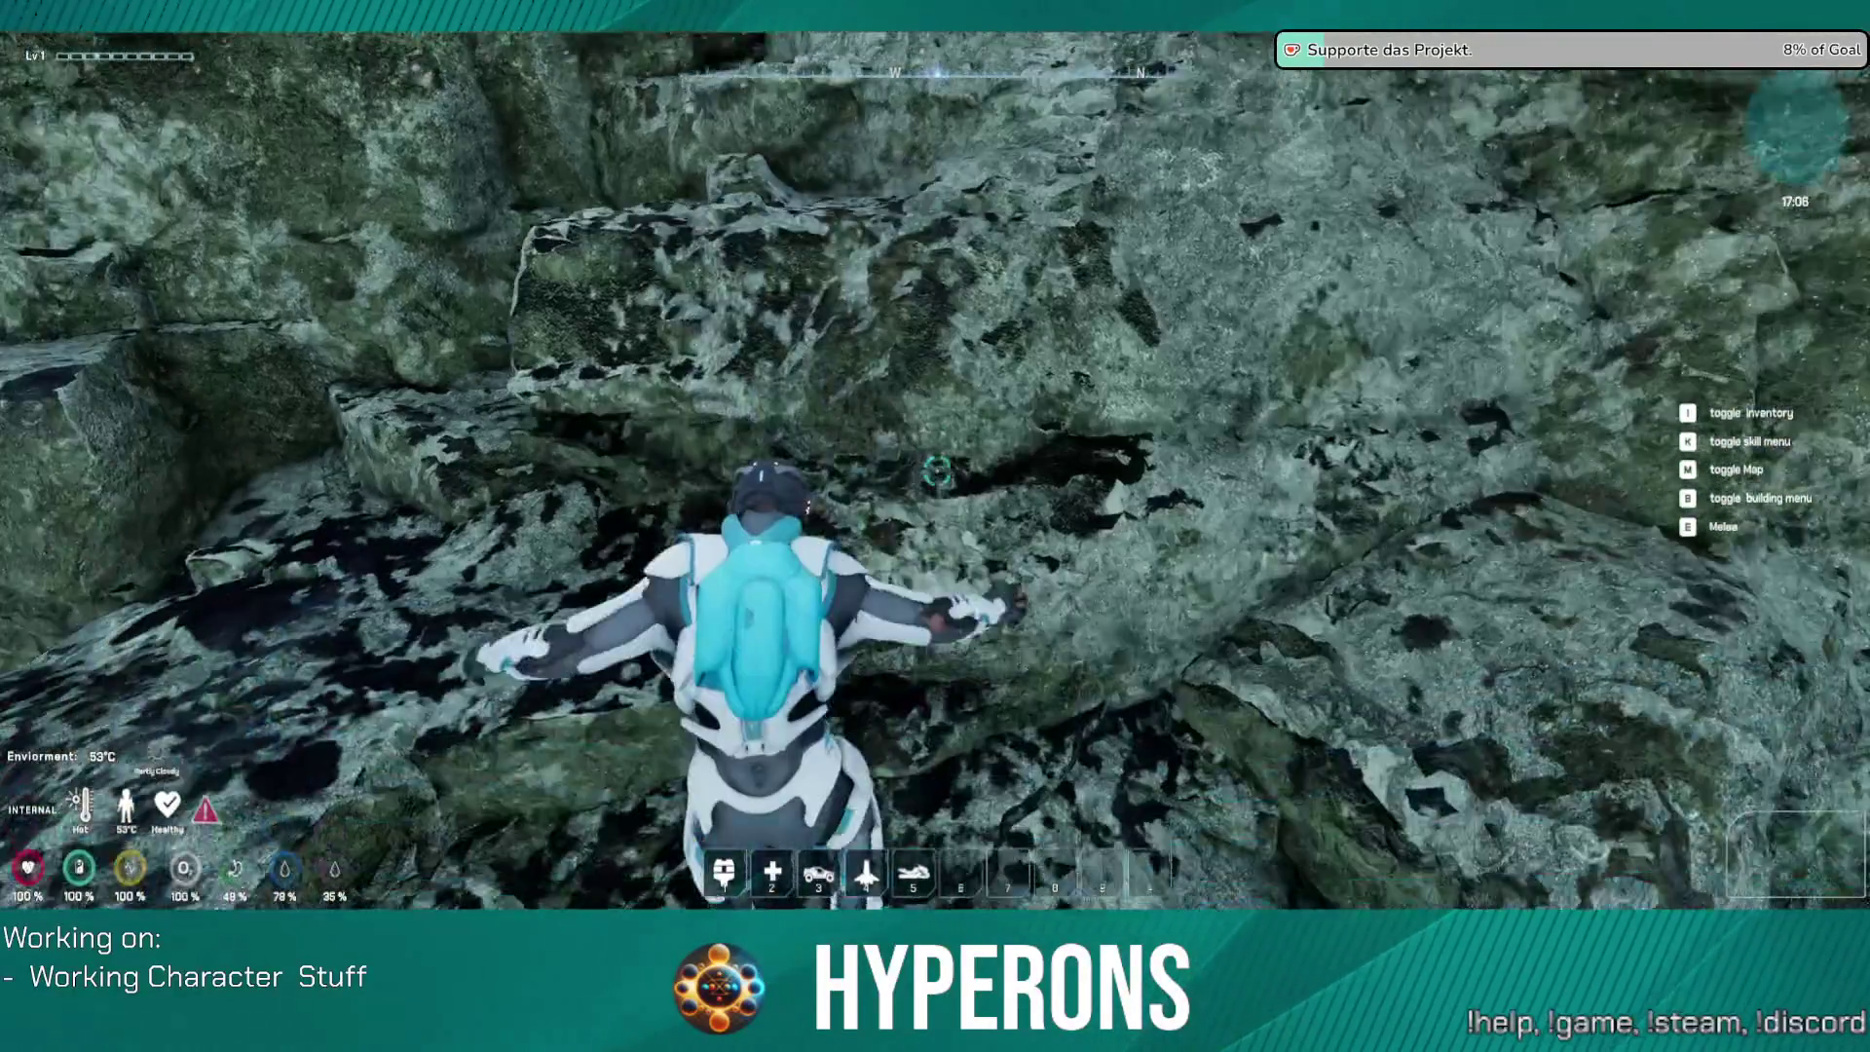
key("w")
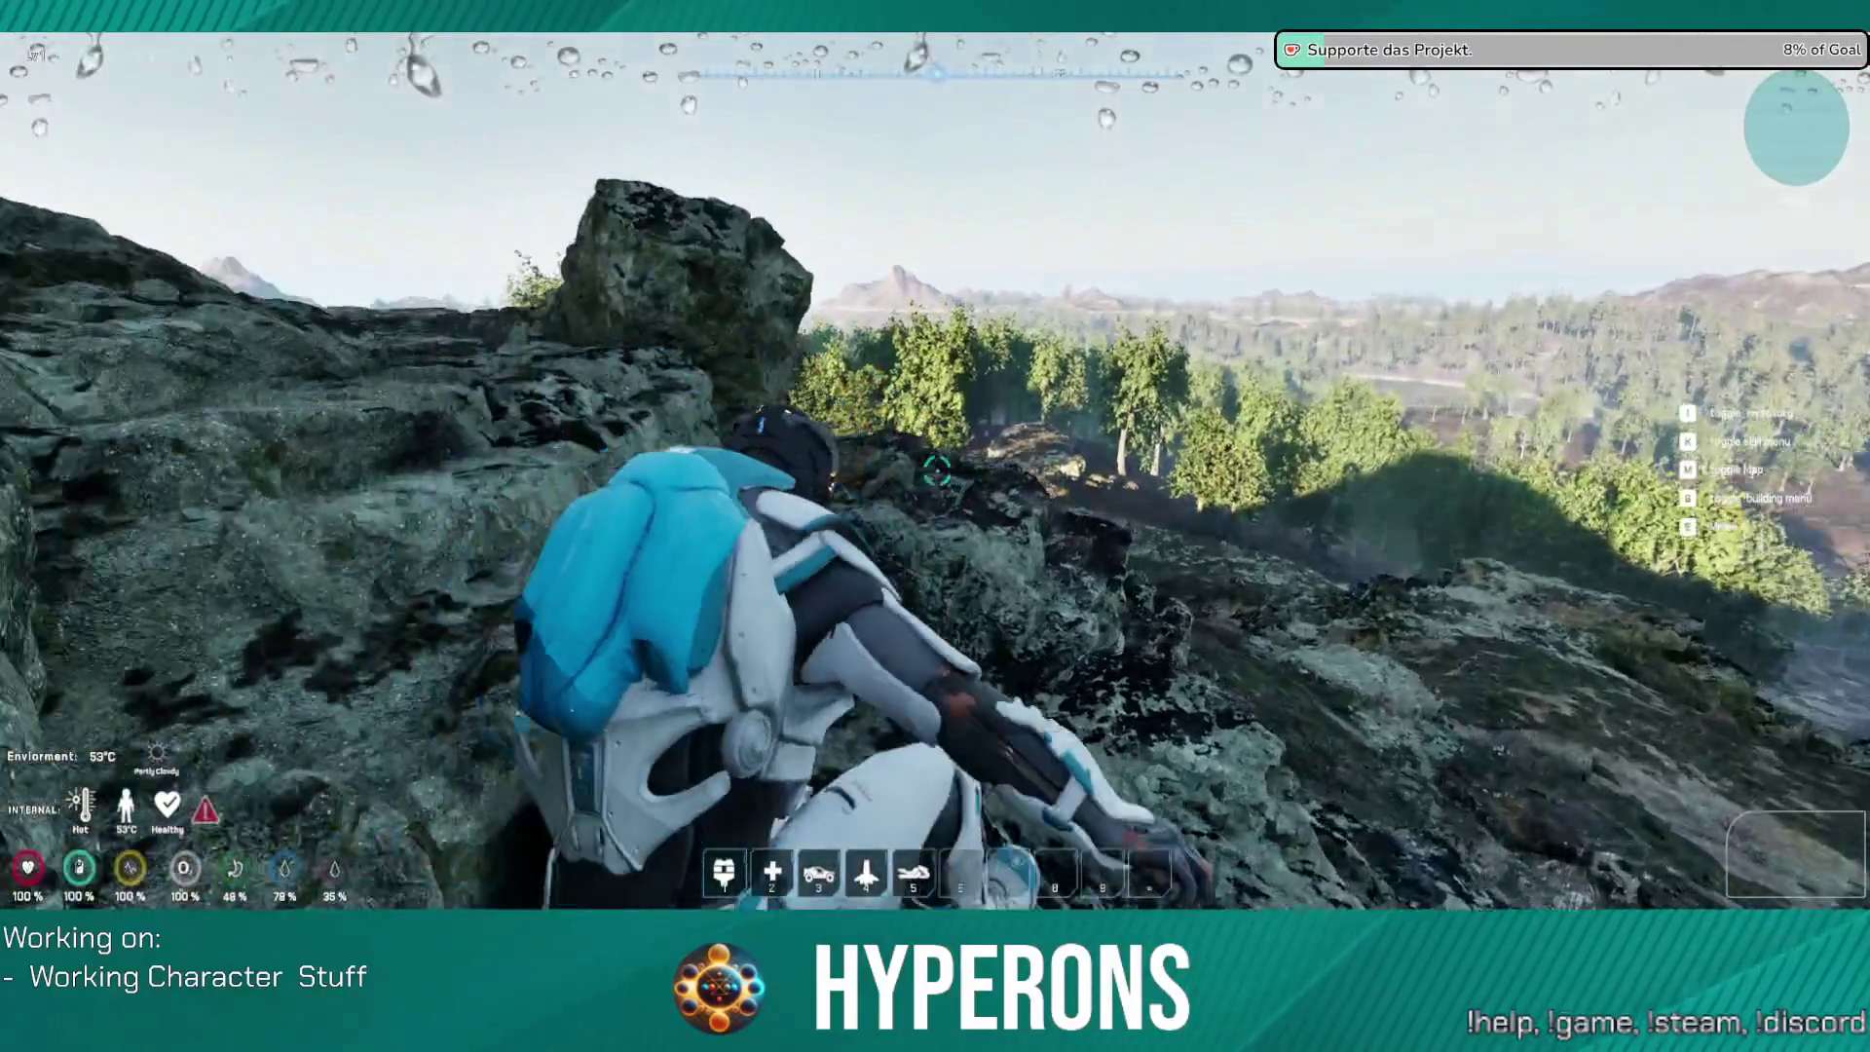
key("w")
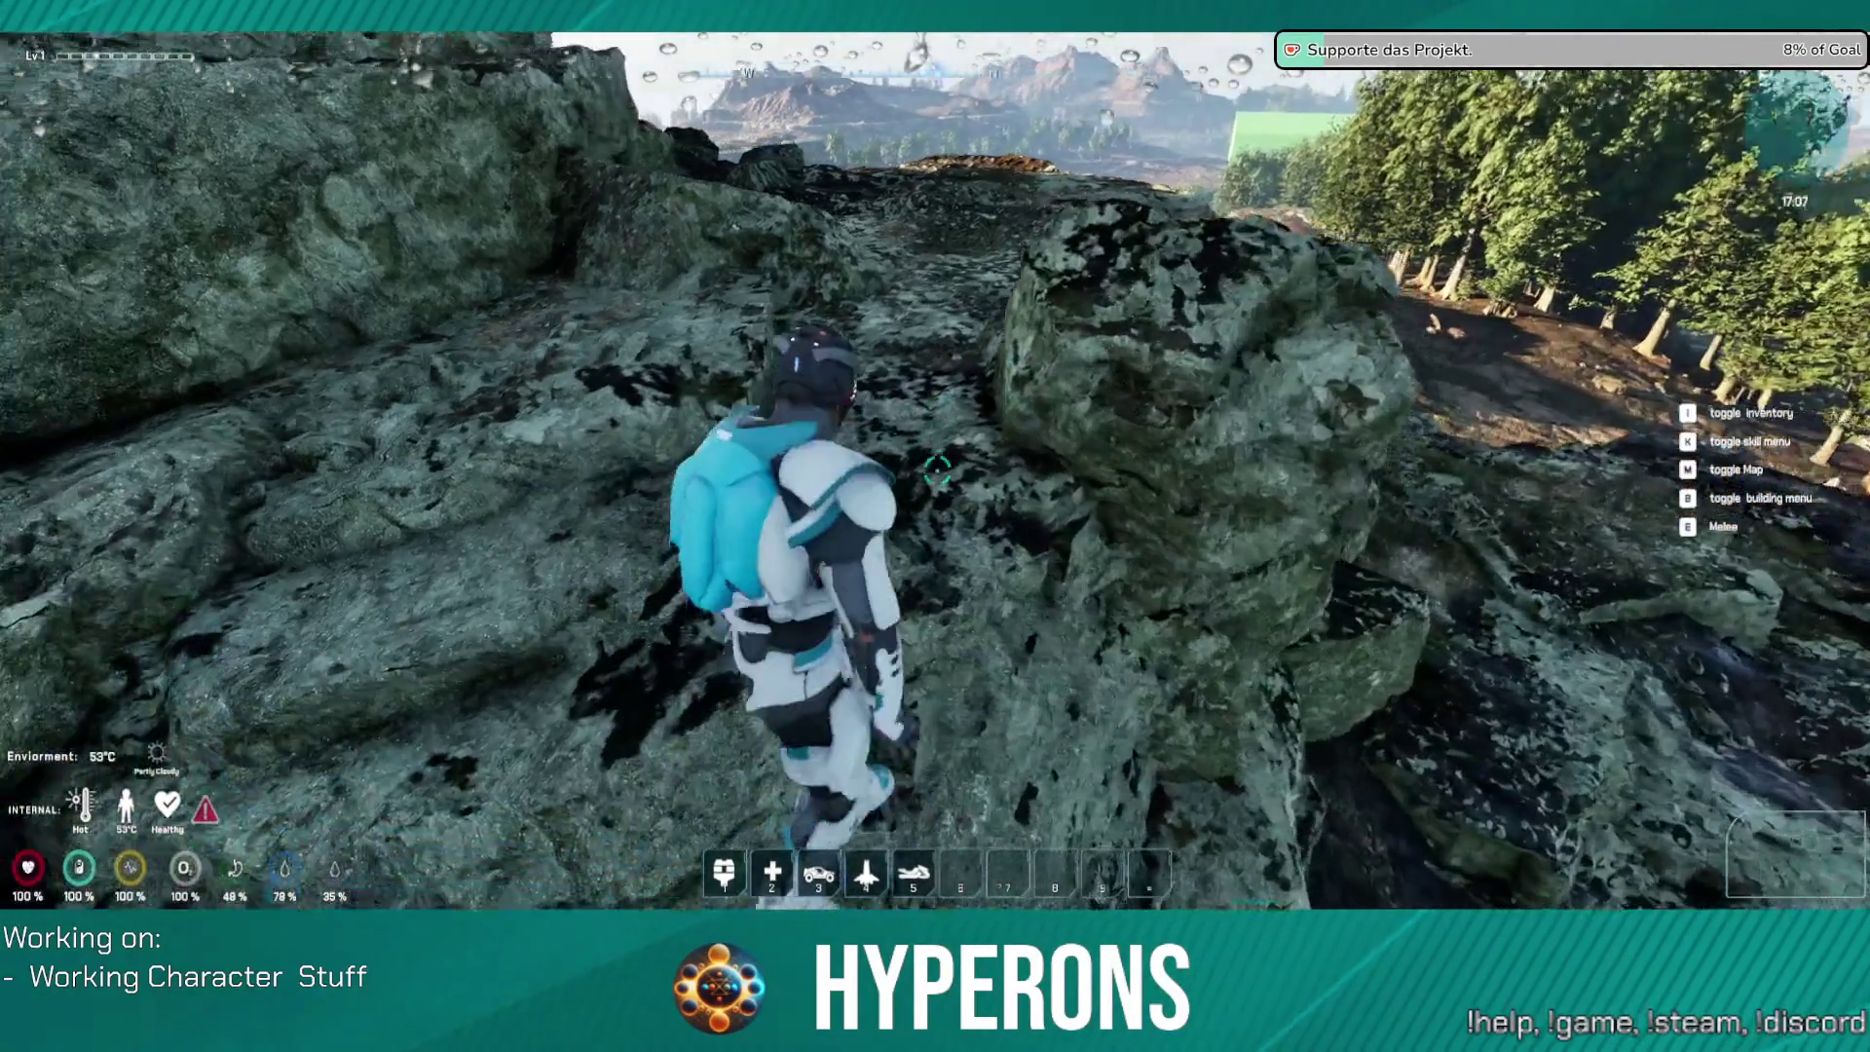
key("w")
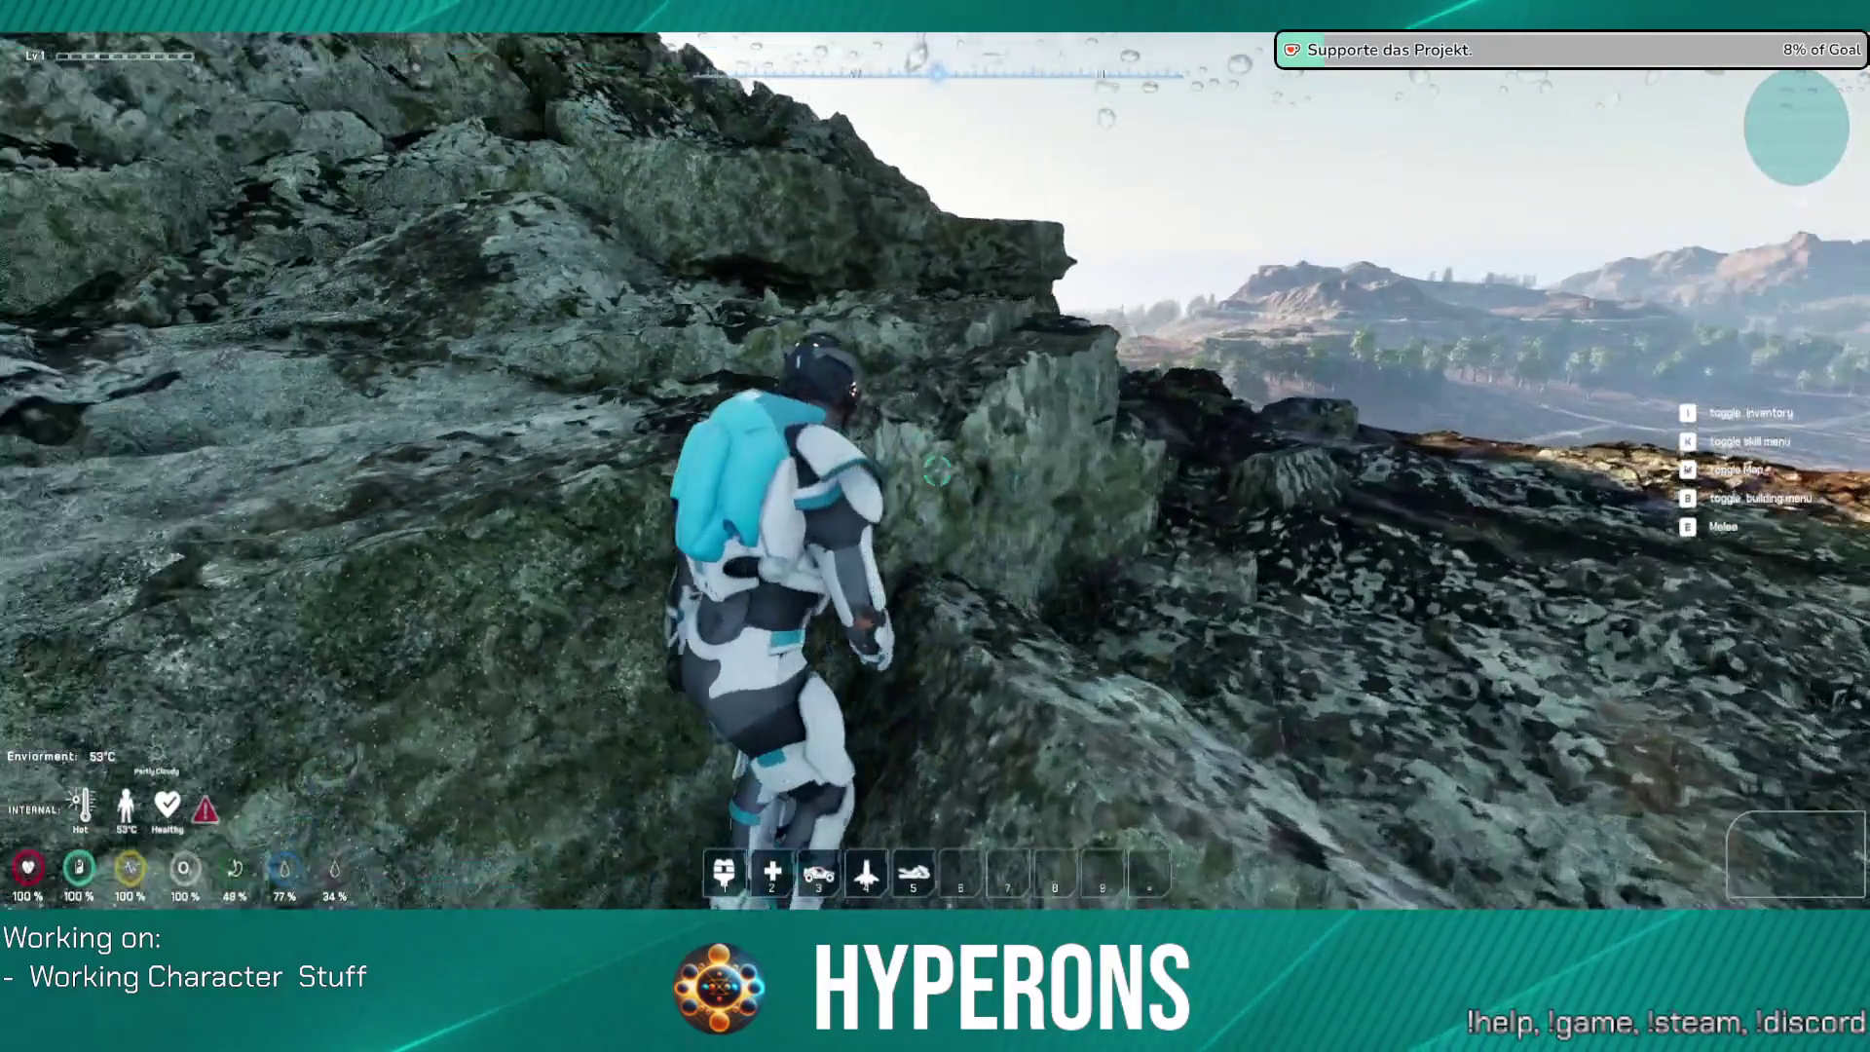
Step: Keep climbing across the rocks until the character reaches the ridge
key("w")
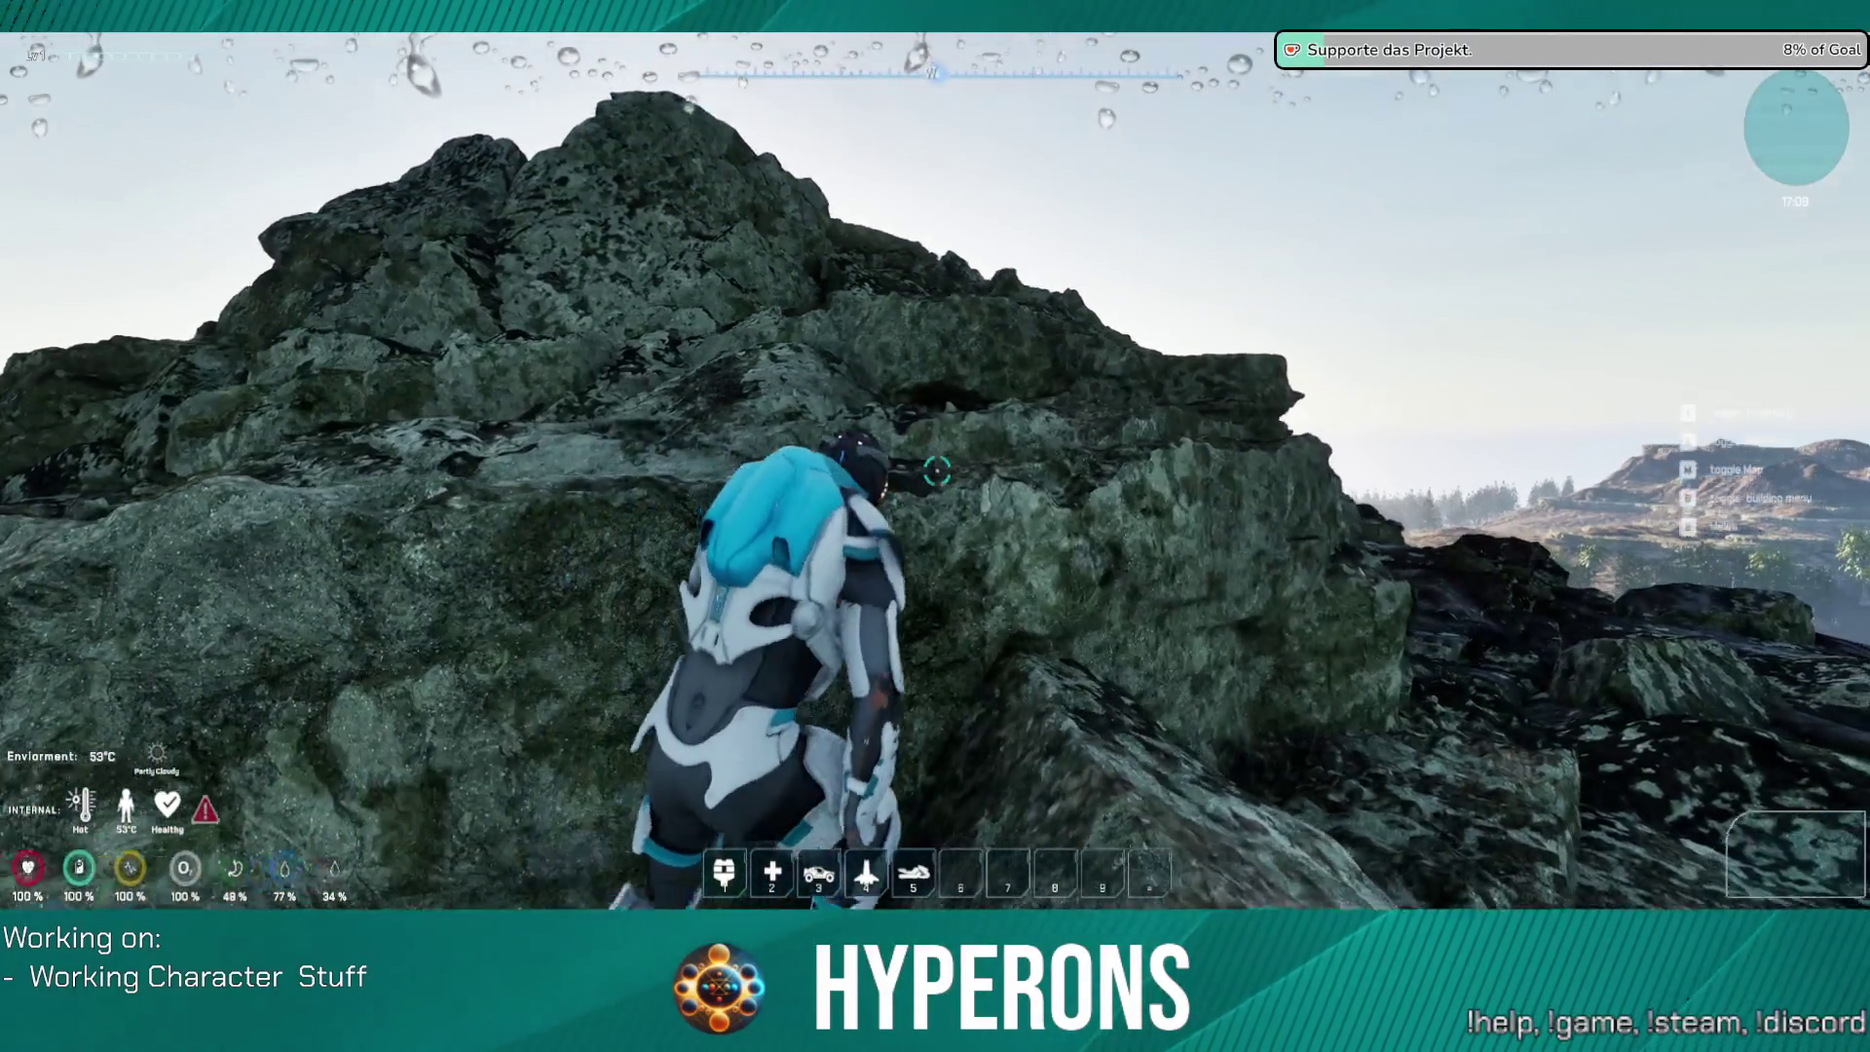
key("w")
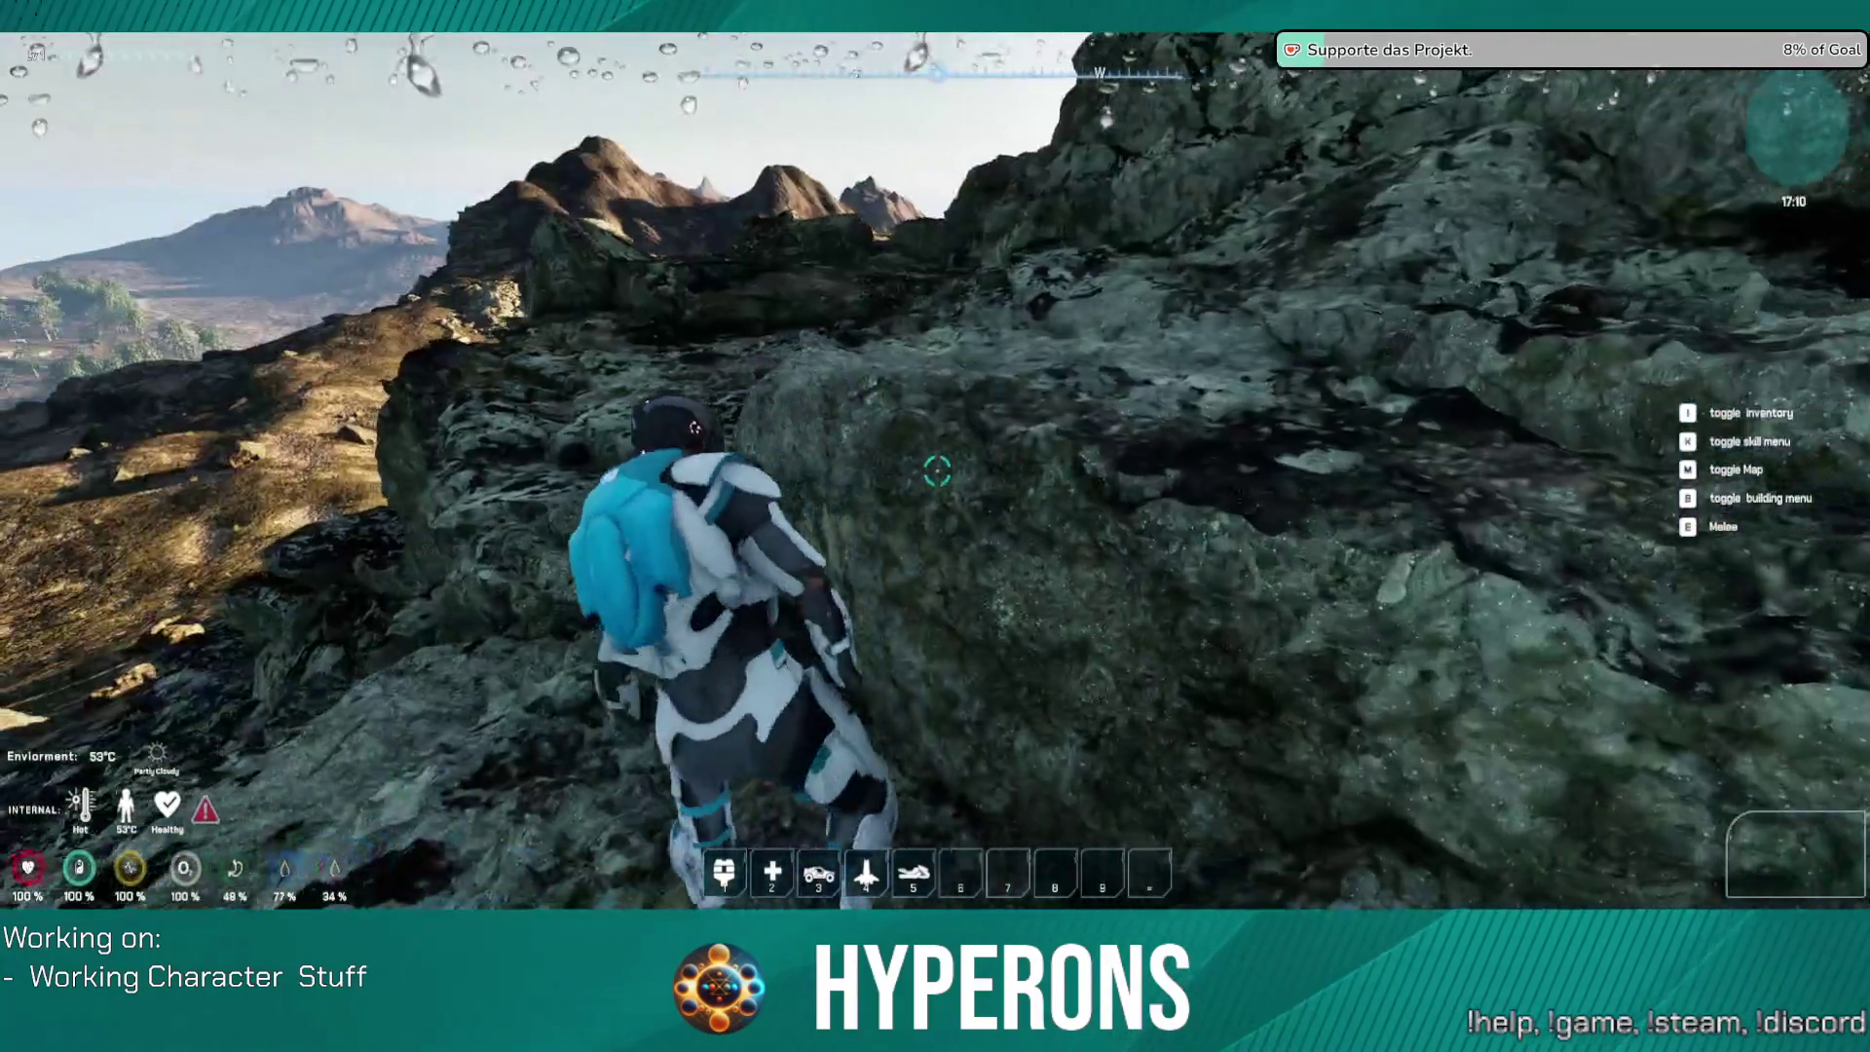
key("w")
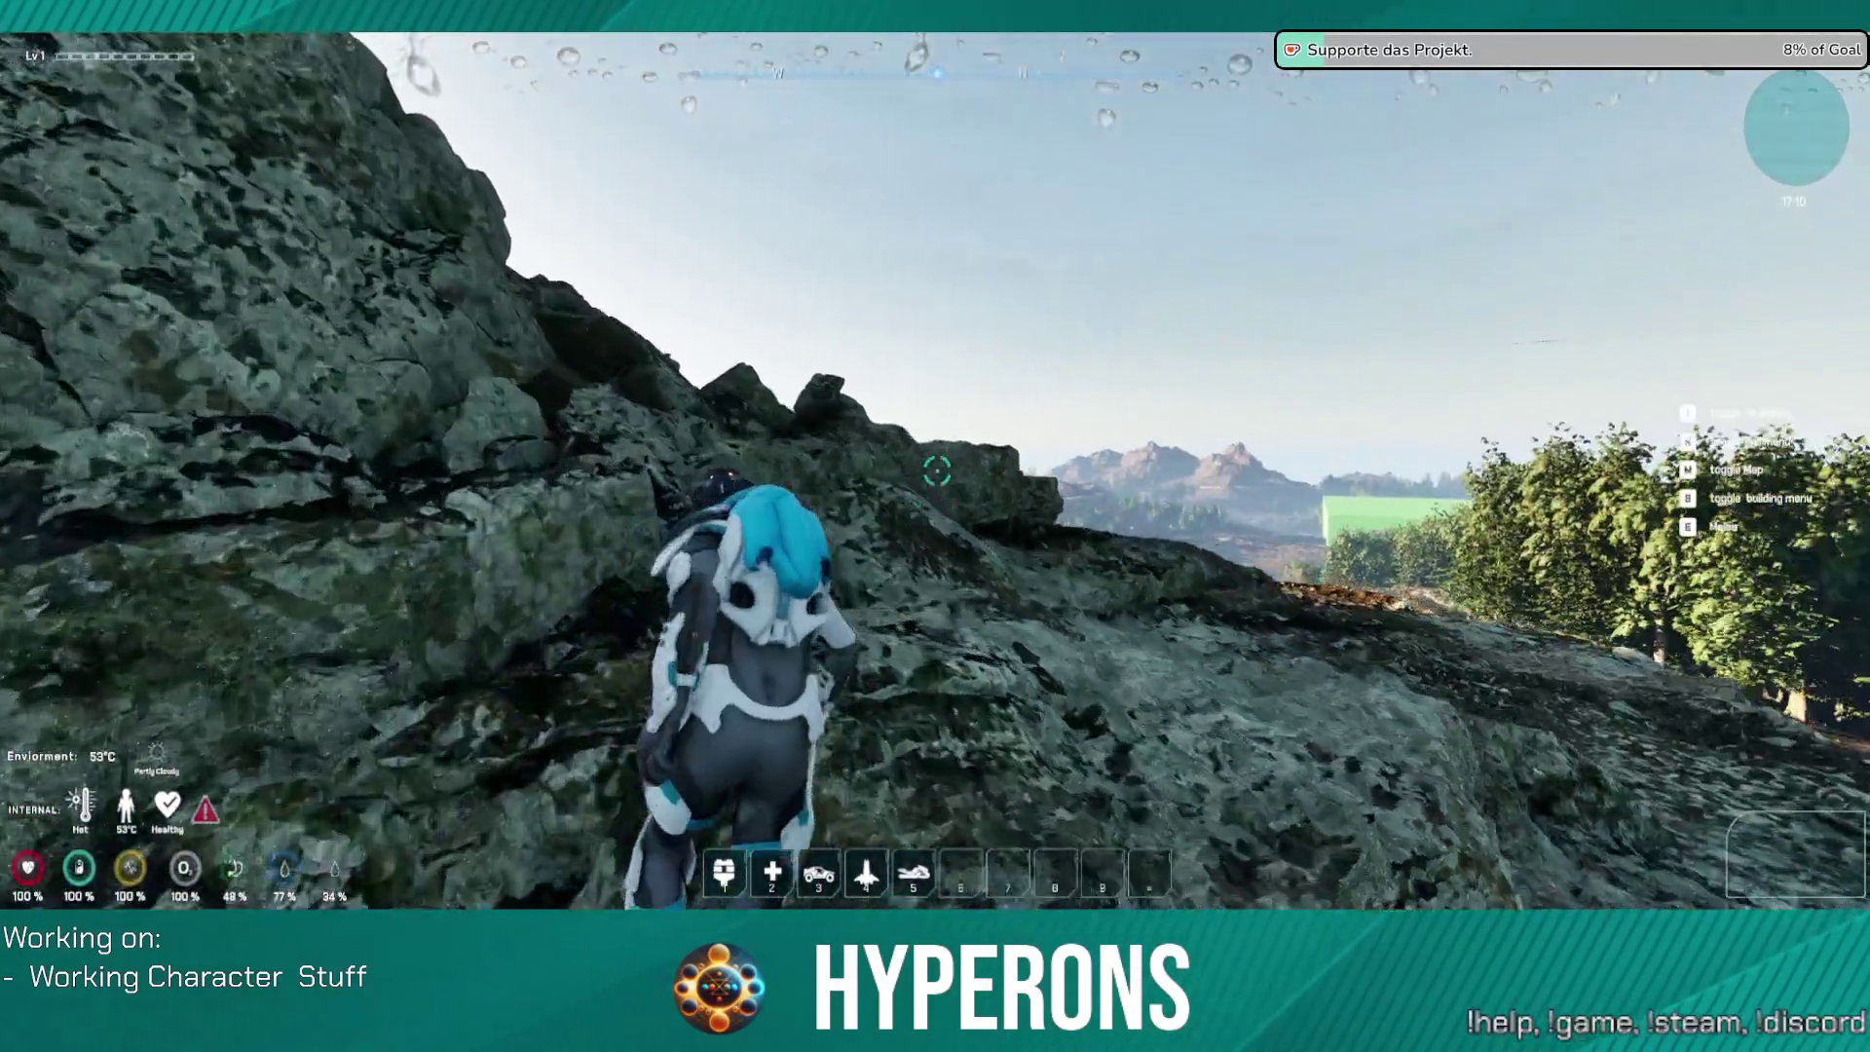
key("w")
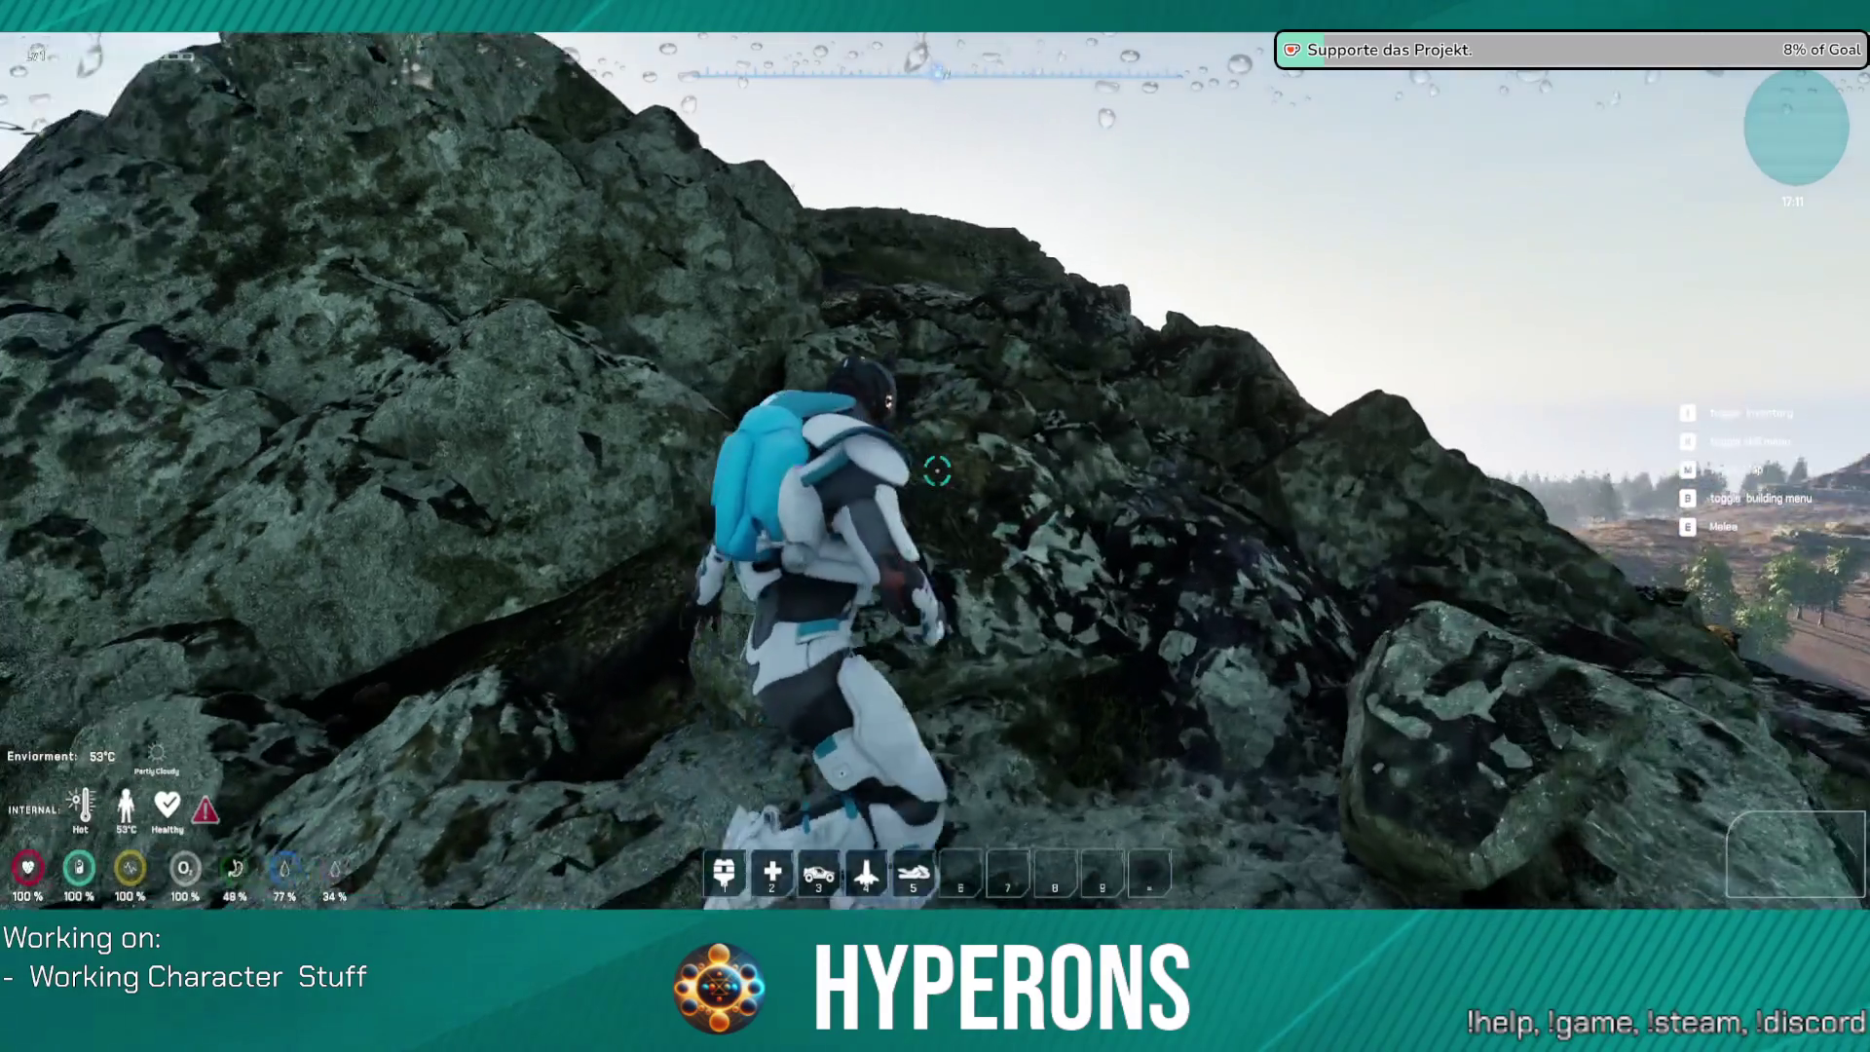
key("w")
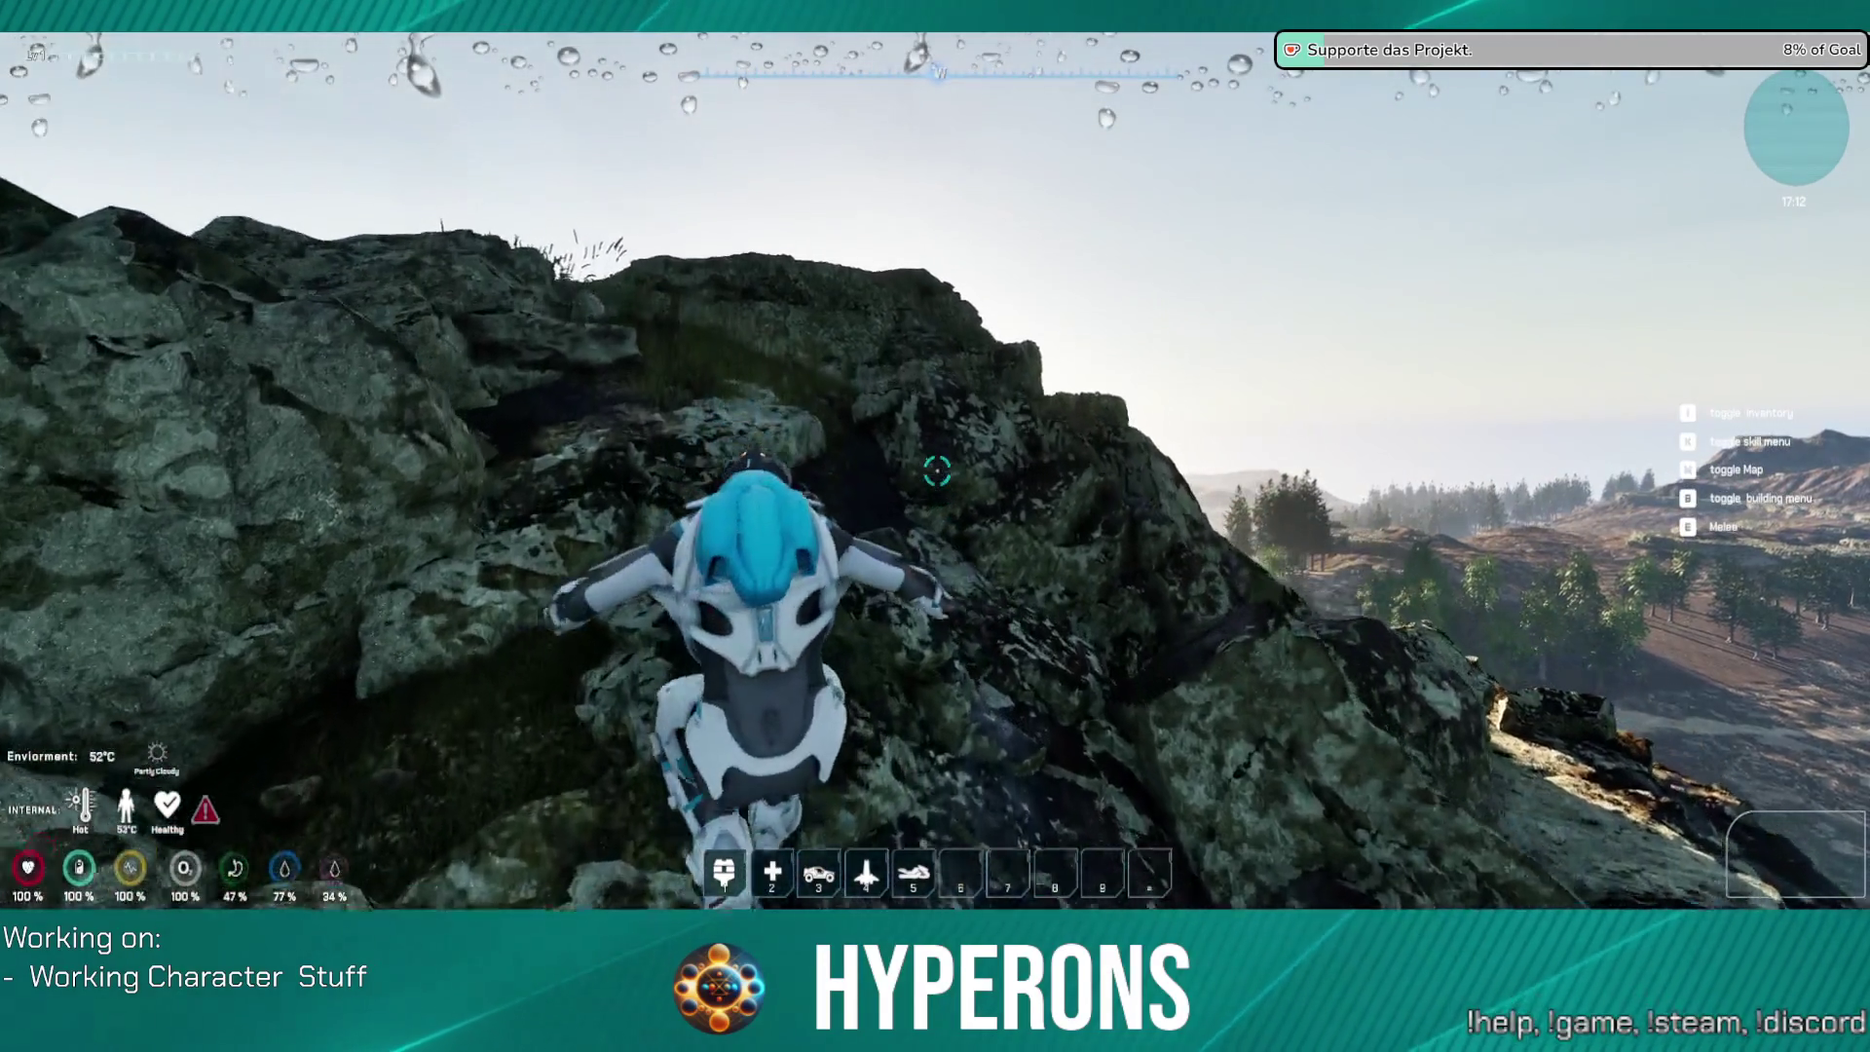
key("w")
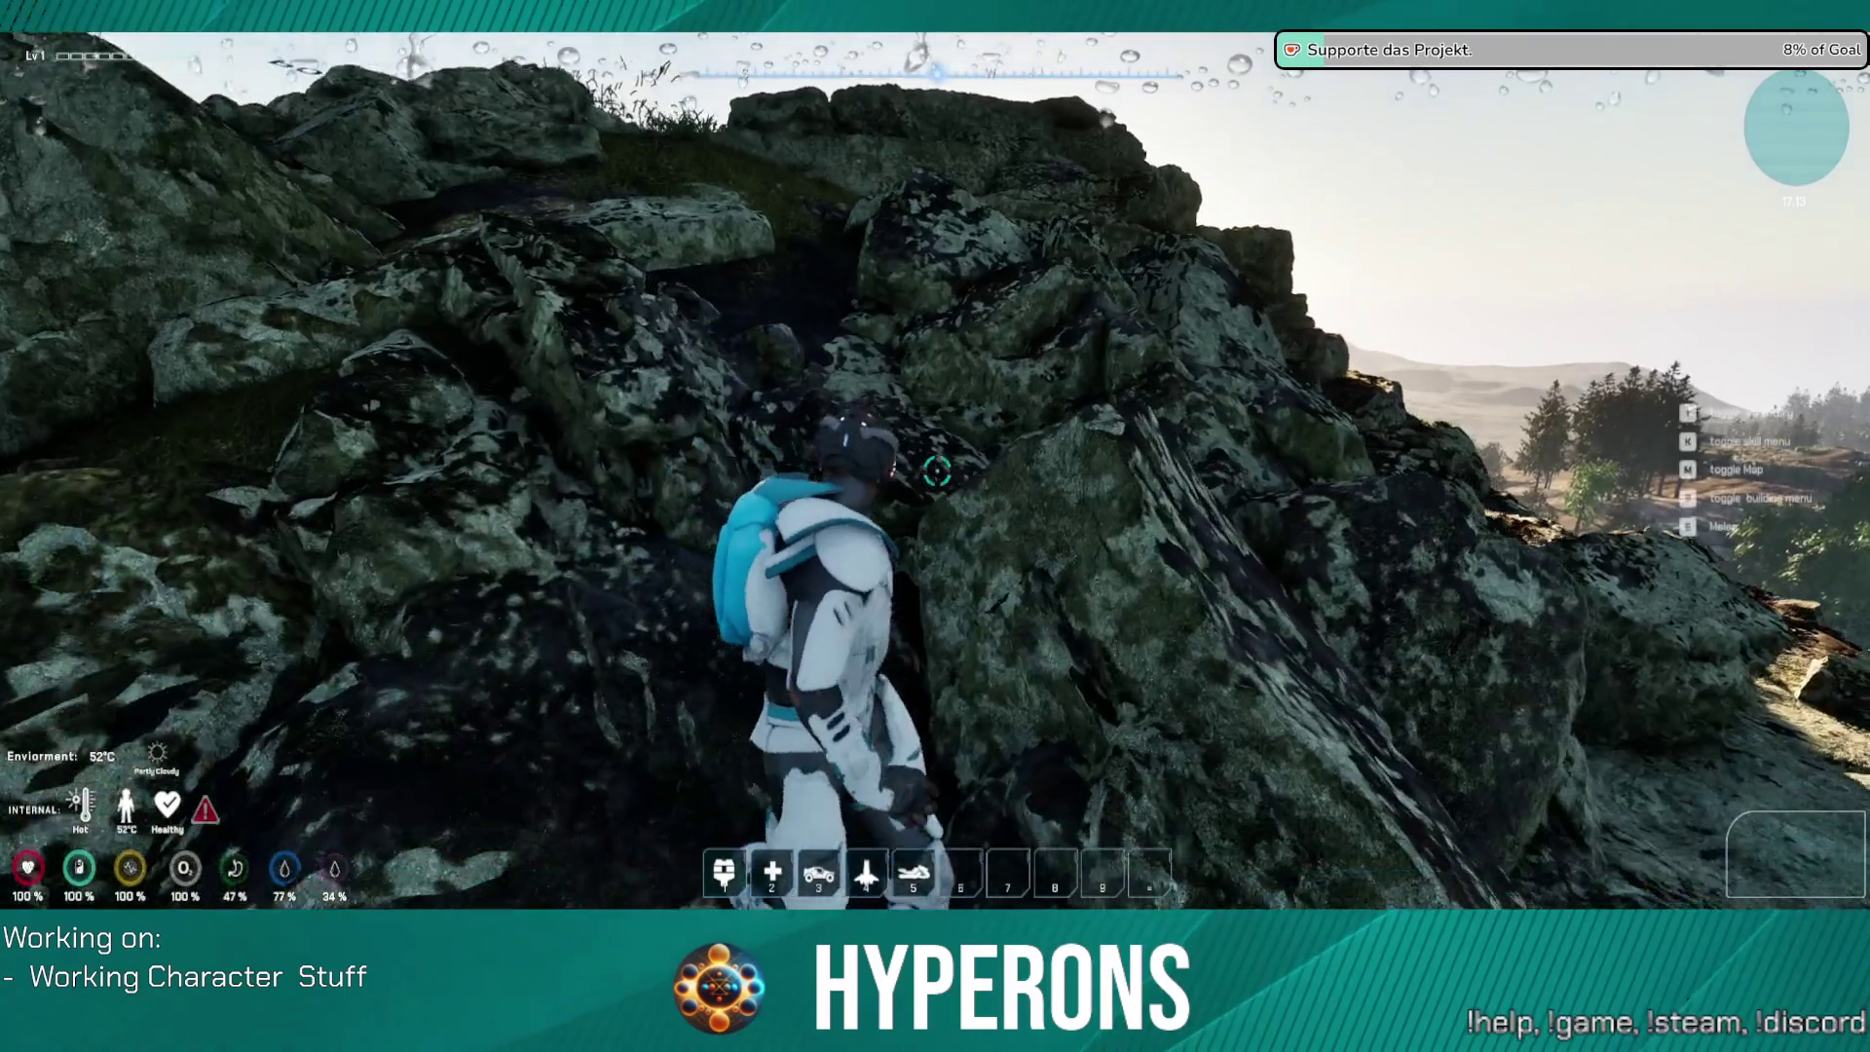
key("w")
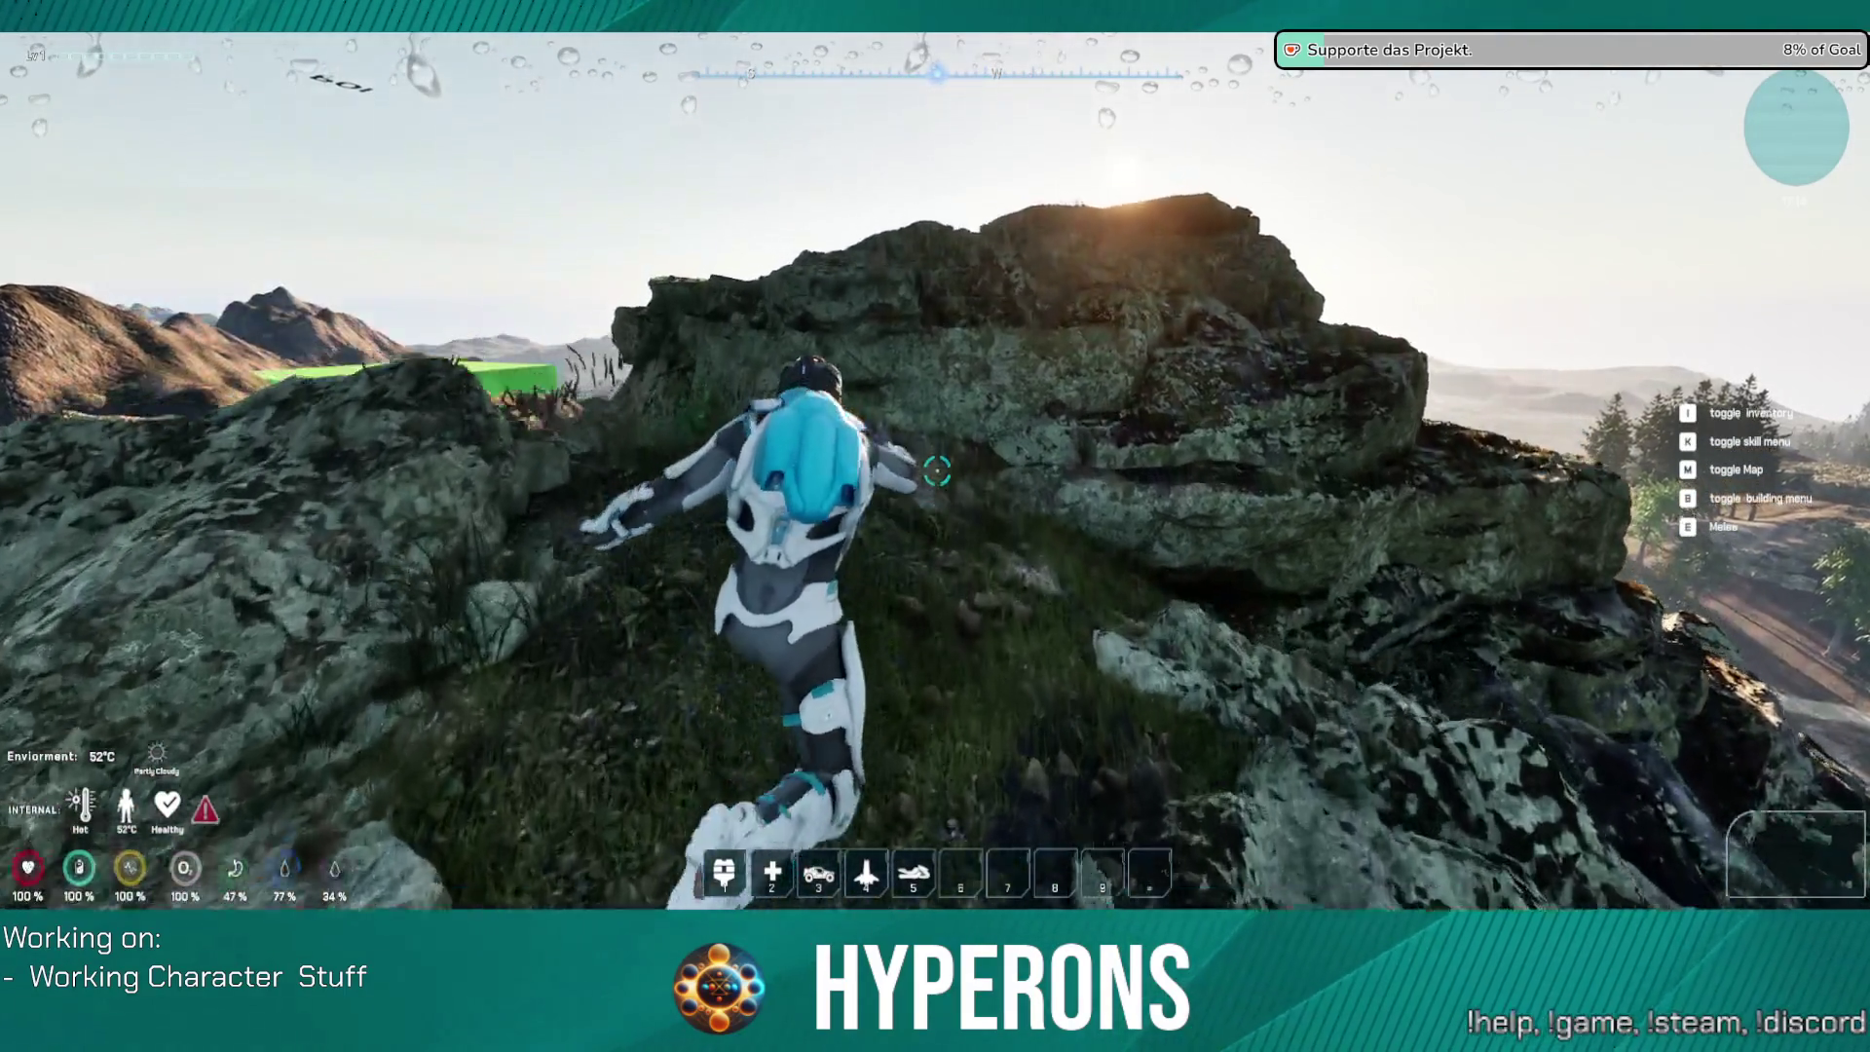
Step: Walk along the rocky ridge top overlooking the forested valley
key("w")
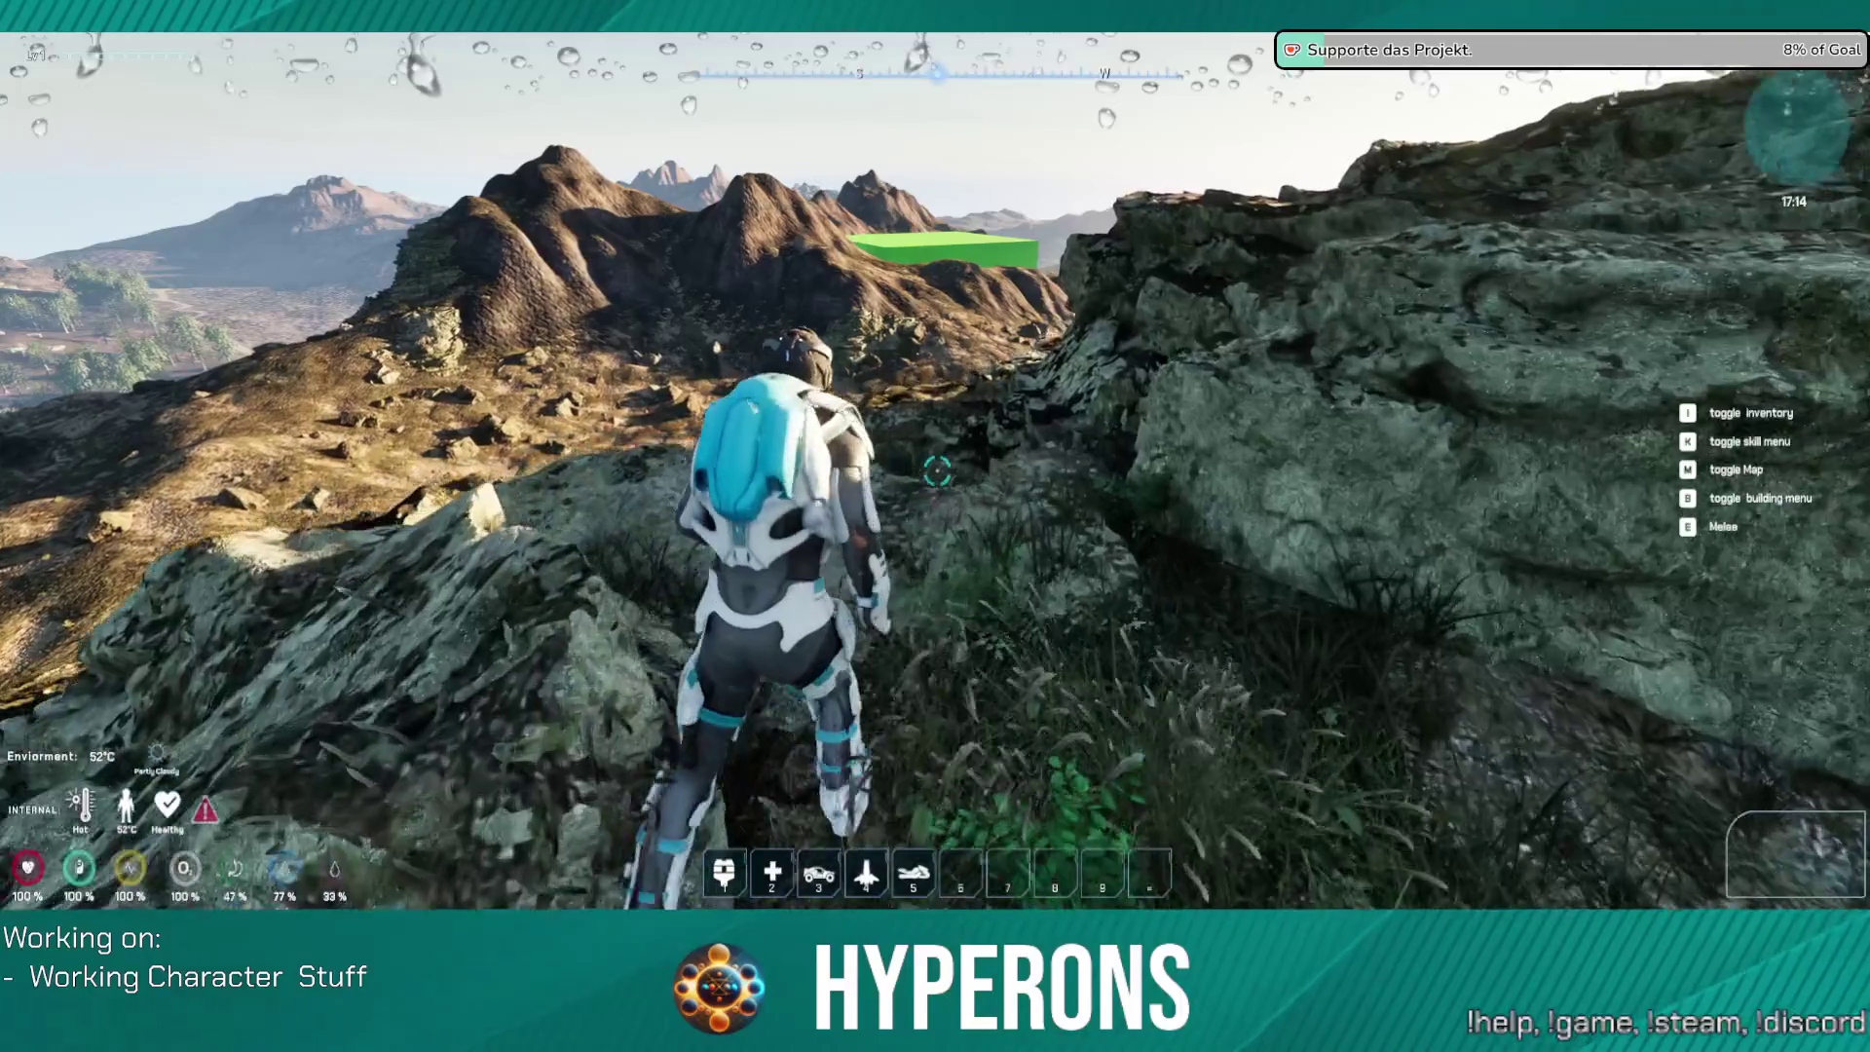
key("w")
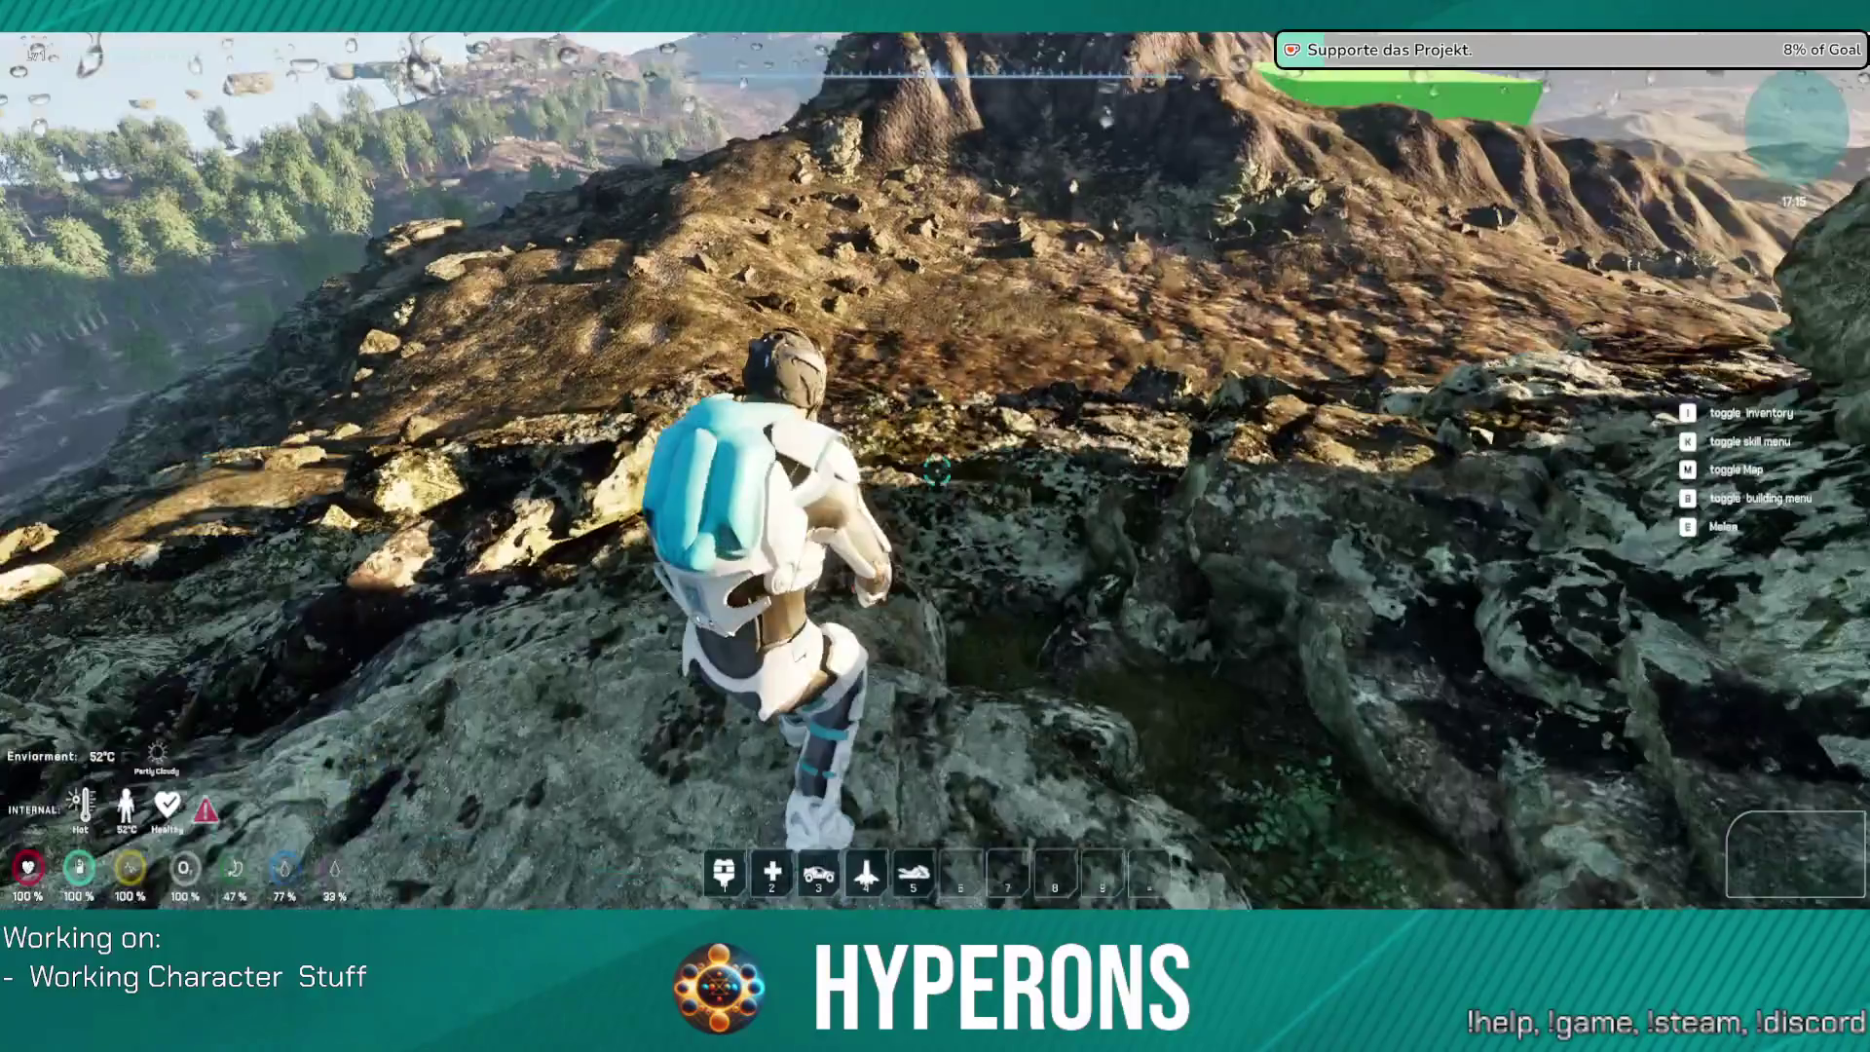
key("w")
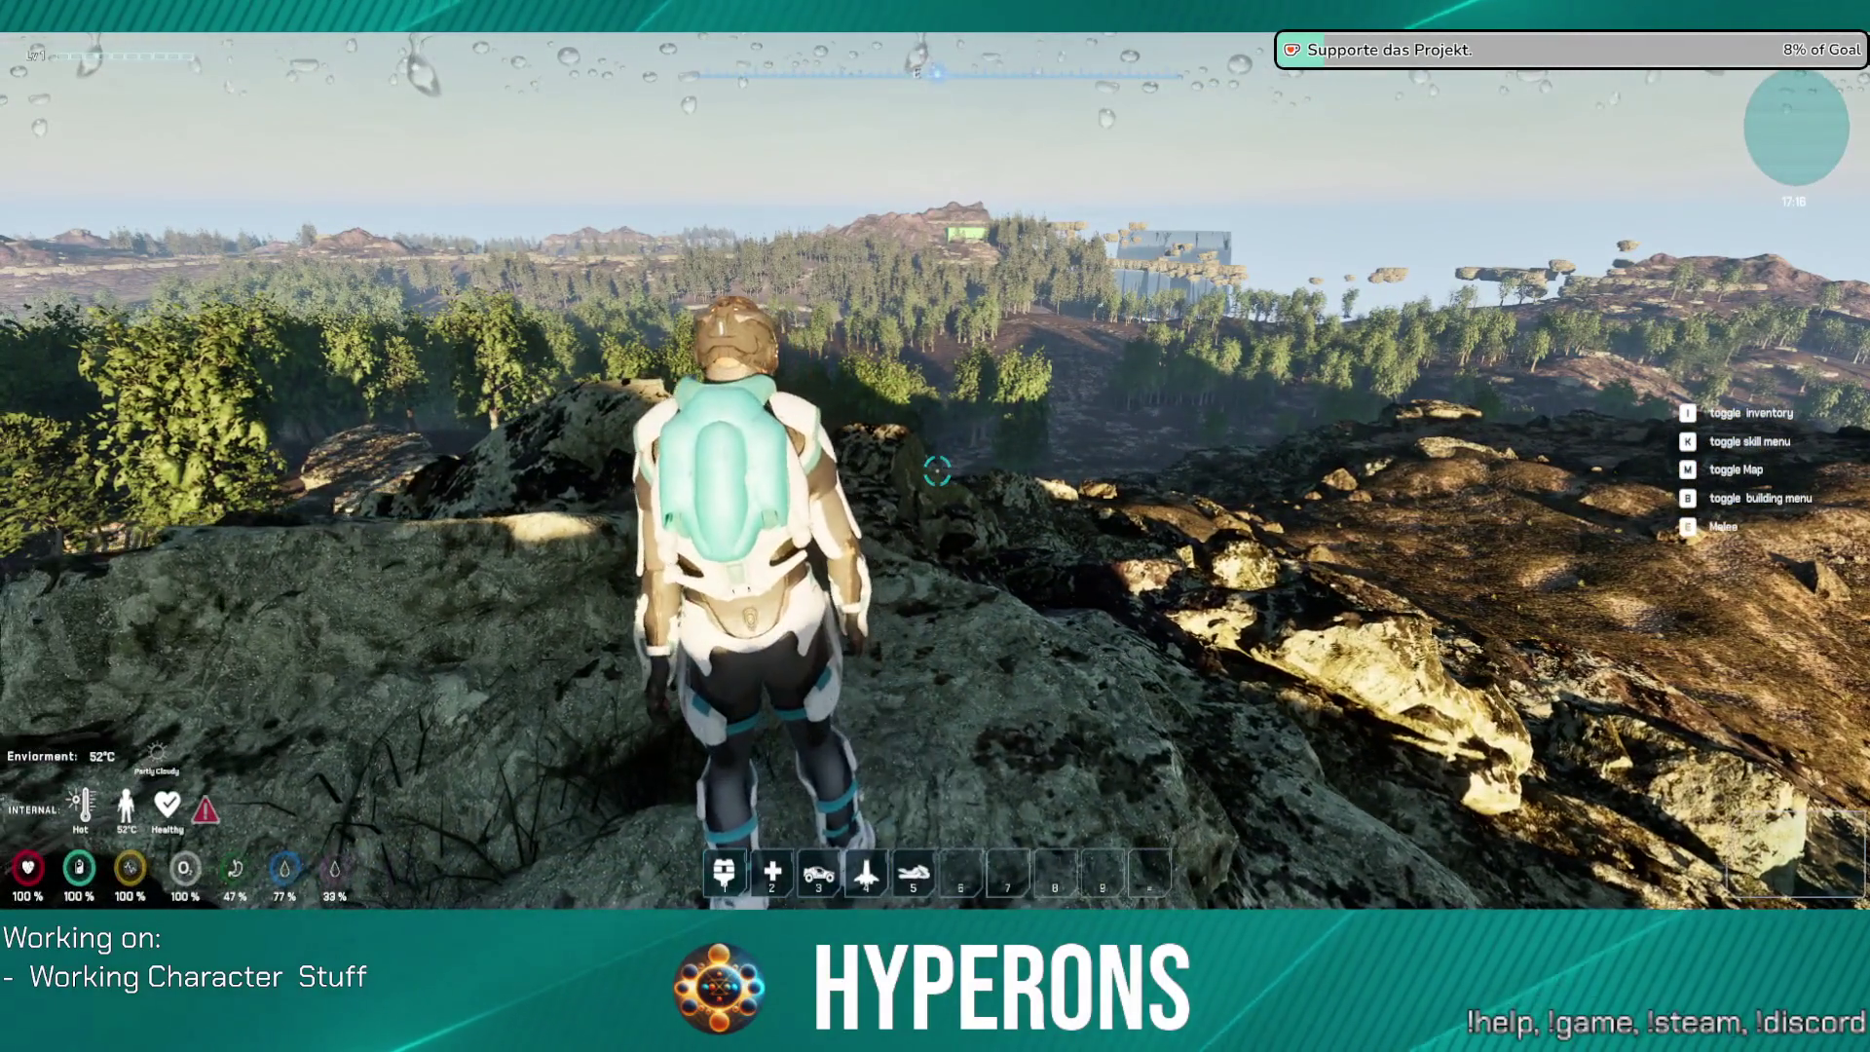
key("w")
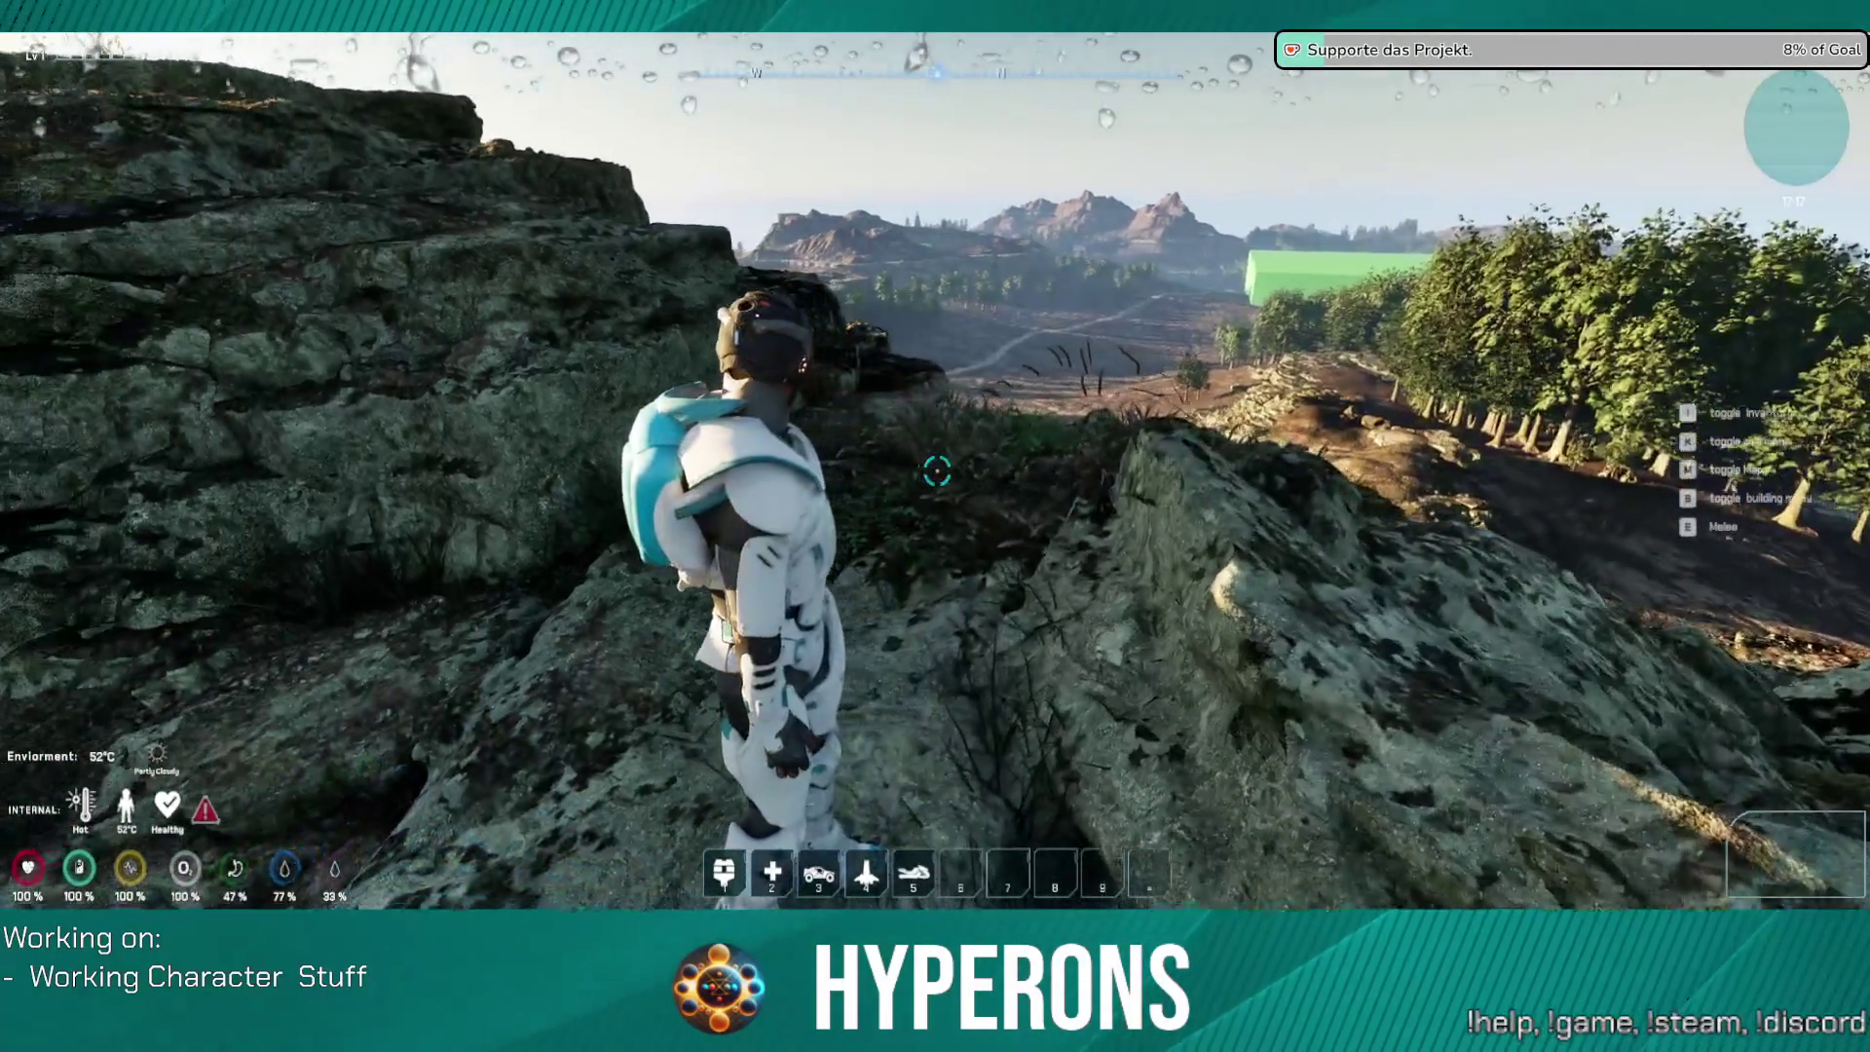
key("w")
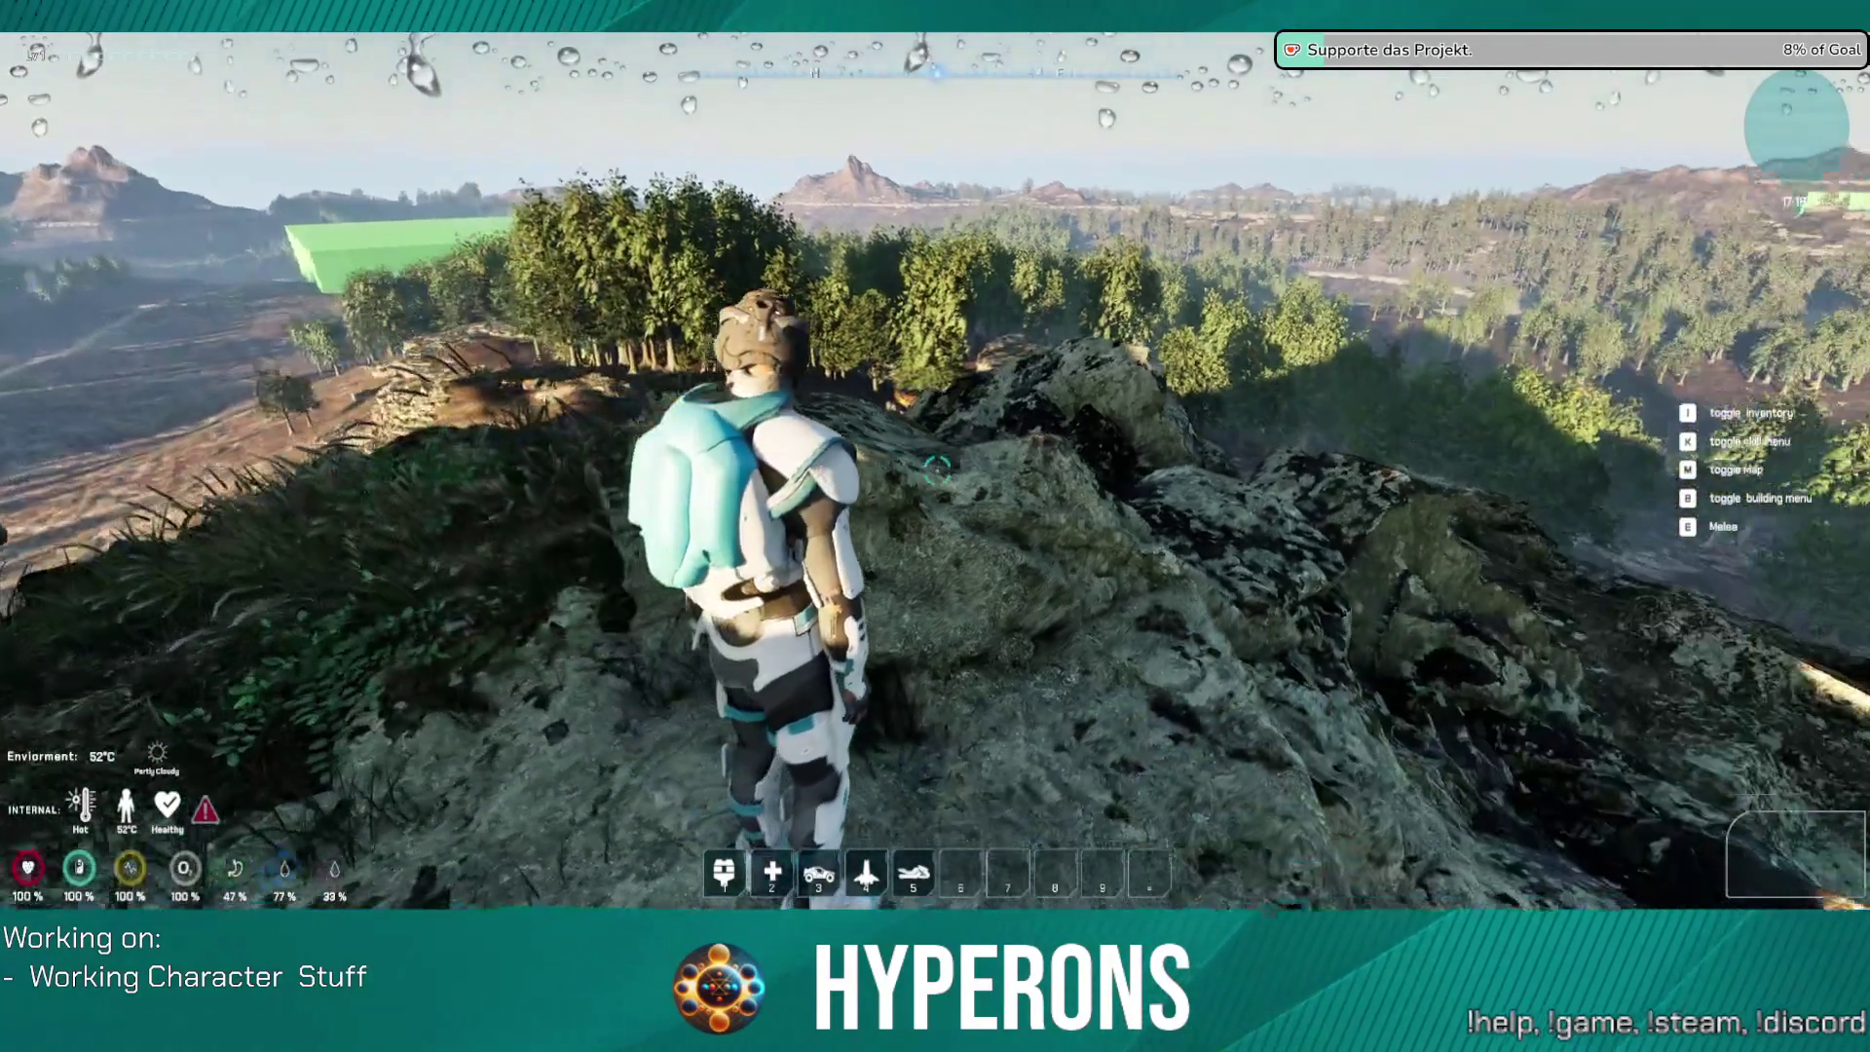
key("w")
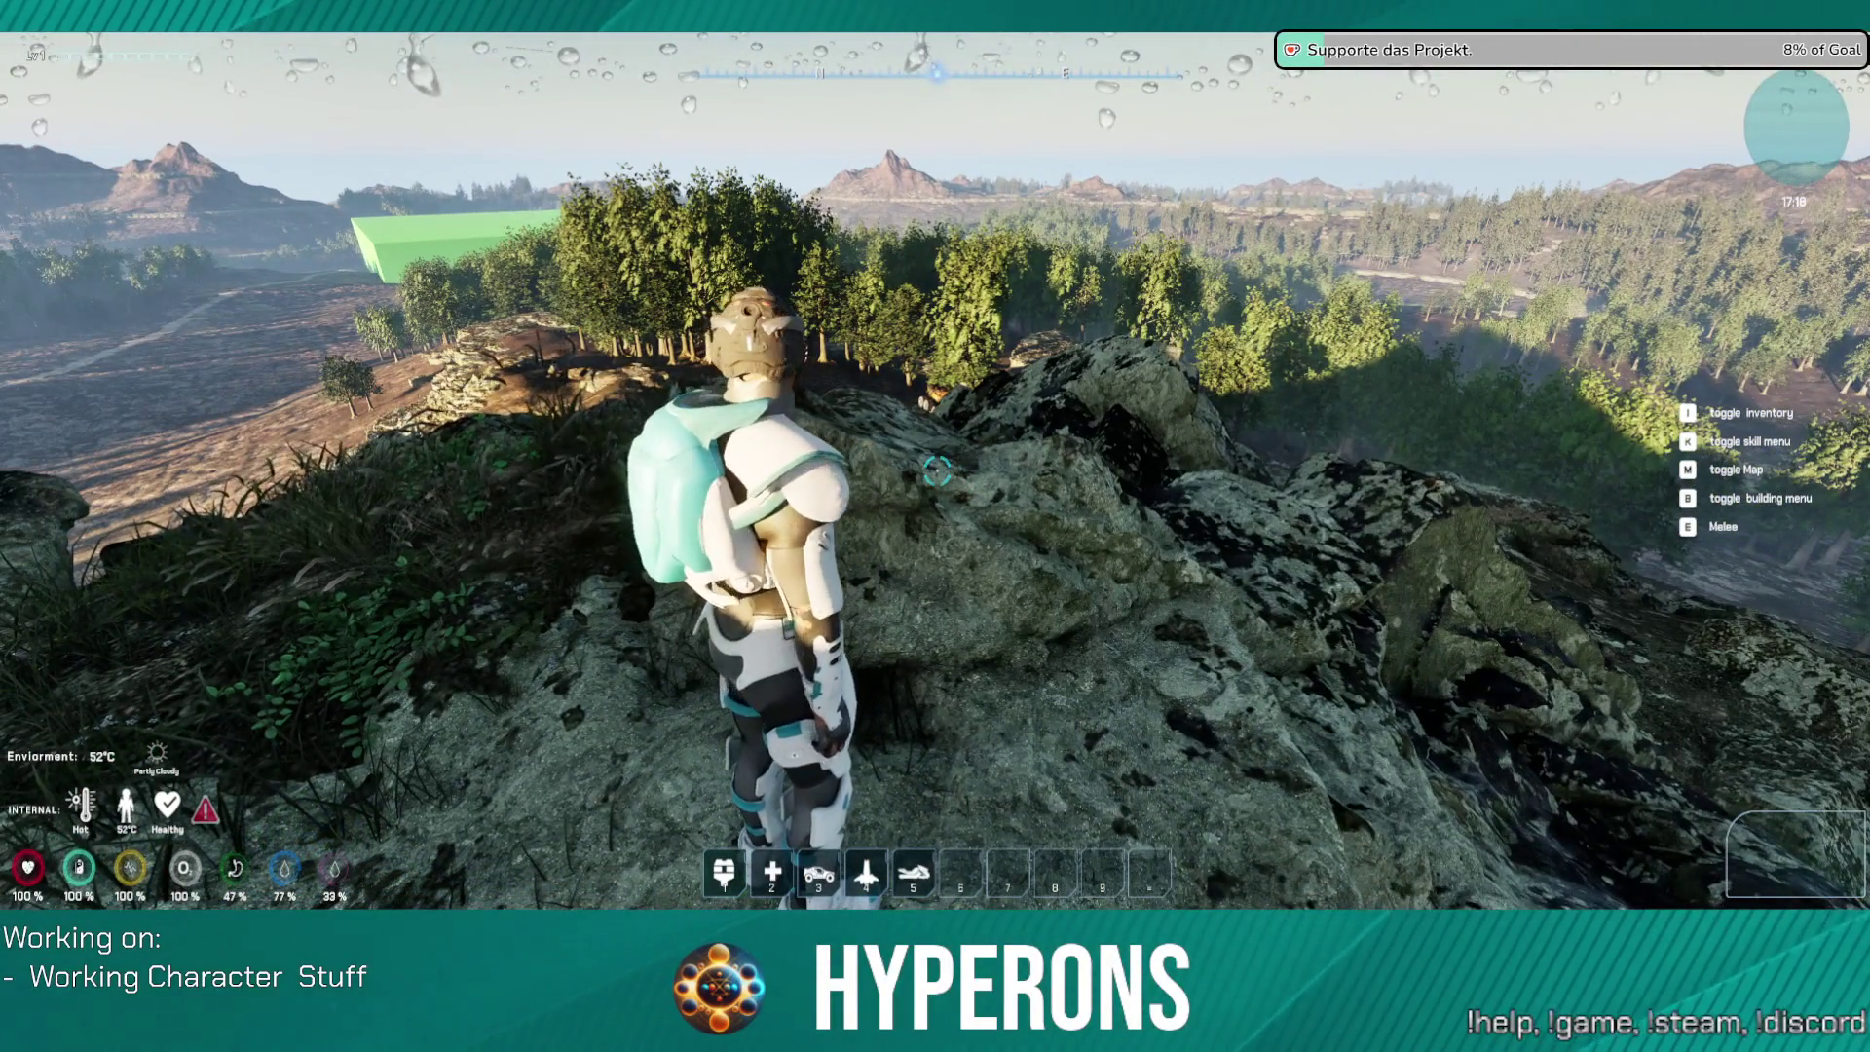
key("w")
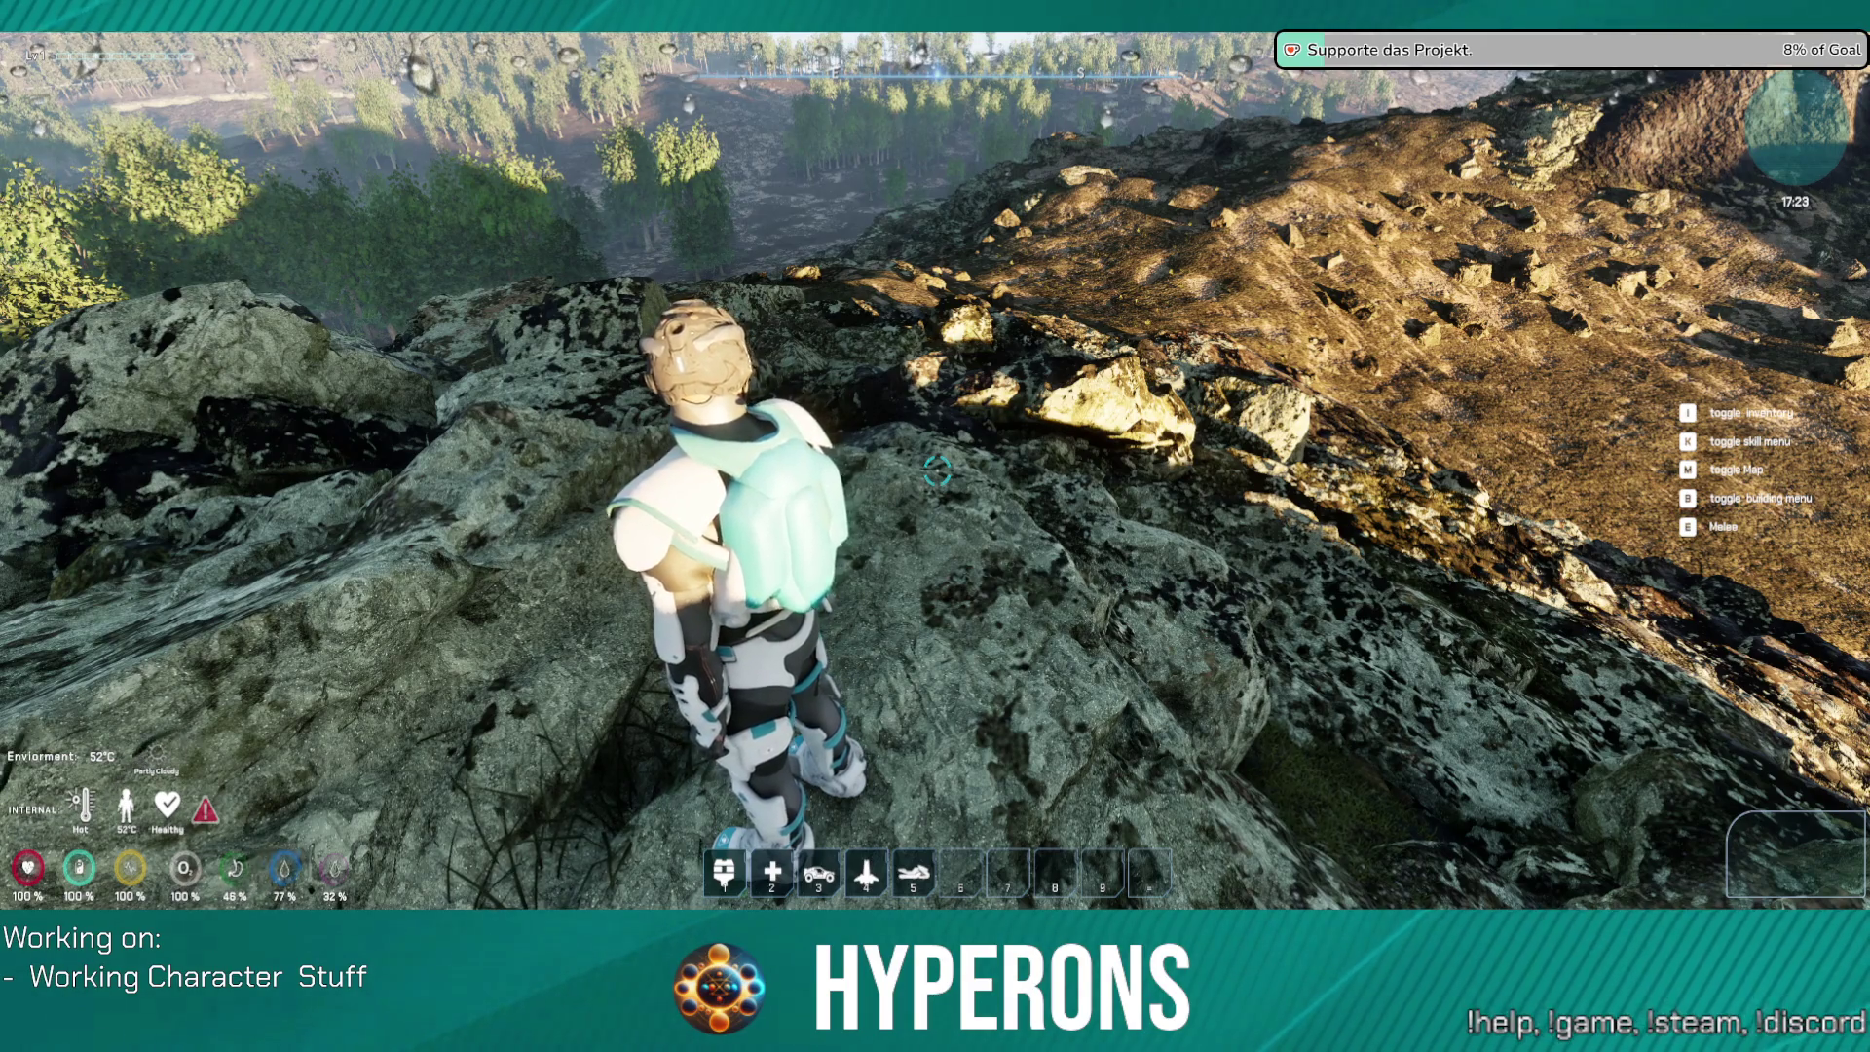
Step: Climb the rocky hill to its top above the red mountains, then open the Windows Start menu
key("w")
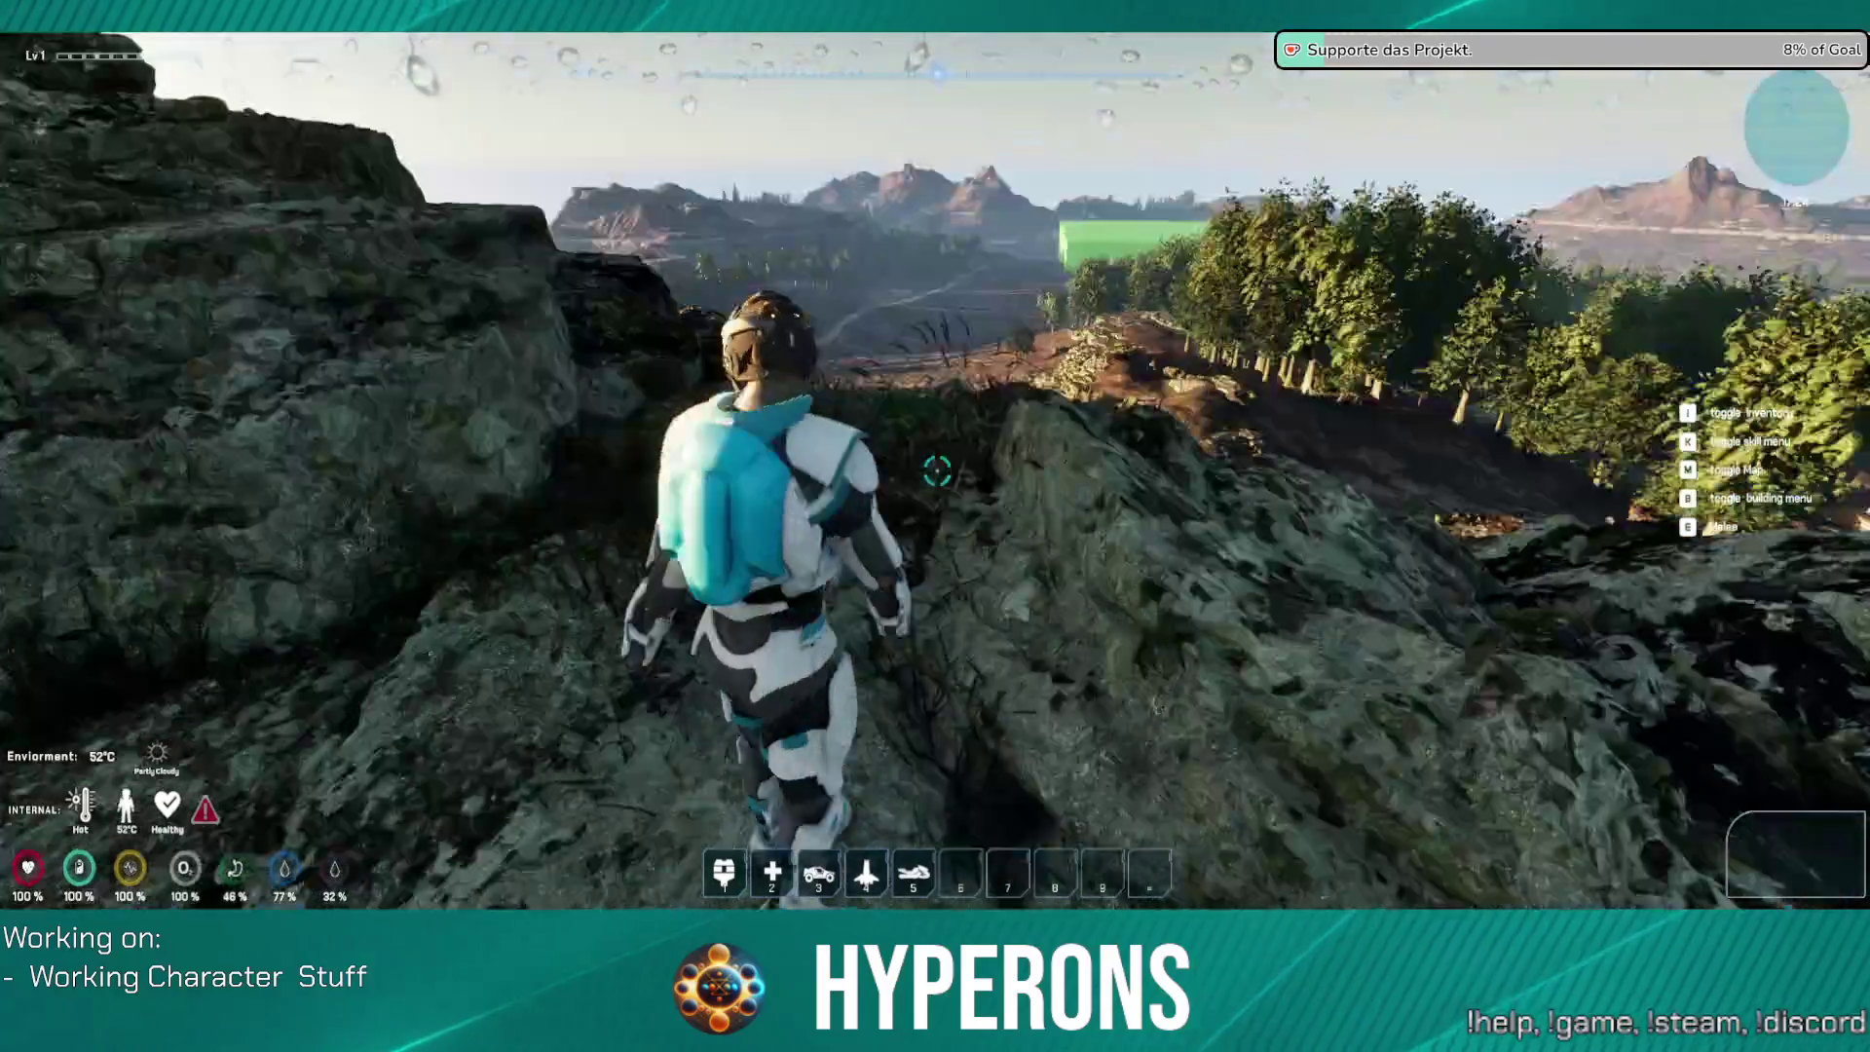
key("space")
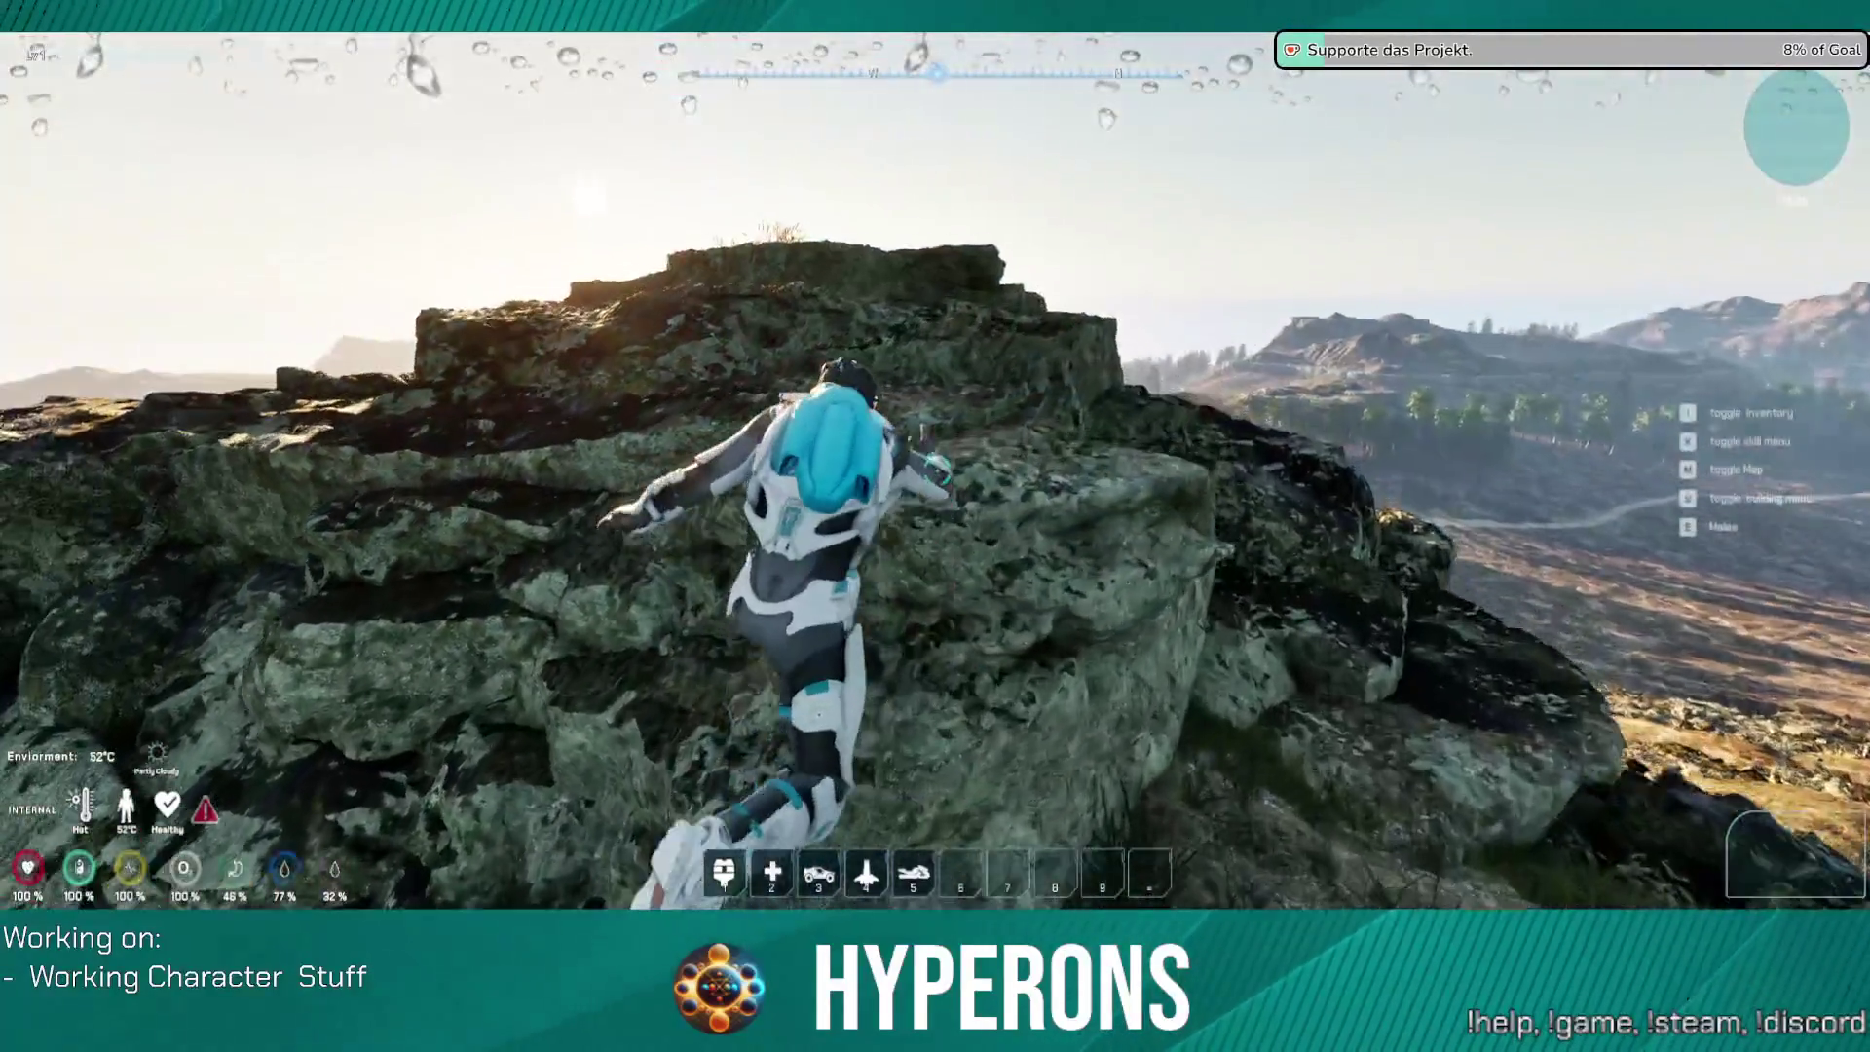
key("w")
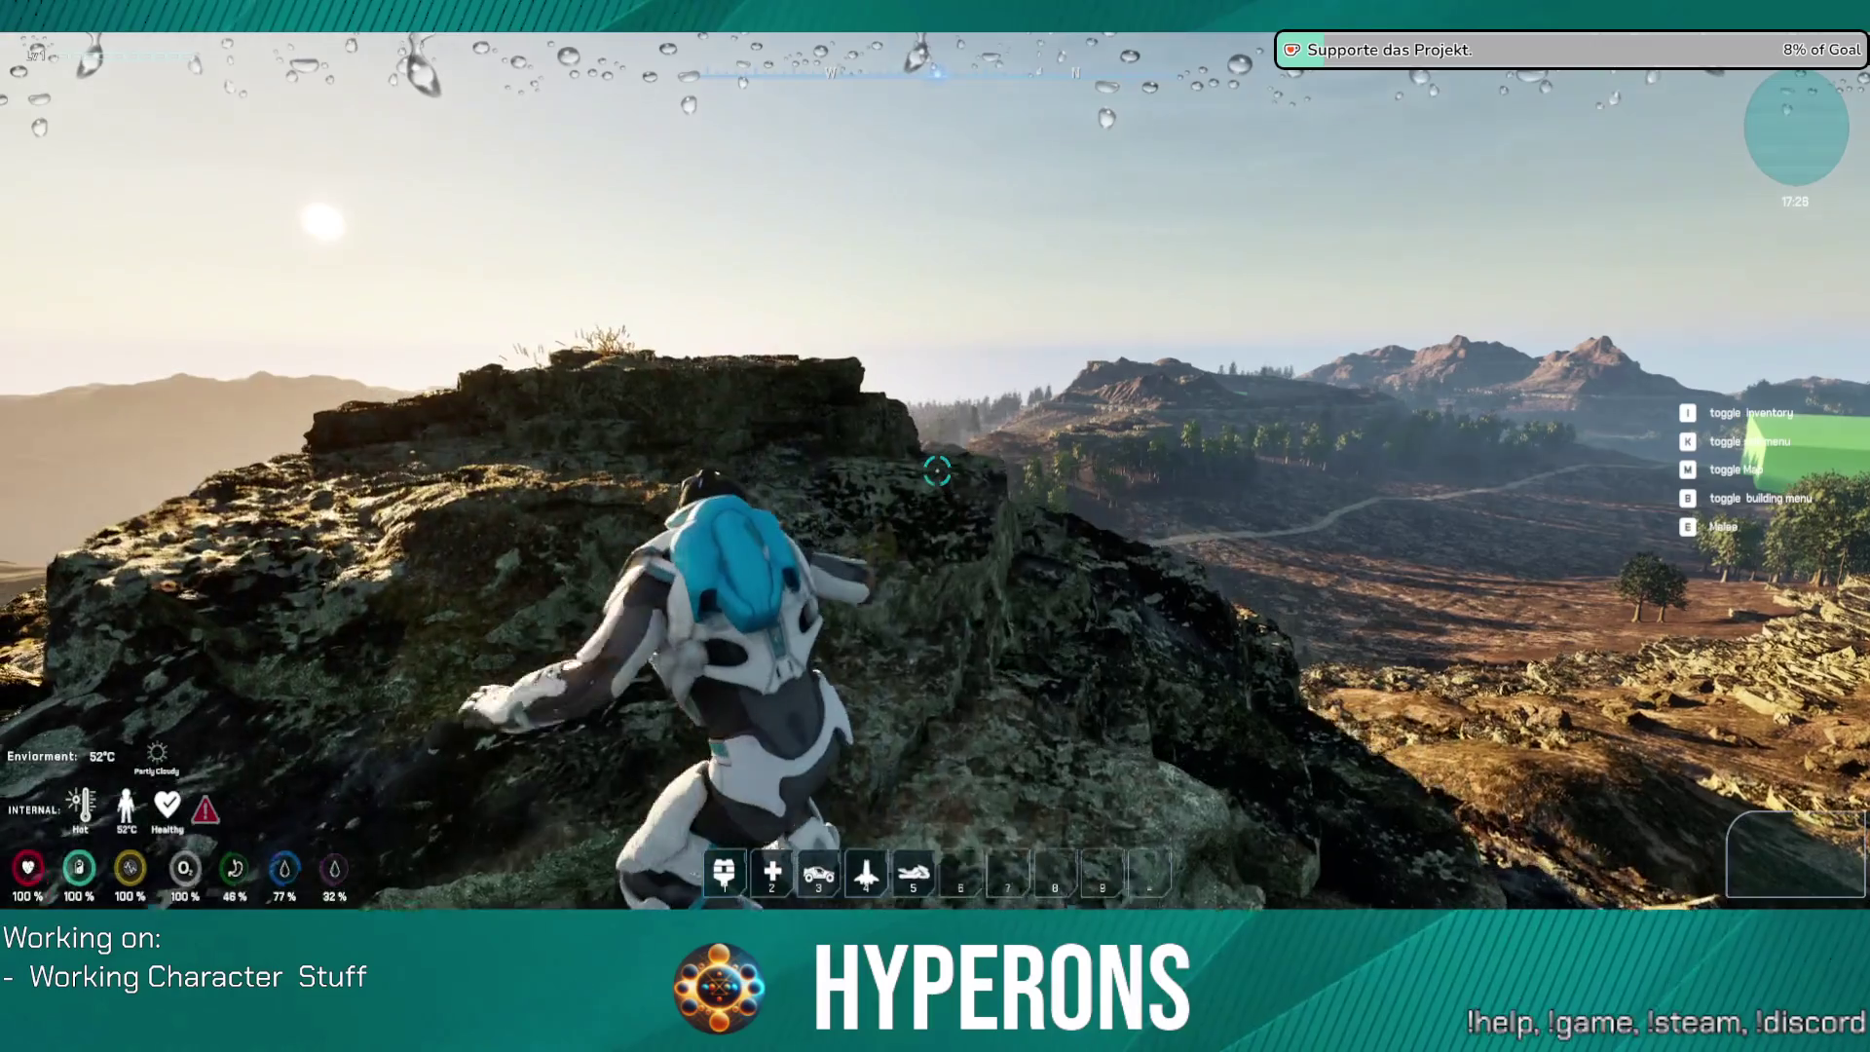
key("w")
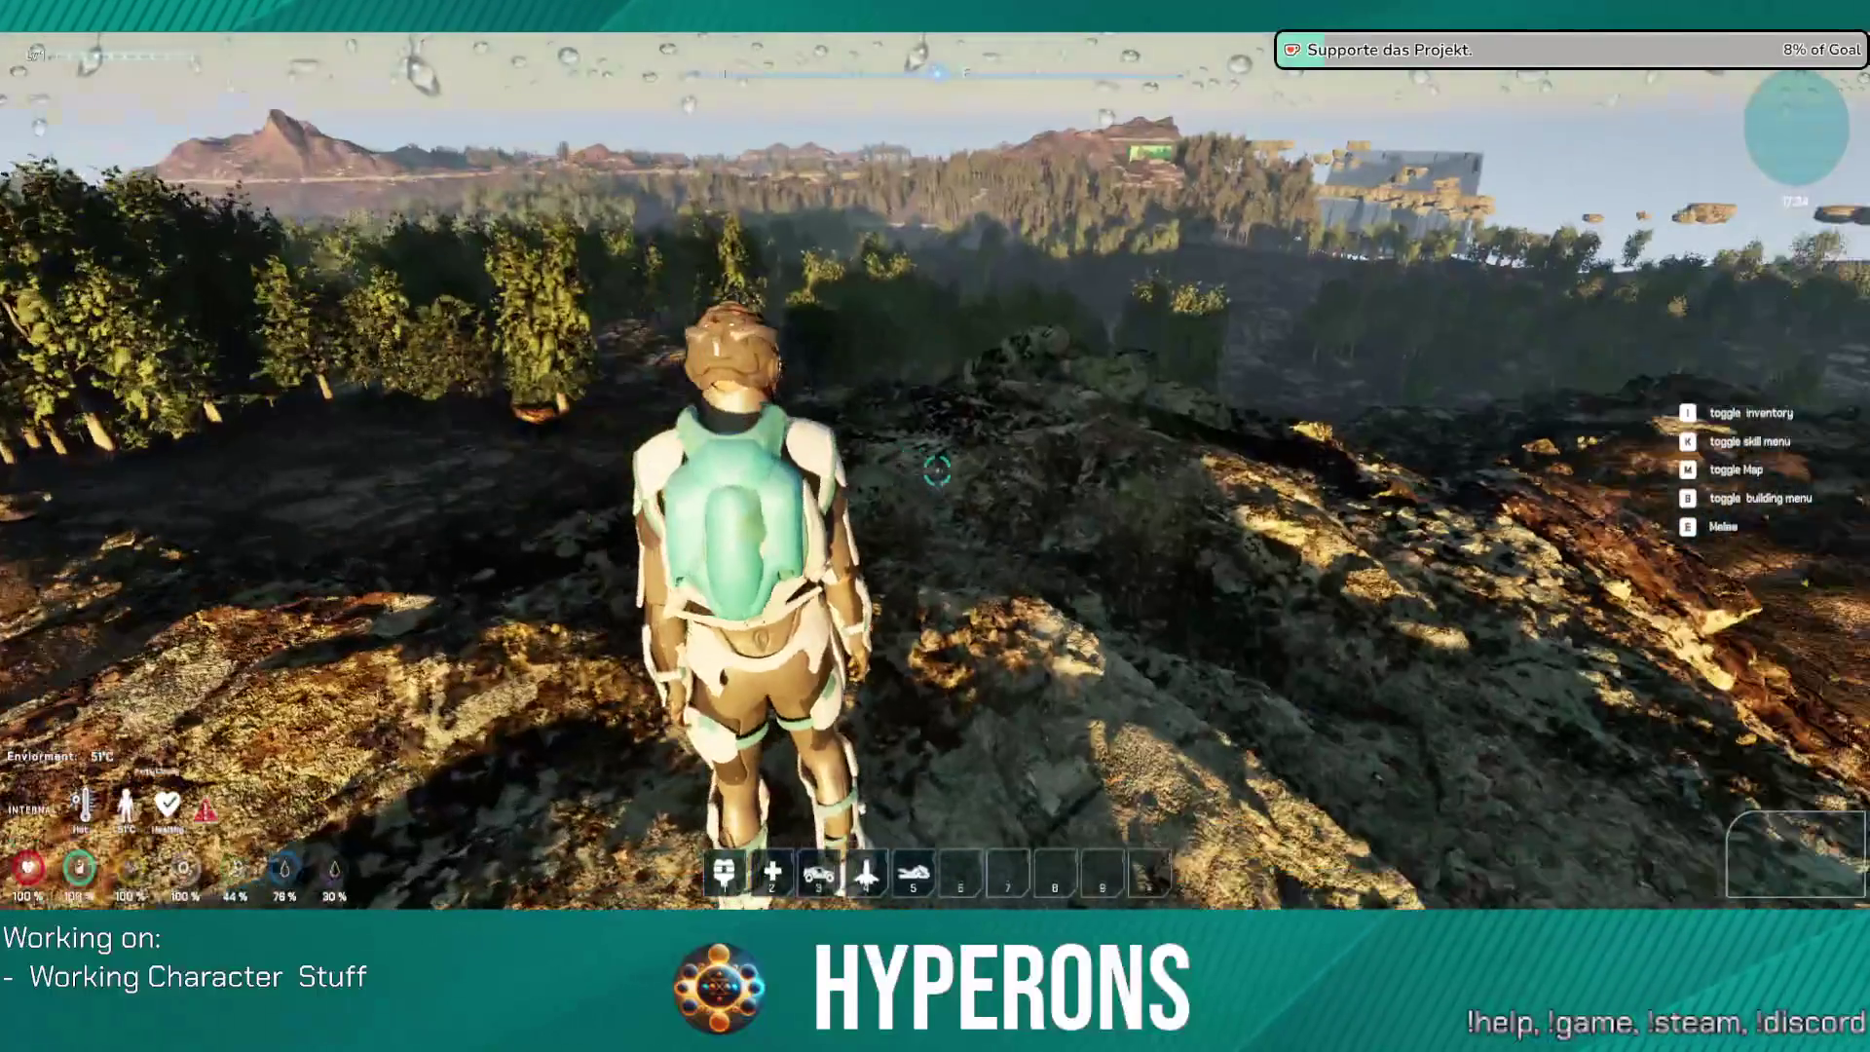
key("w")
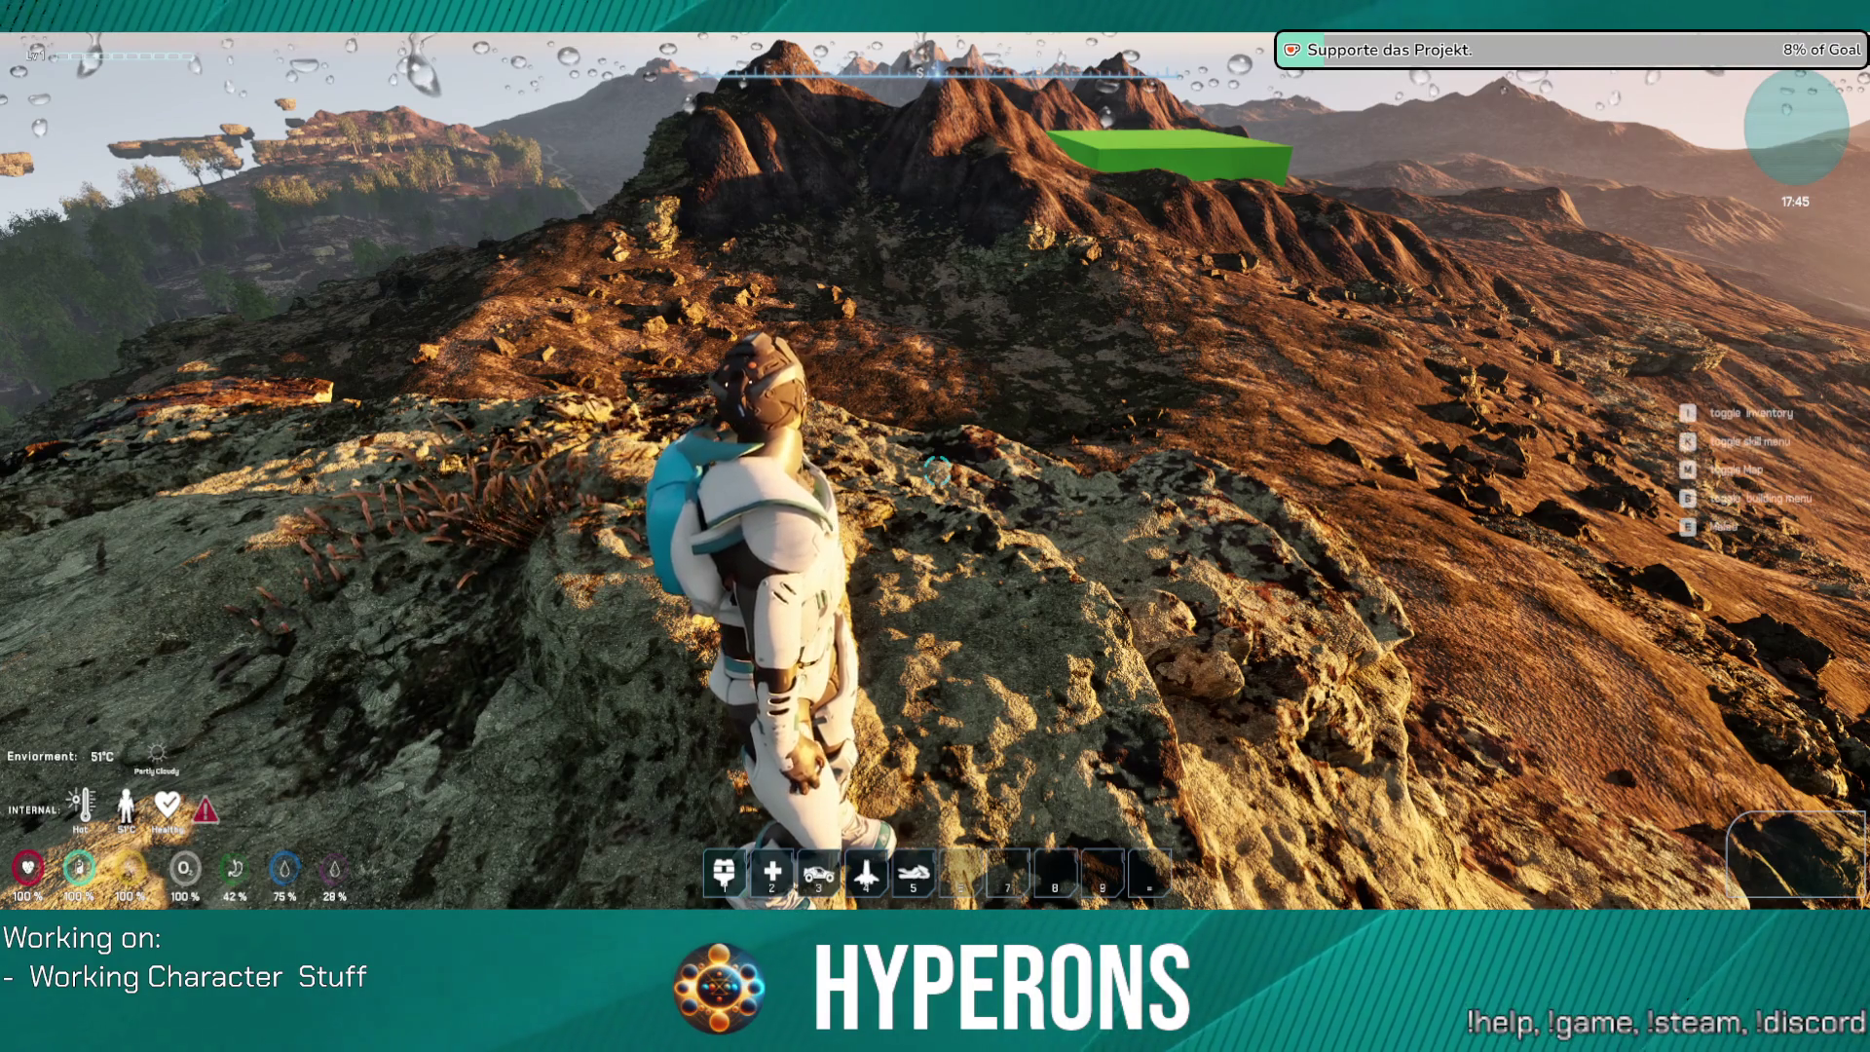
key("super")
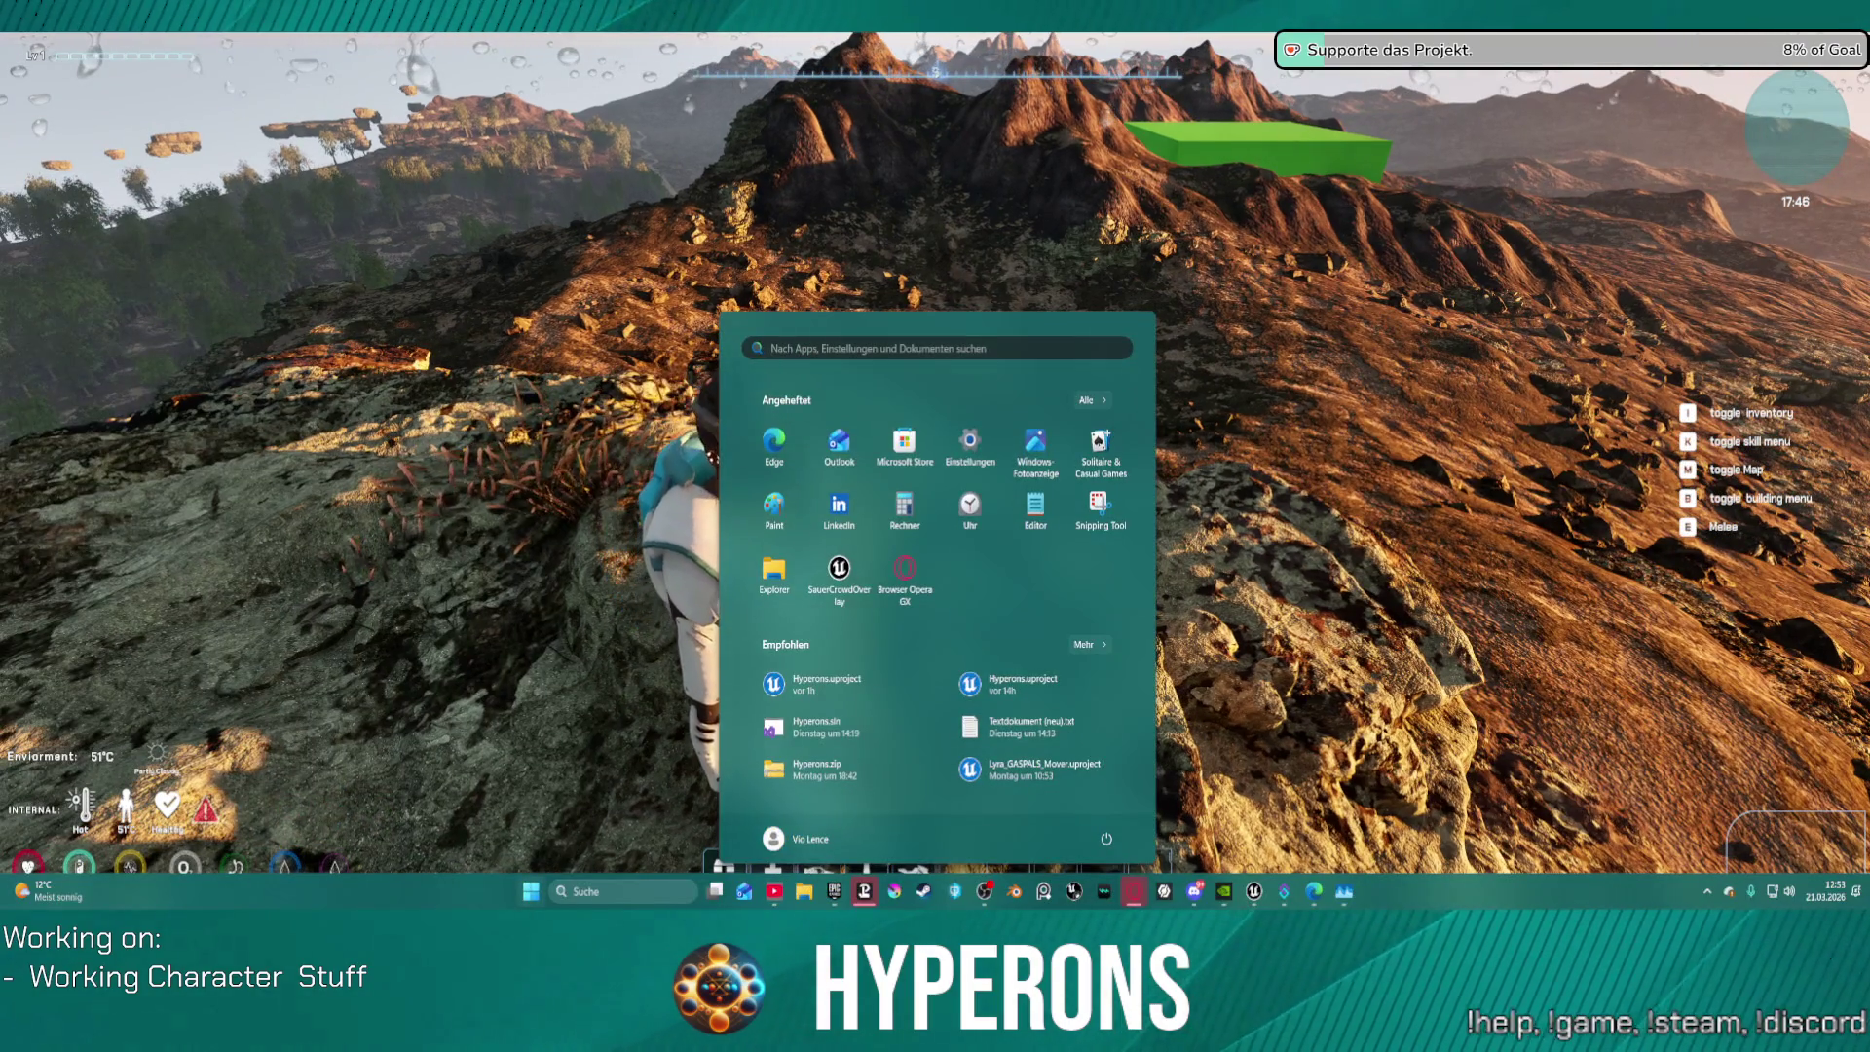
Step: Close the Start menu and Alt+Tab to the WorldScape Plugin page in Opera GX
key("Escape")
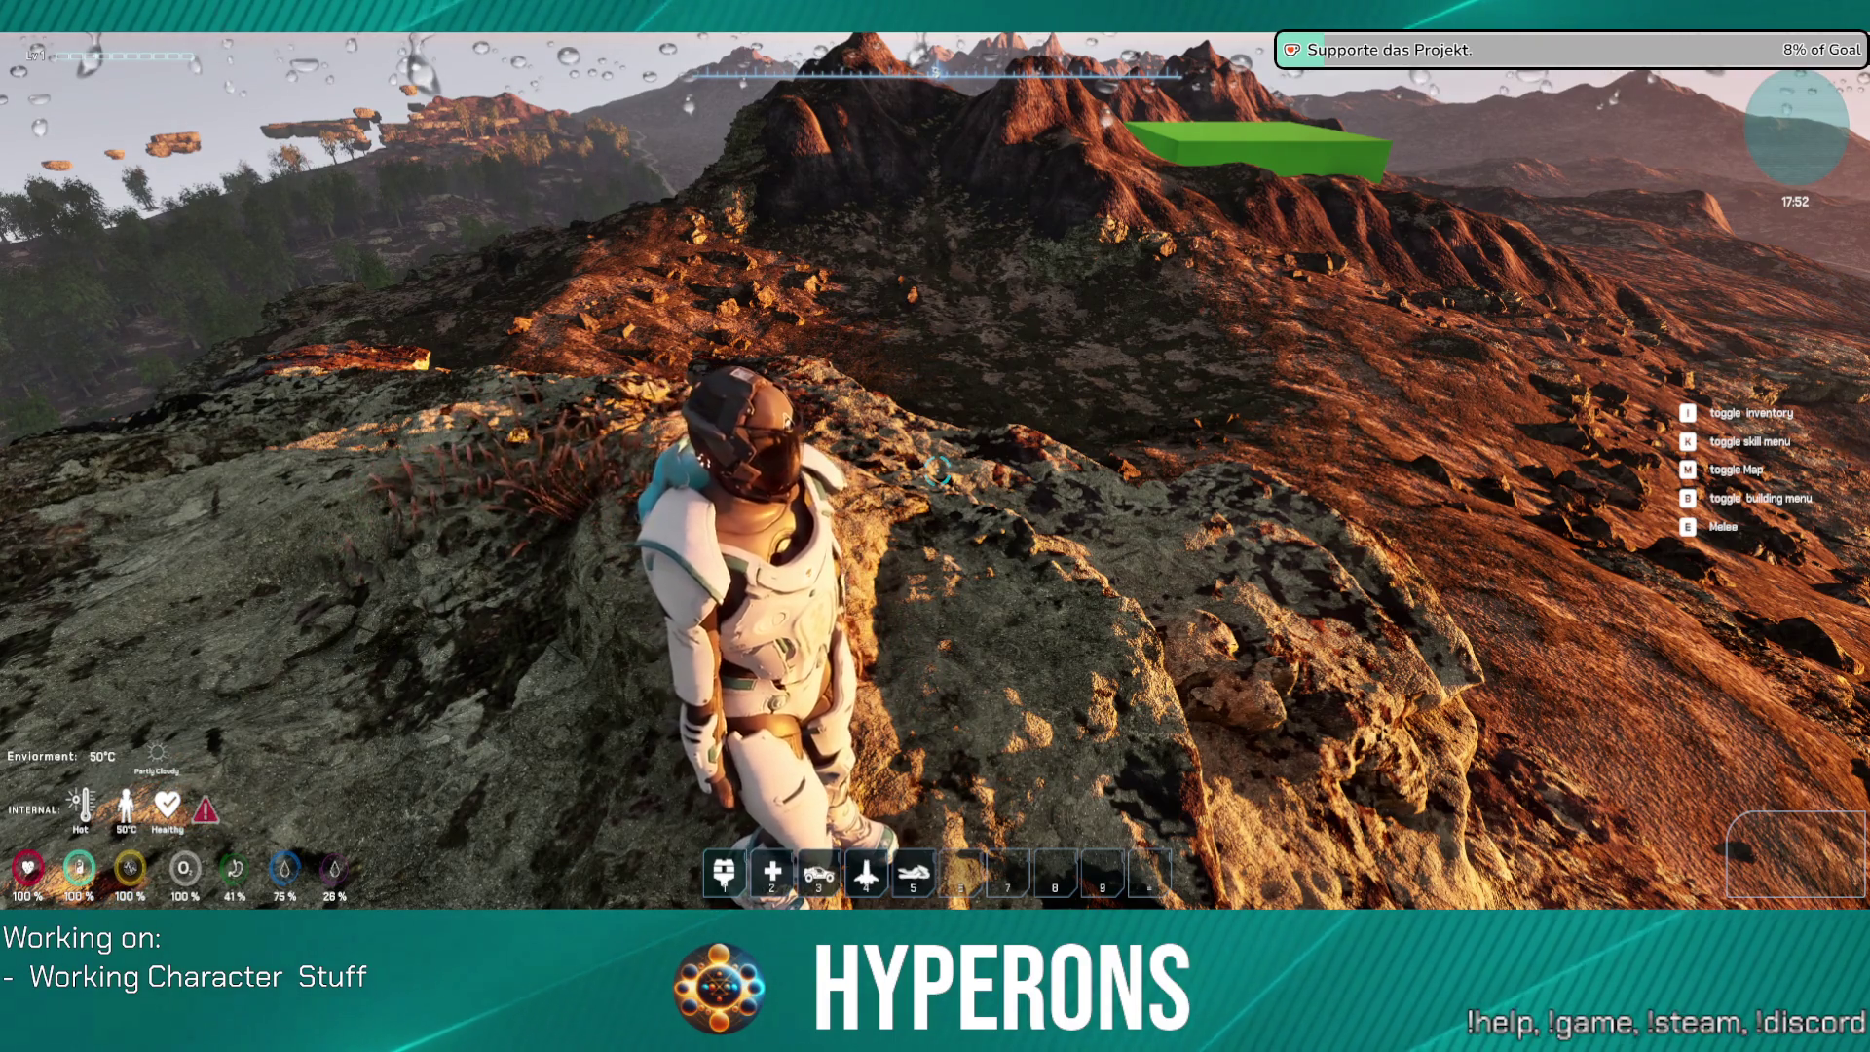
key("alt+Tab")
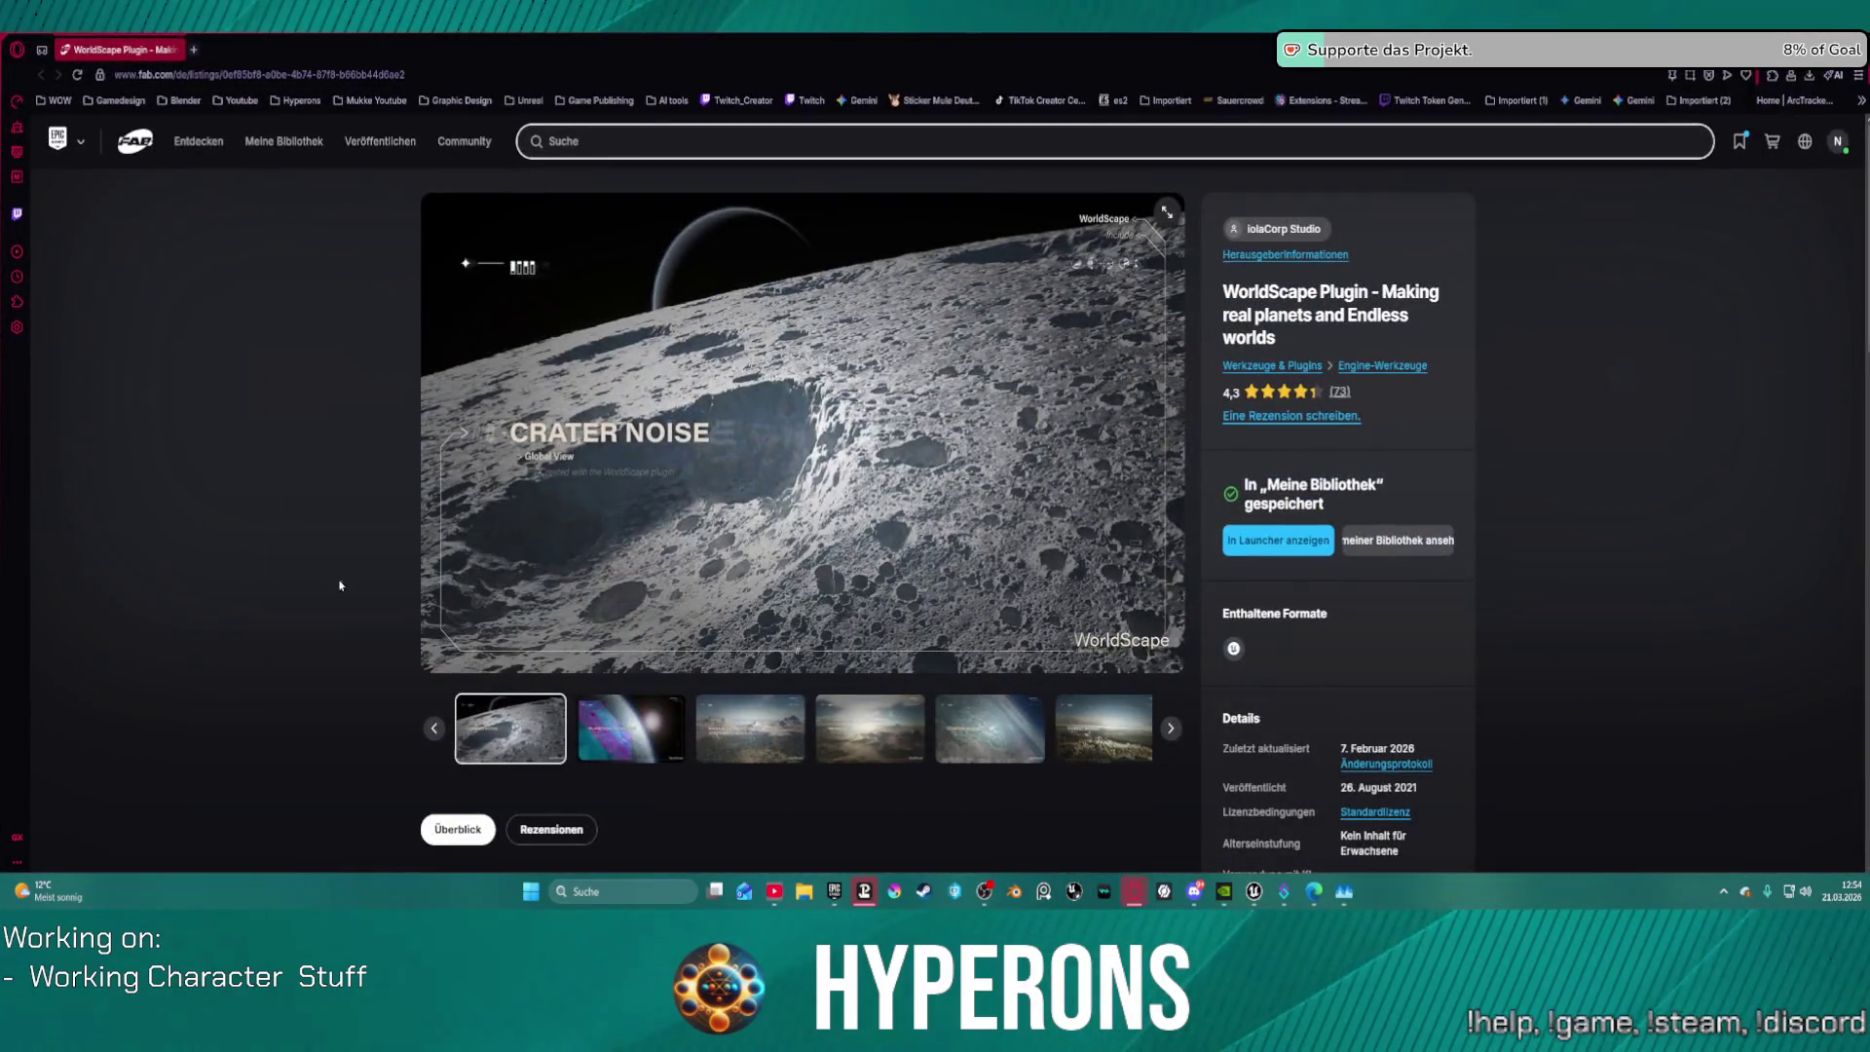
Step: Flip the WorldScape gallery to the foliage image and expand the full description
left_click(631, 729)
left_click(750, 728)
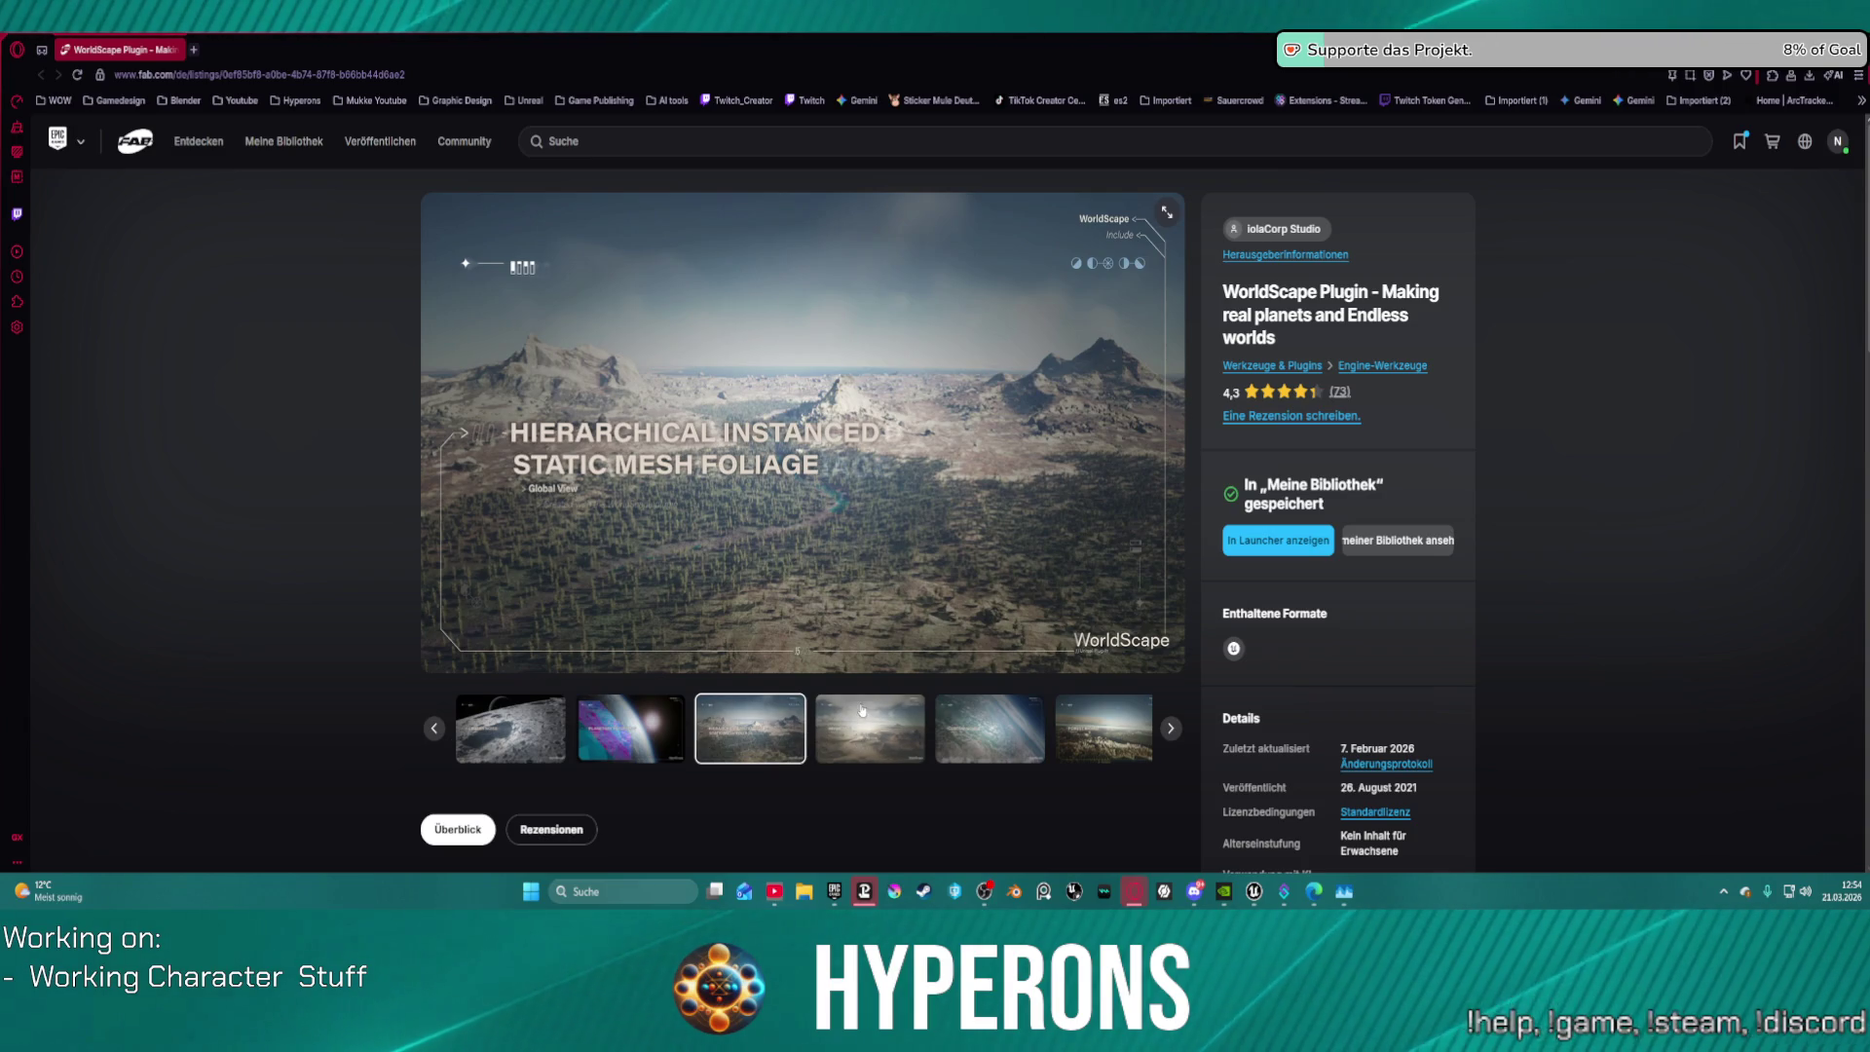
scroll(634, 808, "down", 3)
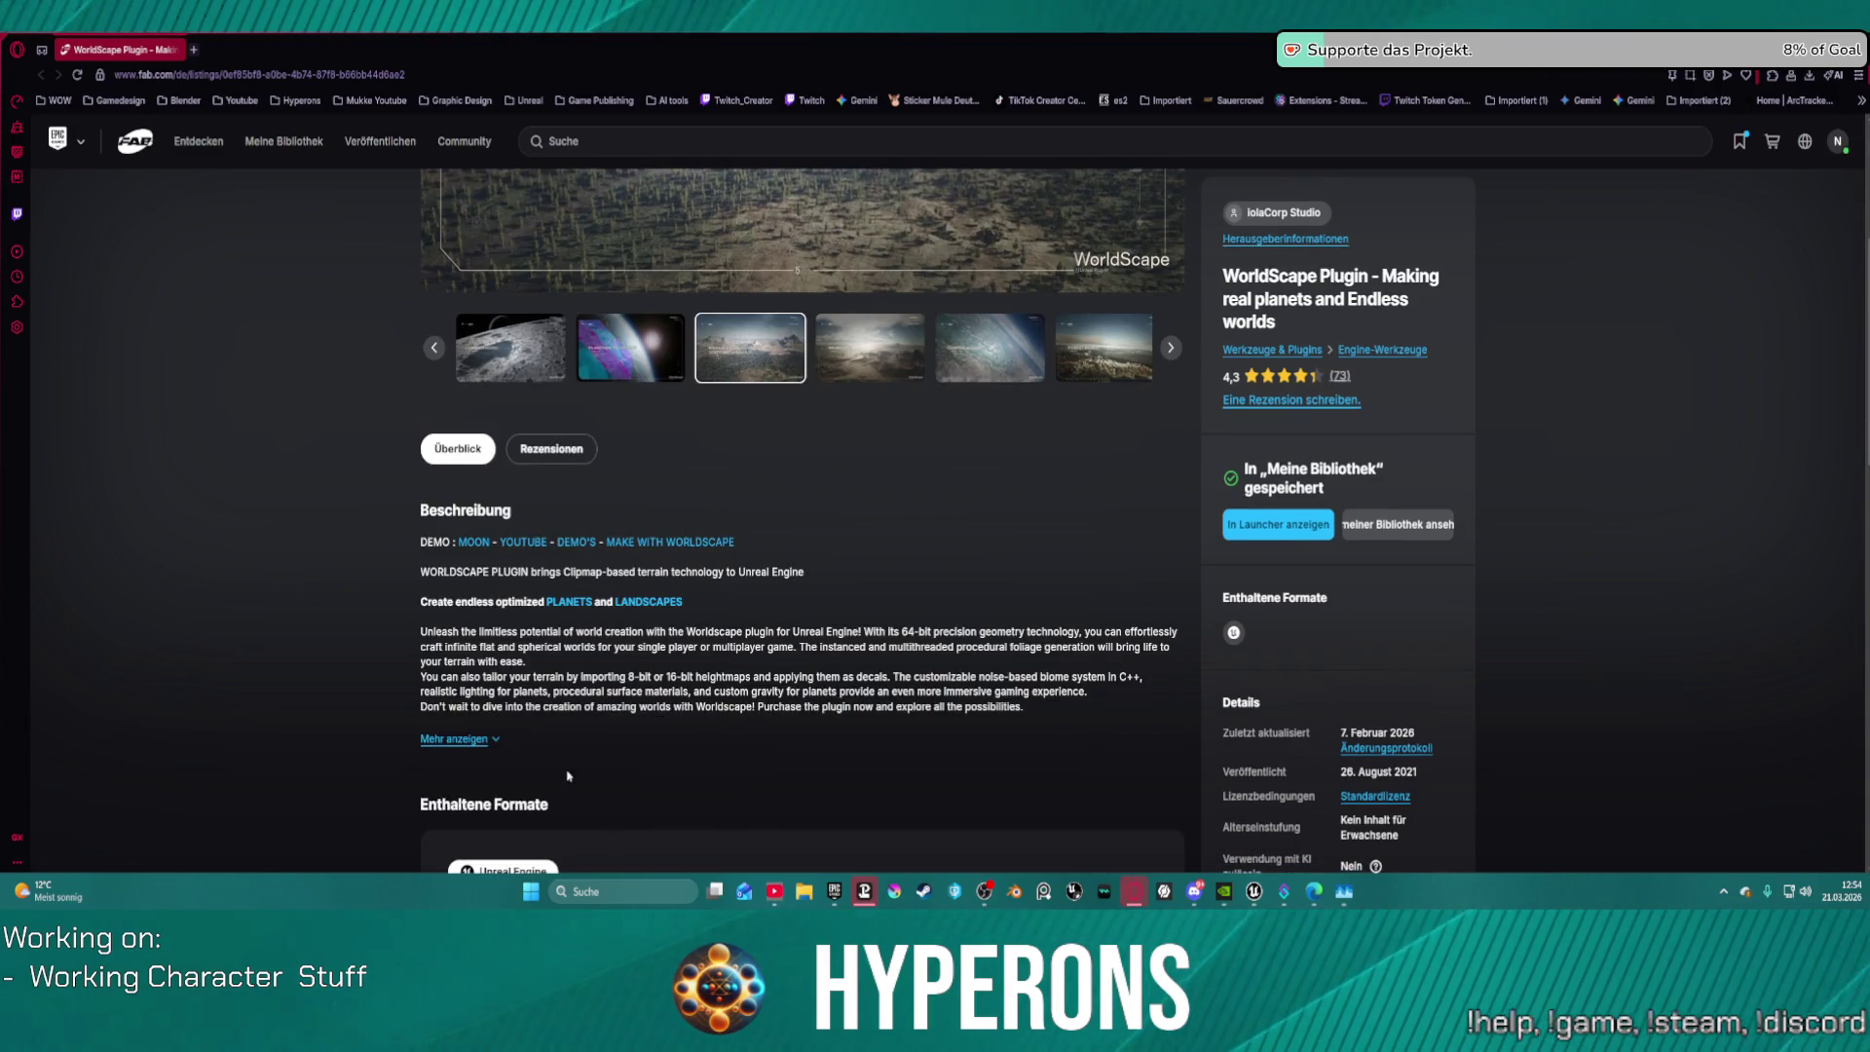
left_click(424, 739)
scroll(681, 702, "down", 3)
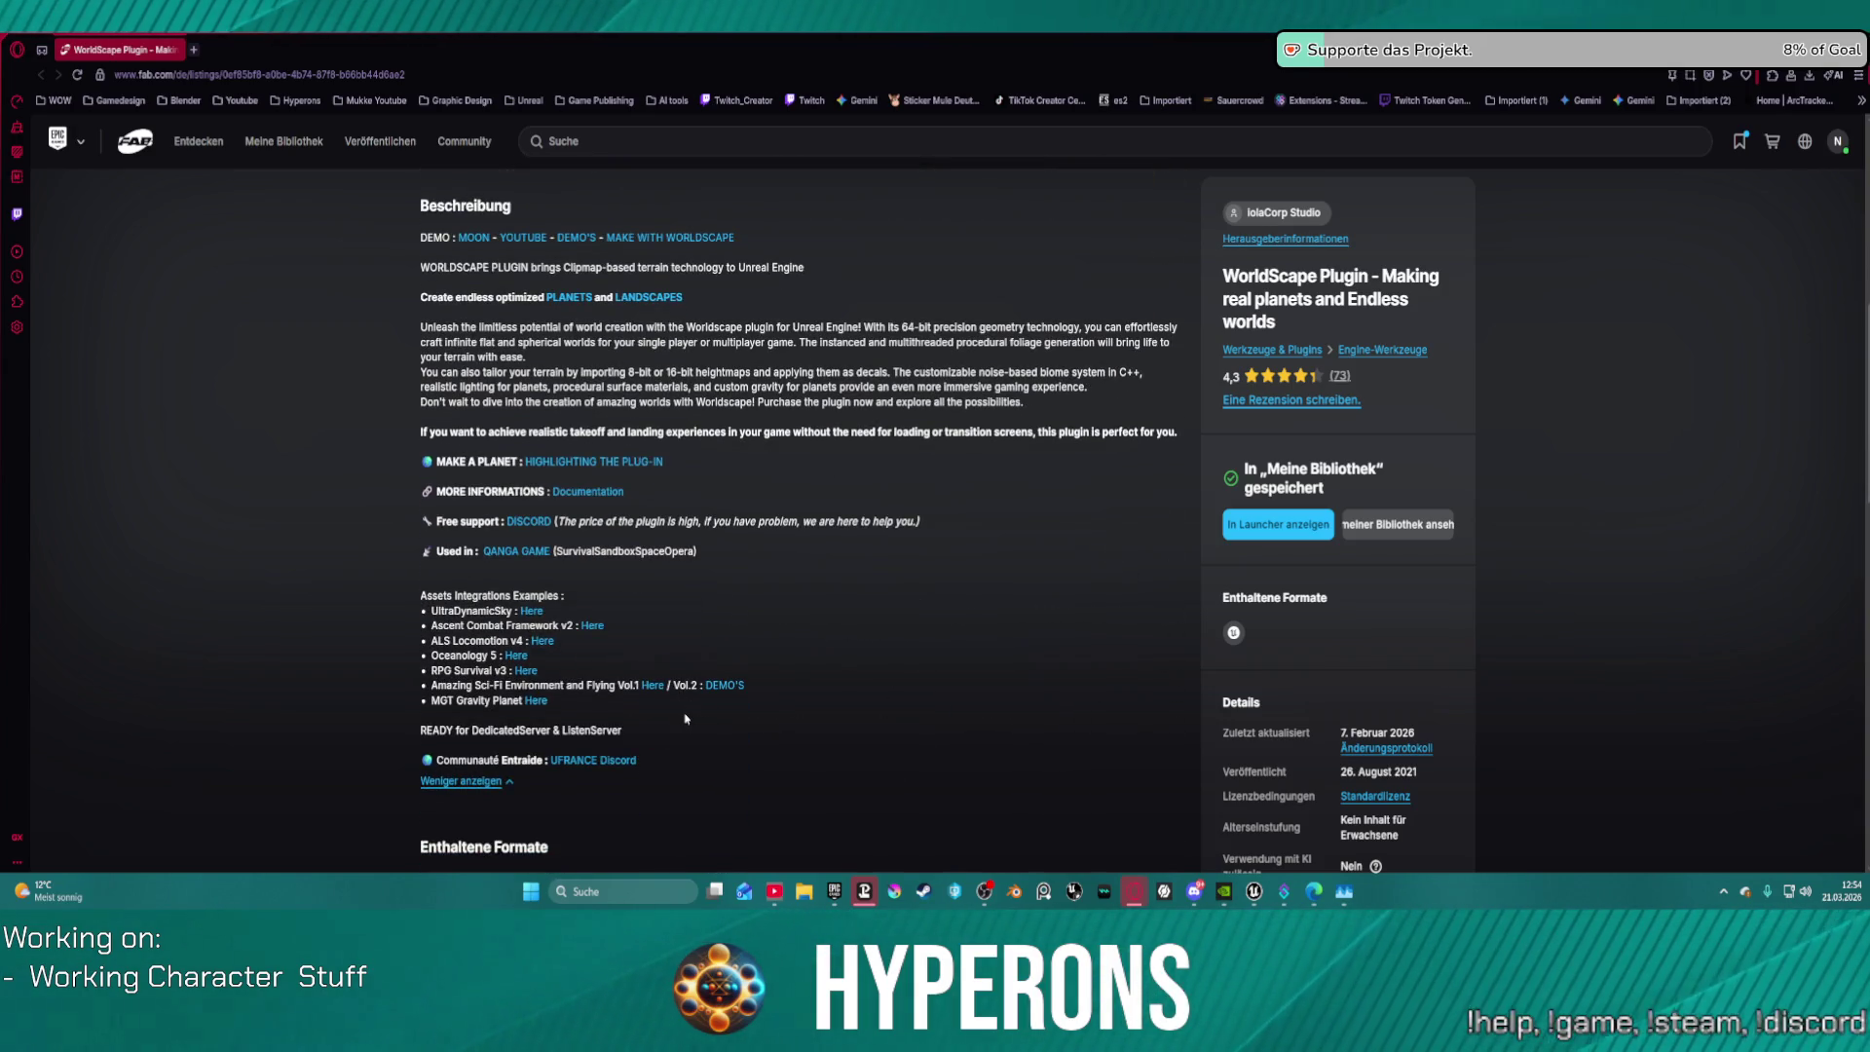
scroll(684, 718, "up", 5)
scroll(685, 719, "down", 3)
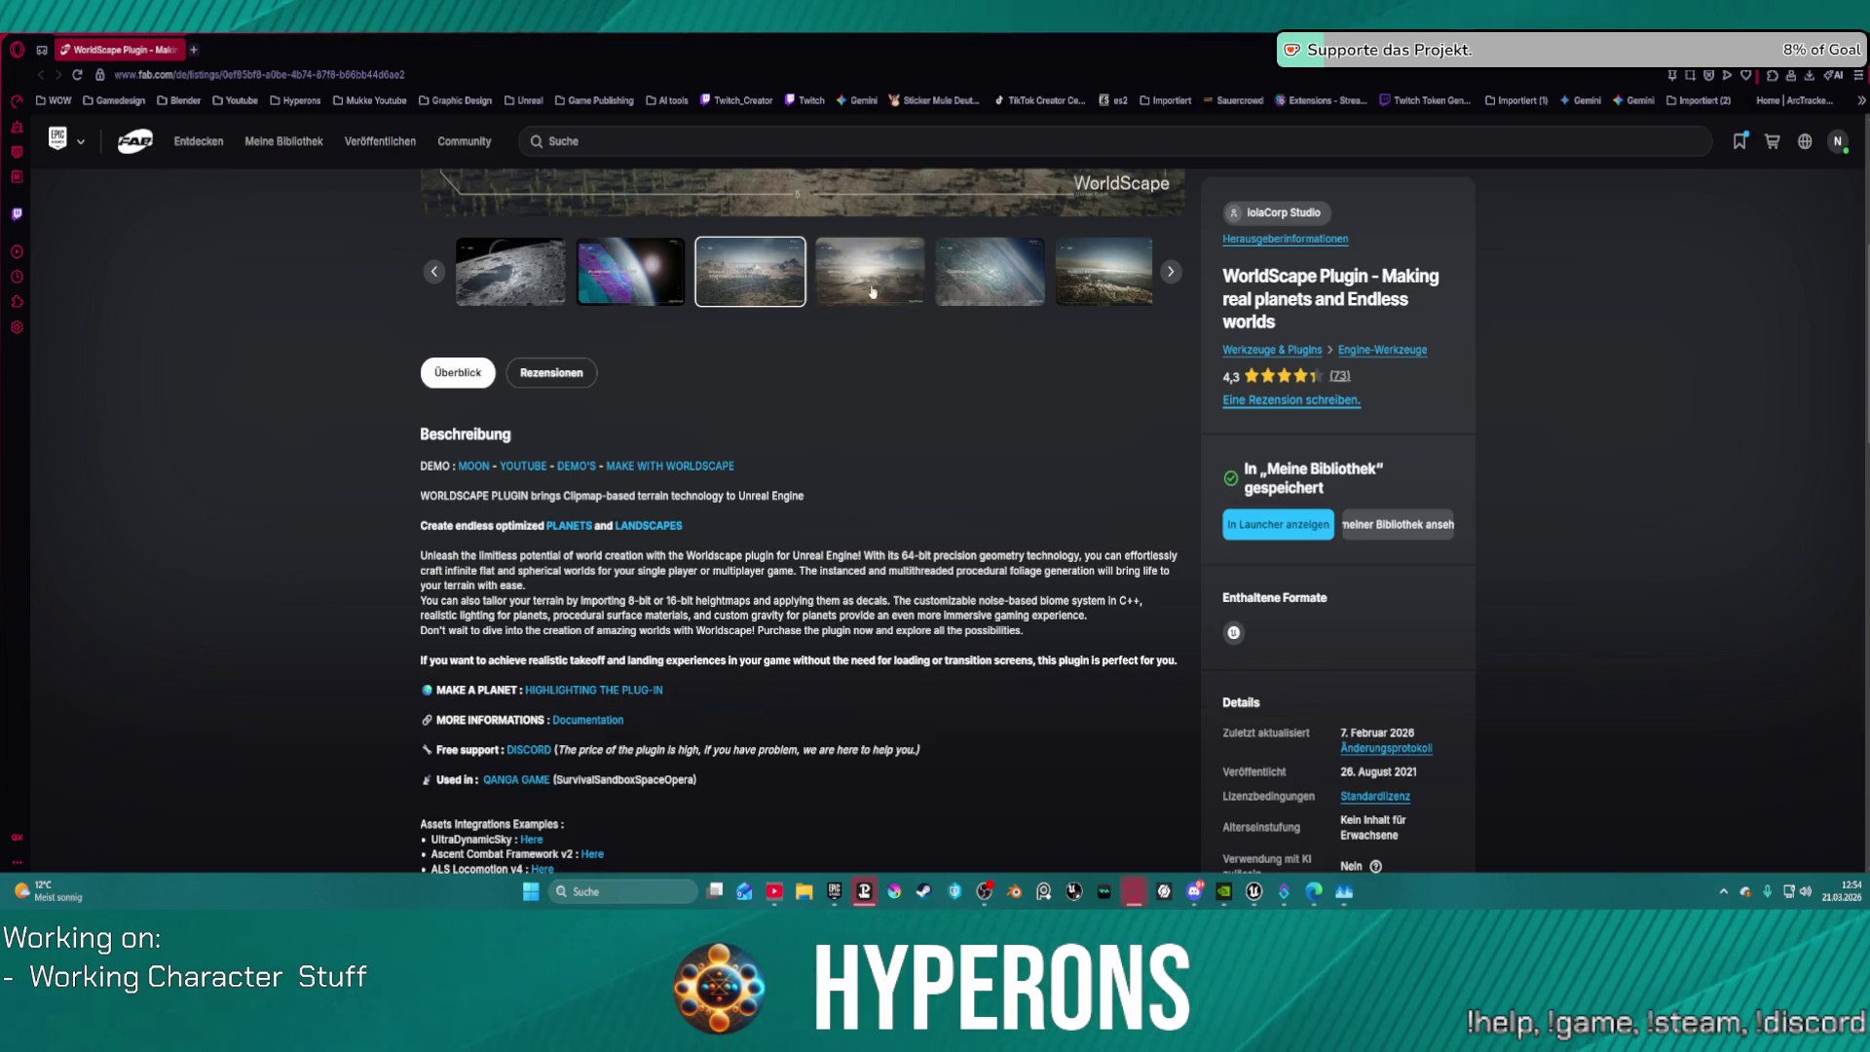
left_click(916, 282)
Step: Page the gallery from the planet-surface image through to the Clouds sunset image
left_click(915, 282)
scroll(876, 467, "up", 5)
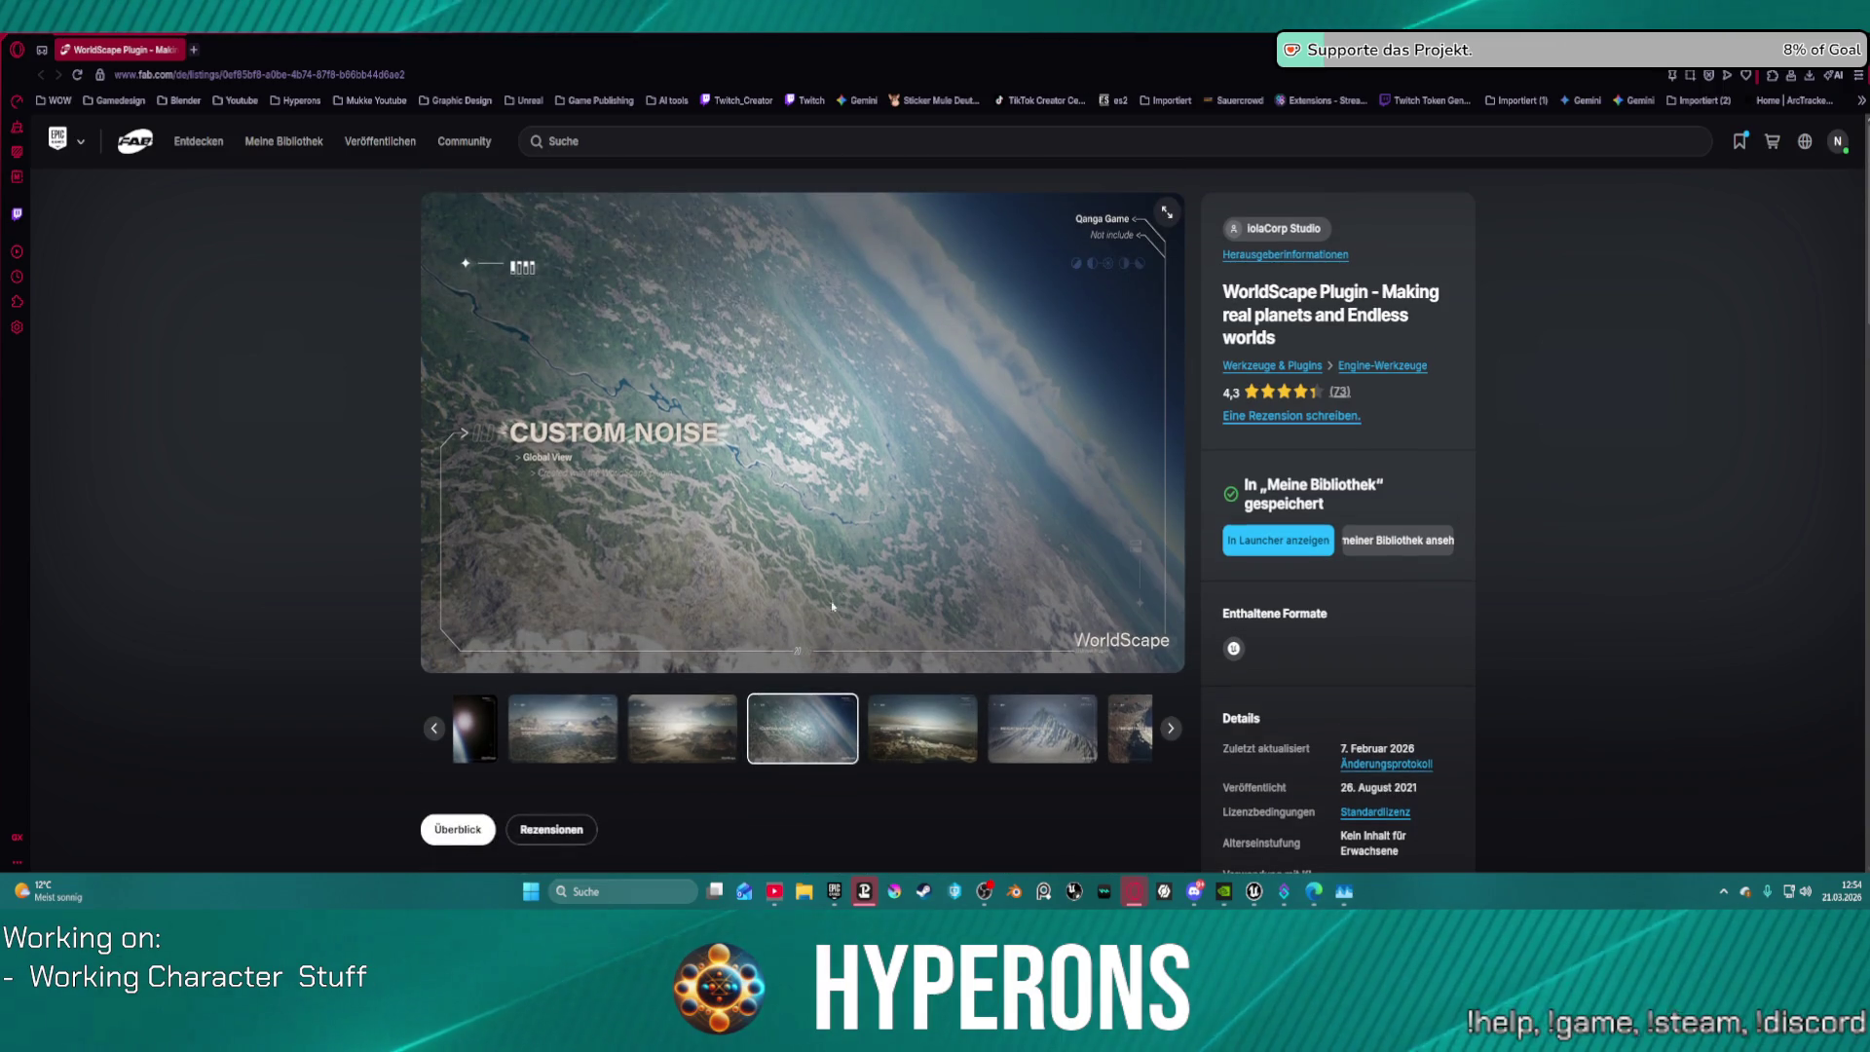
left_click(922, 728)
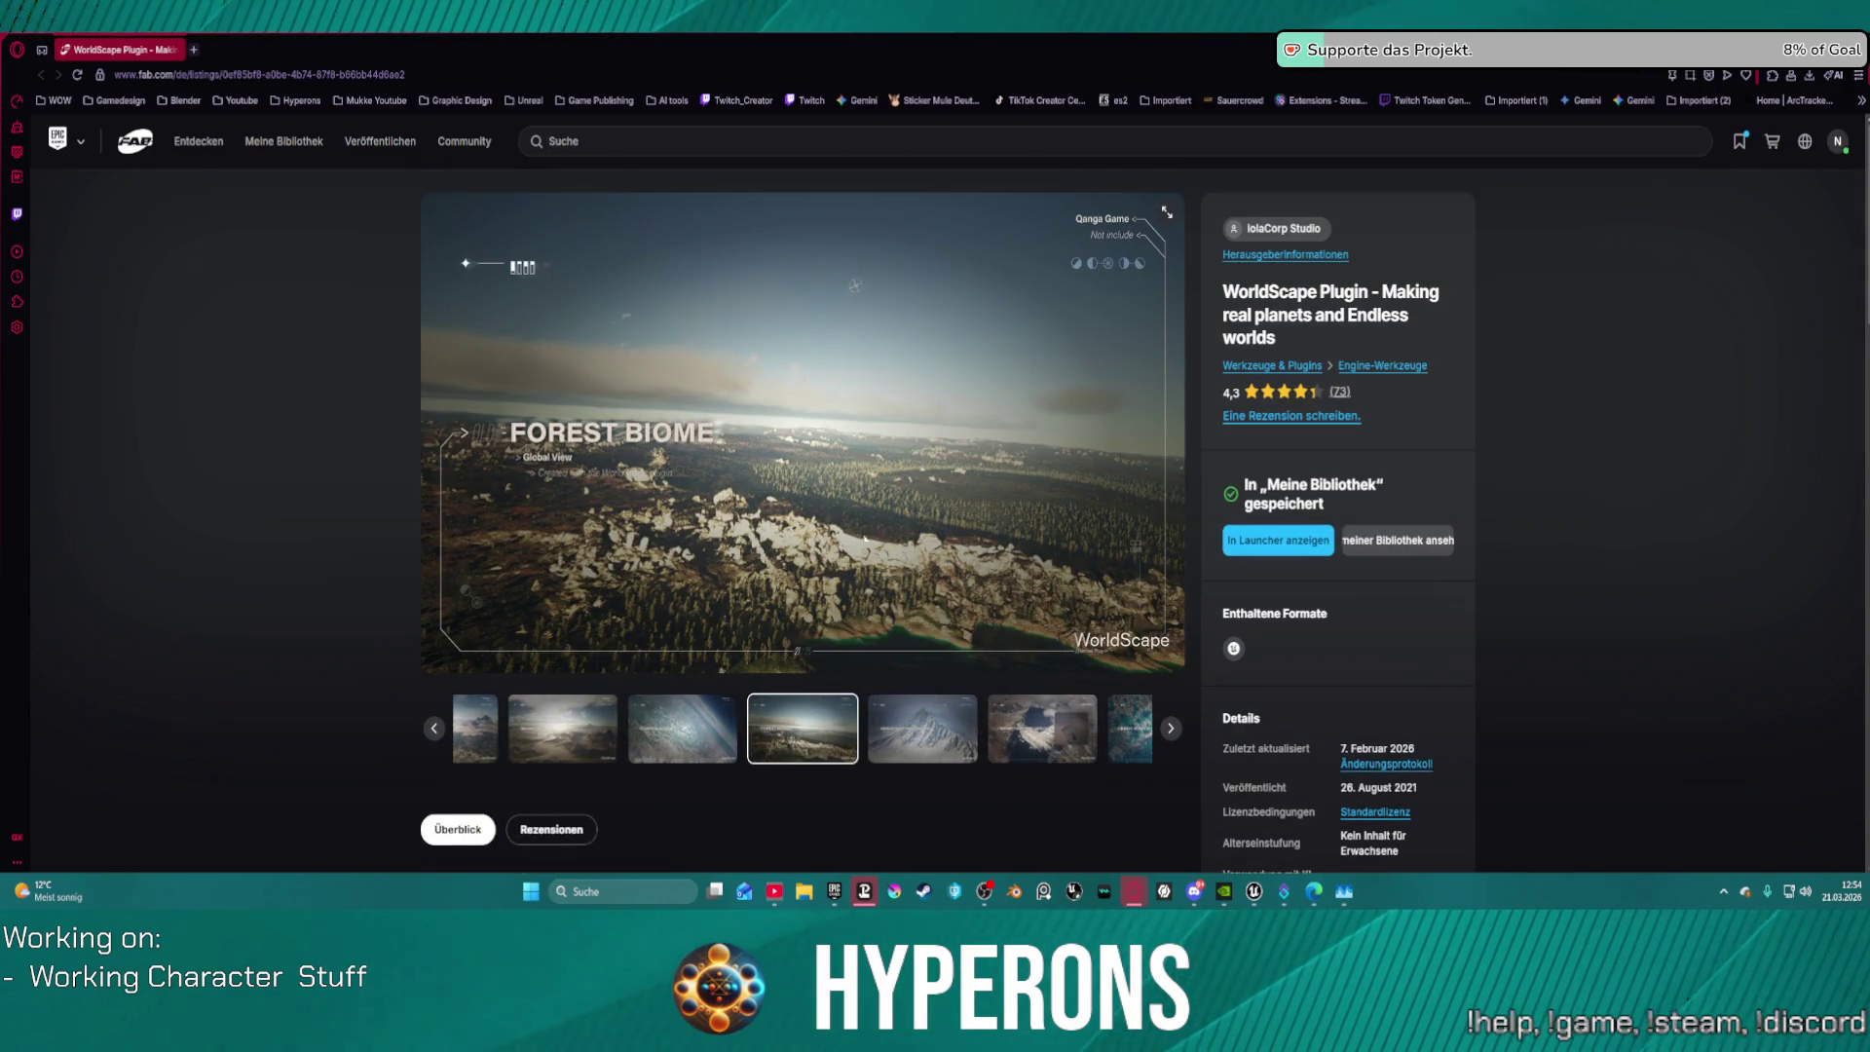
left_click(943, 703)
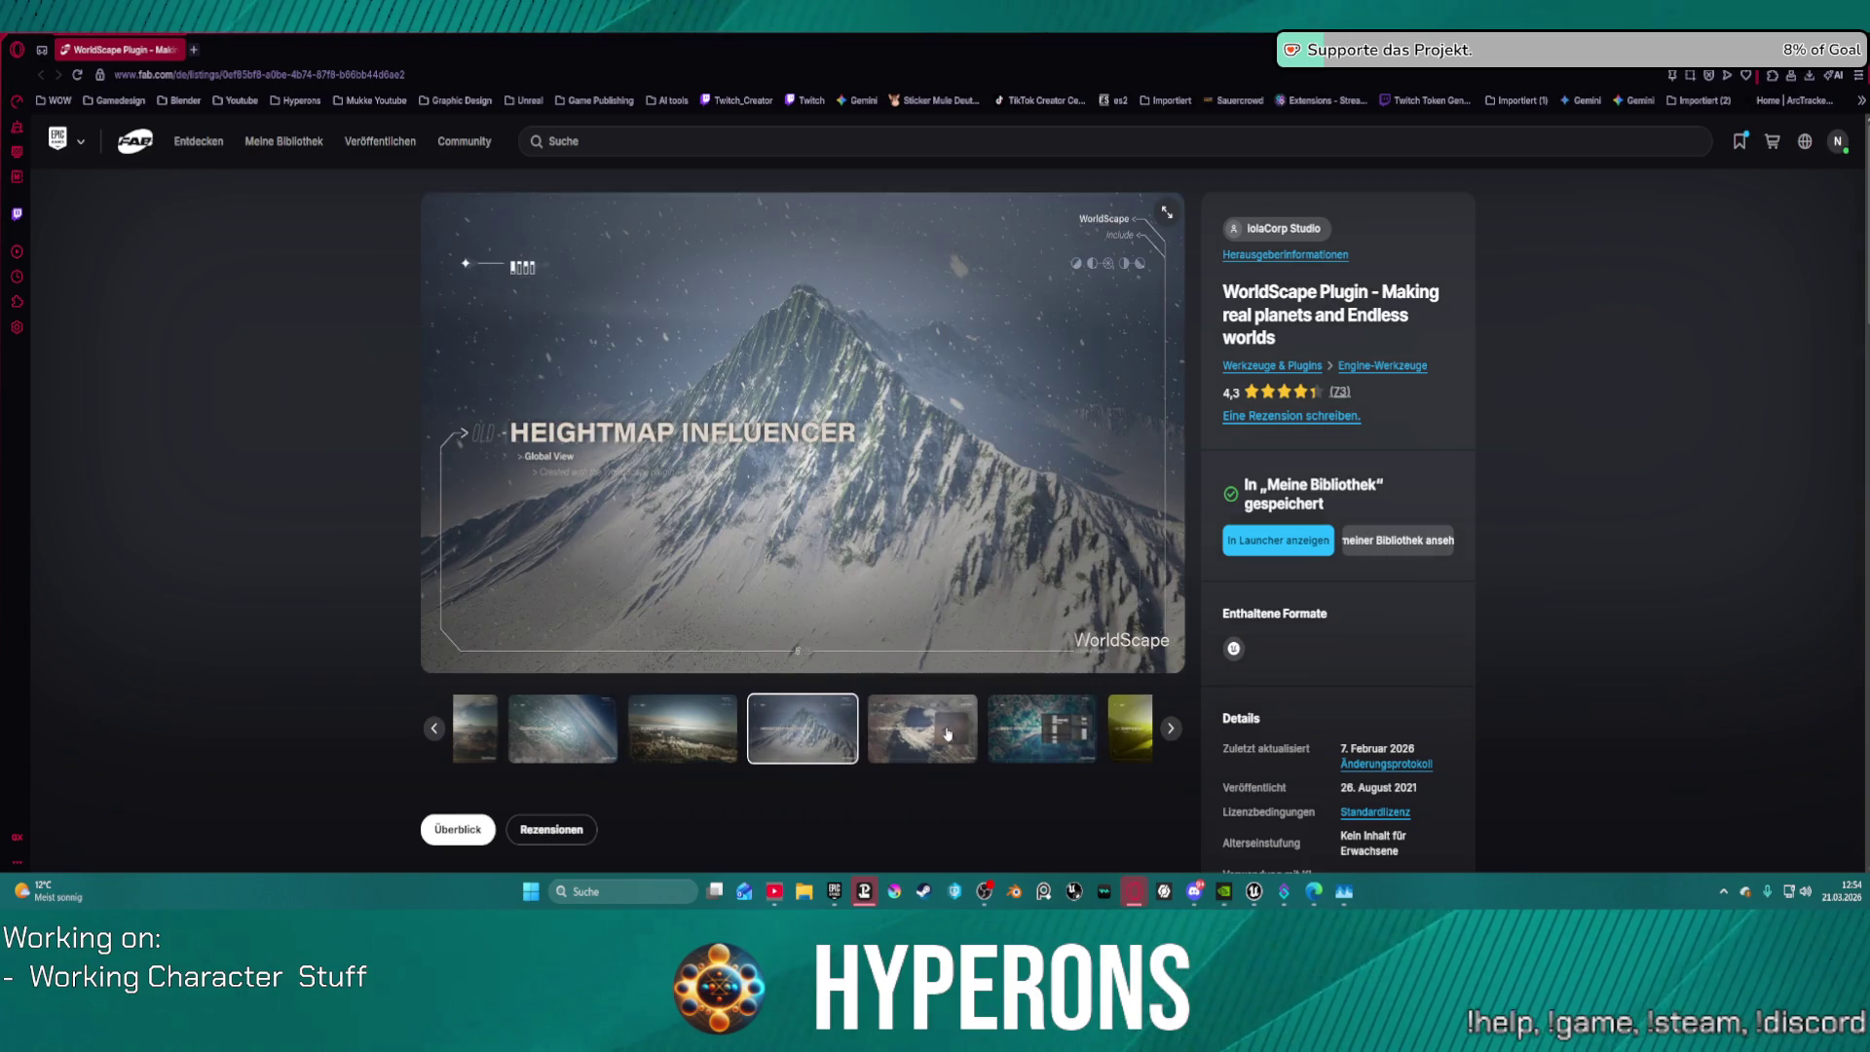
left_click(945, 729)
left_click(922, 743)
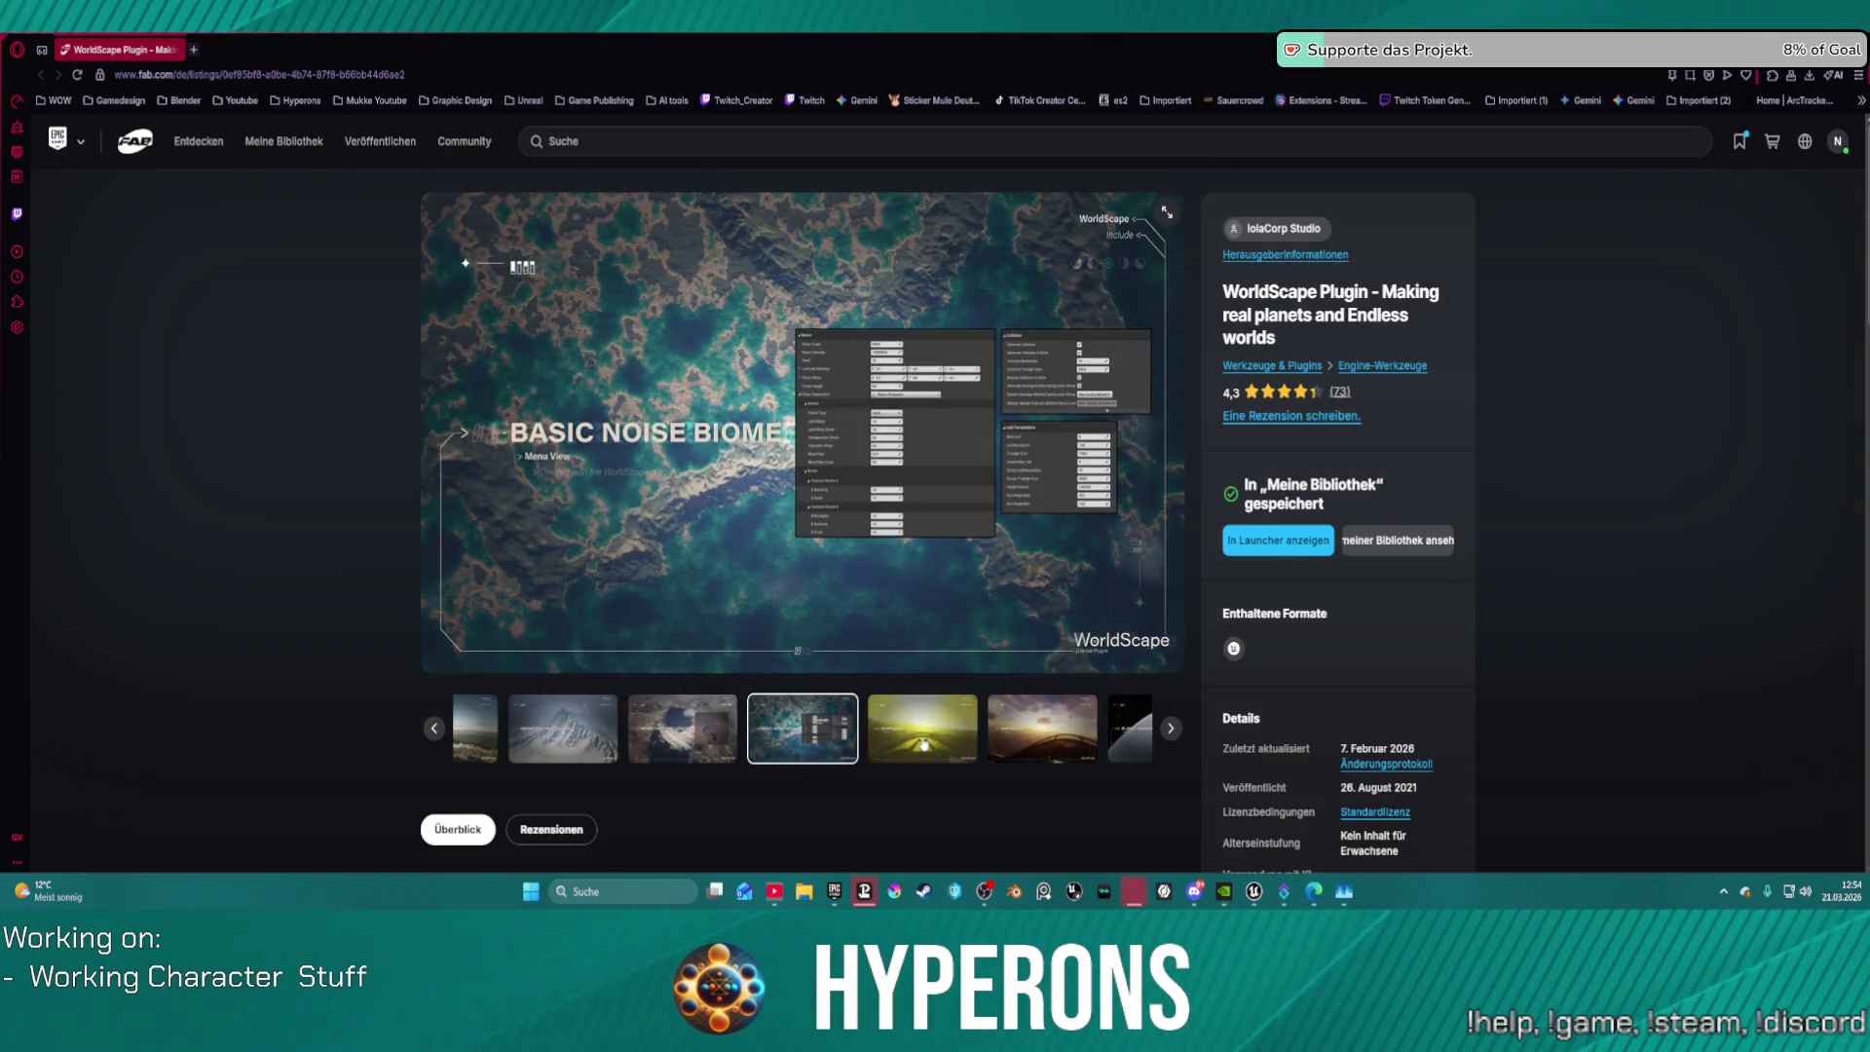
left_click(928, 746)
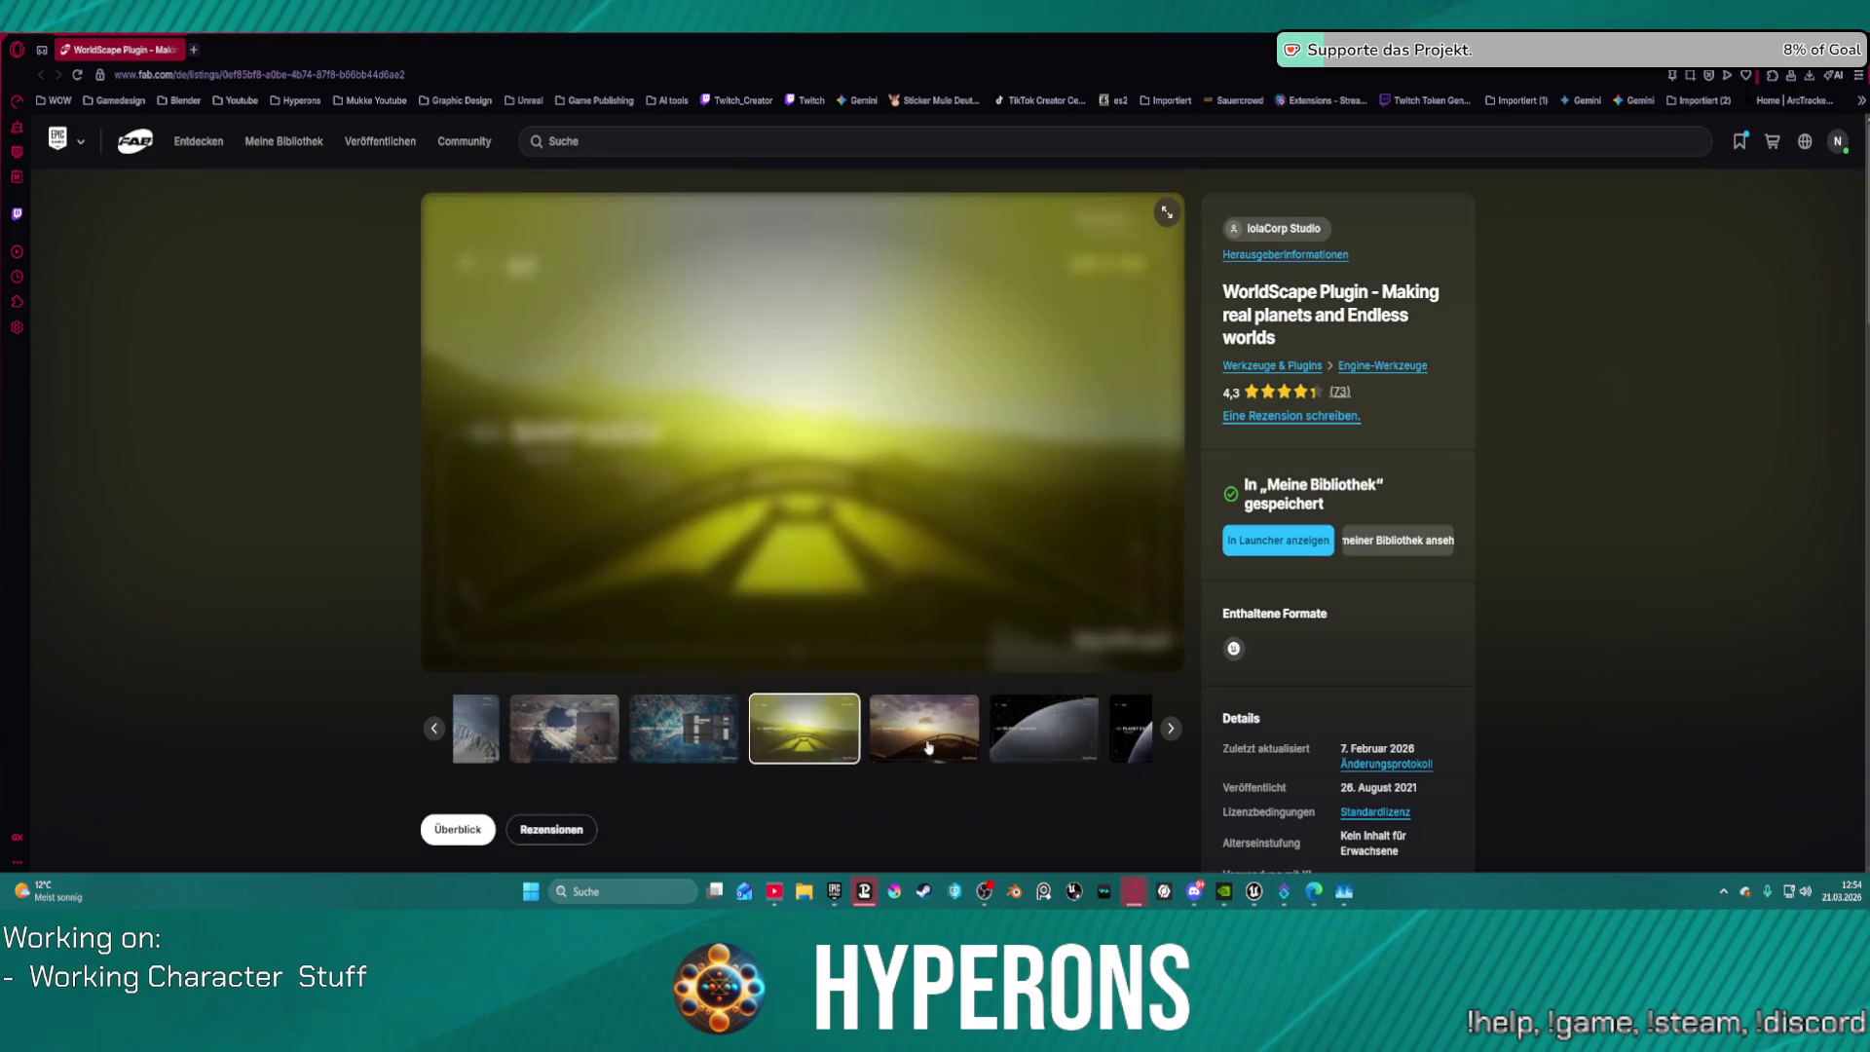
left_click(939, 734)
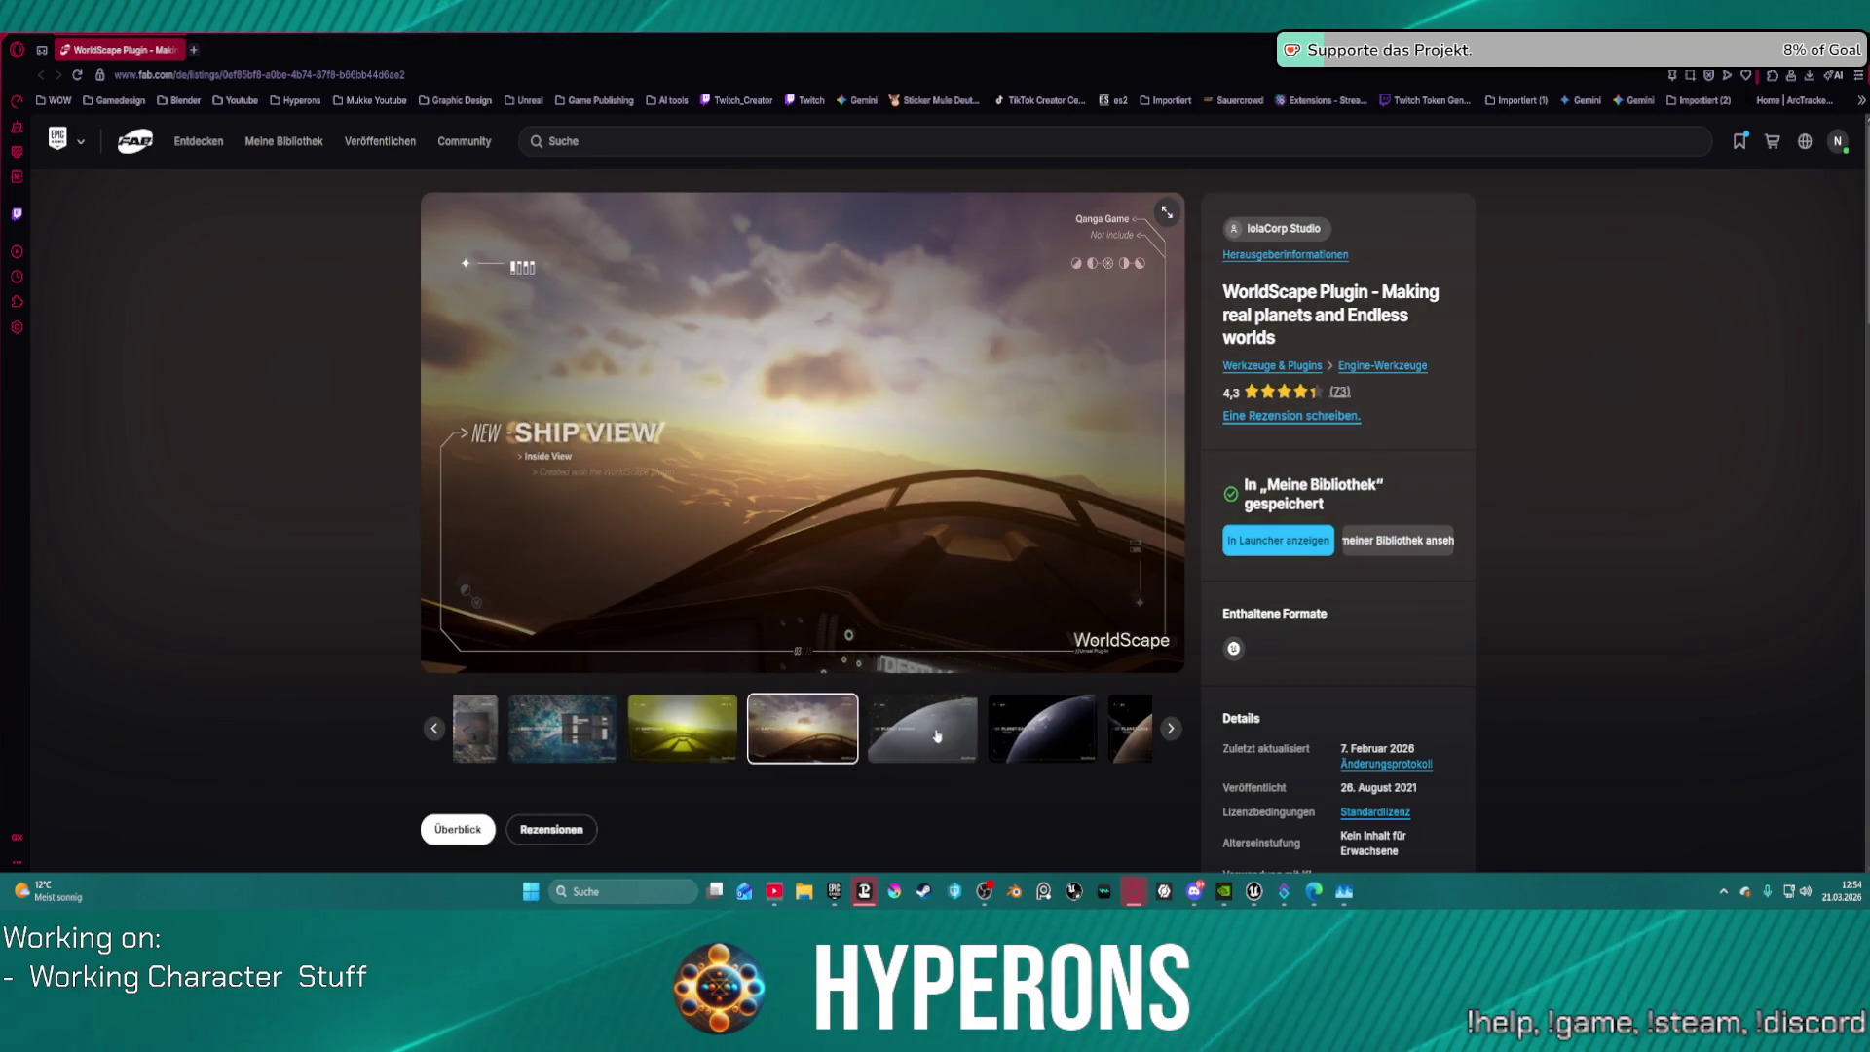
left_click(918, 742)
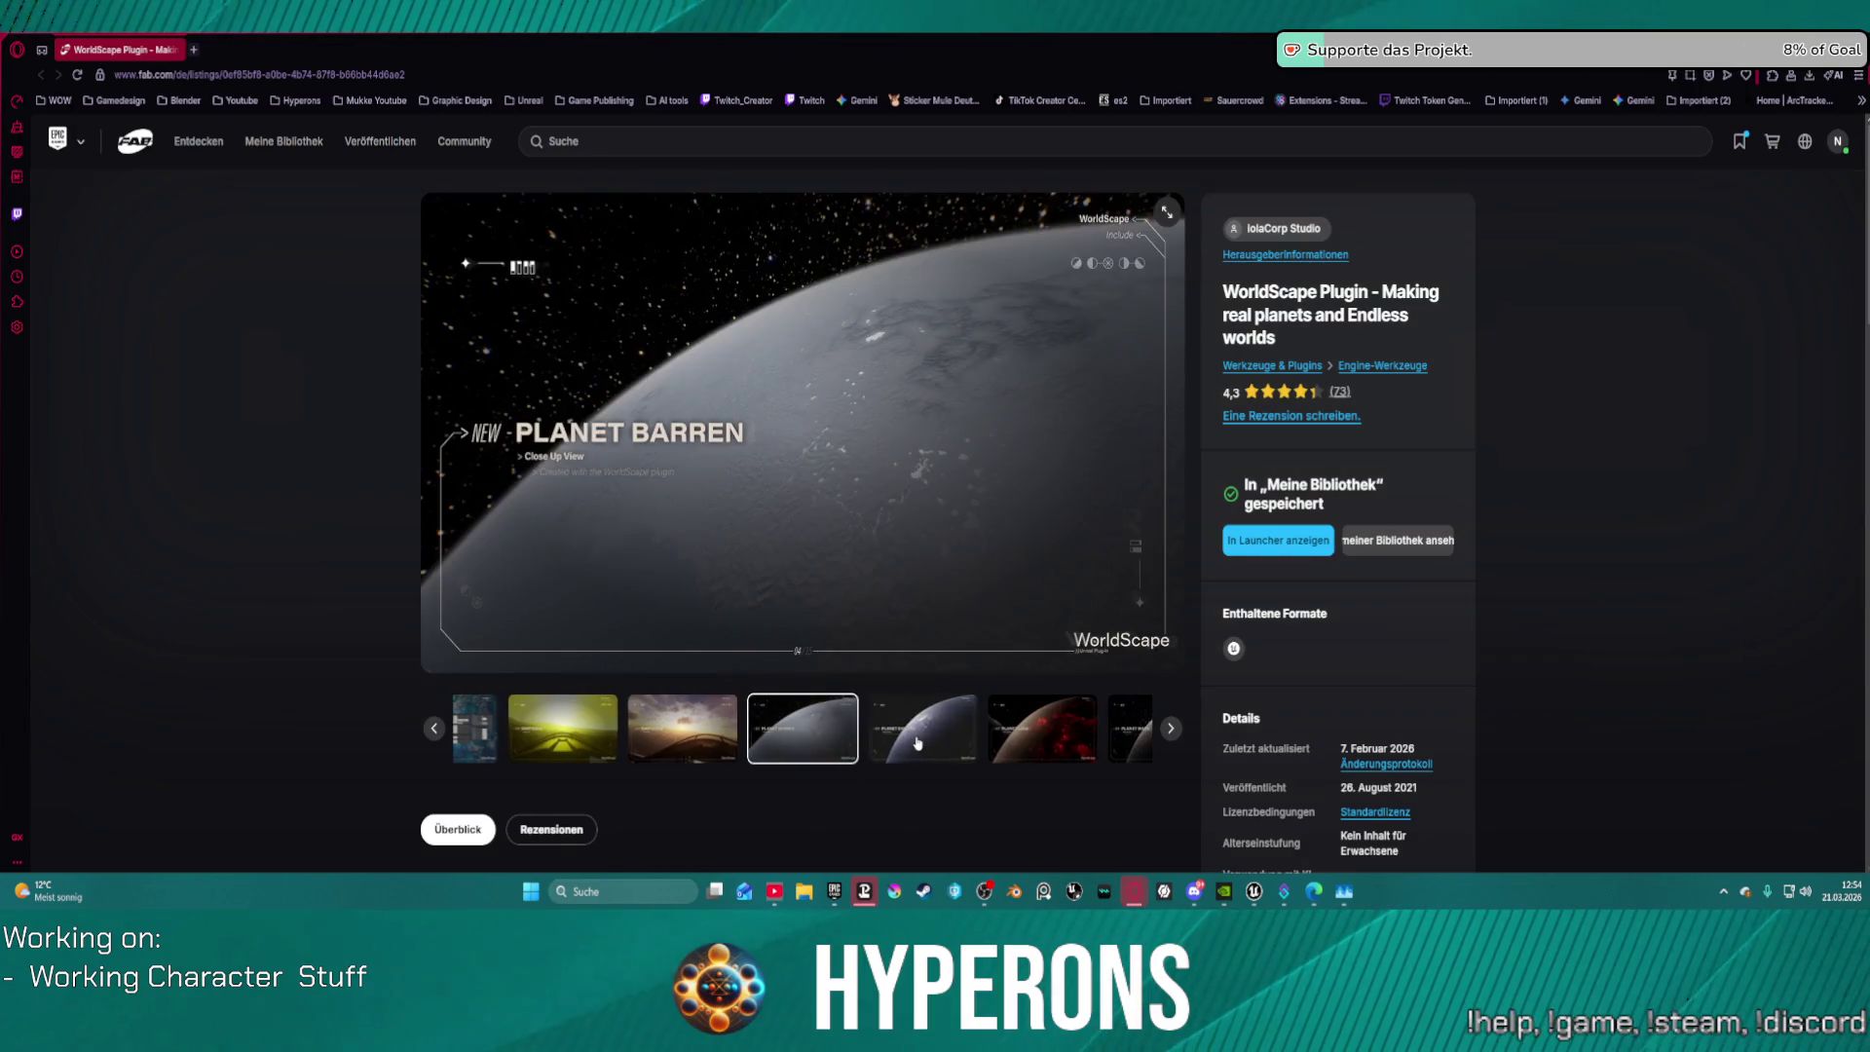
left_click(941, 740)
left_click(942, 740)
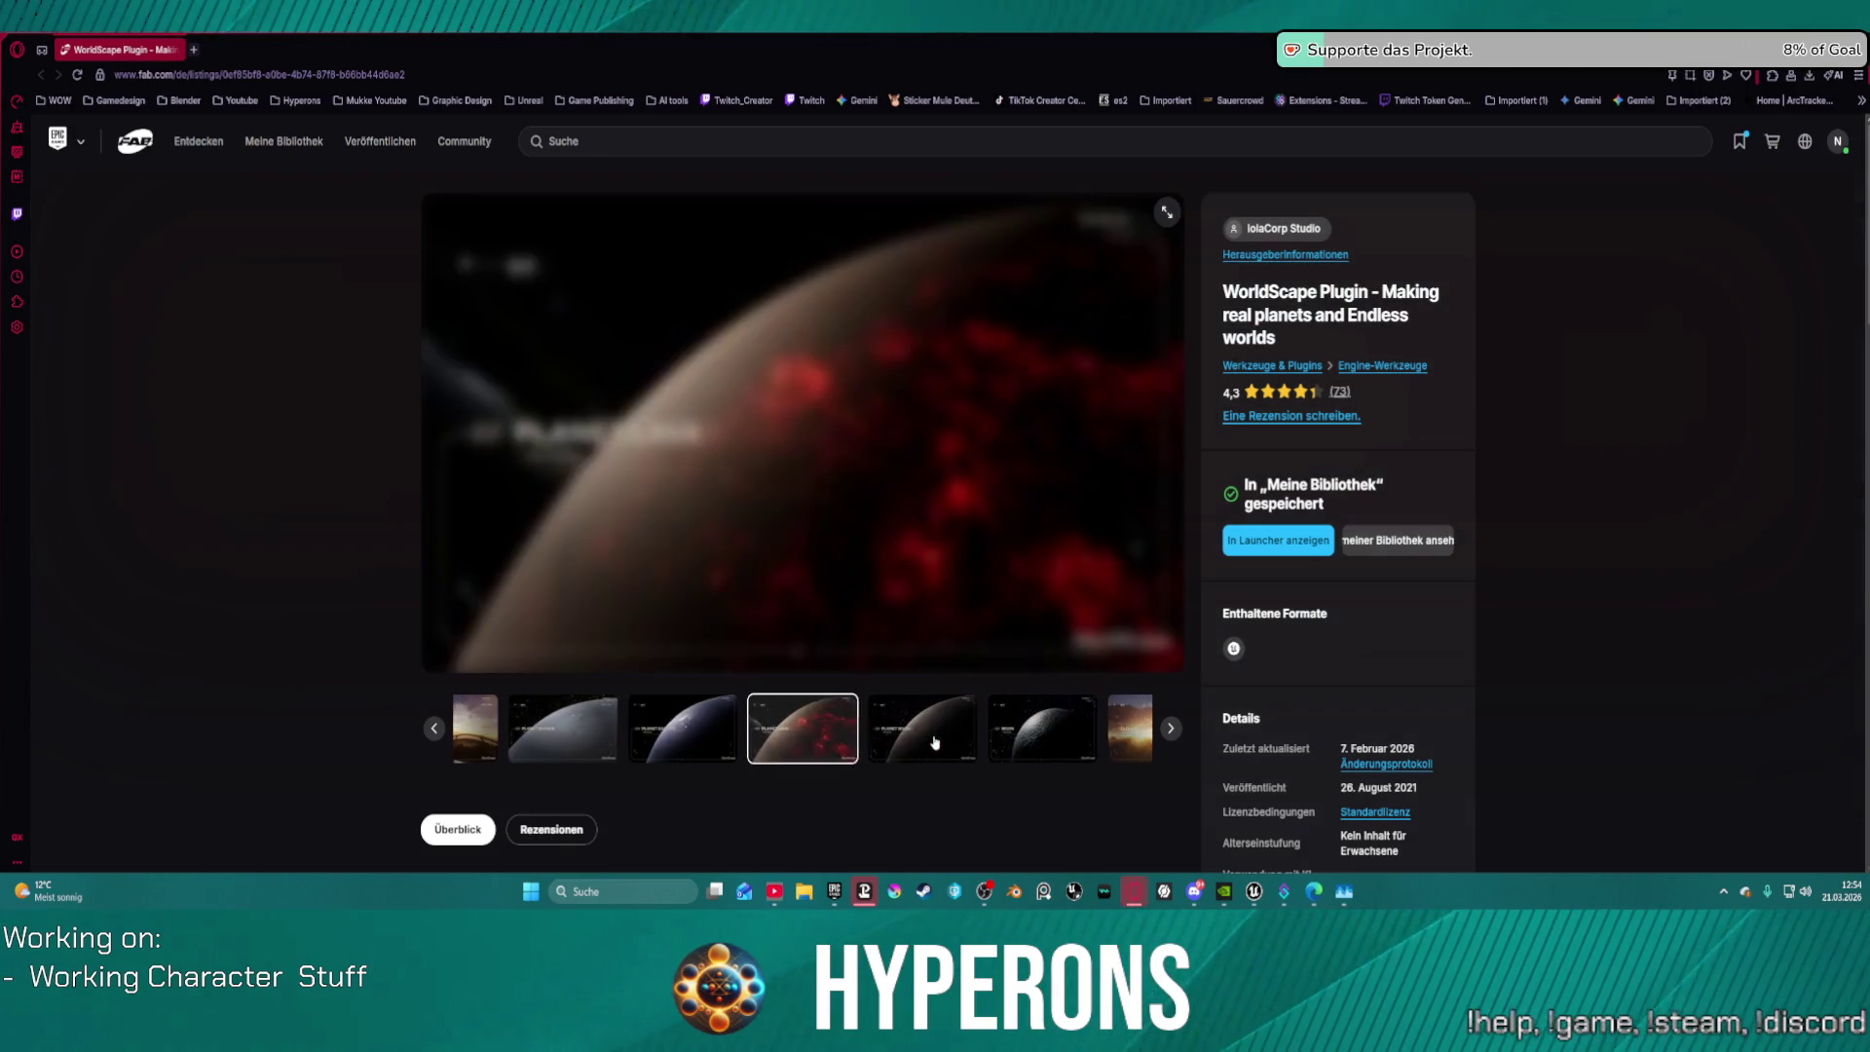
left_click(960, 735)
left_click(947, 742)
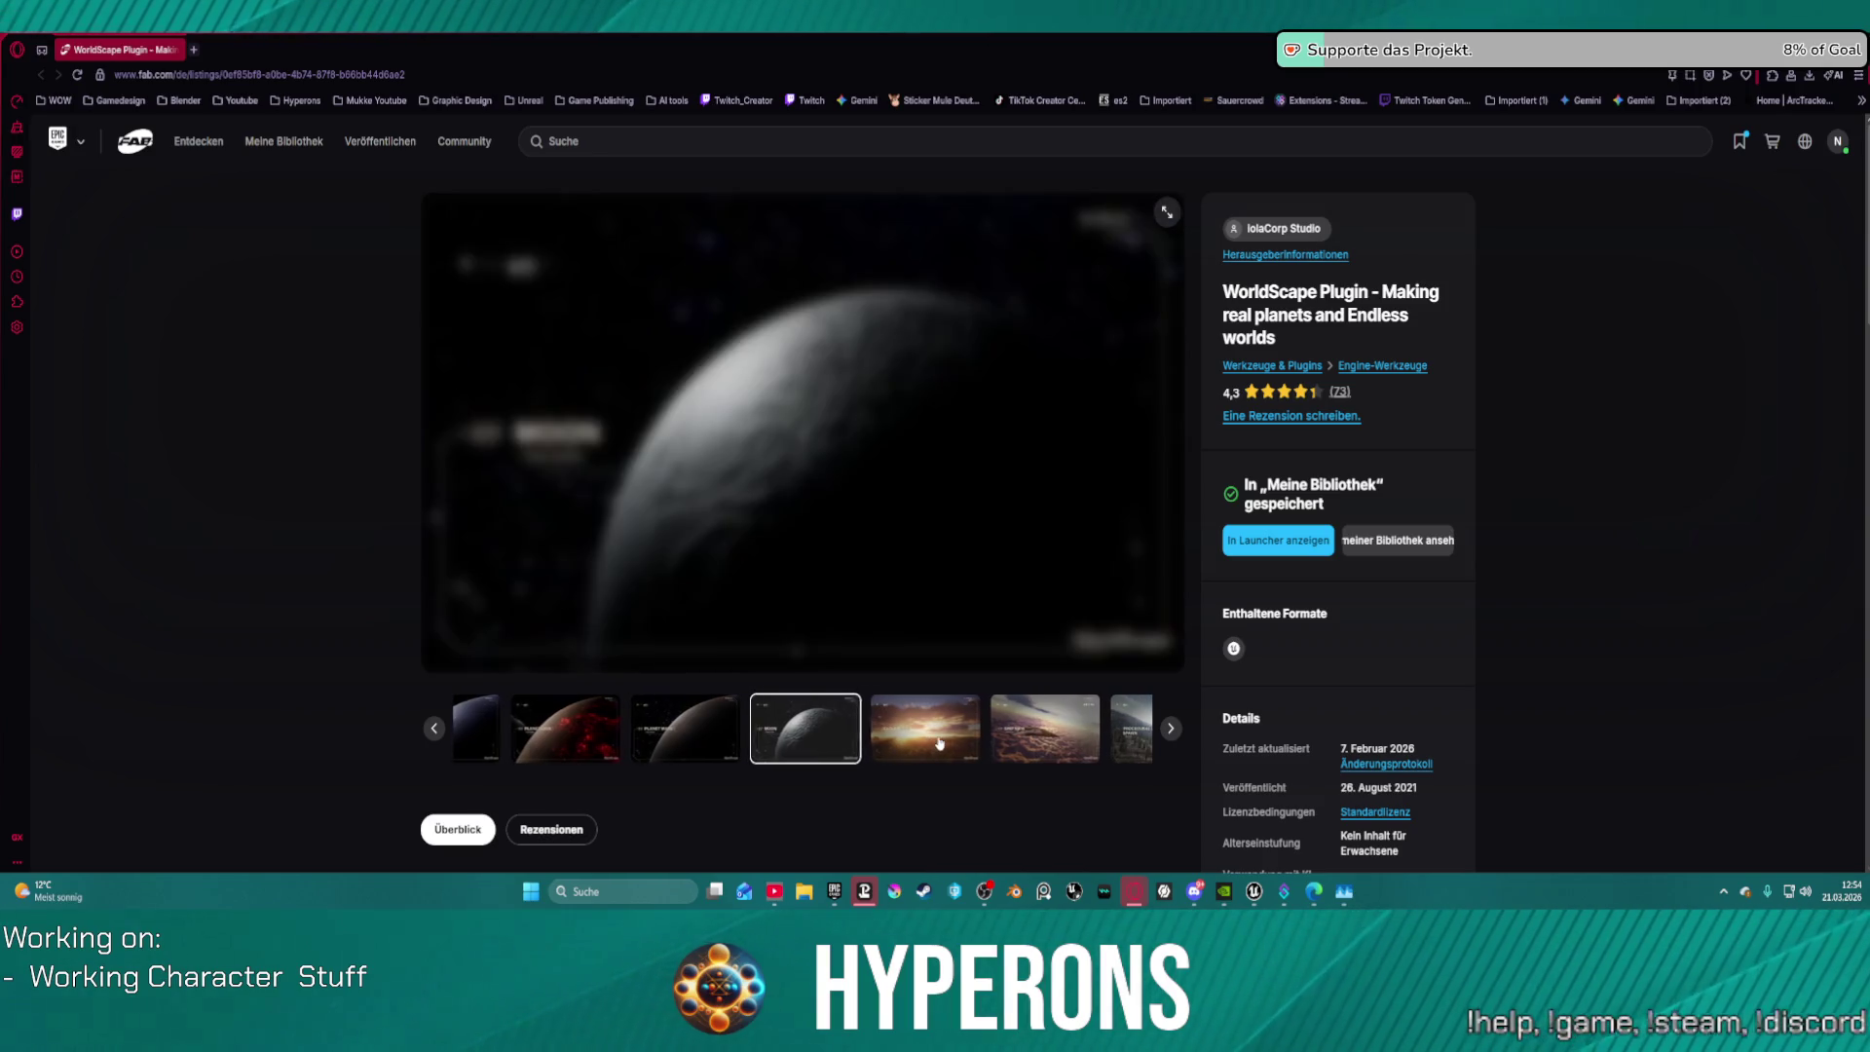
left_click(930, 748)
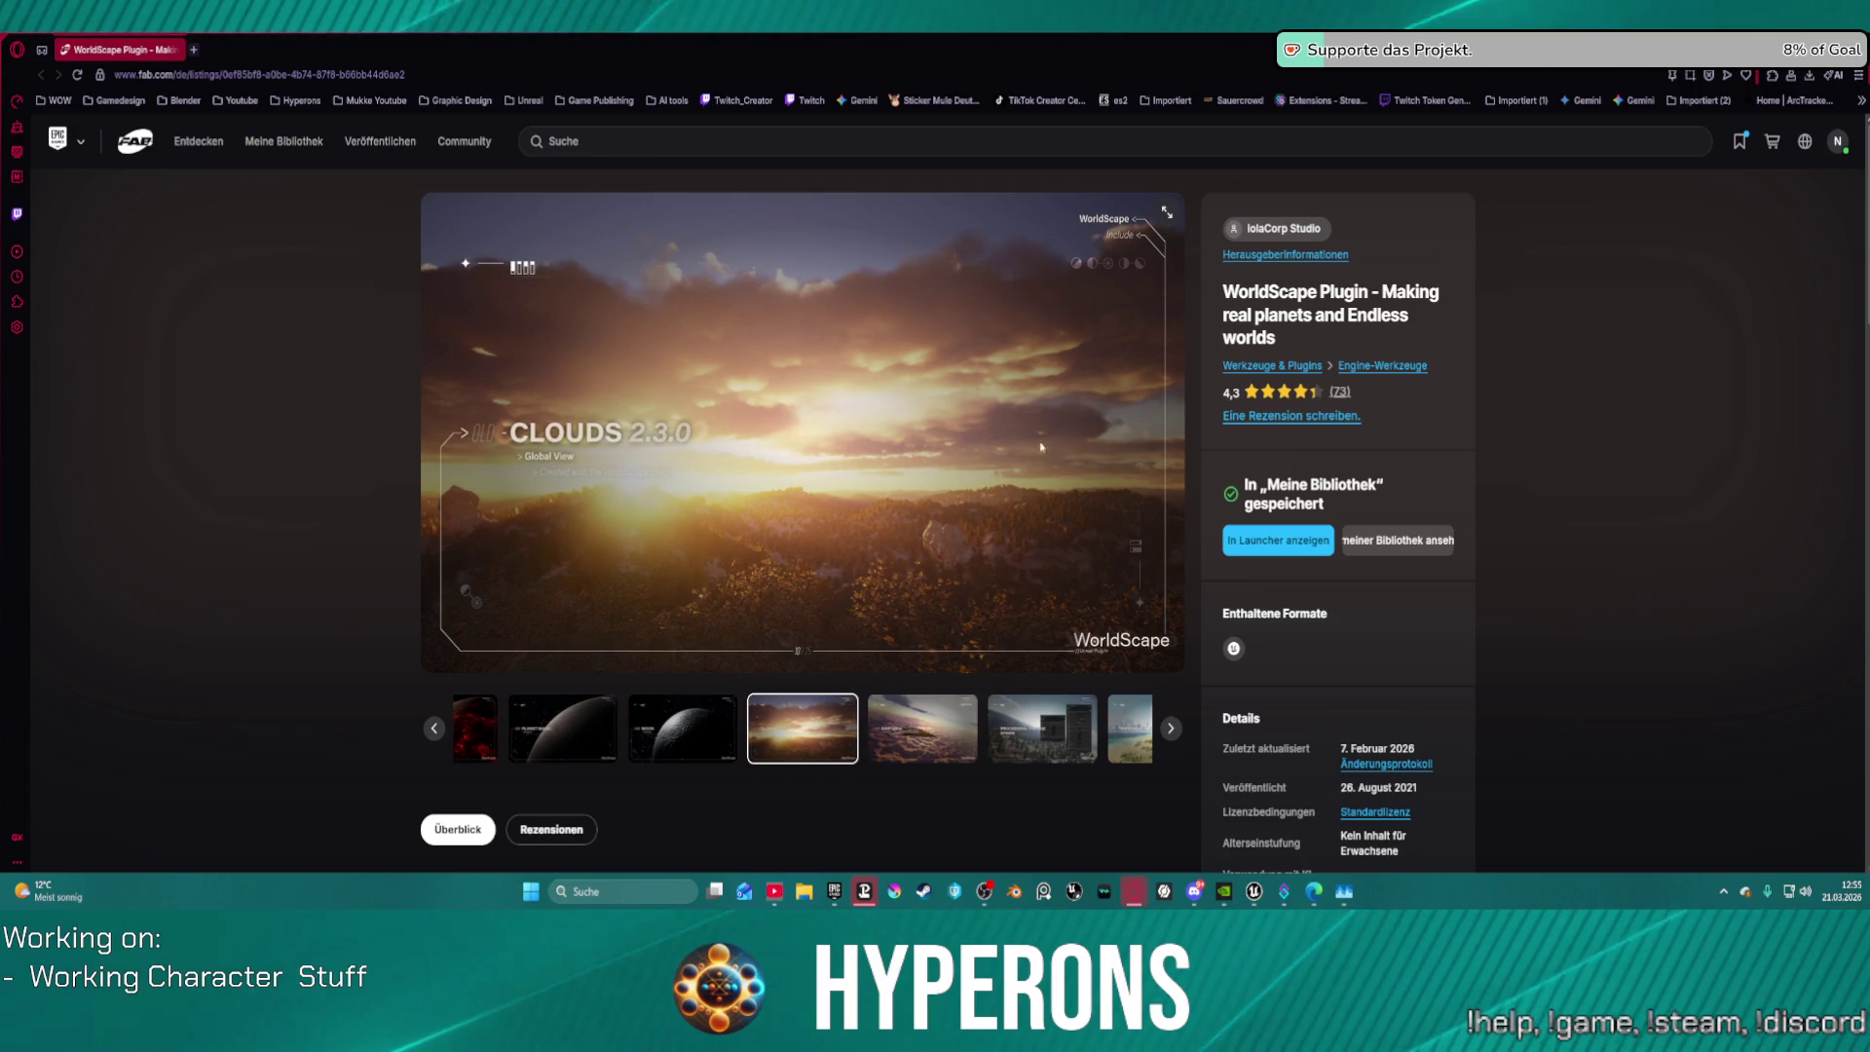
Step: Continue through Ship View, Foliage Spawn, Sand Beach, Fog Island and Desert Drone to Earth Biome
left_click(939, 740)
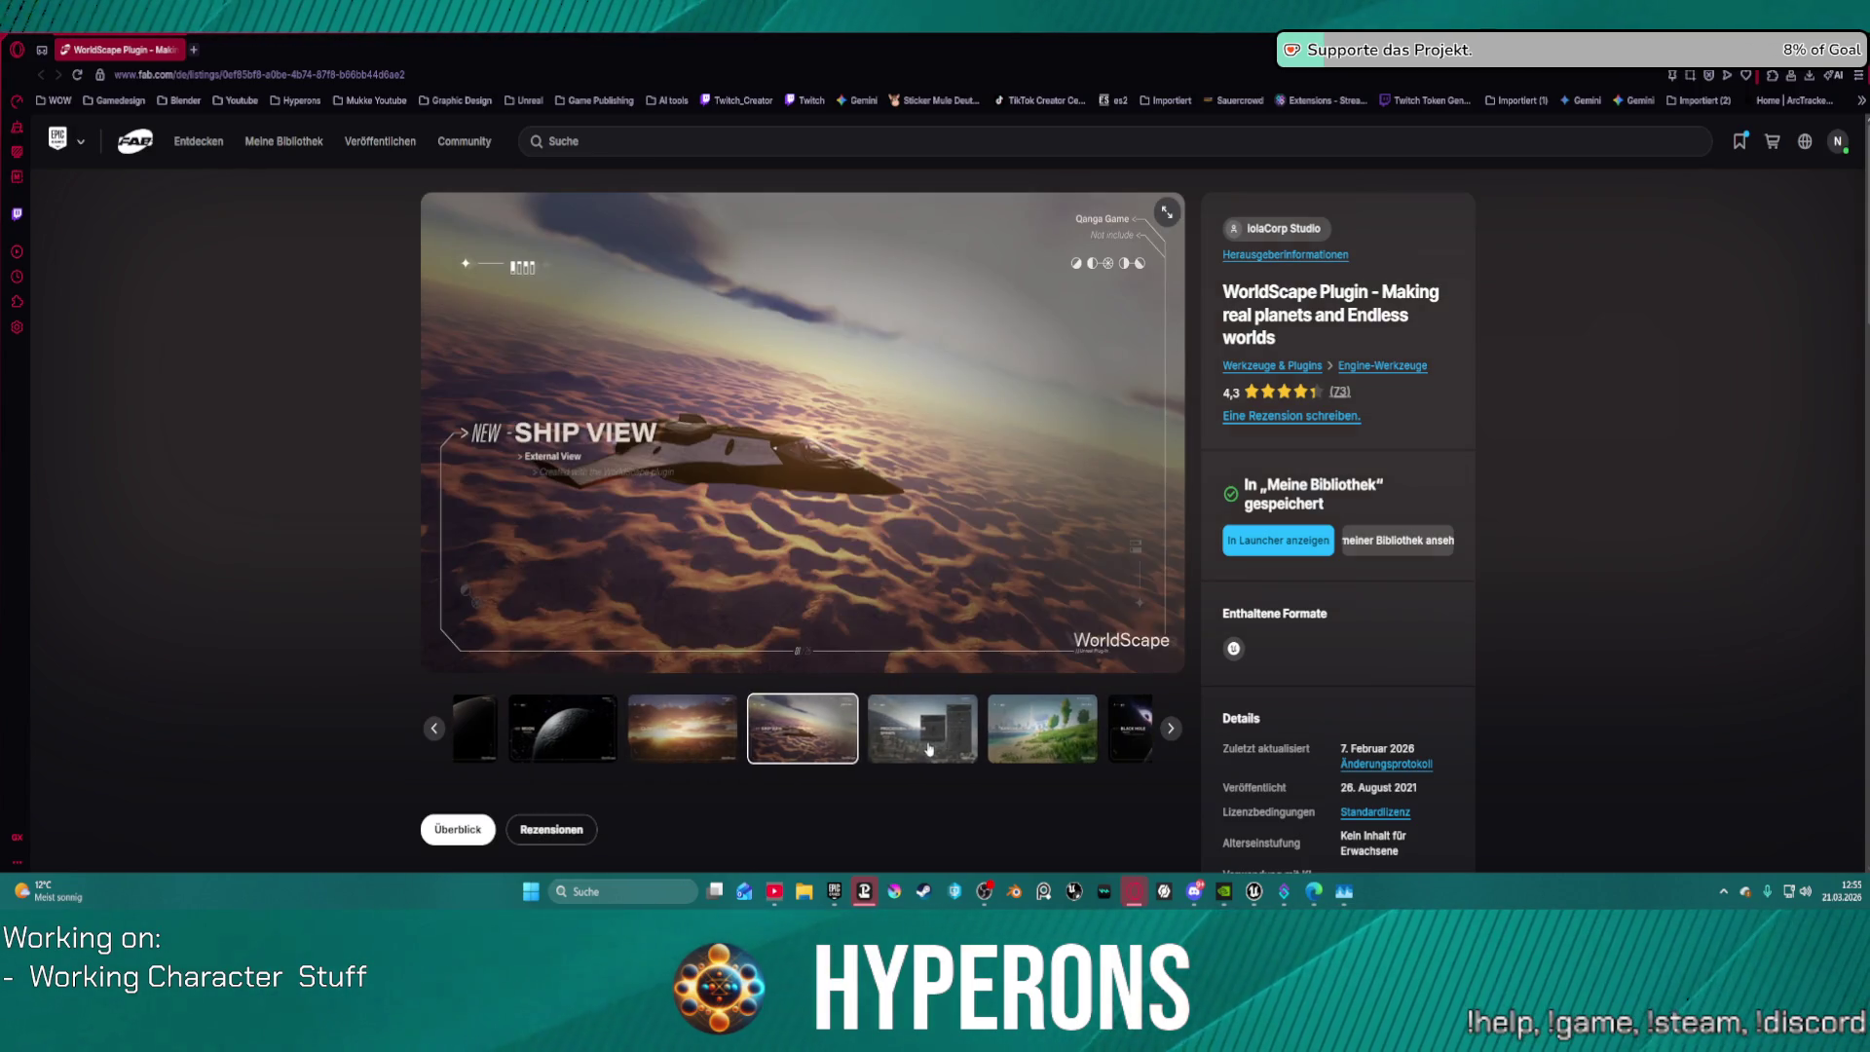
left_click(945, 753)
left_click(945, 752)
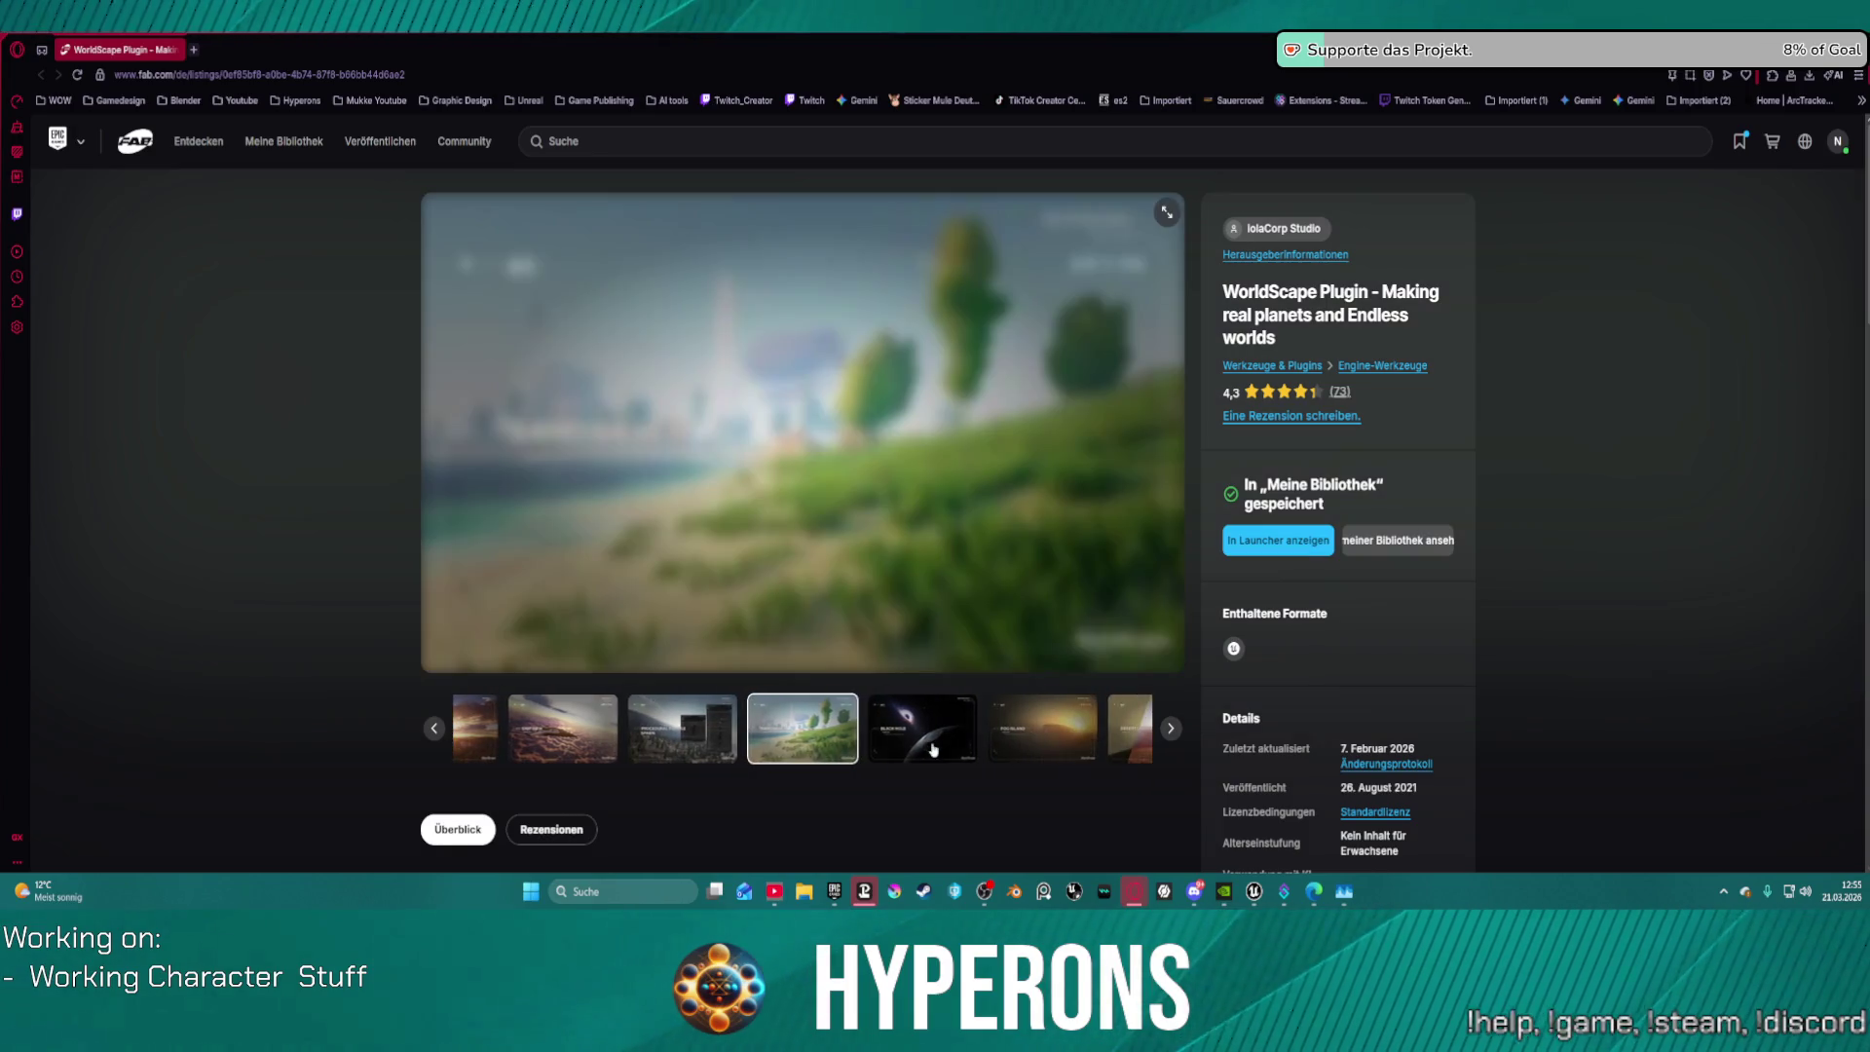
left_click(720, 723)
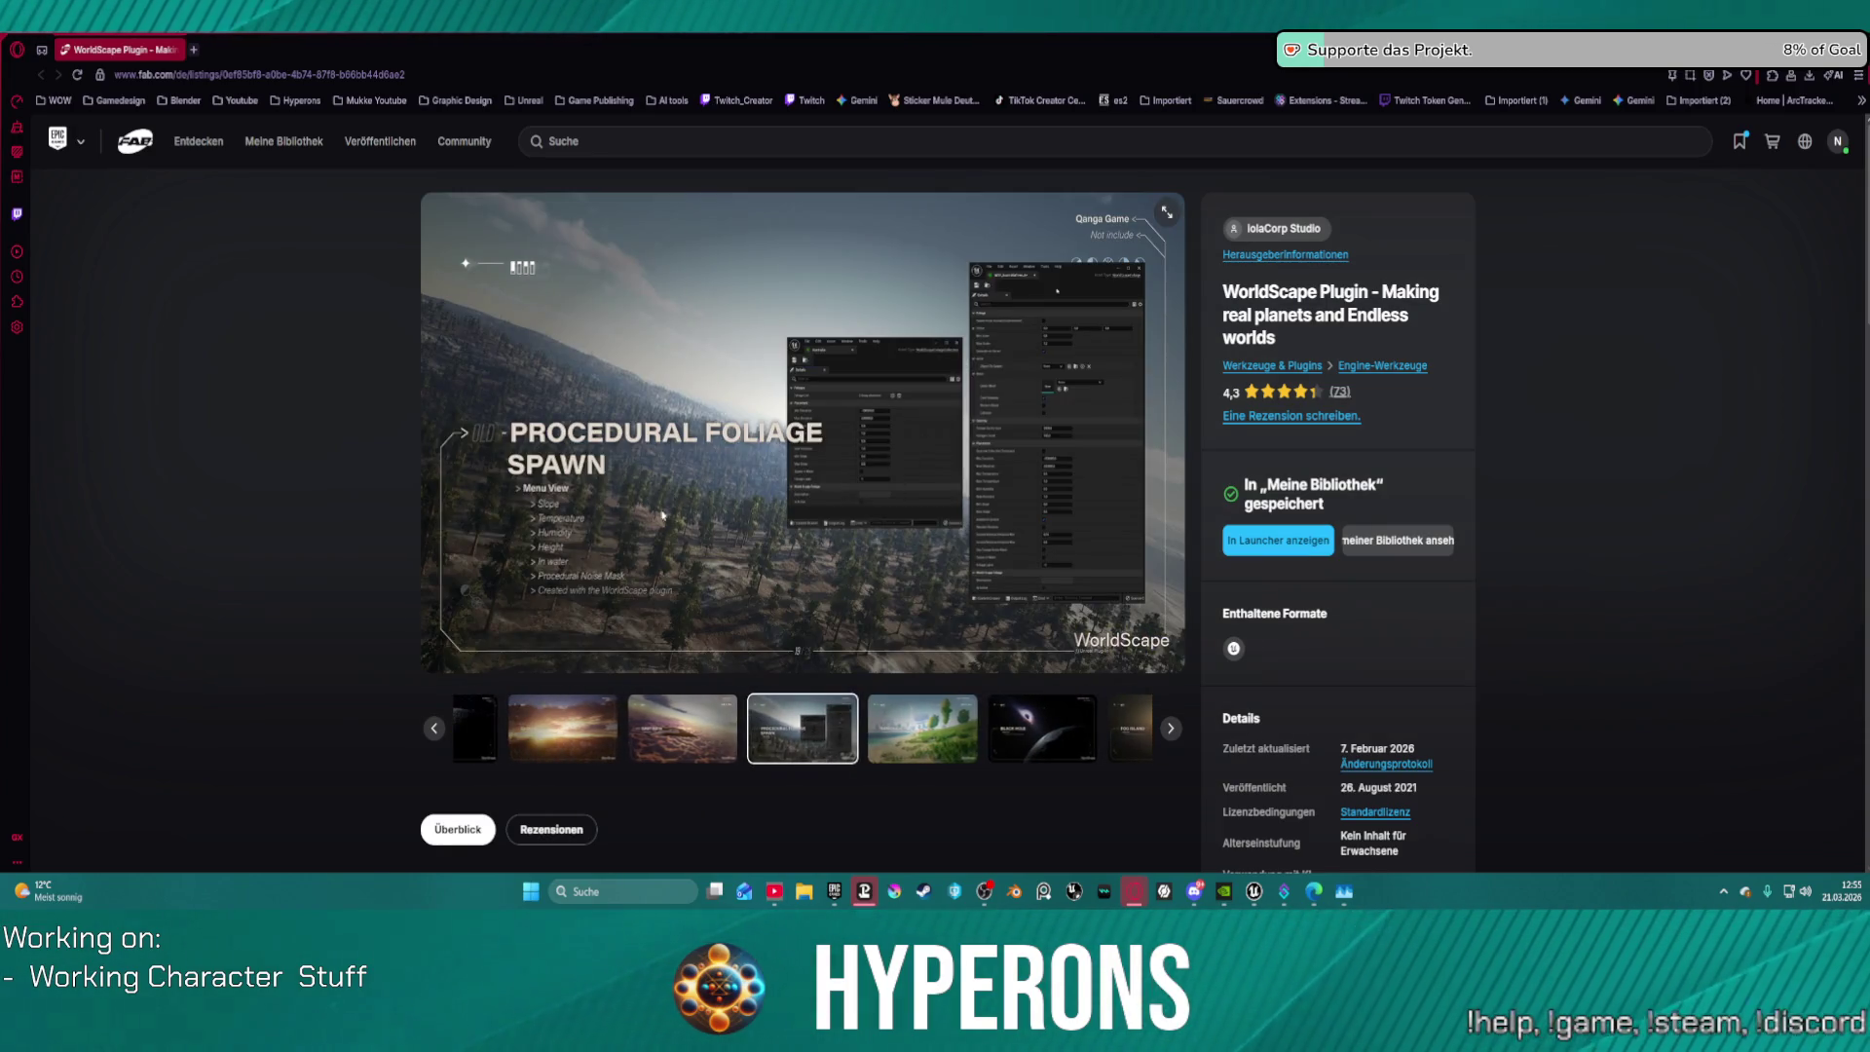
left_click(925, 748)
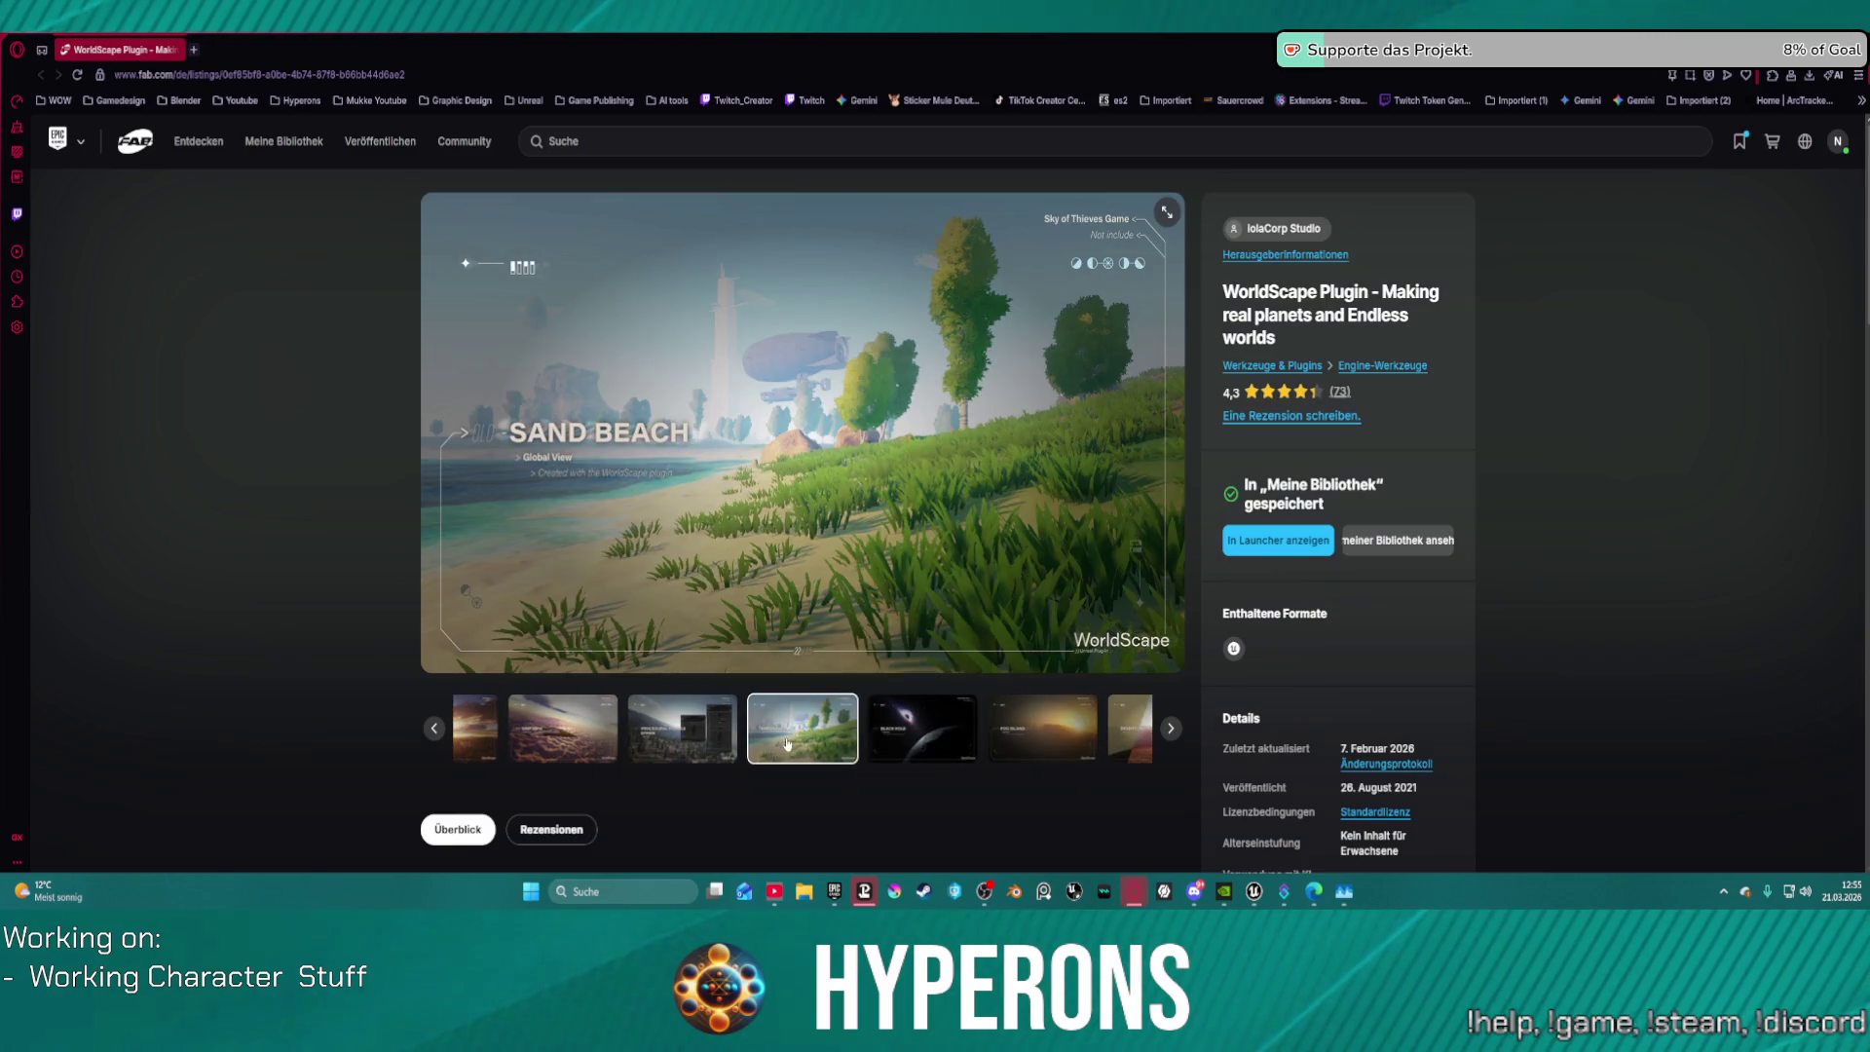
left_click(1046, 735)
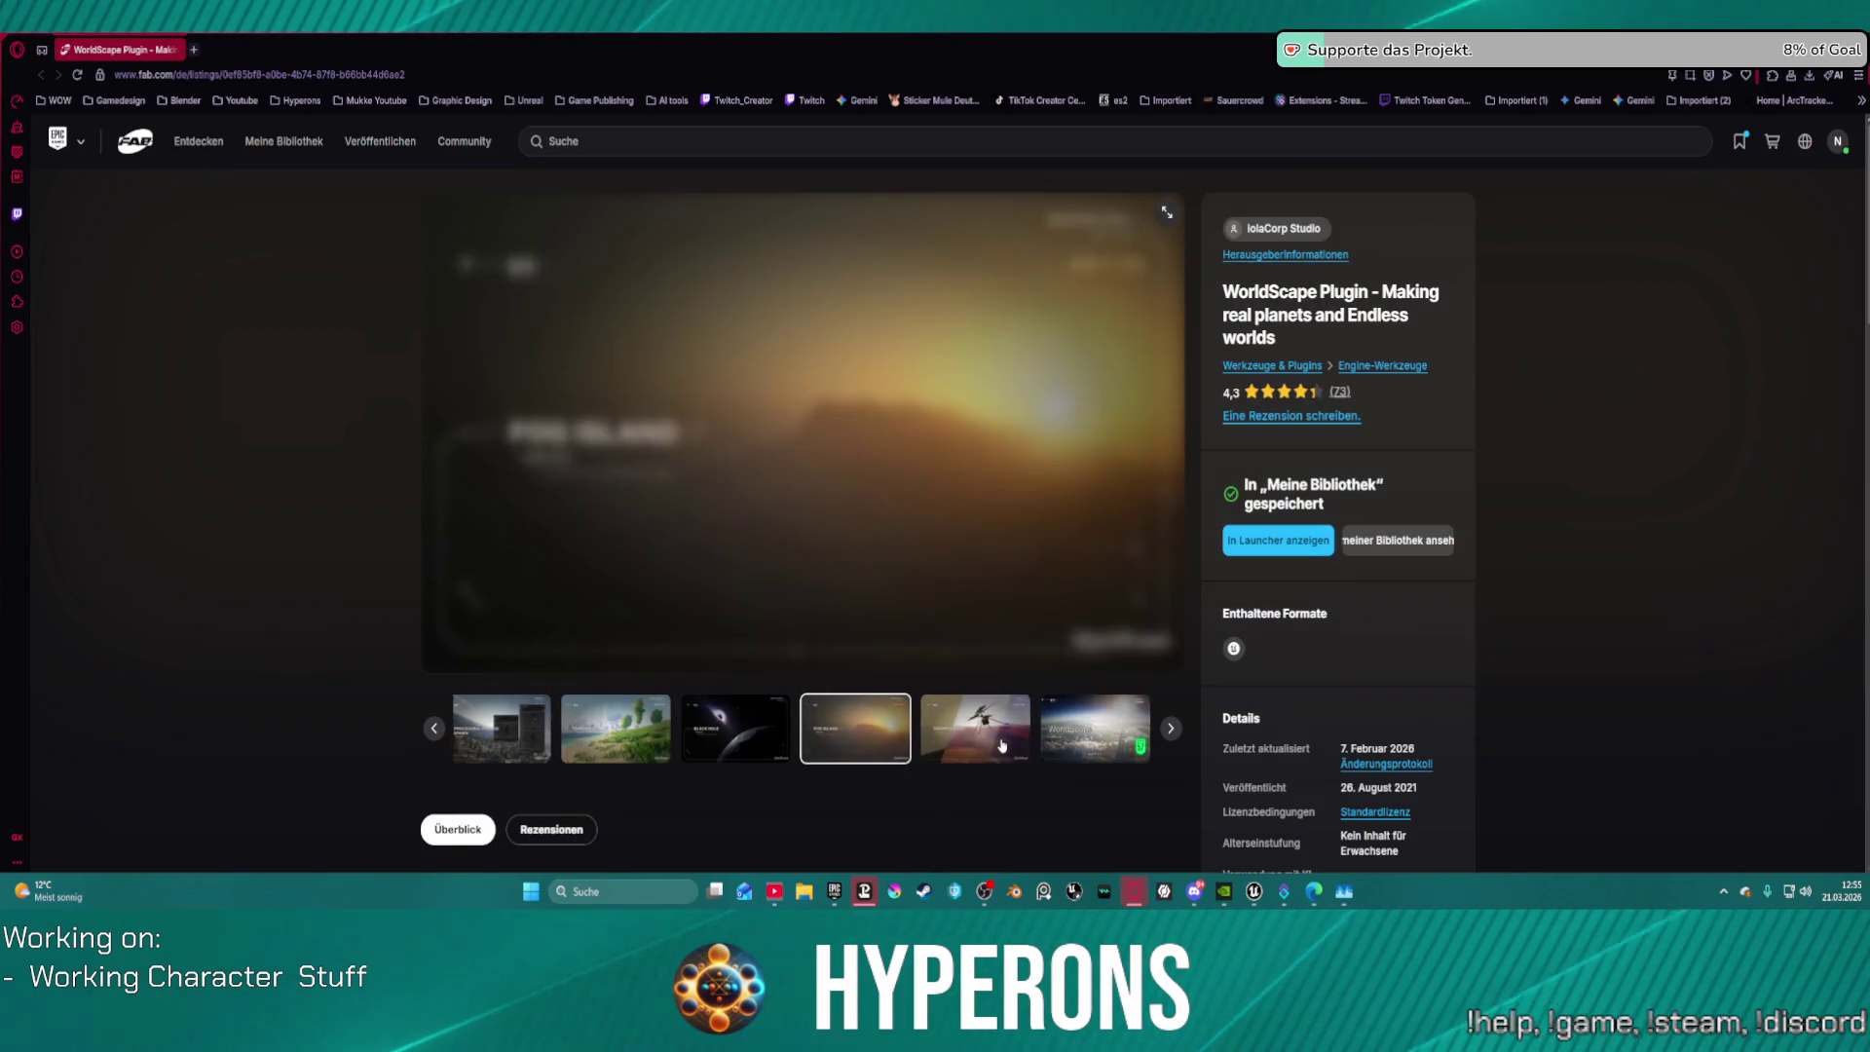
left_click(1013, 742)
left_click(1078, 745)
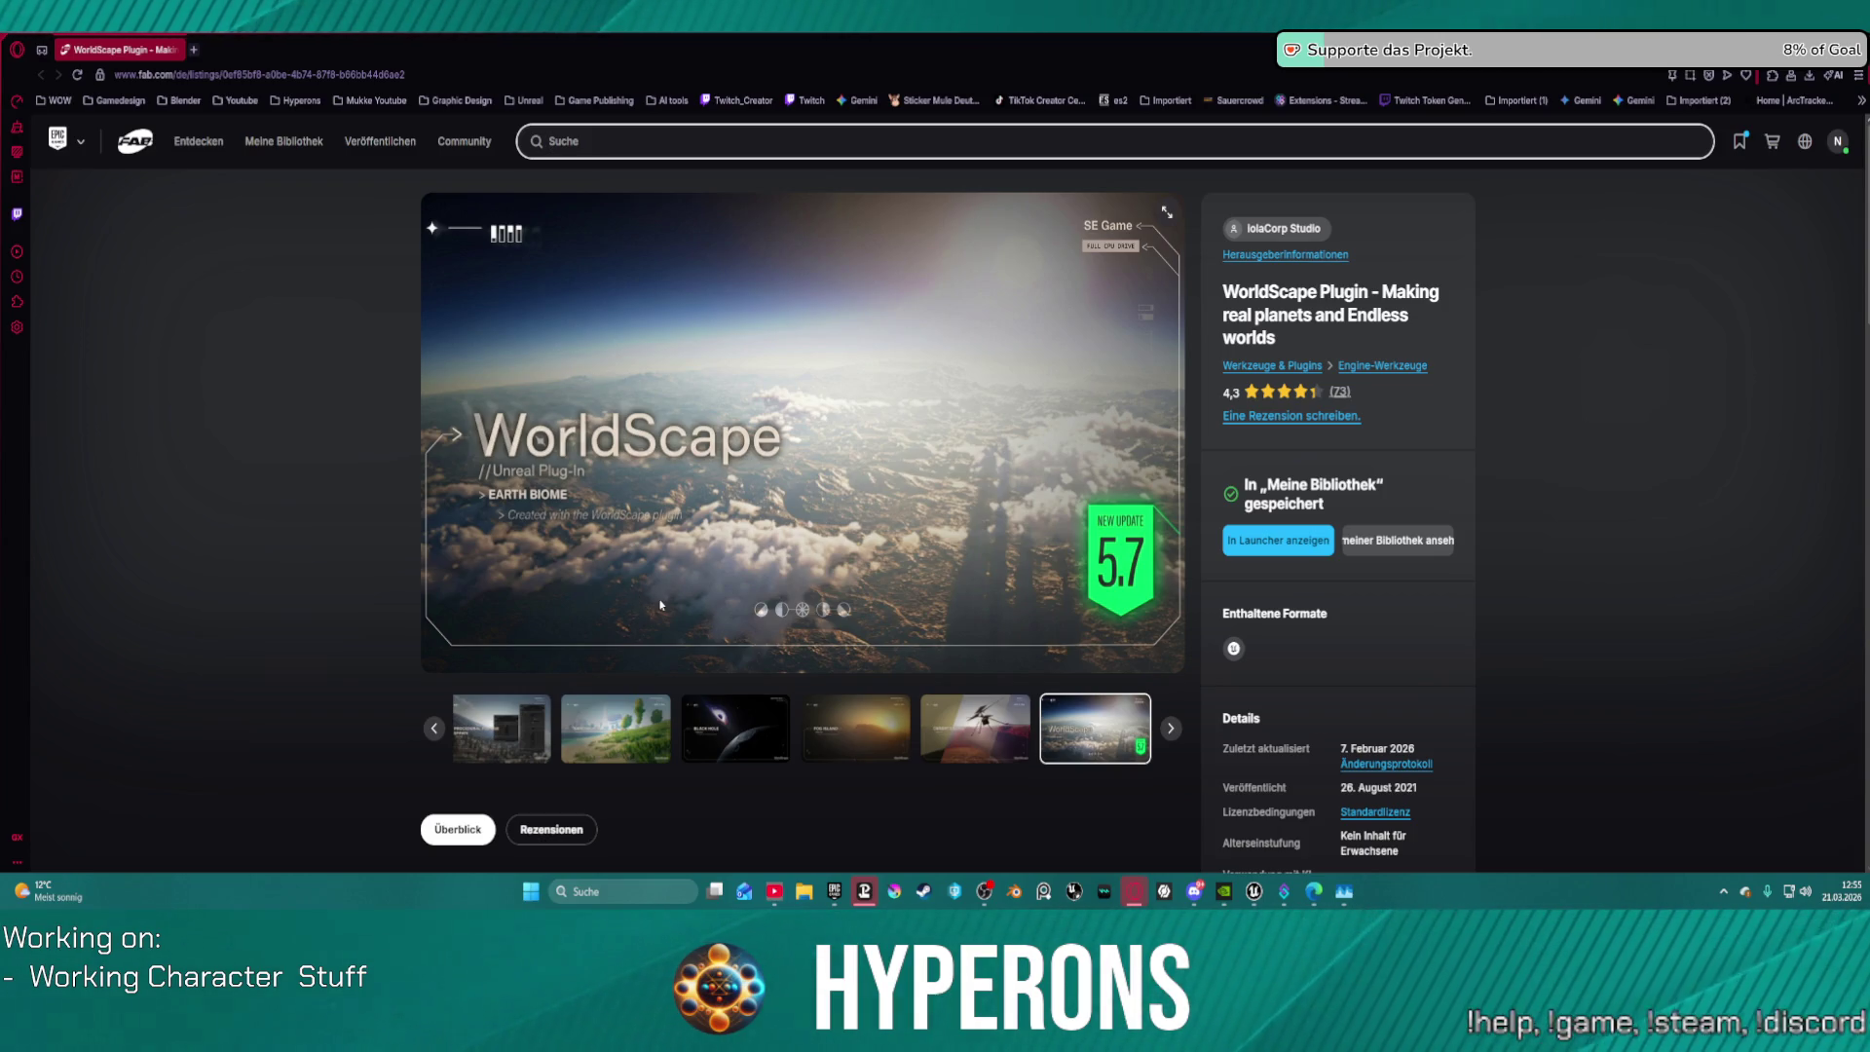
scroll(712, 603, "down", 2)
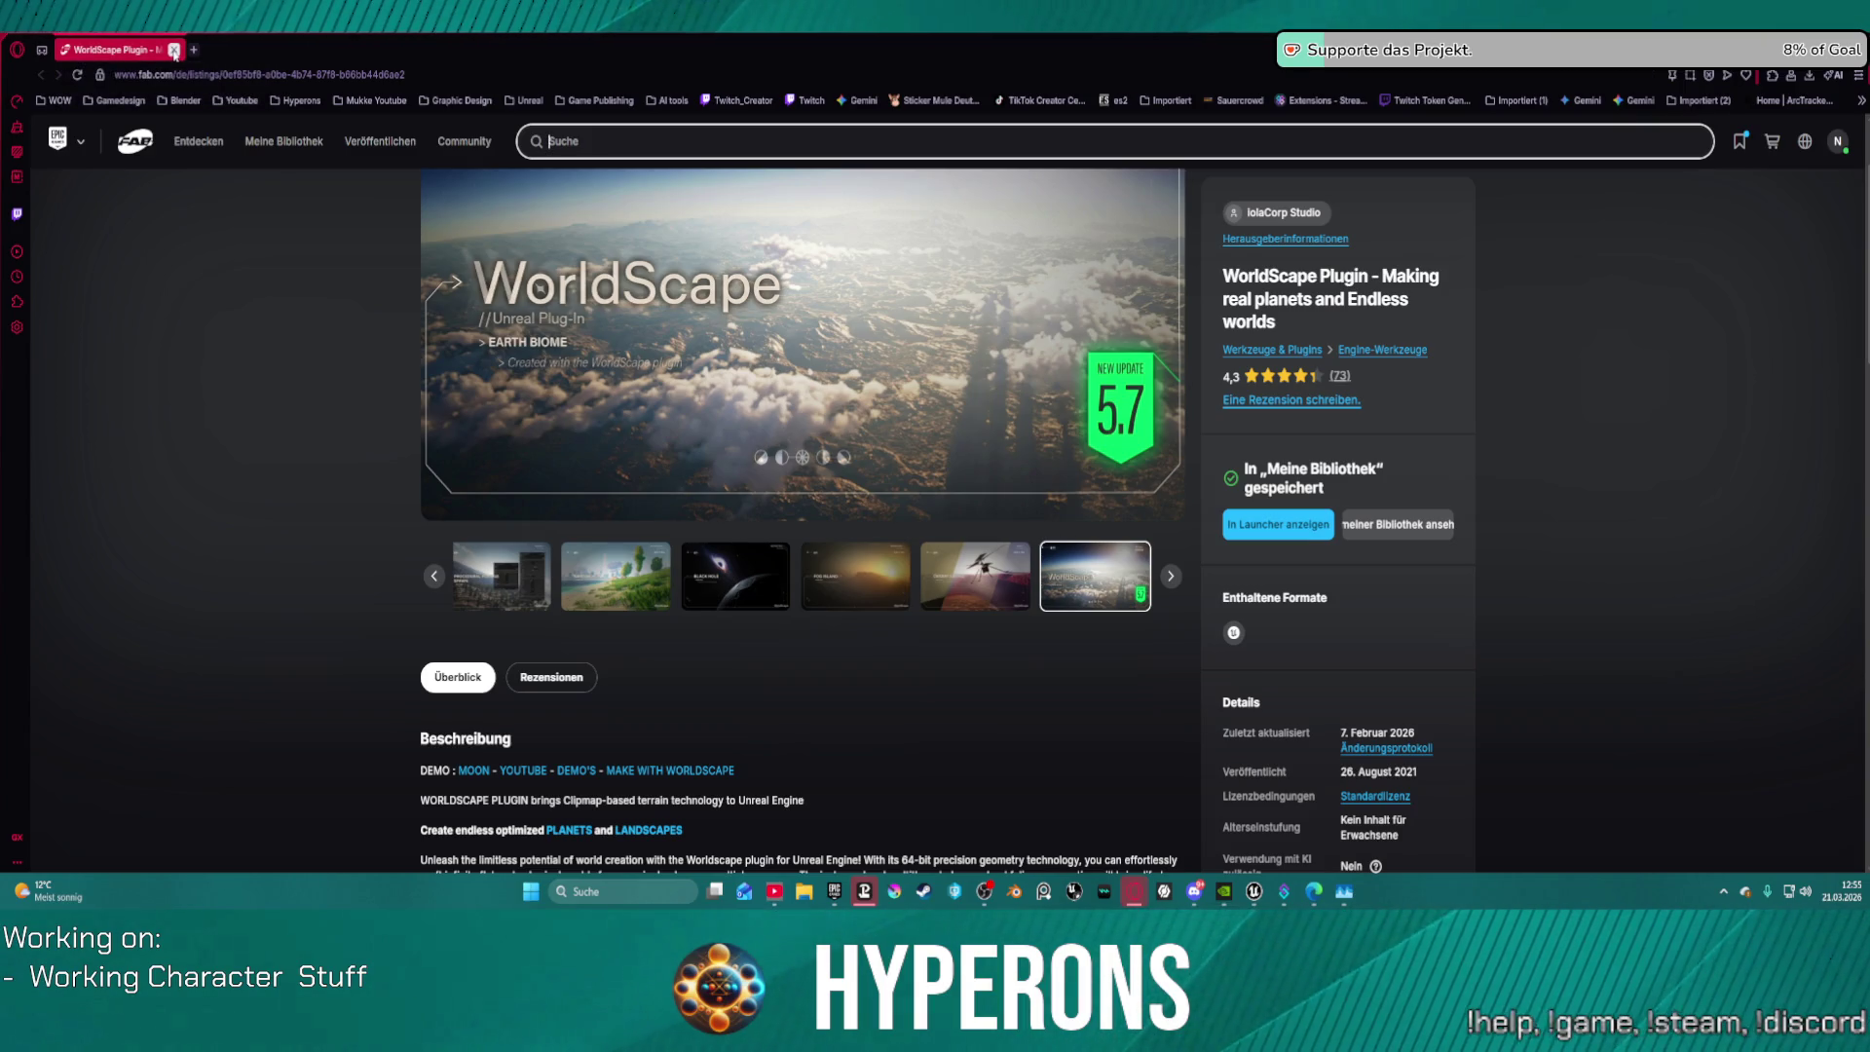
Step: Close the WorldScape Plugin tab and return to the Hyperons game from the taskbar
left_click(173, 50)
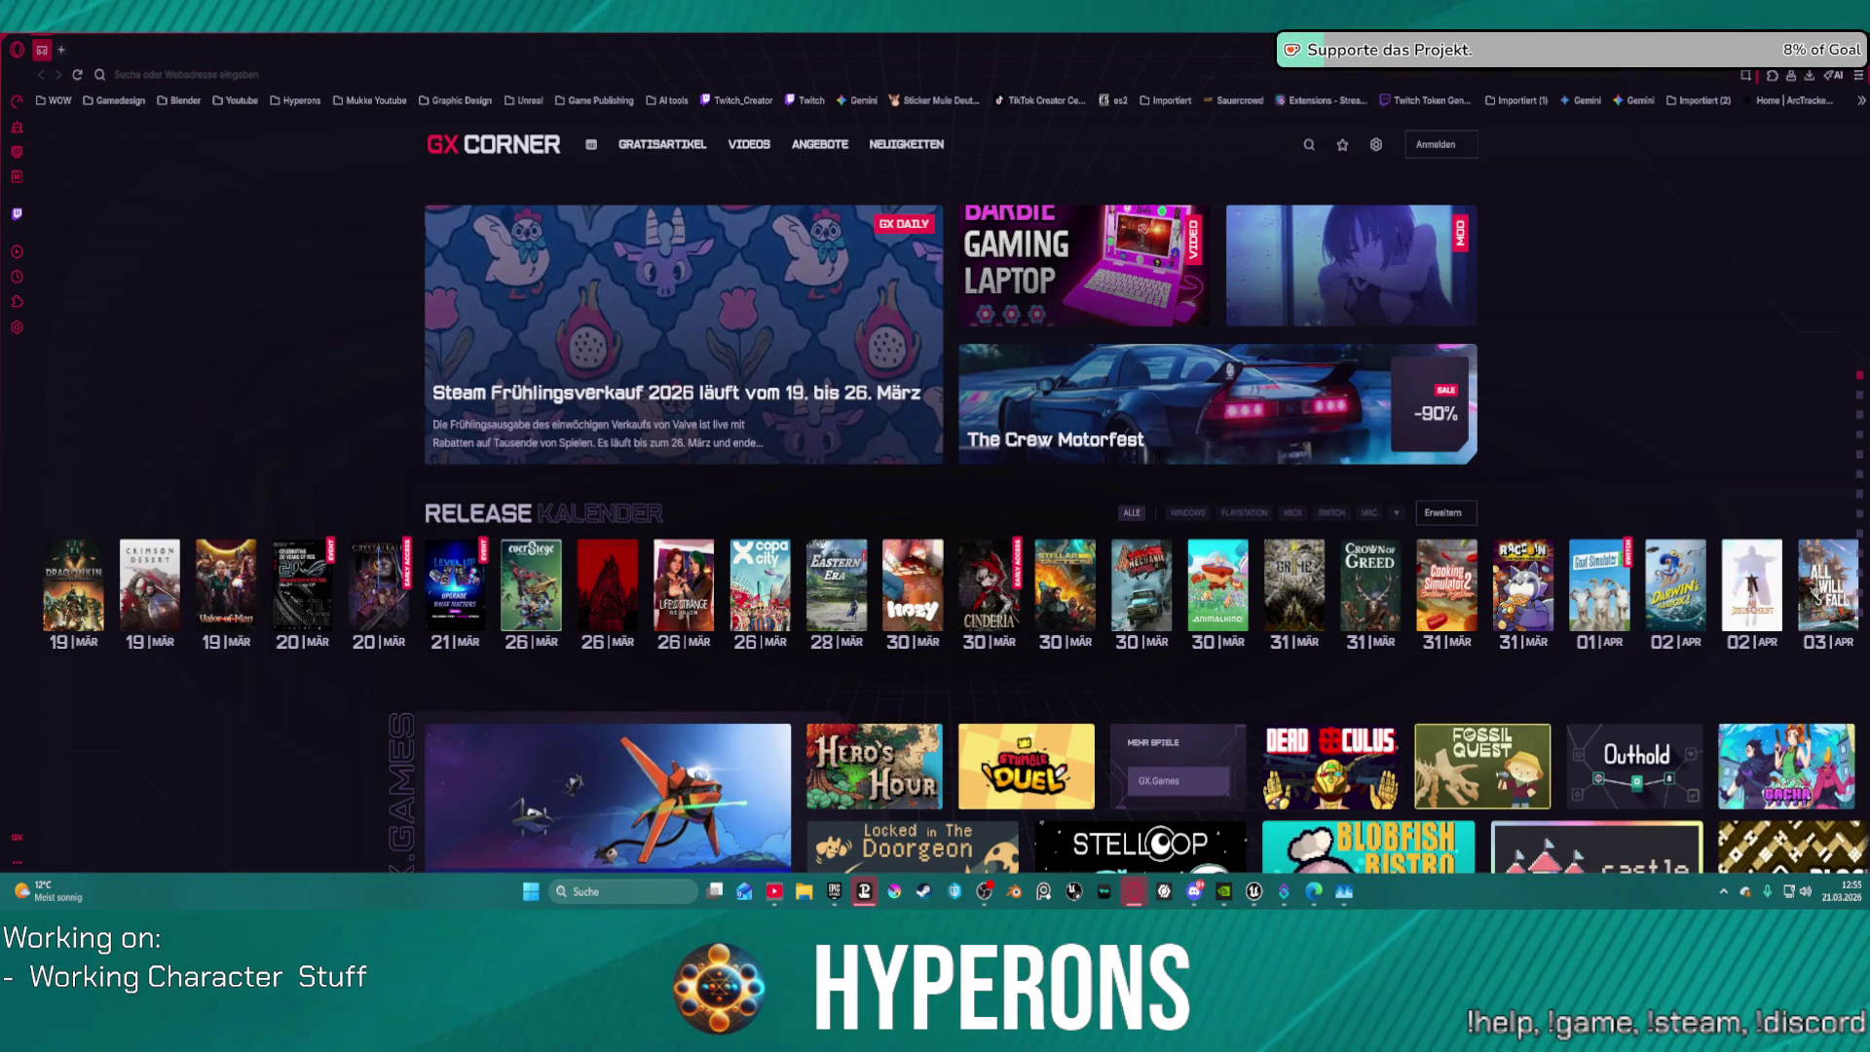
left_click(1133, 891)
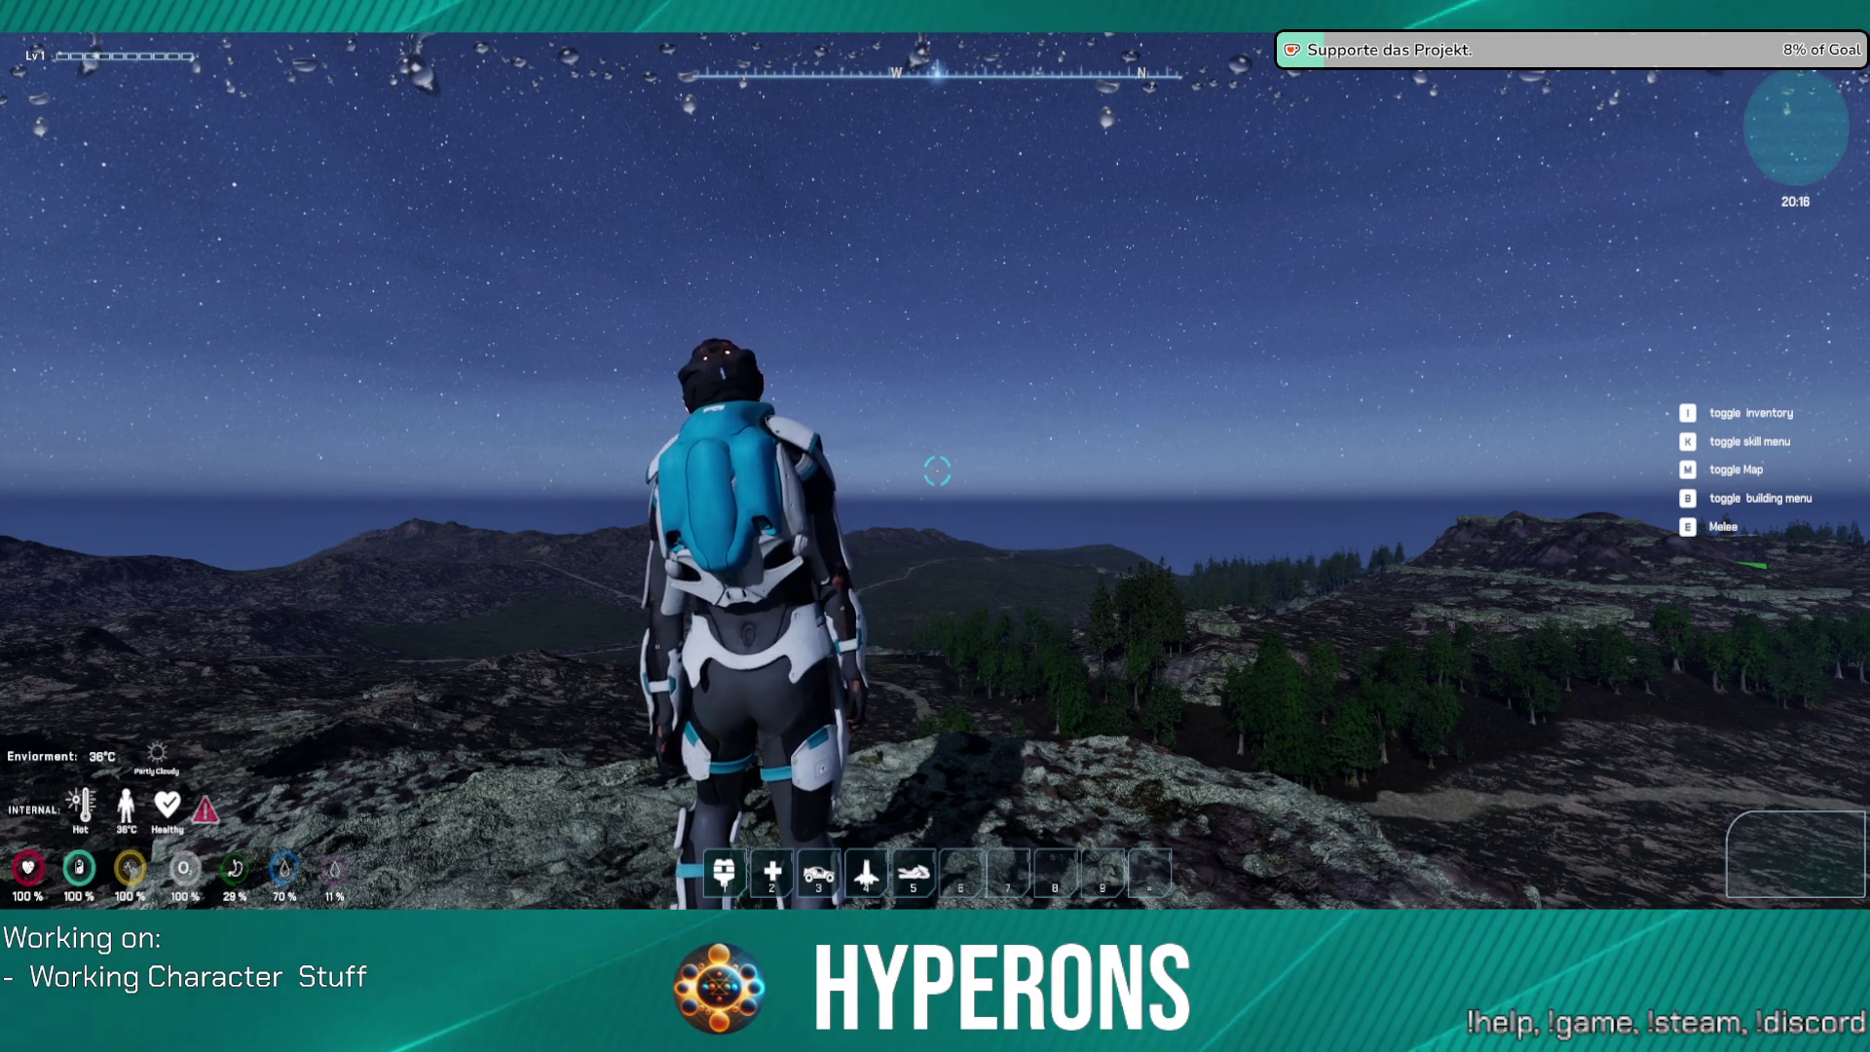
Step: Run the character across the grassy night hillside and over the slope
mouse_move(934, 471)
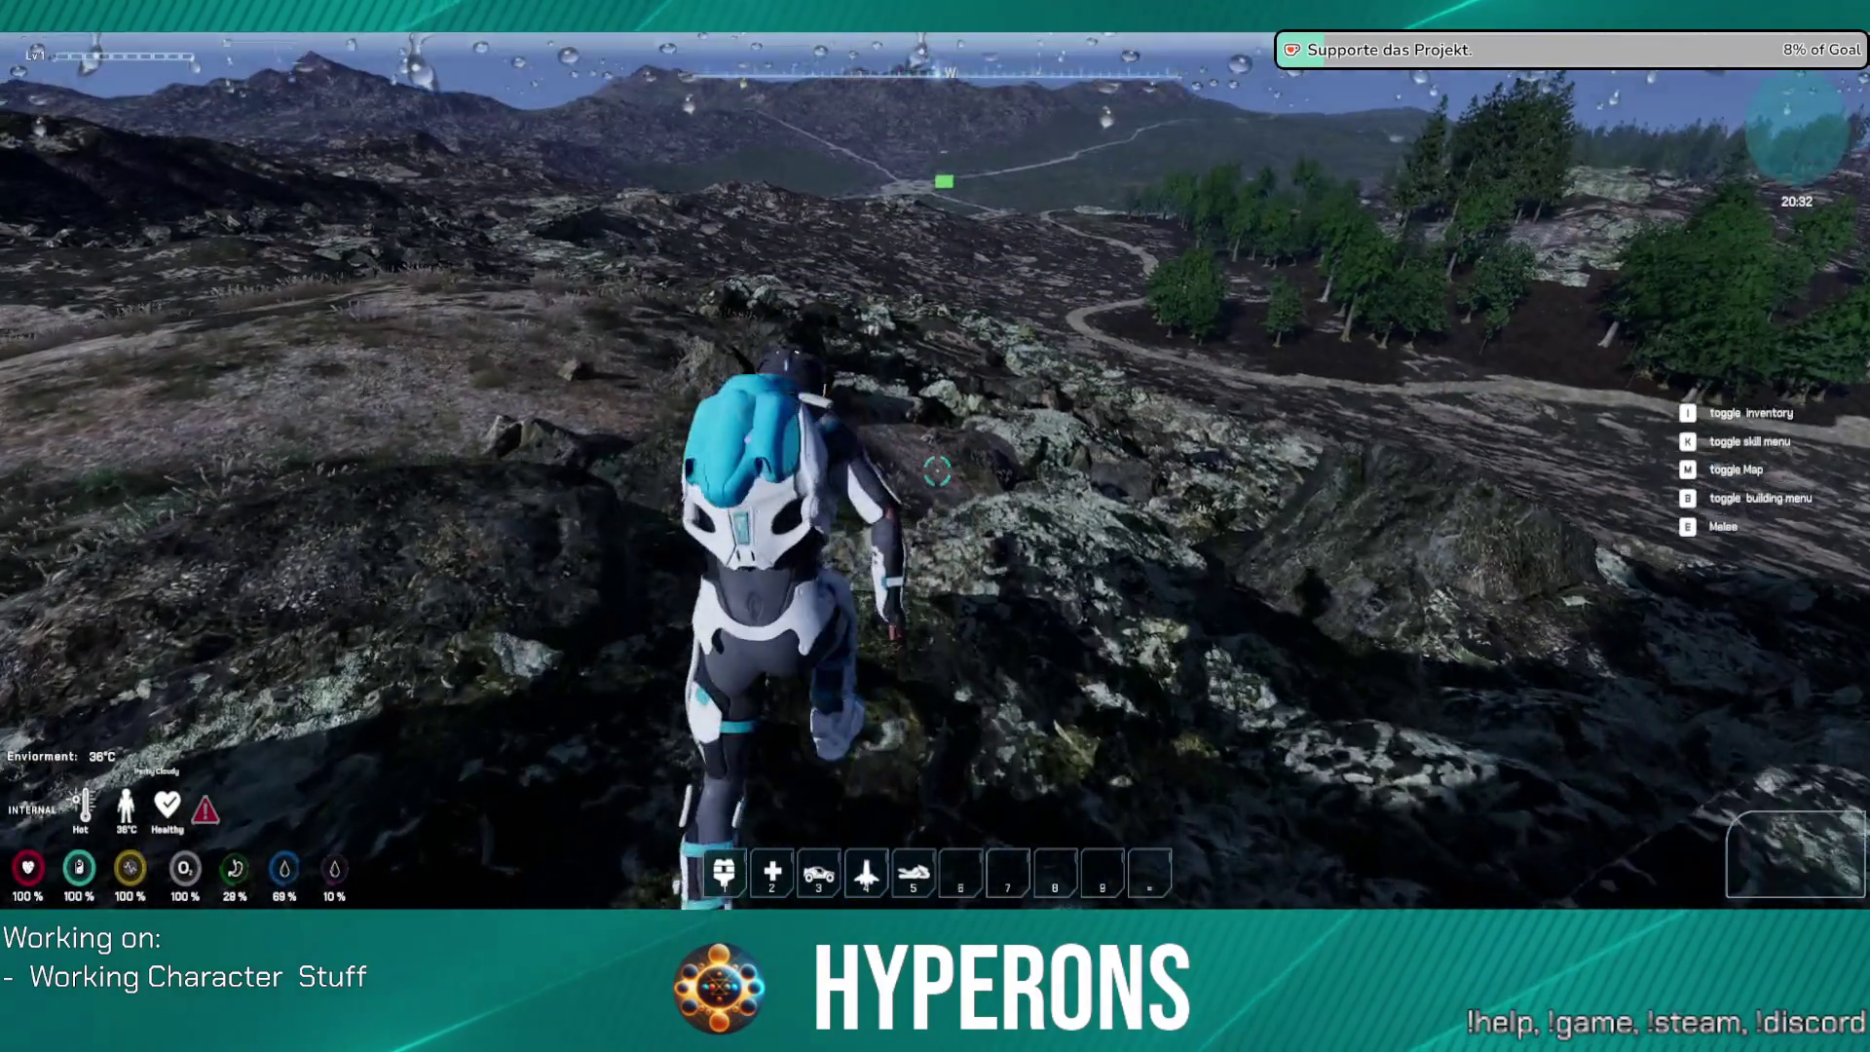
key("w")
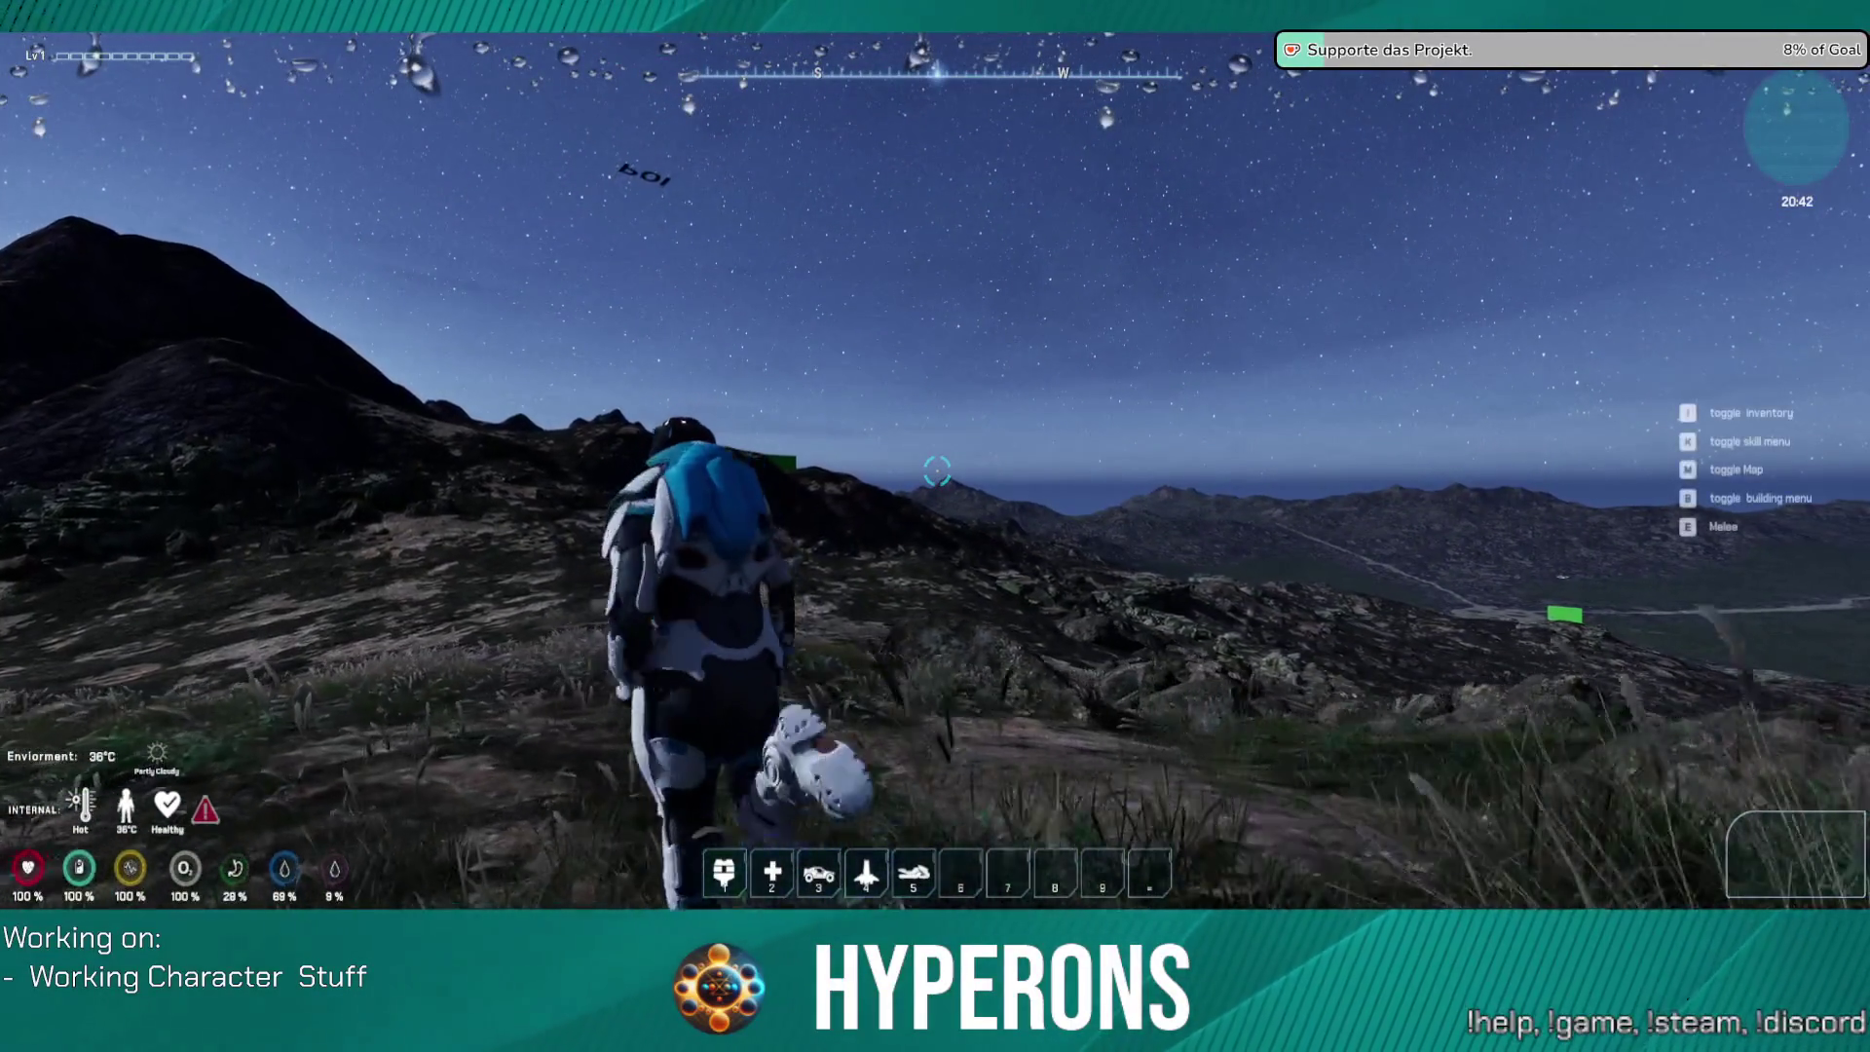
key("w")
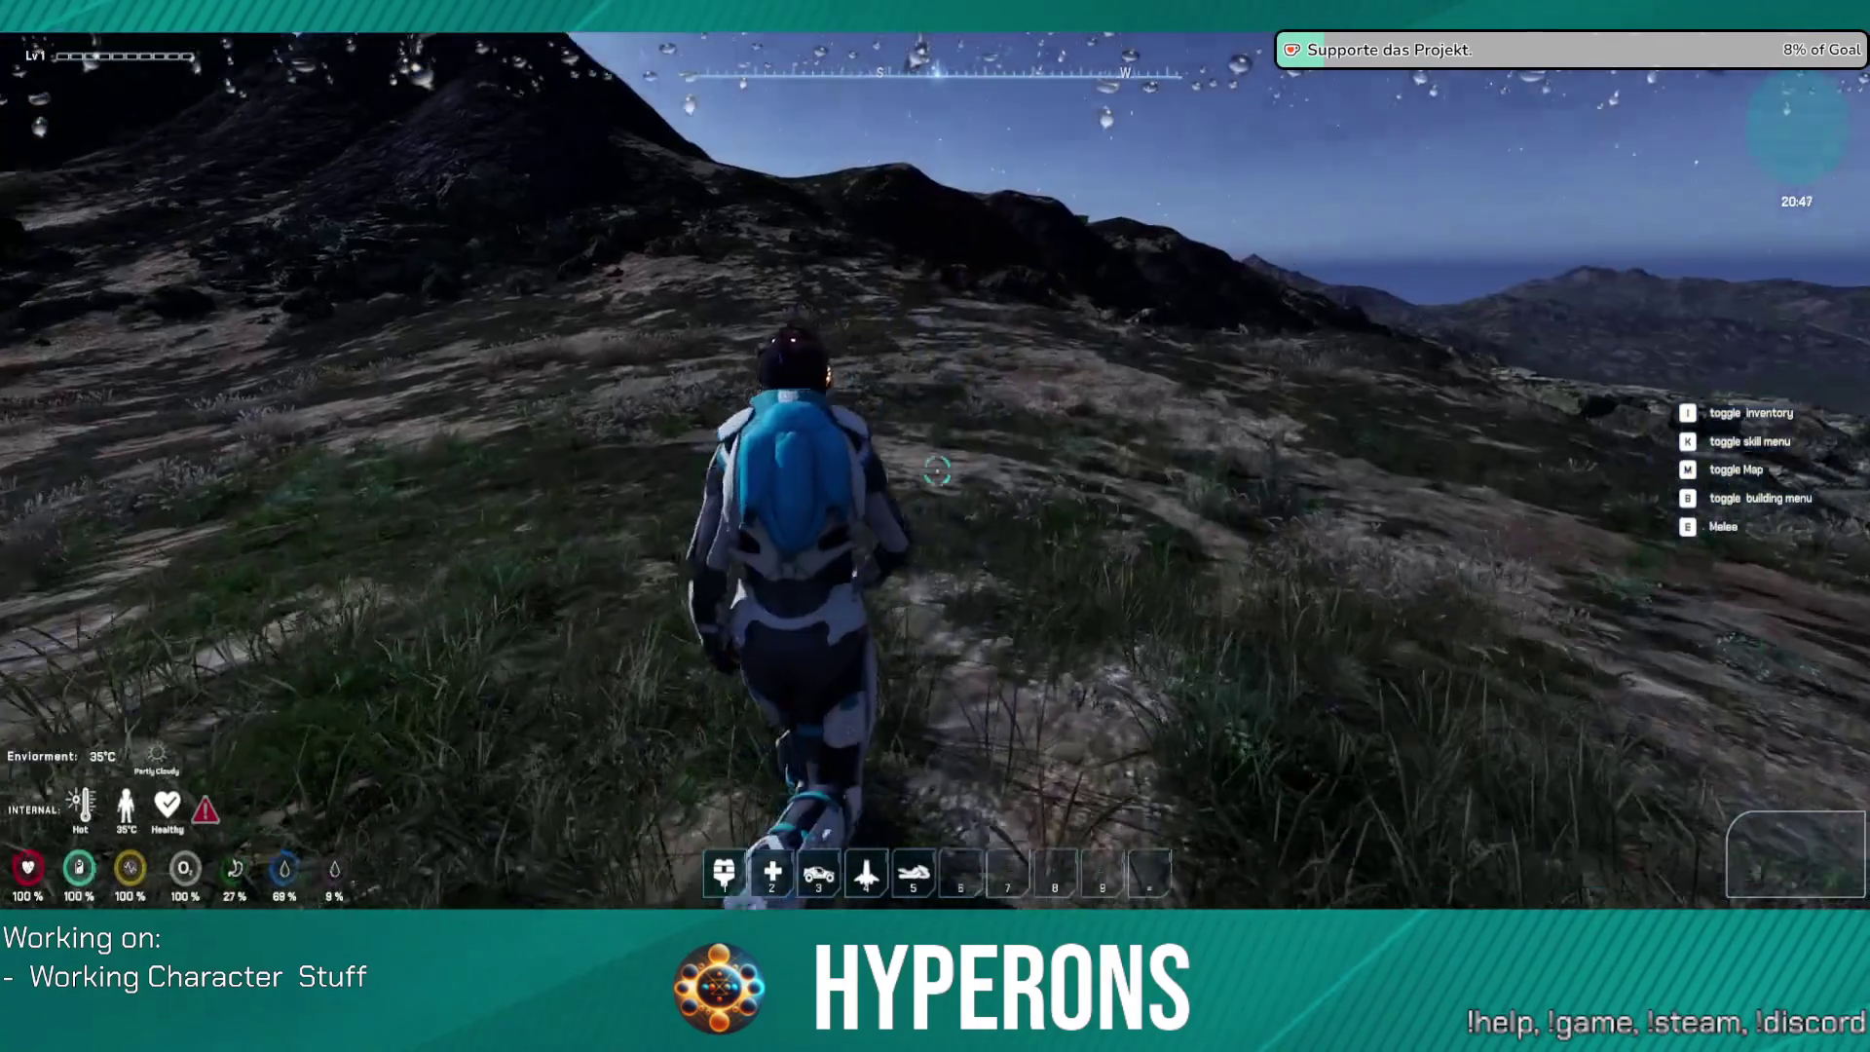
key("w")
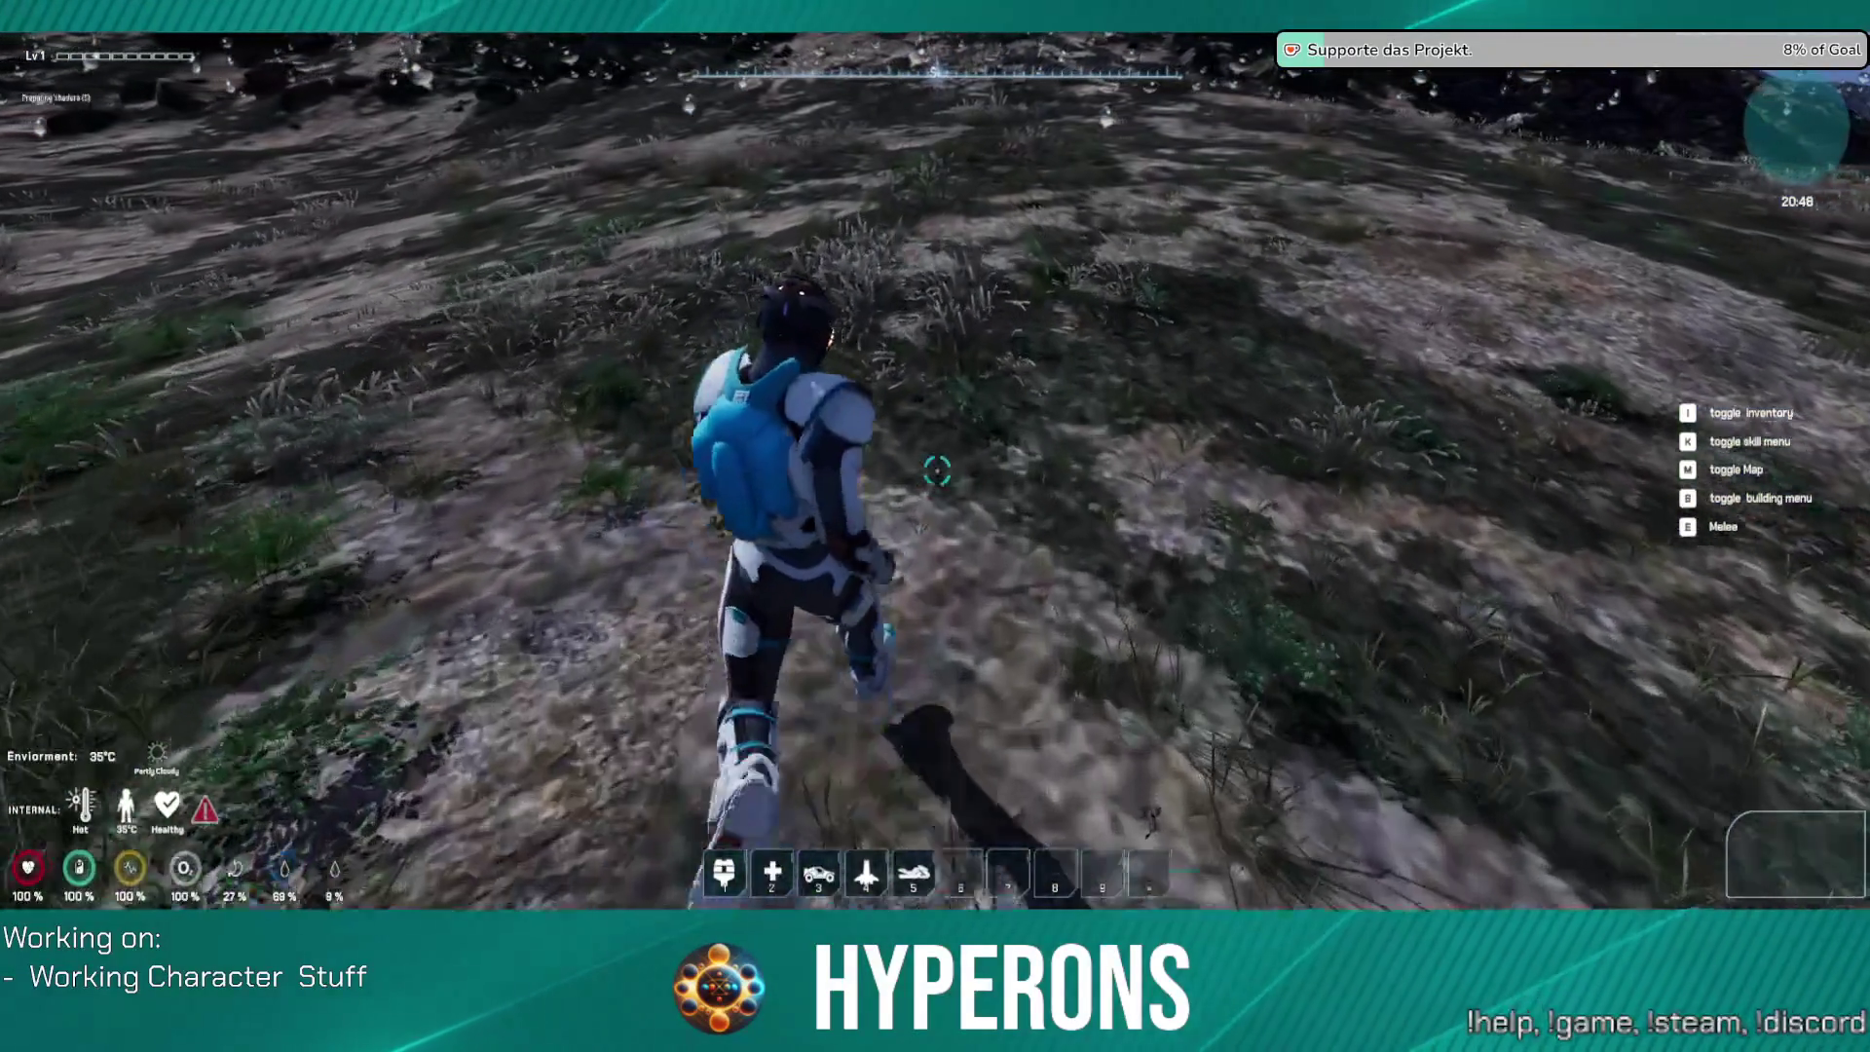
key("w")
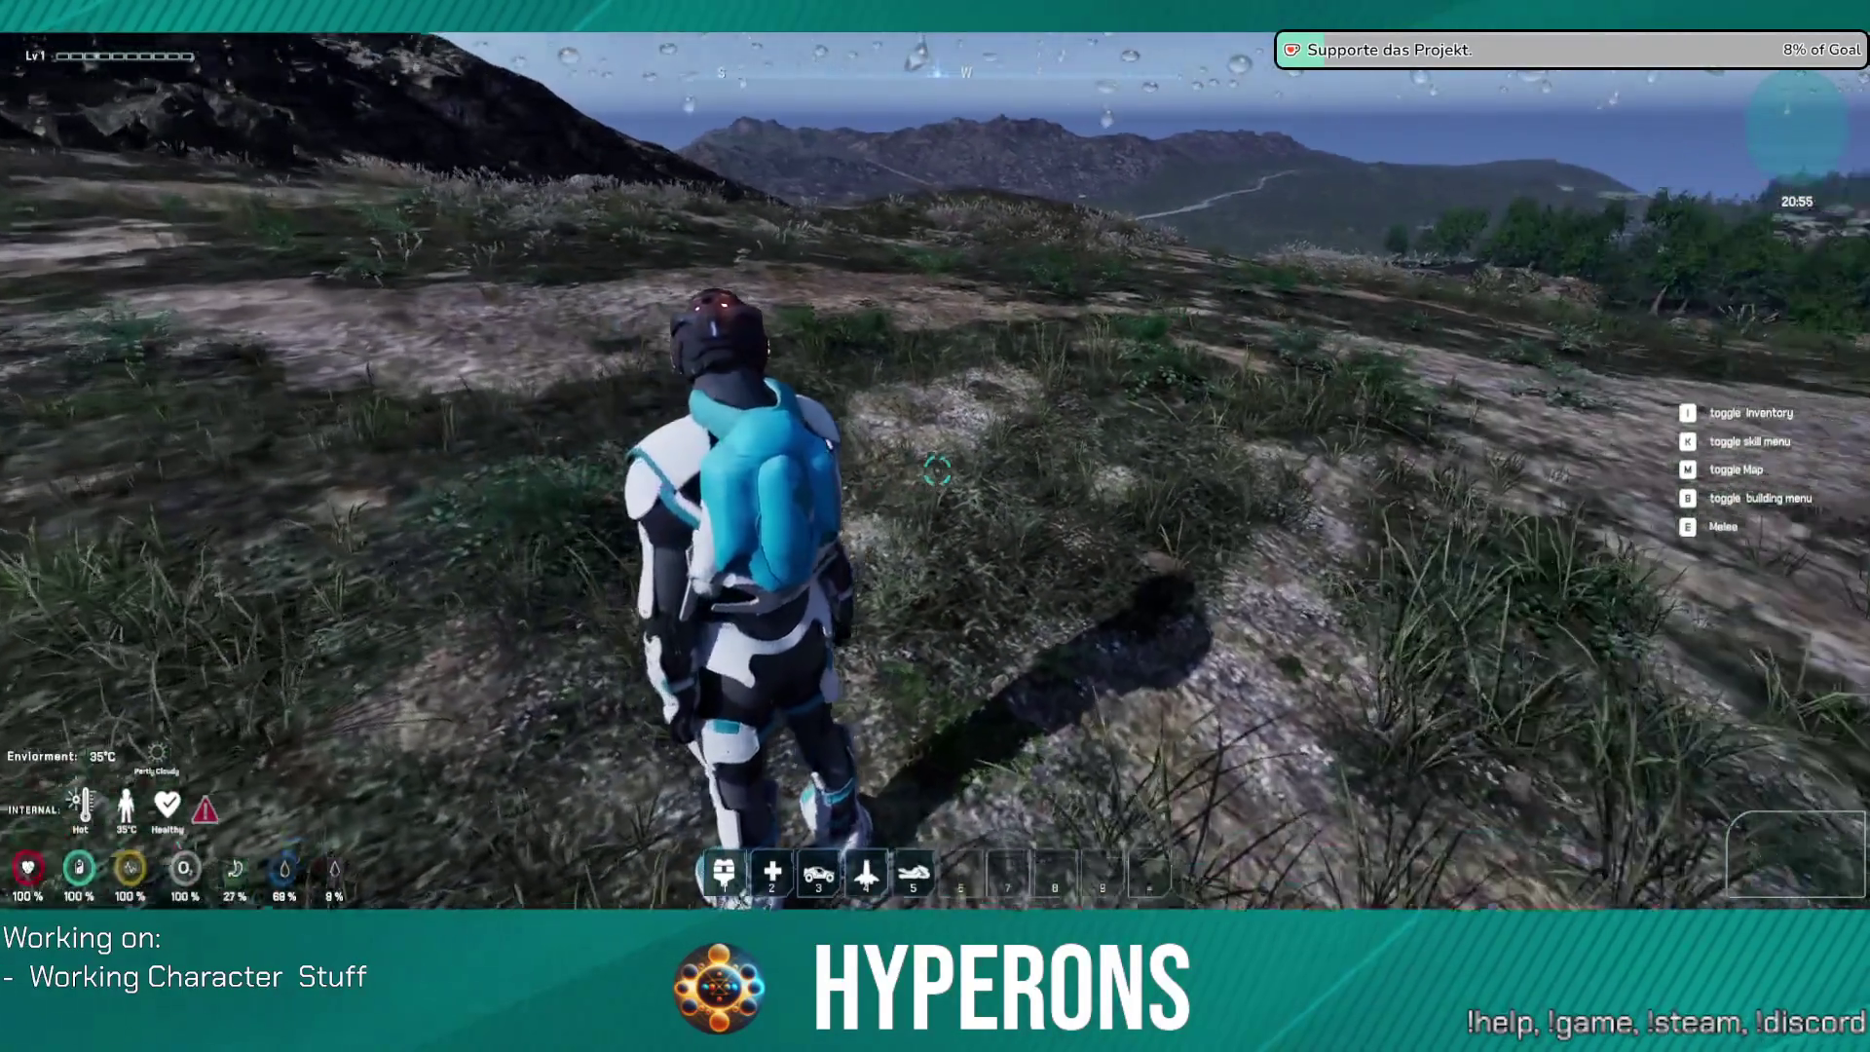
key("w")
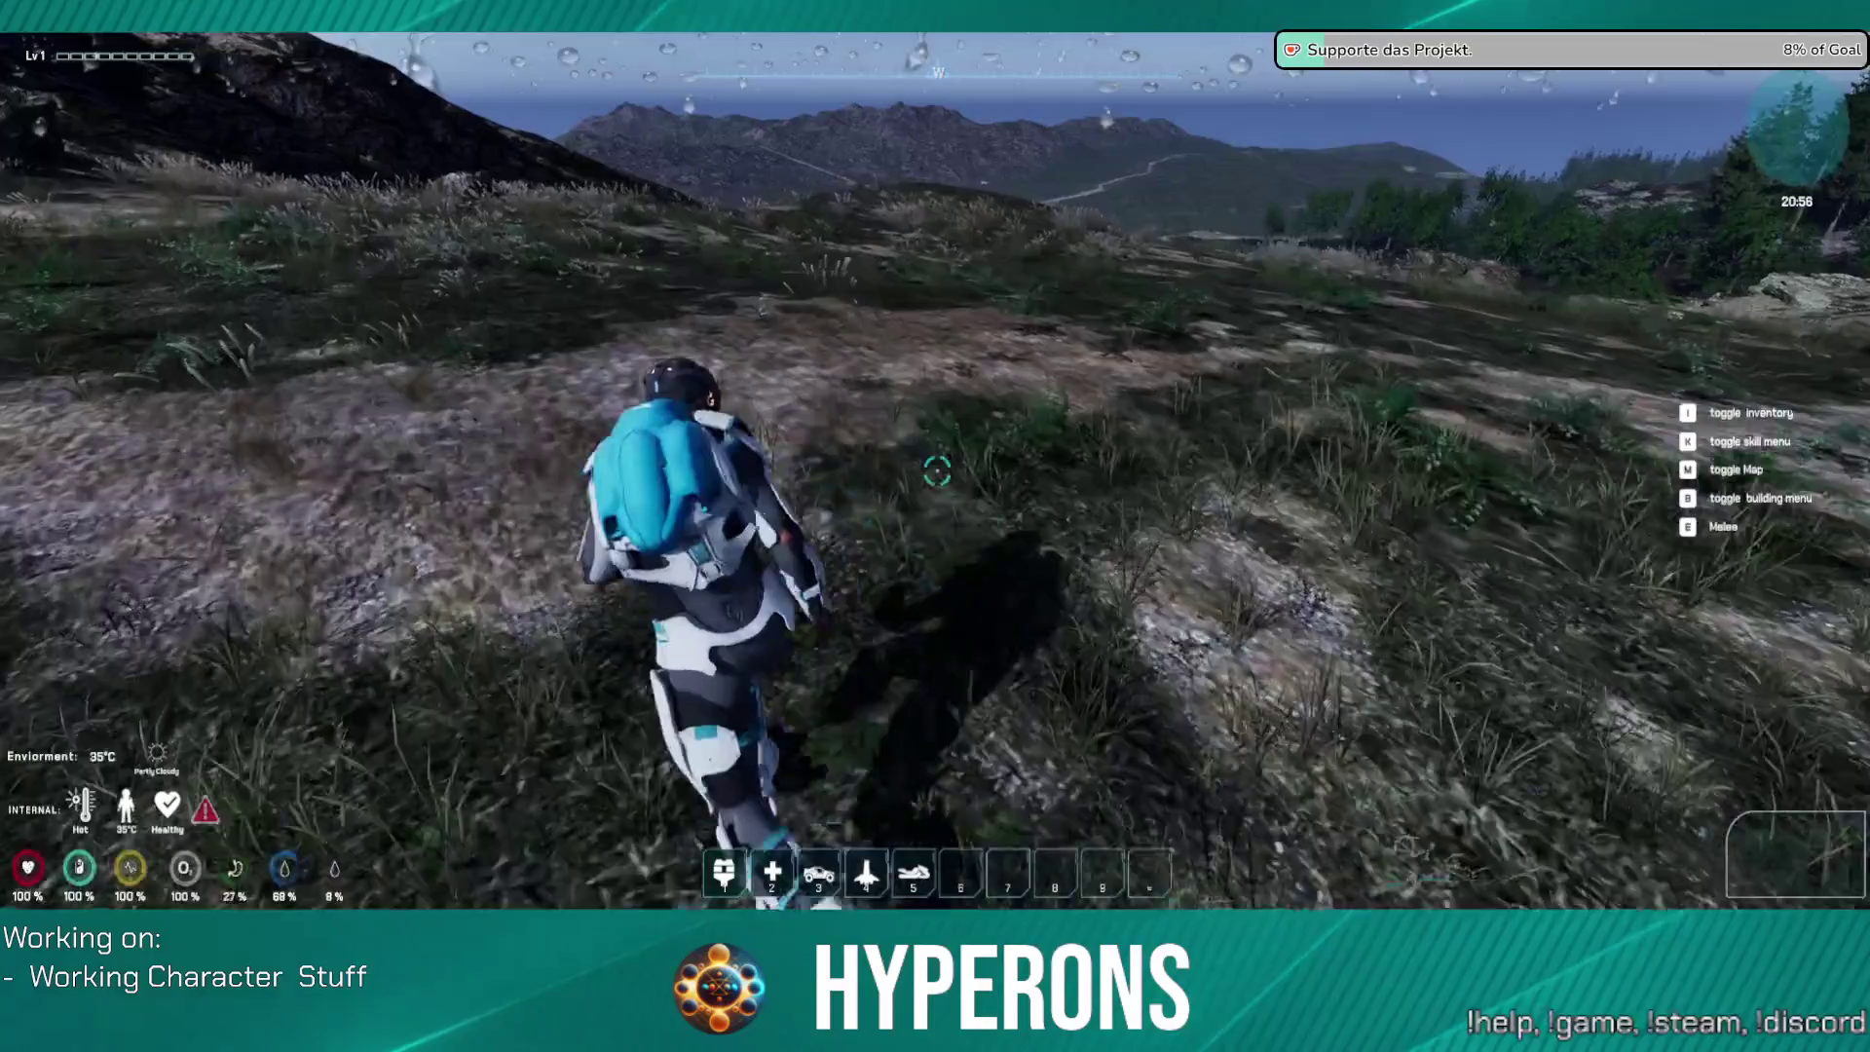
key("w")
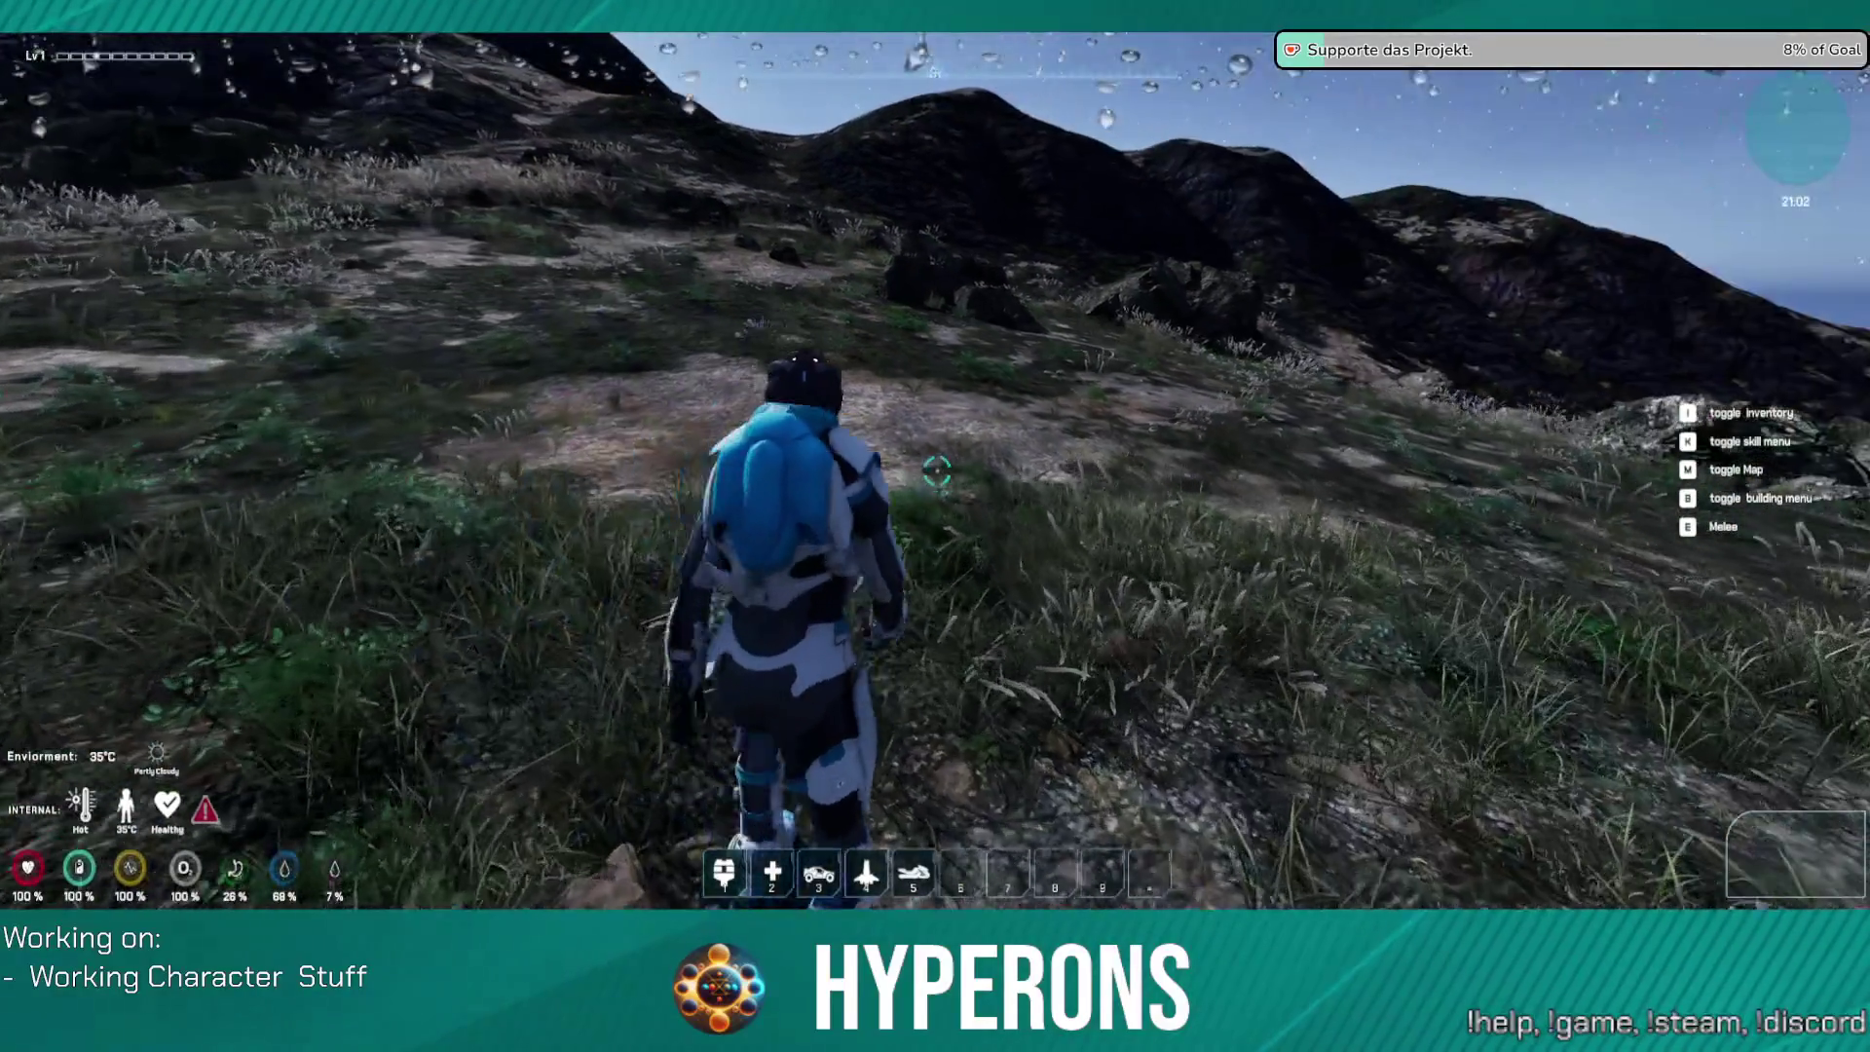
Step: Run uphill over the rocky slope toward the ridge, then pause the game
key("w")
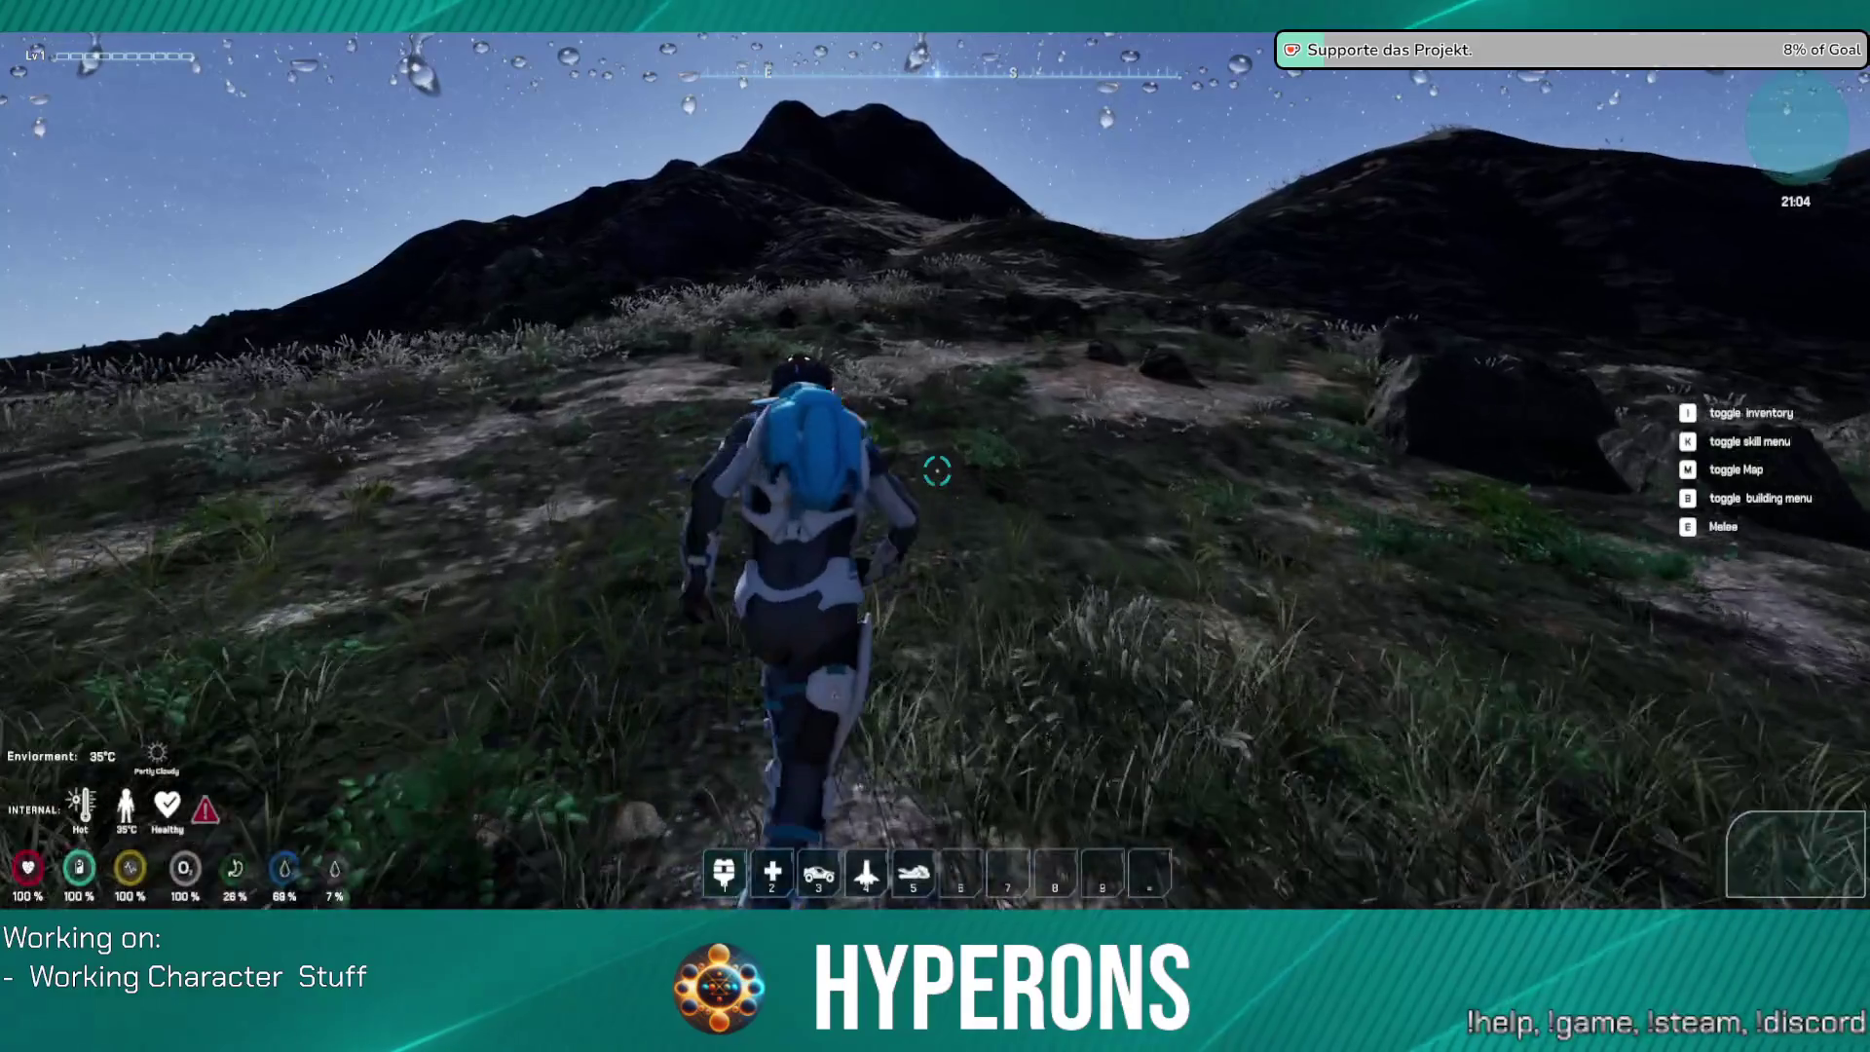
key("w")
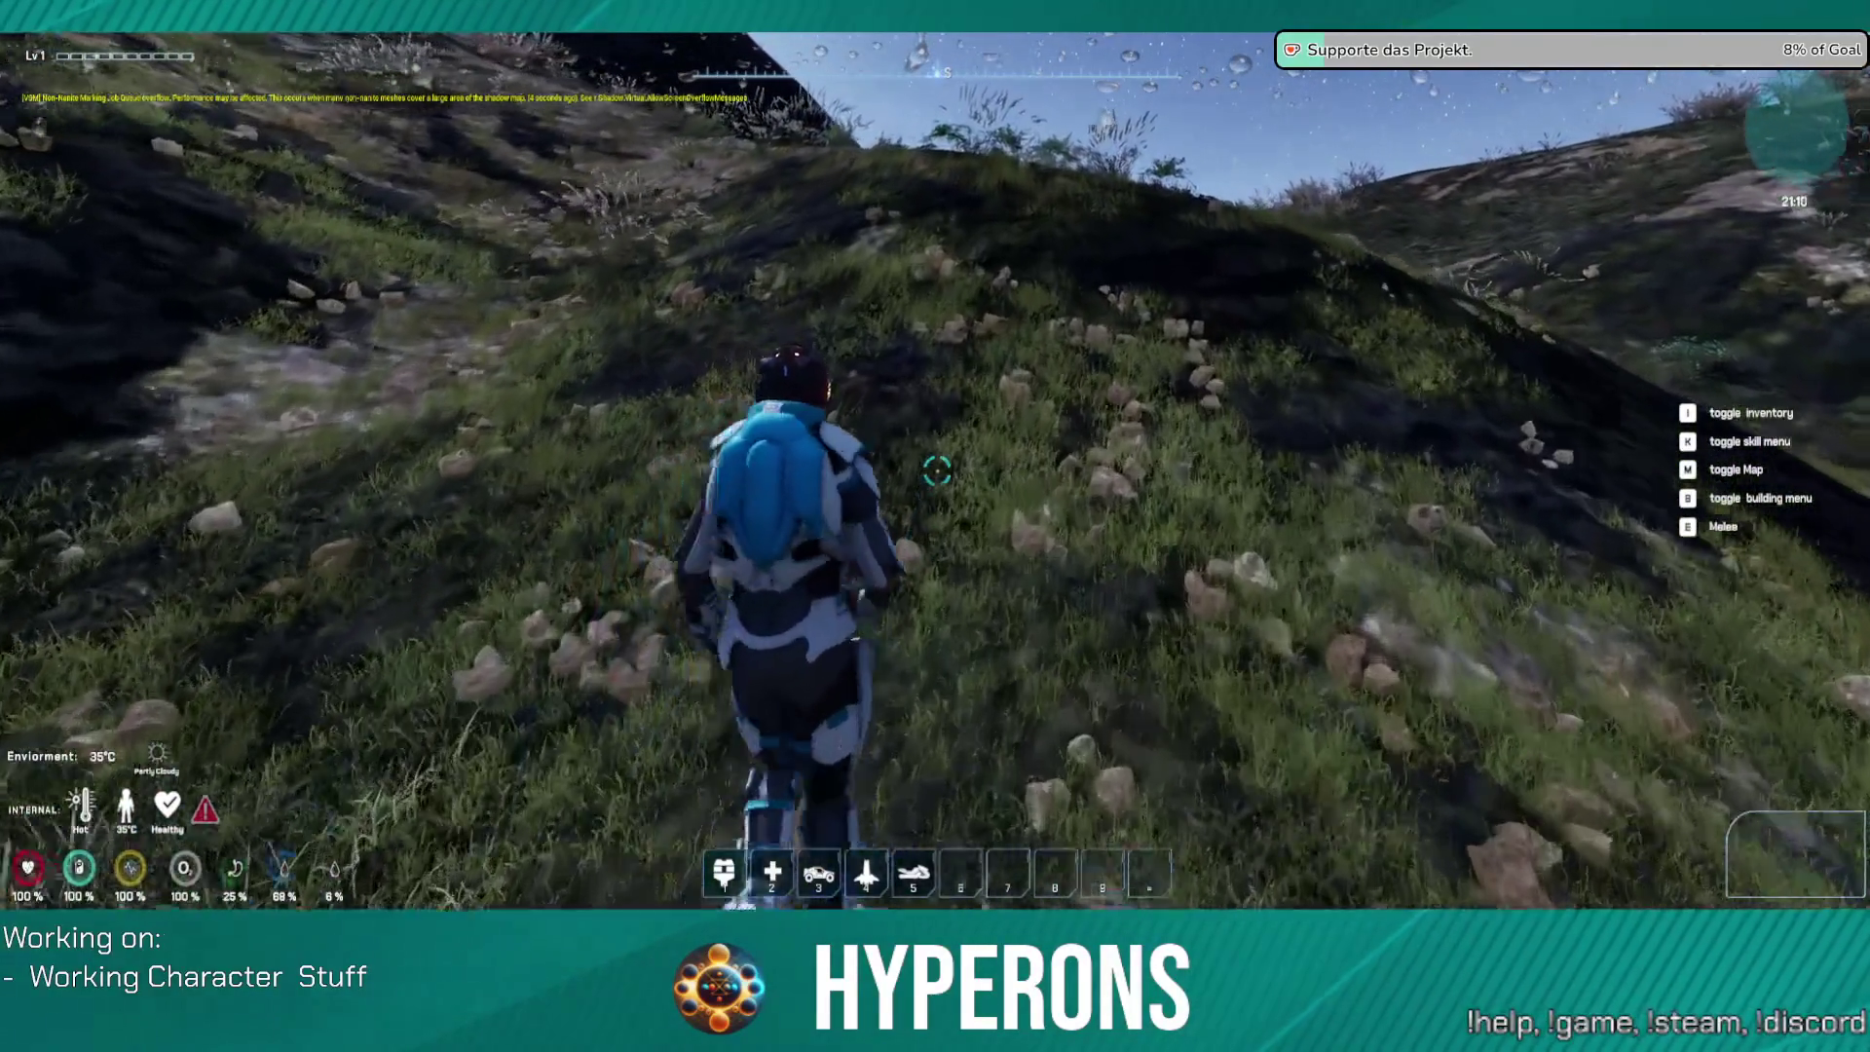
key("w")
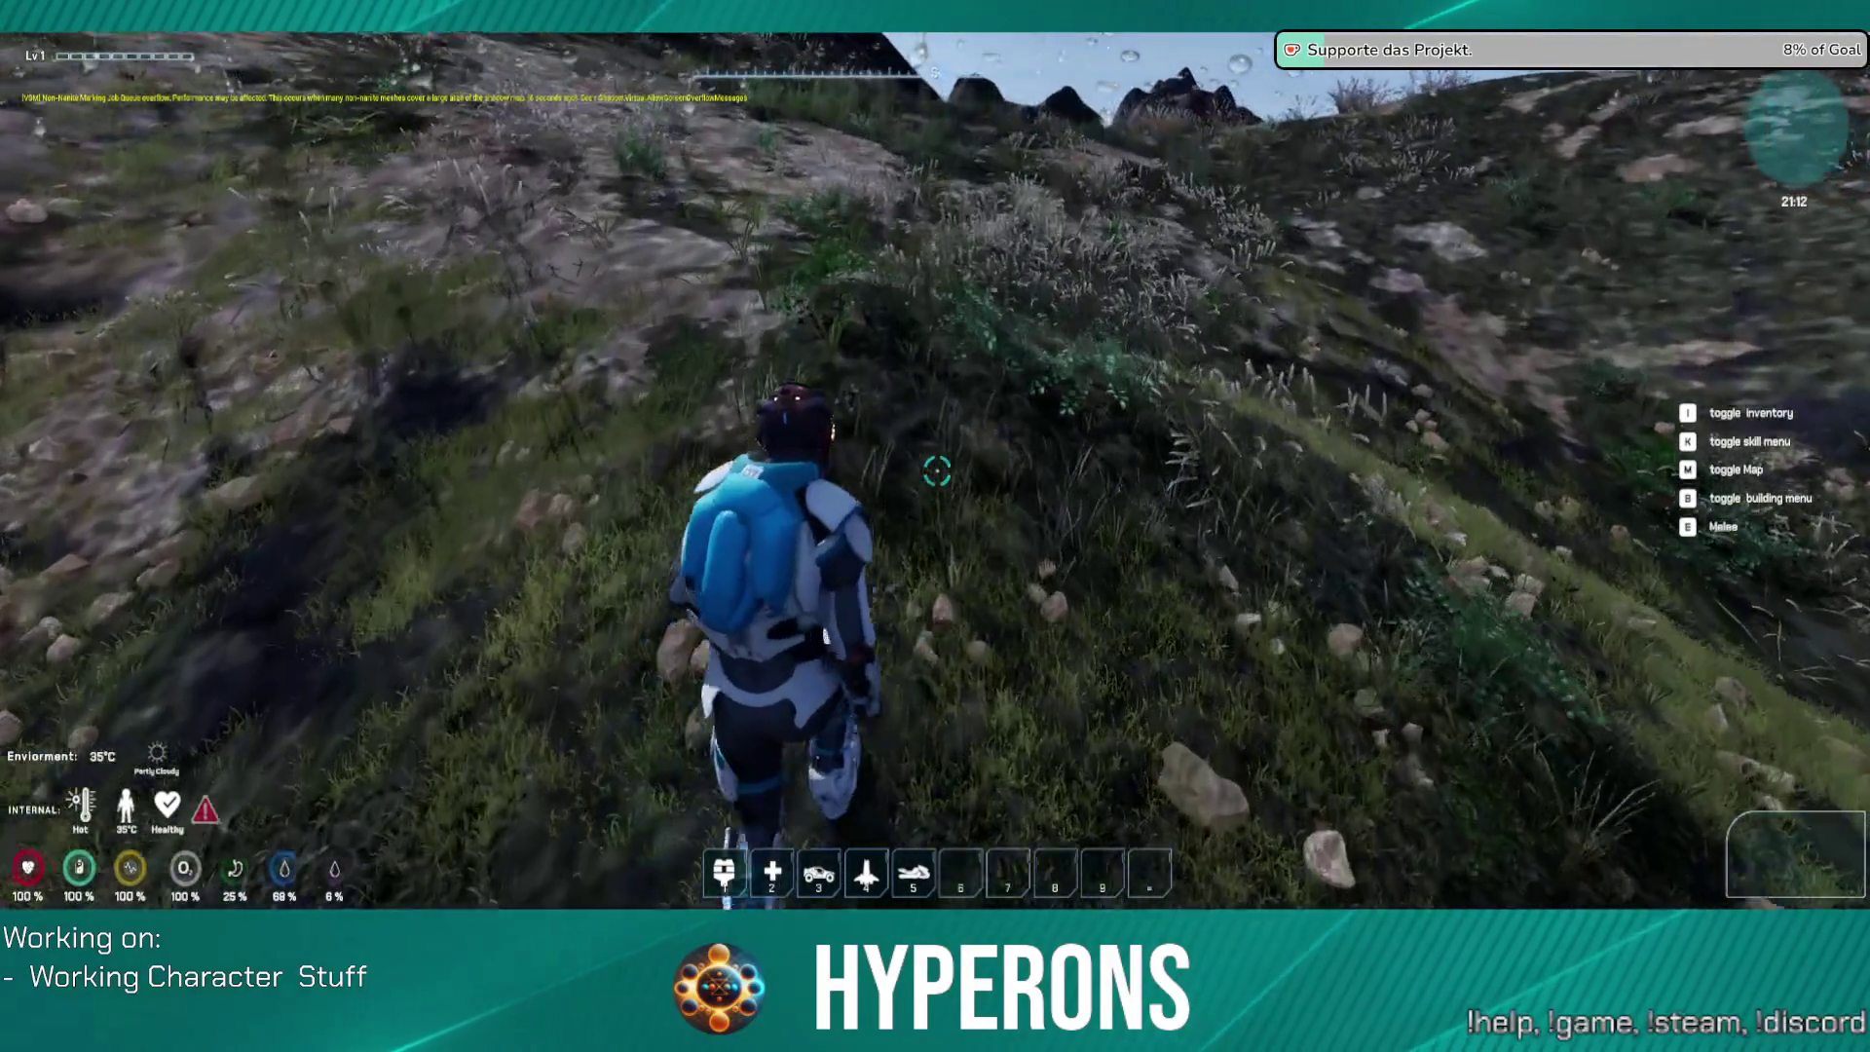
key("w")
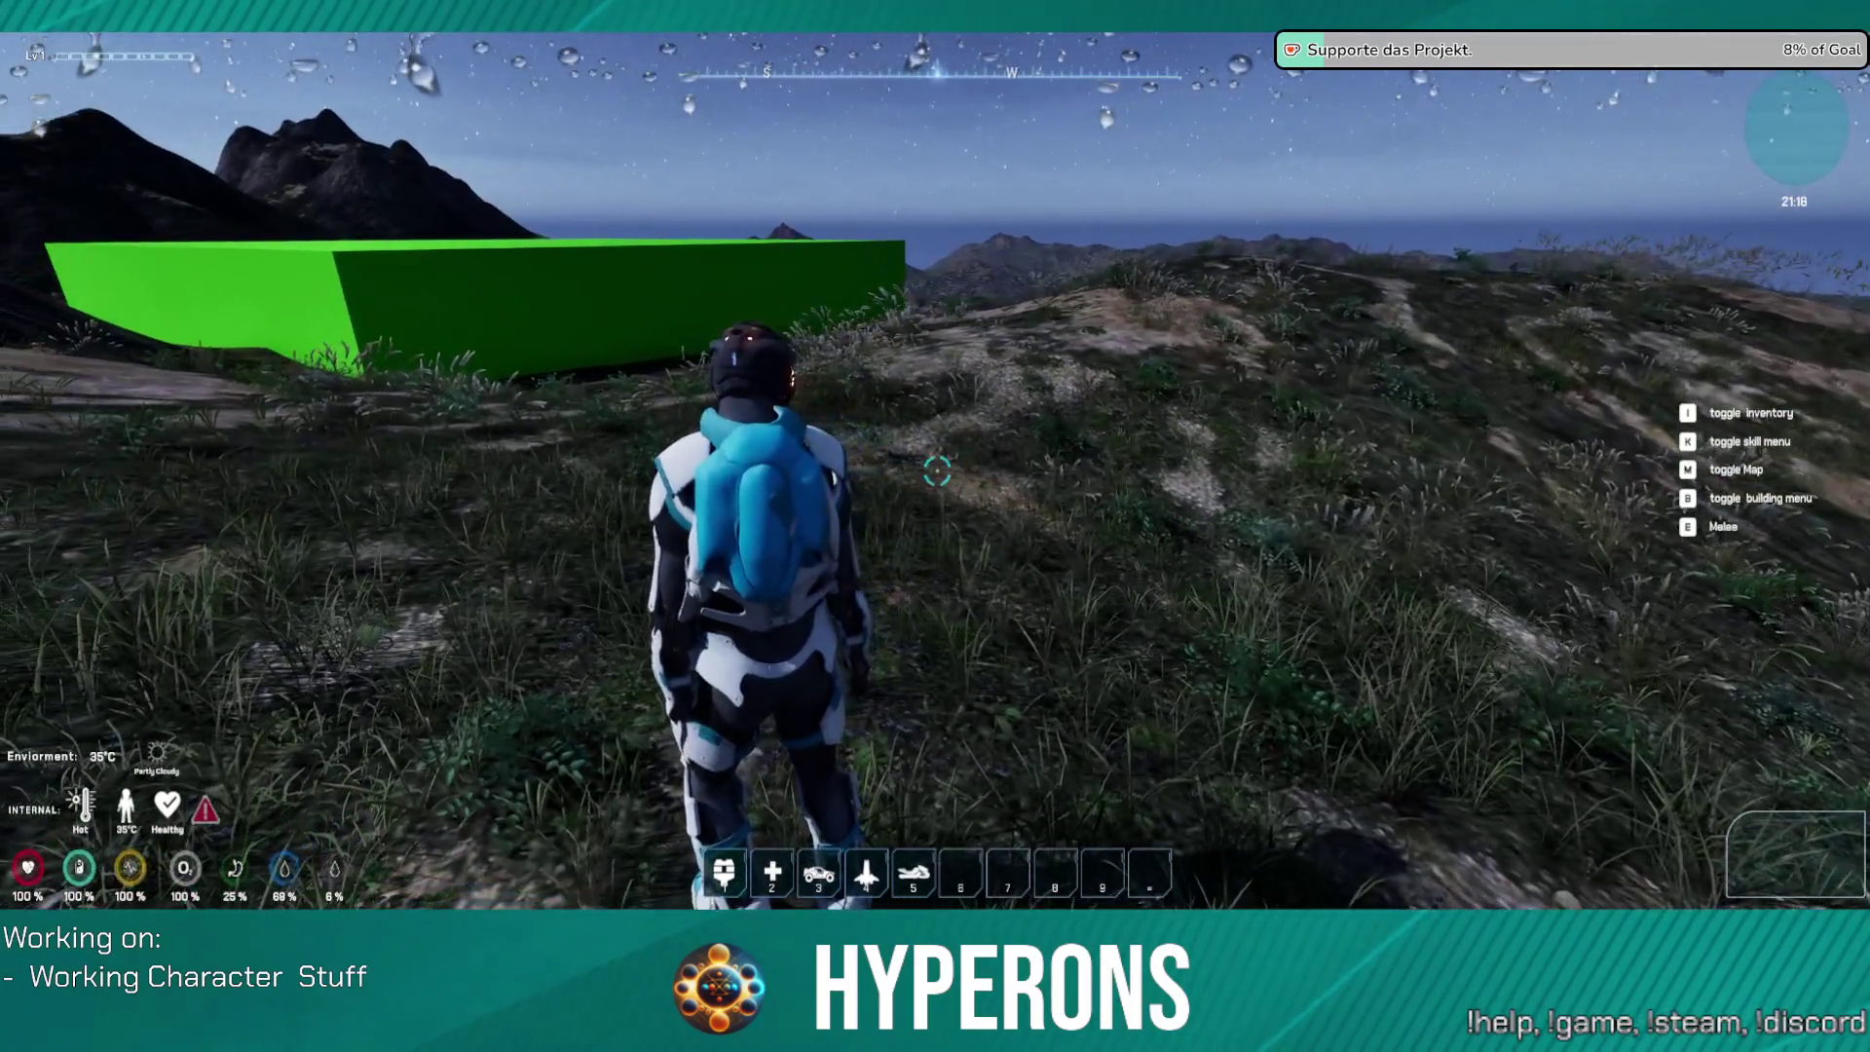
key("w")
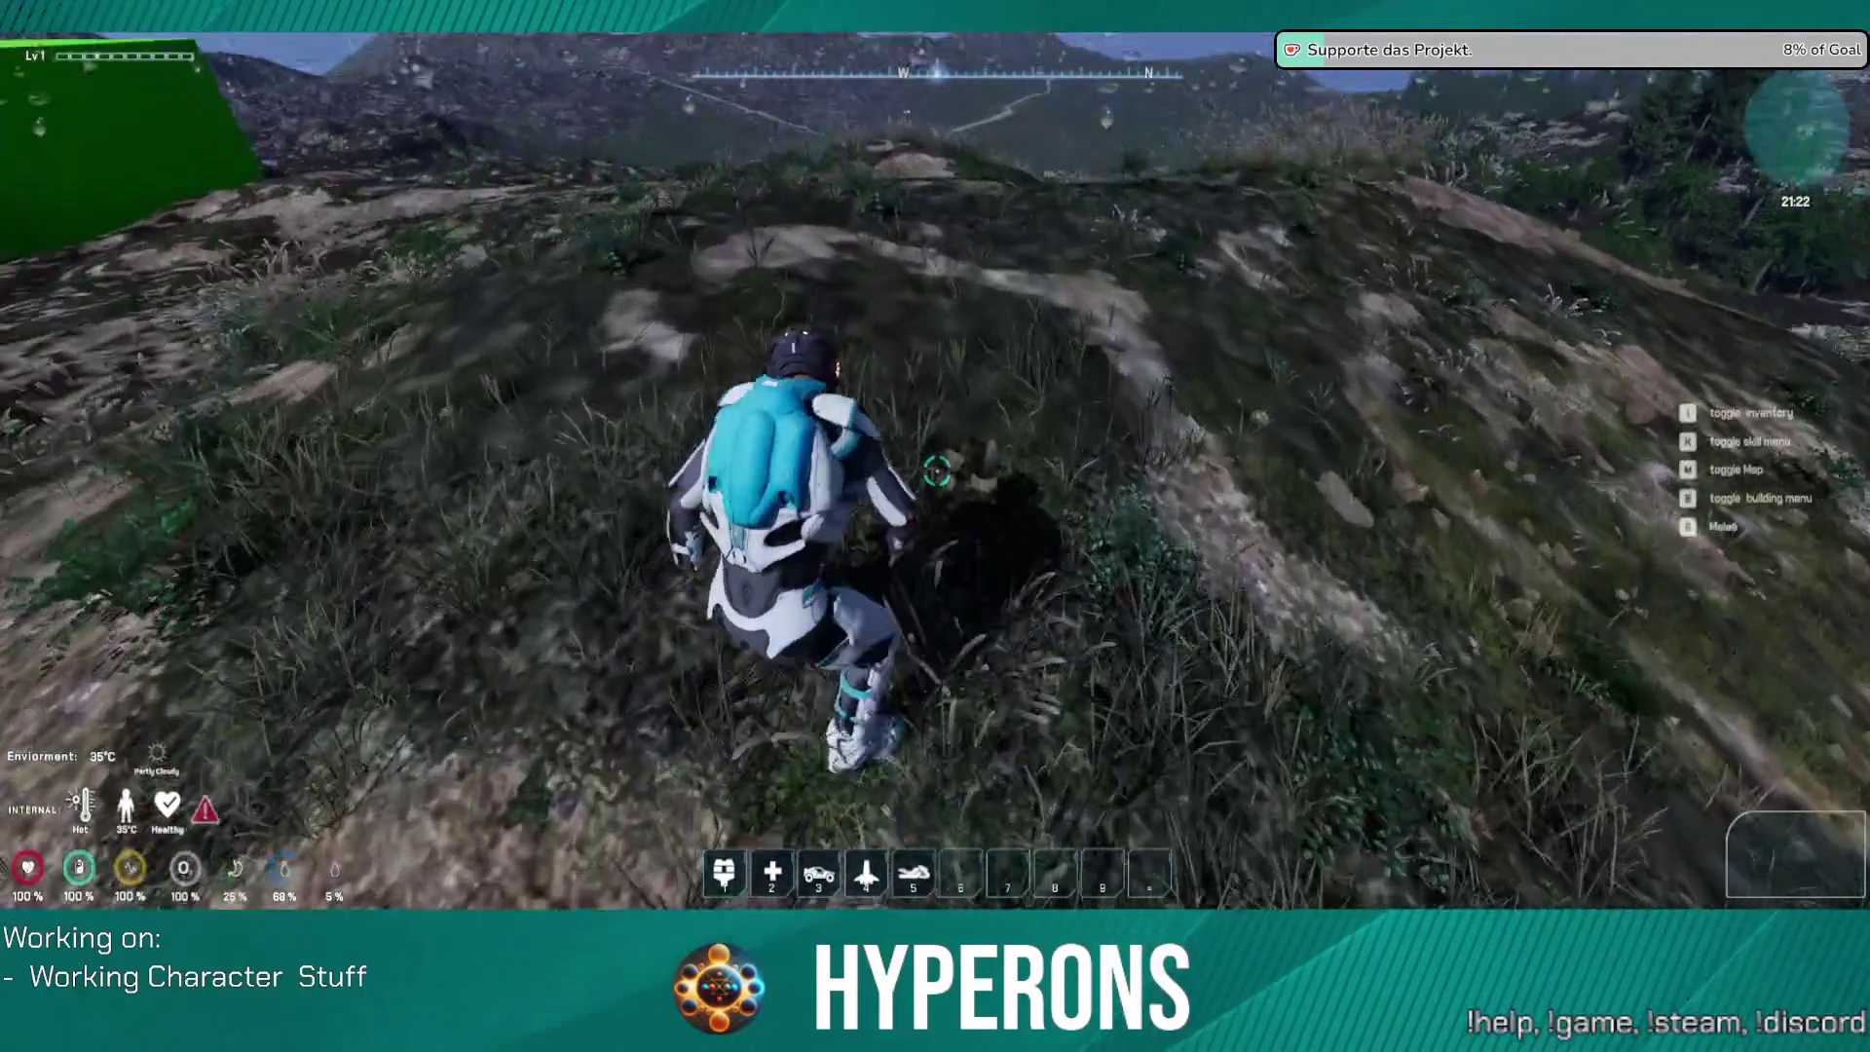
key("Escape")
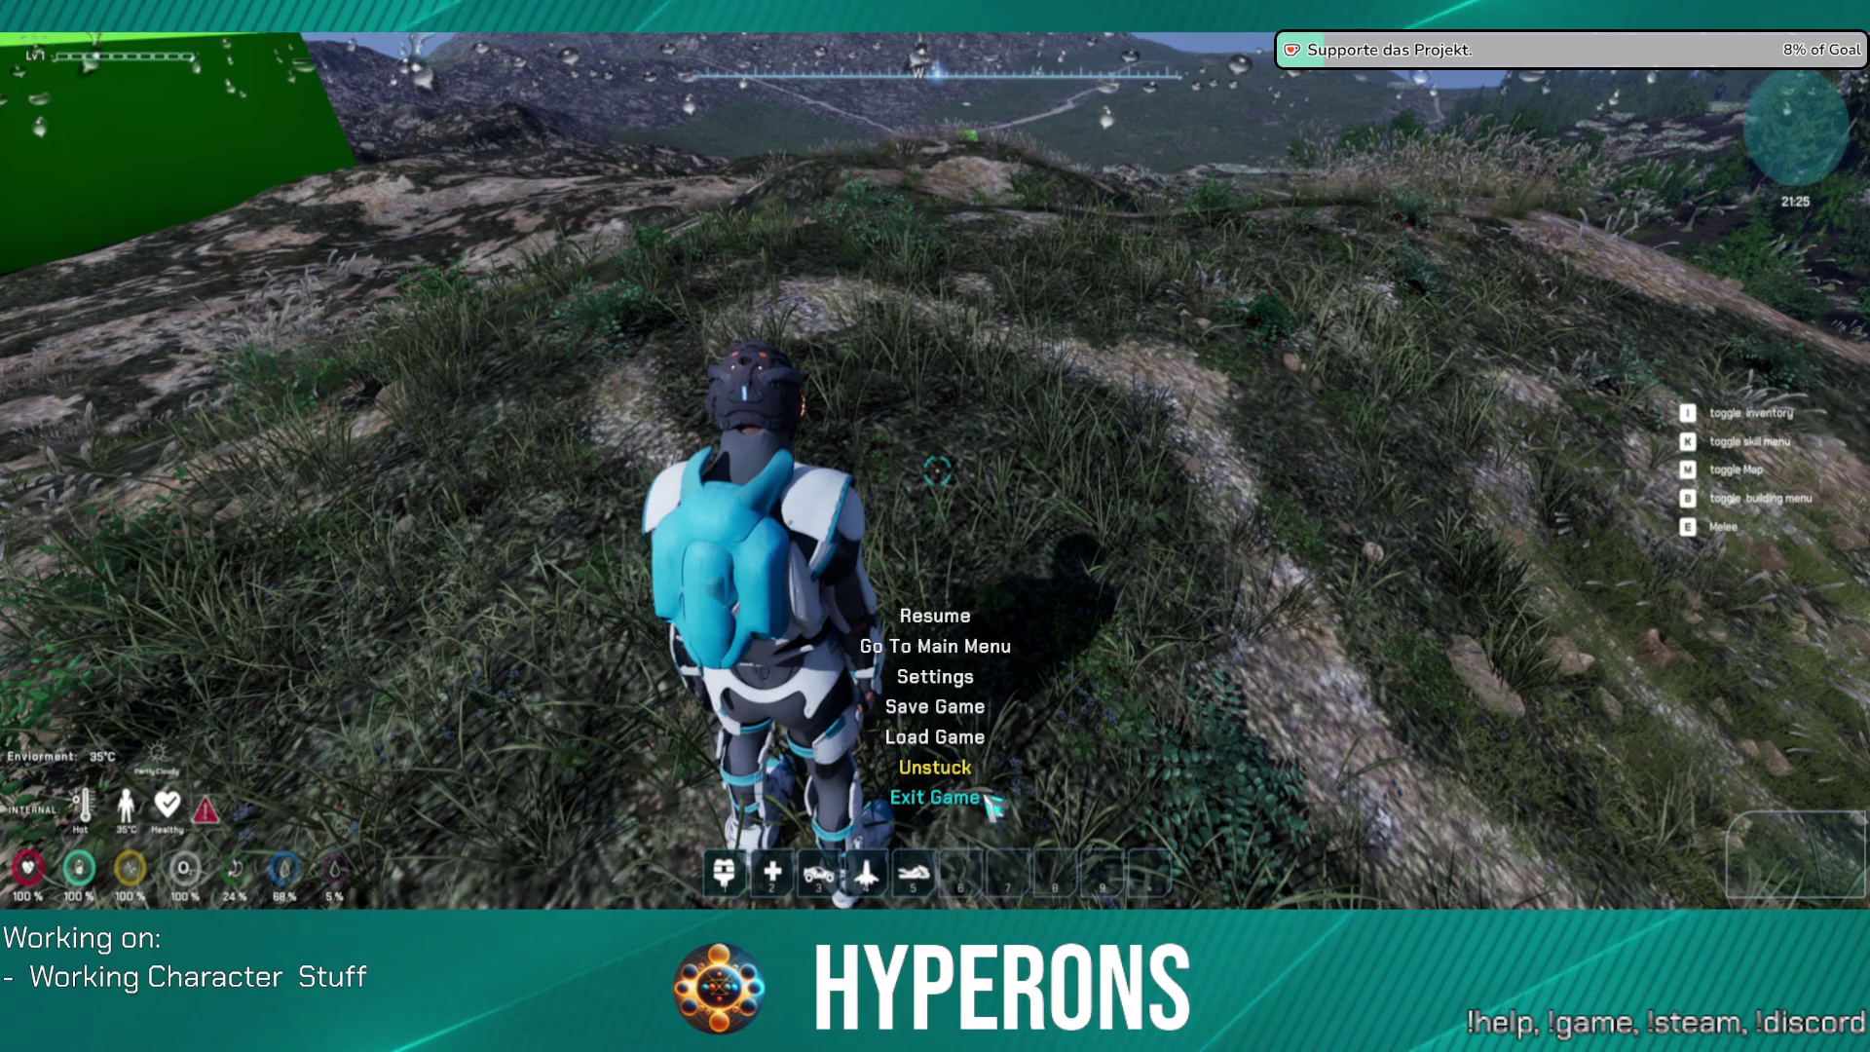
Step: Exit the game and open LV_P_Costalia from System_NewEden through File > Open Level
left_click(978, 794)
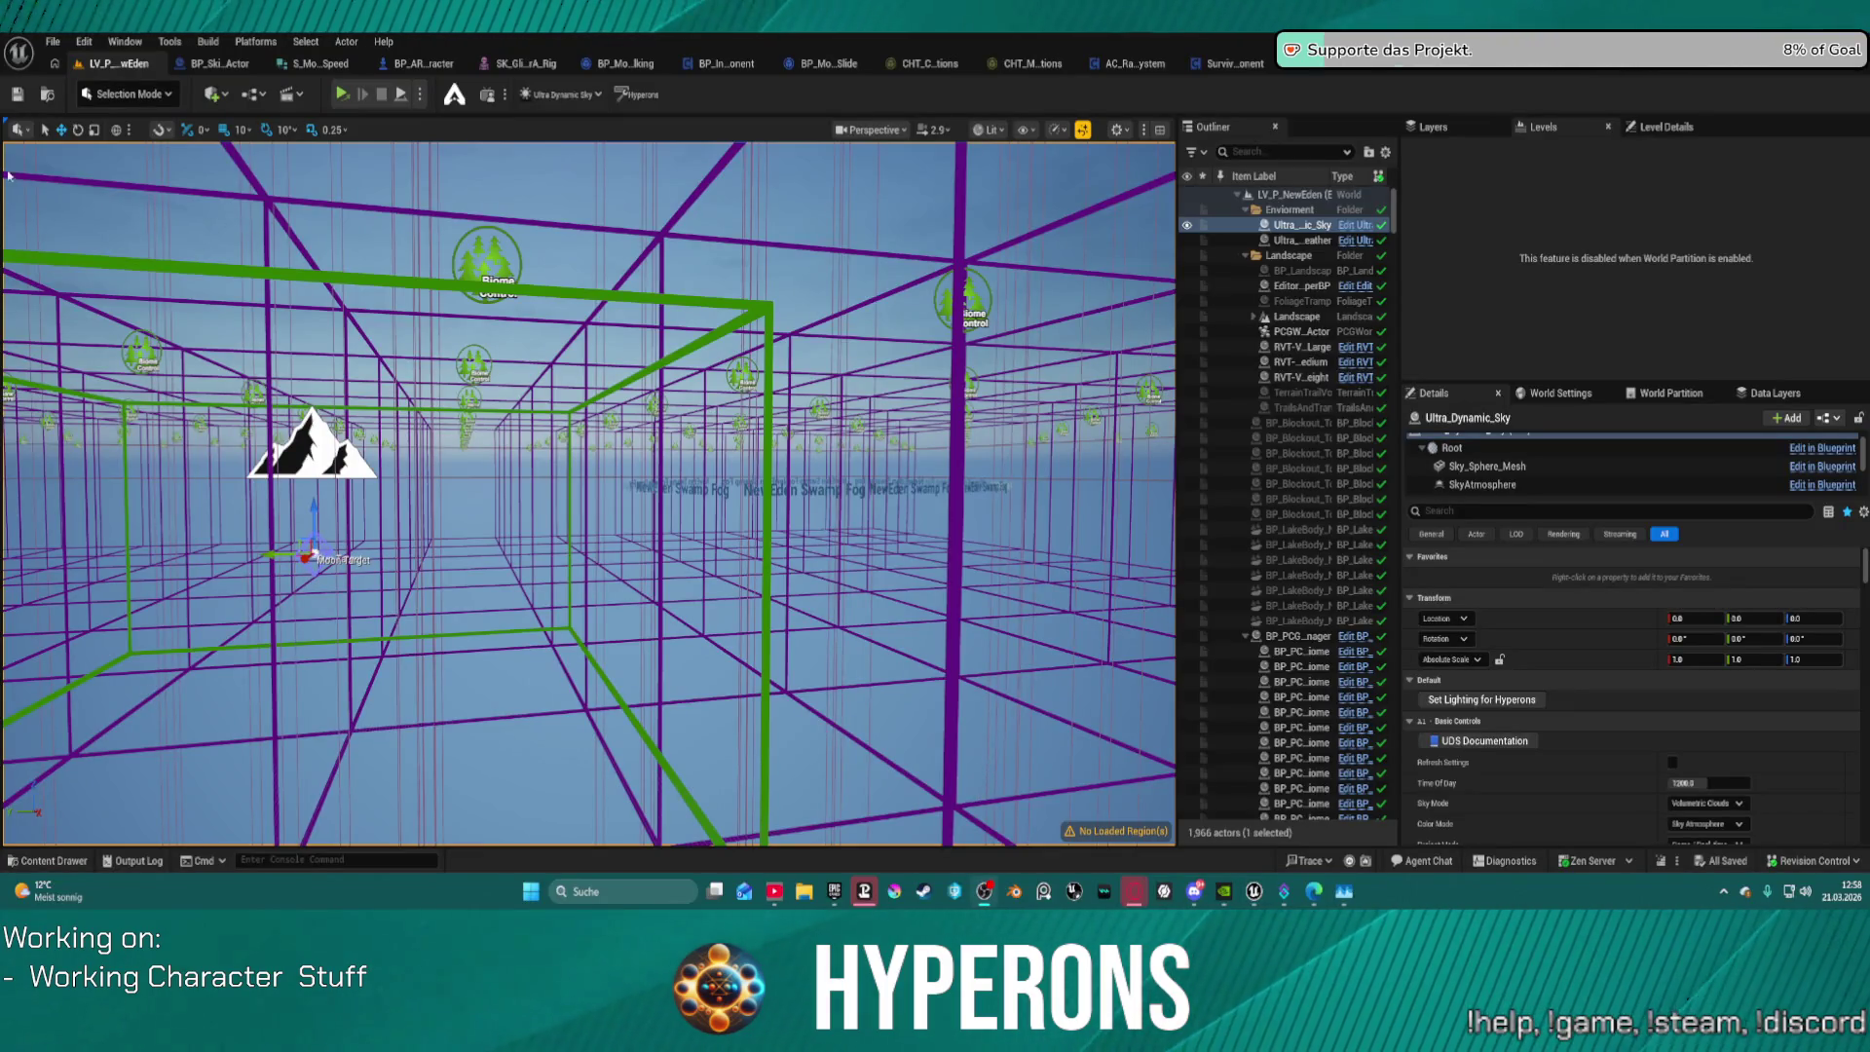
left_click(50, 40)
mouse_move(230, 129)
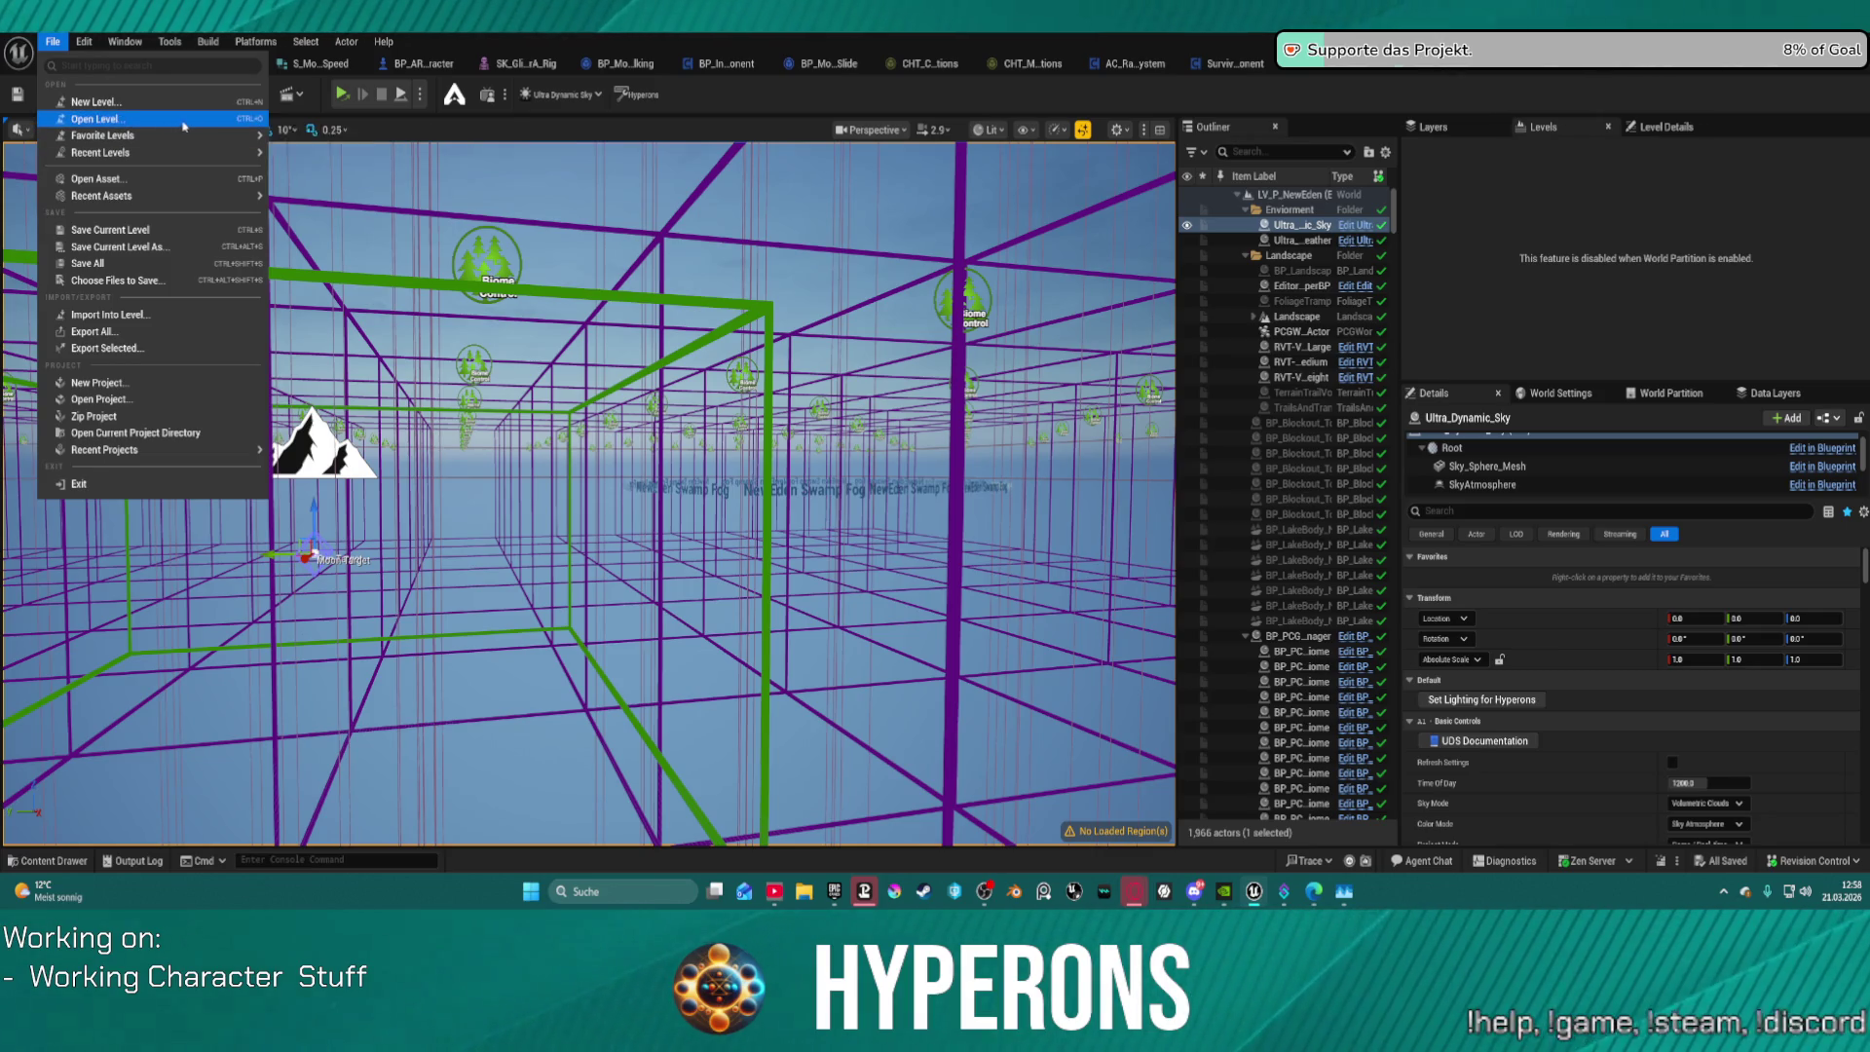
left_click(182, 120)
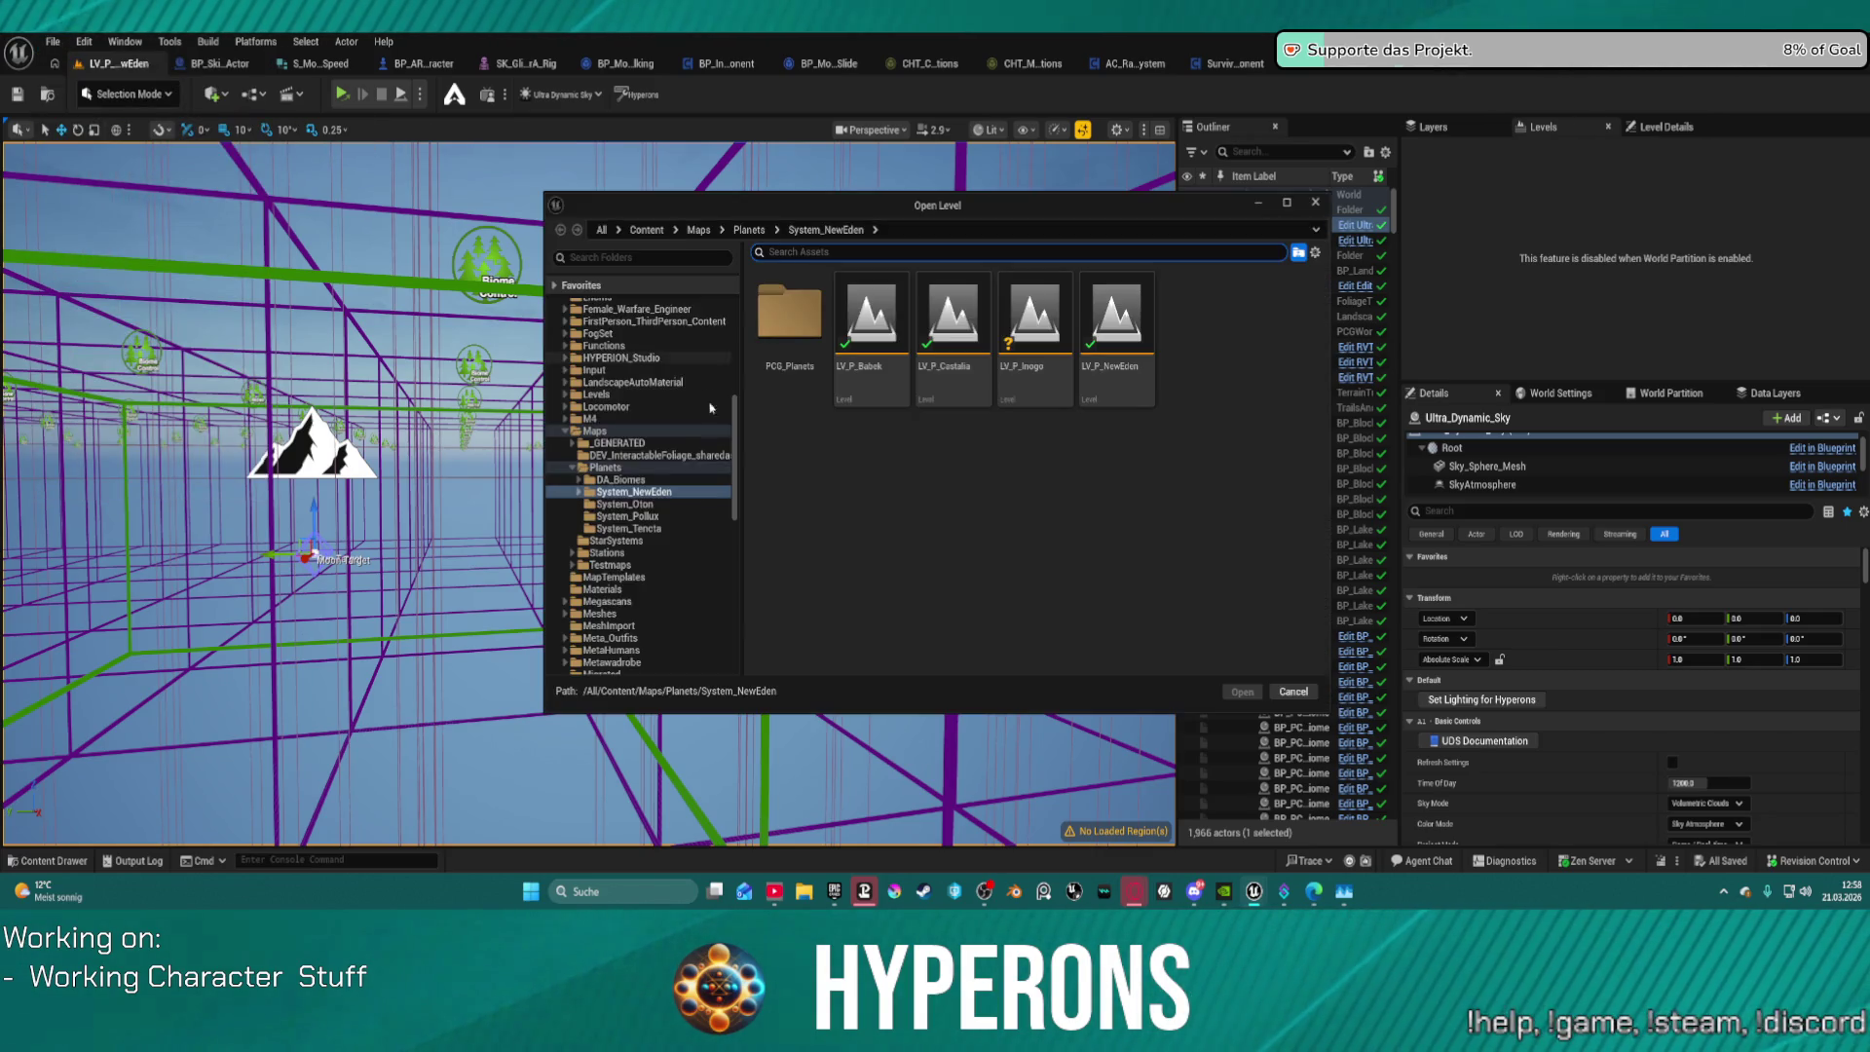
left_click(952, 331)
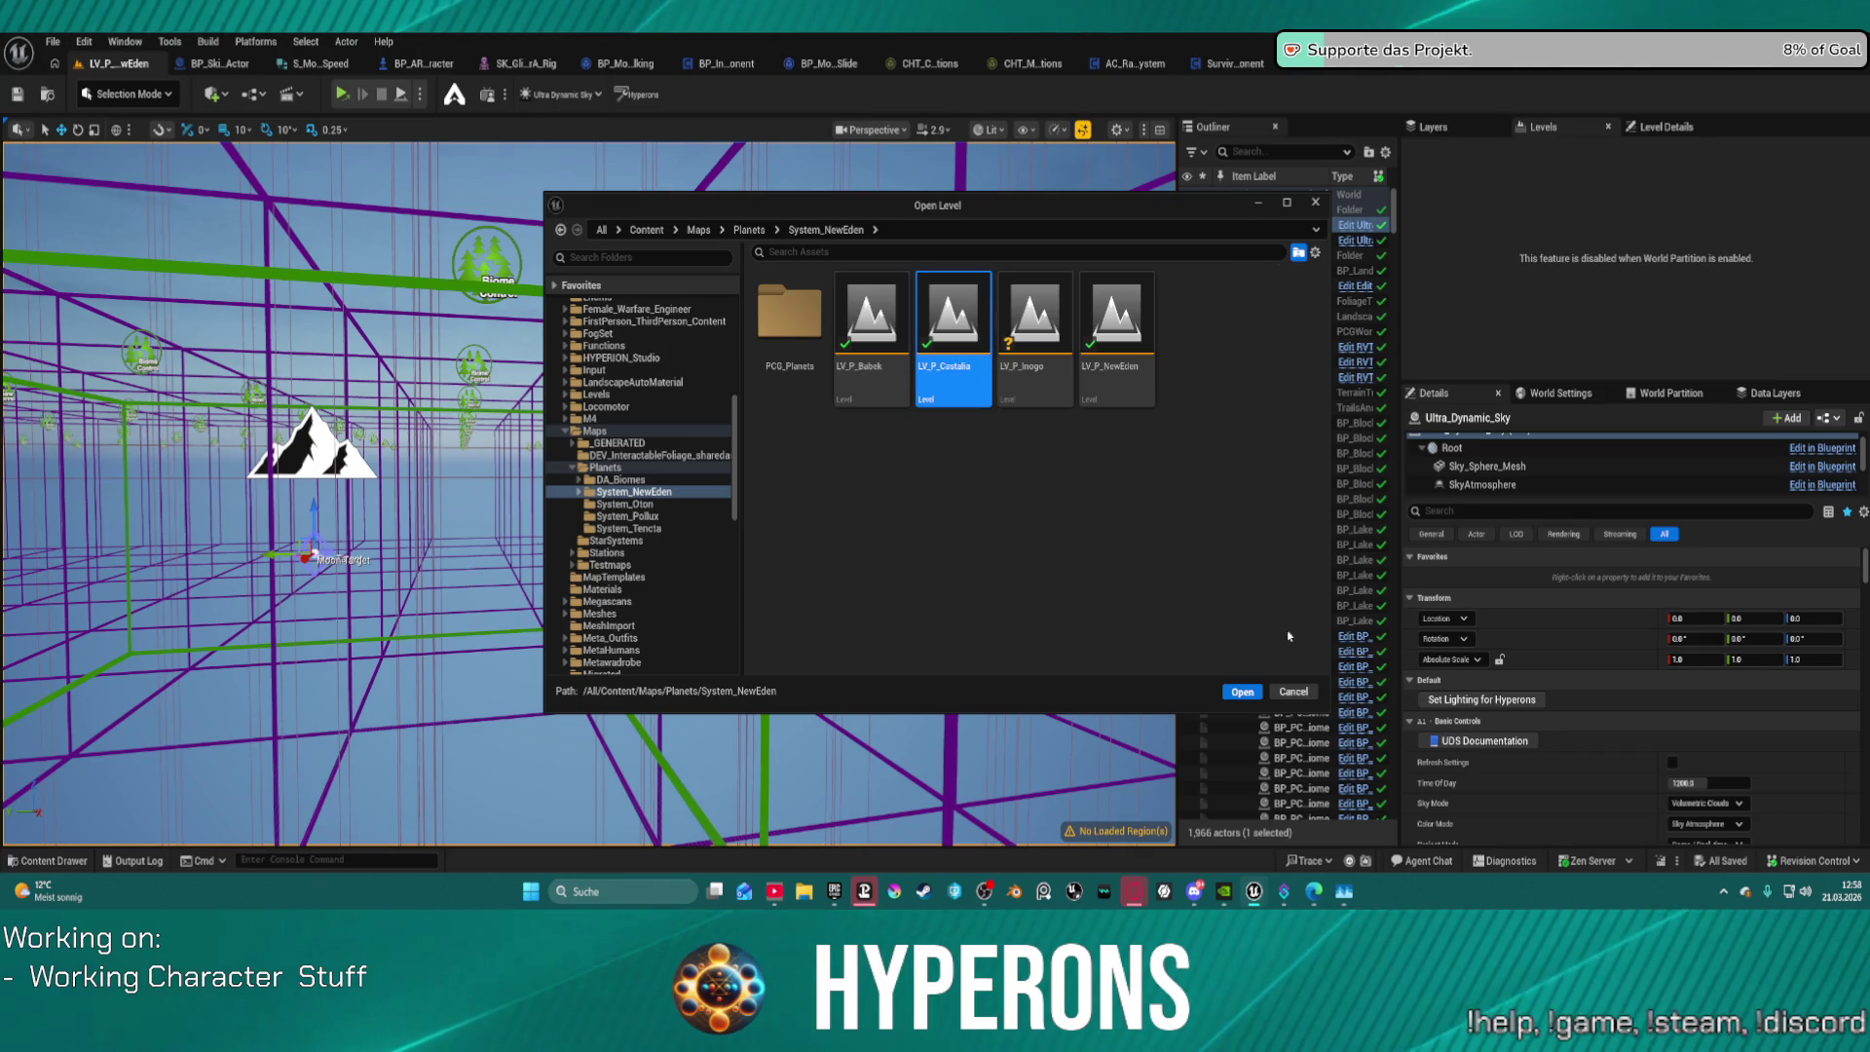
left_click(1242, 692)
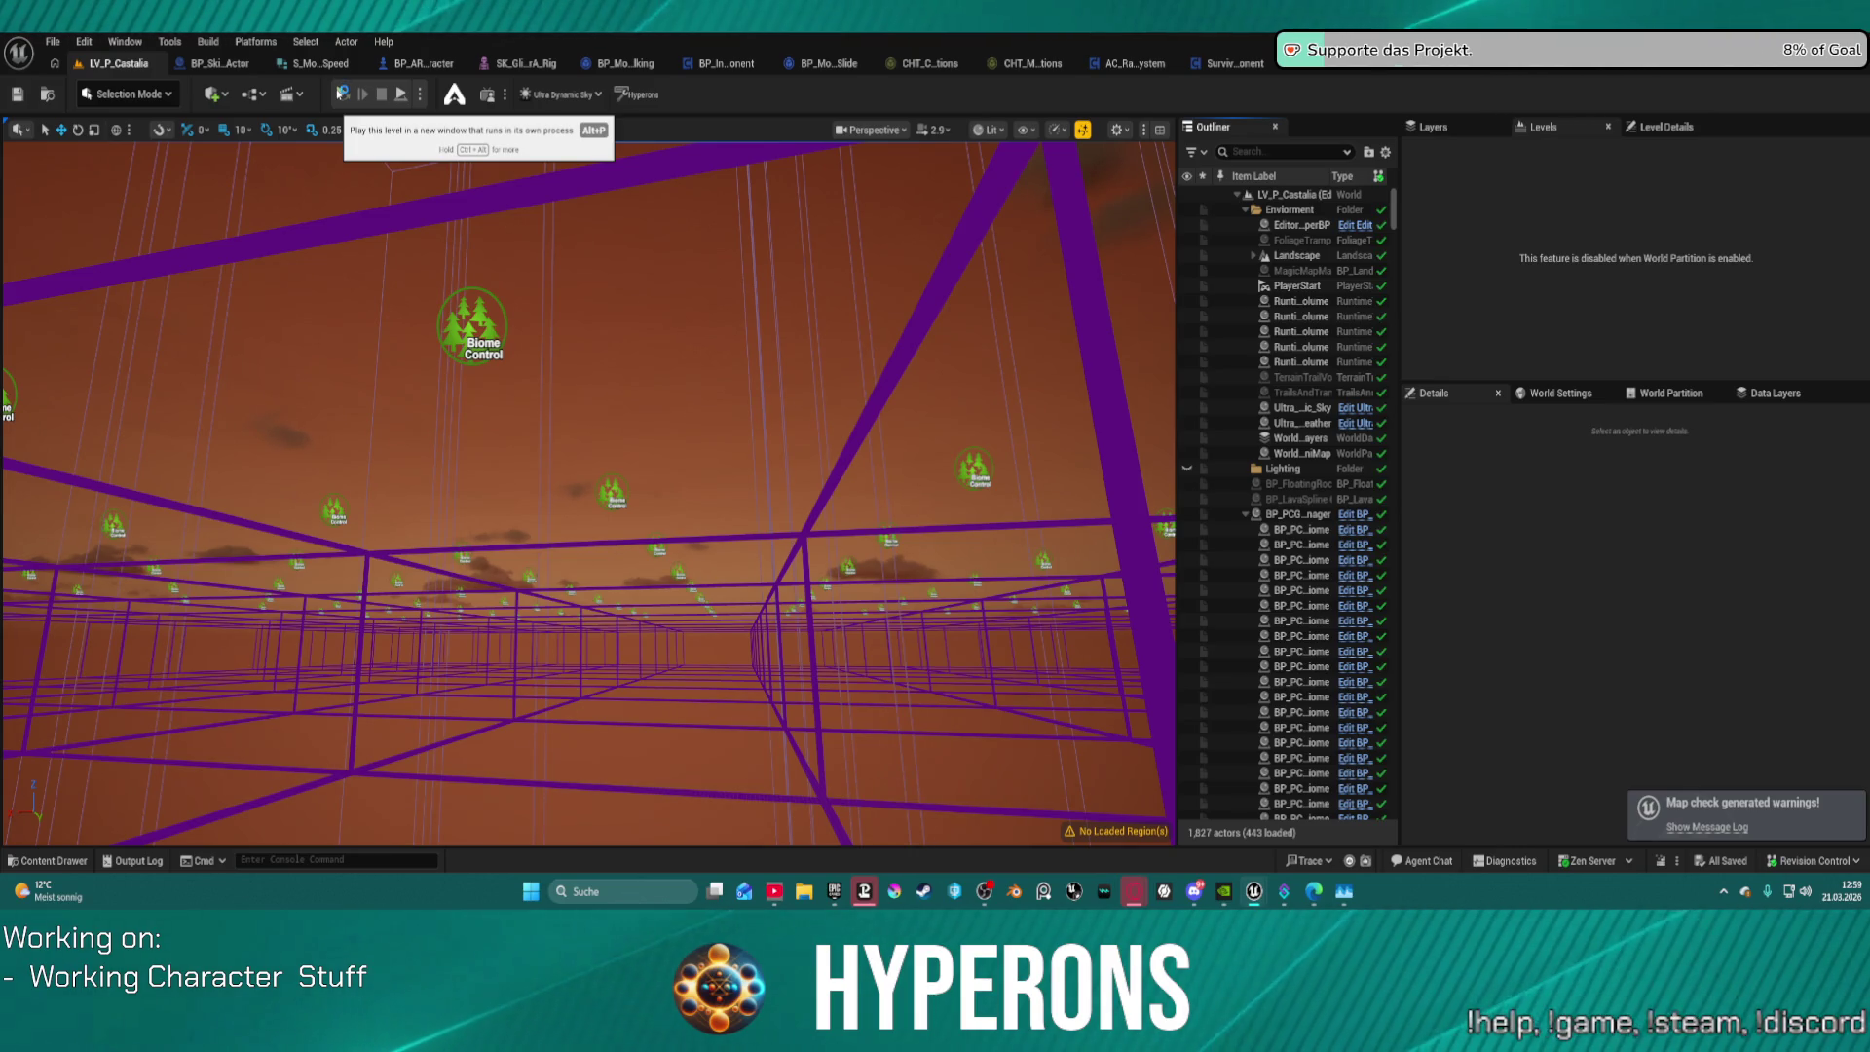
Step: Launch LV_P_Costalia with Play in Standalone Game
left_click(341, 94)
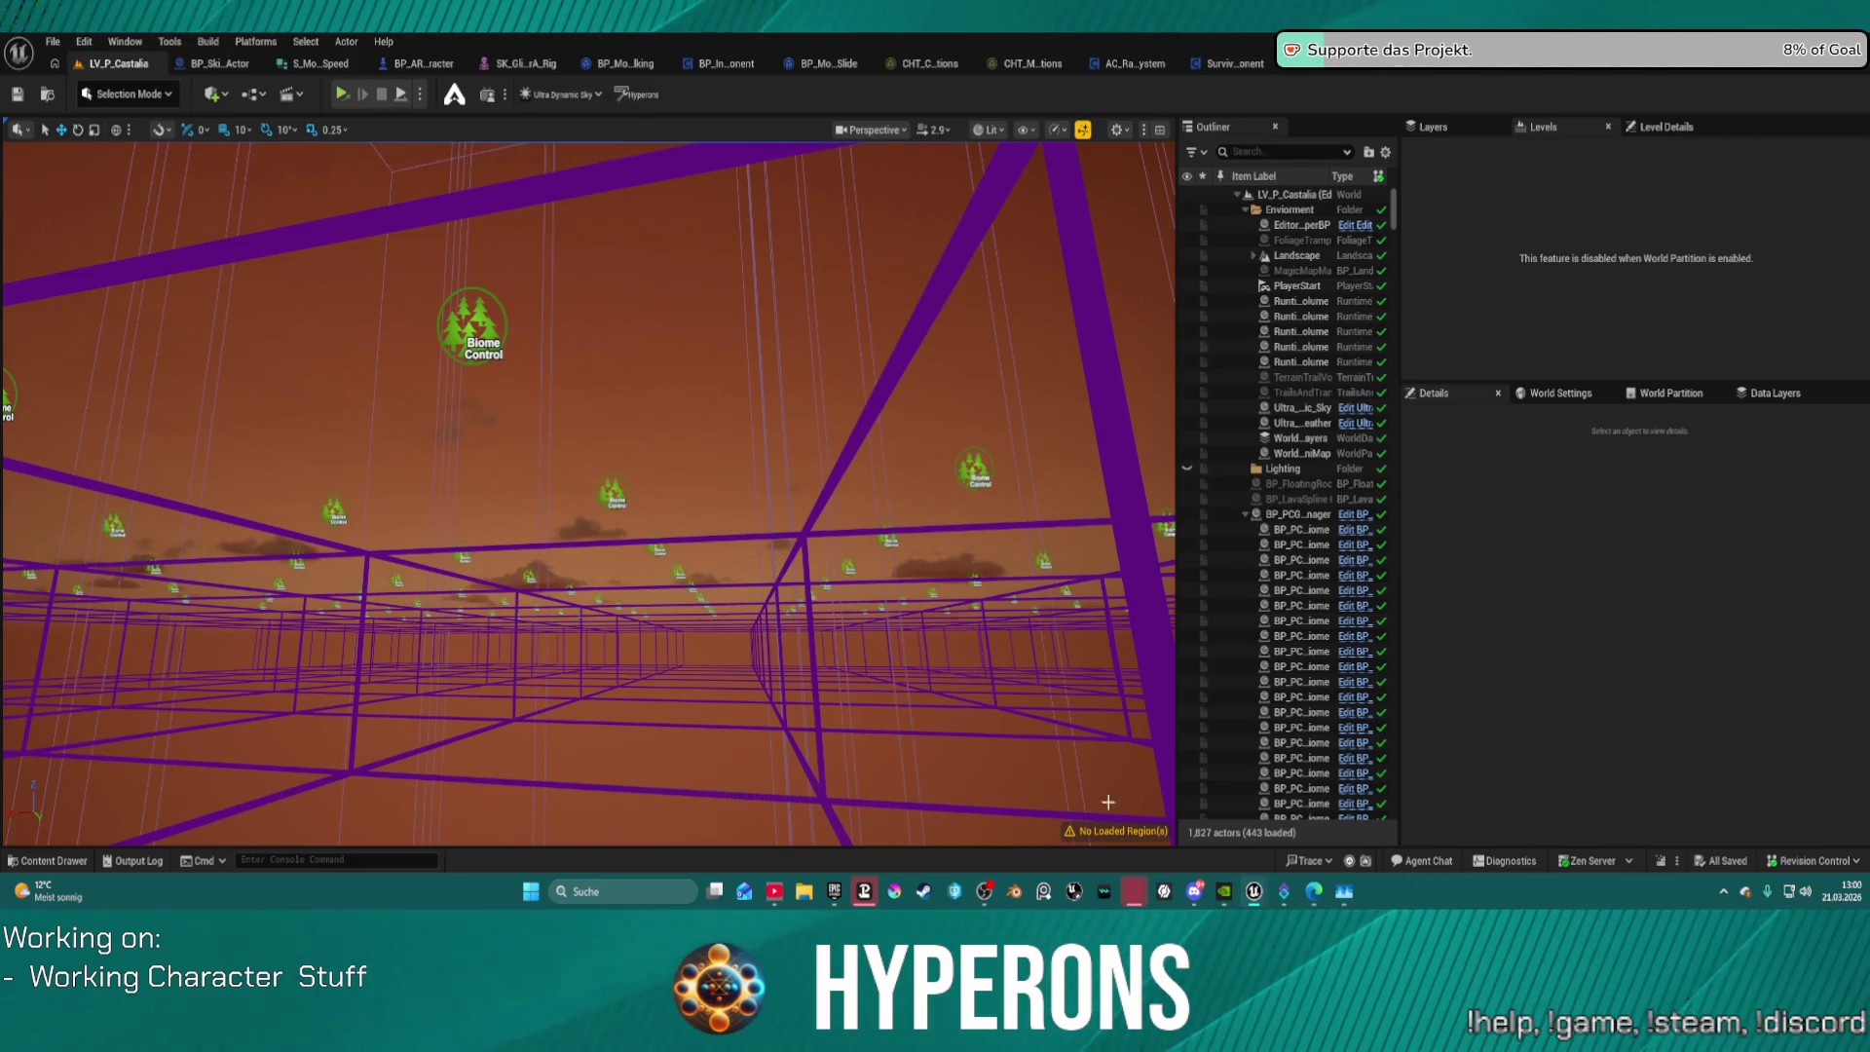
Step: Switch to the Hyperons game window from its taskbar preview
mouse_move(1133, 891)
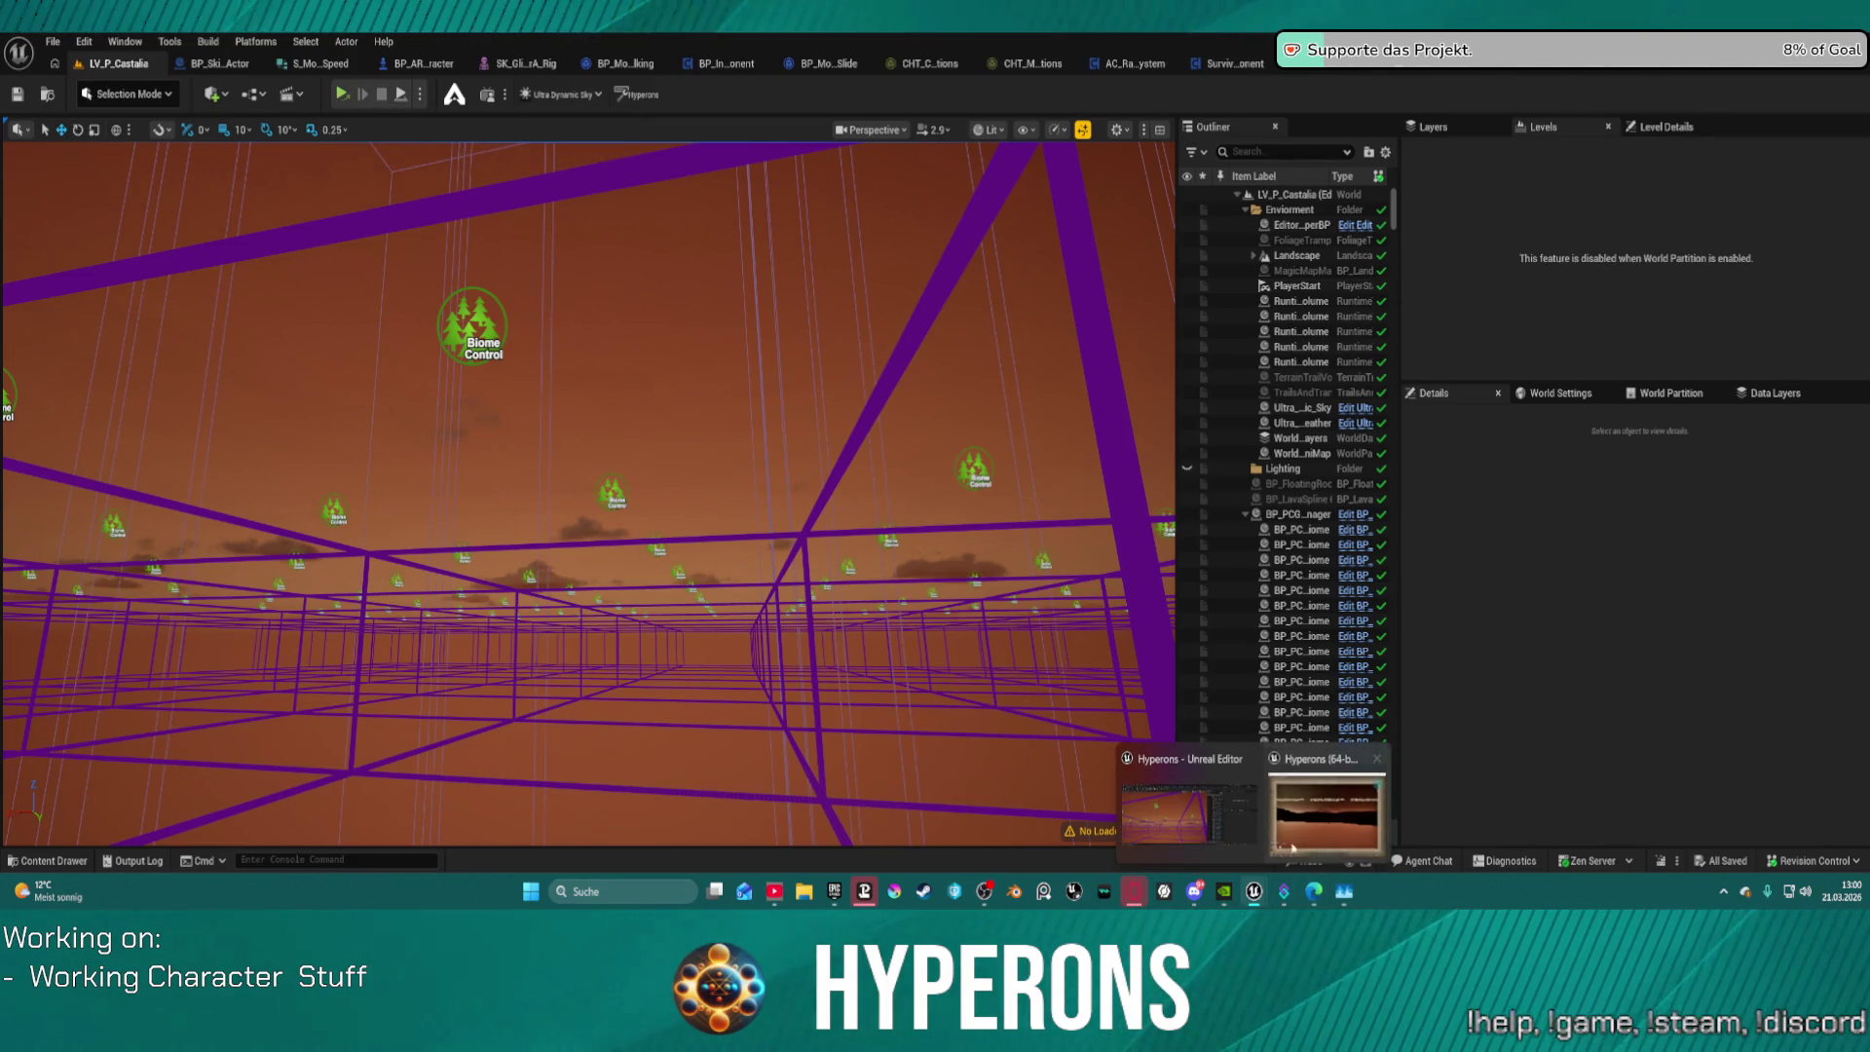
left_click(1331, 813)
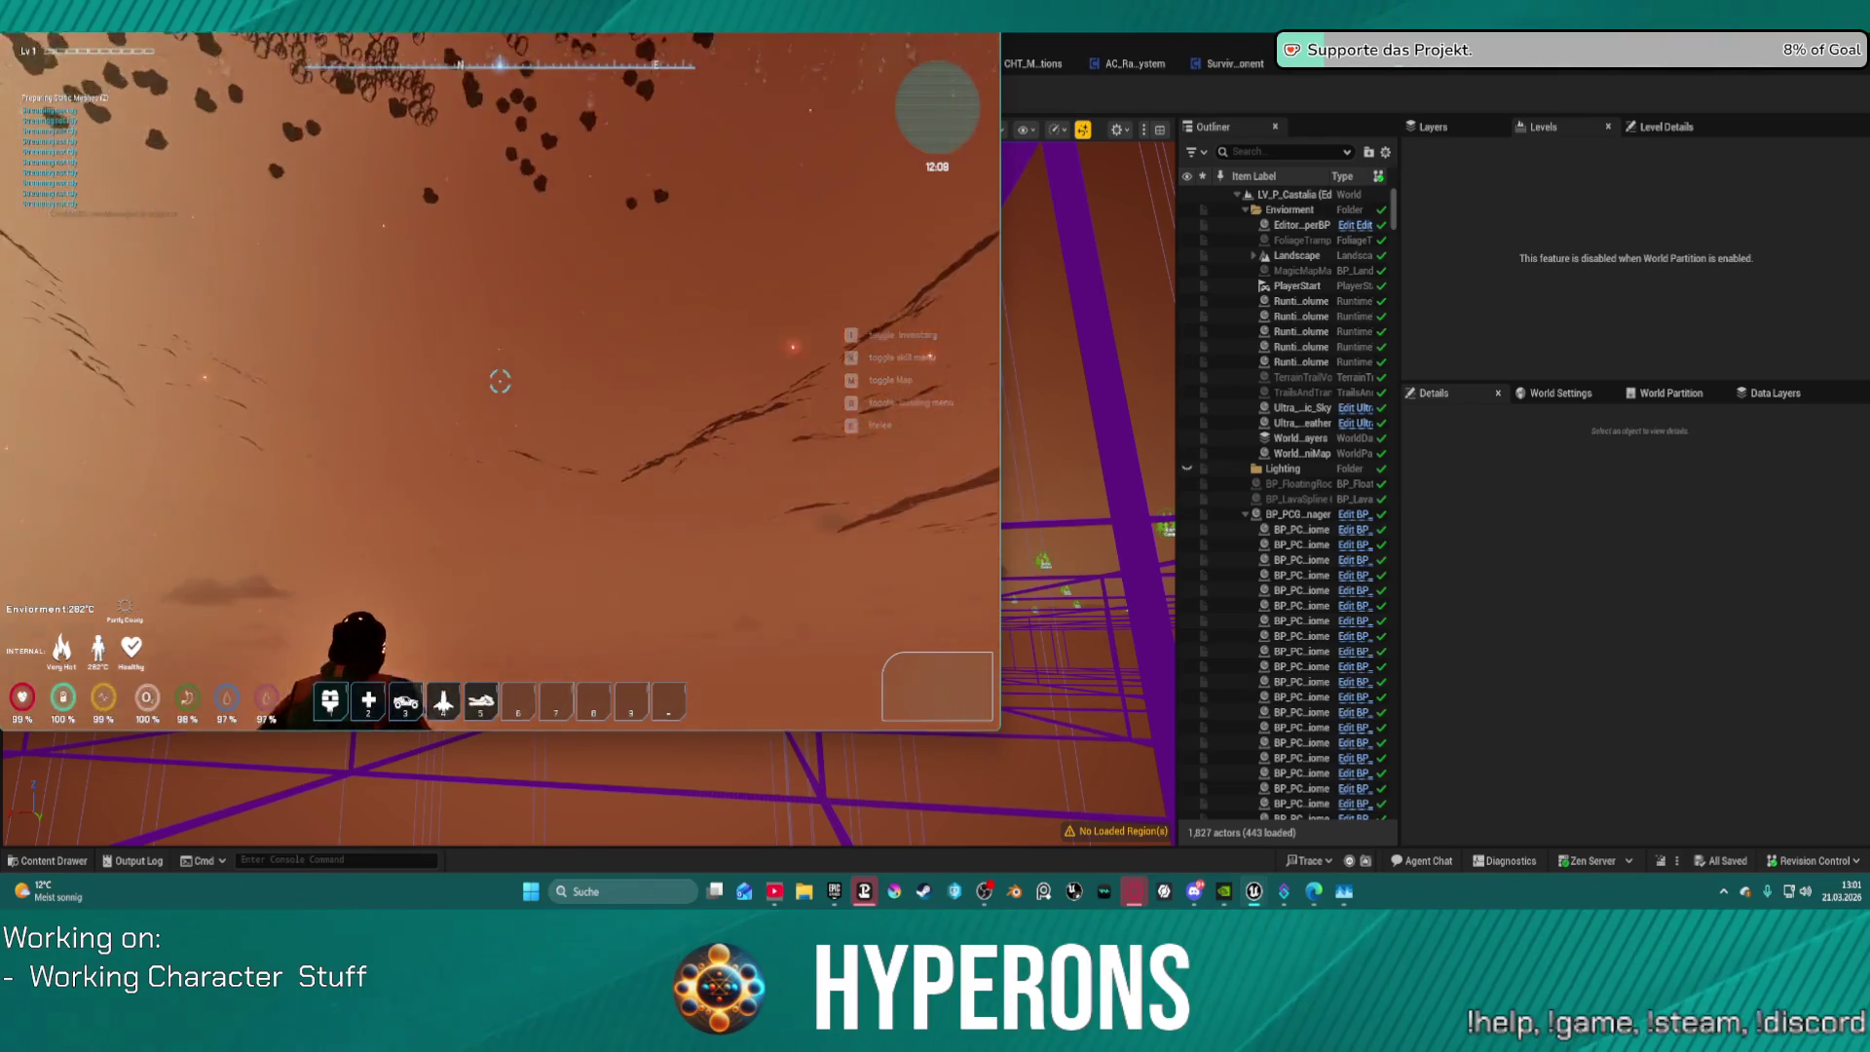
Step: Pause the Costalia game and use Unstuck to free the character
key("Escape")
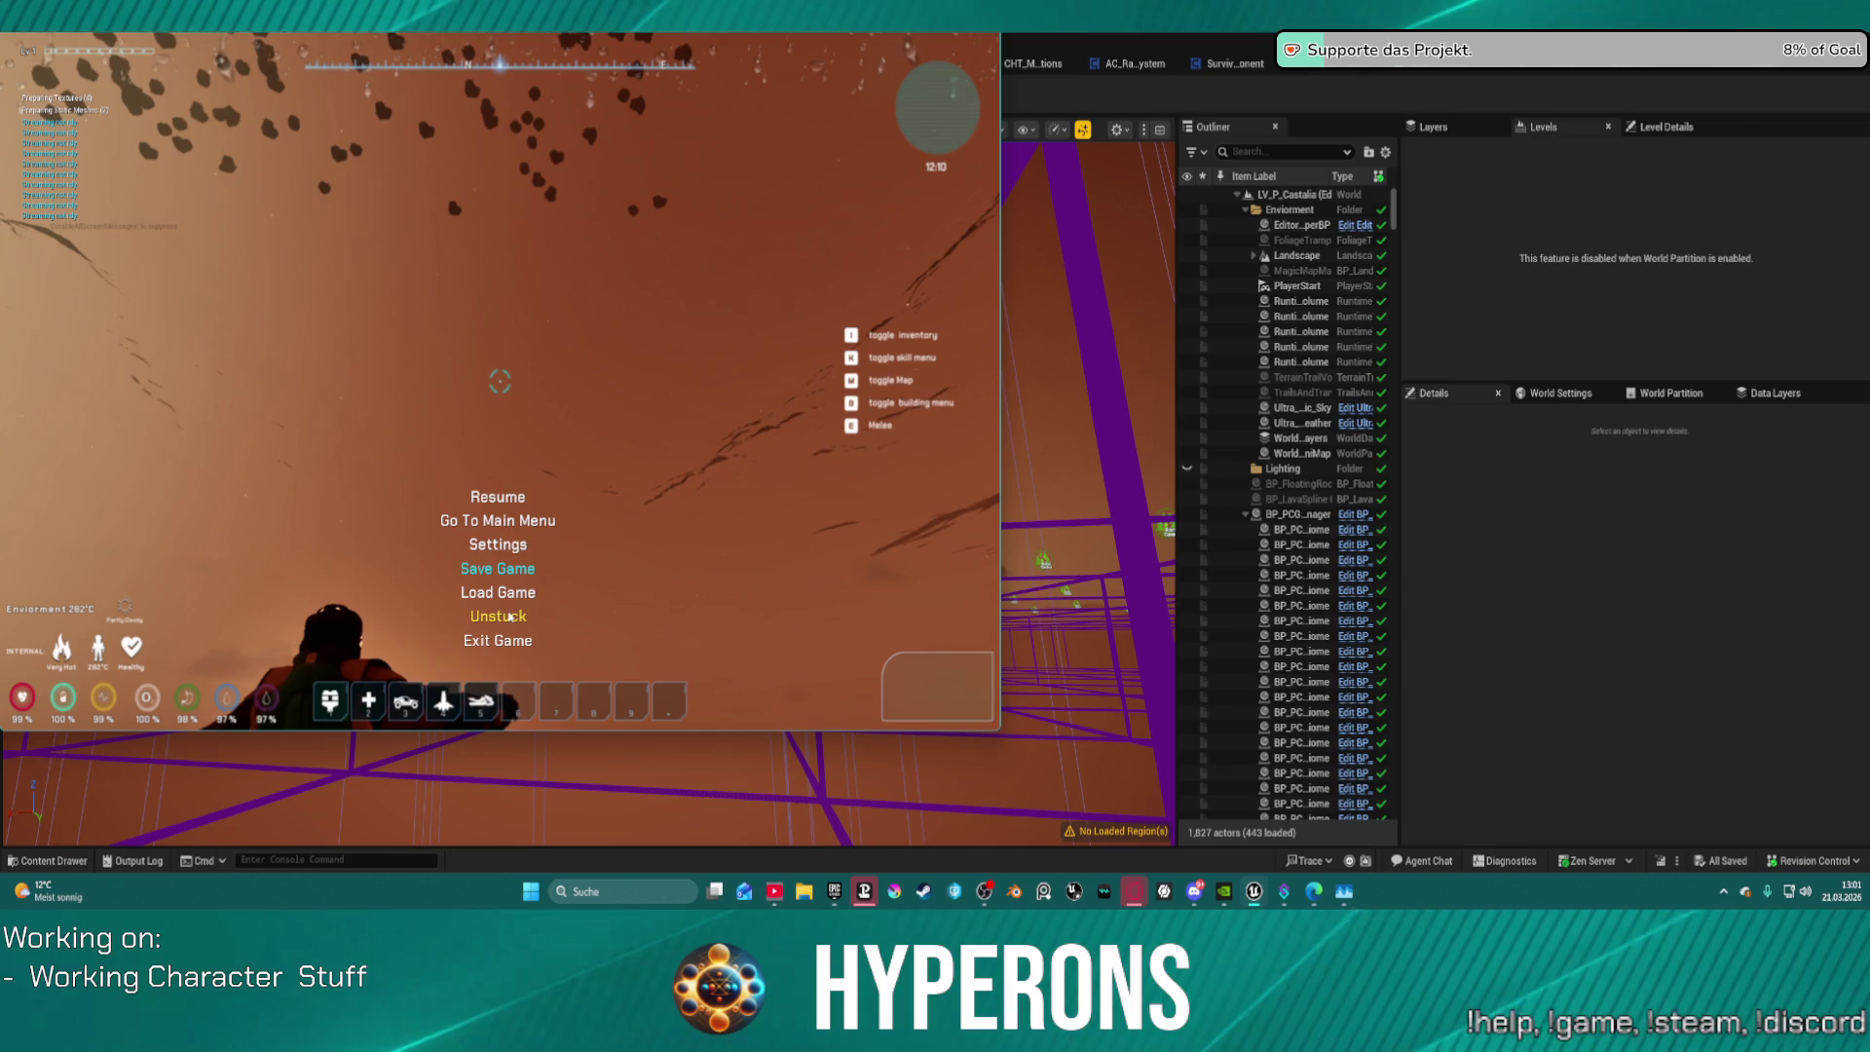
left_click(506, 619)
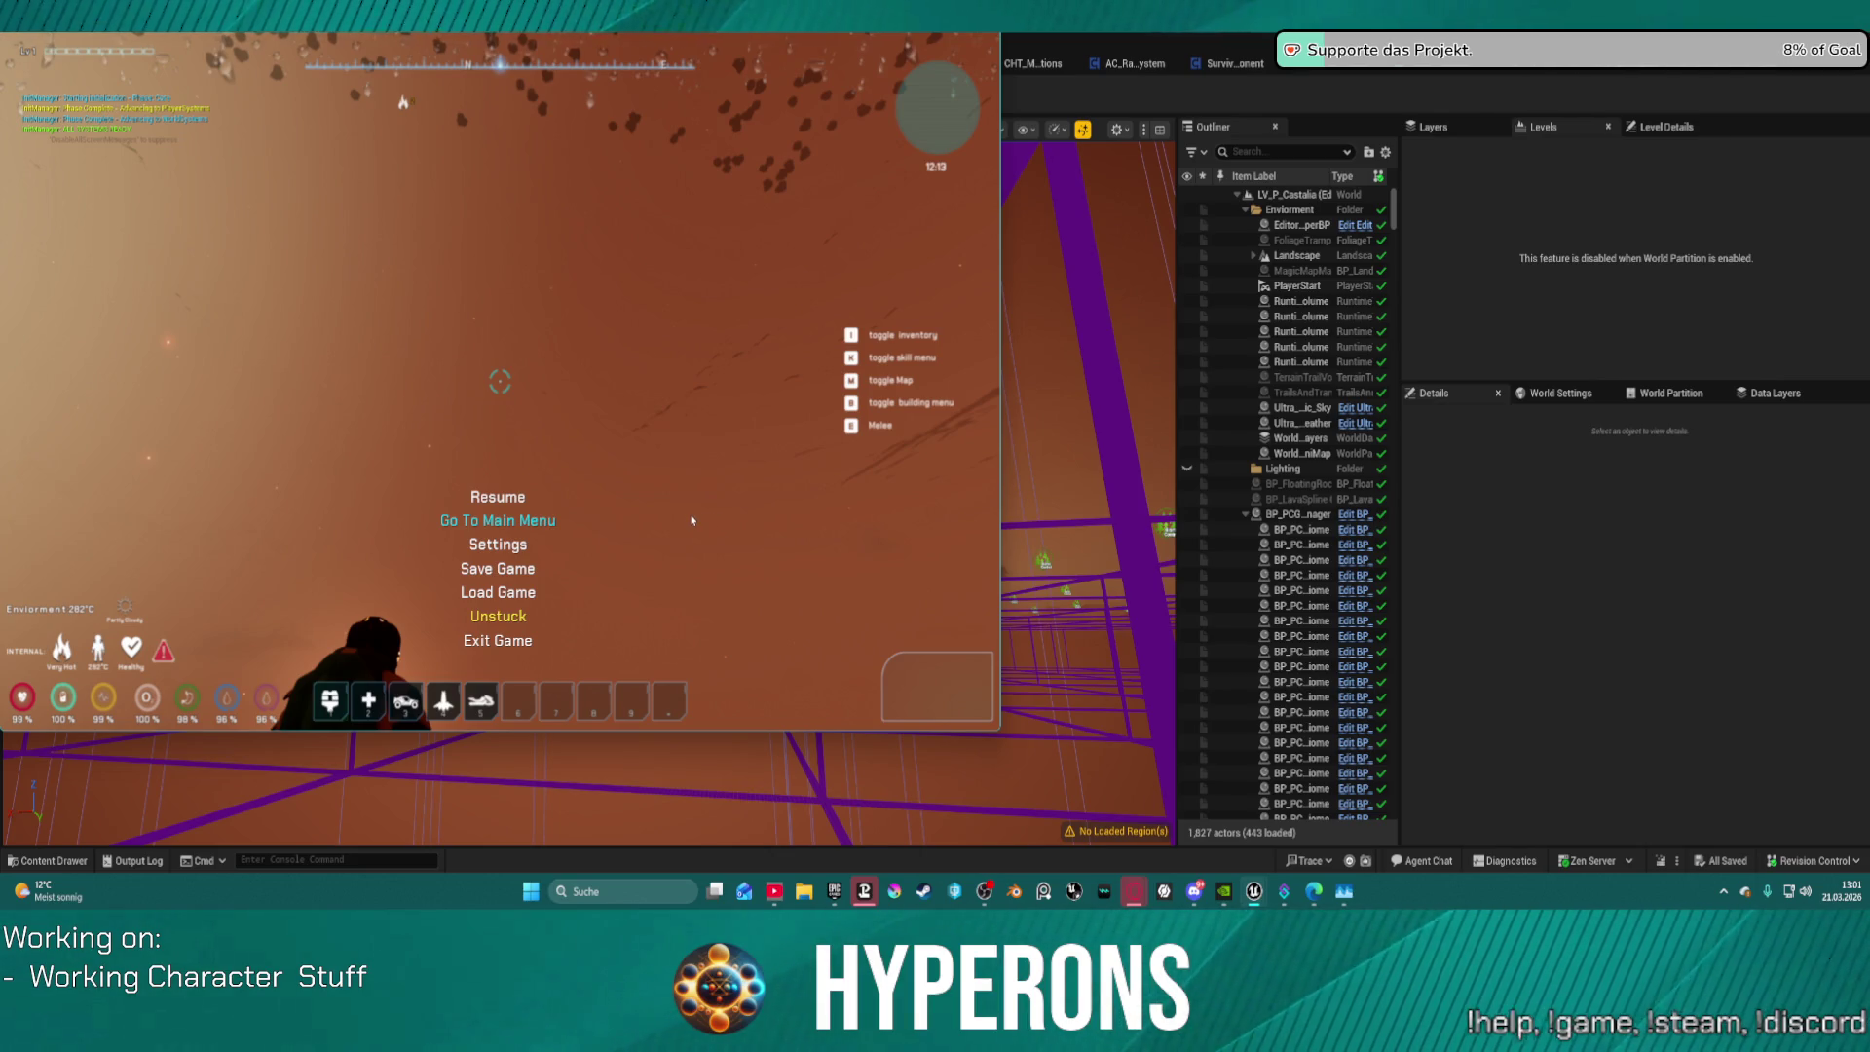
Step: Return to the main menu and start a new game as affafa
left_click(691, 520)
left_click(146, 382)
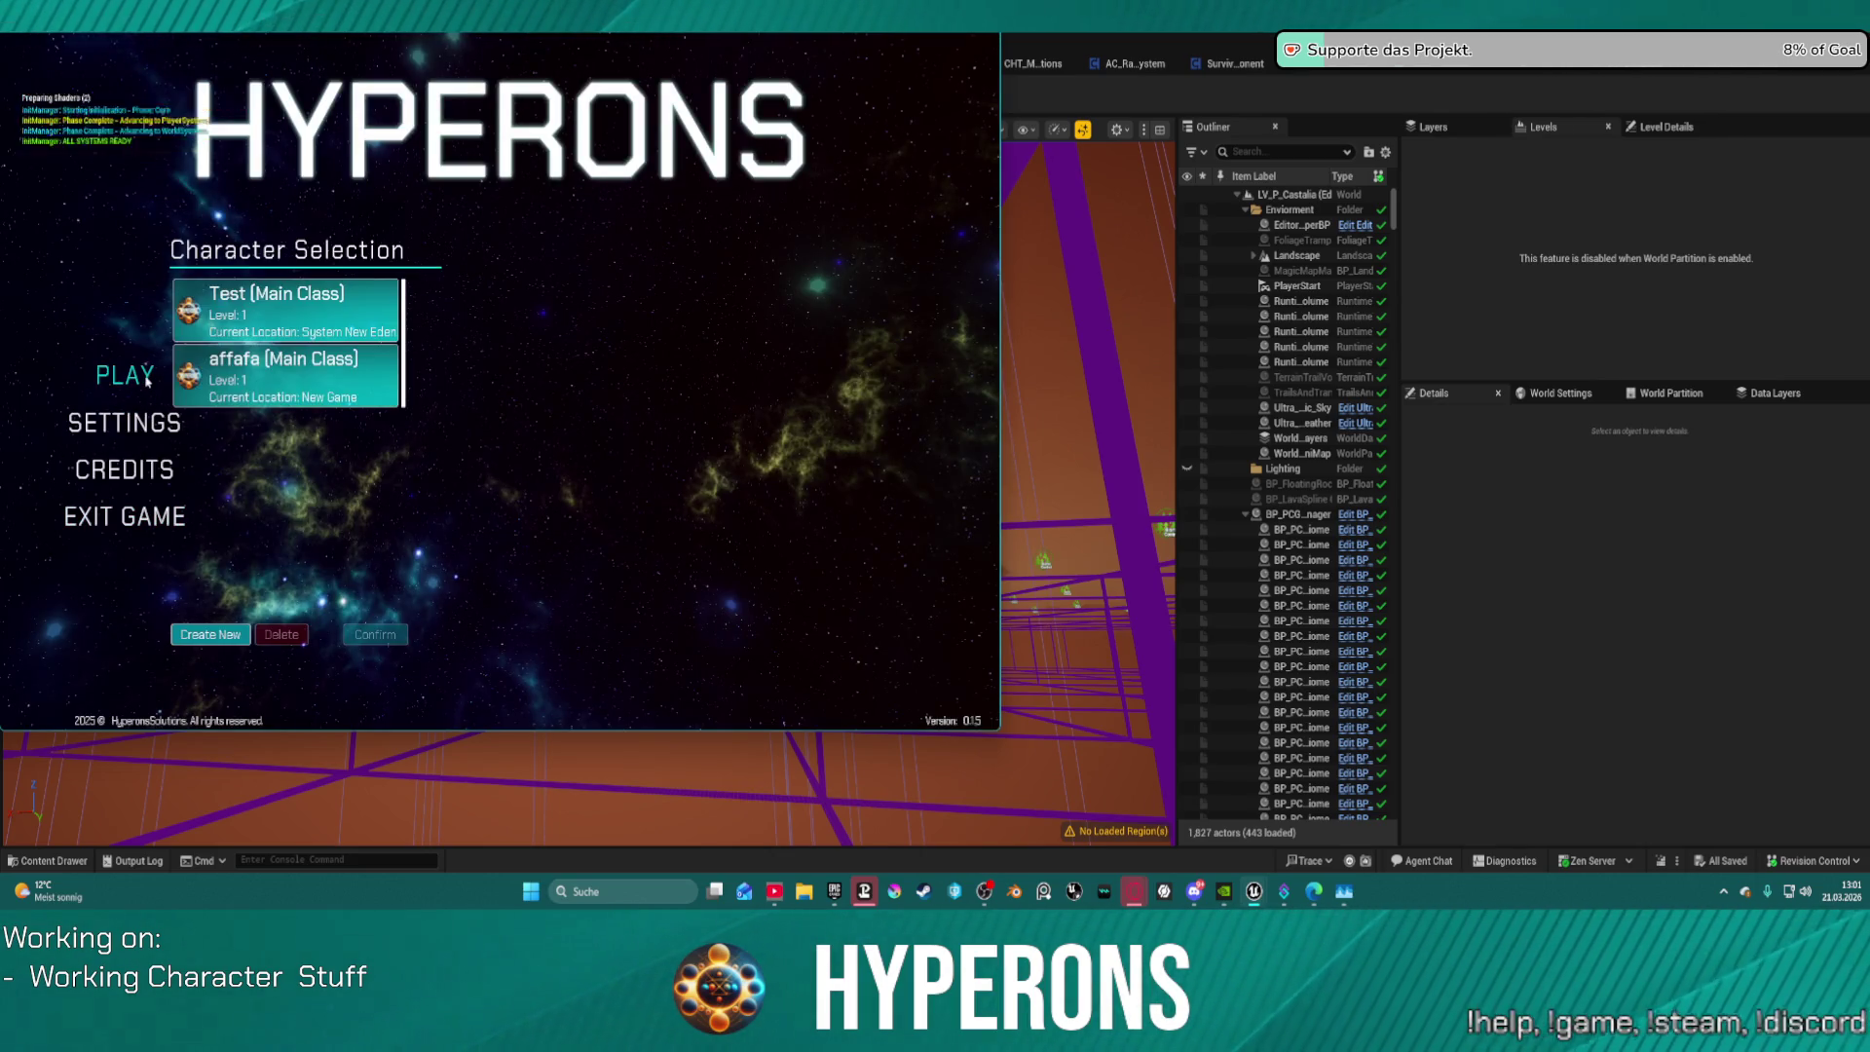
left_click(329, 397)
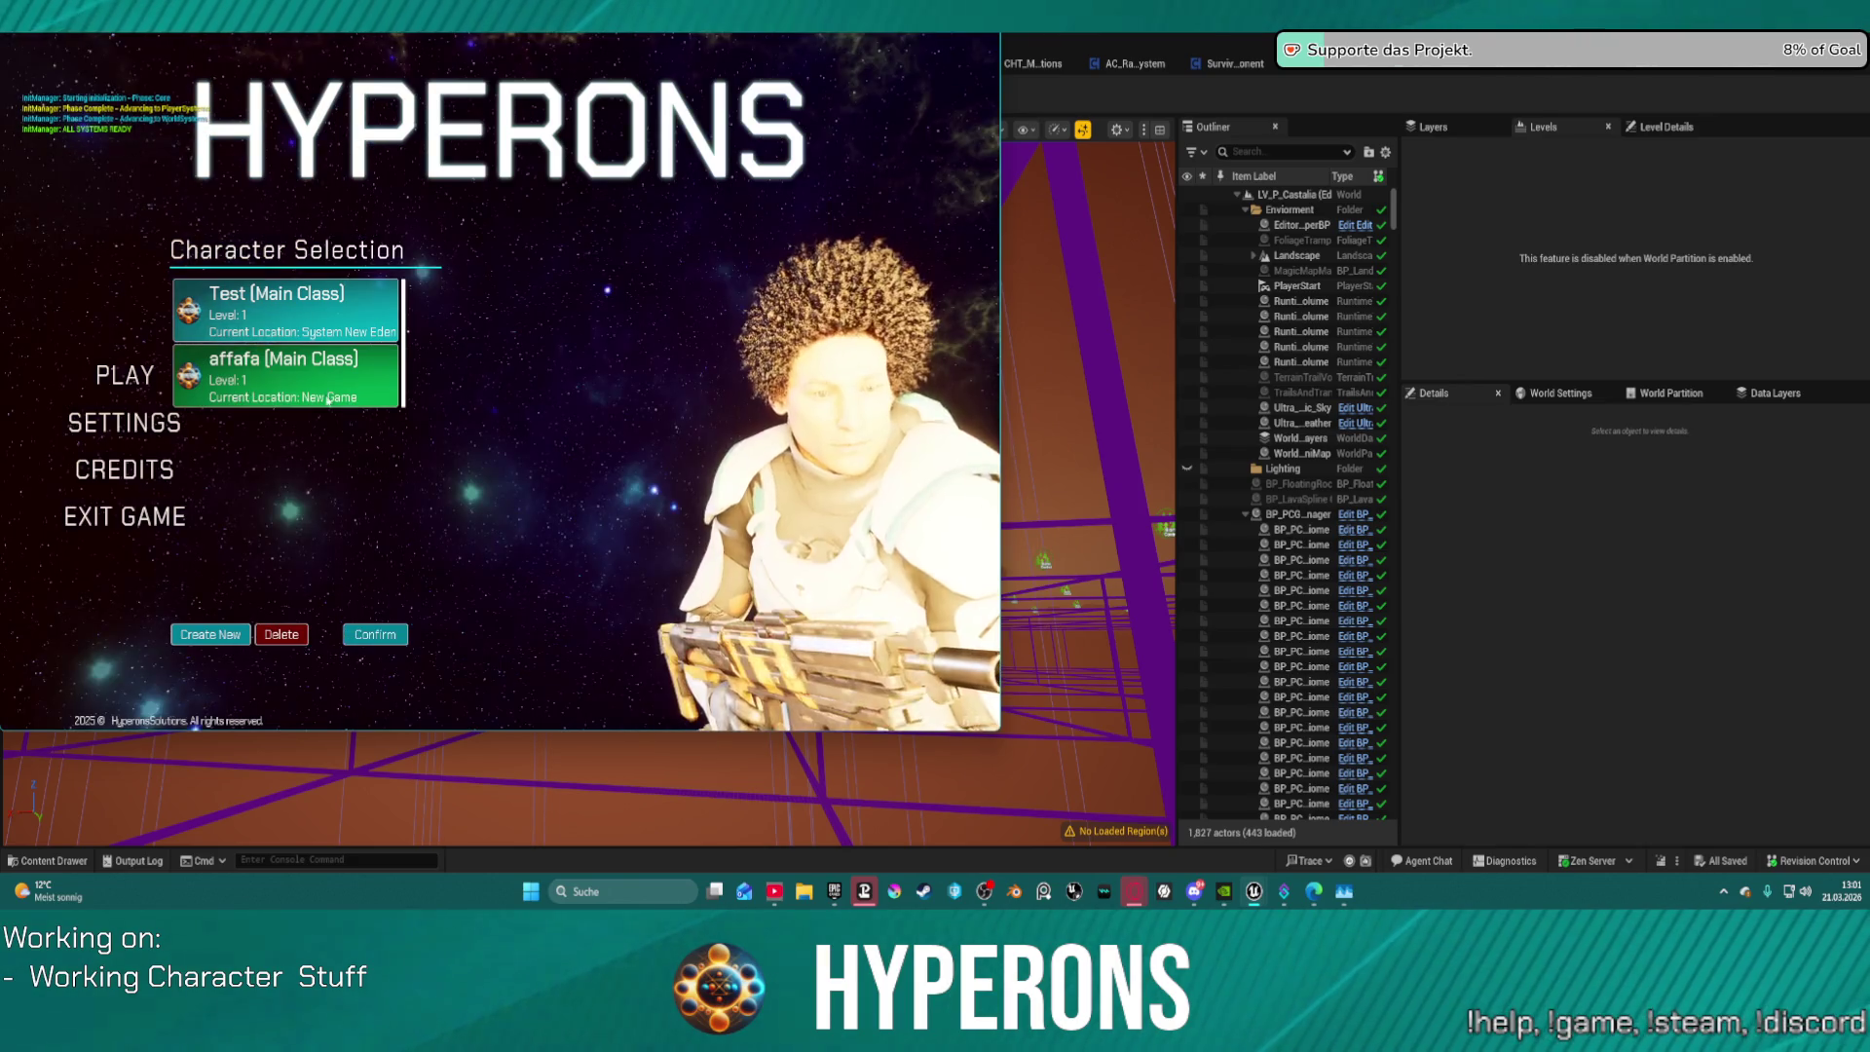
left_click(341, 311)
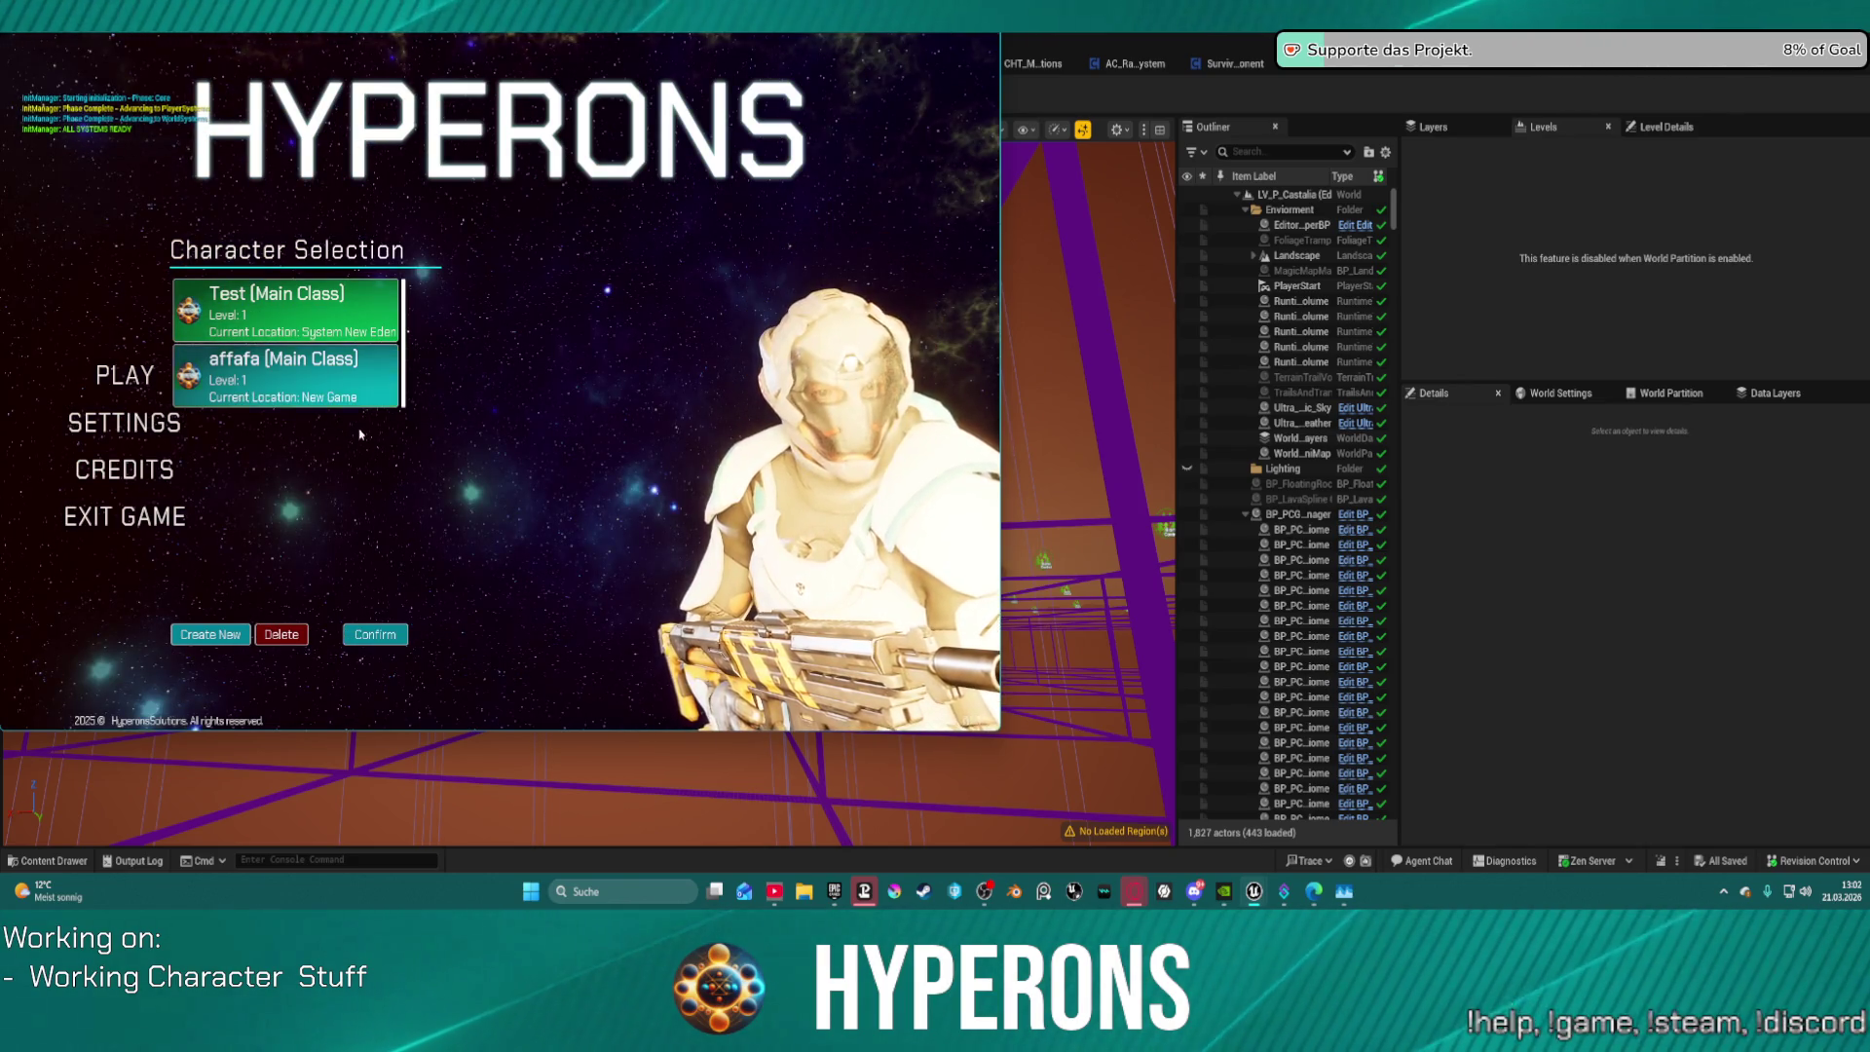
left_click(351, 389)
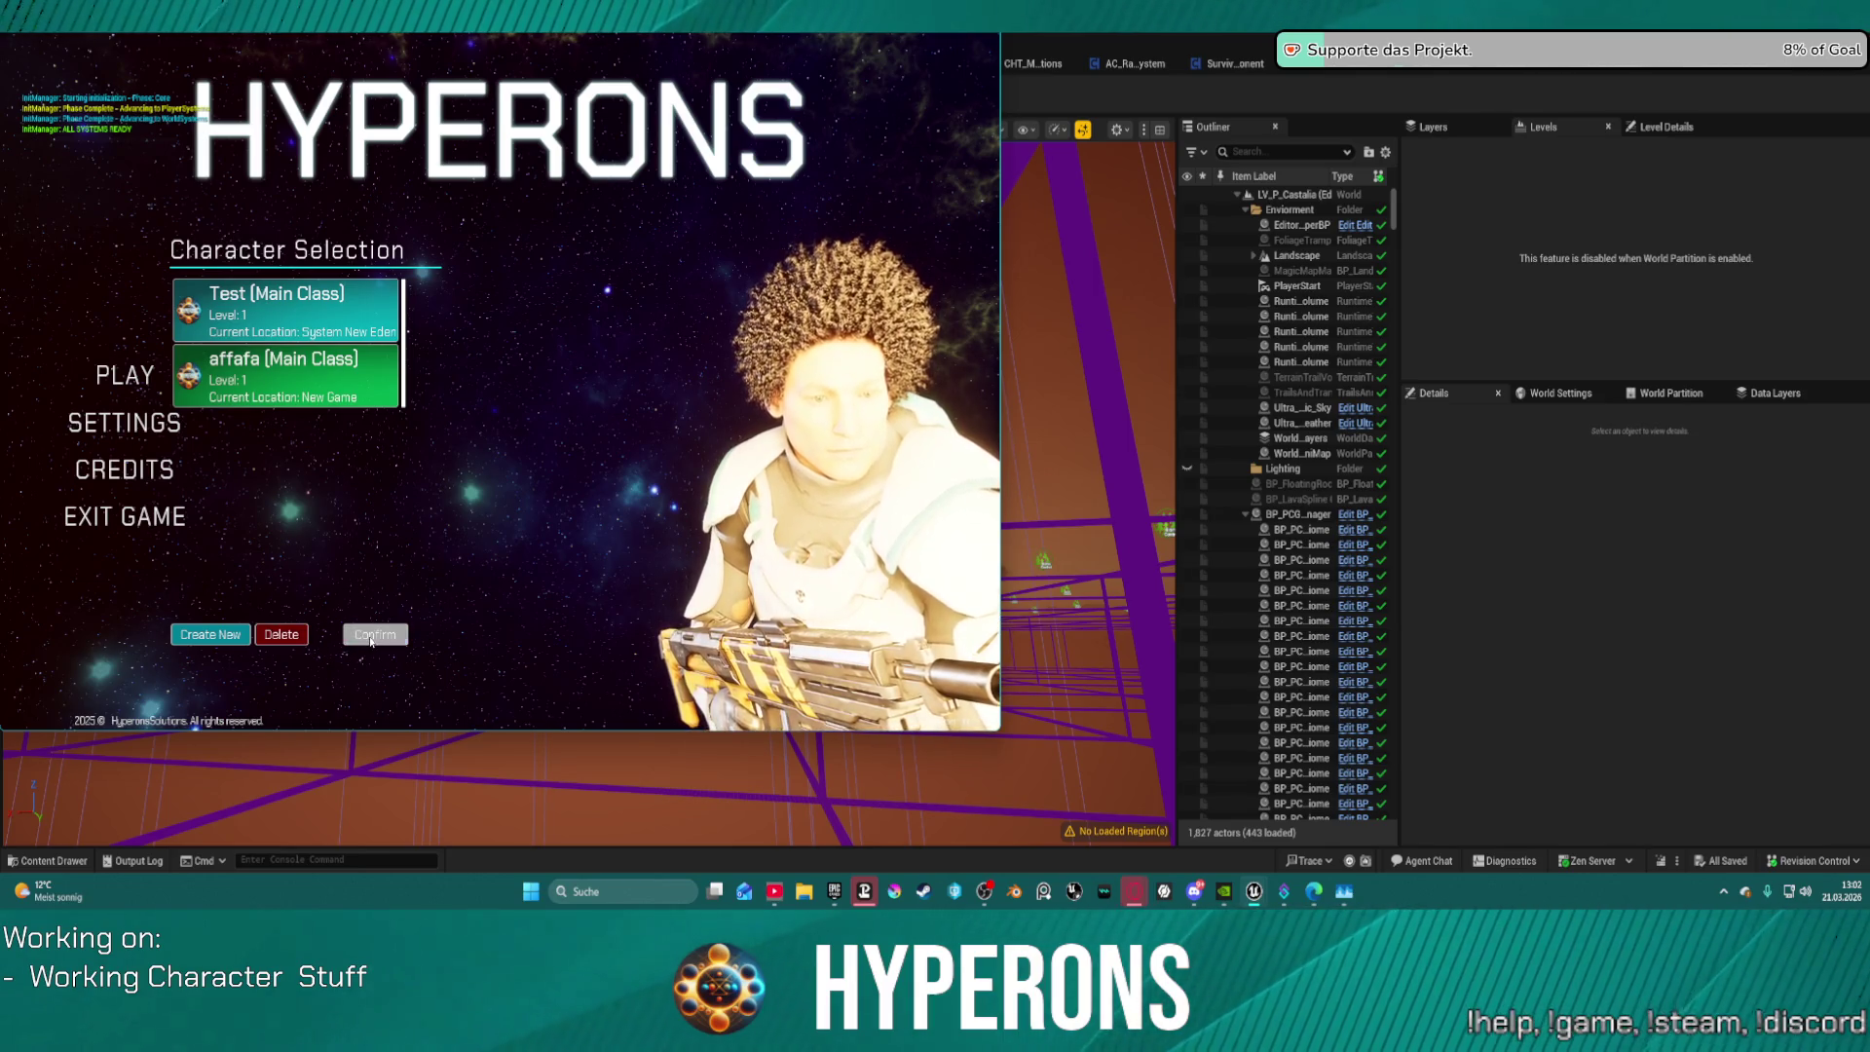
left_click(371, 638)
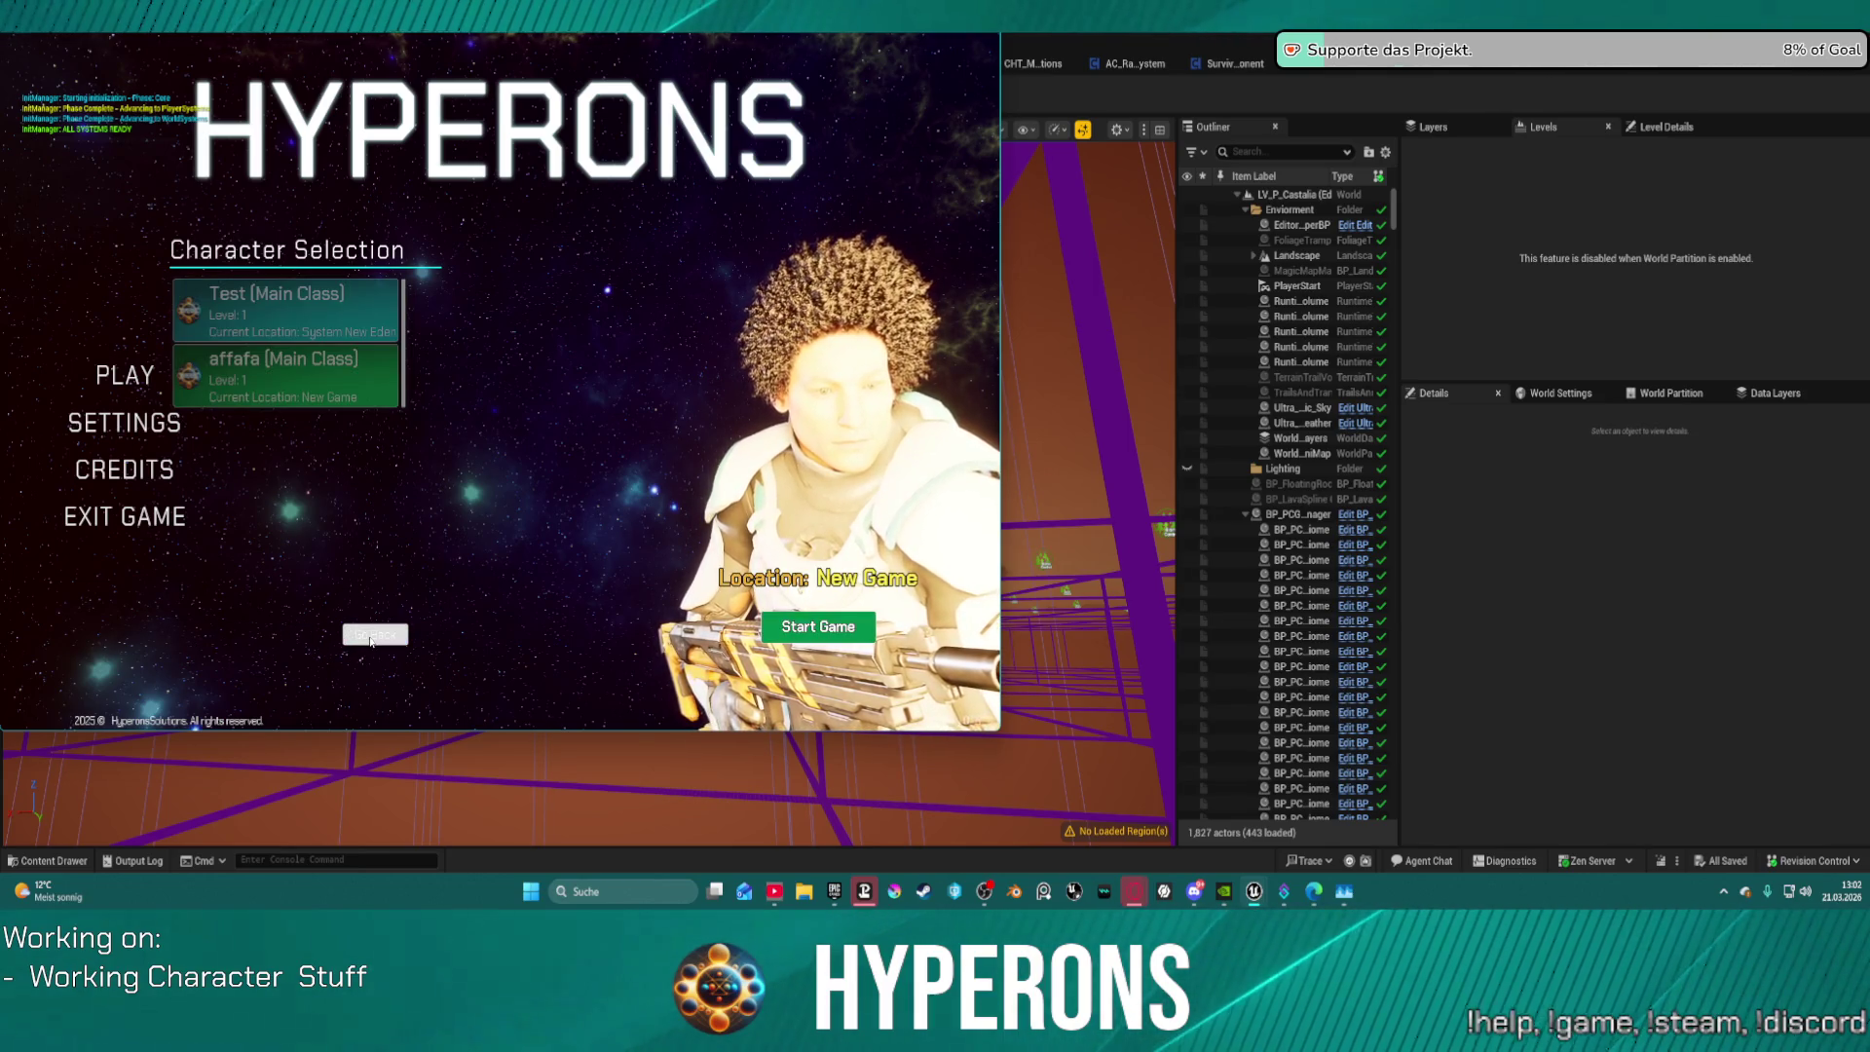
left_click(800, 640)
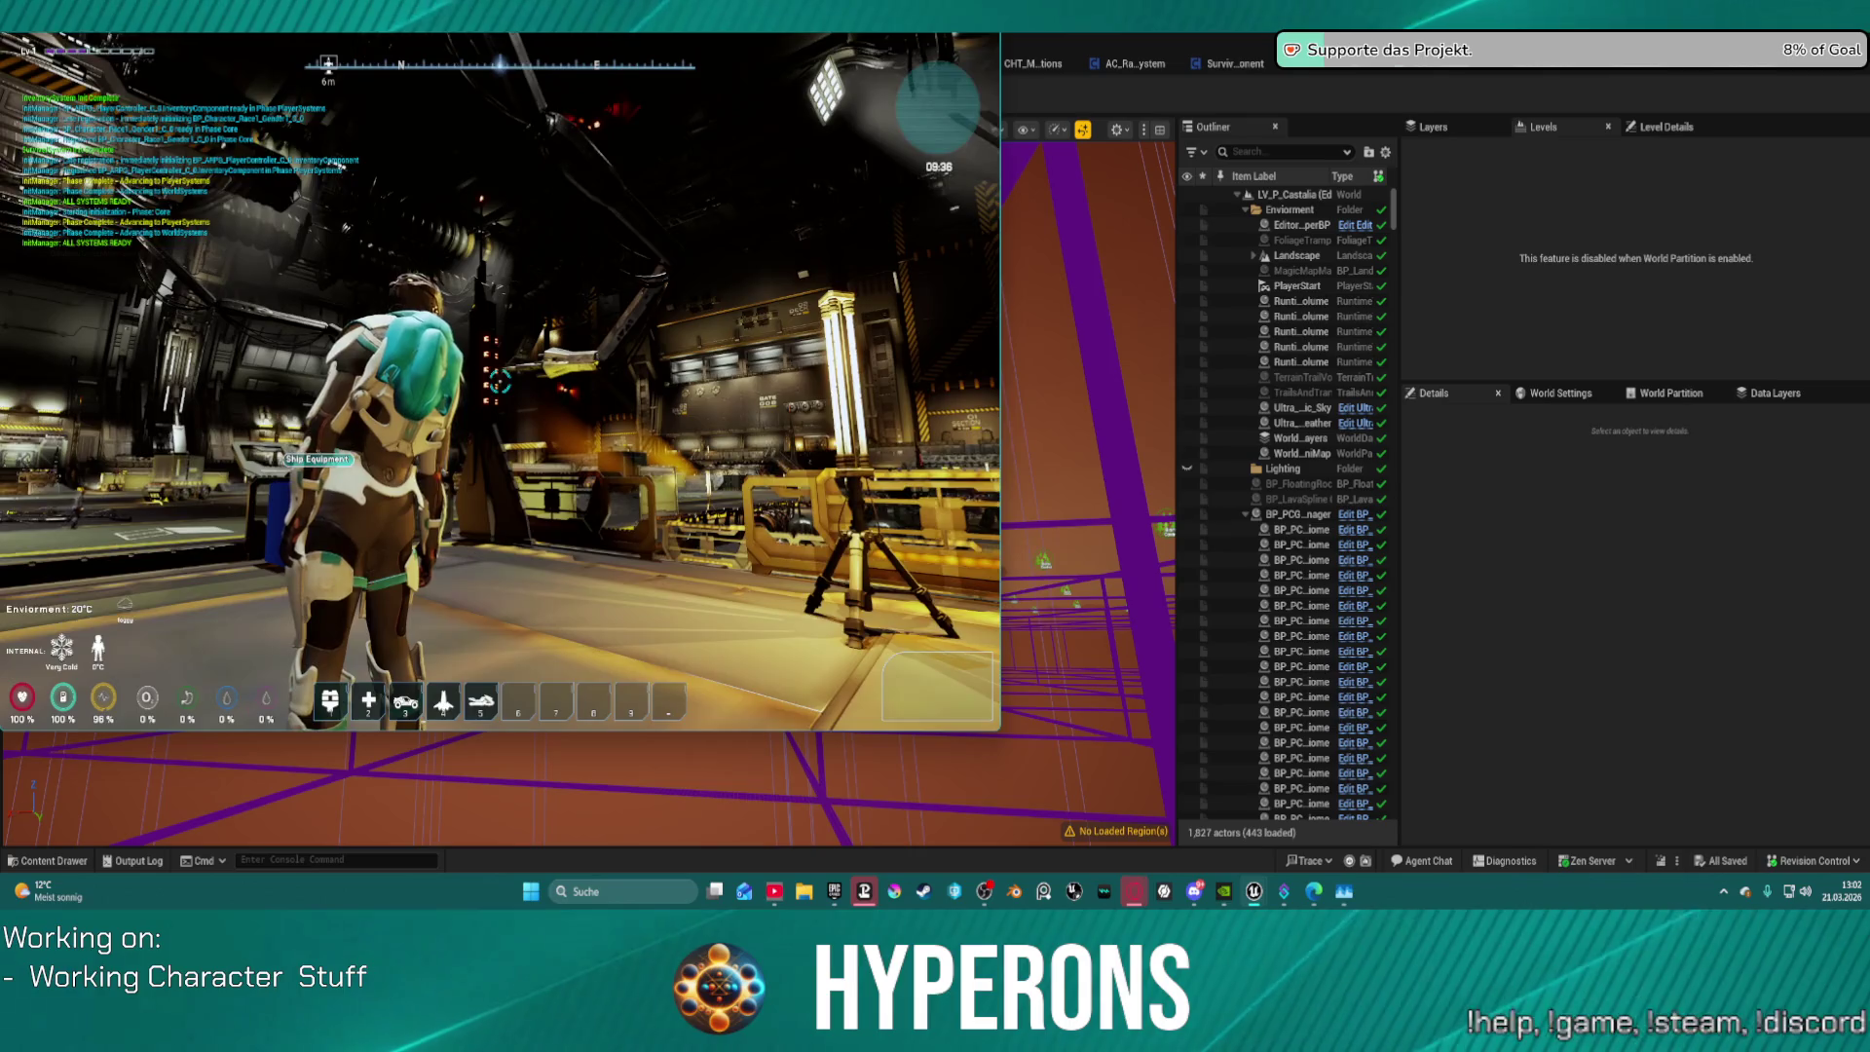
Step: Unstick the character, then set the Resolution to 1440p in Settings
key("Escape")
left_click(523, 601)
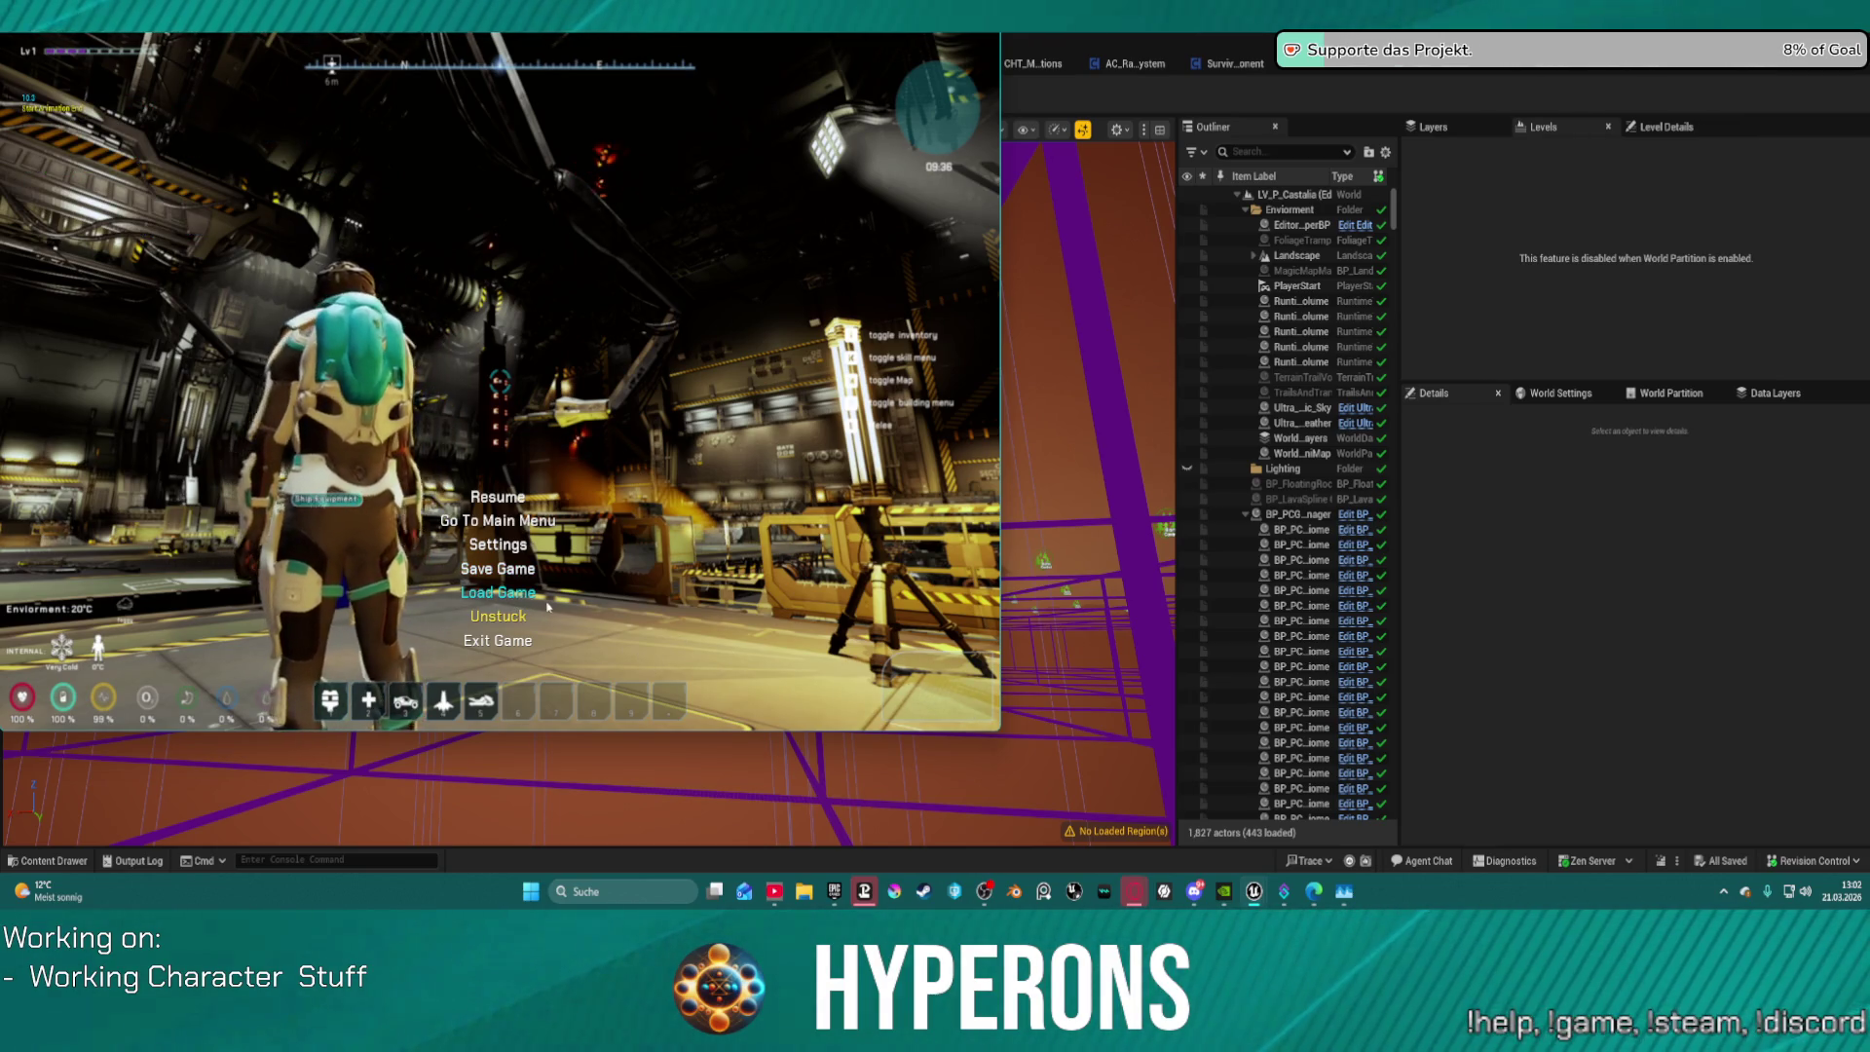
left_click(498, 545)
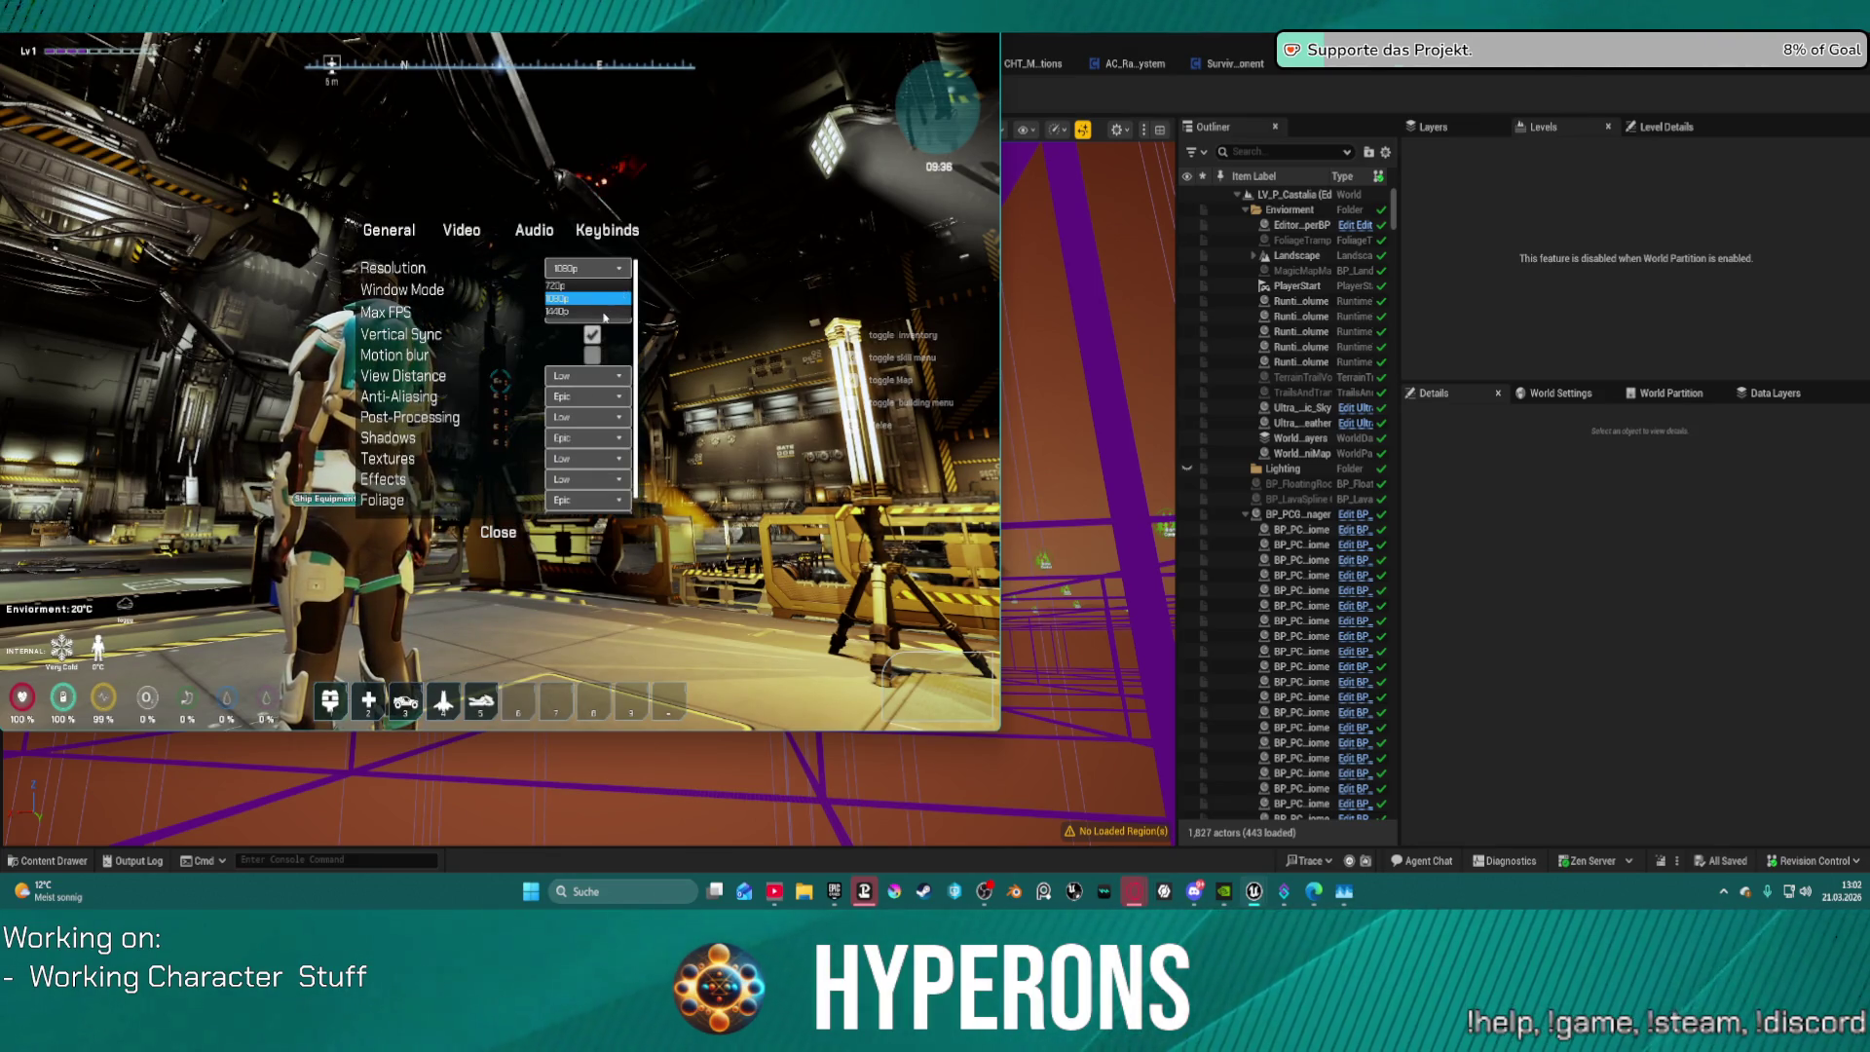
left_click(603, 312)
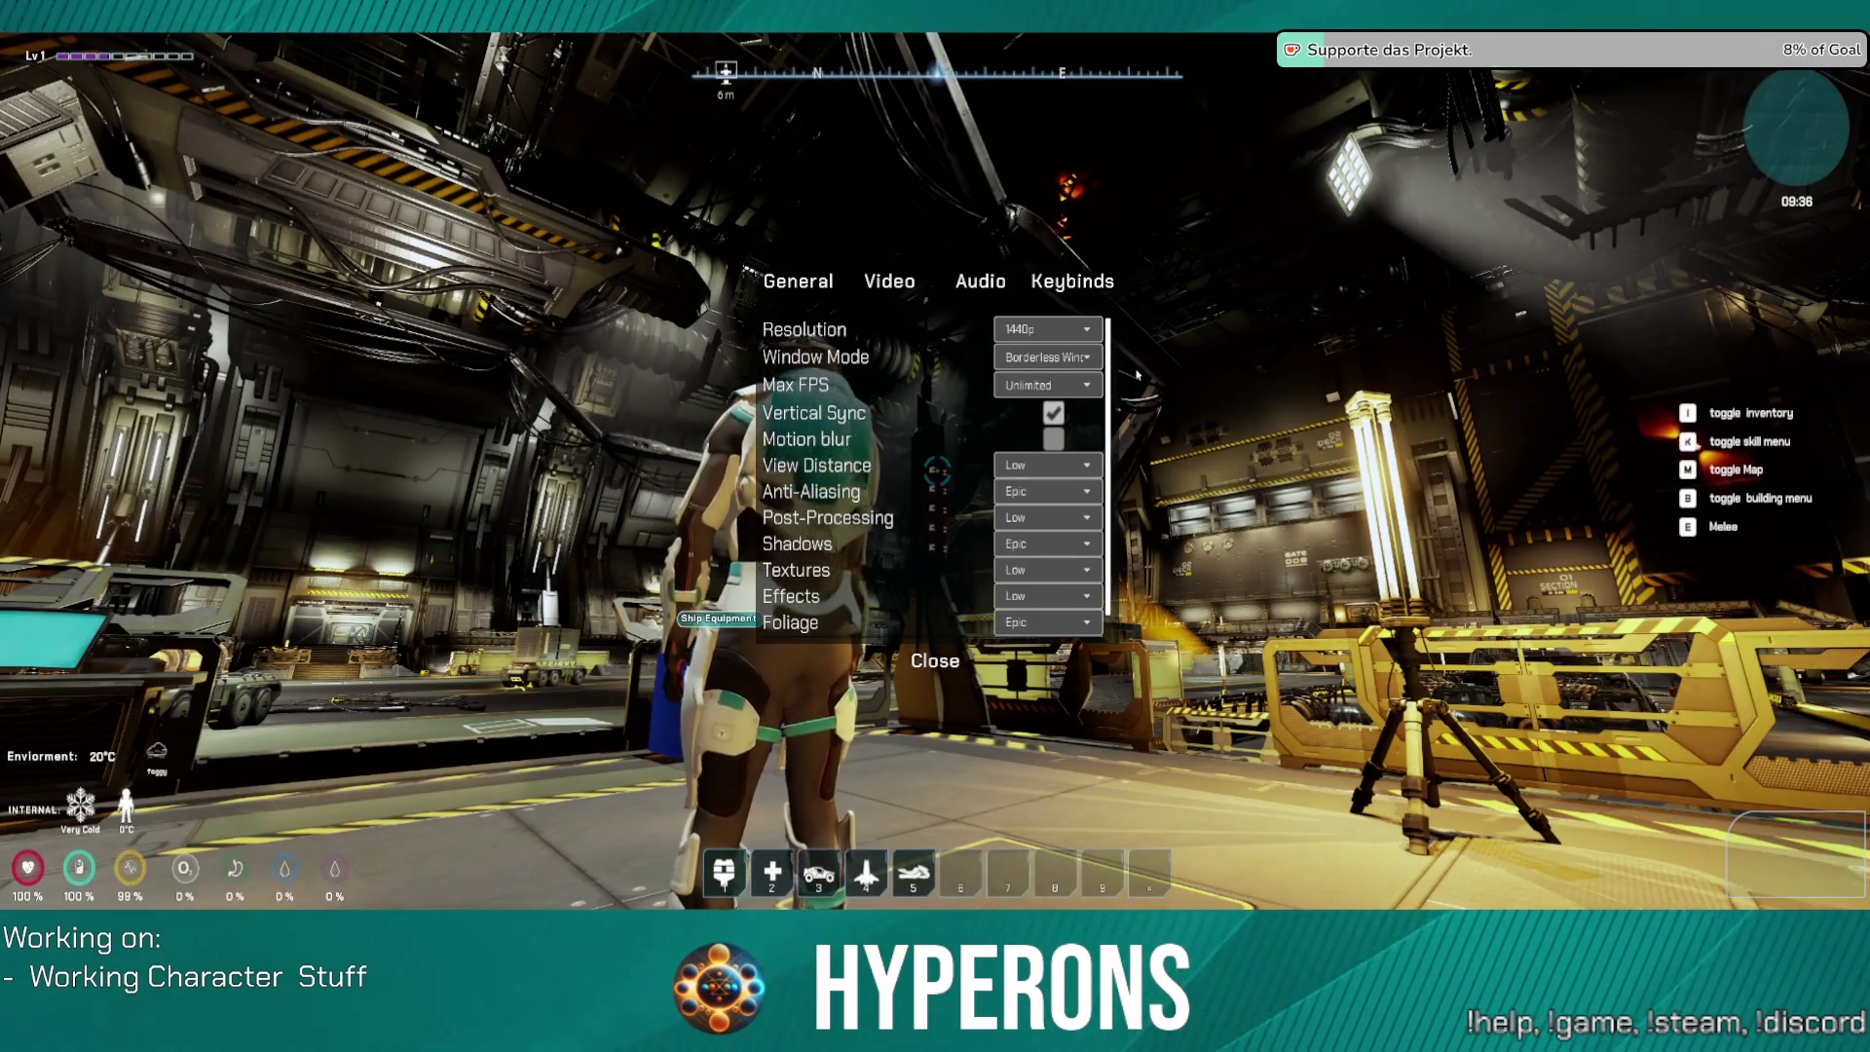
left_click(936, 672)
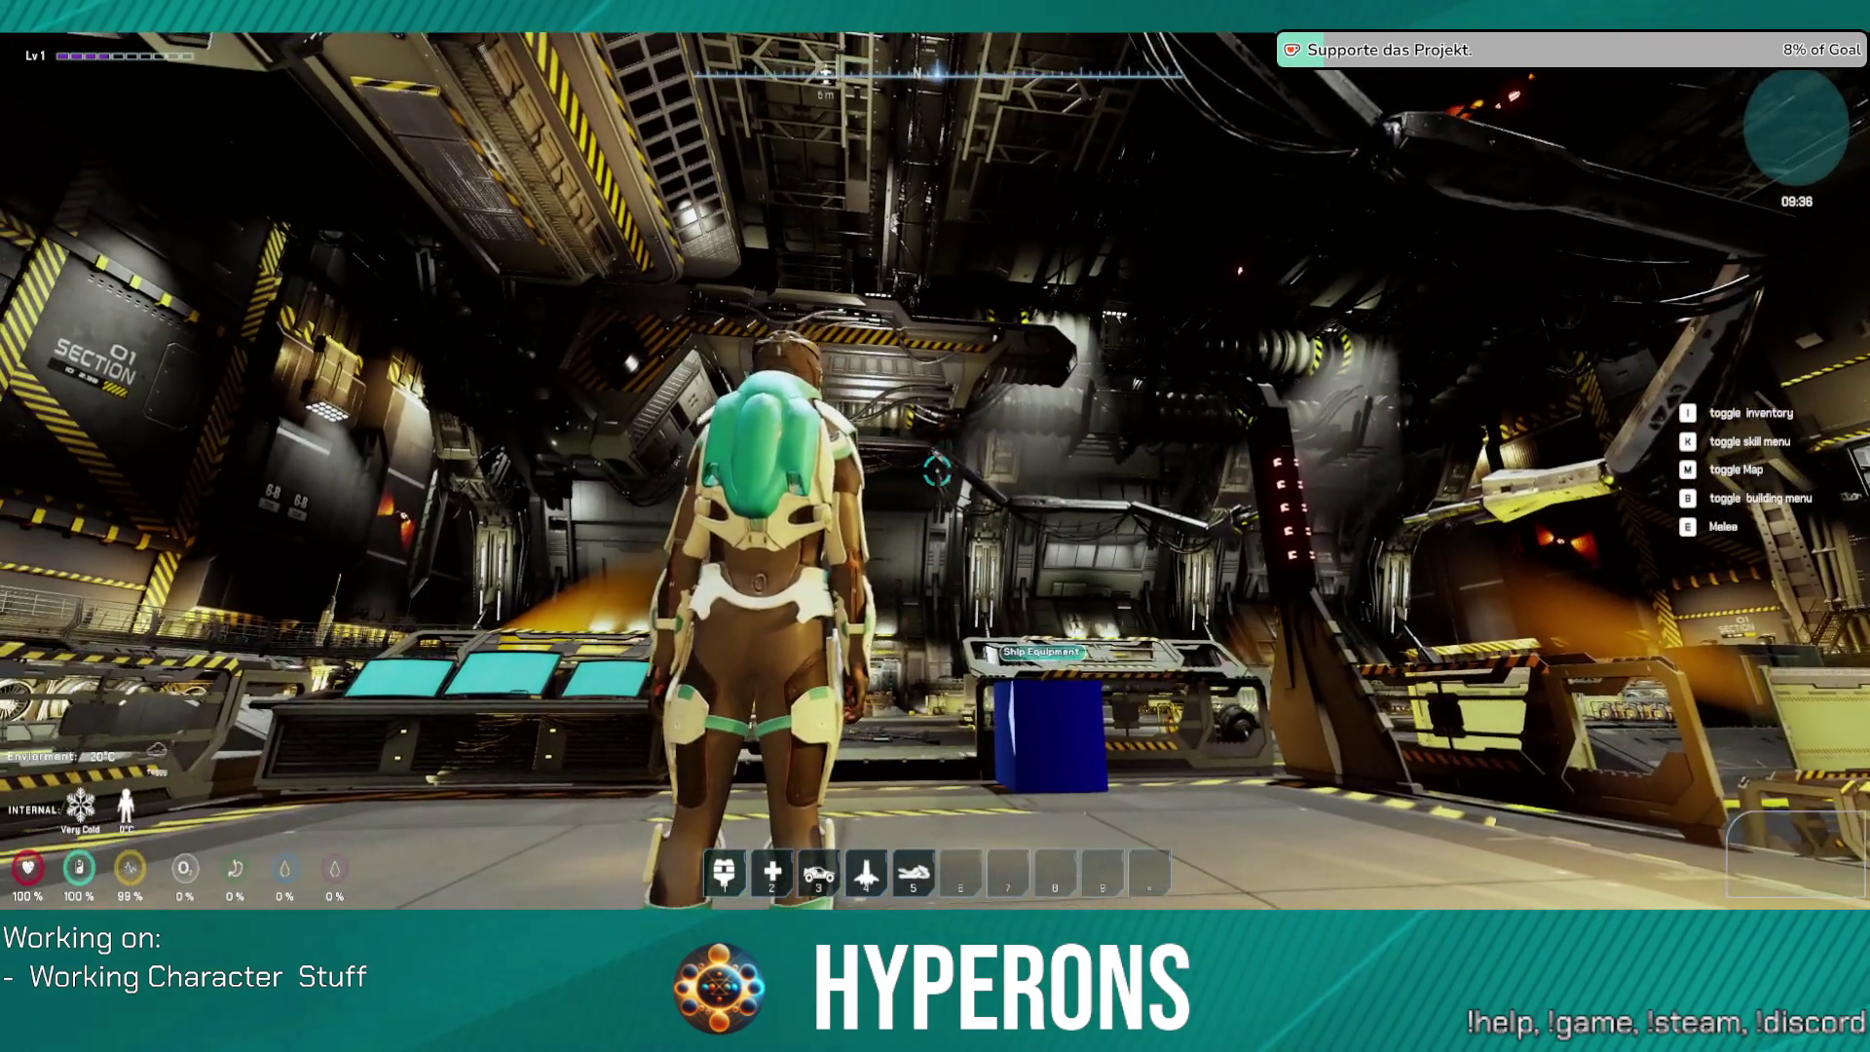
Step: Walk onto the hangar floor and unequip the character's helmet in the inventory
key("w")
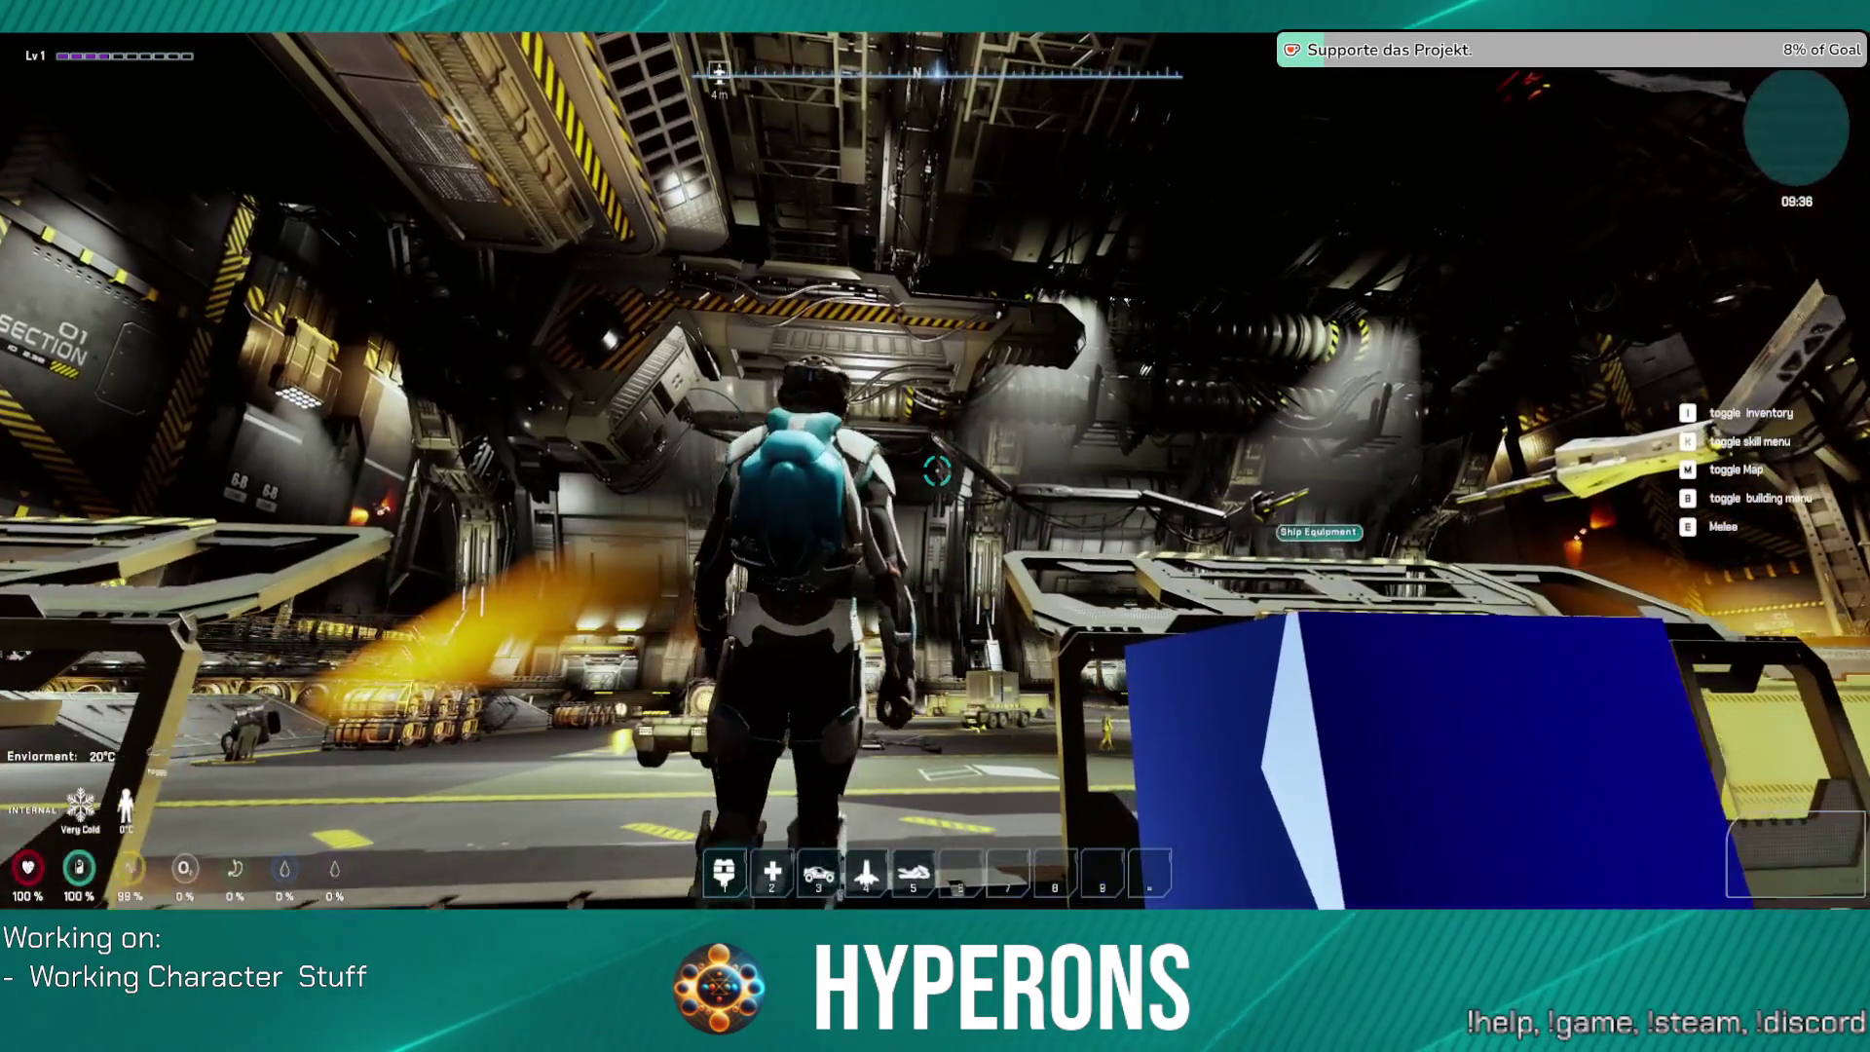
key("w")
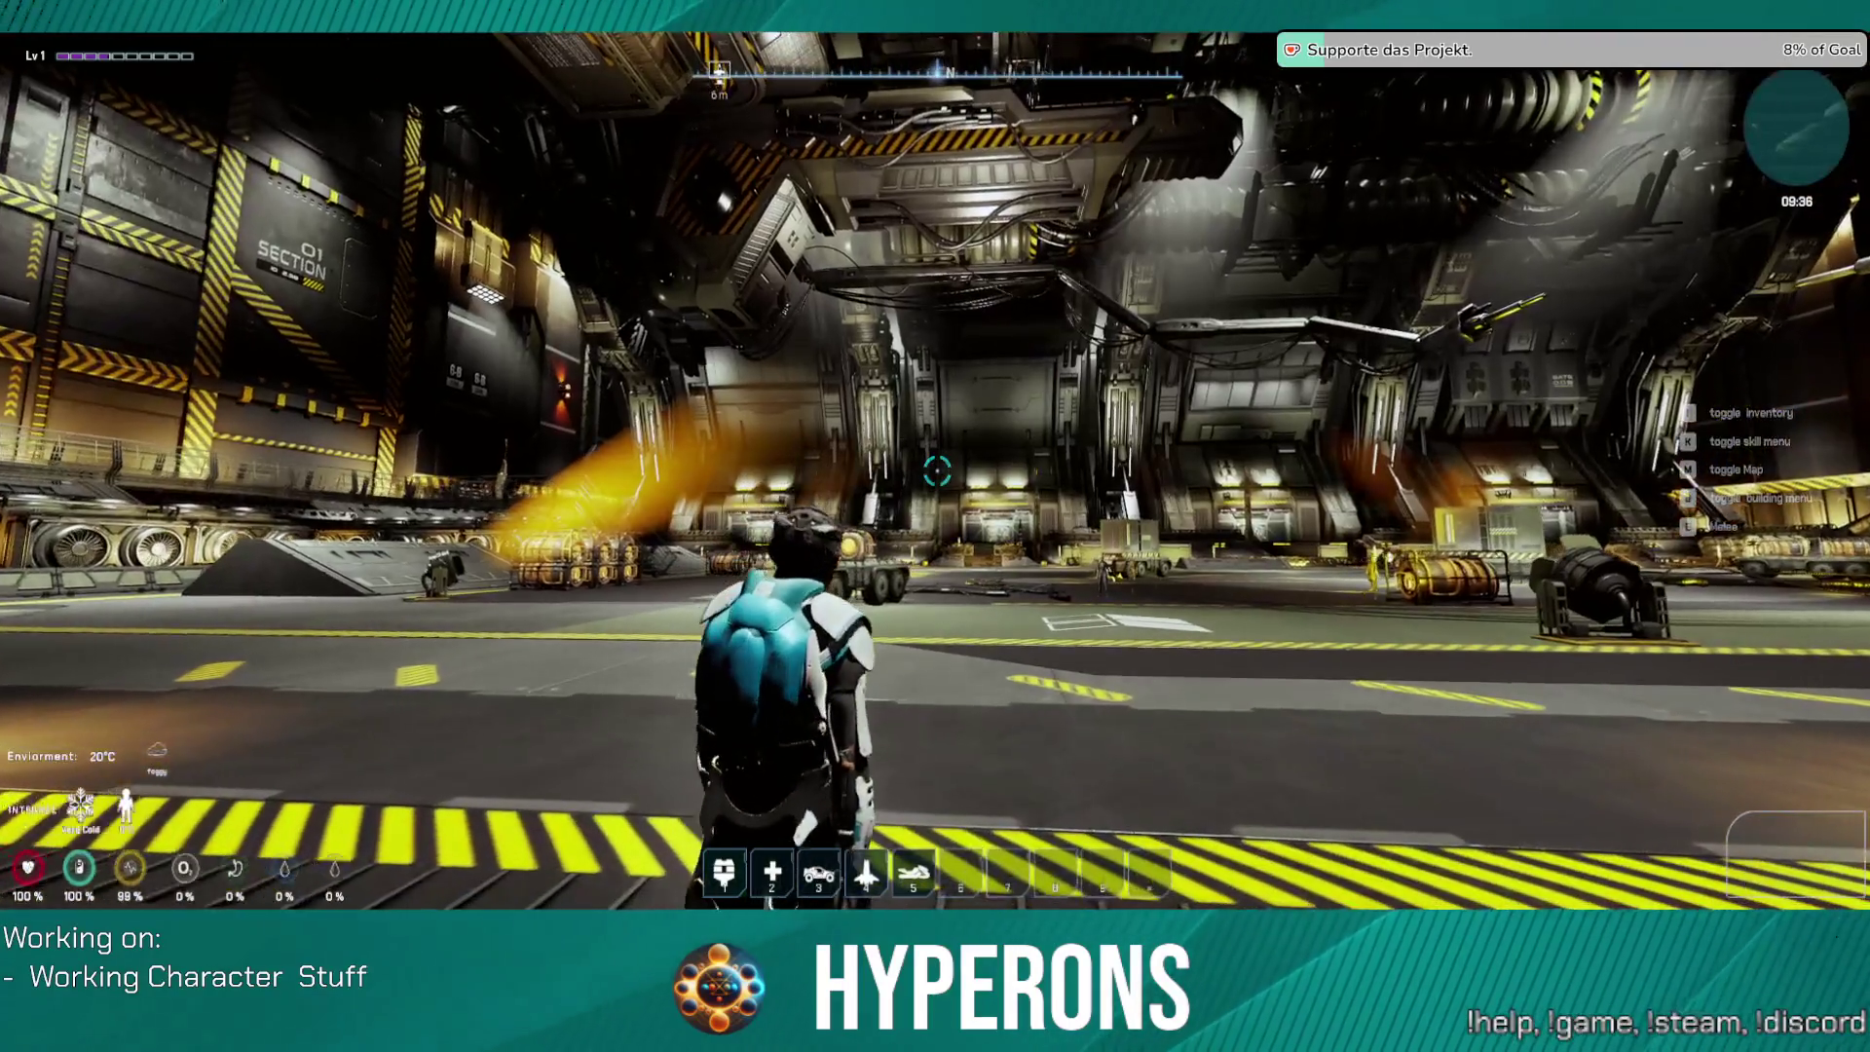
key("w")
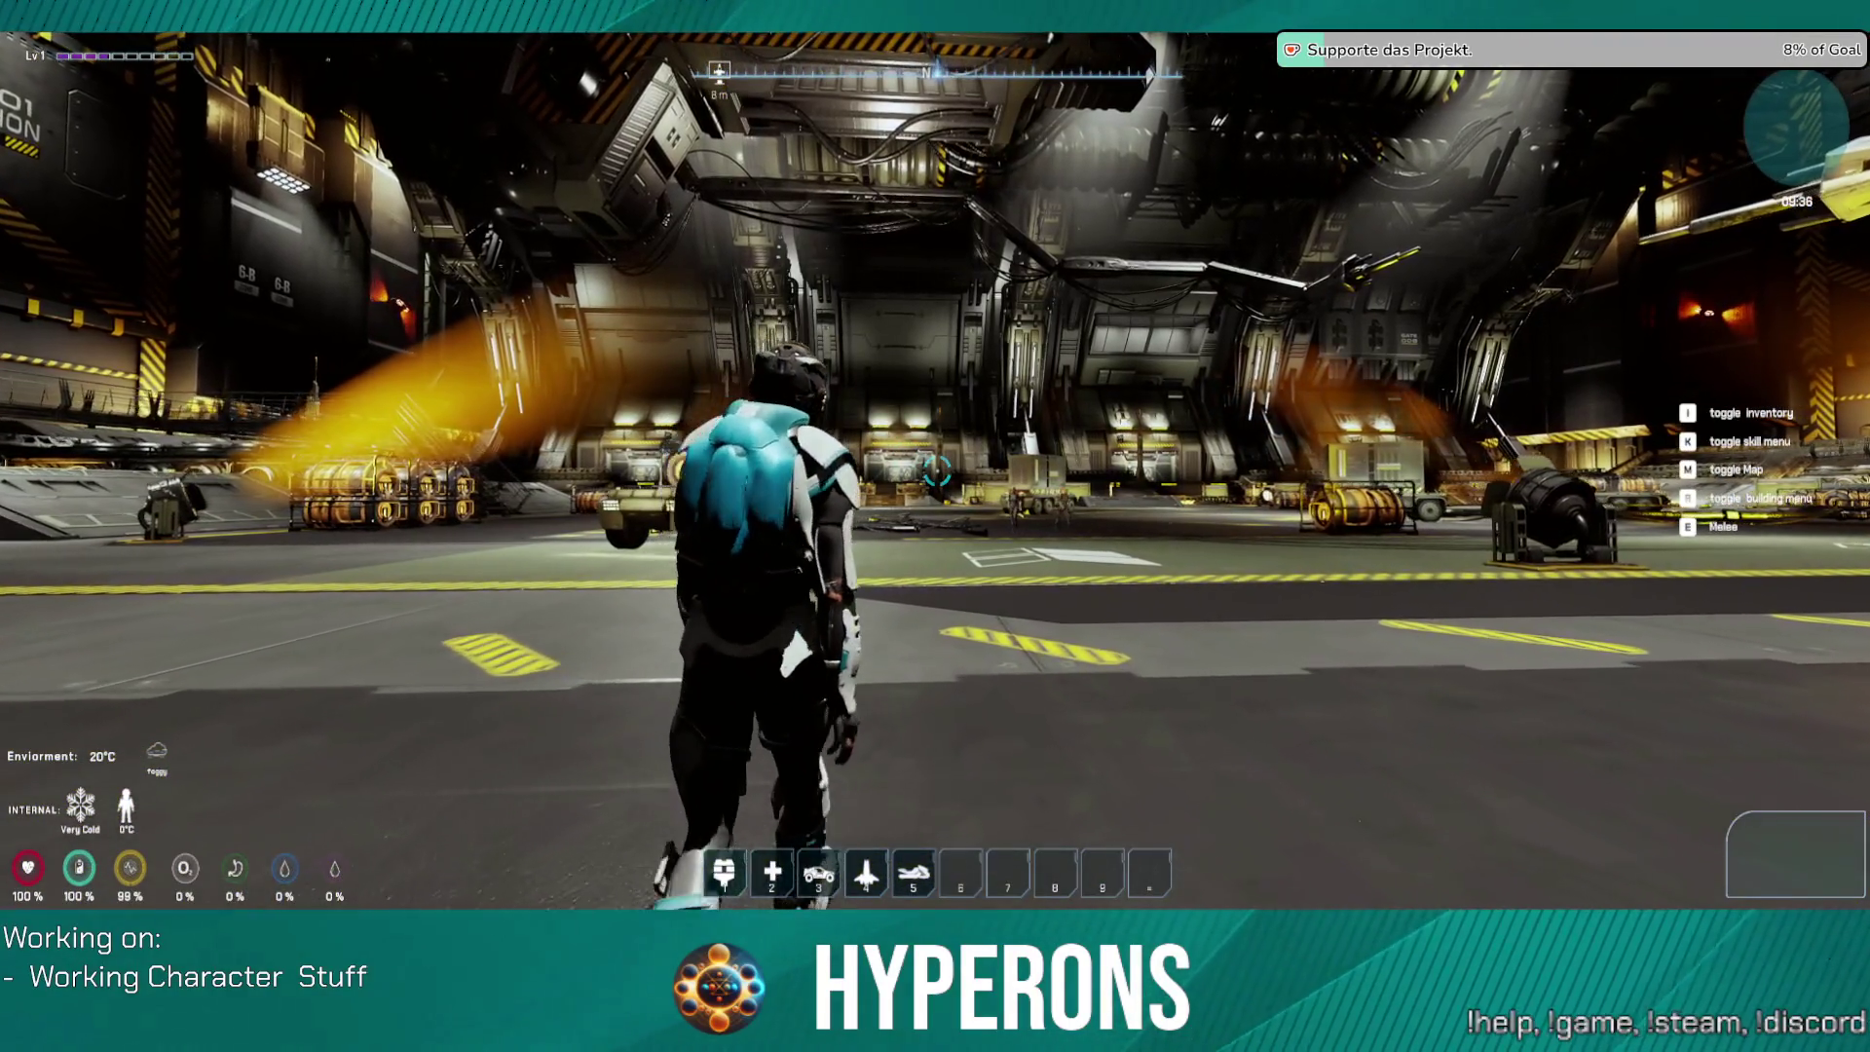
key("i")
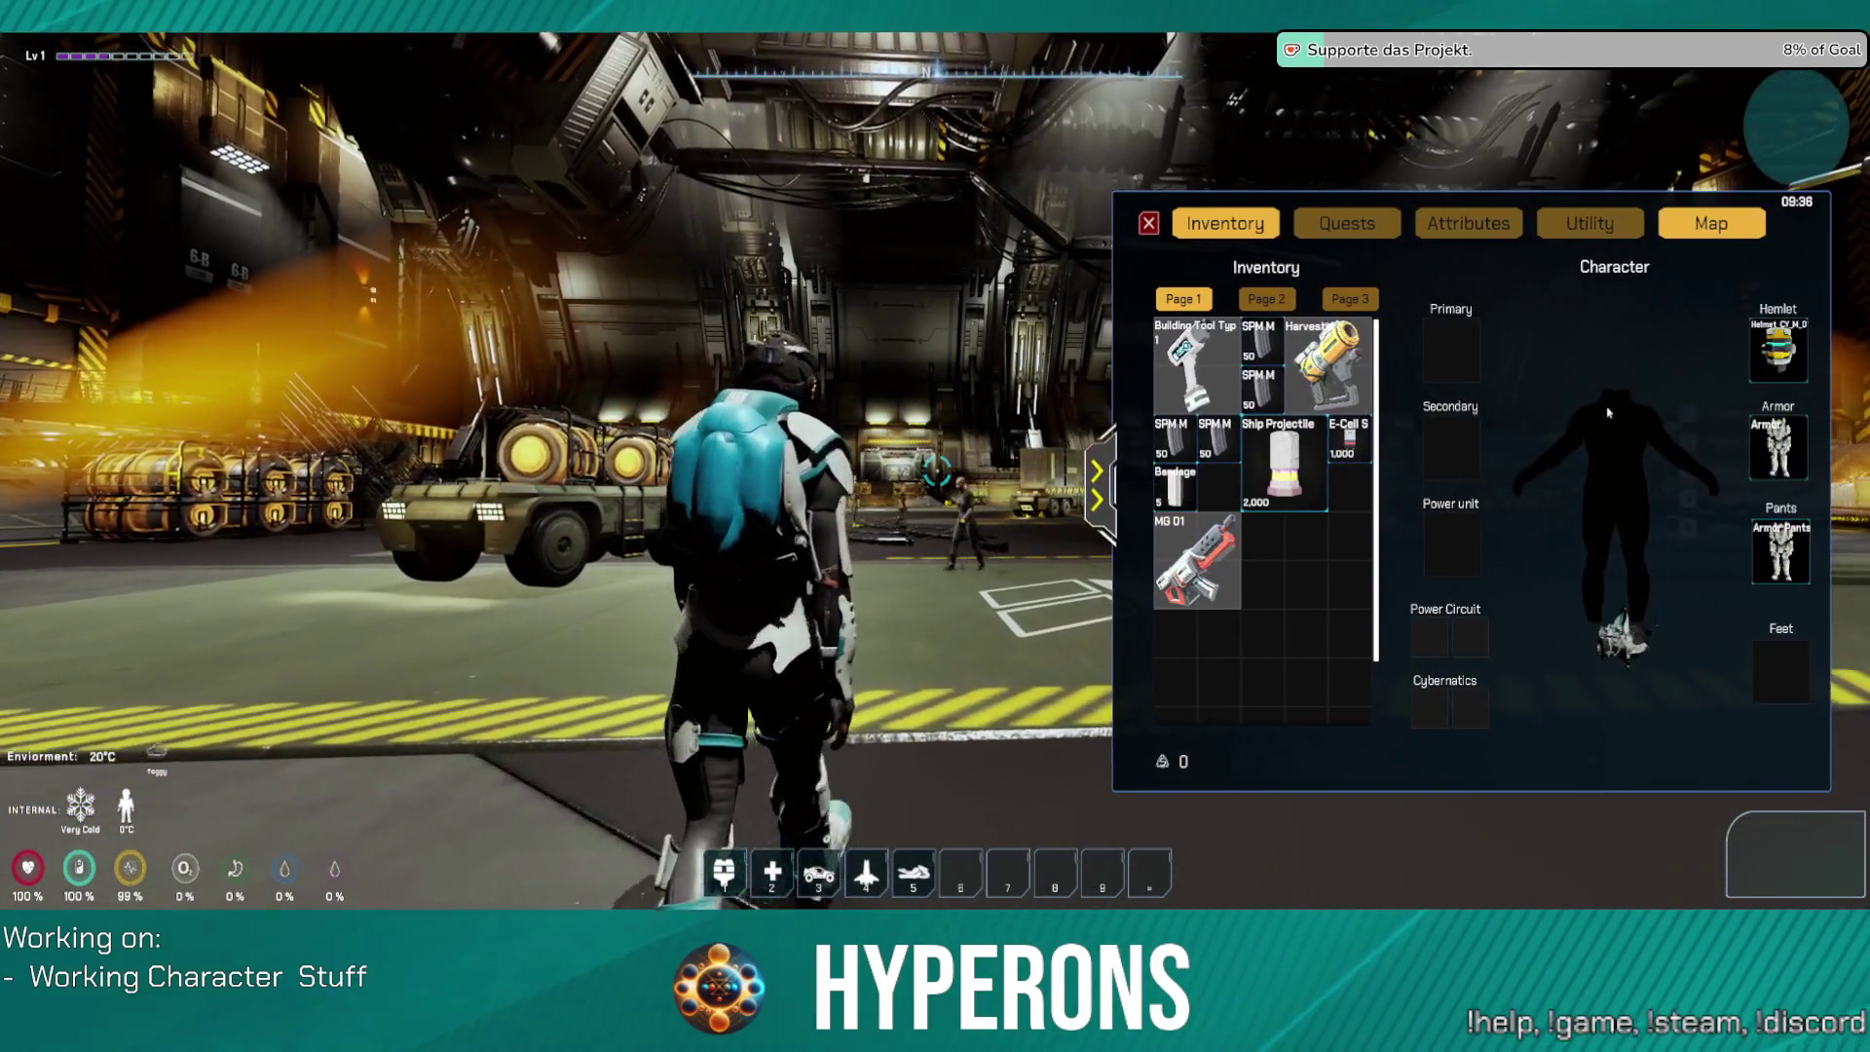
right_click(1788, 355)
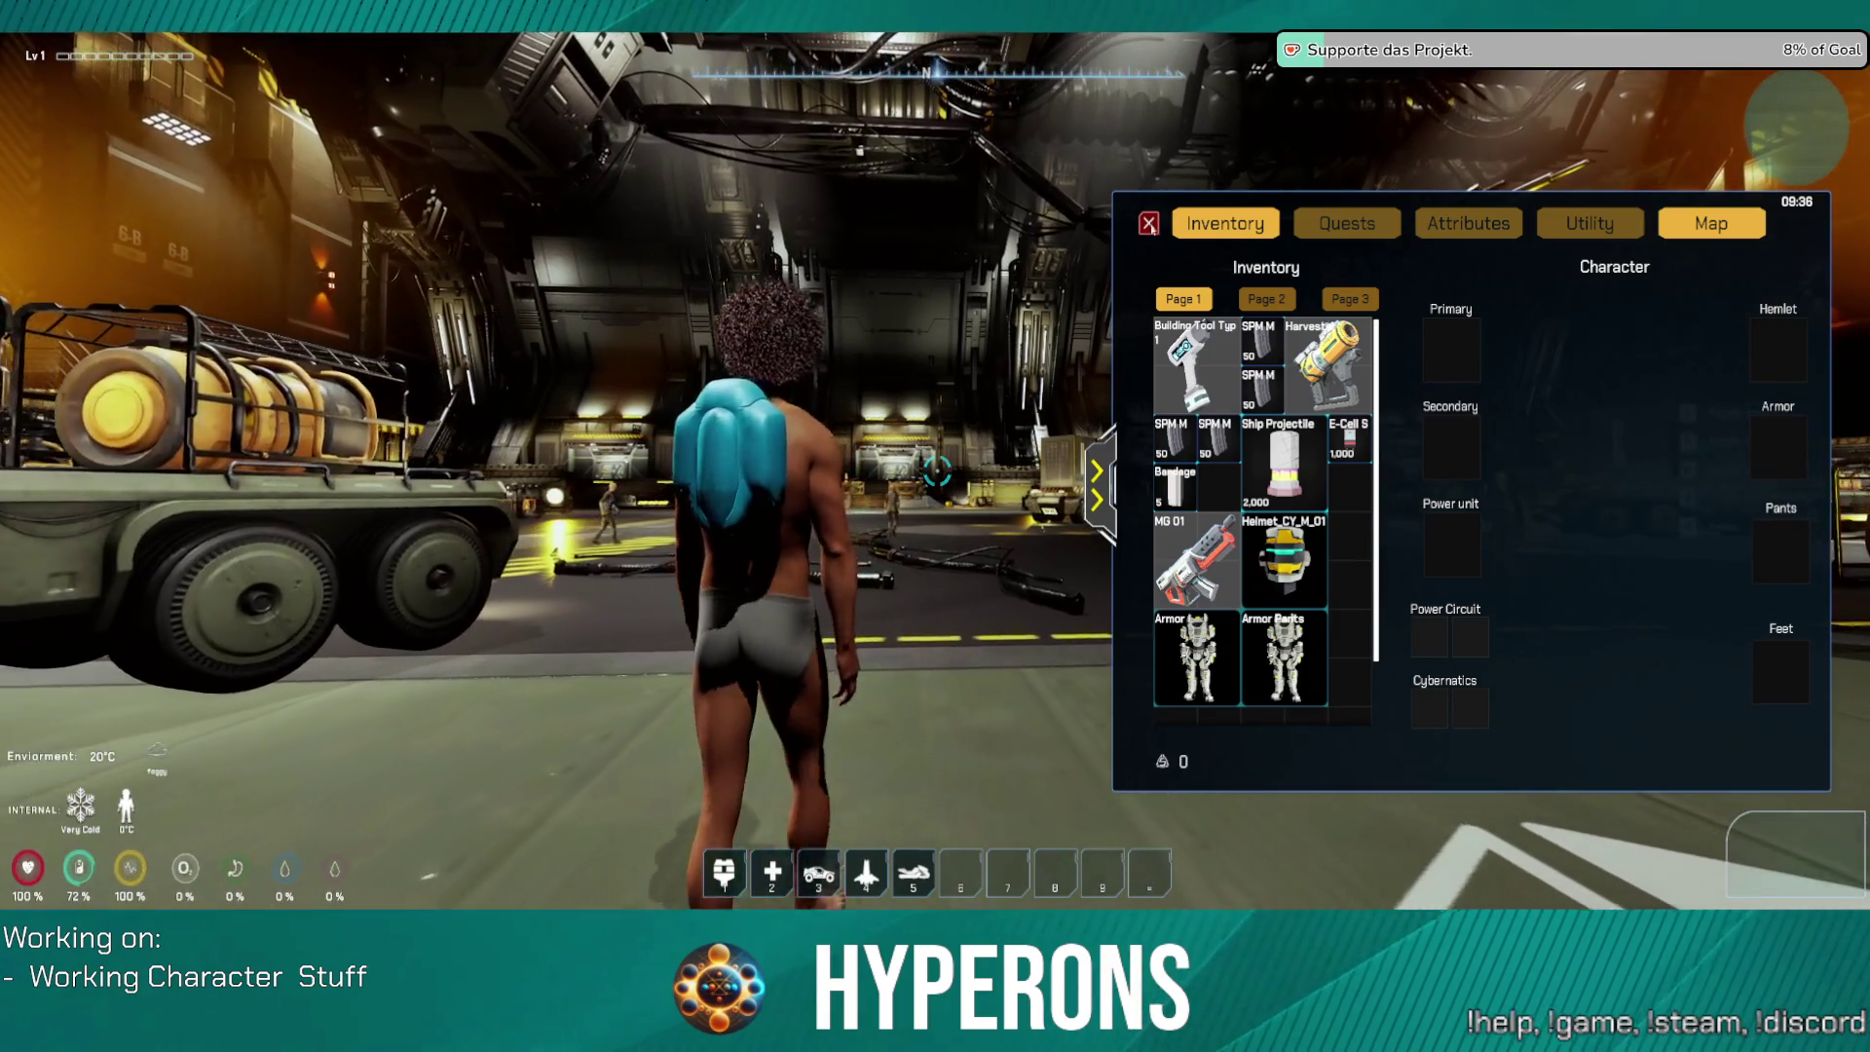
Step: Run through the hangar, then re-equip Helmet_CY_M_01, Armor Pants and Armor
key("w")
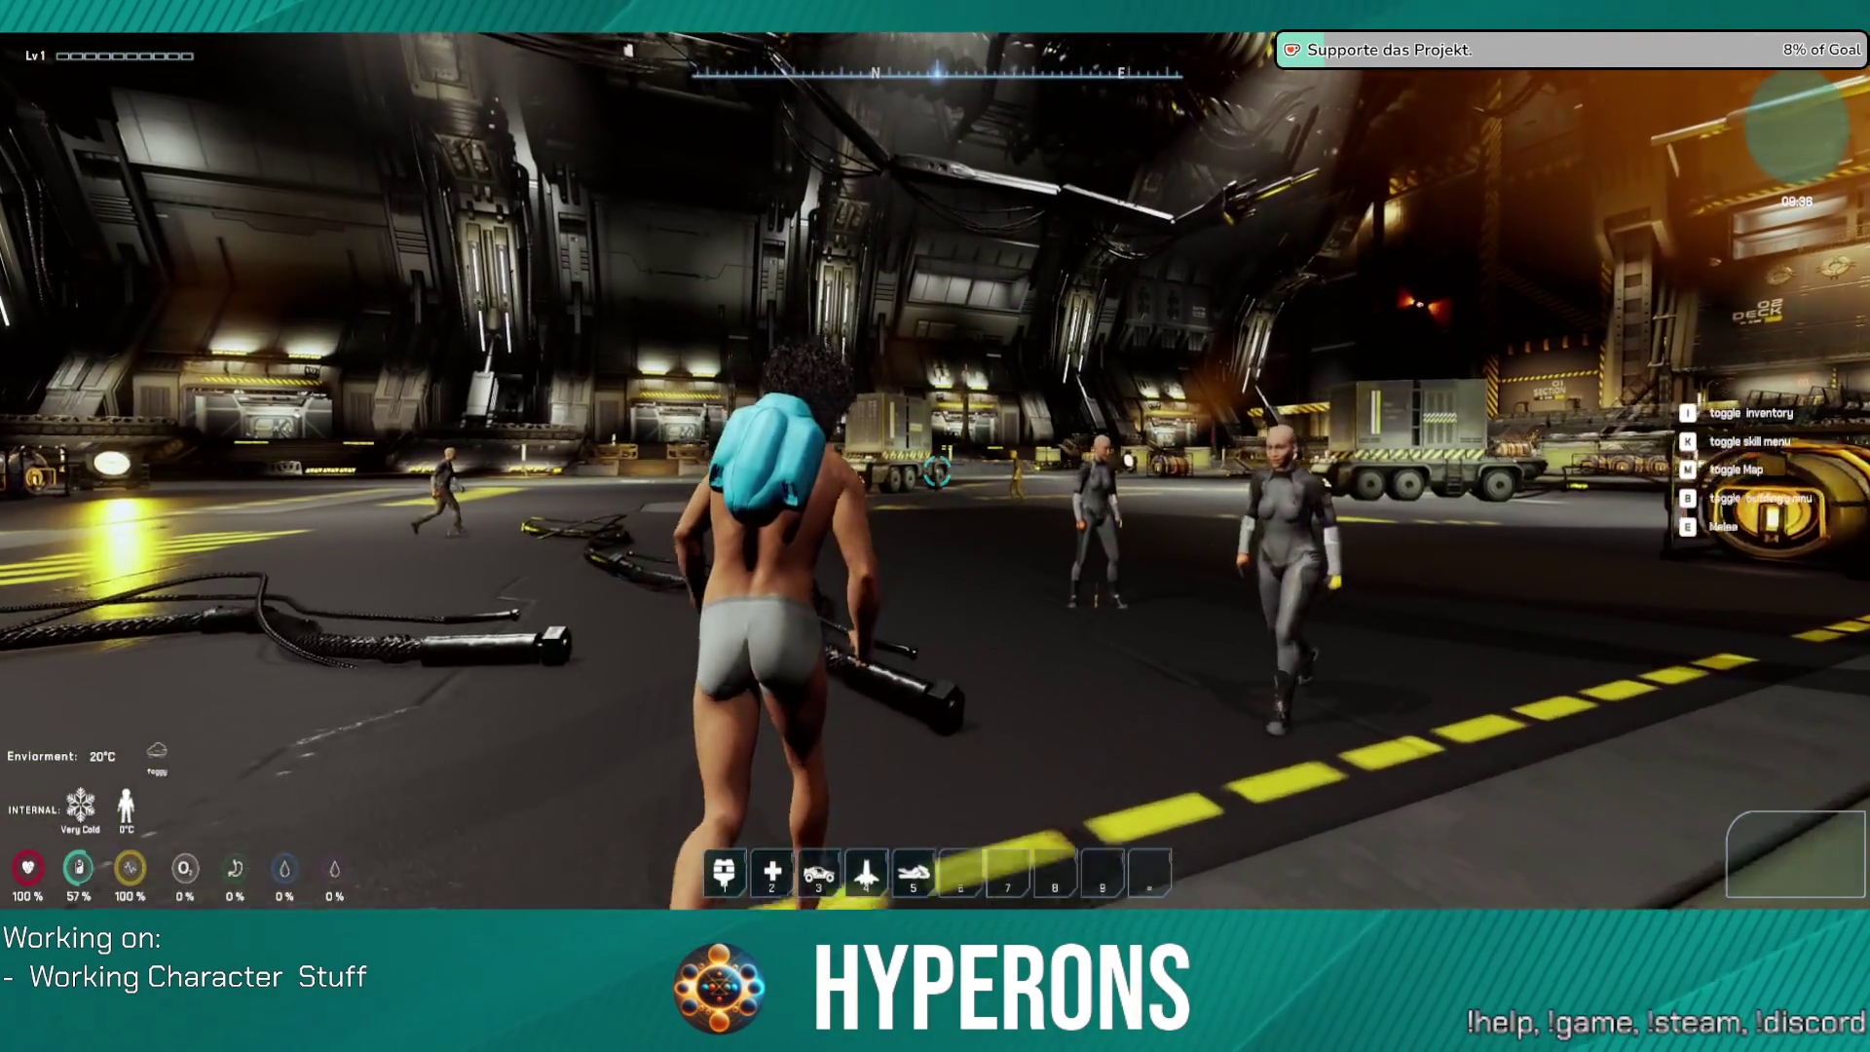
key("w")
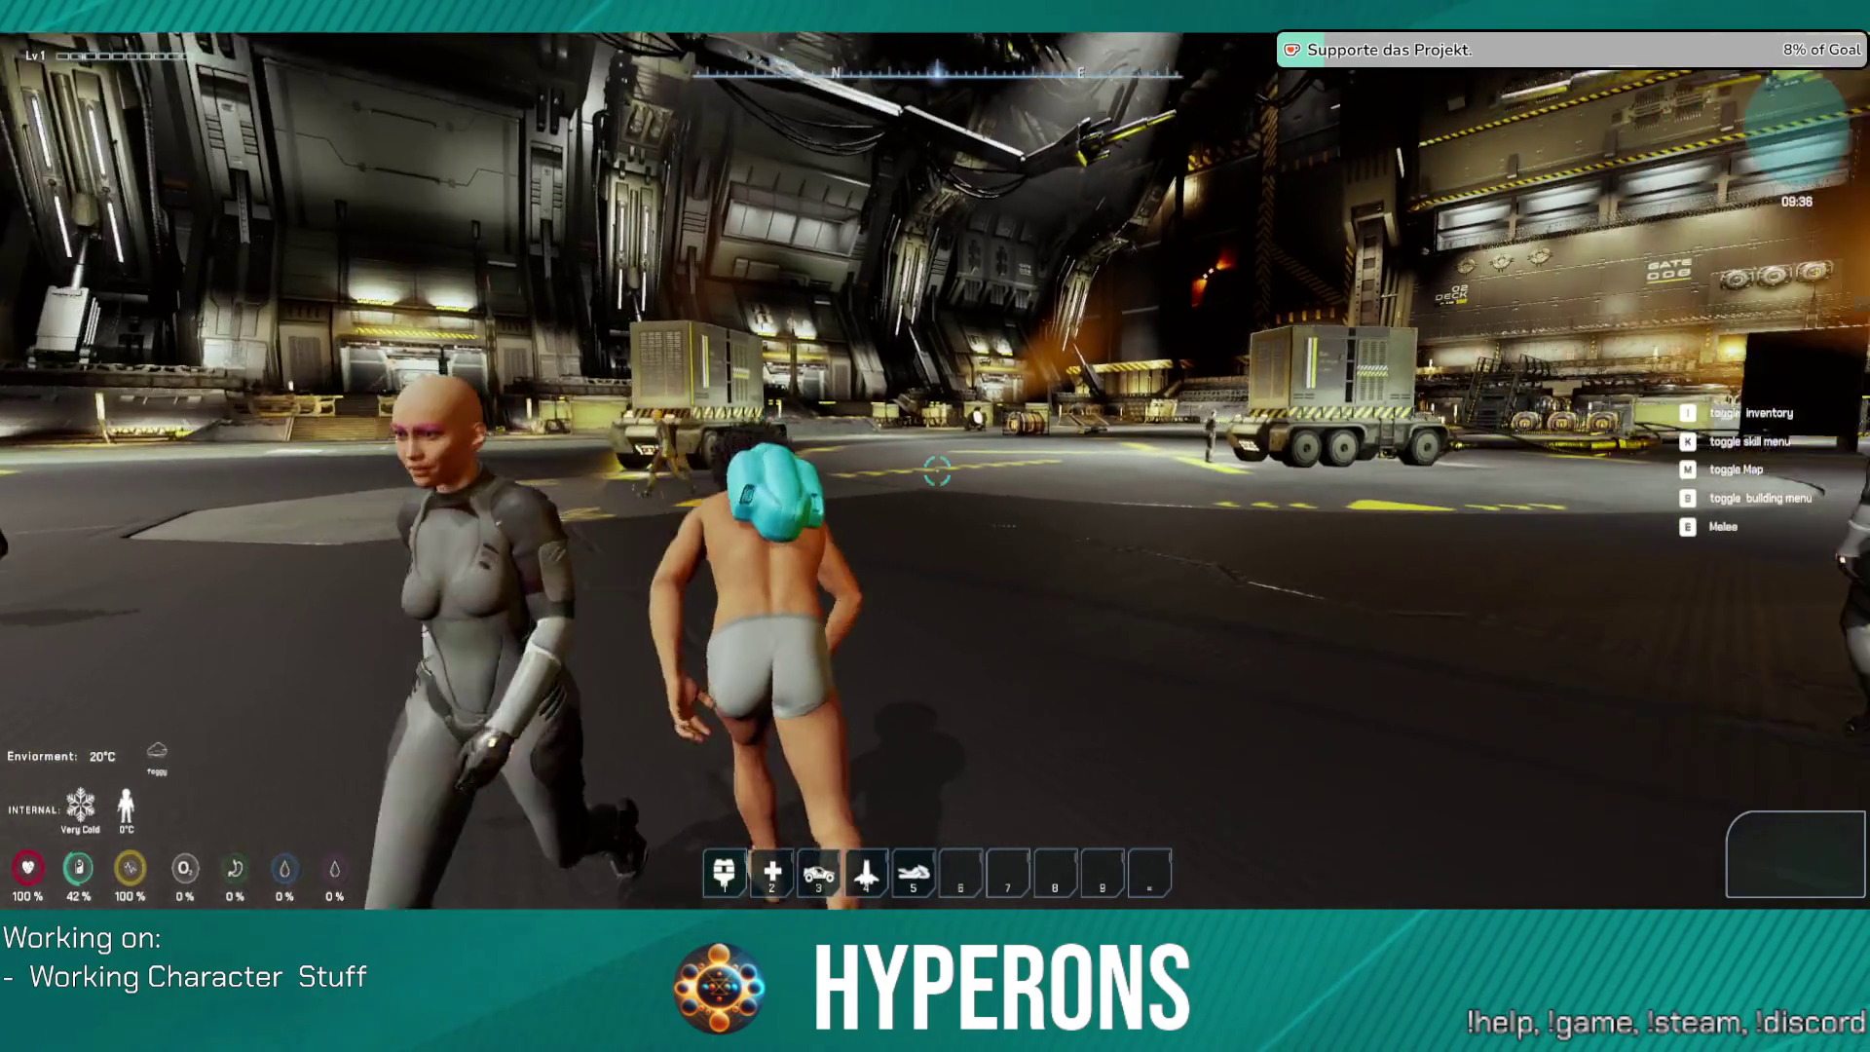
key("i")
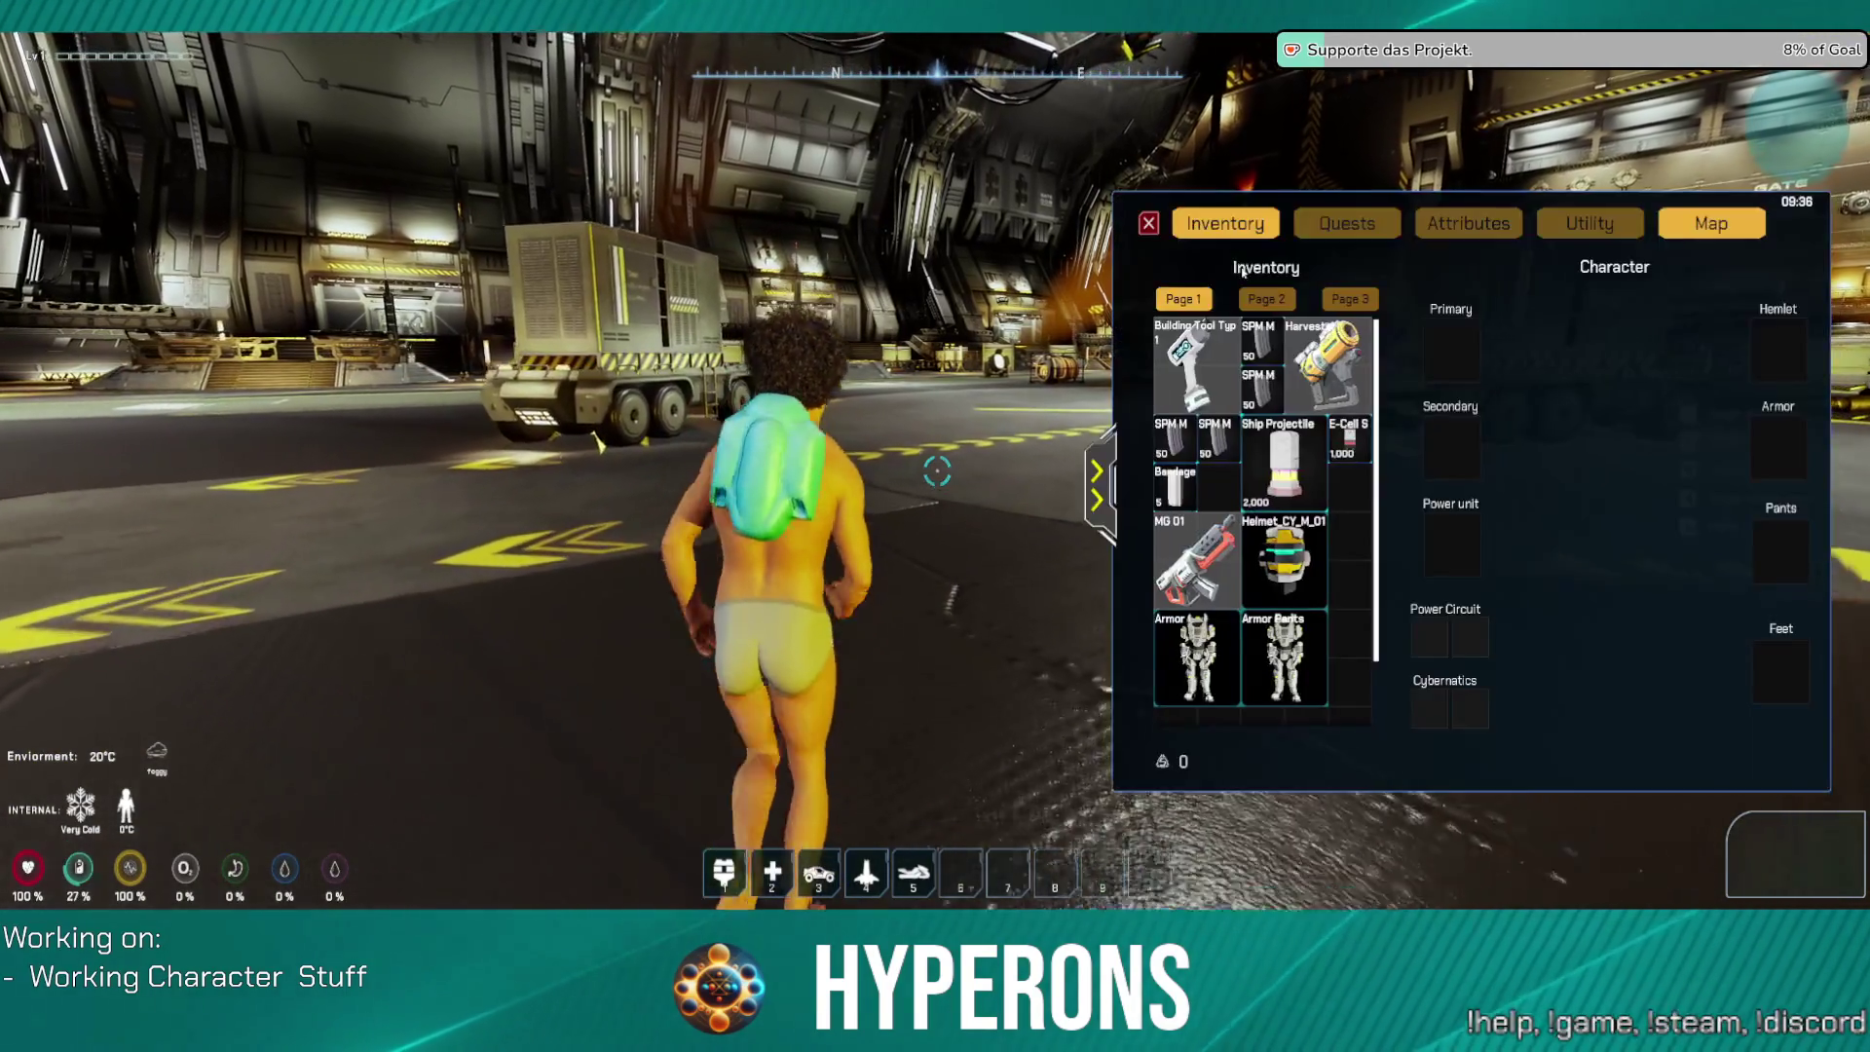
right_click(1327, 562)
right_click(1312, 634)
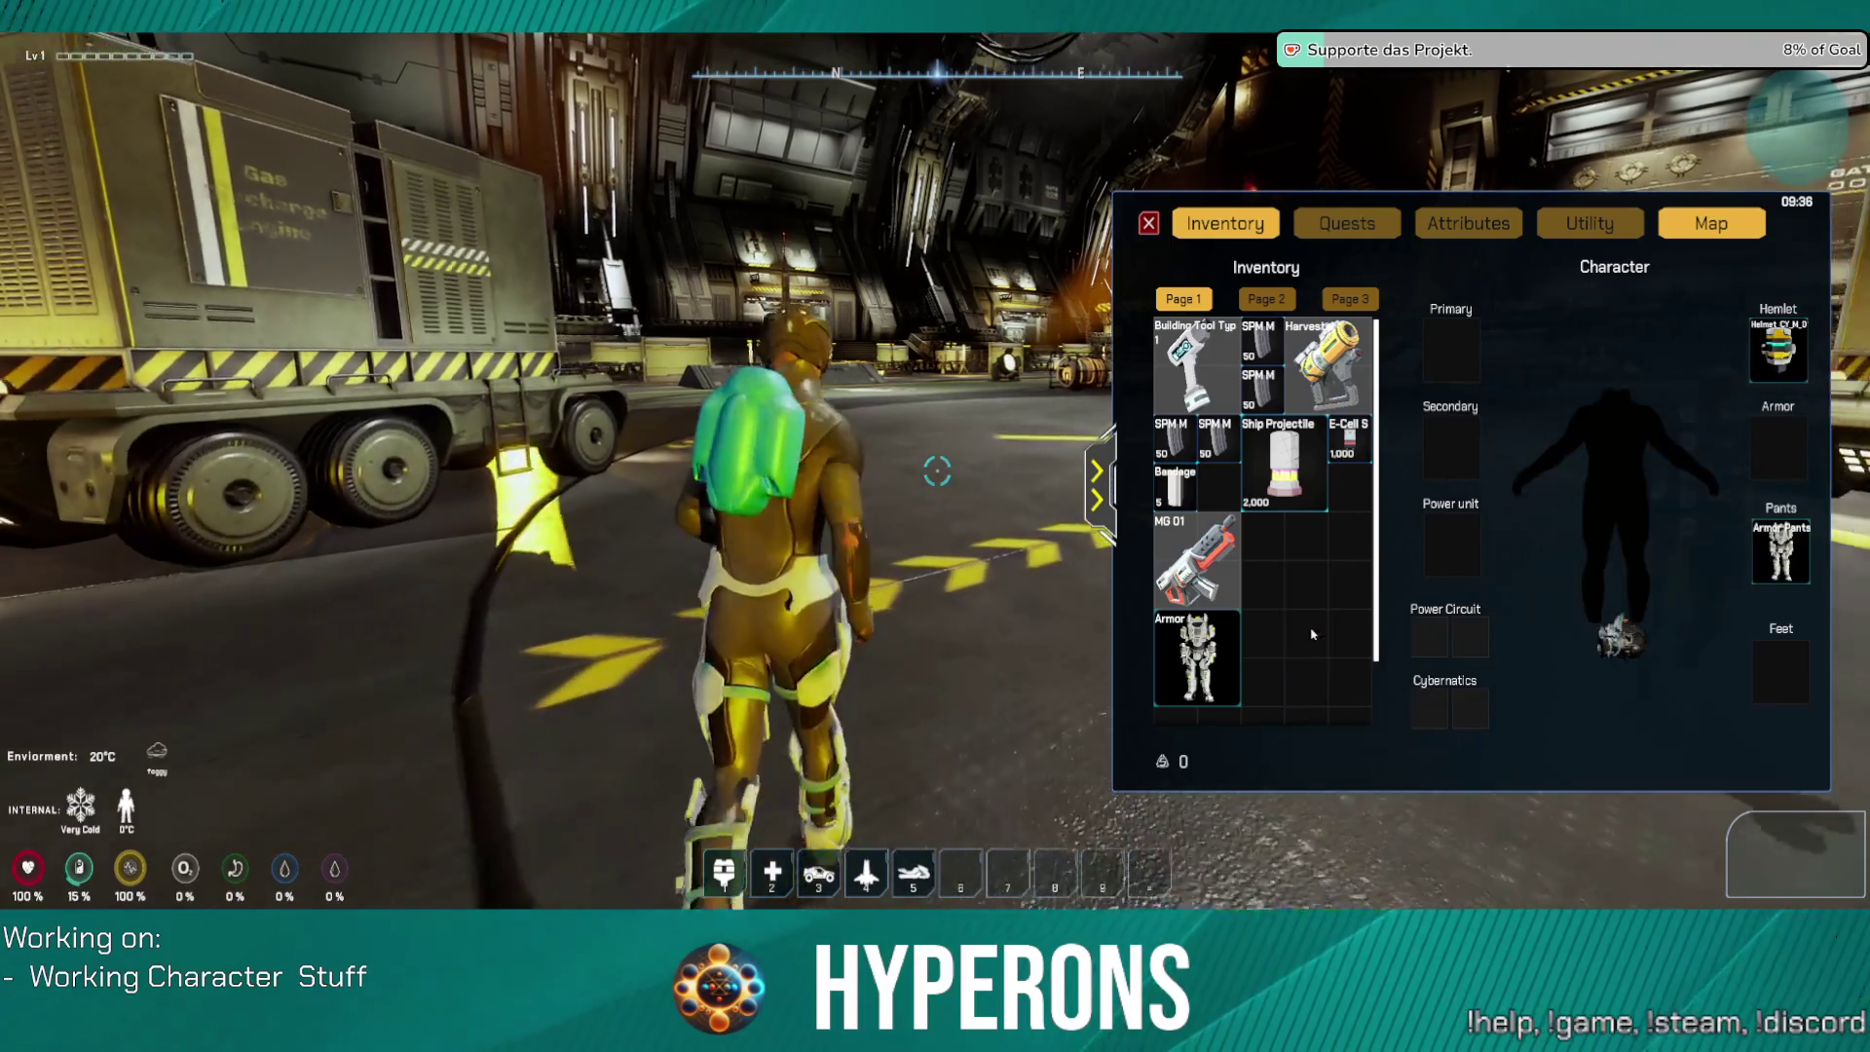
right_click(1196, 658)
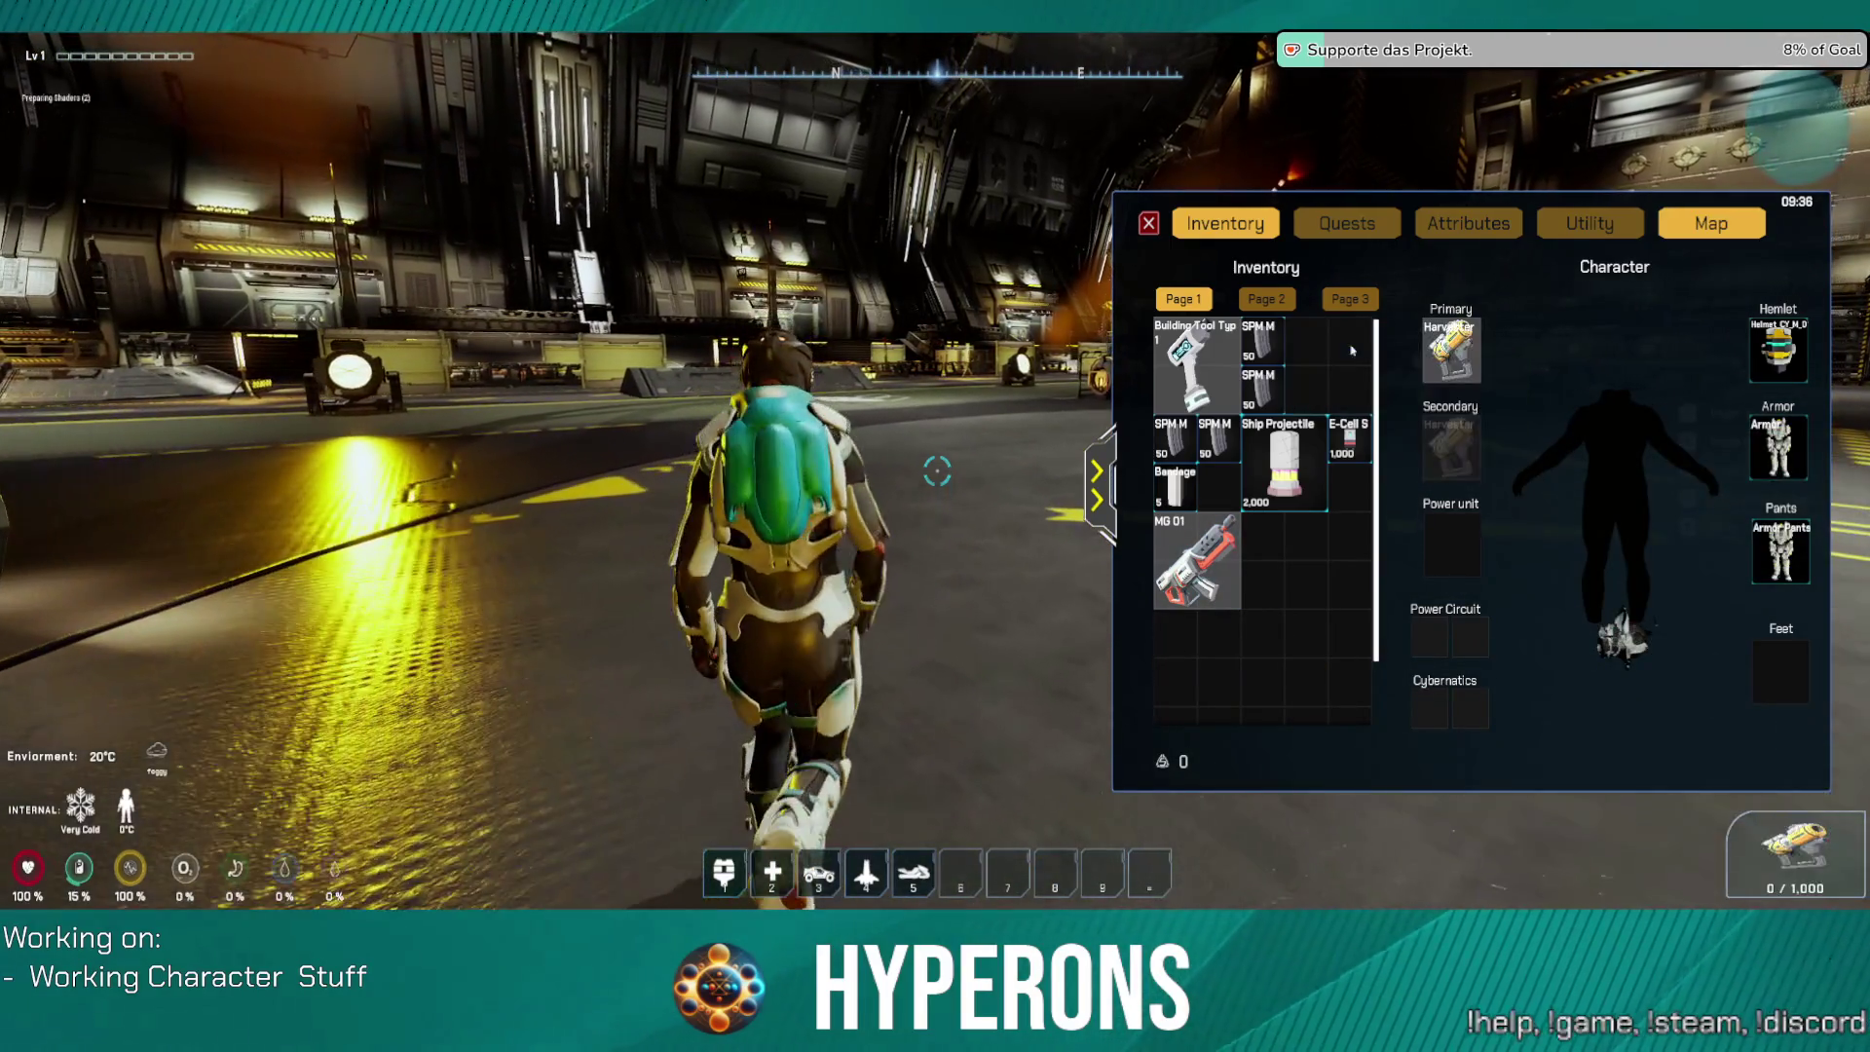
key("i")
Step: Turn toward the section wall and check the inventory panel again
key("w")
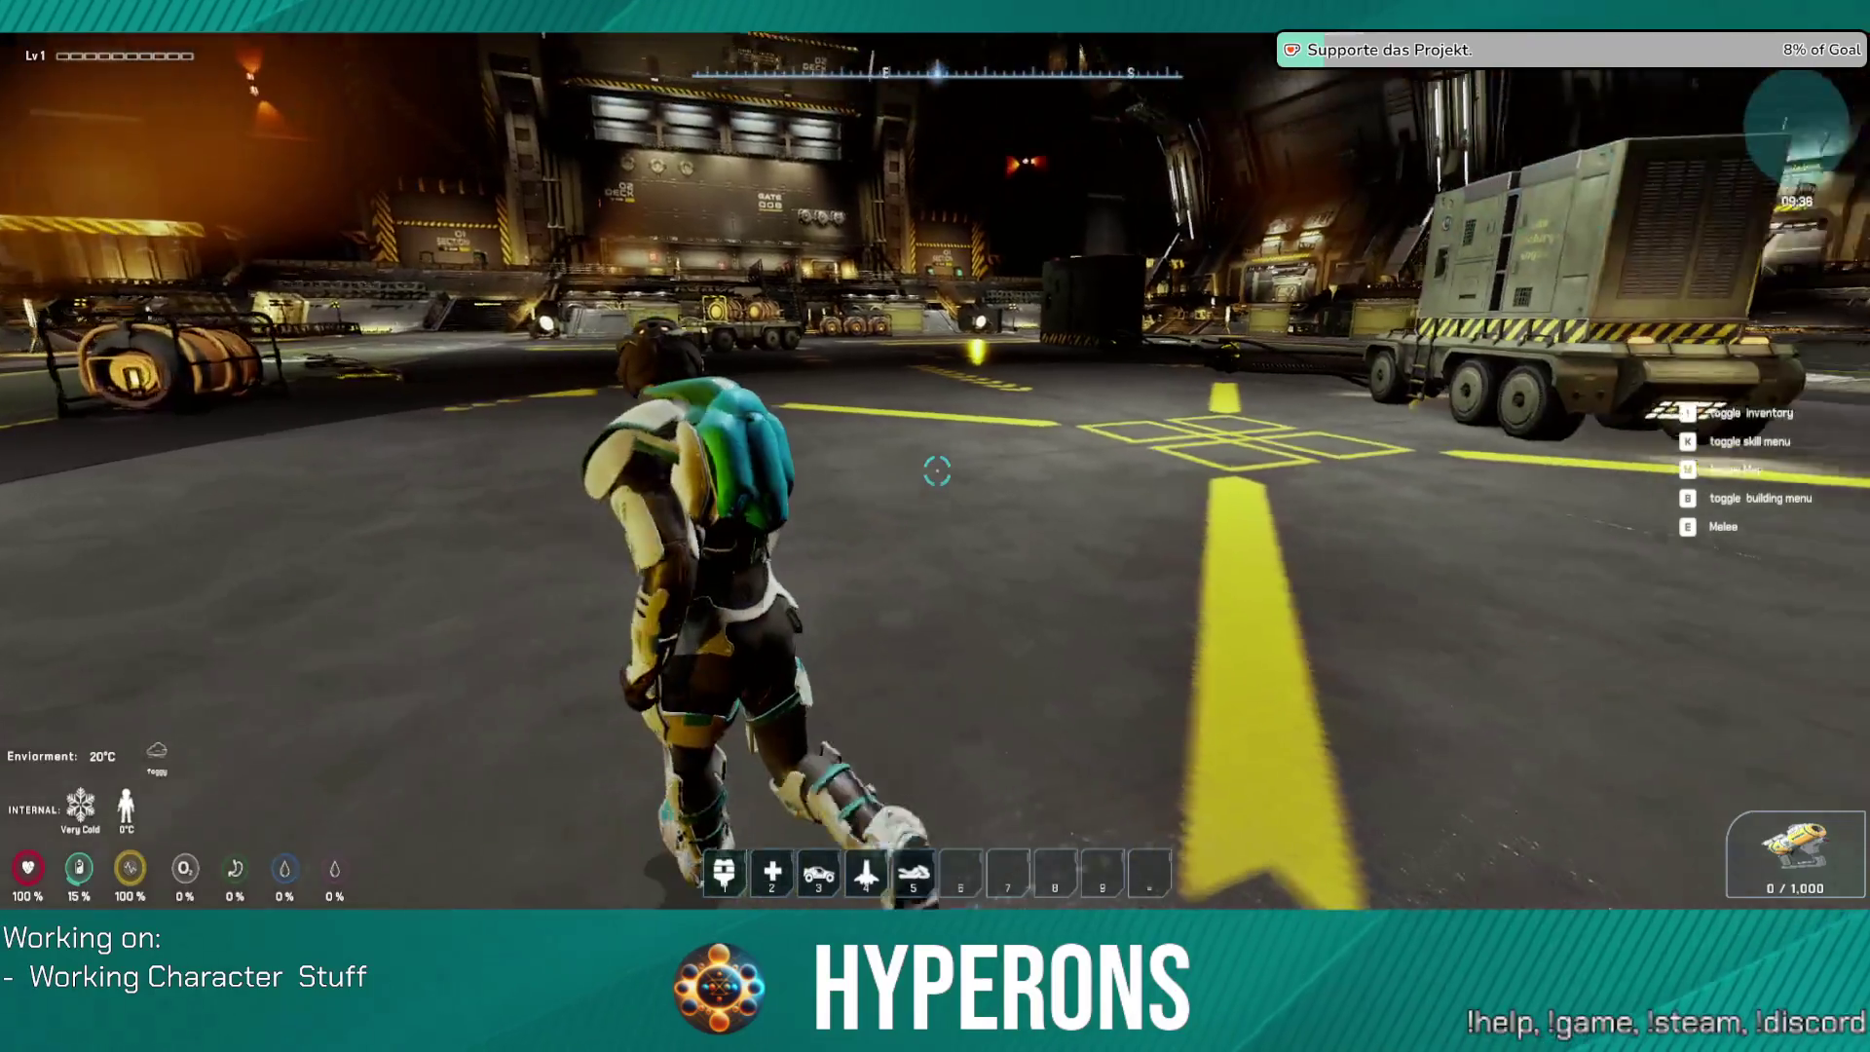
key("i")
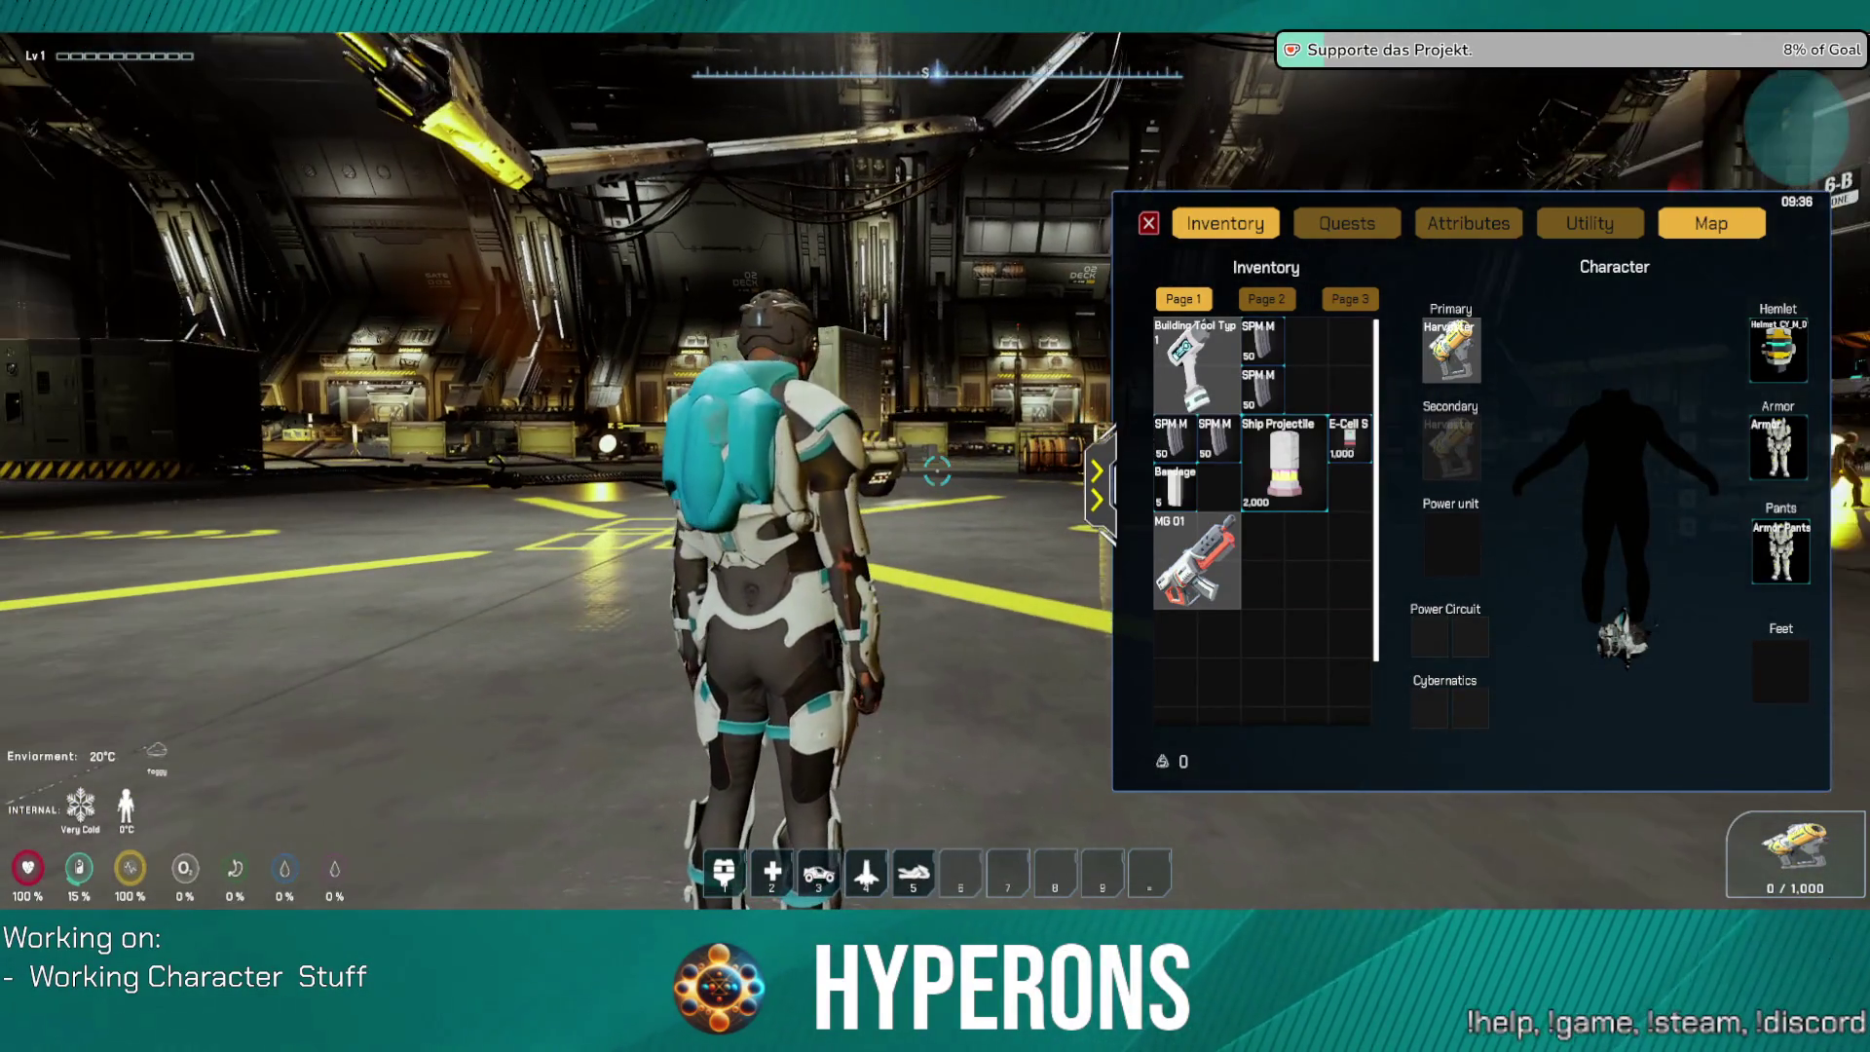
key("i")
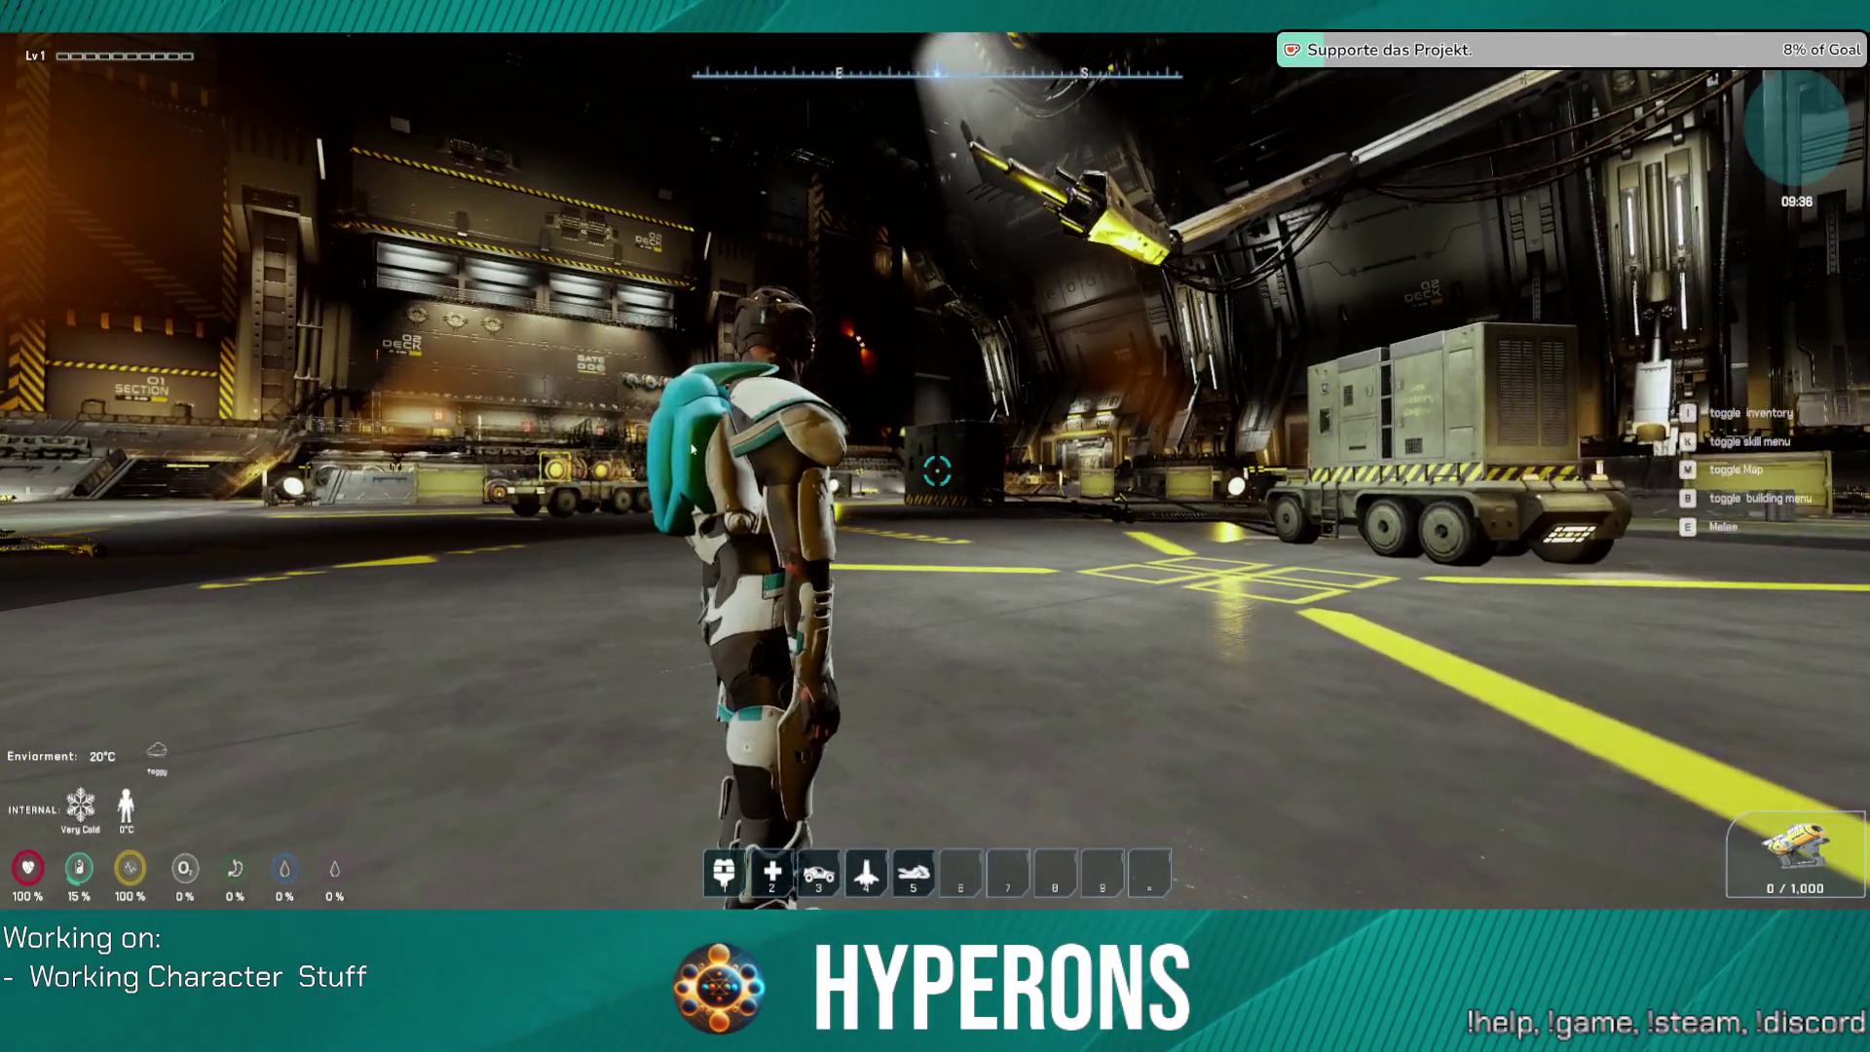
key("i")
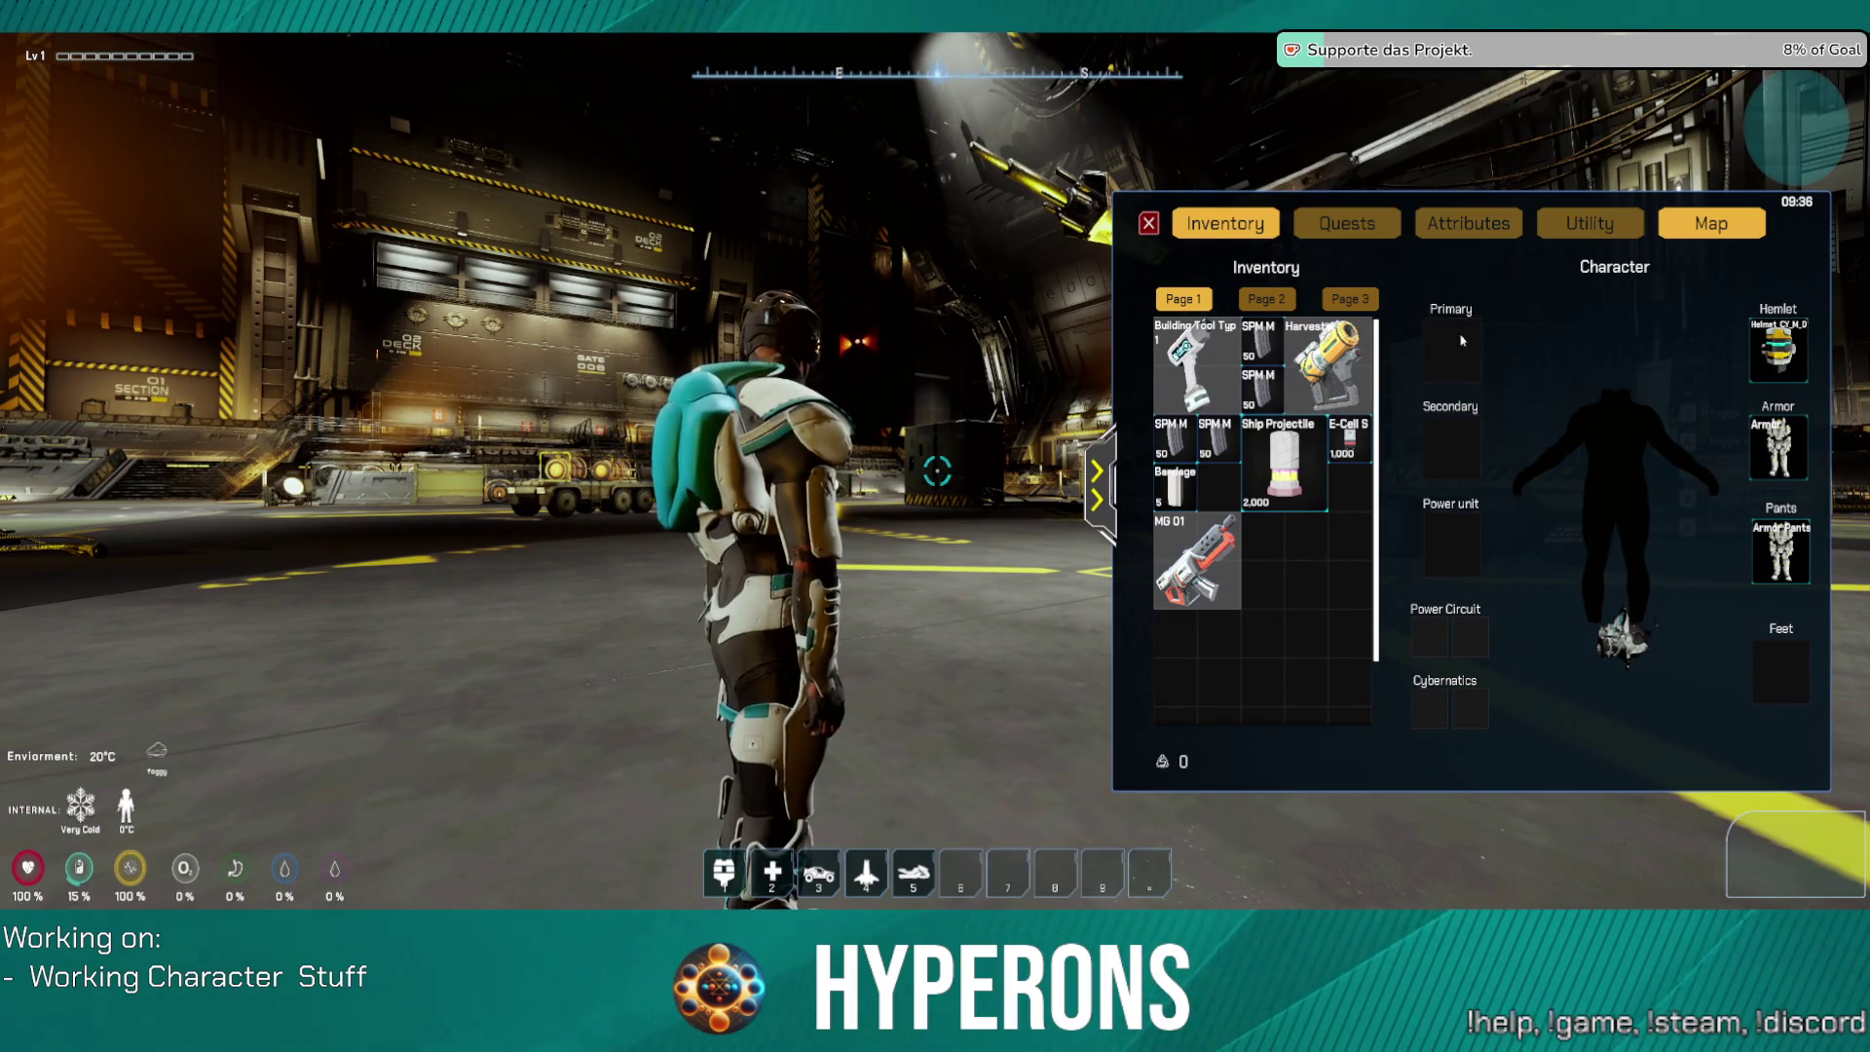
key("i")
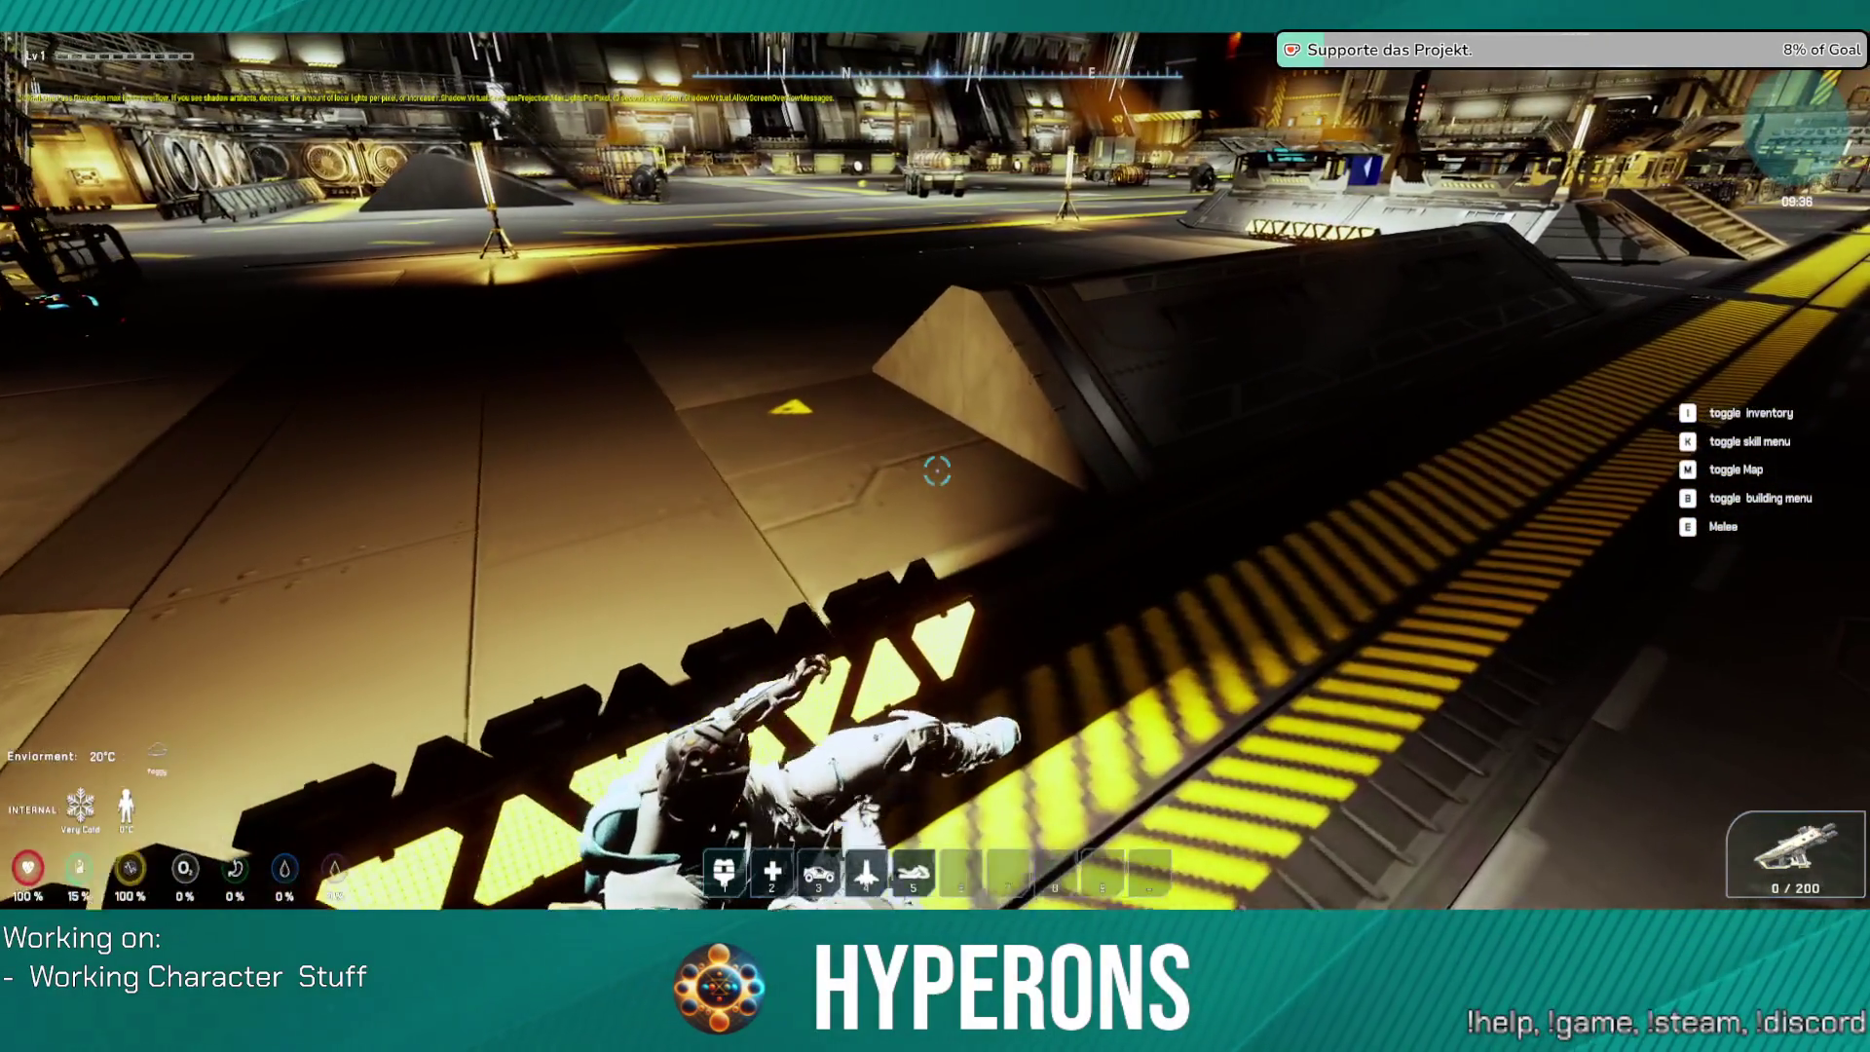
Step: Run off the ledge and across the hangar past the parked trucks and workers
key("w")
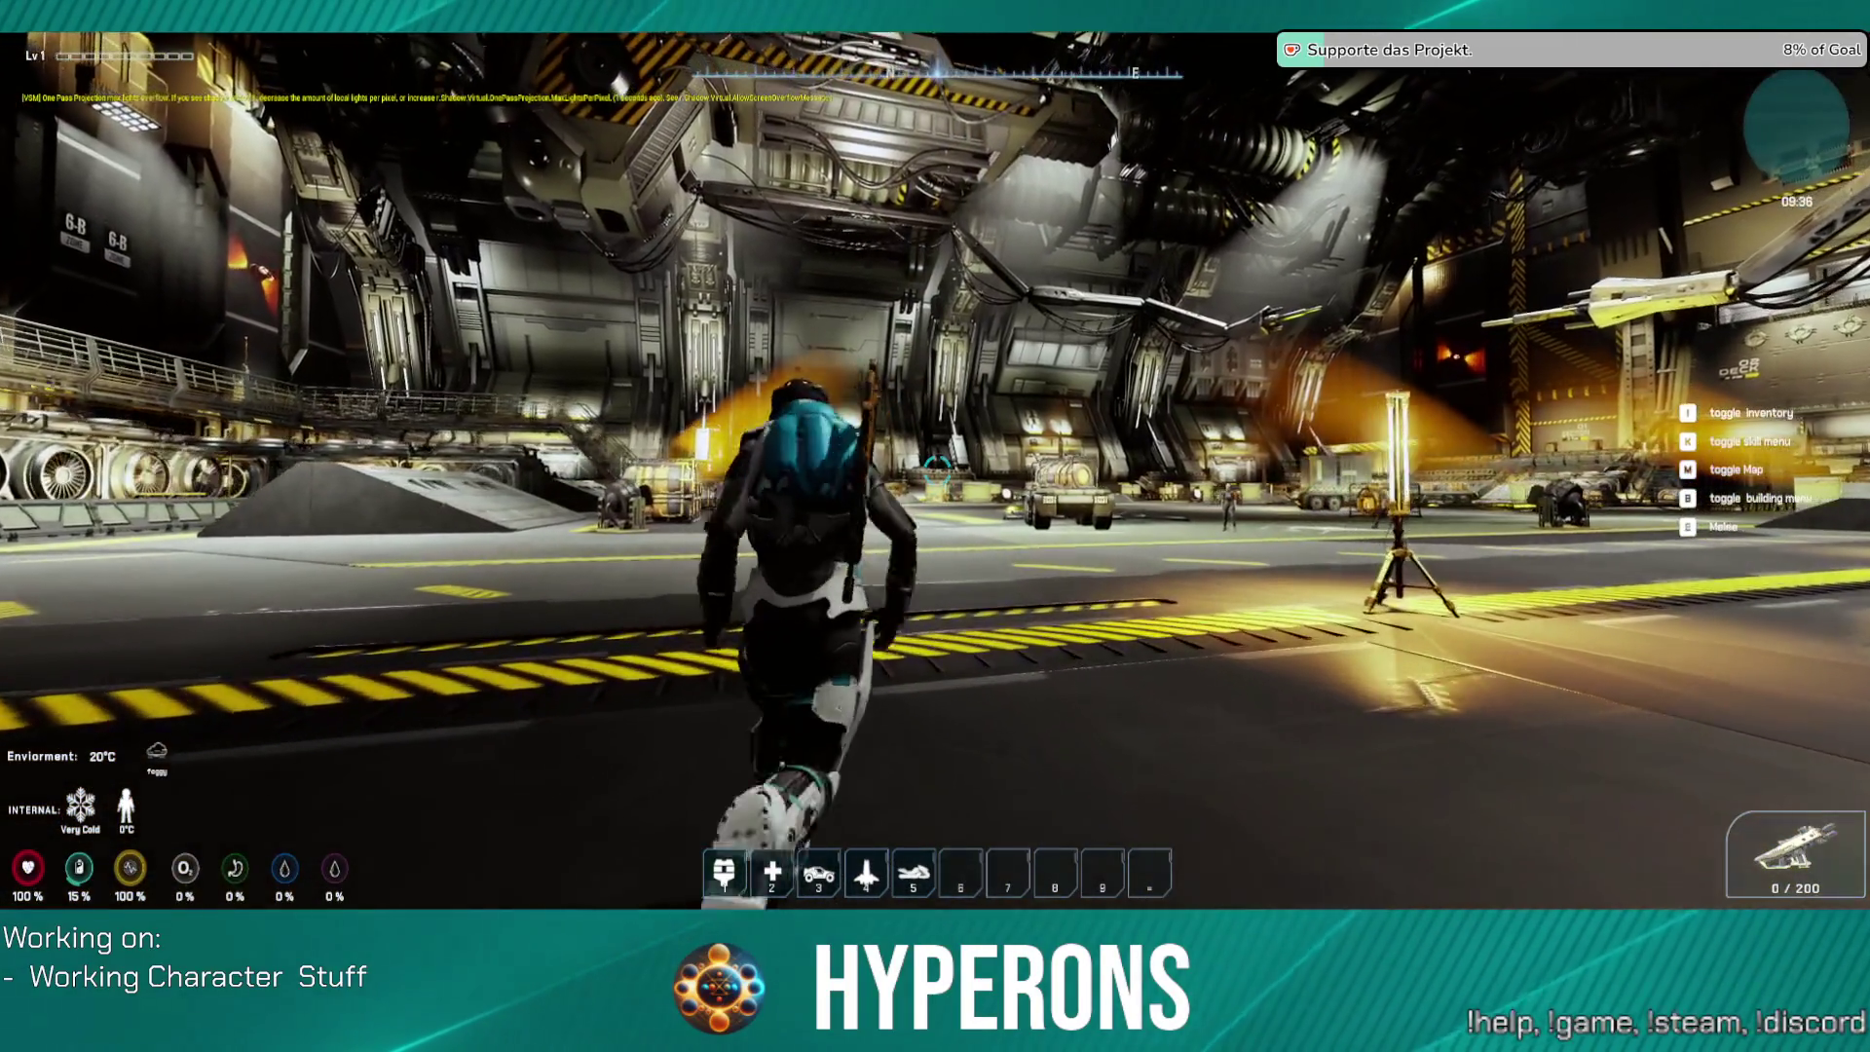
key("w")
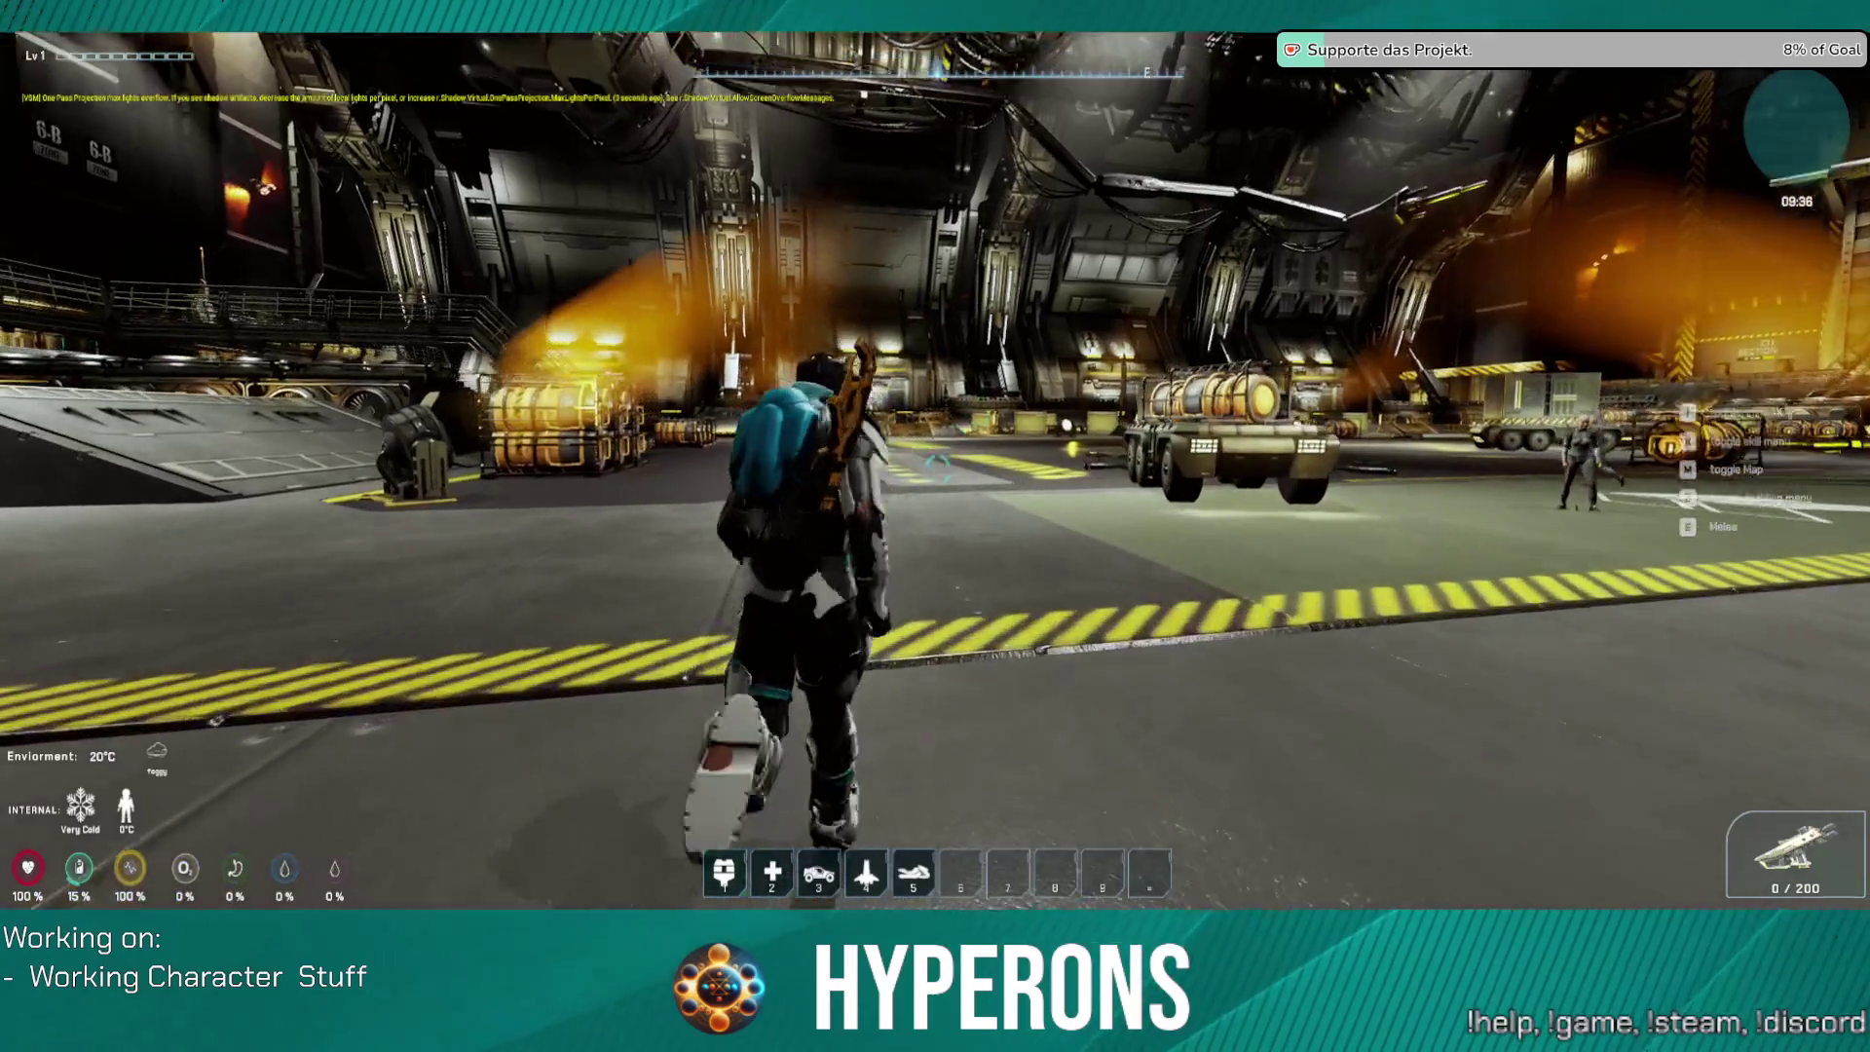
key("w")
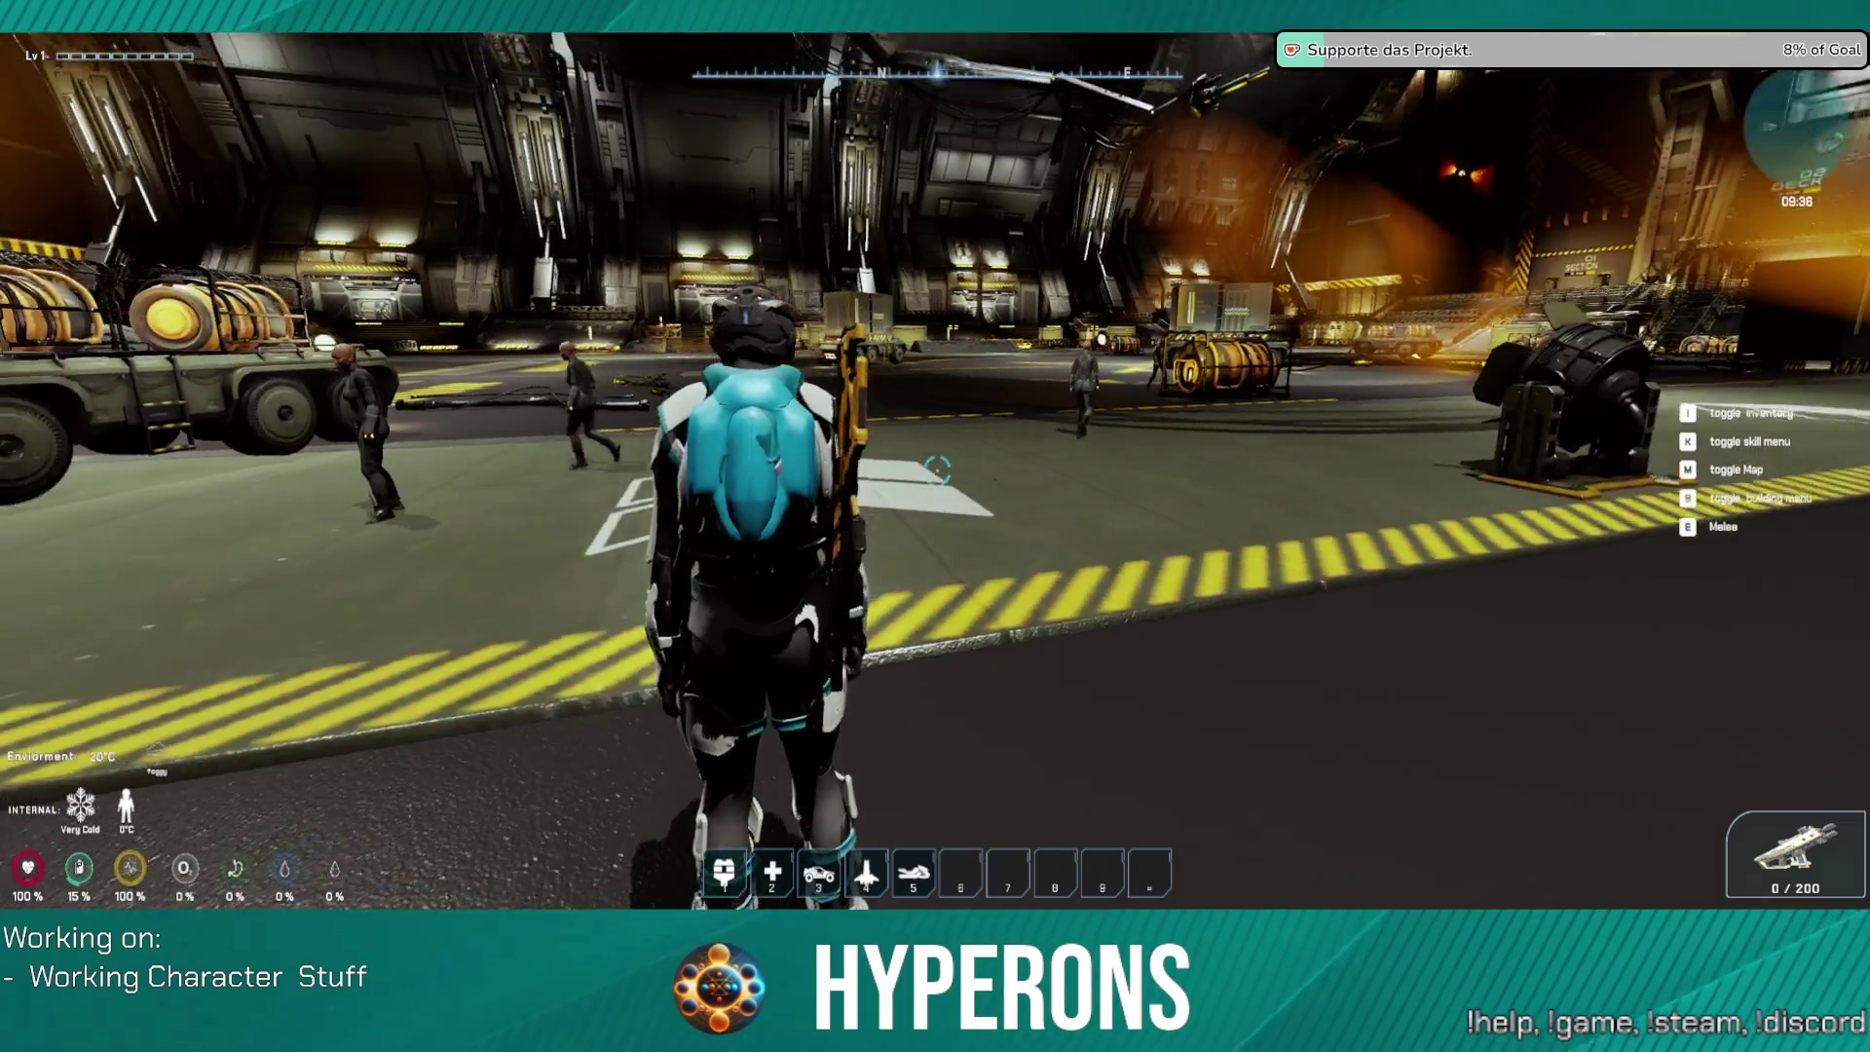
key("w")
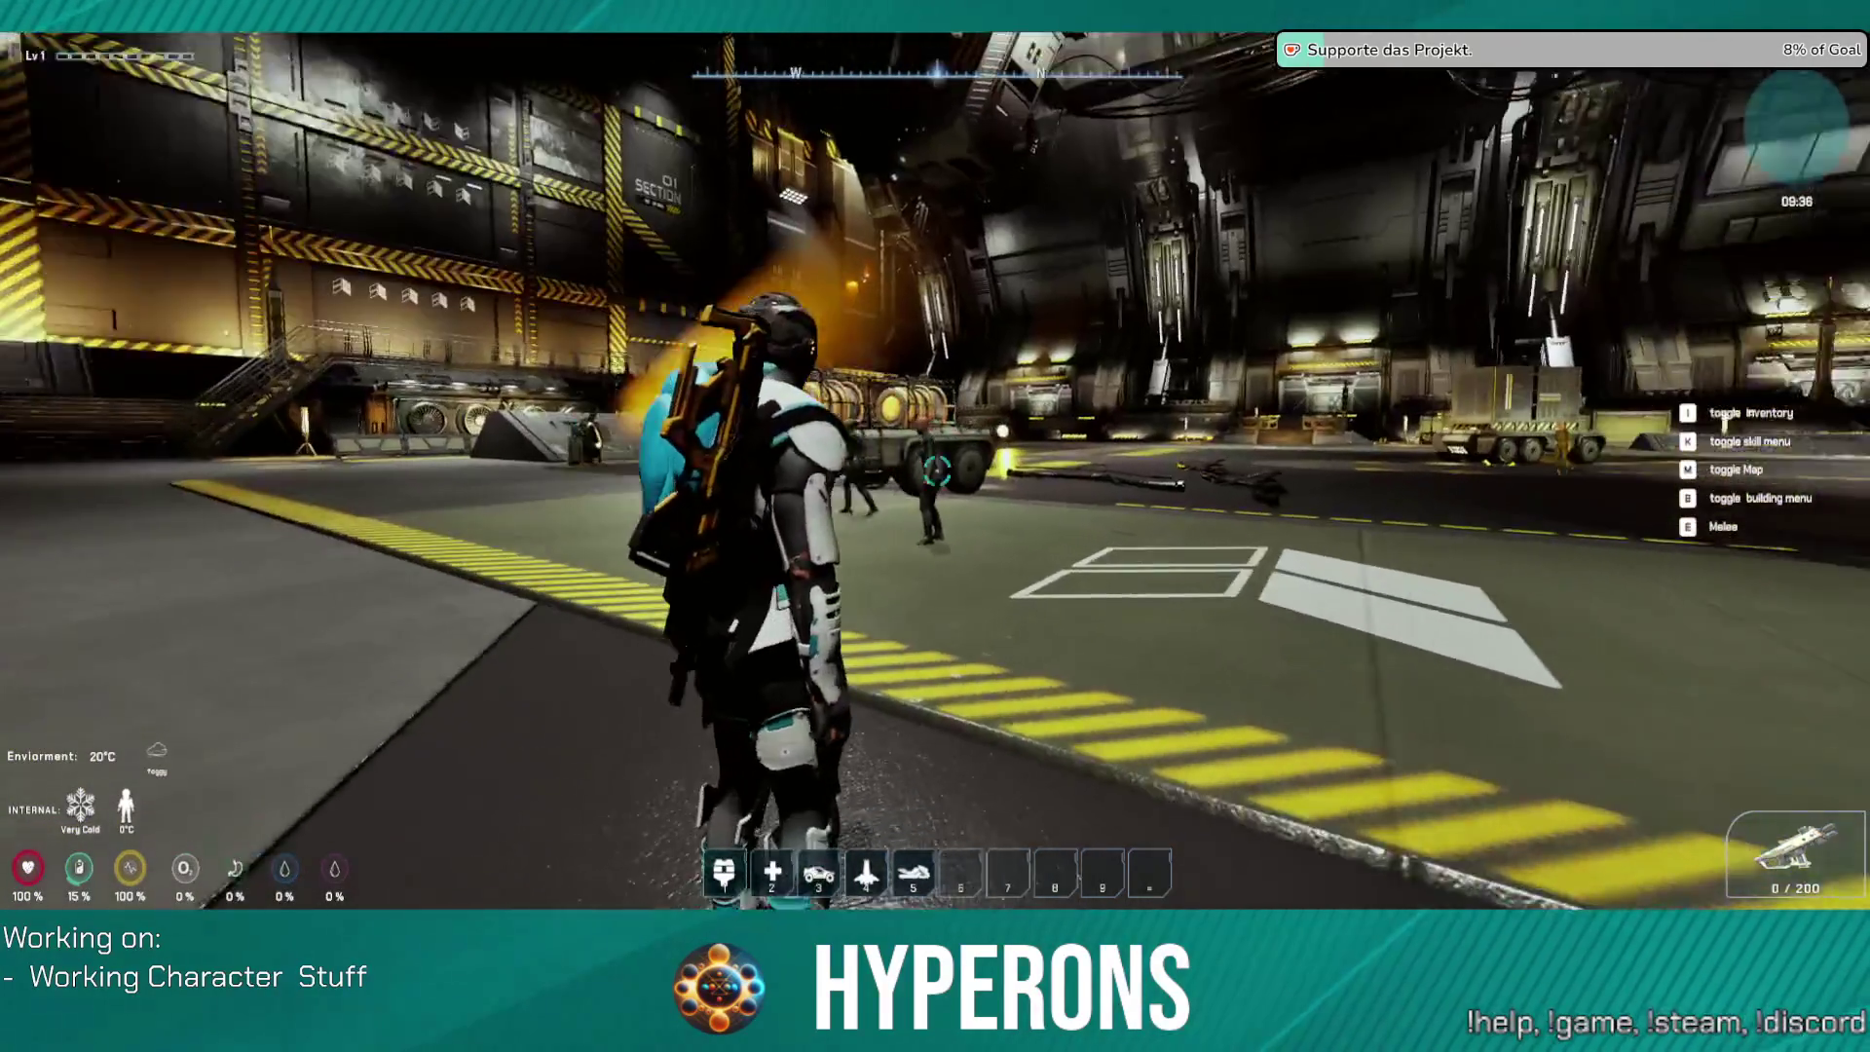
key("w")
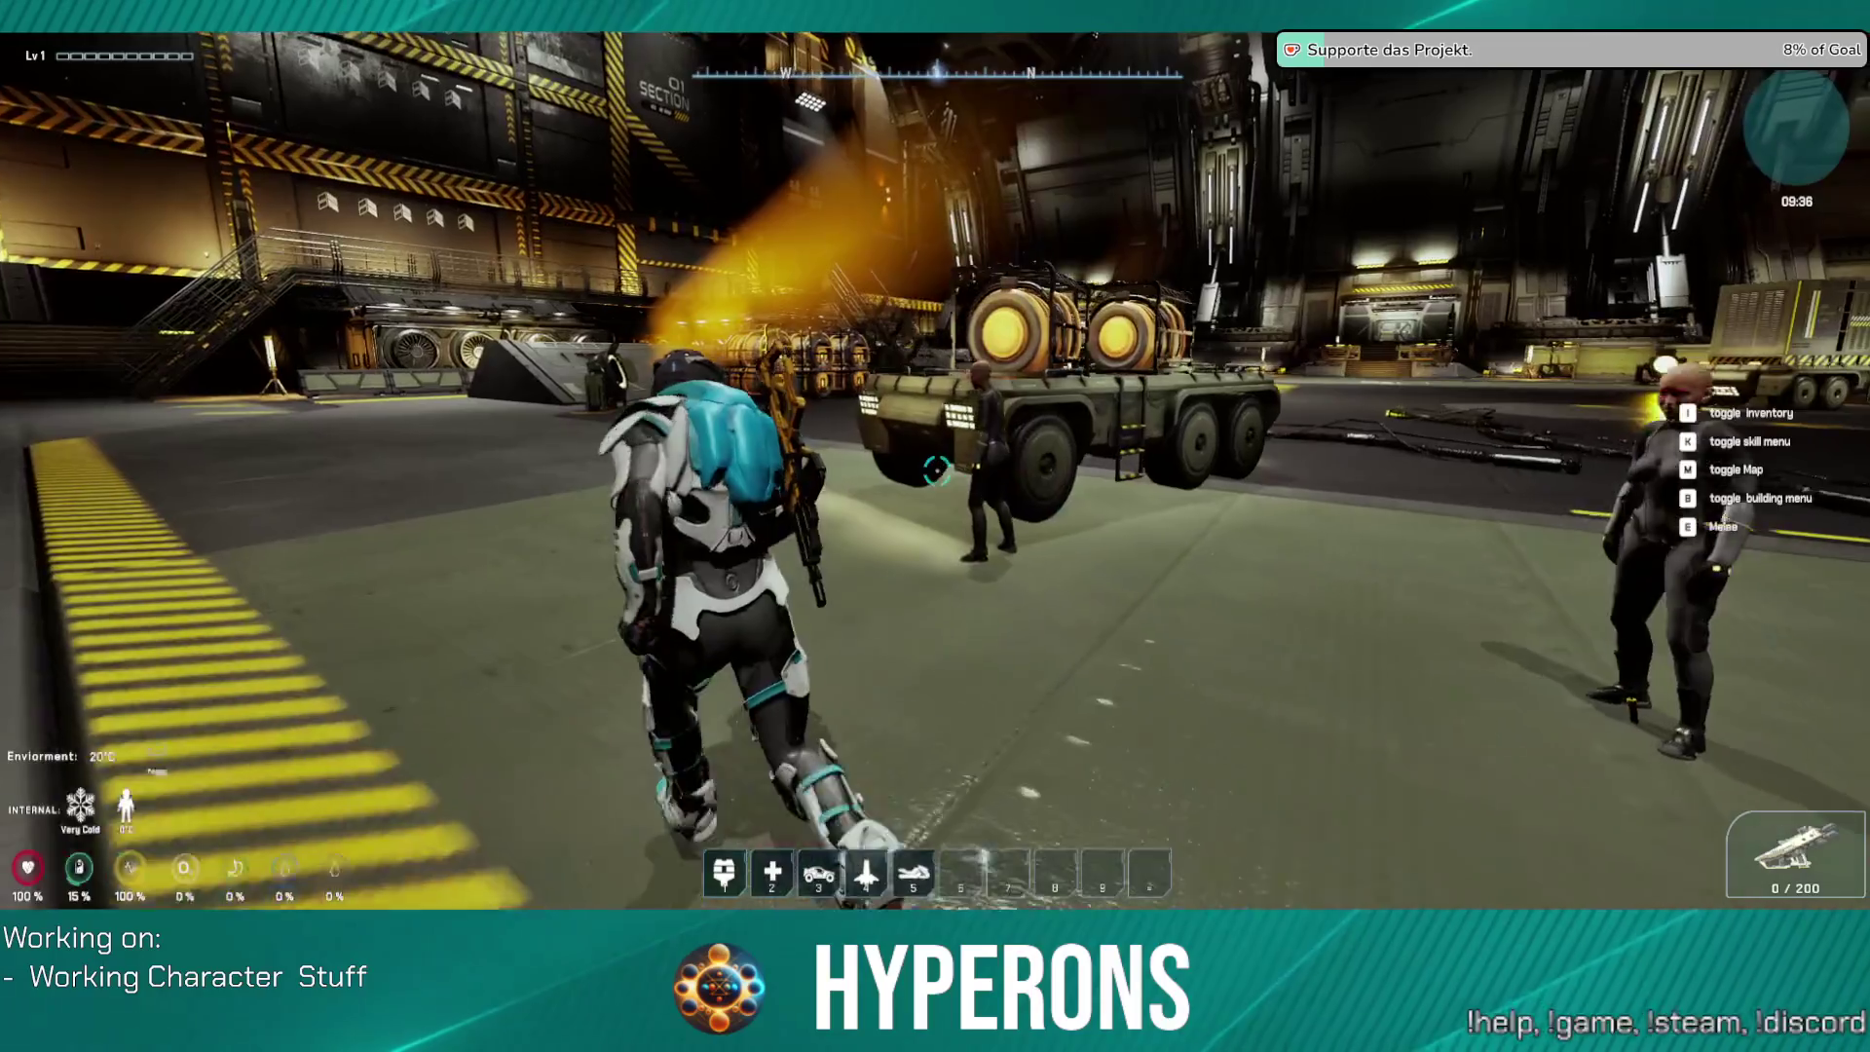
key("w")
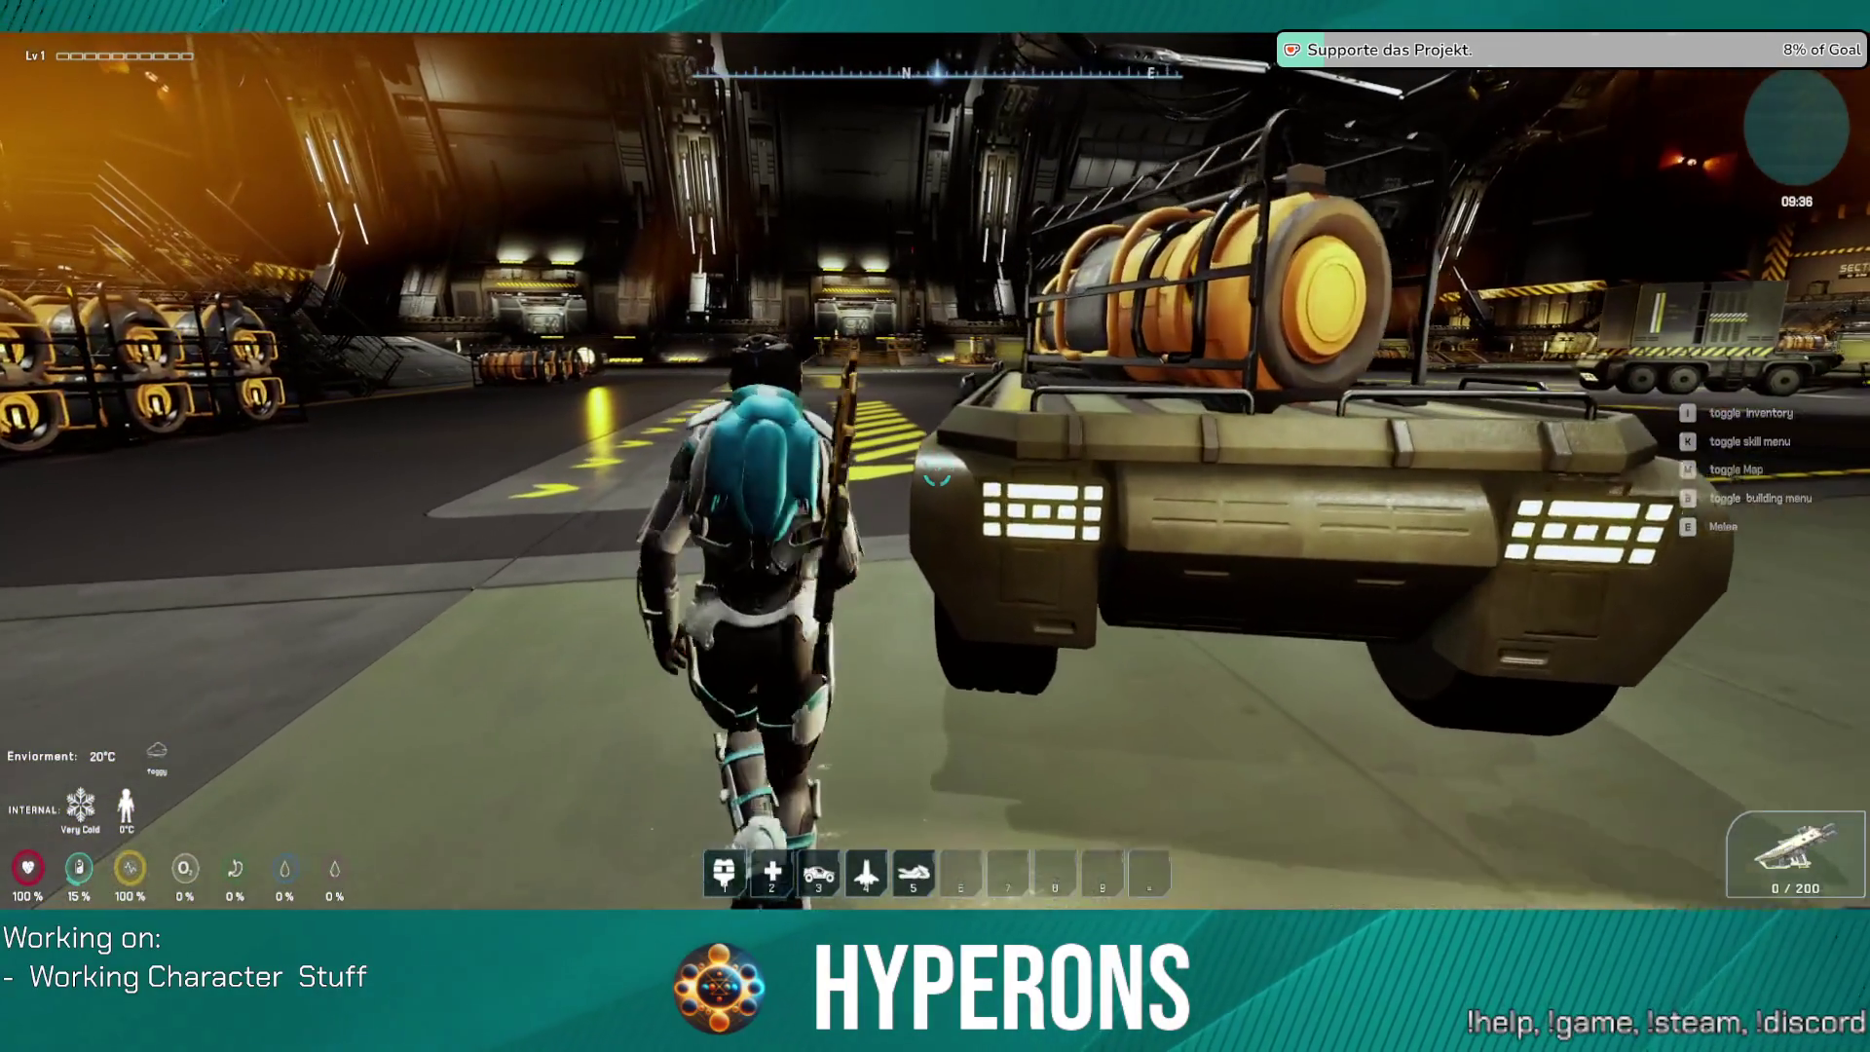
key("w")
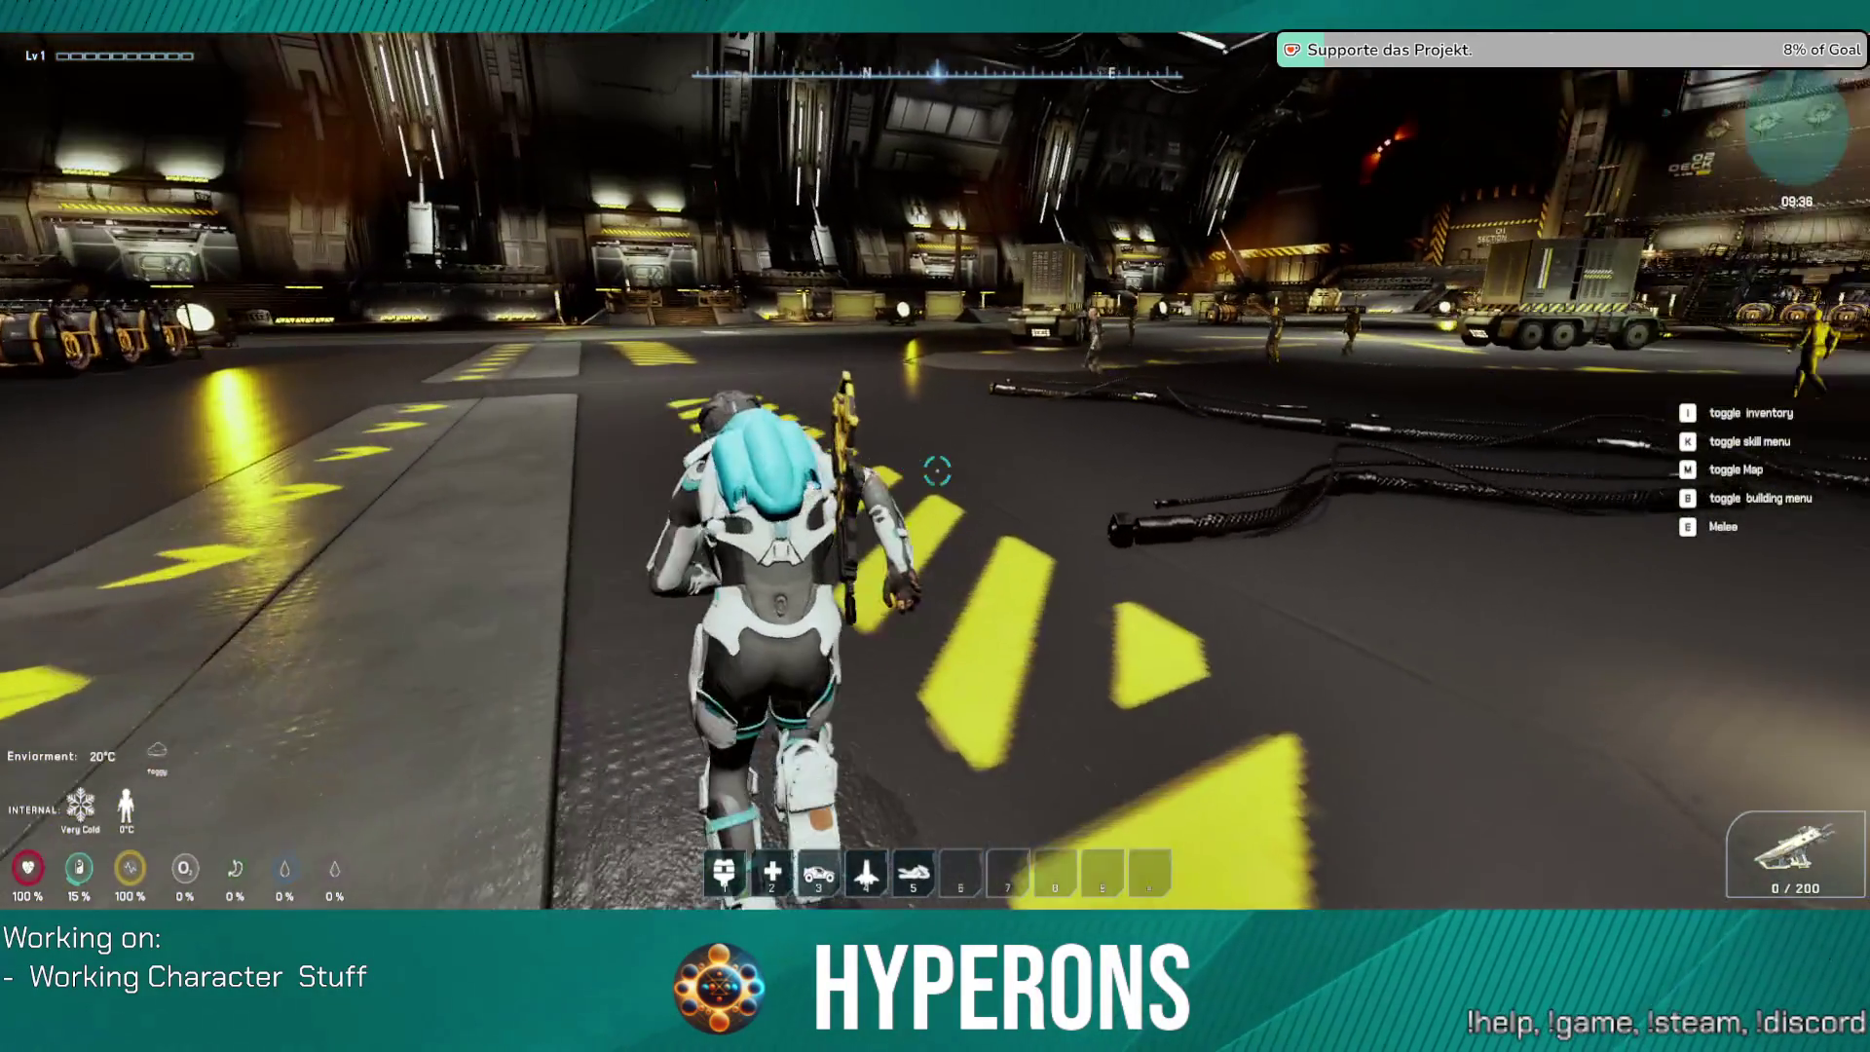
key("w")
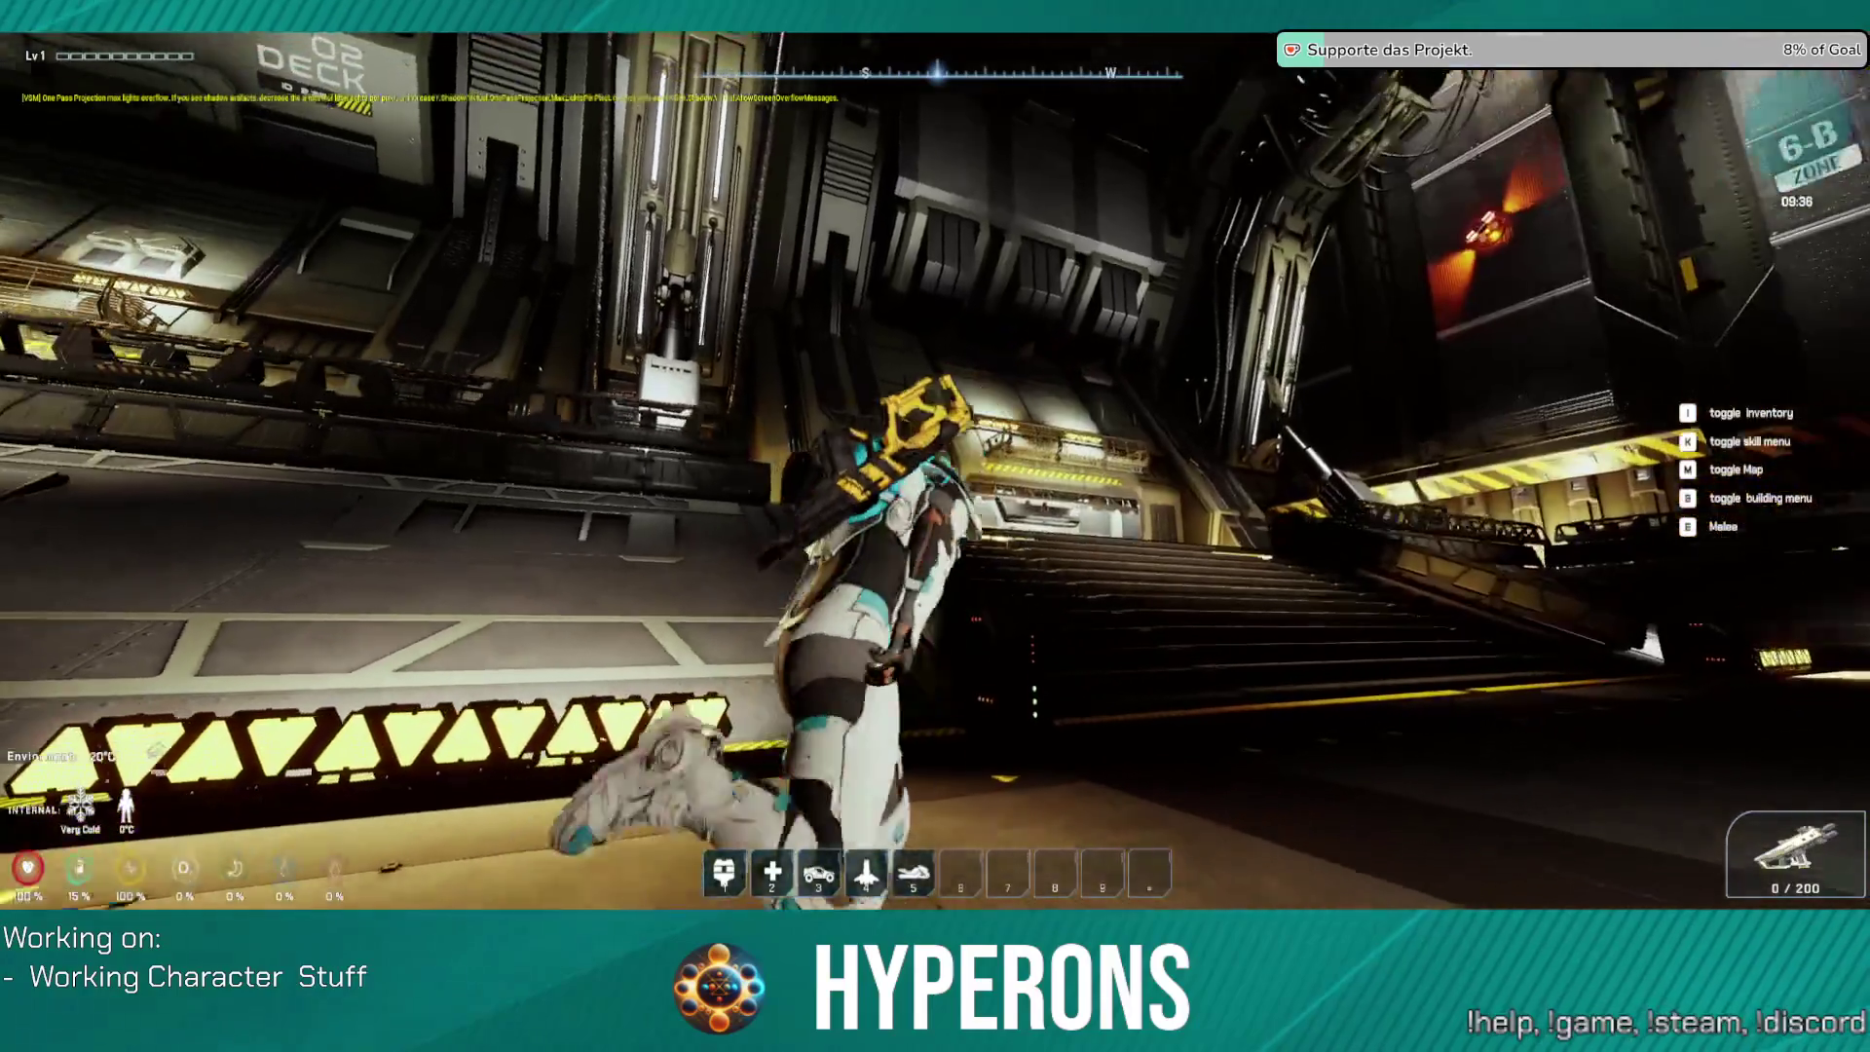
Step: Run up the stairs and through the hangar doorway into the corridor
key("w")
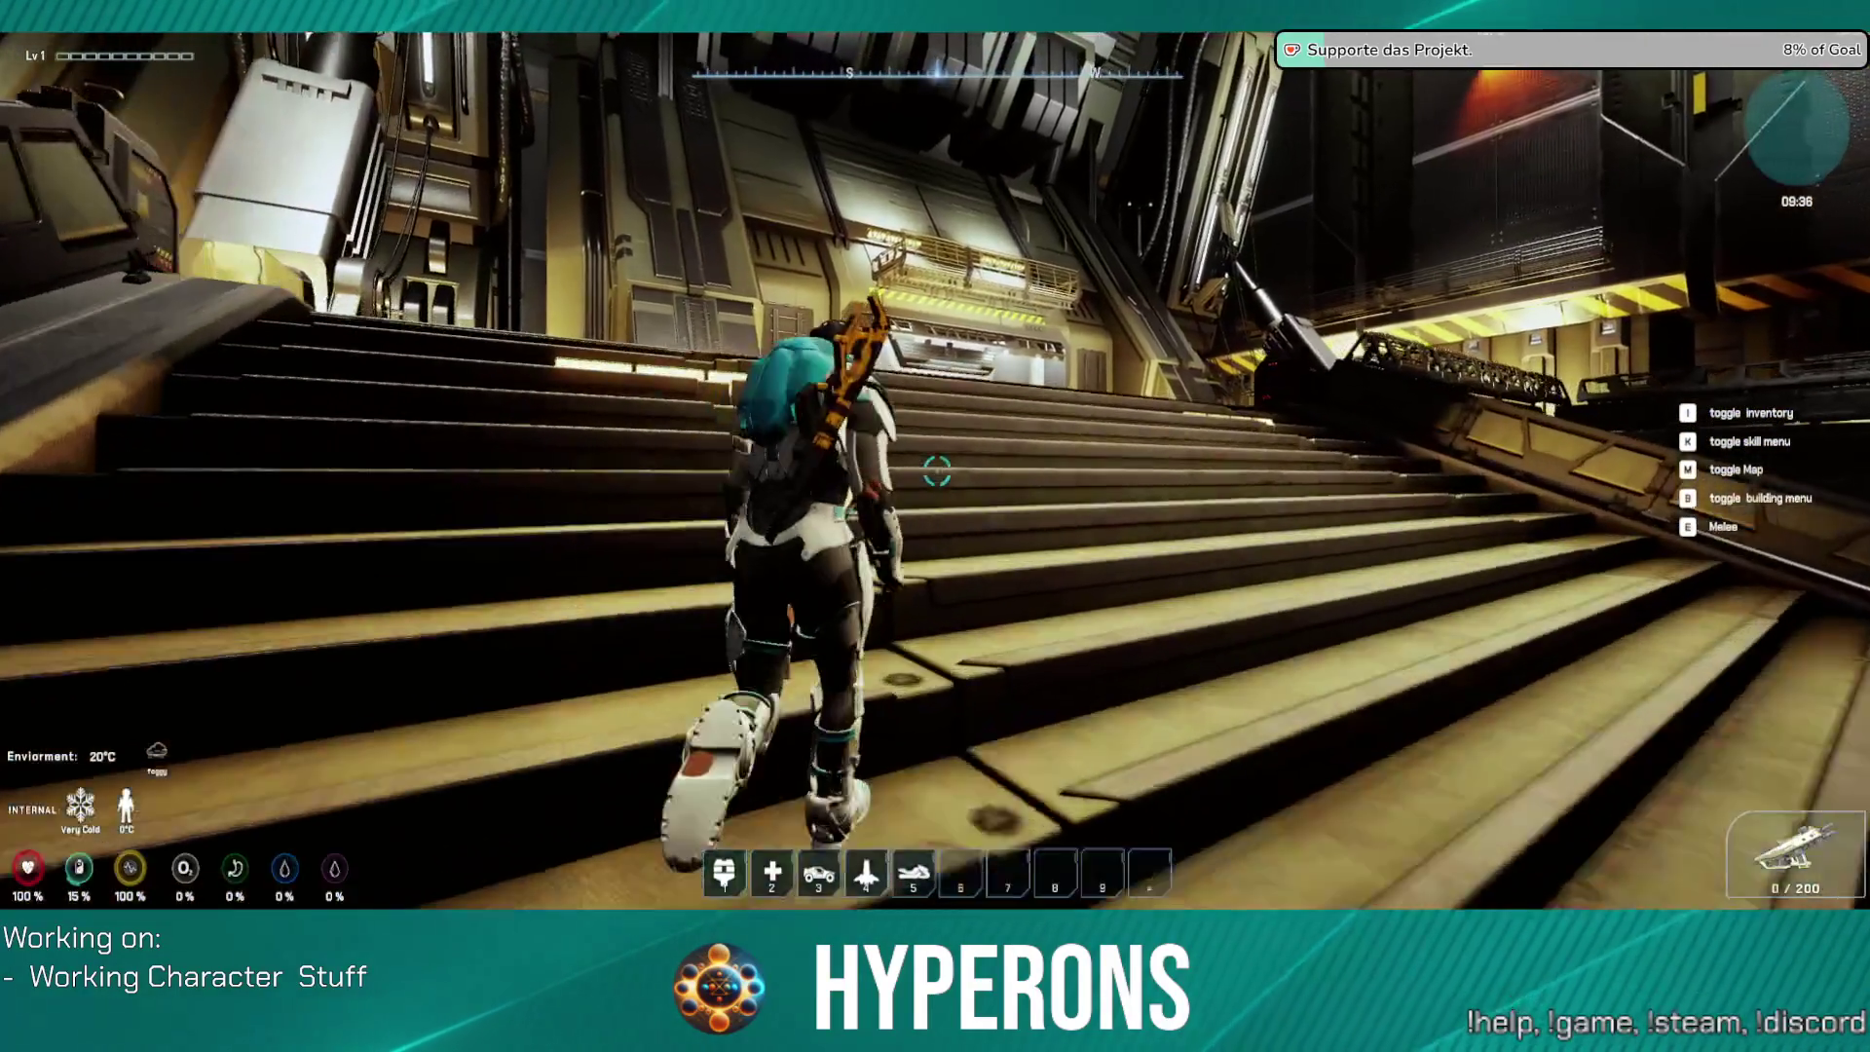
key("w")
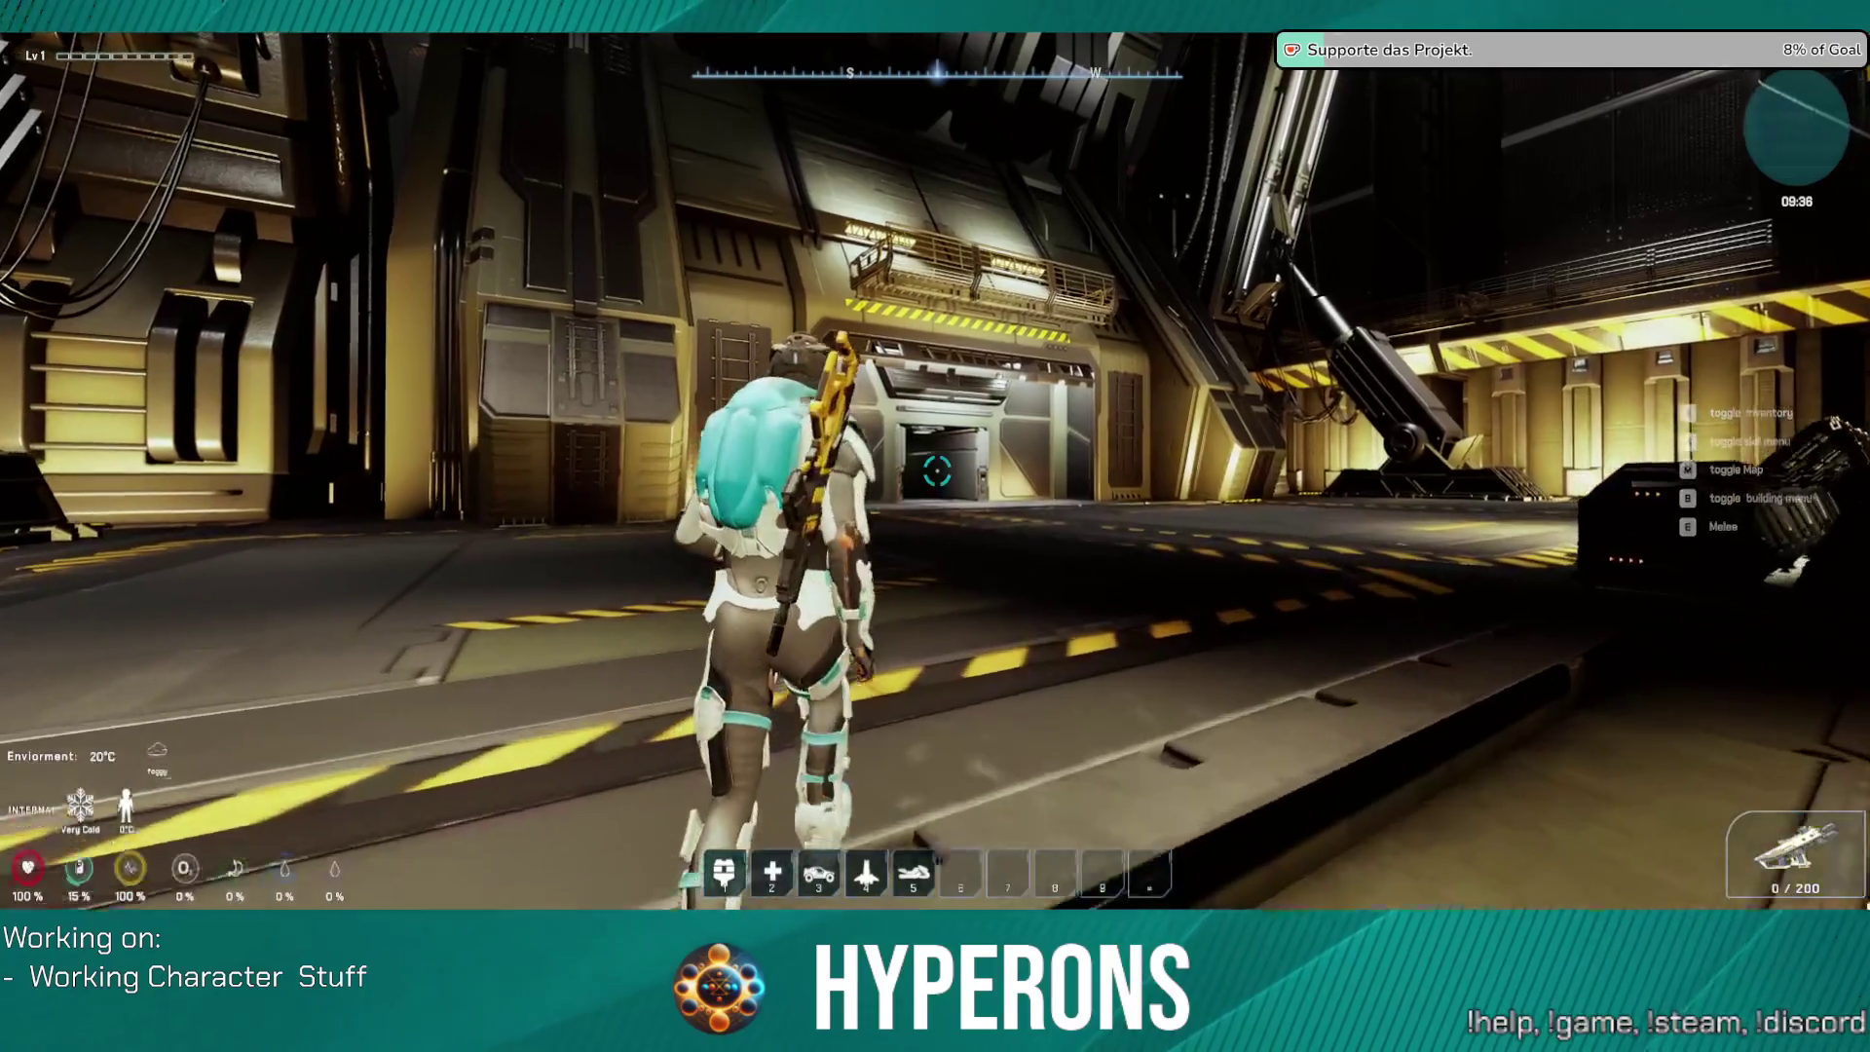
key("w")
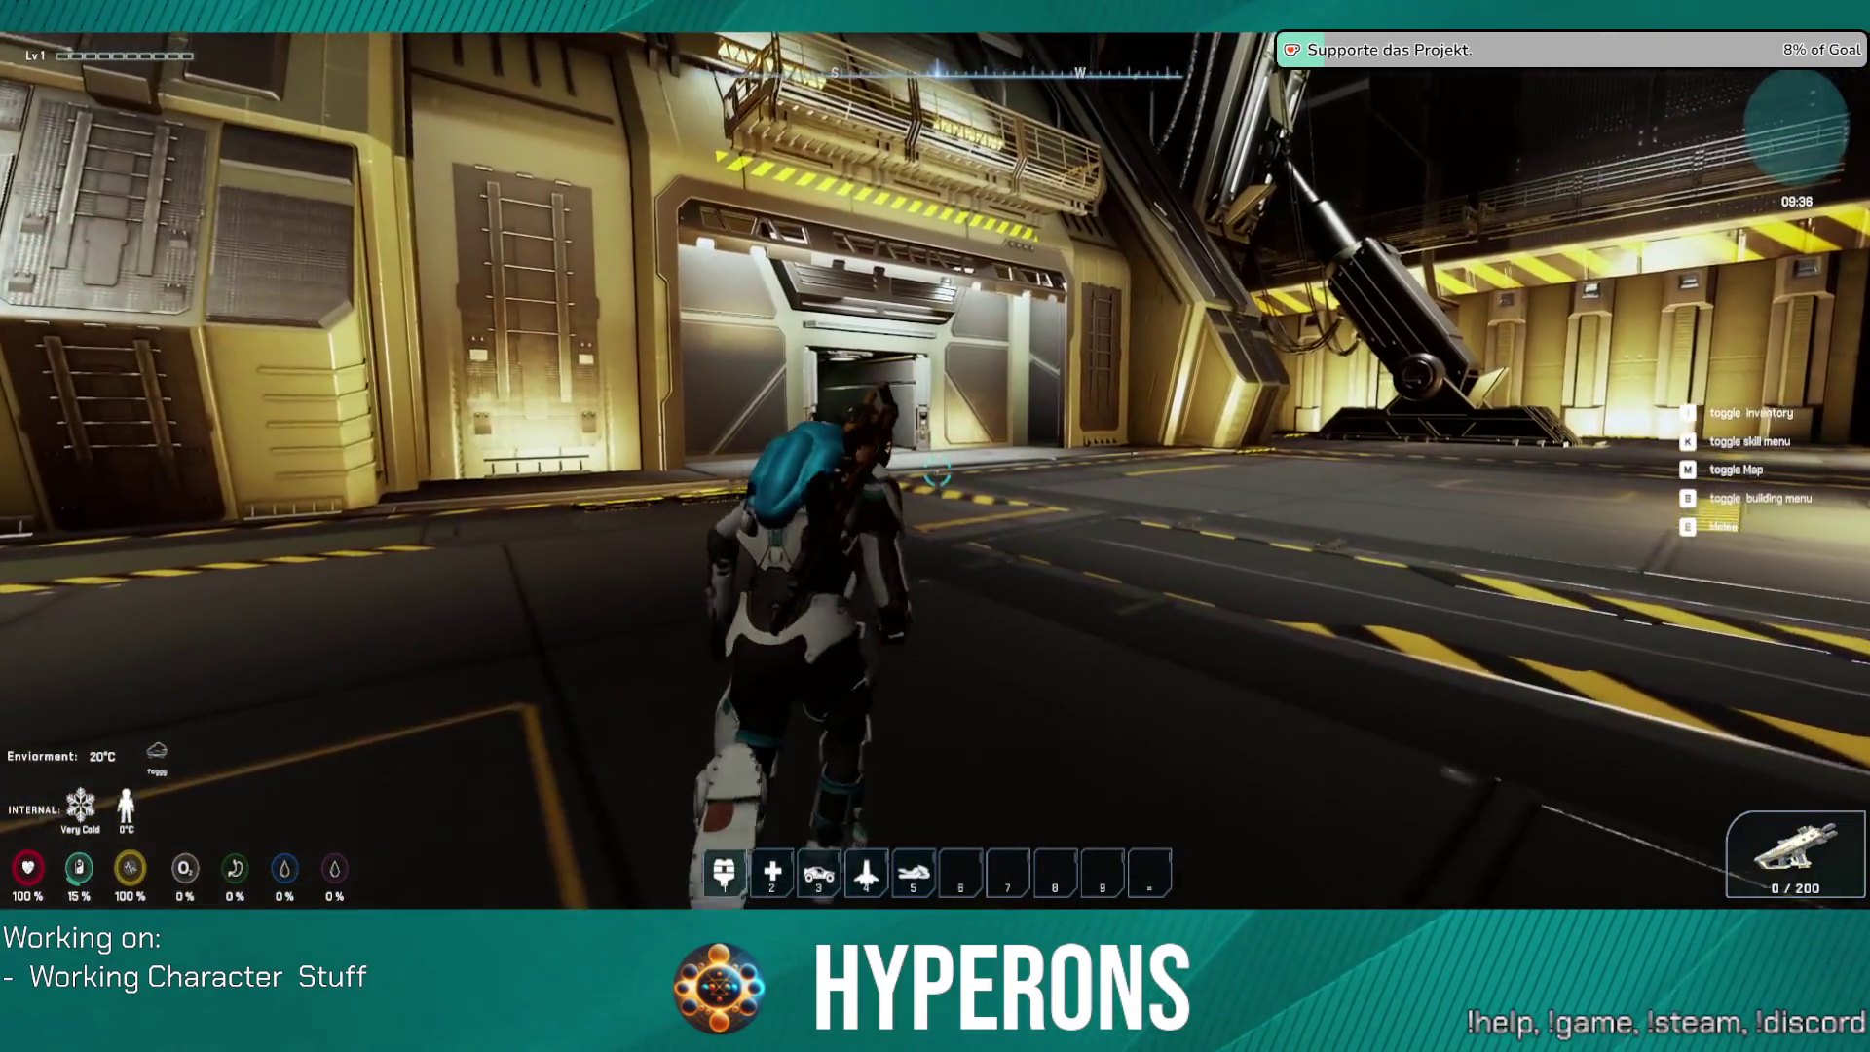
key("w")
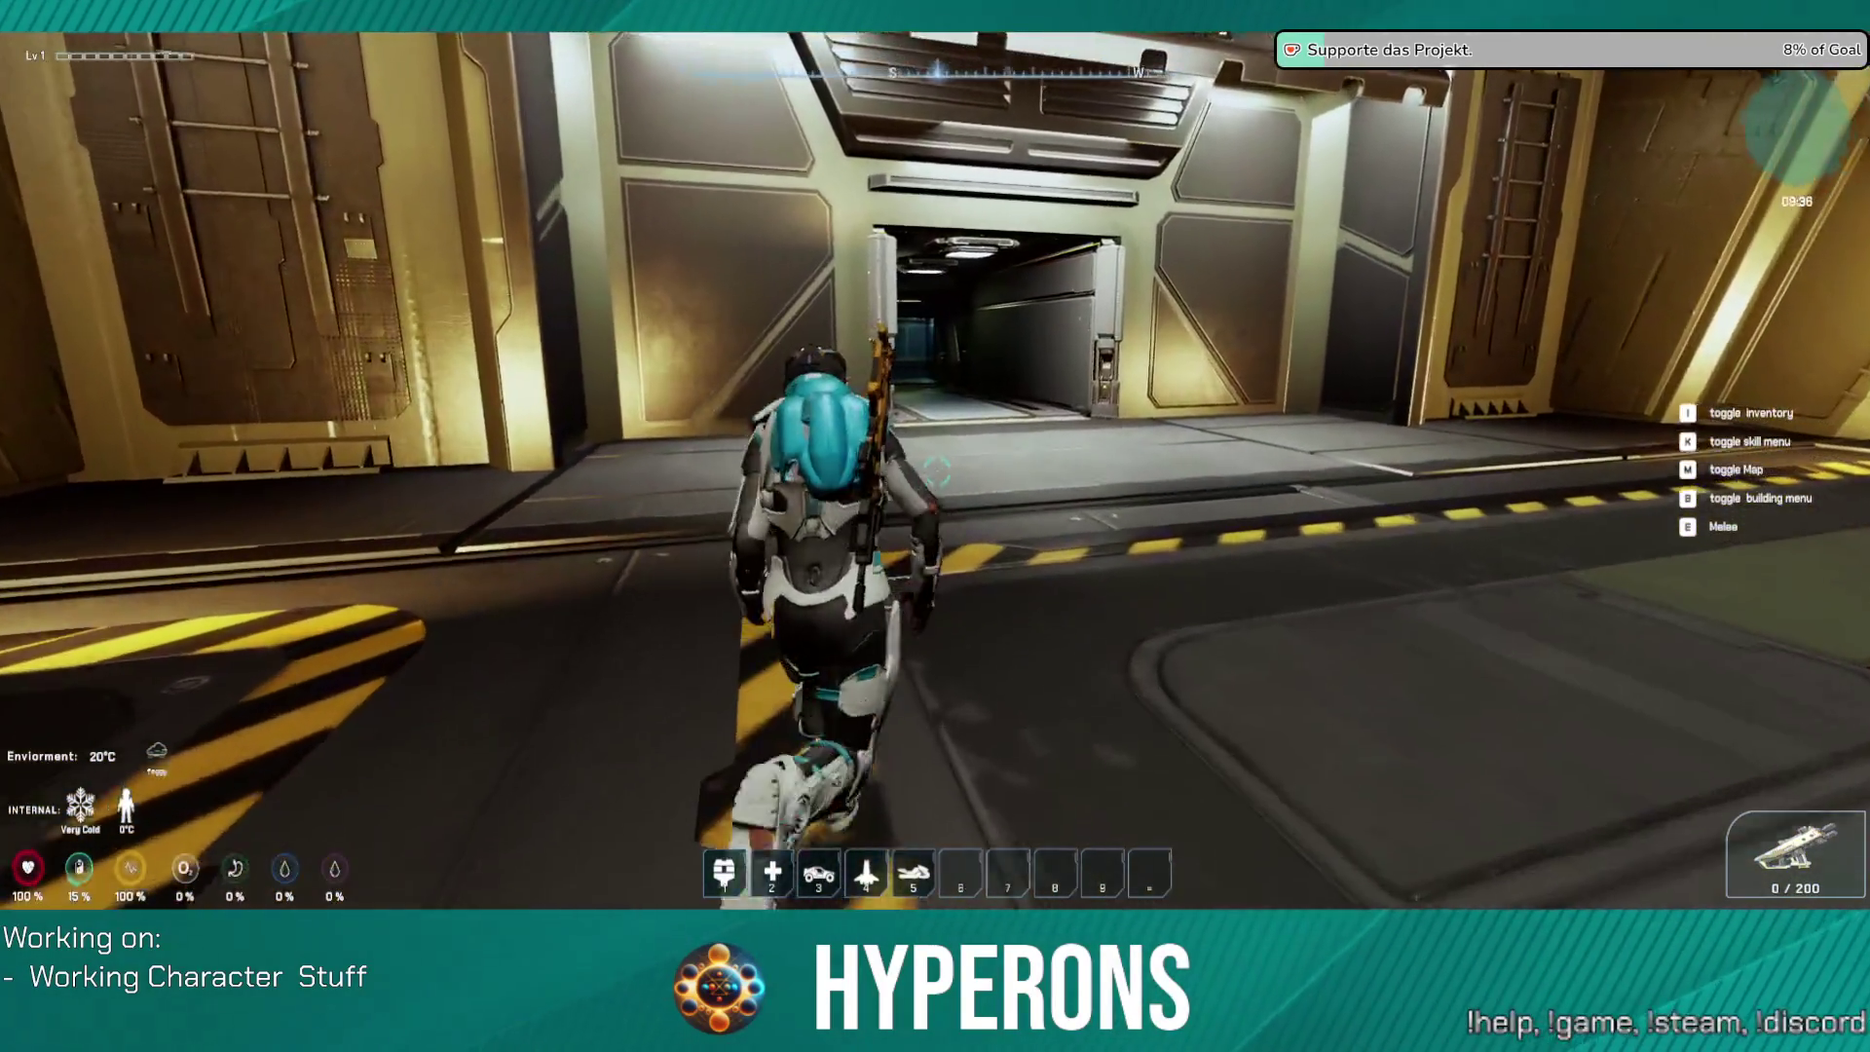
key("w")
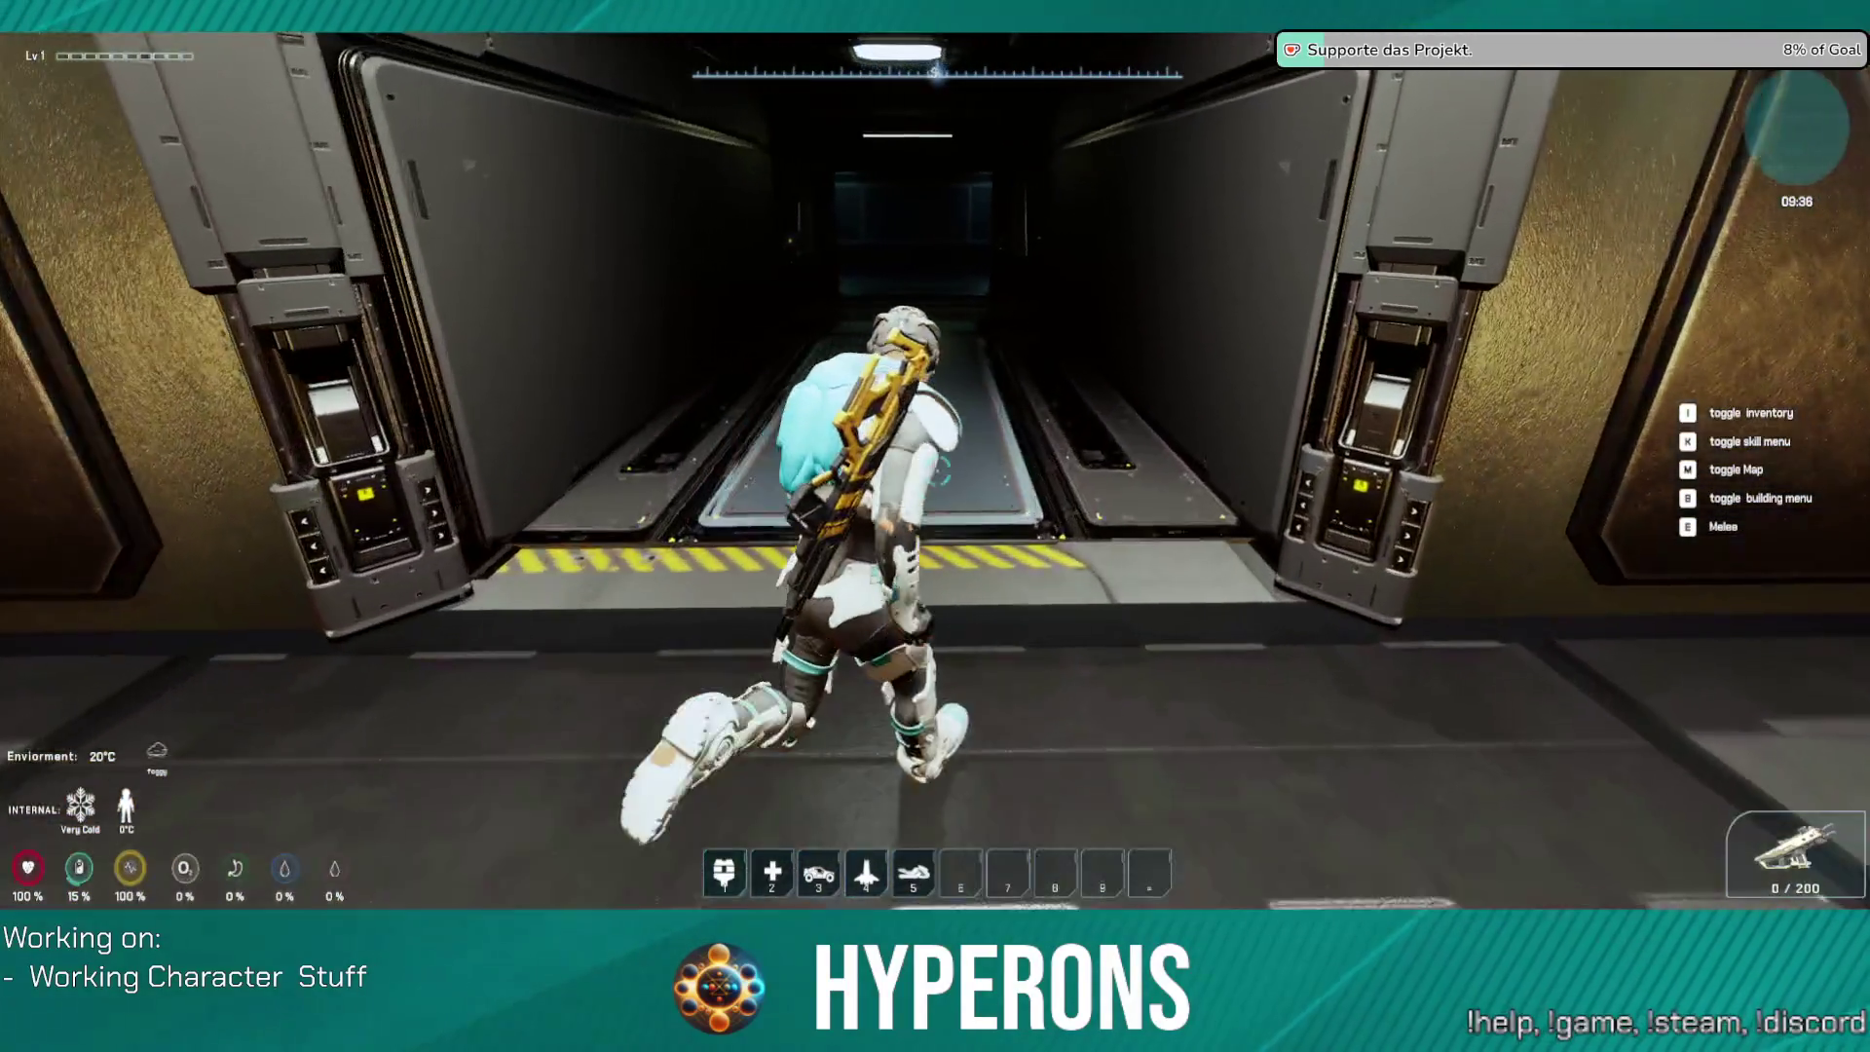
Step: Enter the lit elevator room and approach its Go To Floor panel
key("w")
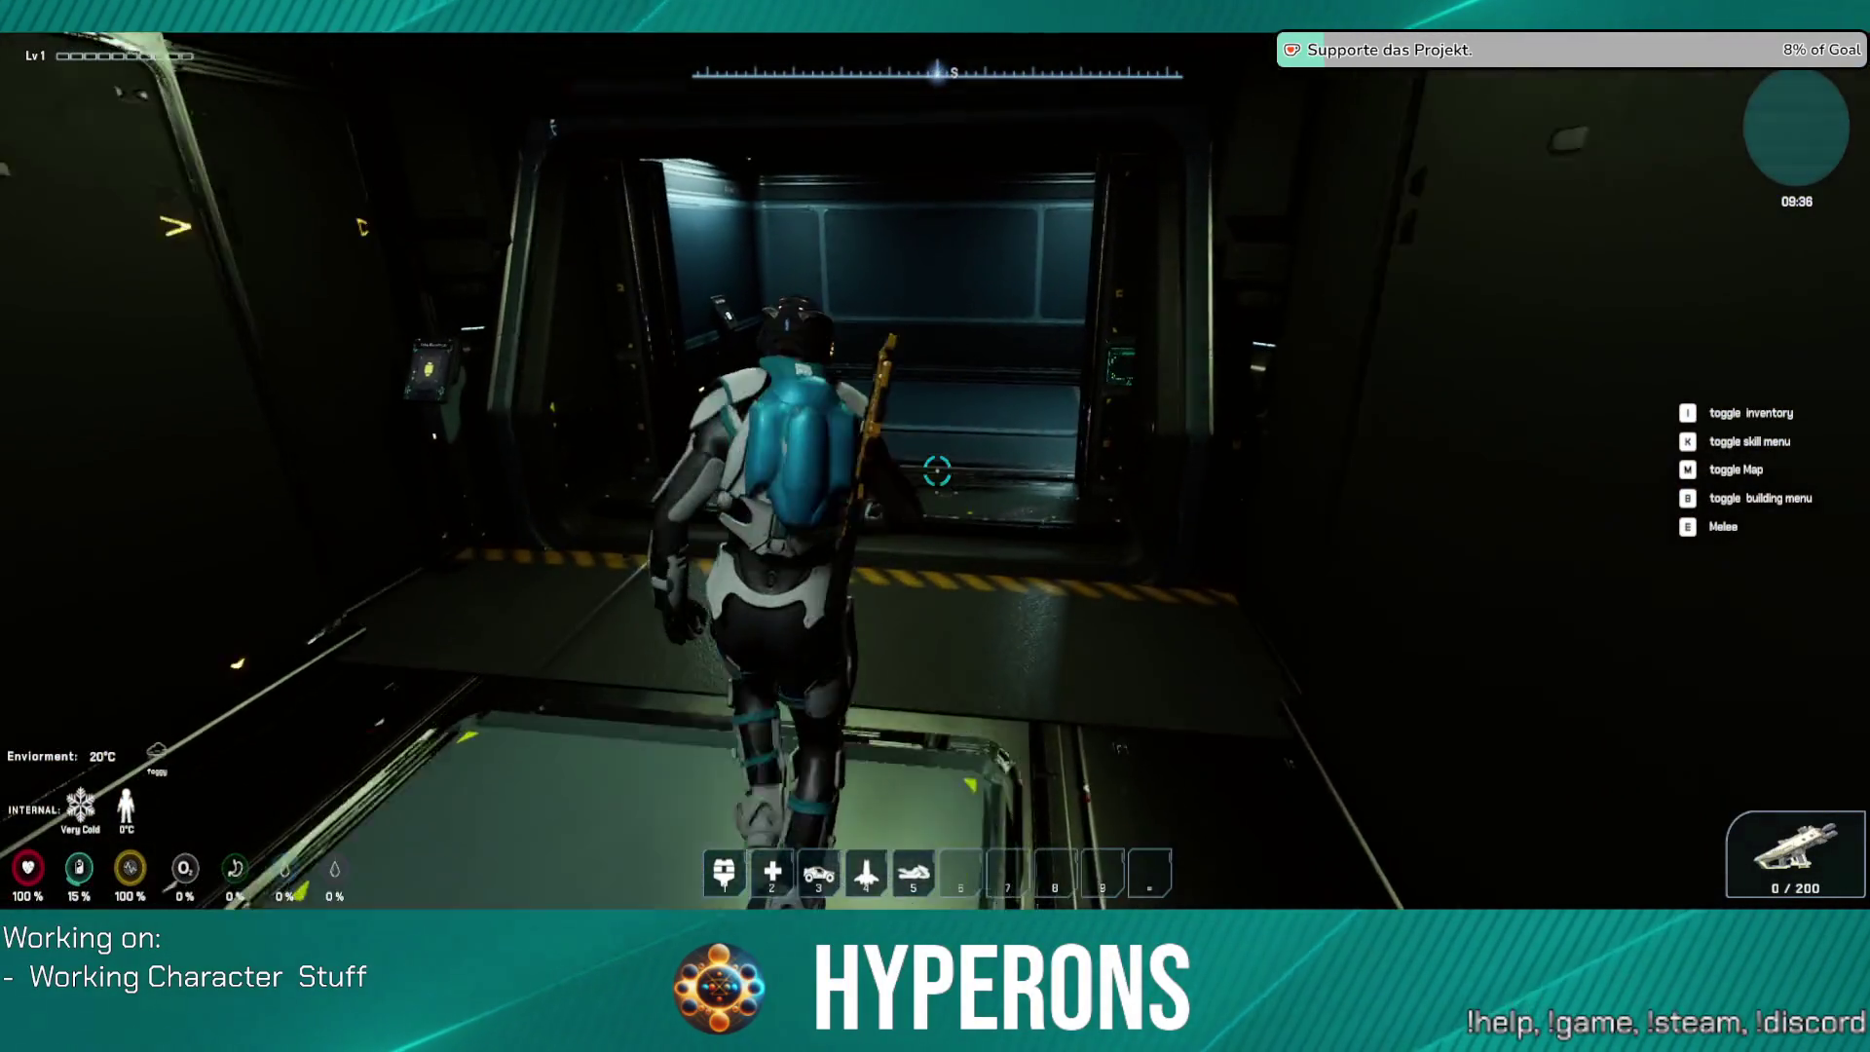
key("w")
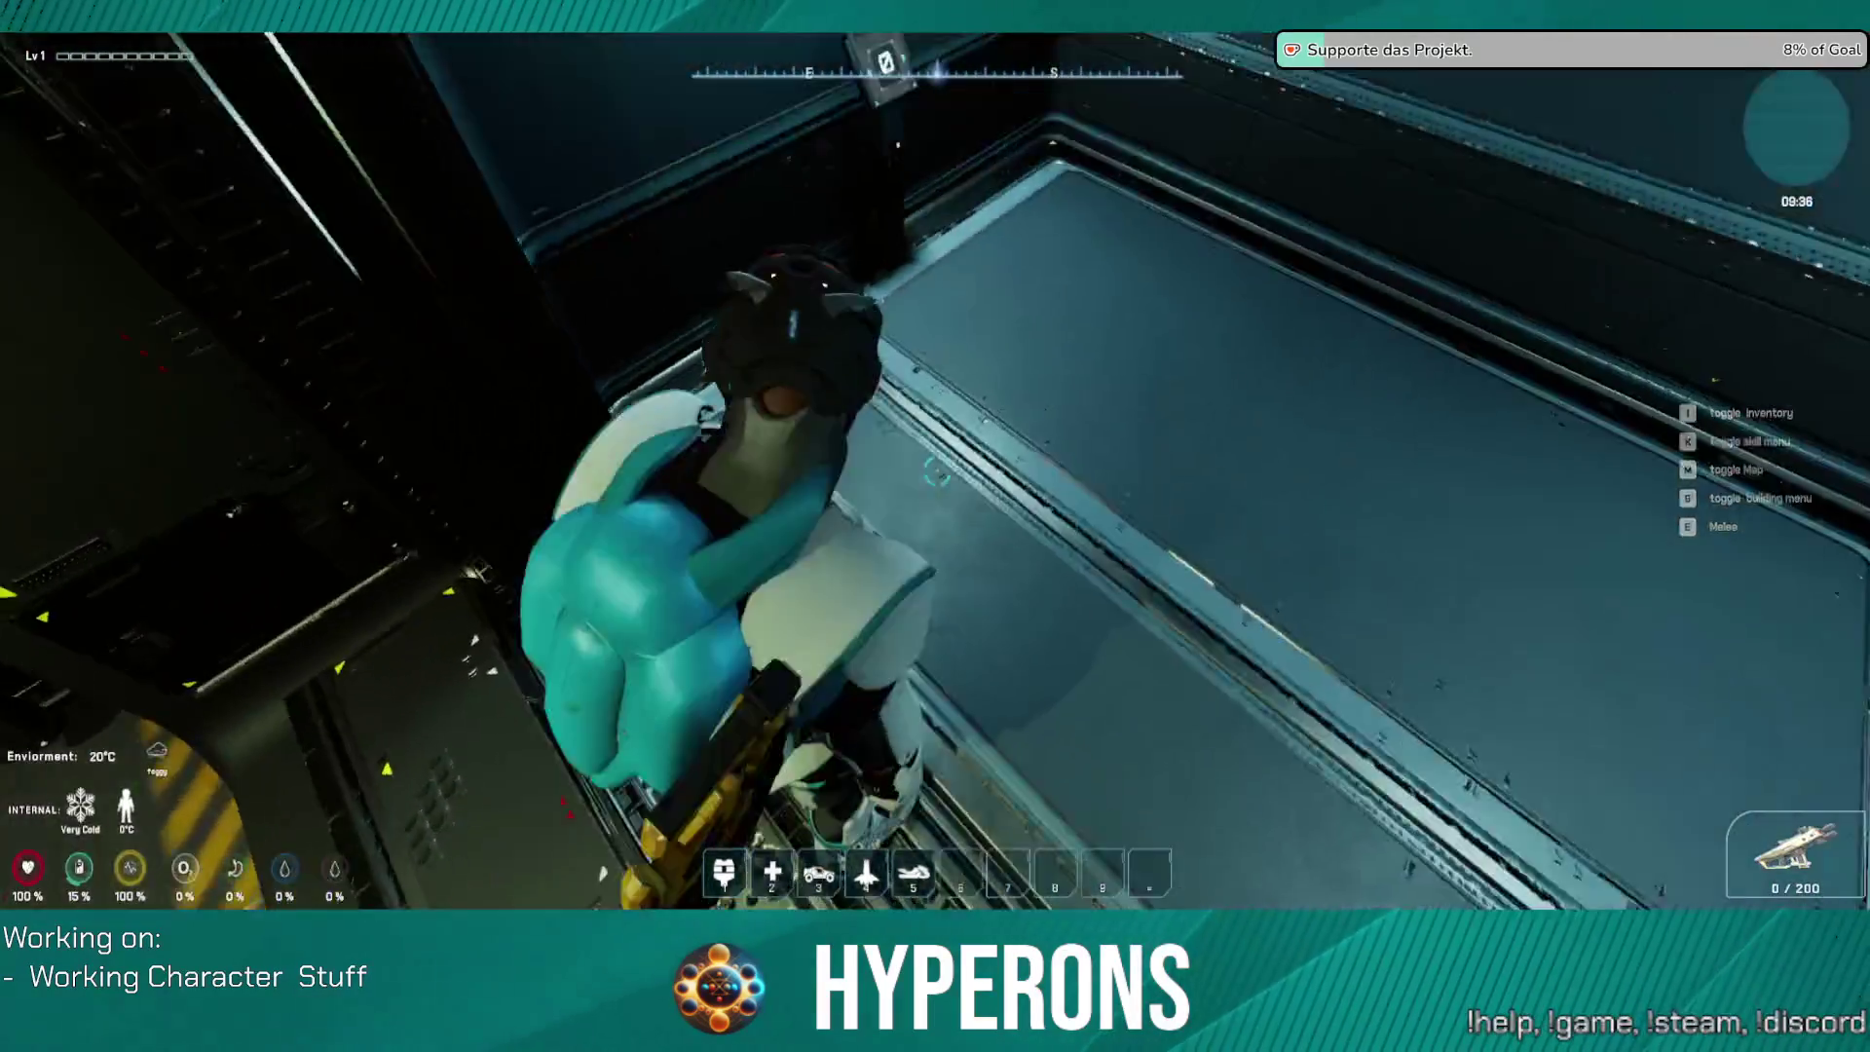
key("w")
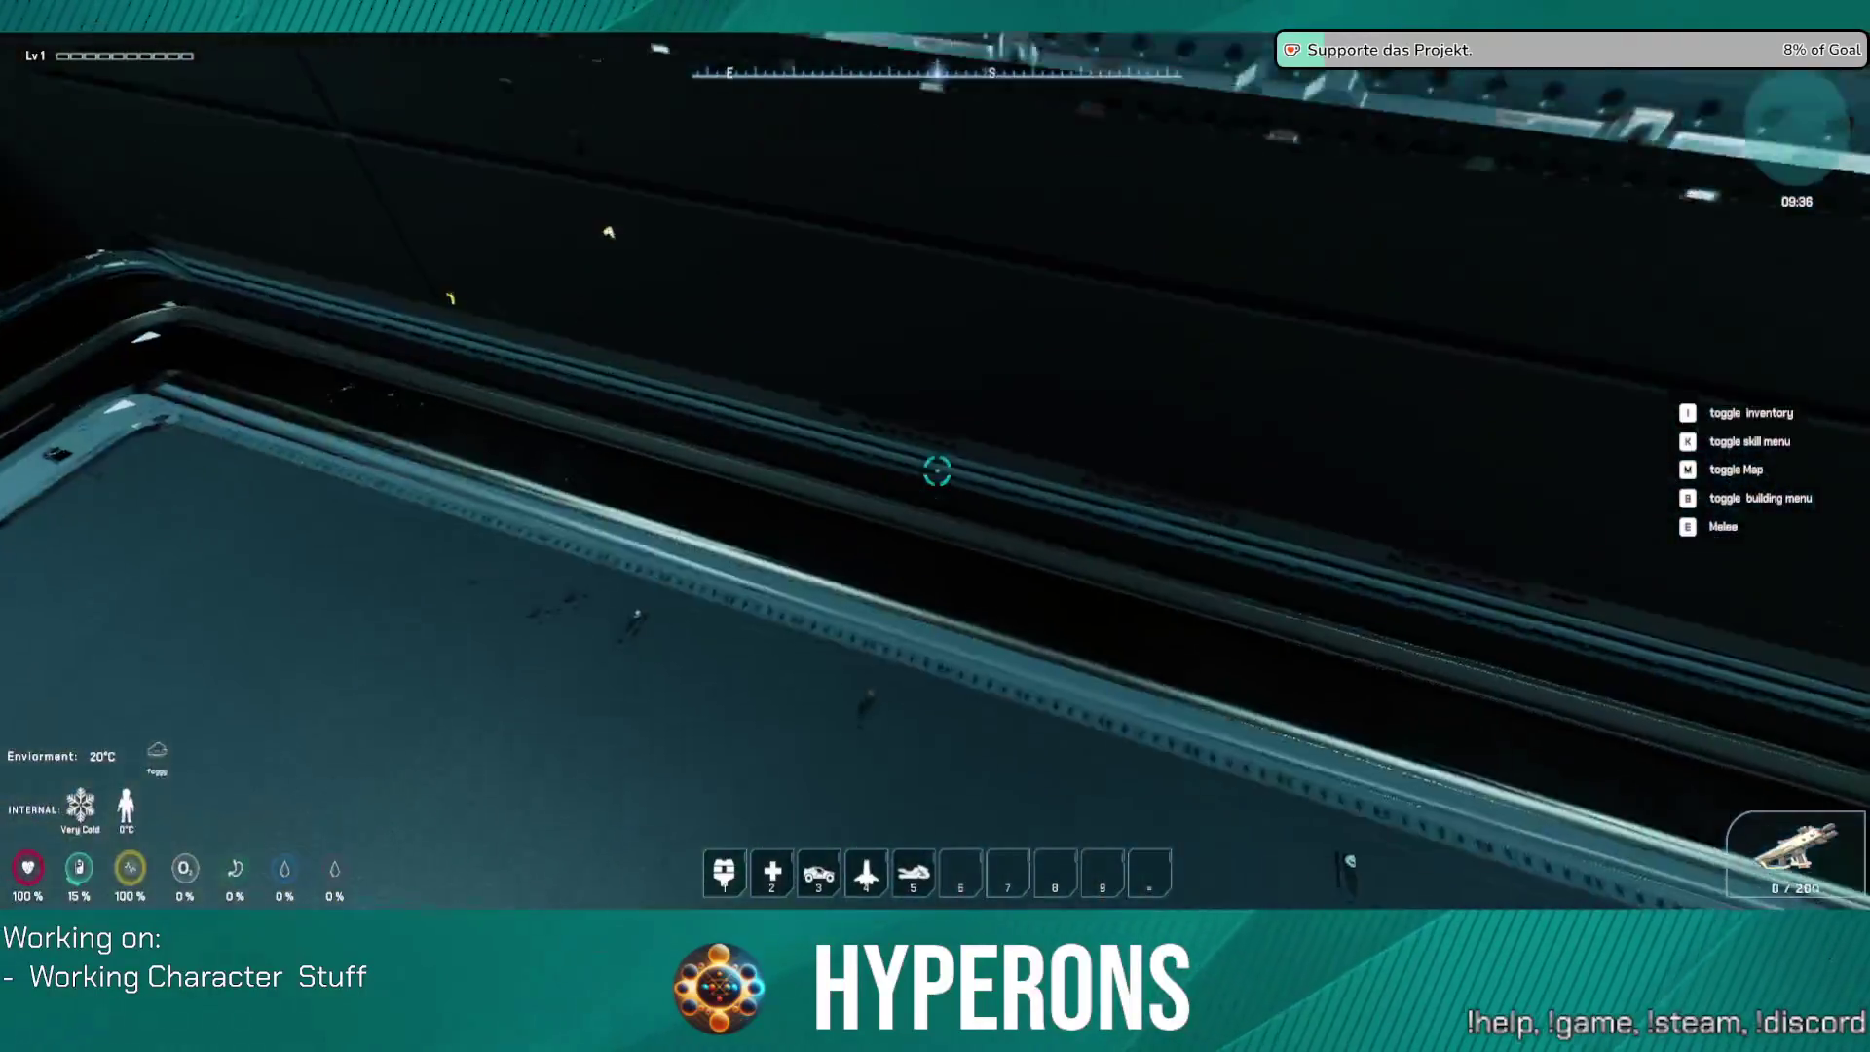
key("s")
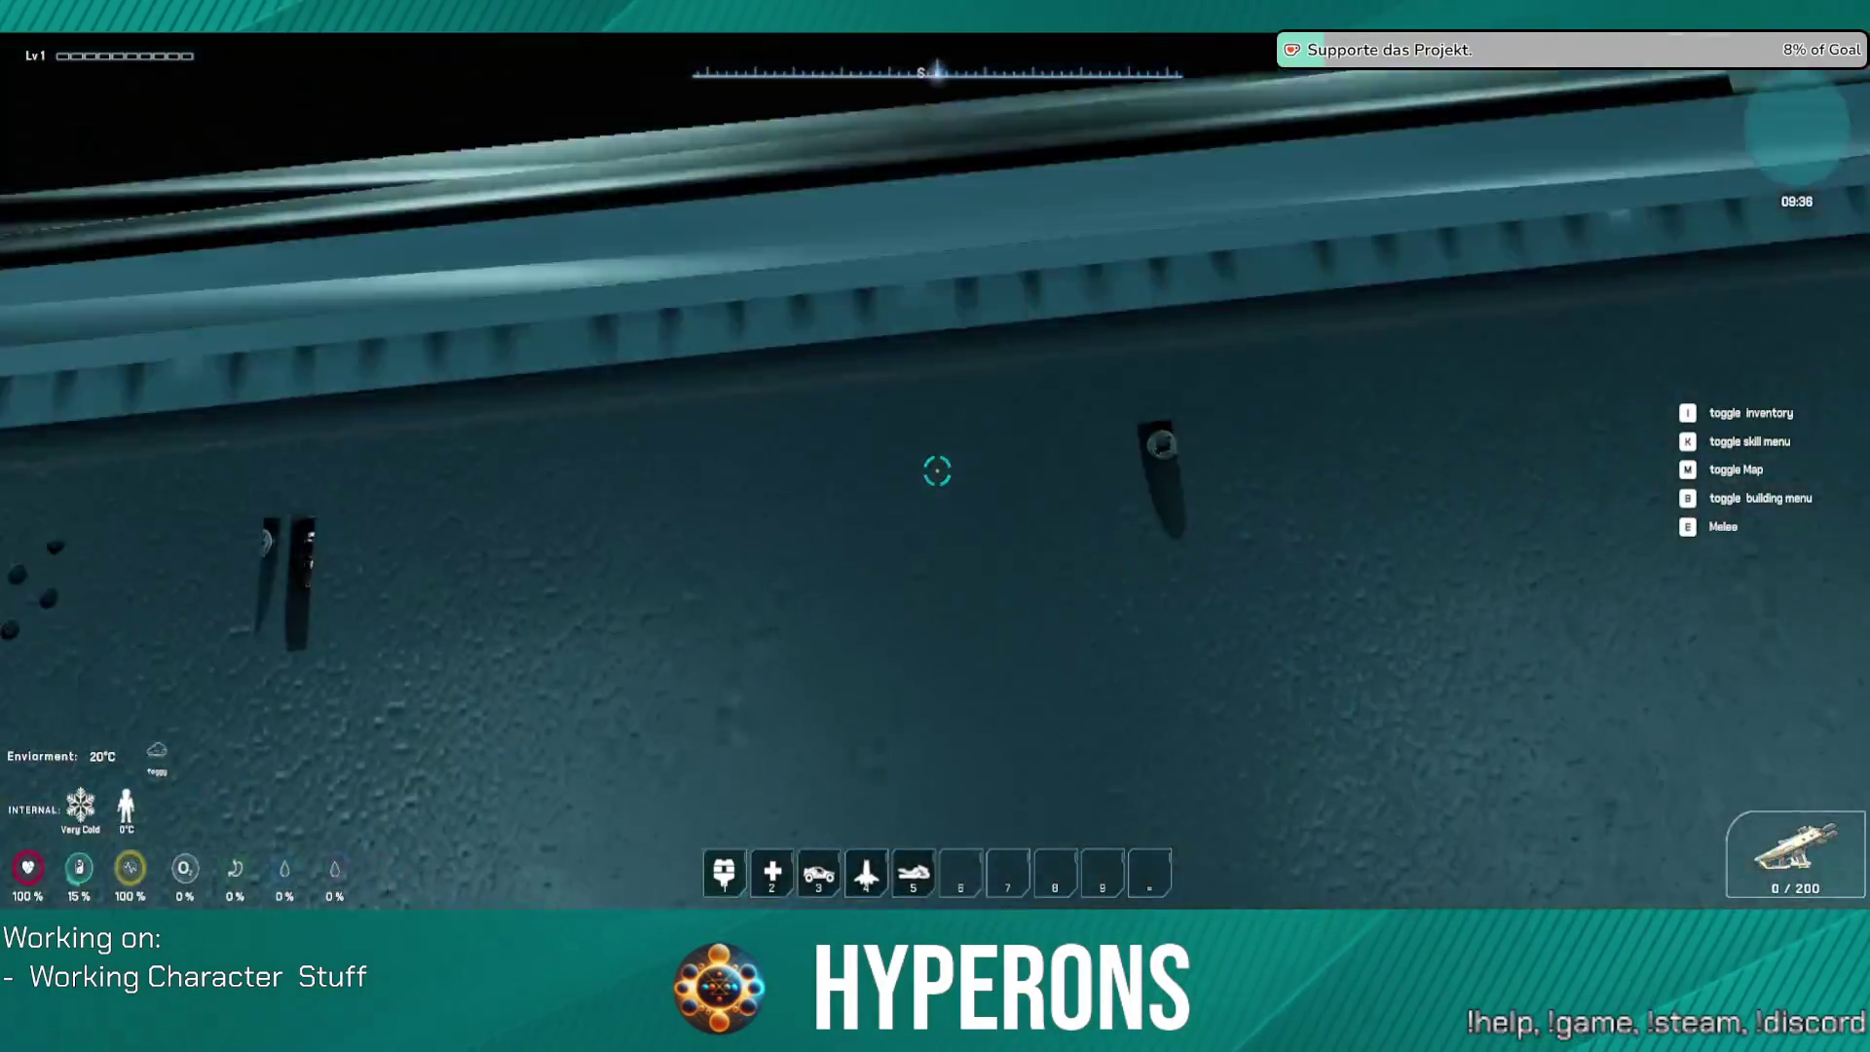
key("w")
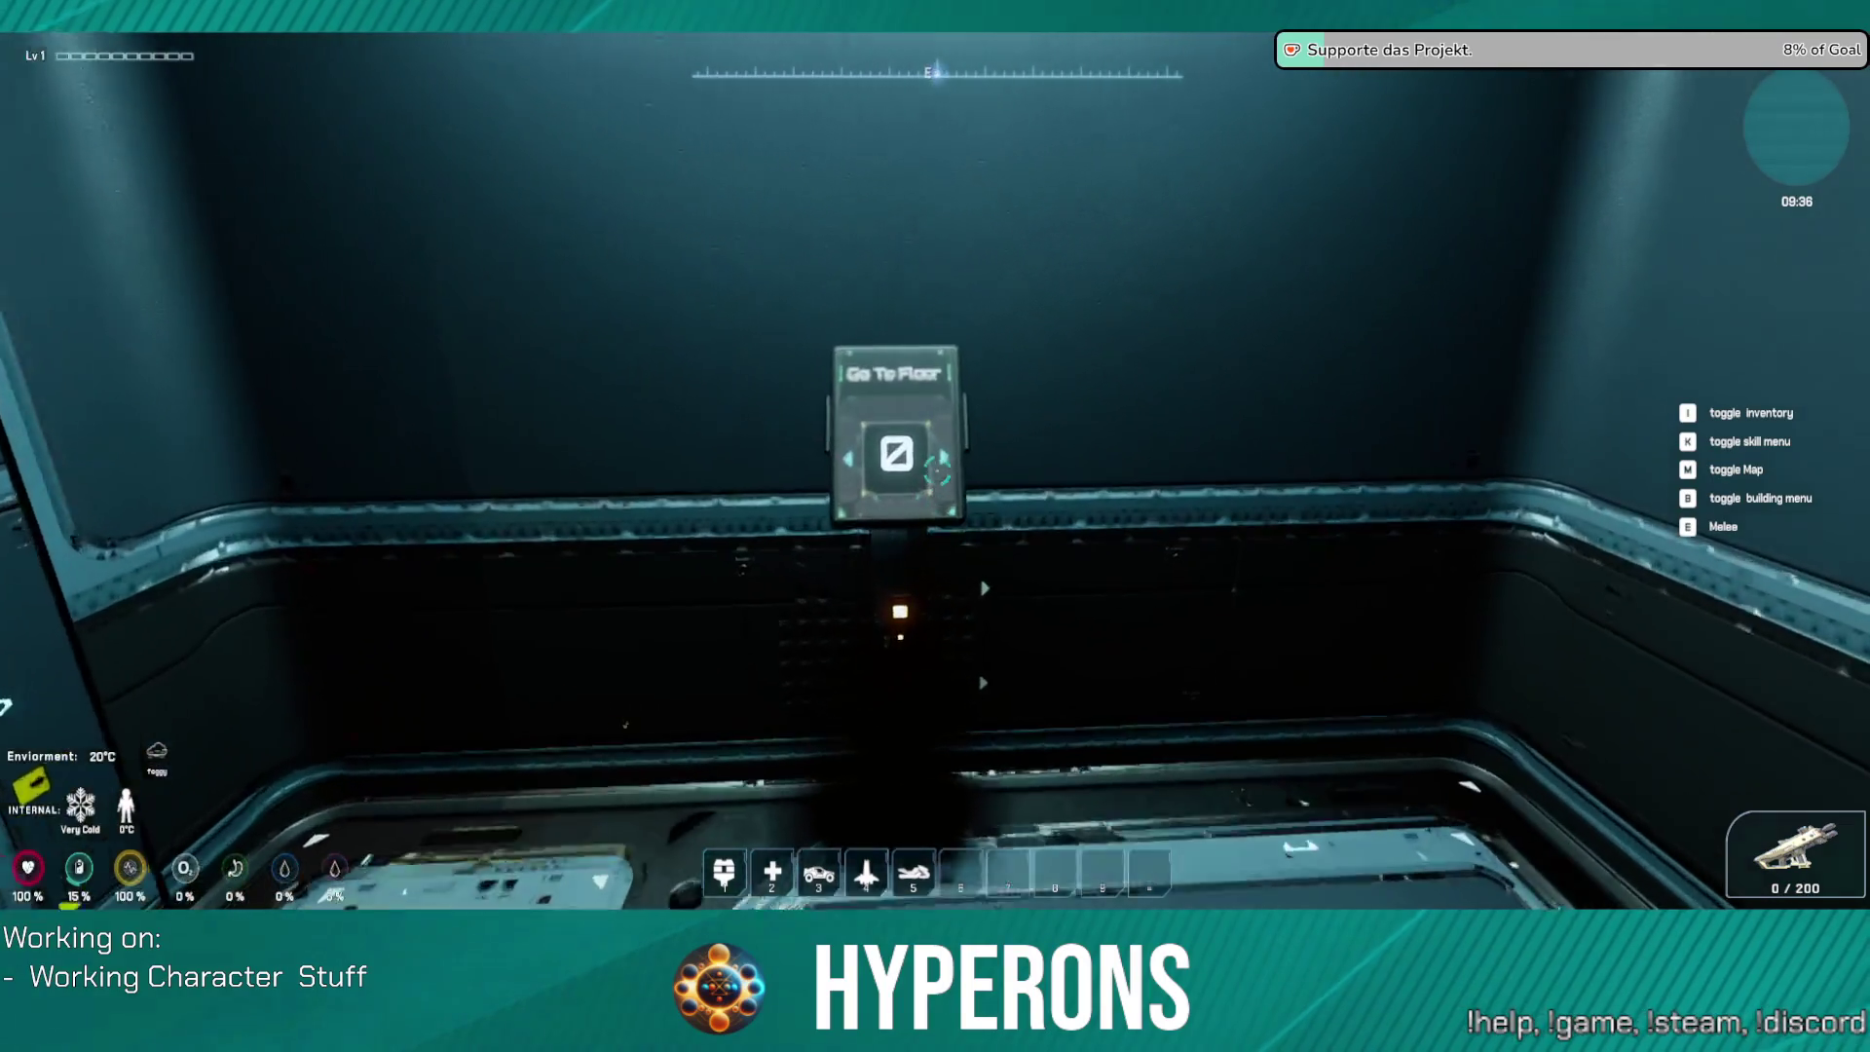
key("s")
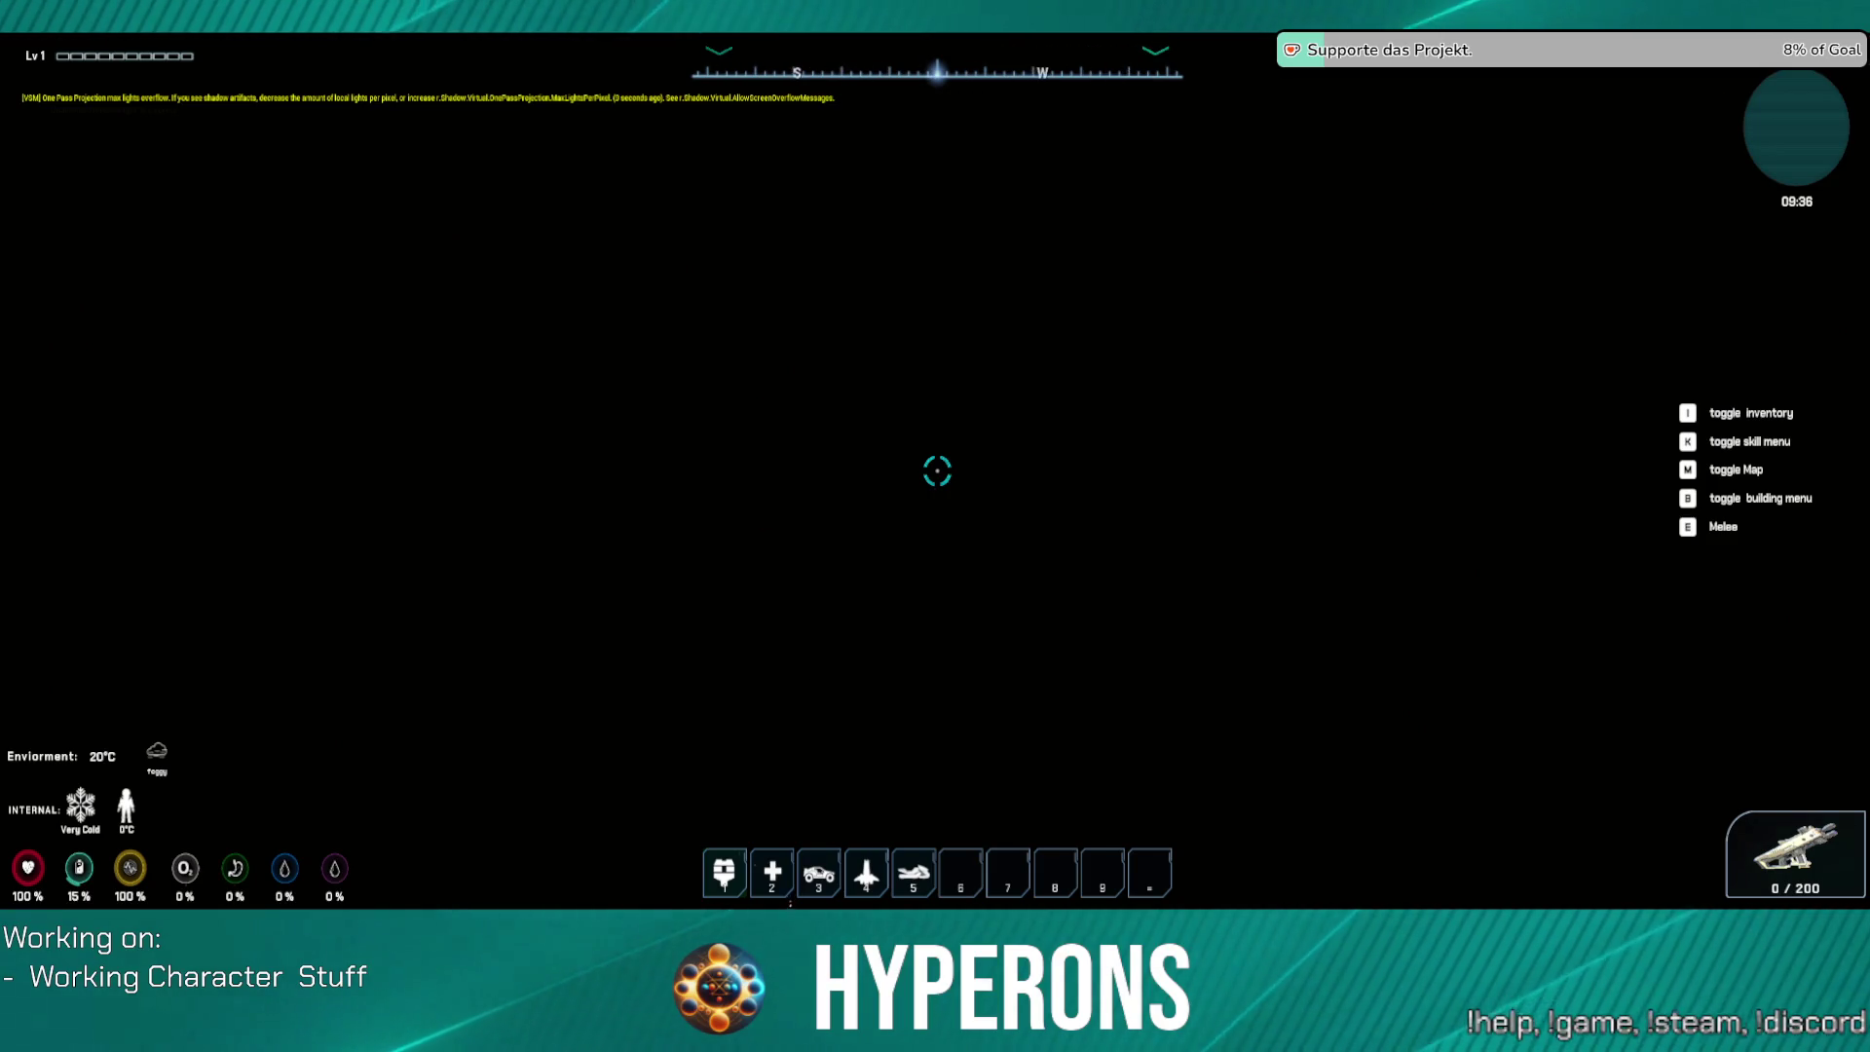
Step: Exit the game and load DefaultLevel from File > Recent Levels
key("Escape")
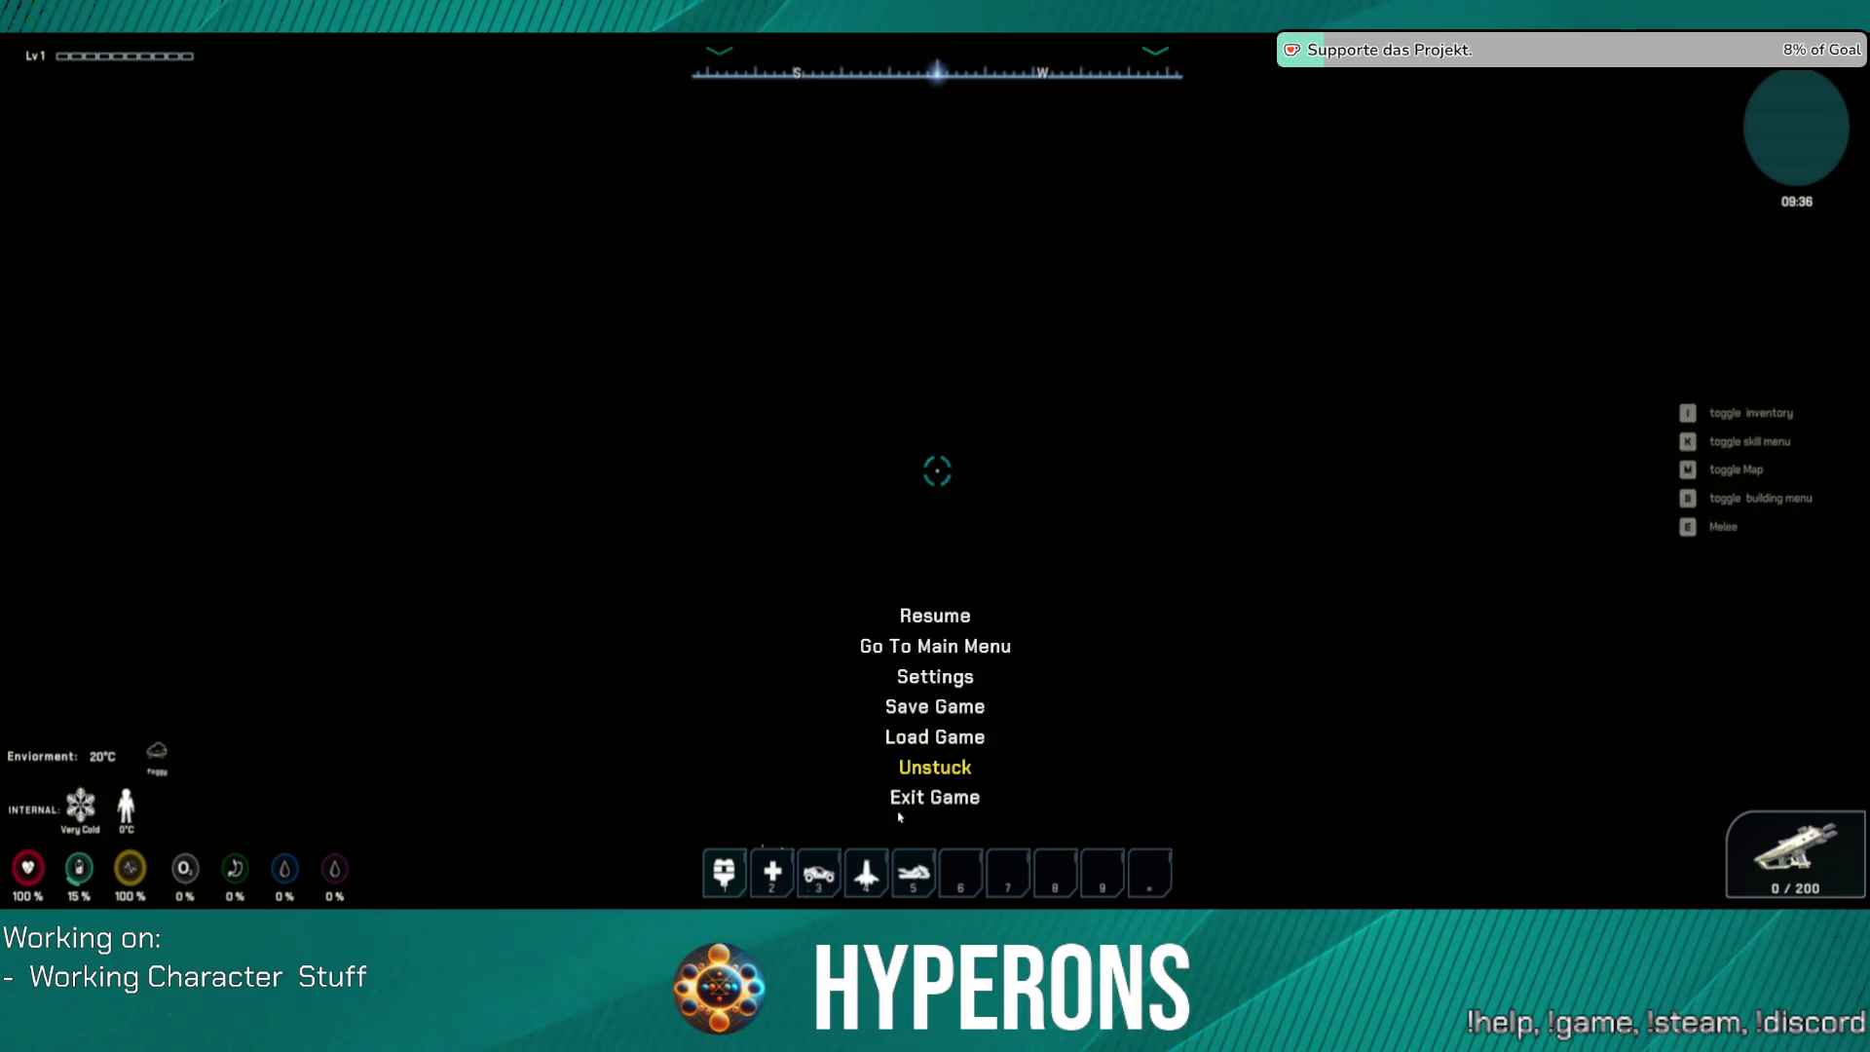
left_click(909, 800)
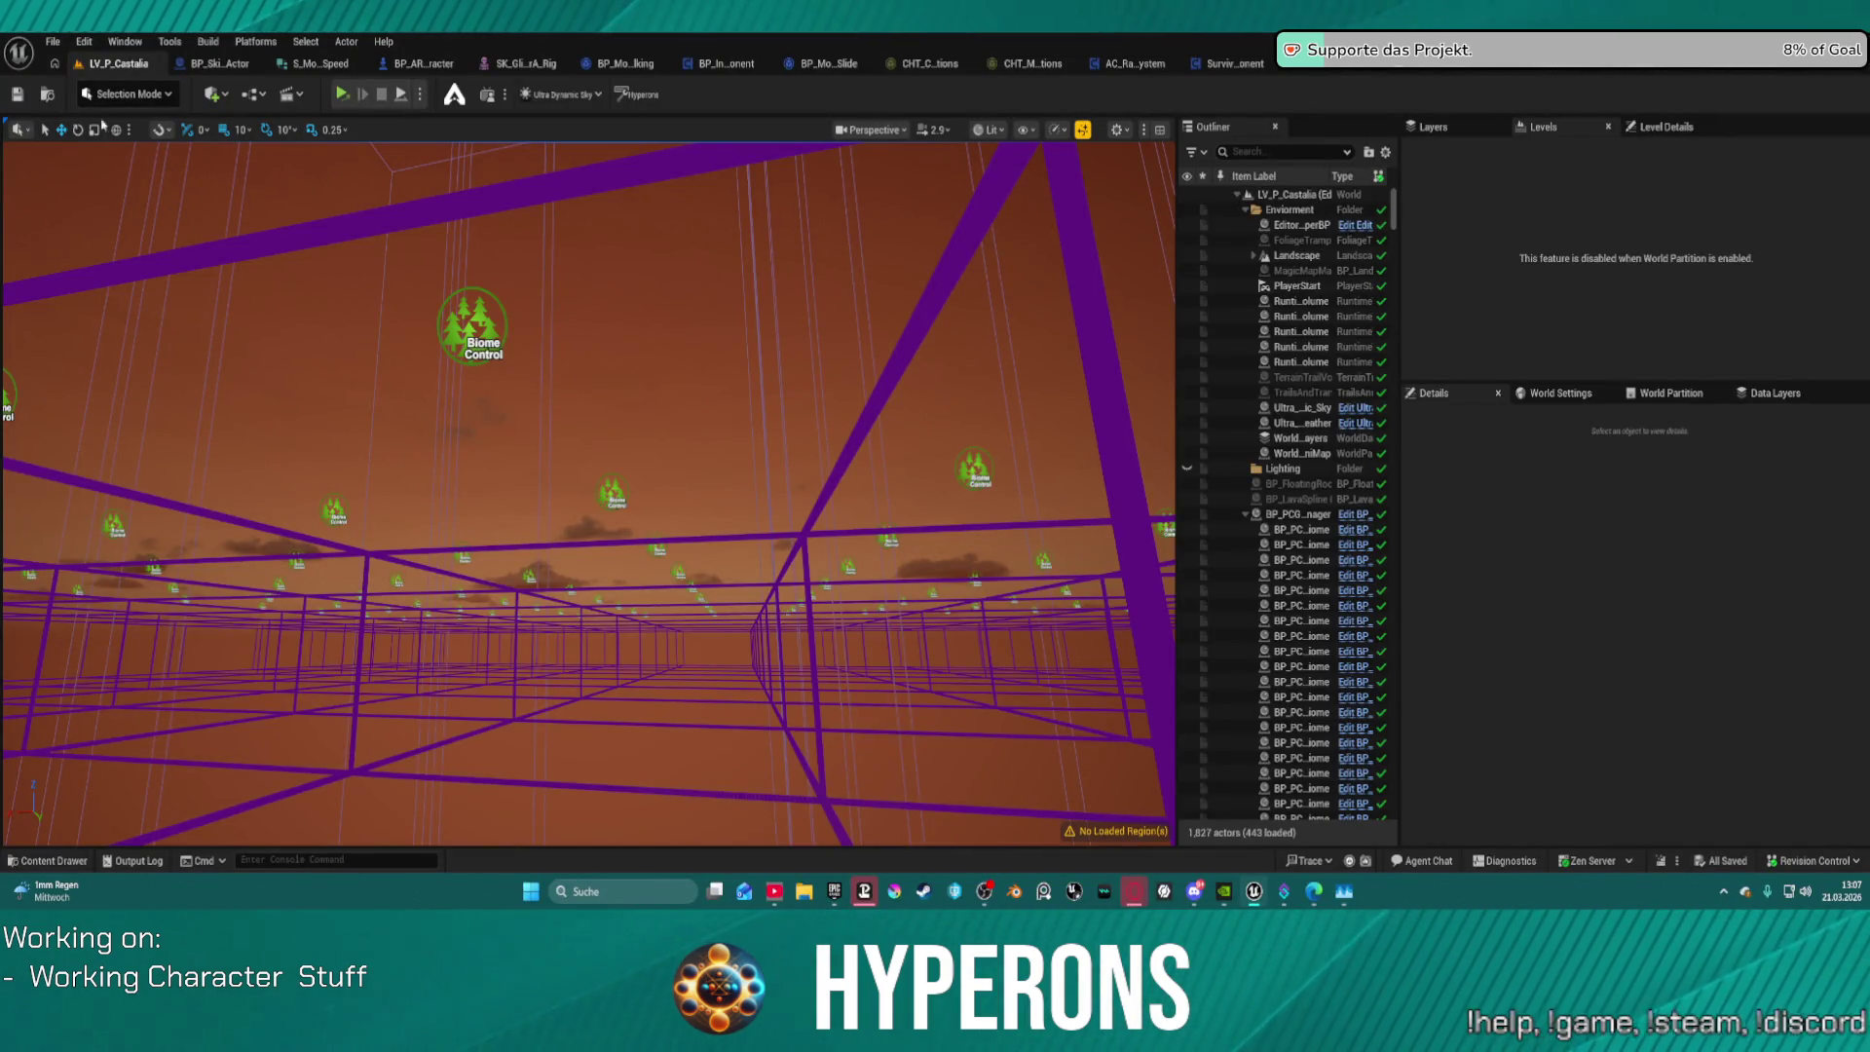
left_click(42, 45)
mouse_move(254, 153)
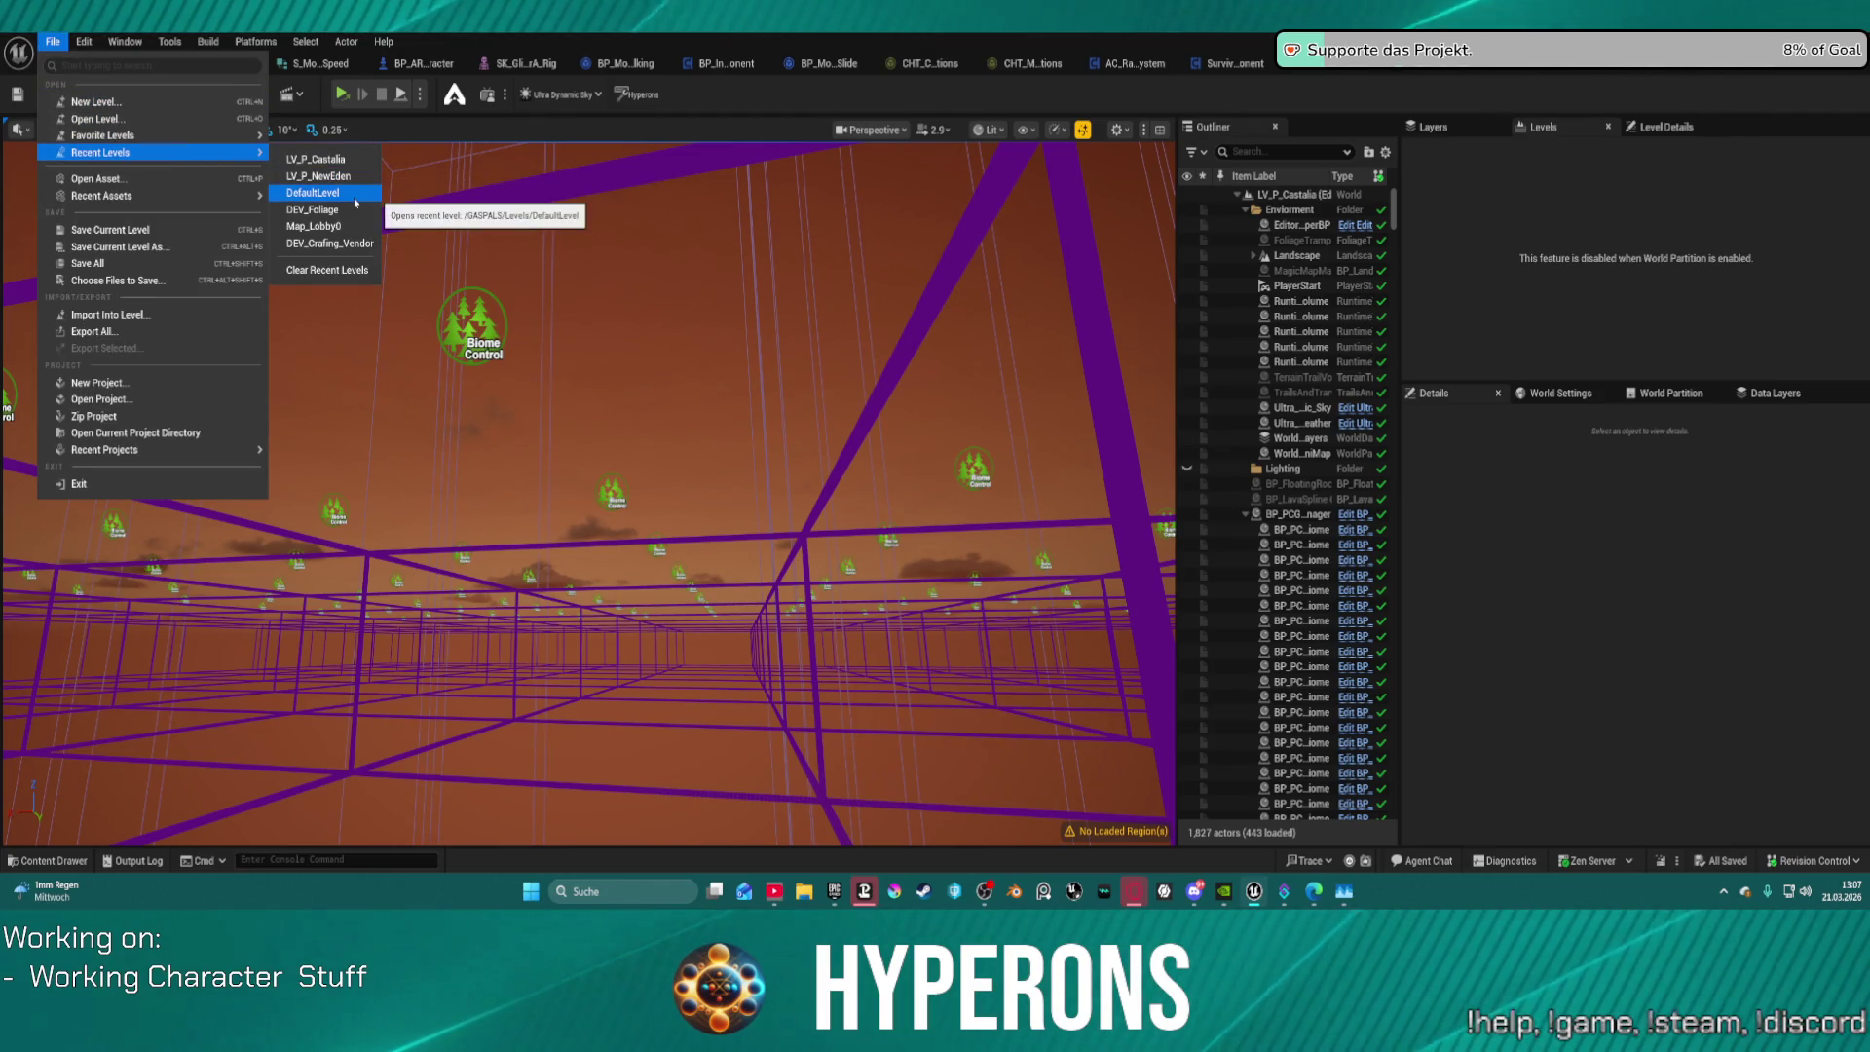
left_click(355, 201)
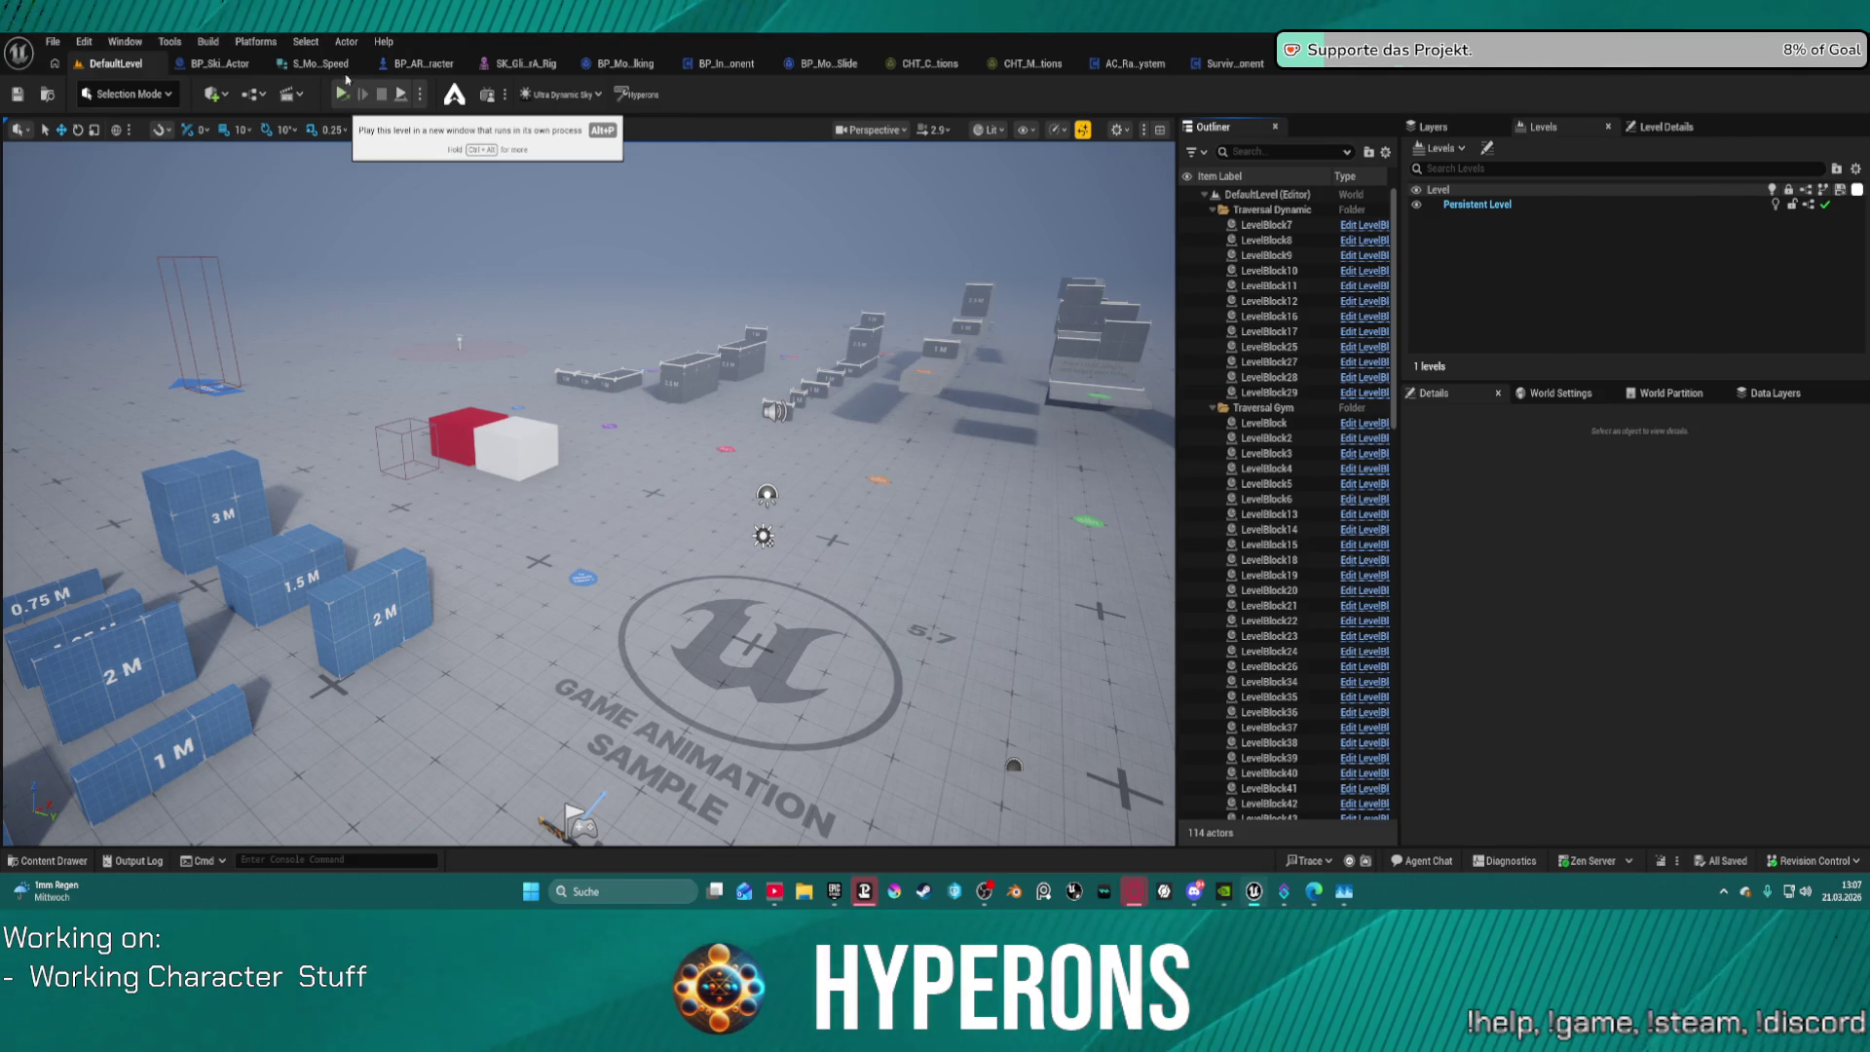
left_click(419, 96)
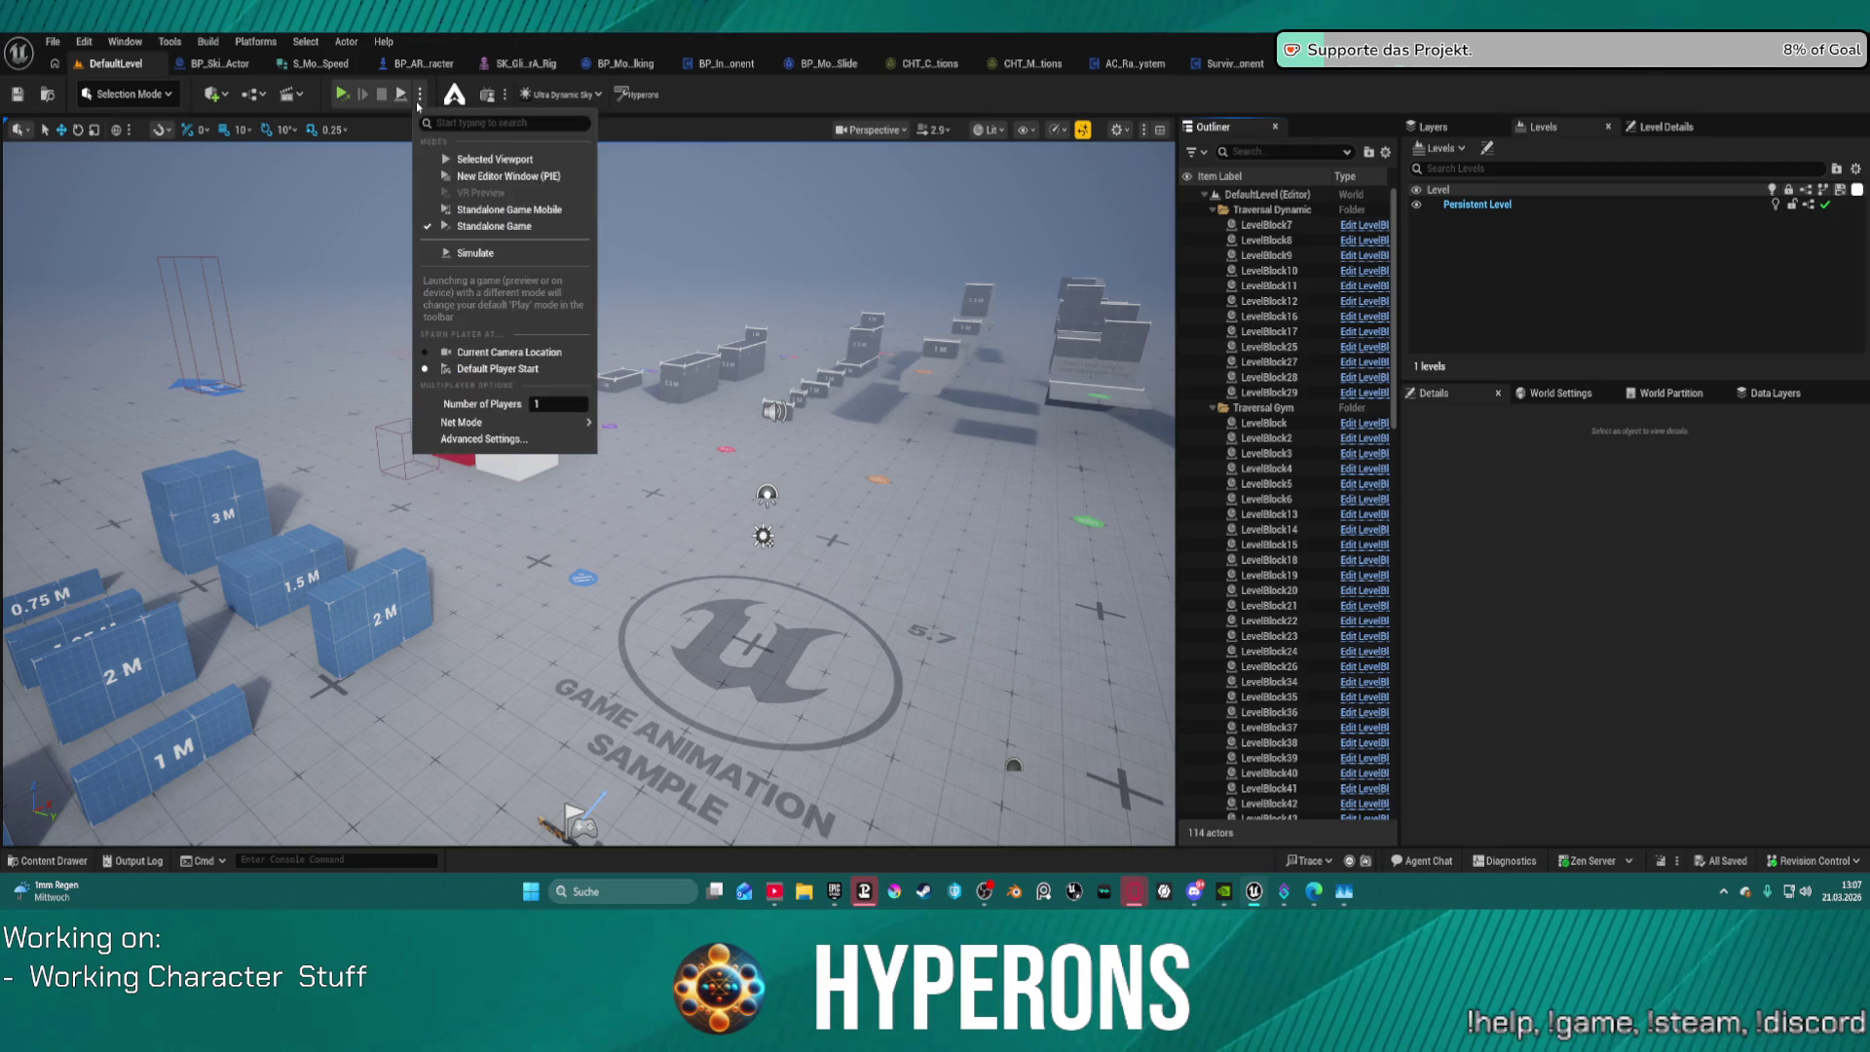
left_click(459, 160)
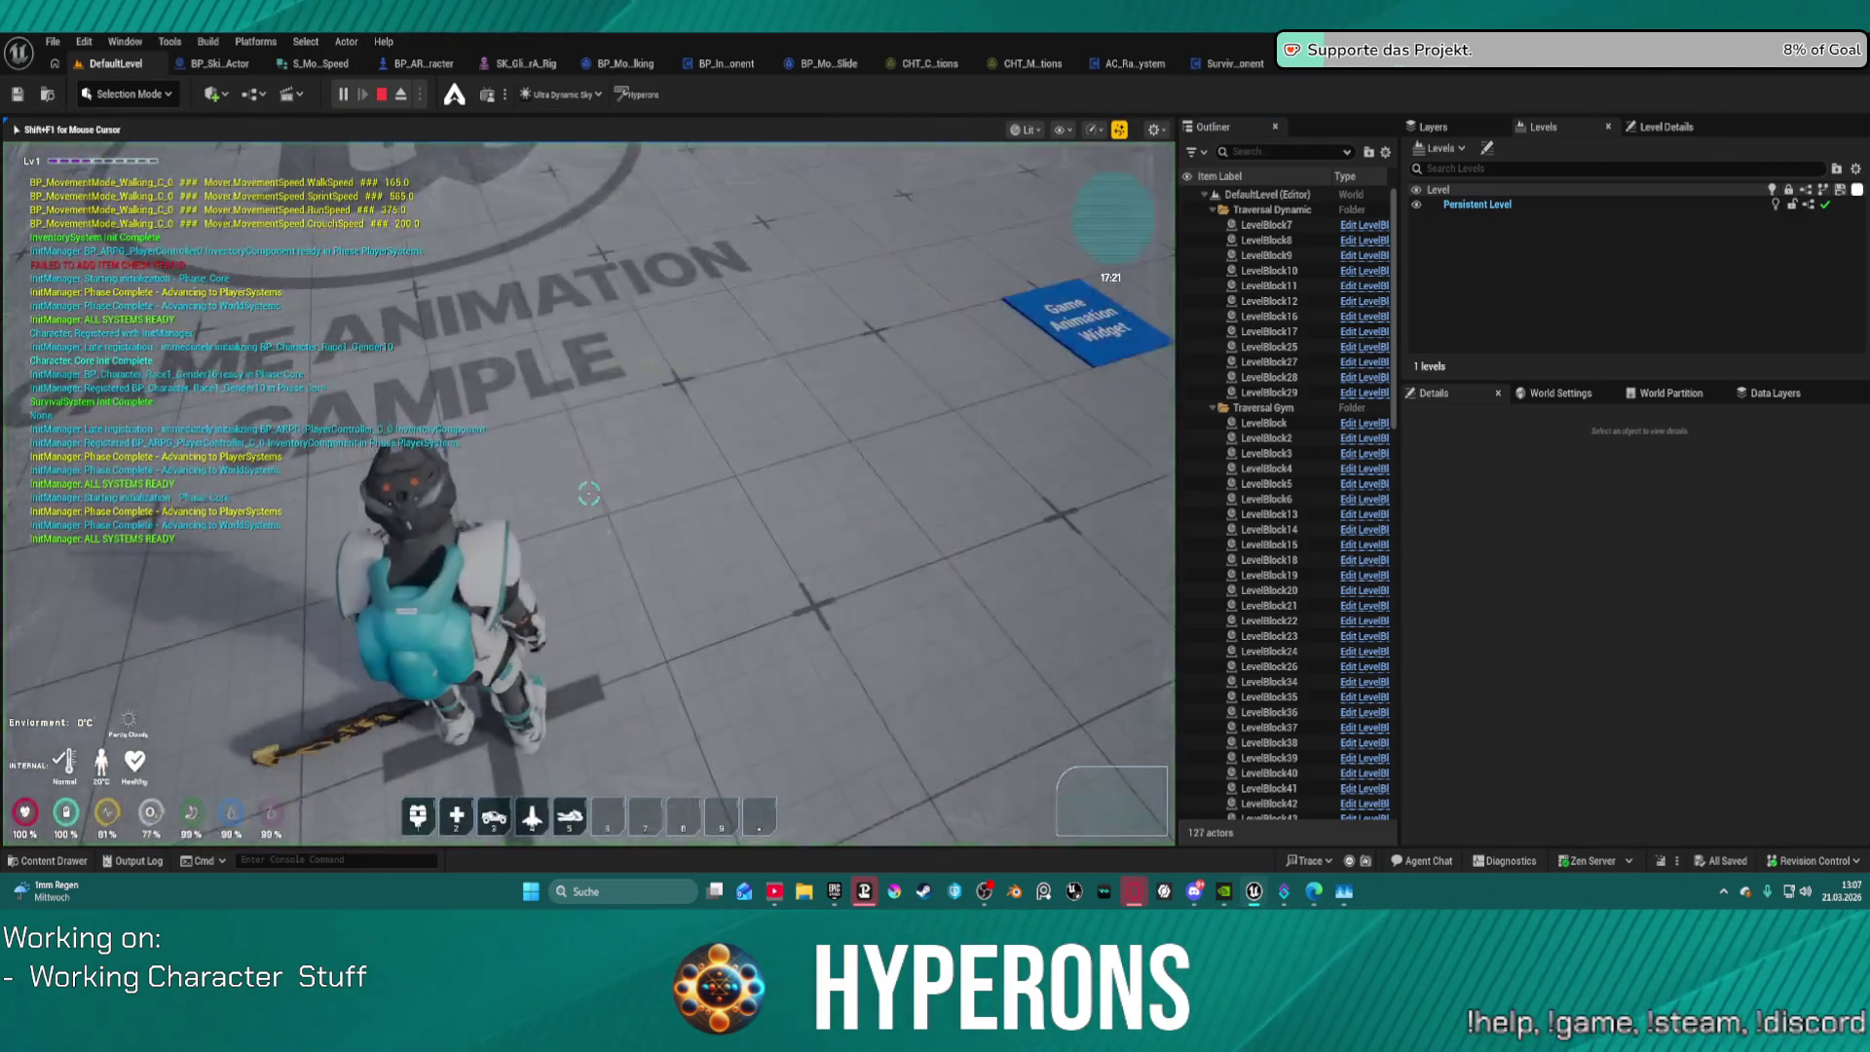
key("w")
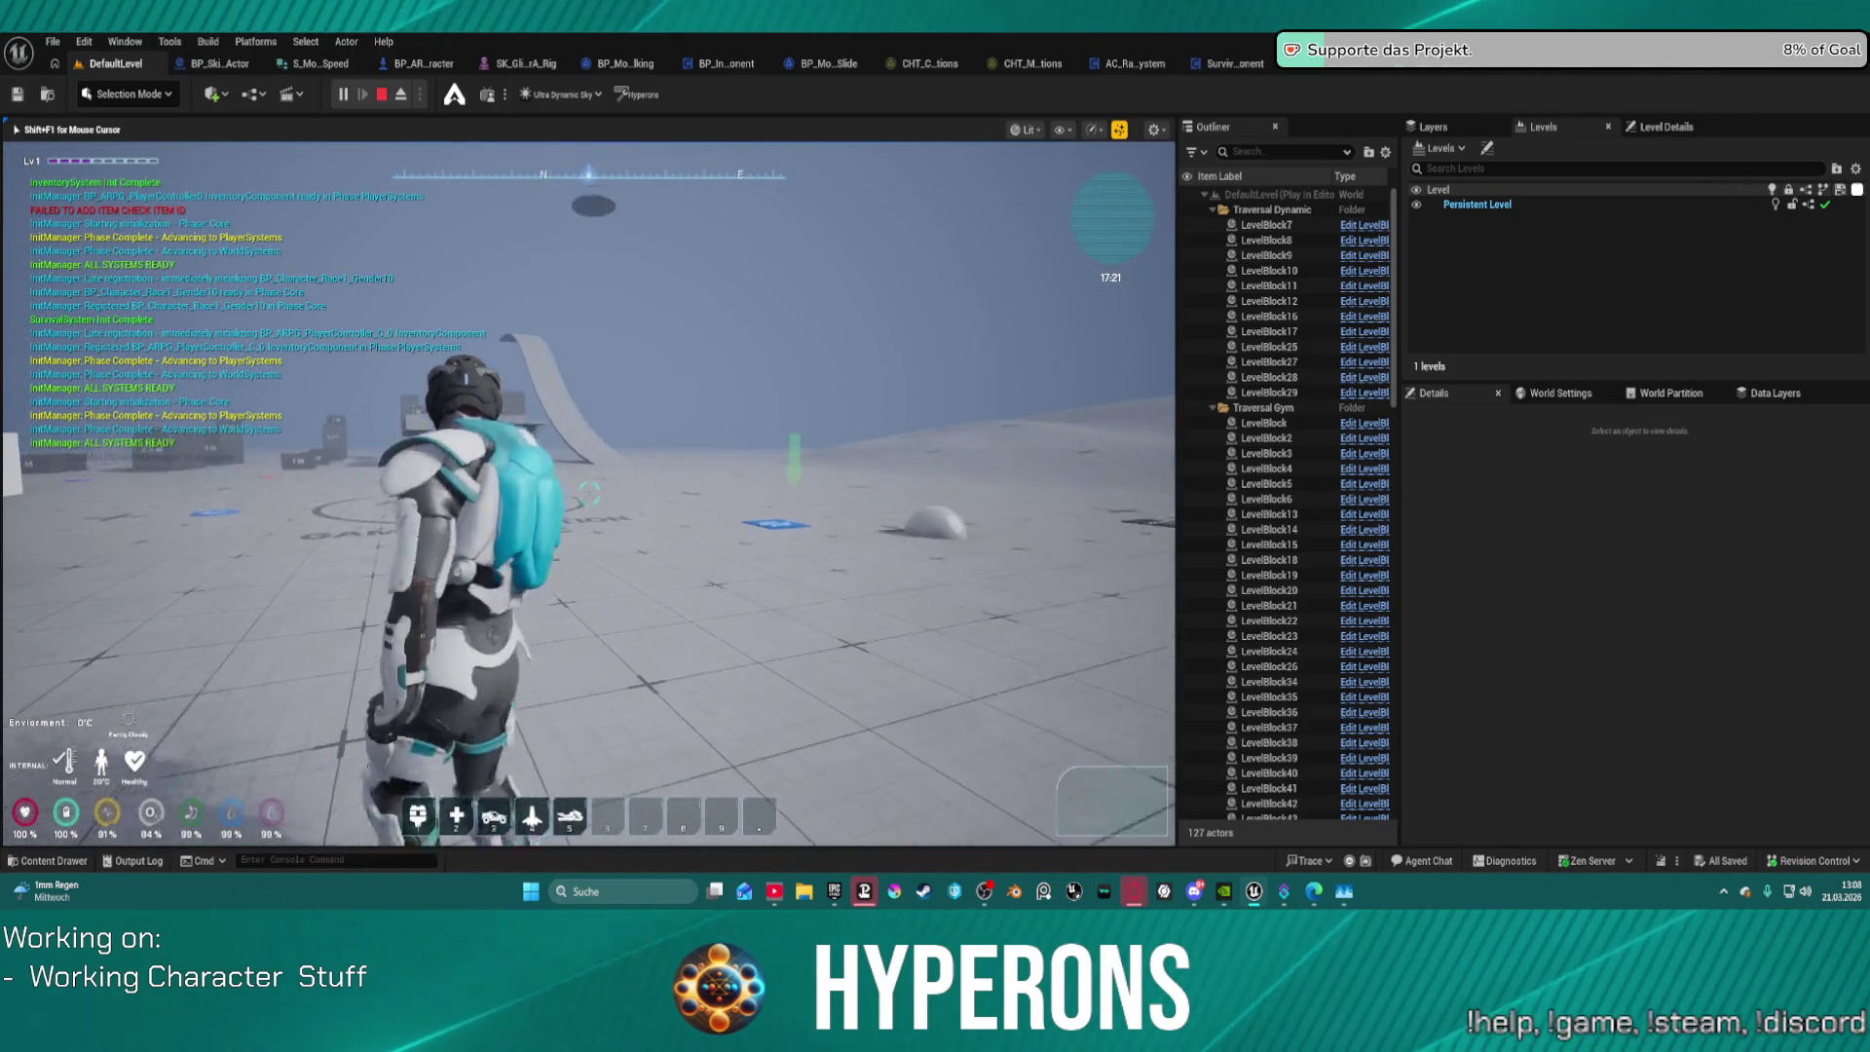
key("Escape")
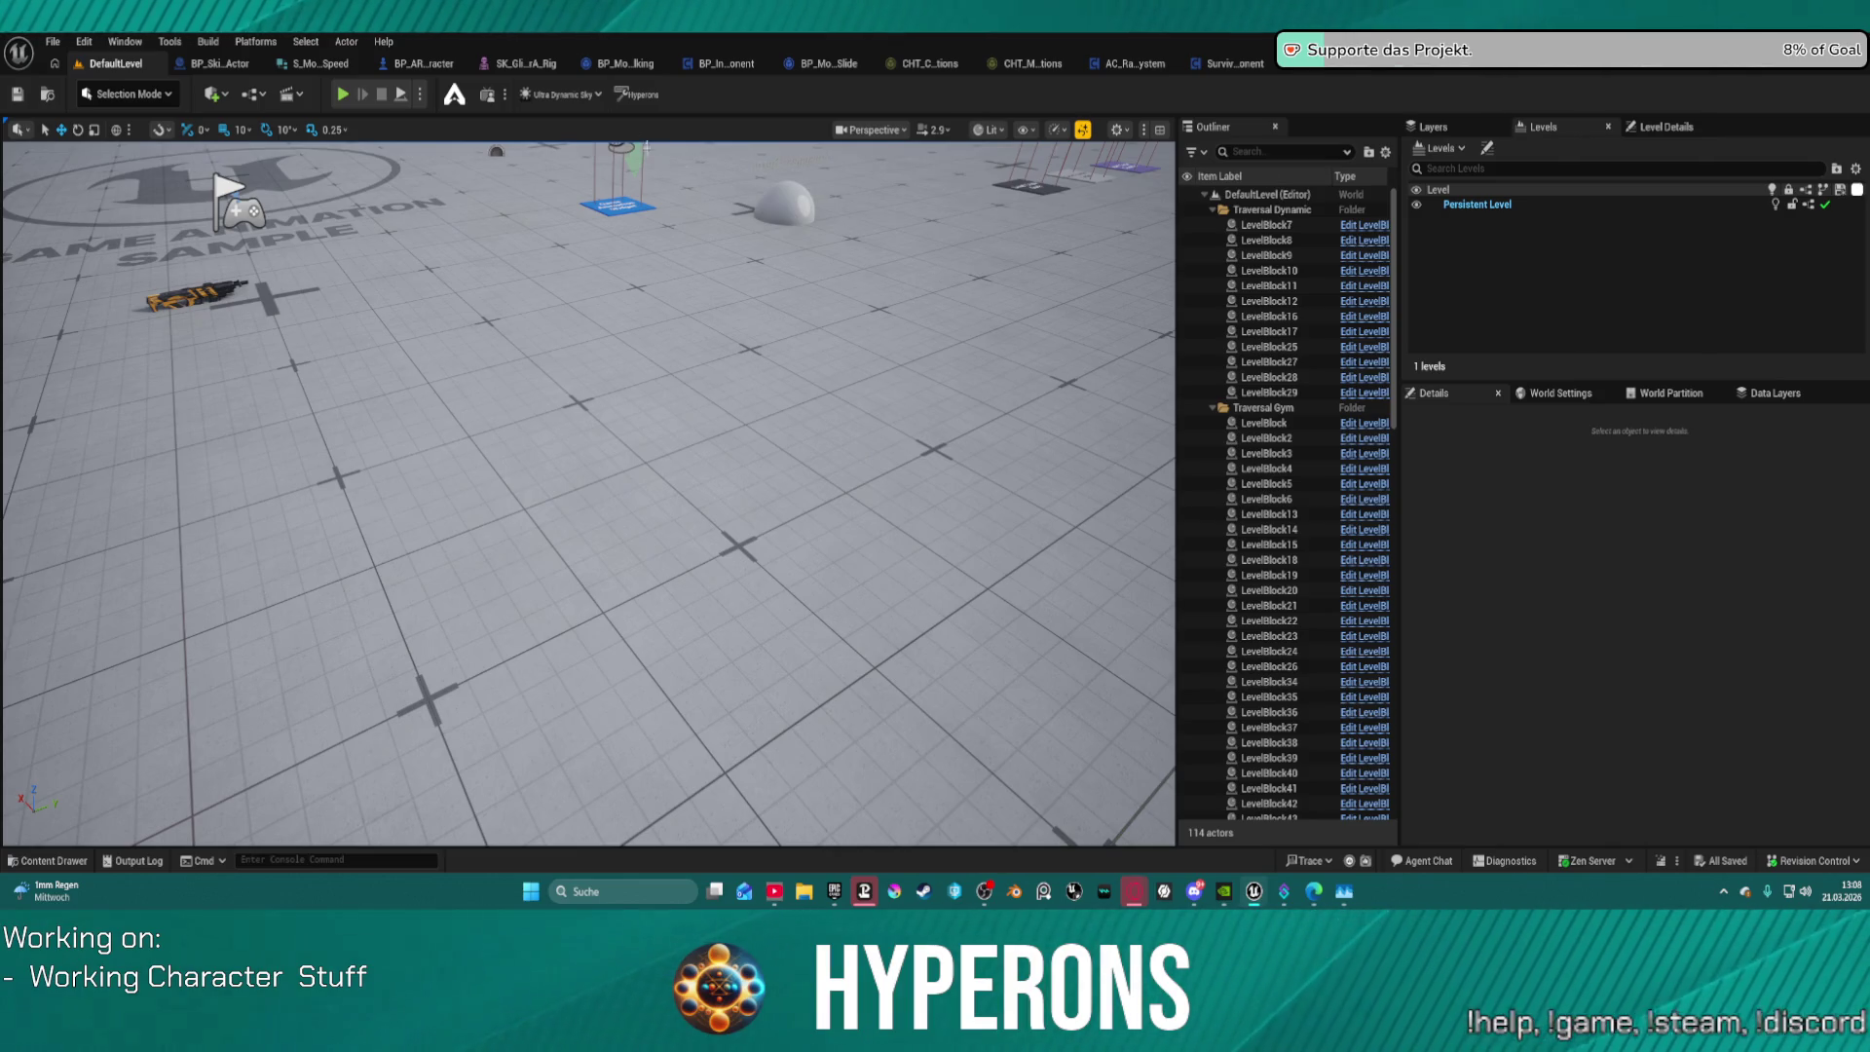
Step: Review all BP_ARPG_Character Blueprint components, then go back to the DefaultLevel editor
left_click(418, 63)
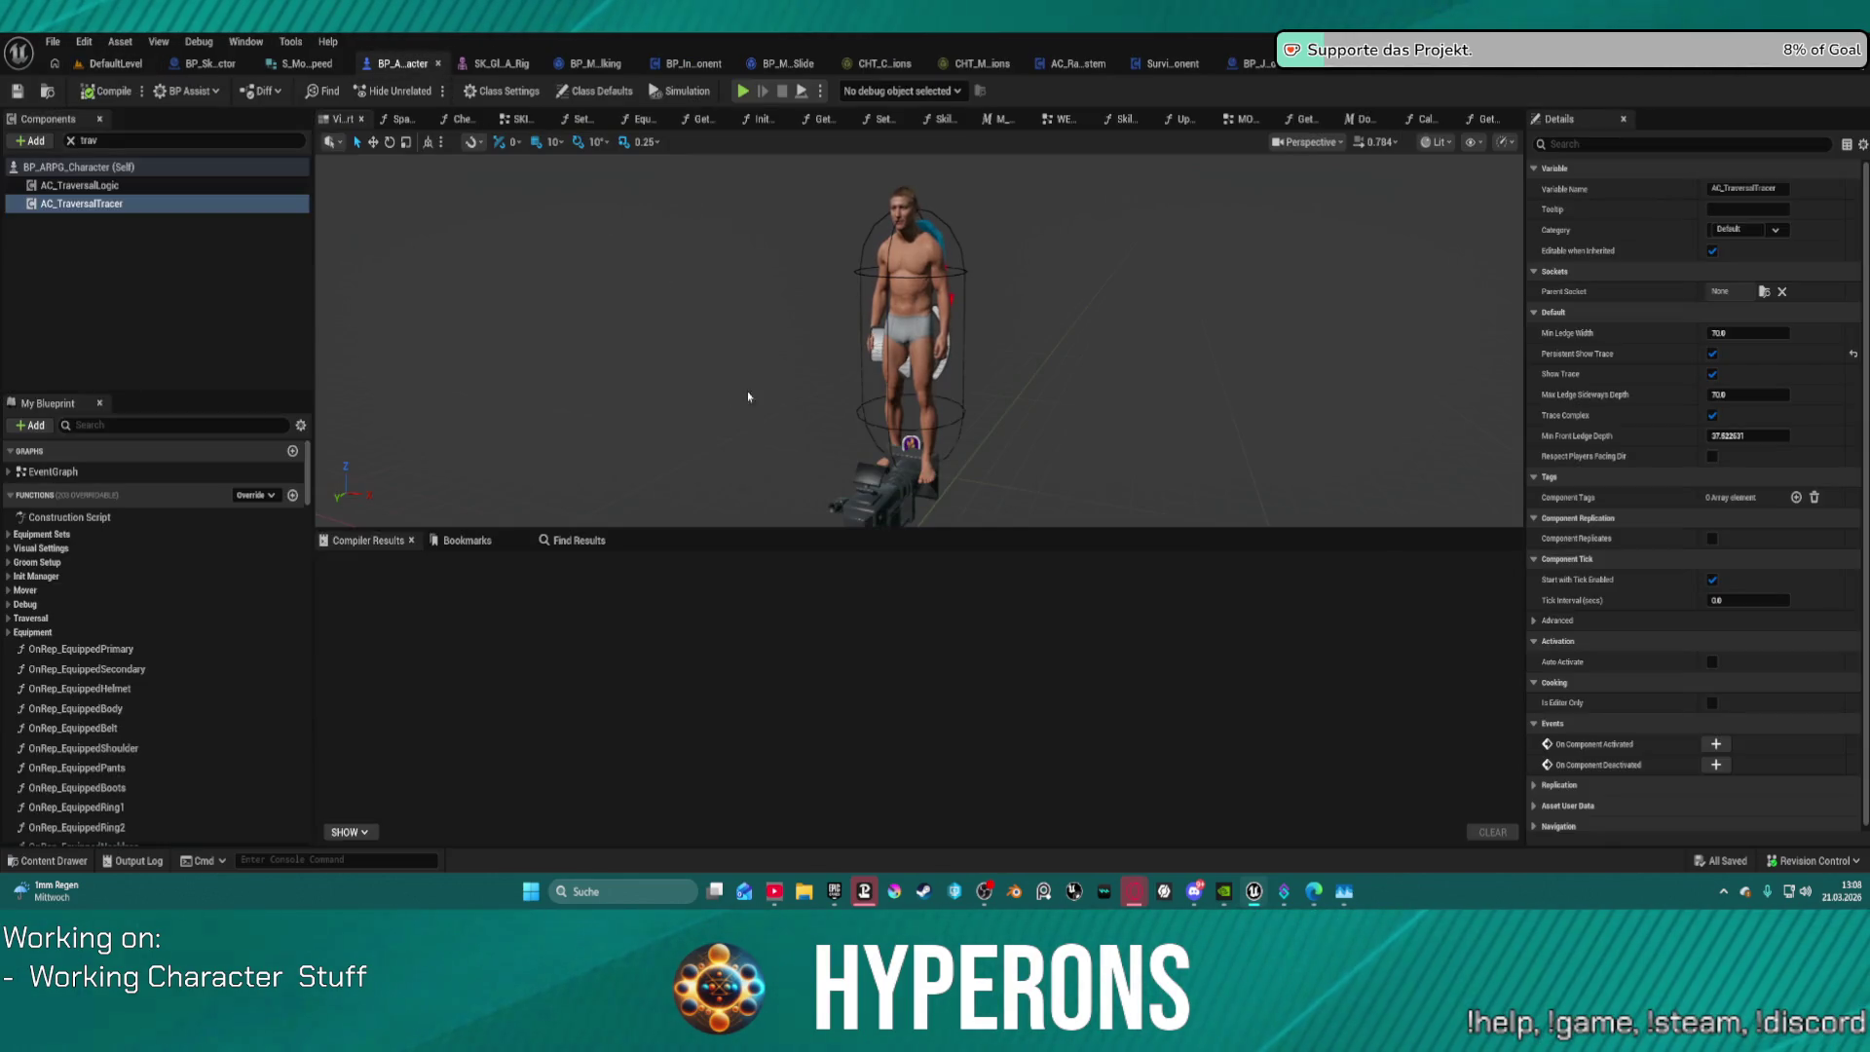
left_click(70, 141)
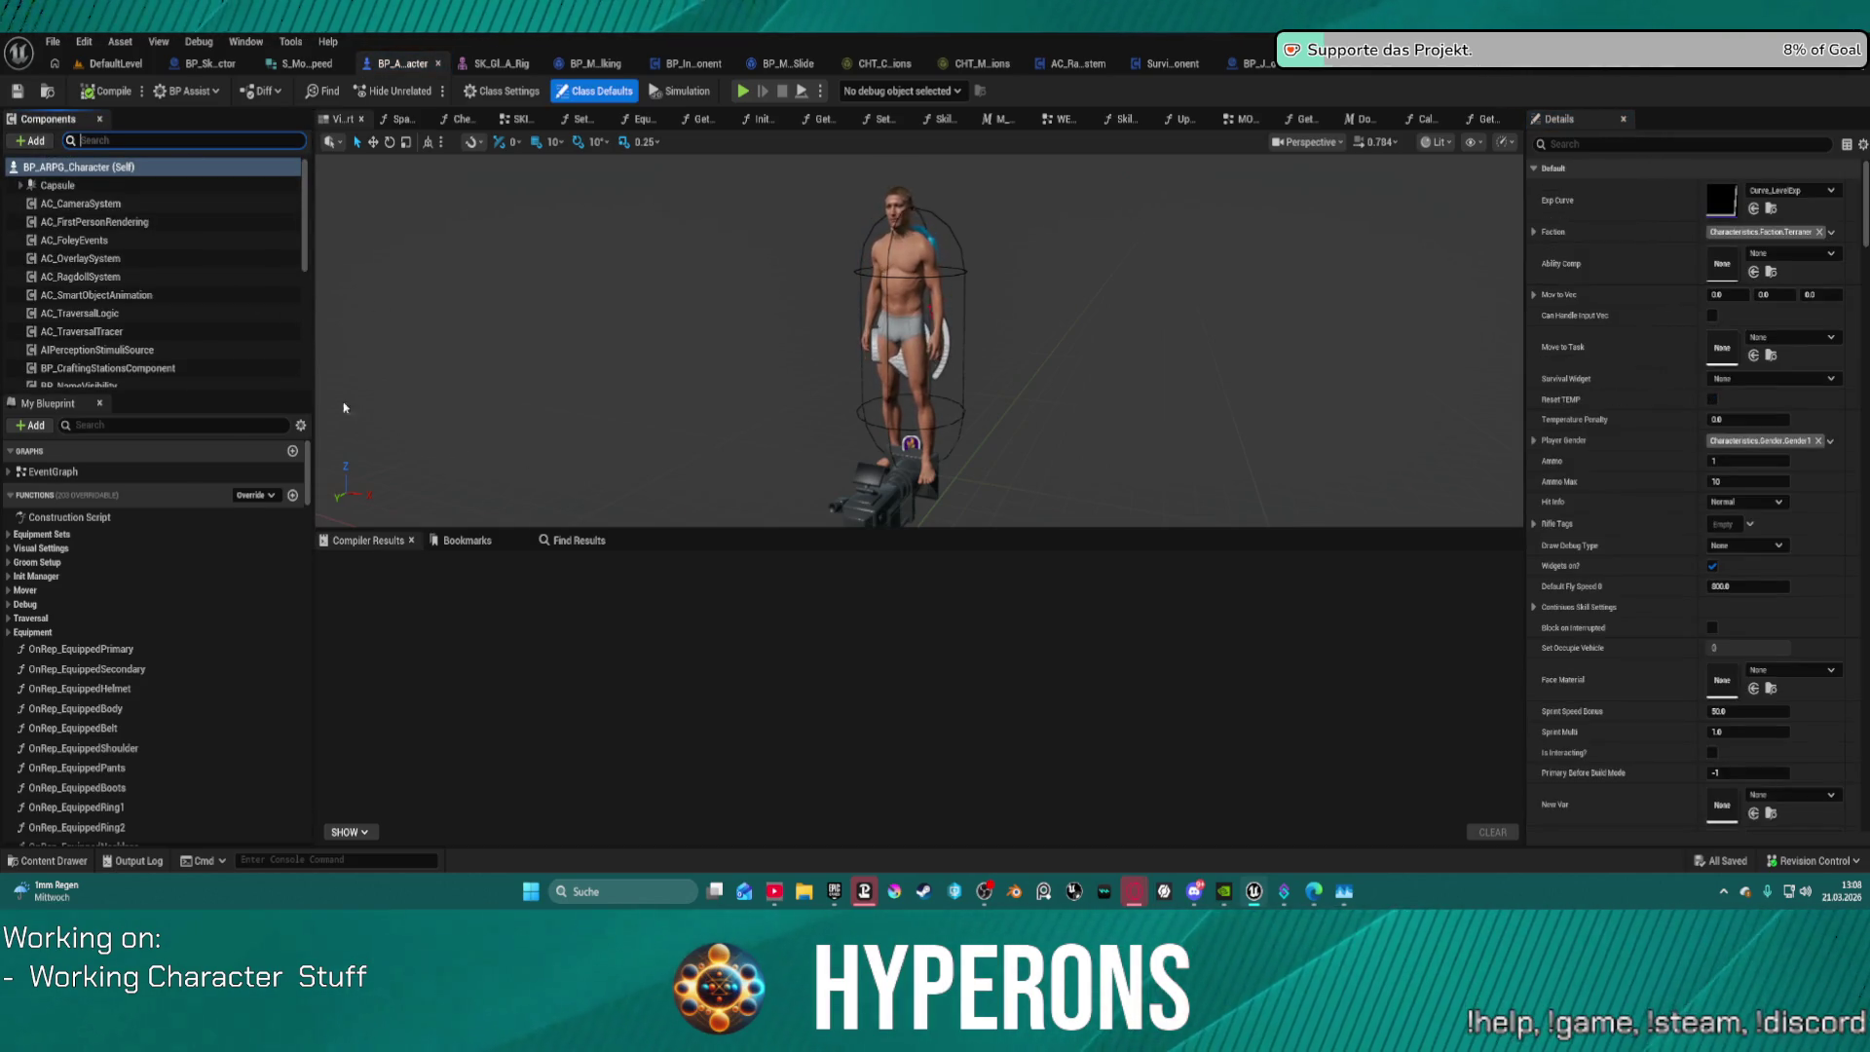
left_click(116, 64)
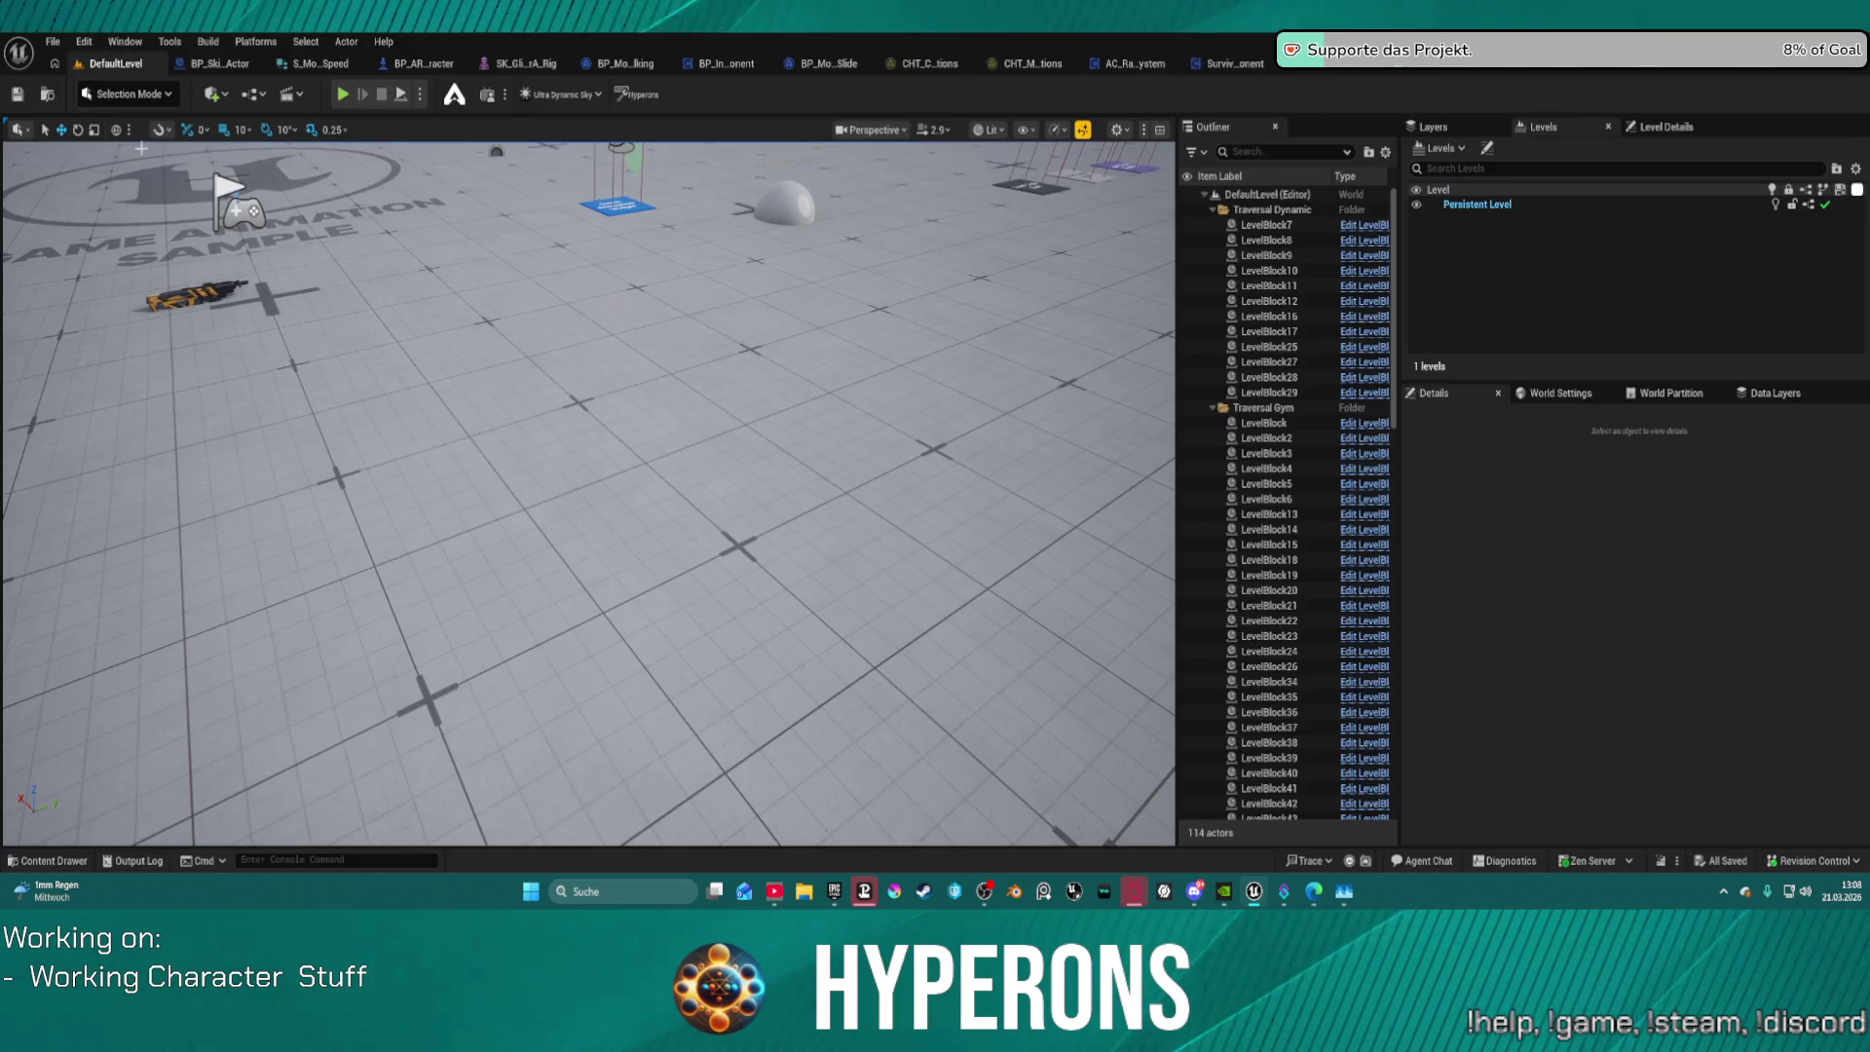
Step: Load the DEV_Foliage level from File > Recent Levels
left_click(53, 46)
mouse_move(194, 151)
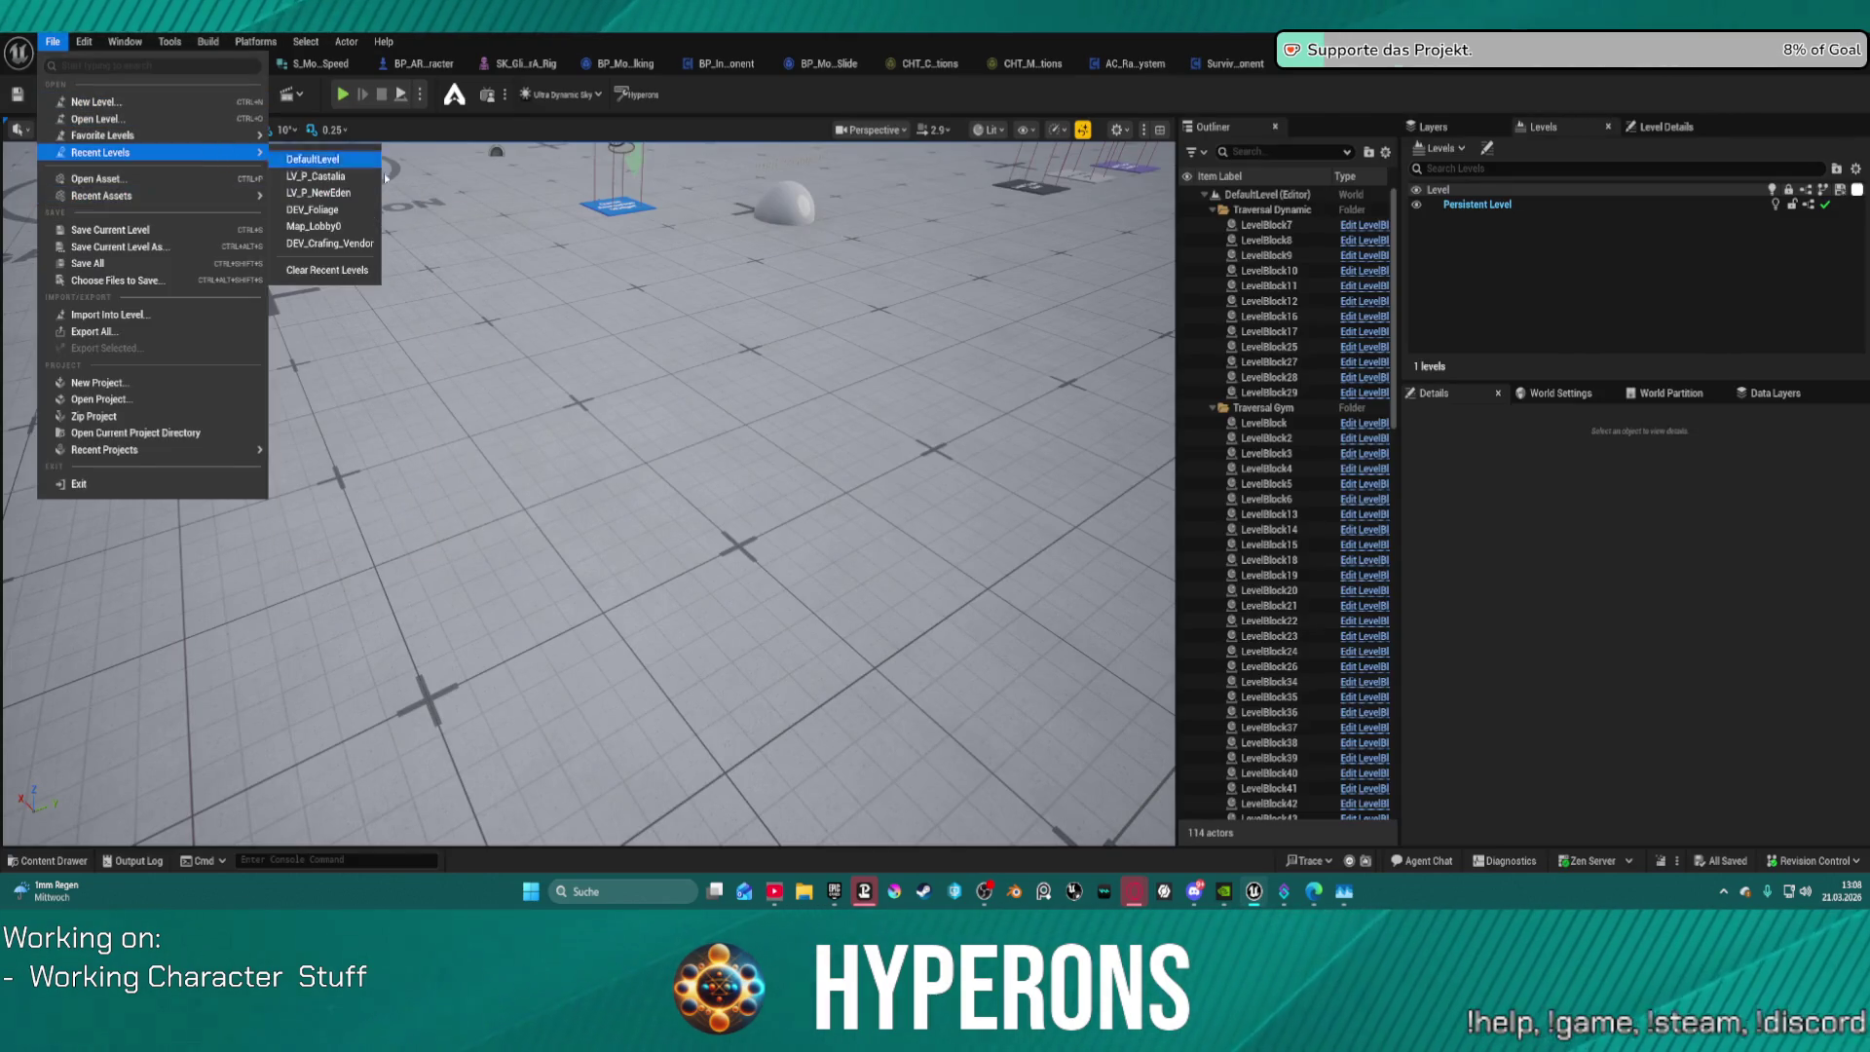
left_click(579, 281)
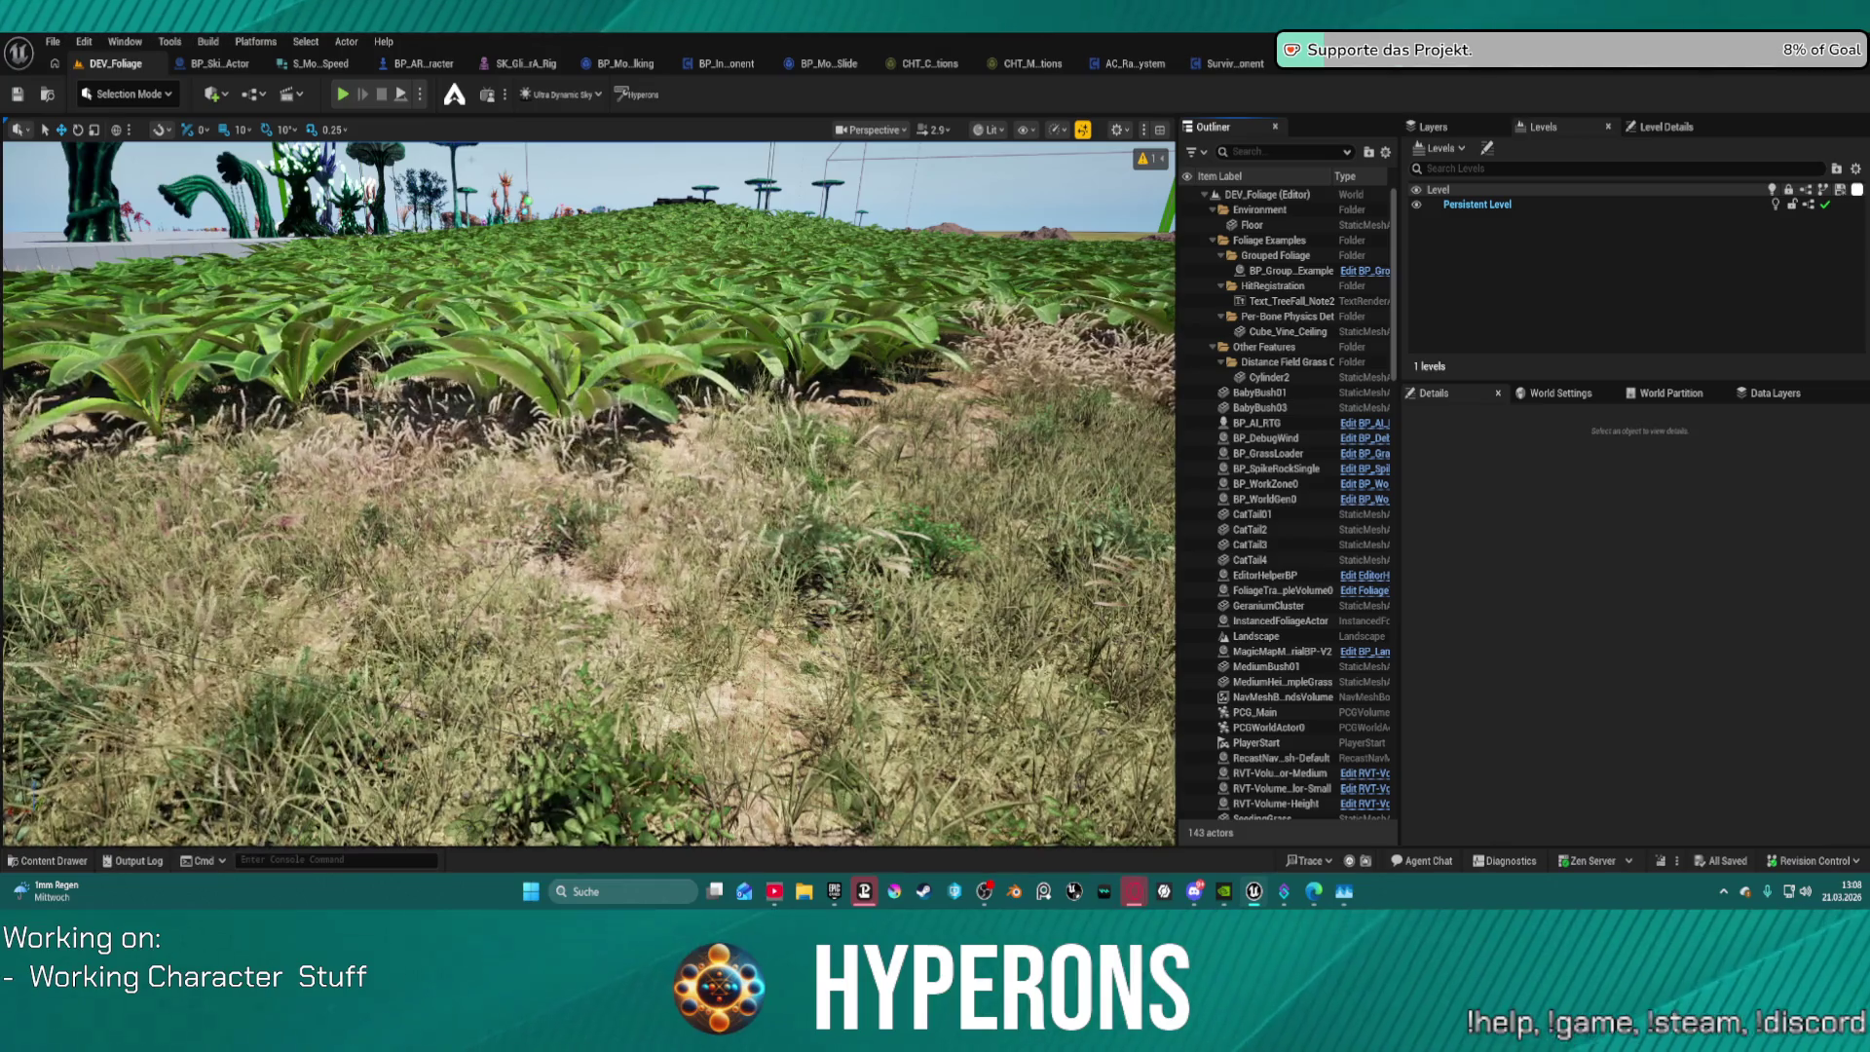
left_click(419, 94)
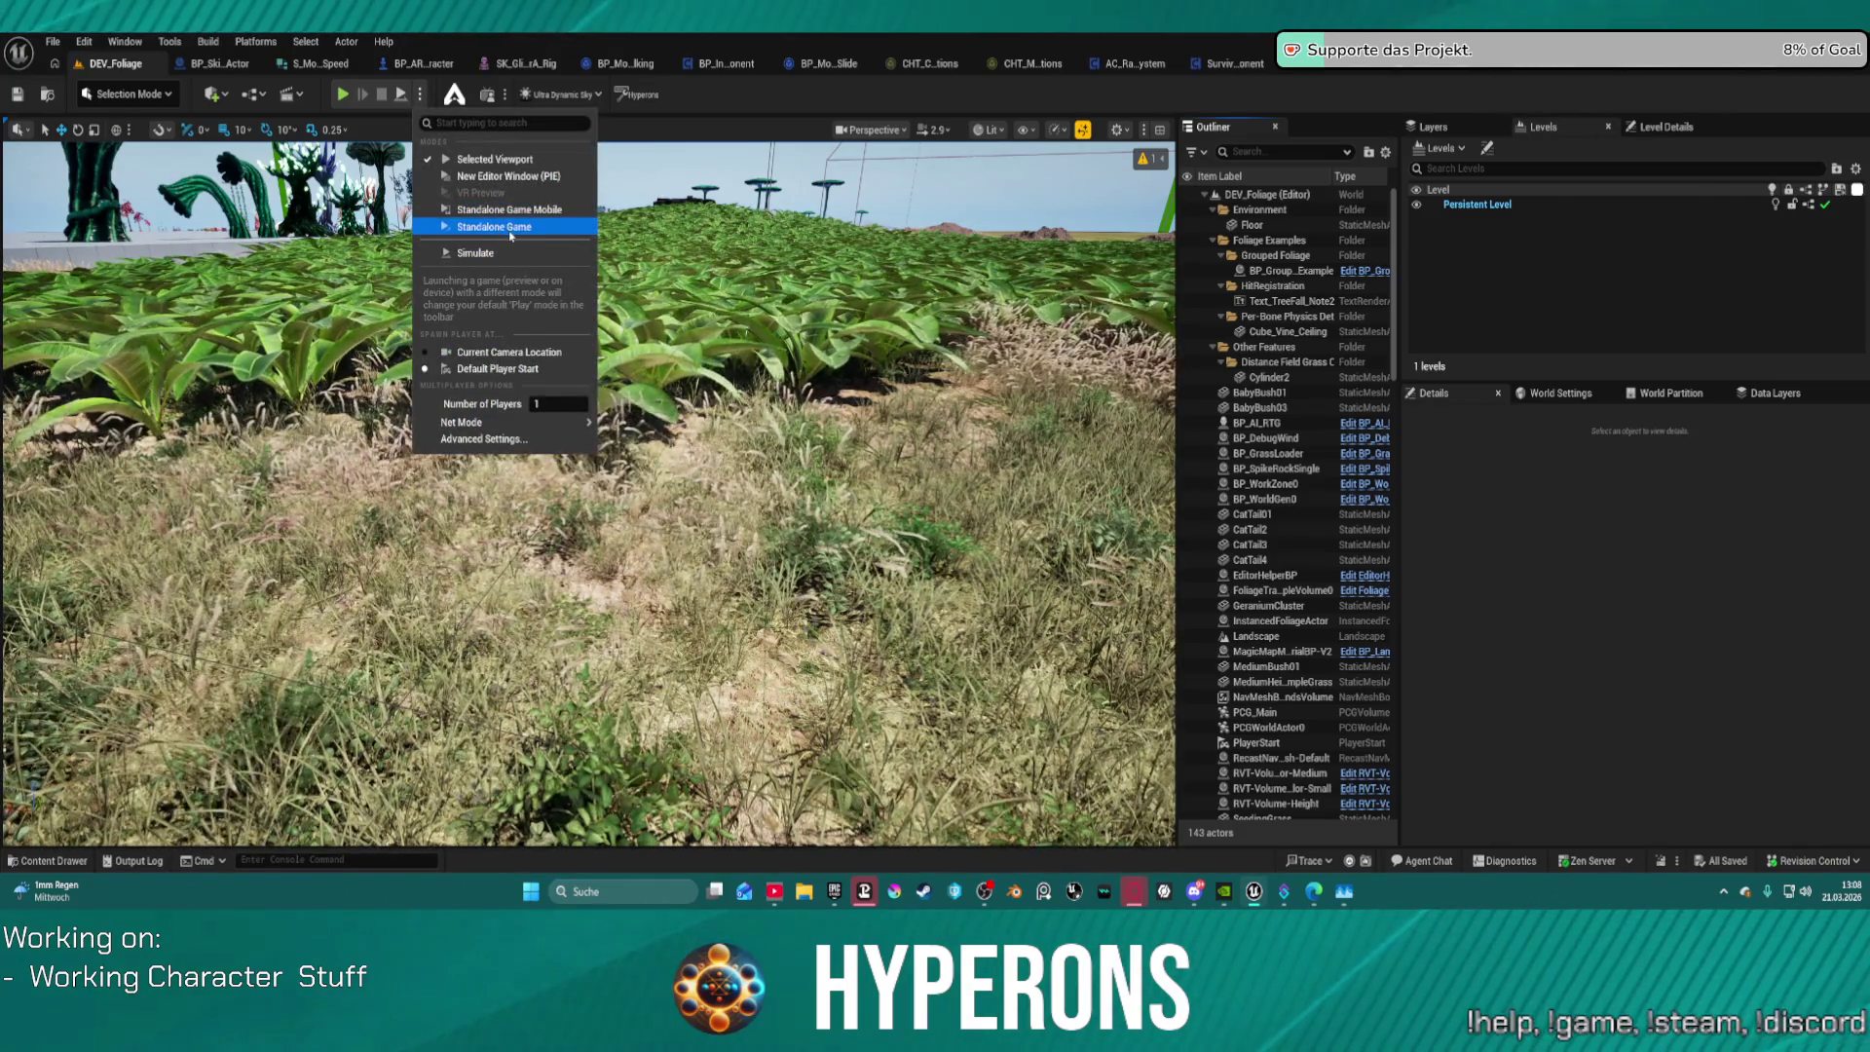
Step: Run DEV_Foliage as a Standalone Game in a separate window
left_click(477, 226)
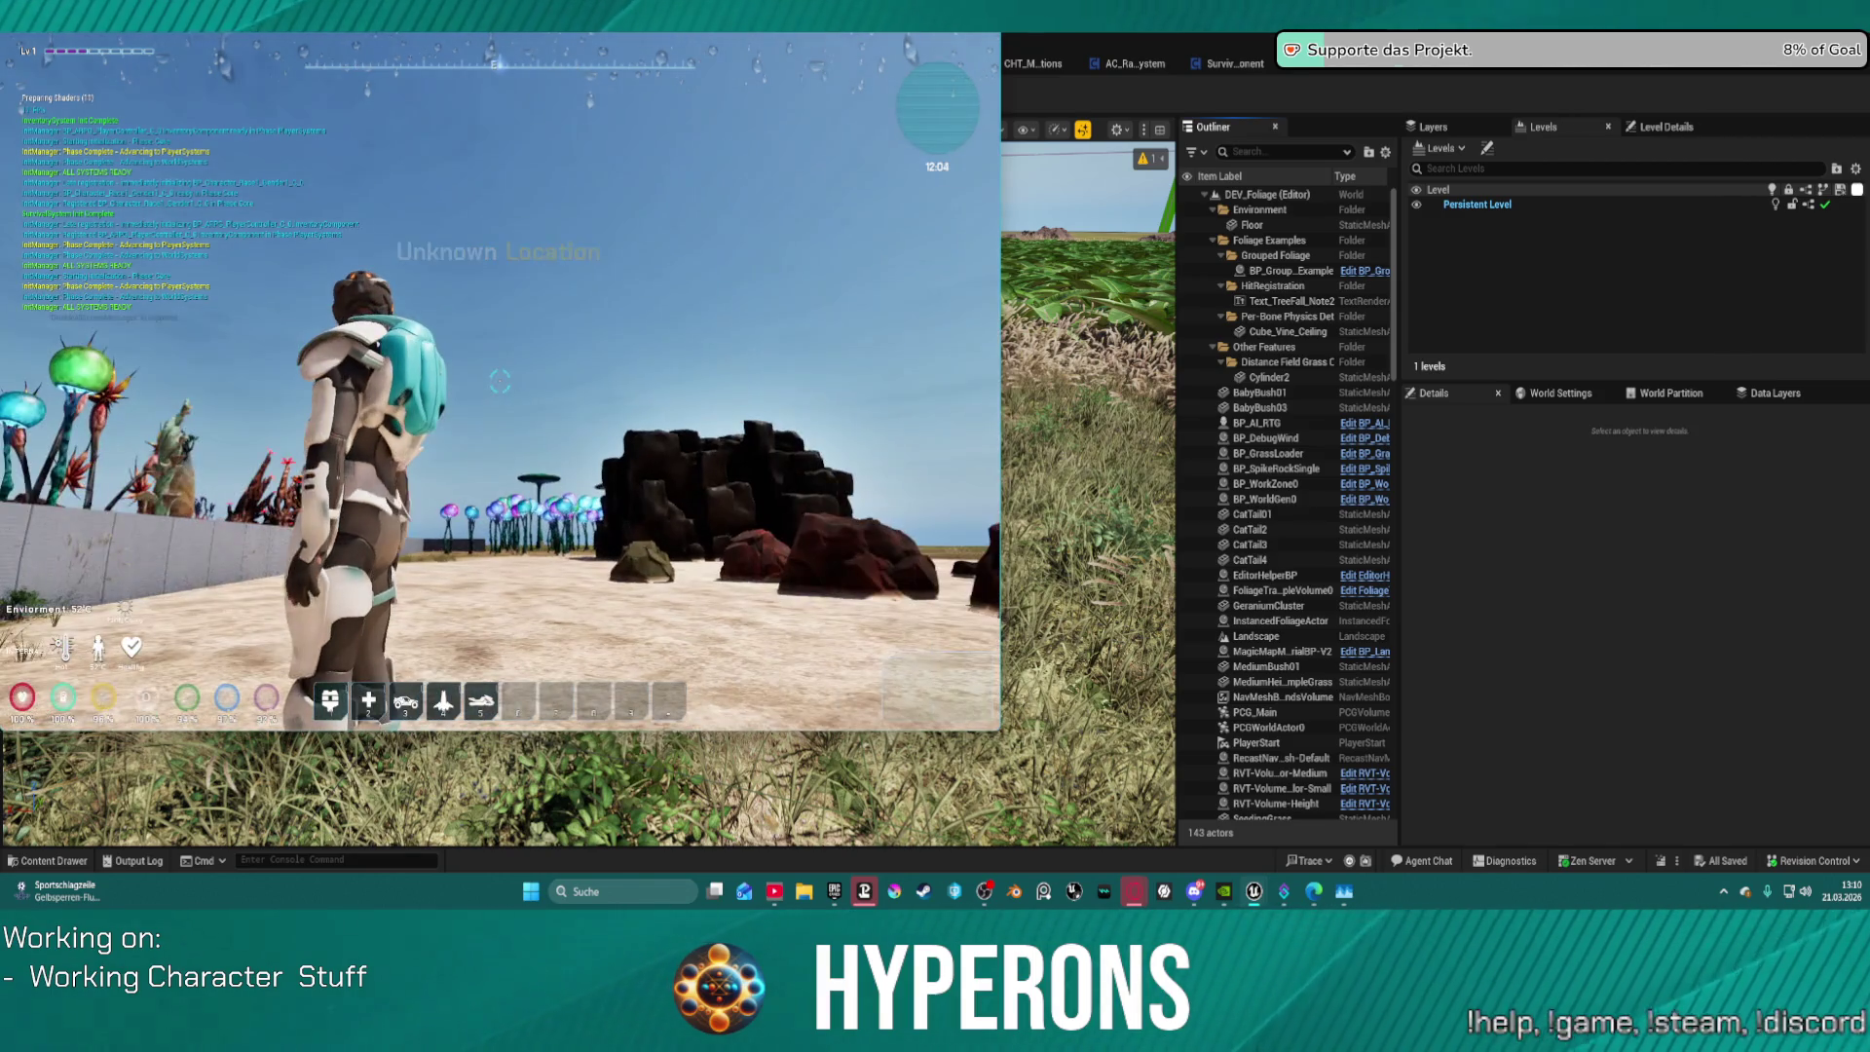
Step: Set the in-game Resolution to 1440p in Settings, resume, and open the inventory with I
key("Escape")
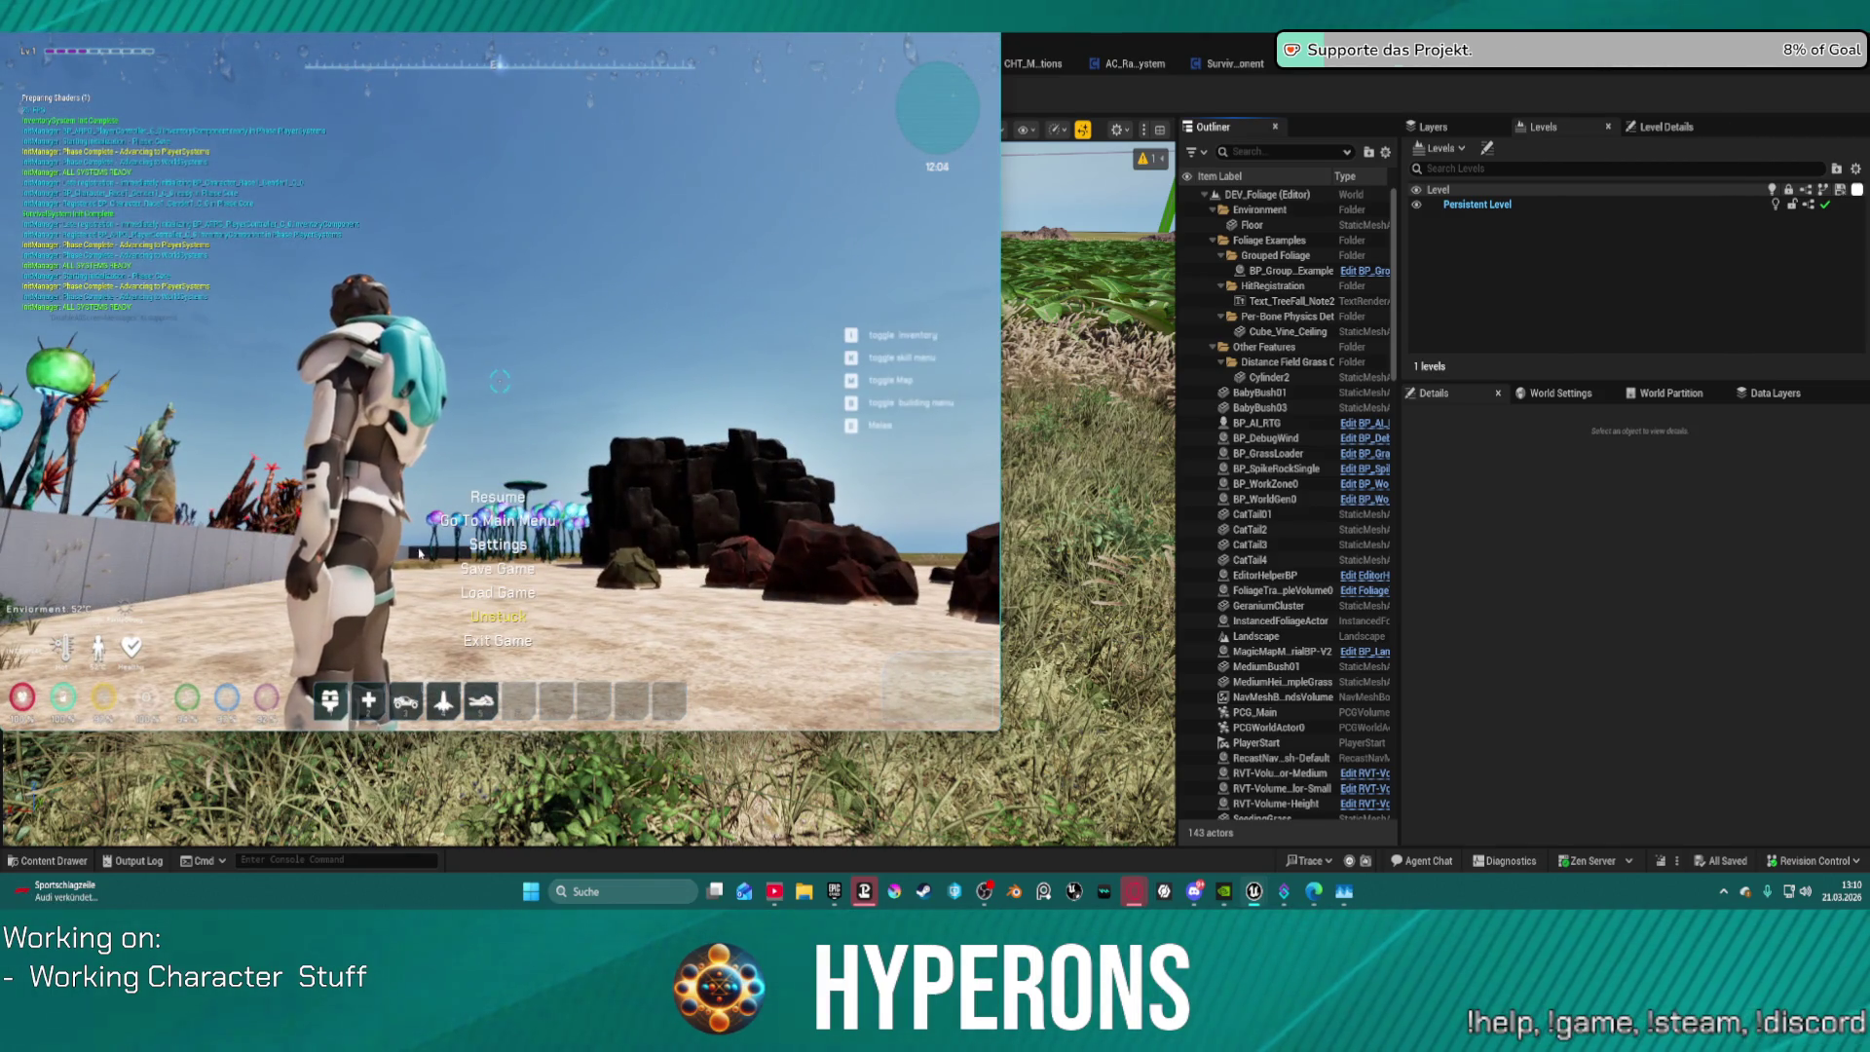
left_click(523, 540)
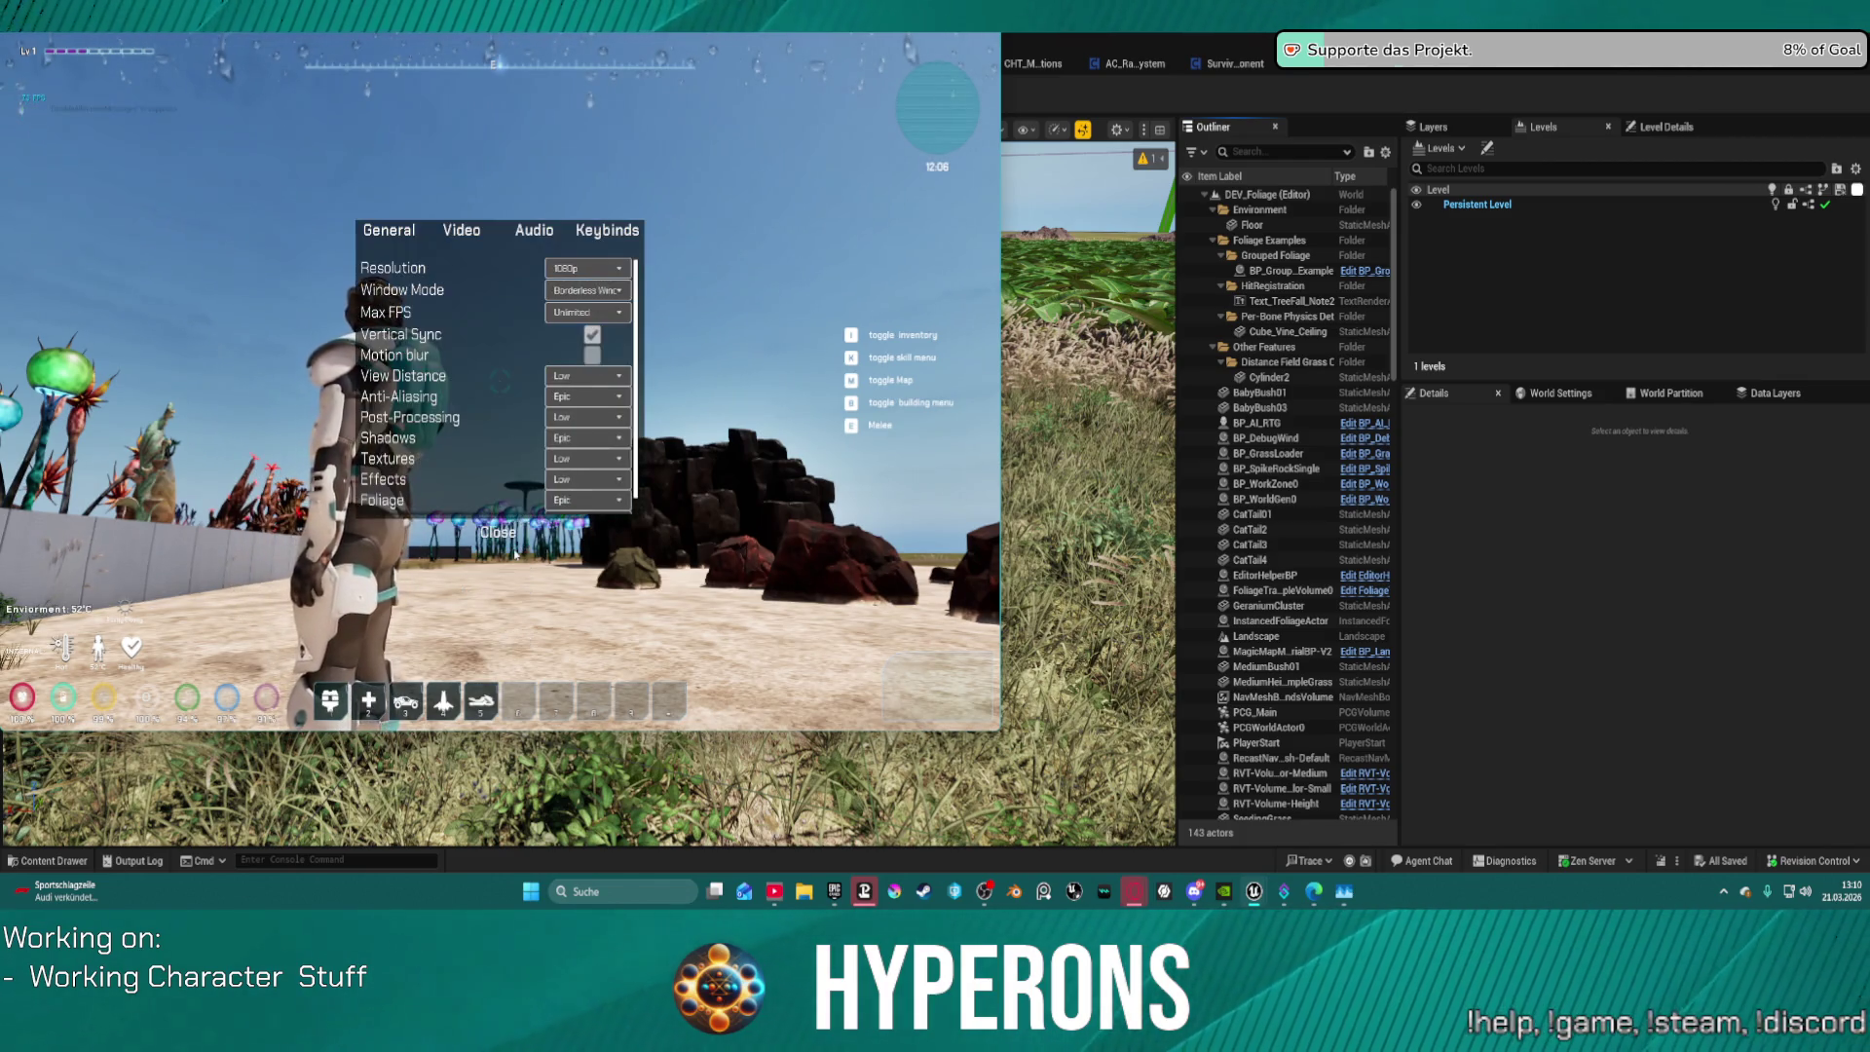
left_click(576, 269)
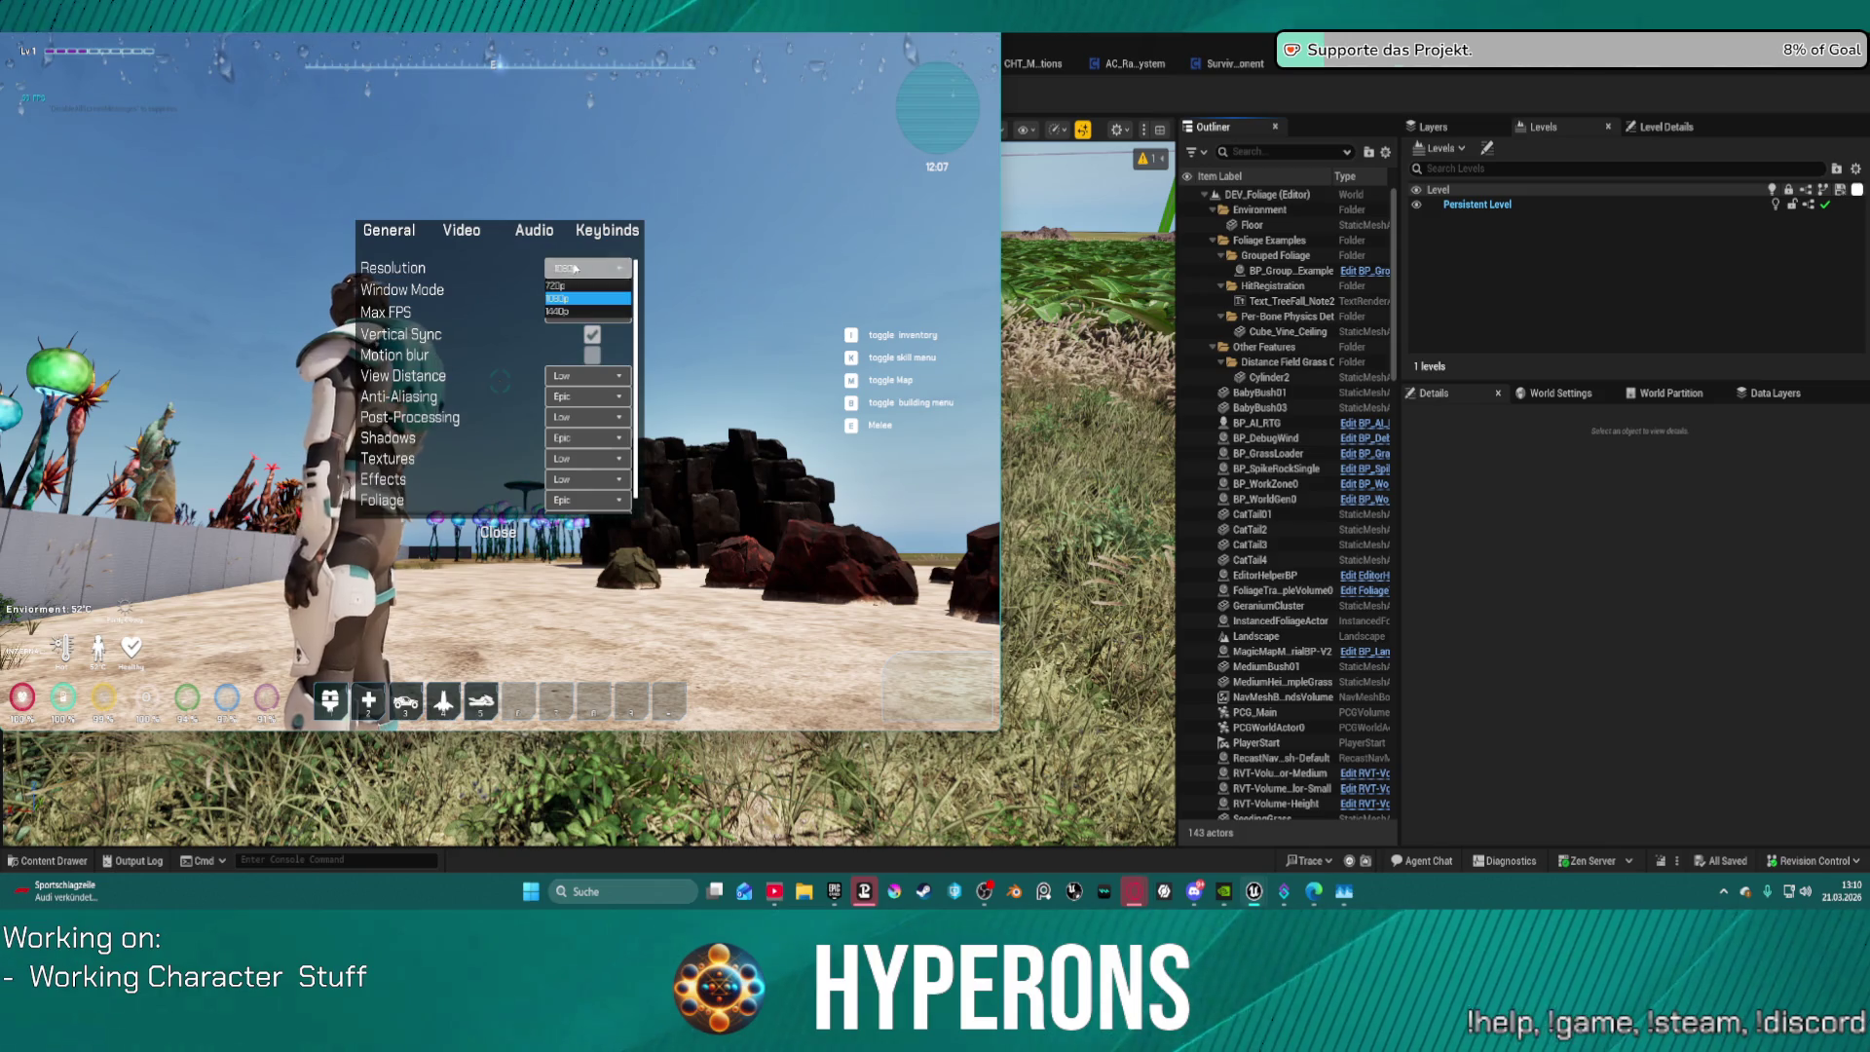
left_click(590, 312)
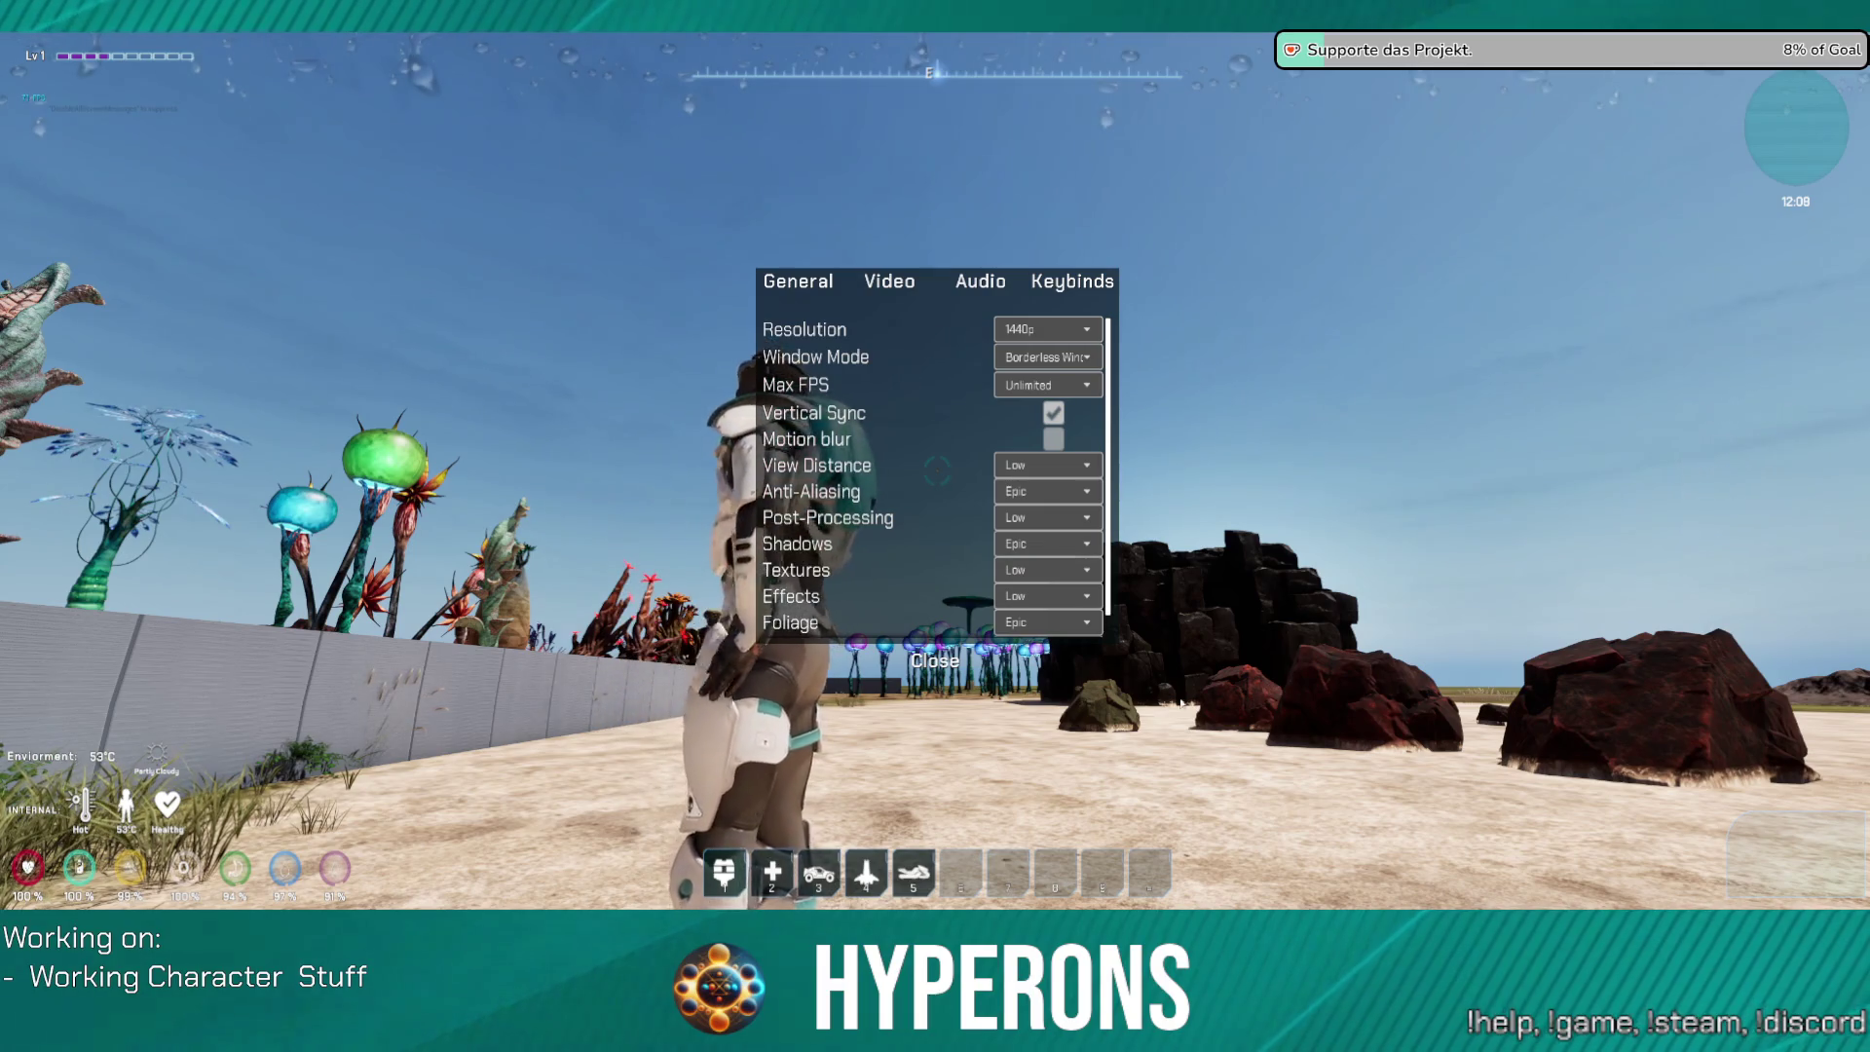
key("Escape")
key("i")
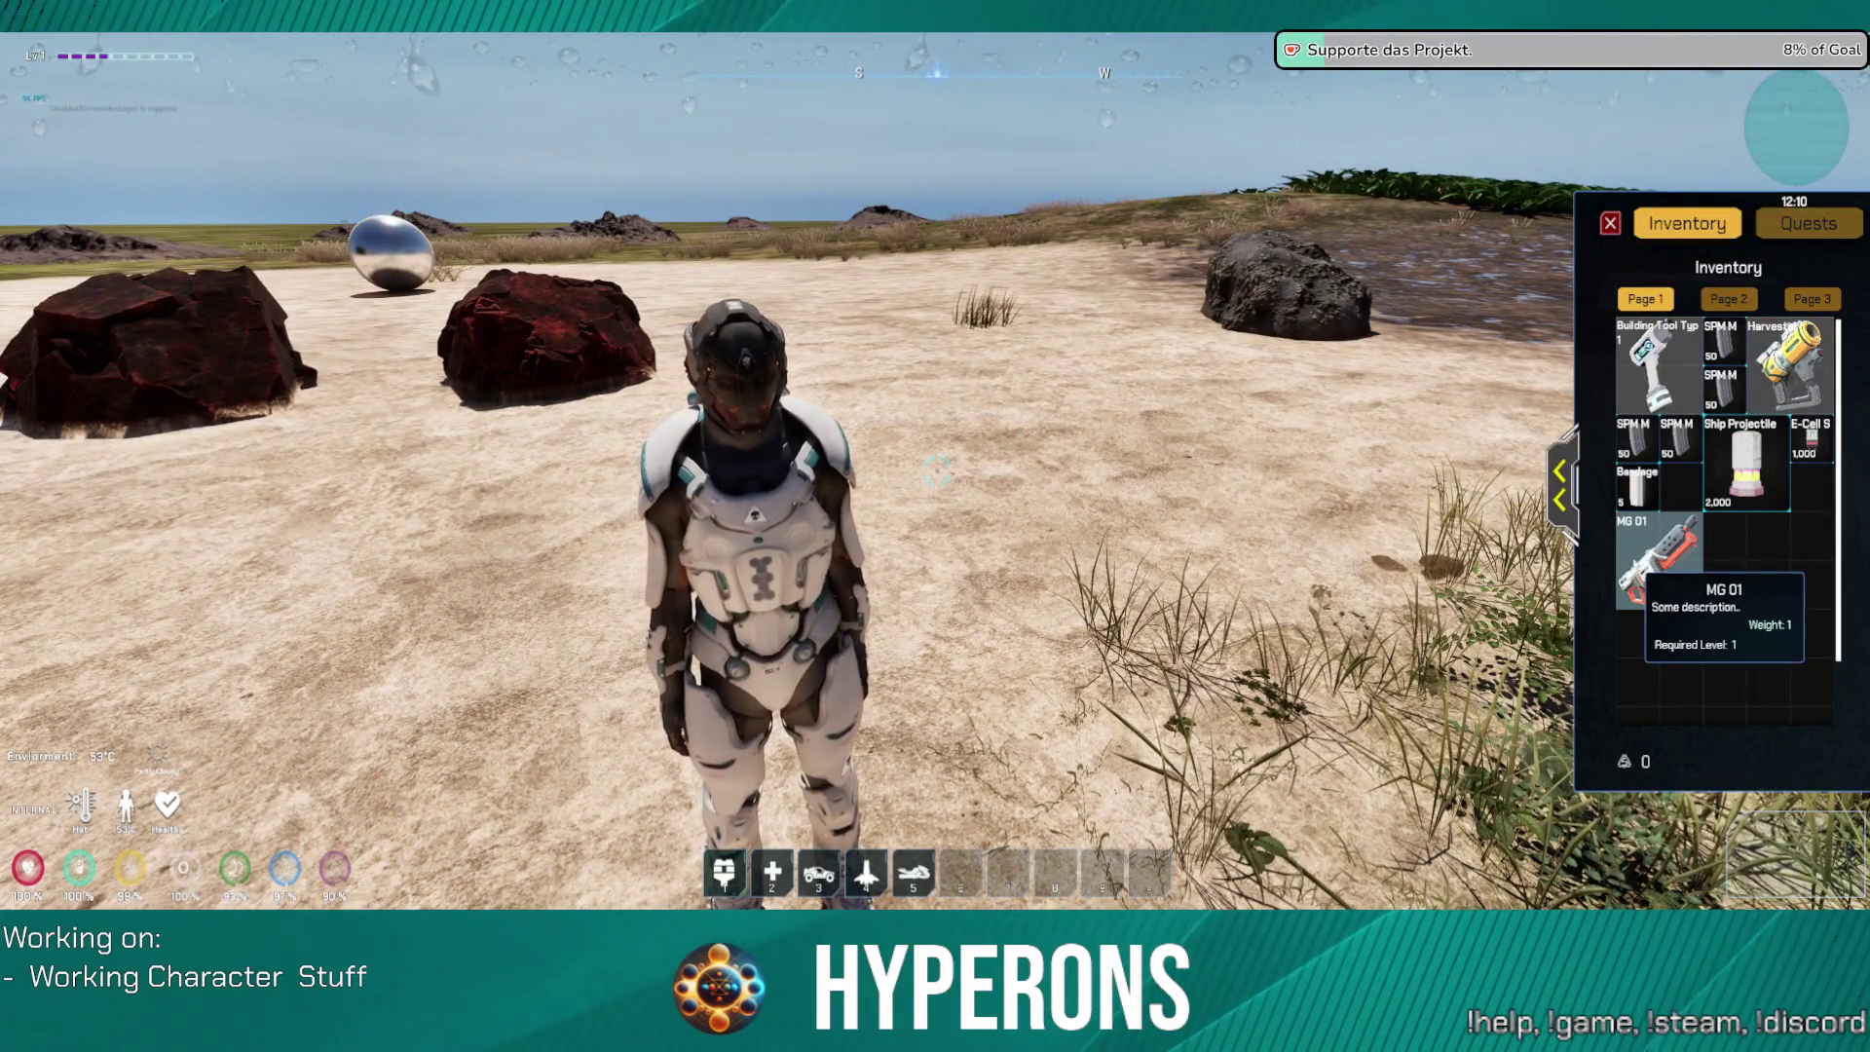
Step: Expand the character screen, move the helmet into the inventory, and review the Attributes stats
left_click(1559, 484)
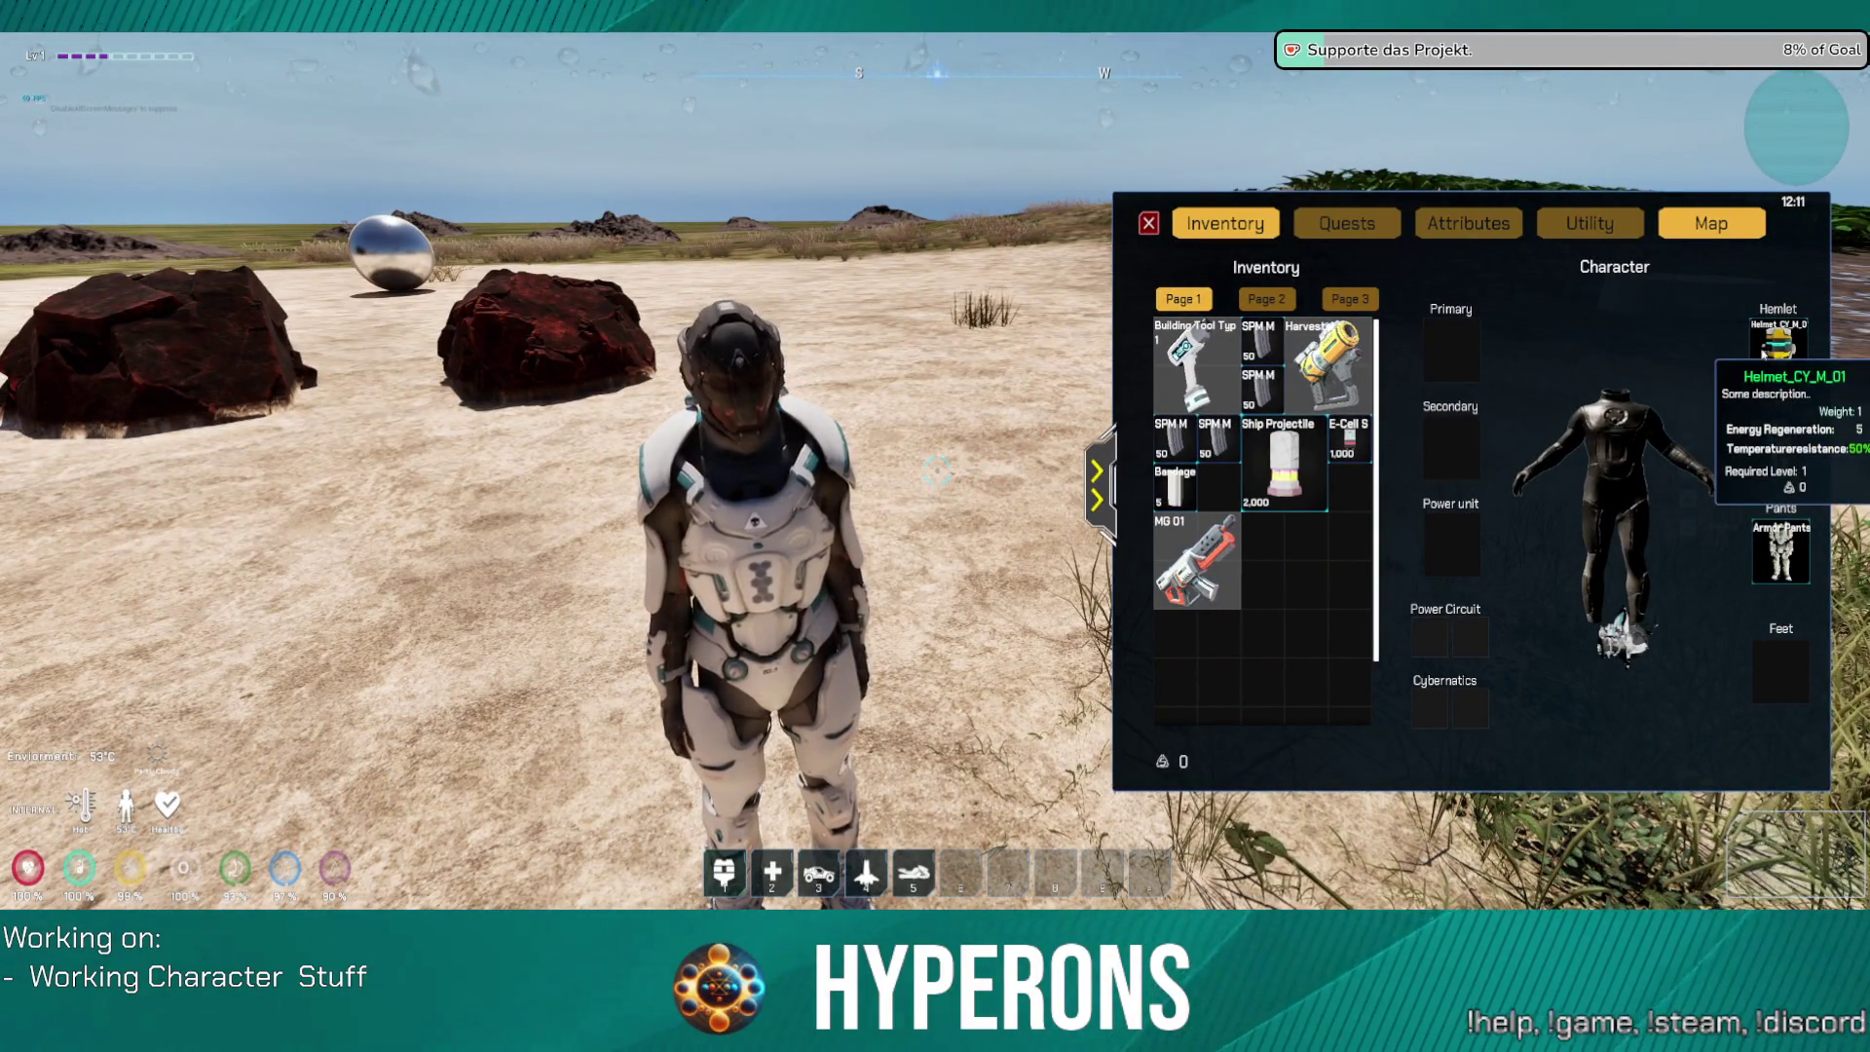
left_click_drag(1778, 350, 1321, 596)
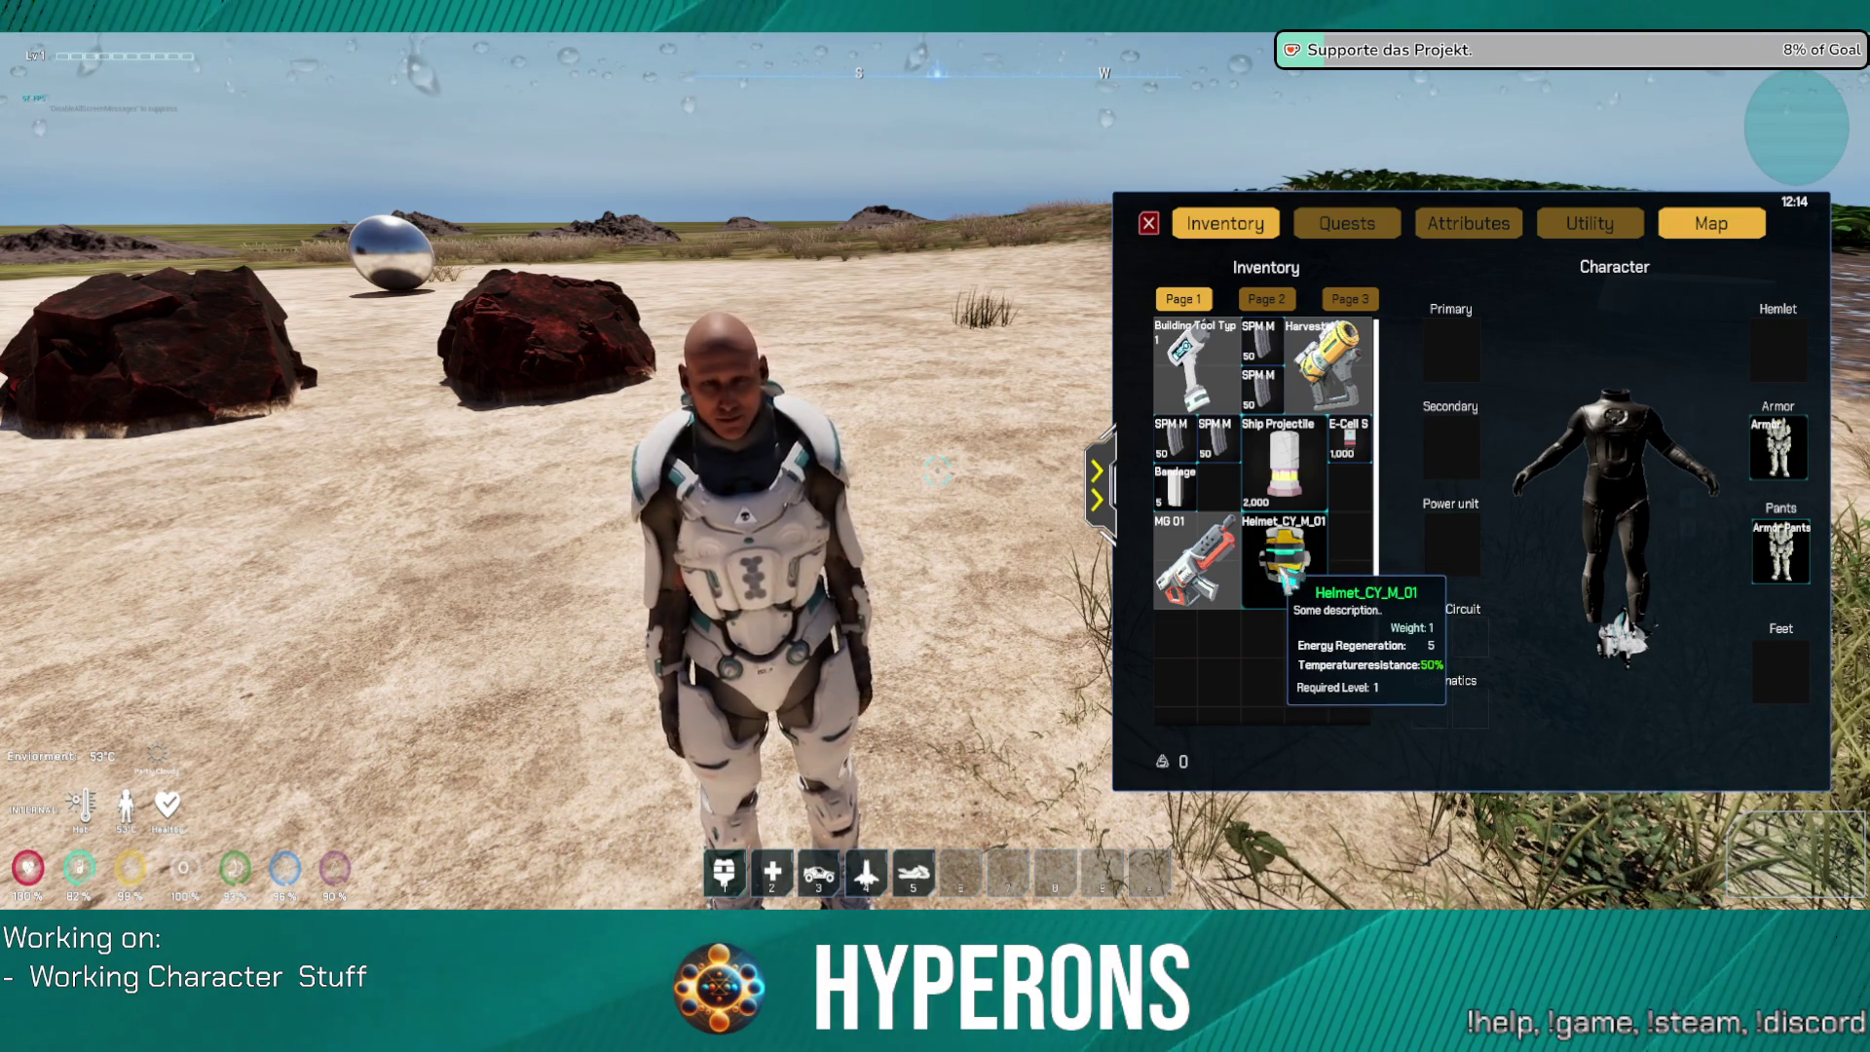
left_click(1474, 251)
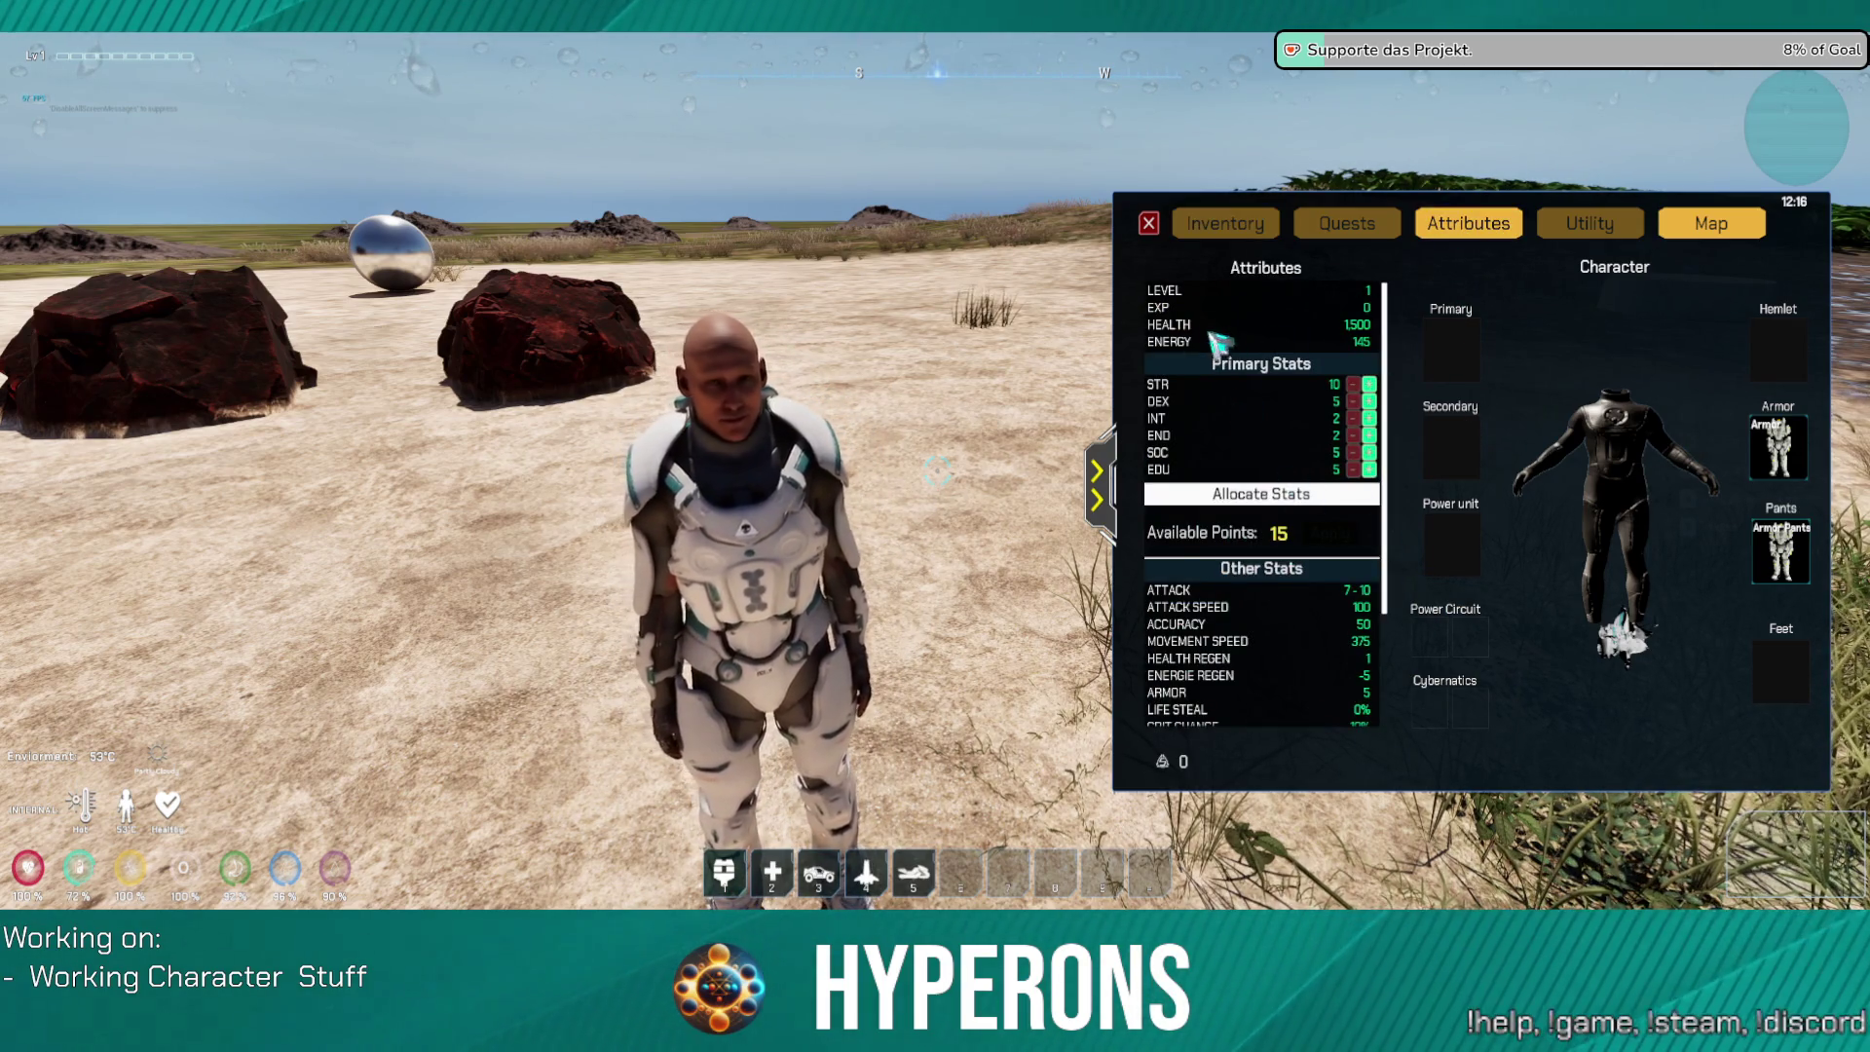
scroll(1288, 592, "down", 3)
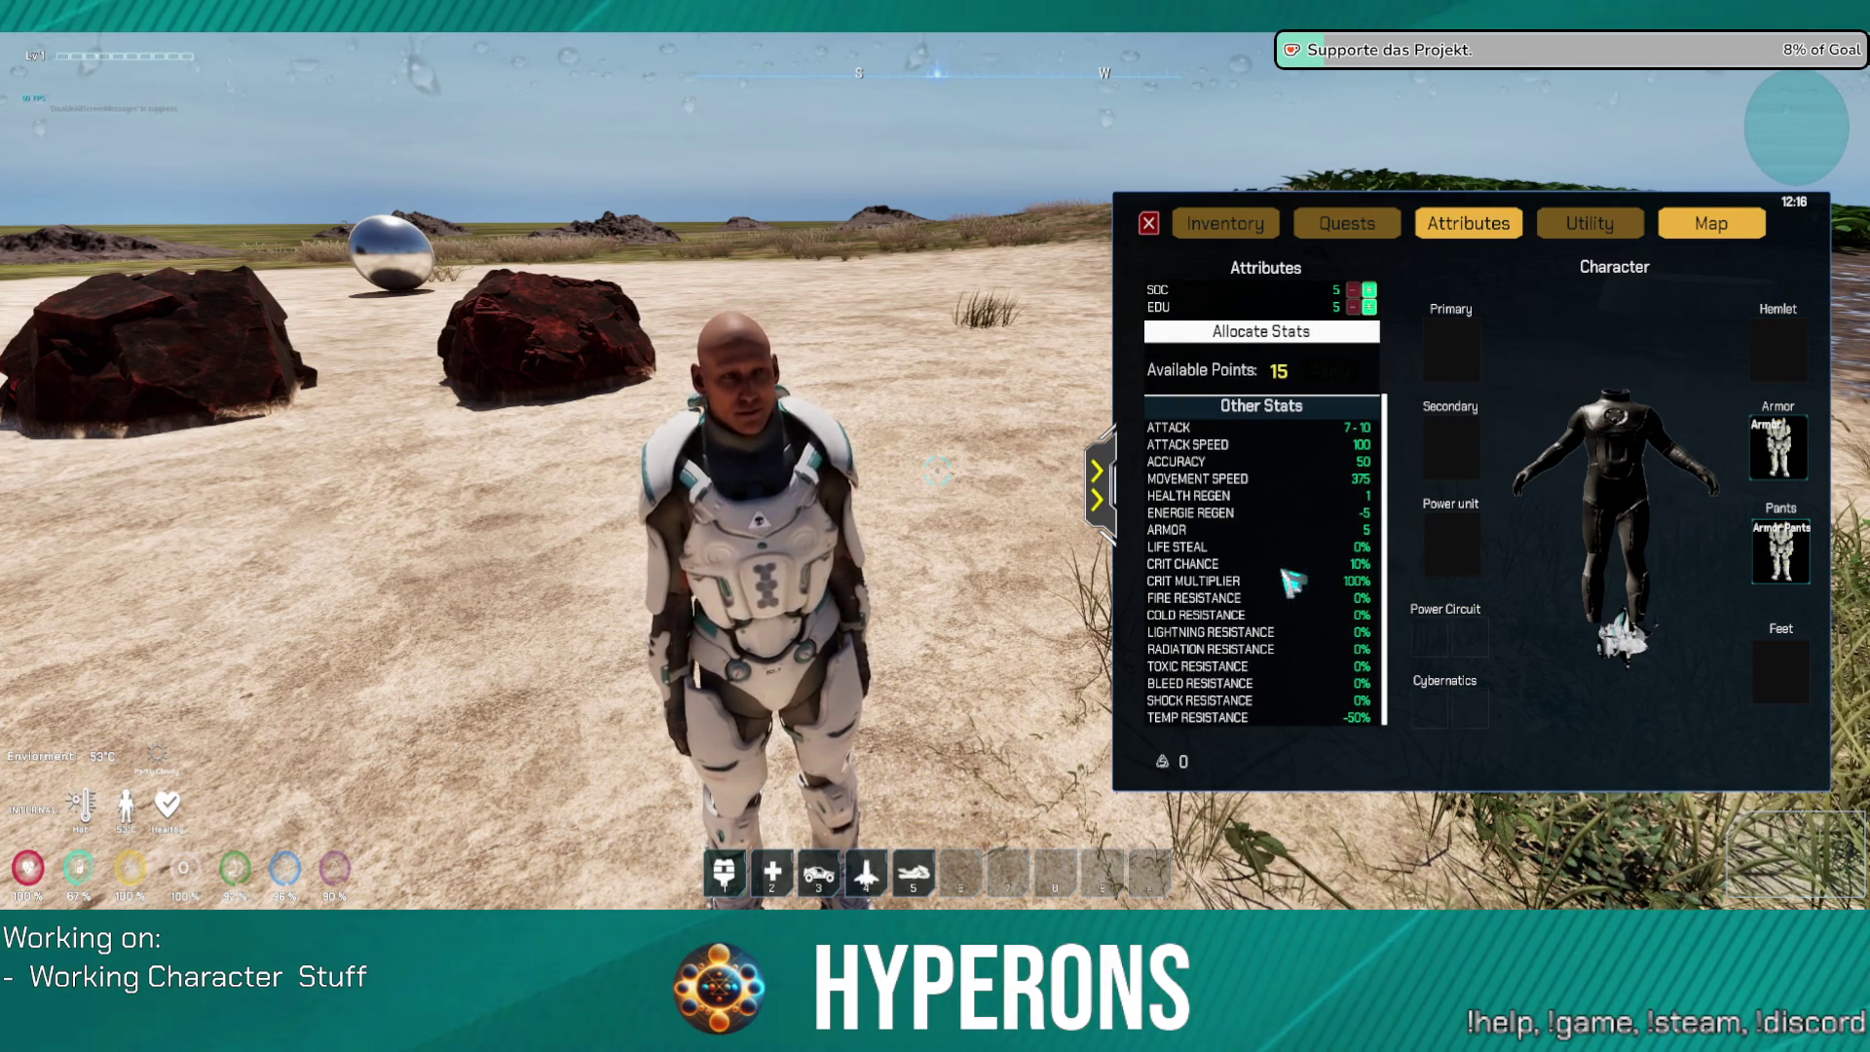
scroll(1310, 360, "up", 3)
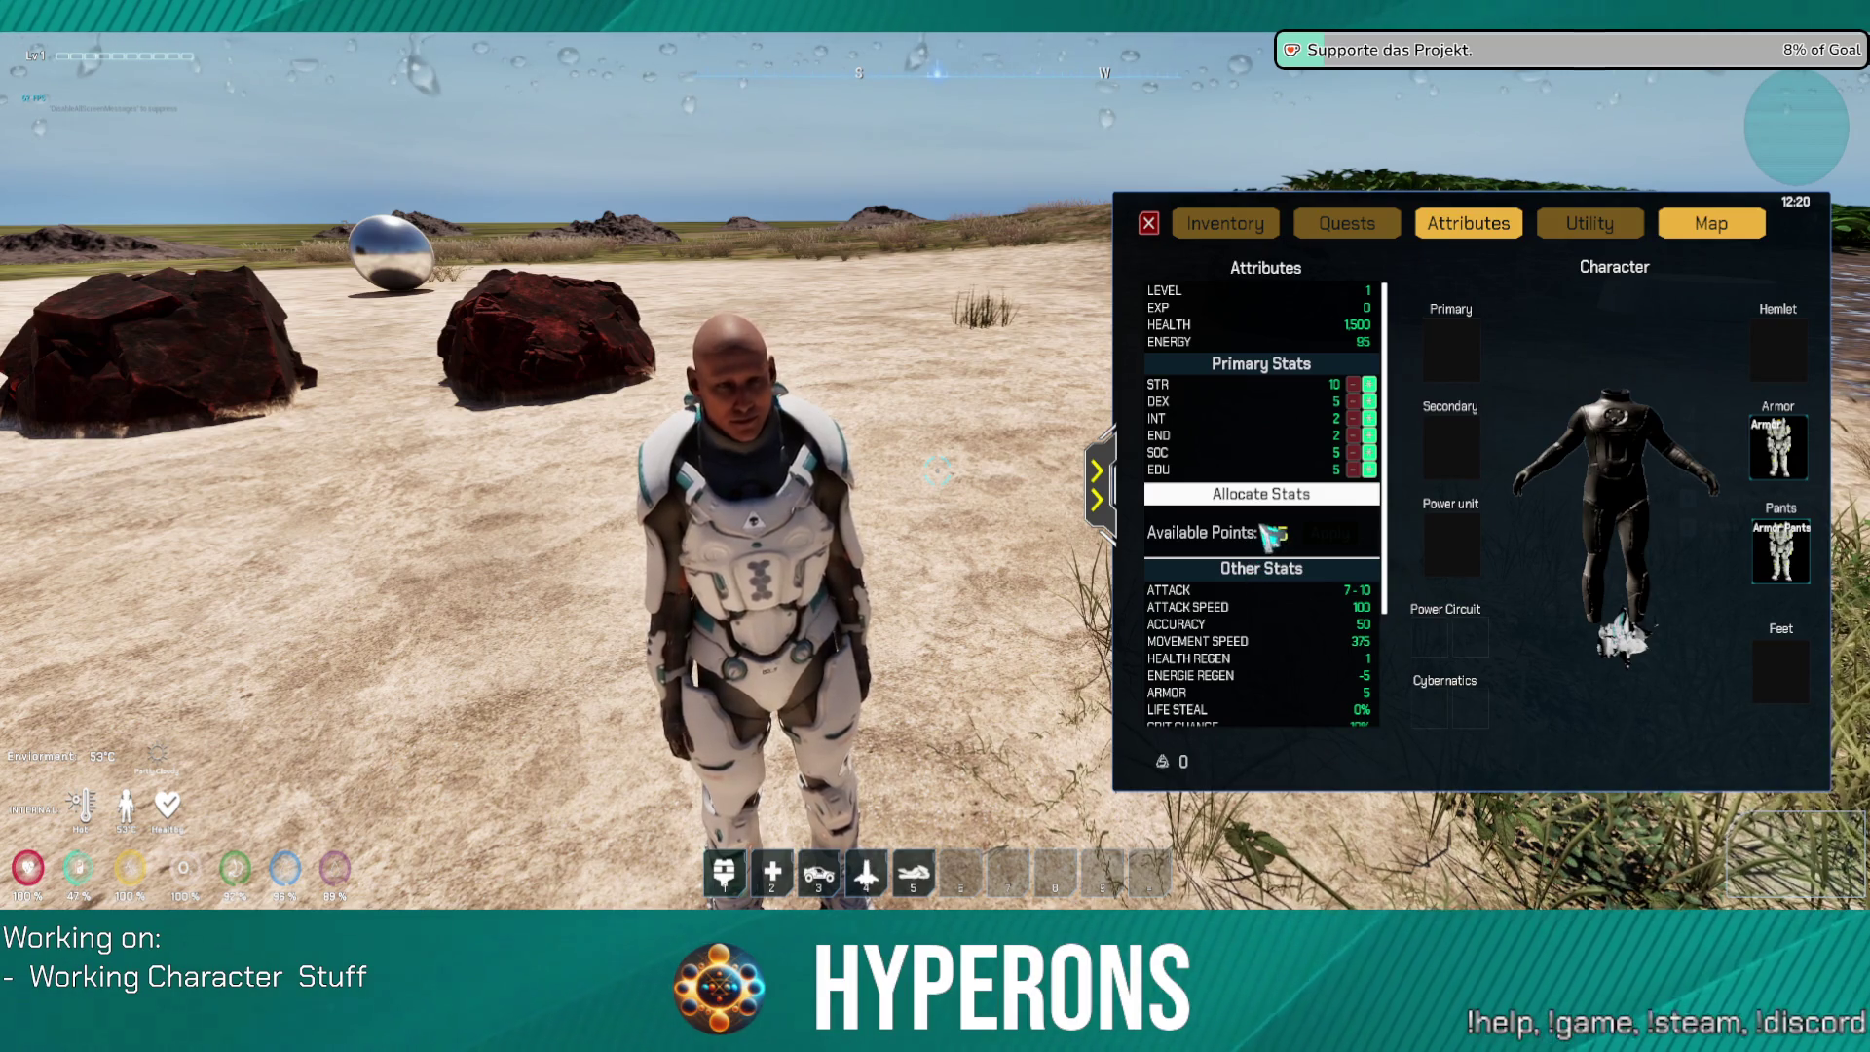
scroll(1295, 611, "down", 4)
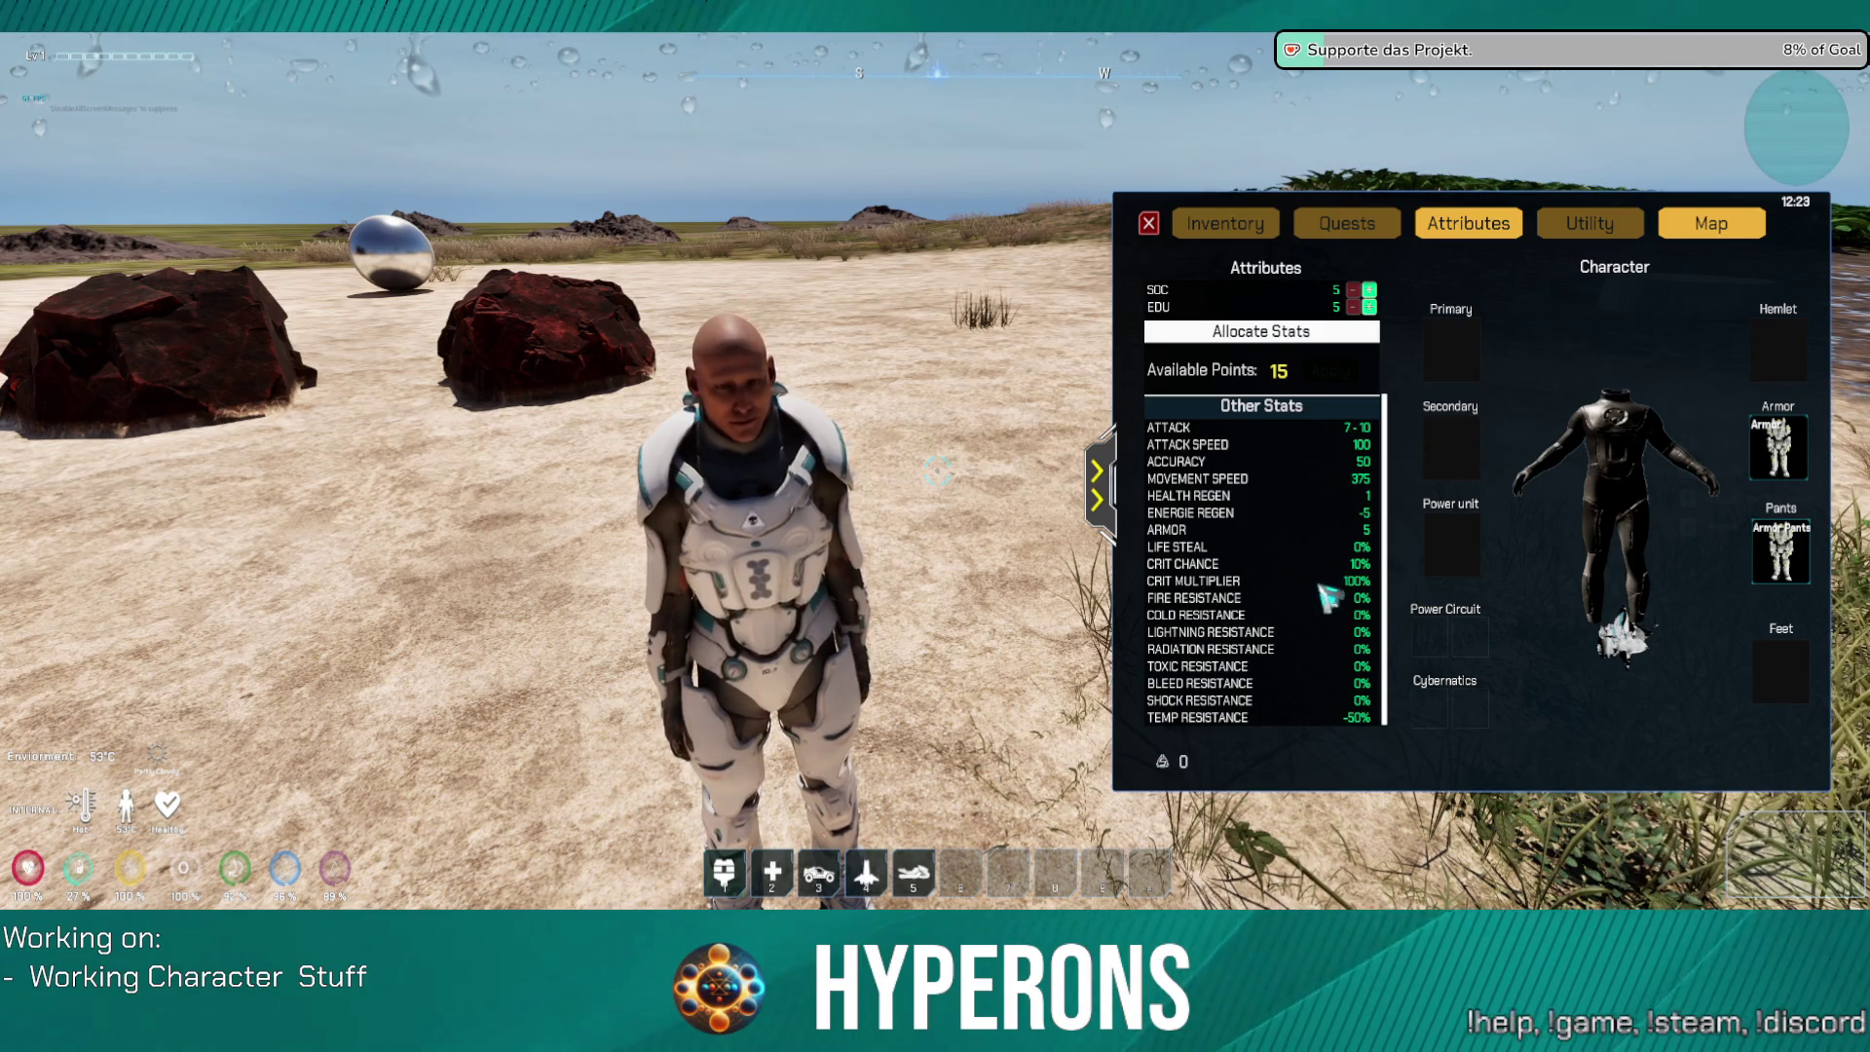
scroll(1322, 478, "up", 3)
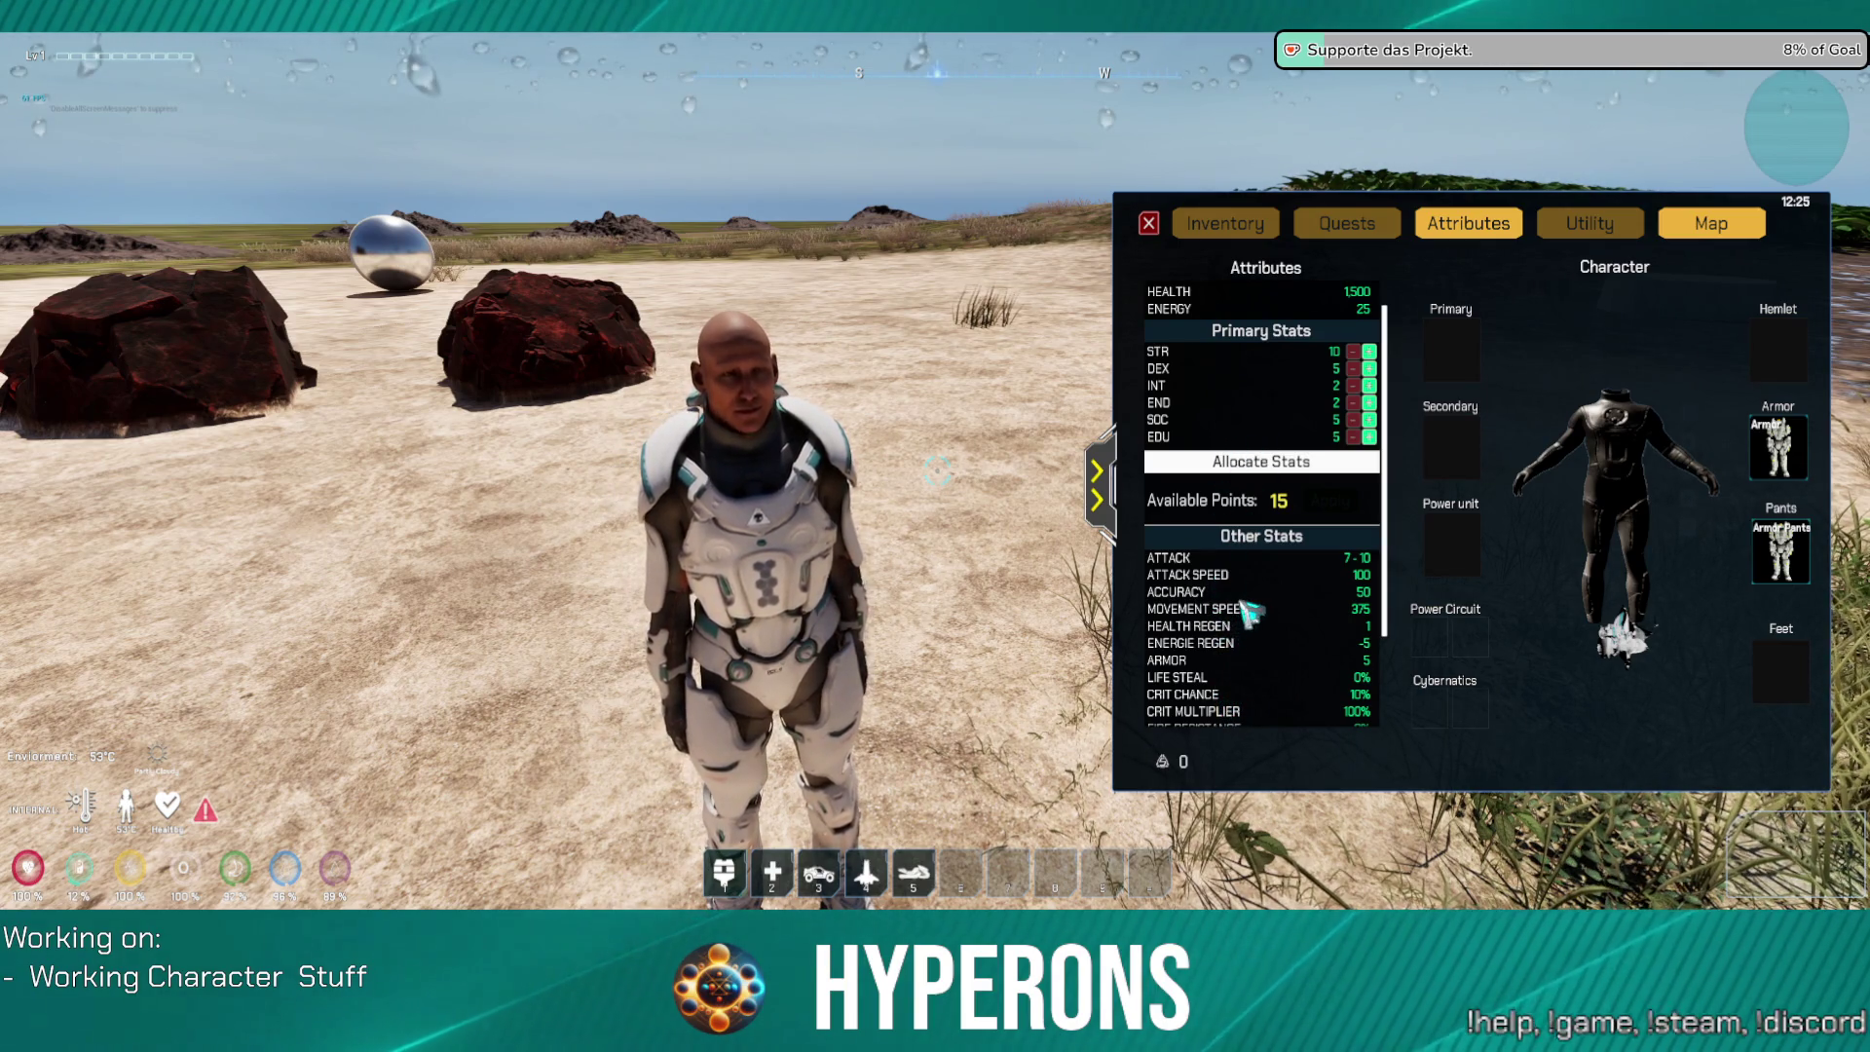
scroll(1250, 605, "down", 1)
scroll(1250, 605, "down", 4)
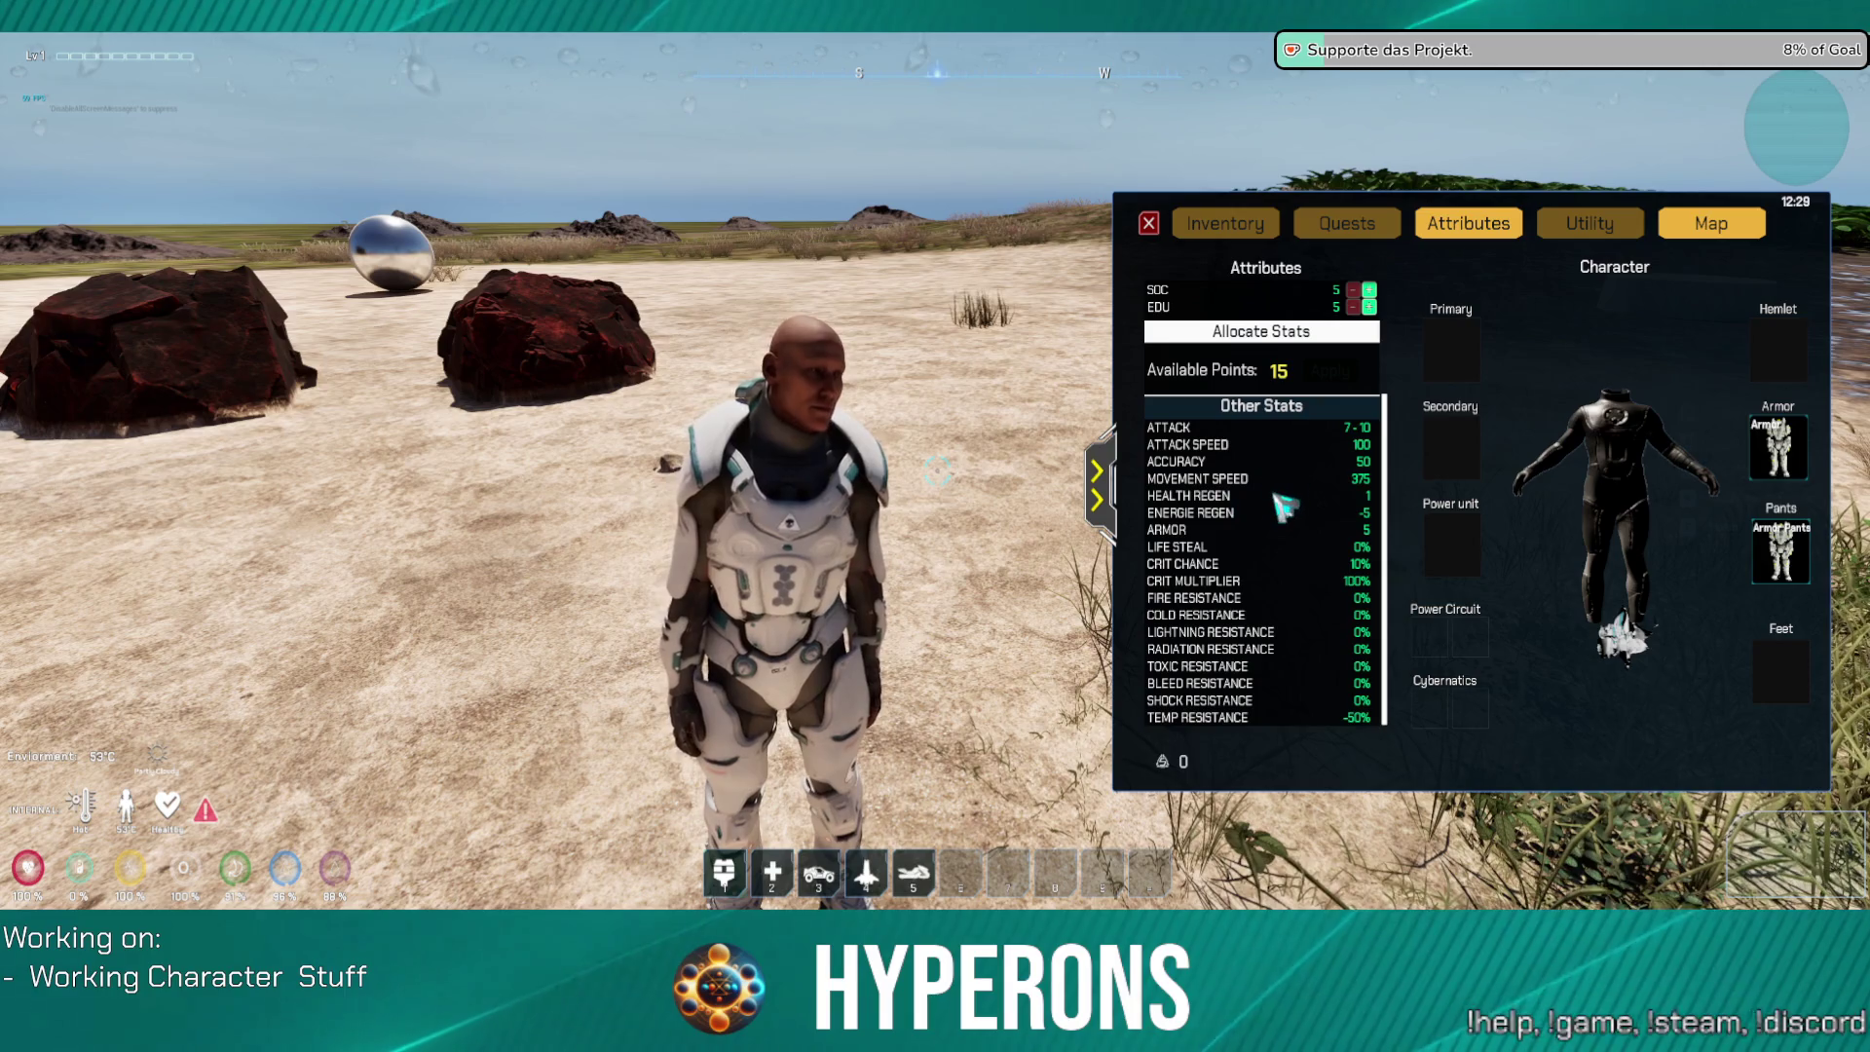
scroll(1197, 331, "up", 3)
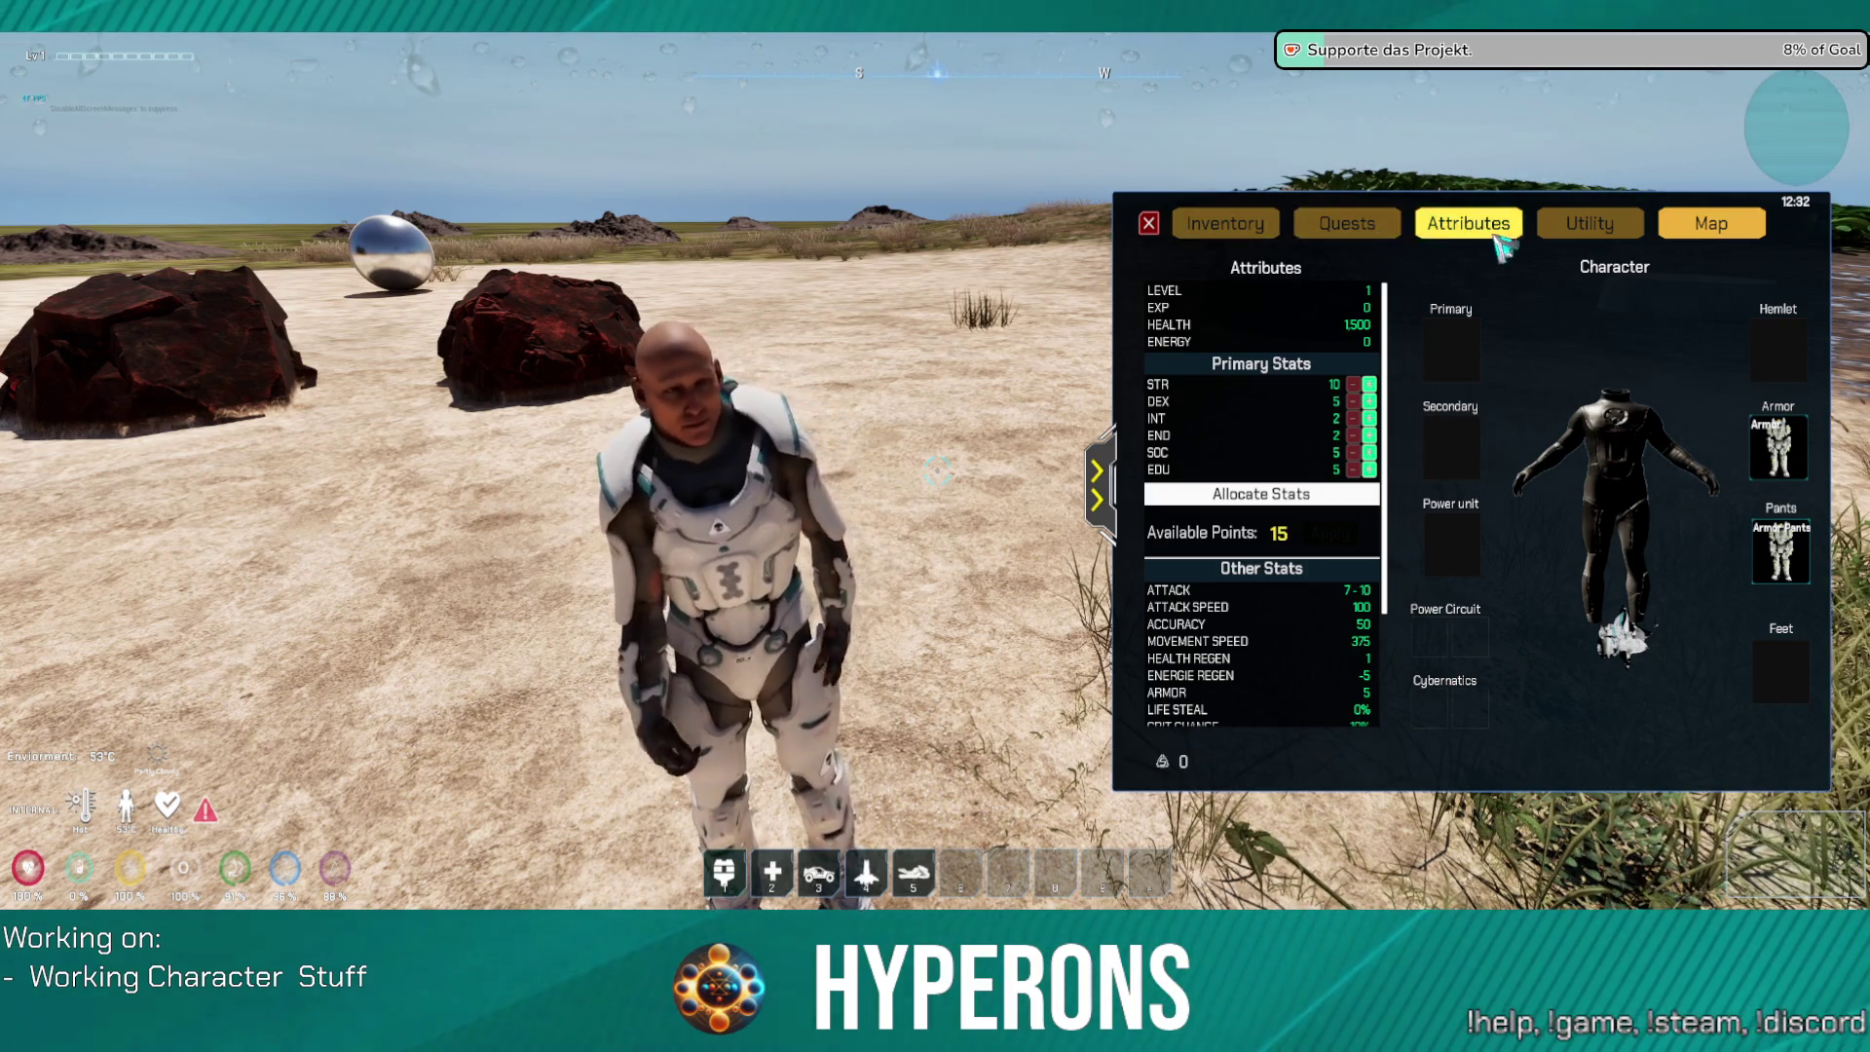
Step: Browse the Quests, Utility and Map tabs, equip the Helmet_CY_M_01 from Inventory, and close the menu
left_click(1392, 226)
left_click(1468, 224)
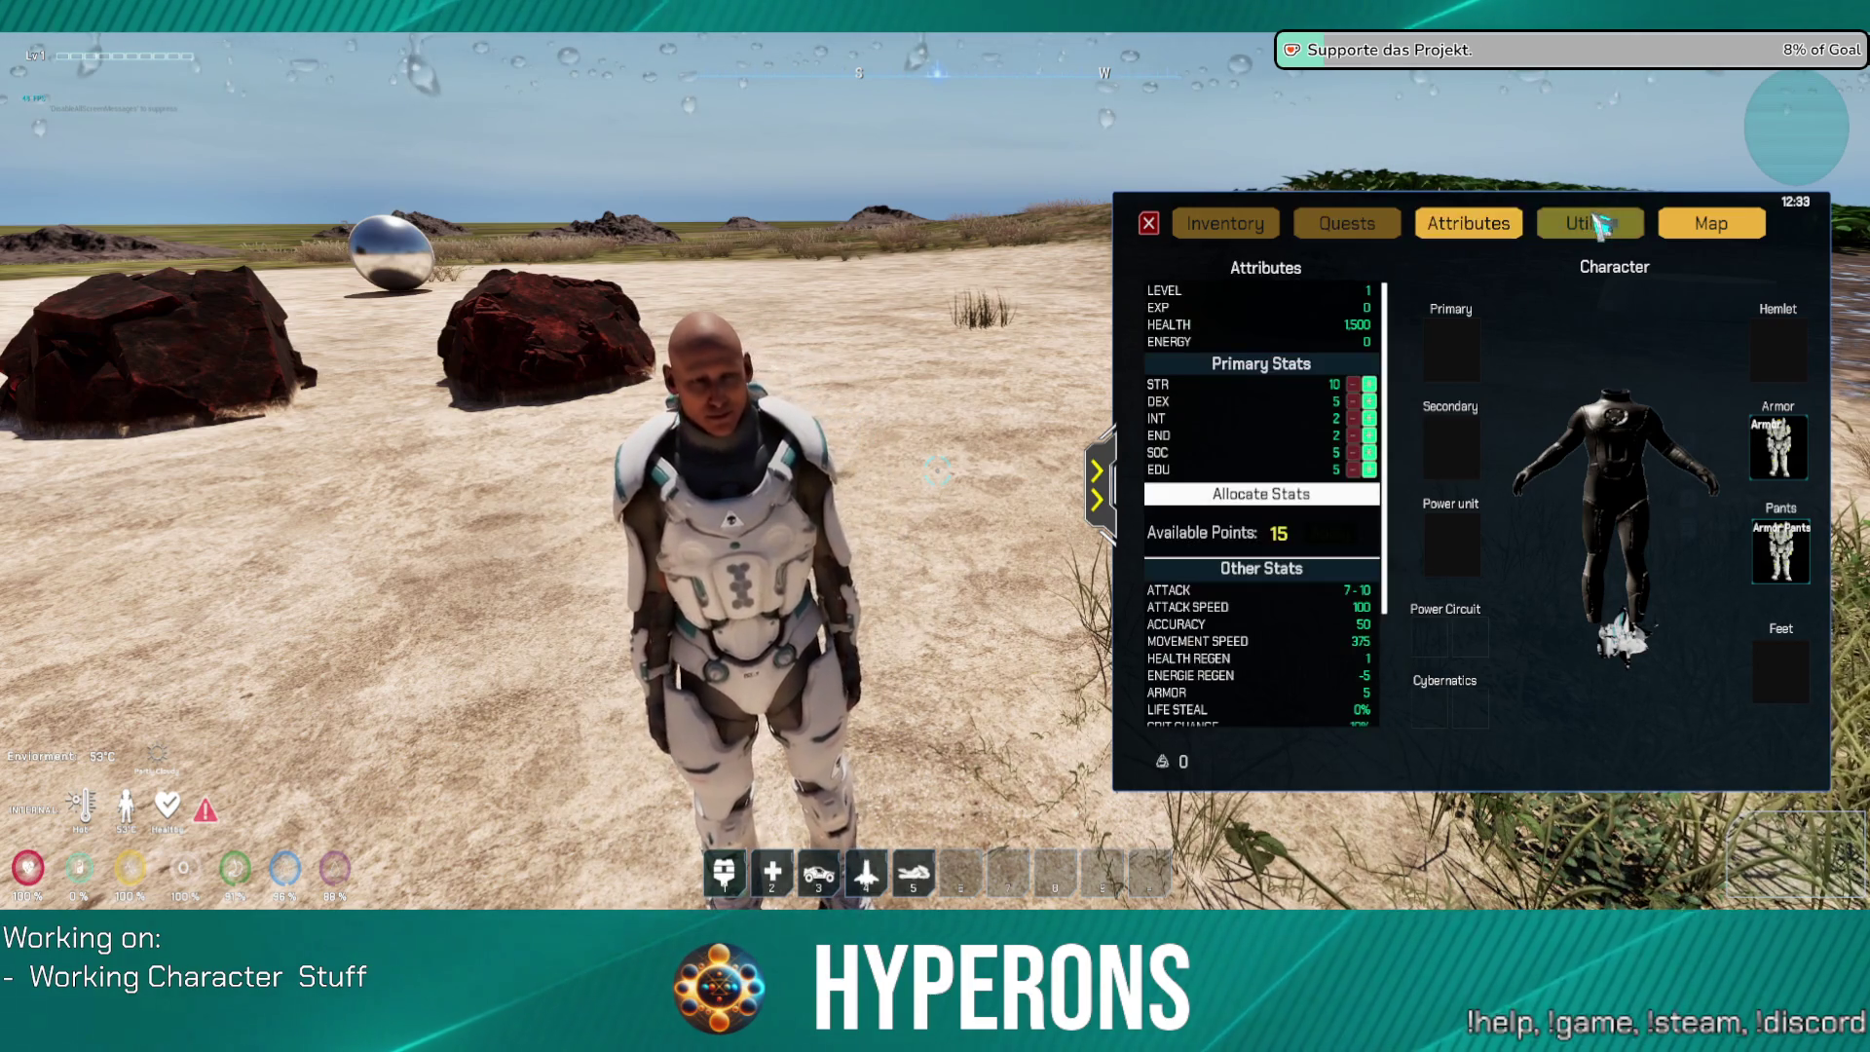
left_click(1592, 224)
left_click(1694, 232)
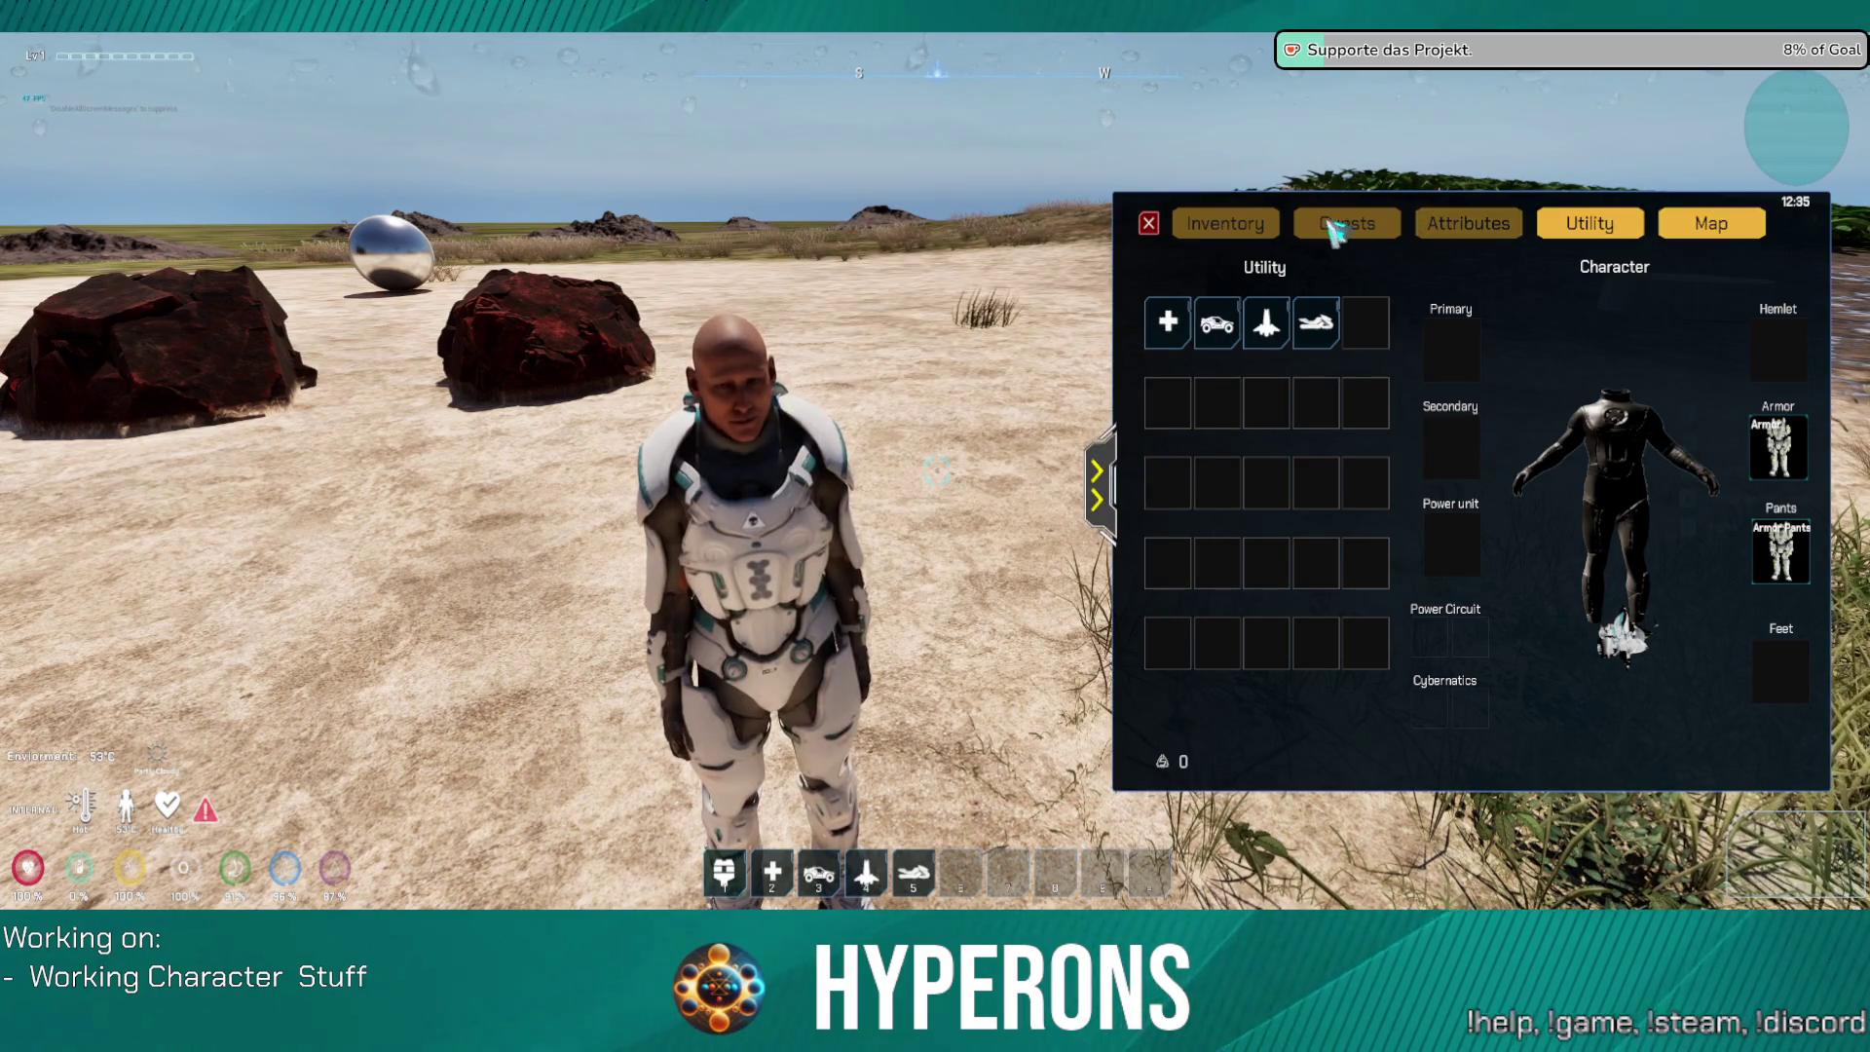
left_click(1270, 231)
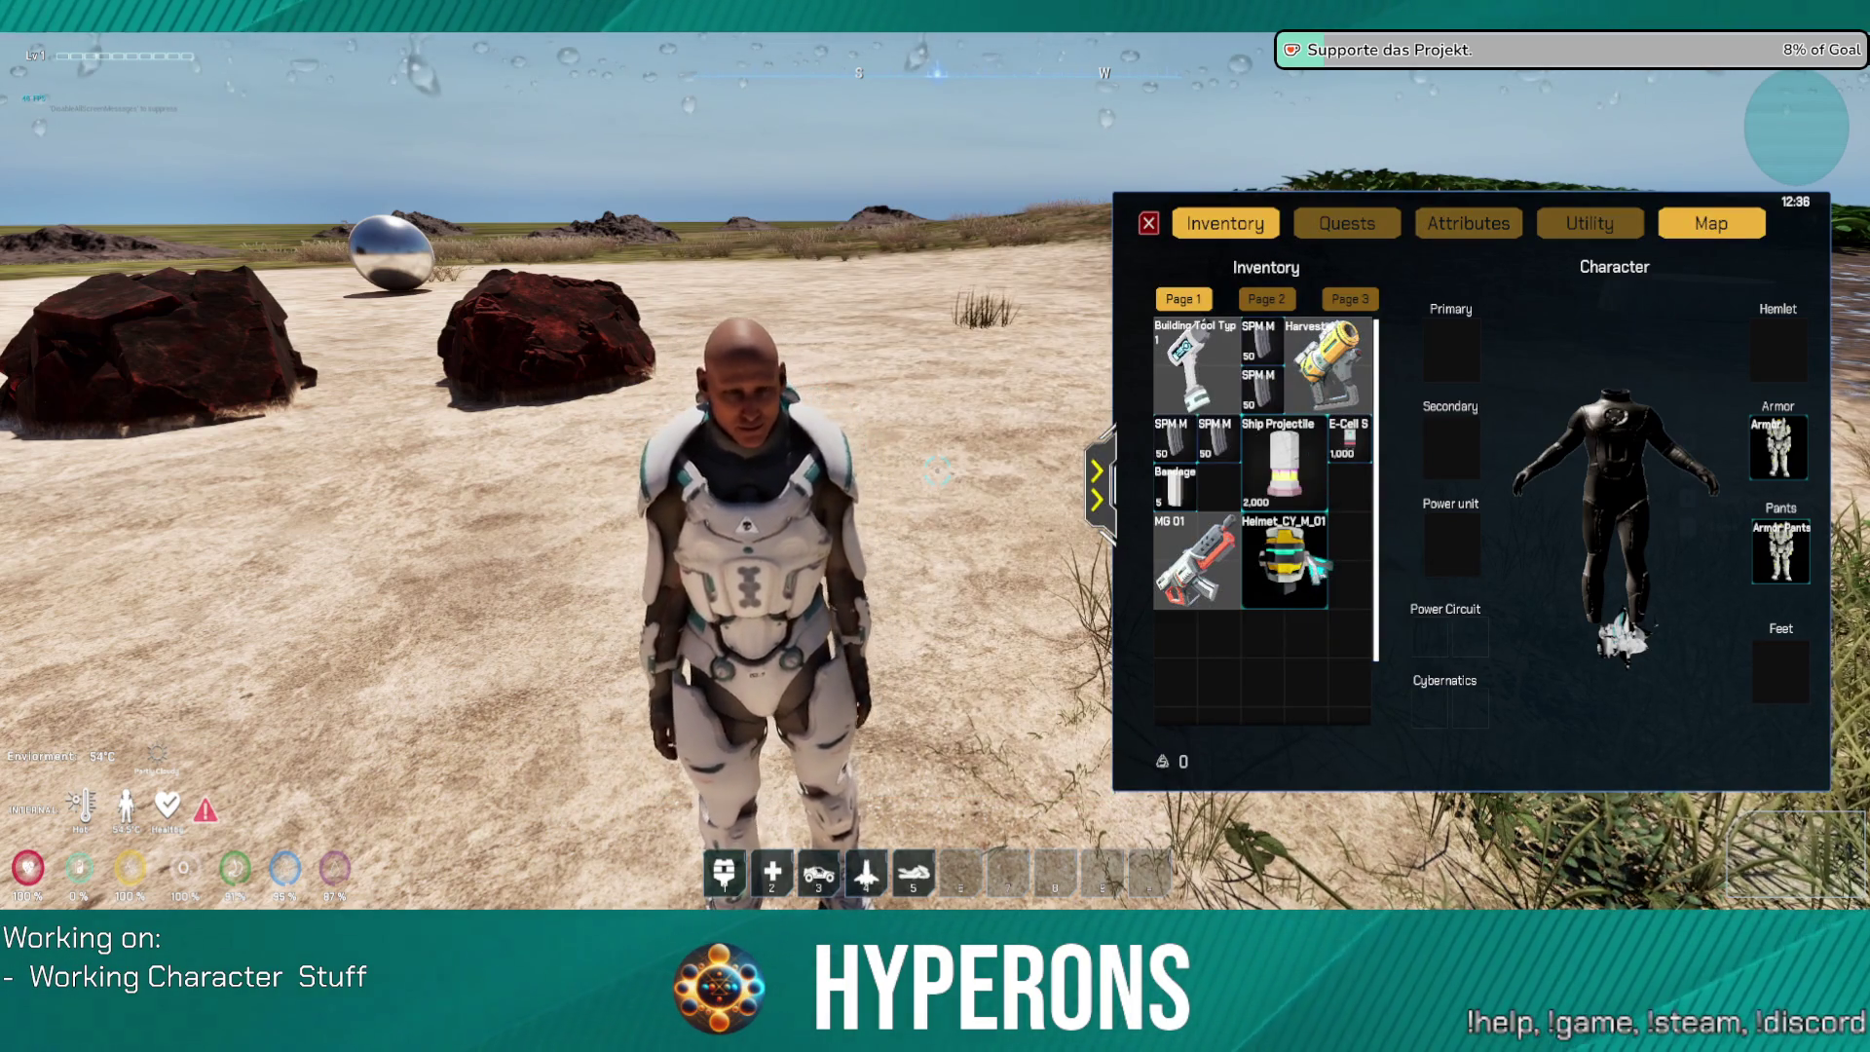
double_click(1316, 563)
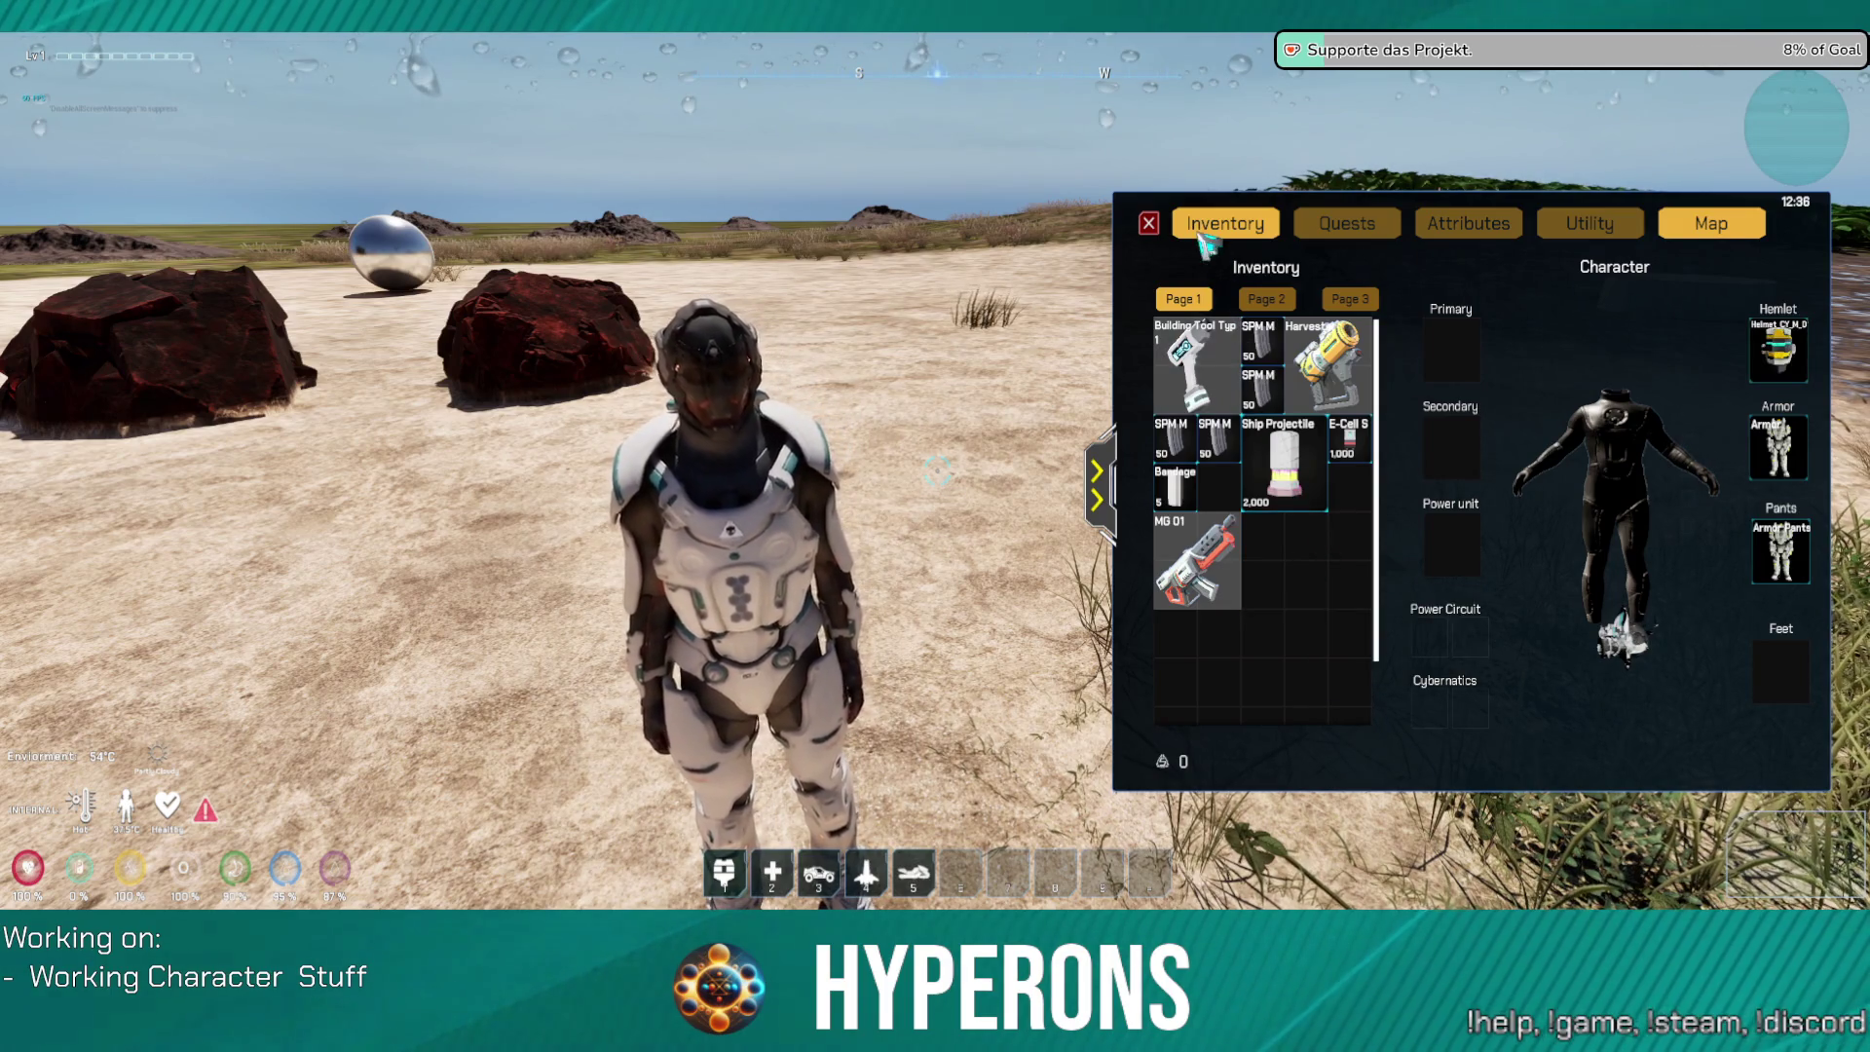
left_click(1149, 224)
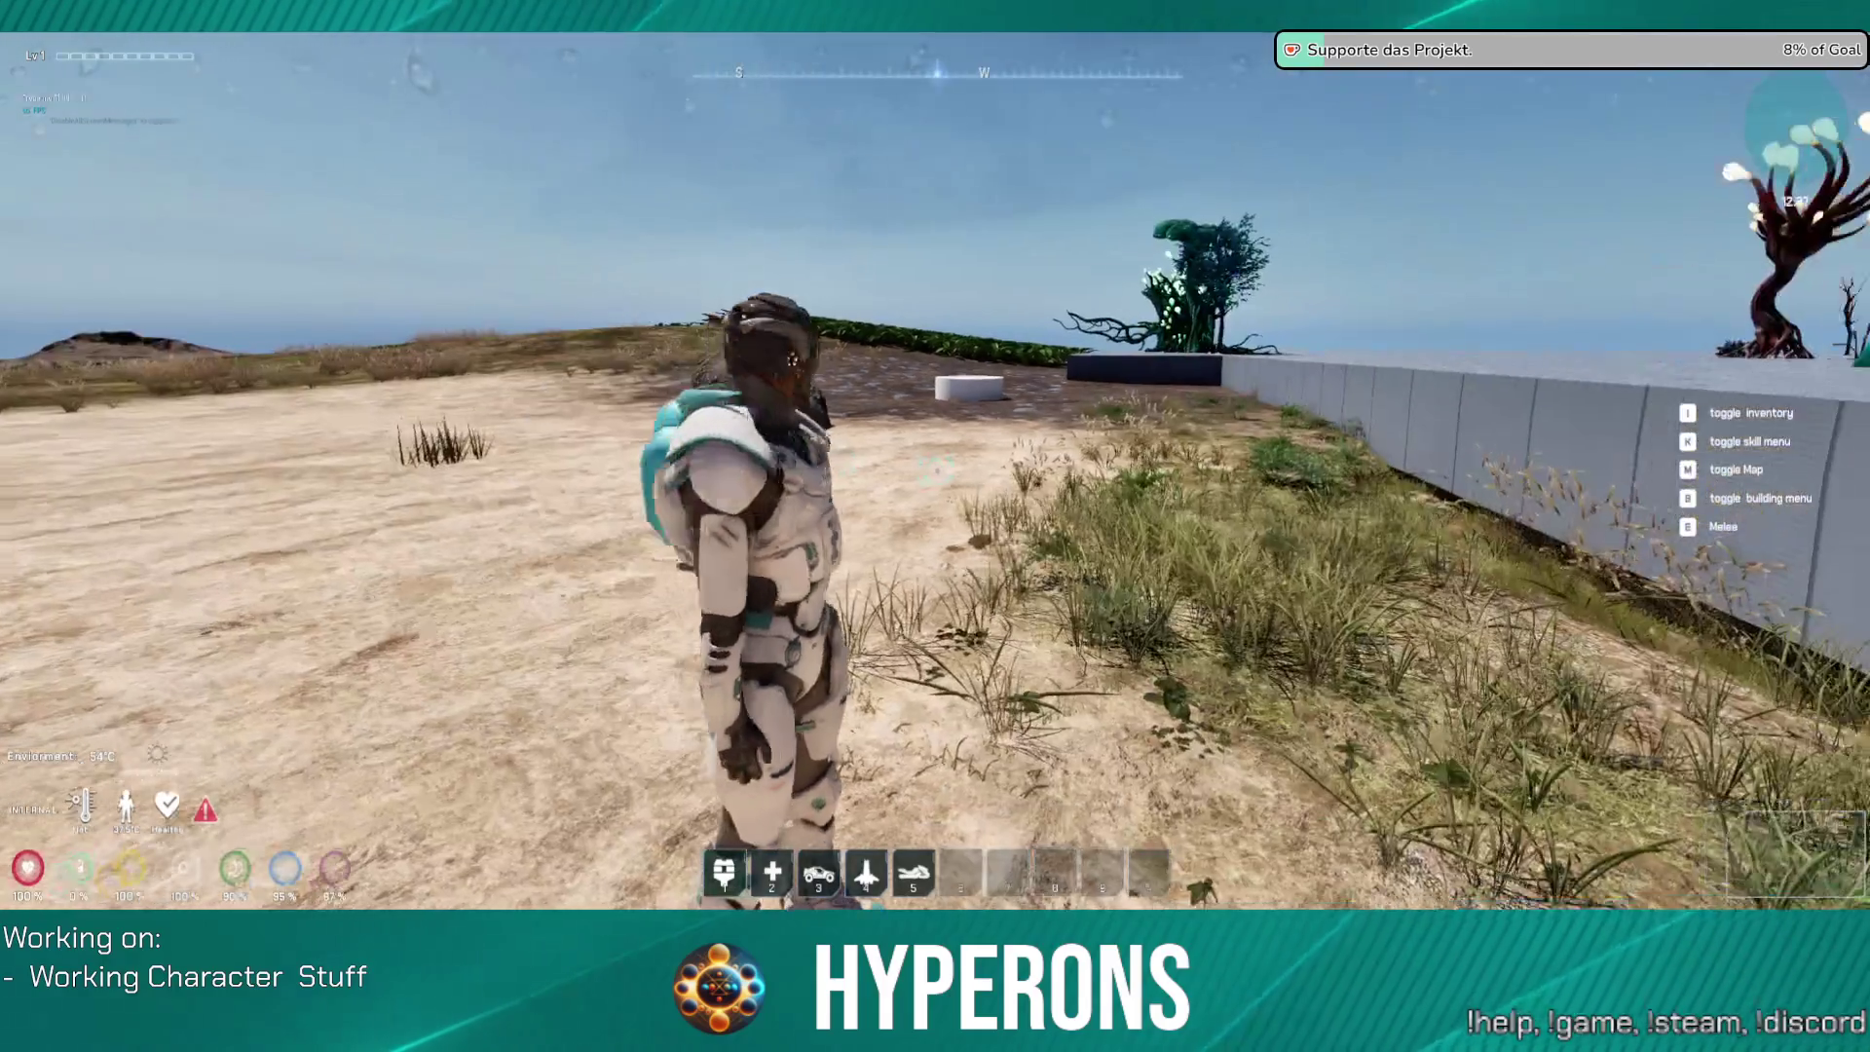
Step: Roam the desert toward the rocks and green plants, then press Esc to end play
key("w")
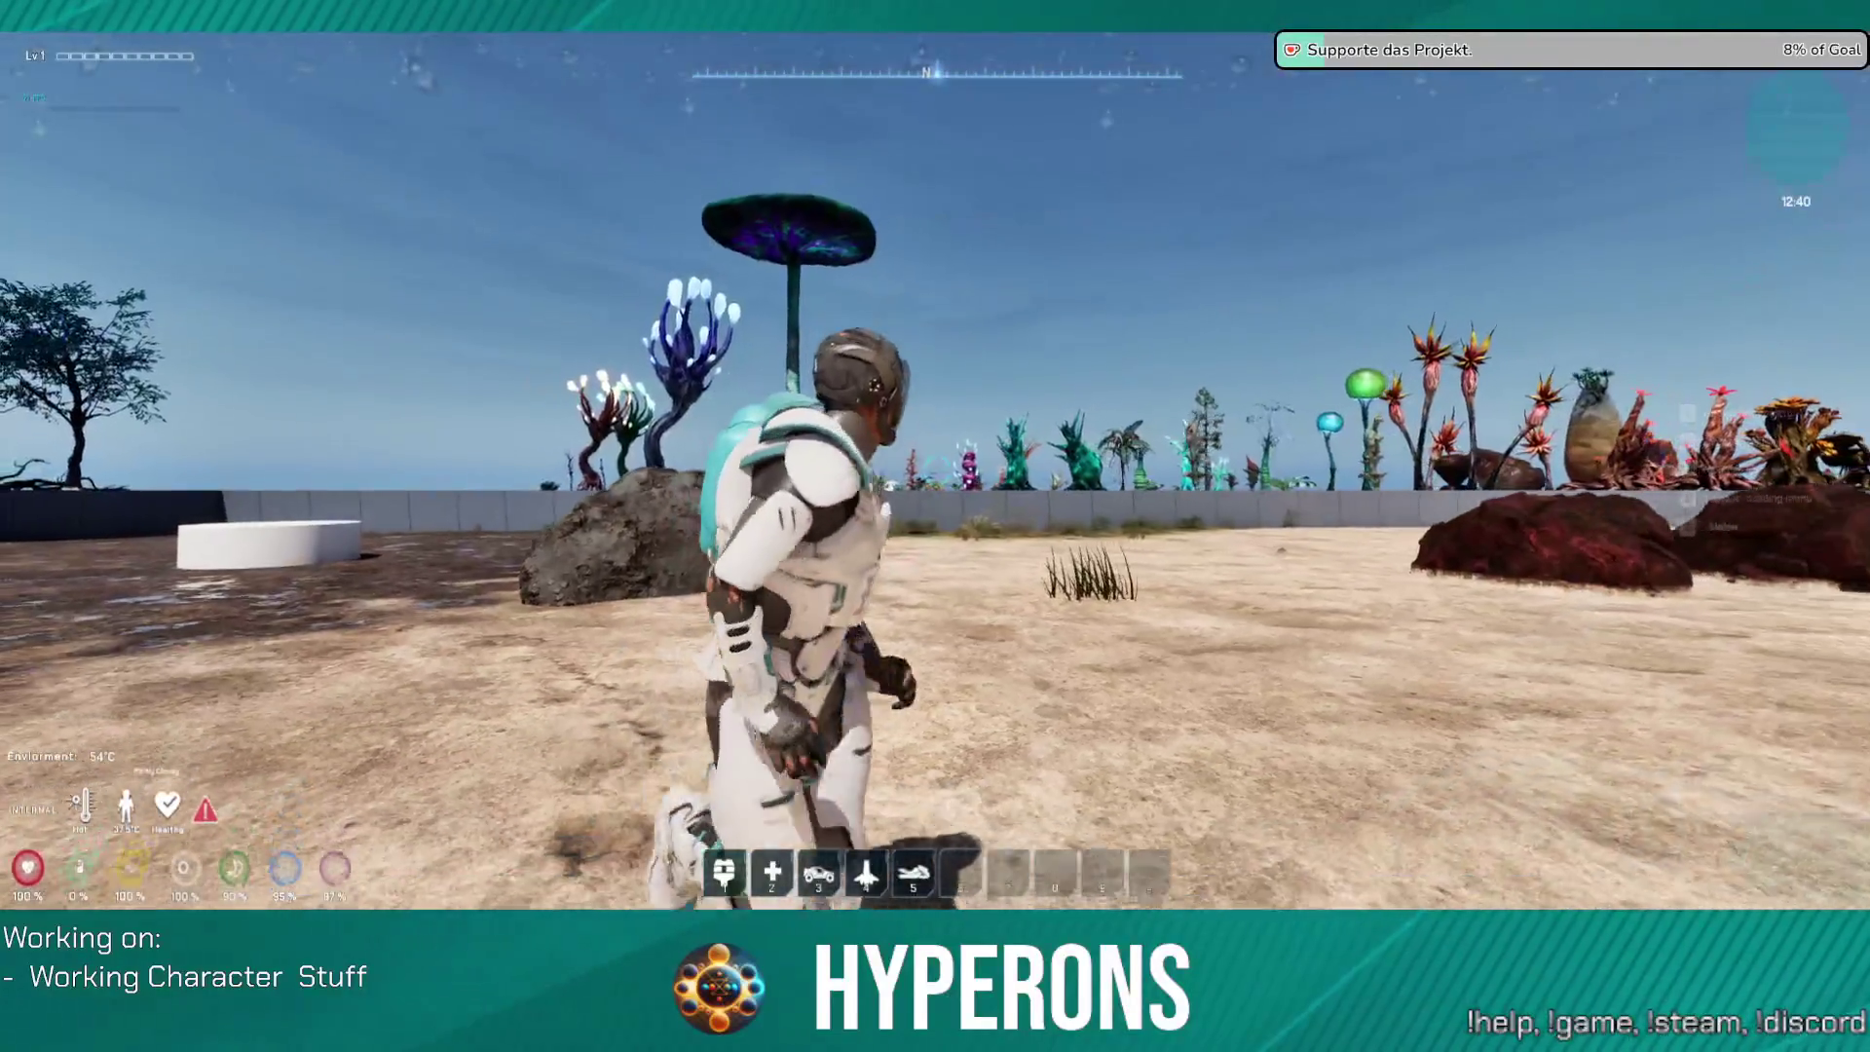
key("w")
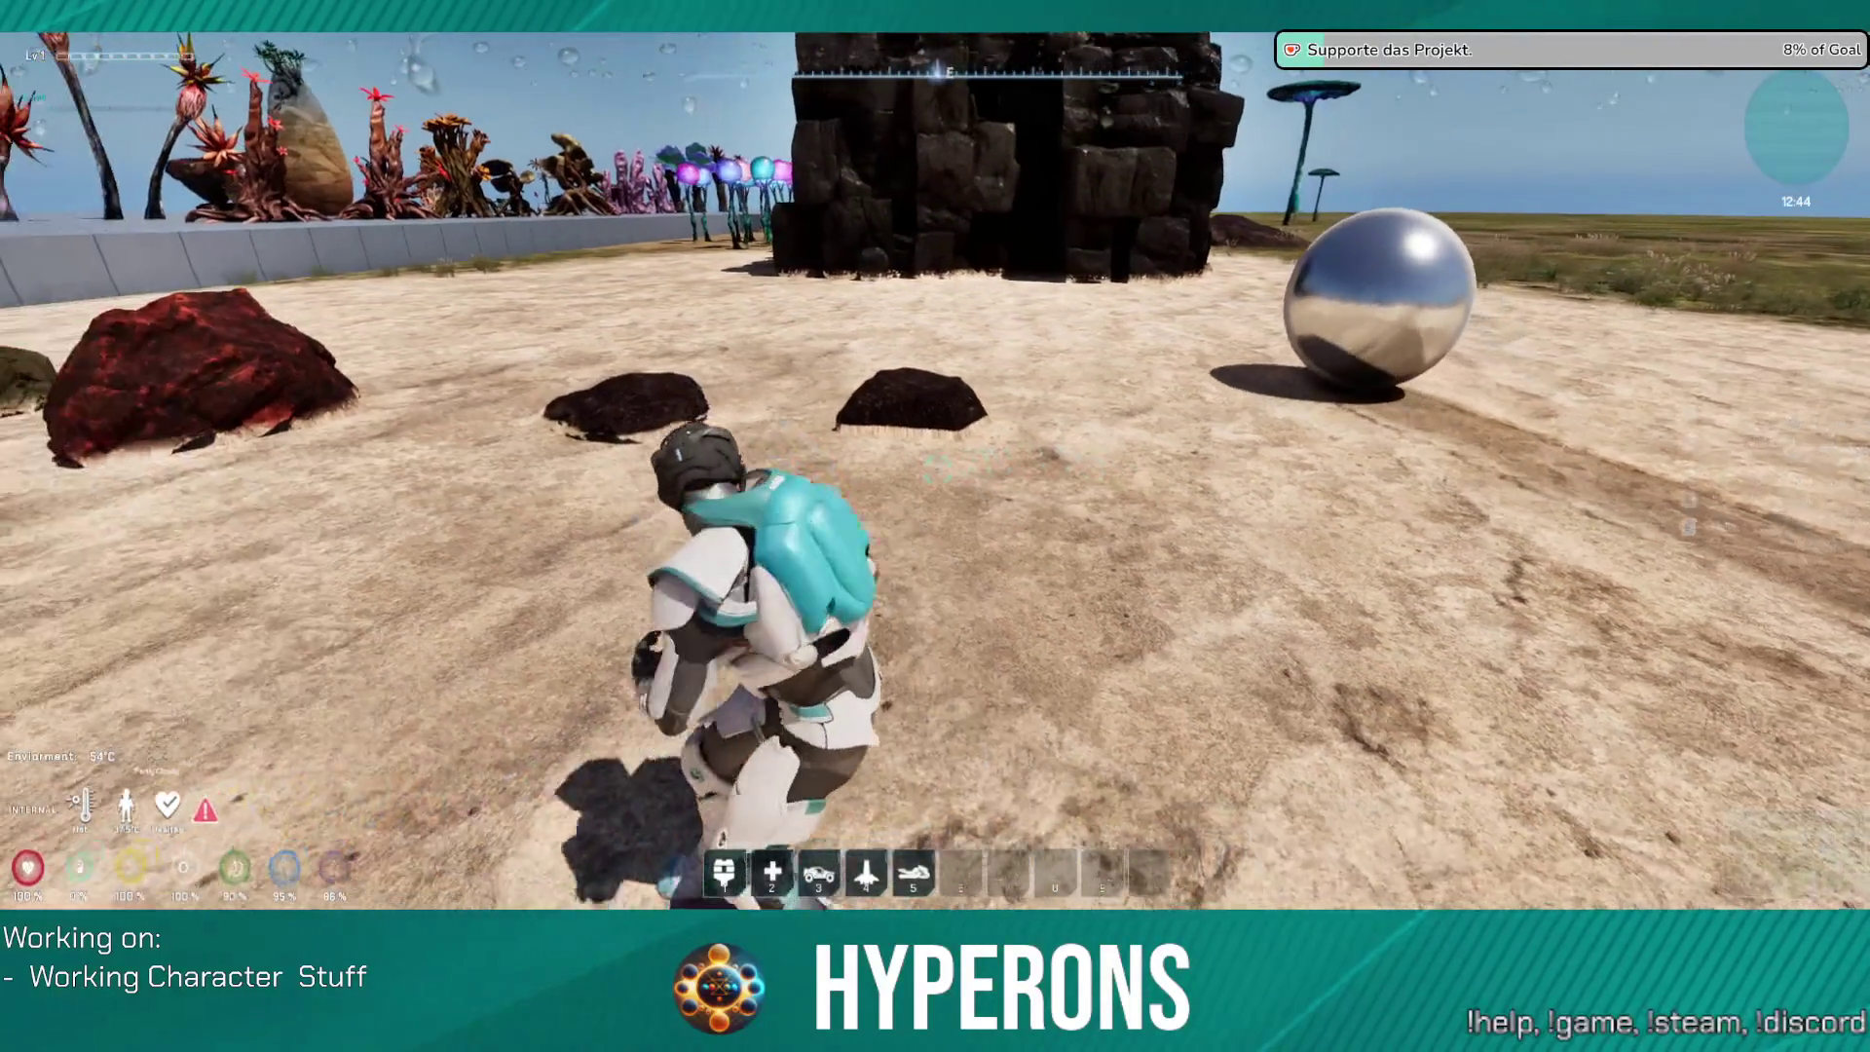
key("w")
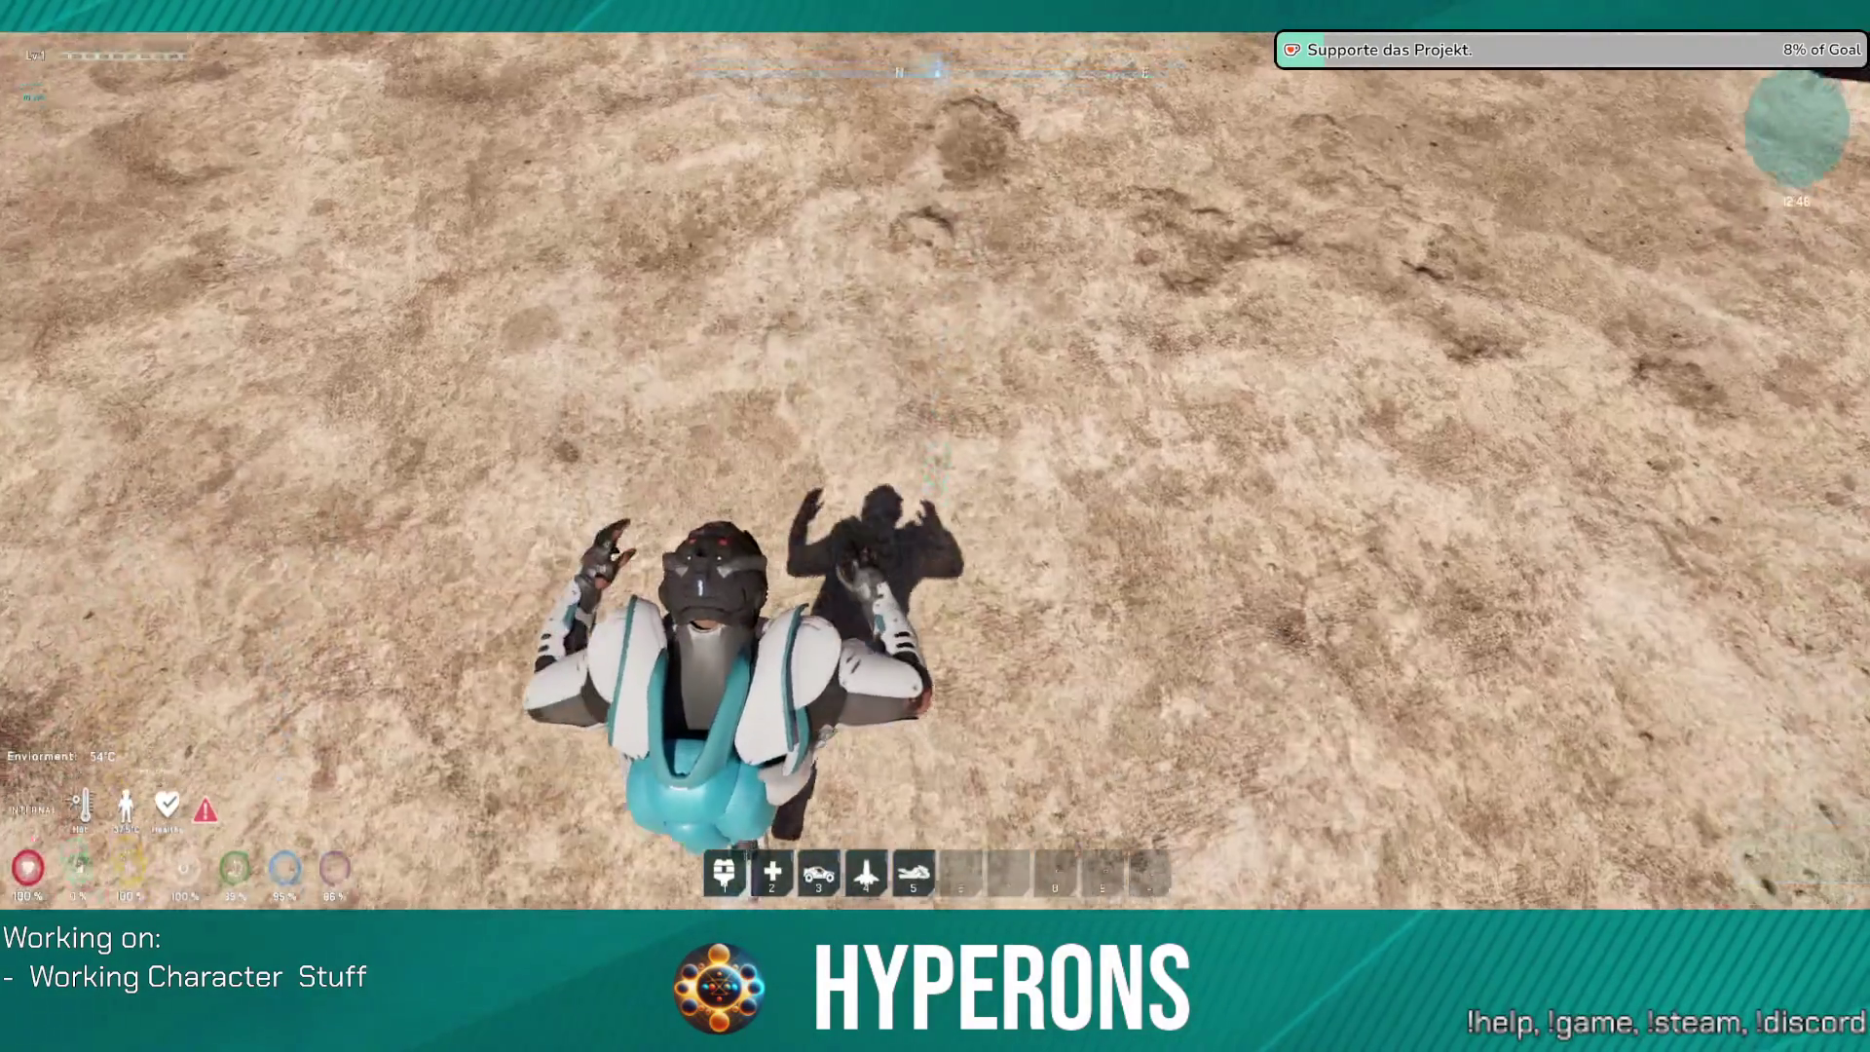
key("w")
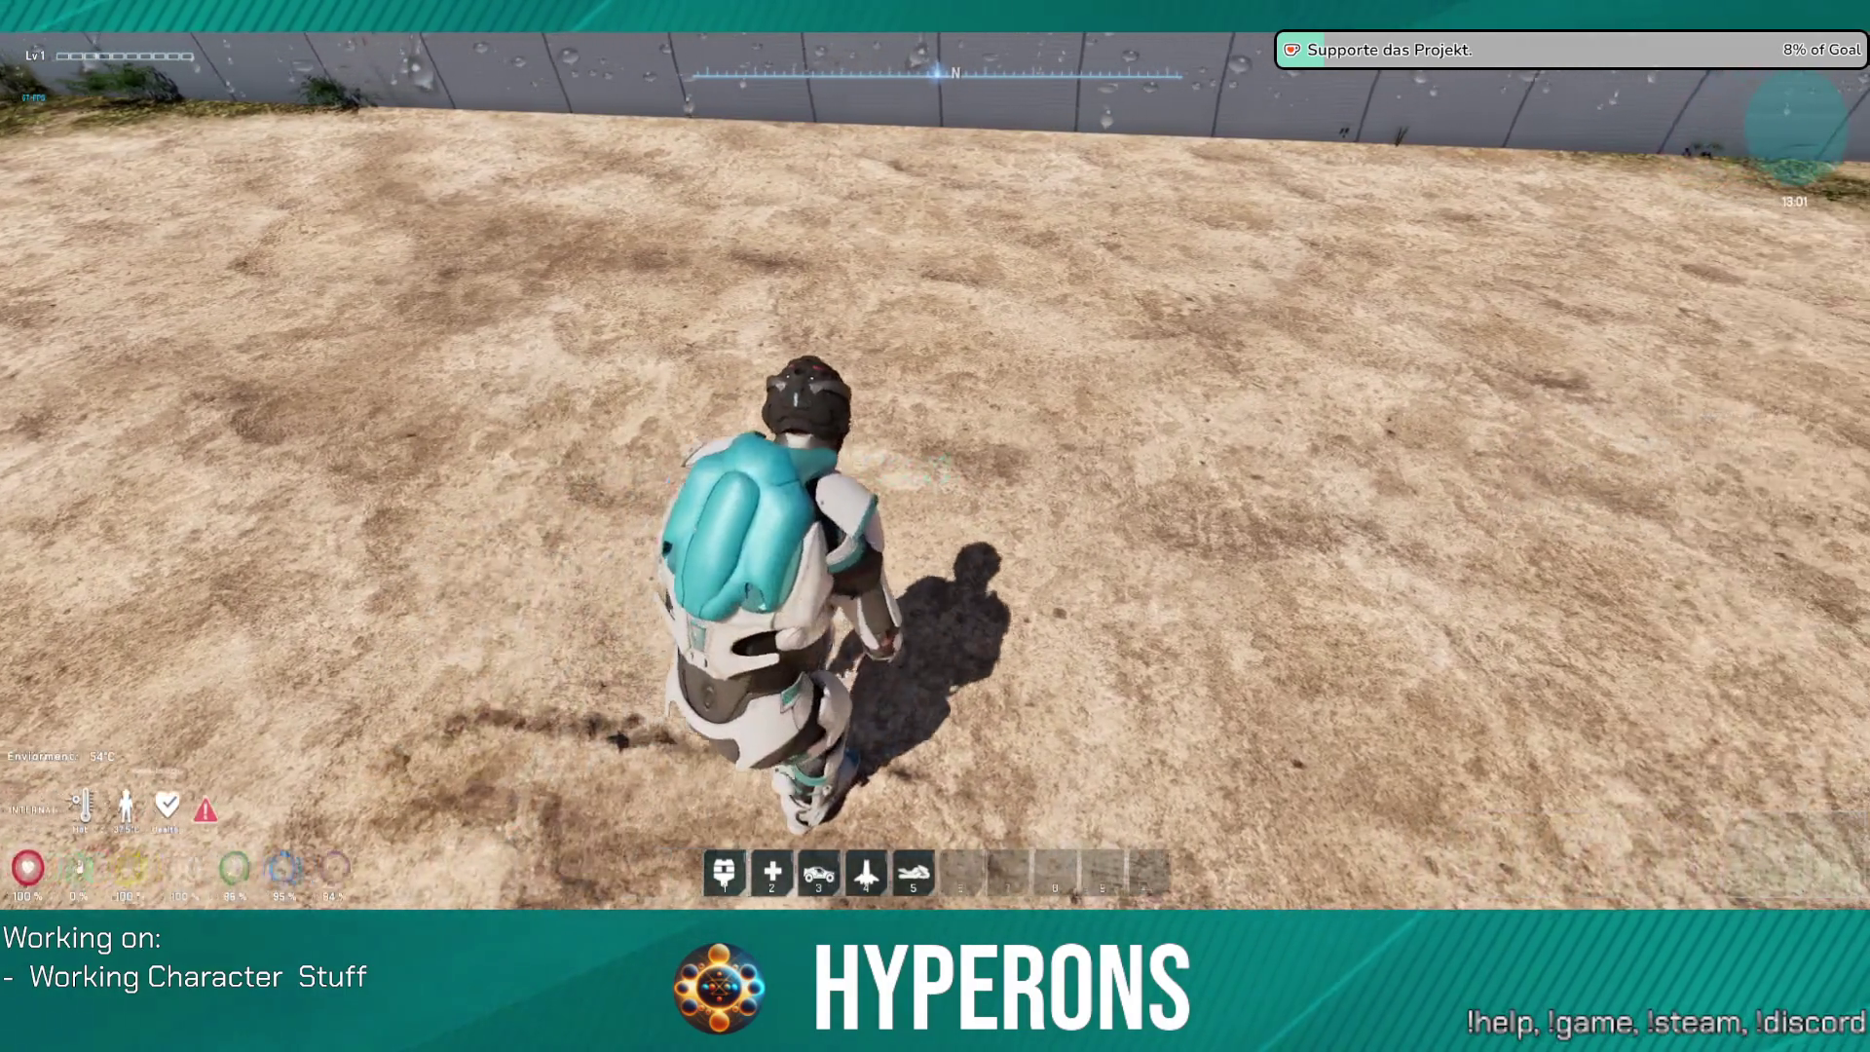
key("w")
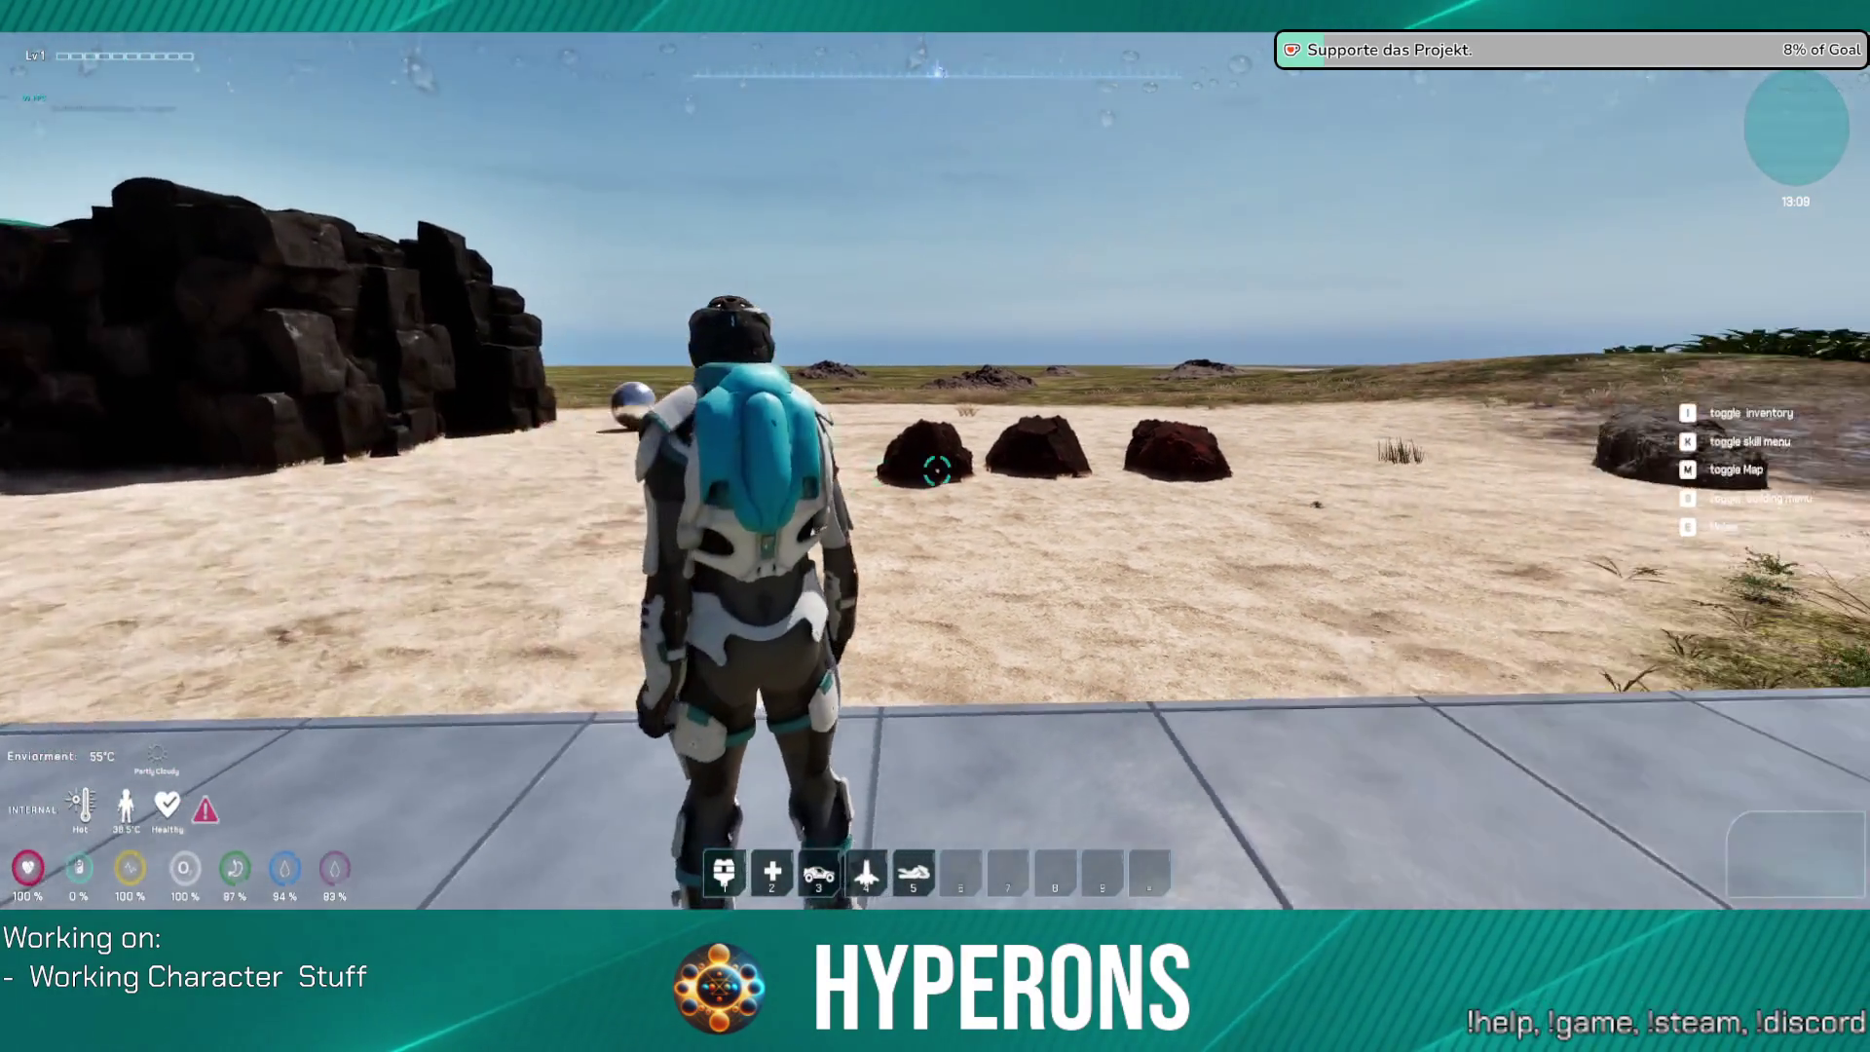
key("w")
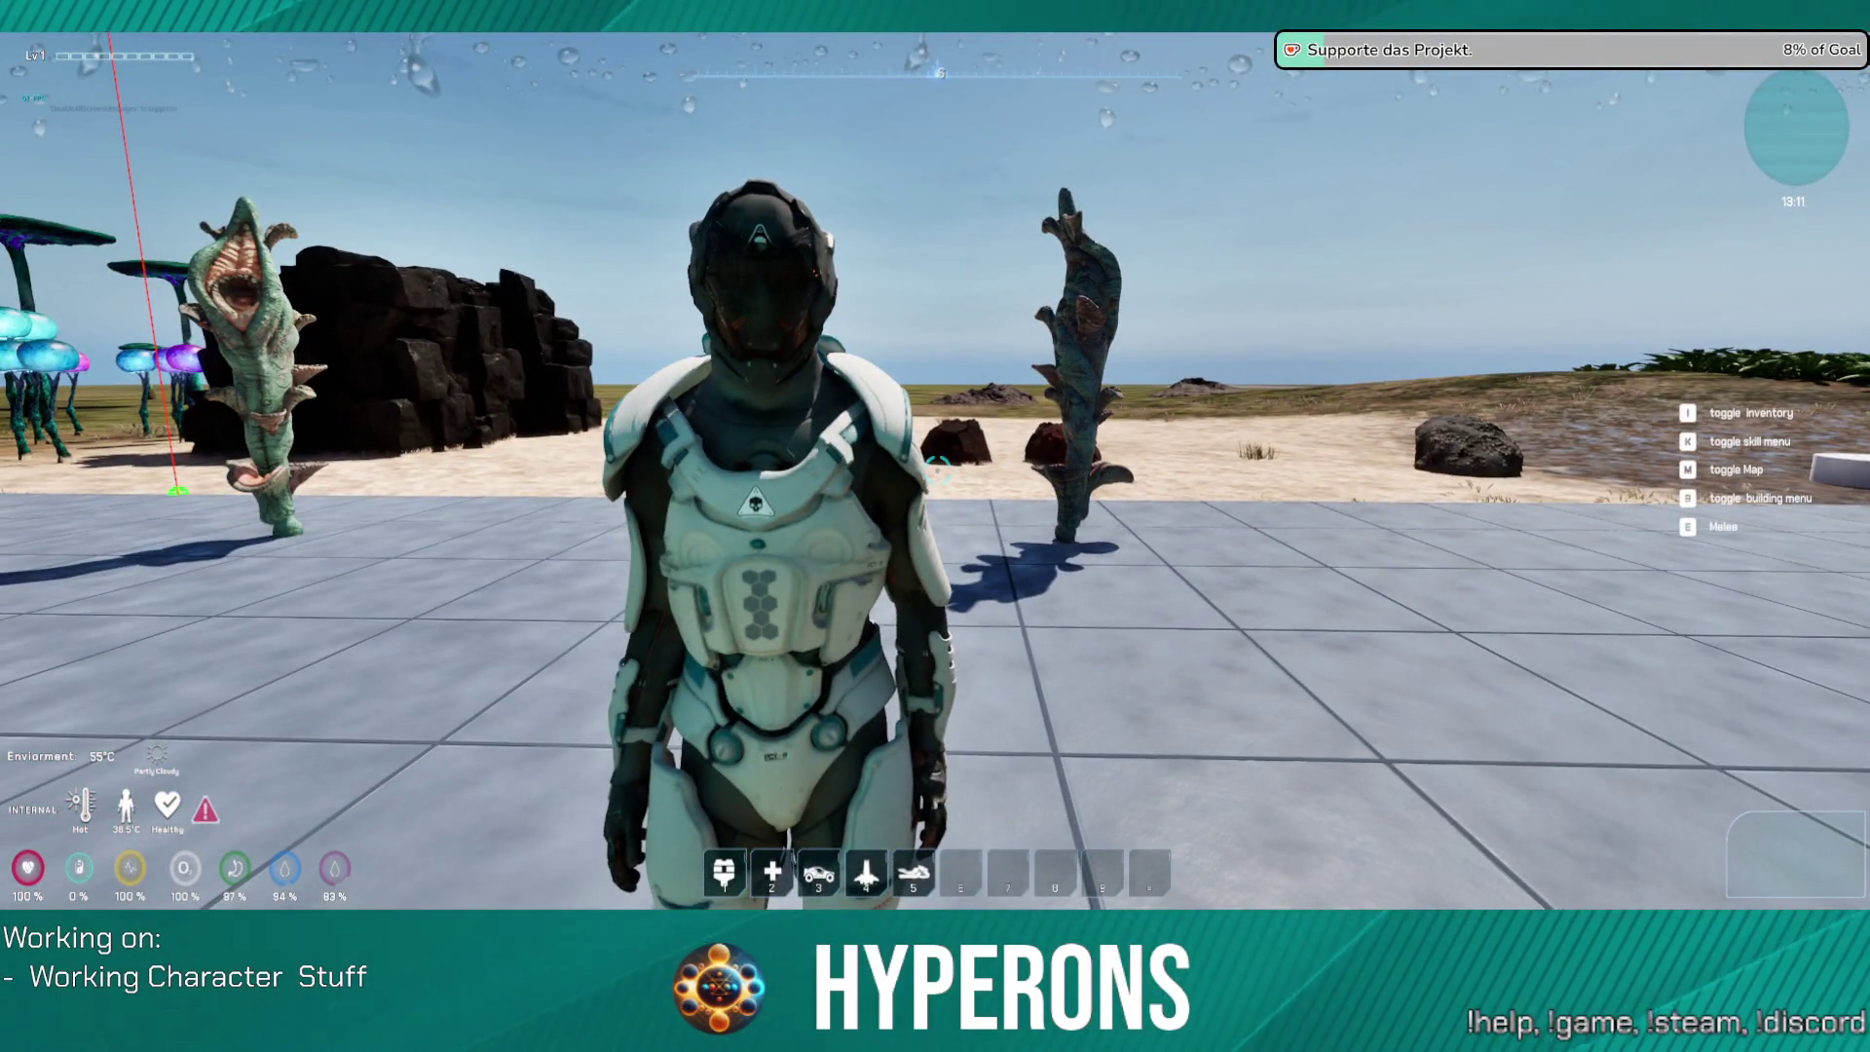
key("Escape")
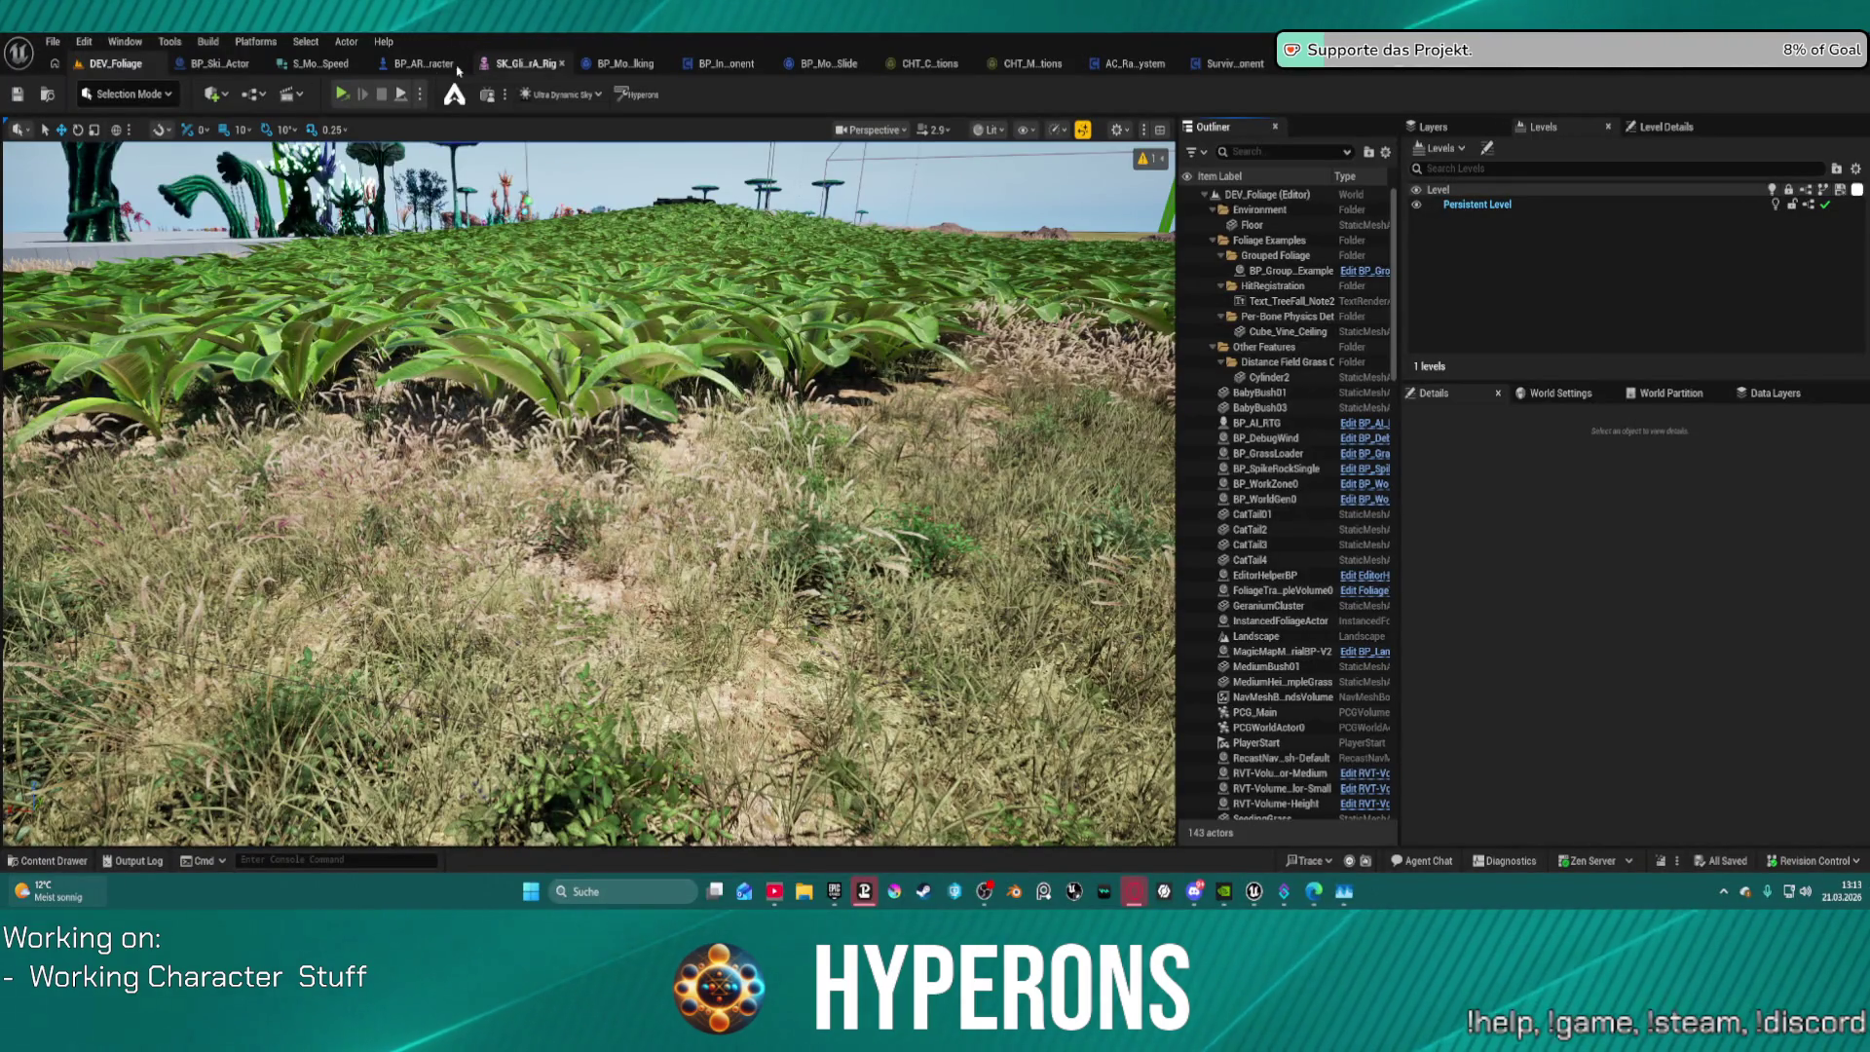
Step: Load DEV_Crafting_Vendor from File > Recent Levels
left_click(48, 42)
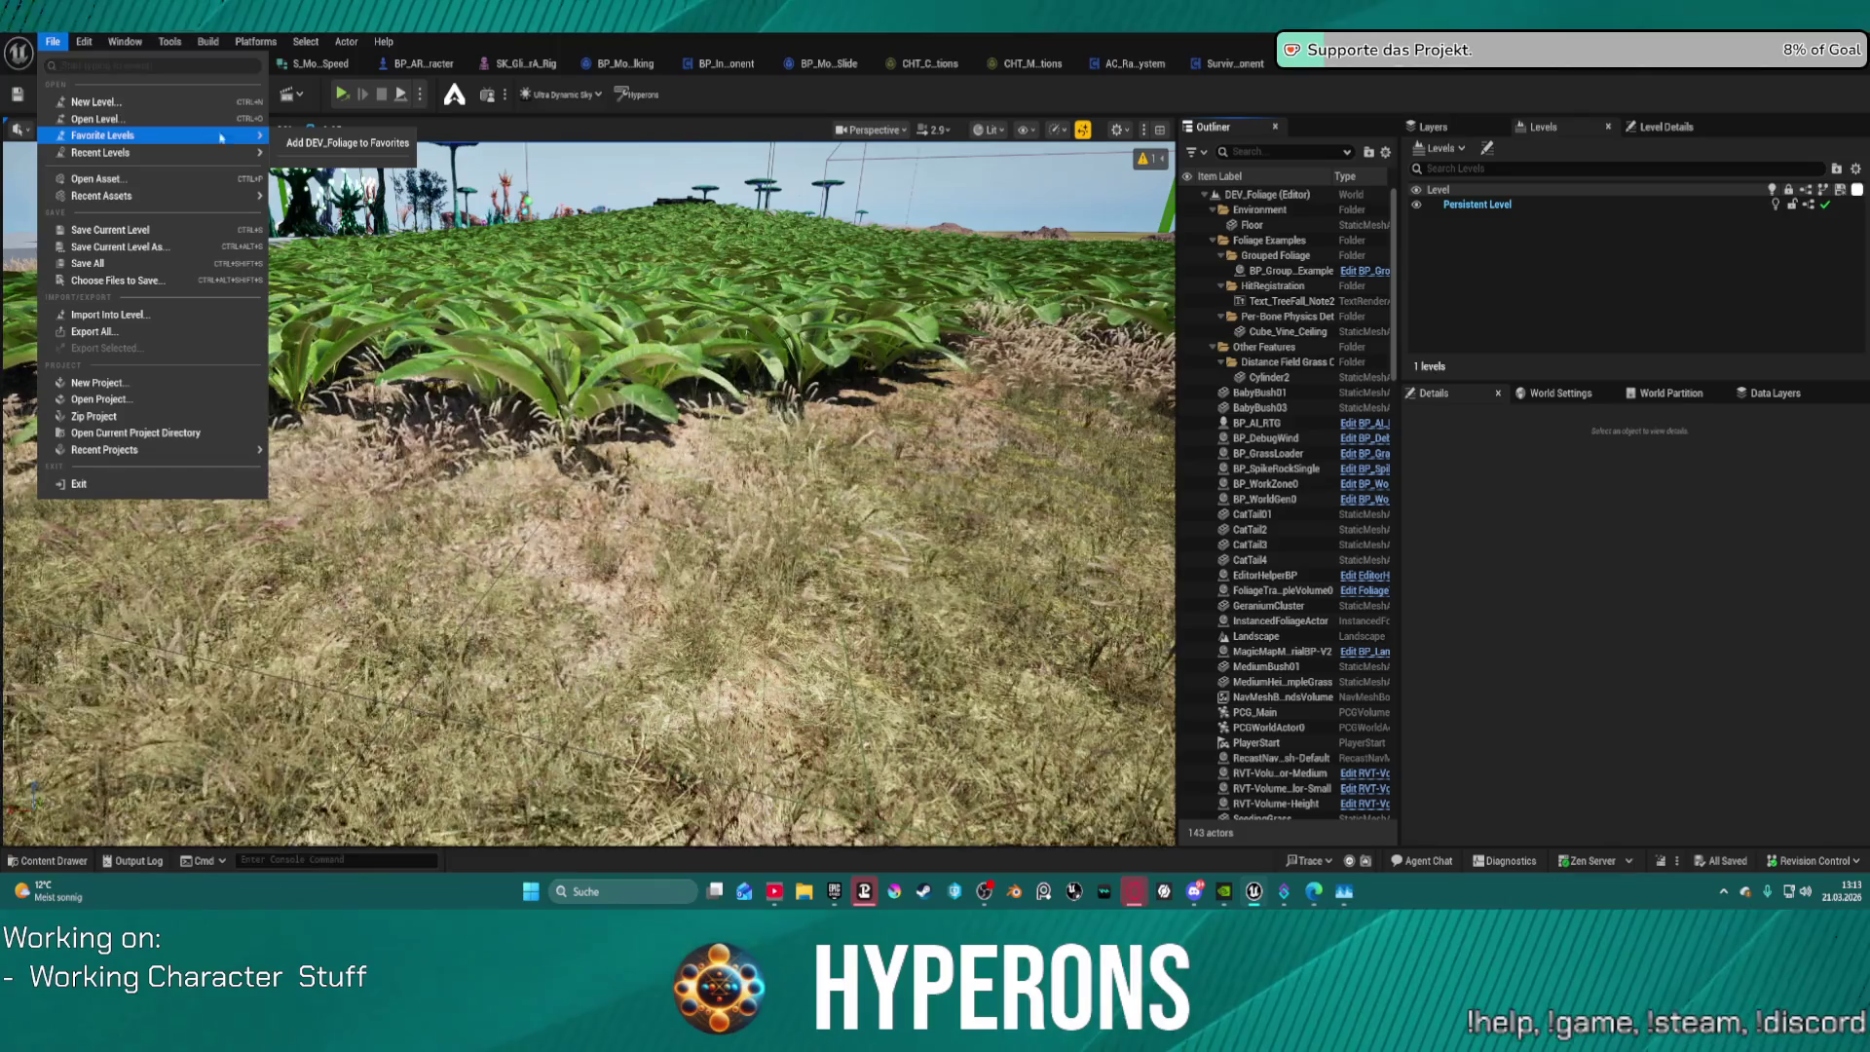
mouse_move(154, 159)
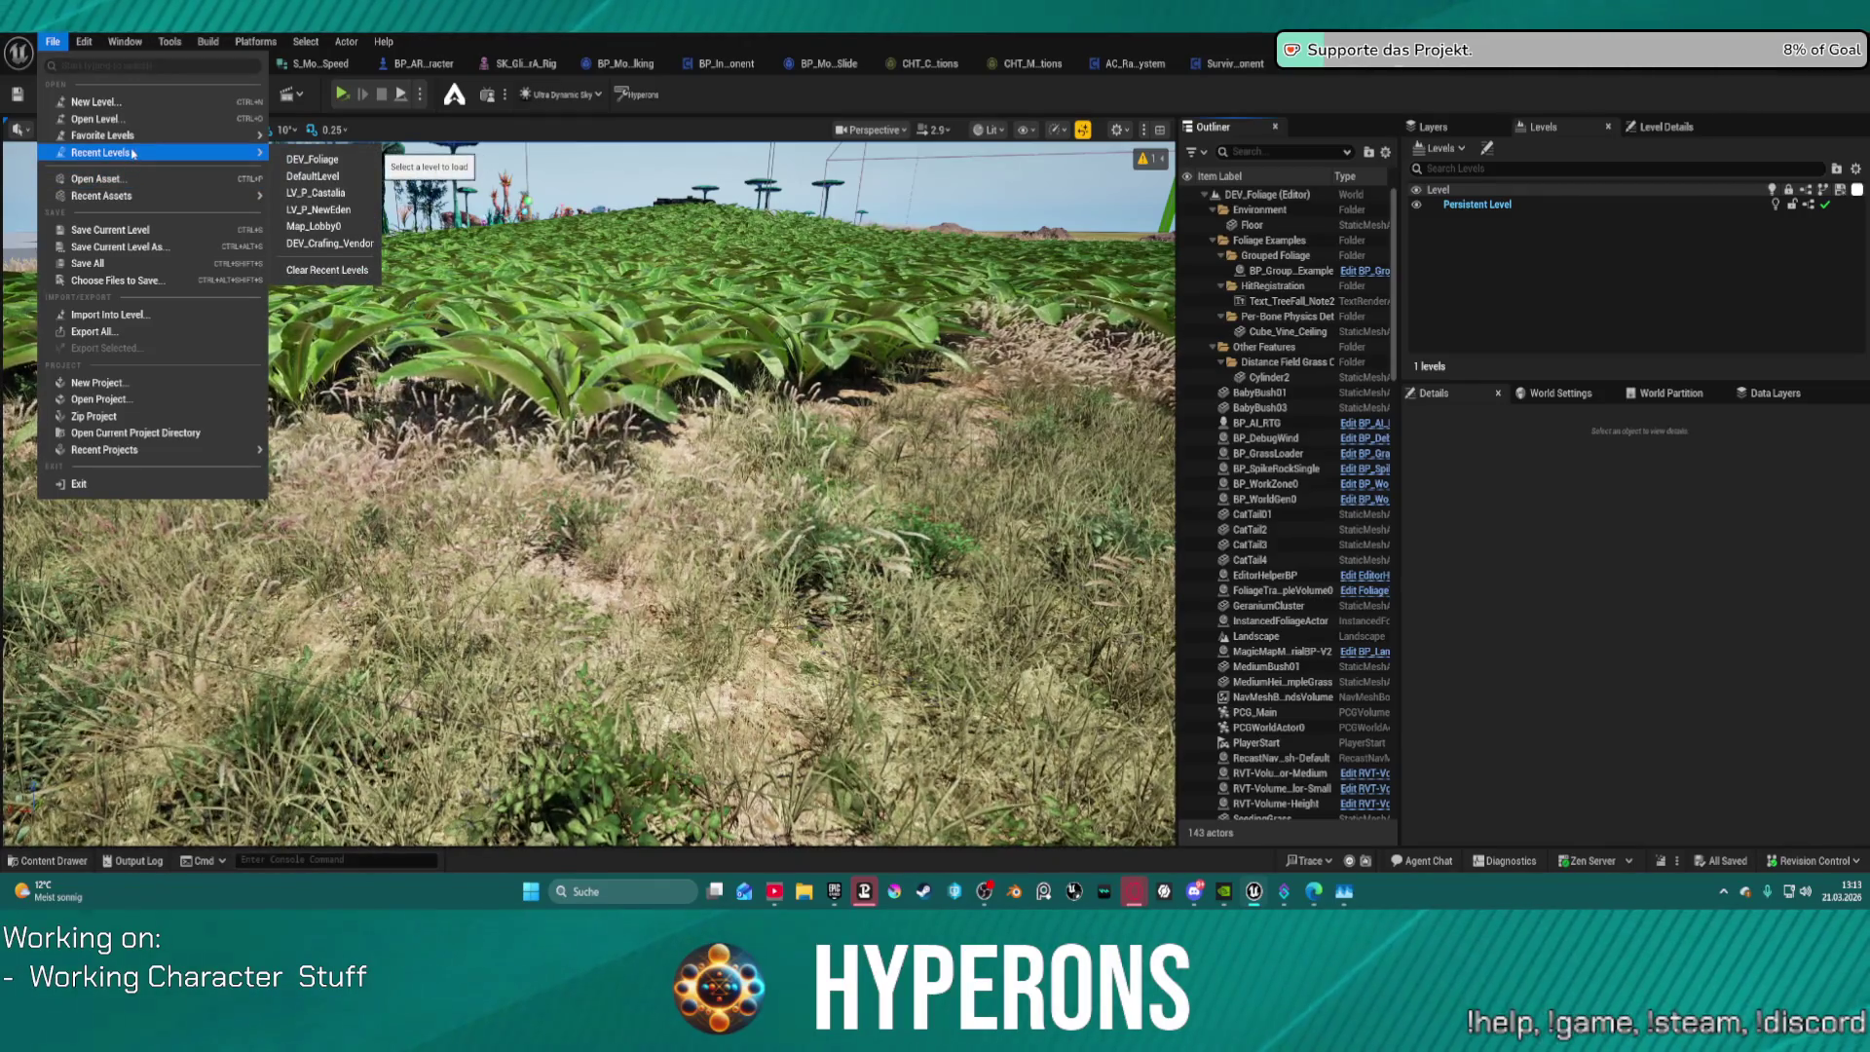
left_click(366, 251)
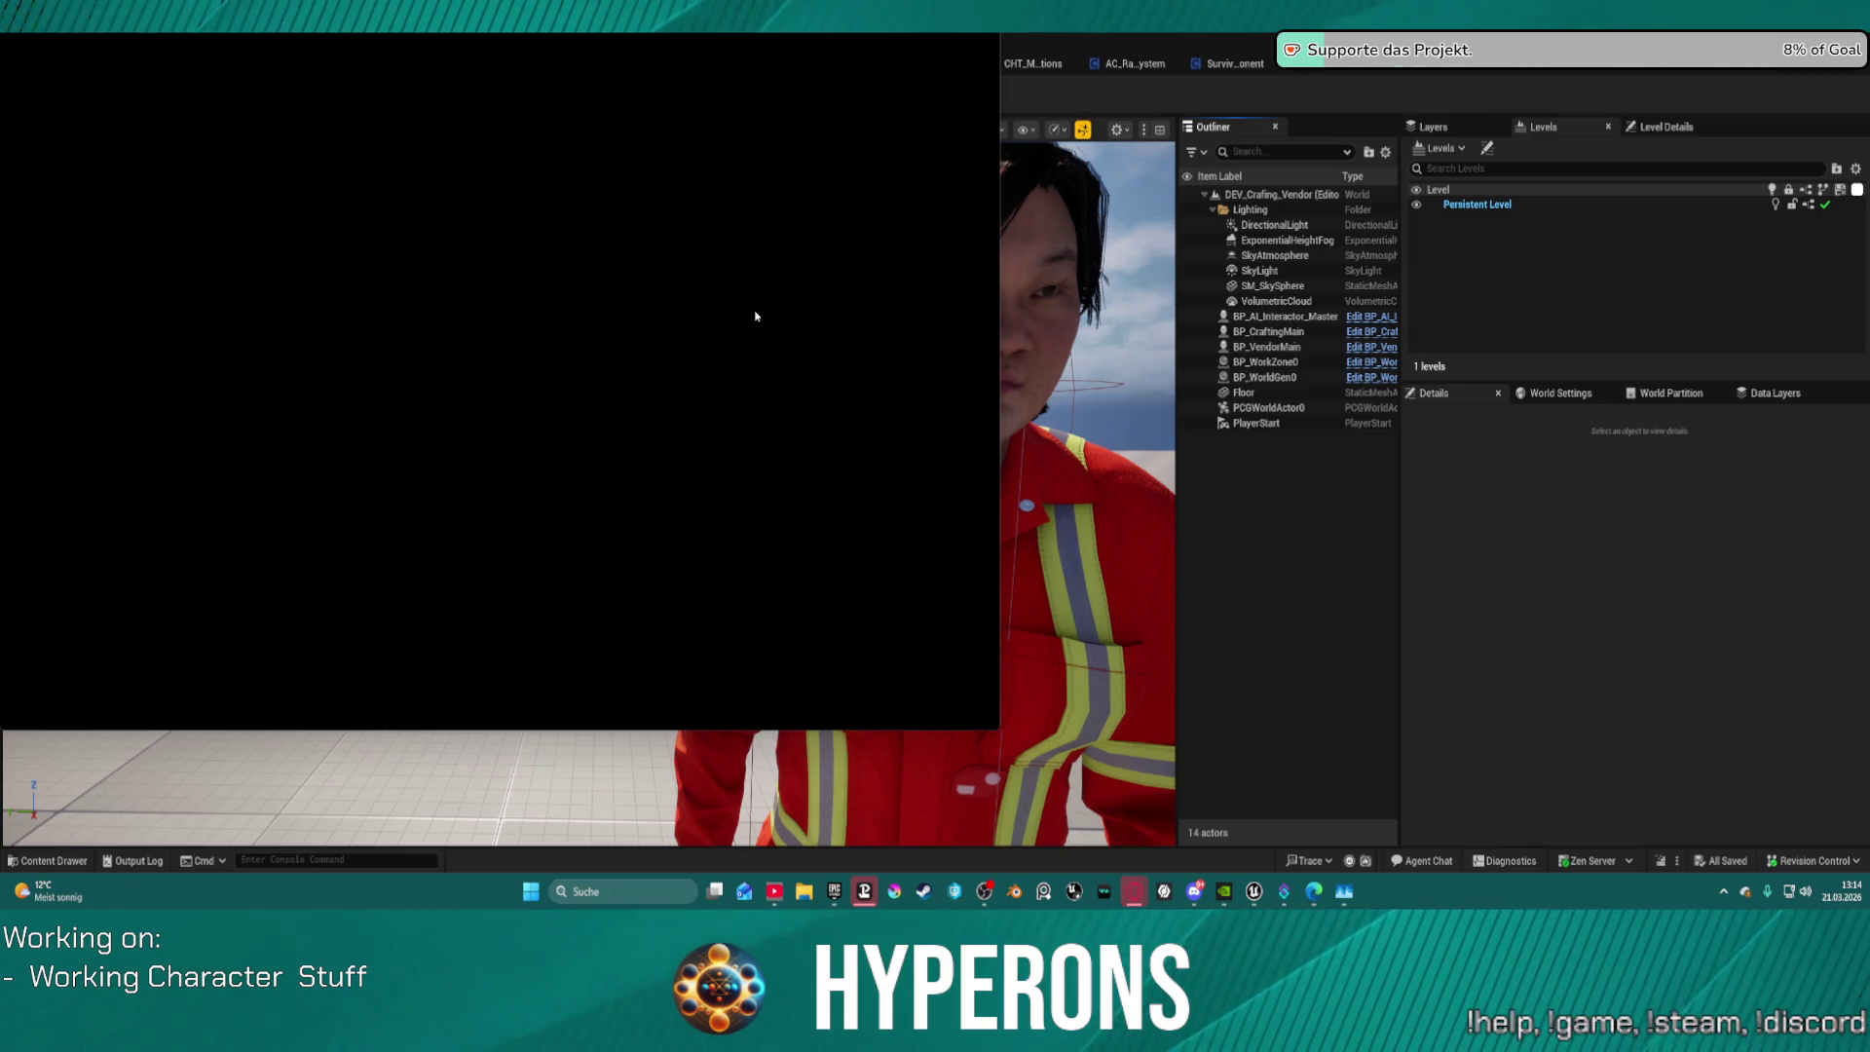
Step: Pick 1440p from the in-game Resolution dropdown and resume play
mouse_move(1230, 900)
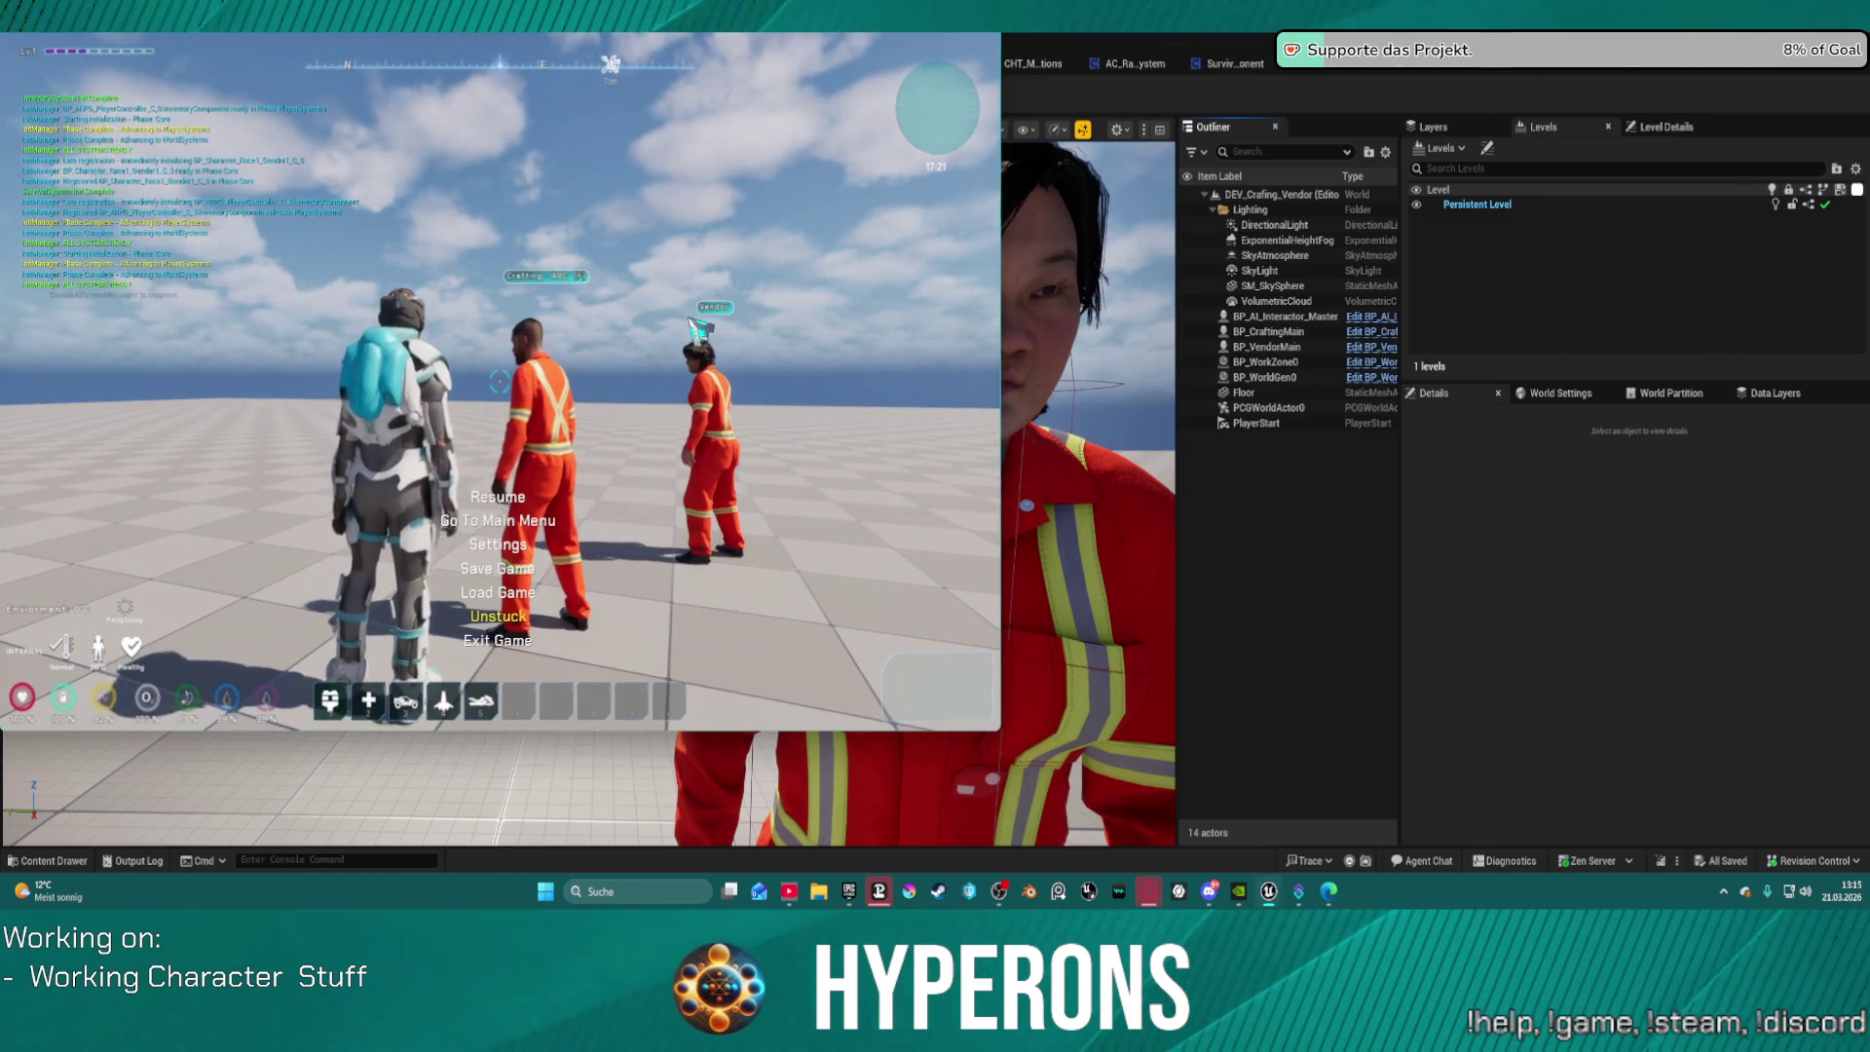
key("Escape")
left_click(584, 268)
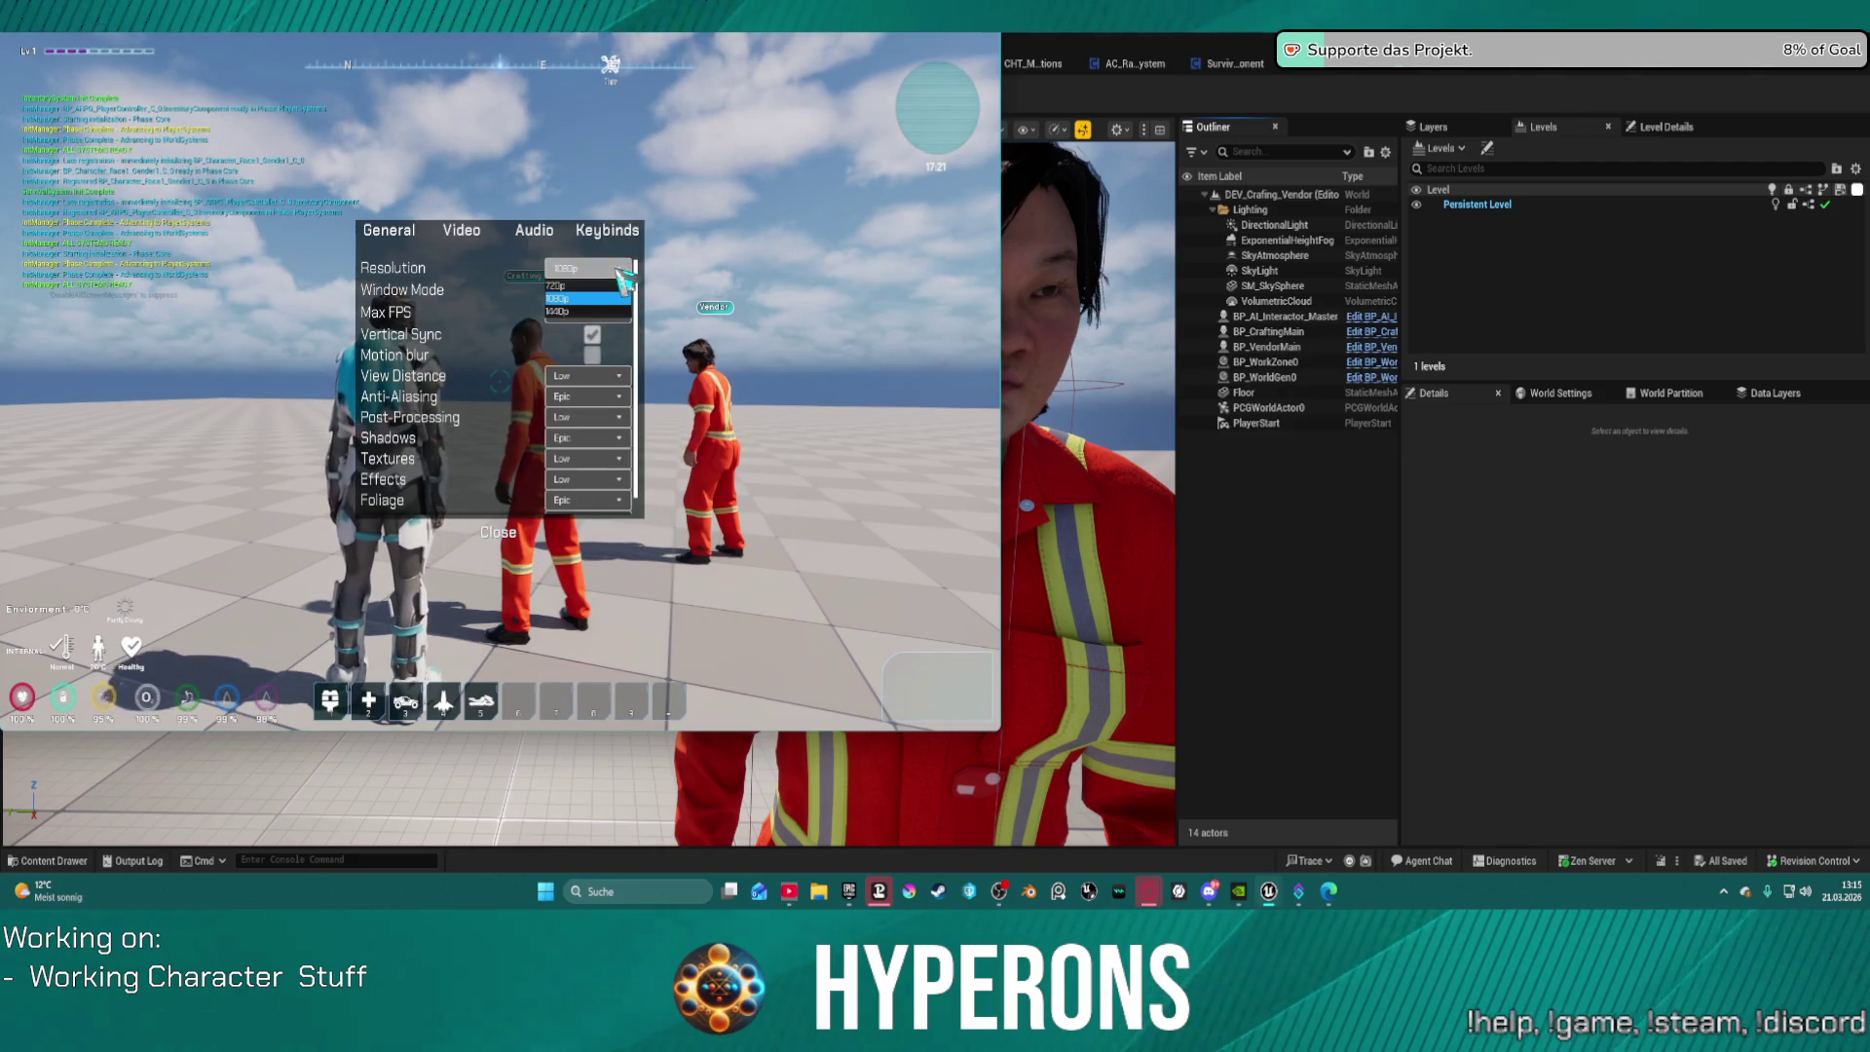
left_click(584, 310)
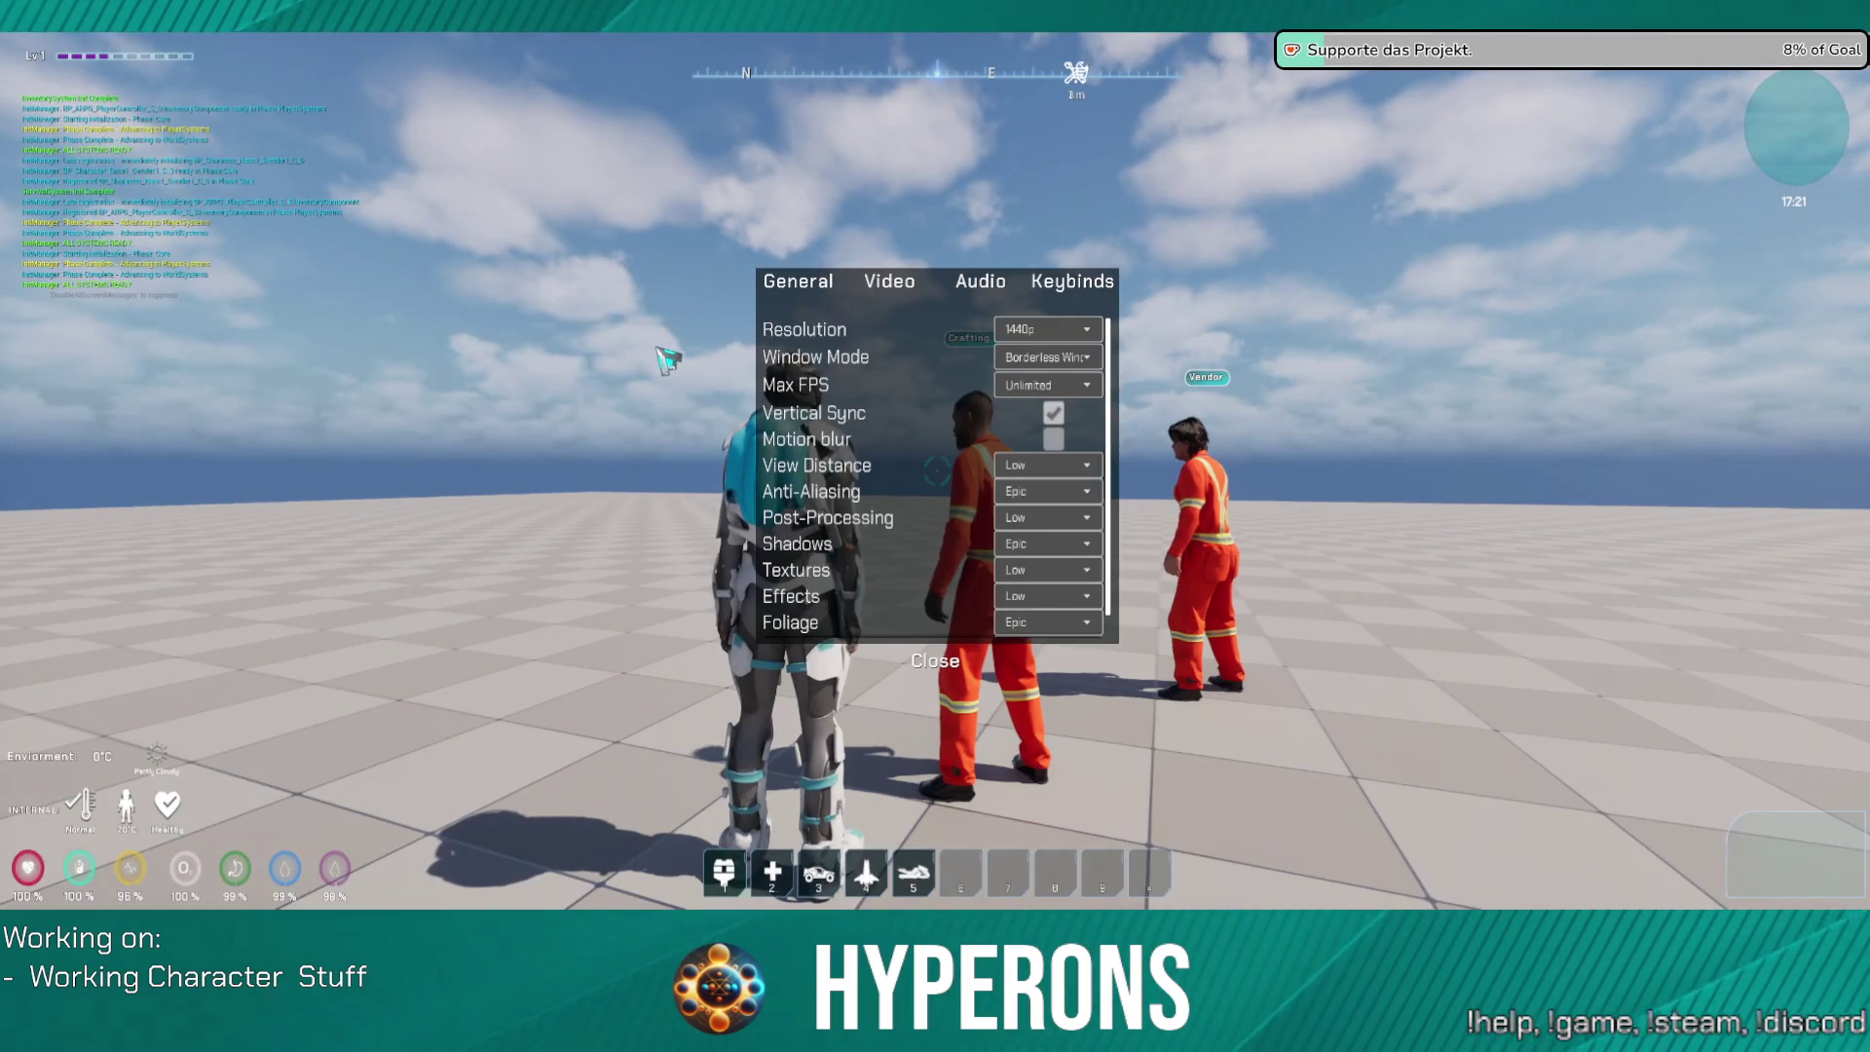
key("Escape")
Step: Walk up to the vendor NPCs and open the crafting menu and inventory with F
key("w")
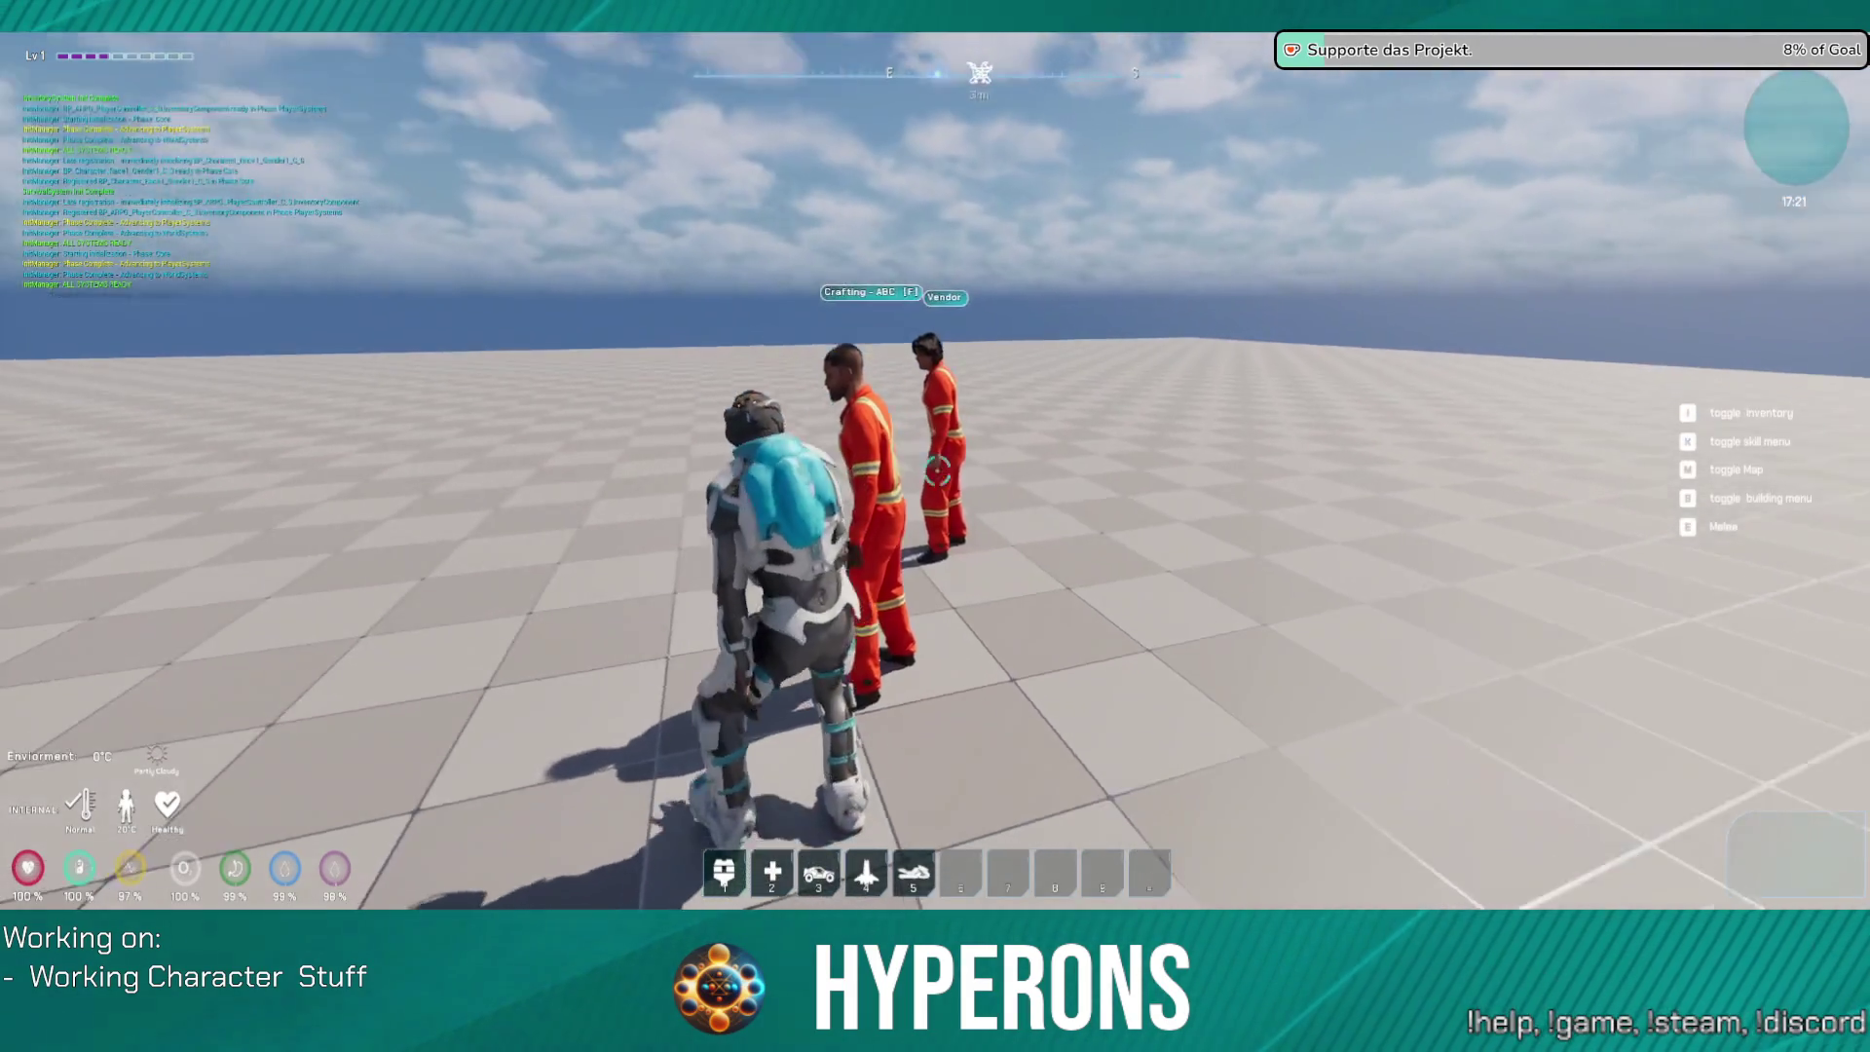
key("w")
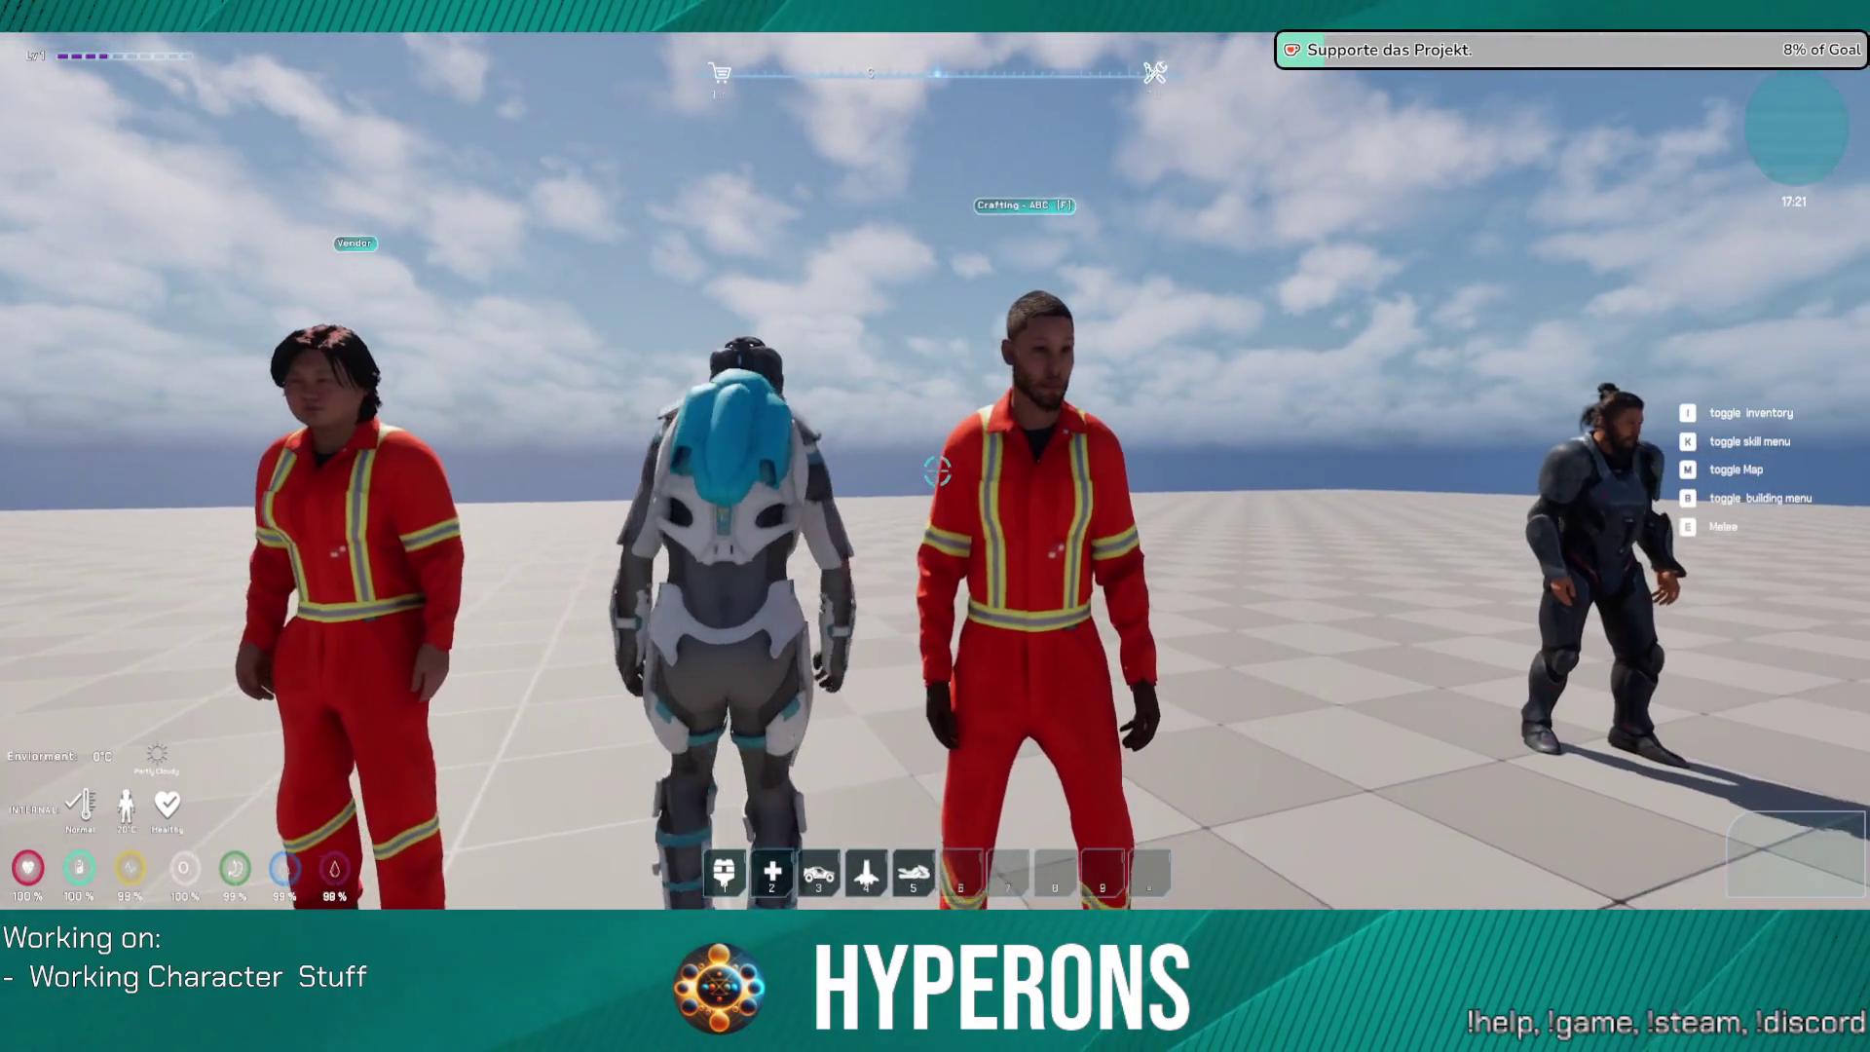
key("f")
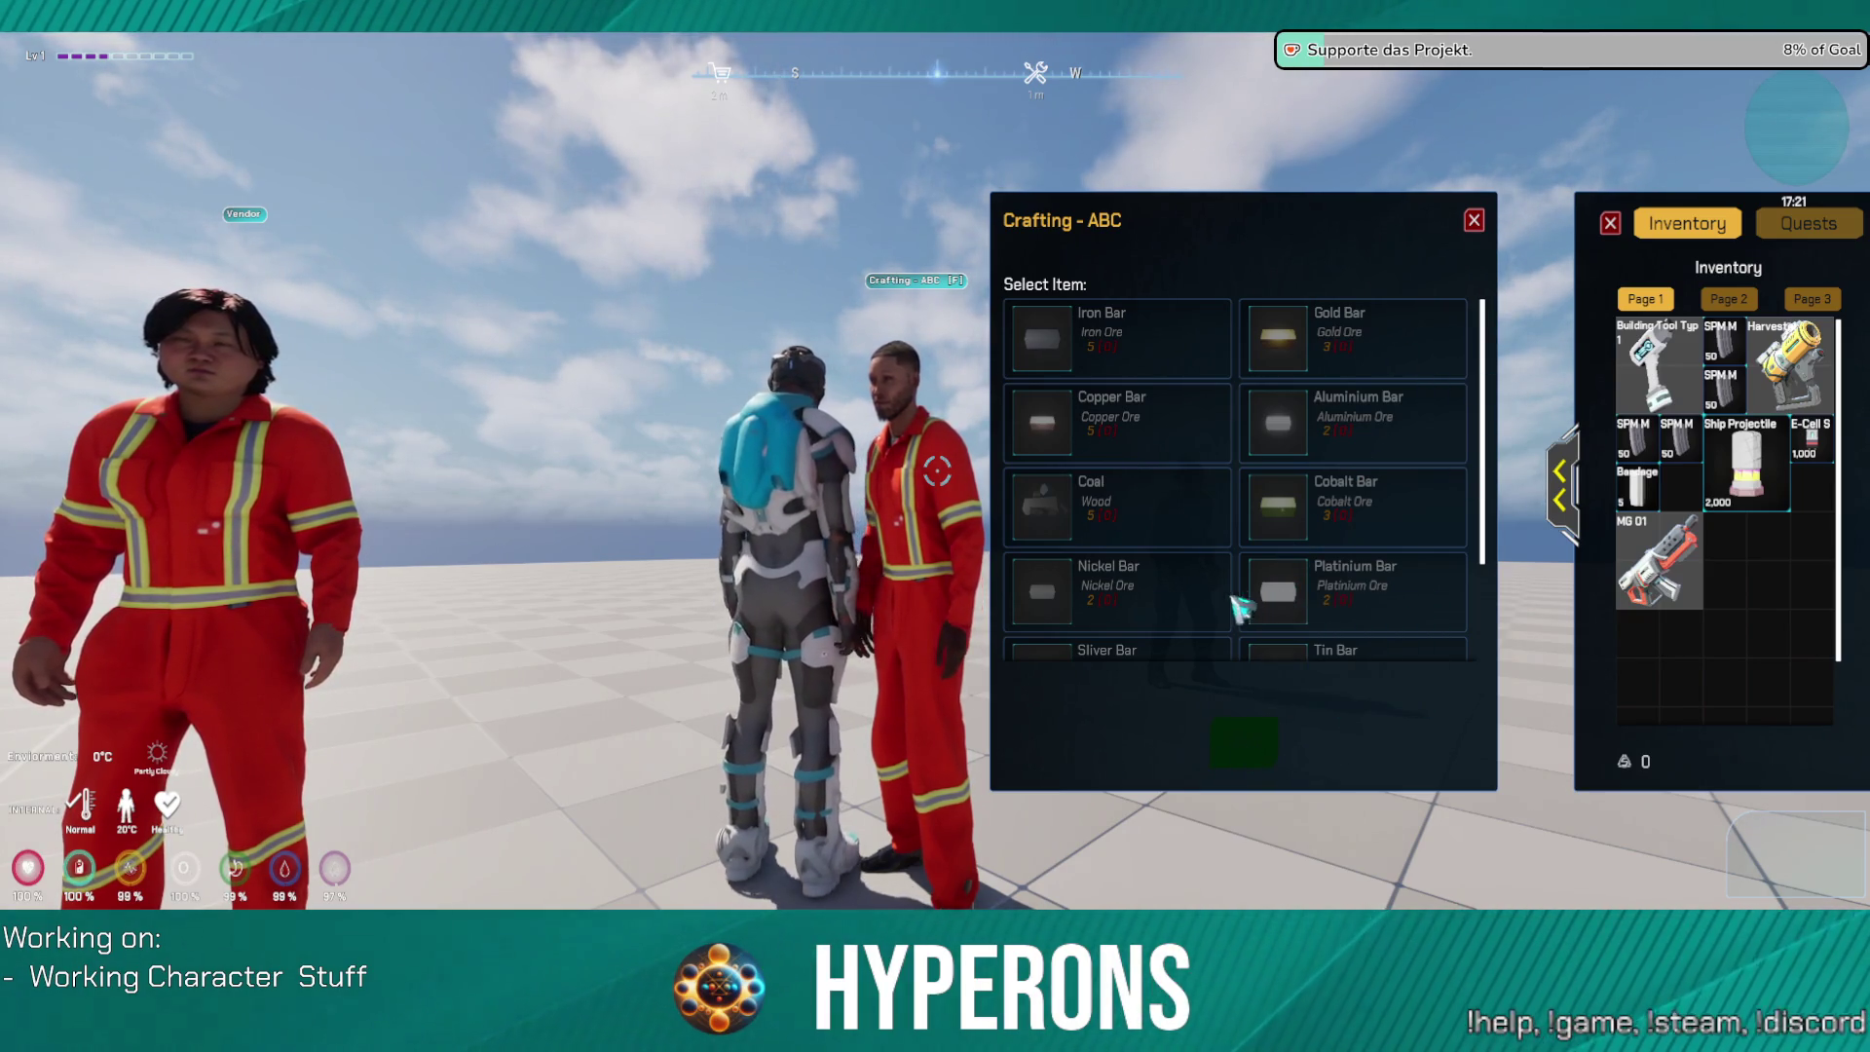
Step: Snip the Crafting - ABC and inventory panels with Win+Shift+S, then close them
key("super+shift+s")
mouse_move(932, 182)
left_mouse_down()
mouse_move(1423, 885)
mouse_move(1823, 874)
left_mouse_up()
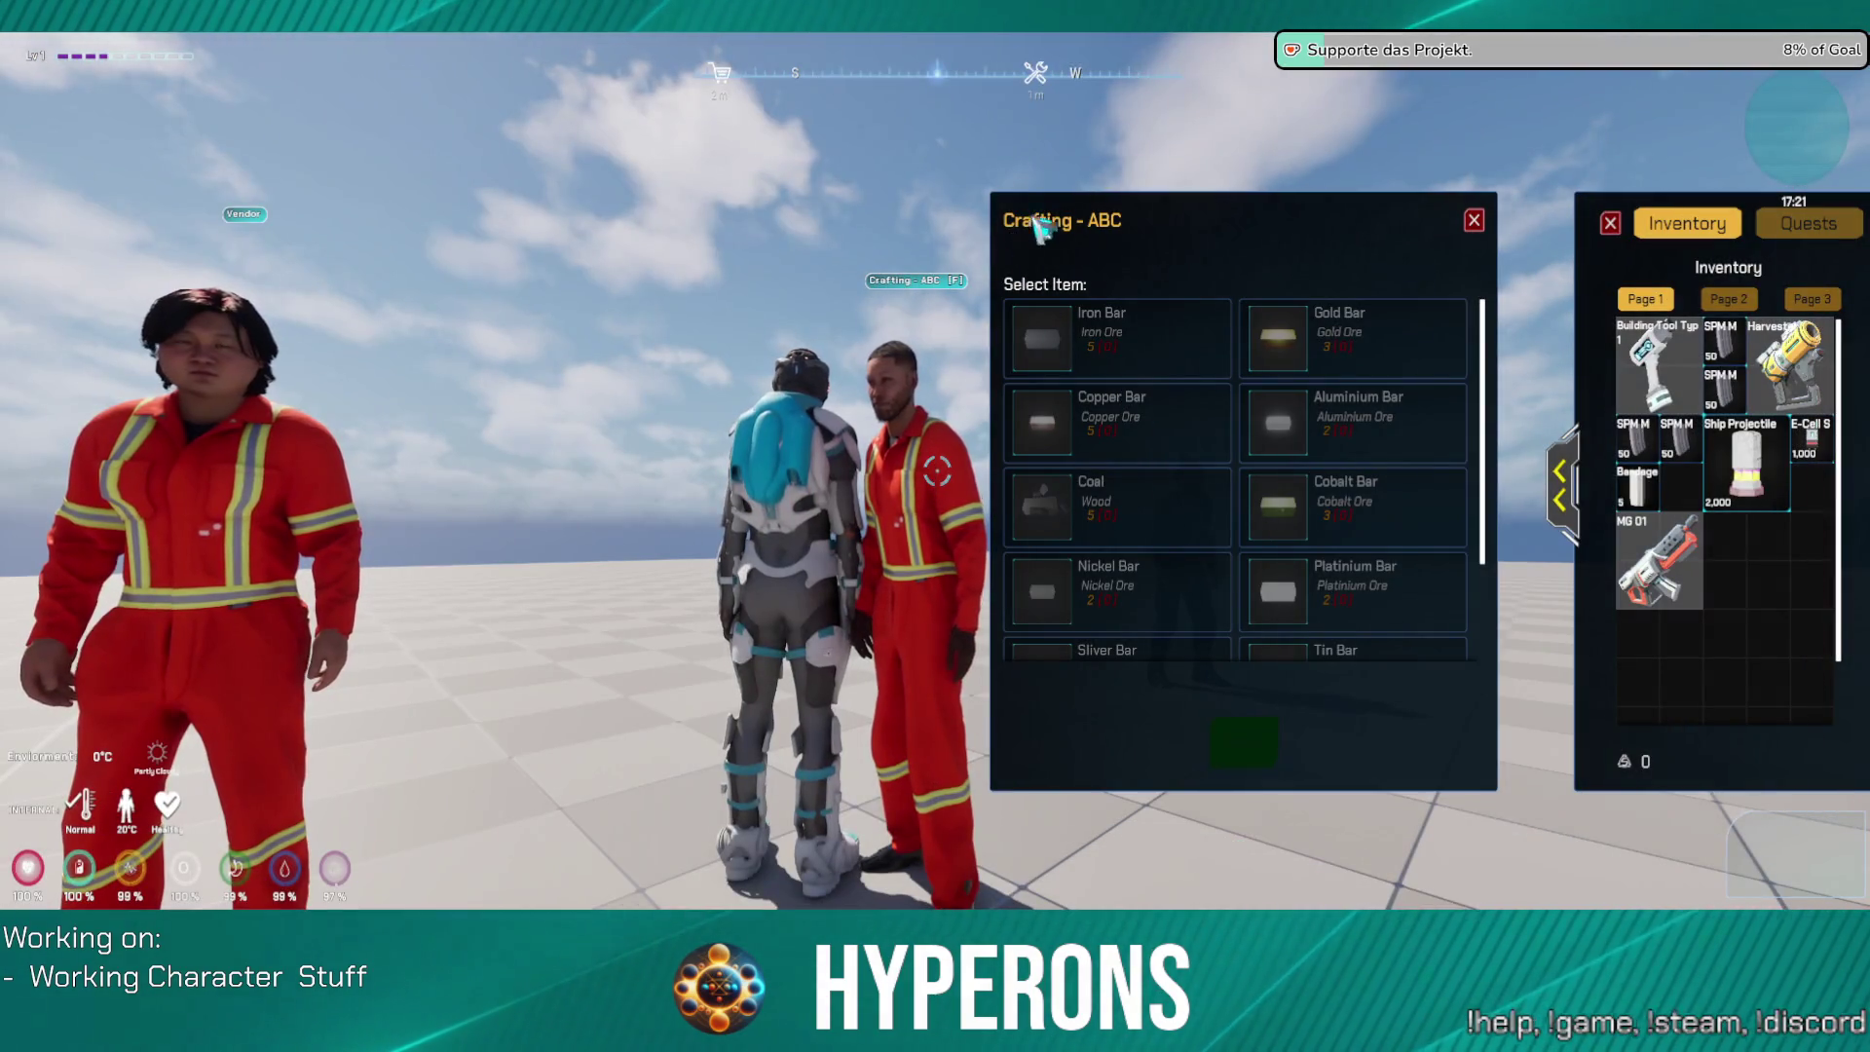
left_click(1473, 220)
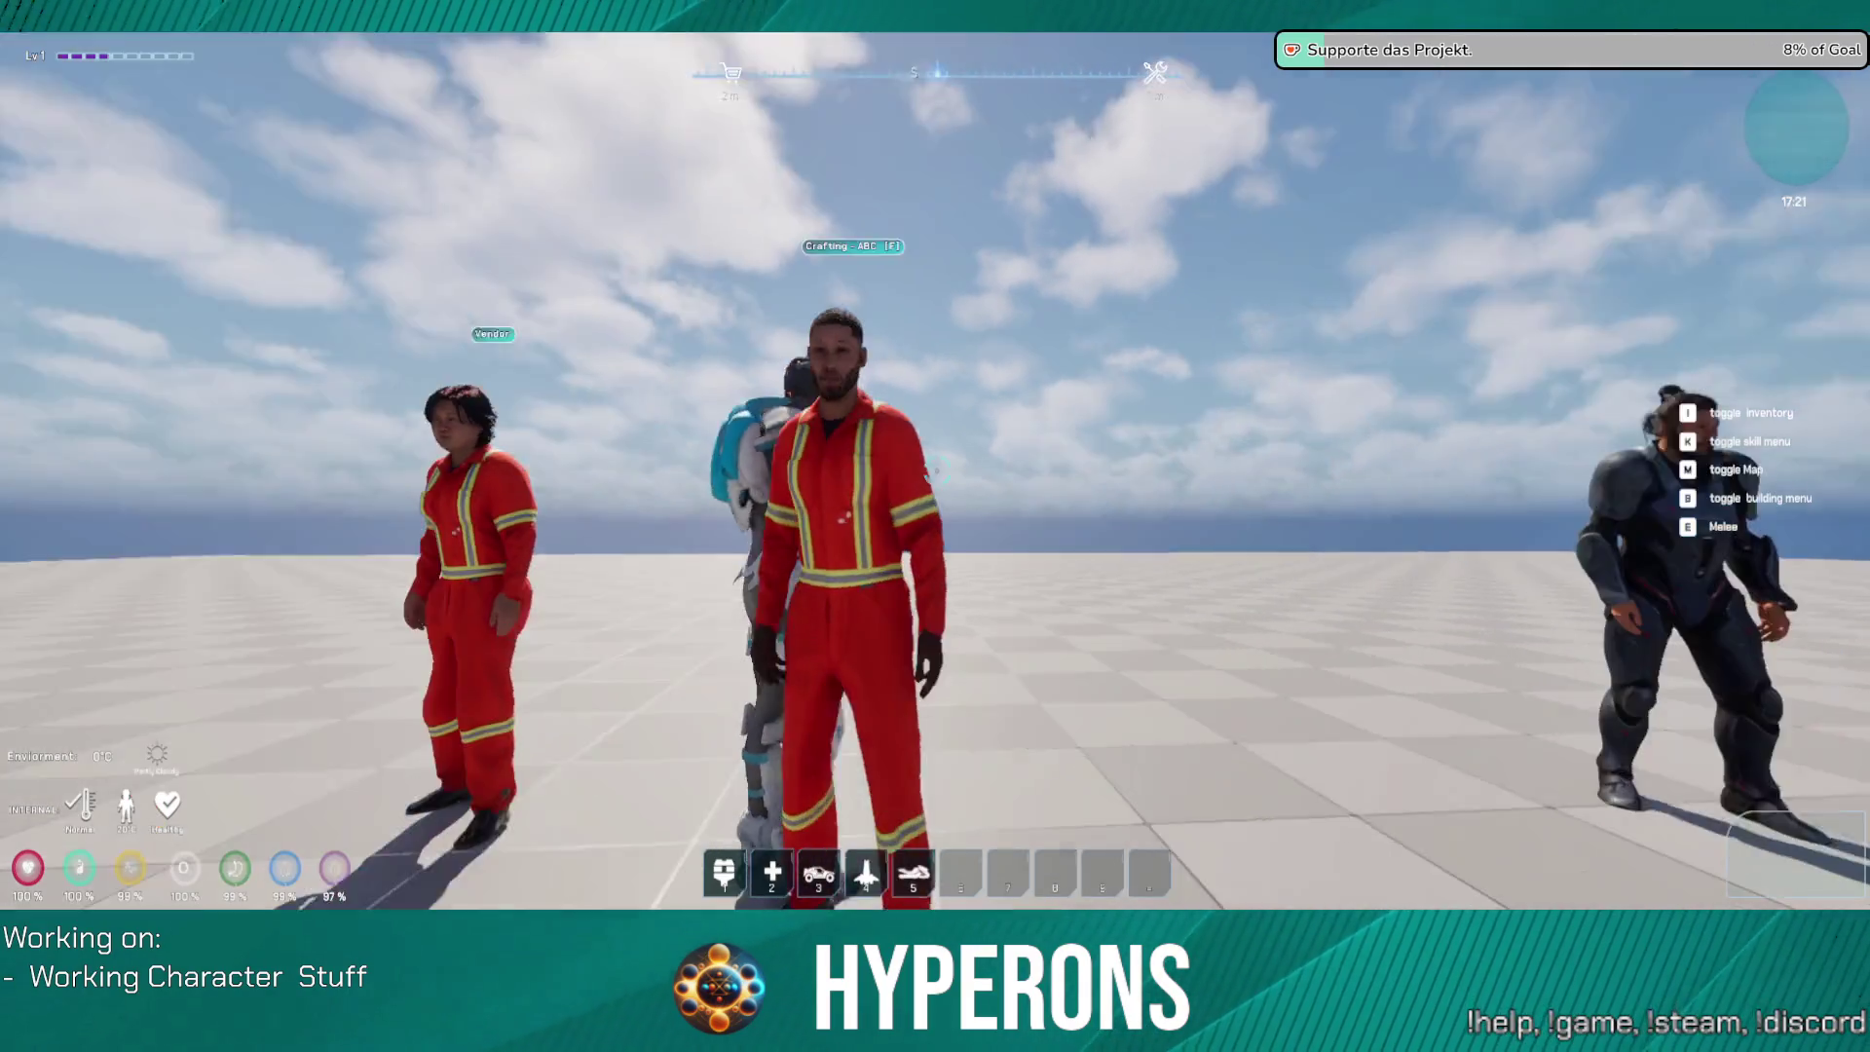